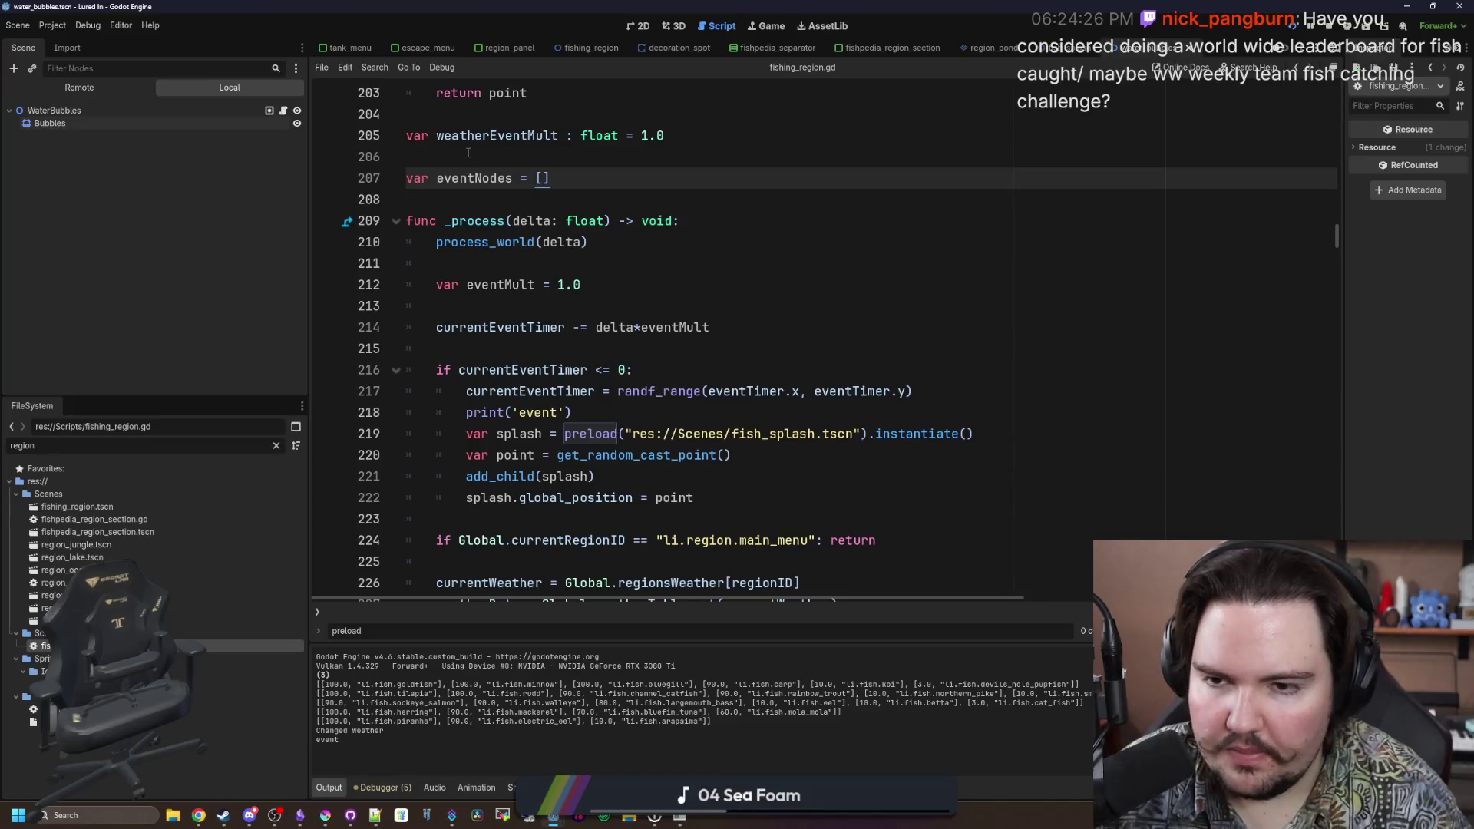
- Move the fish_splash preload from line 221 into the eventNodes array and start a second entry
key("Return")
type("preload()")
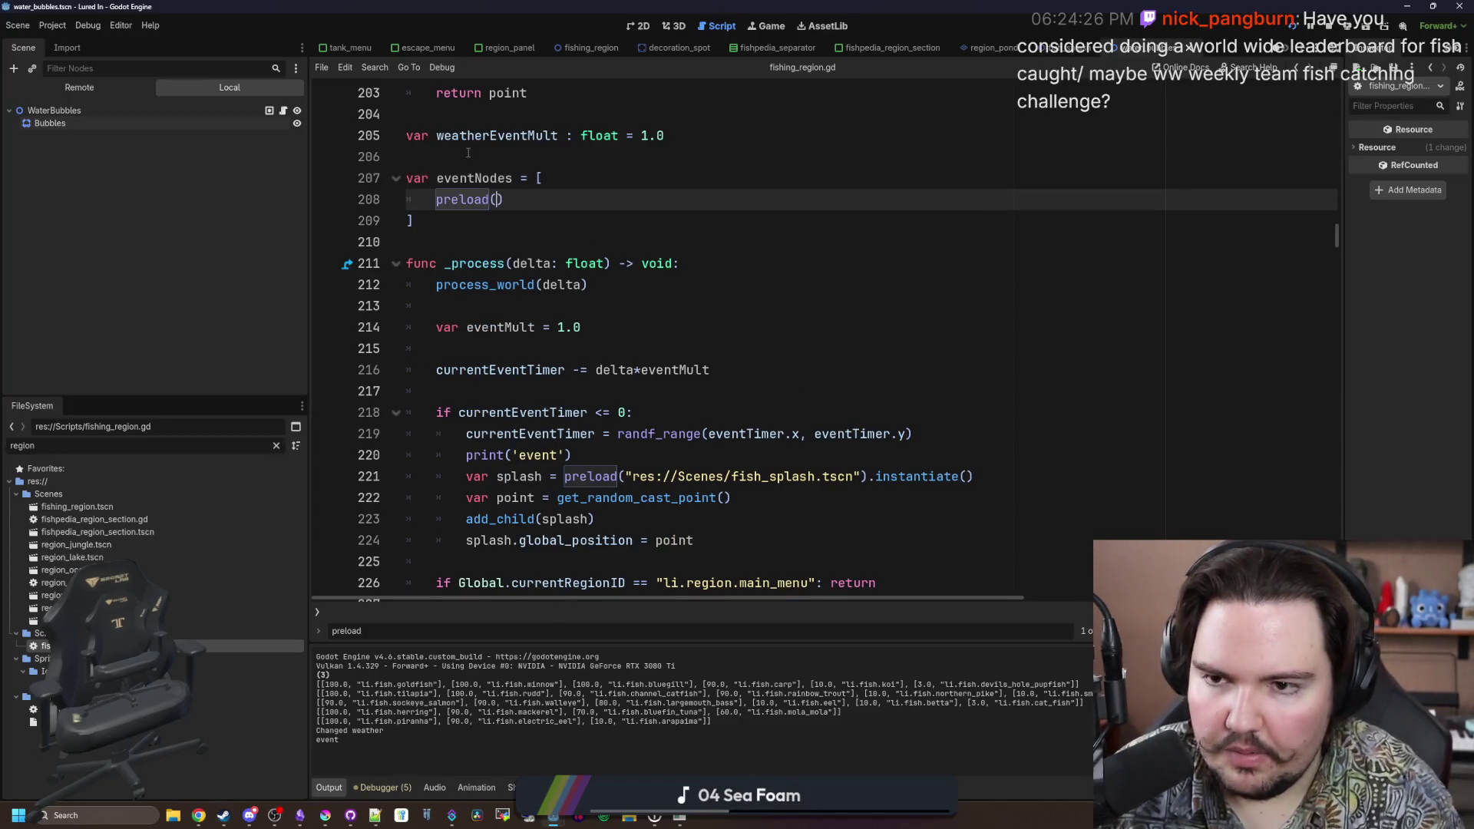
mouse_move(975, 476)
left_mouse_down()
mouse_move(464, 457)
mouse_move(453, 470)
left_mouse_up()
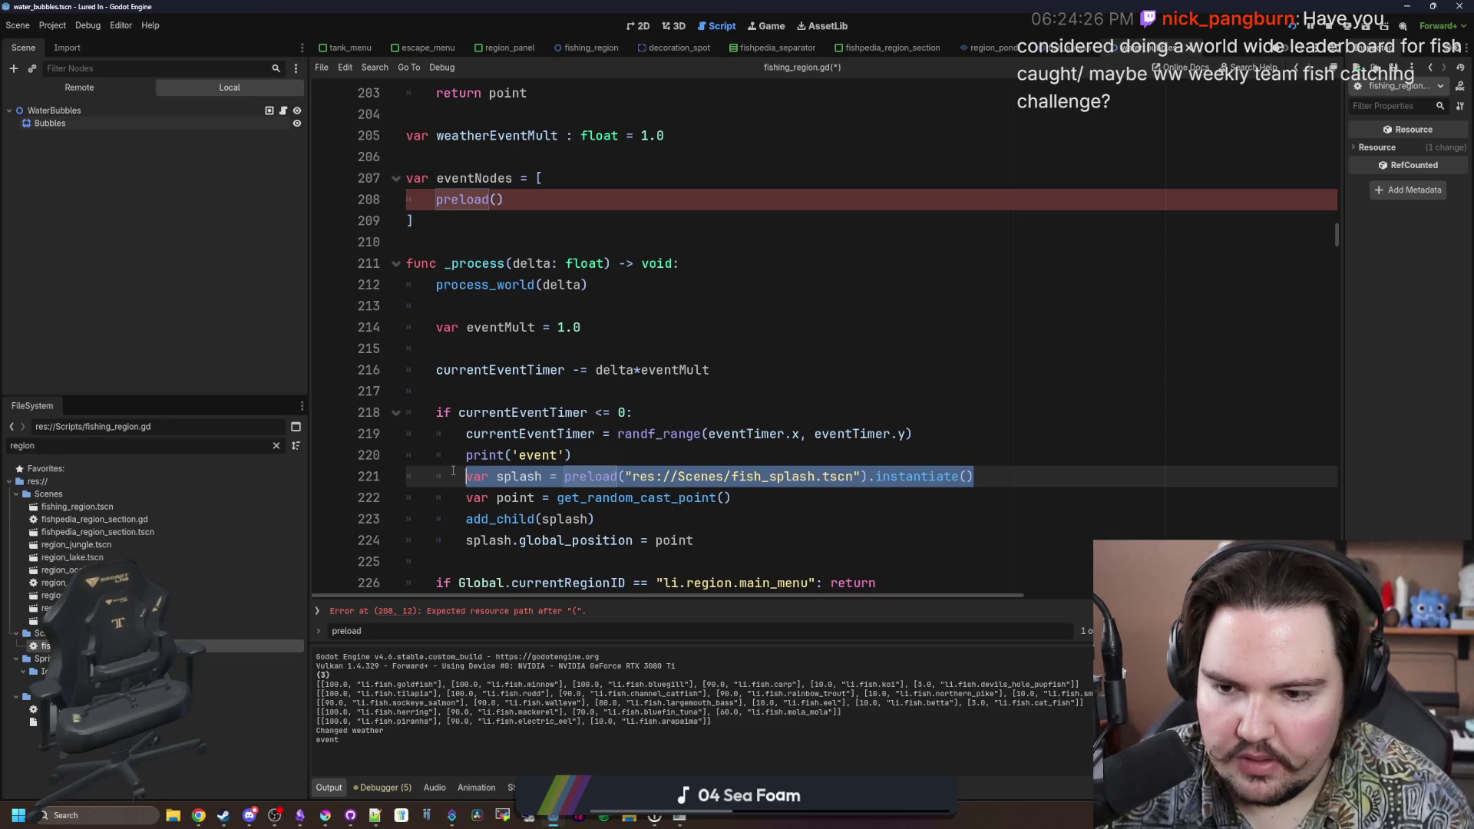
mouse_move(868, 476)
left_mouse_down()
mouse_move(537, 519)
mouse_move(465, 476)
mouse_move(559, 475)
left_mouse_up()
key("ctrl+x")
left_click_drag(435, 199, 504, 199)
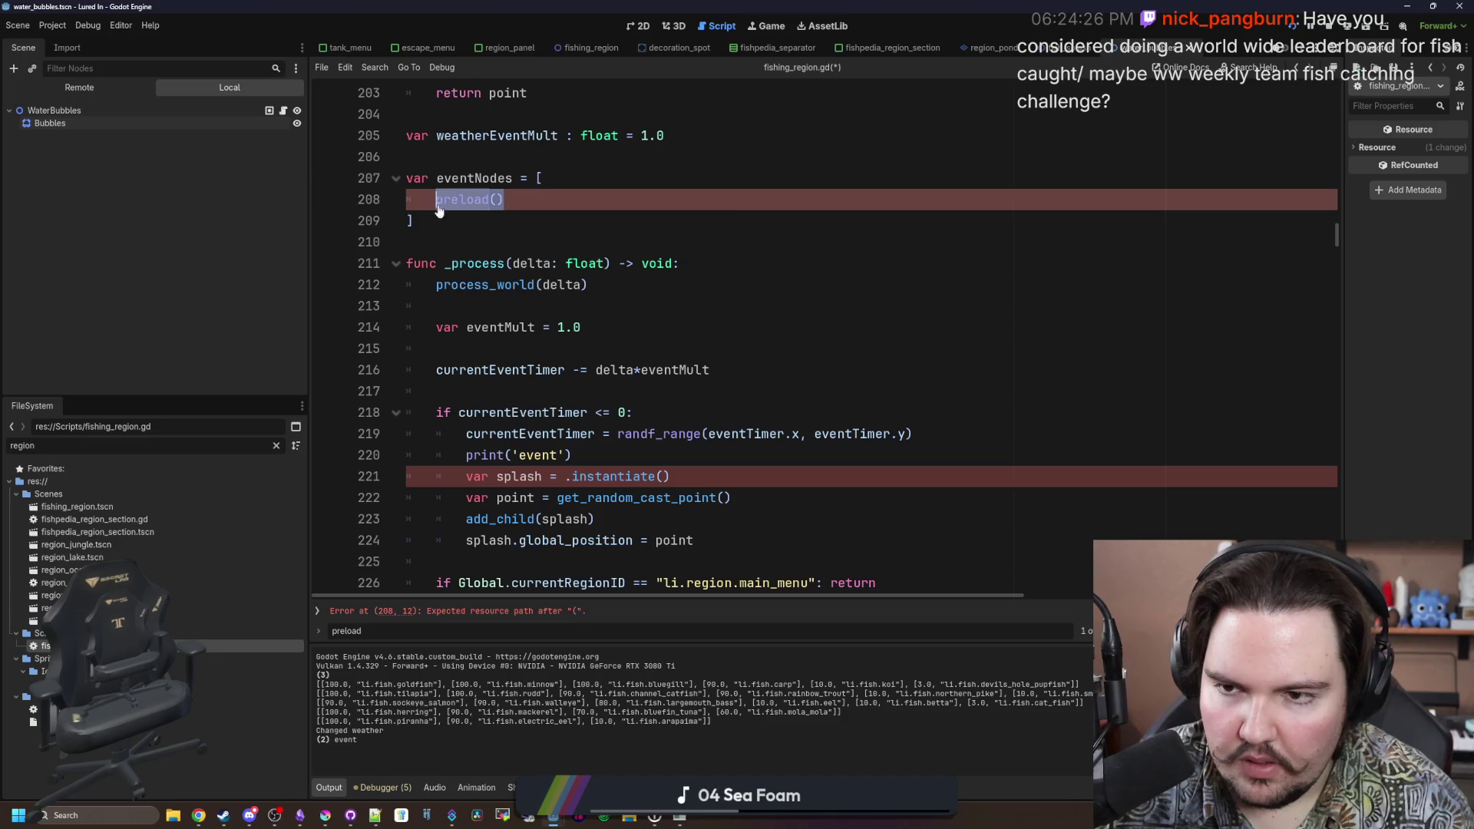
key("ctrl+v")
key("Return")
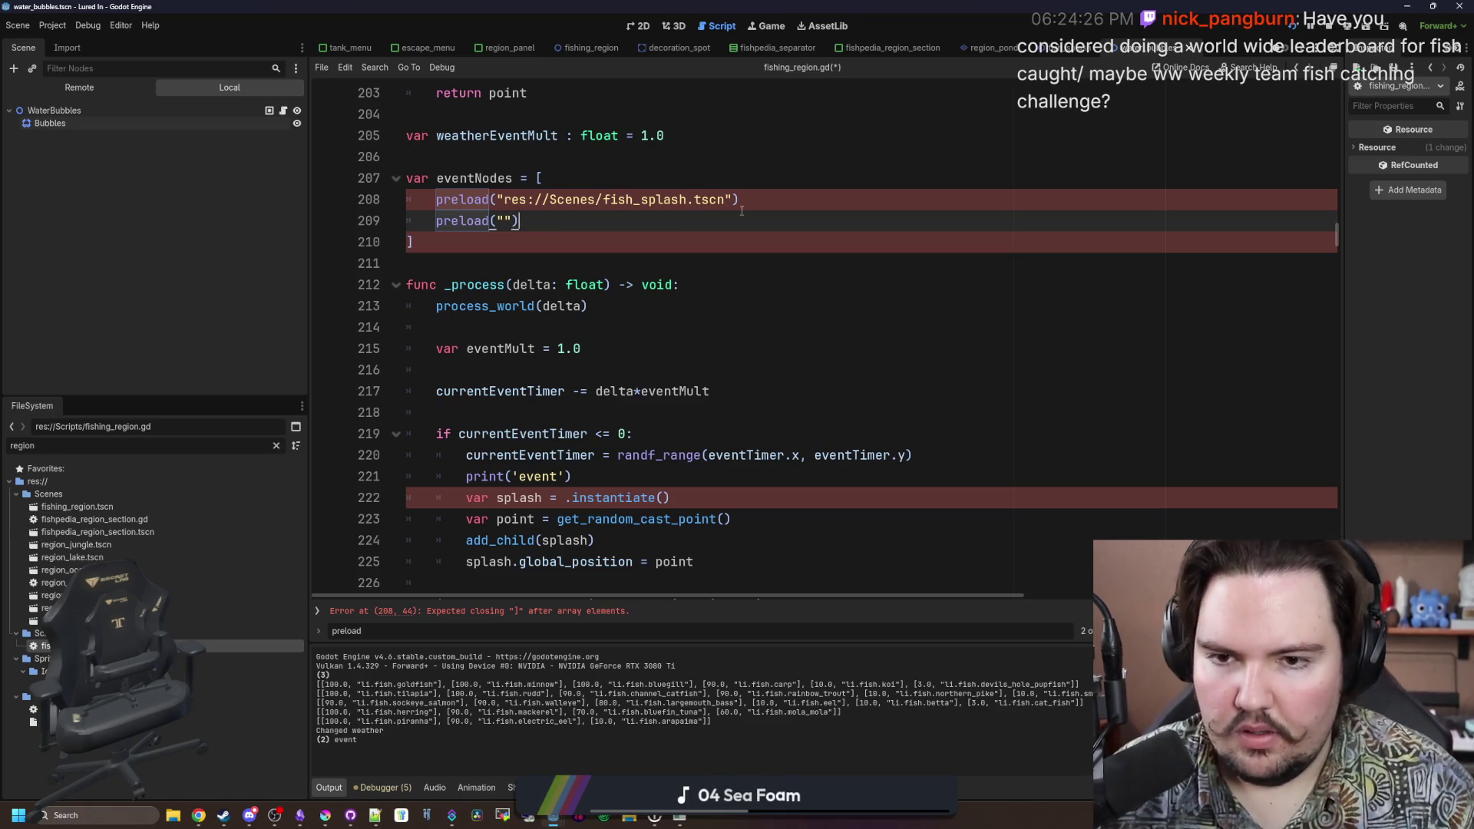
- Add a water_bubbles.tscn preload as the second eventNodes array entry
left_click(762, 197)
type(",")
left_click(506, 221)
type("b")
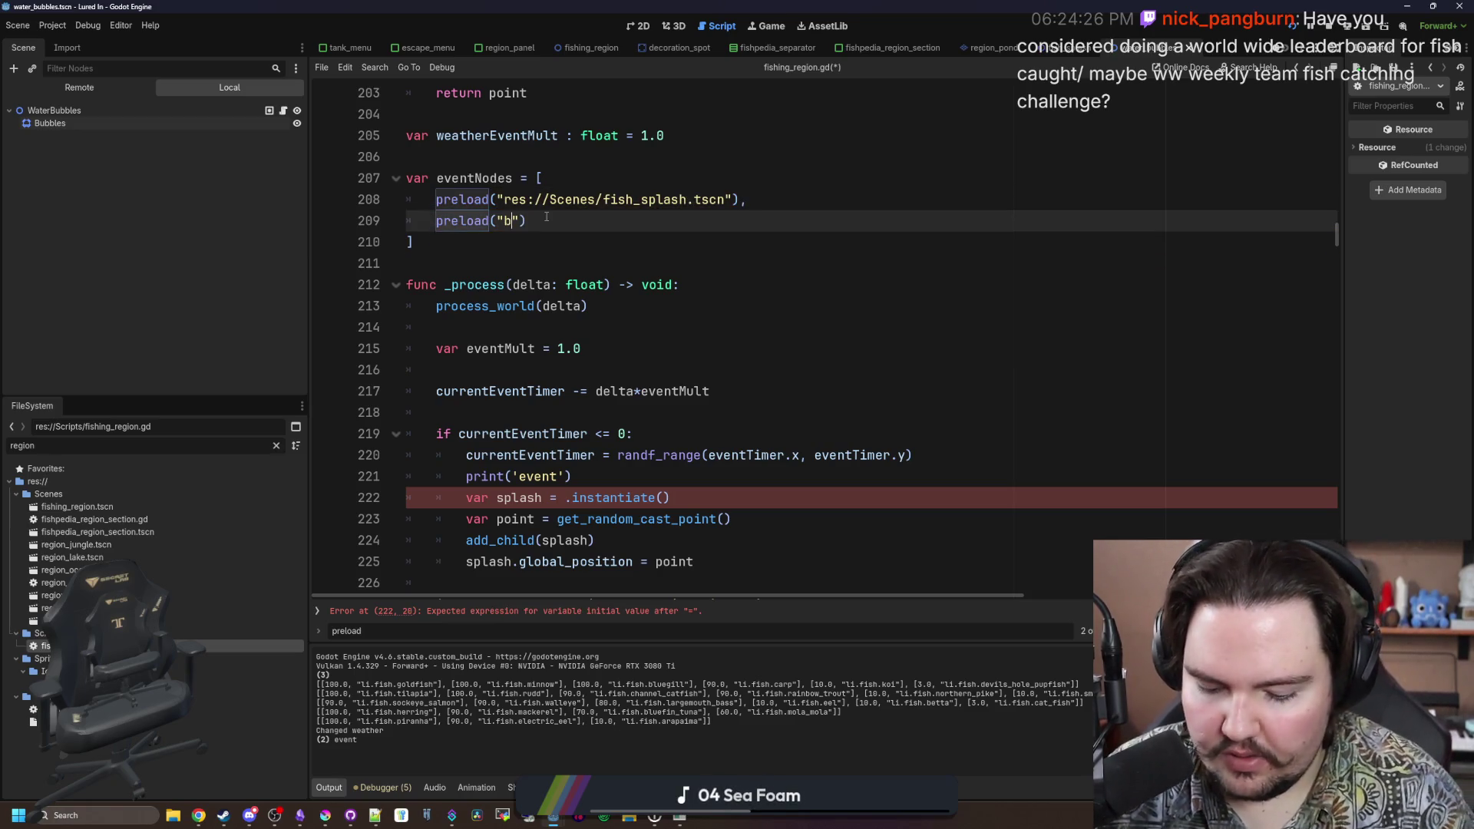
type("ubb")
key("Down")
key("Down")
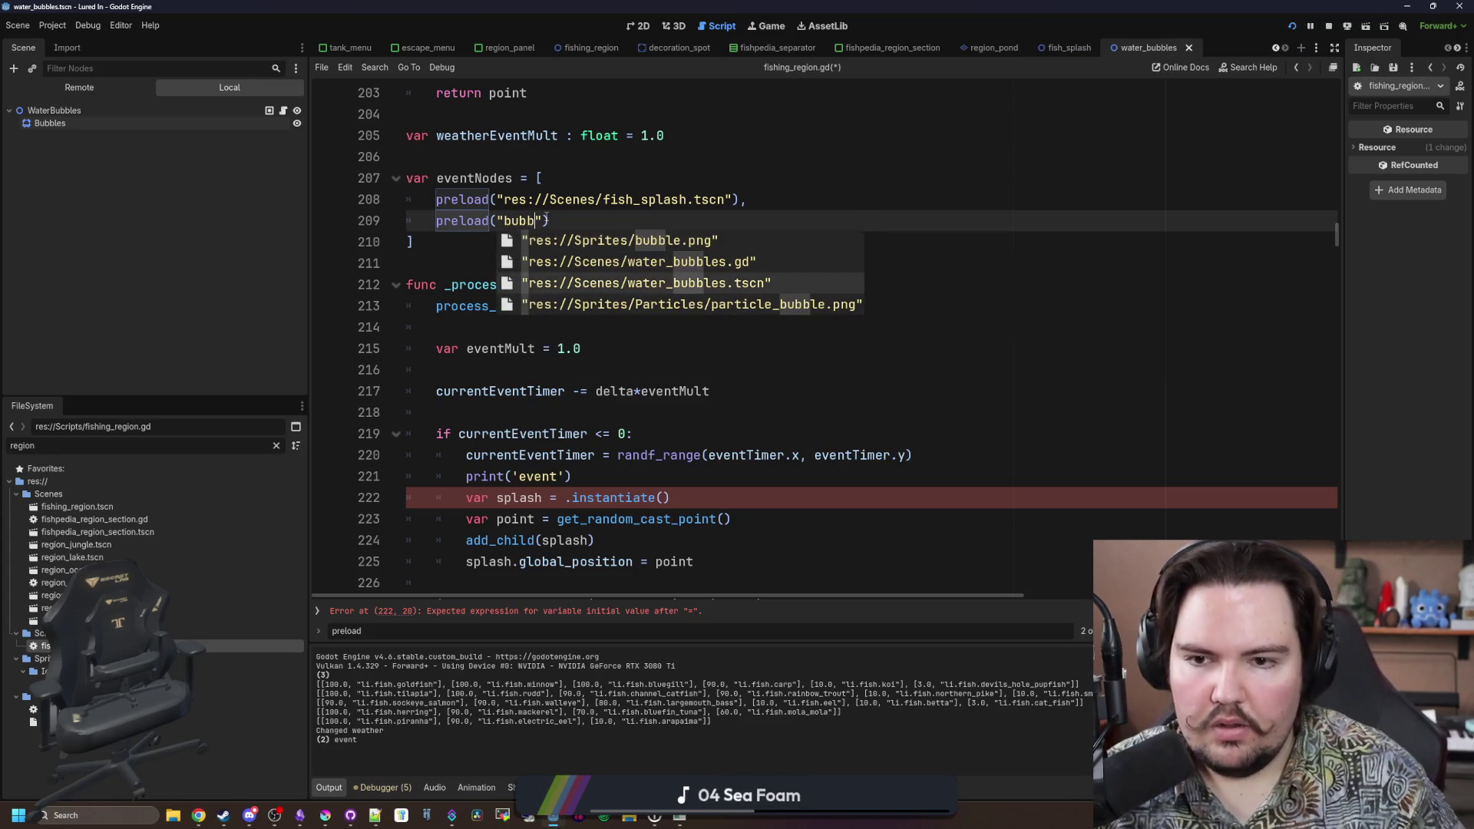
key("Return")
left_click(779, 202)
left_click(777, 216)
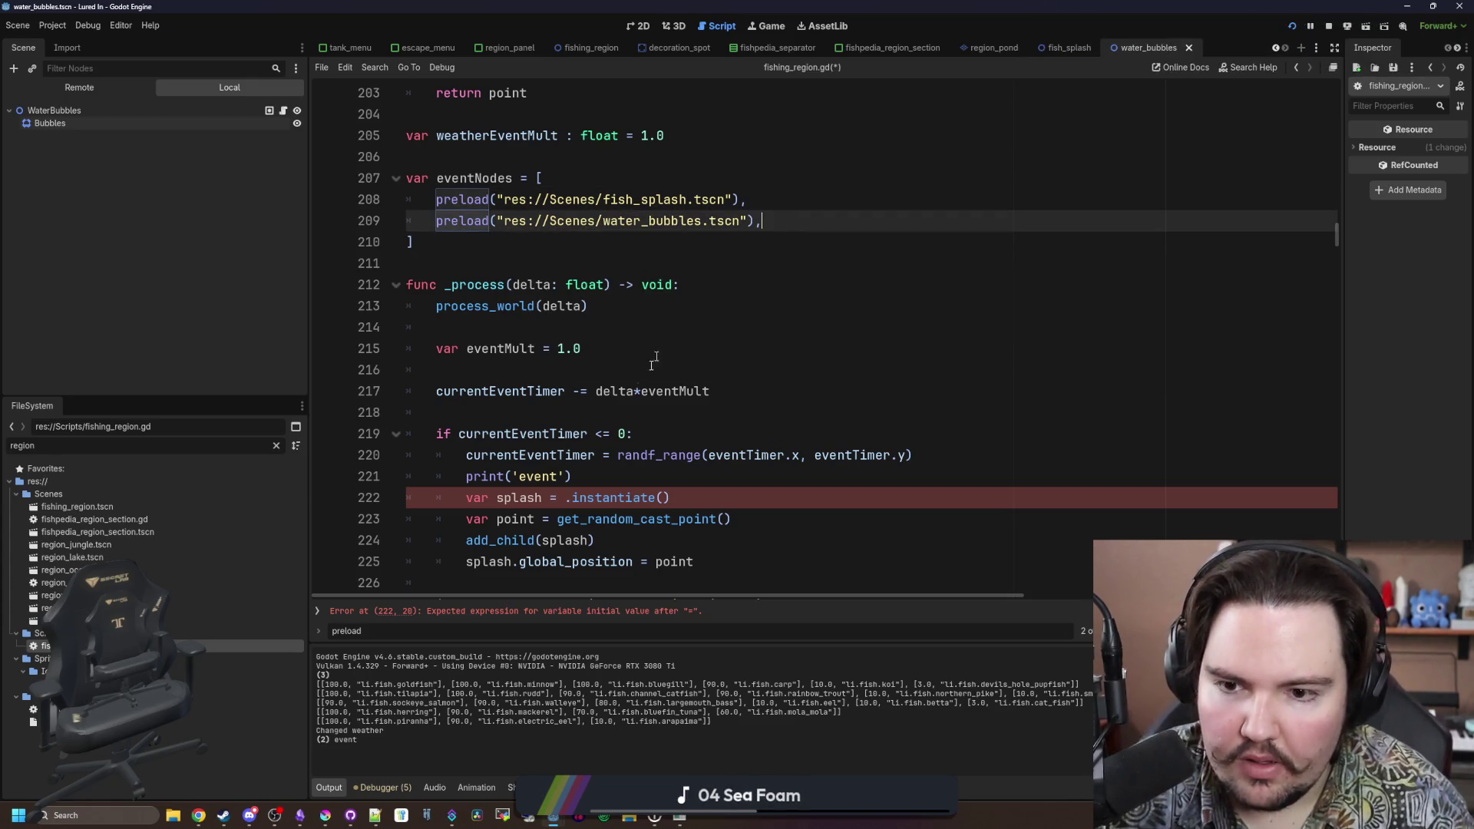
- Edit the spawn line and rename the splash variable on line 222 to eventNode
left_click(566, 497)
type("eventNodes.pick_random")
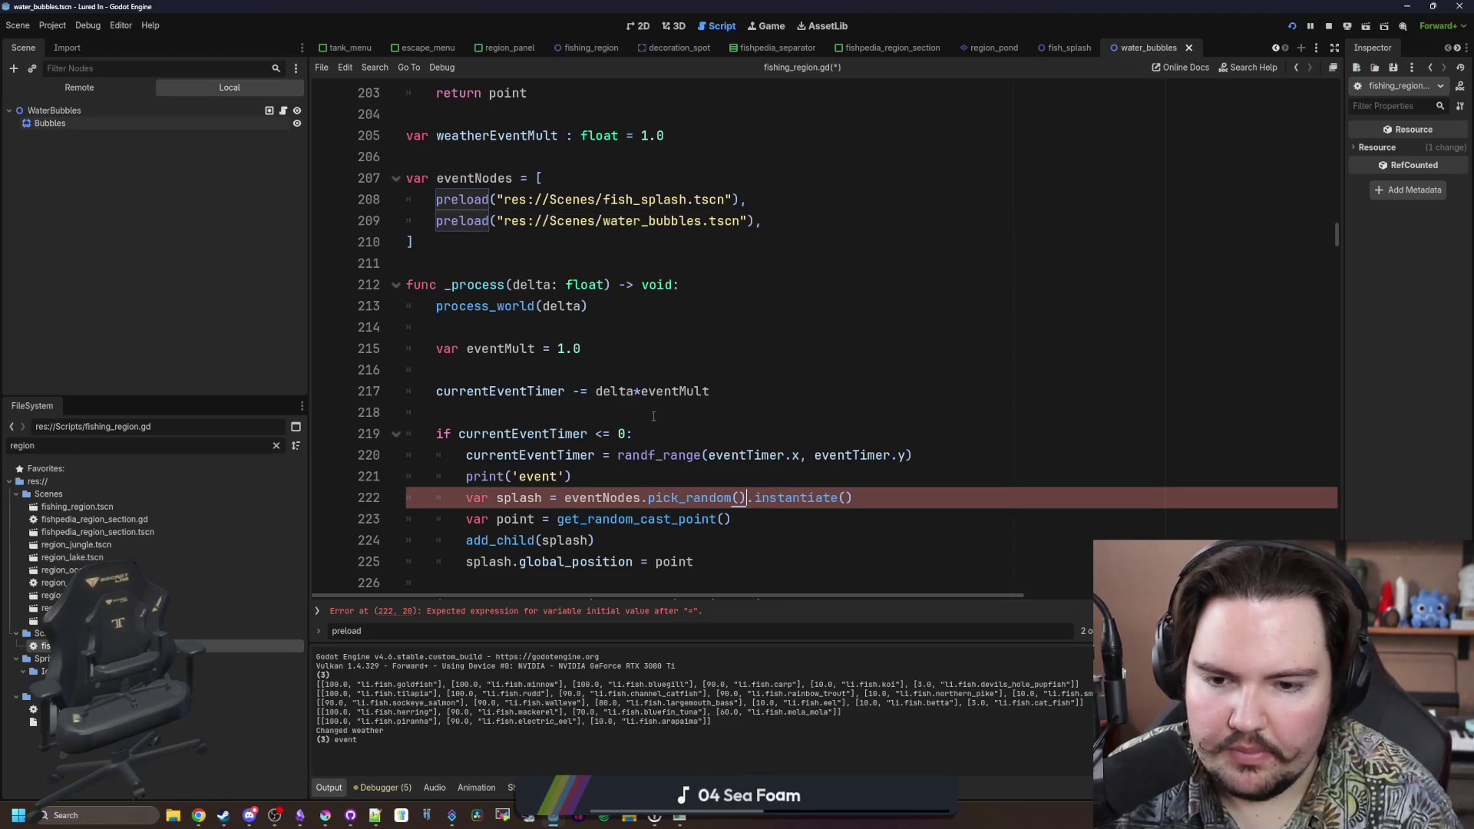
scroll(761, 432, "down", 1)
key("Up")
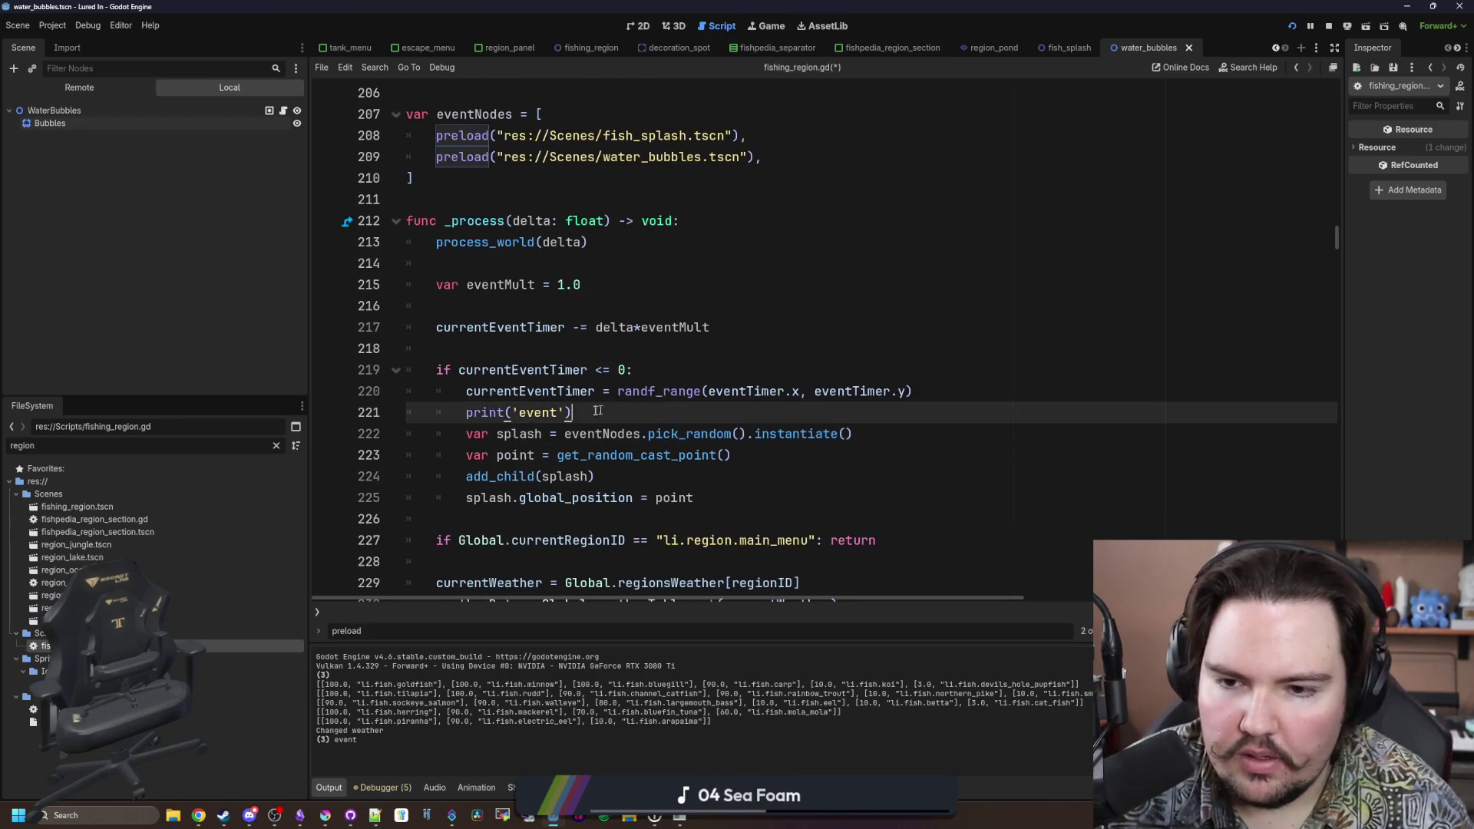
key("shift+Left")
key("shift+Left")
key("shift+Left")
left_click(634, 413)
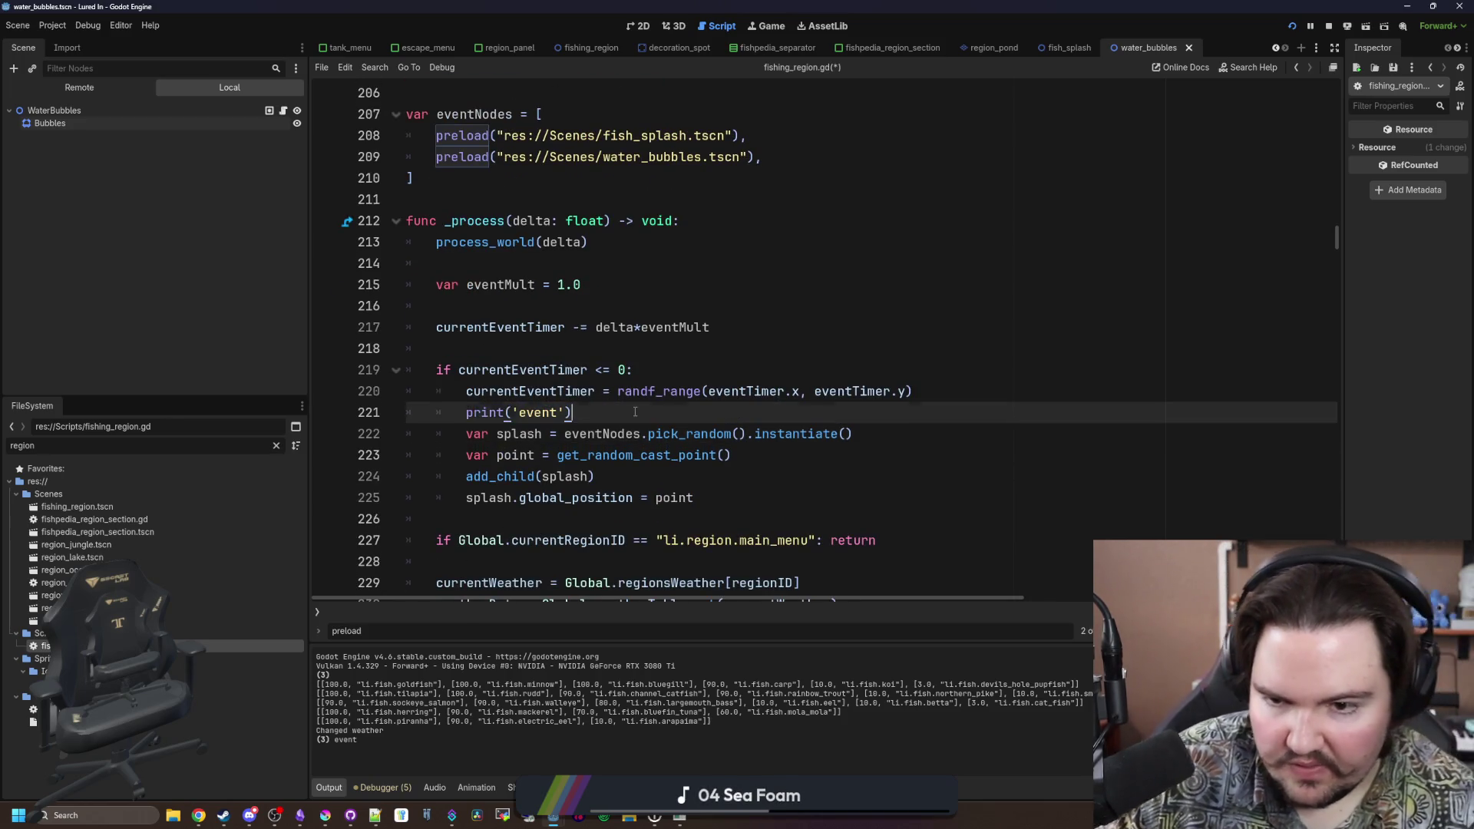
double_click(529, 435)
type("node")
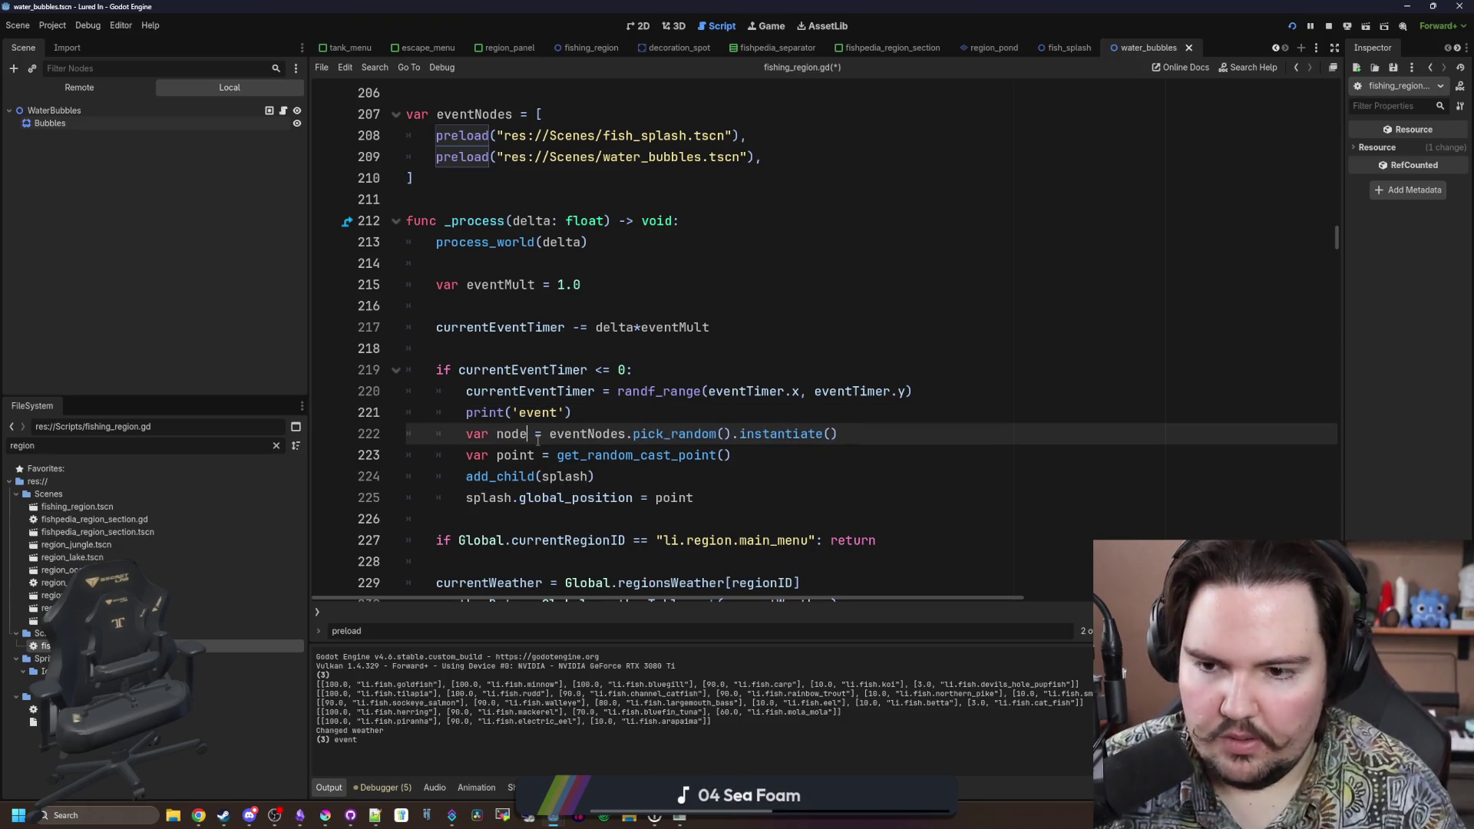
key("BackSpace")
key("BackSpace")
key("BackSpace")
type("eventN")
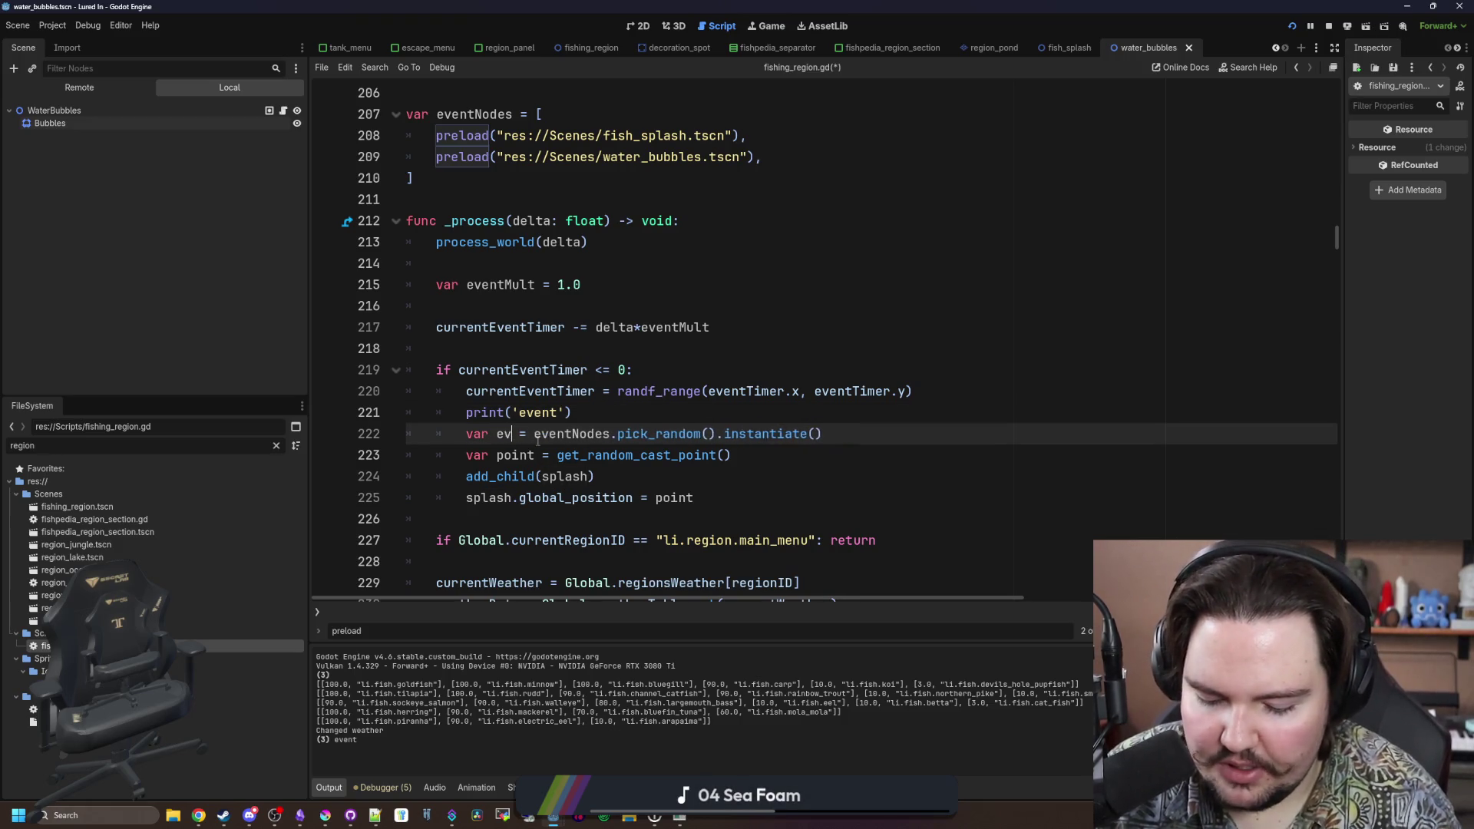
type("ode")
- Replace splash with eventNode in the add_child call and on line 225
double_click(530, 435)
key("ctrl+c")
double_click(564, 476)
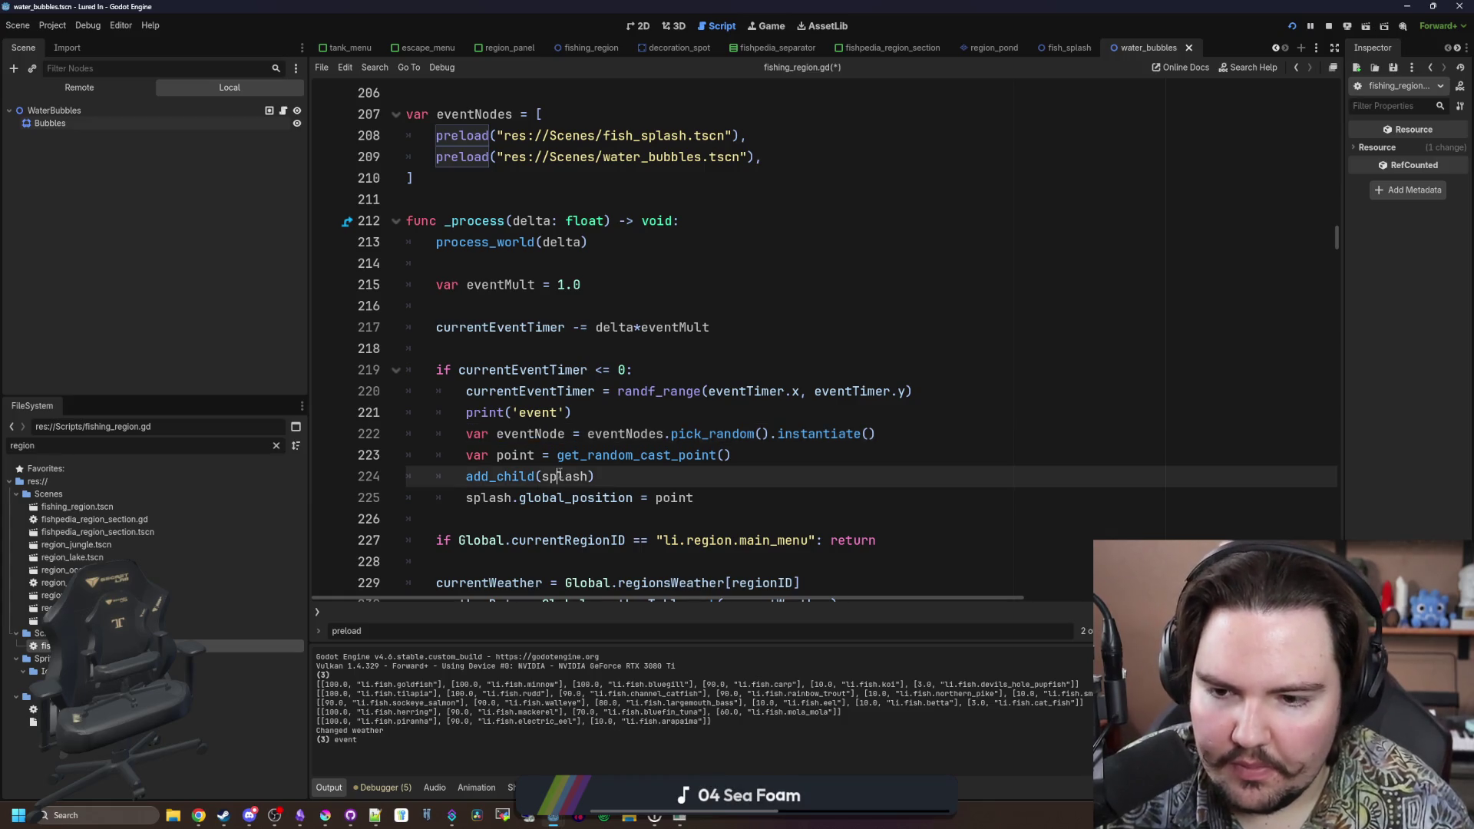
key("ctrl+v")
double_click(499, 497)
key("ctrl+v")
- Save the script and run the game with F5
left_click(572, 412)
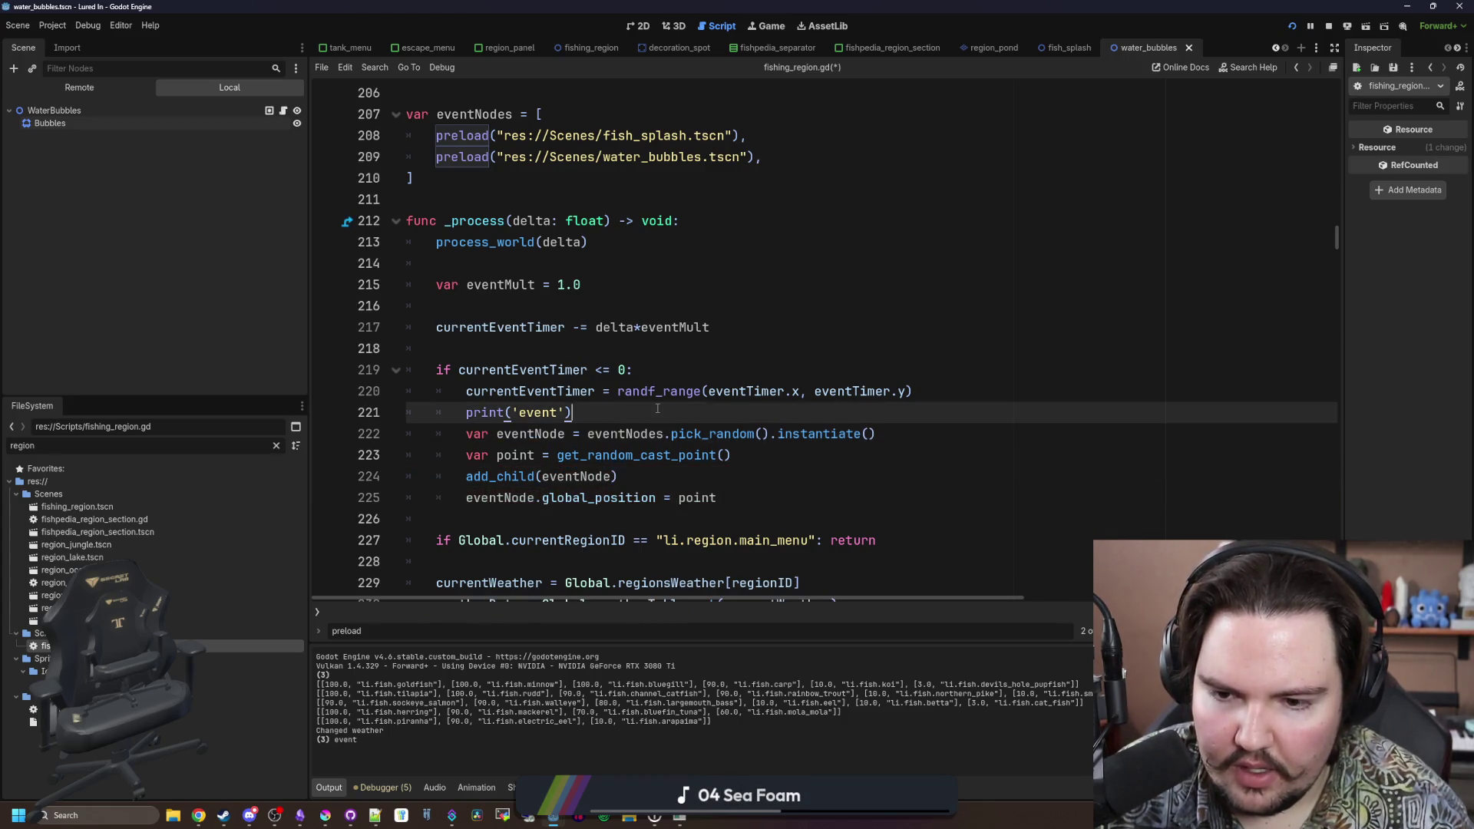
key("ctrl+s")
key("F5")
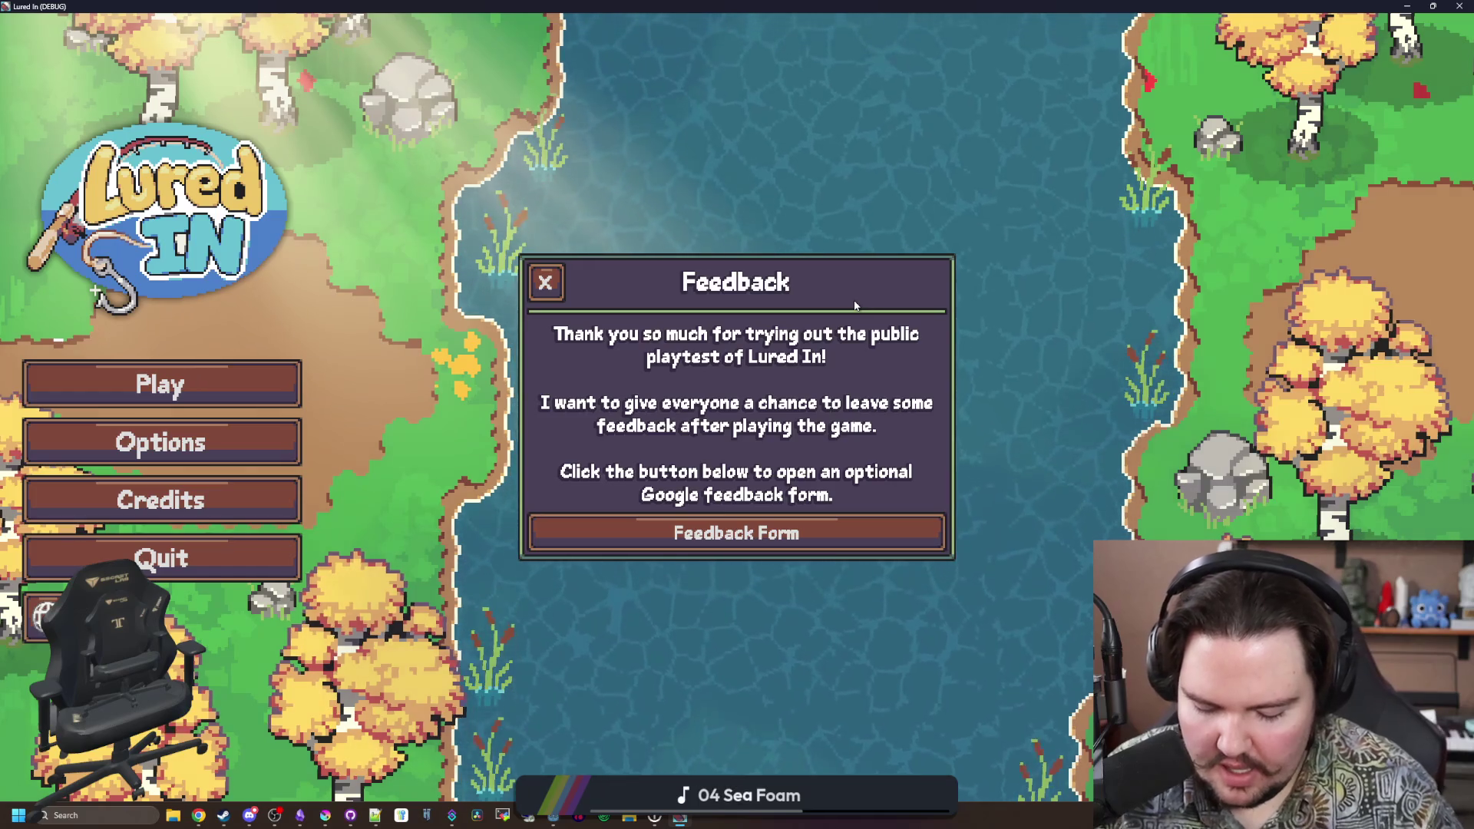
- Dismiss the feedback and Welcome Back messages, start playing, and enter the dwasdwas debug code
left_click(545, 283)
left_click(160, 384)
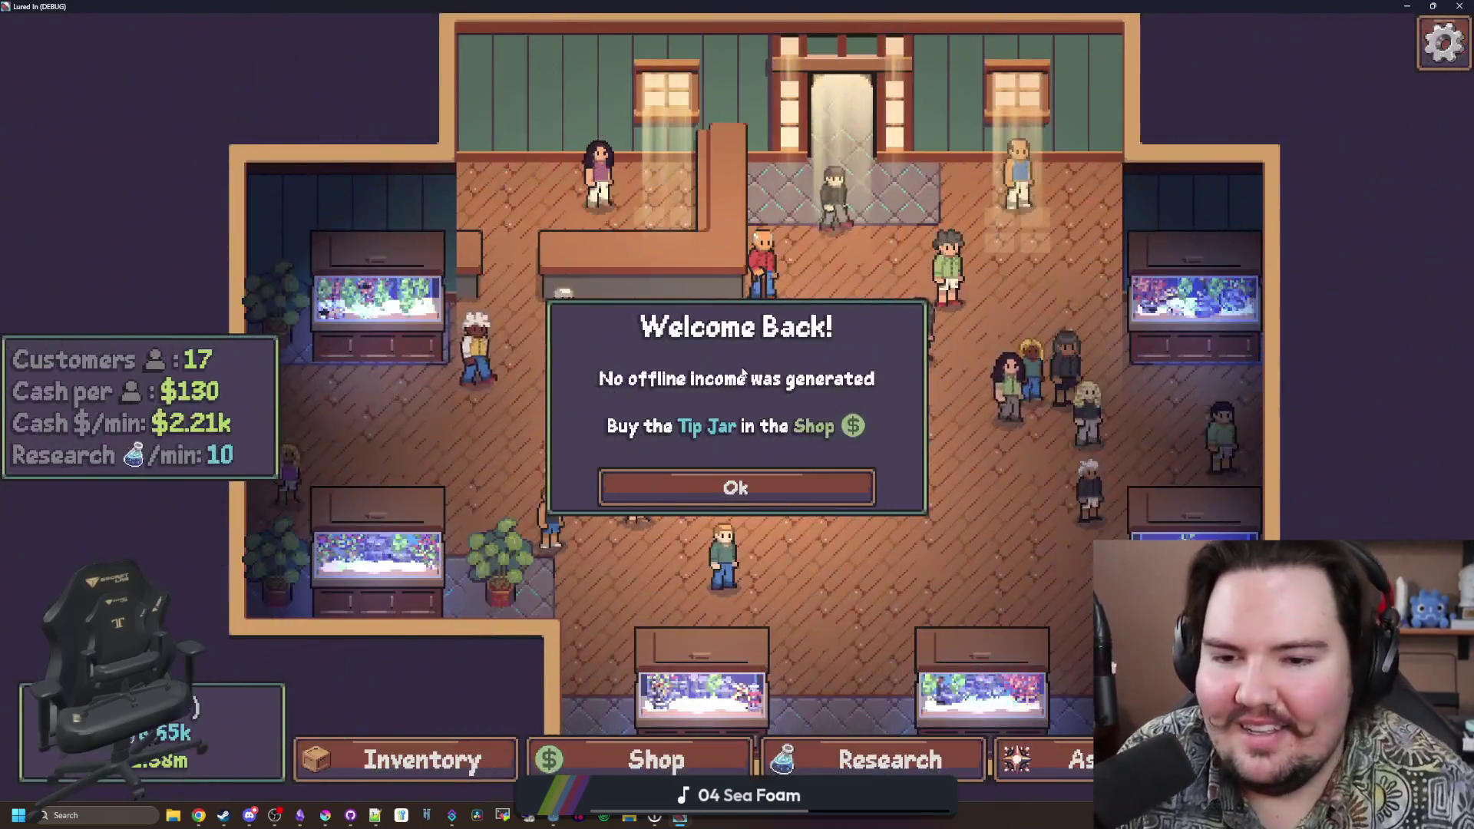
left_click(791, 480)
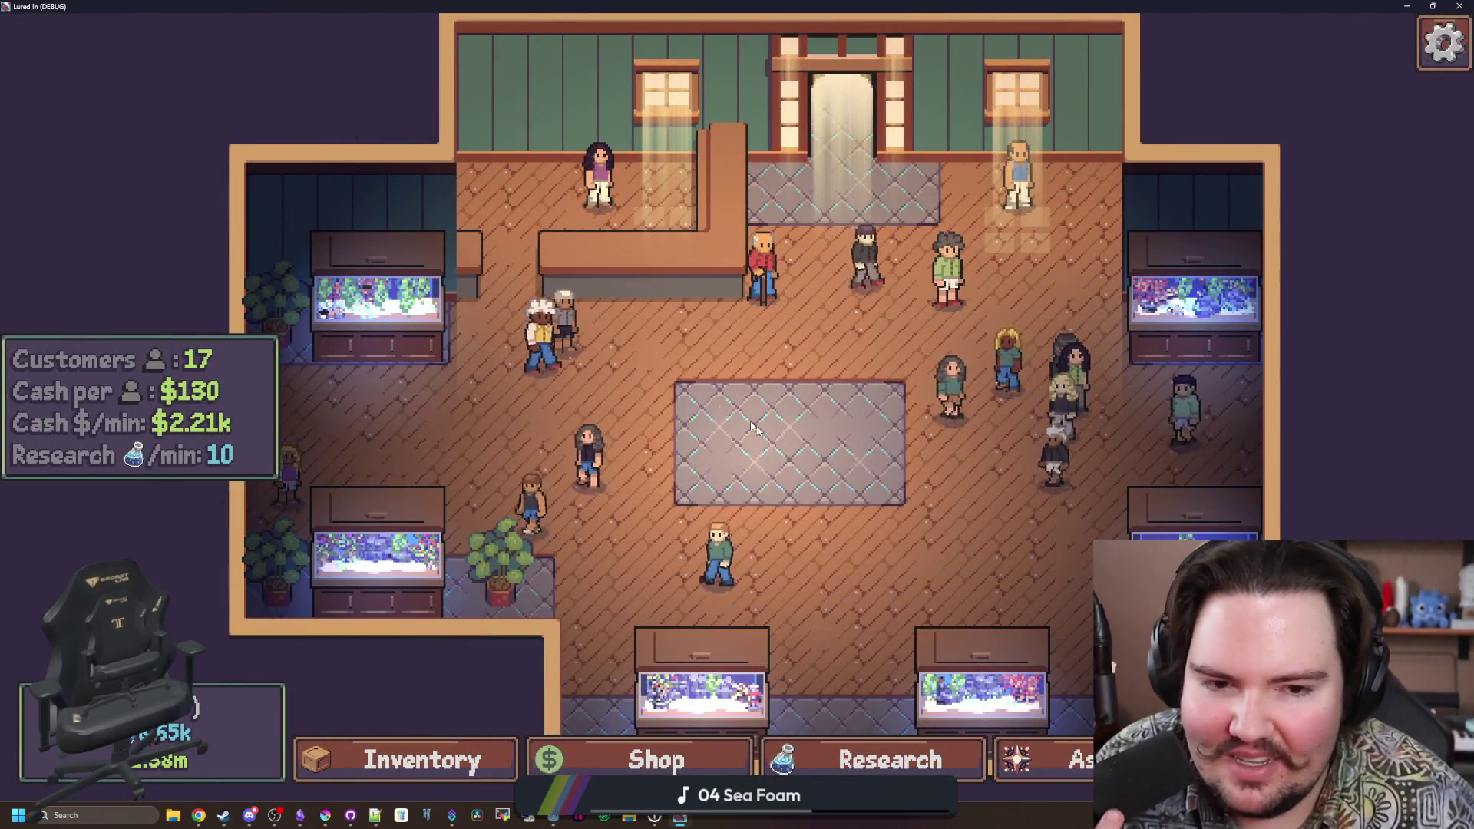
key("grave")
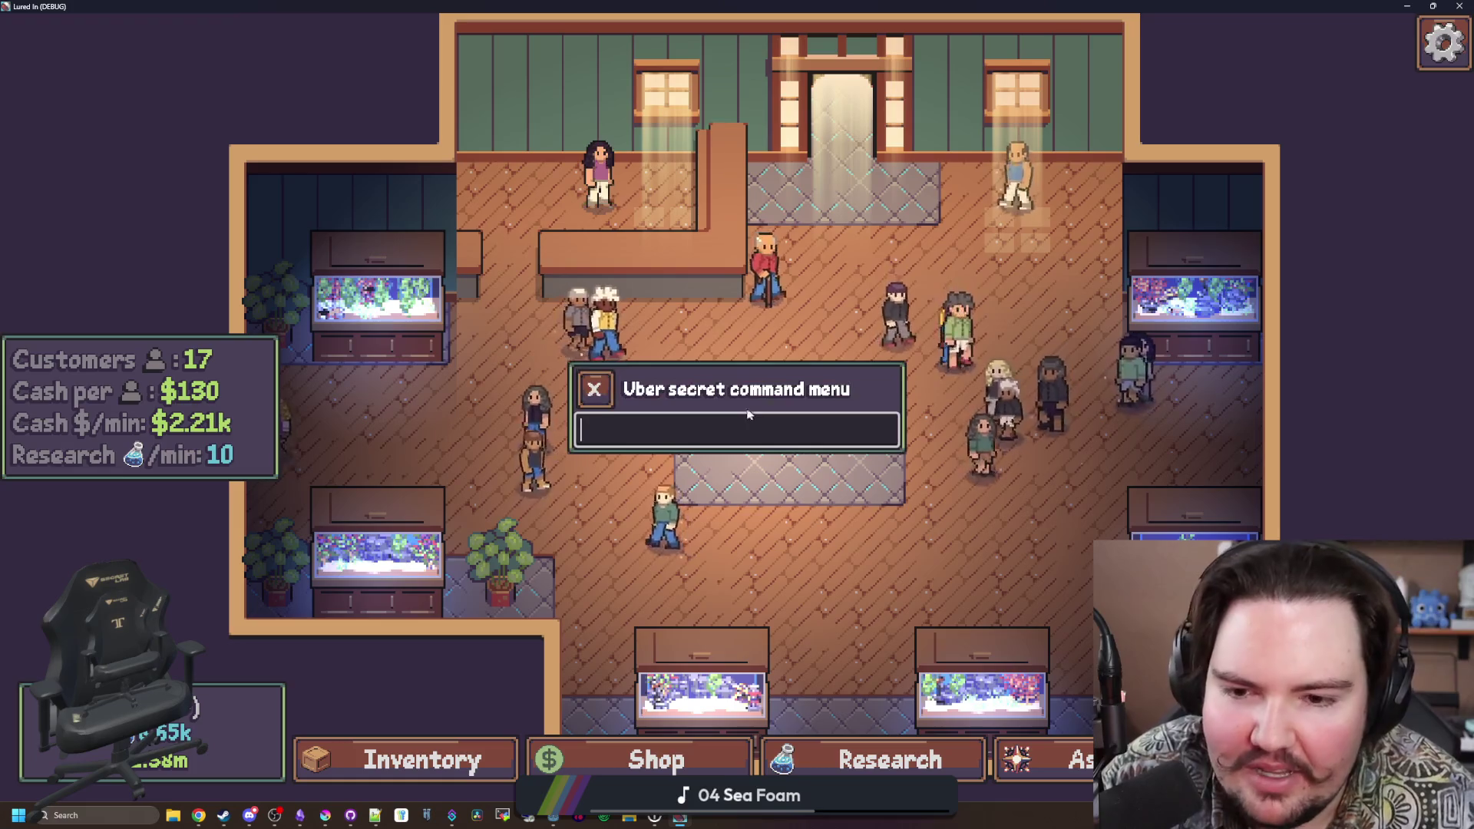
type("dwasdwas")
key("grave")
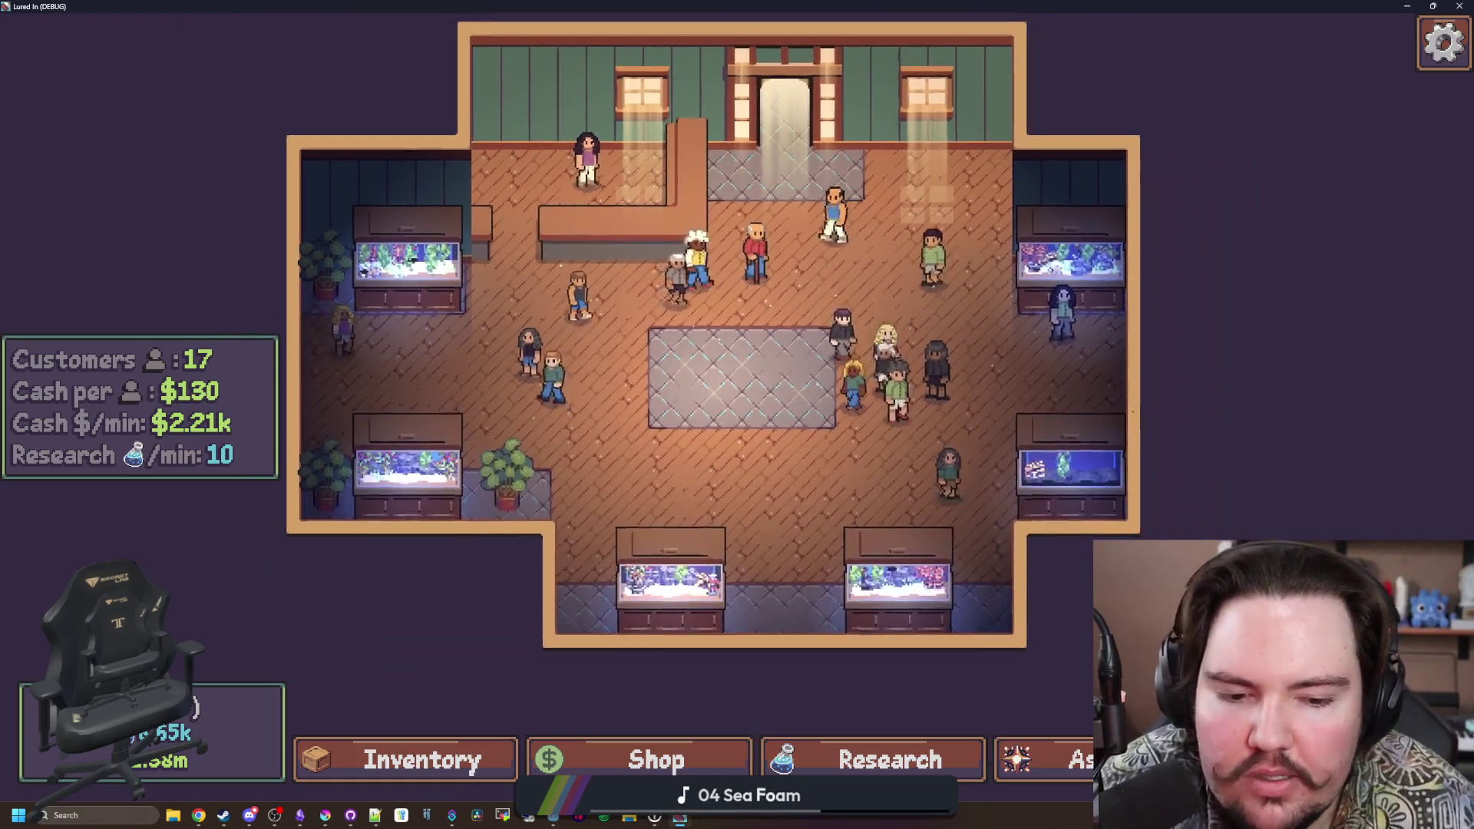
- Travel to the Pond for free, then close the game with Alt+F4
key("t")
left_click(960, 276)
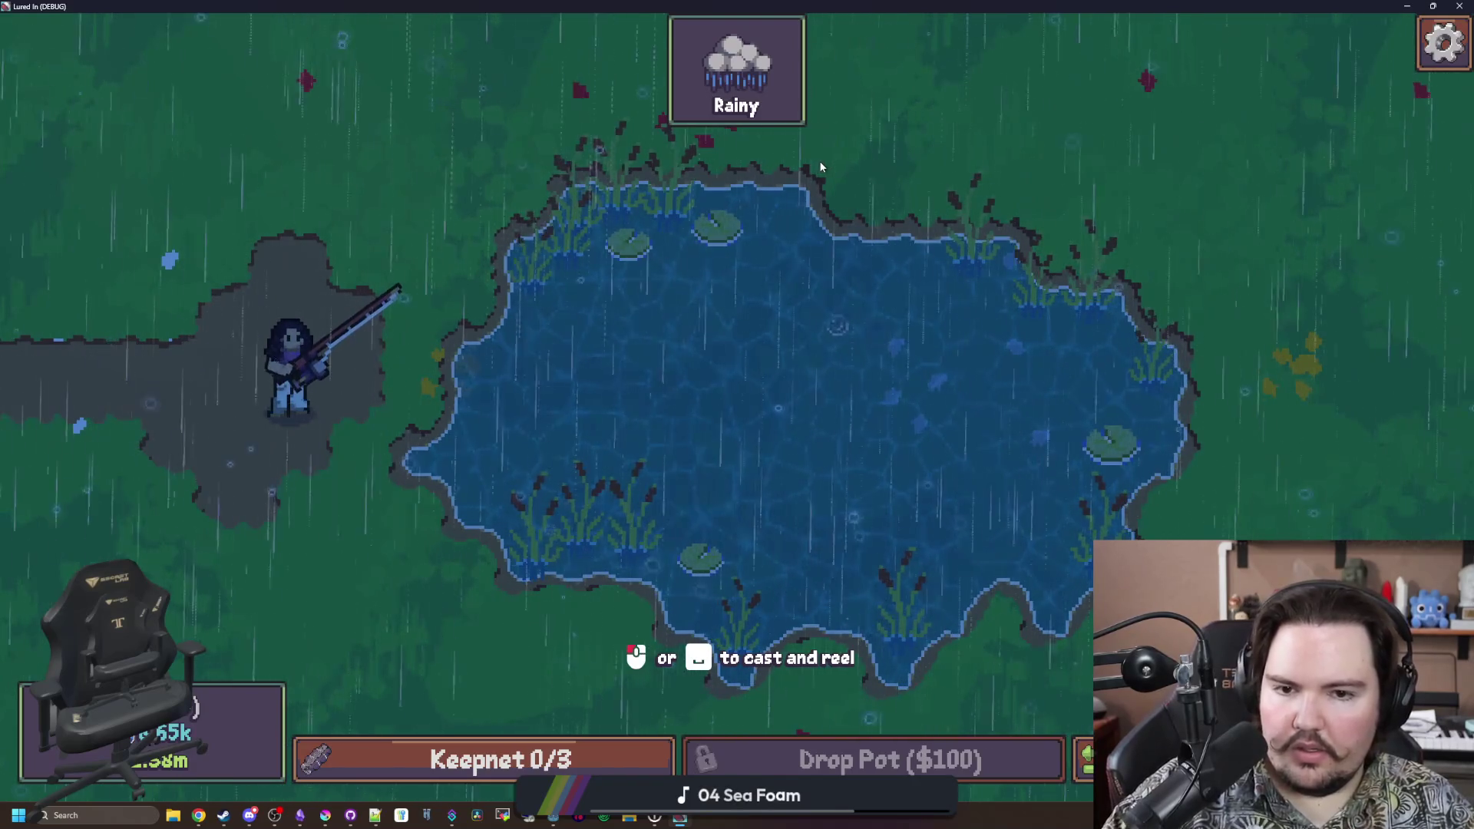
key("alt+F4")
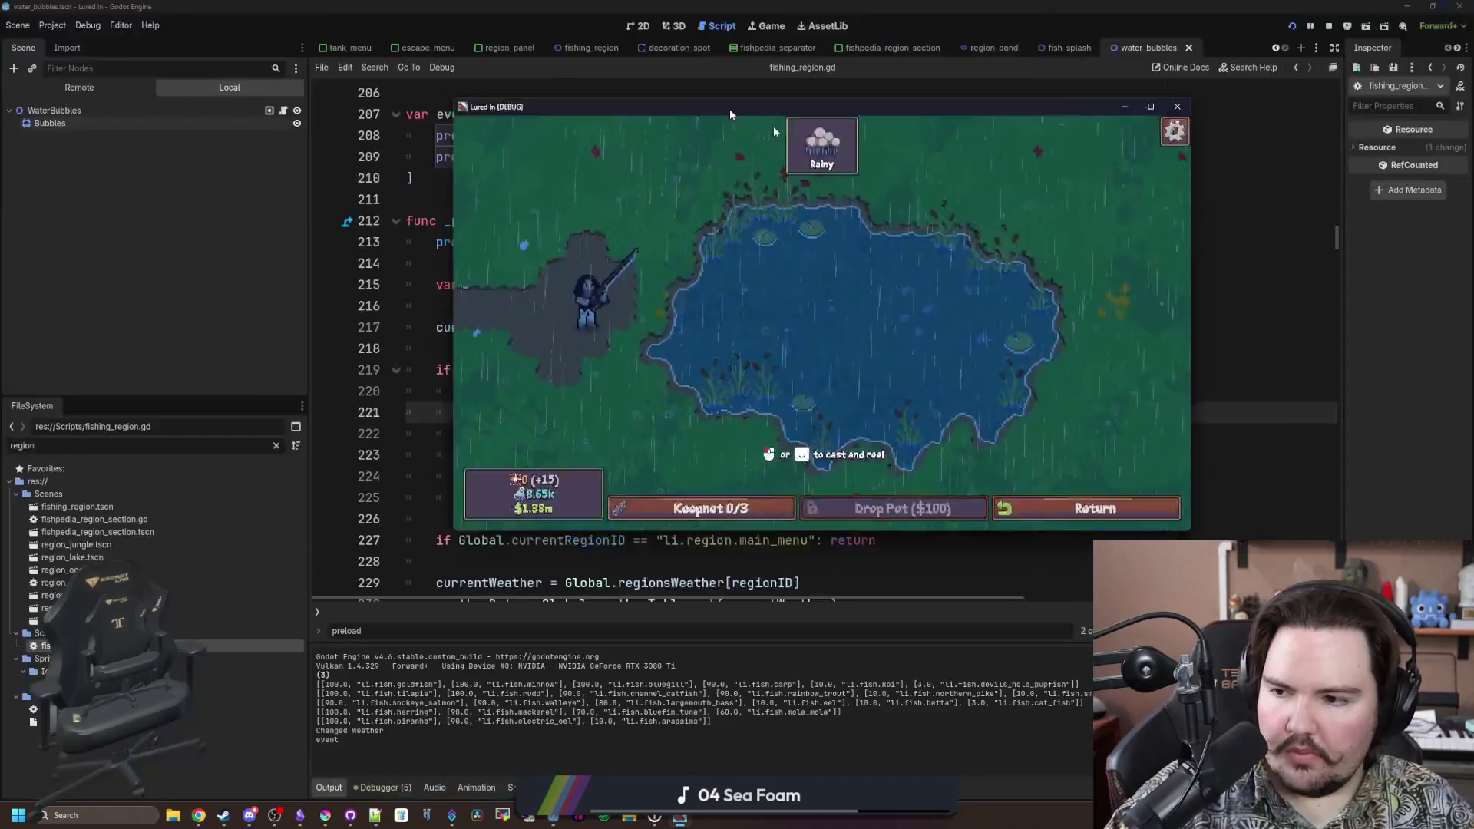
- Bring Krita with bubble.png forward, maximize it, and start File > Open
left_click(326, 816)
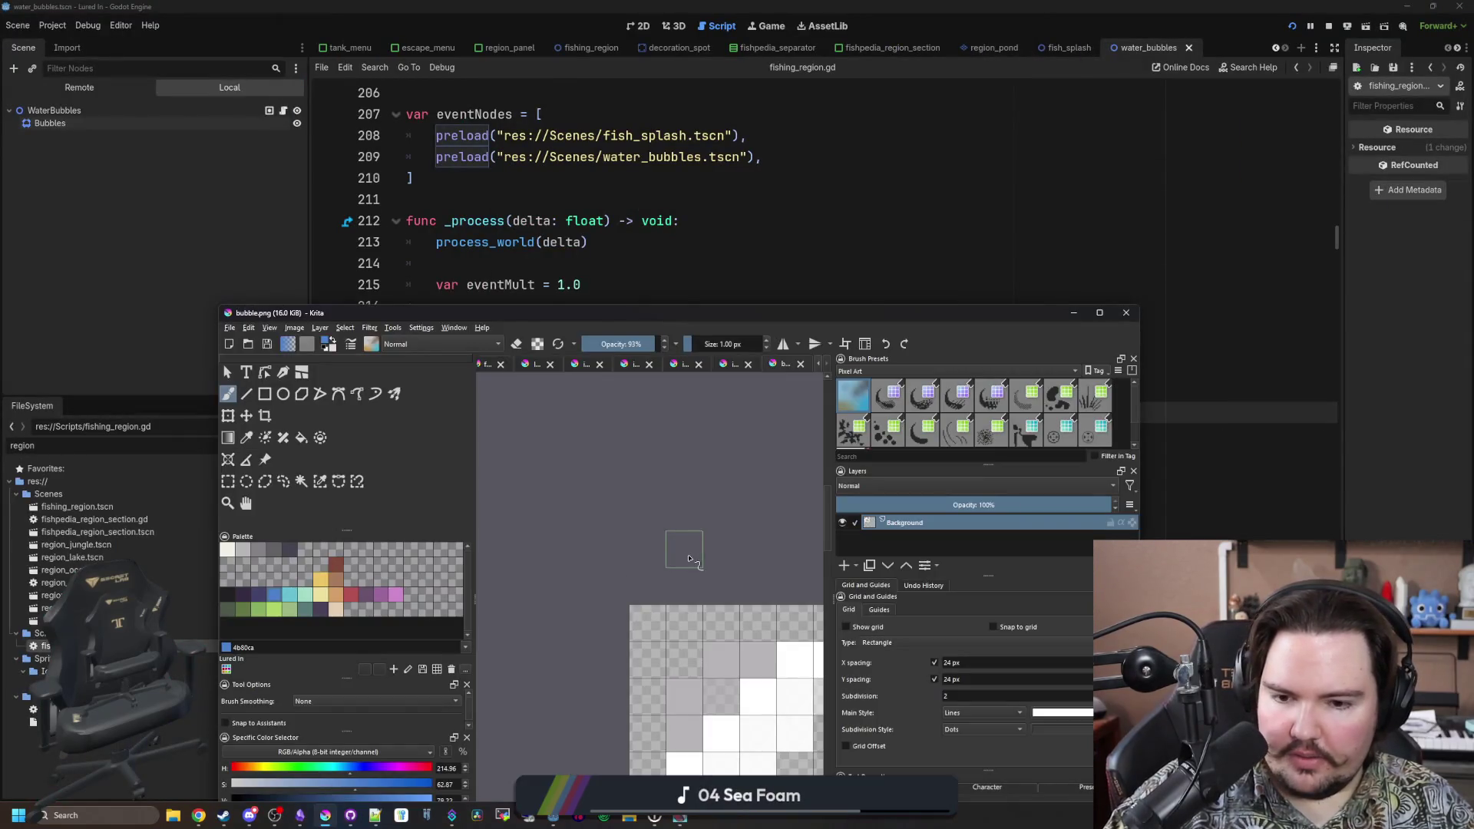
double_click(806, 314)
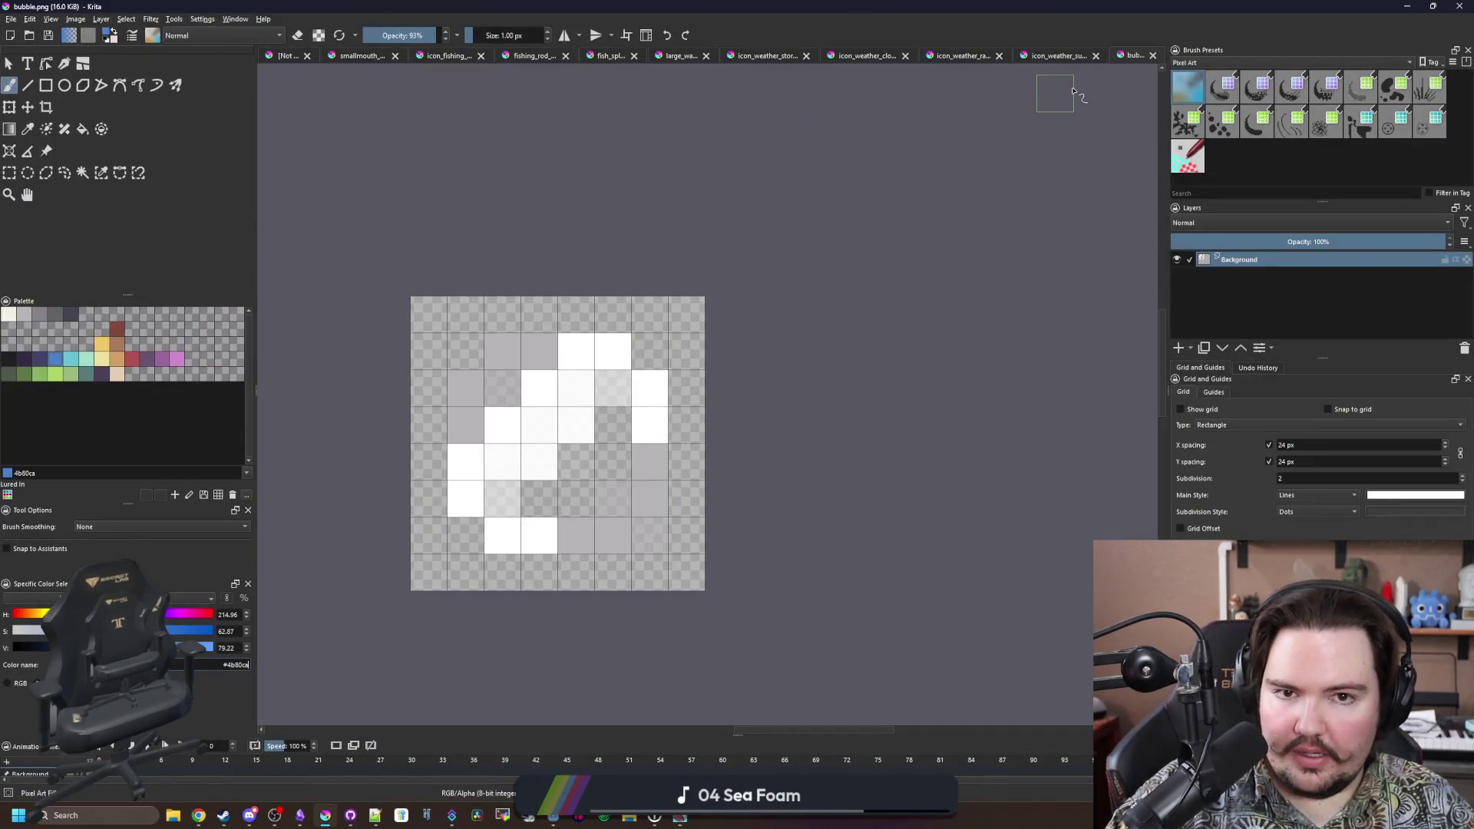
left_click(17, 21)
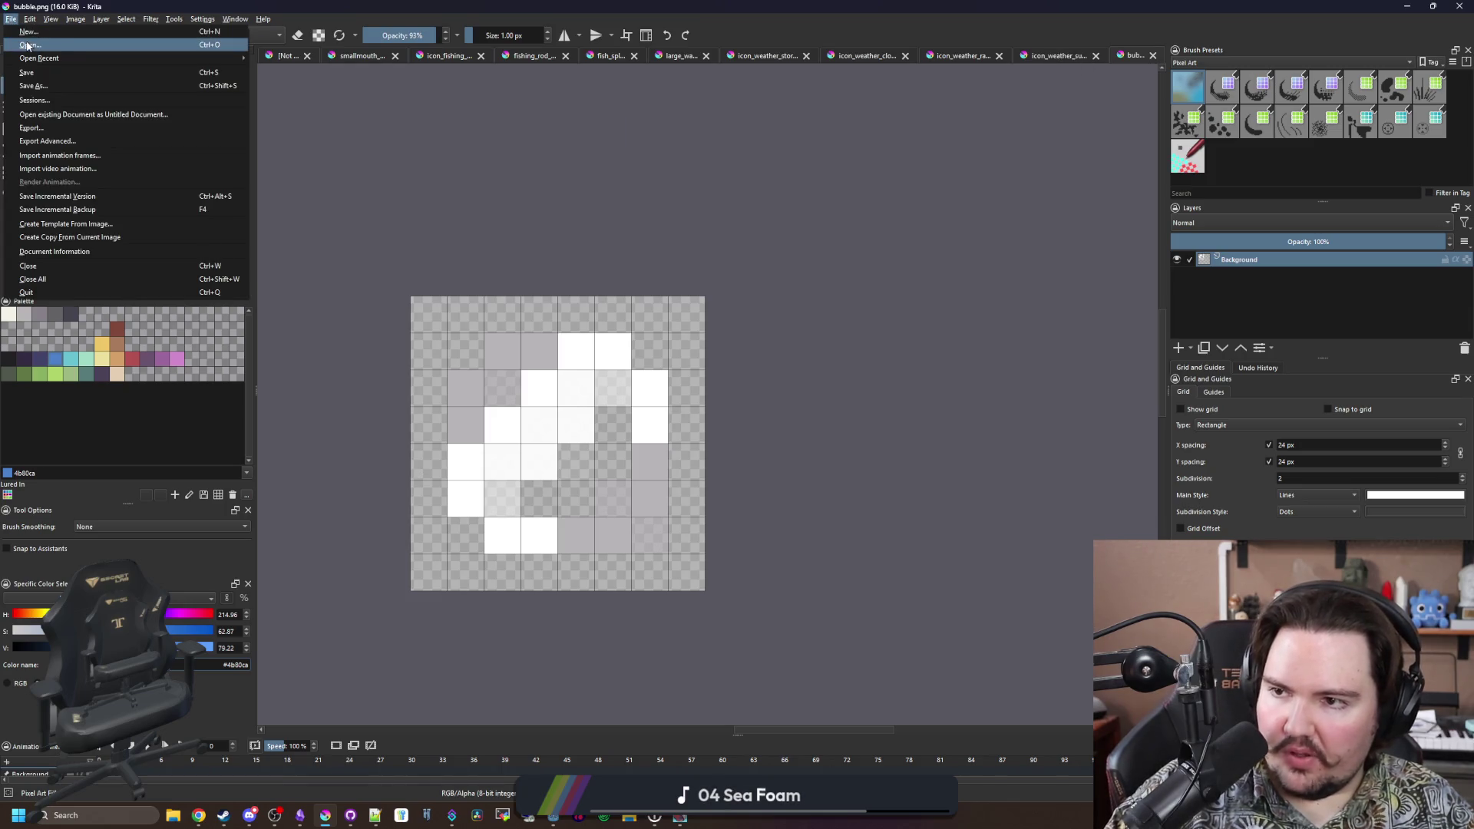
left_click(34, 52)
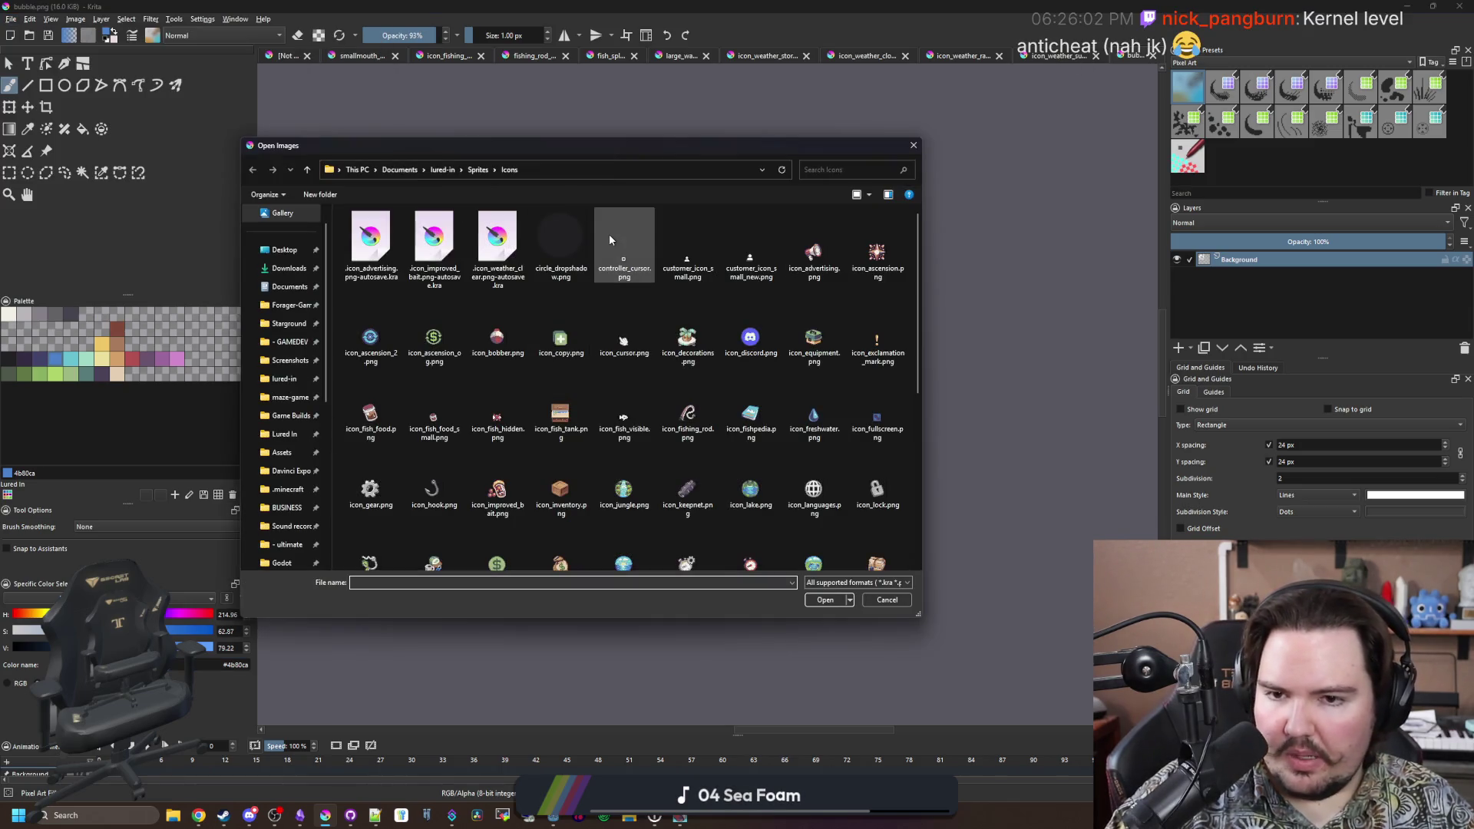
left_click(609, 240)
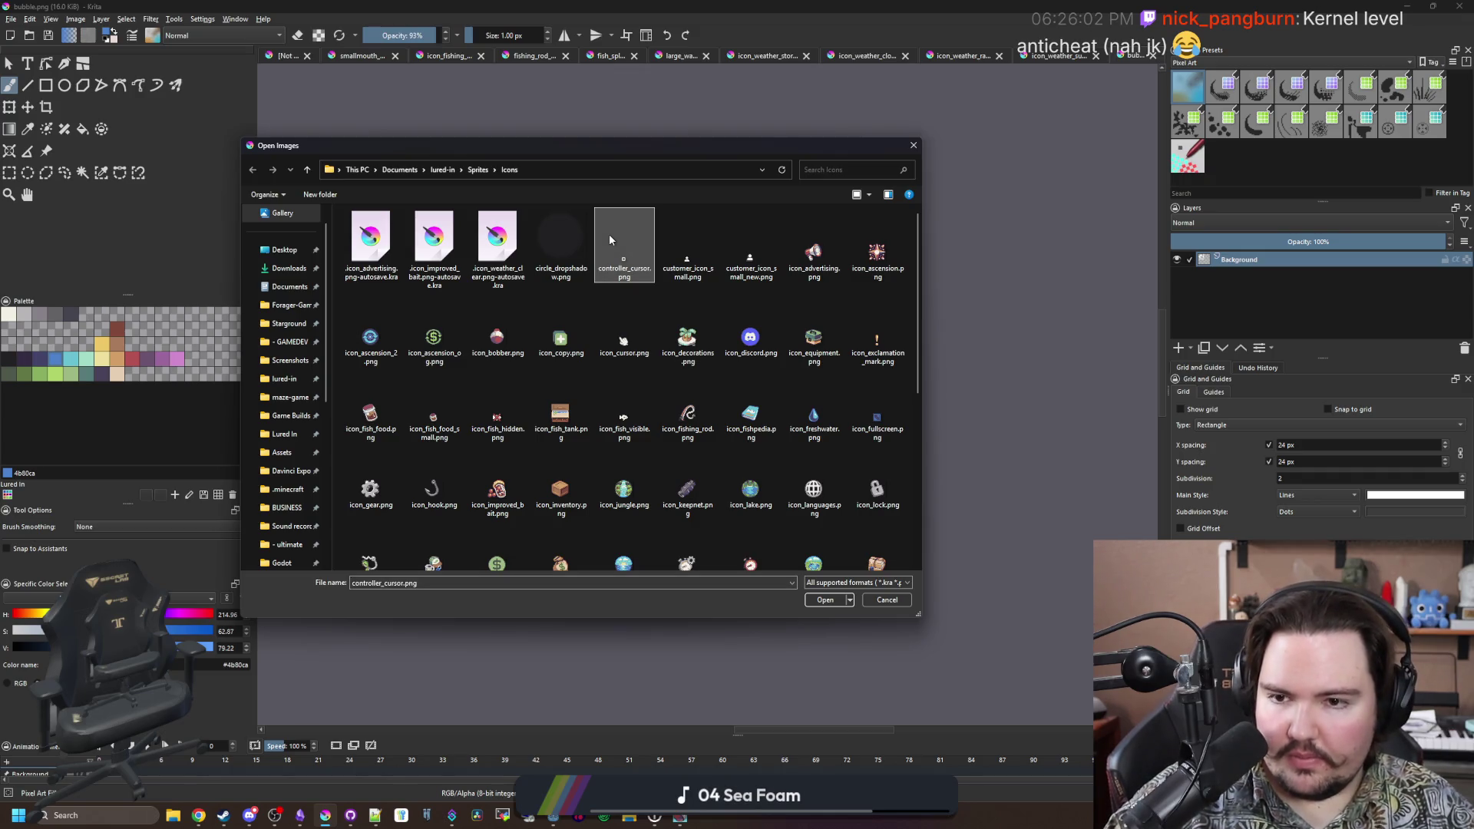
left_click(627, 345)
- Go up to Sprites, enter Particles, and open particle_bubble.png
scroll(627, 346, "down", 2)
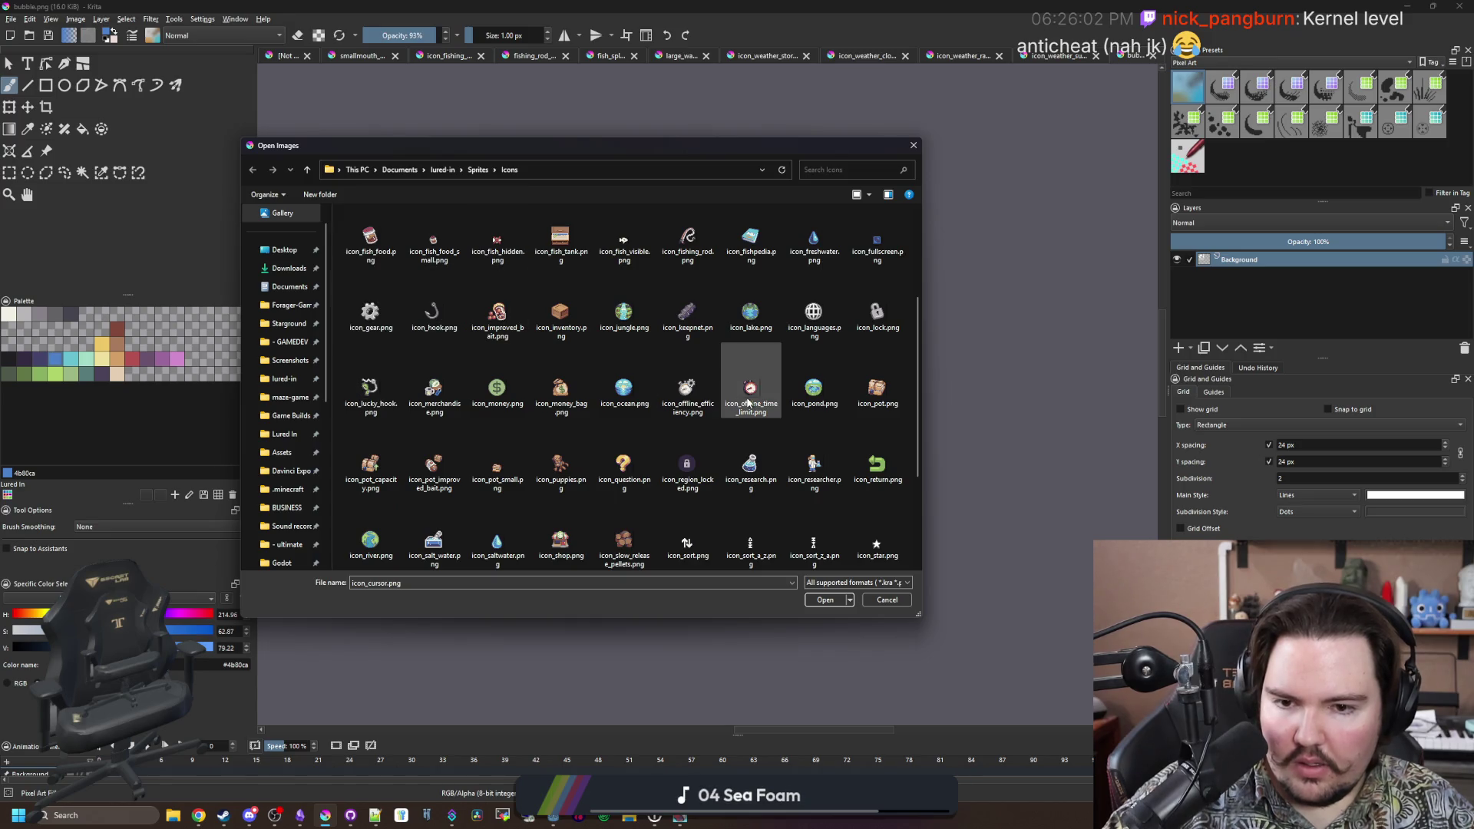
scroll(748, 403, "down", 2)
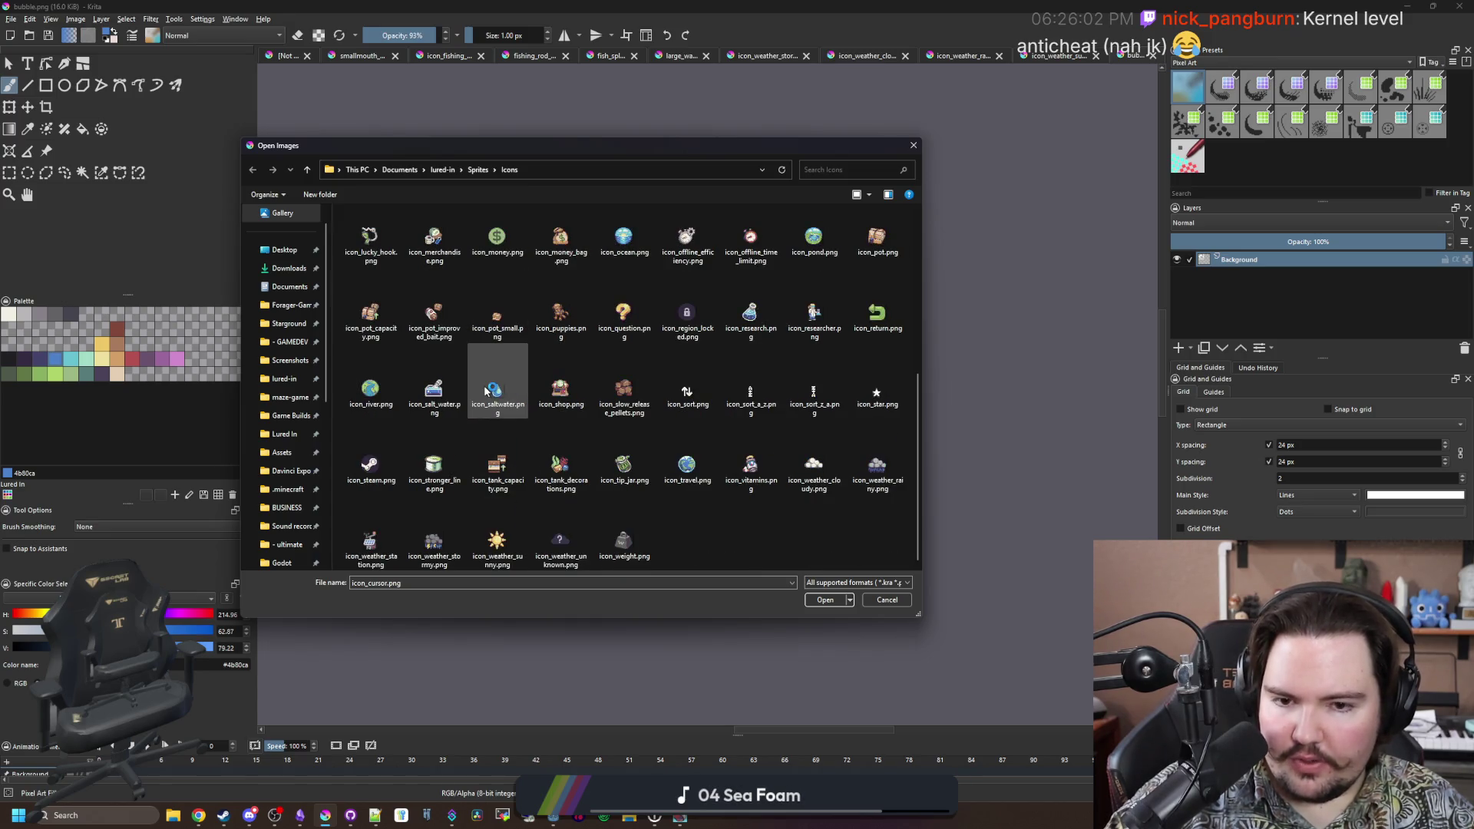
scroll(518, 442, "up", 3)
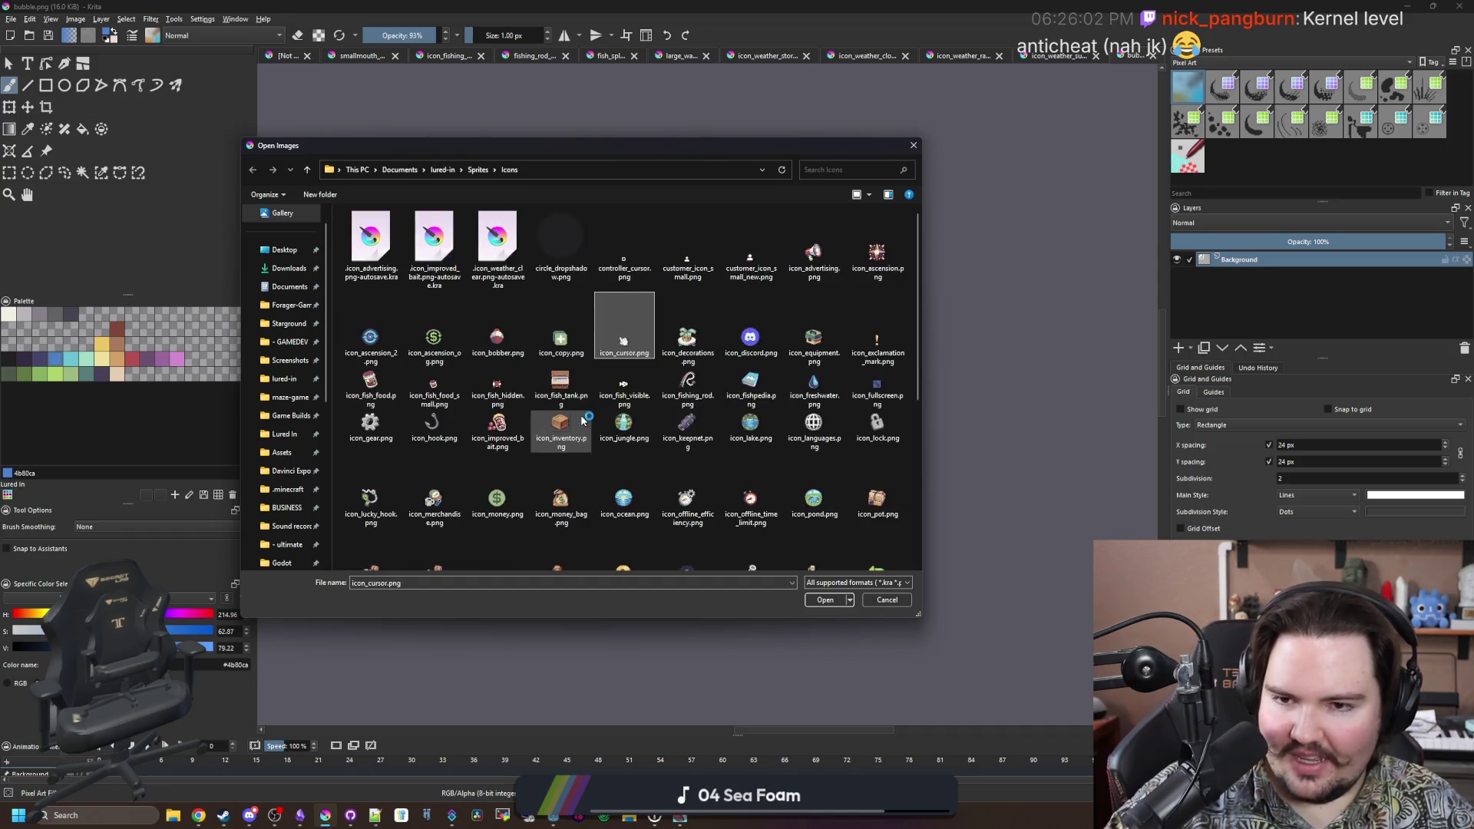
left_click(486, 171)
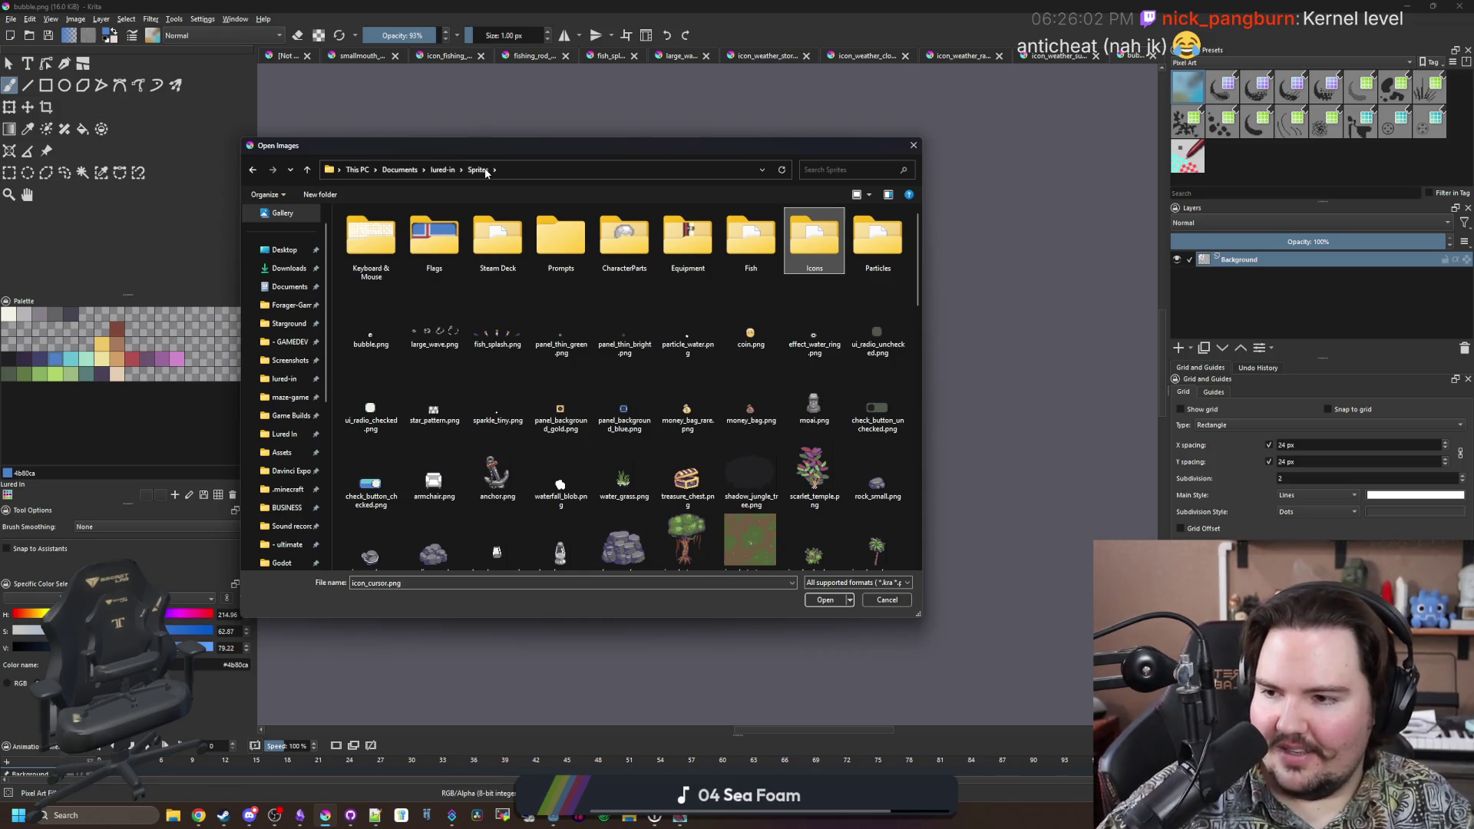
double_click(880, 243)
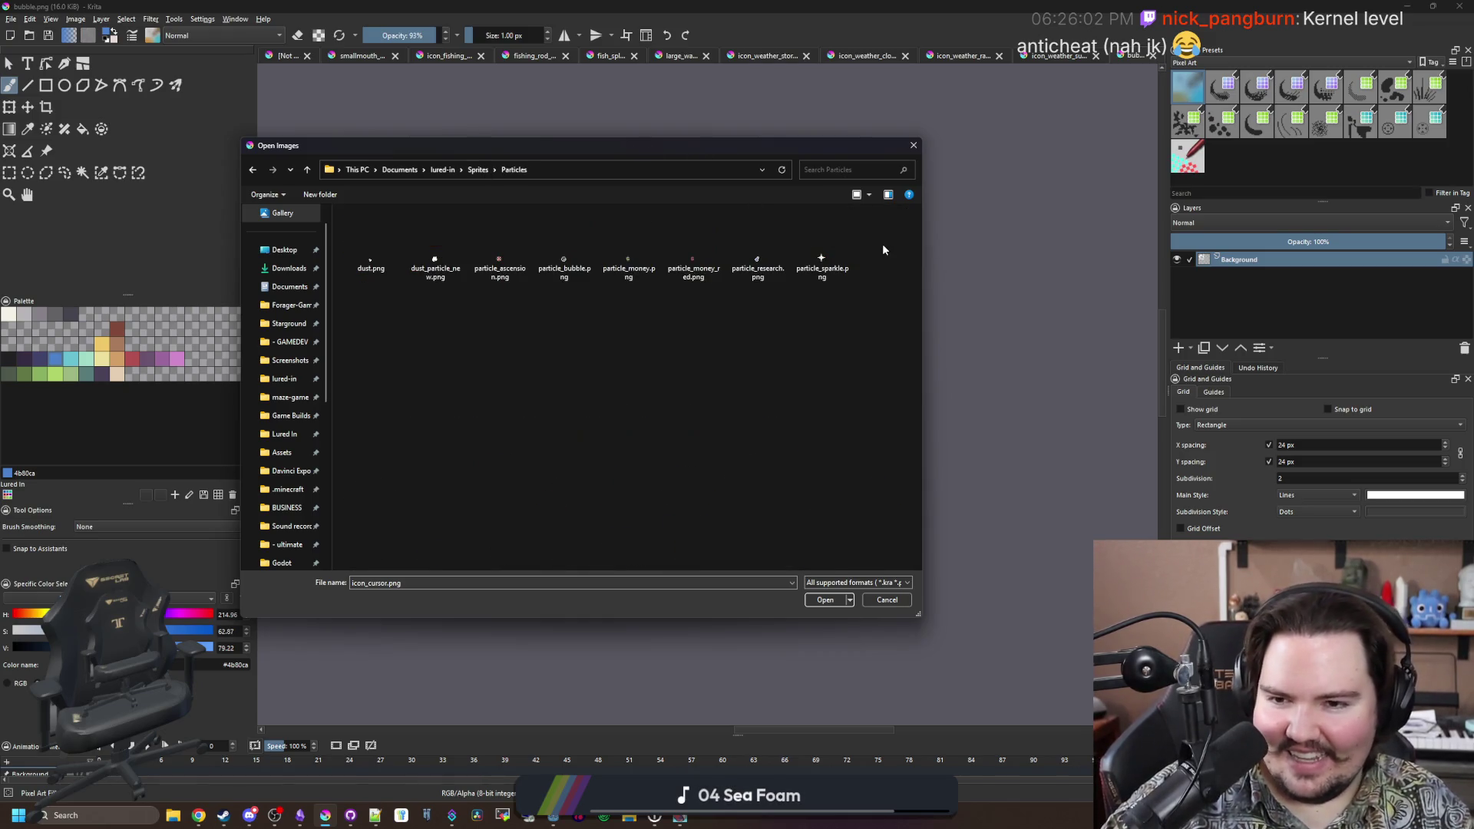
left_click(565, 281)
double_click(565, 281)
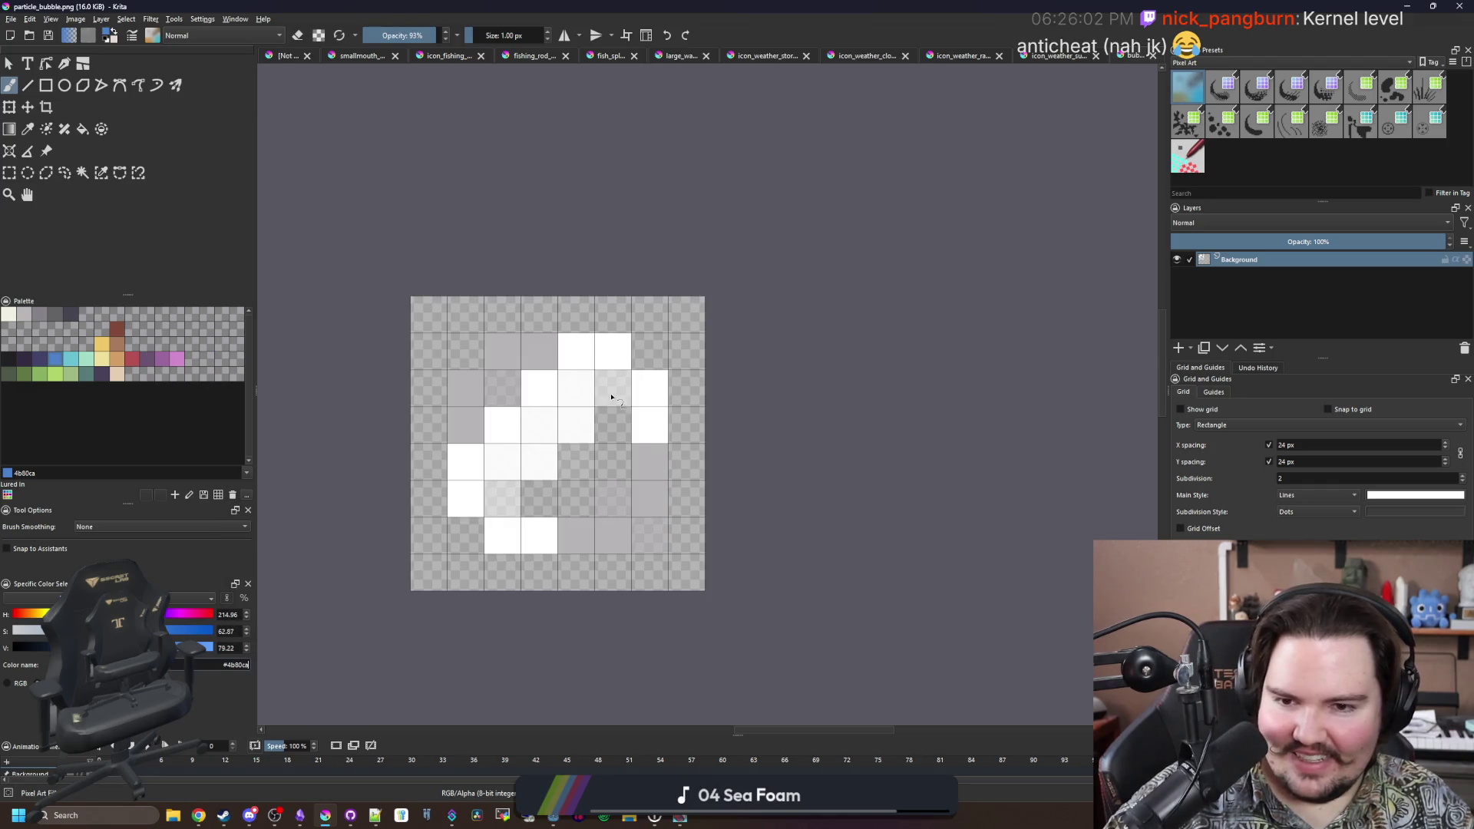
- Repaint several blue bubble pixels cream and erase two pixels in the lower row
scroll(658, 409, "down", 2)
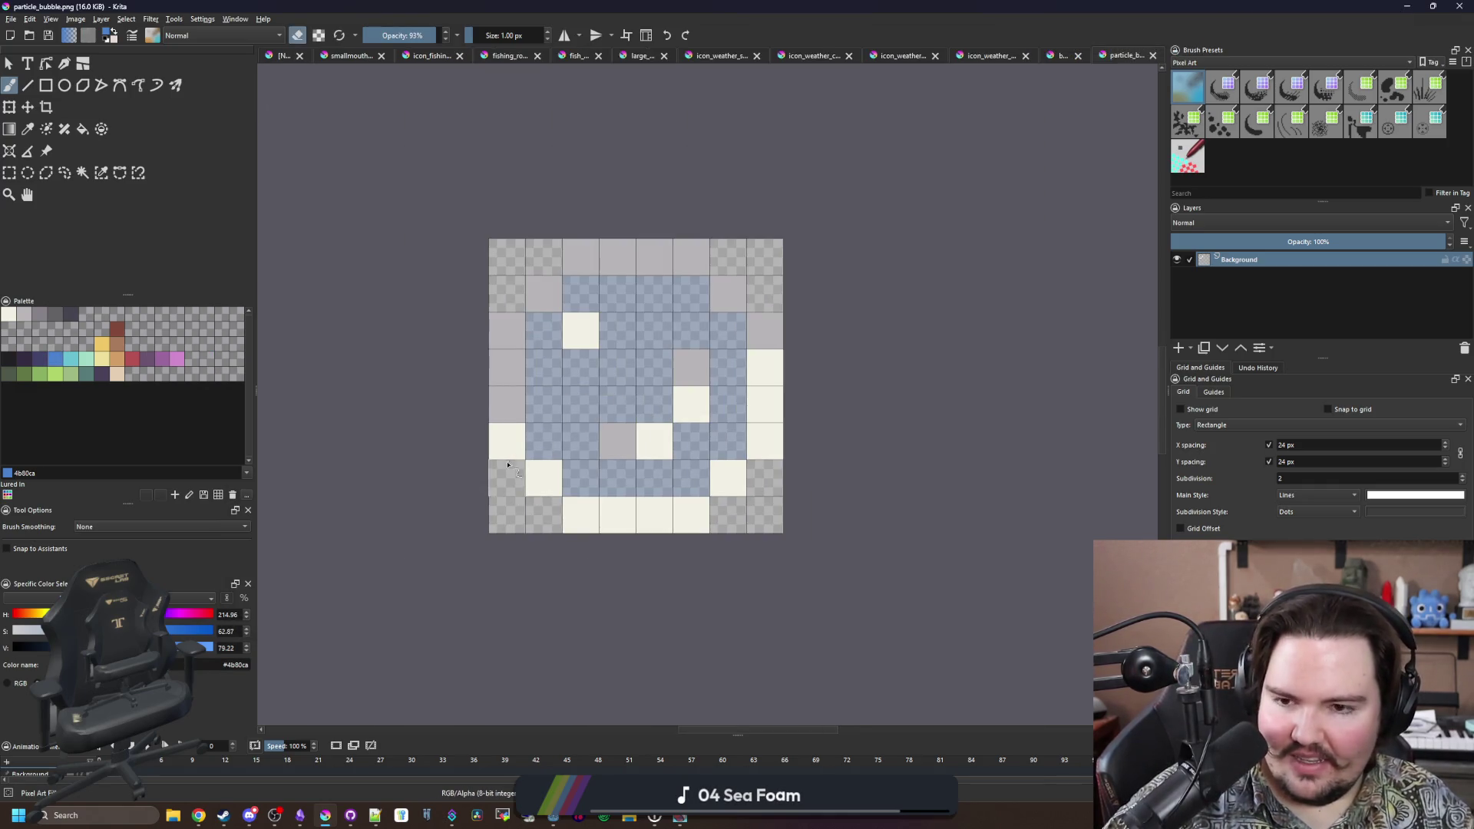
left_click(513, 437, "ctrl")
key("e")
mouse_move(544, 403)
left_mouse_down()
mouse_move(605, 398)
mouse_move(654, 356)
mouse_move(658, 285)
left_mouse_up()
left_click(631, 286)
left_click(537, 368)
key("e")
mouse_move(547, 405)
left_mouse_down()
mouse_move(520, 407)
mouse_move(676, 453)
mouse_move(530, 492)
mouse_move(583, 514)
mouse_move(729, 315)
mouse_move(757, 386)
left_mouse_up()
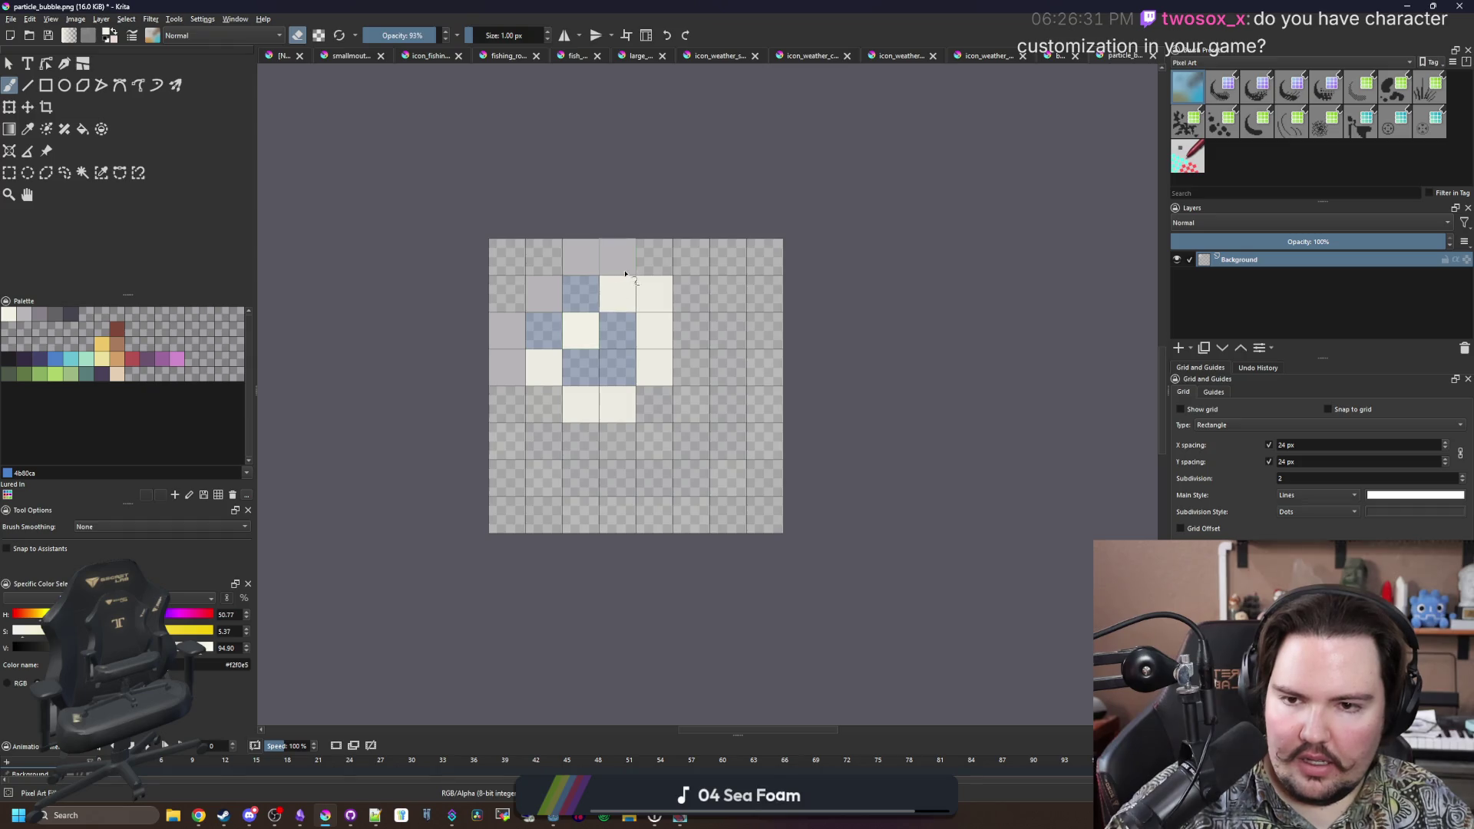
- Recolour bubble cells with sampled cream and grey, erasing one cell
key("e")
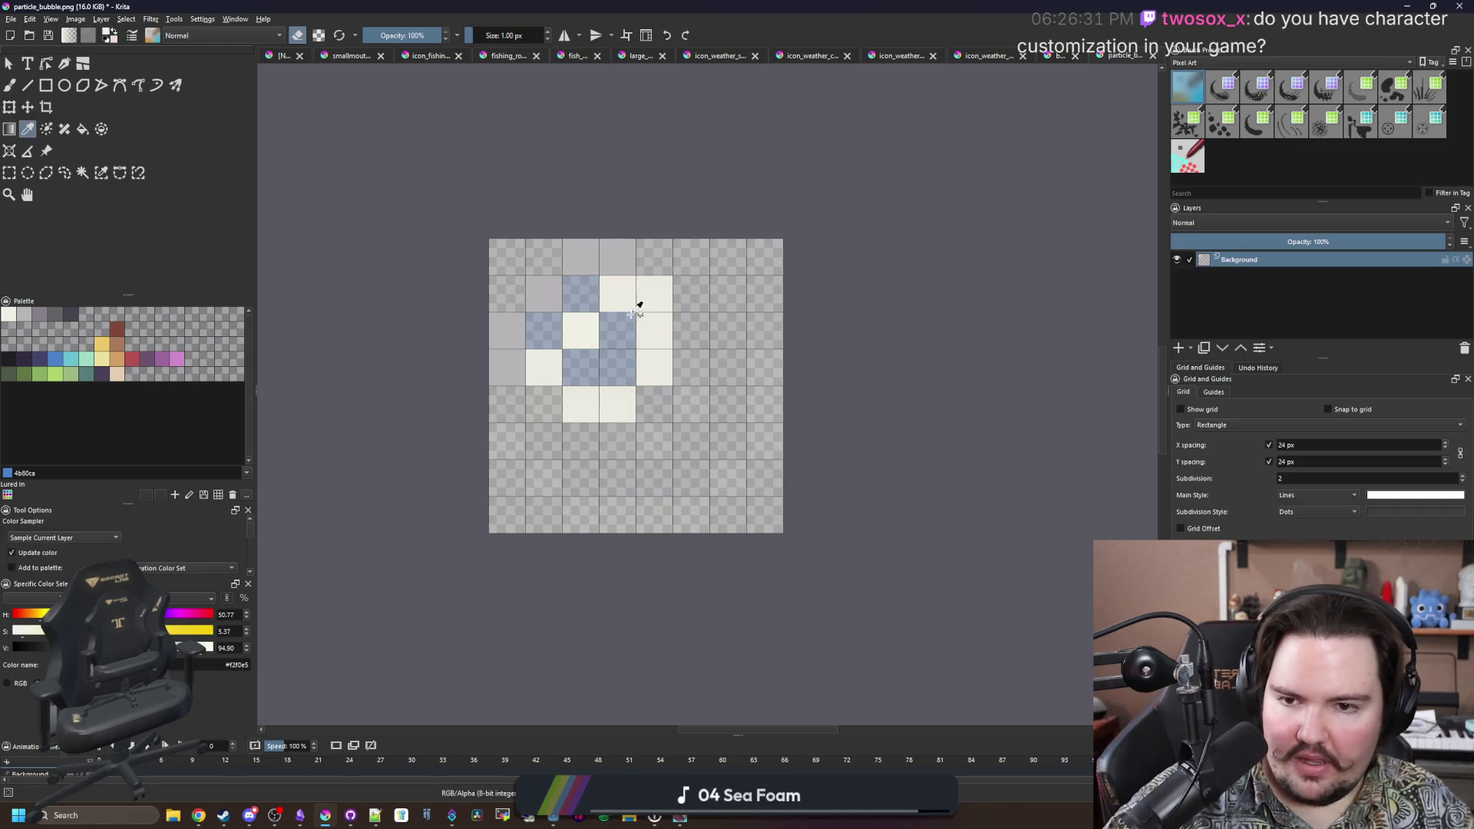
left_click(625, 320, "ctrl")
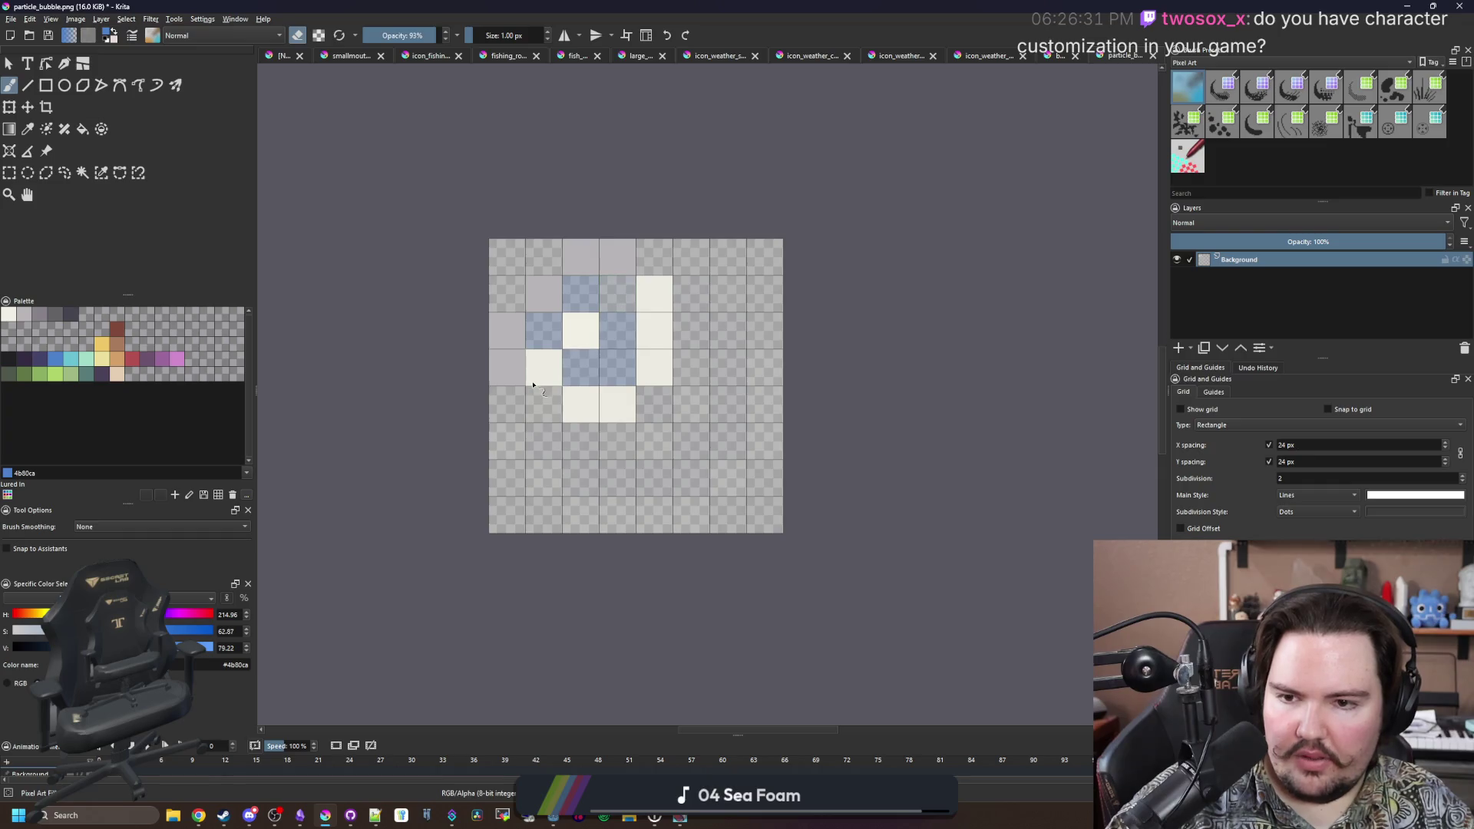
left_click(577, 397, "ctrl")
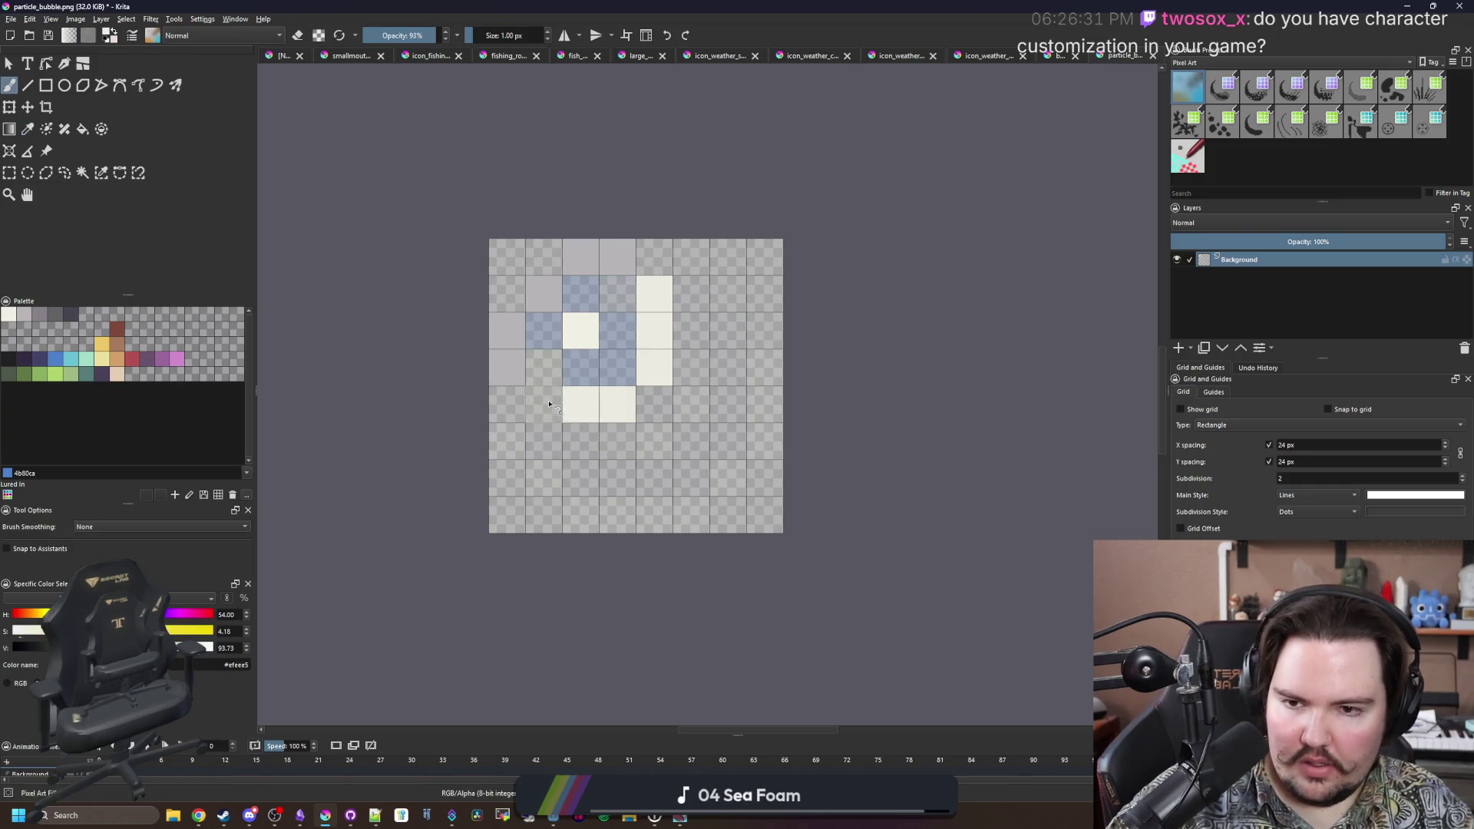
left_click(542, 404)
left_click(506, 294)
left_click(544, 265)
left_click(544, 294, "ctrl")
left_click(507, 293)
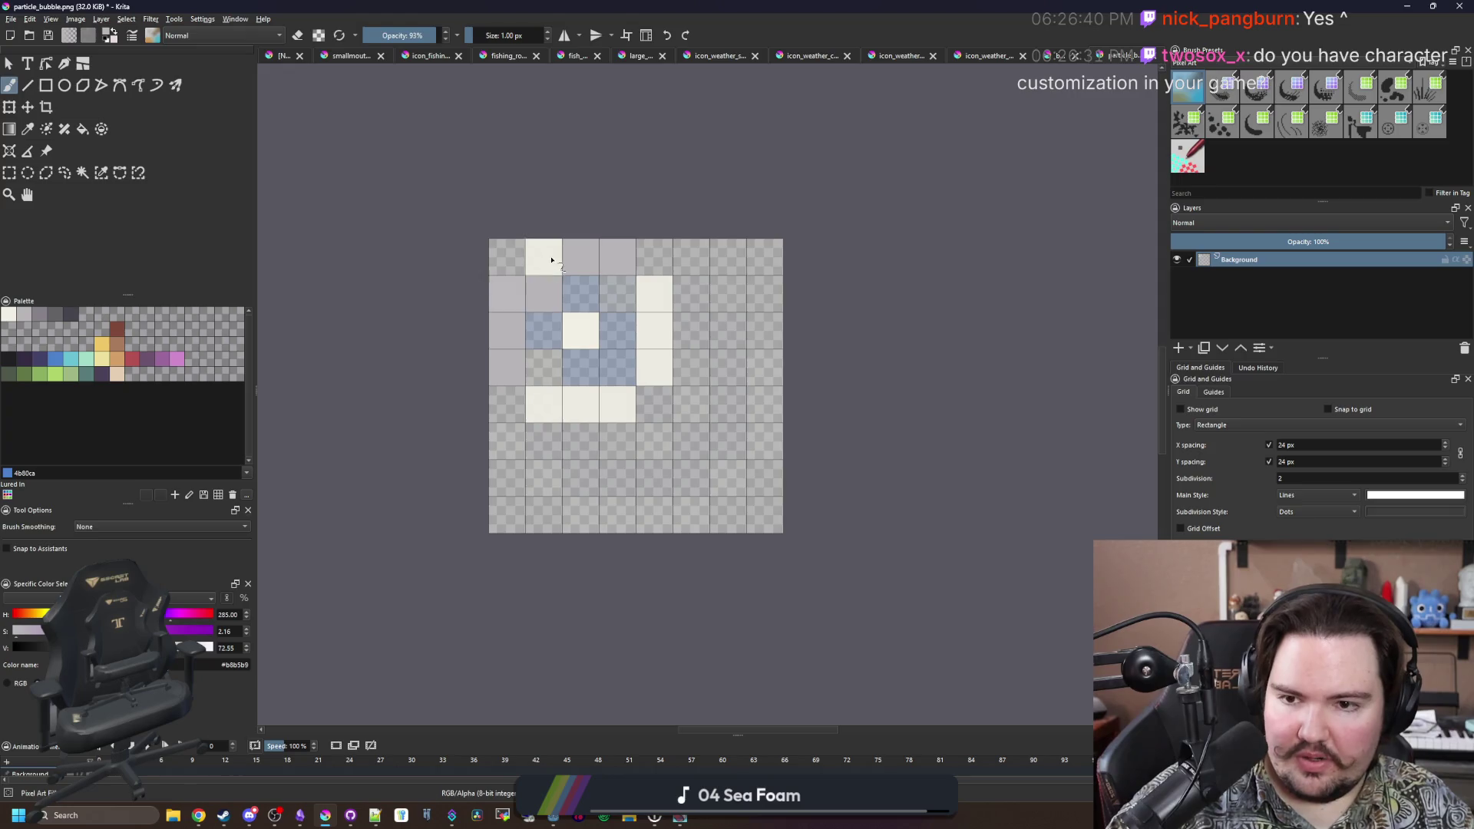
left_click(543, 257)
key("e")
left_click(547, 291)
key("e")
- Paint a run of cream cells, one solid blue cell, and lighten the blue L-shape
left_click(579, 323, "ctrl")
mouse_move(544, 330)
left_mouse_down()
mouse_move(577, 295)
mouse_move(617, 367)
mouse_move(580, 372)
left_mouse_up()
left_click(578, 370, "ctrl")
left_click(536, 372)
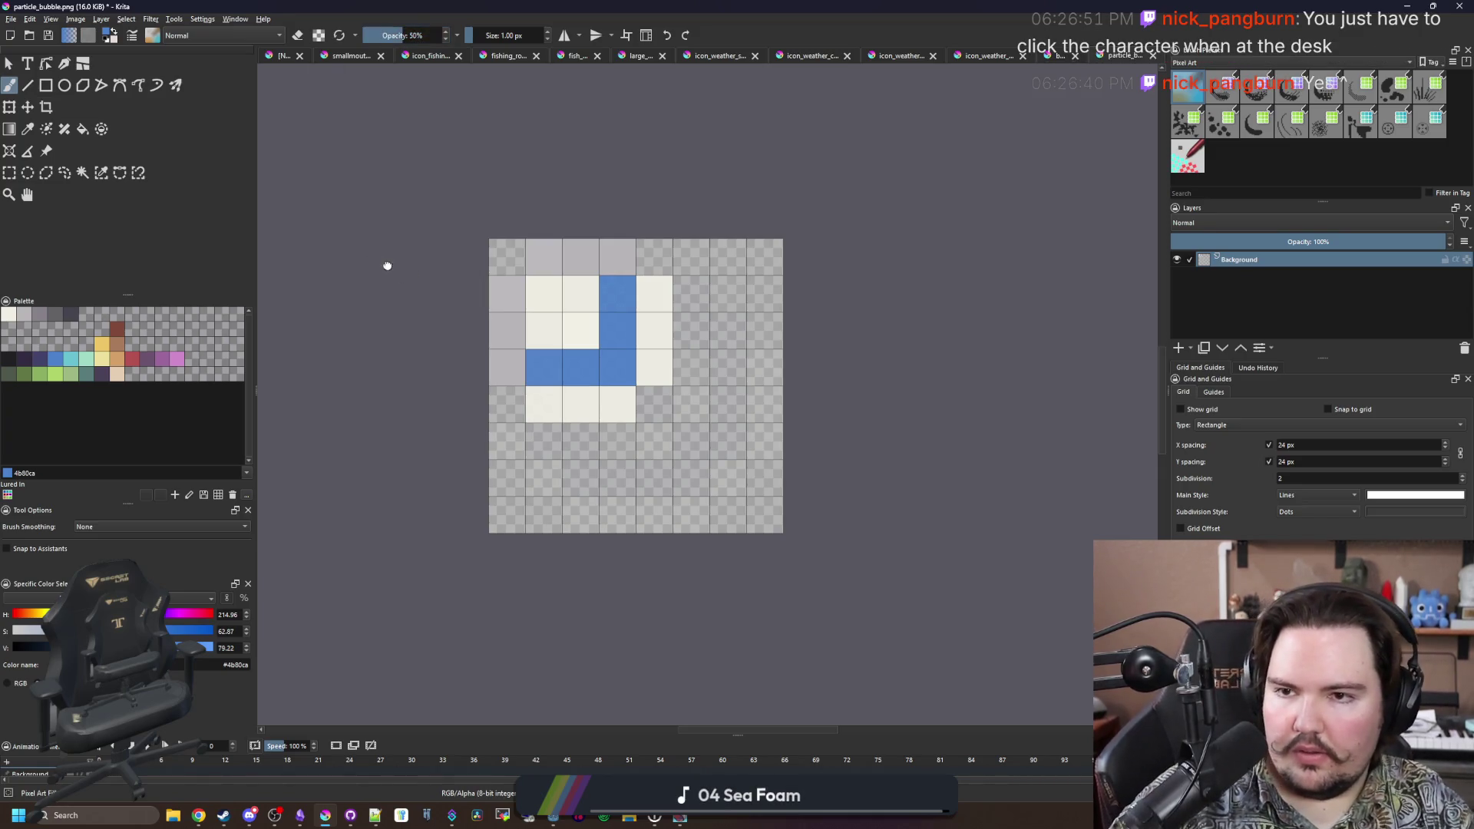
key("e")
left_click_drag(558, 367, 620, 294)
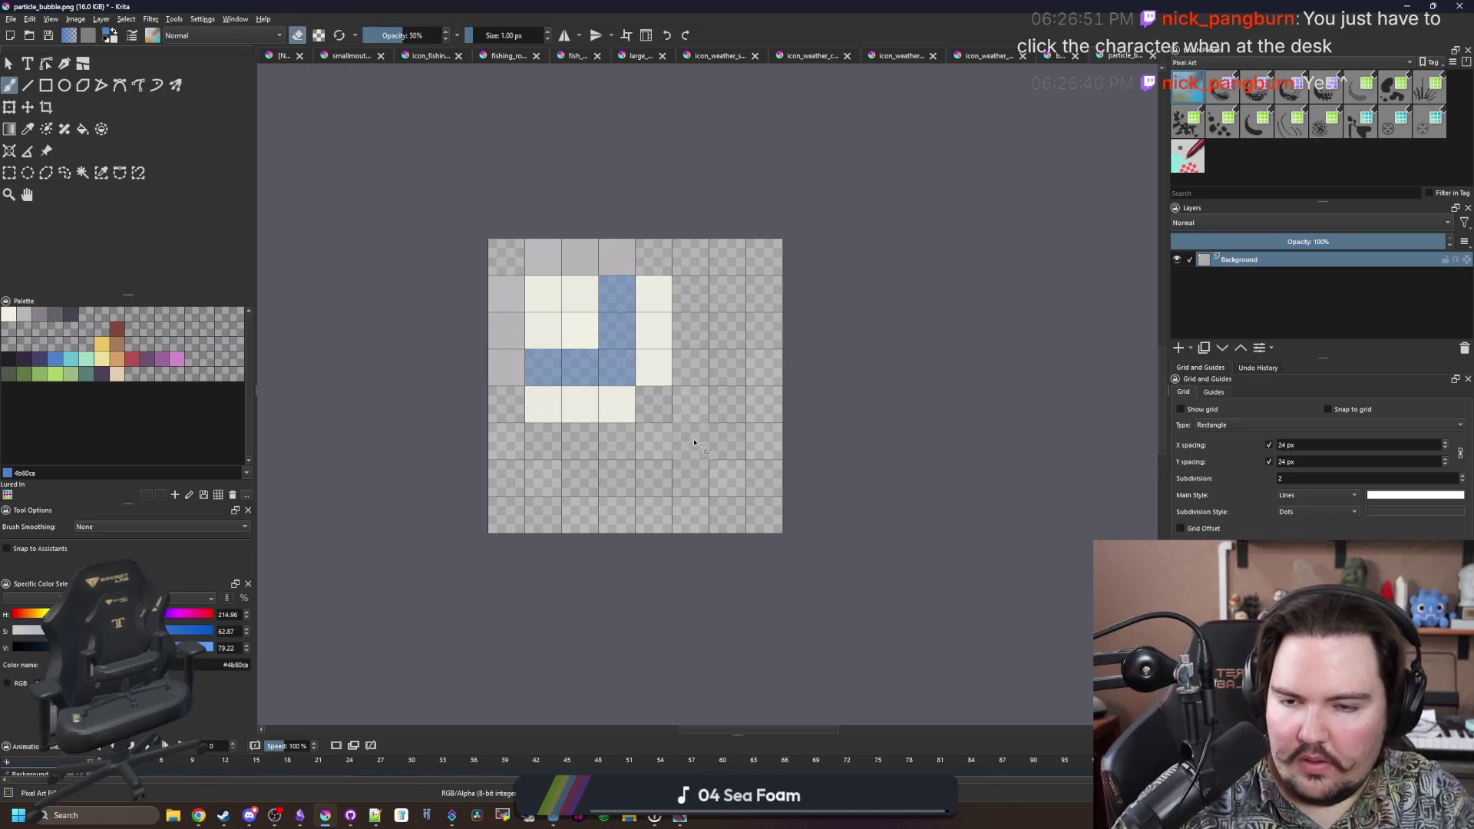
scroll(500, 428, "down", 5)
scroll(490, 410, "up", 5)
- Crop the image to the 5×5 area at its top-left
left_click(9, 174)
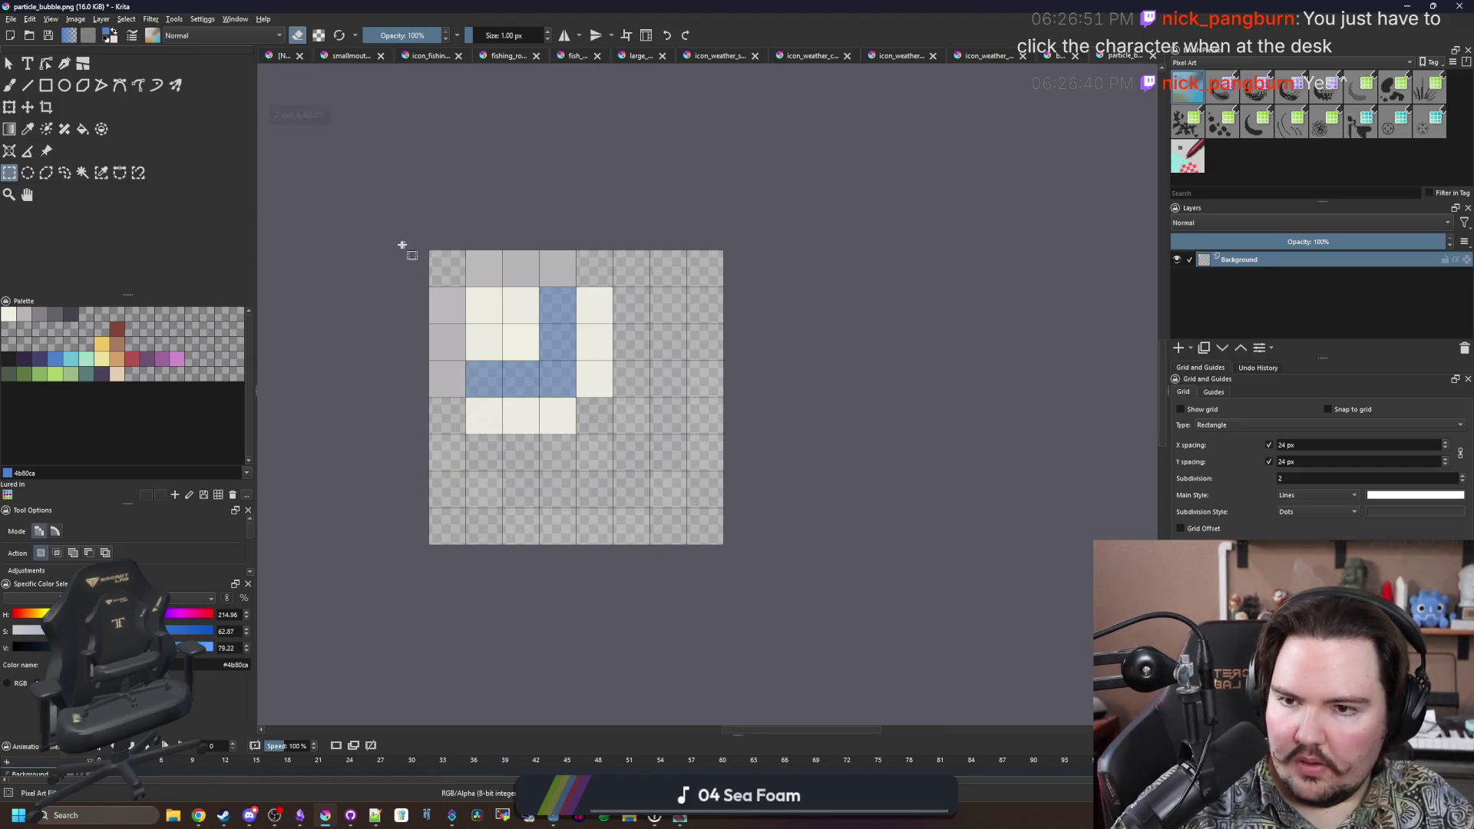
mouse_move(406, 244)
left_mouse_down()
mouse_move(614, 400)
mouse_move(615, 434)
left_mouse_up()
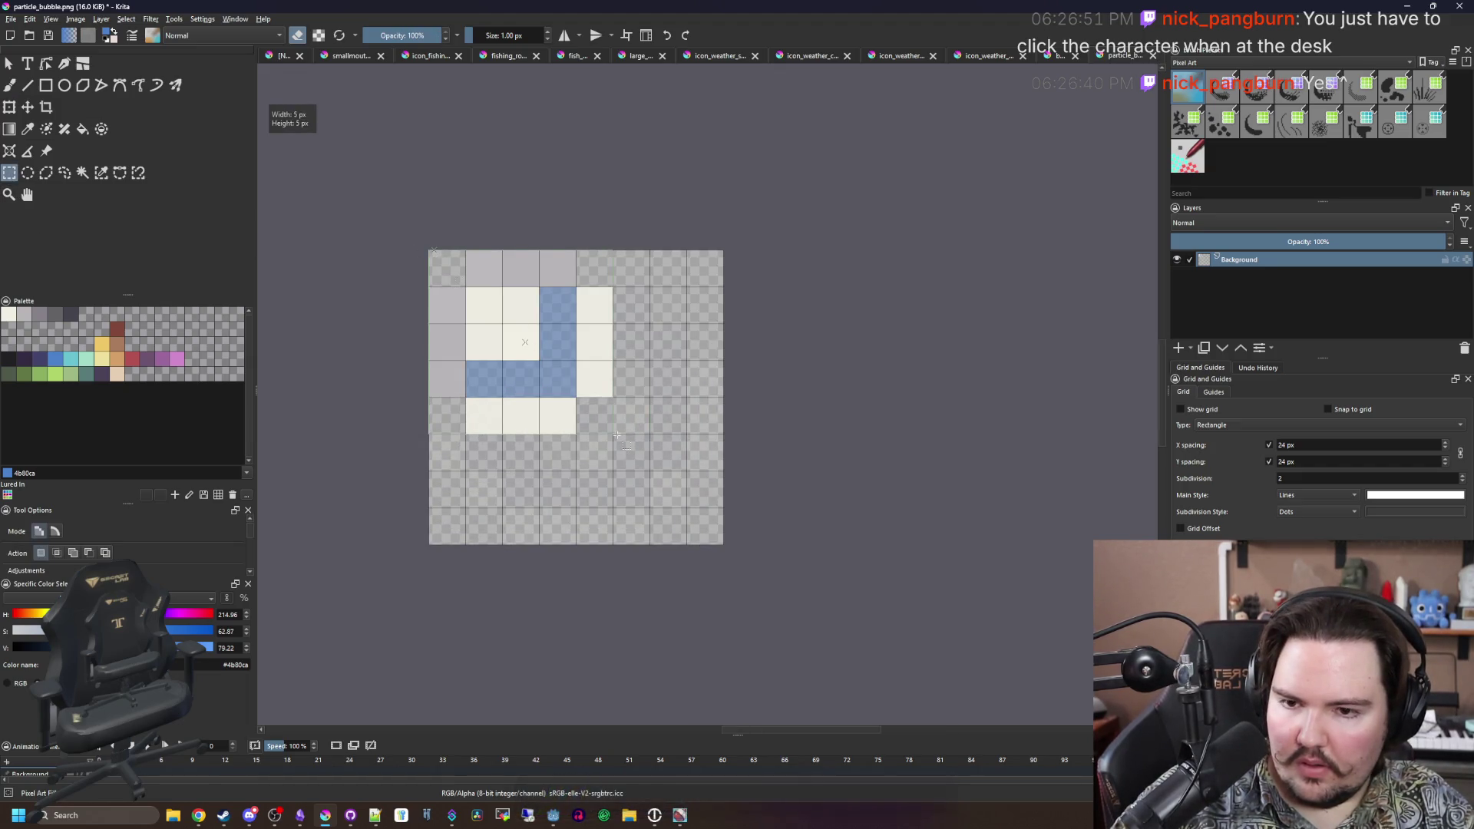
left_click(46, 107)
key("Return")
- Paint two grey edge pixels of the cropped sprite cream
key("b")
left_click(483, 341, "ctrl")
left_click(446, 380)
left_click(558, 268)
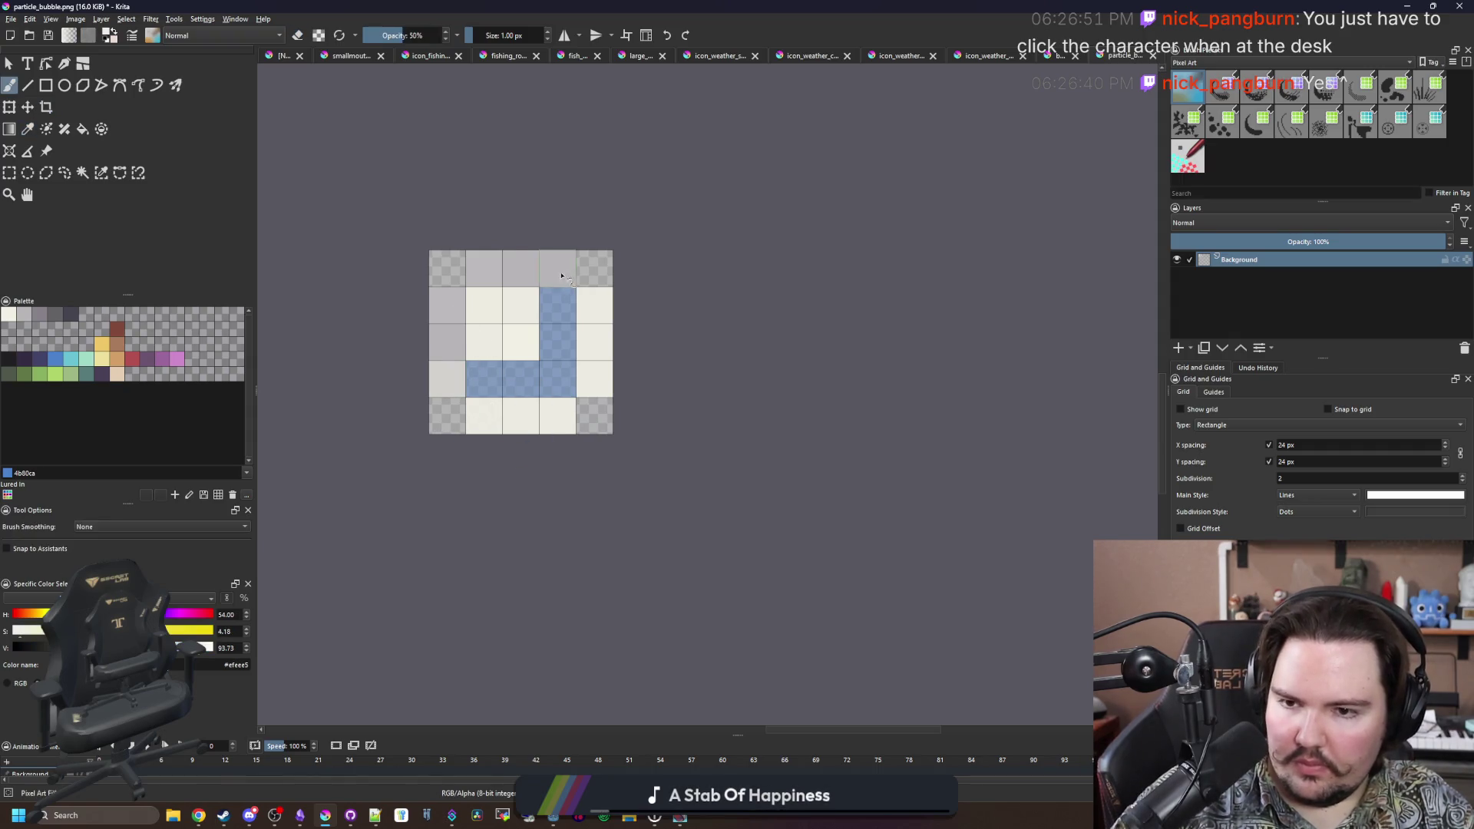
scroll(600, 233, "down", 1)
scroll(599, 233, "up", 3)
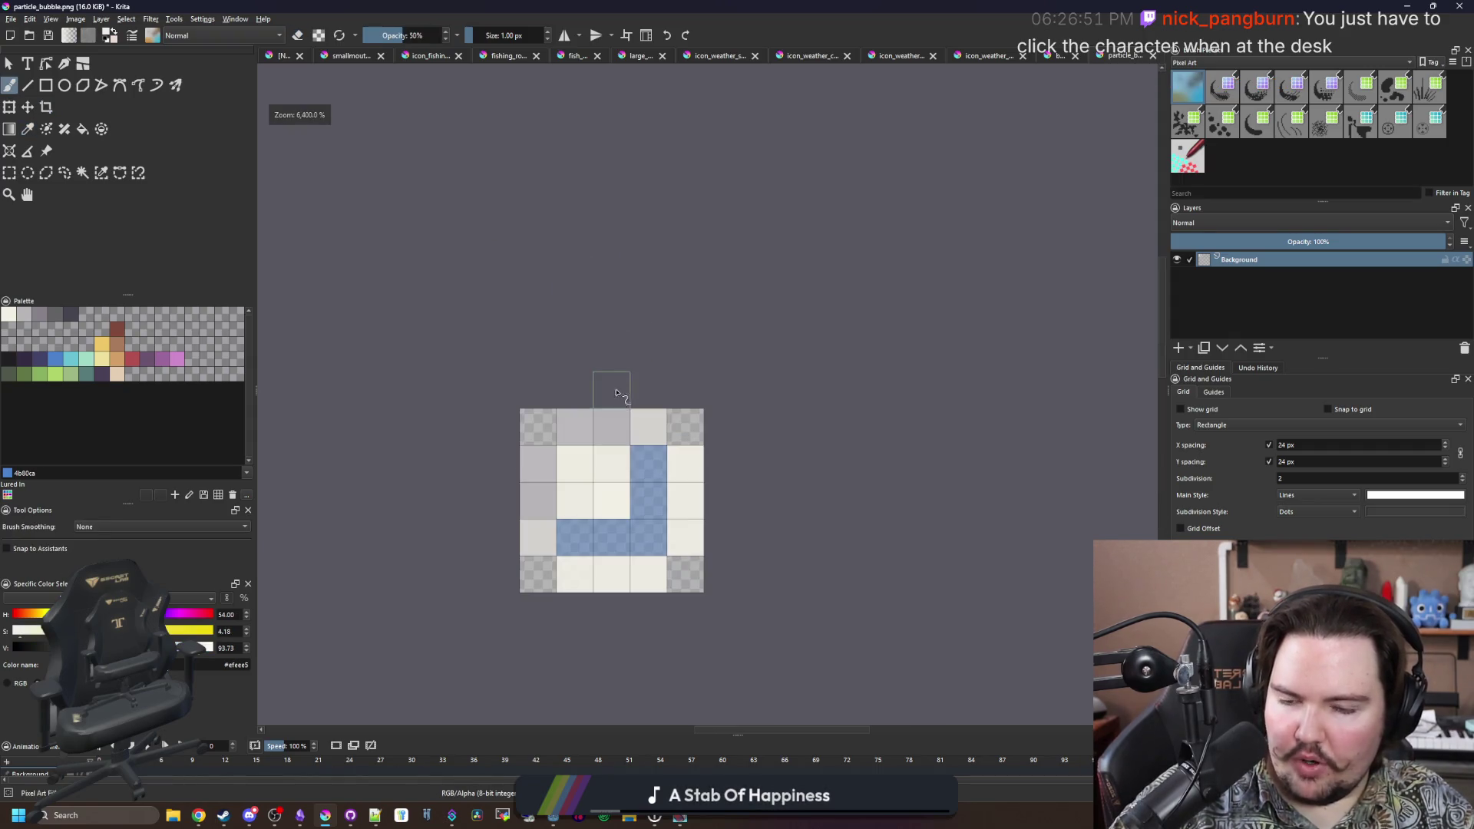
scroll(616, 442, "up", 5)
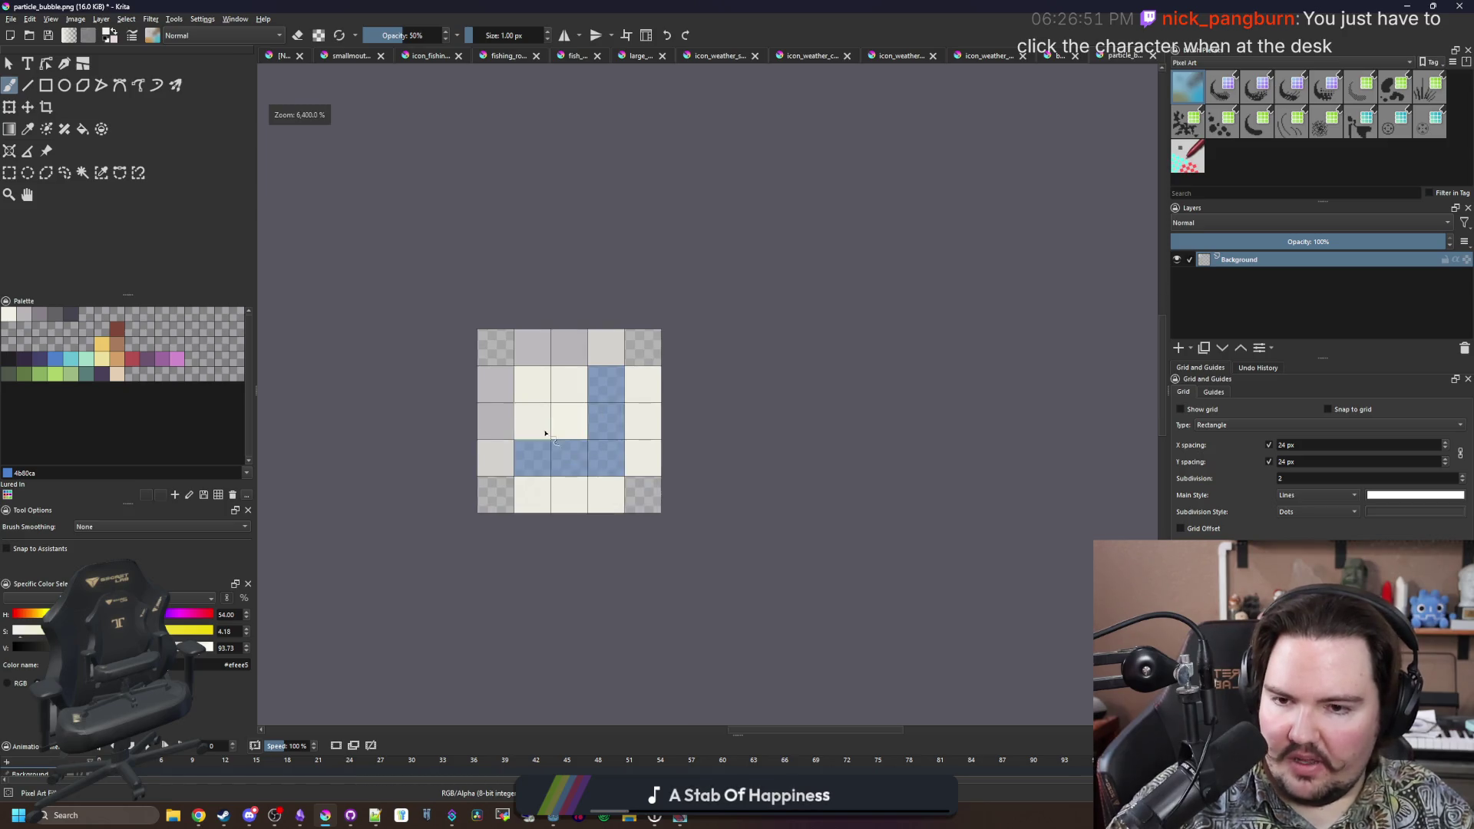
- Erase a stray cream pixel and repaint the centre pixel blue
key("e")
left_click(533, 383)
scroll(591, 330, "down", 5)
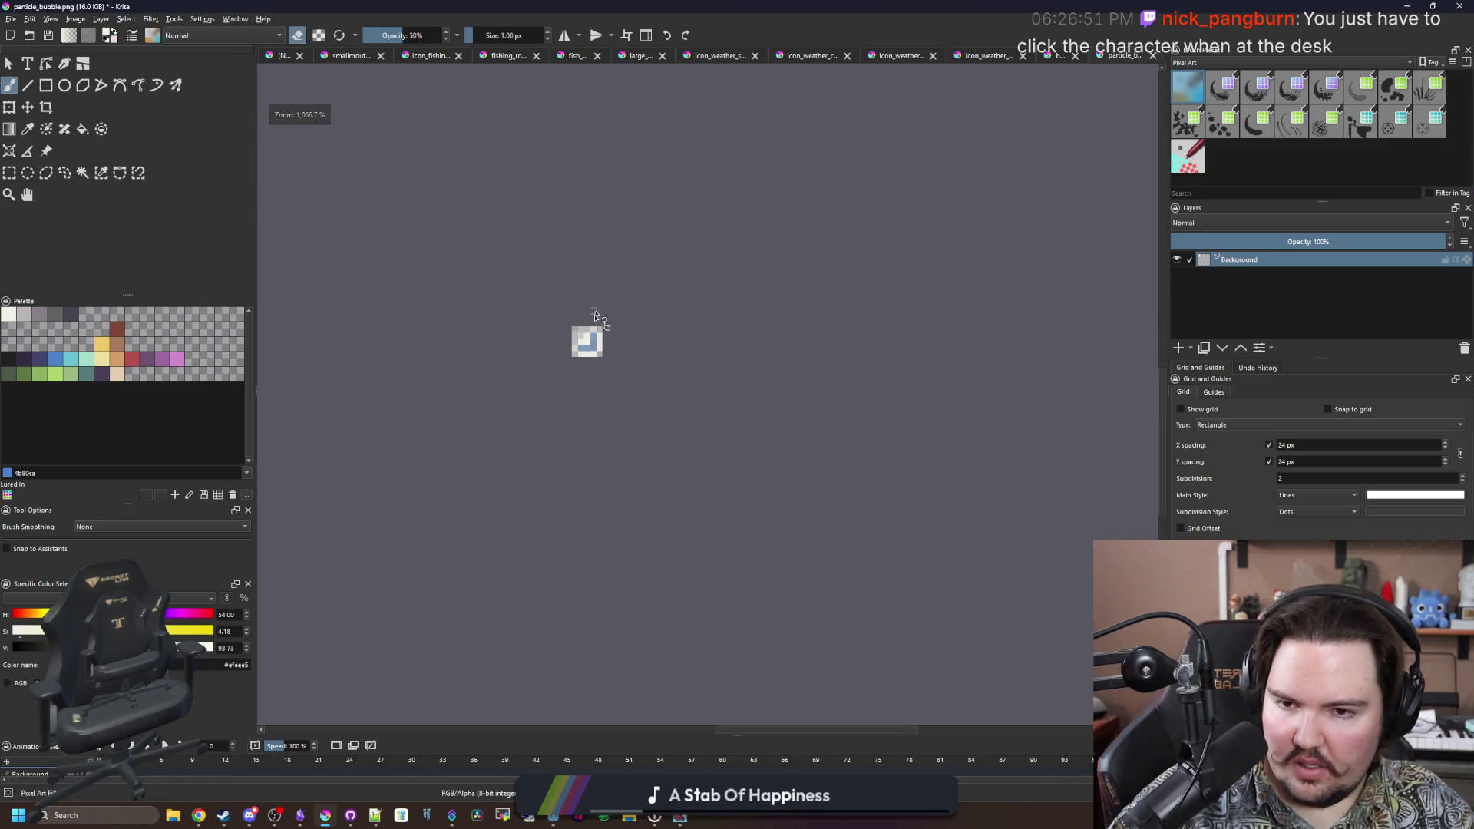
scroll(591, 336, "up", 5)
left_click(575, 384, "ctrl")
key("e")
left_click(560, 365)
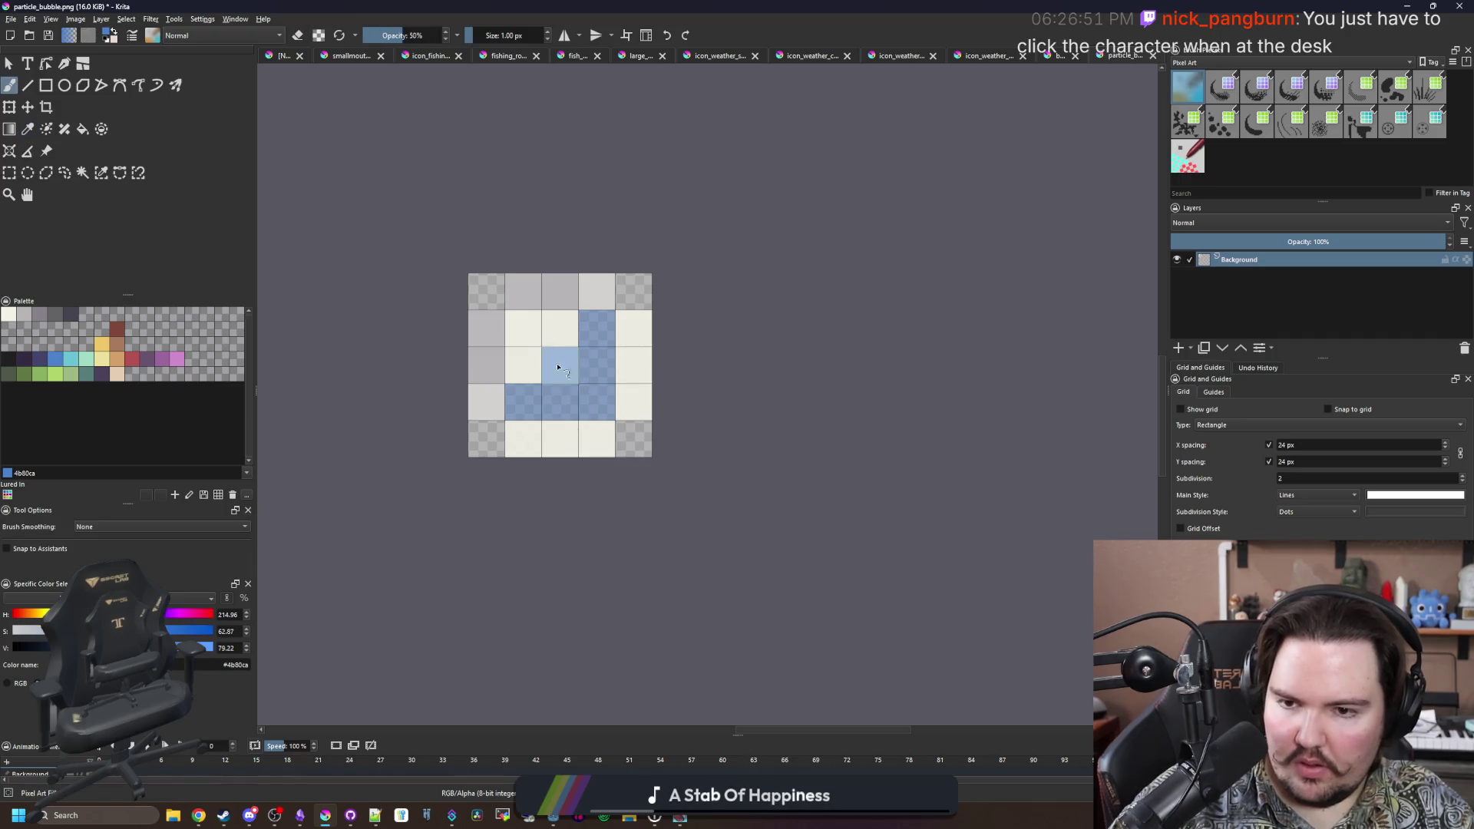
scroll(598, 392, "down", 5)
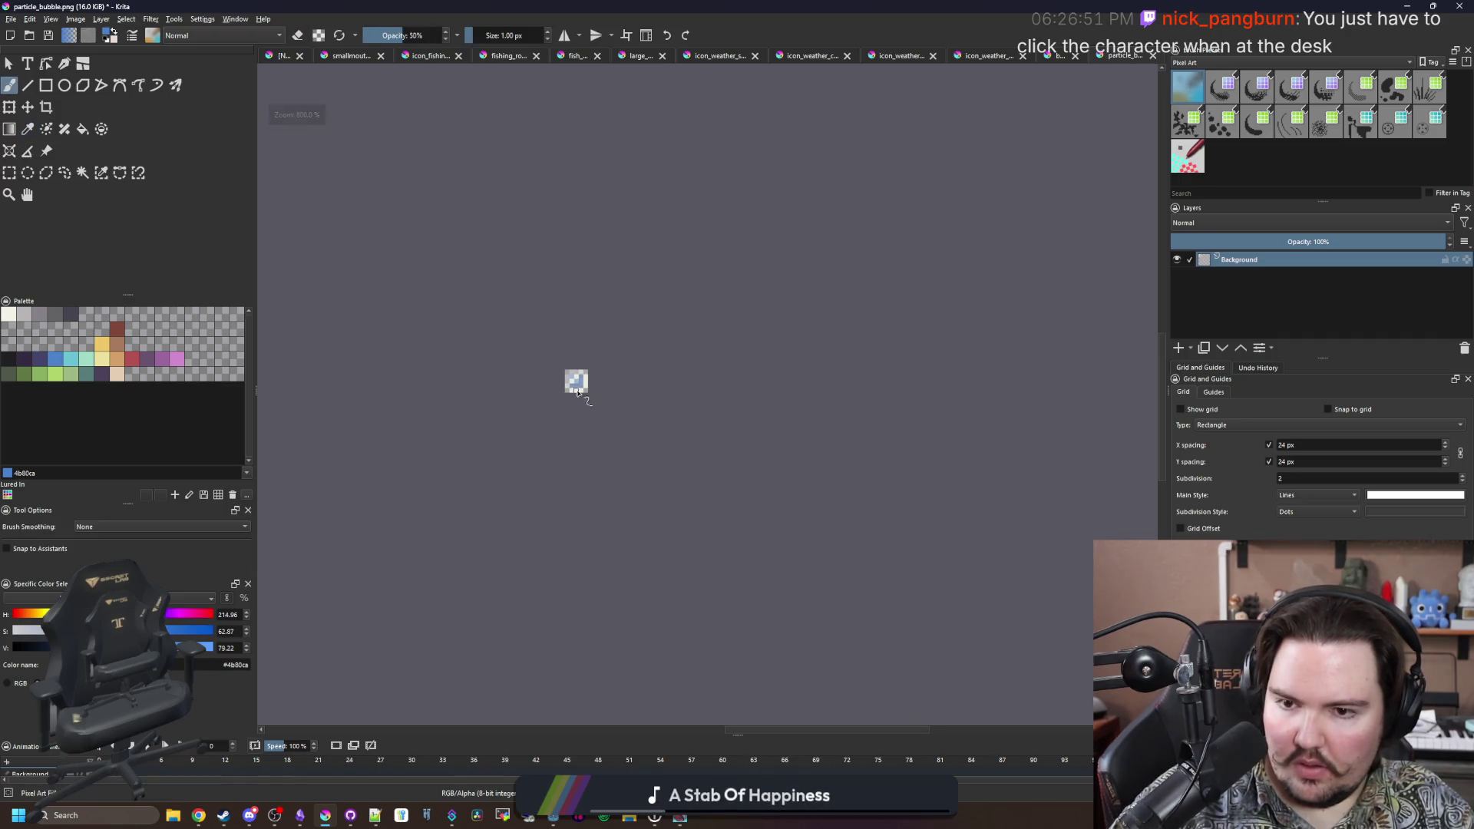
scroll(577, 392, "up", 6)
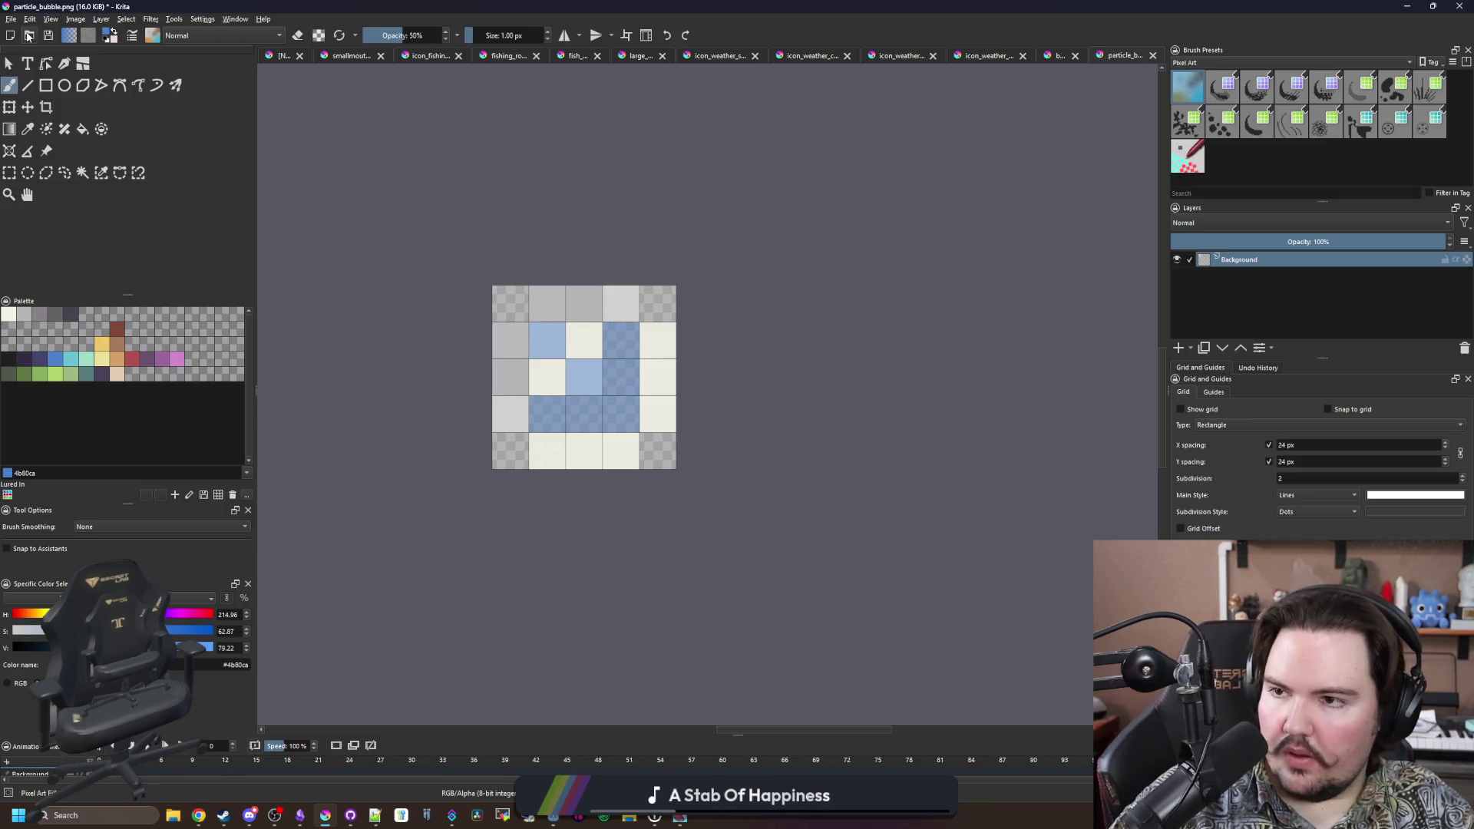
left_click(12, 19)
left_click(45, 93)
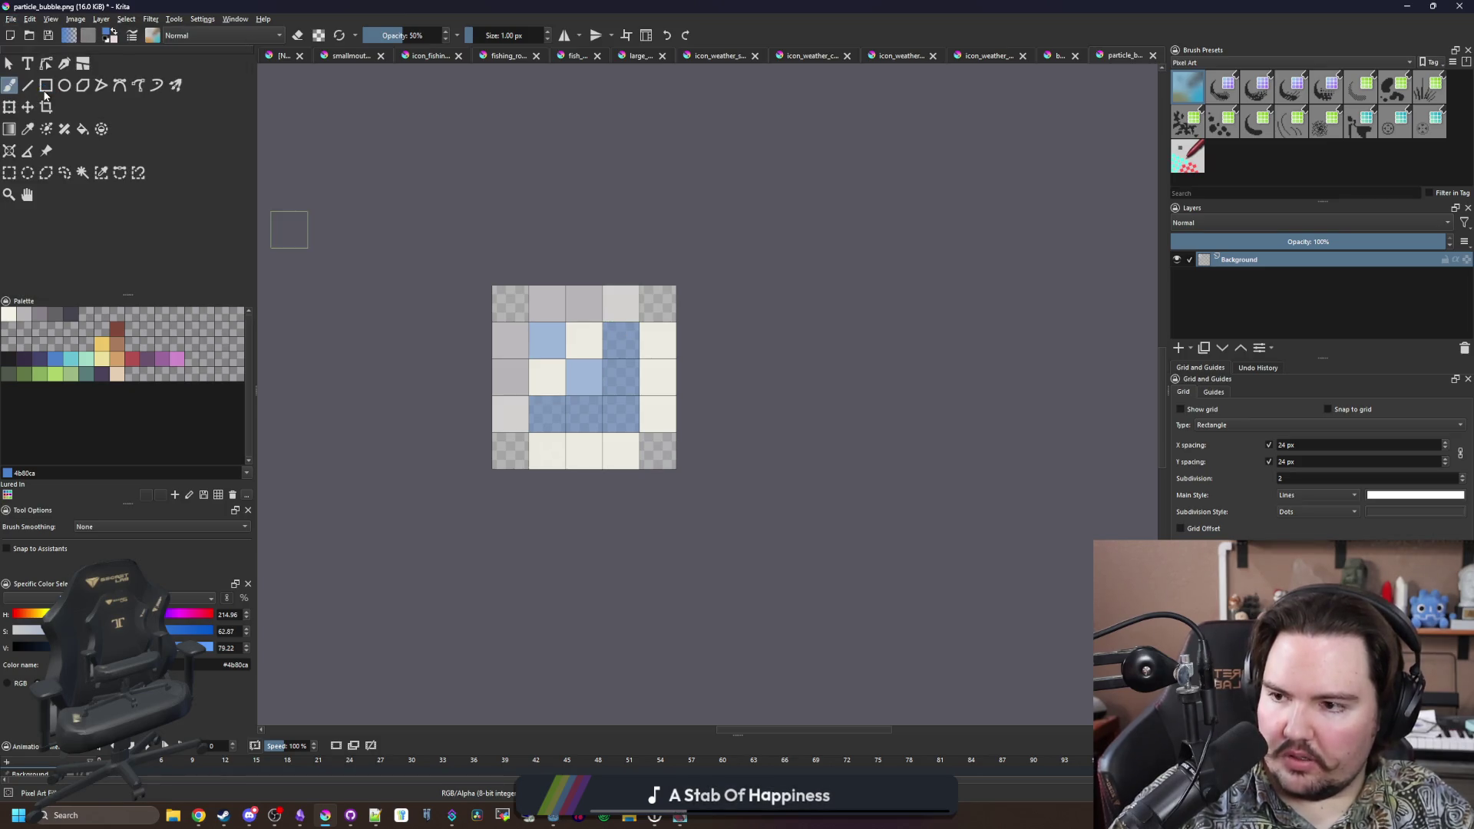
- Save the sprite as particle_bubble_small.png with default PNG settings and return to Godot
type("partivcl")
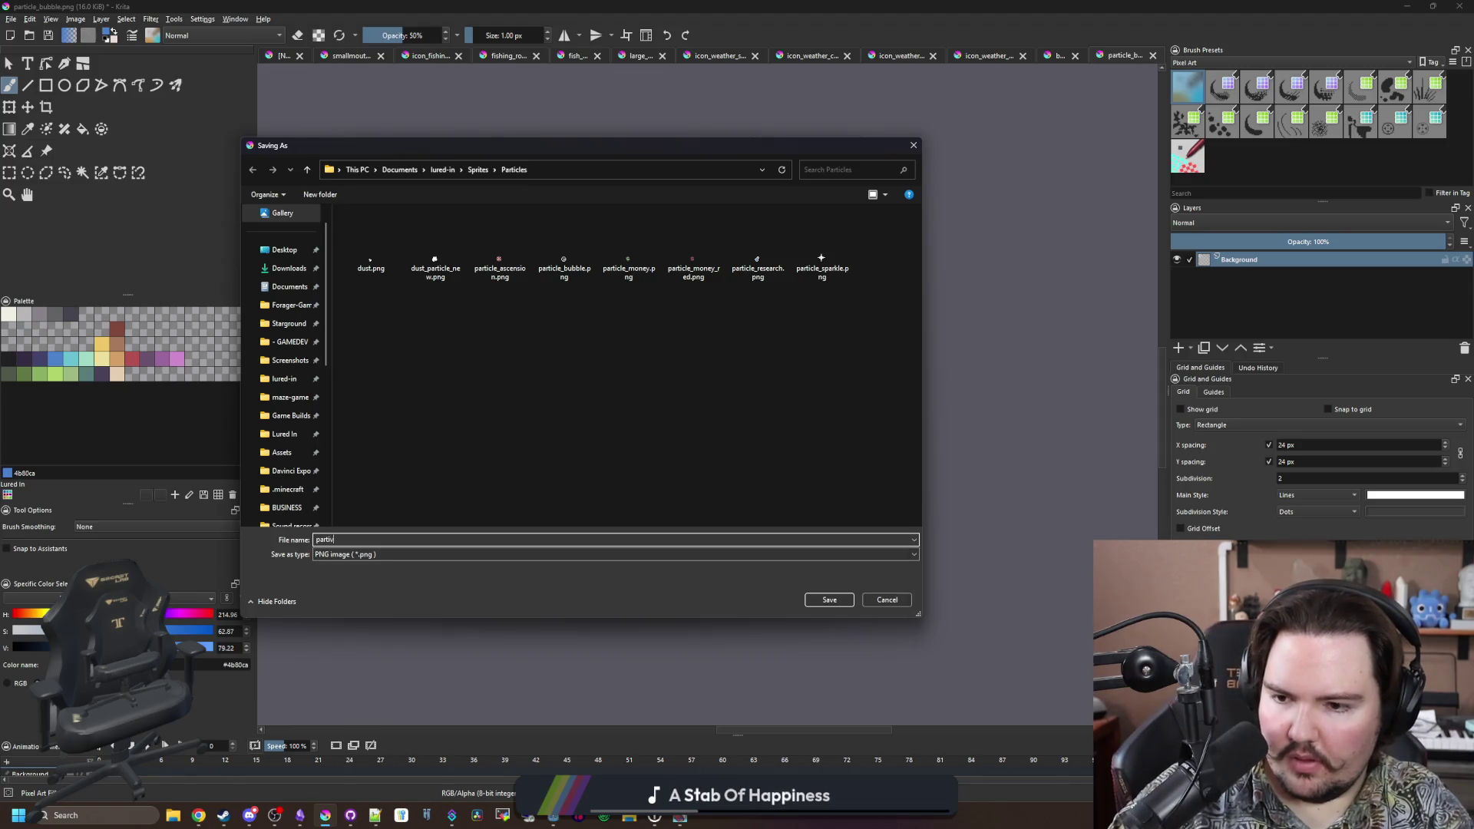
key("BackSpace")
type("cle_bubble_small")
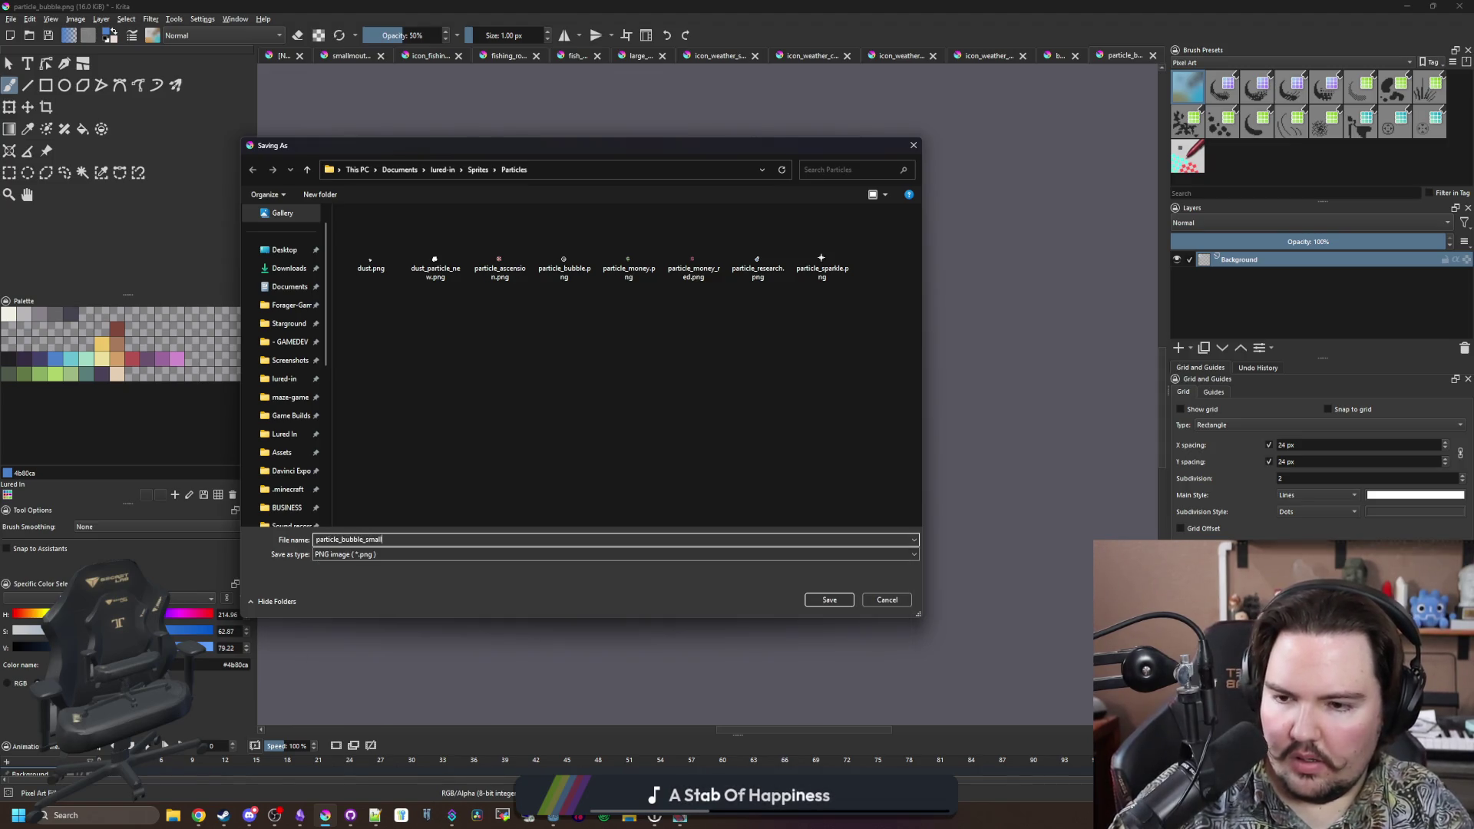
left_click(833, 598)
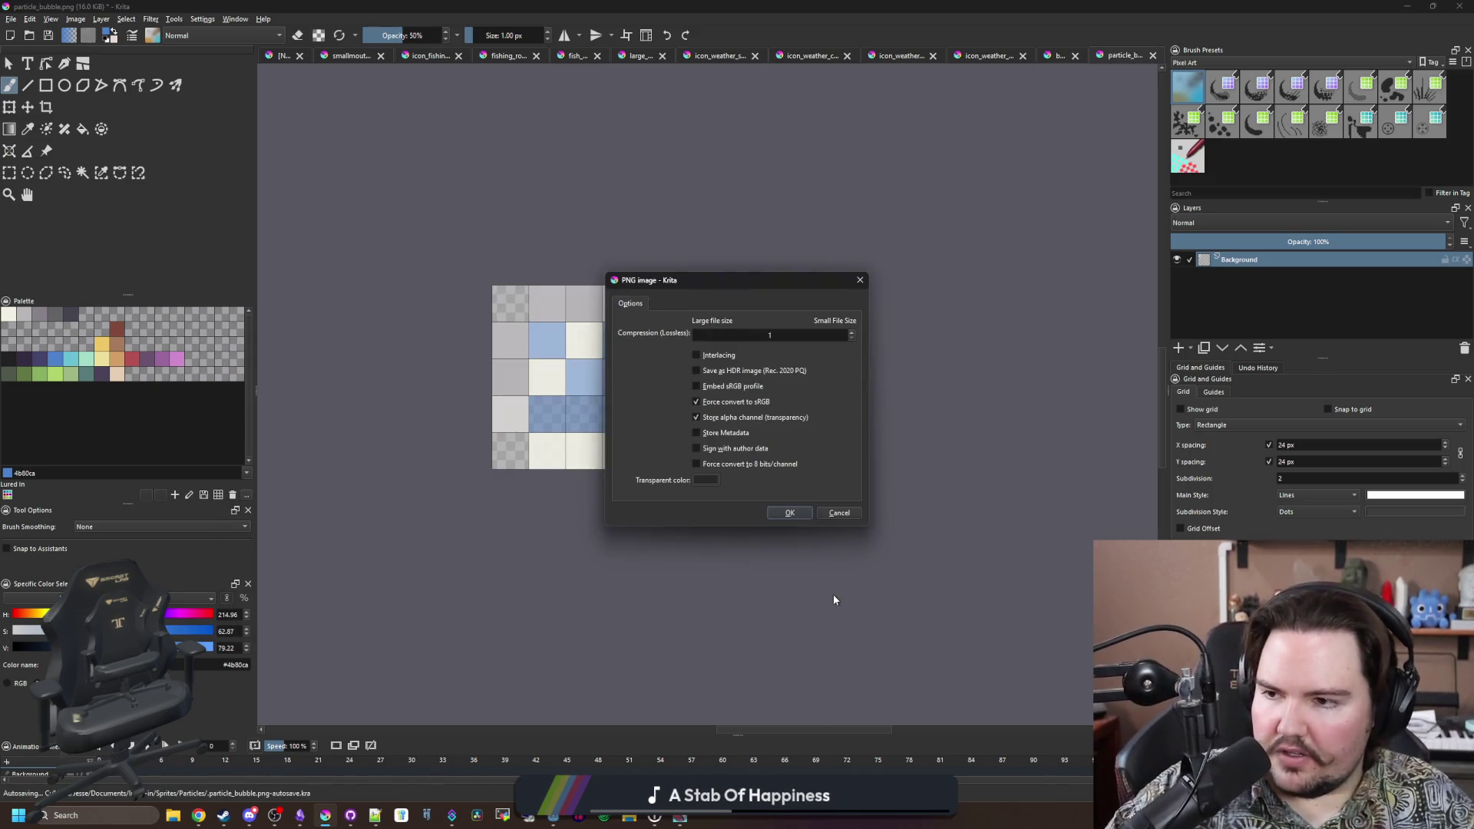
left_click(788, 513)
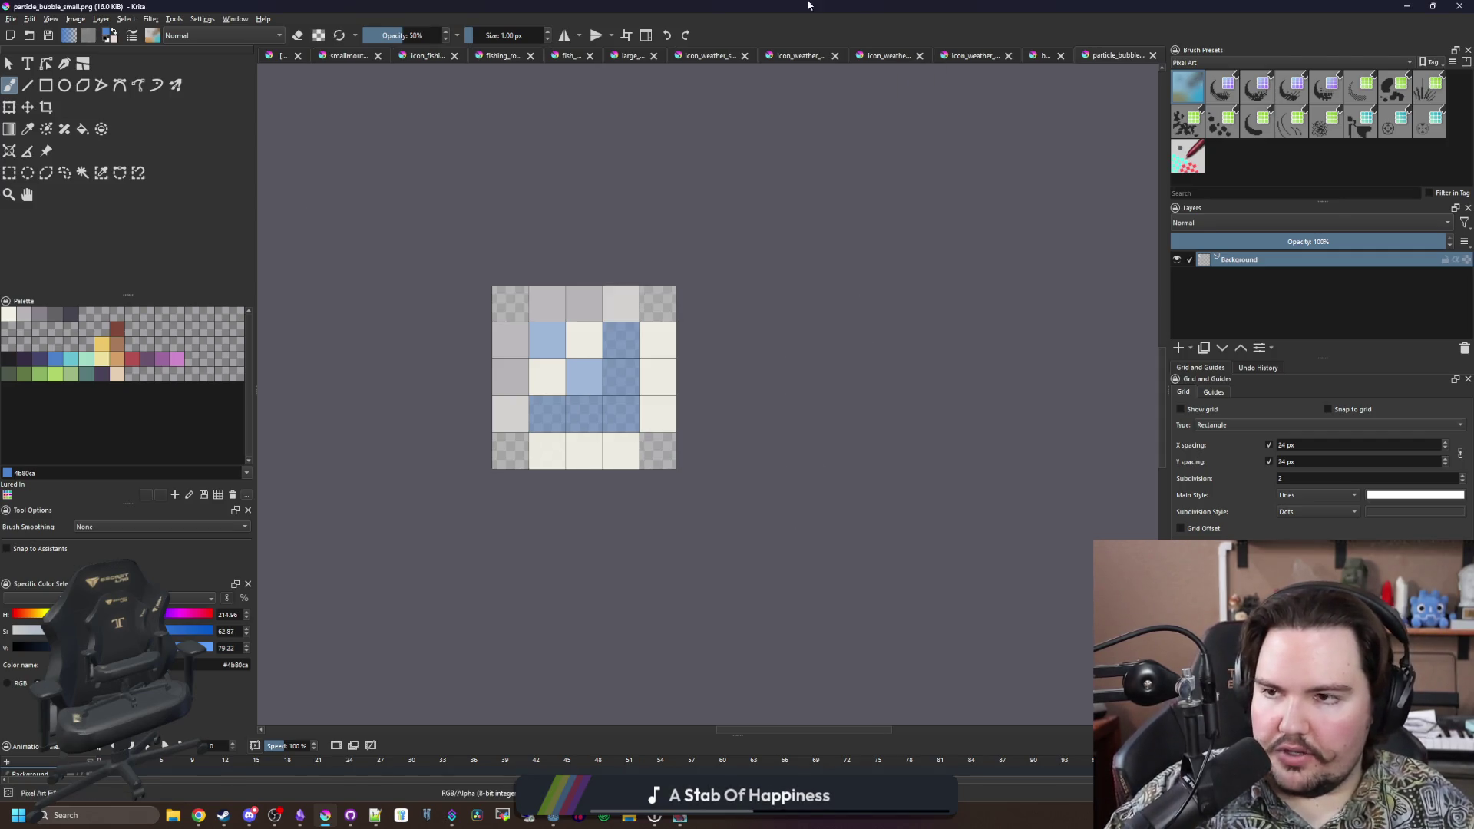
key("alt+Tab")
left_click(607, 306)
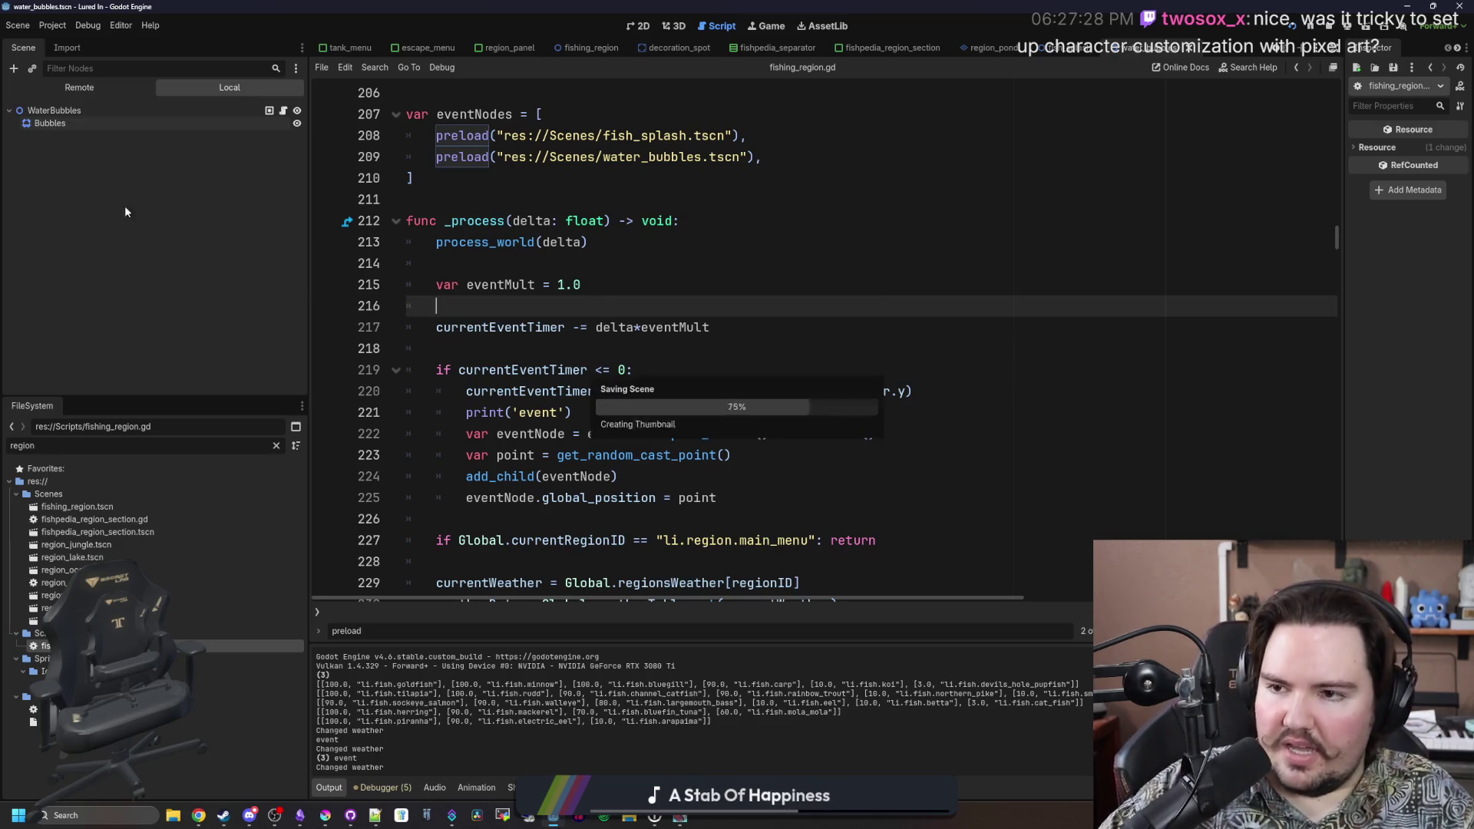
- Set the Bubbles node's texture to particle_bubble_small via Quick Load
left_click(81, 125)
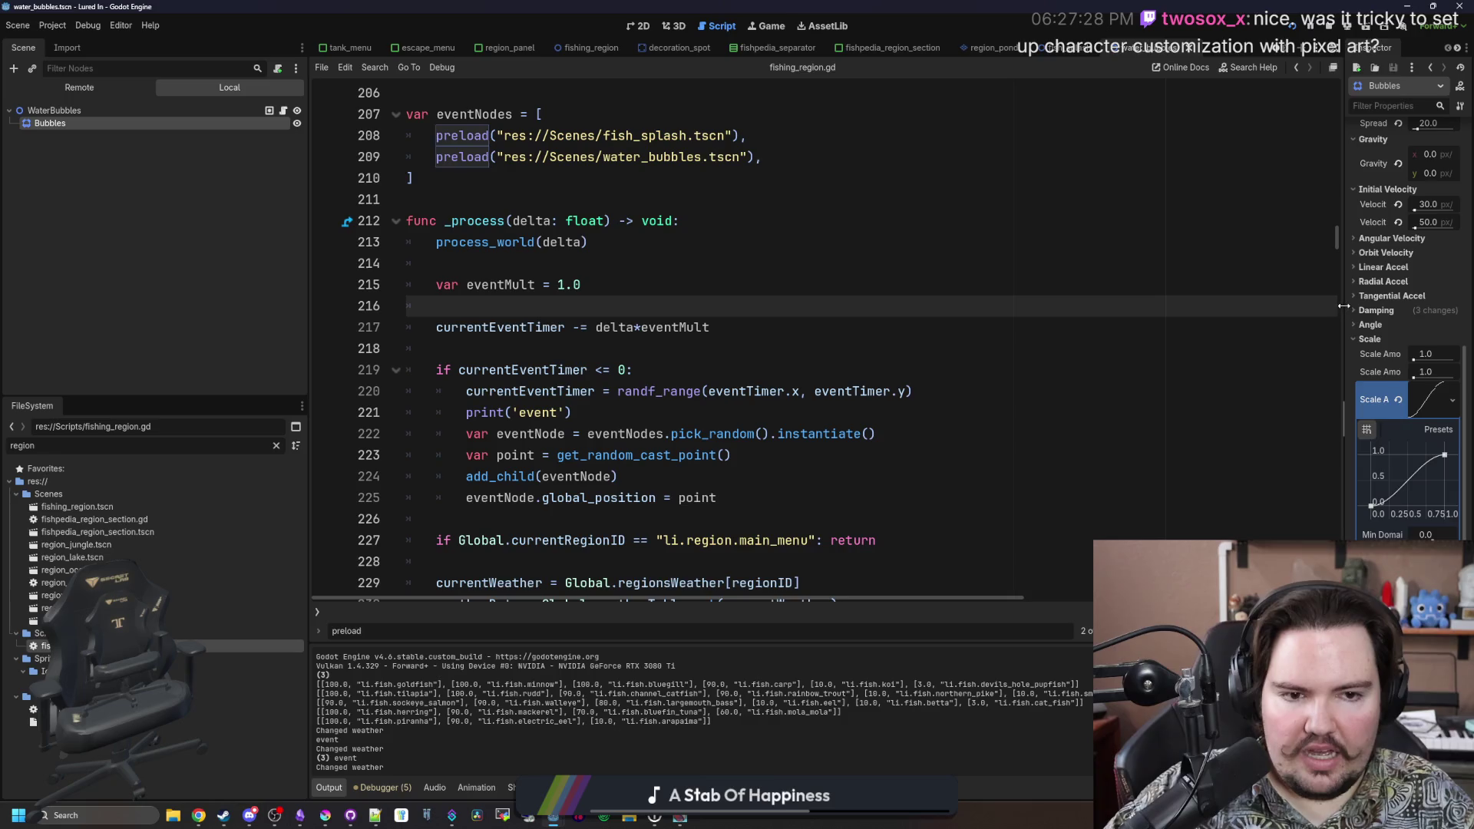
left_click_drag(1343, 306, 1000, 306)
scroll(1228, 384, "up", 10)
left_click(1452, 194)
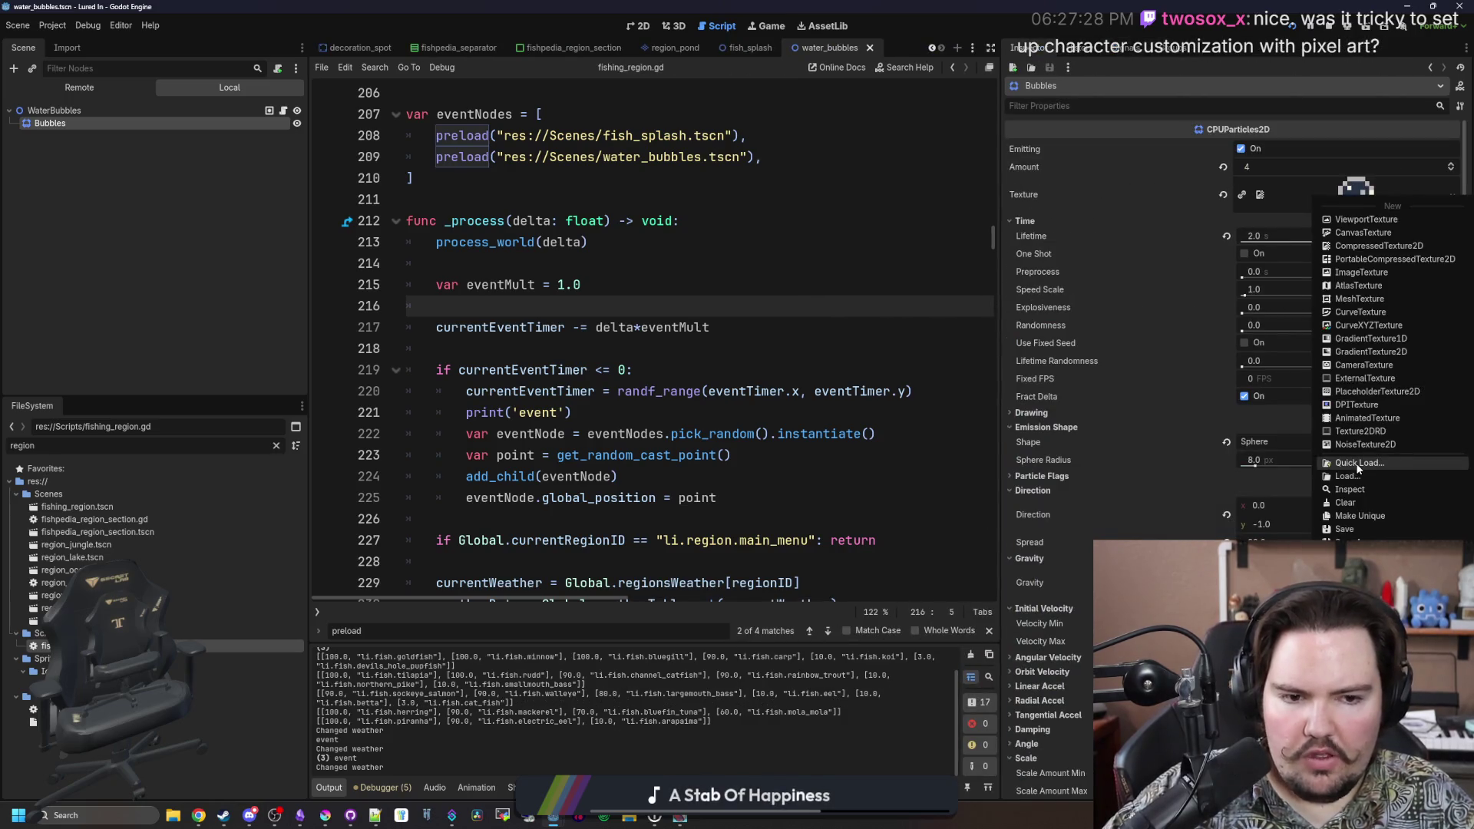
left_click(1357, 463)
left_click(620, 289)
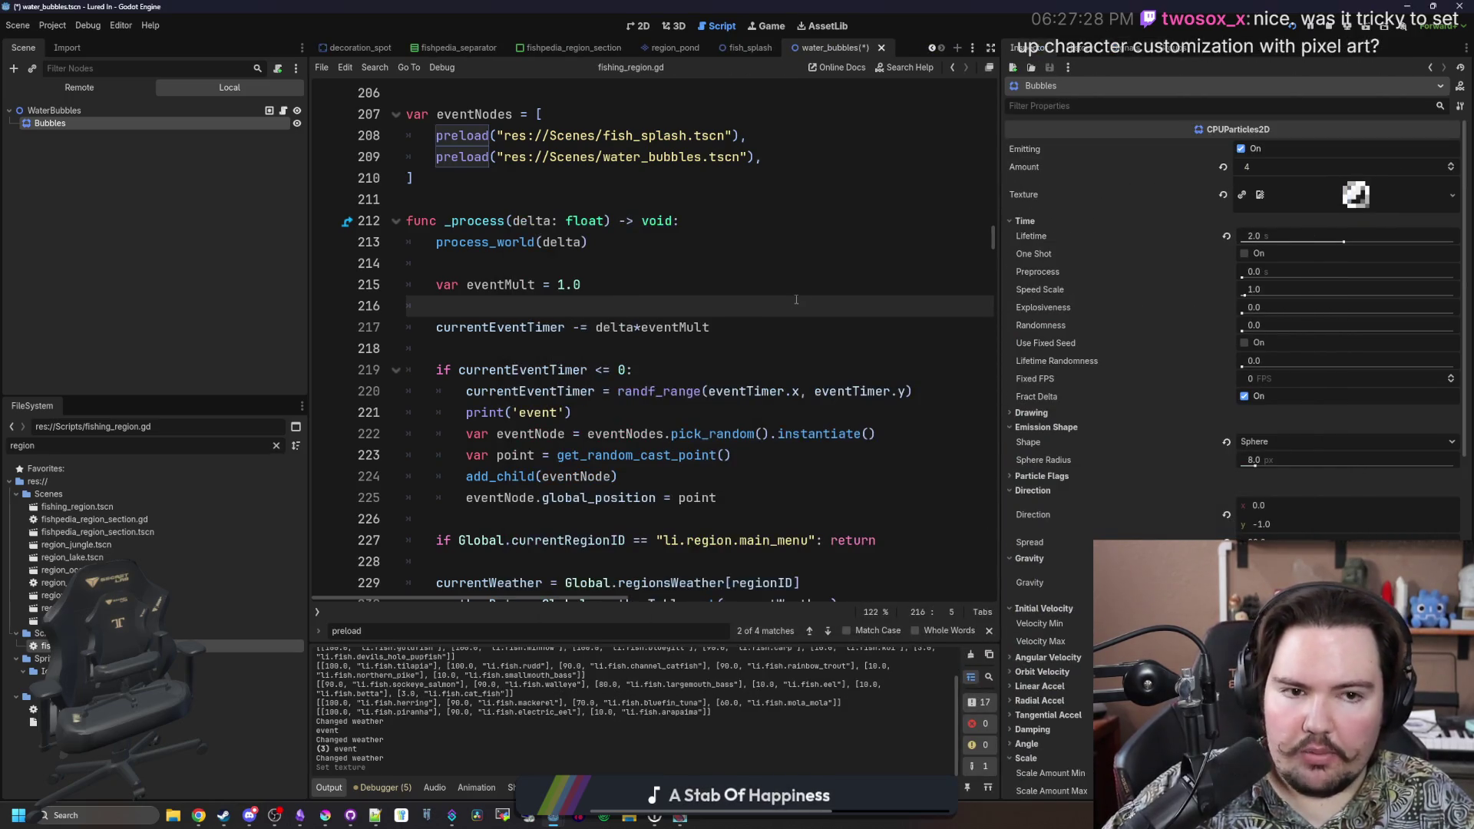
left_click(1452, 194)
left_click(1357, 463)
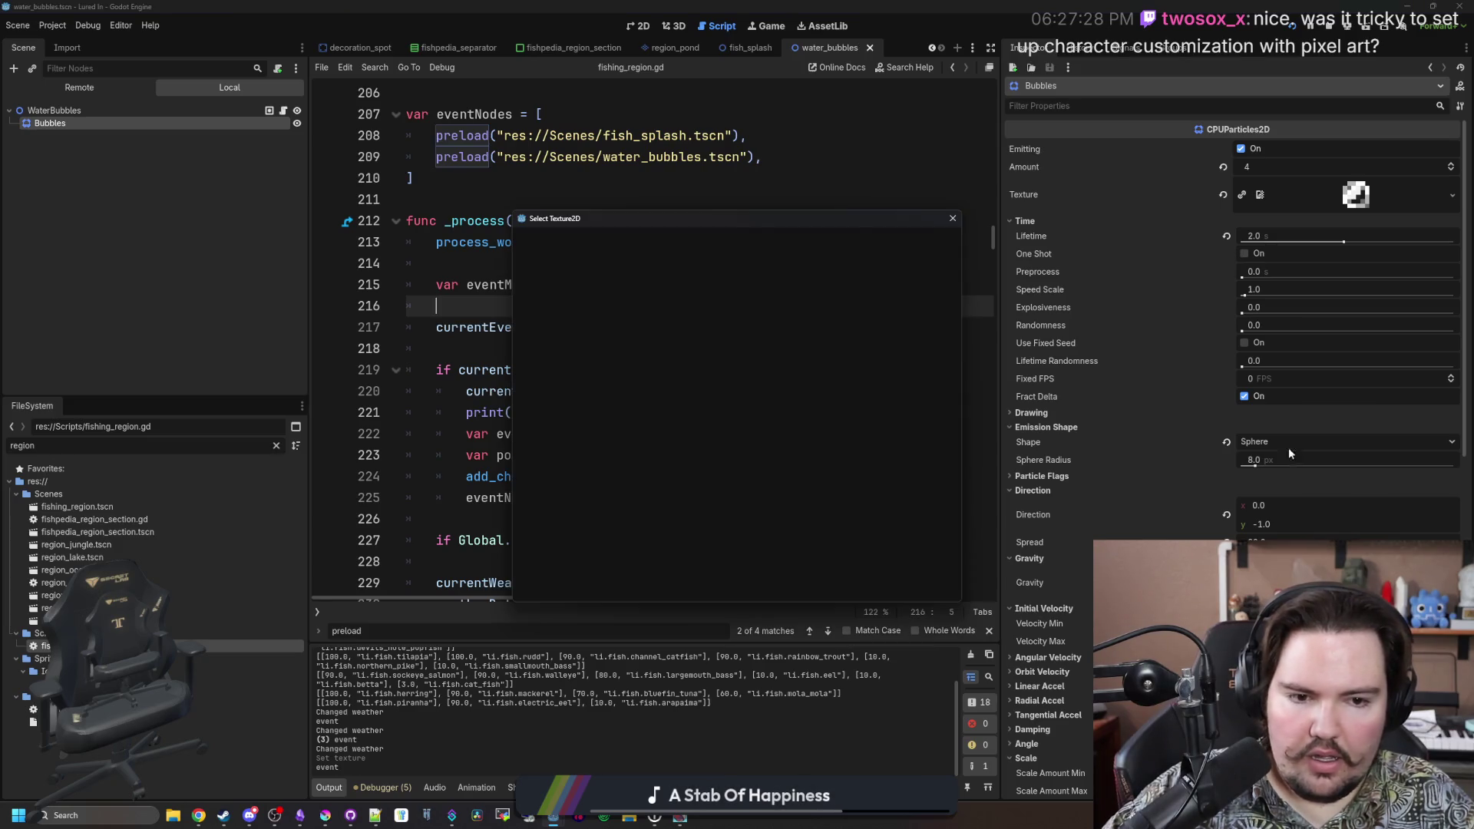
type("bubble")
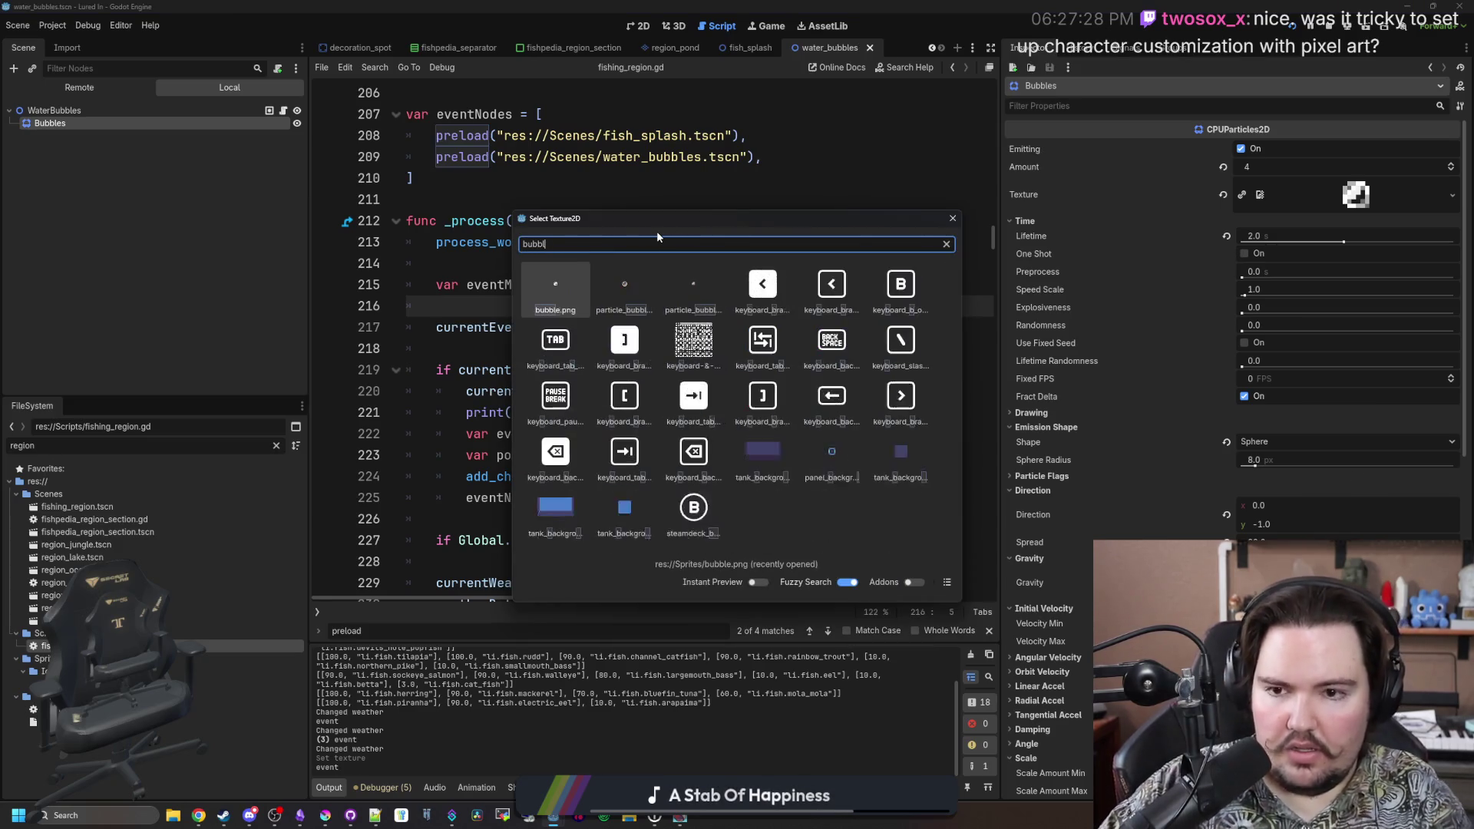
left_click(703, 281)
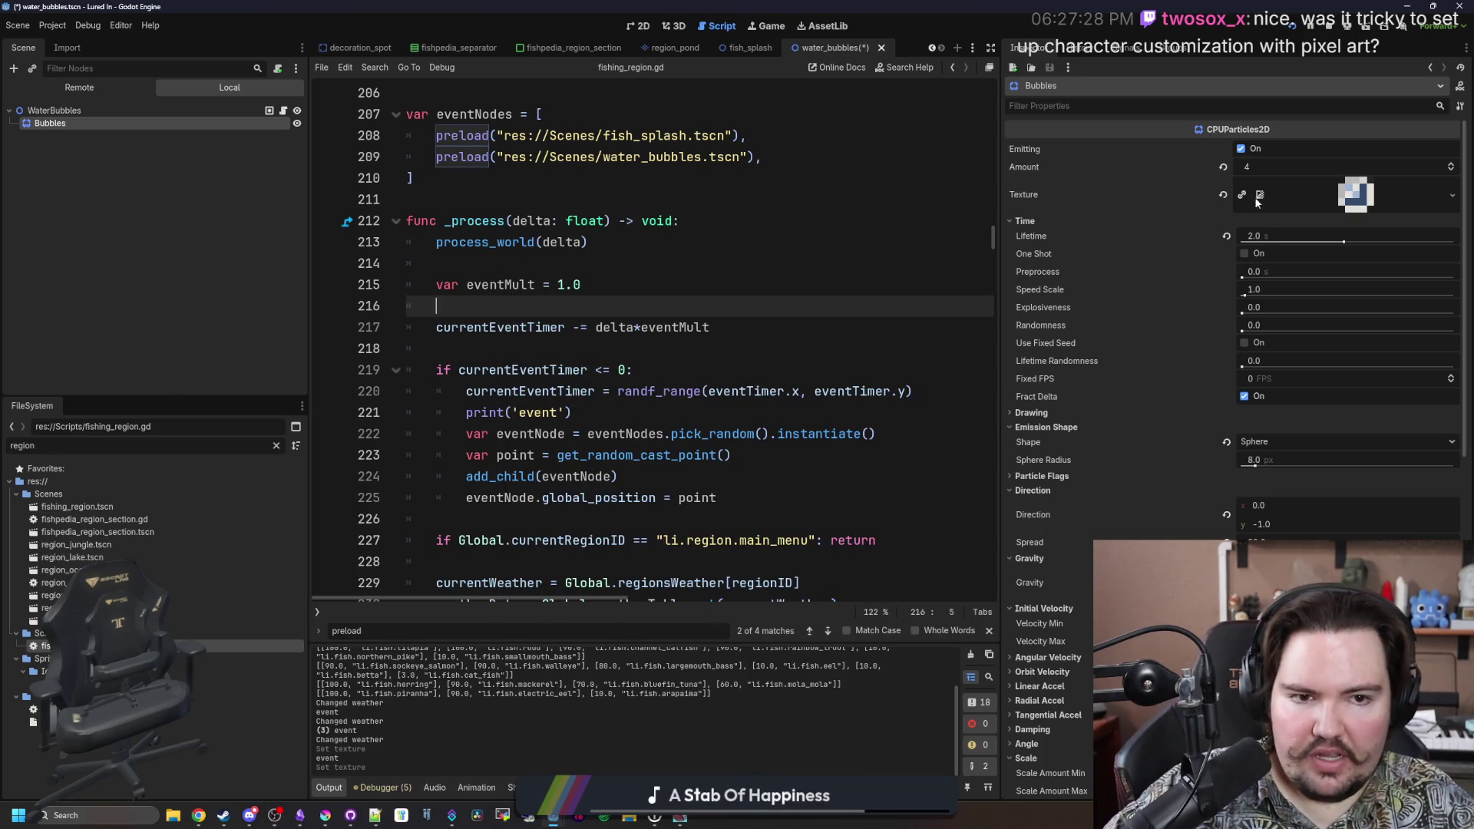
left_click(710, 242)
- Save the scene and view water_bubbles in the 2D editor
left_click(710, 264)
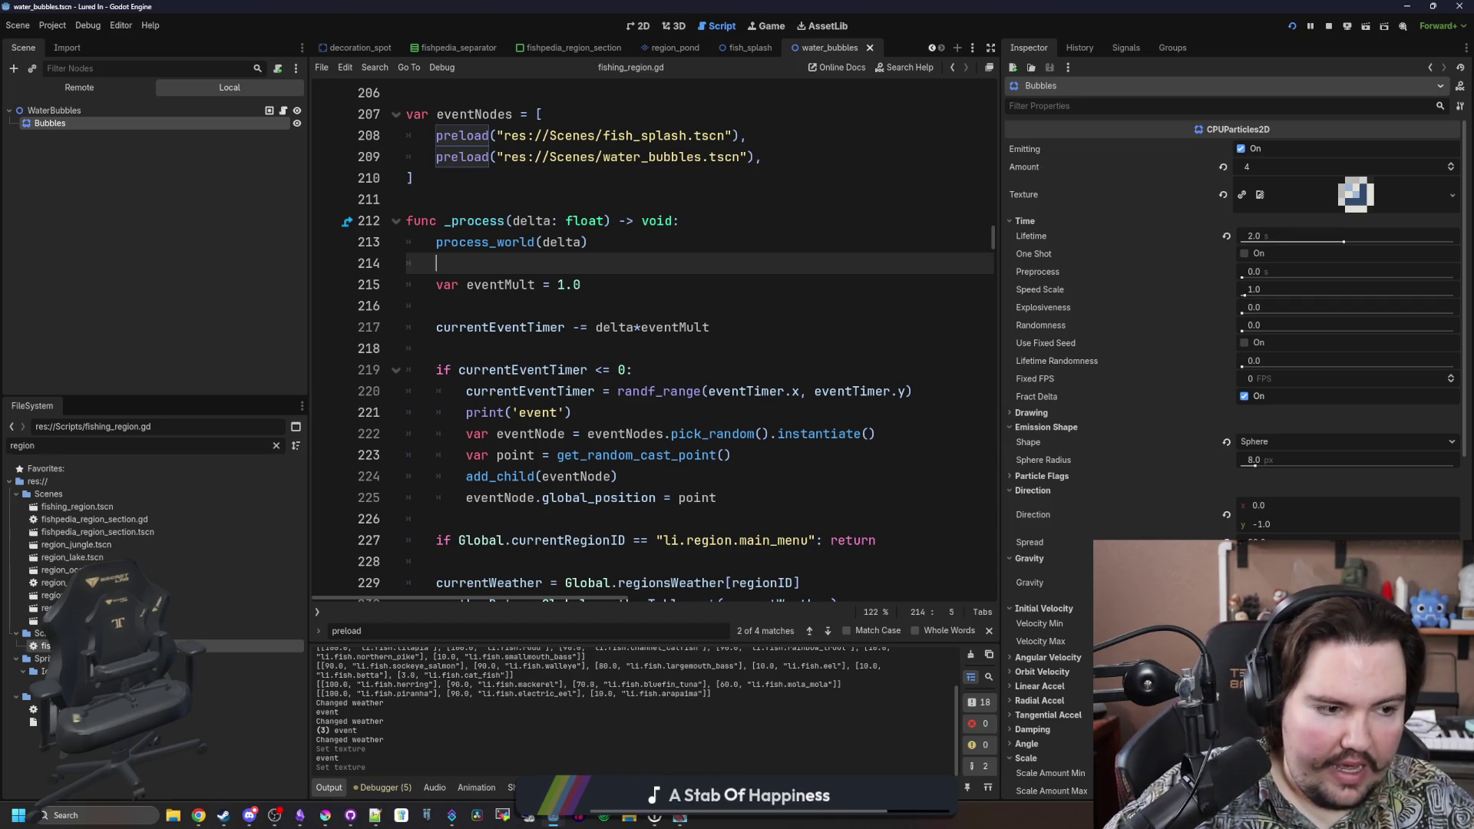
left_click(708, 327)
key("ctrl+s")
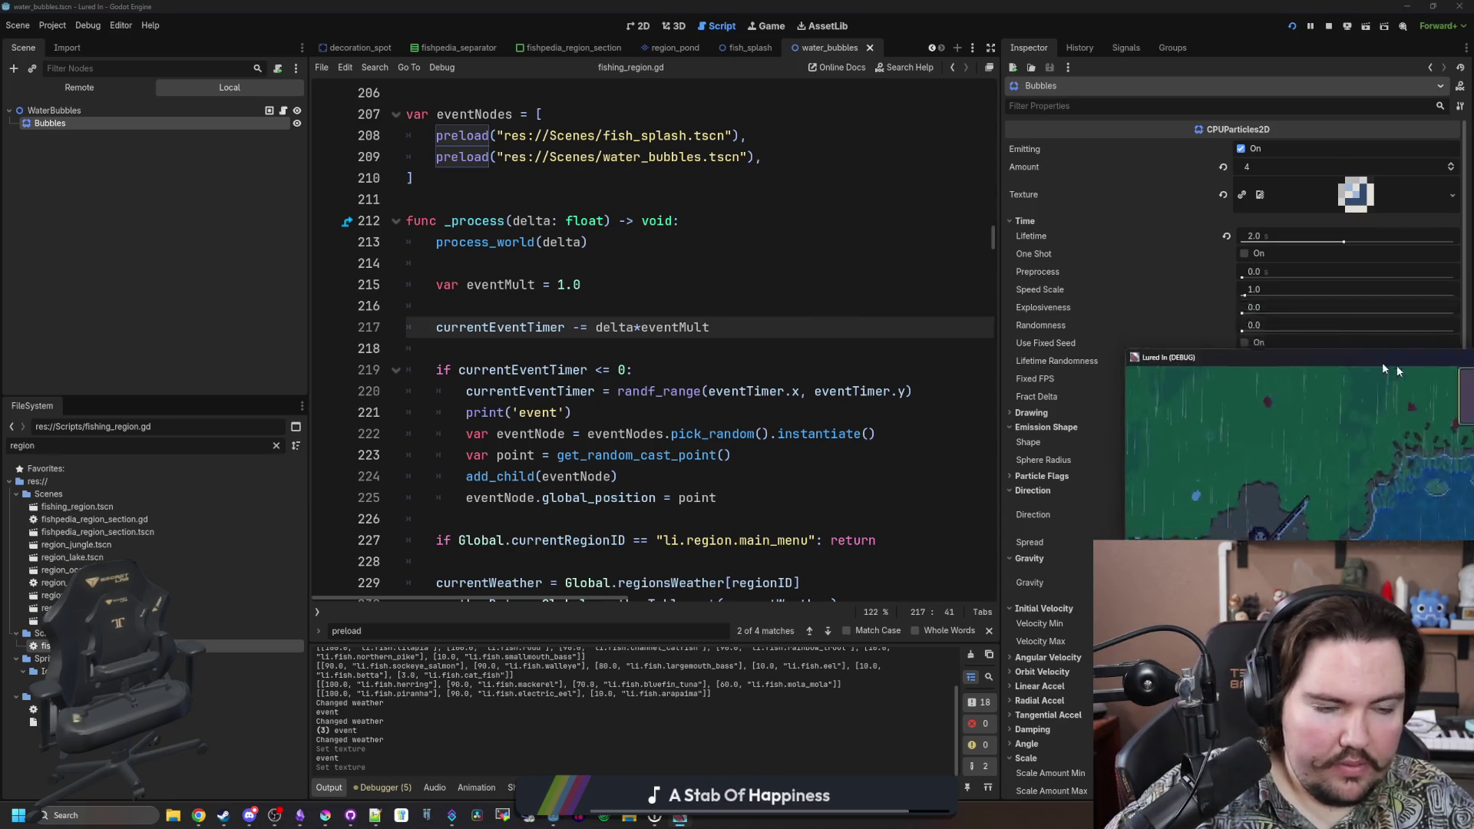
left_click(637, 27)
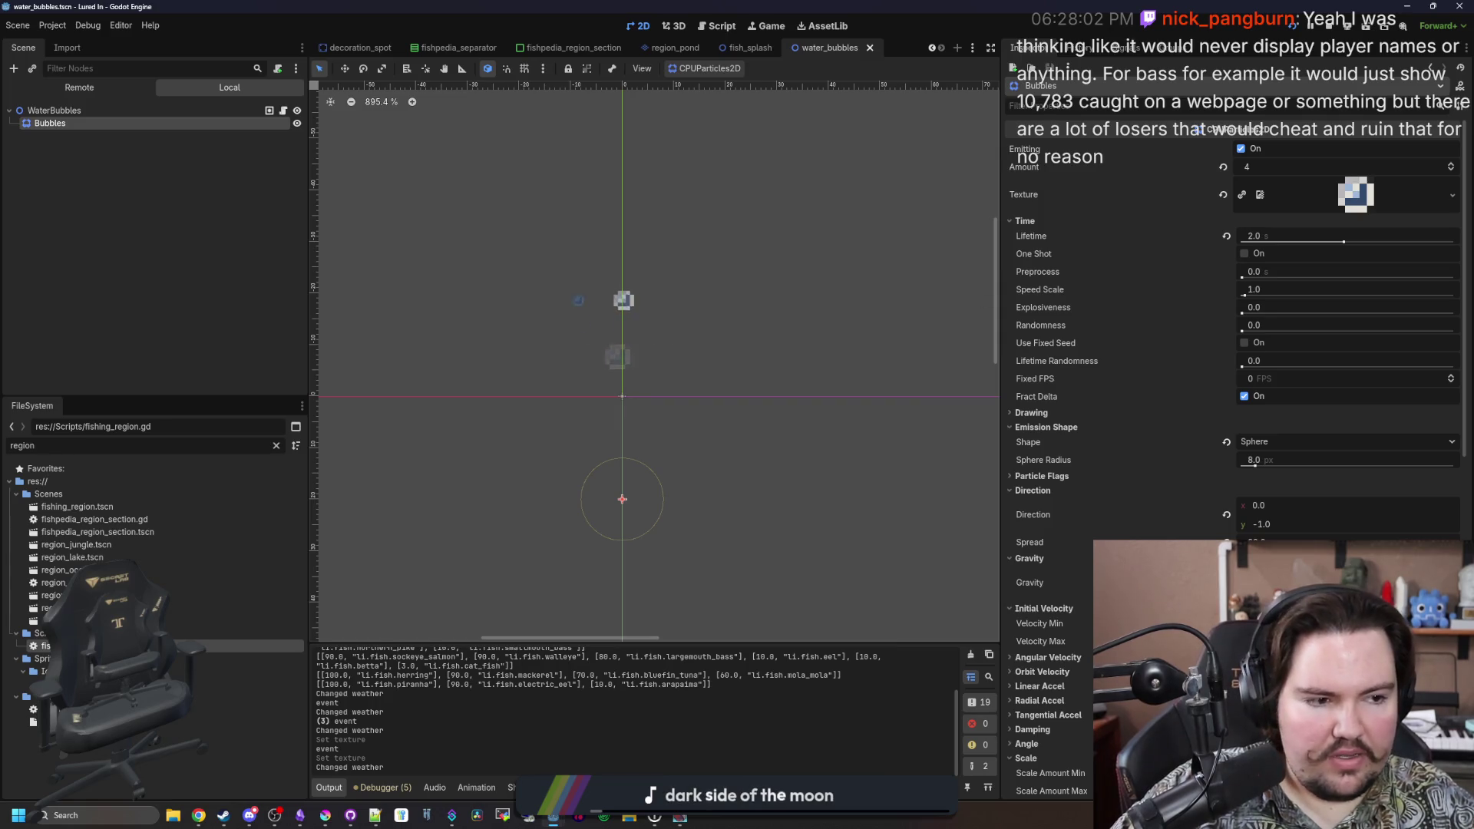
- In the running game, cast at the pond six times, then head to the shop interior
key("alt+Tab")
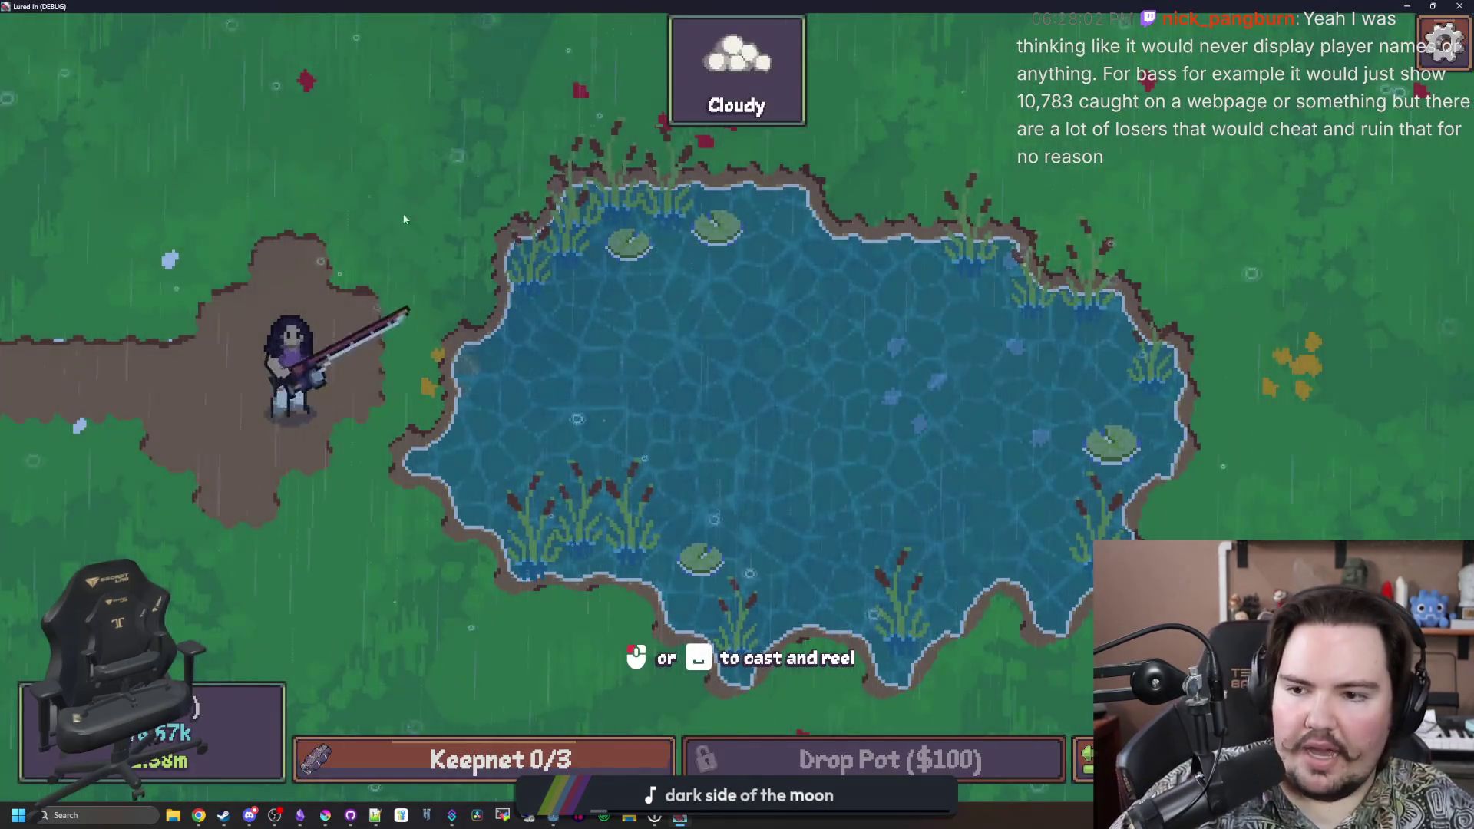
left_click(312, 391)
left_click(320, 134)
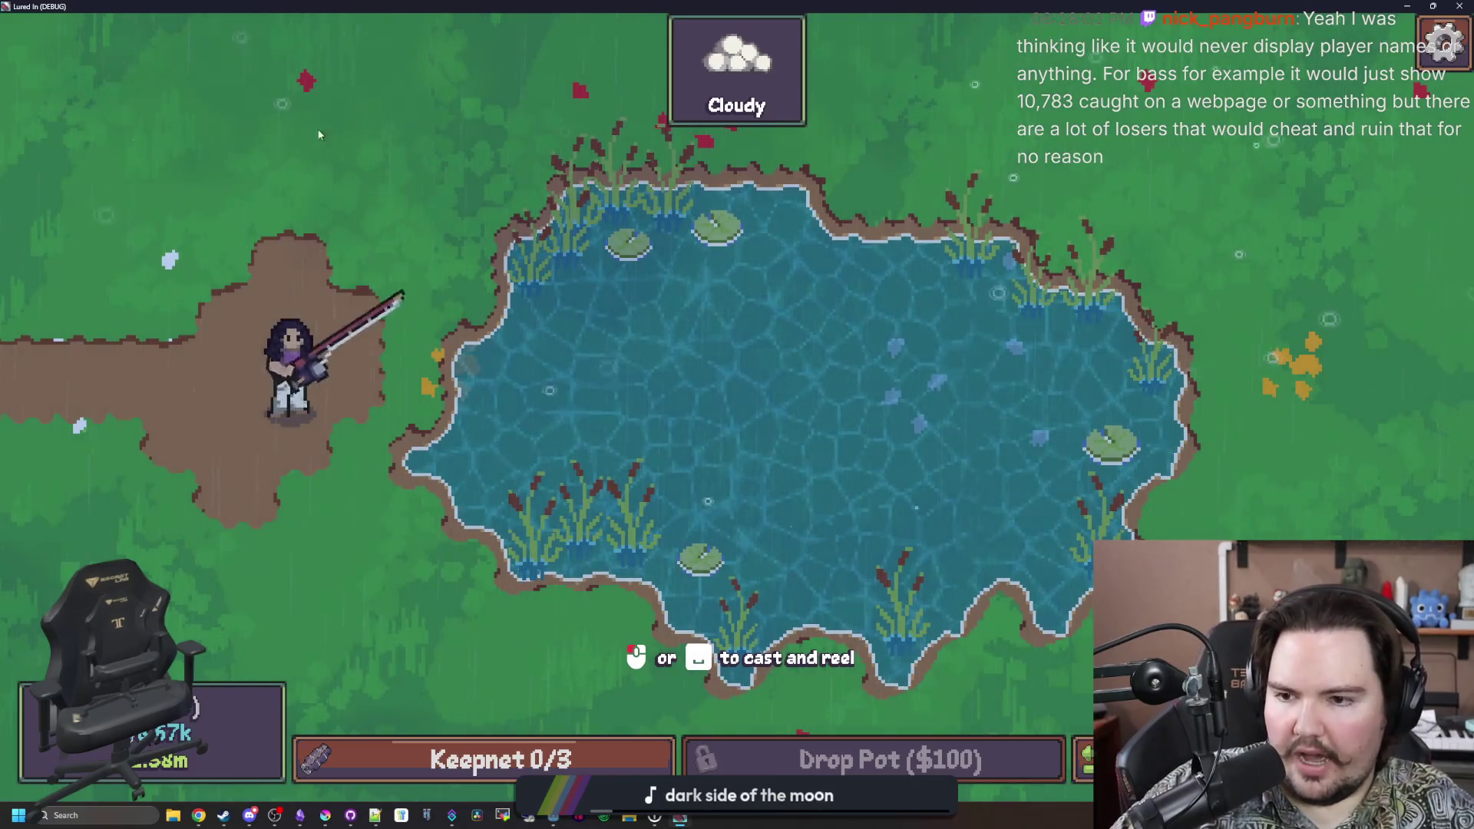
left_click(500, 452)
left_click(45, 602)
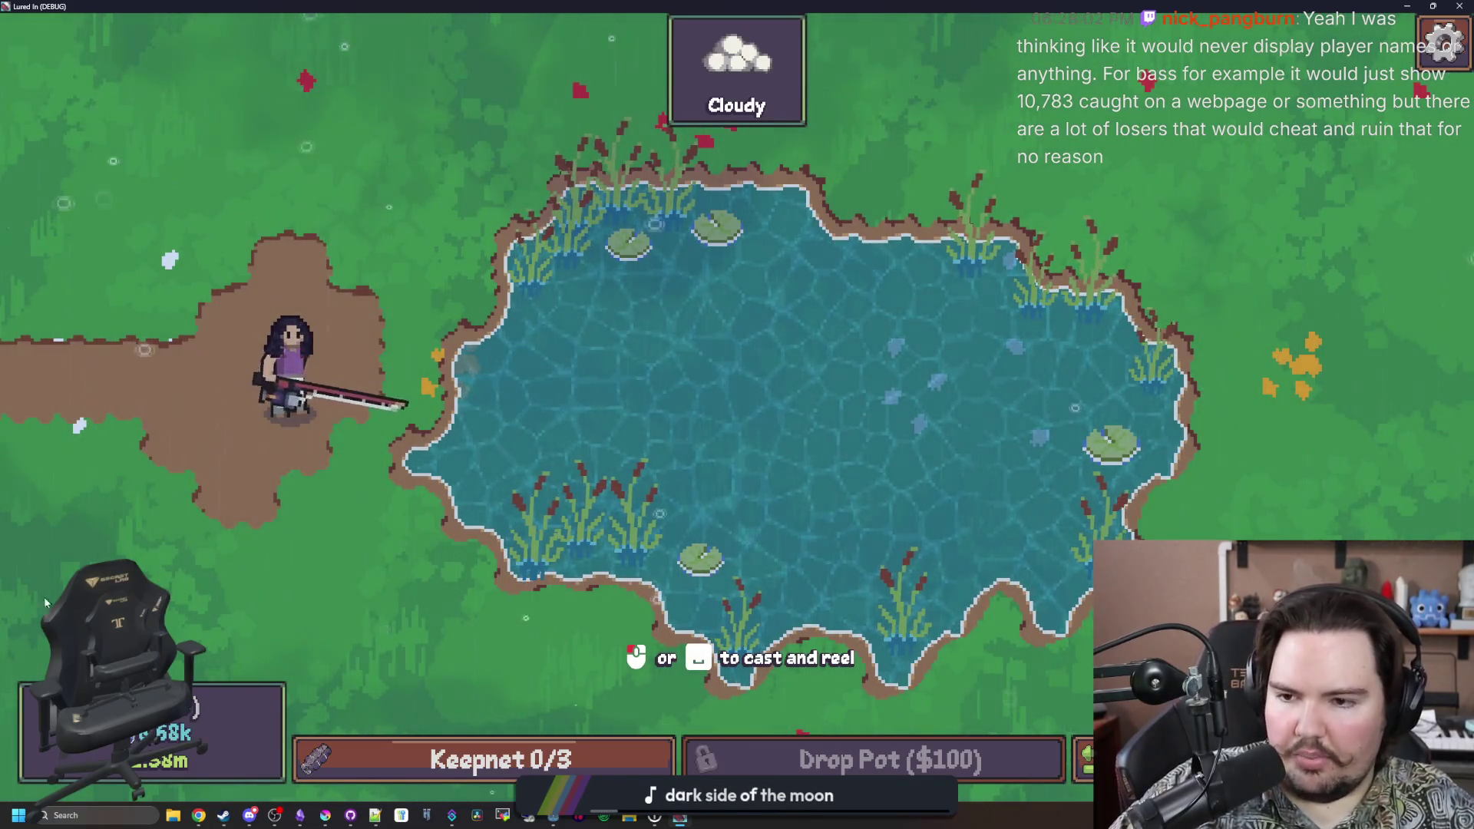
key("space")
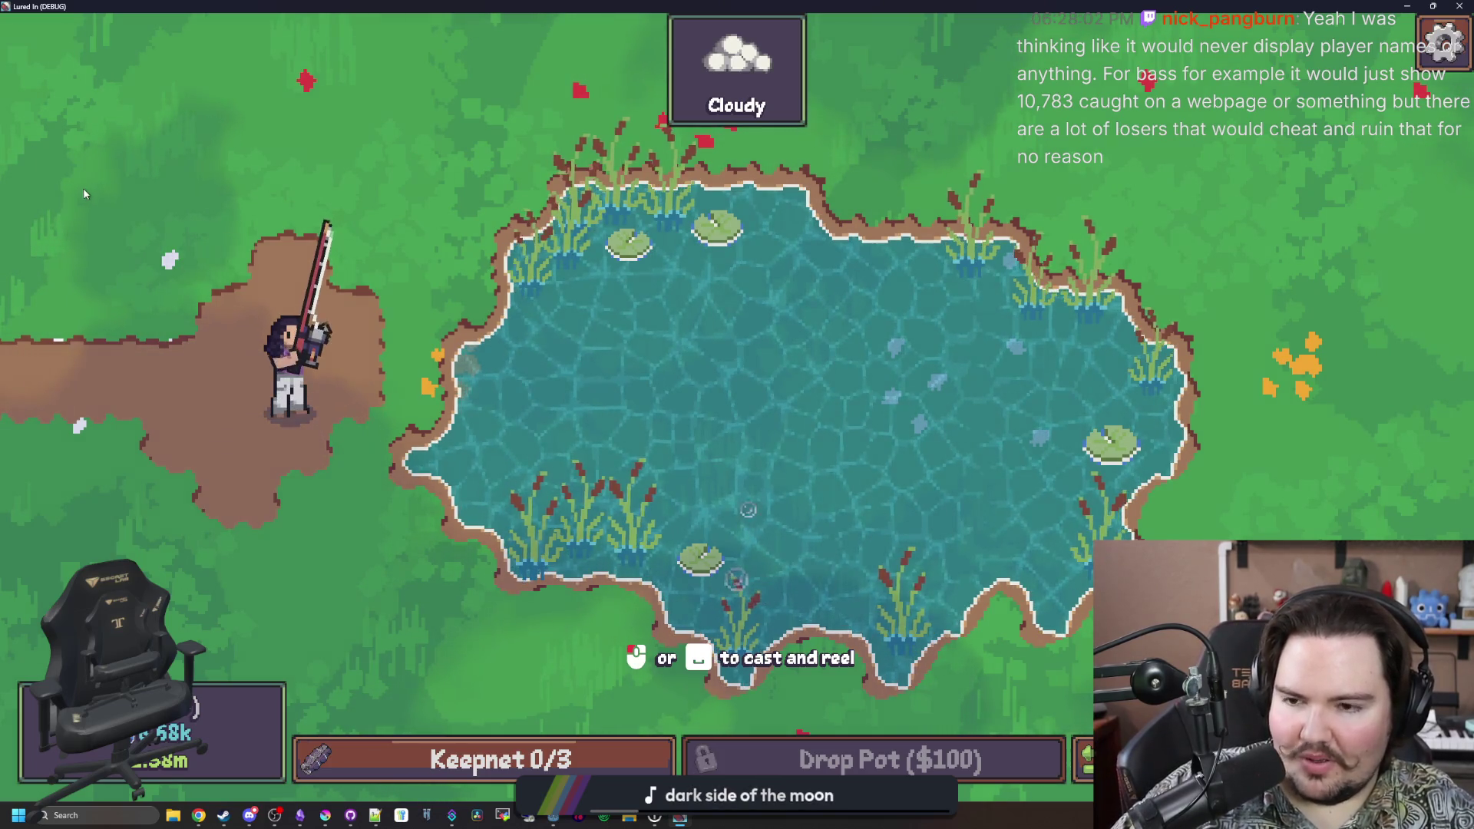
left_click(447, 415)
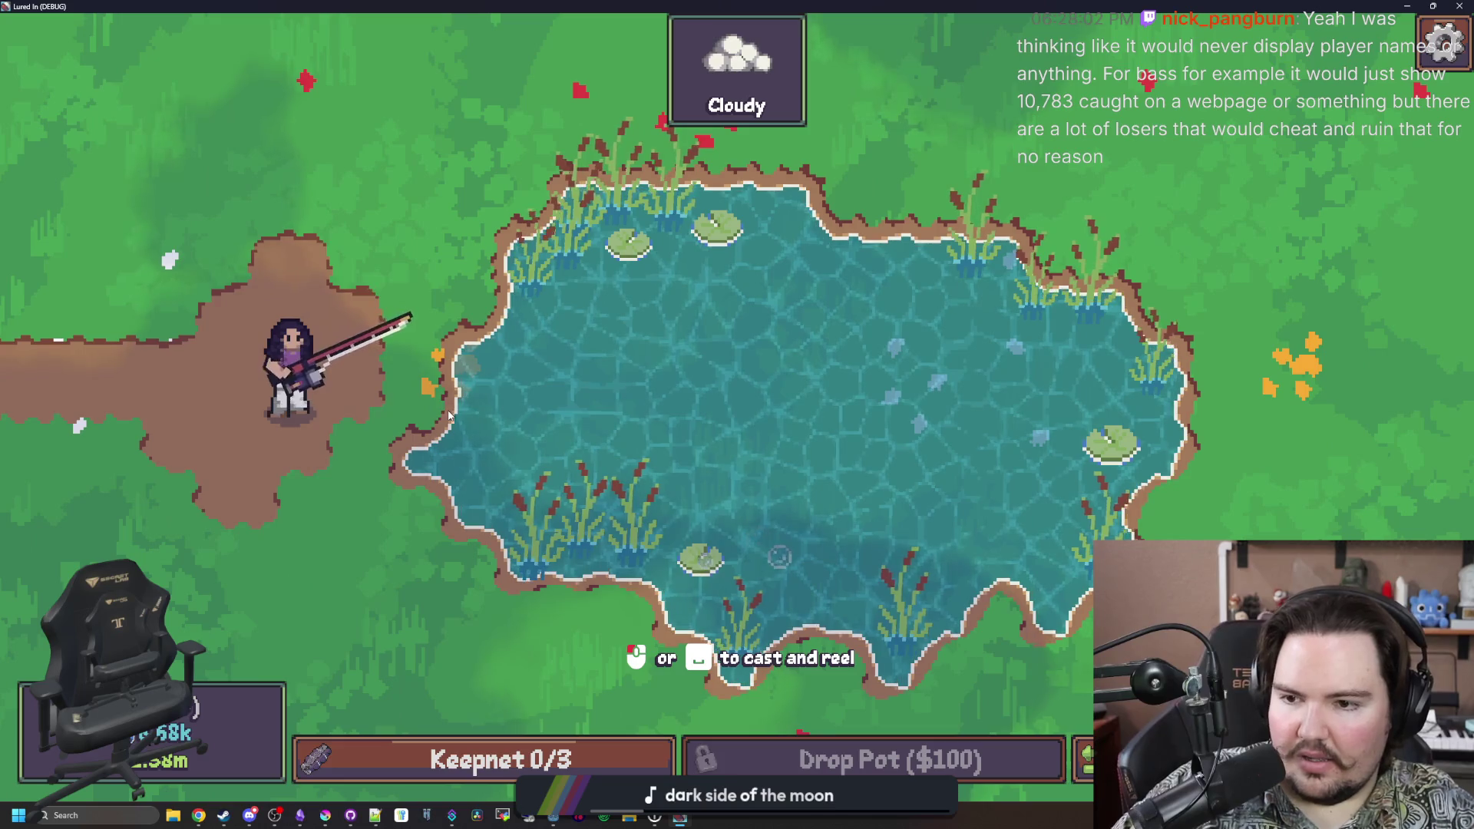
left_click(1079, 758)
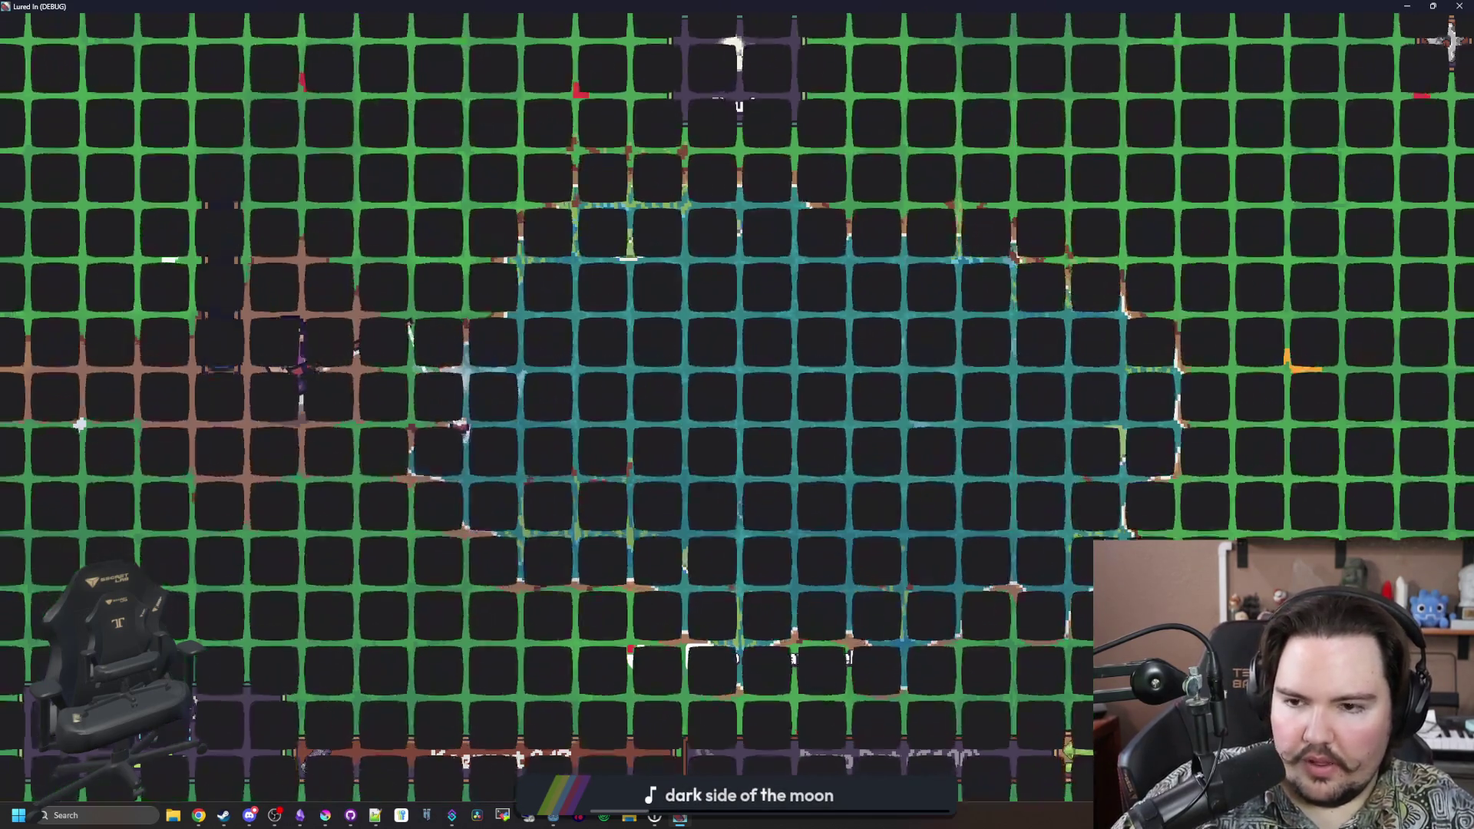
- Pan right toward the long-haired woman and open her Customize dialog
key("d")
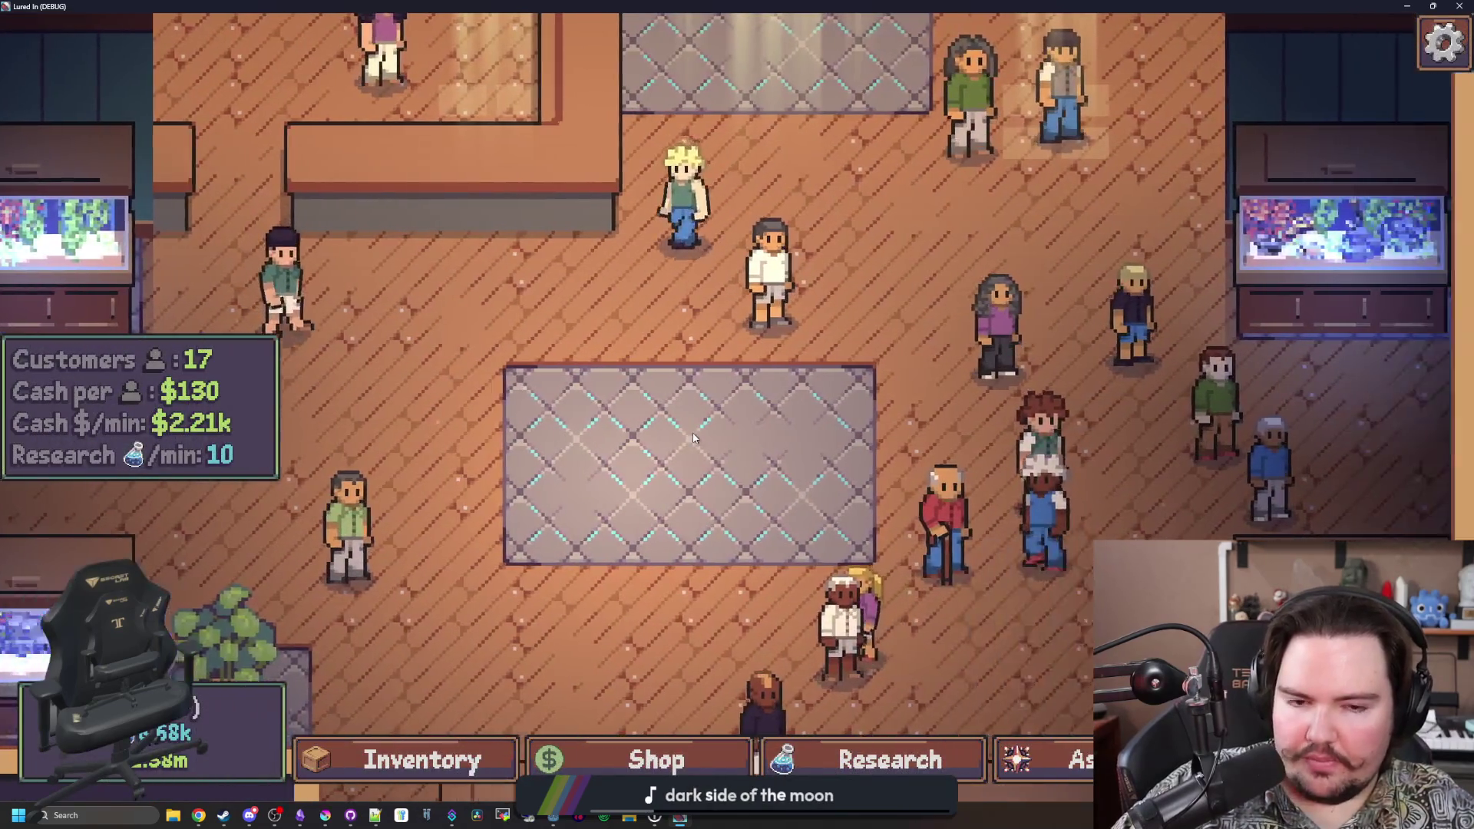
key("c")
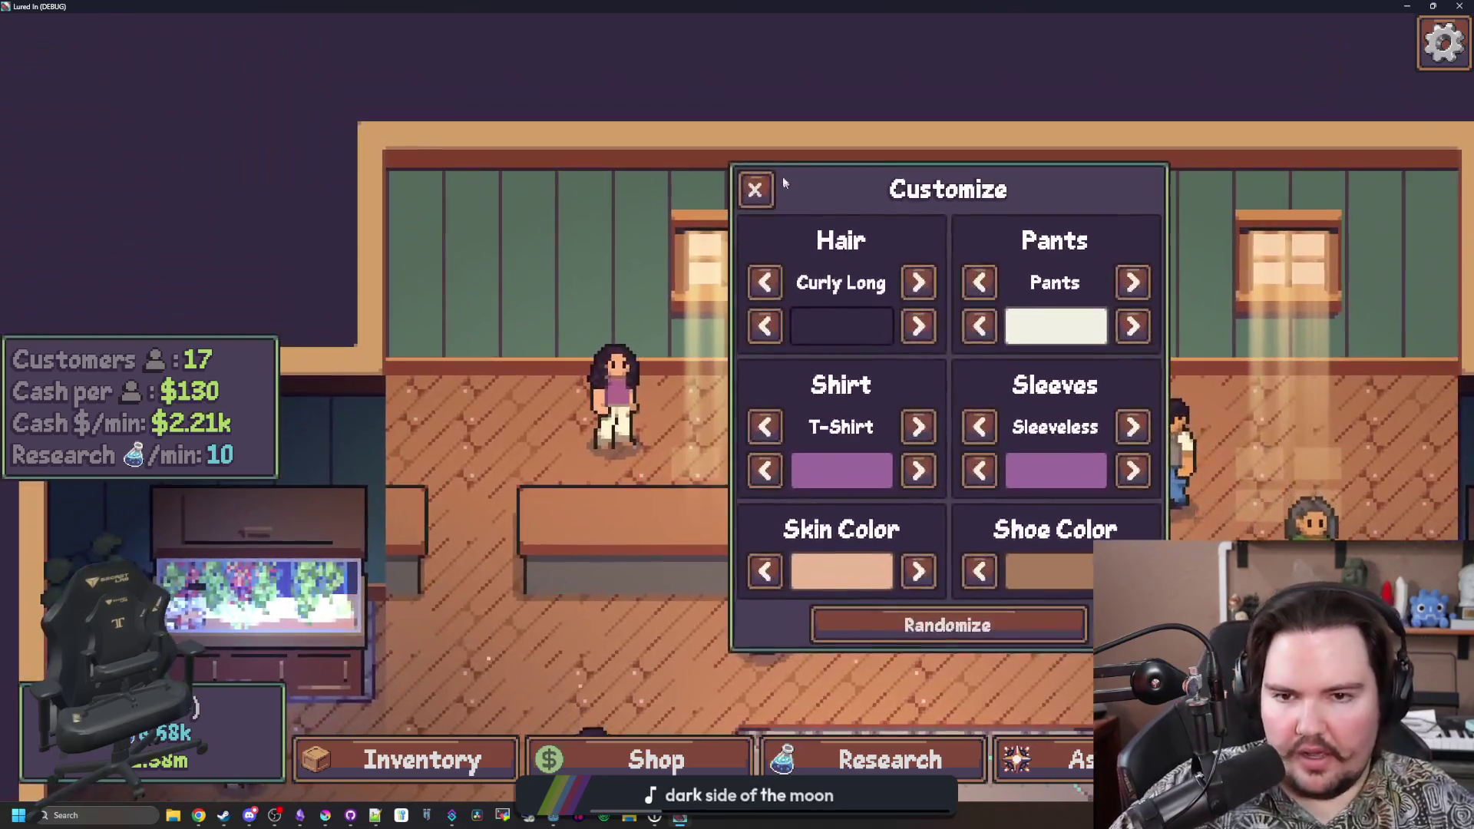
left_click(759, 181)
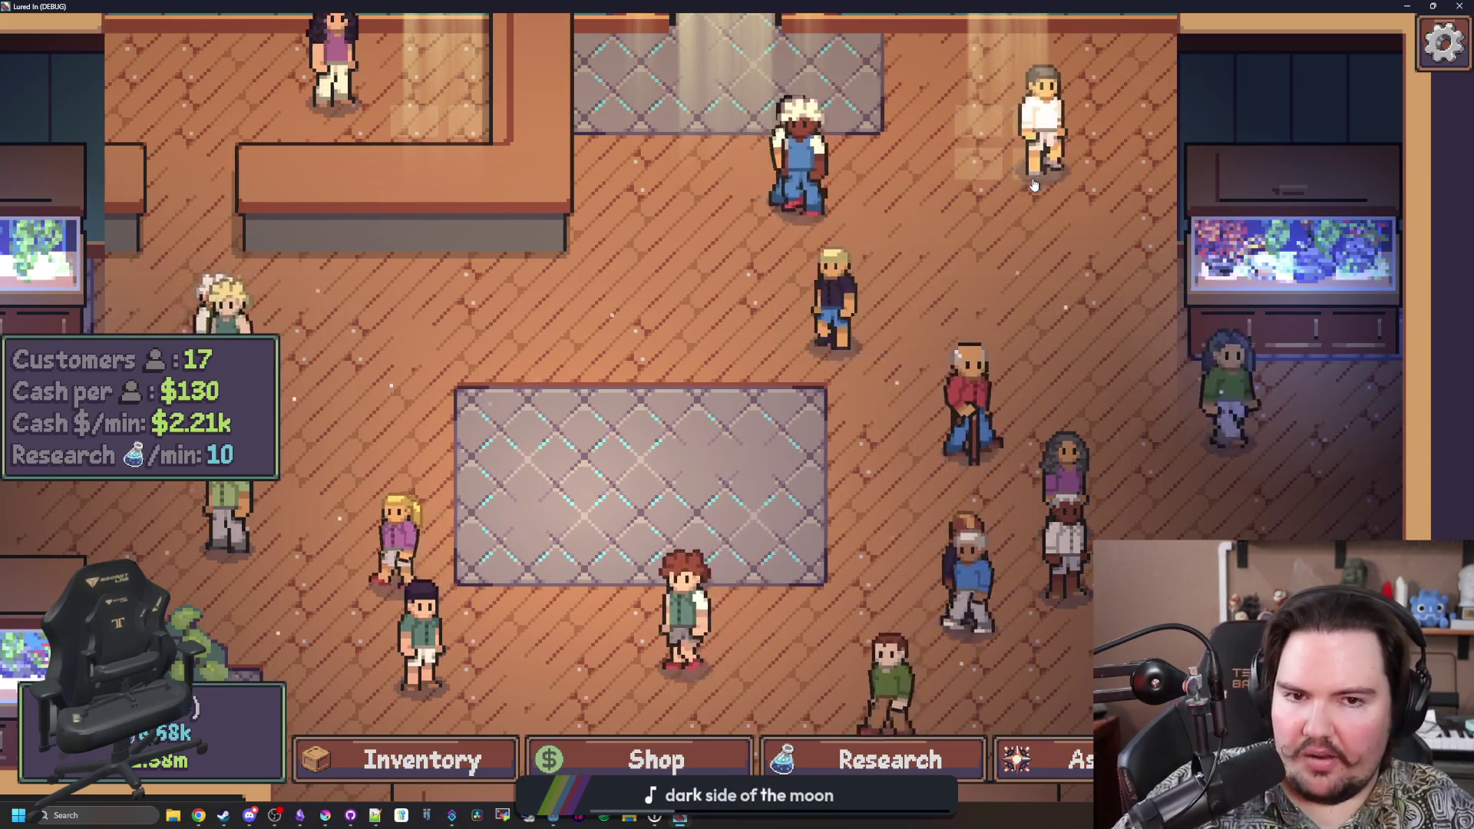
- Pan the camera around the shop floor and back toward the counter
key("a")
key("s")
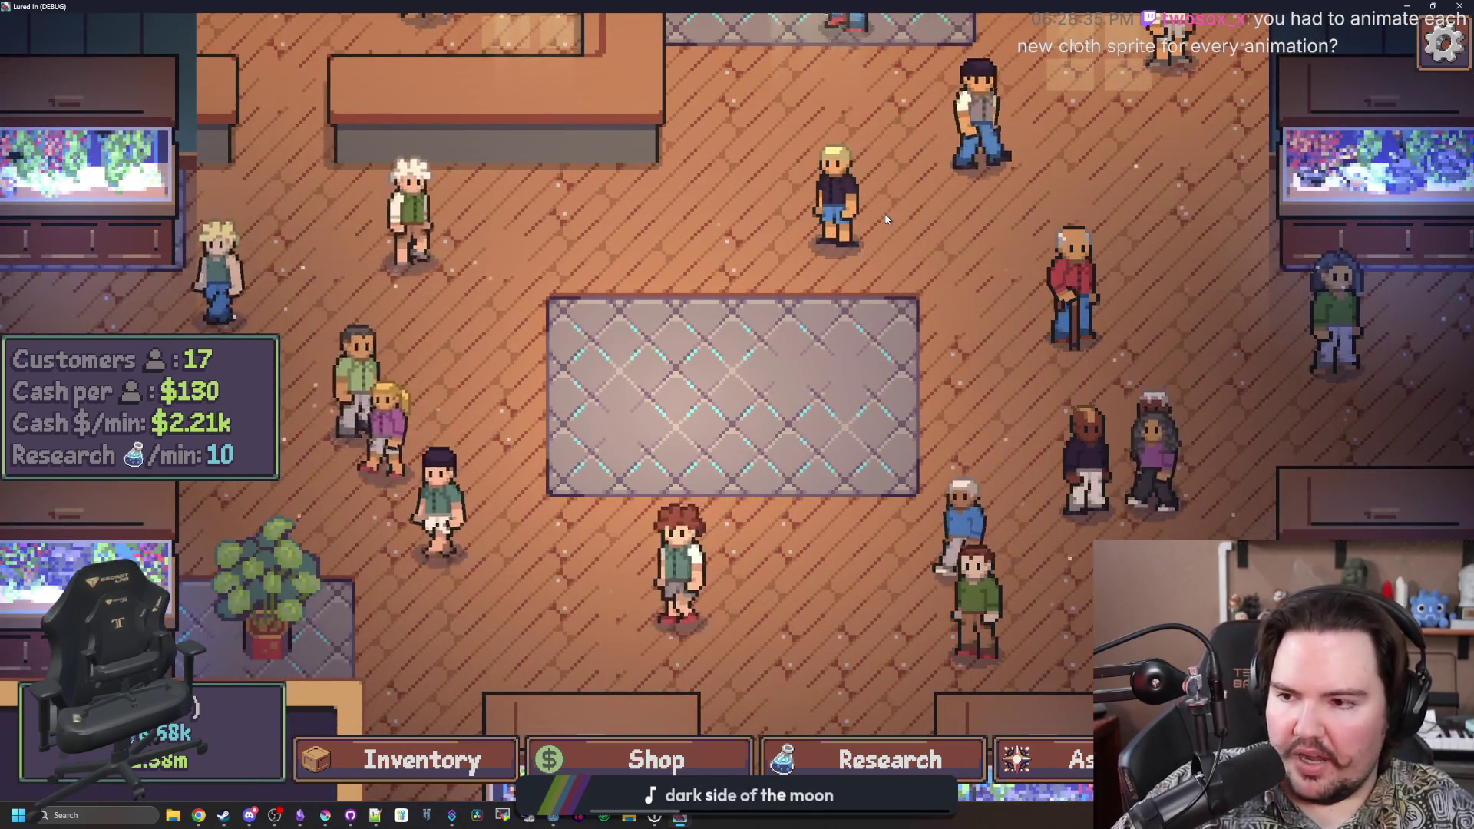
key("a")
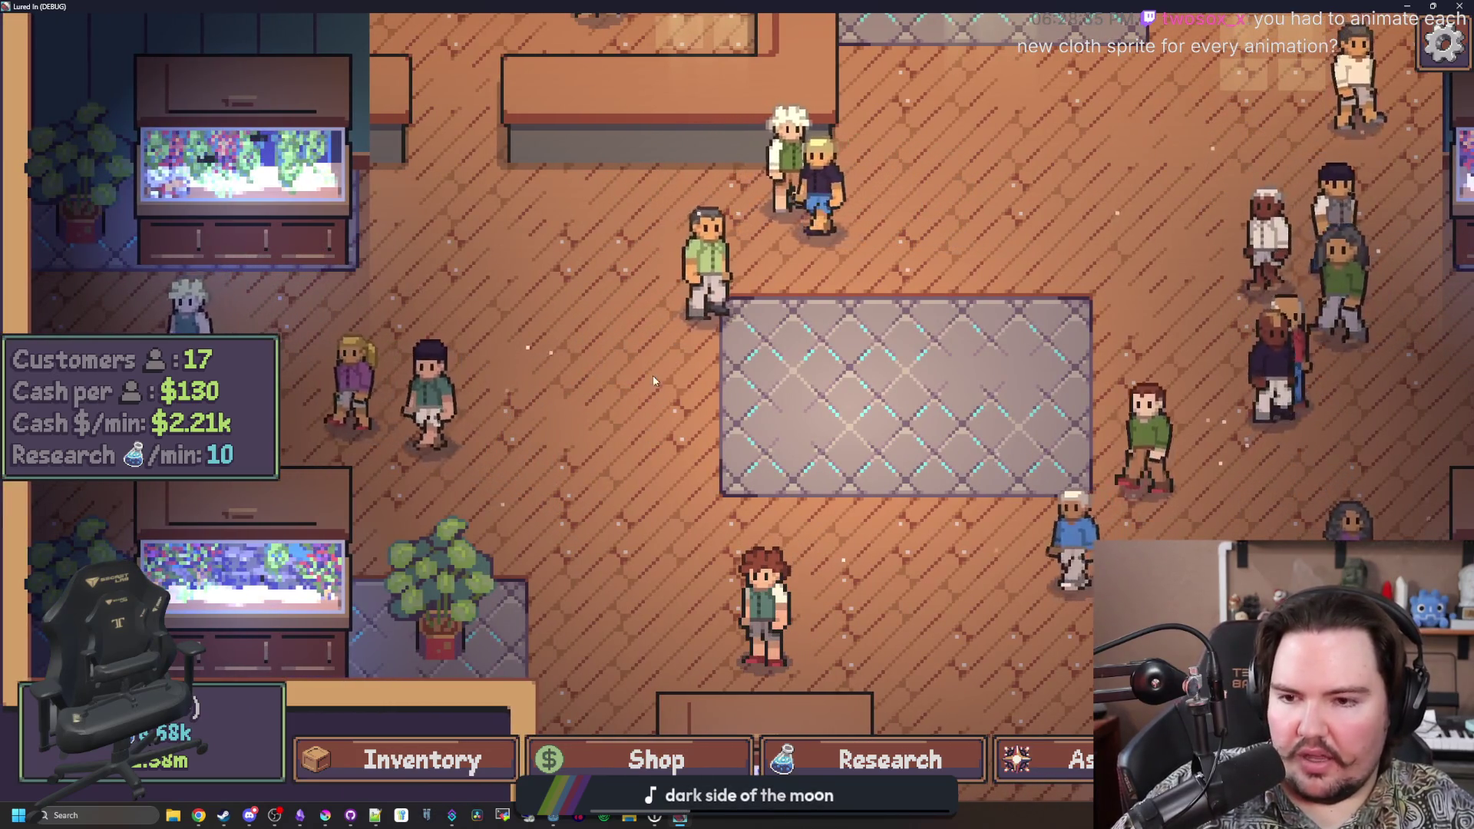
key("d")
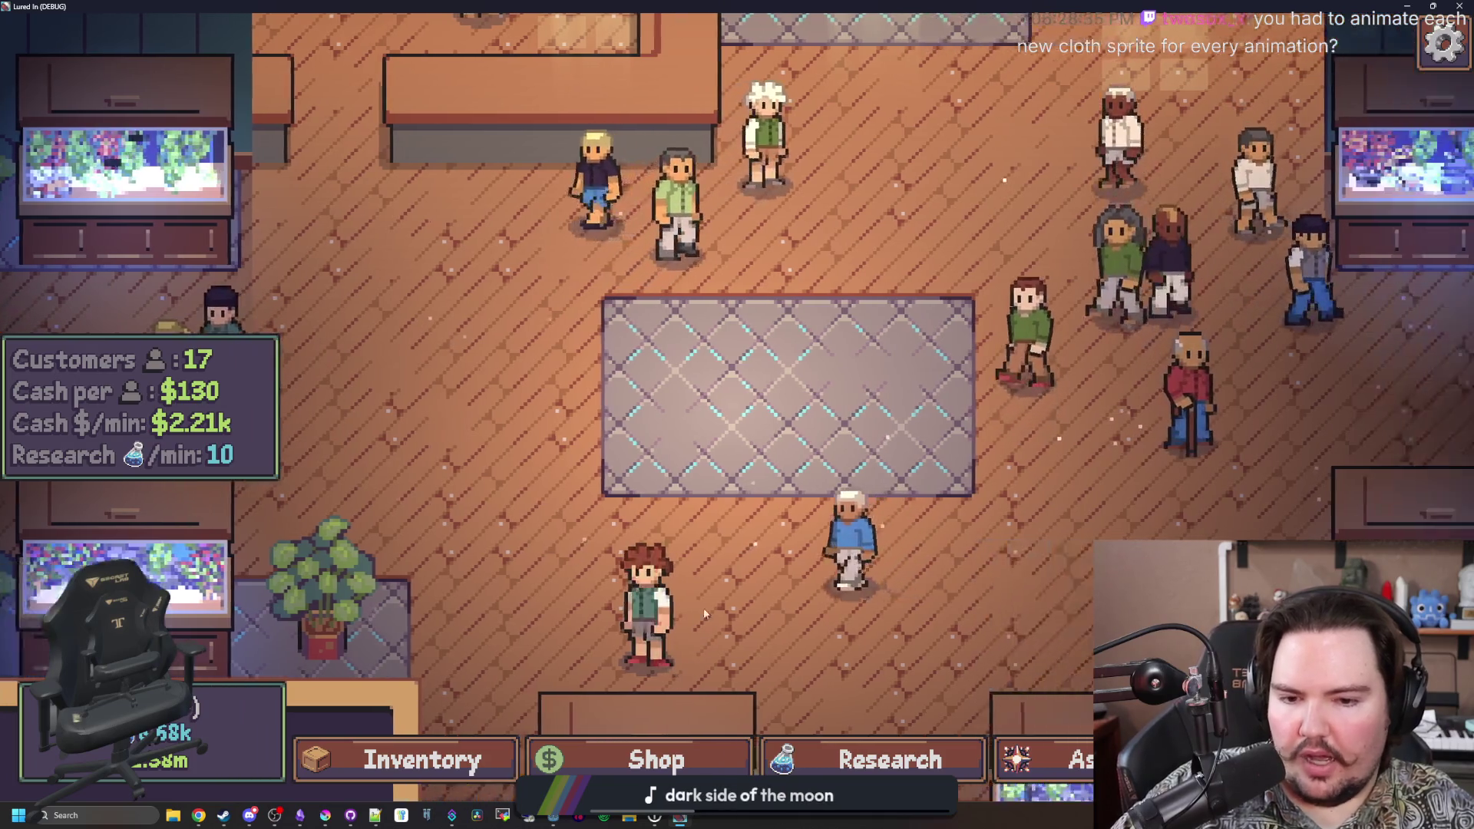
key("w")
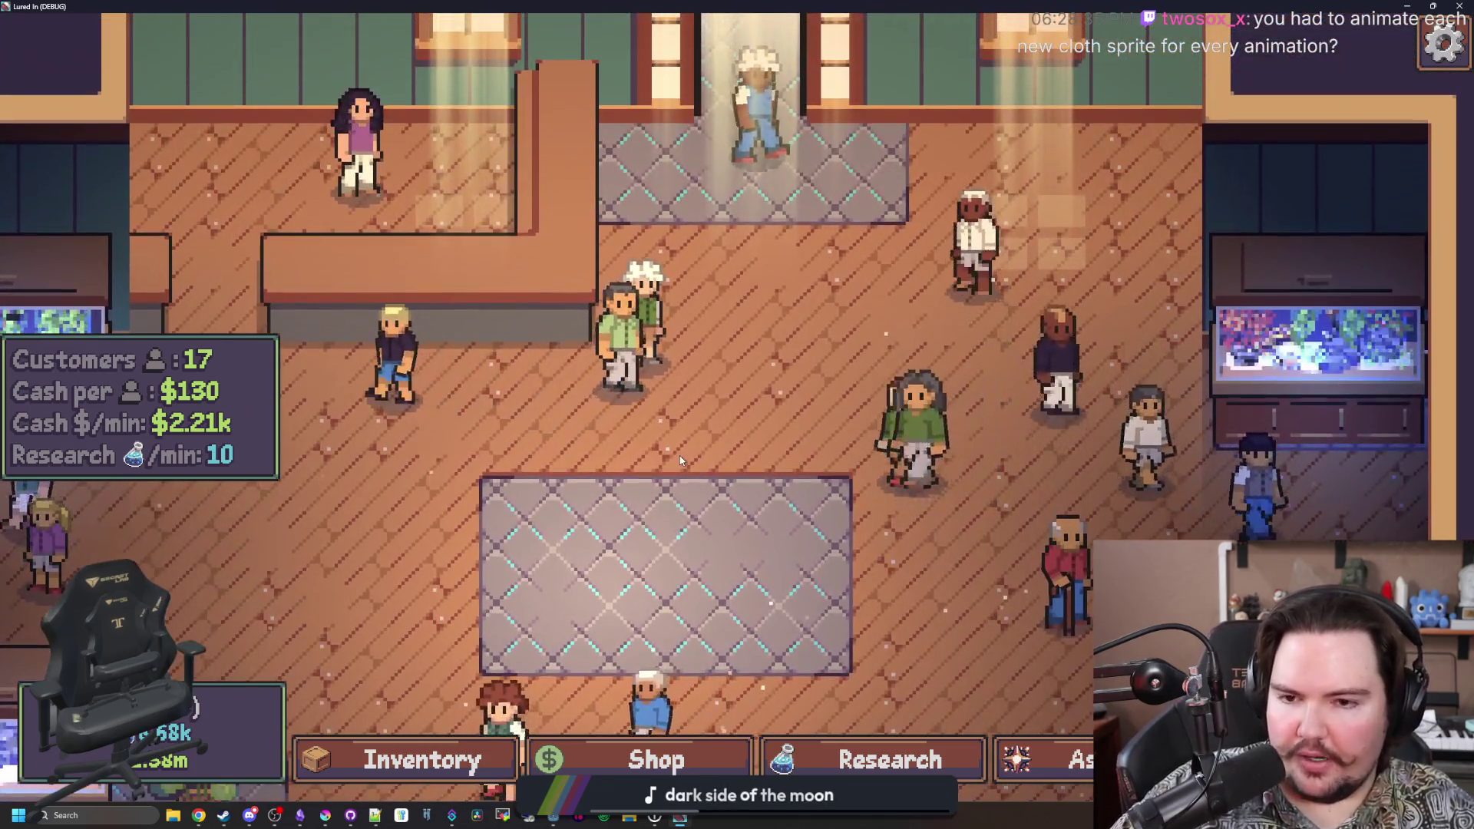
key("w")
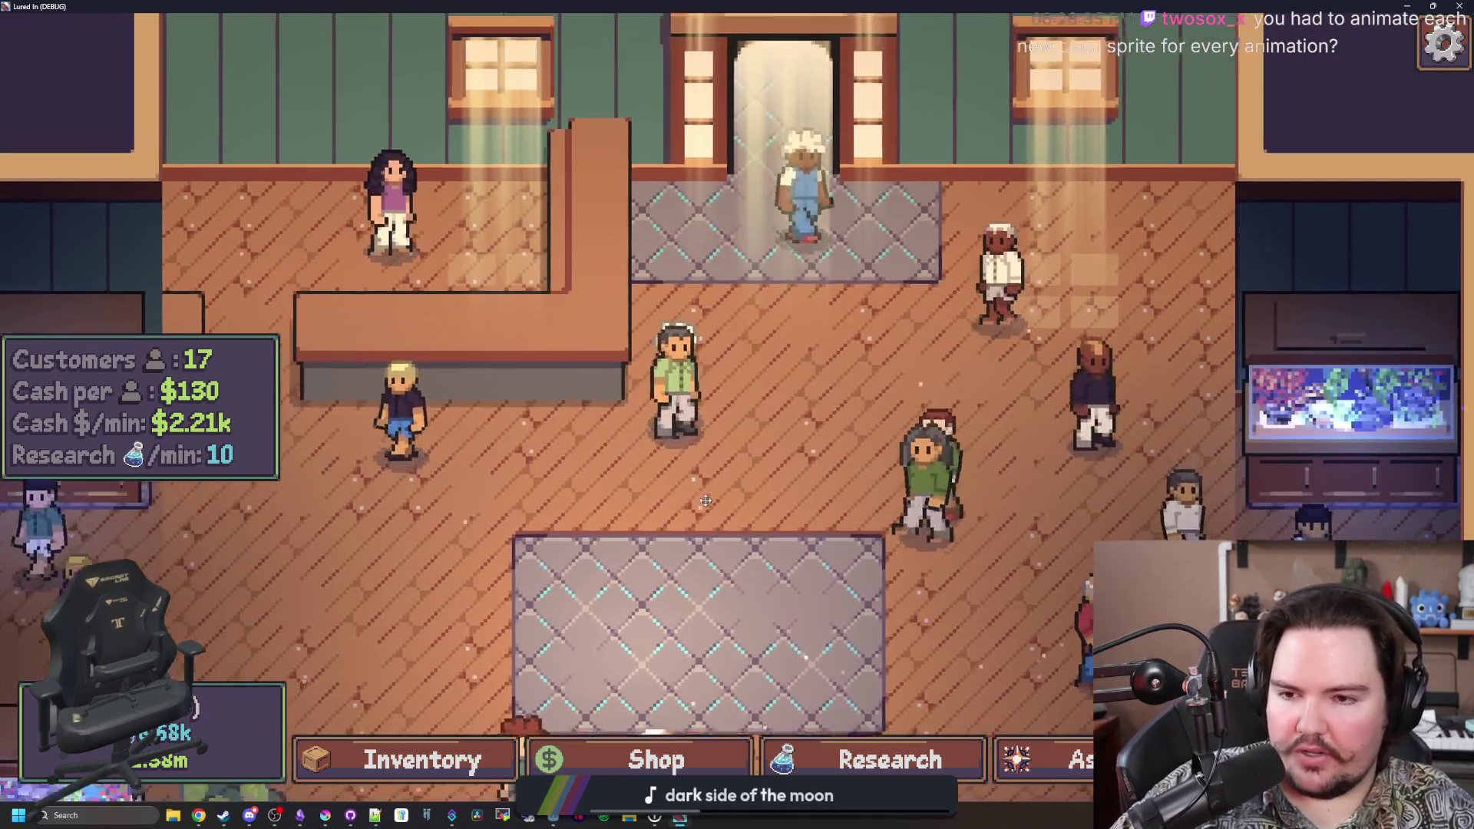
key("d")
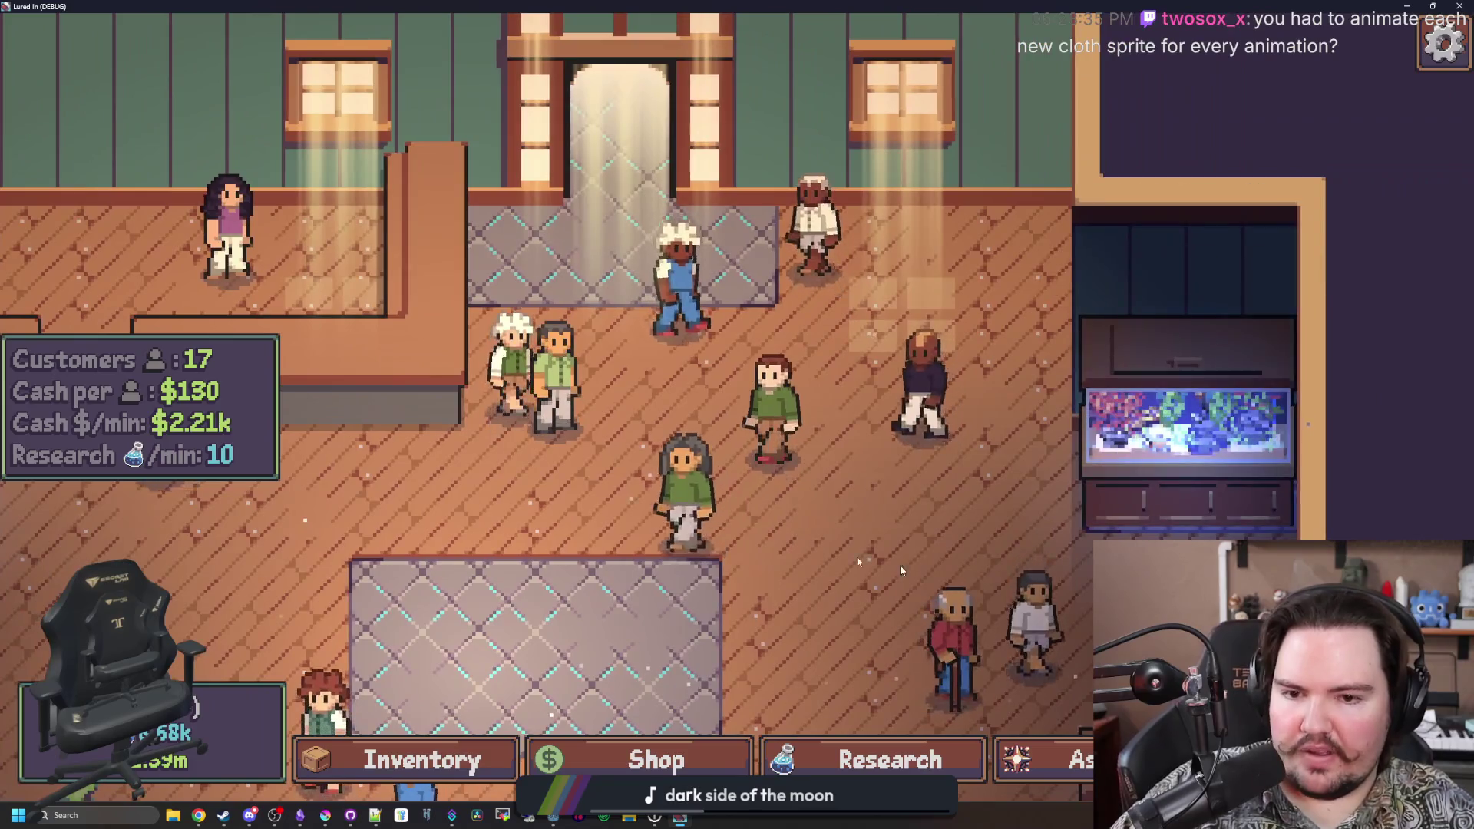
key("a")
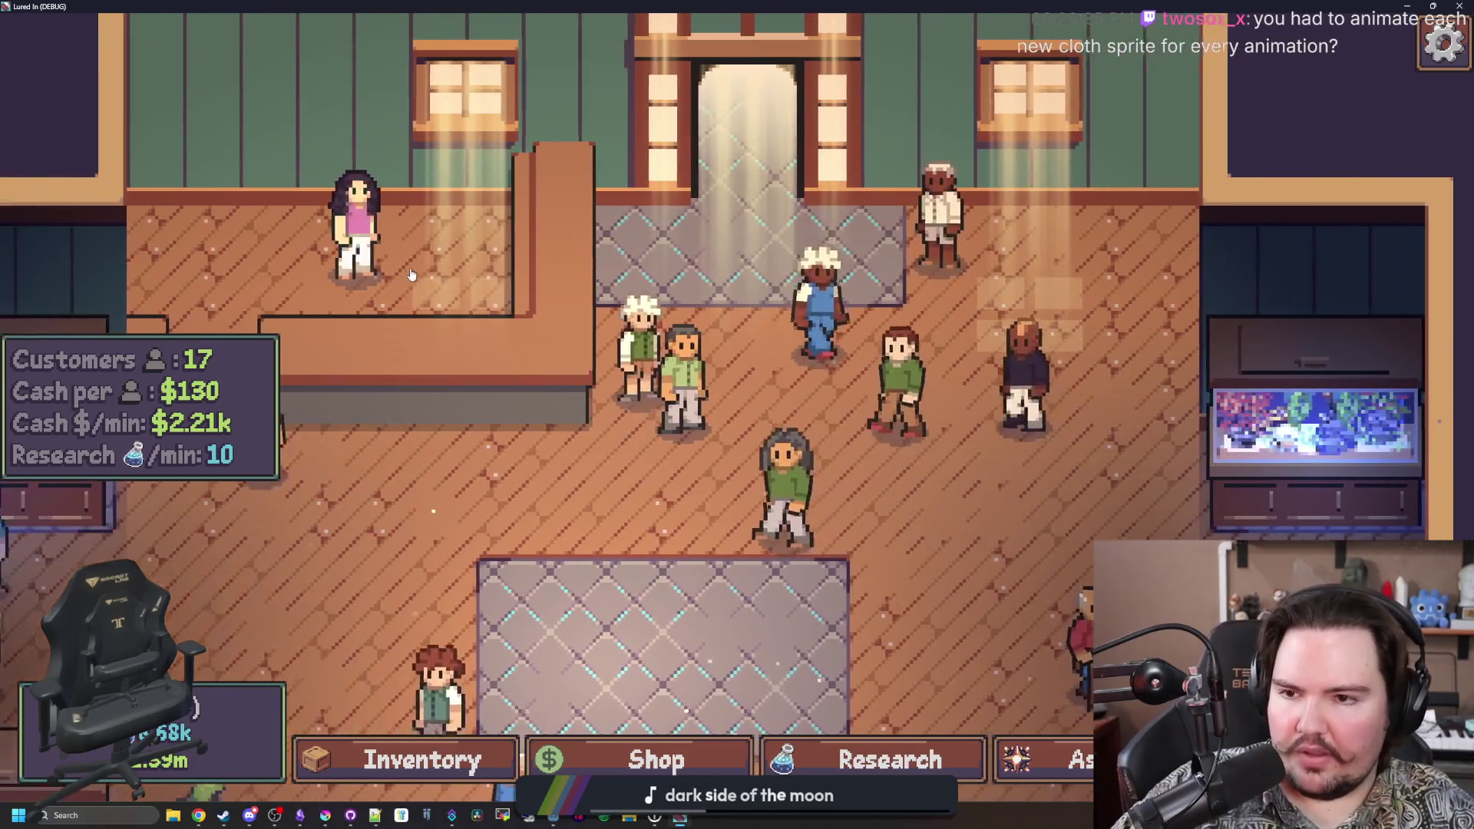
- Reopen the long-haired woman's Customize dialog and step the shirt colour forward one option
left_click(377, 232)
left_click(757, 189)
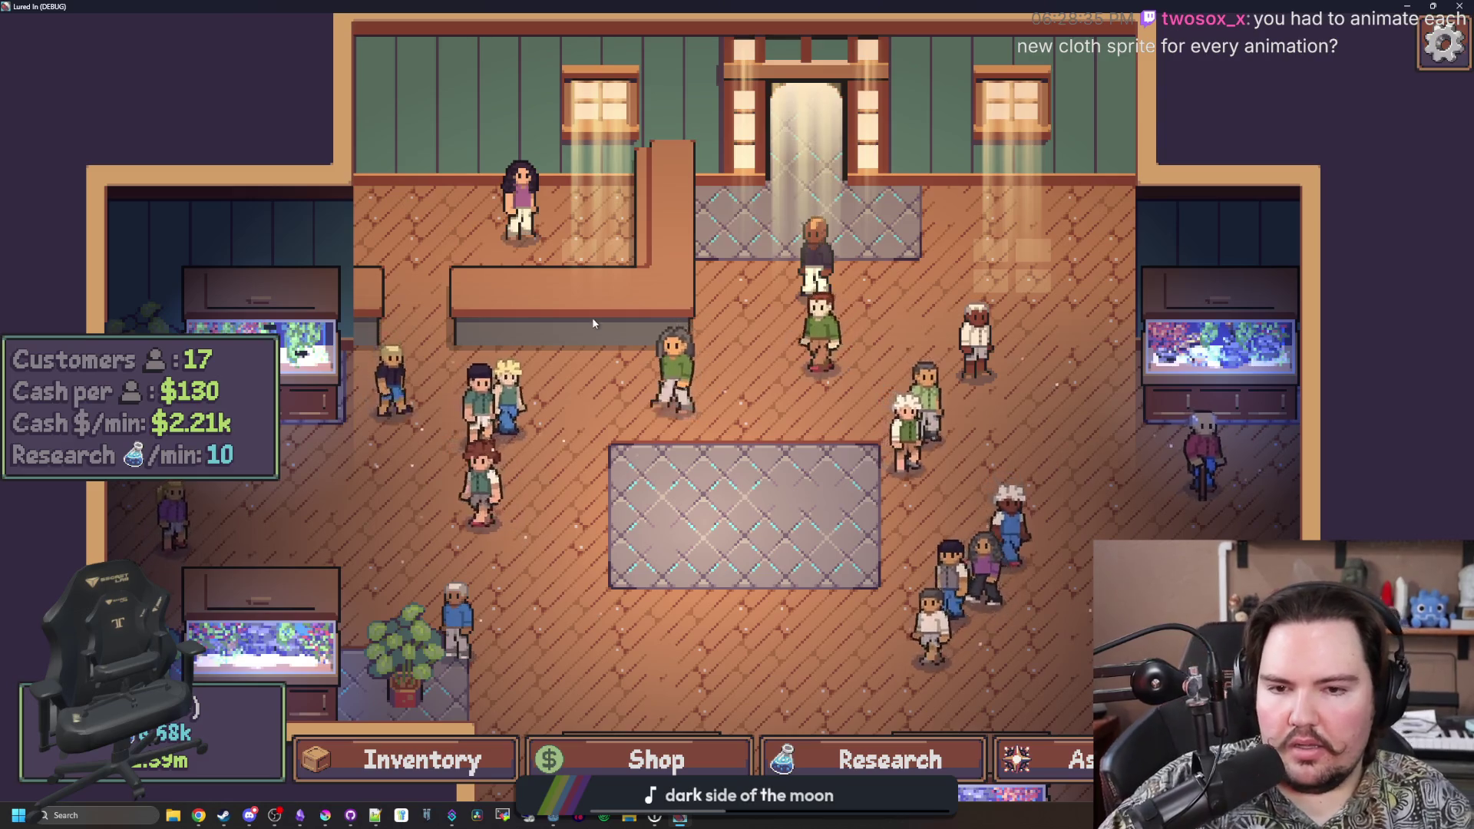
left_click(537, 223)
left_click(920, 473)
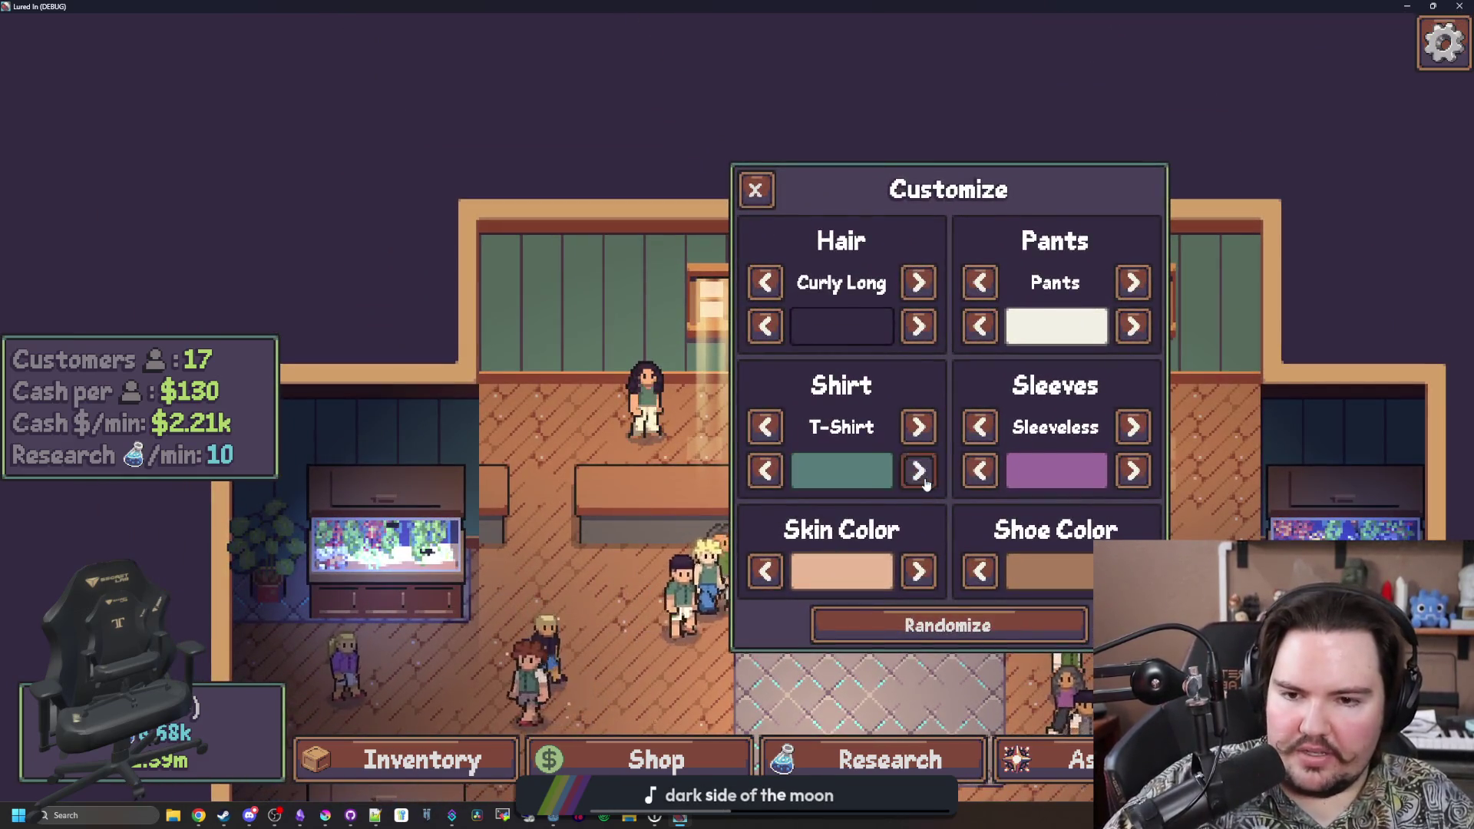
- Step the shirt colour to yellow and close the Customize dialog
left_click(919, 473)
left_click(763, 472)
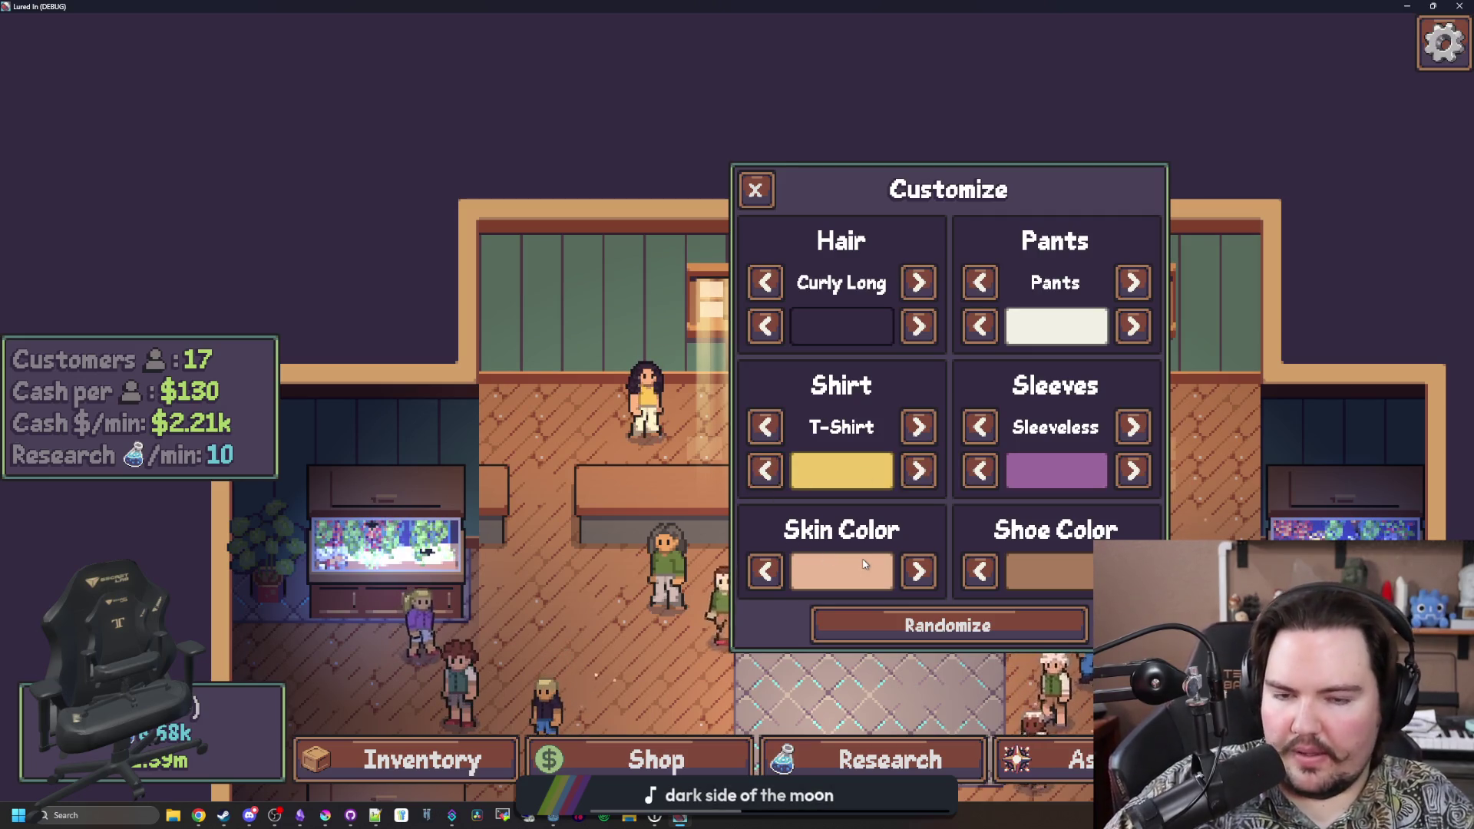
left_click(755, 190)
- Reopen Customize, change the shirt style from T-Shirt through Button Up to Chef, and close it
scroll(521, 394, "up", 3)
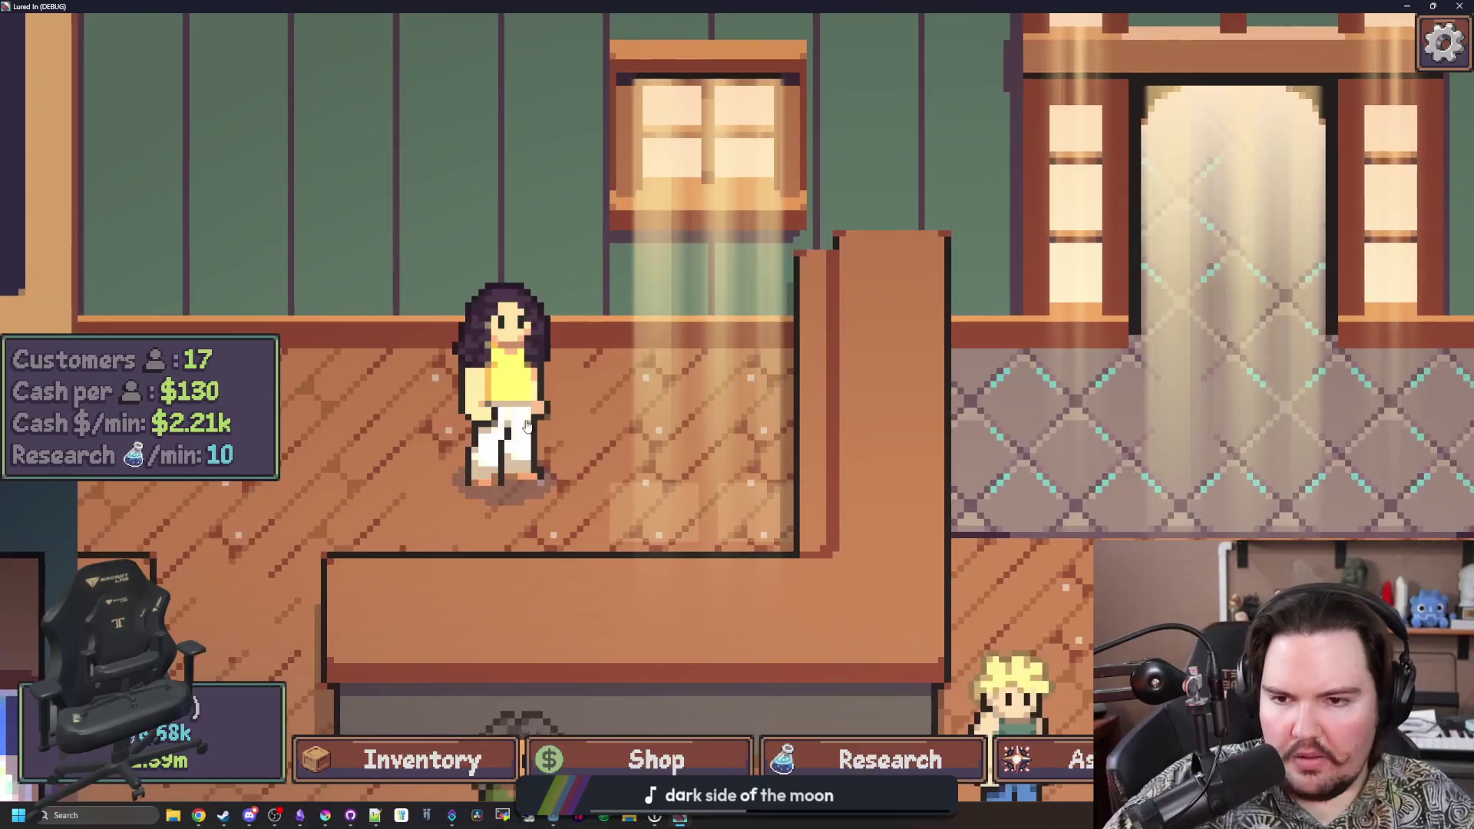
left_click(513, 395)
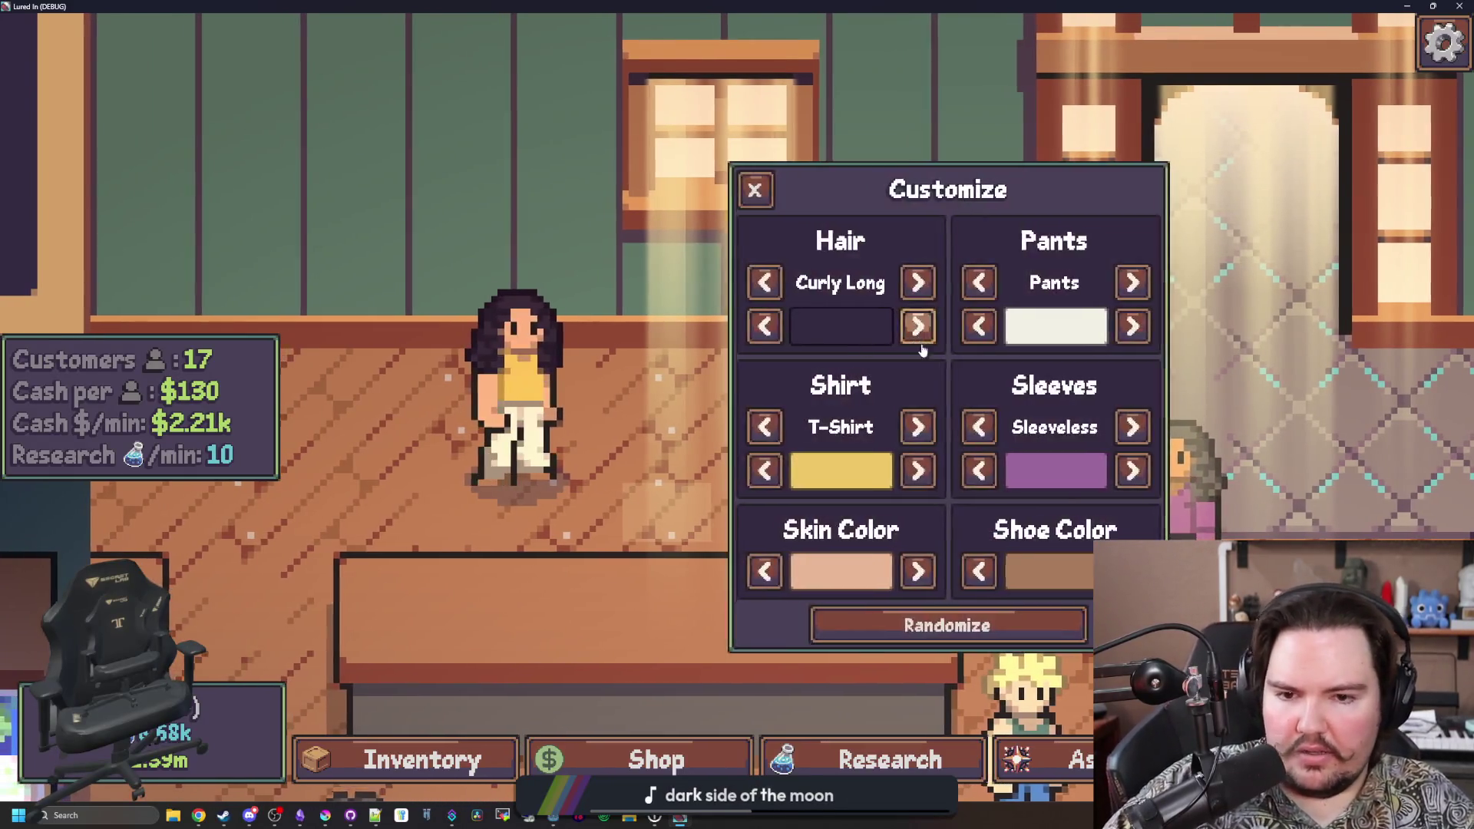
left_click(918, 428)
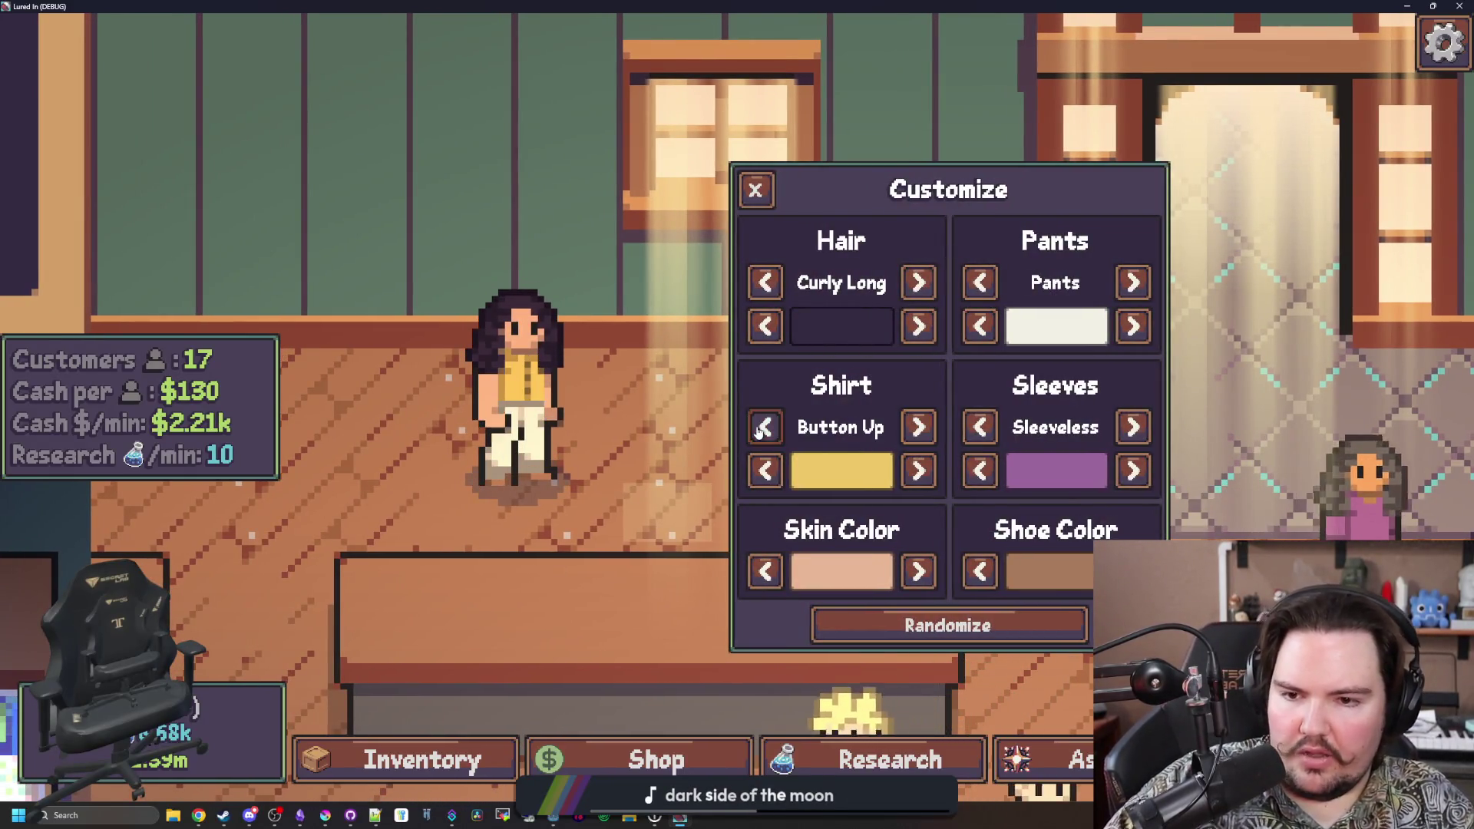
left_click(918, 427)
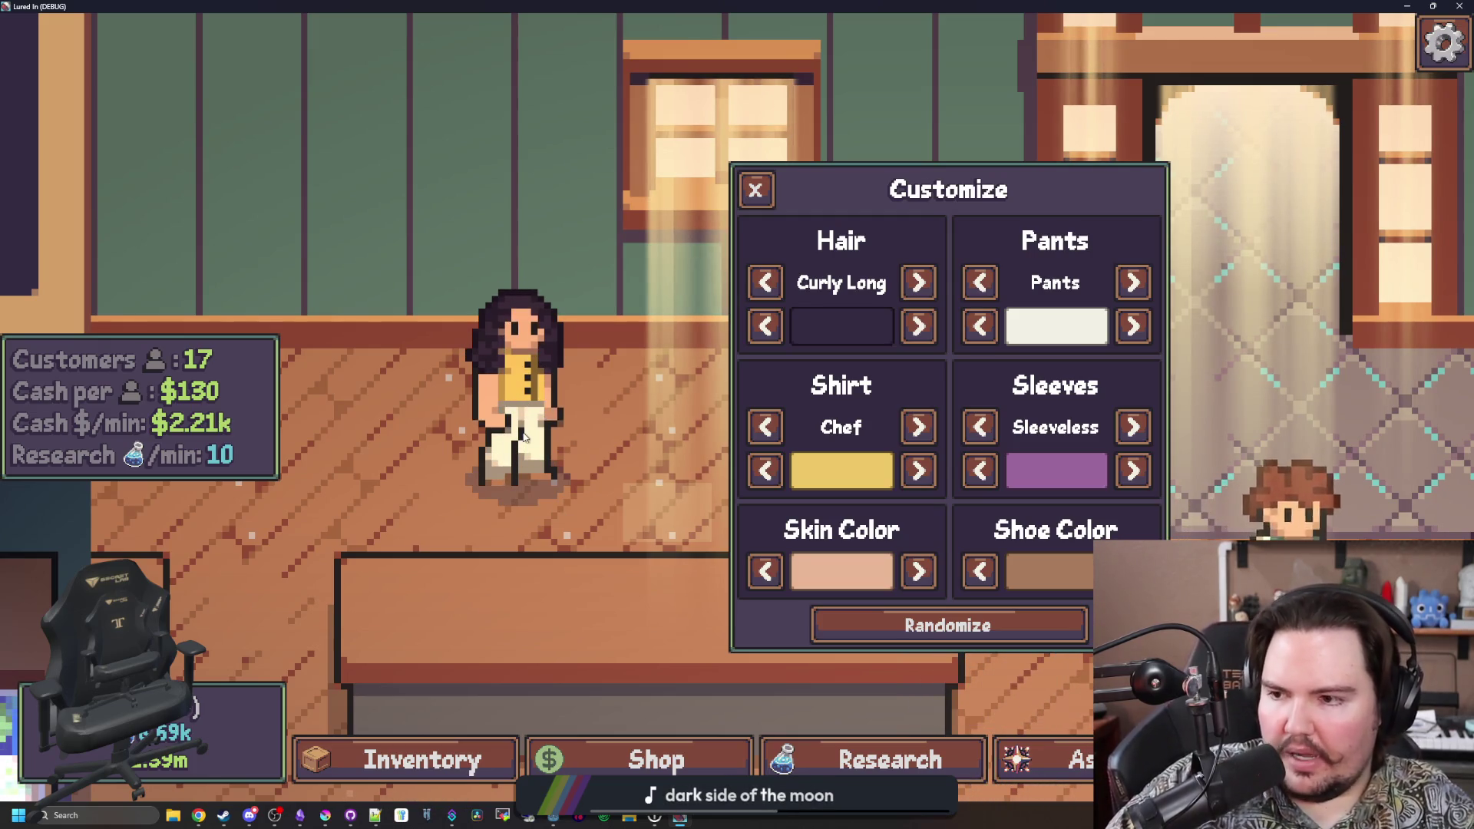
left_click(756, 190)
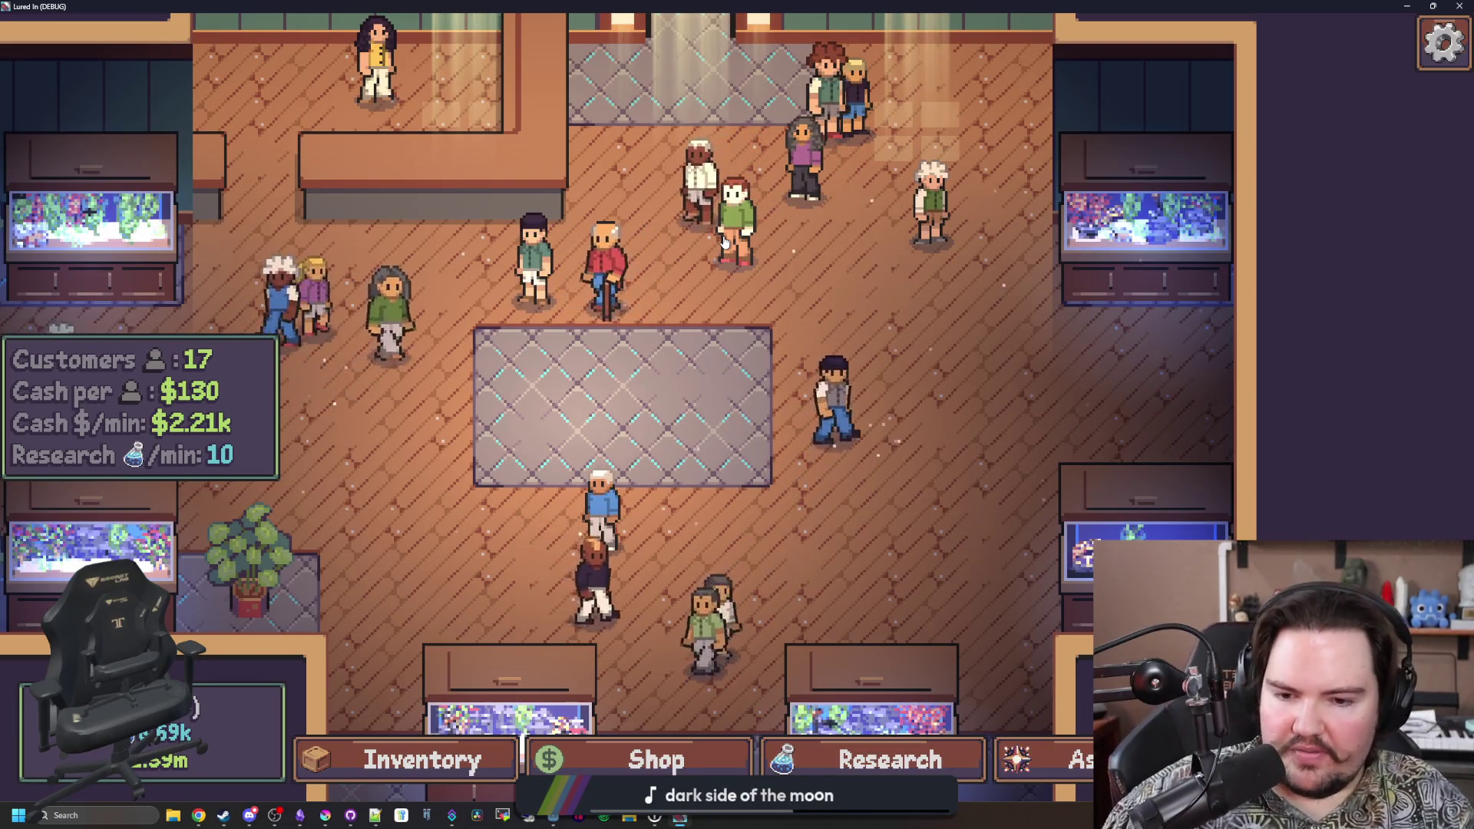
- Pan the shop camera around the floor toward the aquarium counters
scroll(766, 454, "up", 5)
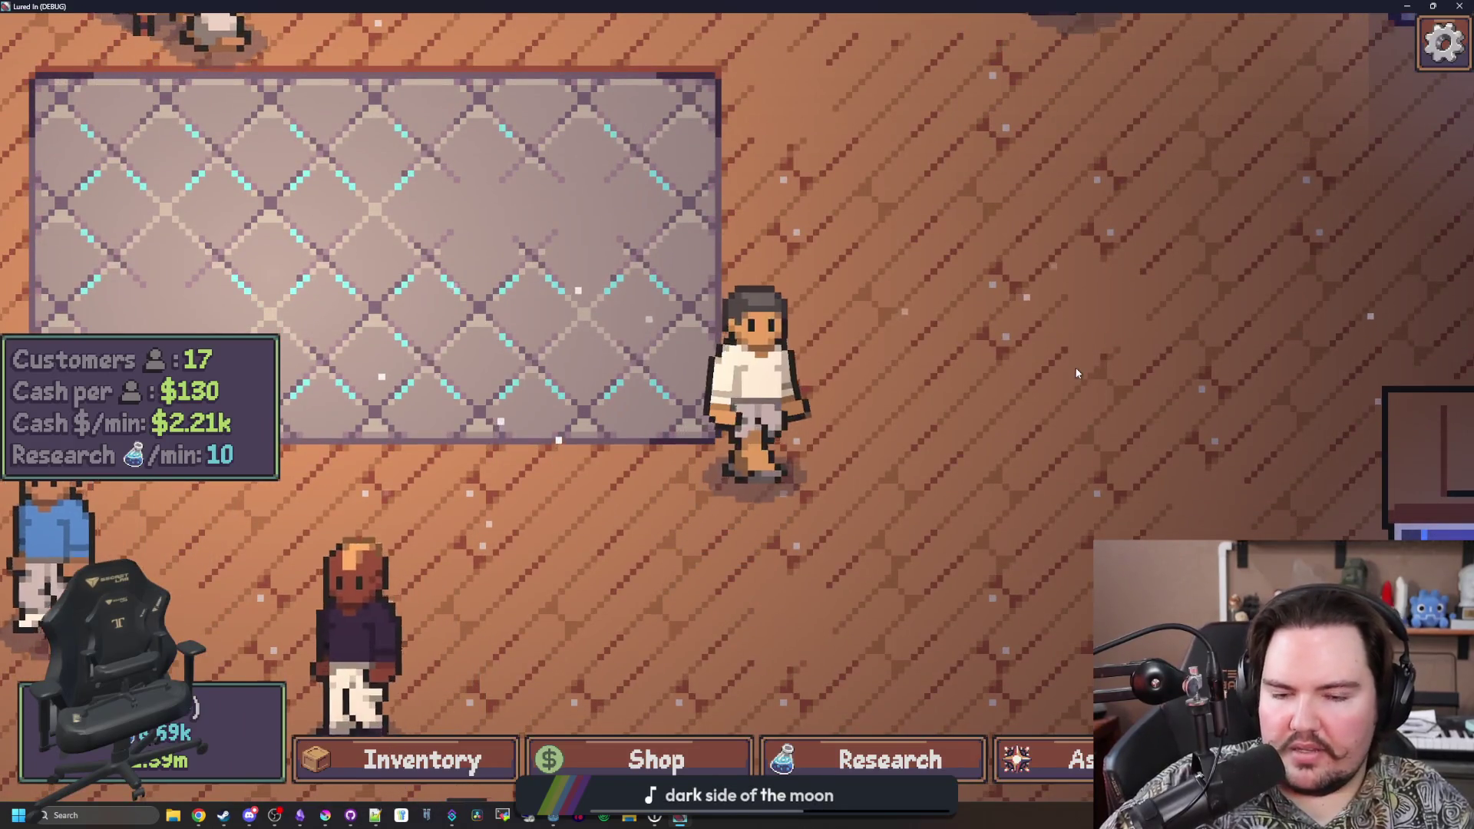
key("w")
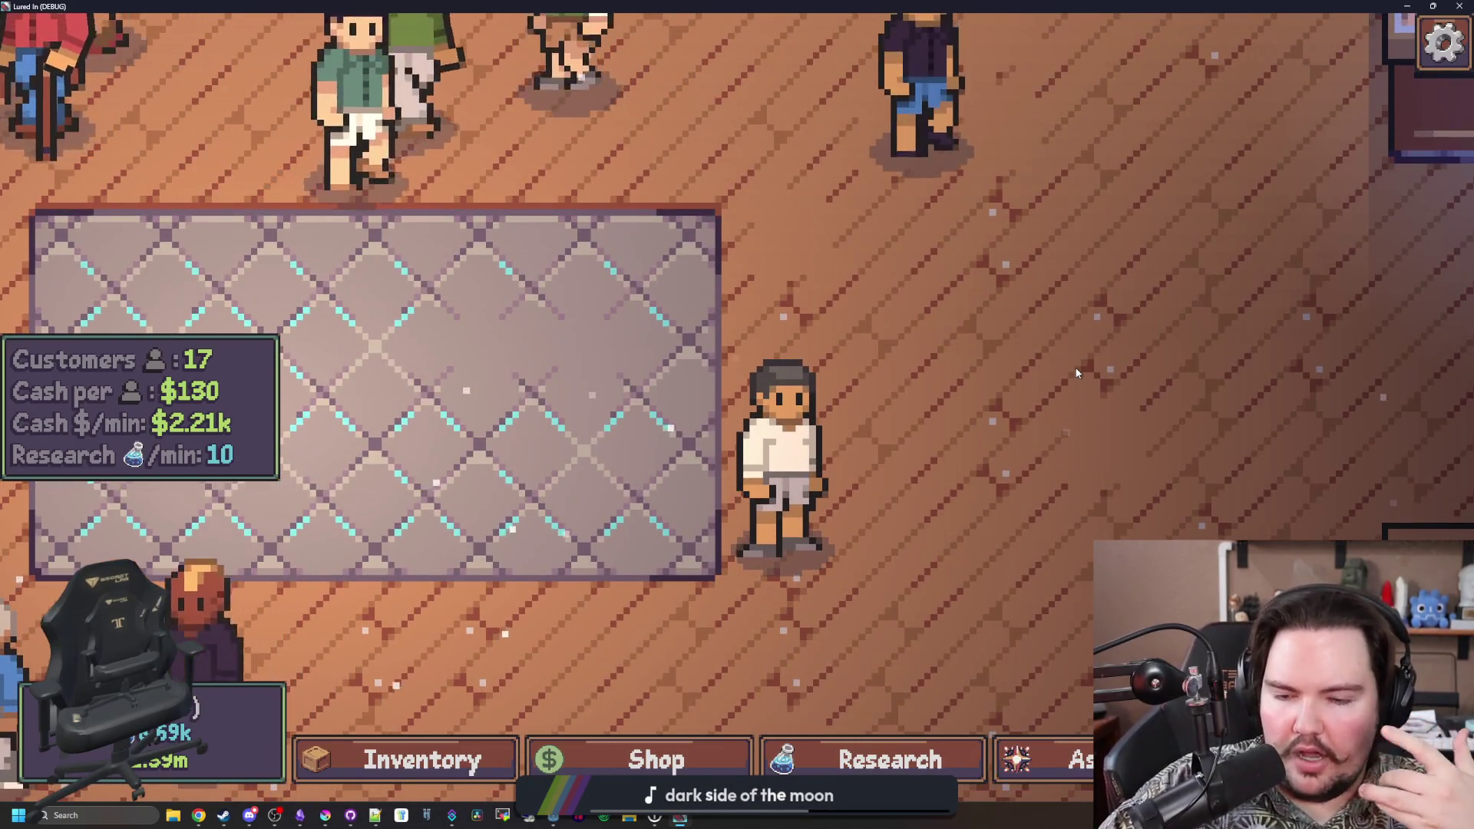
key("s")
key("a")
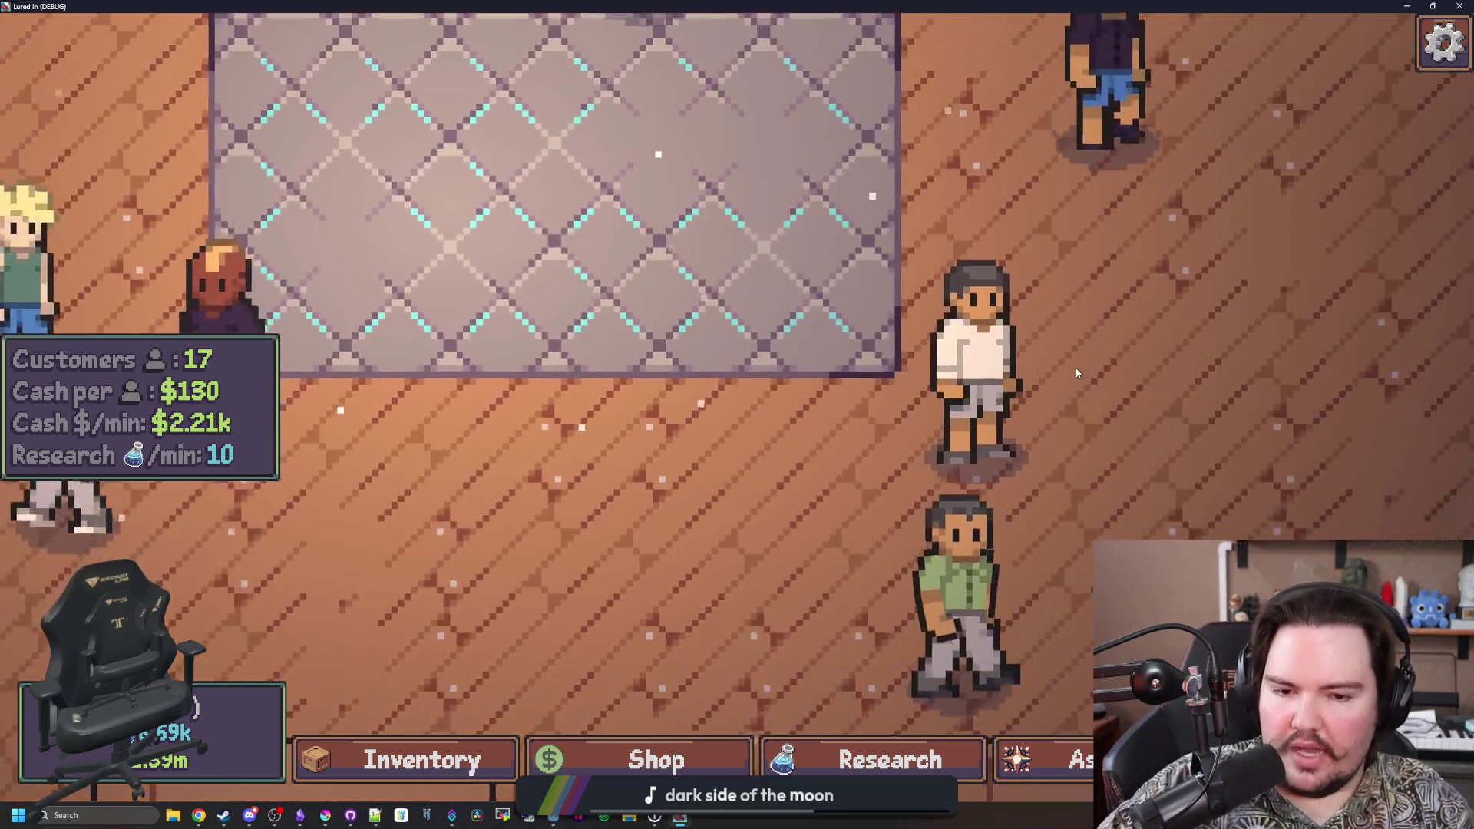
key("a")
key("w")
key("a")
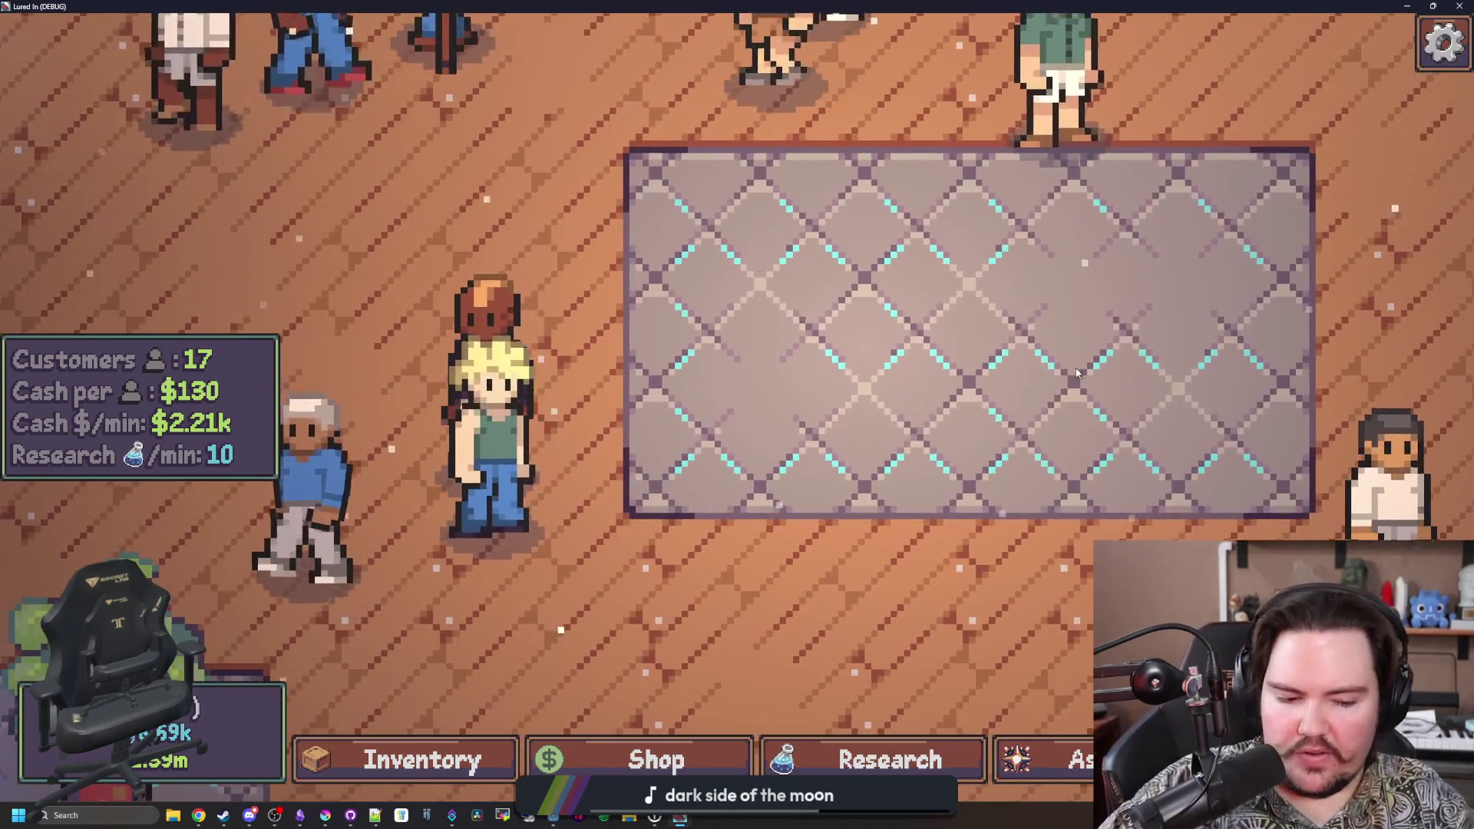
key("w")
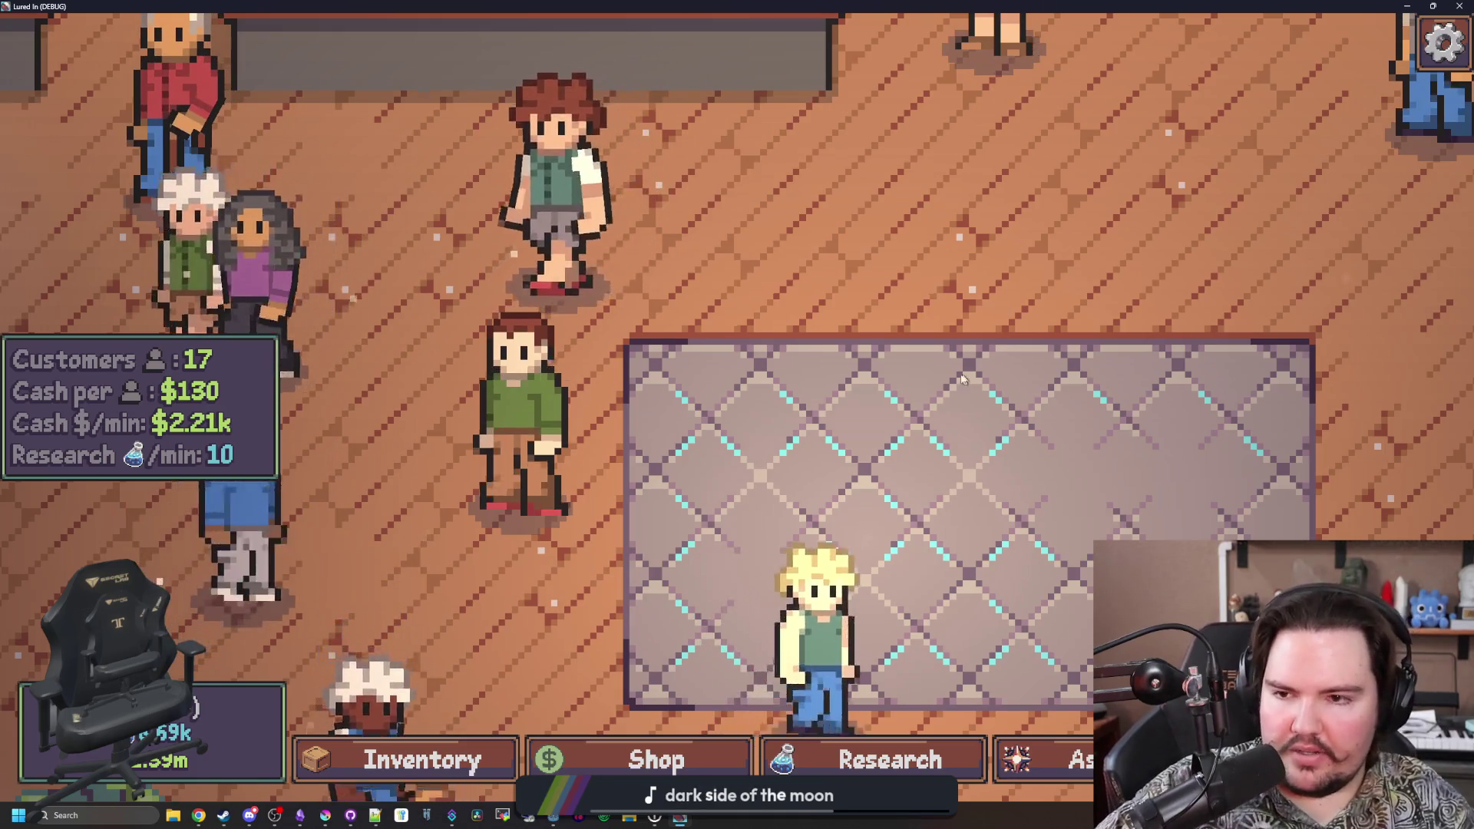
key("a")
key("w")
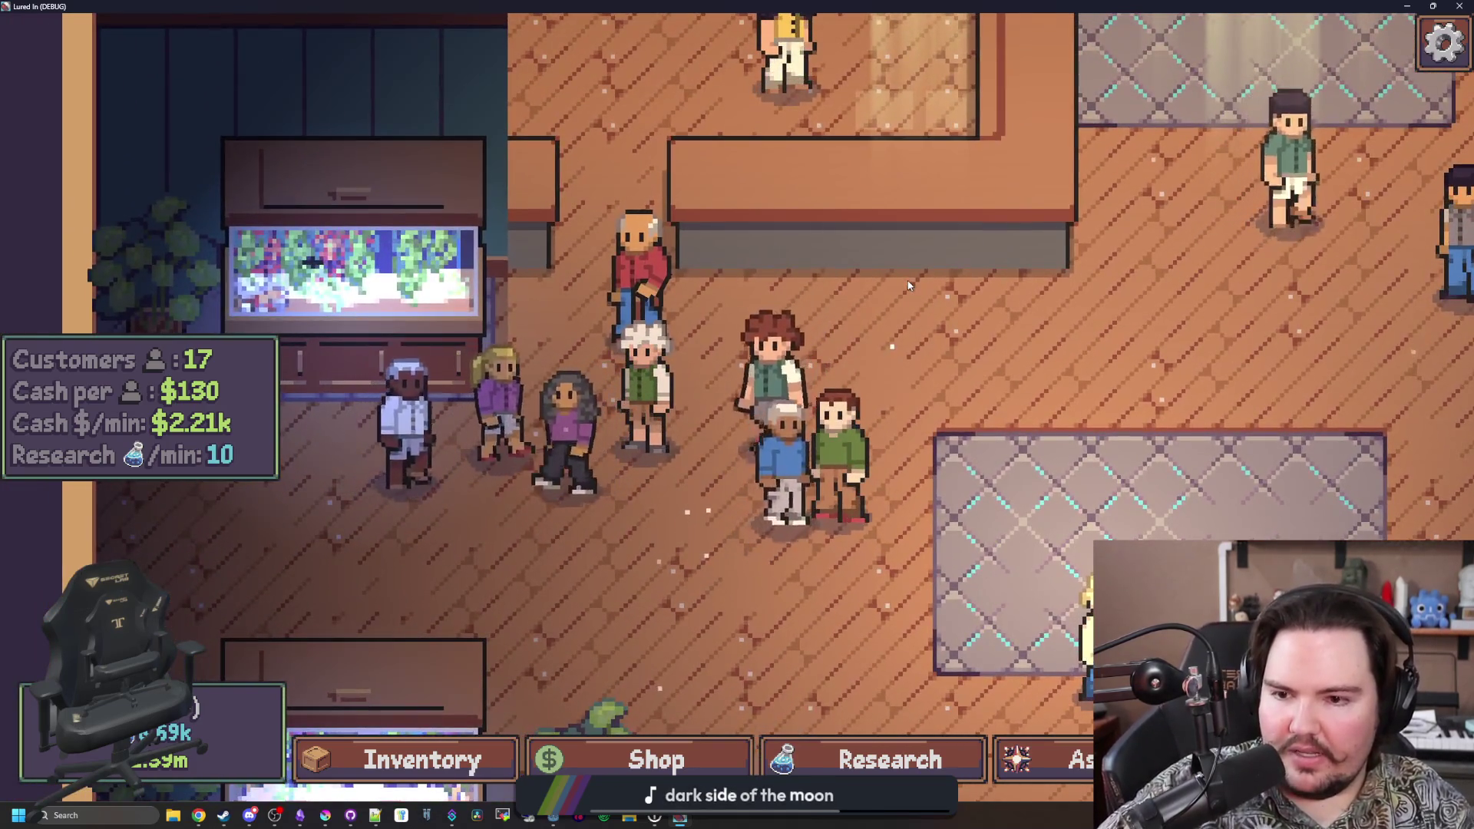
key("d")
key("s")
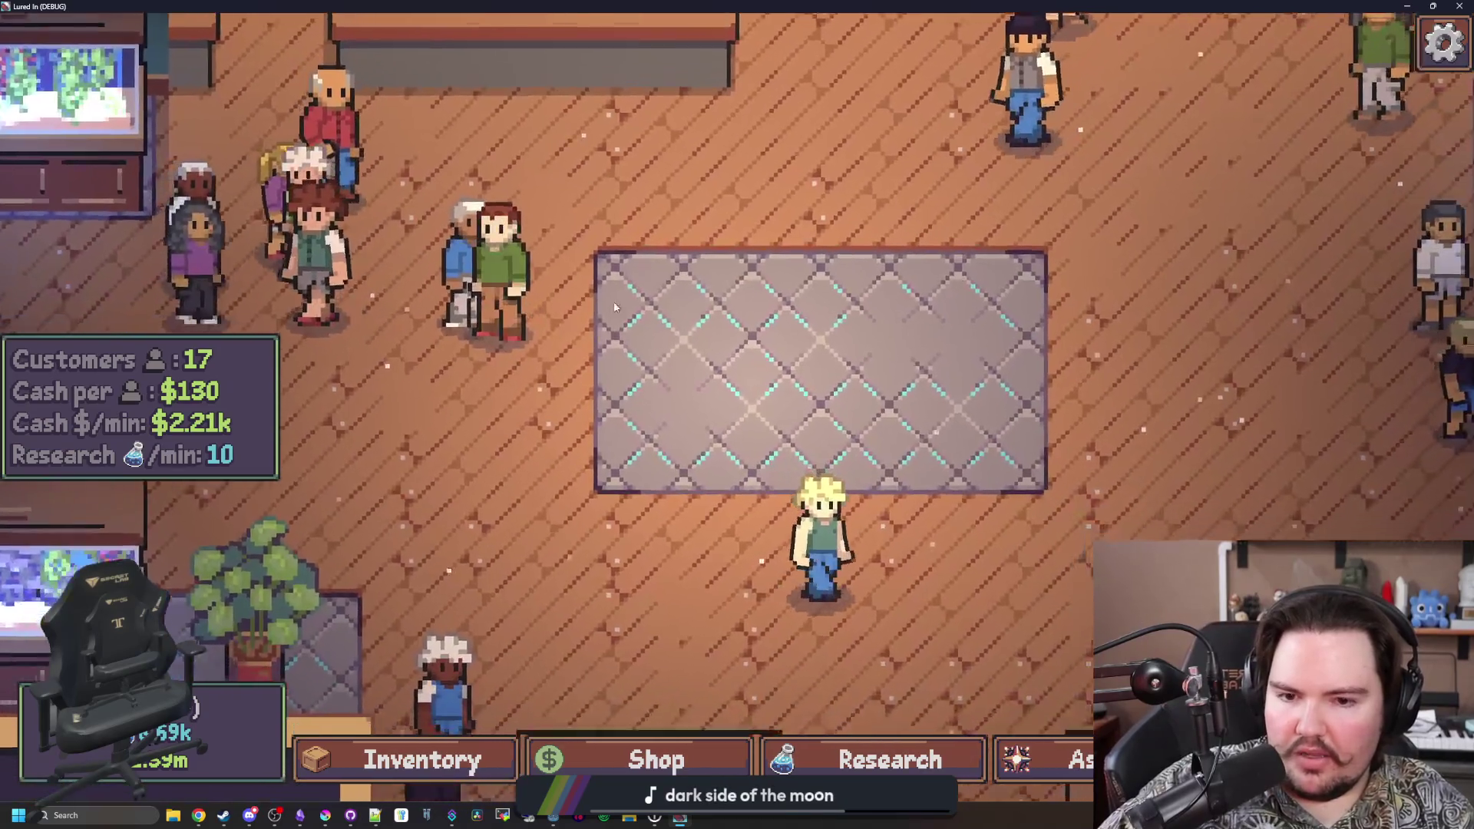
key("s")
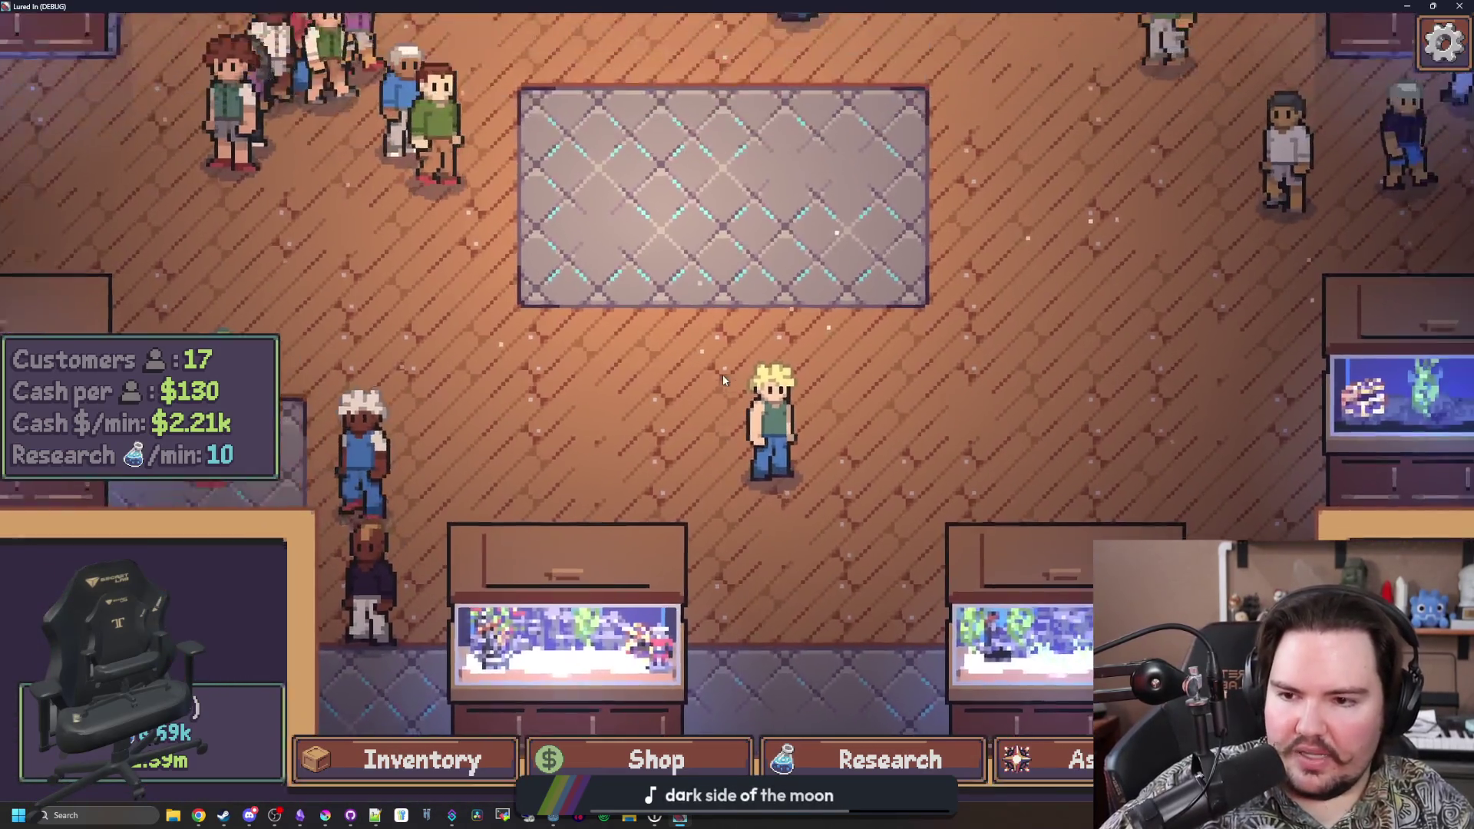
- Zoom and pan down over the lower aquariums, then restore the game to a smaller window
scroll(722, 375, "down", 3)
scroll(768, 422, "up", 1)
key("s")
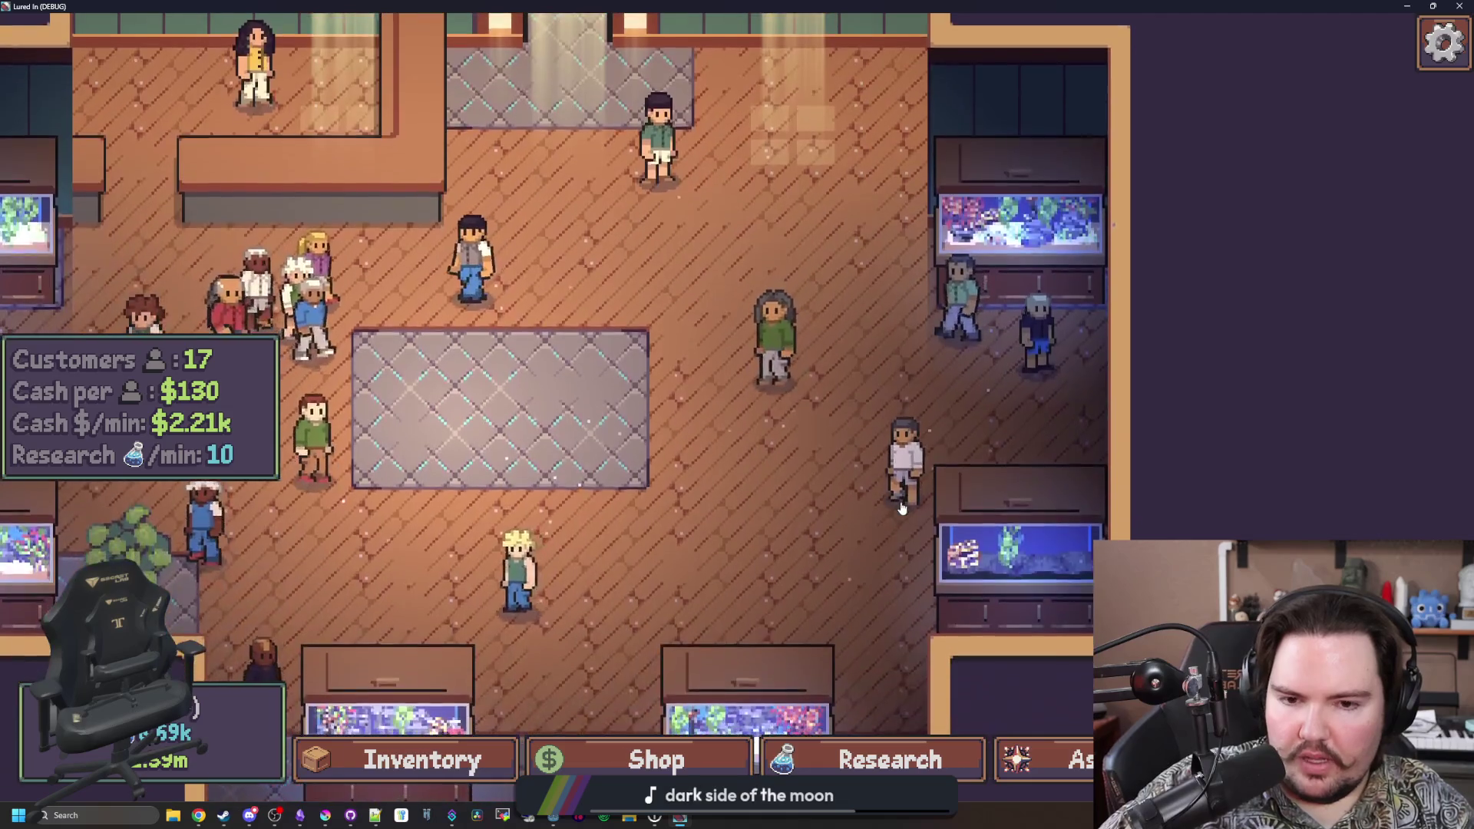
key("s")
scroll(905, 499, "up", 3)
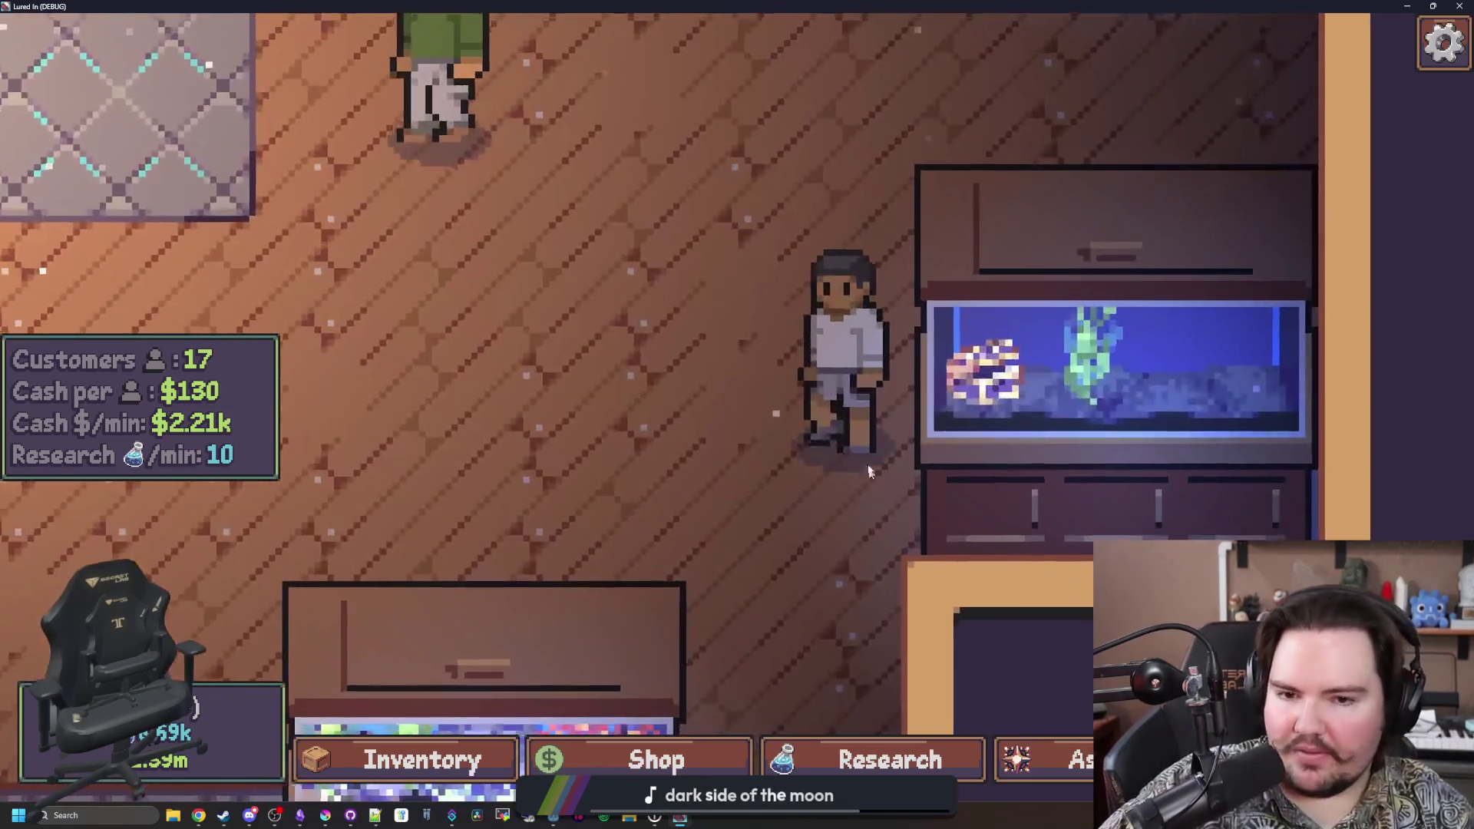
scroll(870, 472, "down", 3)
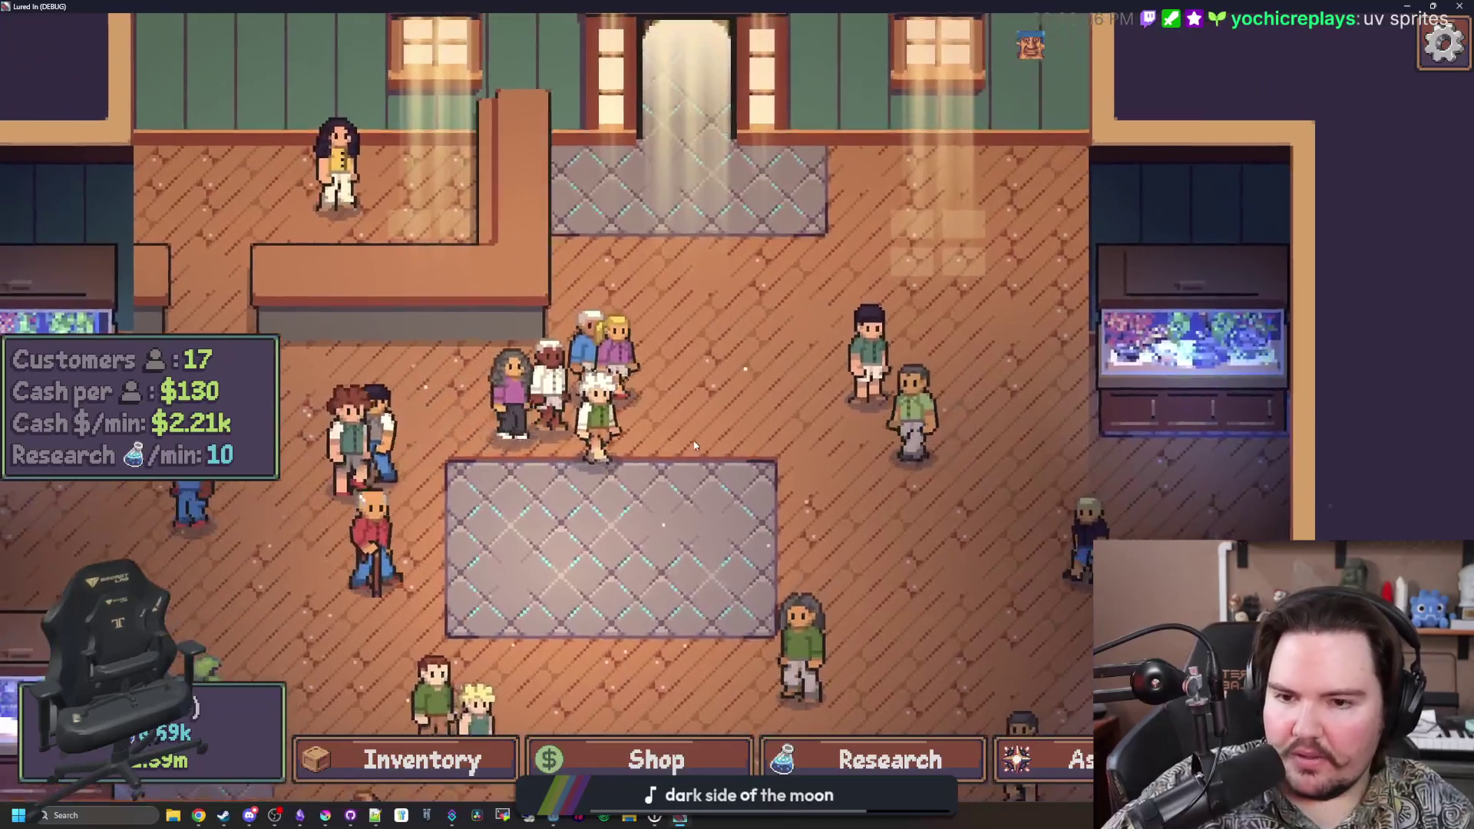
scroll(824, 230, "down", 2)
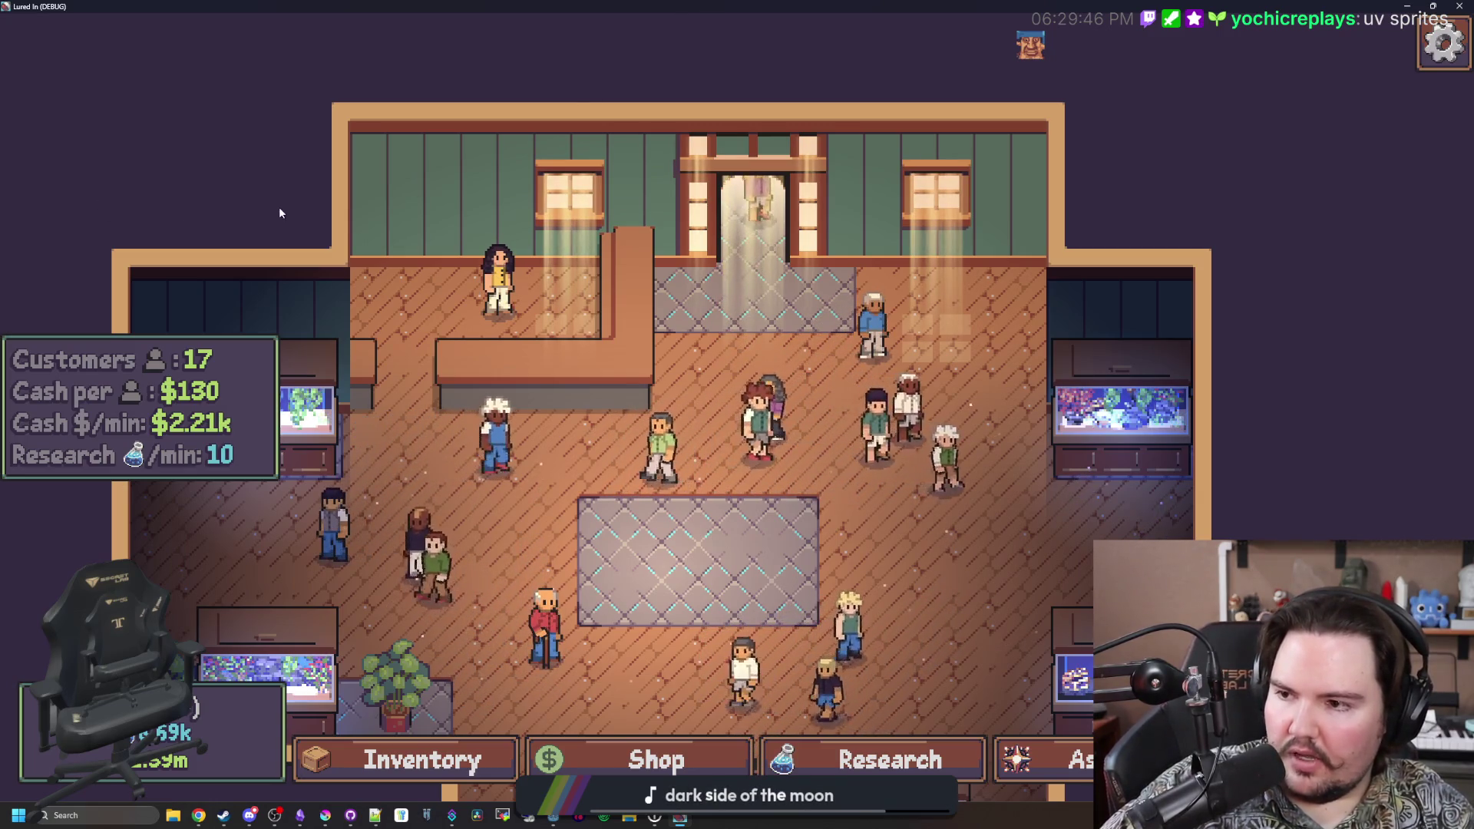
key("s")
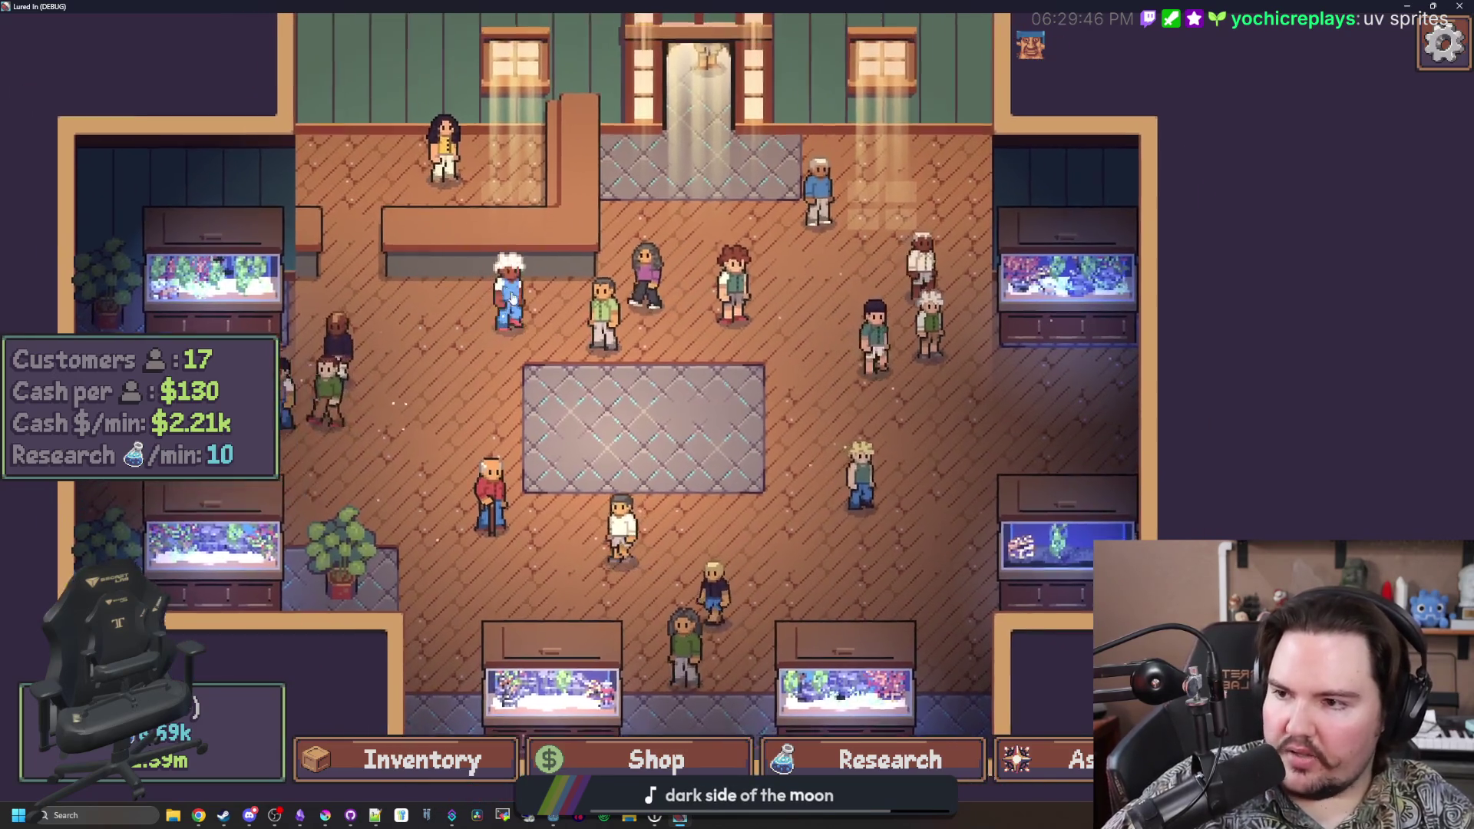
key("w")
key("a")
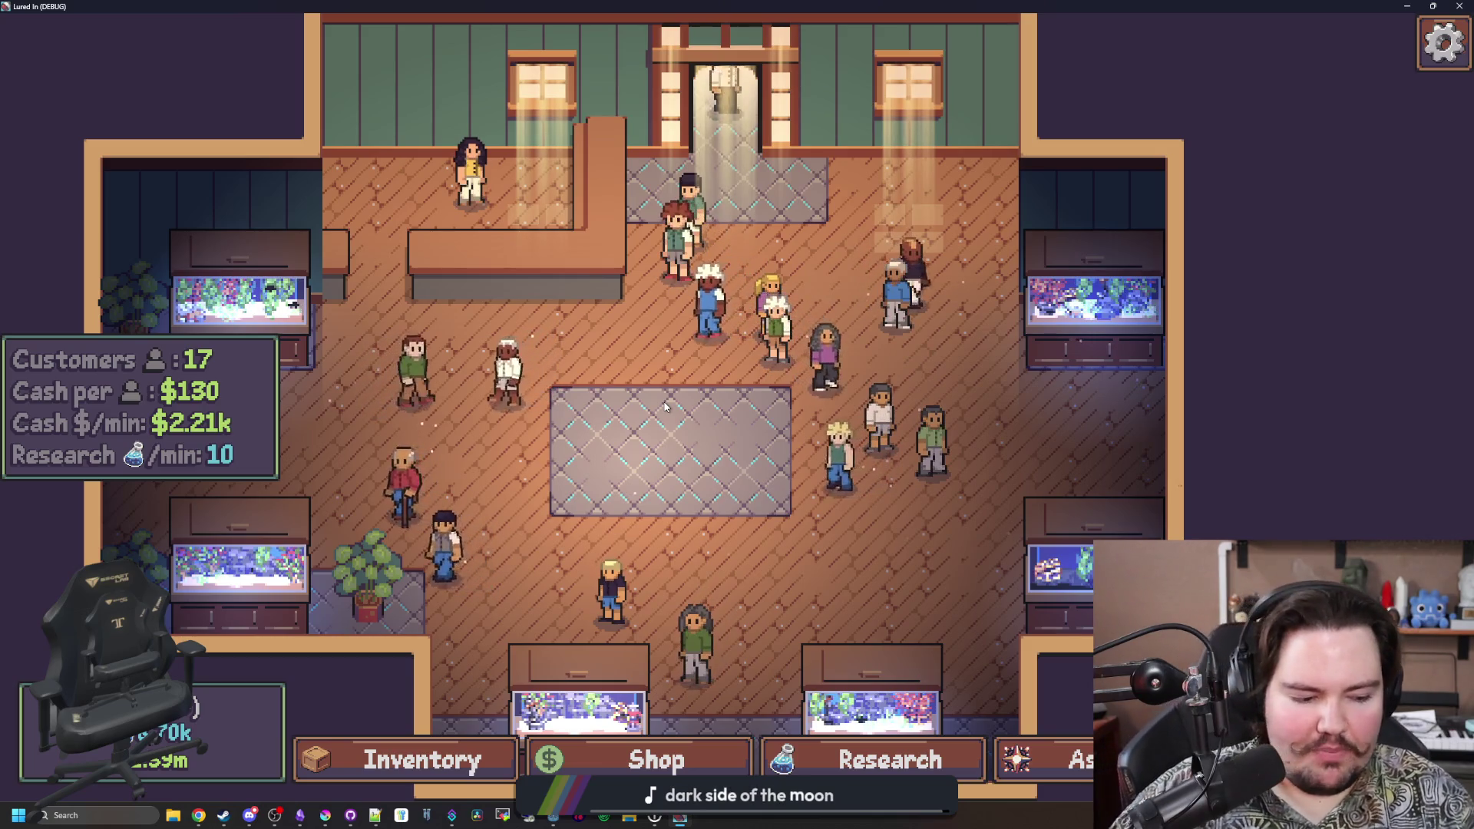
scroll(665, 407, "down", 2)
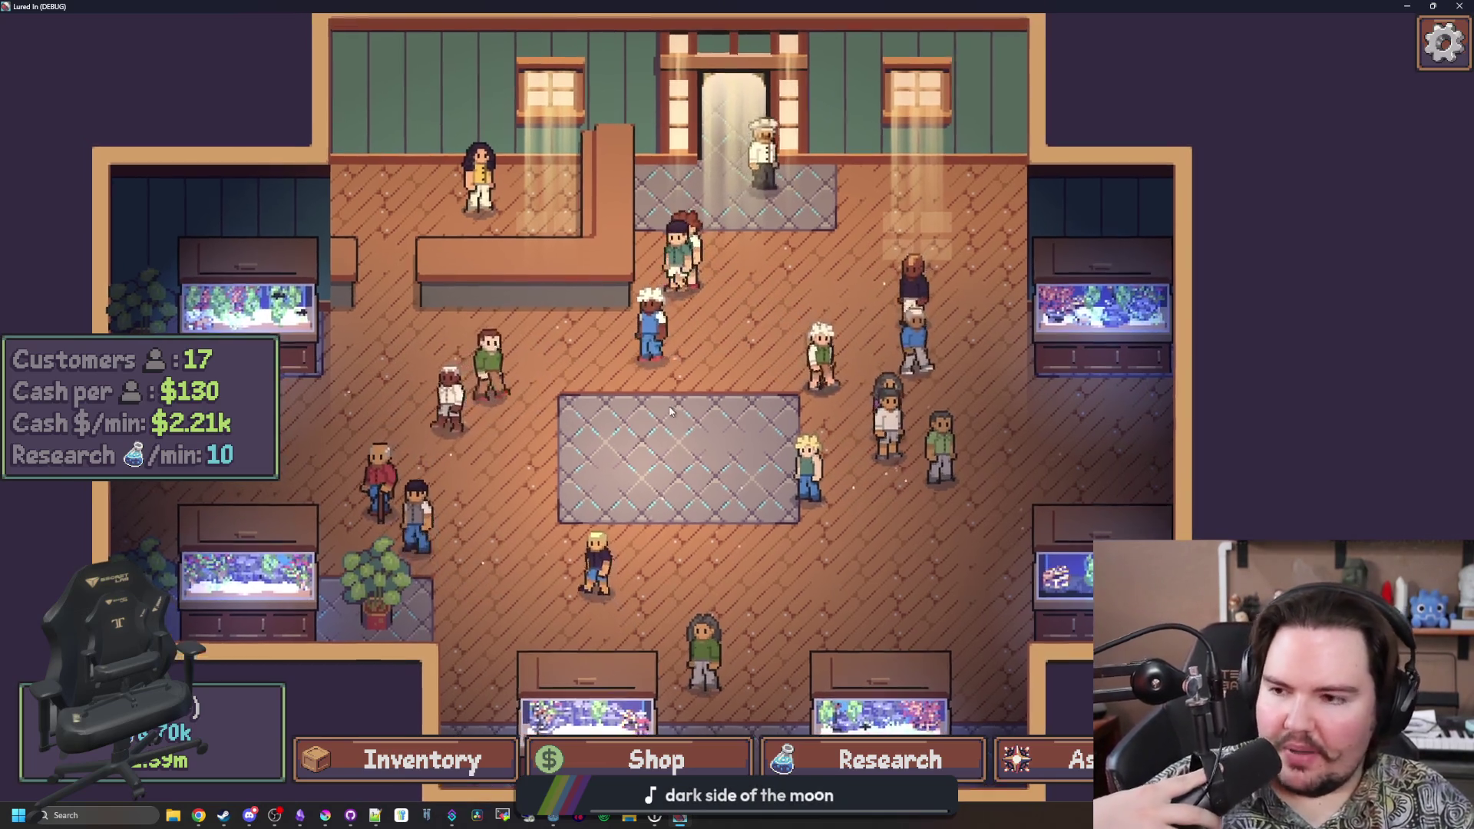
key("super+Down")
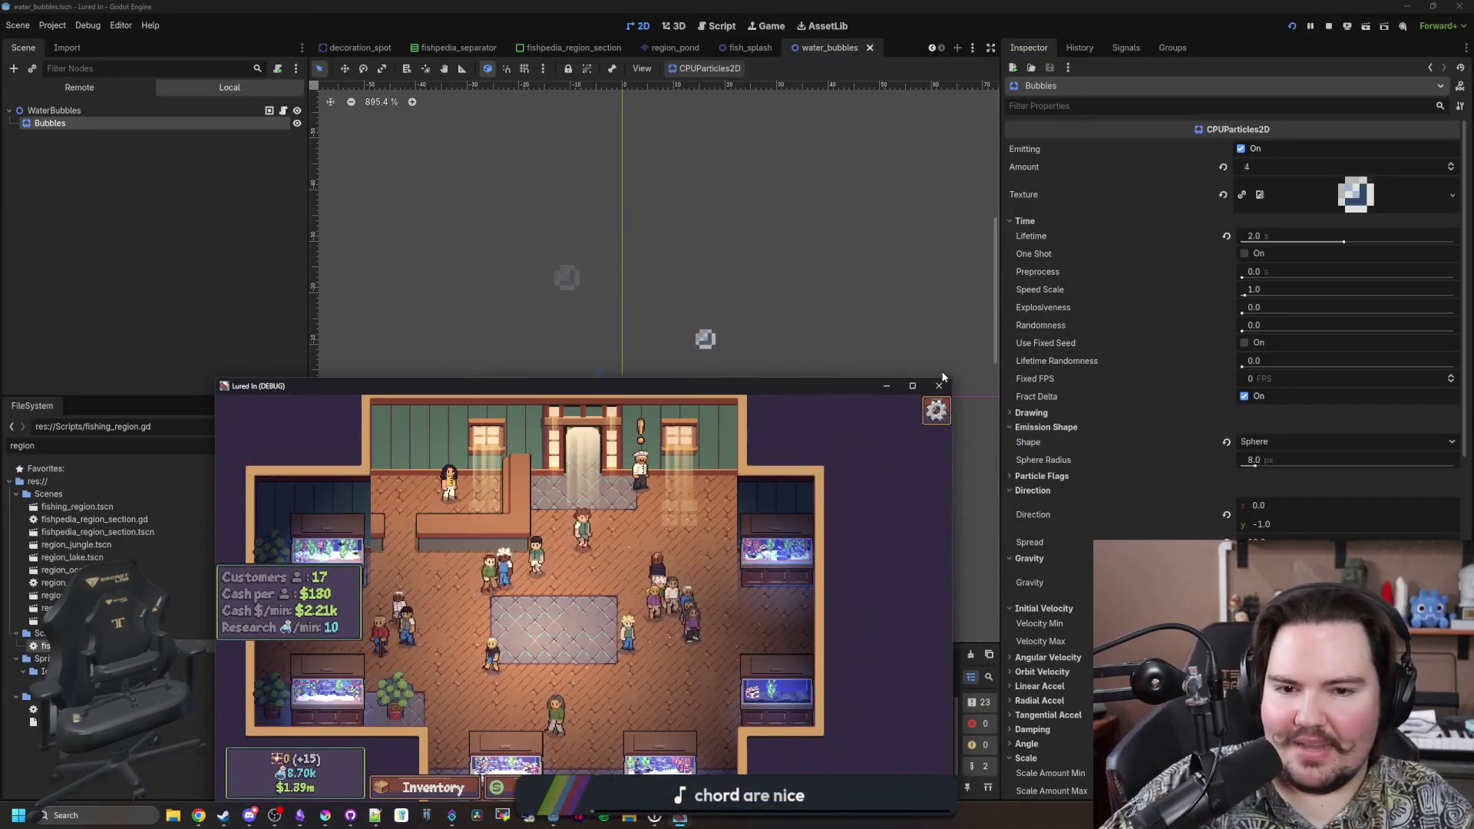
- Stop the running game, set the Bubbles emission Spread from 20 to 15, and save the scene
left_click(940, 386)
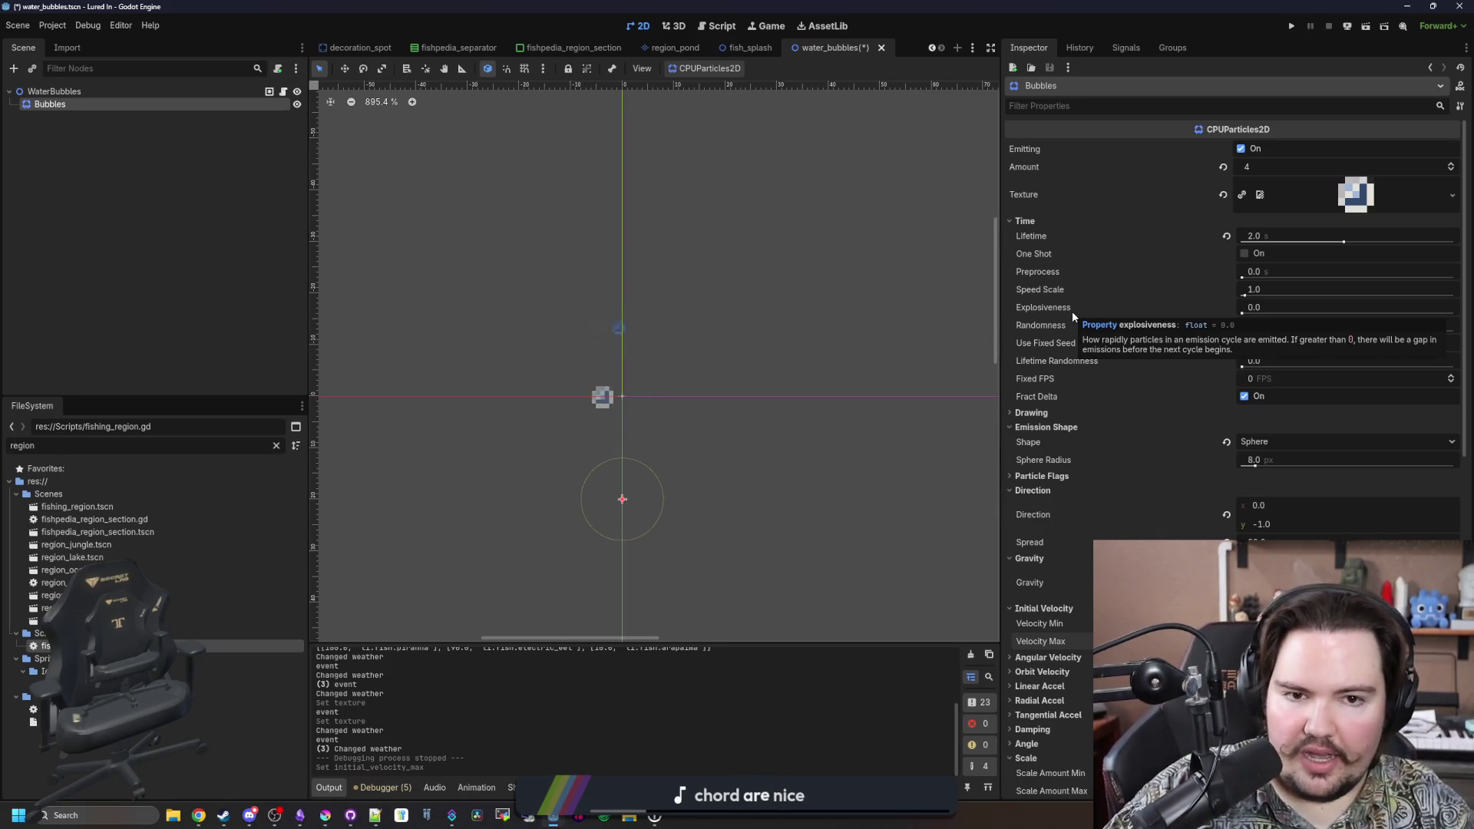
left_click(1024, 221)
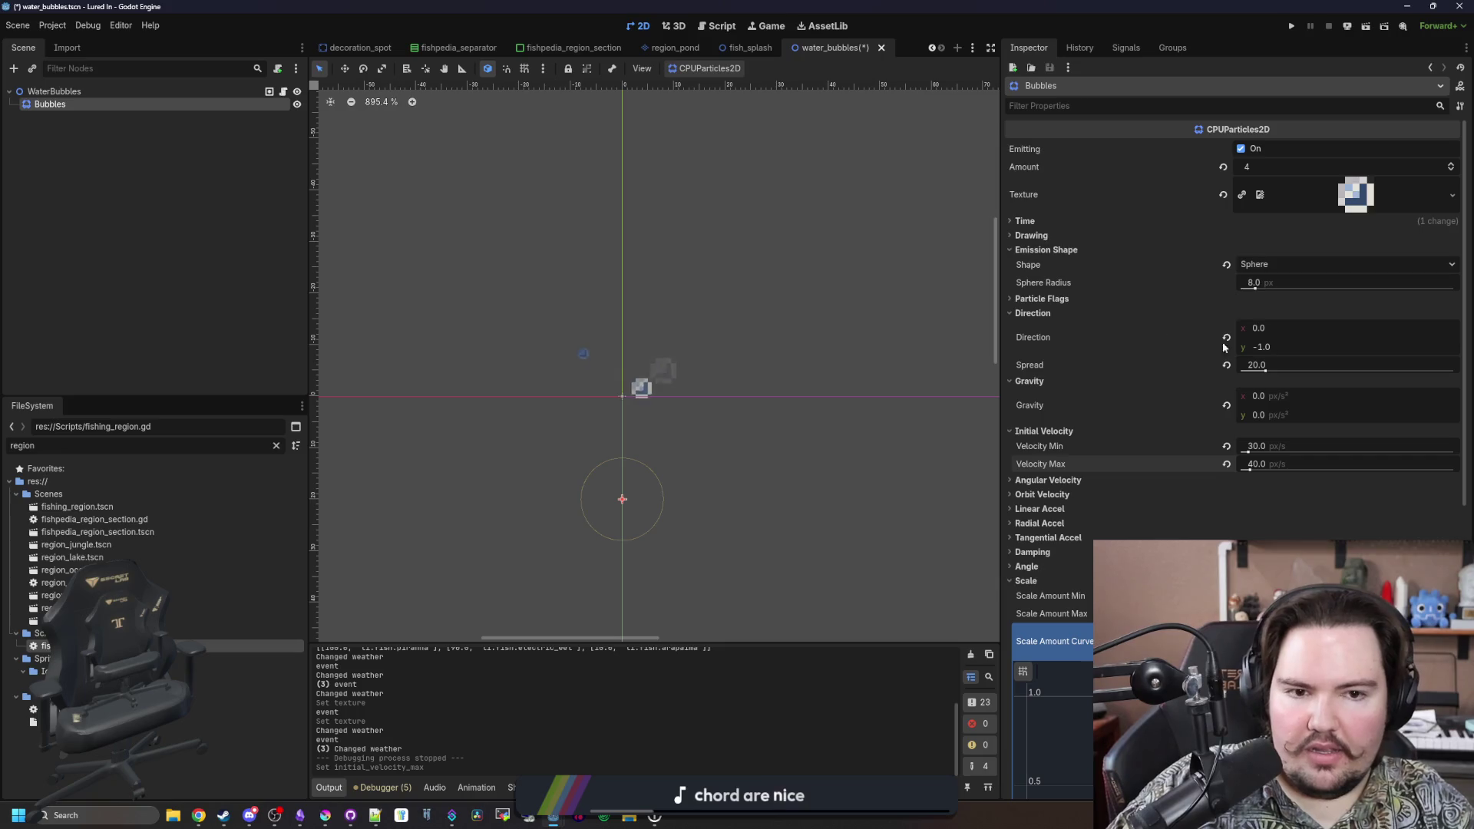
left_click(1275, 365)
type("15")
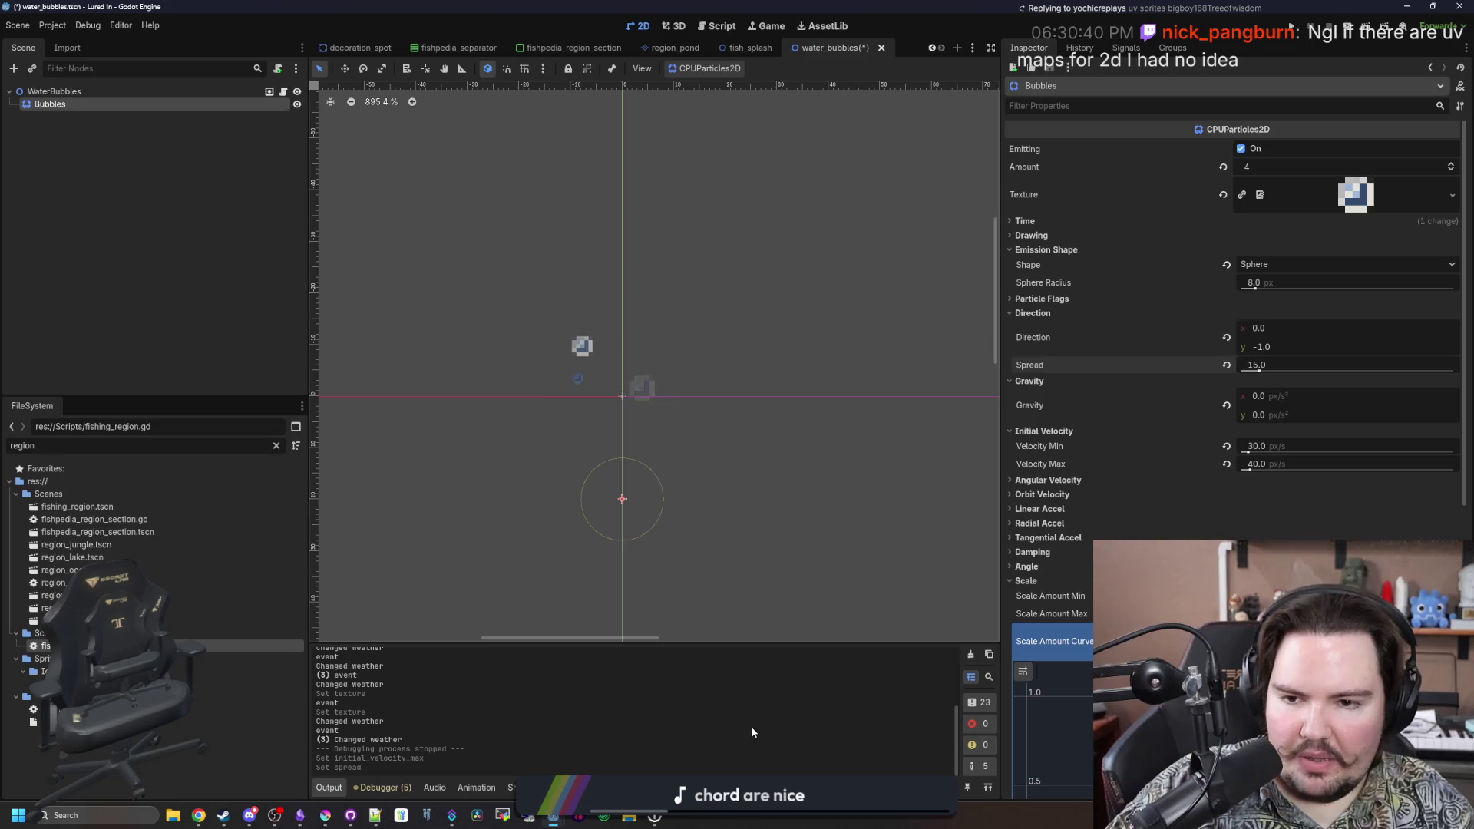
key("ctrl+s")
- Reselect the Bubbles node and run the game with F6
left_click(155, 286)
scroll(602, 393, "up", 3)
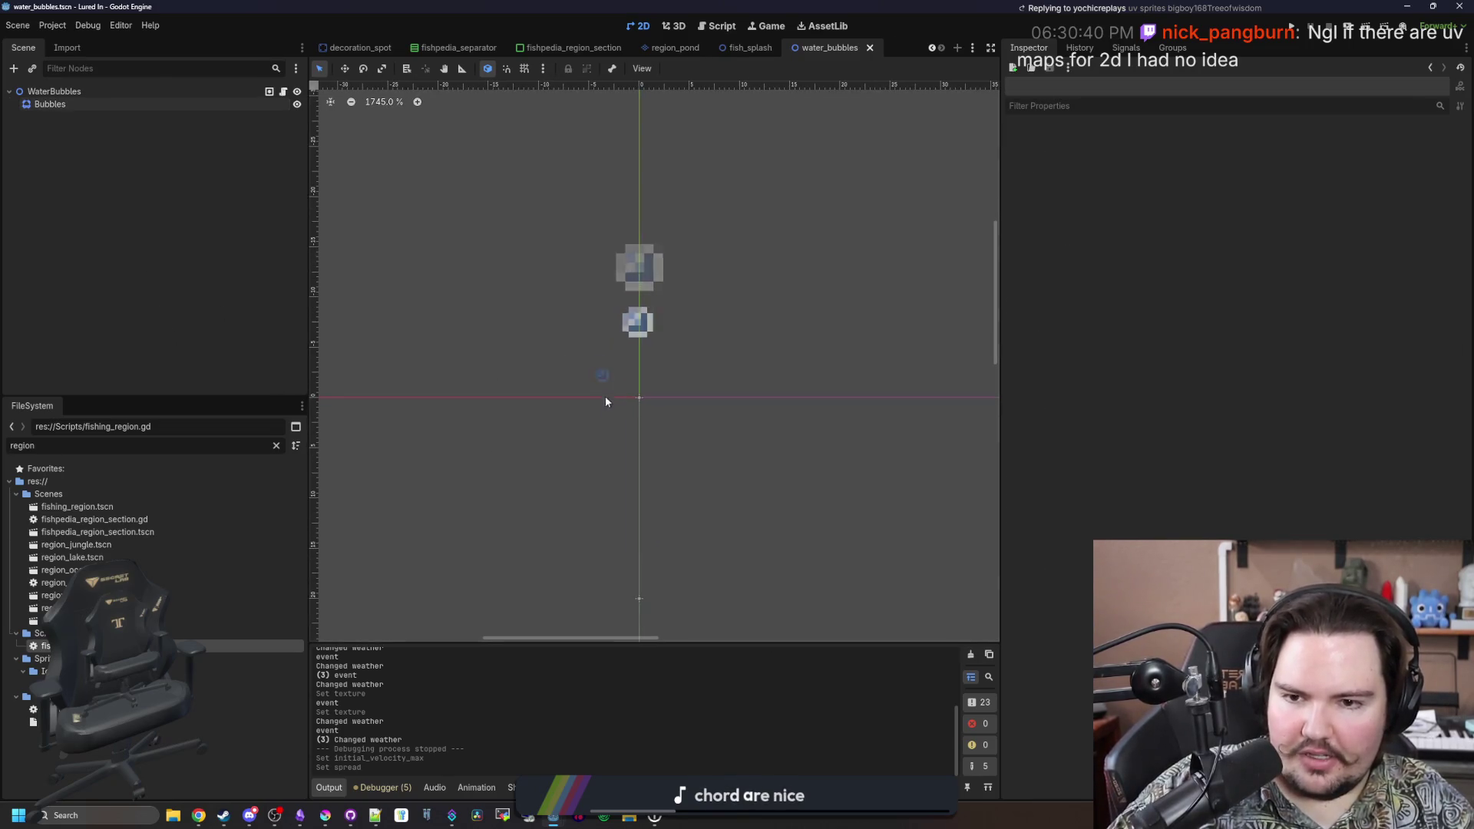
left_click(45, 108)
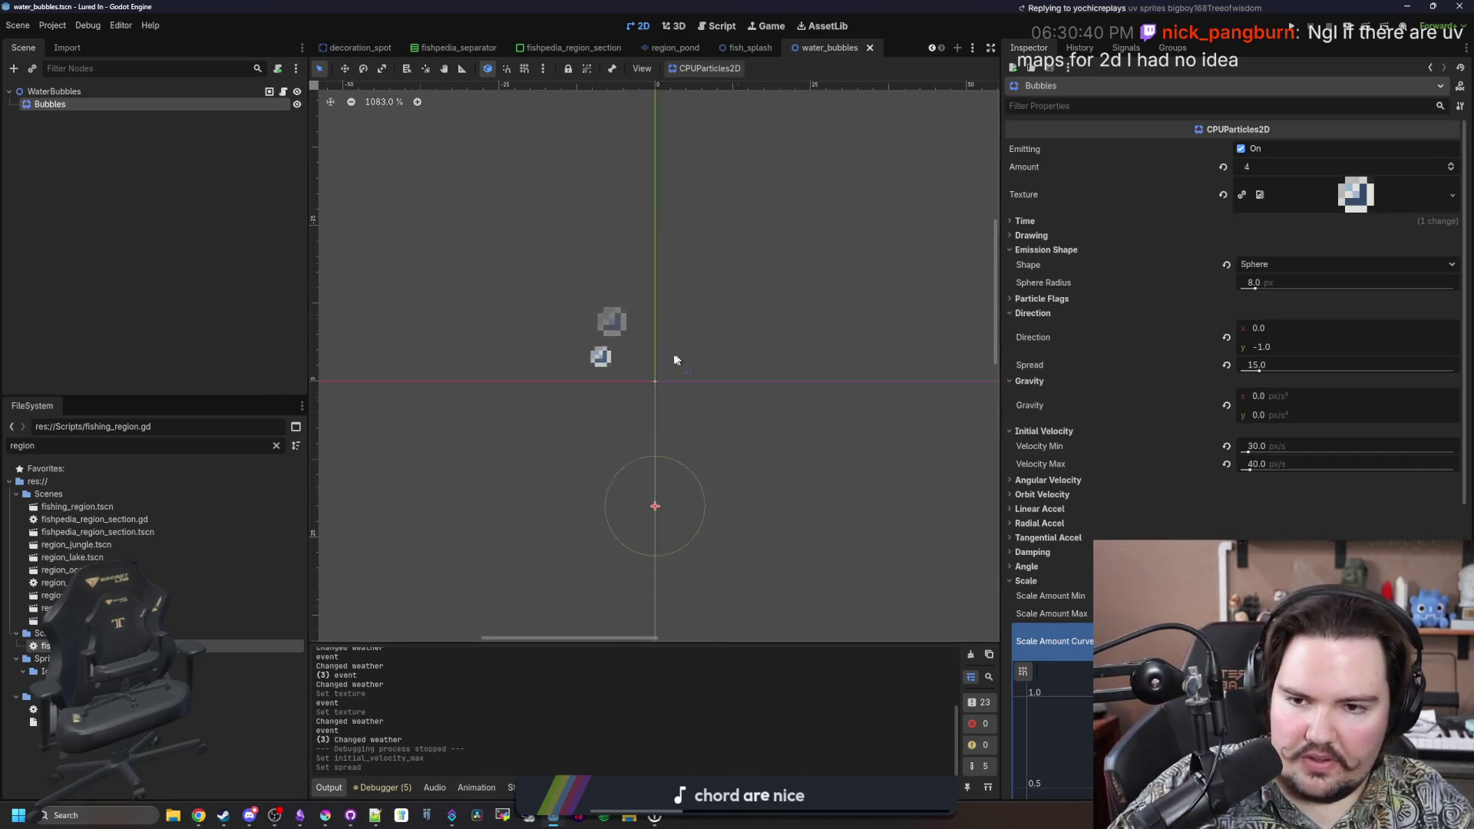
scroll(660, 361, "down", 2)
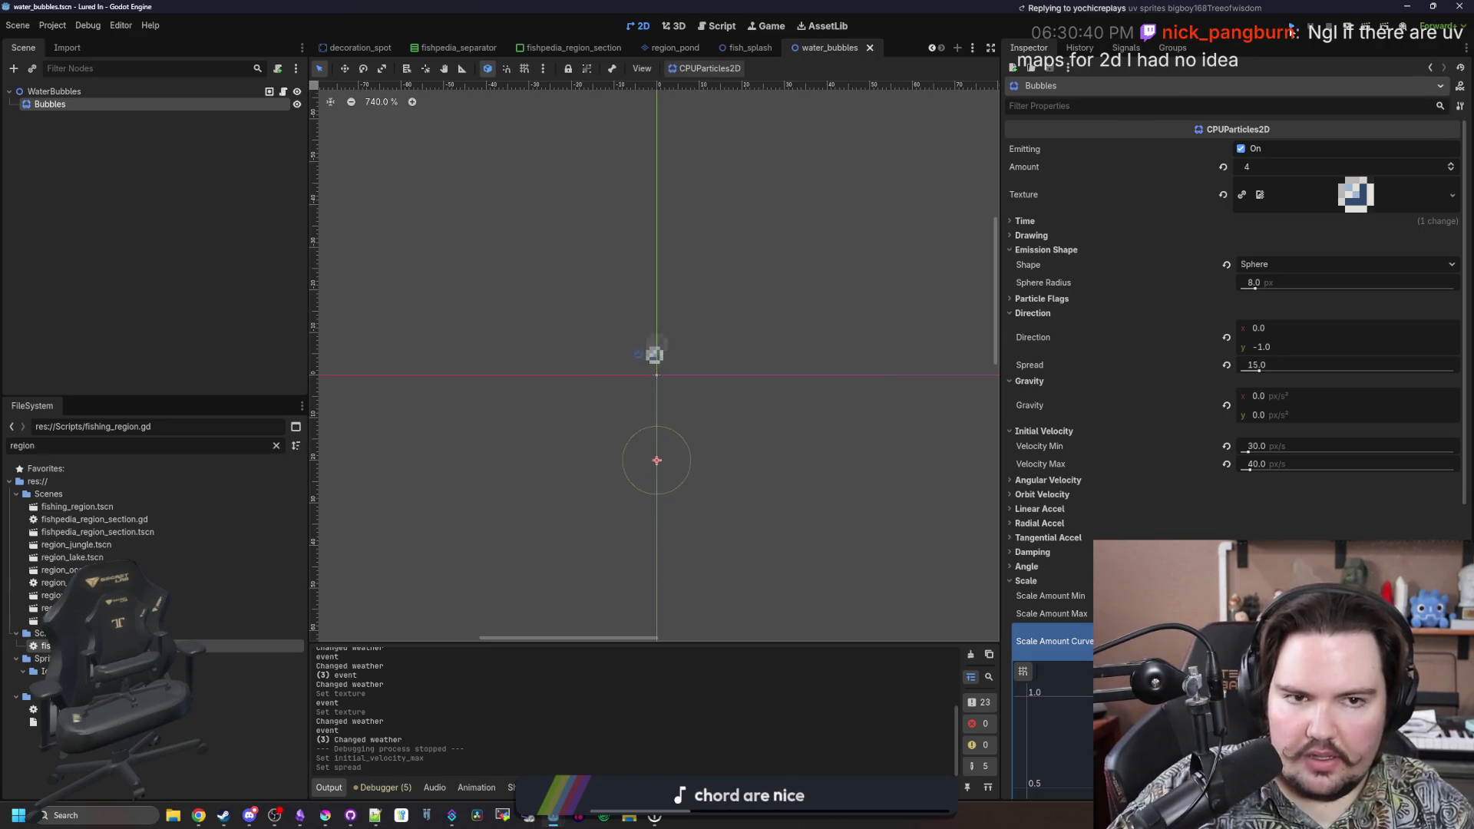
key("F6")
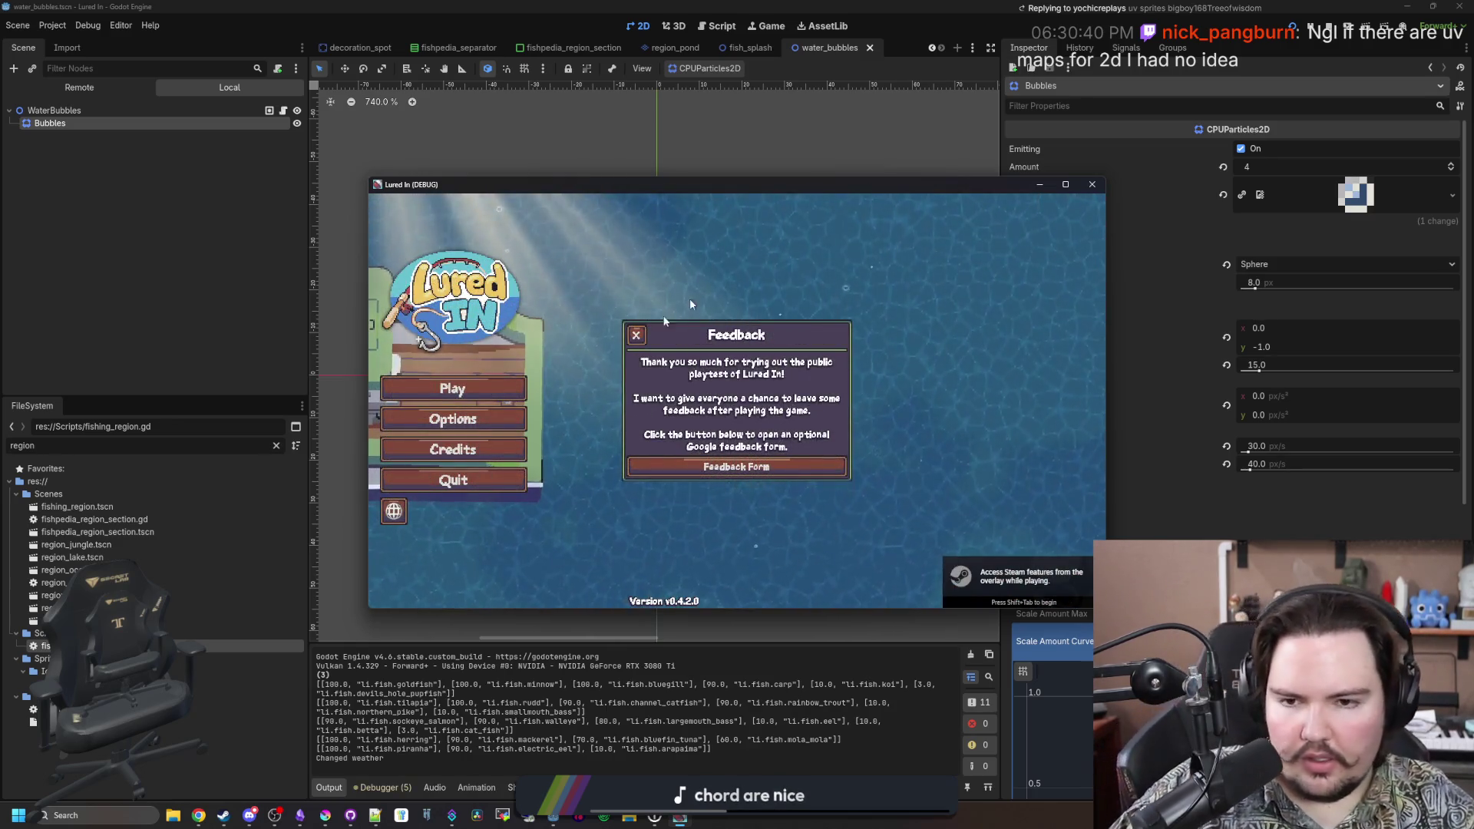
- Dismiss the feedback message, maximize the game, start playing and acknowledge the welcome notice
left_click(636, 335)
left_click(1068, 183)
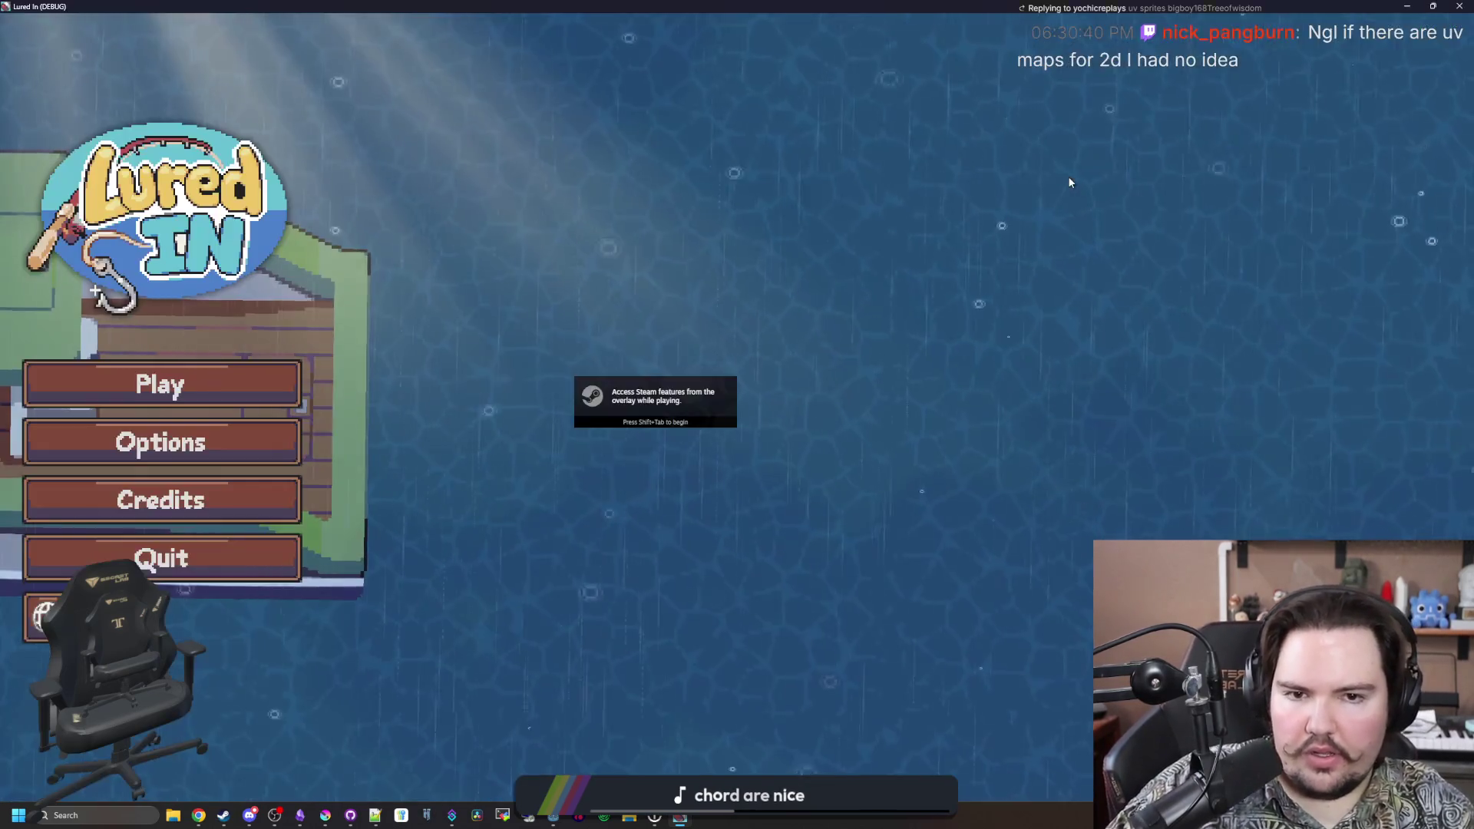
left_click(171, 385)
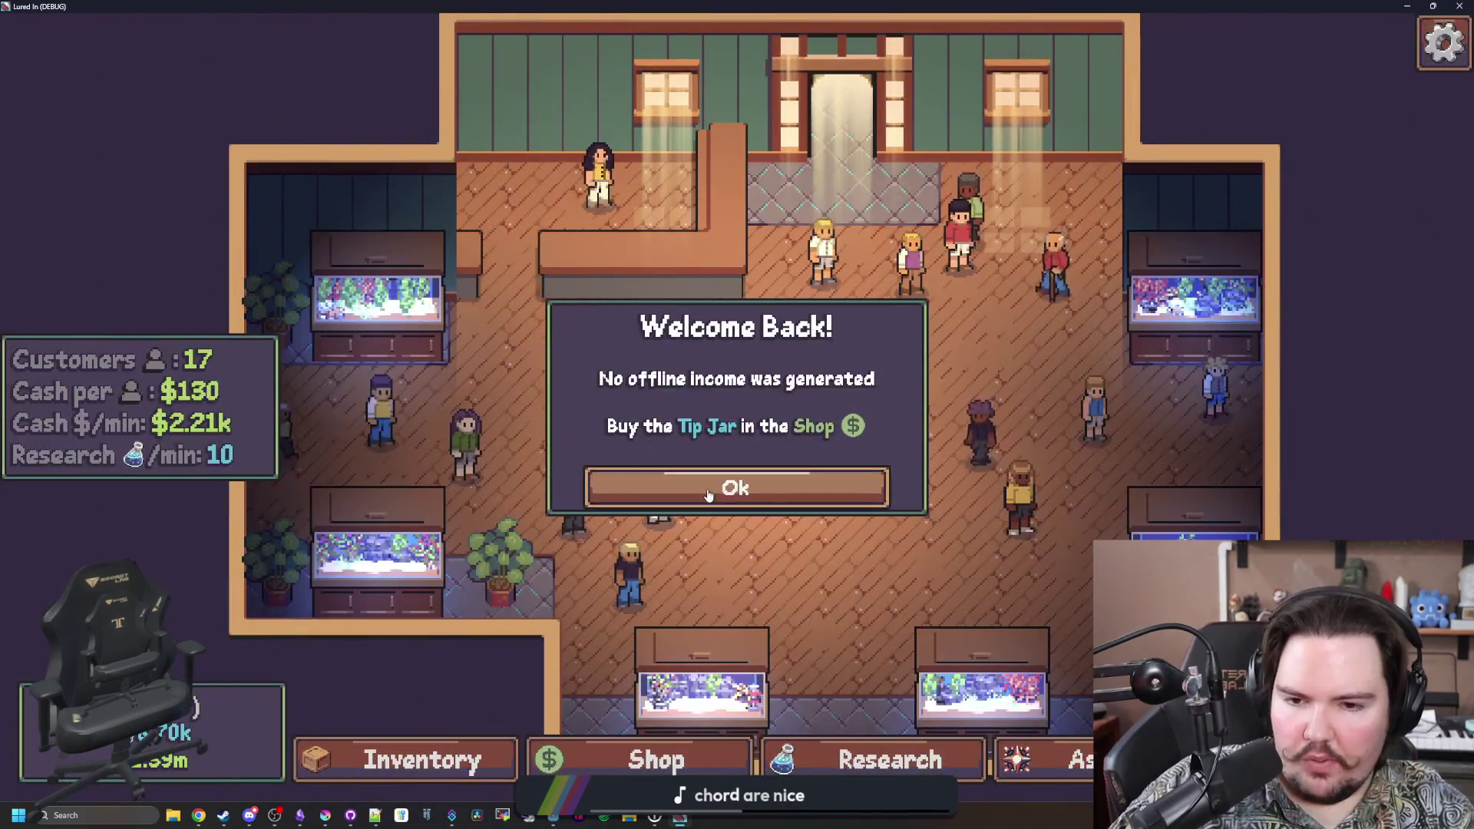
left_click(737, 488)
- Pan and zoom around the shop to show the rug, top wall and door
scroll(756, 460, "up", 5)
key("d")
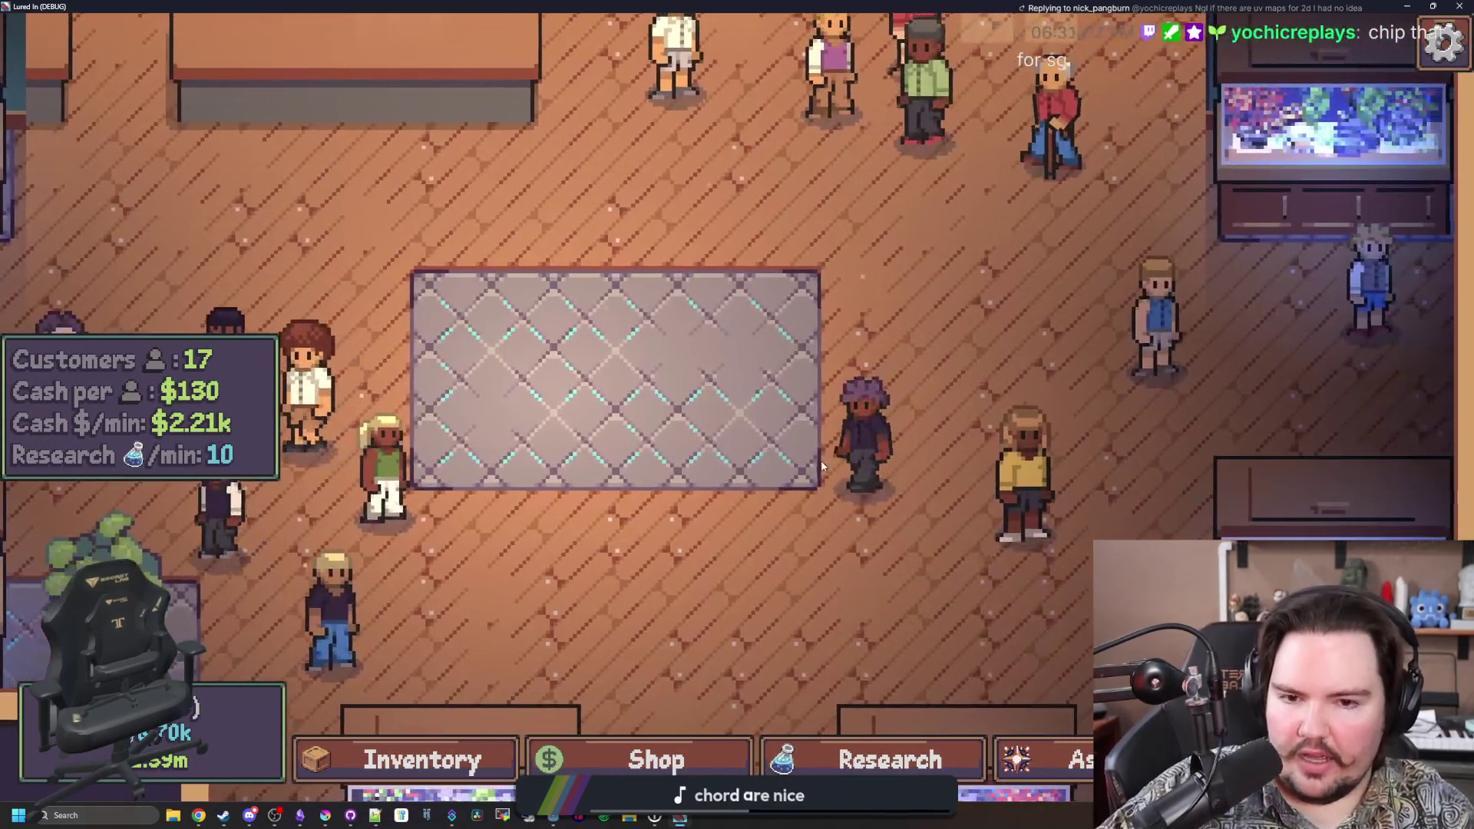
key("w")
key("a")
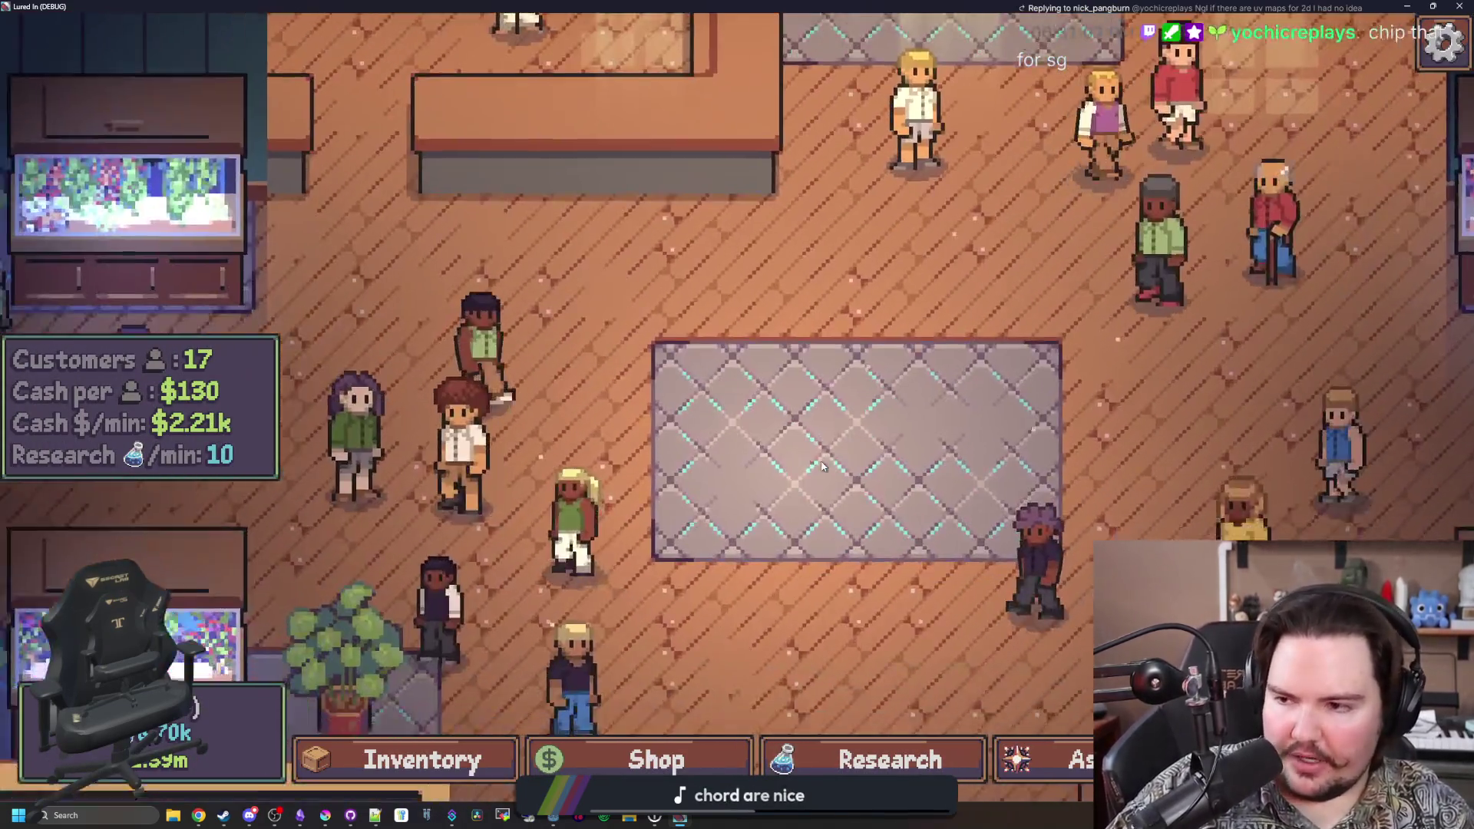
key("a")
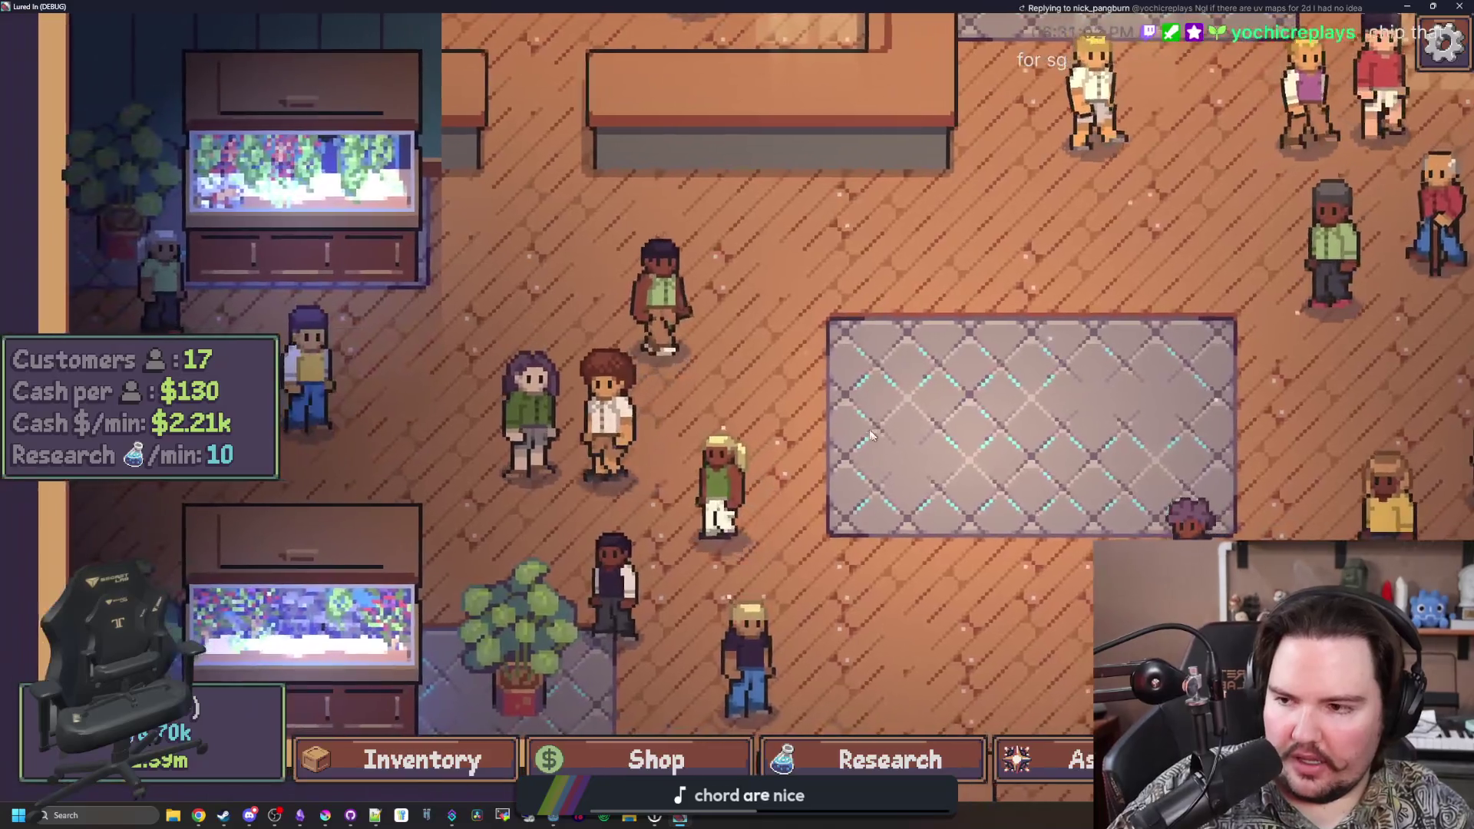
scroll(691, 414, "up", 3)
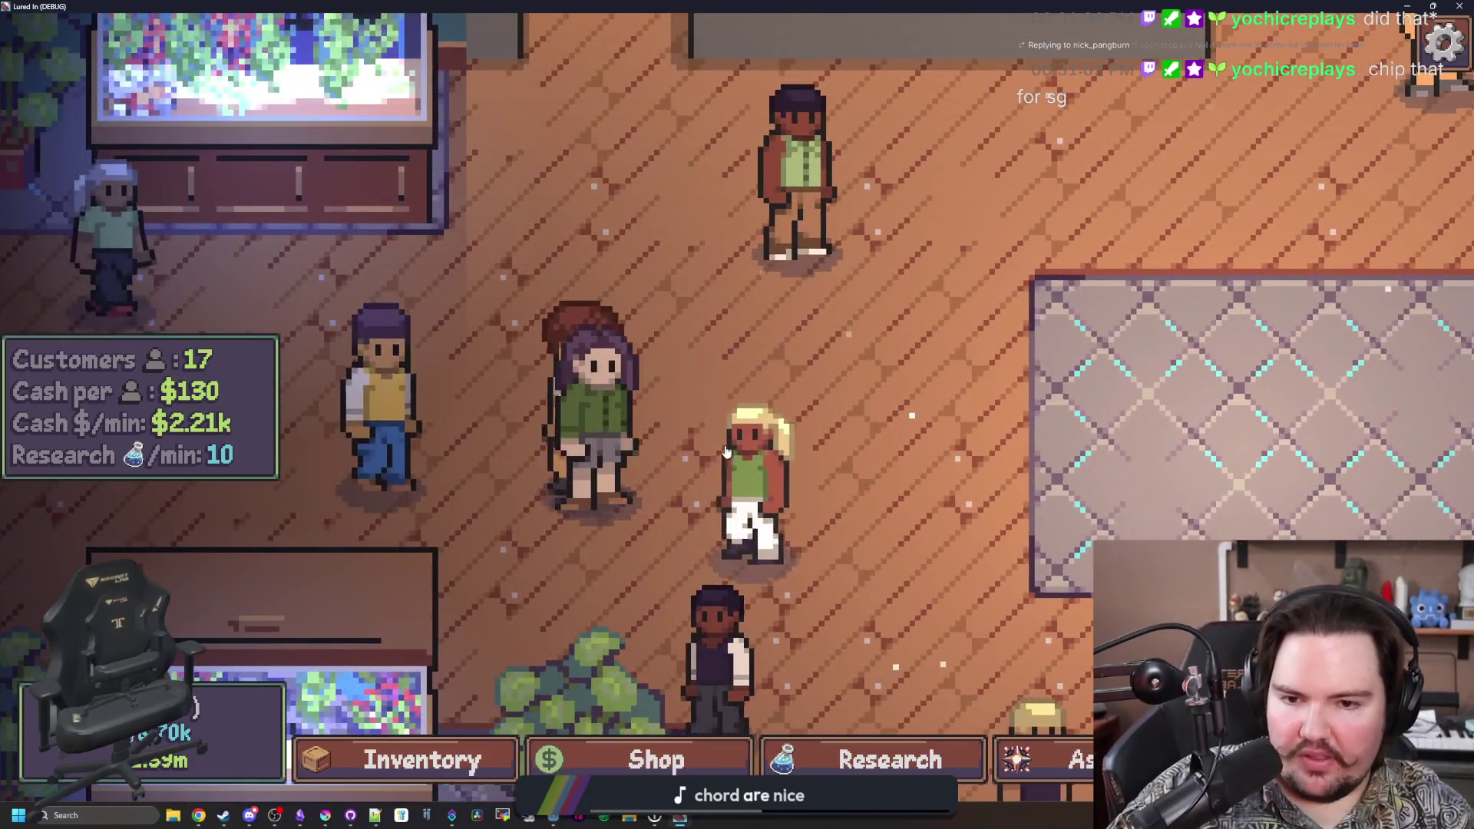
scroll(725, 453, "down", 4)
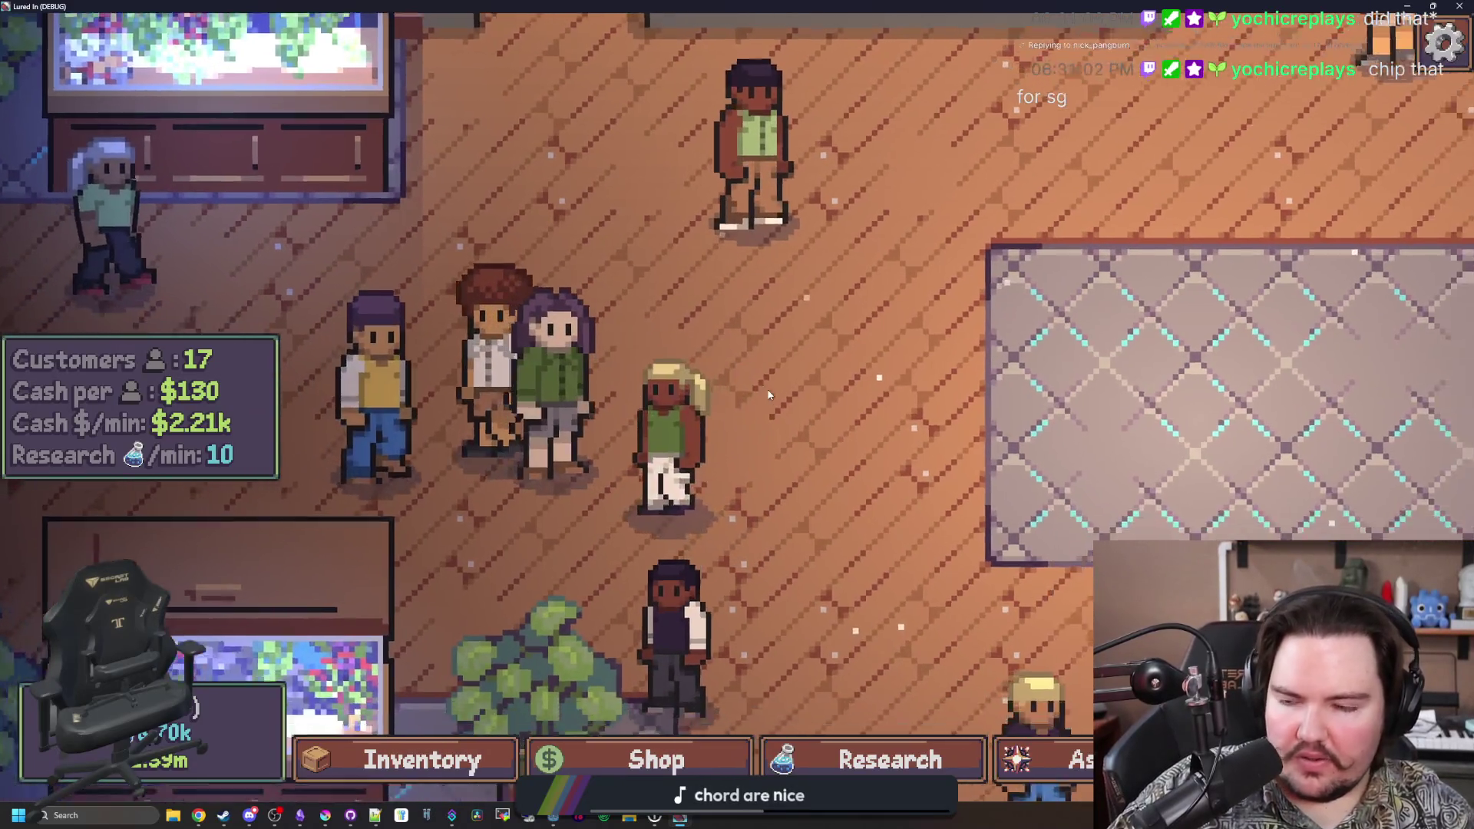
key("d")
key("w")
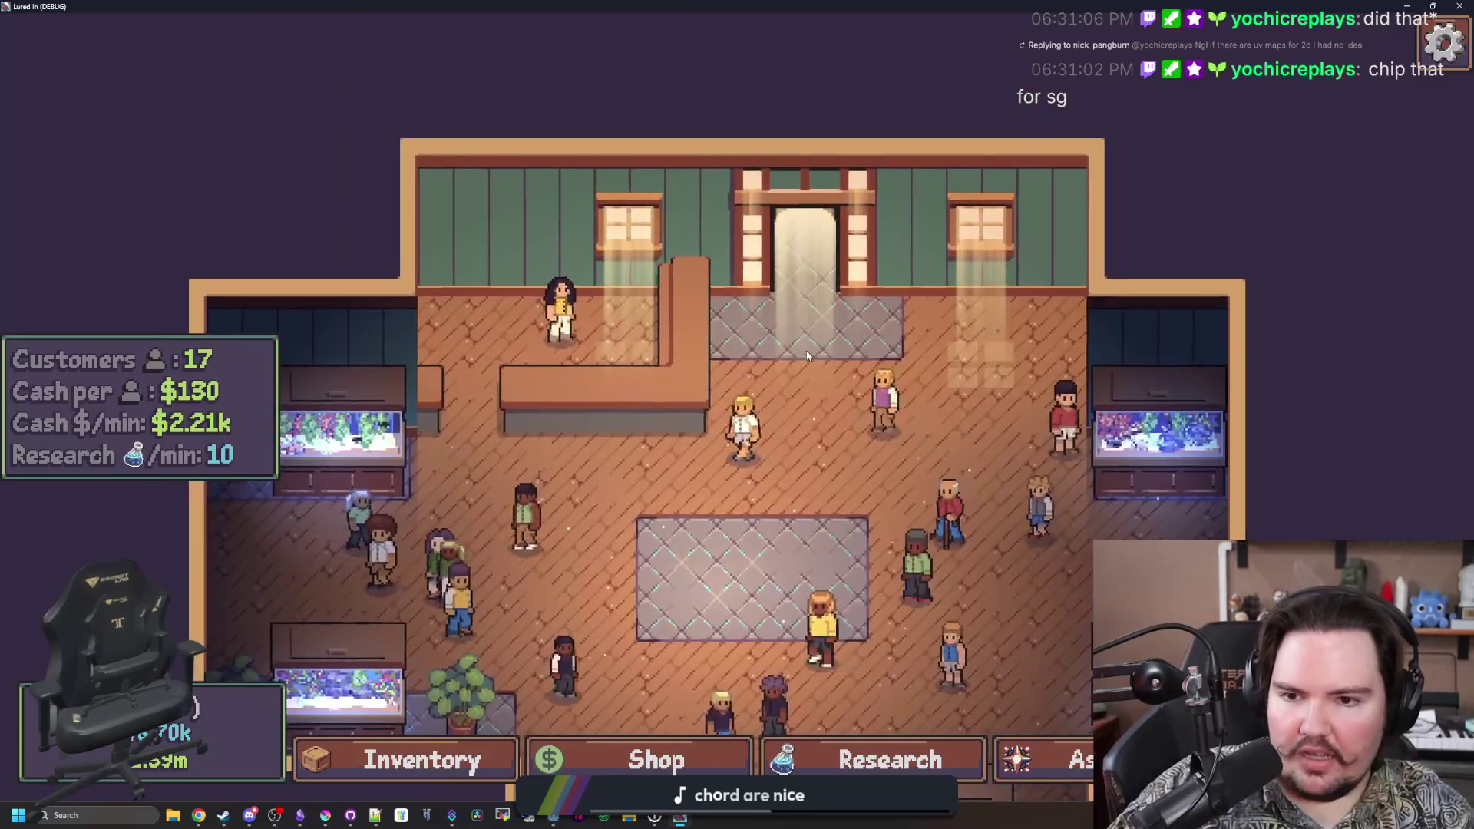
key("w")
key("s")
key("a")
key("w")
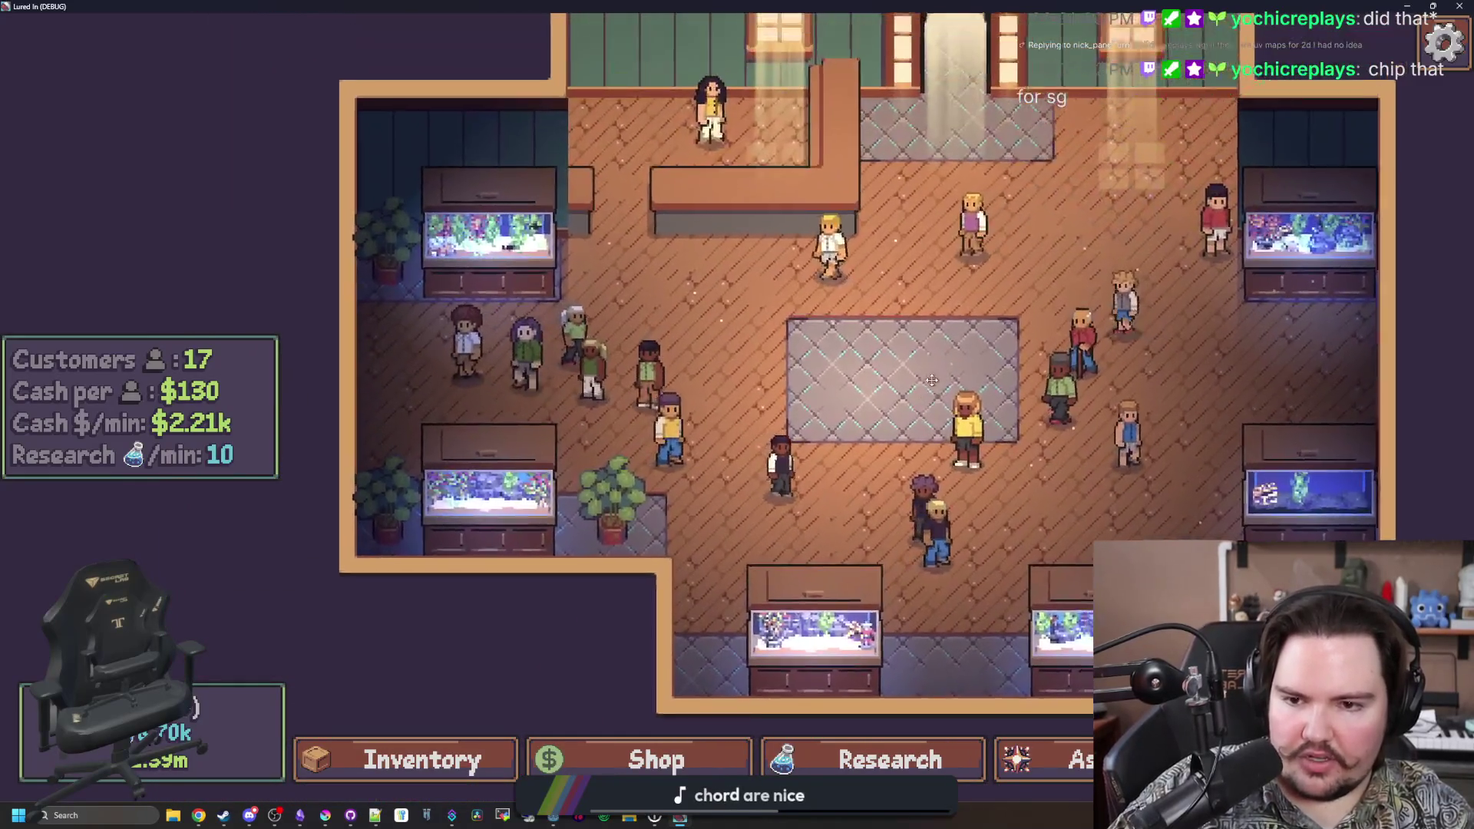
key("d")
- Keep panning and zooming across the whole shop room
scroll(998, 556, "up", 2)
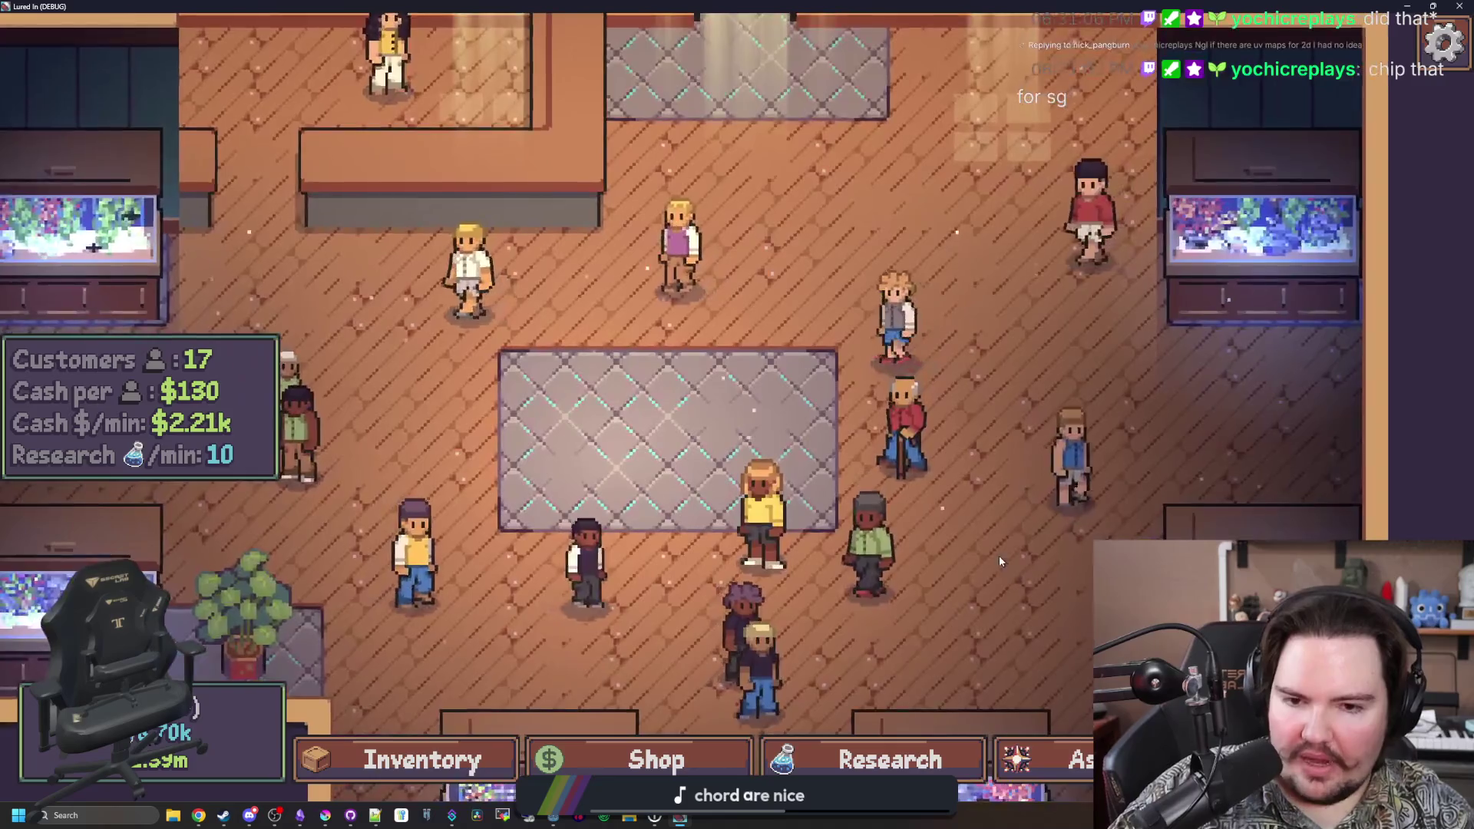
key("s")
key("a")
key("w")
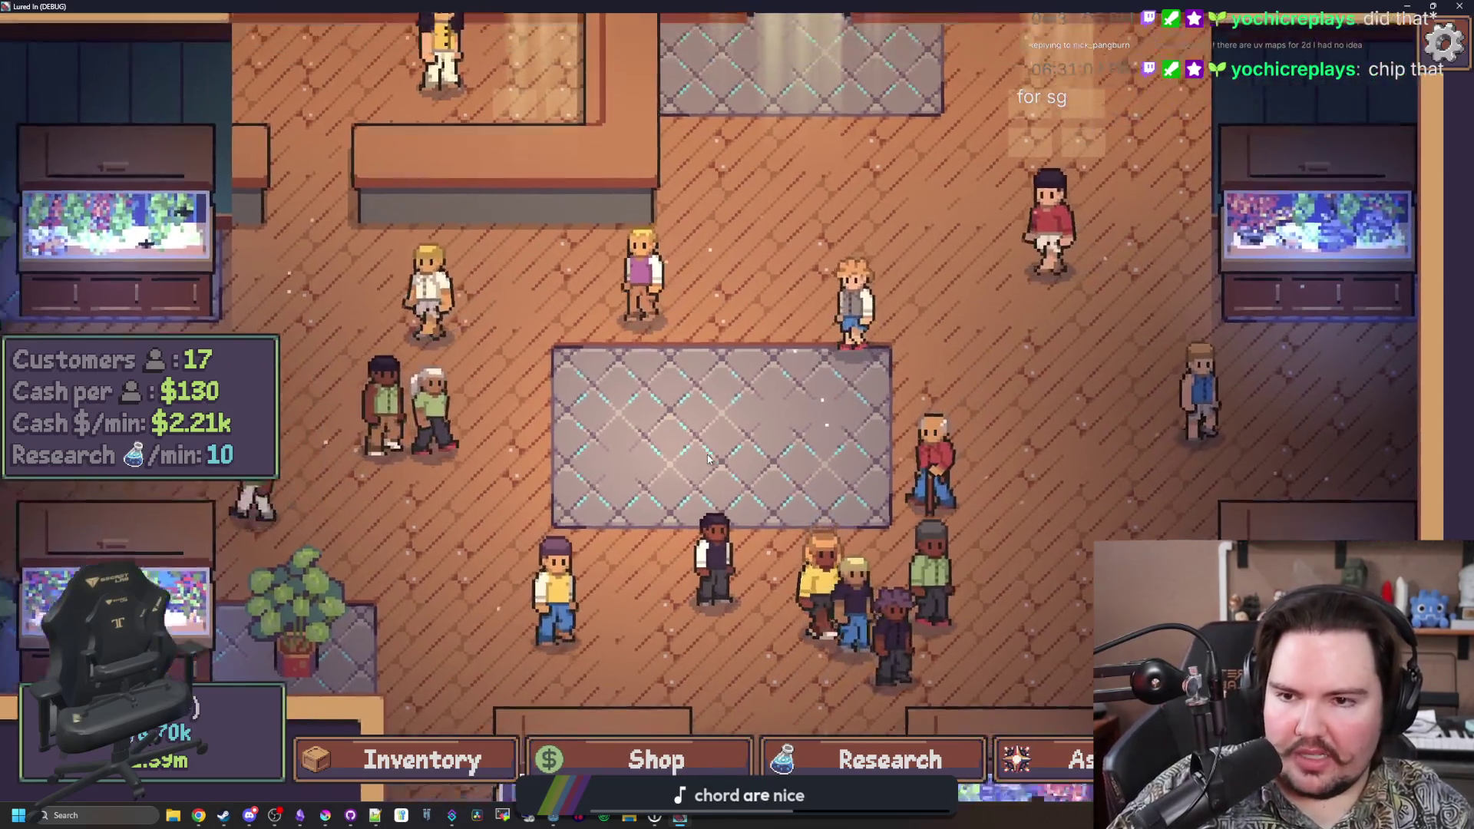
scroll(683, 371, "up", 1)
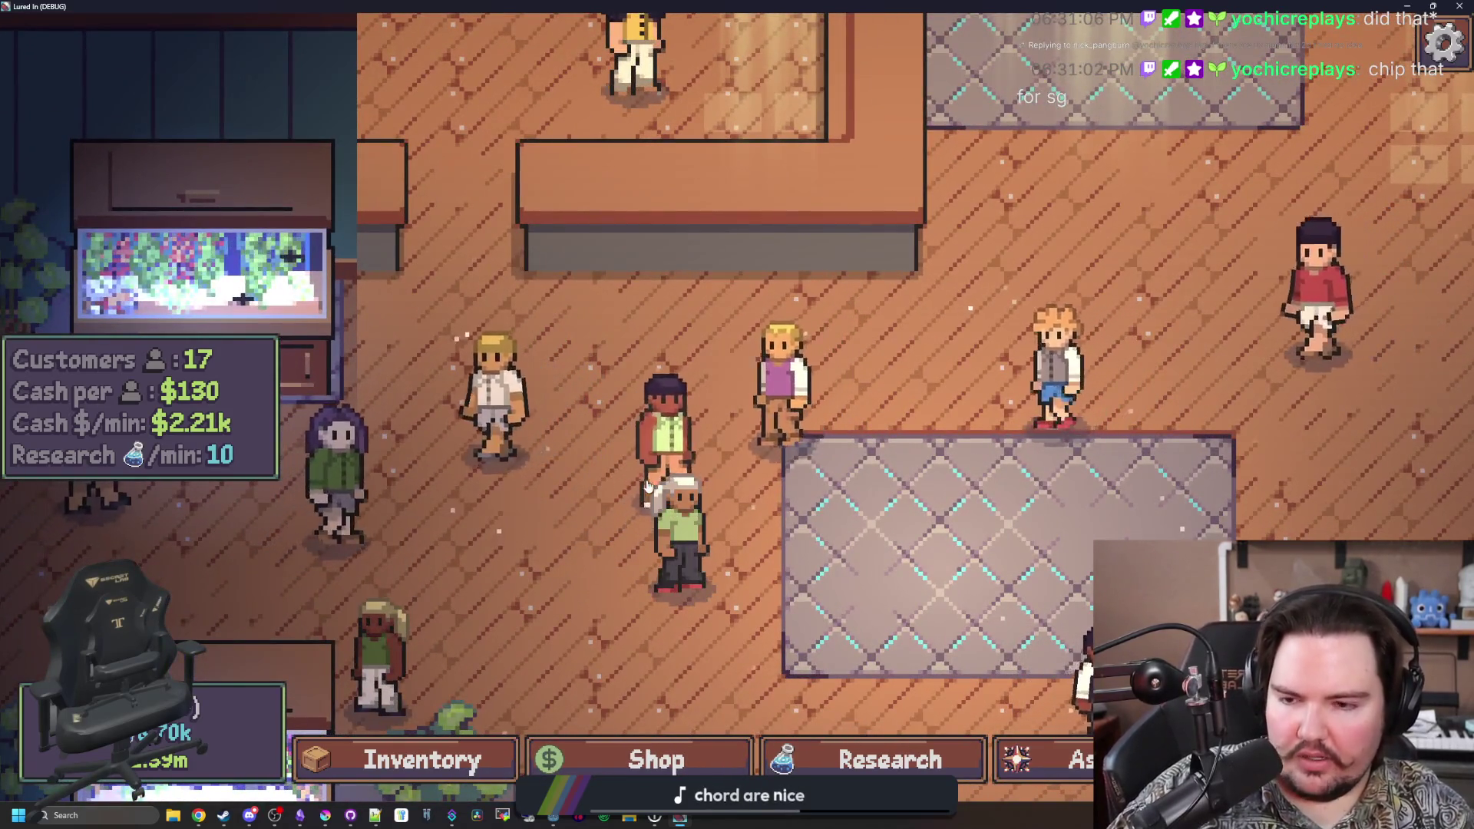
scroll(682, 371, "down", 2)
key("d")
key("d")
key("s")
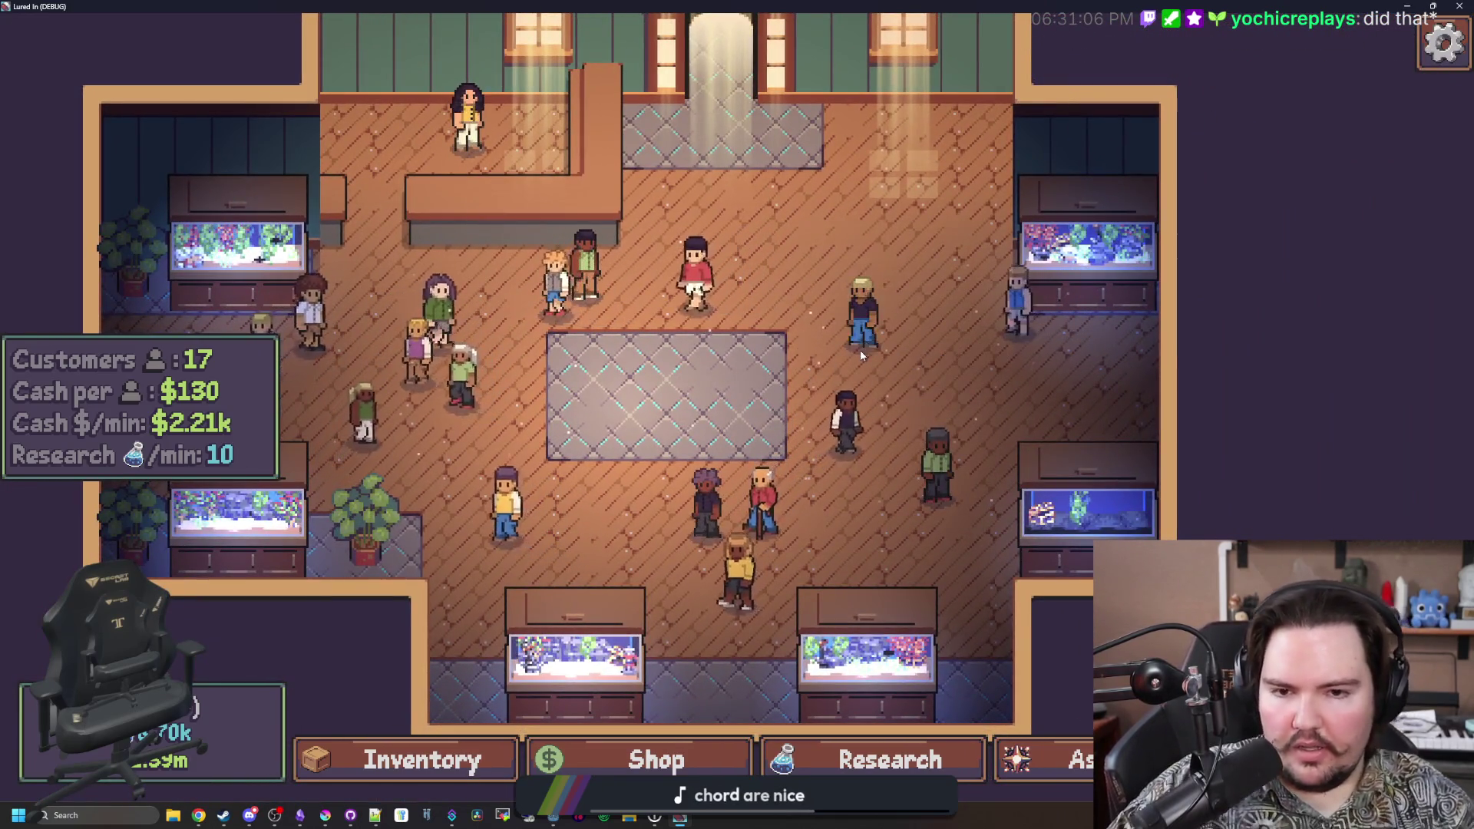
key("w")
key("a")
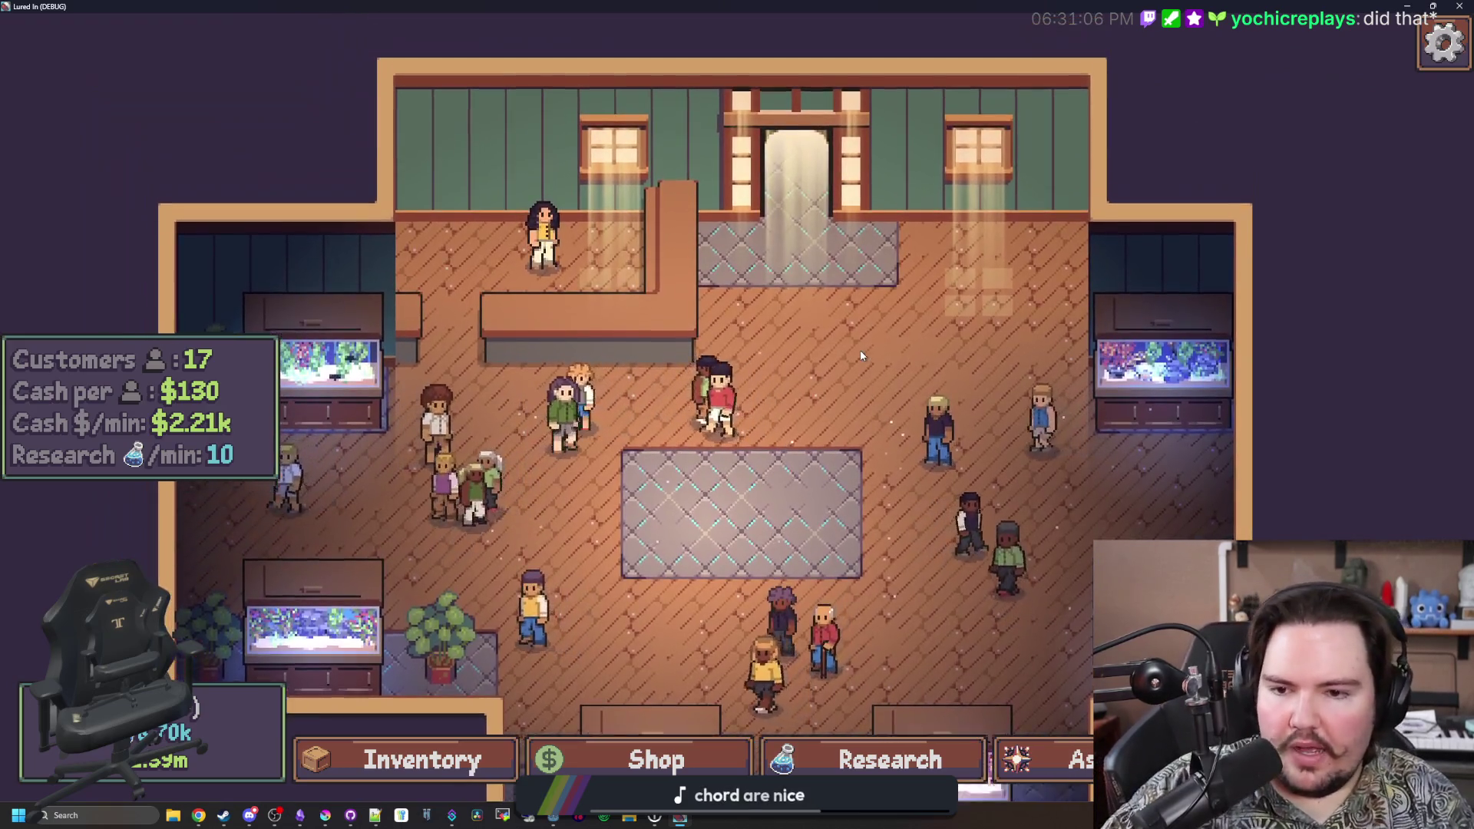
- Glance at the counter employee's customization, then travel to the Pond for free
left_click(544, 238)
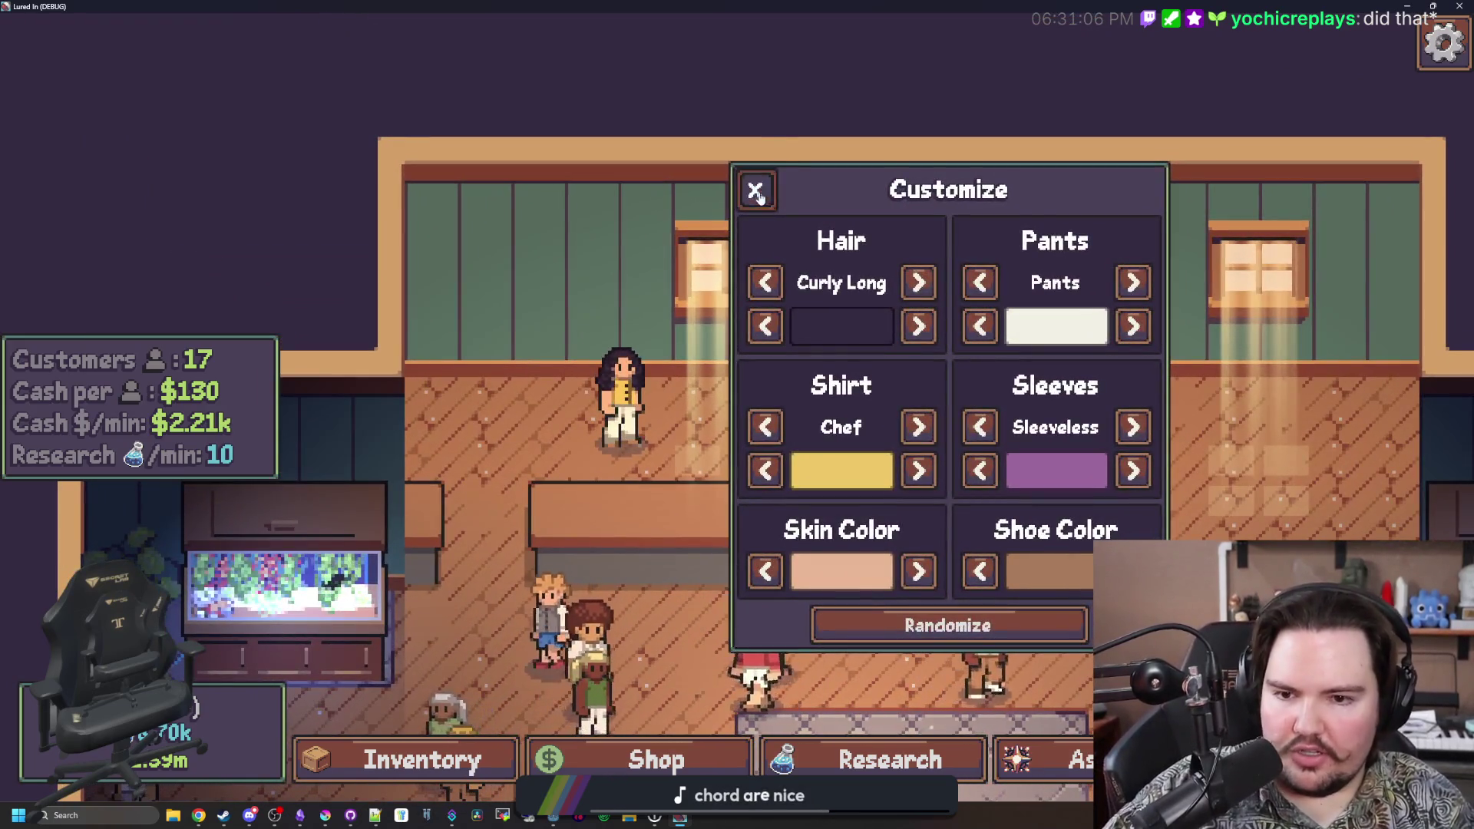
left_click(756, 190)
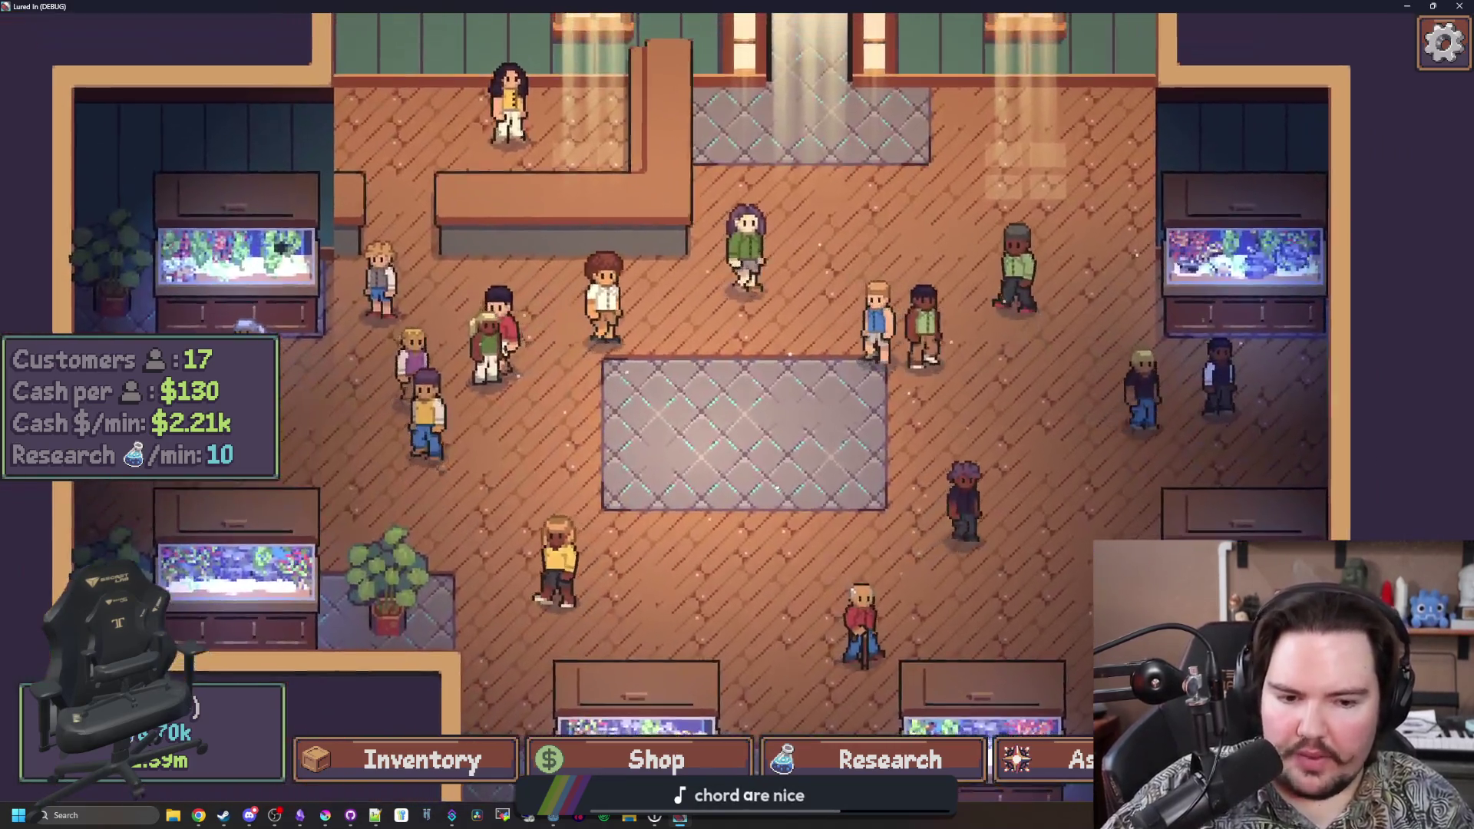
key("t")
left_click(1001, 261)
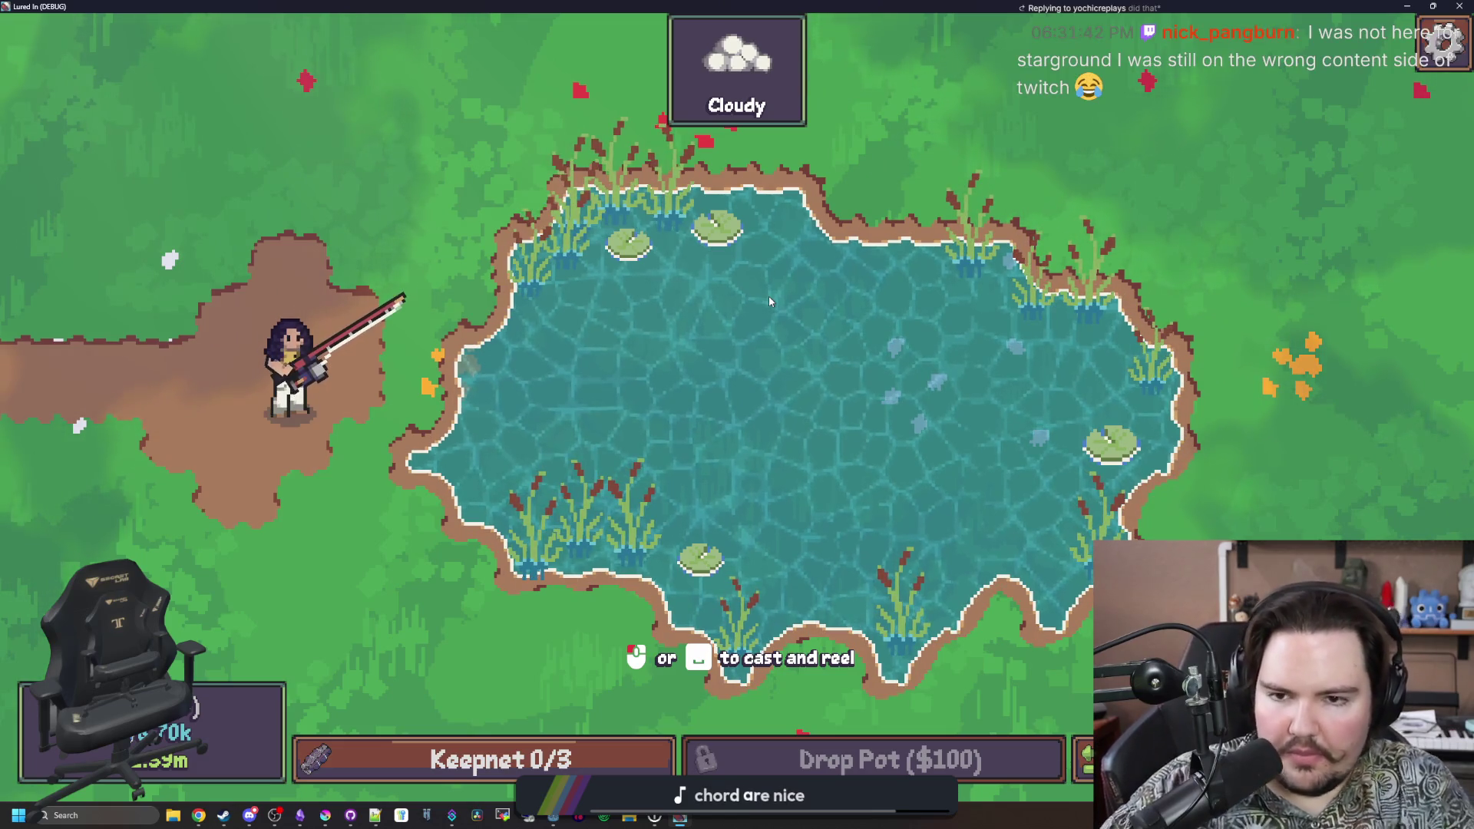
- Cast into the pond, hook the bite and reel in the Goldfish, bringing the keepnet to 2/3
left_click(600, 454)
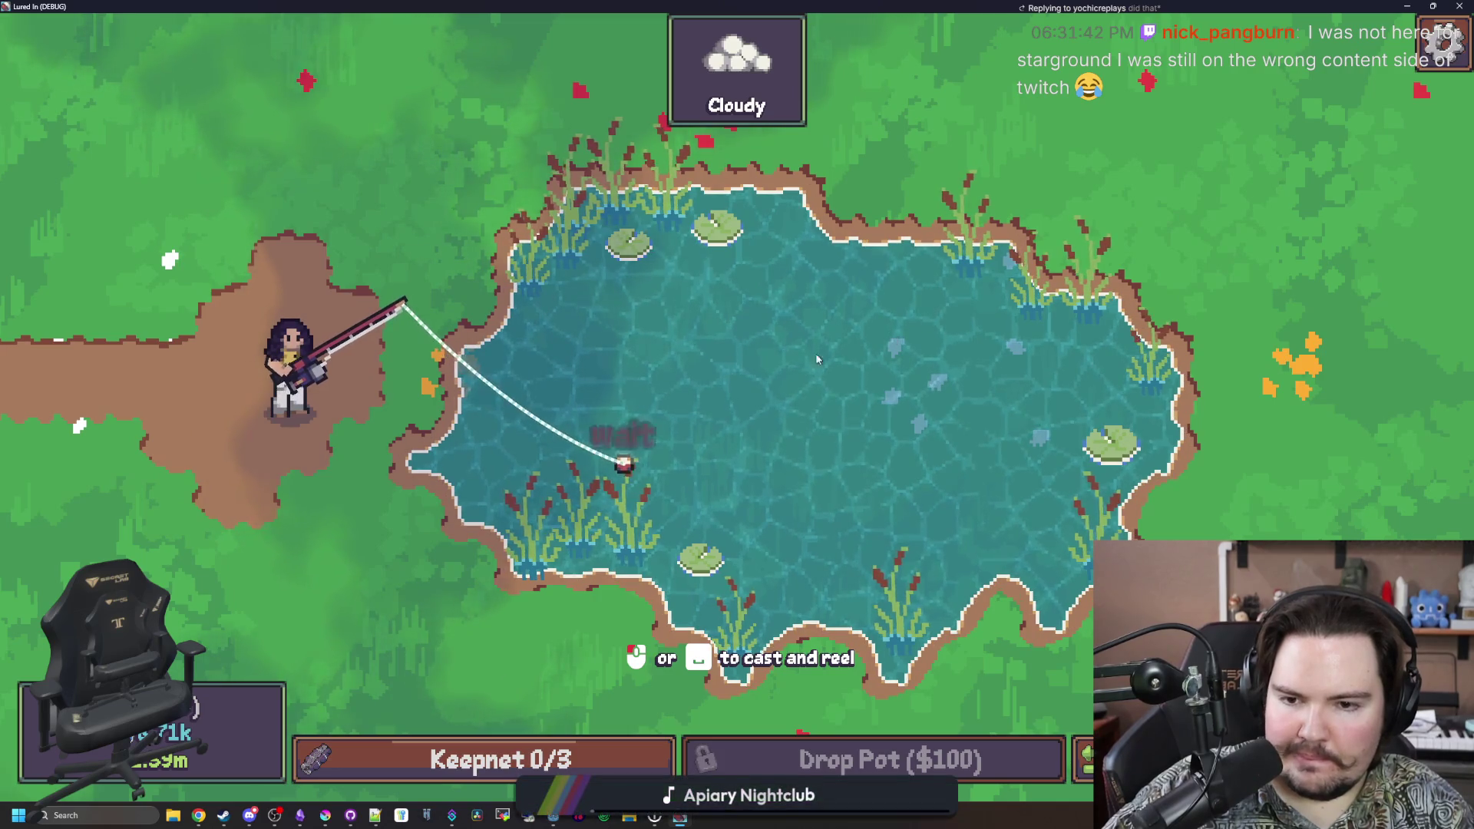
left_click(688, 381)
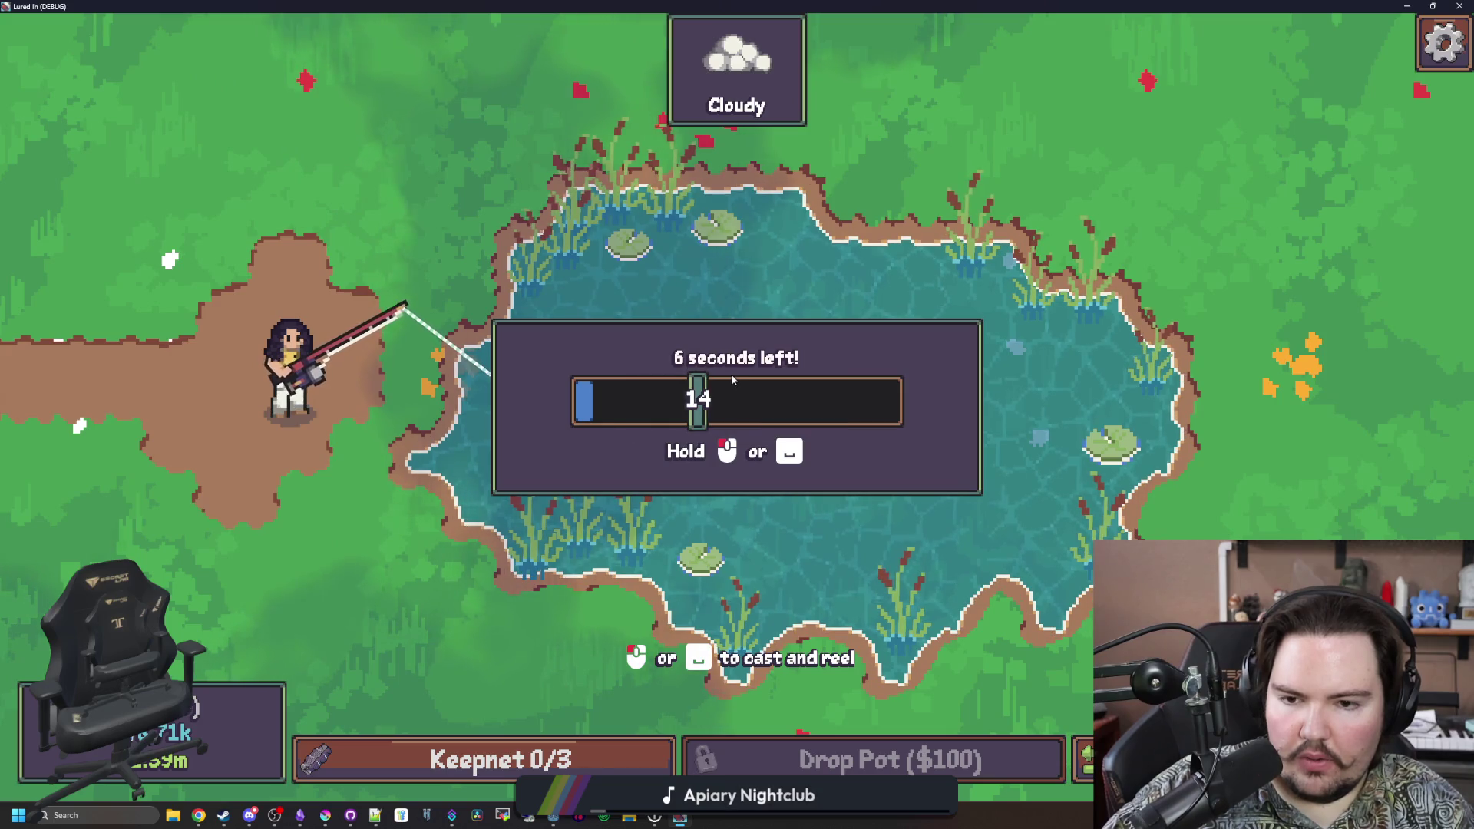
key("space")
key("space")
key("space")
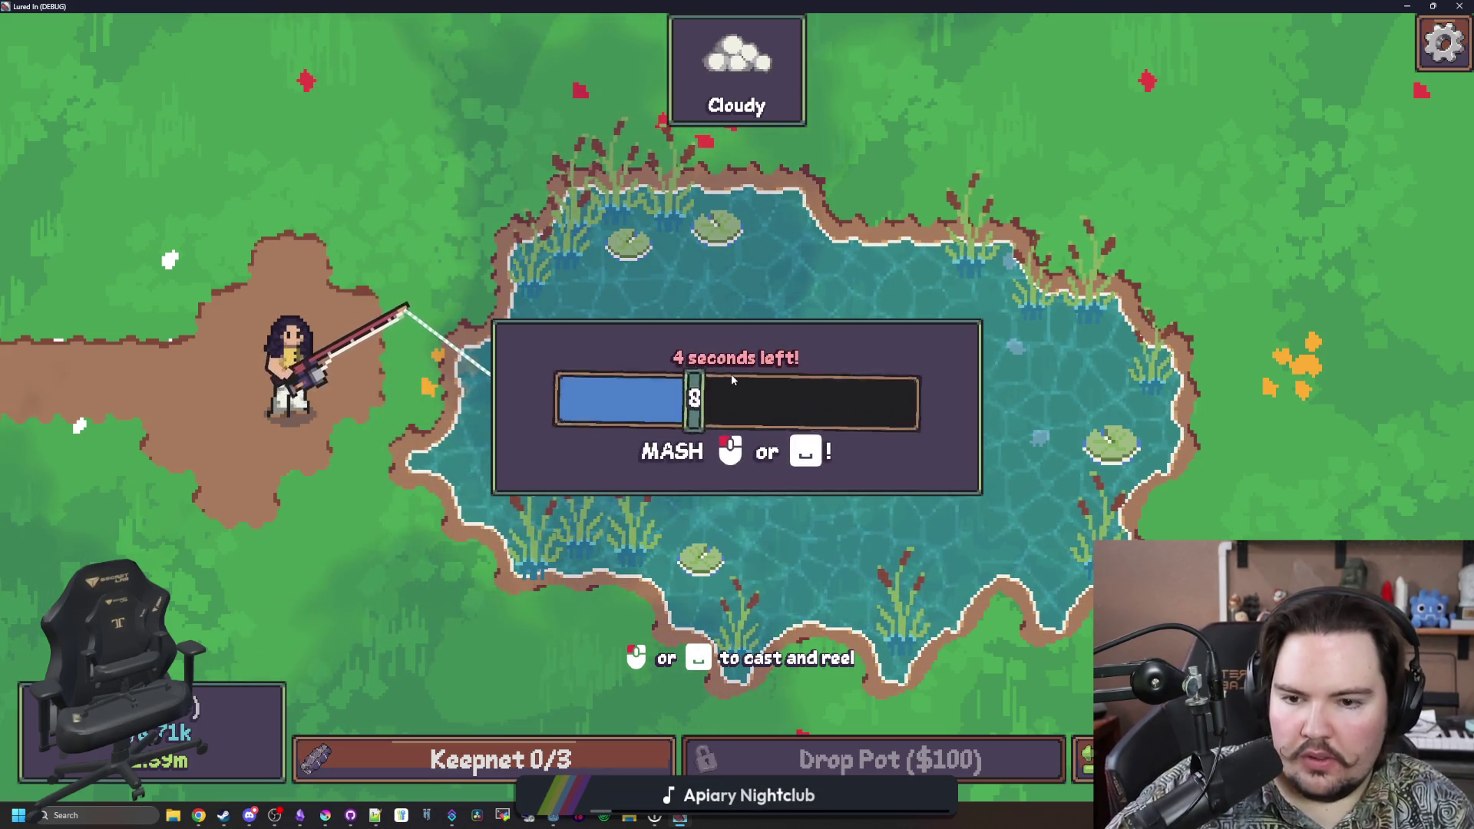
key("space")
key("space")
key("space")
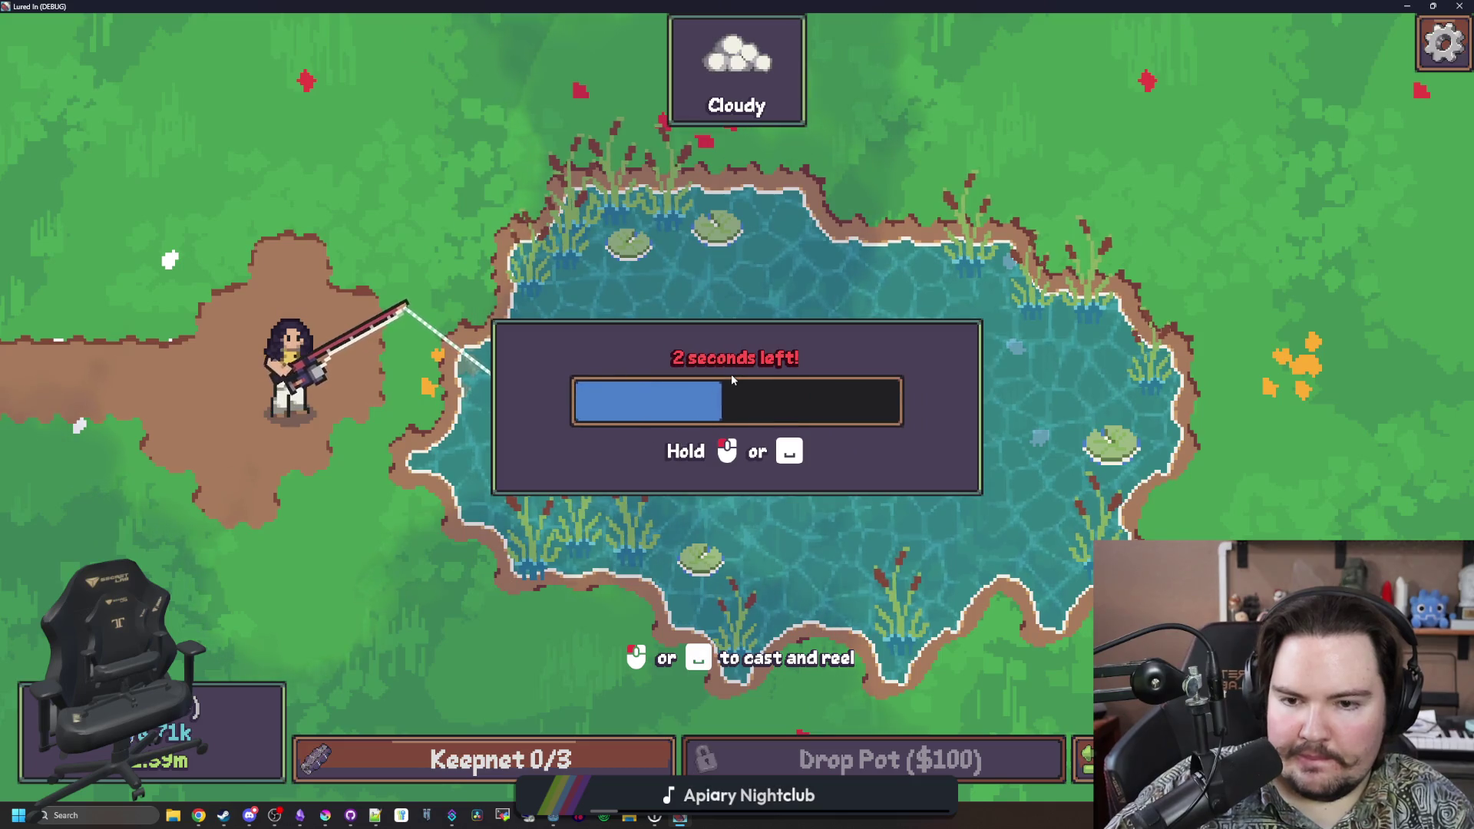
key("space")
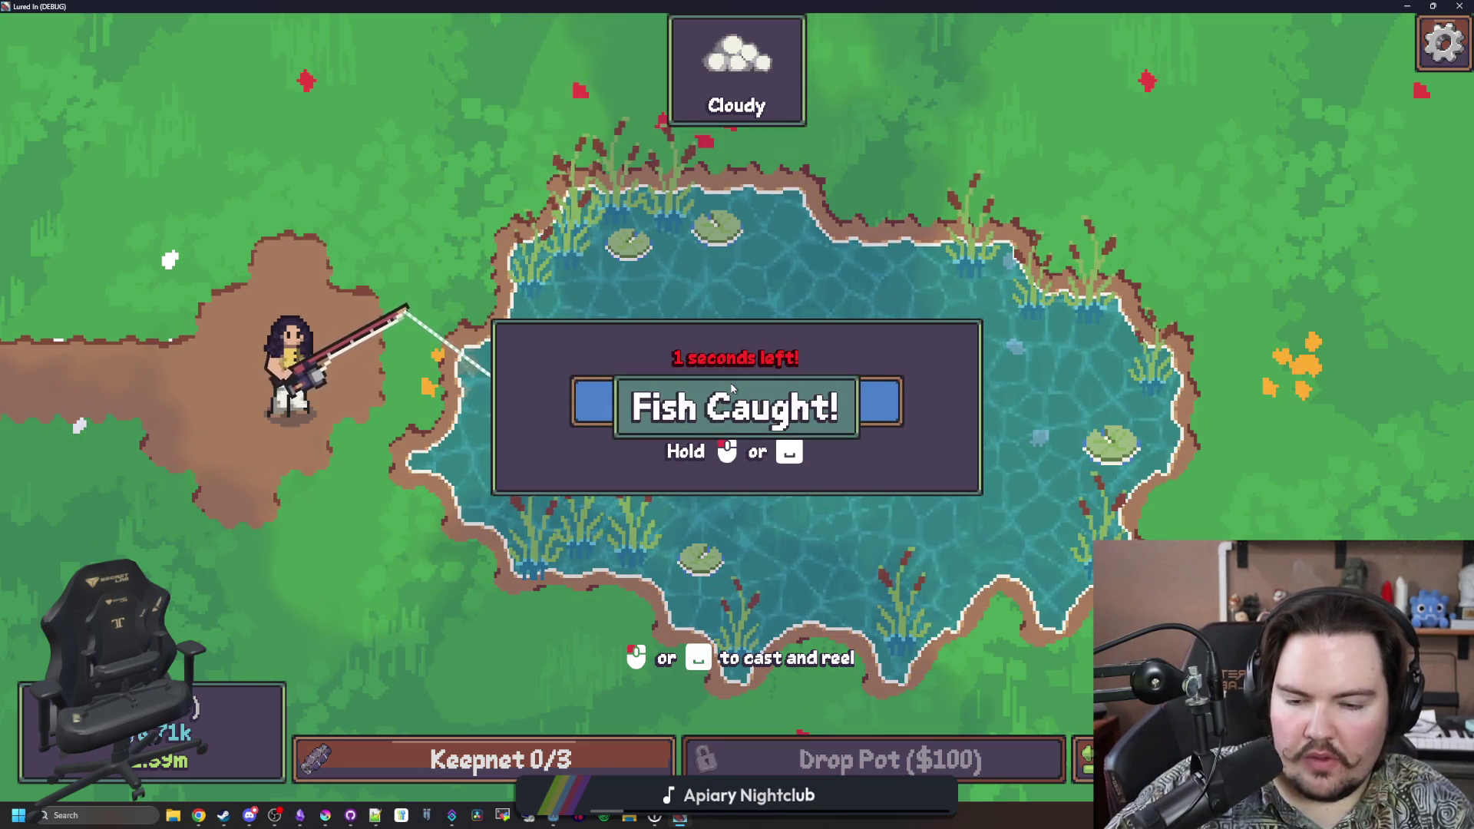
key("space")
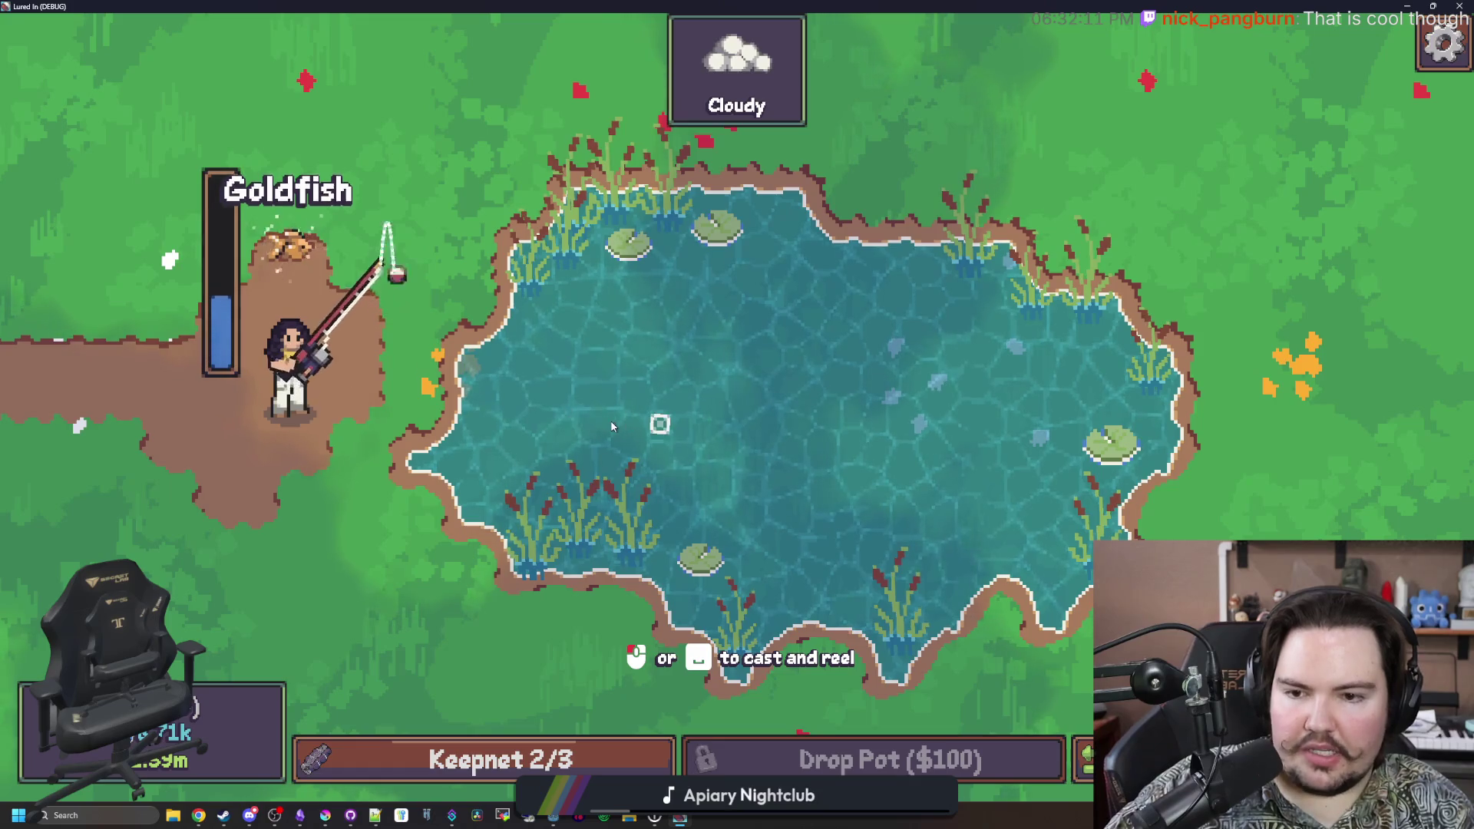
- Cast again, reel the line back in, and restore the game to a smaller window
key("space")
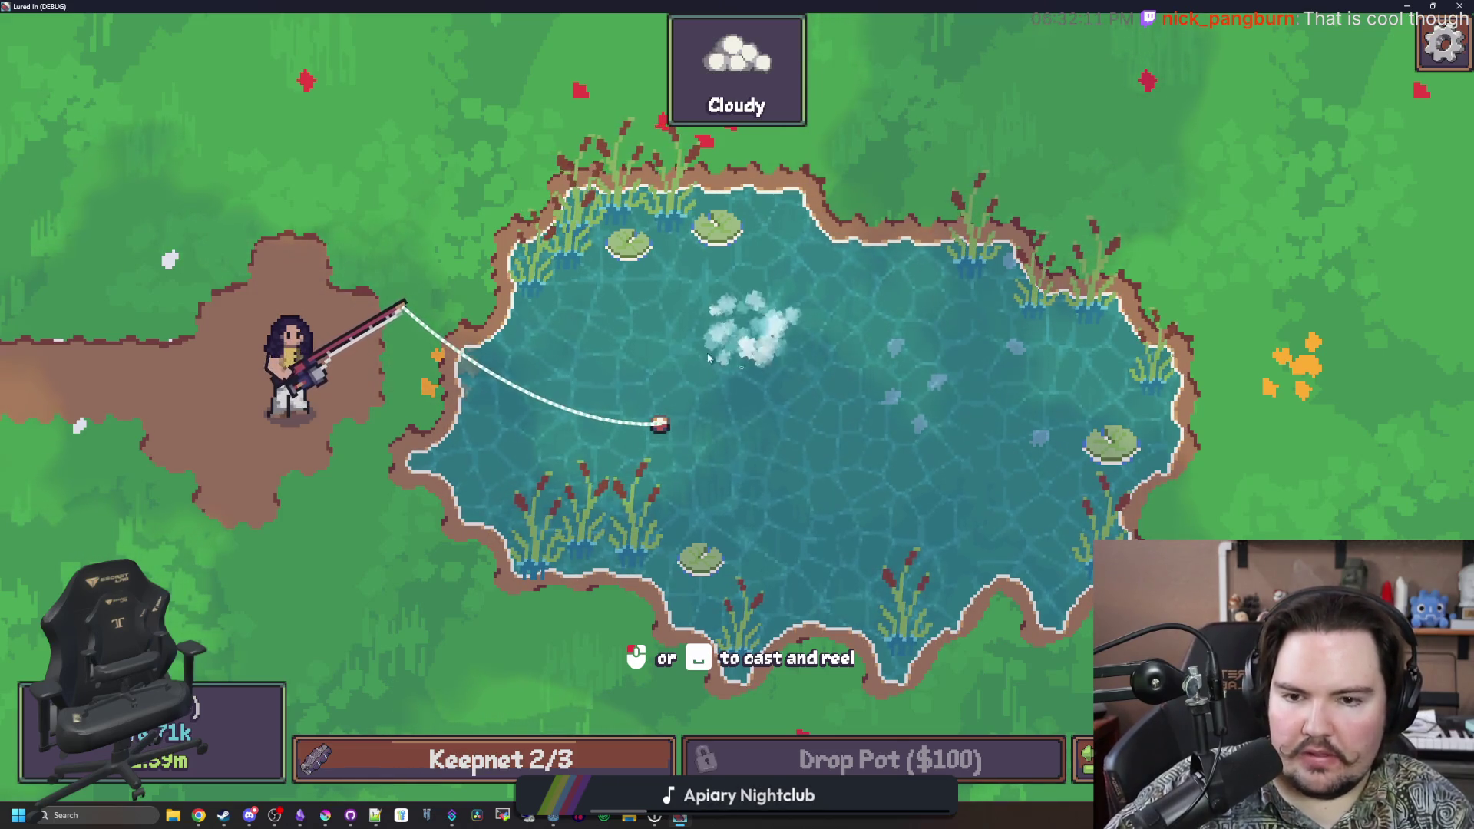
key("space")
key("space")
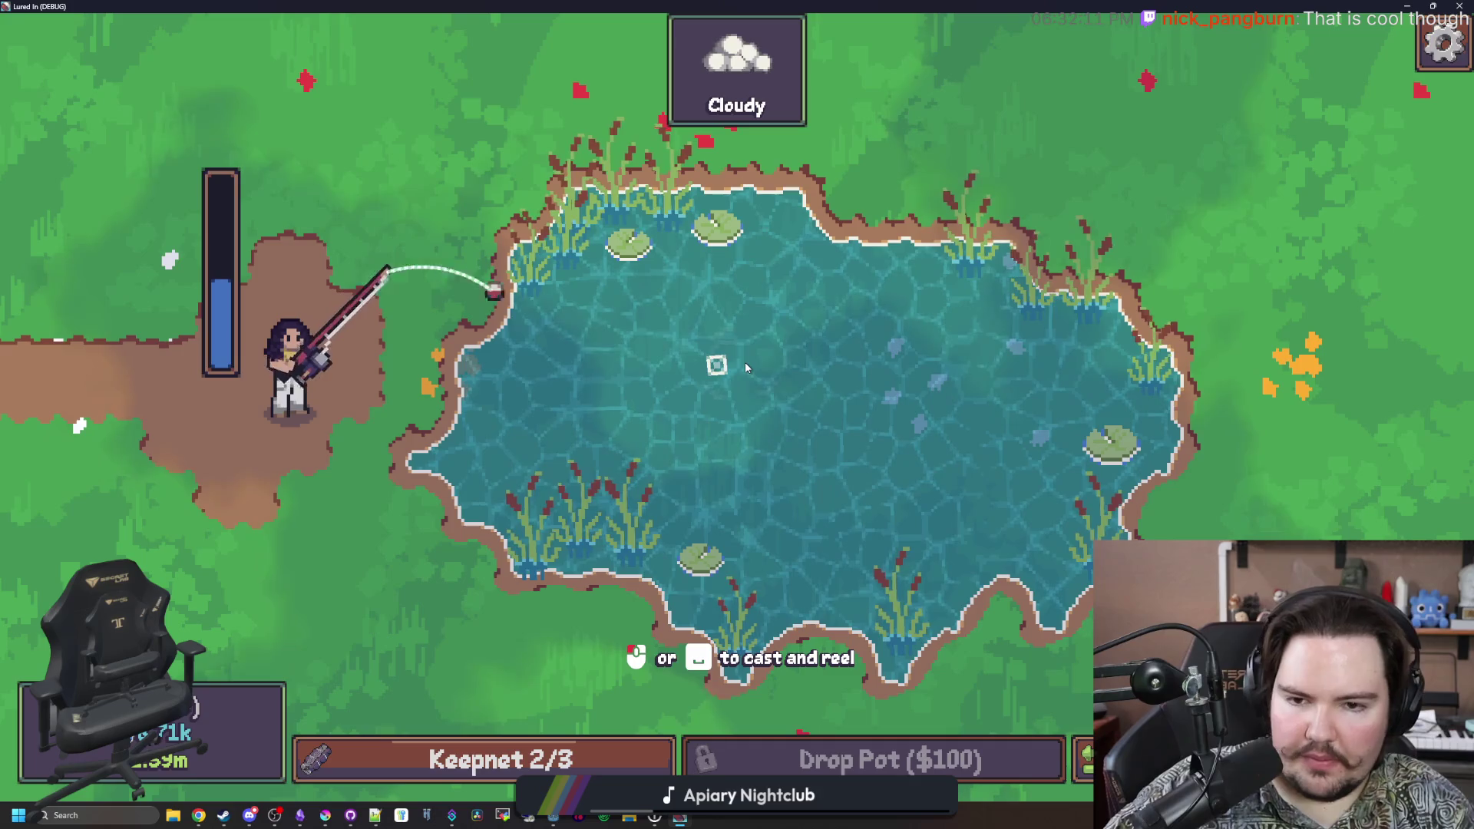
key("space")
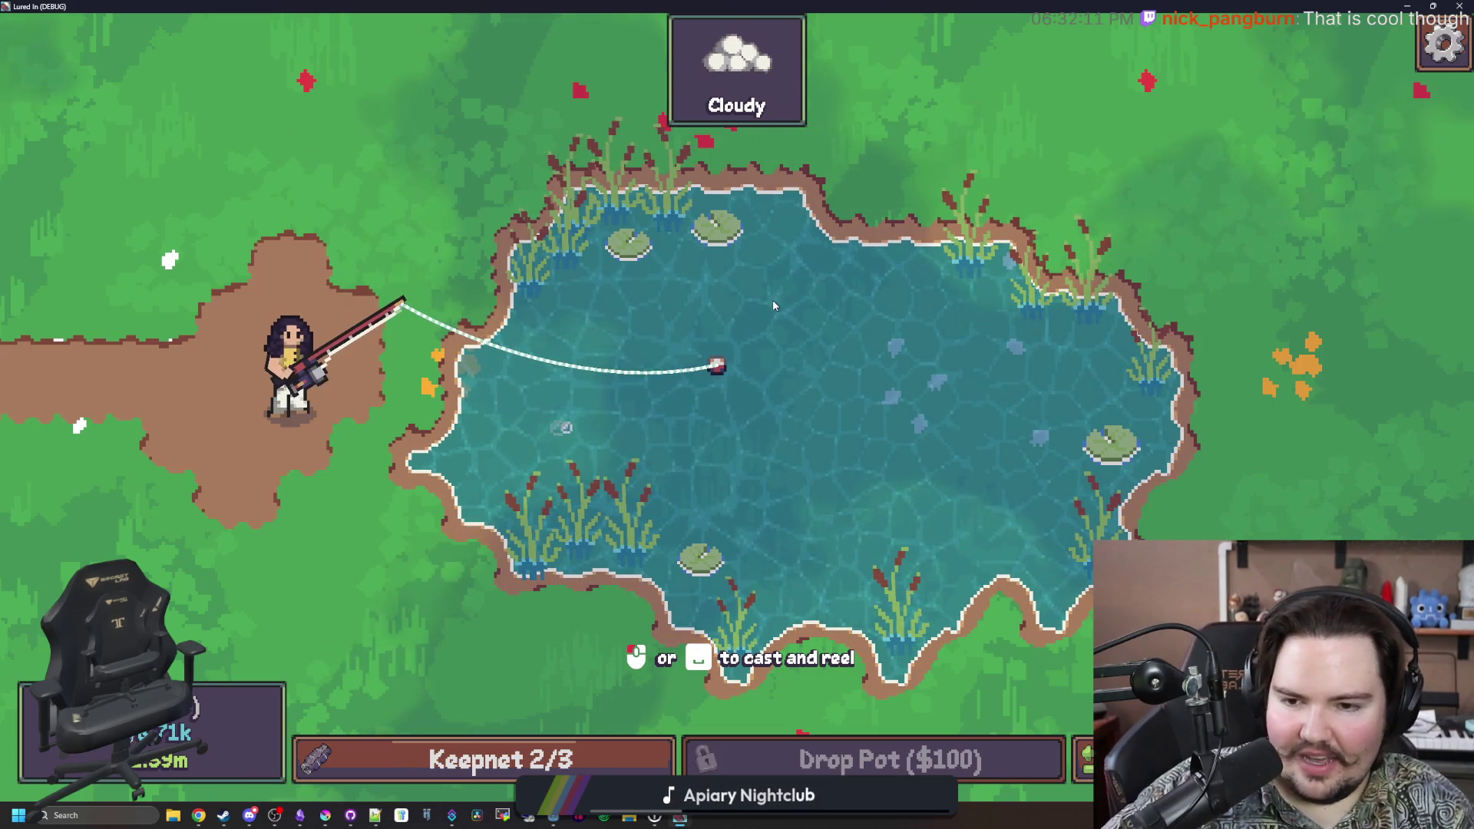
left_click(568, 399)
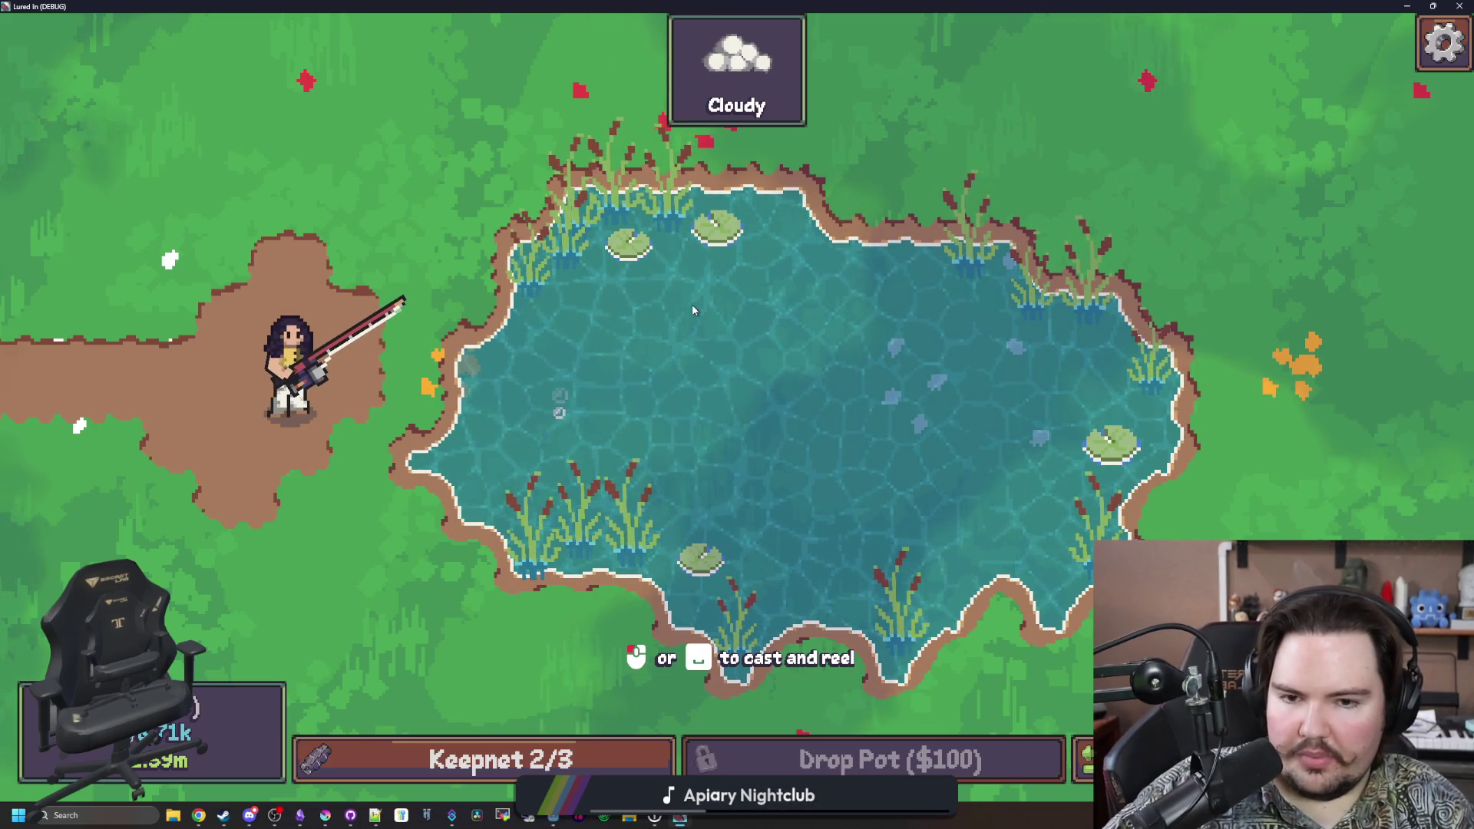
mouse_move(876, 6)
left_mouse_down()
mouse_move(735, 165)
mouse_move(662, 190)
left_mouse_up()
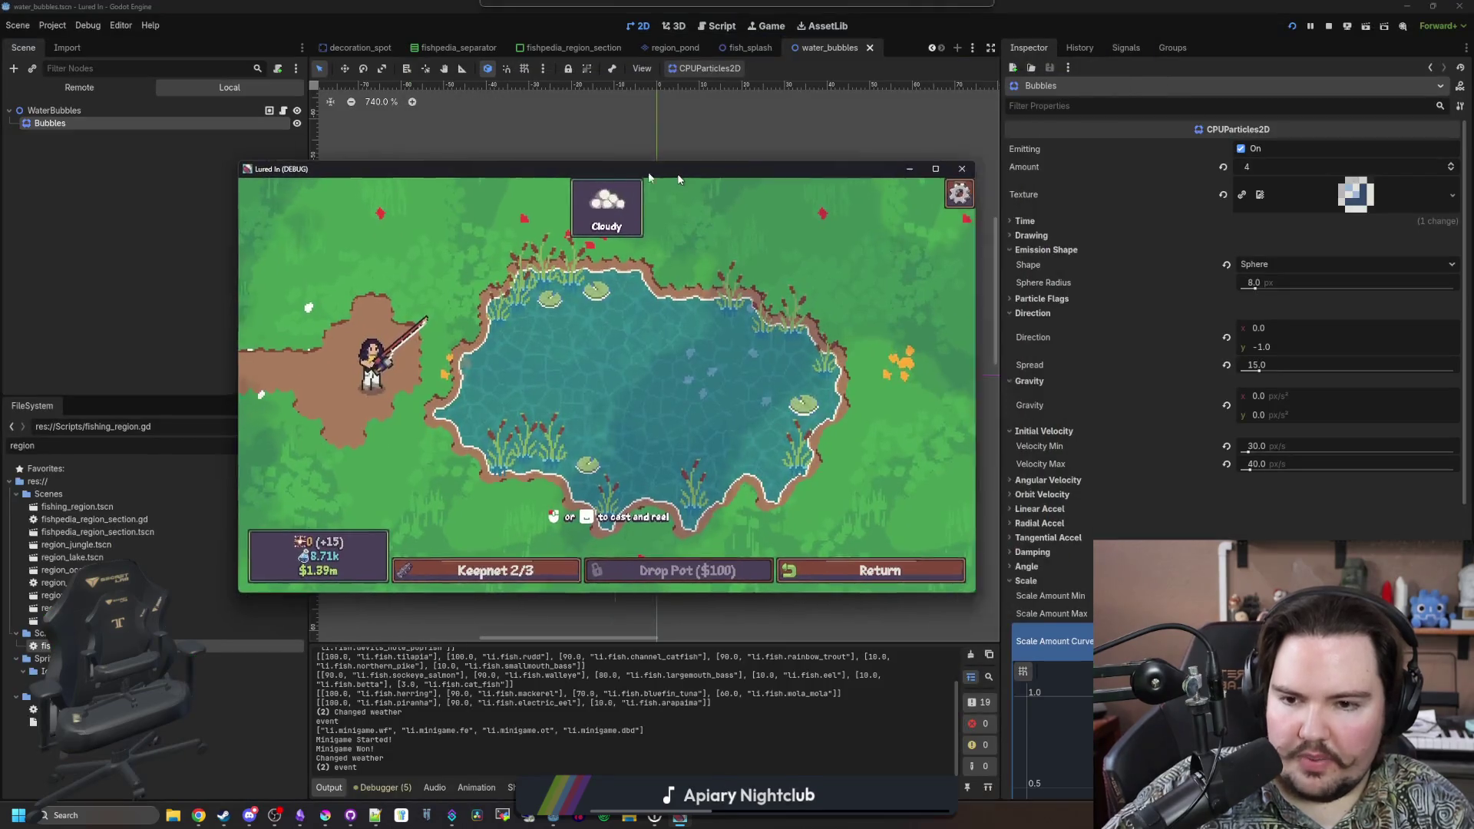
- Sample the dark purple from the bubble image in Krita and expand the Bubbles' colour settings
left_click(399, 754)
left_click(327, 817)
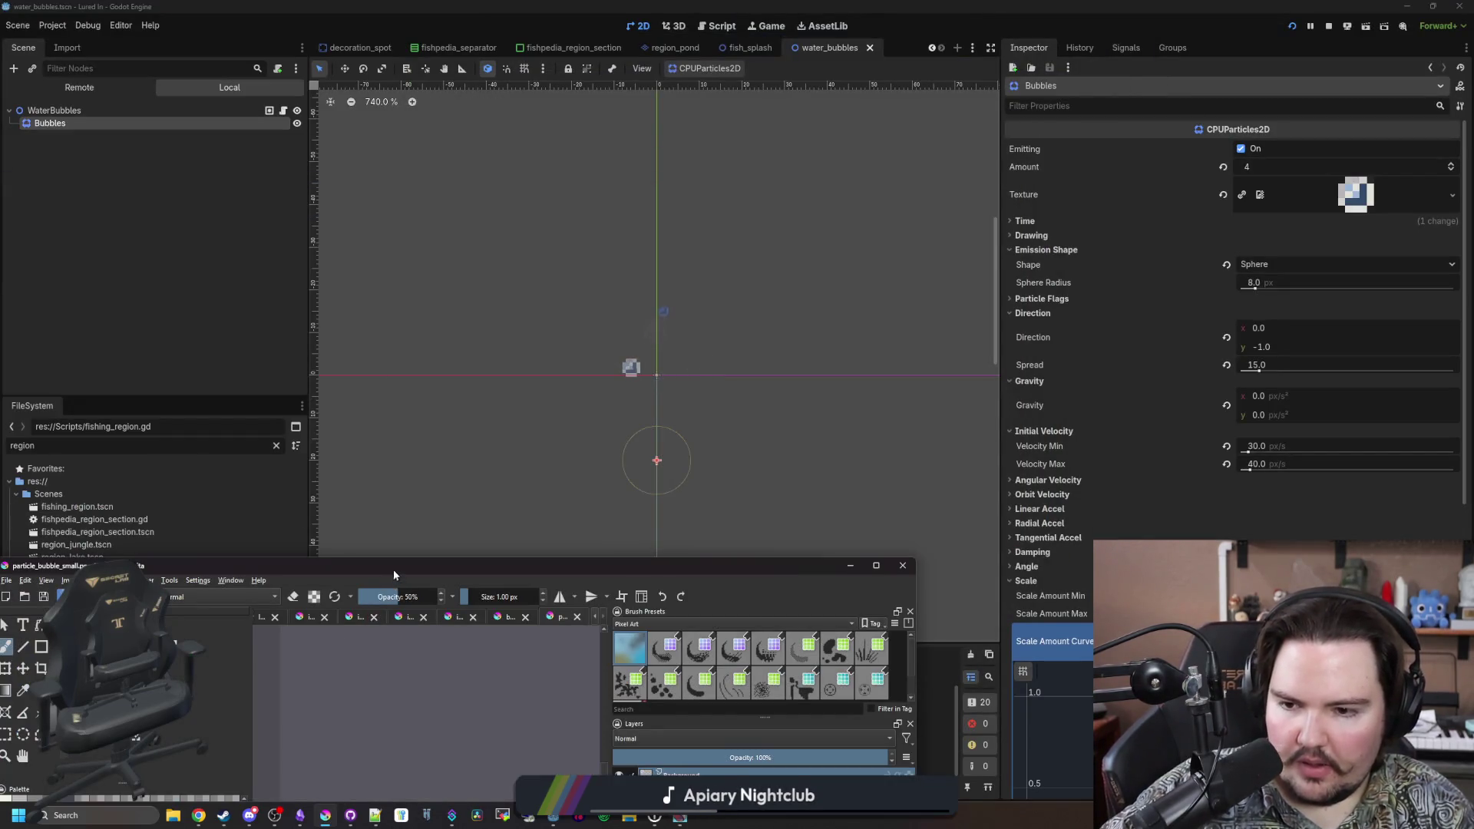
left_click_drag(394, 575, 453, 330)
left_click(154, 542)
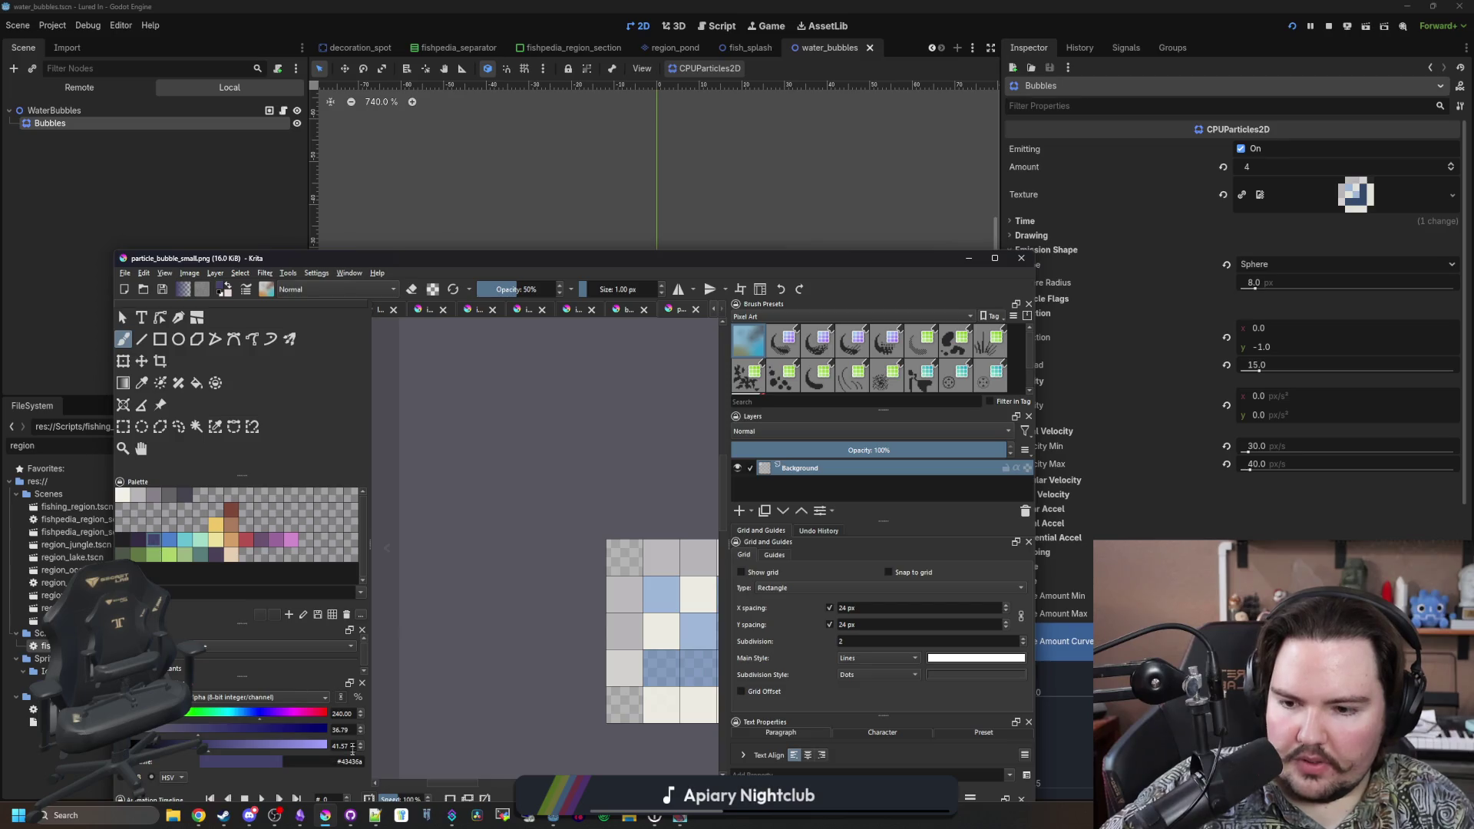
left_click(1163, 175)
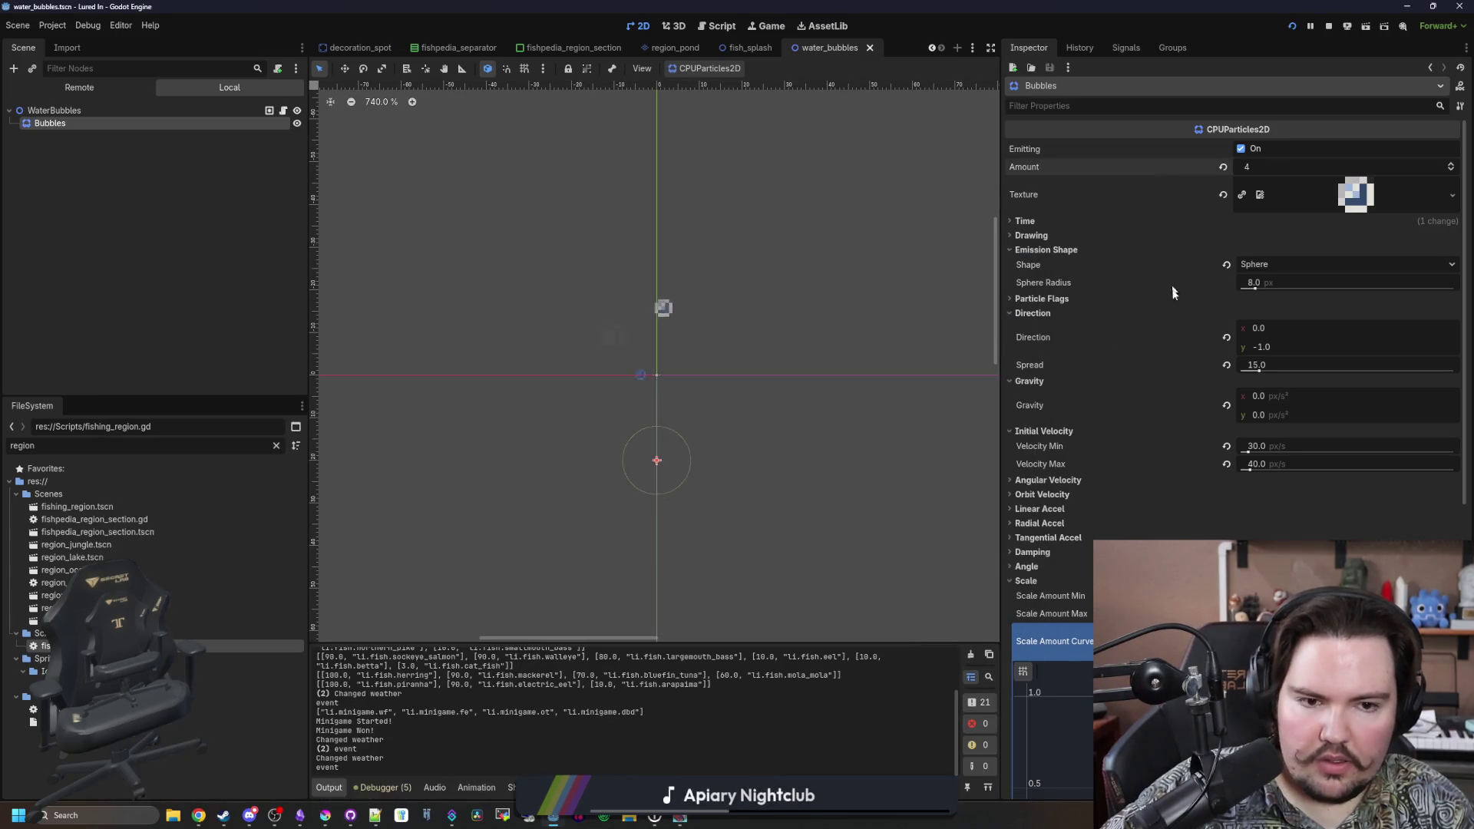
scroll(1121, 408, "down", 7)
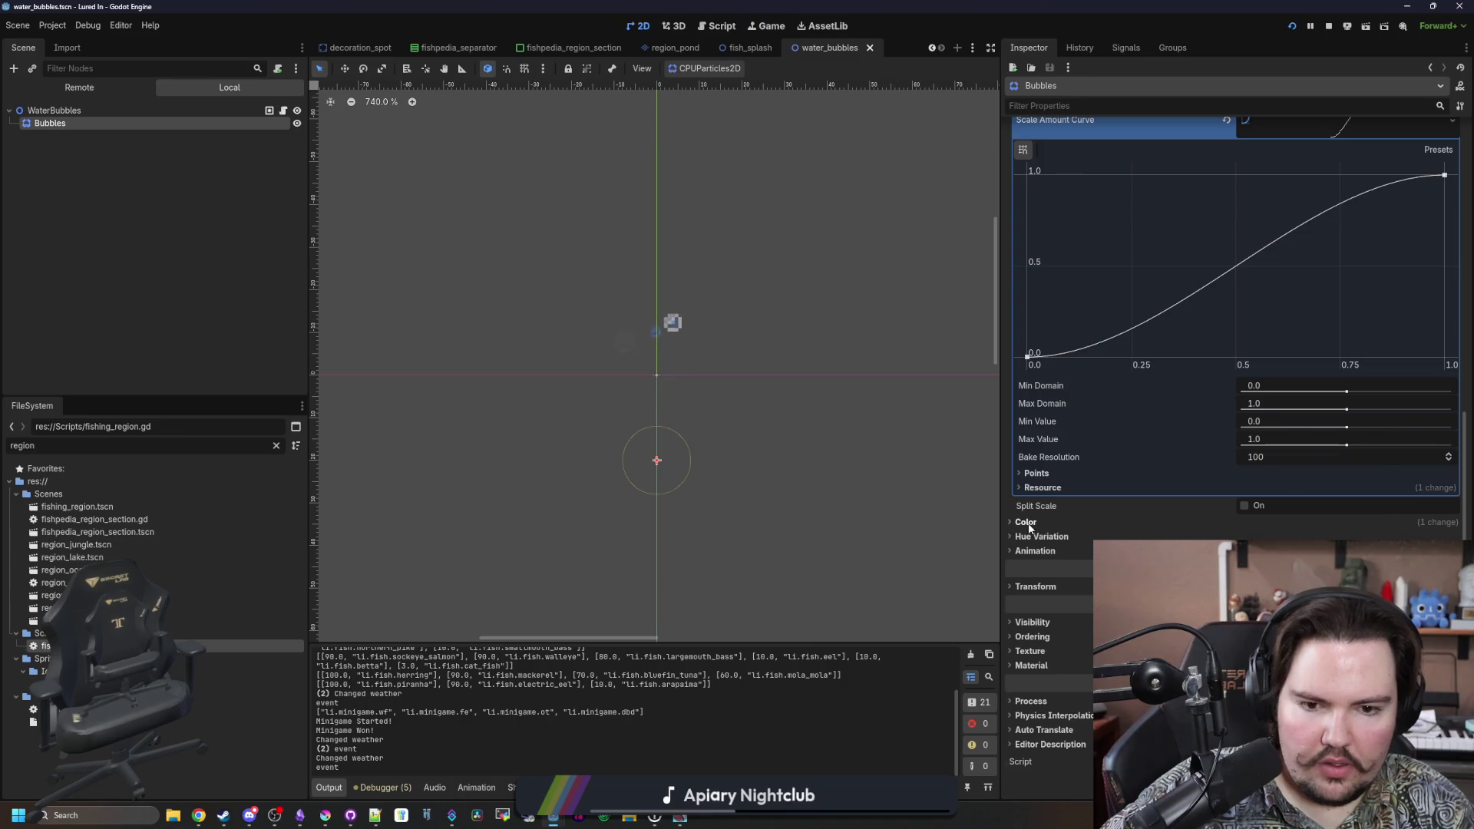
left_click(1029, 522)
- Set the colour ramp's gradient points to hex 43436a
double_click(1016, 606)
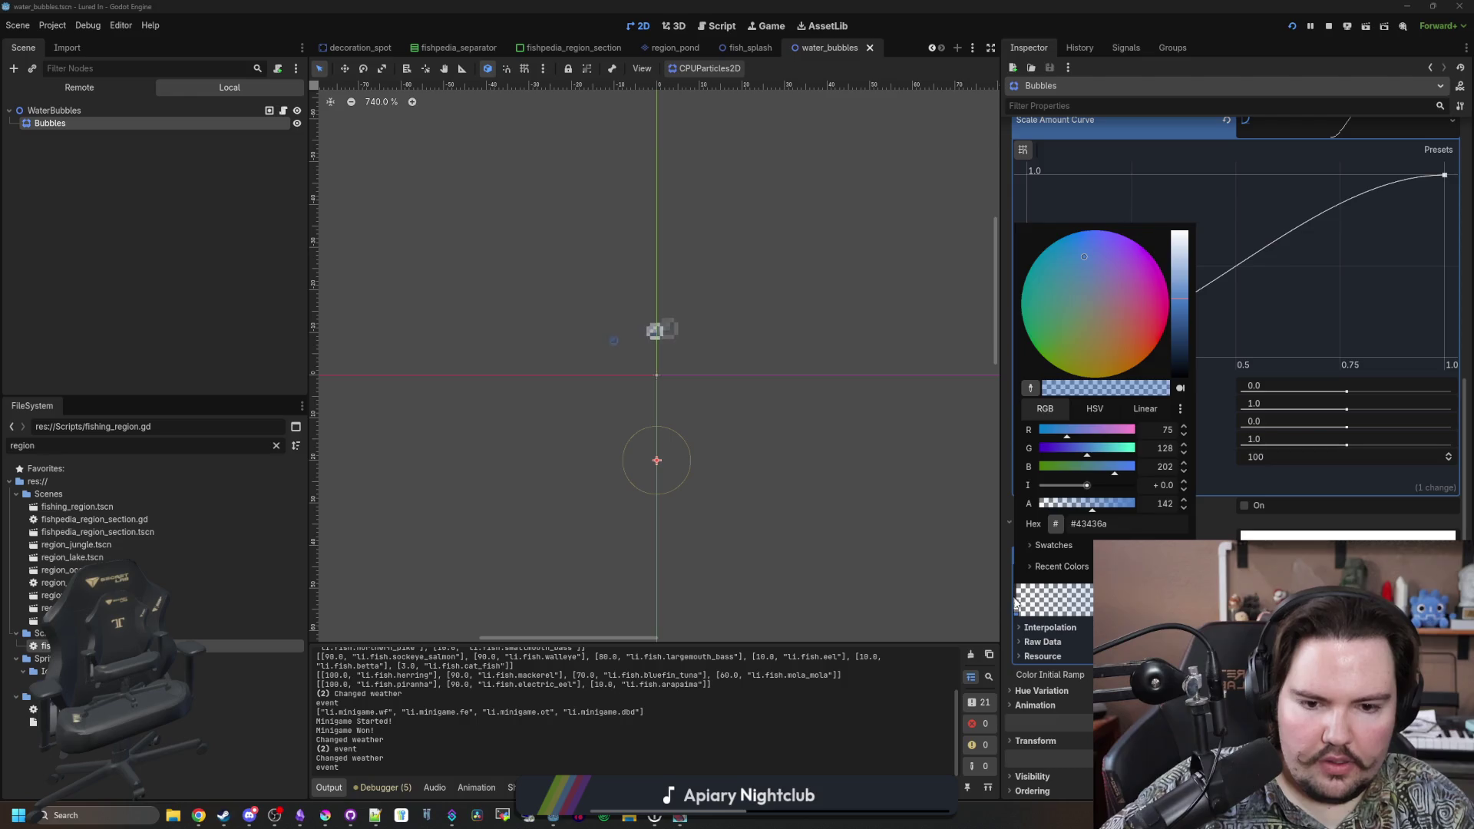
left_click(1017, 605)
double_click(1016, 607)
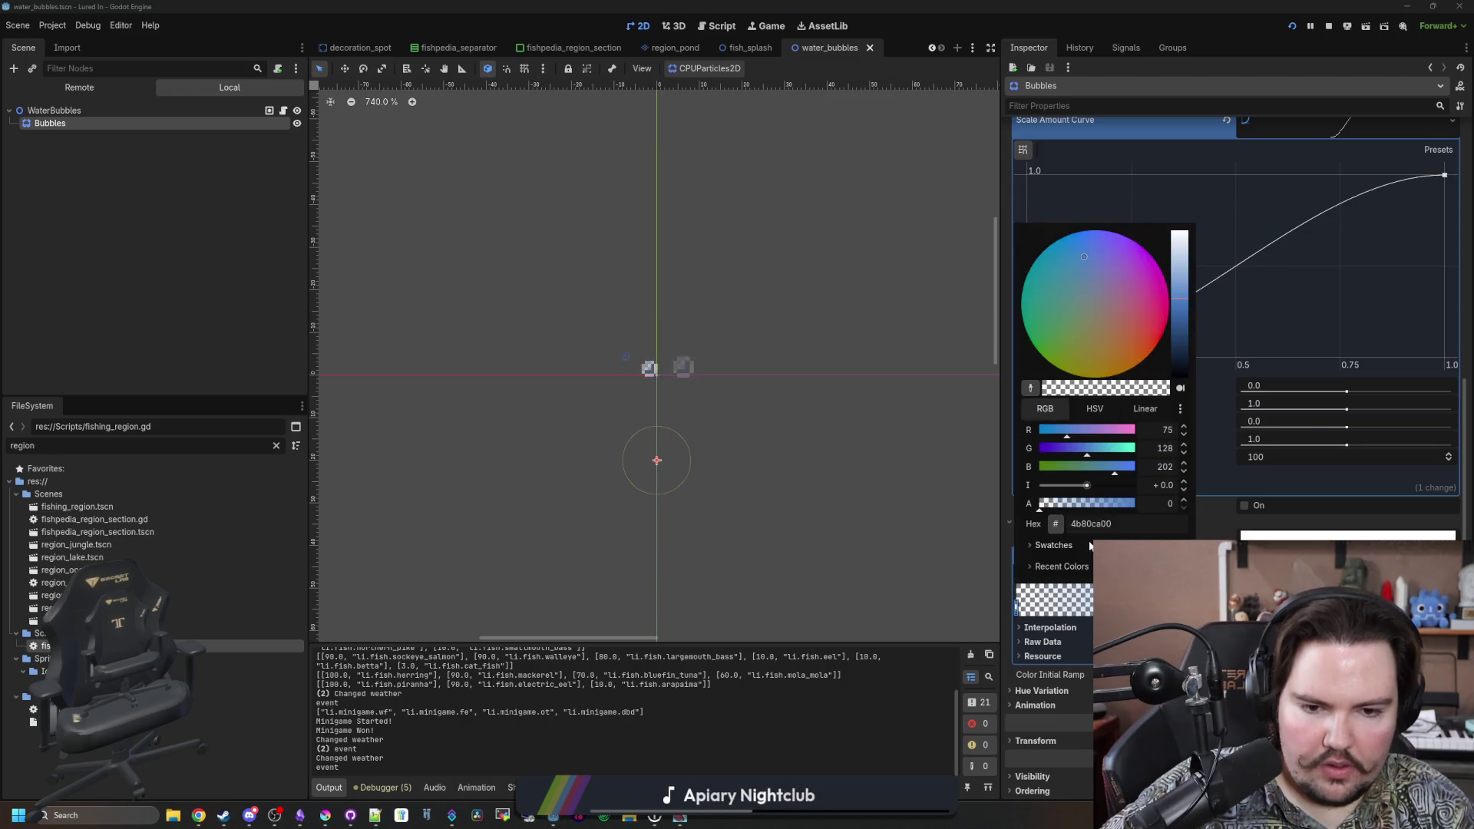
key("Return")
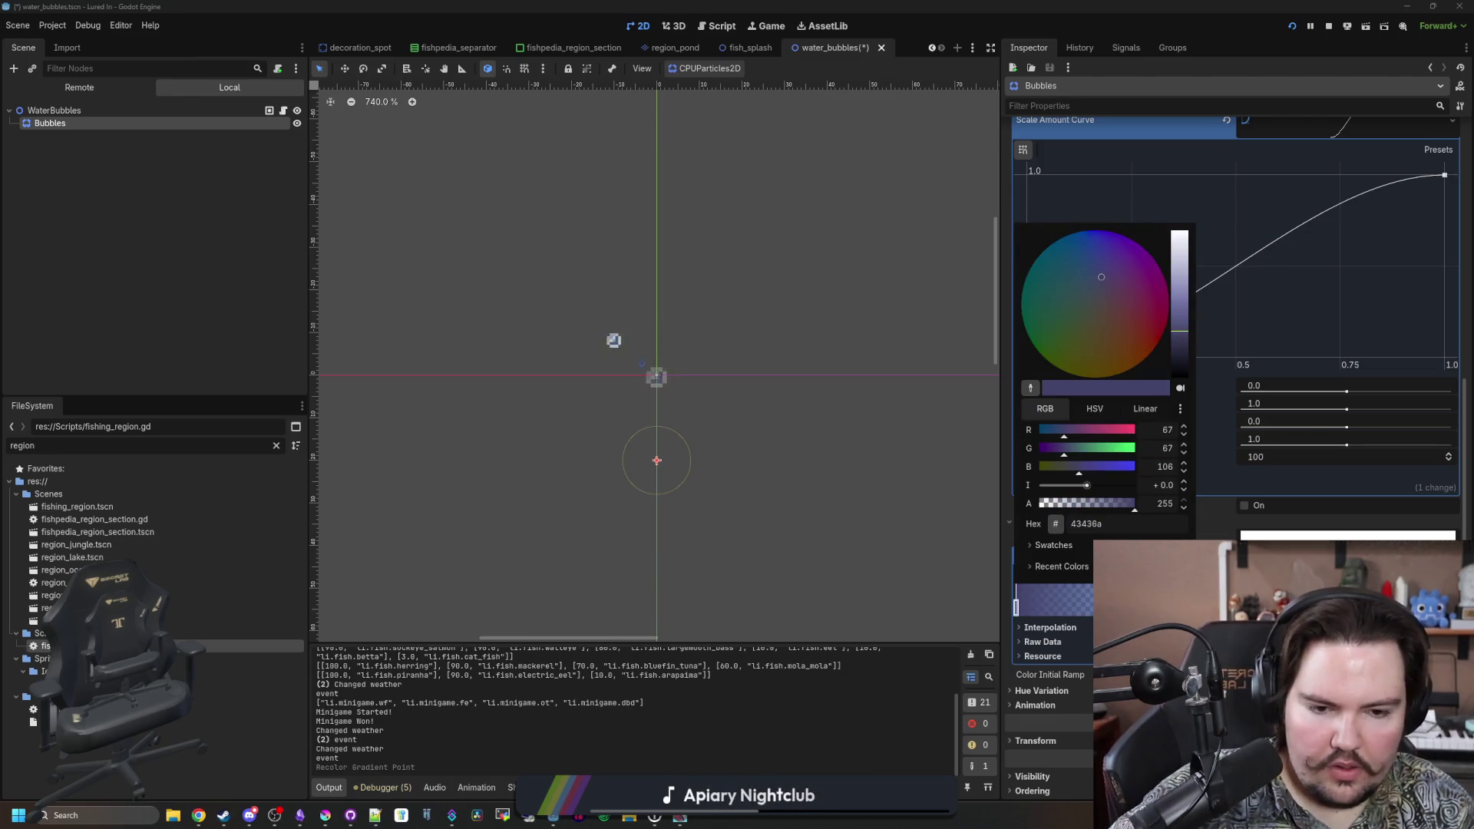
key("Escape")
double_click(1017, 607)
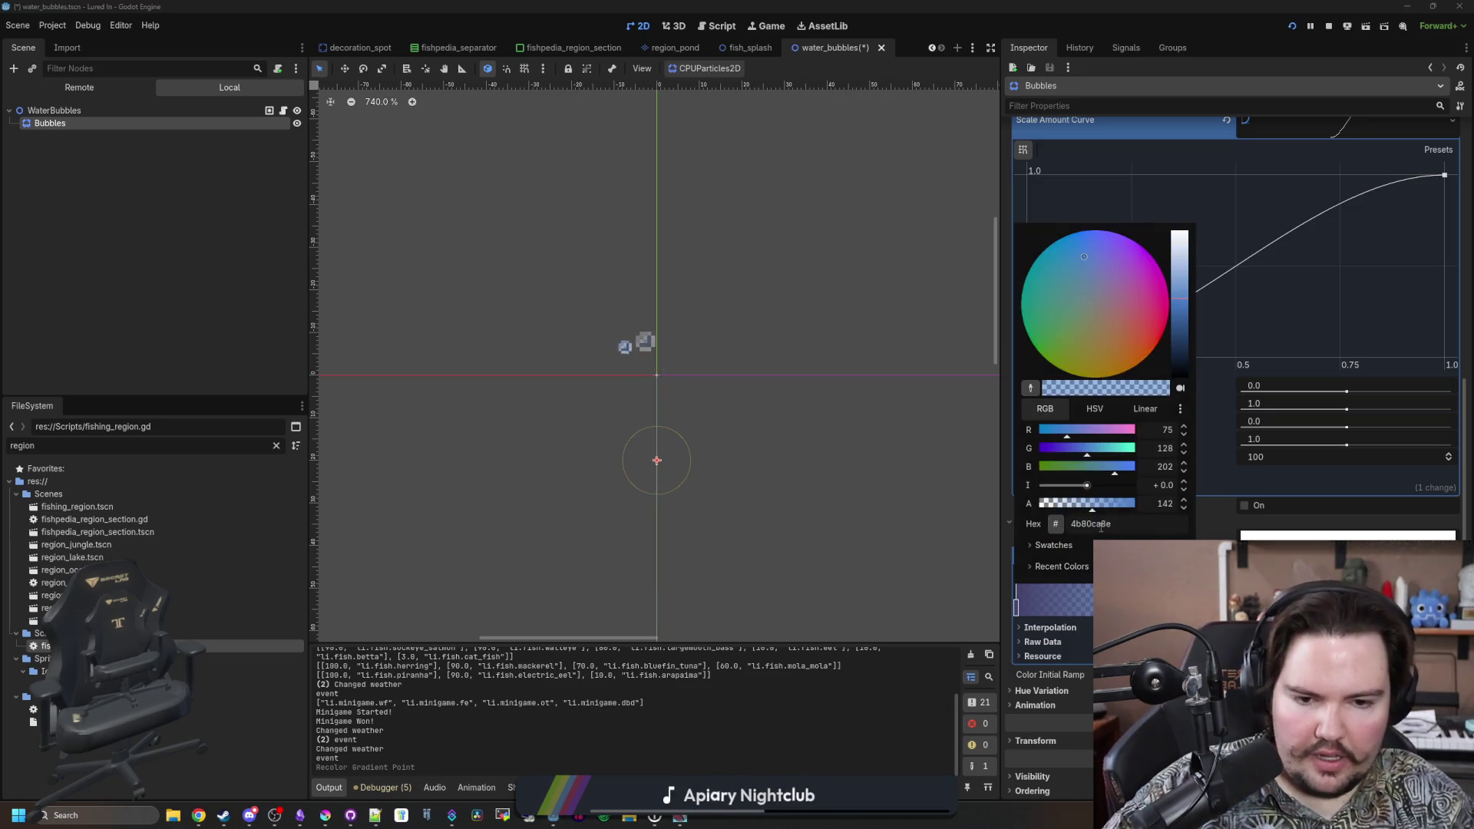
key("Return")
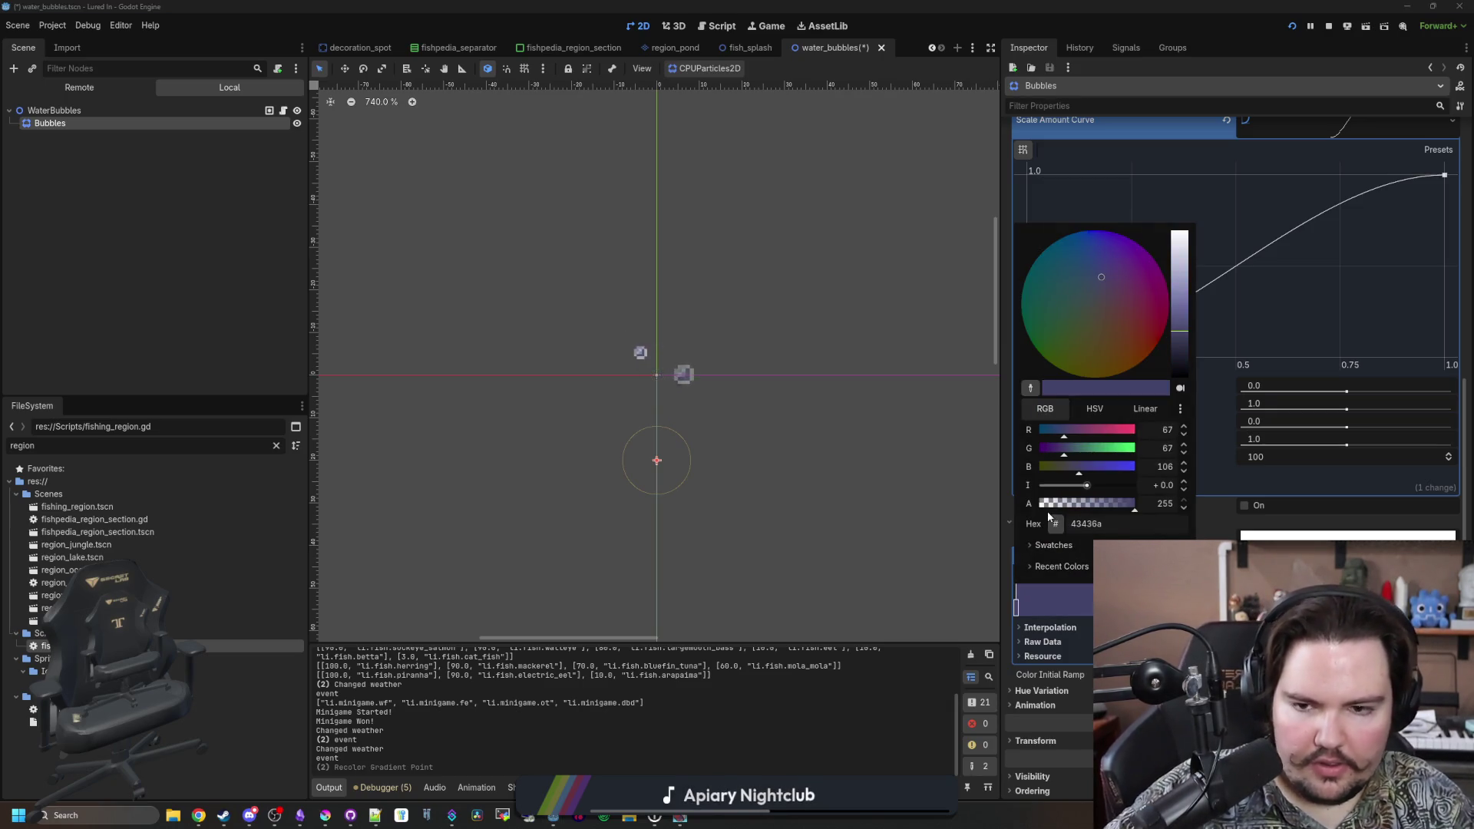
left_click(1017, 607)
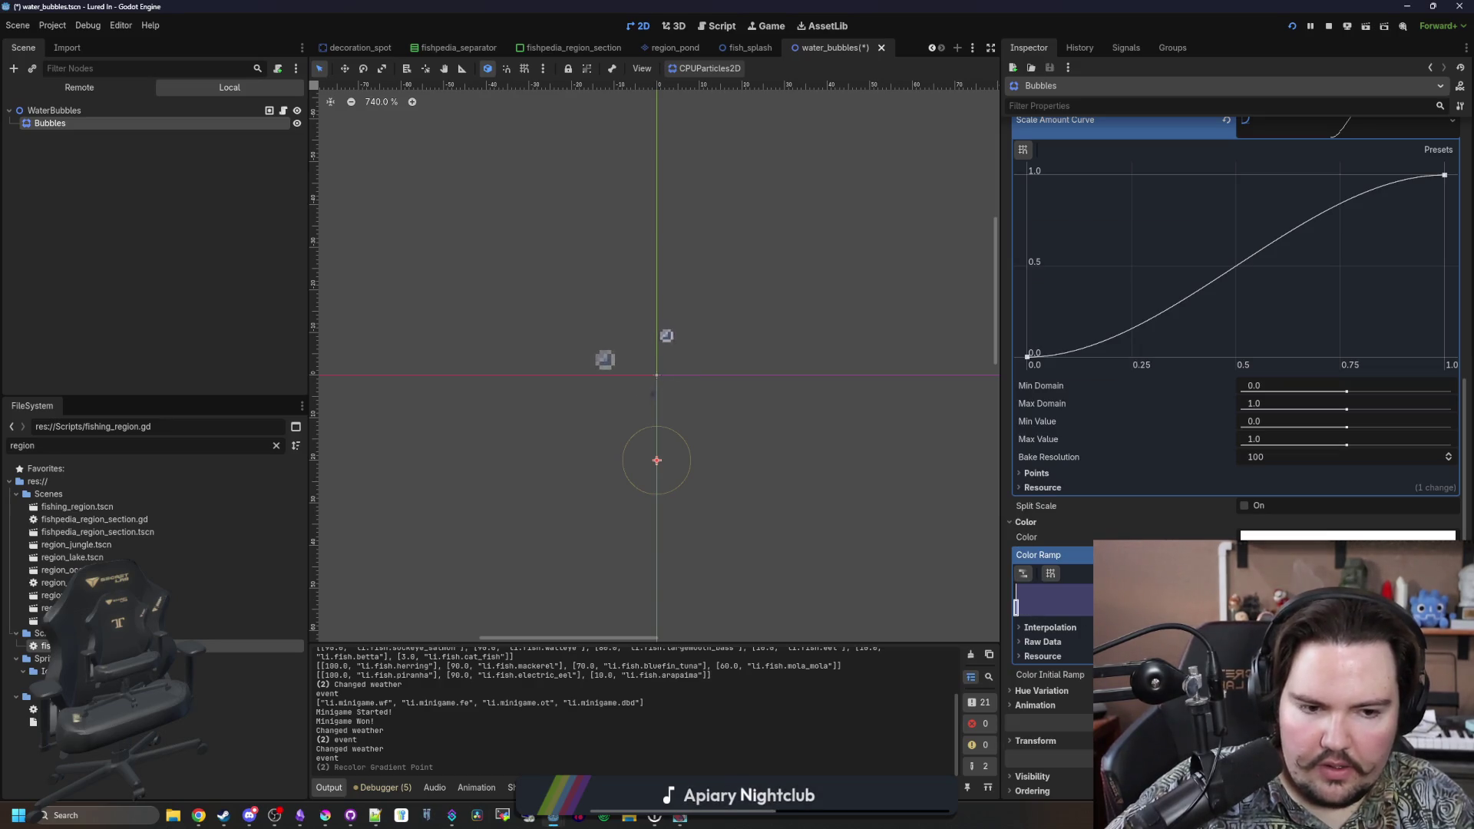
- Make one gradient point fully transparent, raise the other's opacity, and save the scene
double_click(1016, 606)
left_click_drag(1134, 503, 1039, 503)
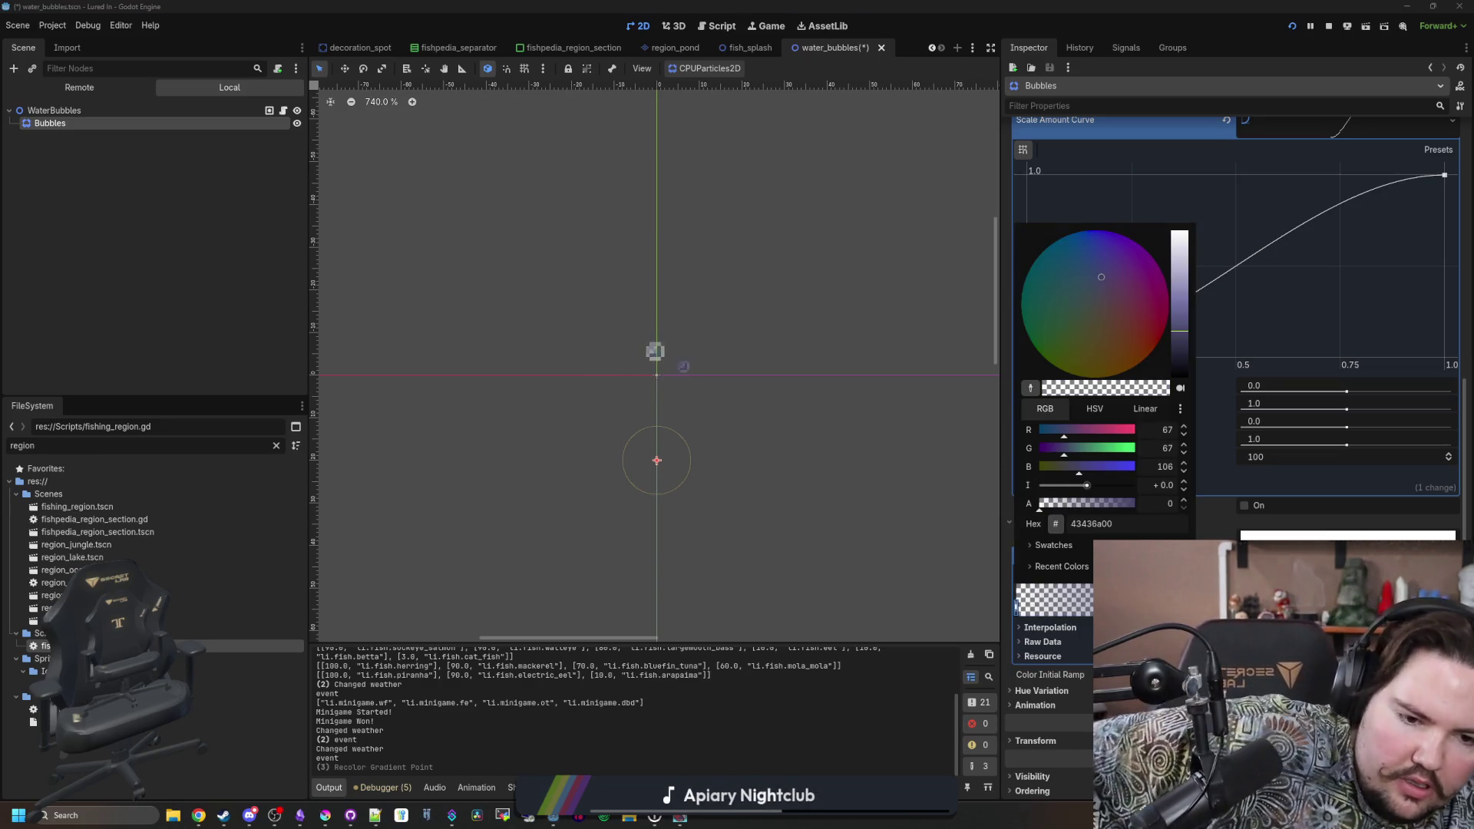
left_click(1016, 607)
double_click(1017, 606)
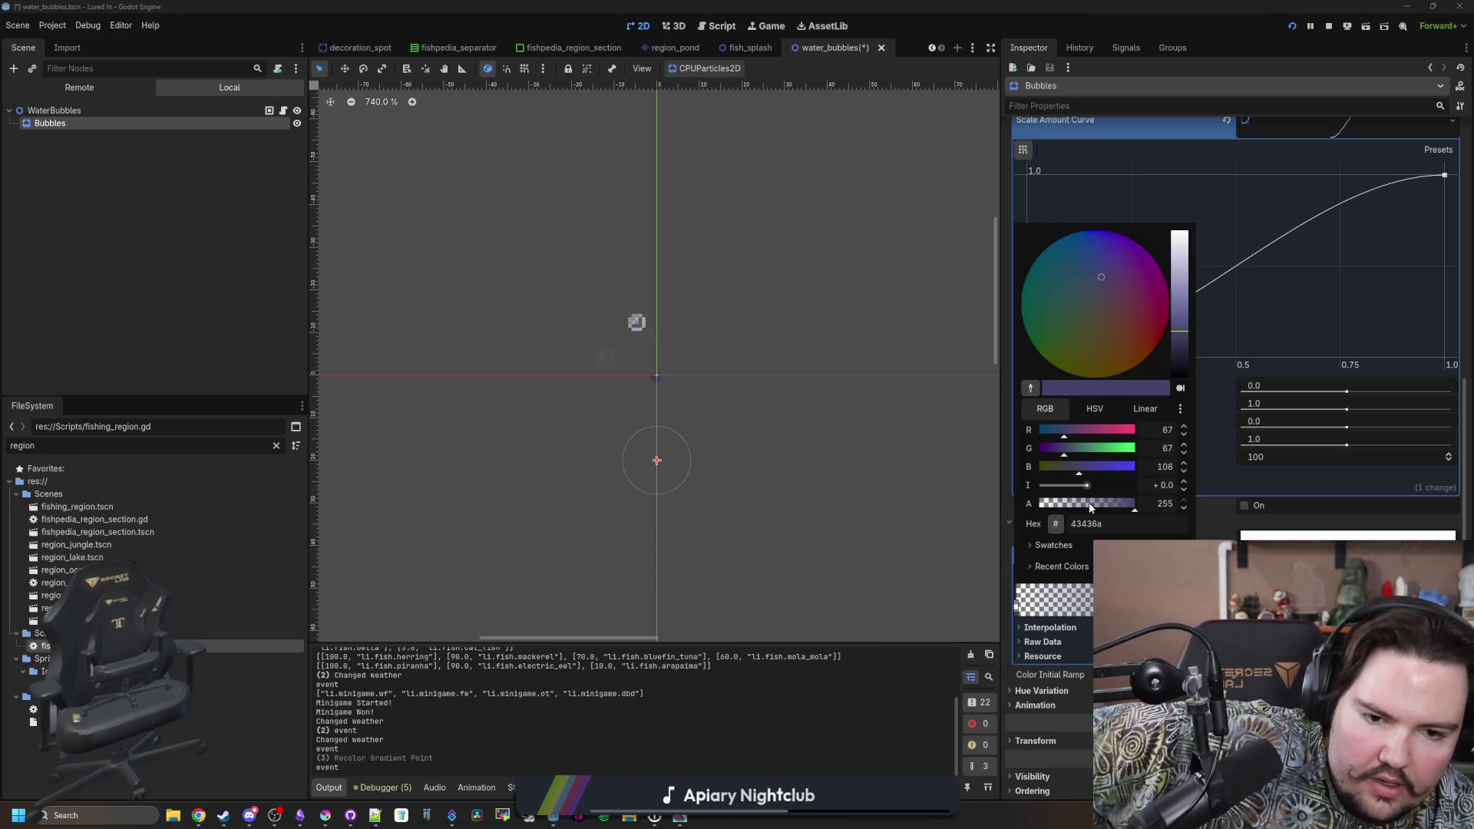
left_click_drag(1041, 503, 1077, 505)
key("ctrl+s")
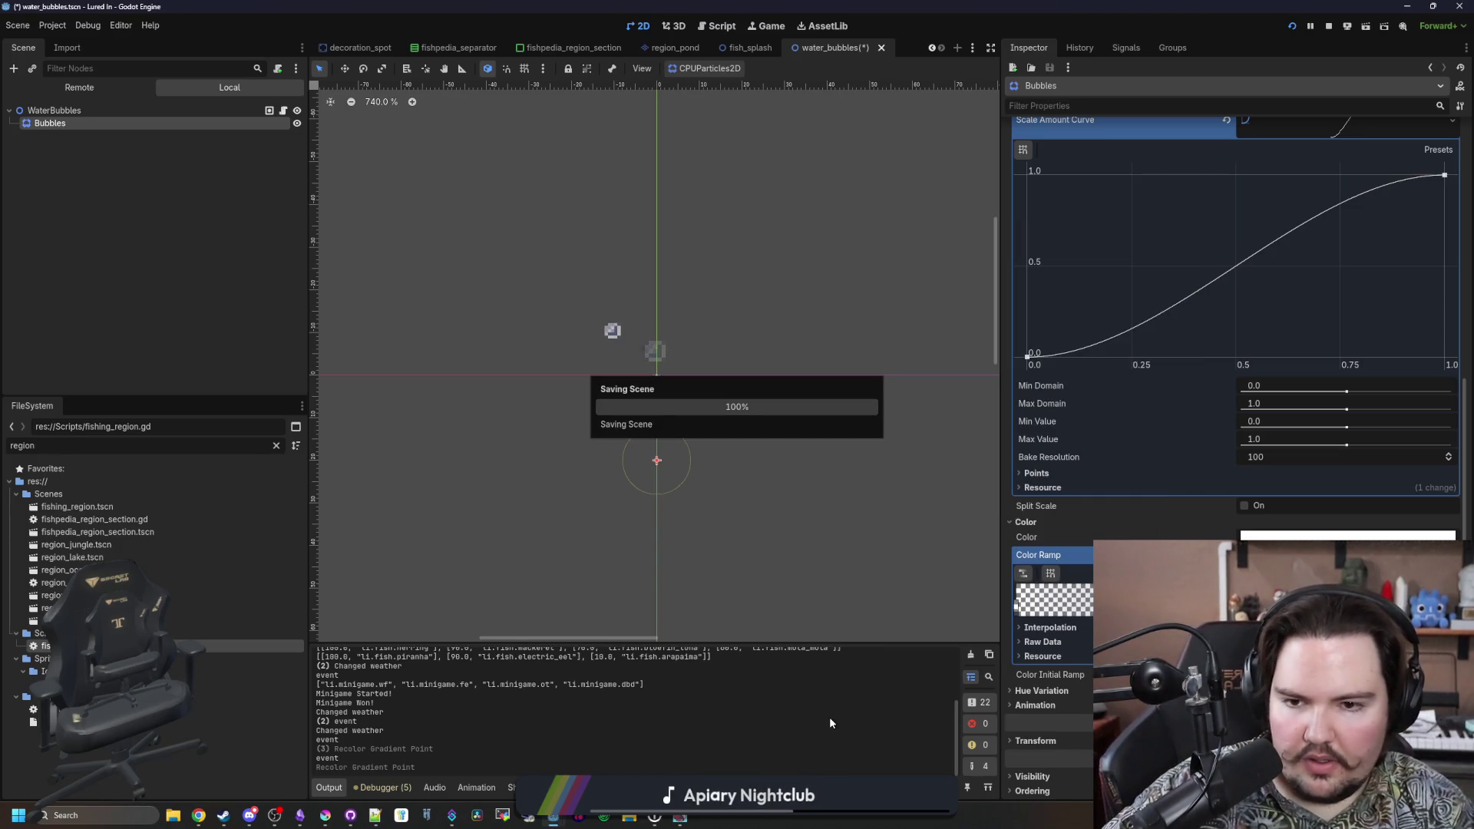
key("ctrl+s")
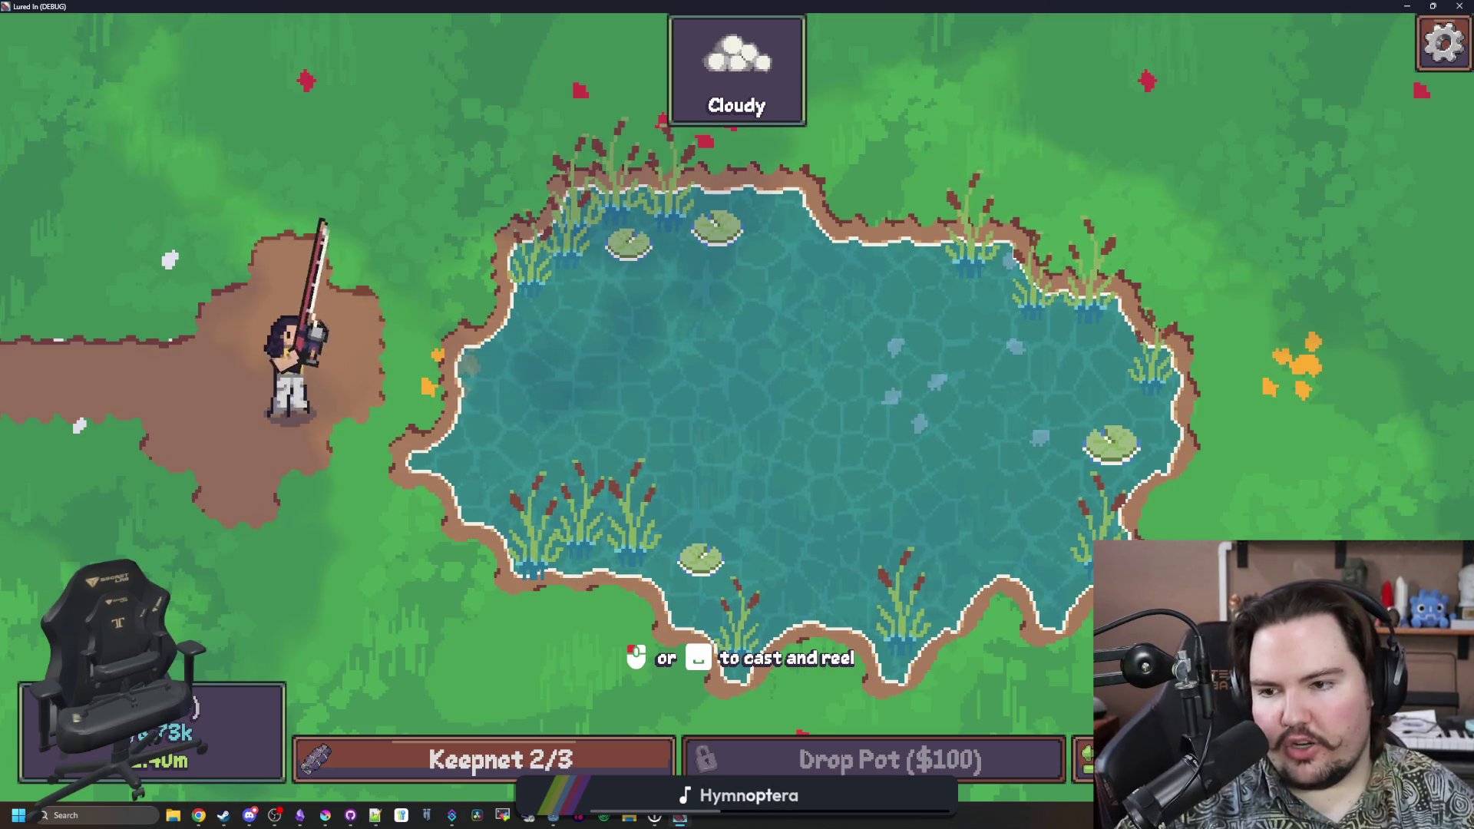
- Cast the line into the pond and immediately reel it back in
left_click(536, 385)
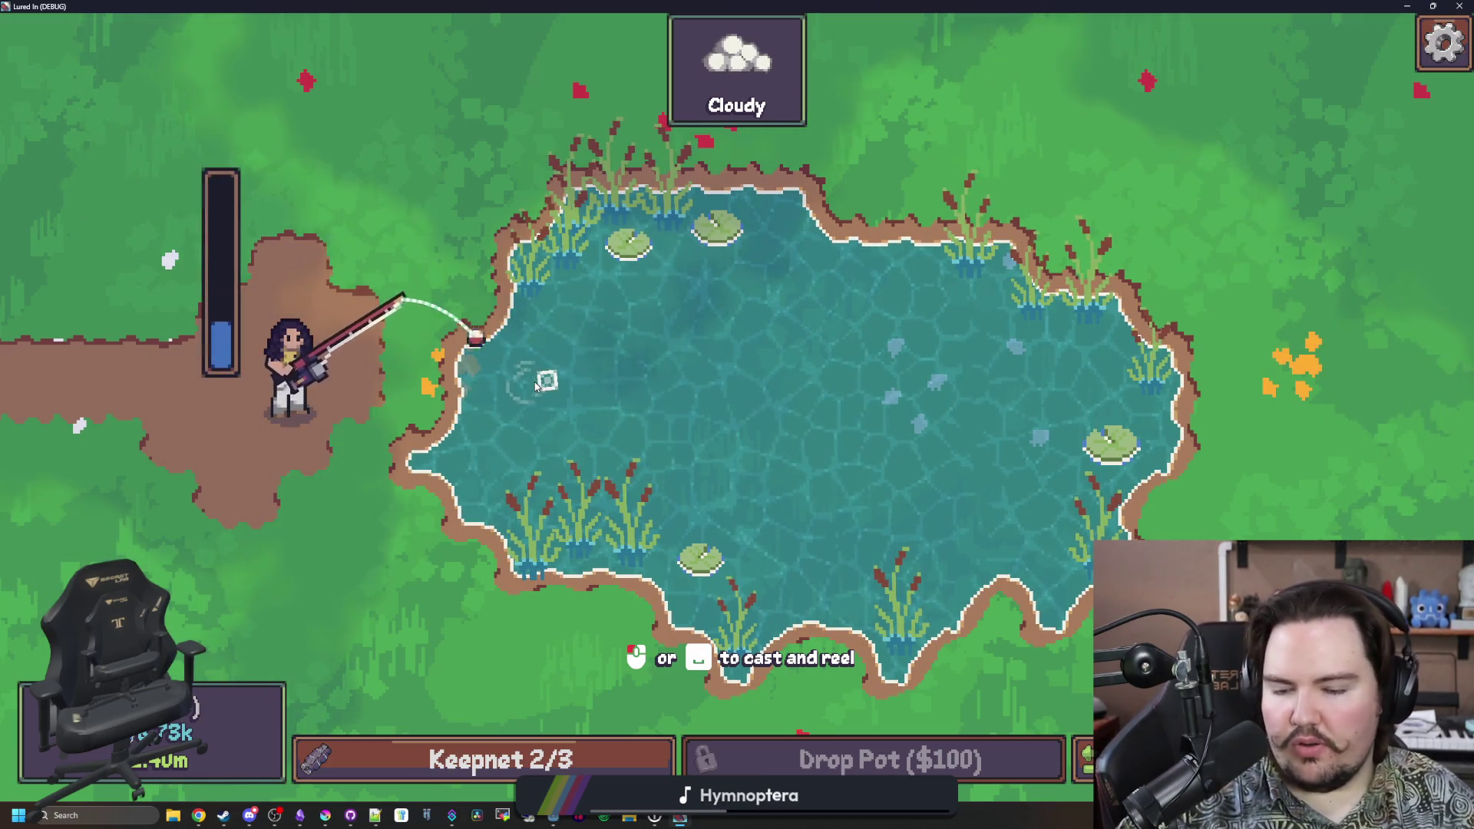
left_click(536, 386)
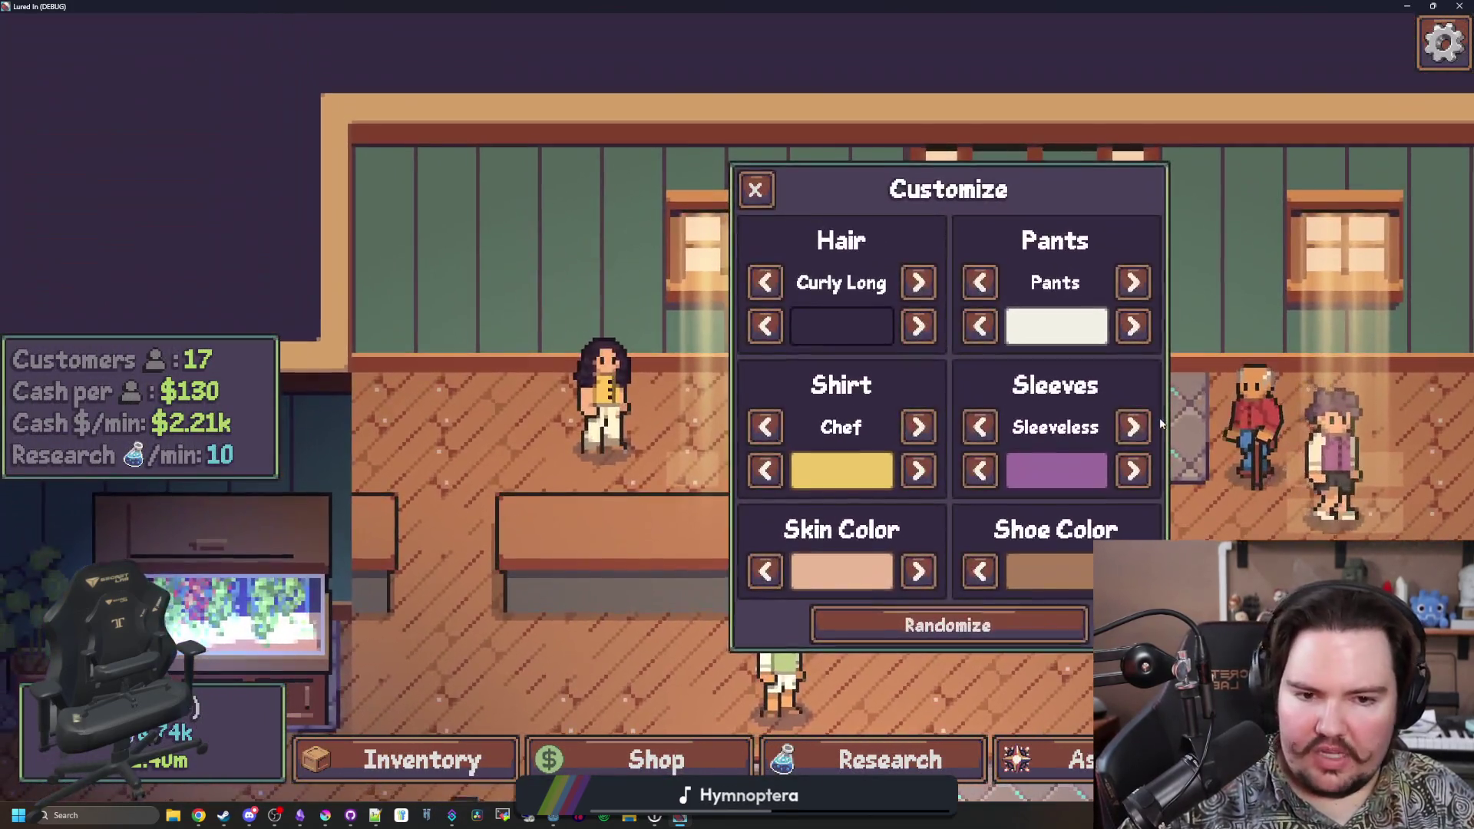
- Pick yellow Short Sleeves and Bald hair, close the panel, and head back to the pond
left_click(1135, 426)
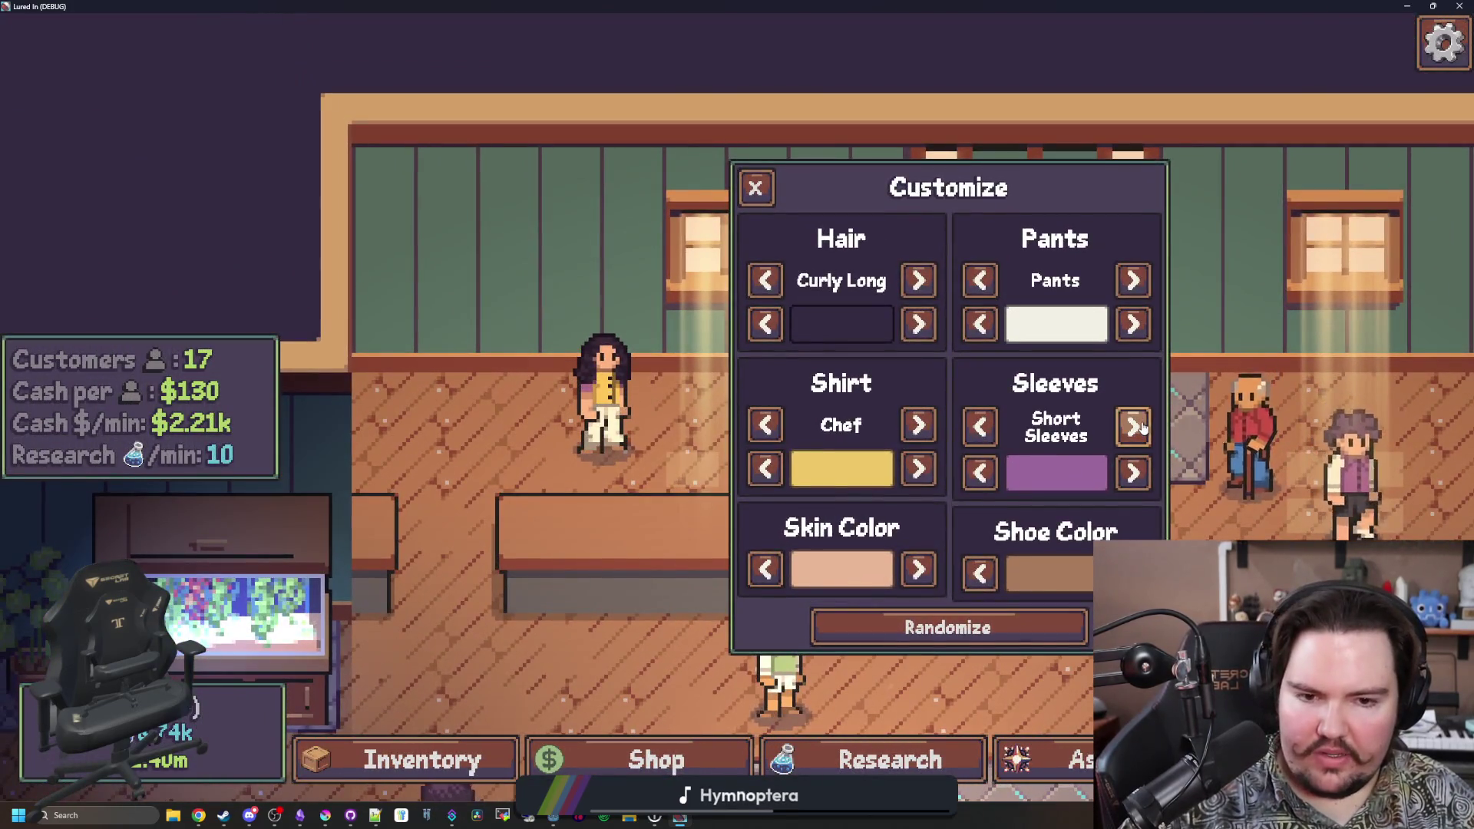
left_click(1136, 426)
left_click(982, 431)
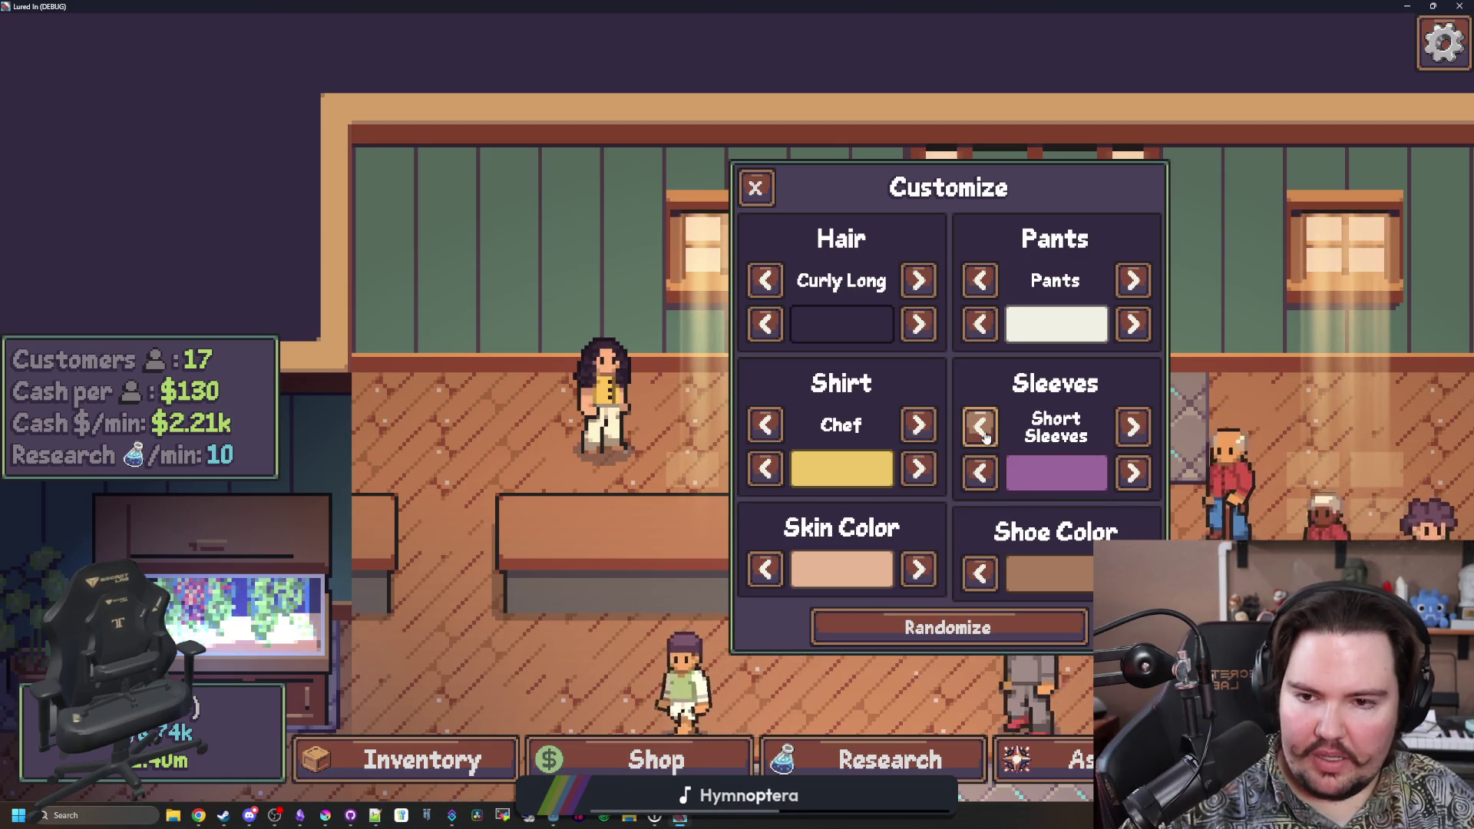
left_click(980, 472)
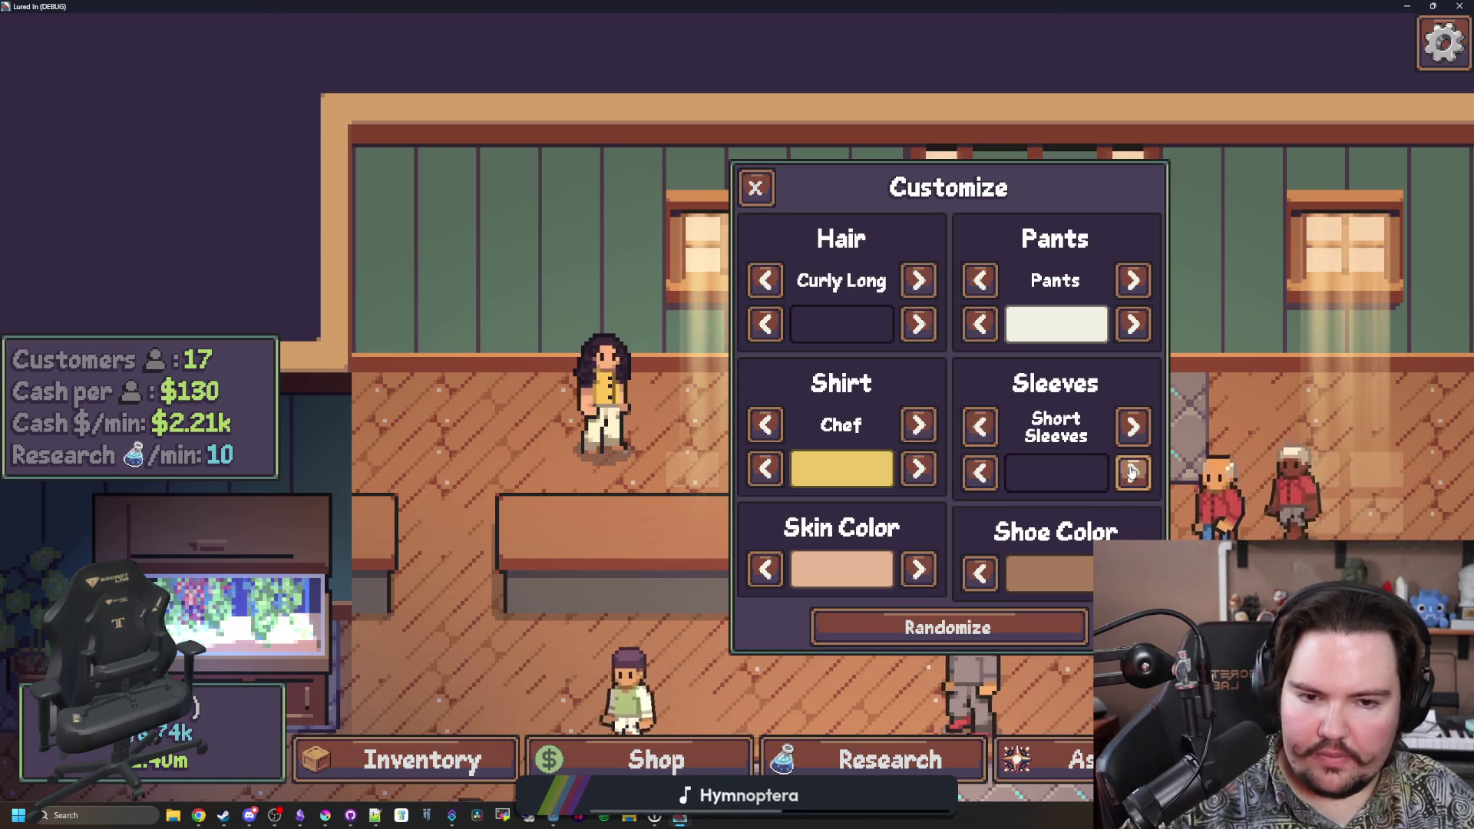
left_click(916, 278)
key("Escape")
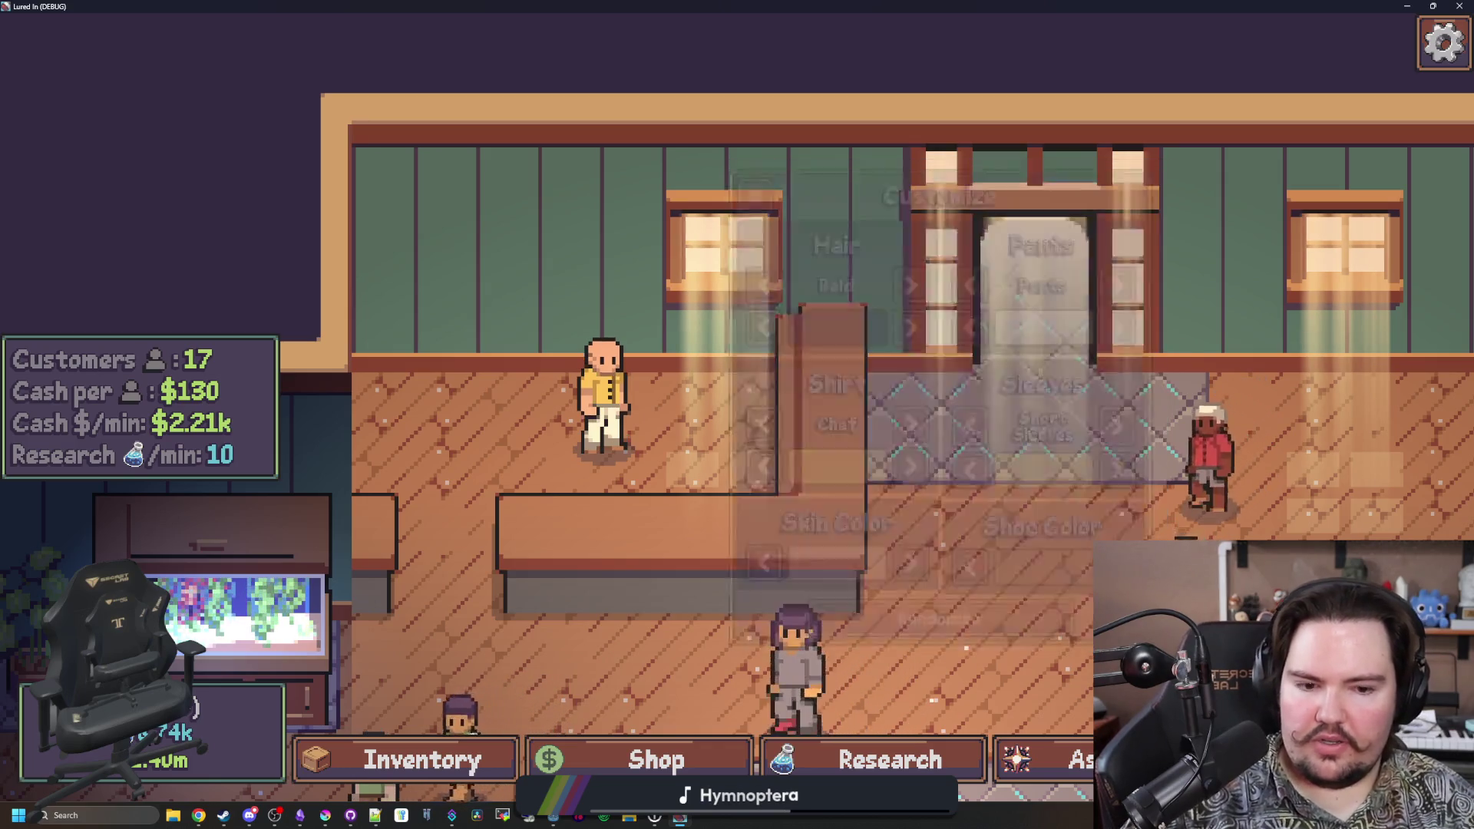
left_click(971, 289)
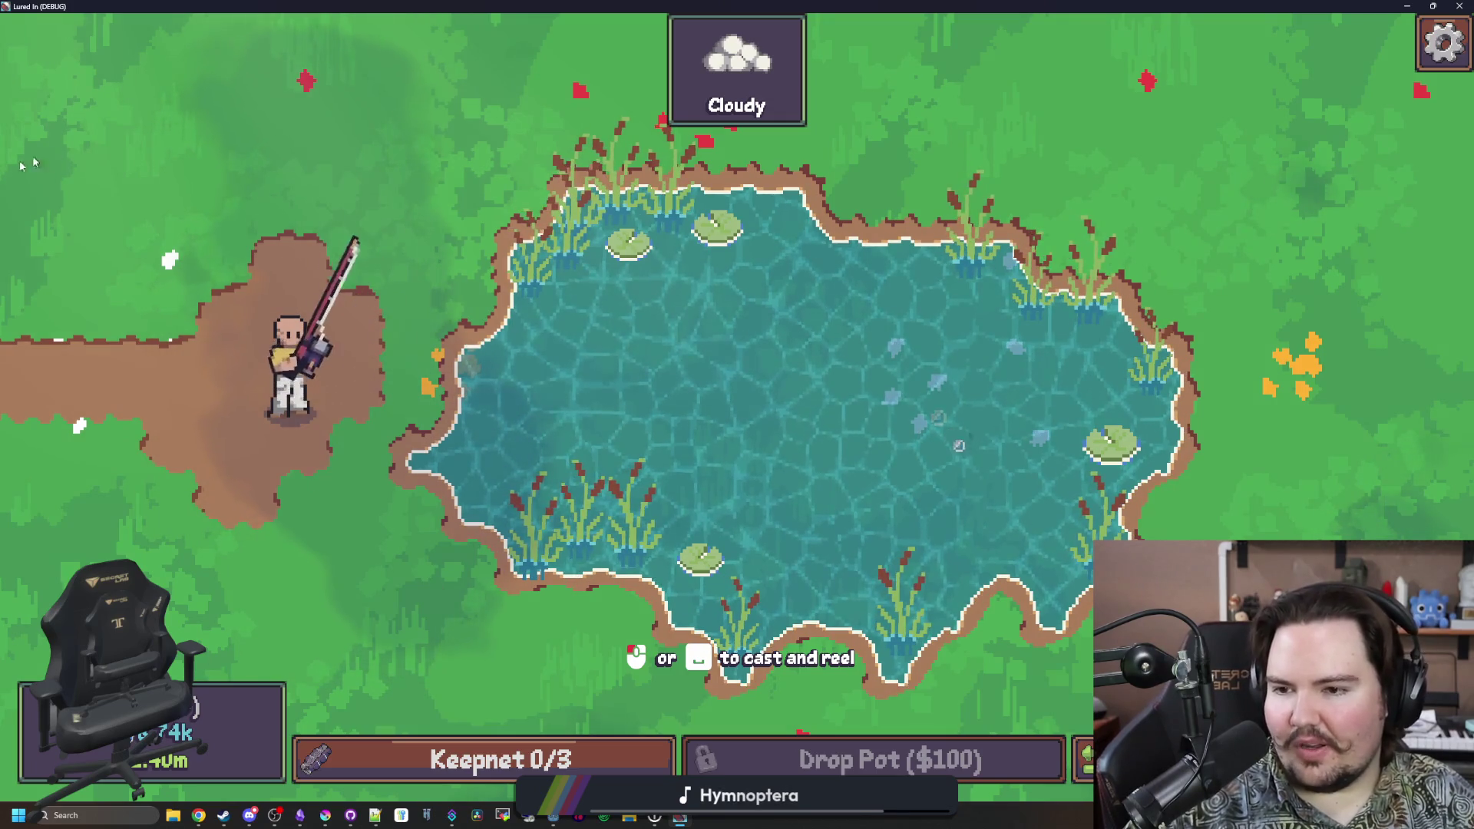
- Cast into the pond, then reel partway in and recast closer to shore
left_click(833, 350)
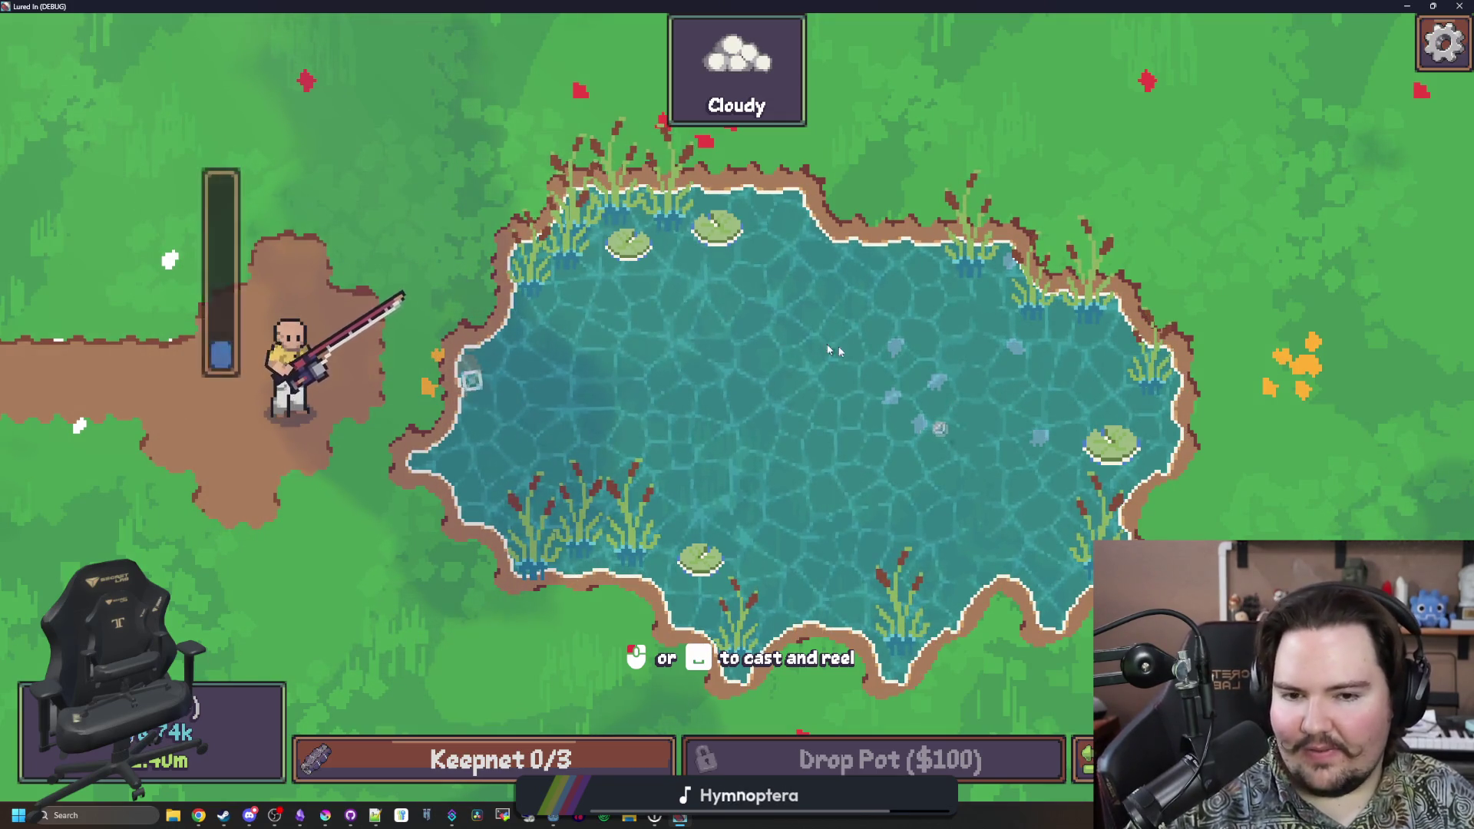
left_click(960, 413)
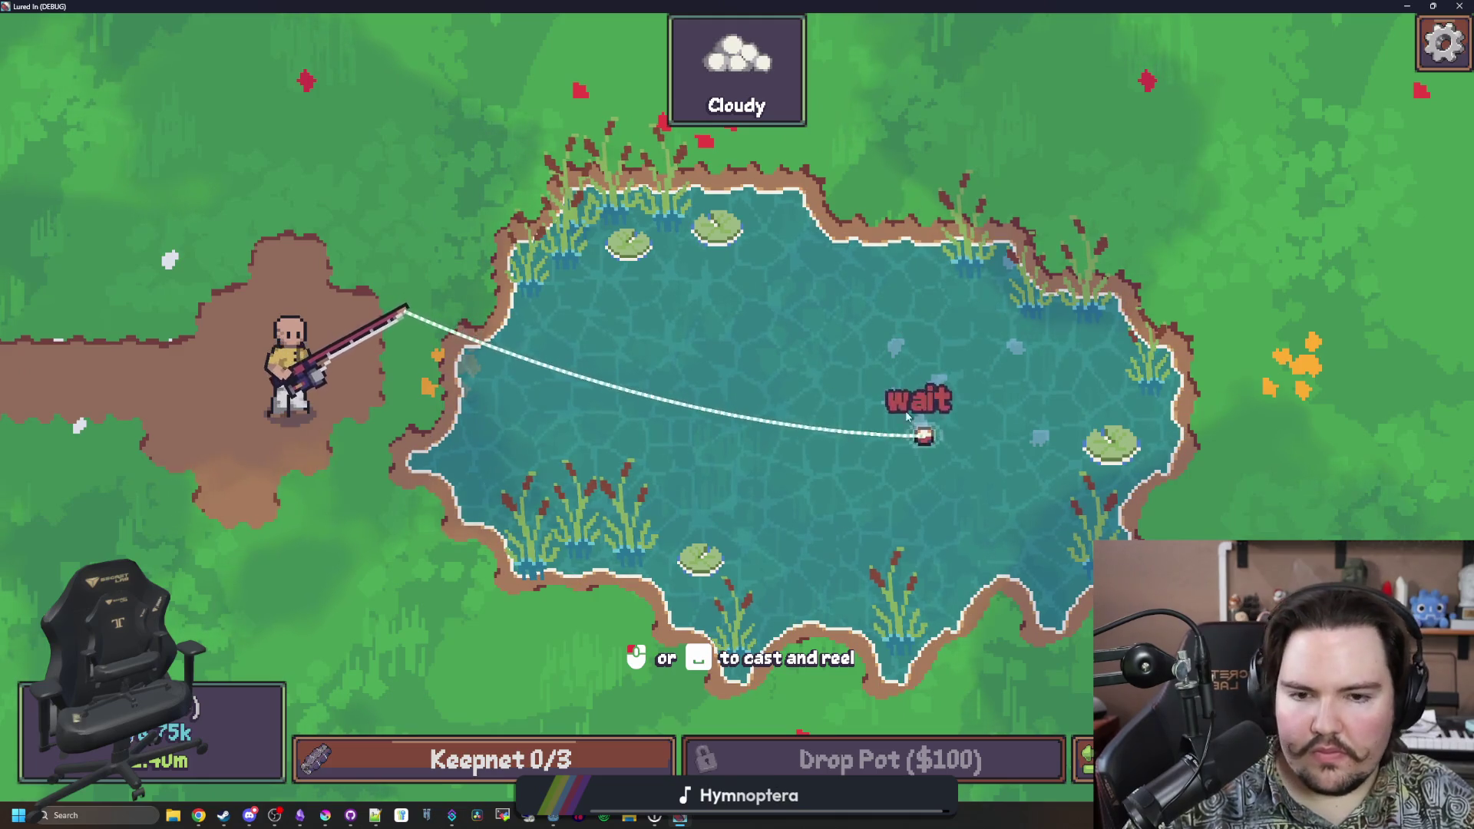
left_click(627, 344)
left_click_drag(619, 344, 619, 343)
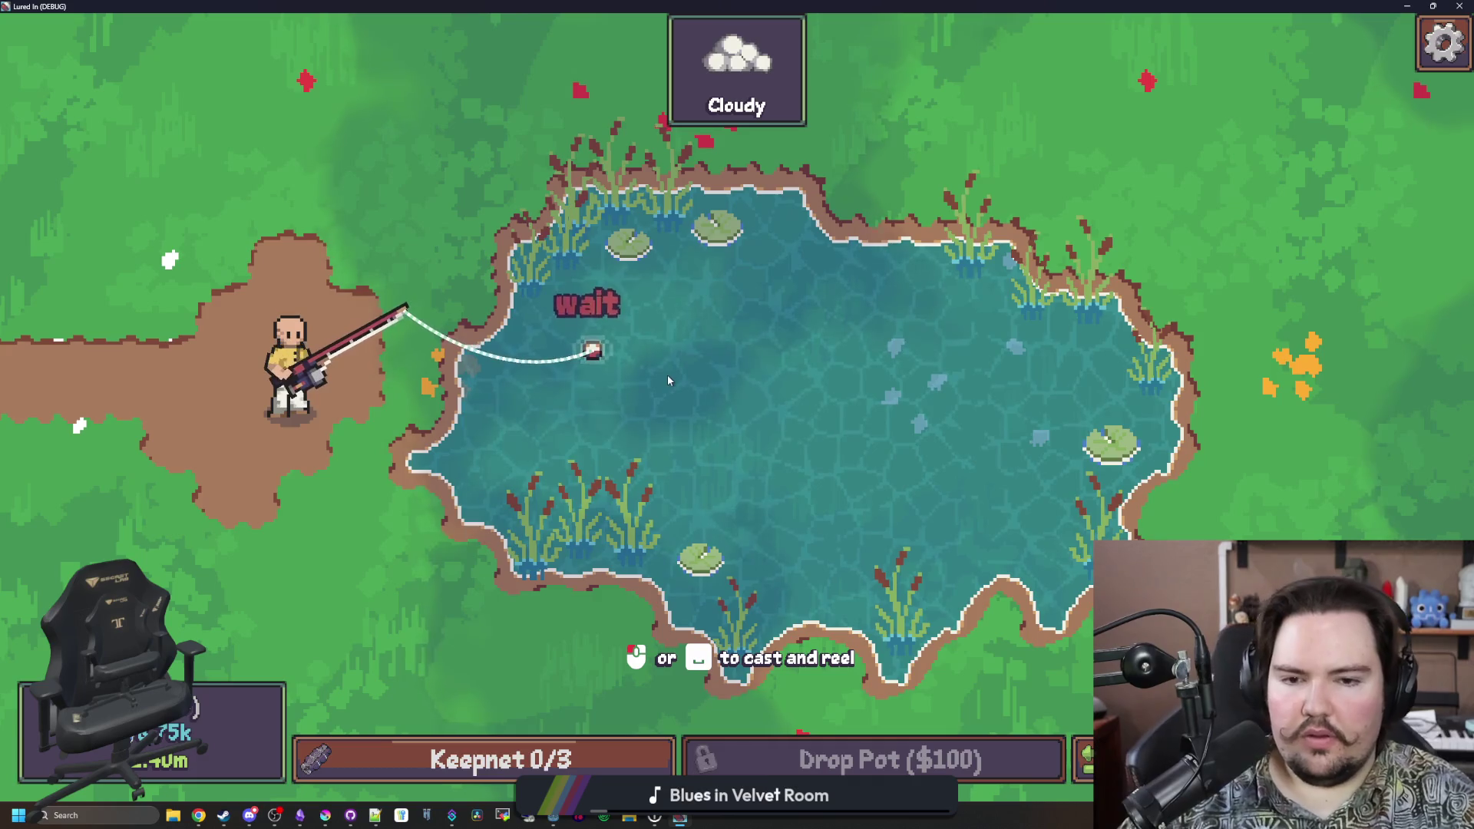
- Hook the bite, hold and mash to land a Goldfish (keepnet 1/3), then leave the pond
left_click(688, 310)
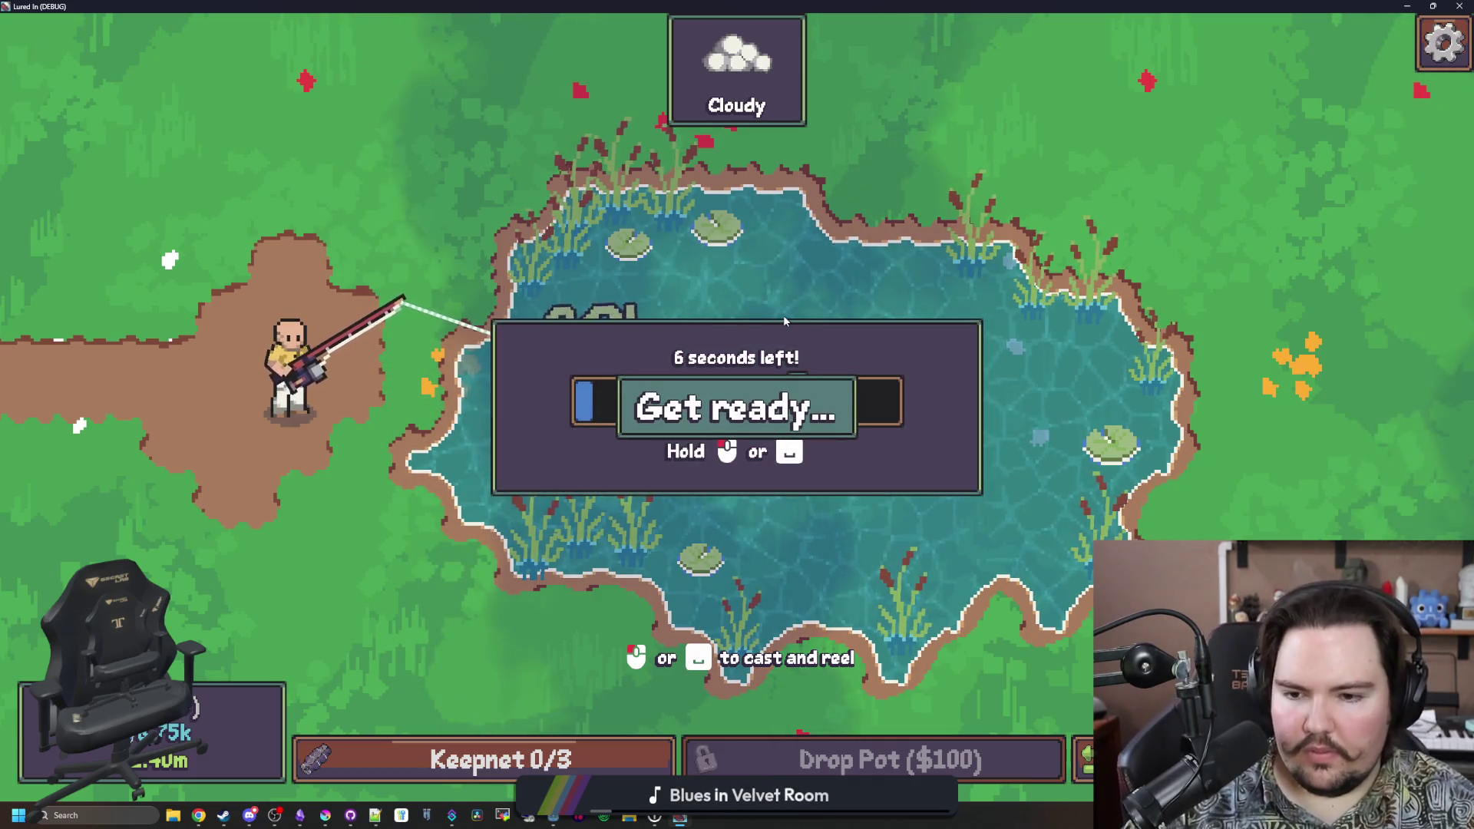
mouse_move(783, 315)
left_mouse_down()
mouse_move(910, 374)
mouse_move(911, 436)
mouse_move(886, 455)
left_mouse_up()
left_click(912, 436)
left_click(912, 436)
left_click(912, 436)
left_click(912, 436)
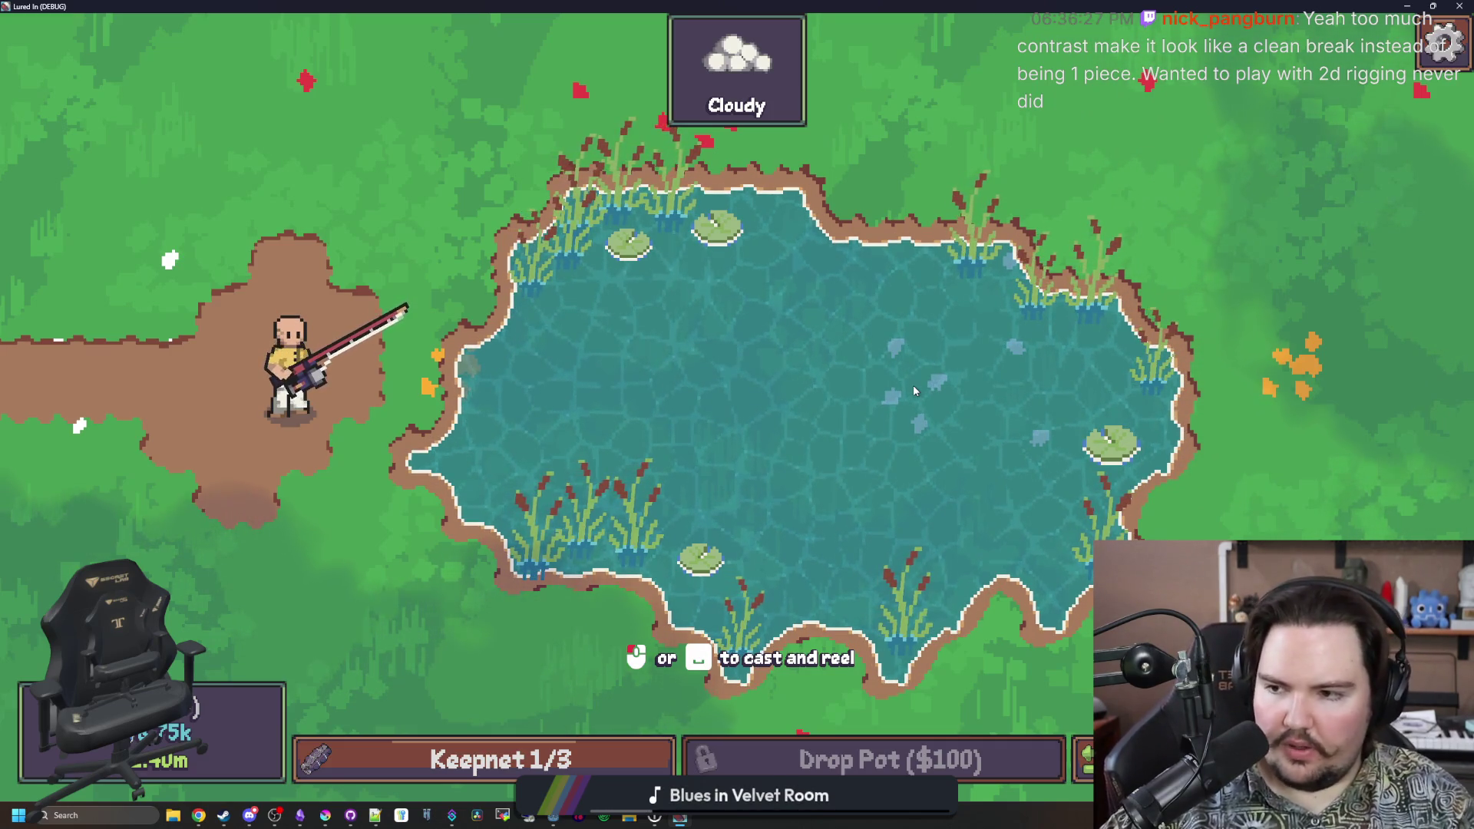
key("Escape")
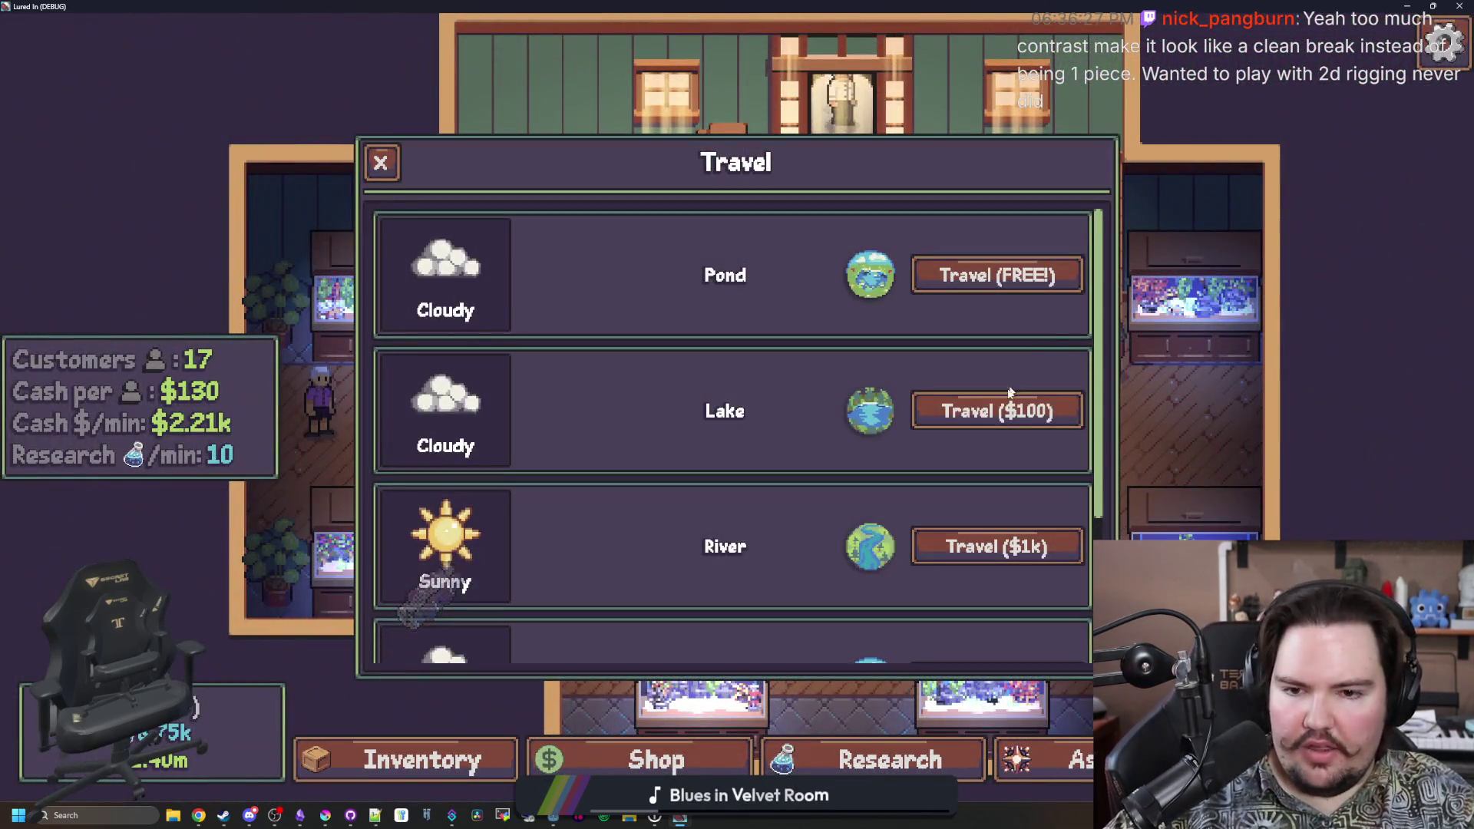
- Travel to the Lake, cast the line into the water and reel it back in
left_click(996, 411)
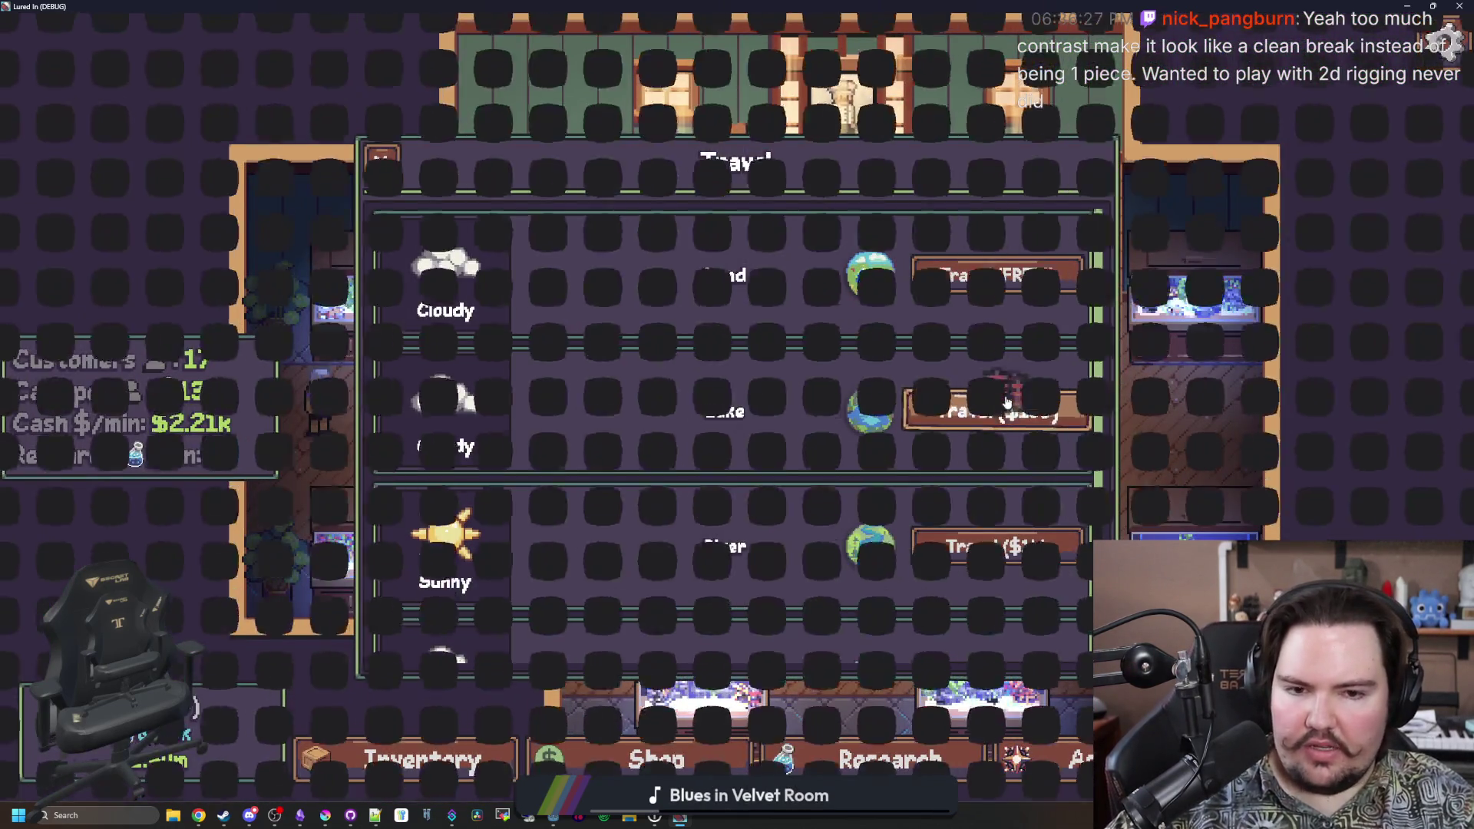
mouse_move(752, 414)
left_mouse_down()
mouse_move(889, 330)
mouse_move(882, 372)
left_mouse_up()
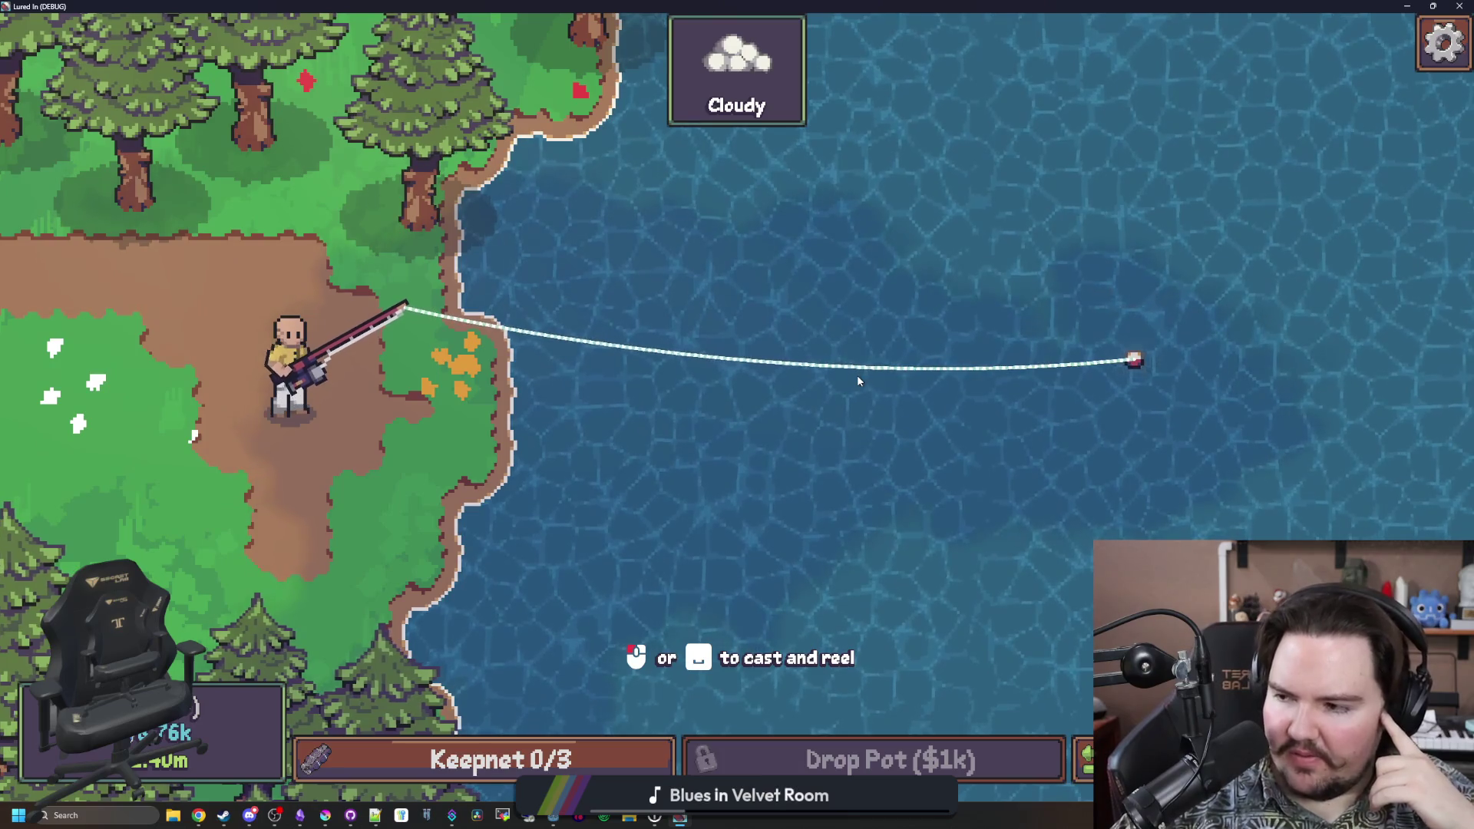
left_click(856, 375)
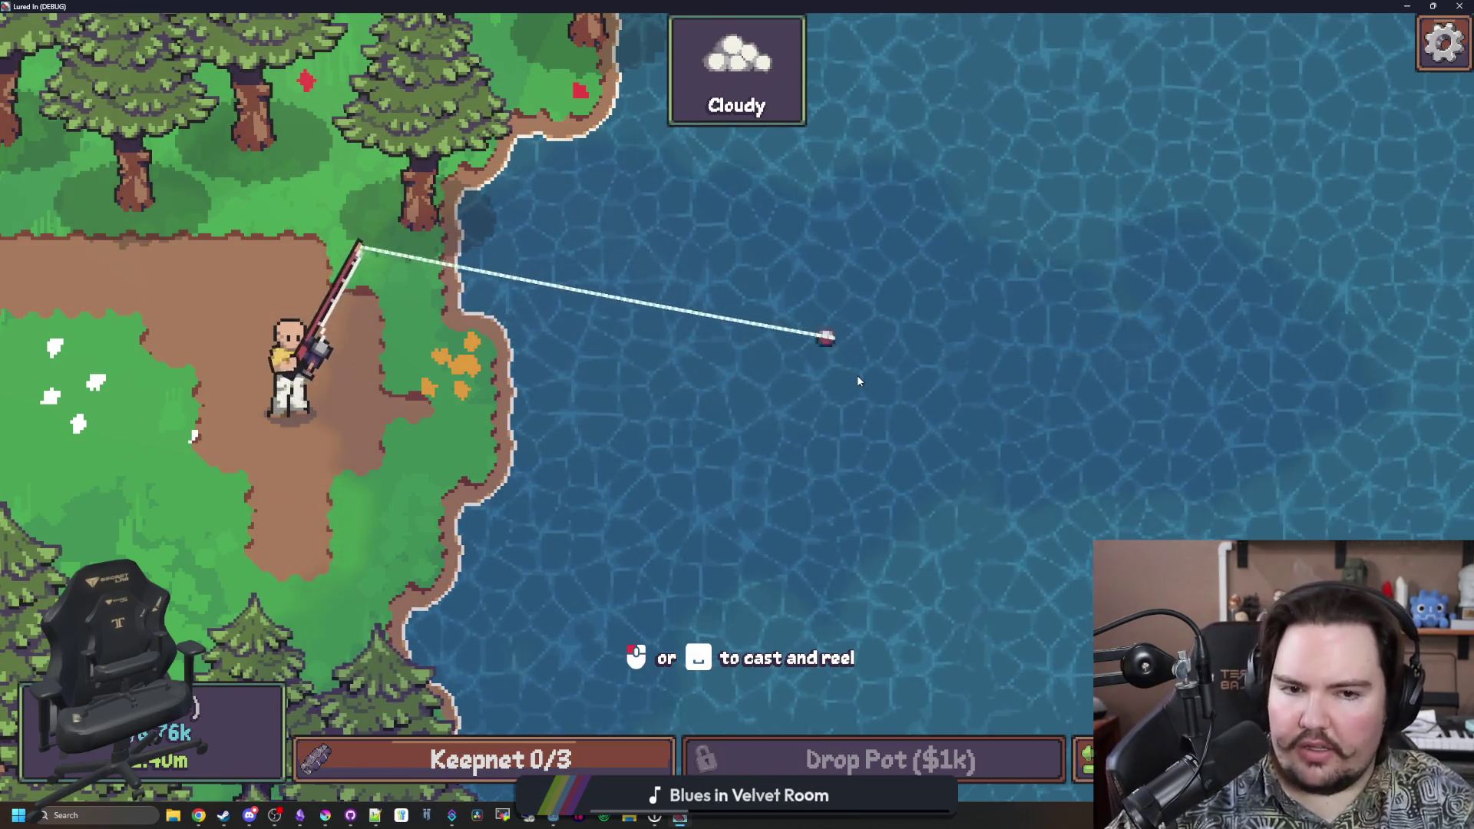
- Recast at the lake, hook the bite and tap through the reel minigame to land a fish
left_click(856, 375)
left_click(857, 375)
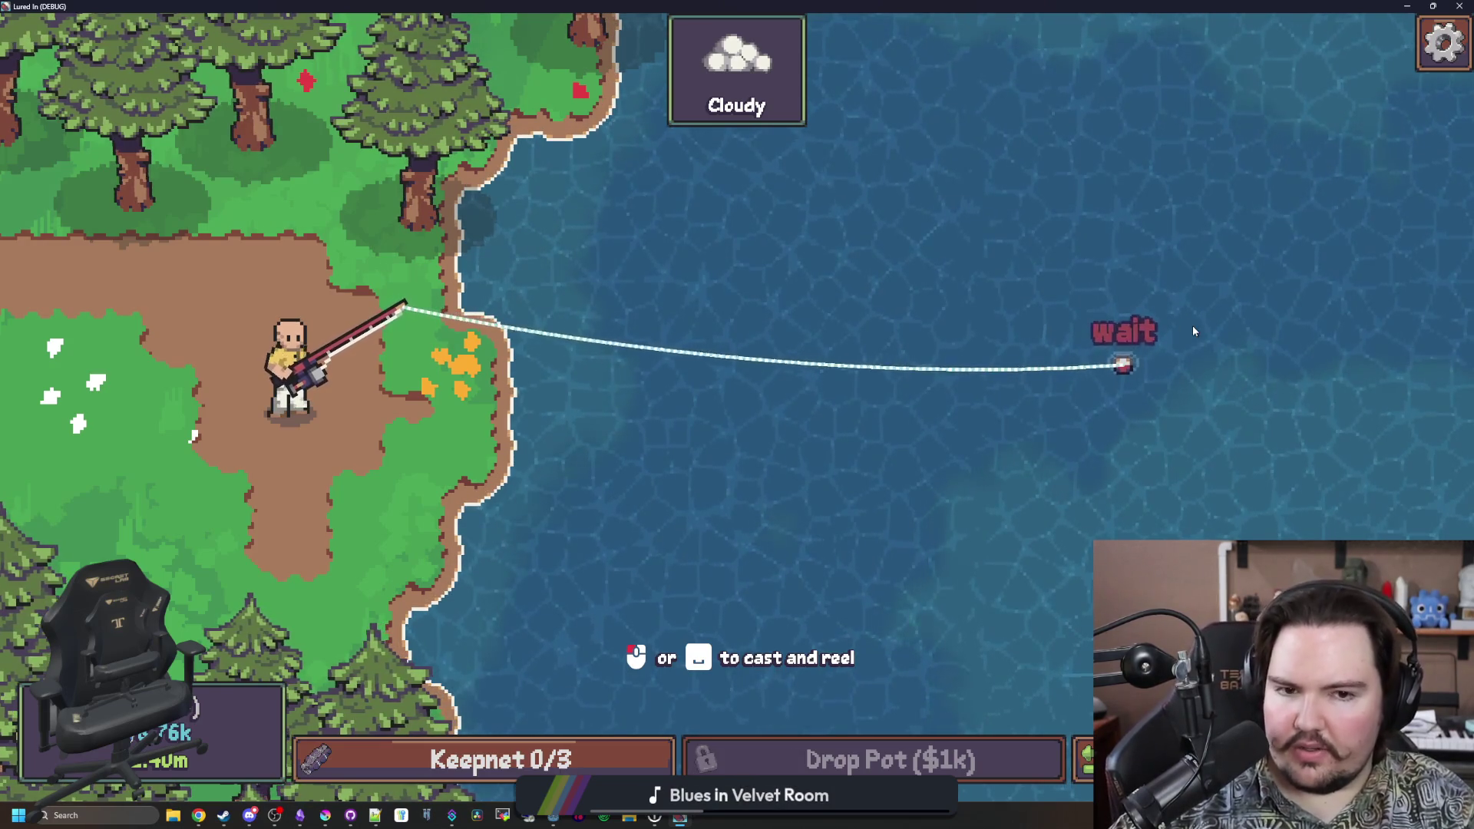
left_click(1050, 319)
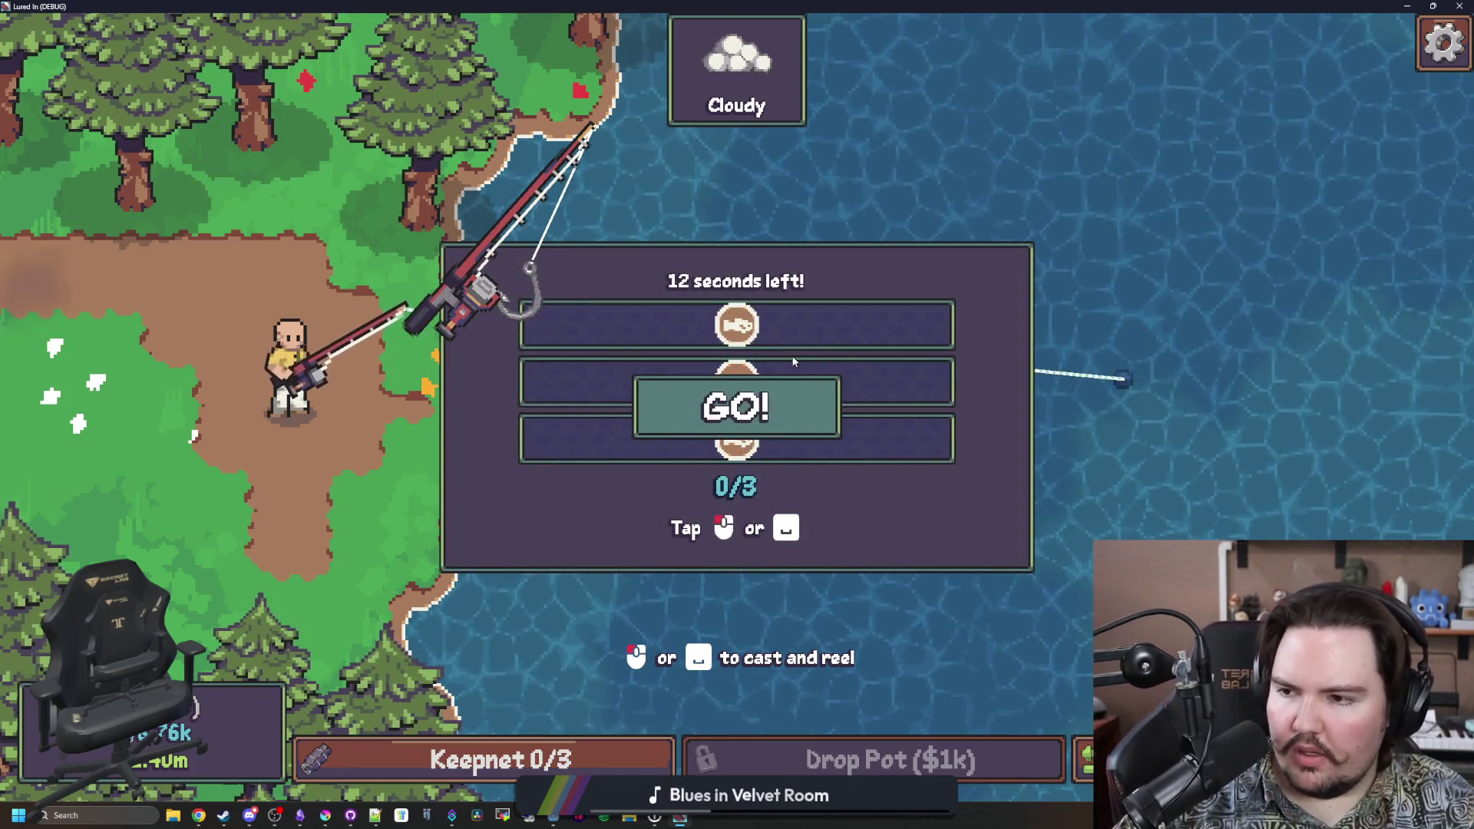
left_click(844, 352)
left_click(845, 350)
left_click(844, 350)
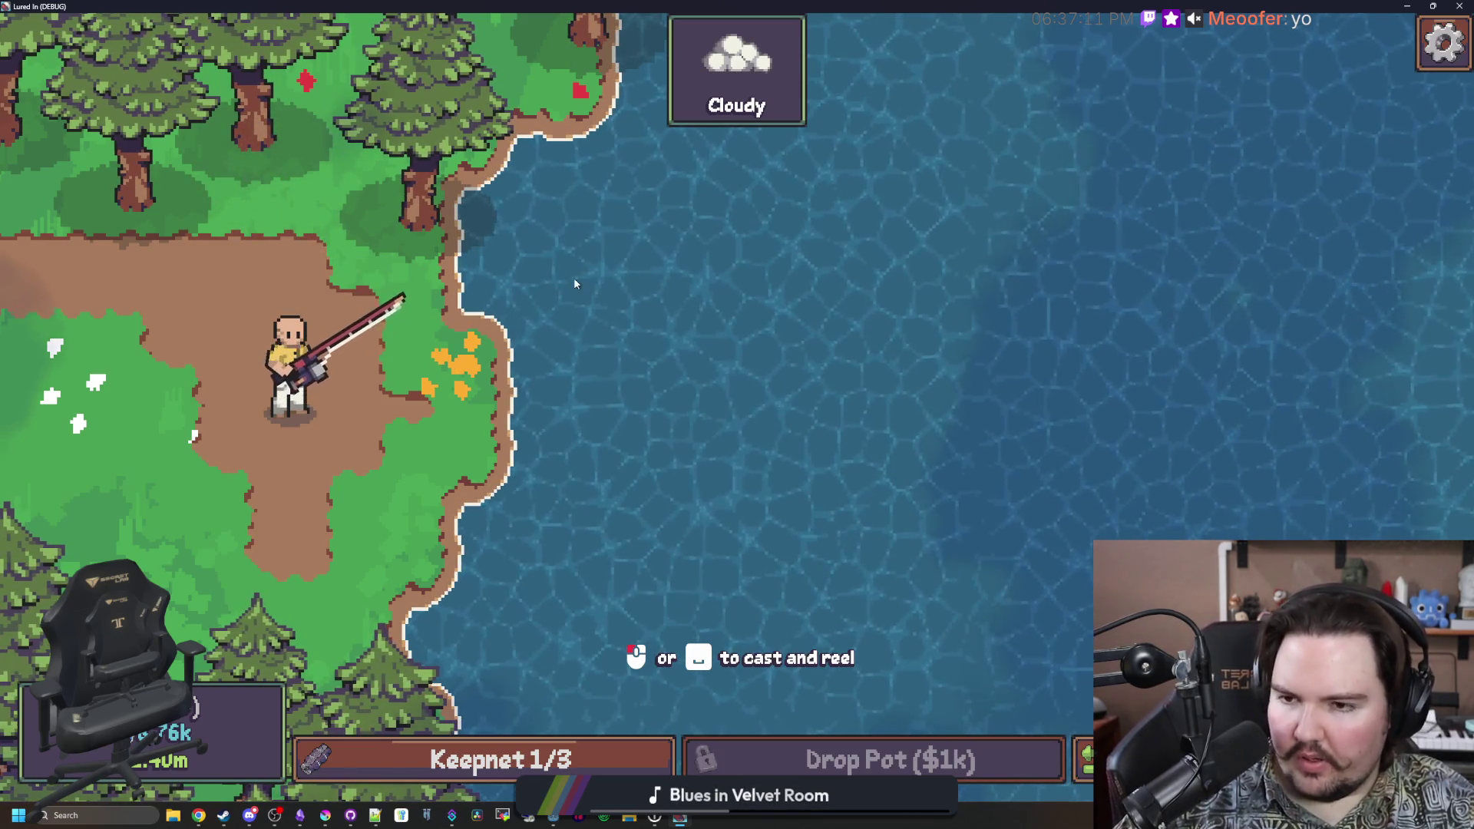
- Cast again, hit all three reel targets to land a second fish, then recast
mouse_move(579, 237)
left_mouse_down()
mouse_move(562, 449)
mouse_move(711, 214)
left_mouse_up()
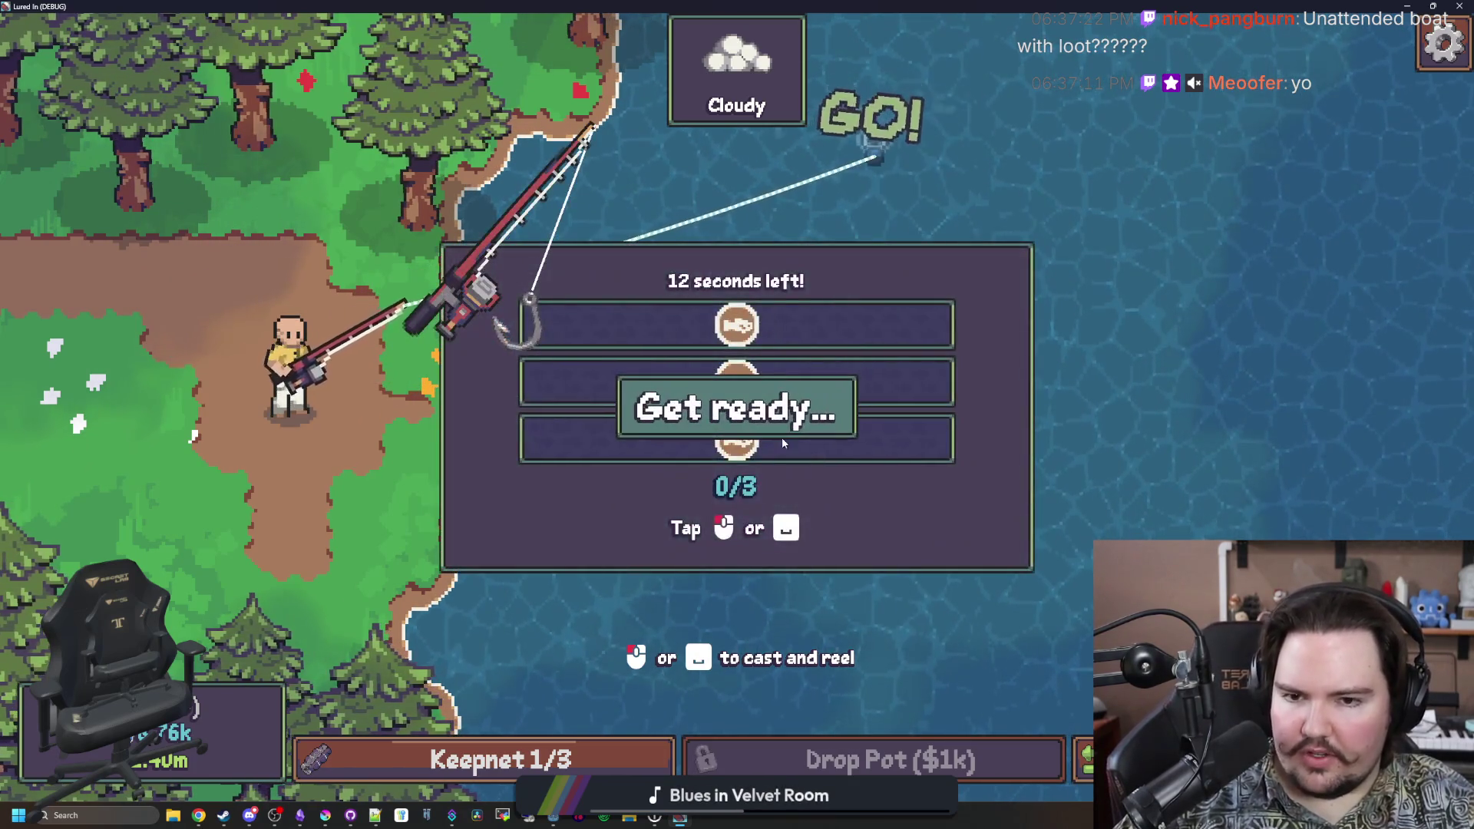
left_click(807, 352)
left_click(809, 354)
left_click(809, 353)
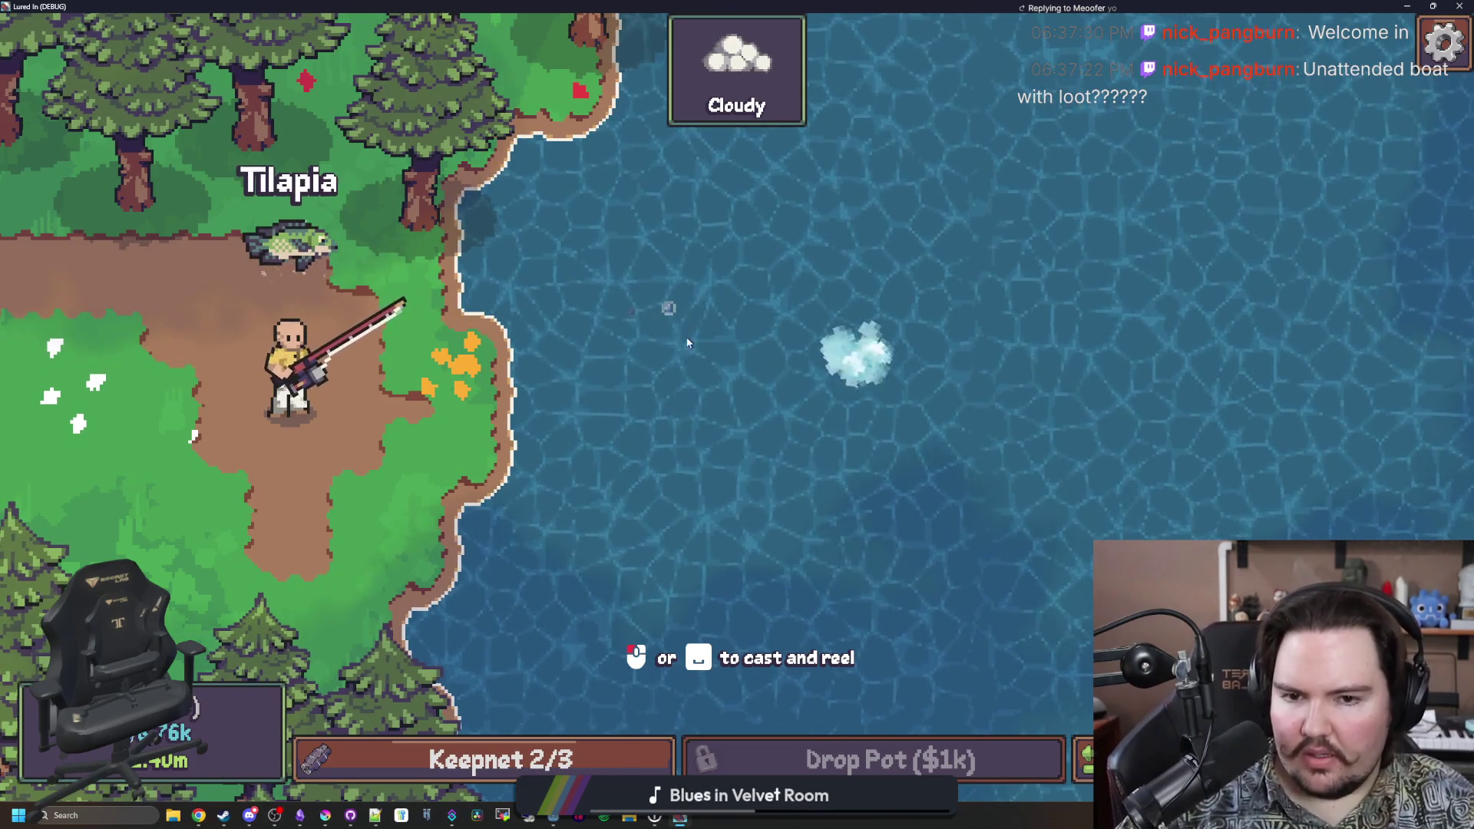
left_click(844, 398)
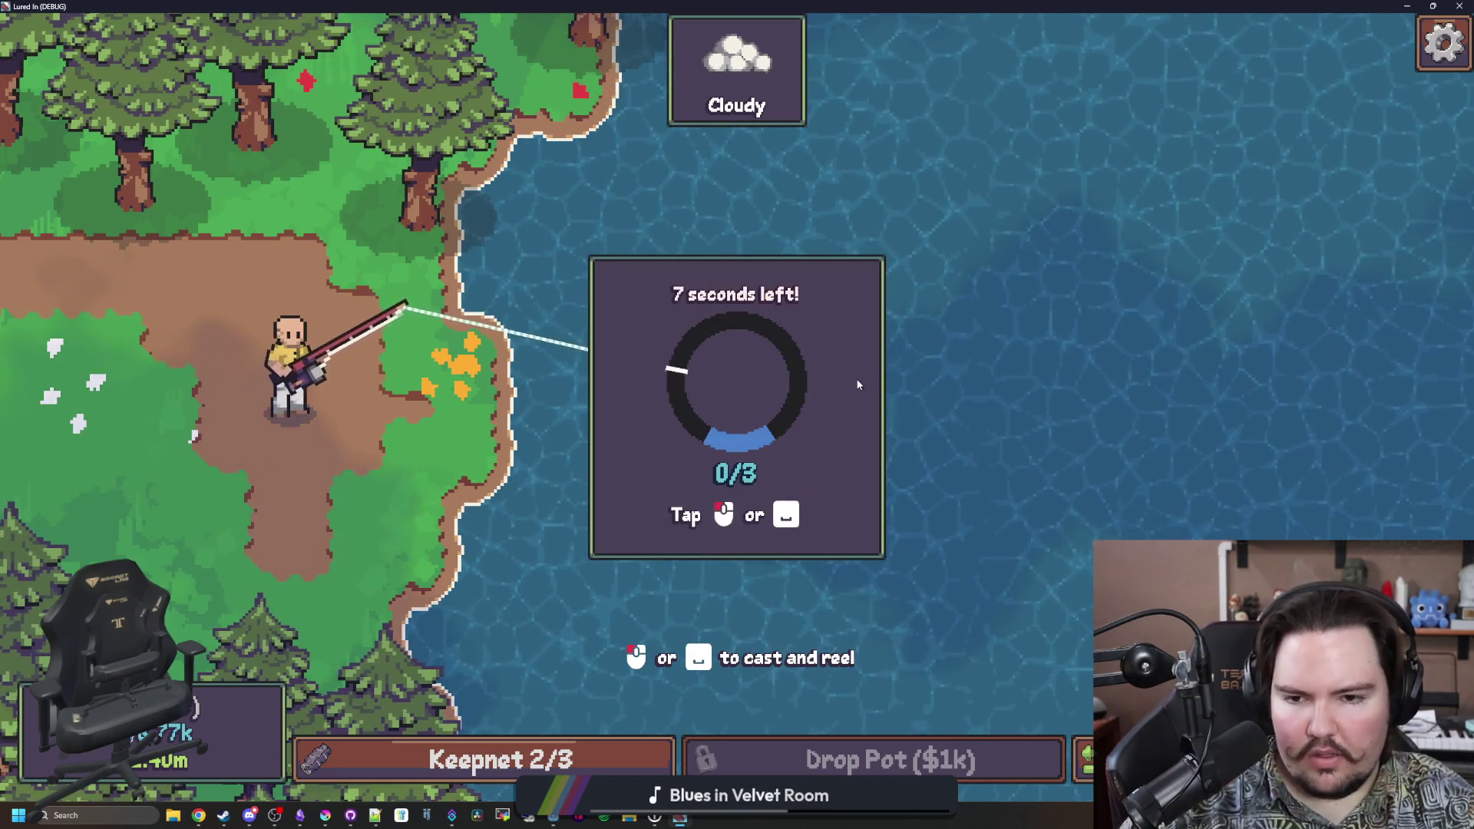
- Hit the blue zone three times on the ring to land the Tilapia, reaching keepnet 4/3
left_click(853, 384)
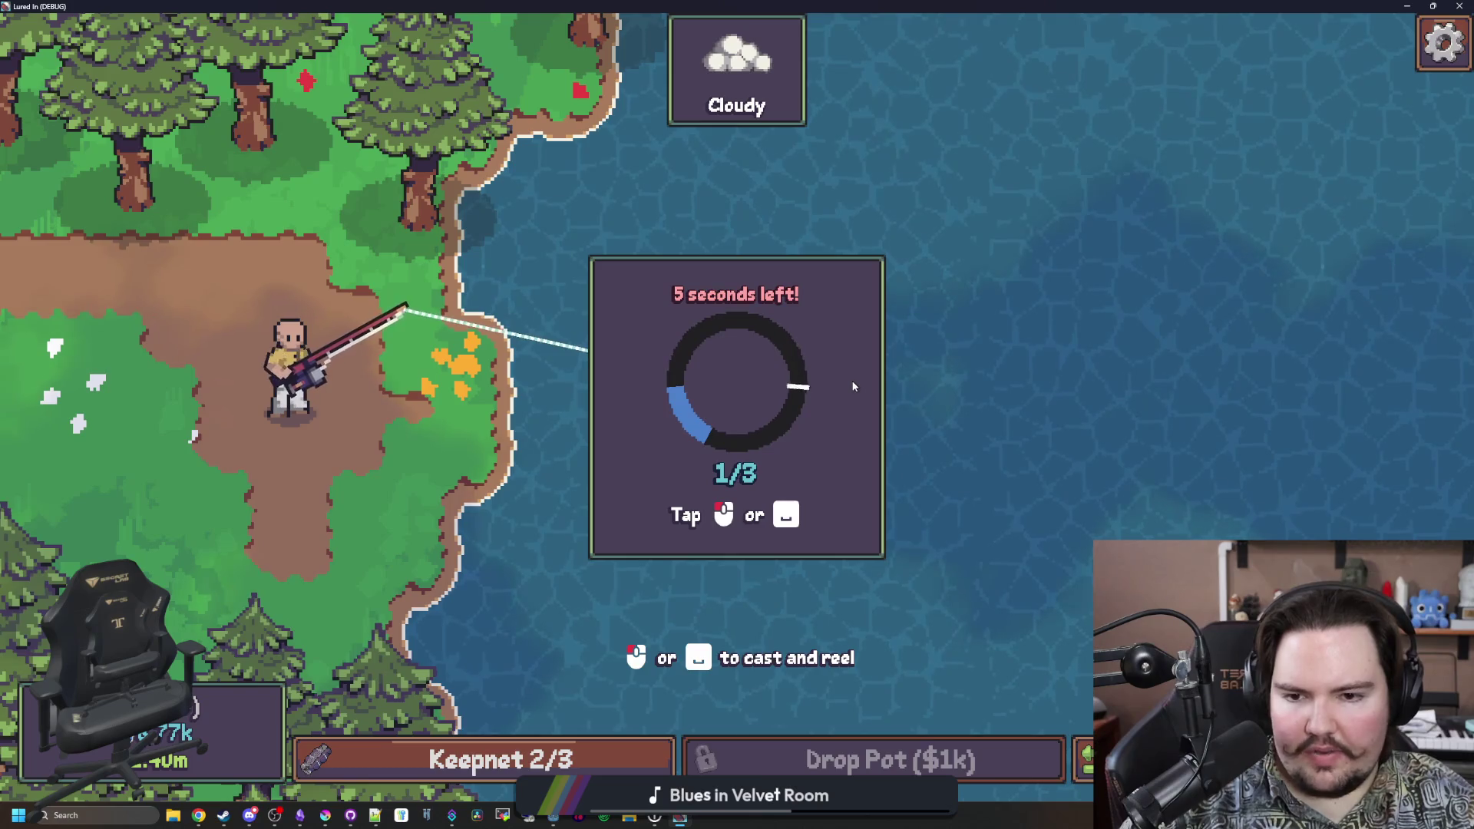
left_click(853, 386)
left_click(853, 386)
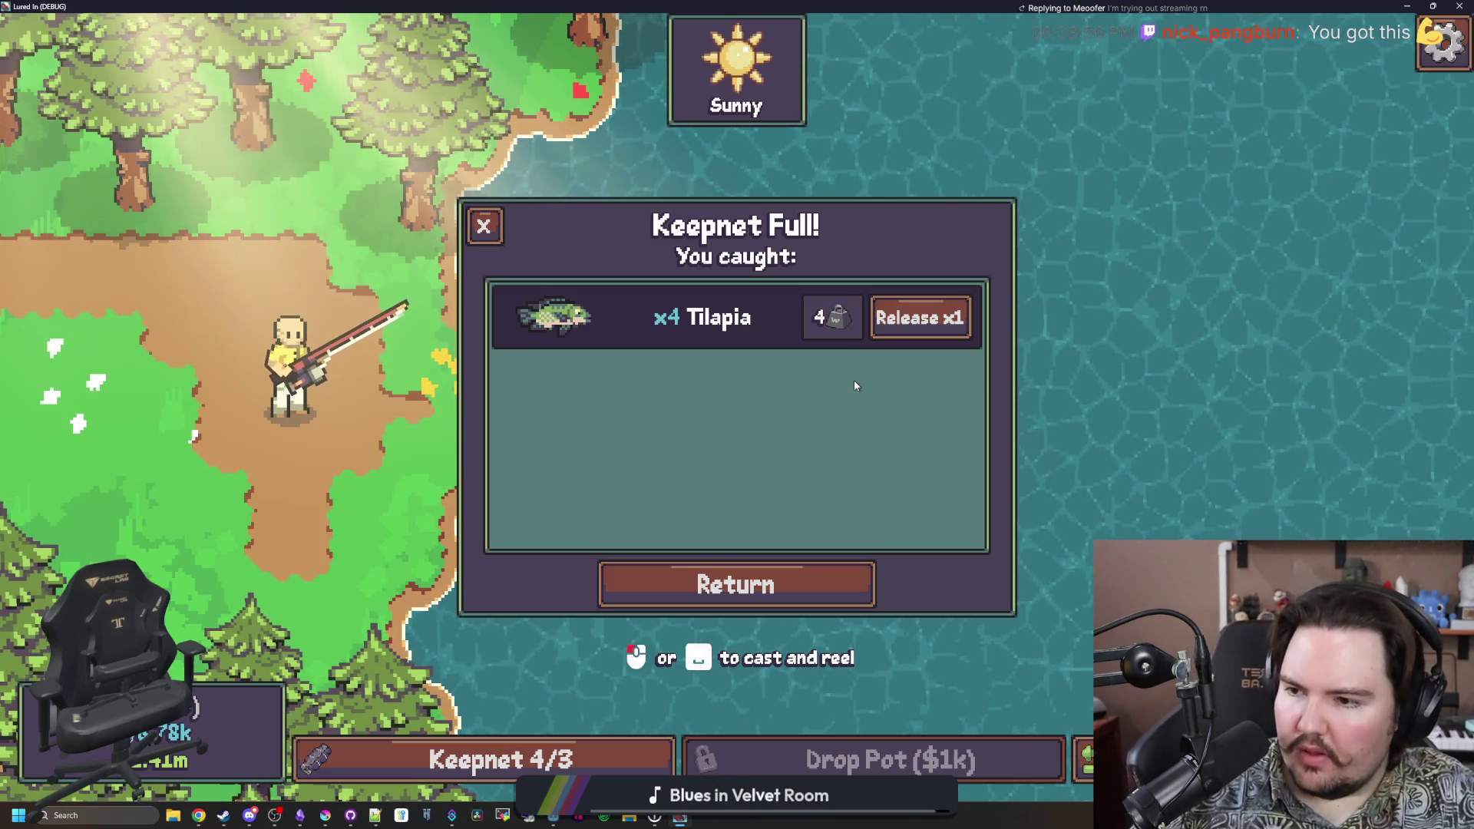
- Close and reopen the Keepnet Full summary, then release two Tilapia with Release x1
key("space")
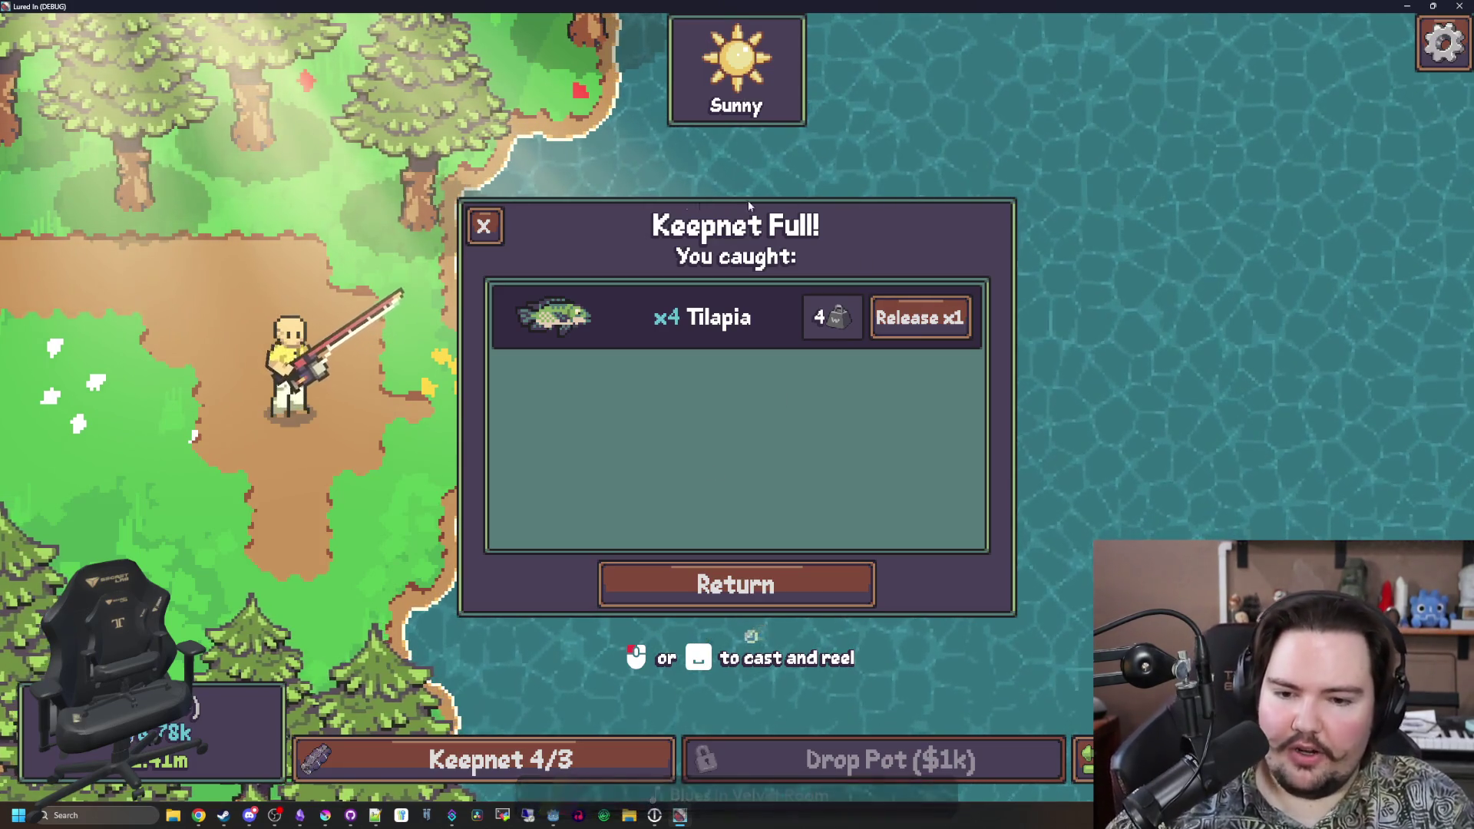
left_click(494, 222)
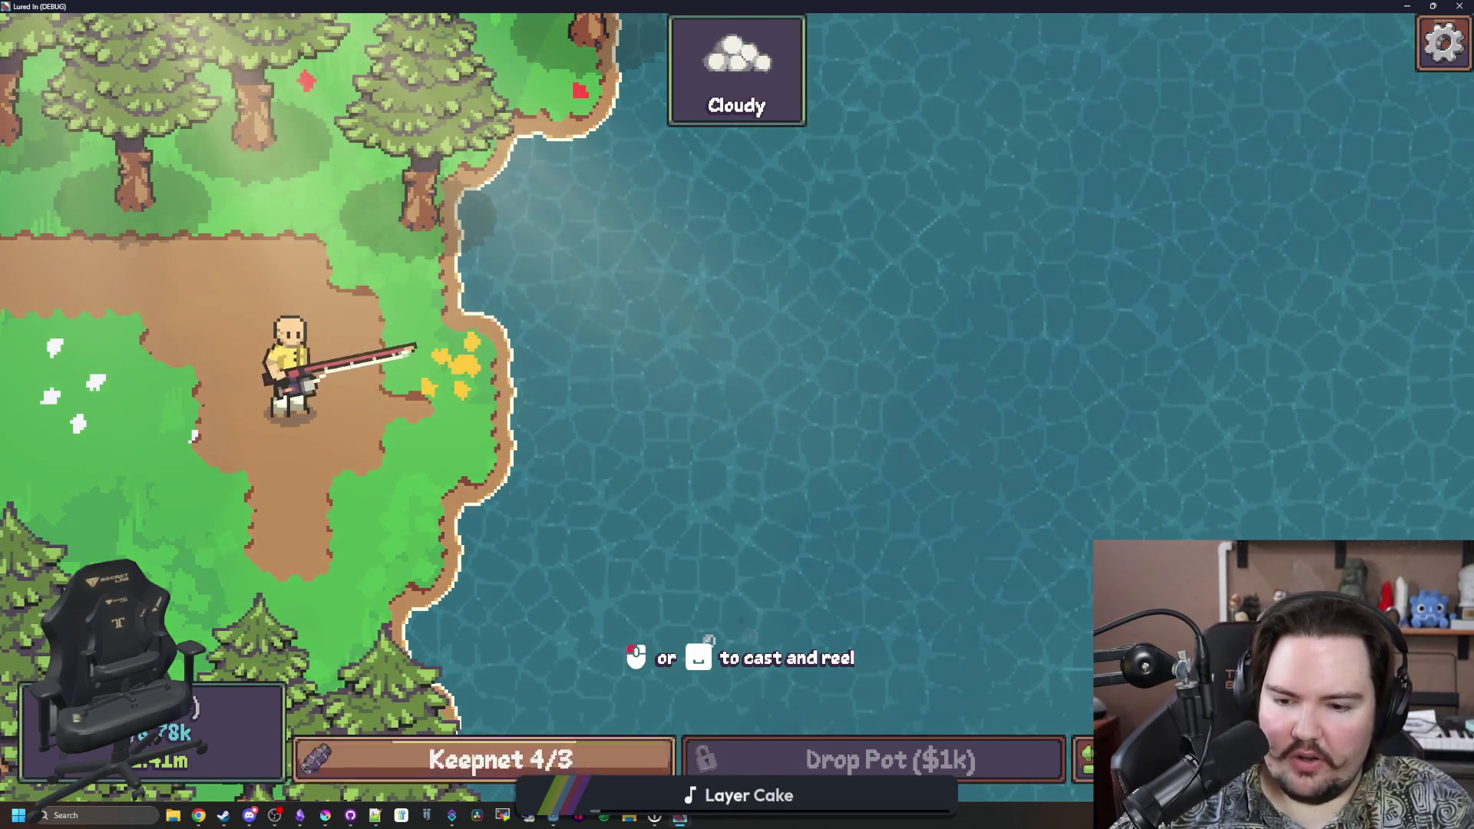
left_click(855, 491)
left_click(921, 316)
left_click(921, 317)
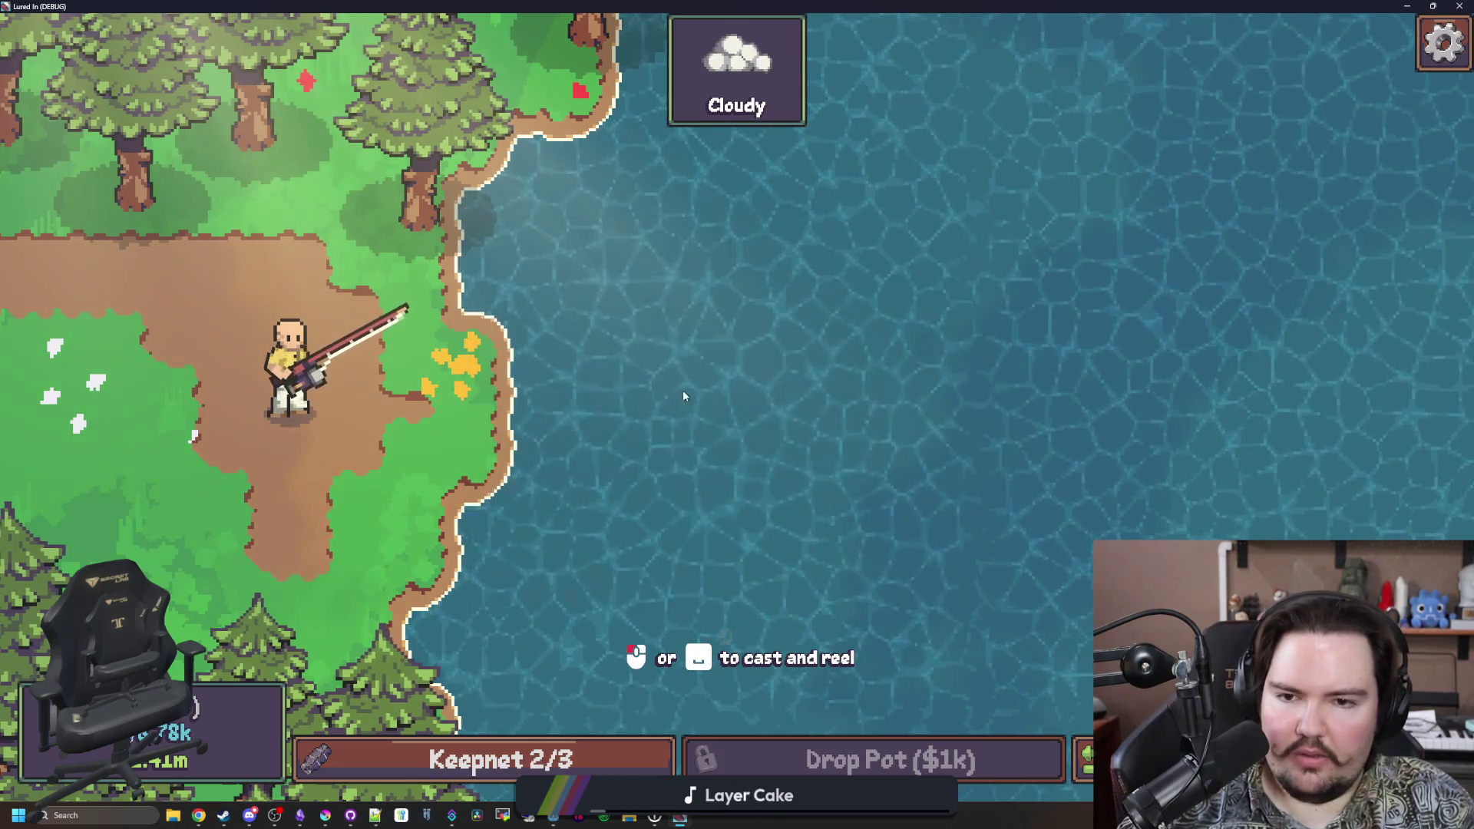
- Cast and reel in repeatedly until a fish bites, then hook it for the 12-second reel challenge
left_click_drag(683, 396, 610, 571)
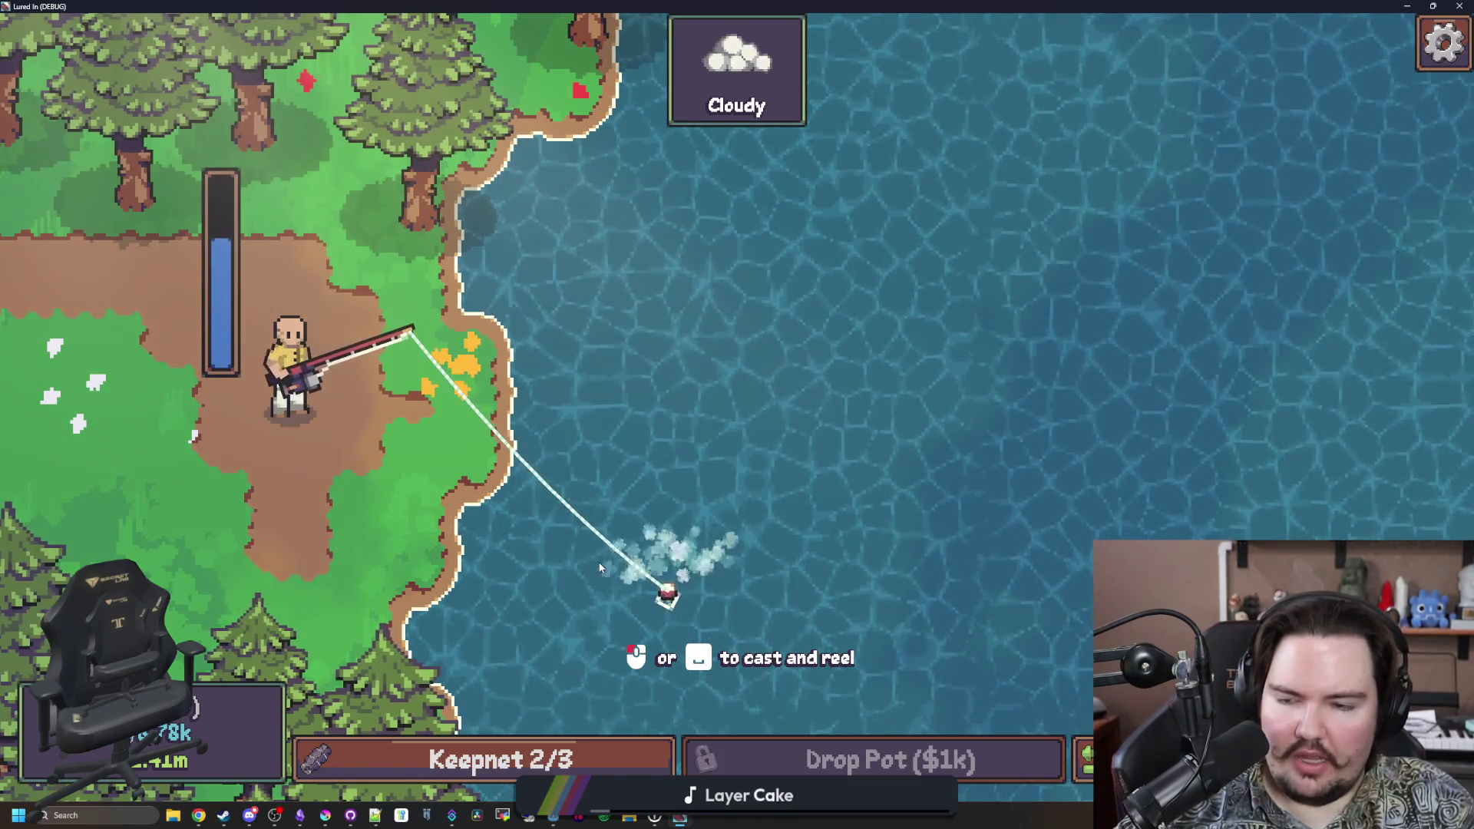
left_click(545, 314)
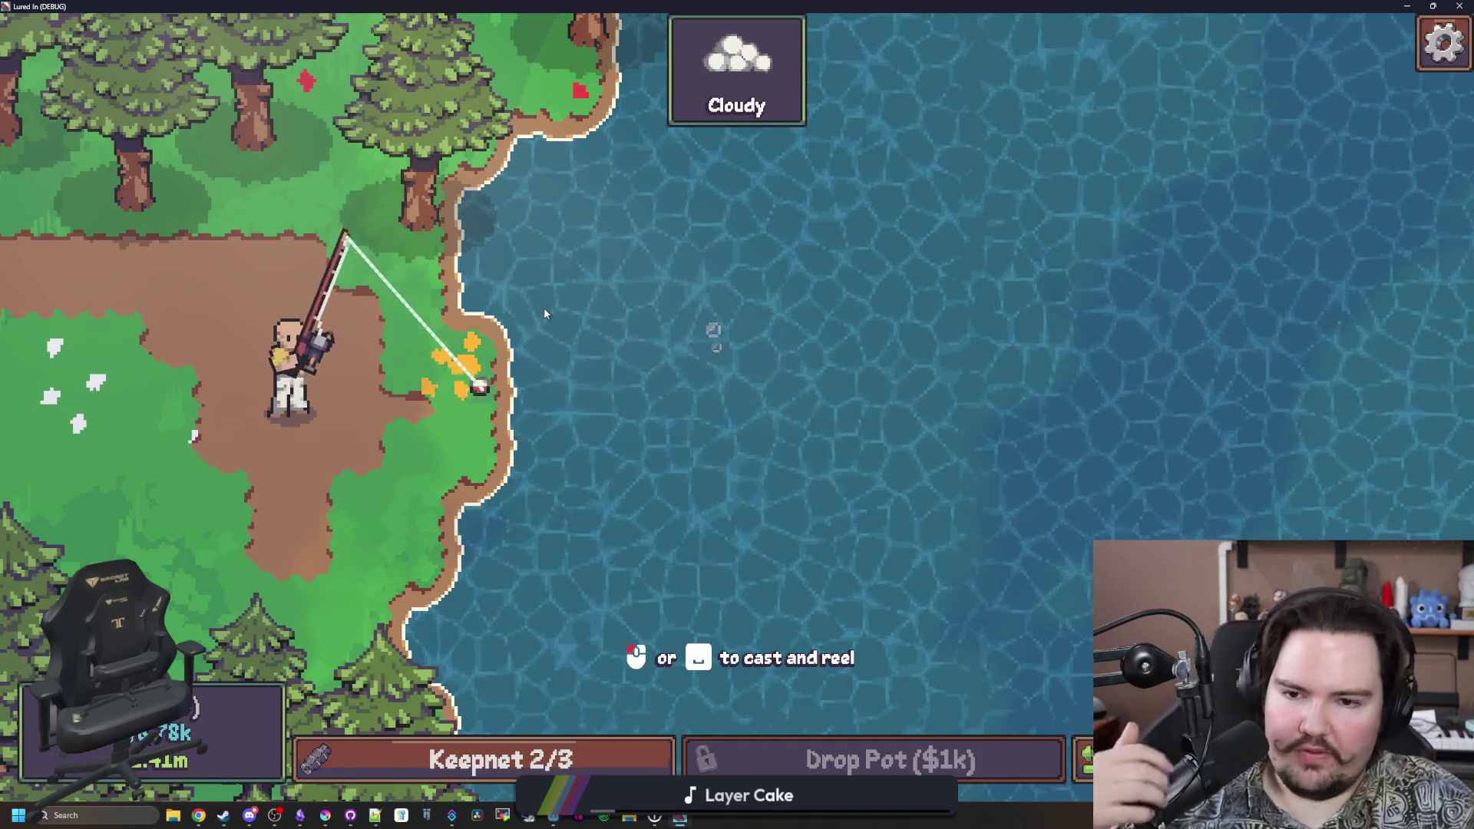
mouse_move(545, 314)
left_mouse_down()
mouse_move(648, 356)
mouse_move(689, 352)
left_mouse_up()
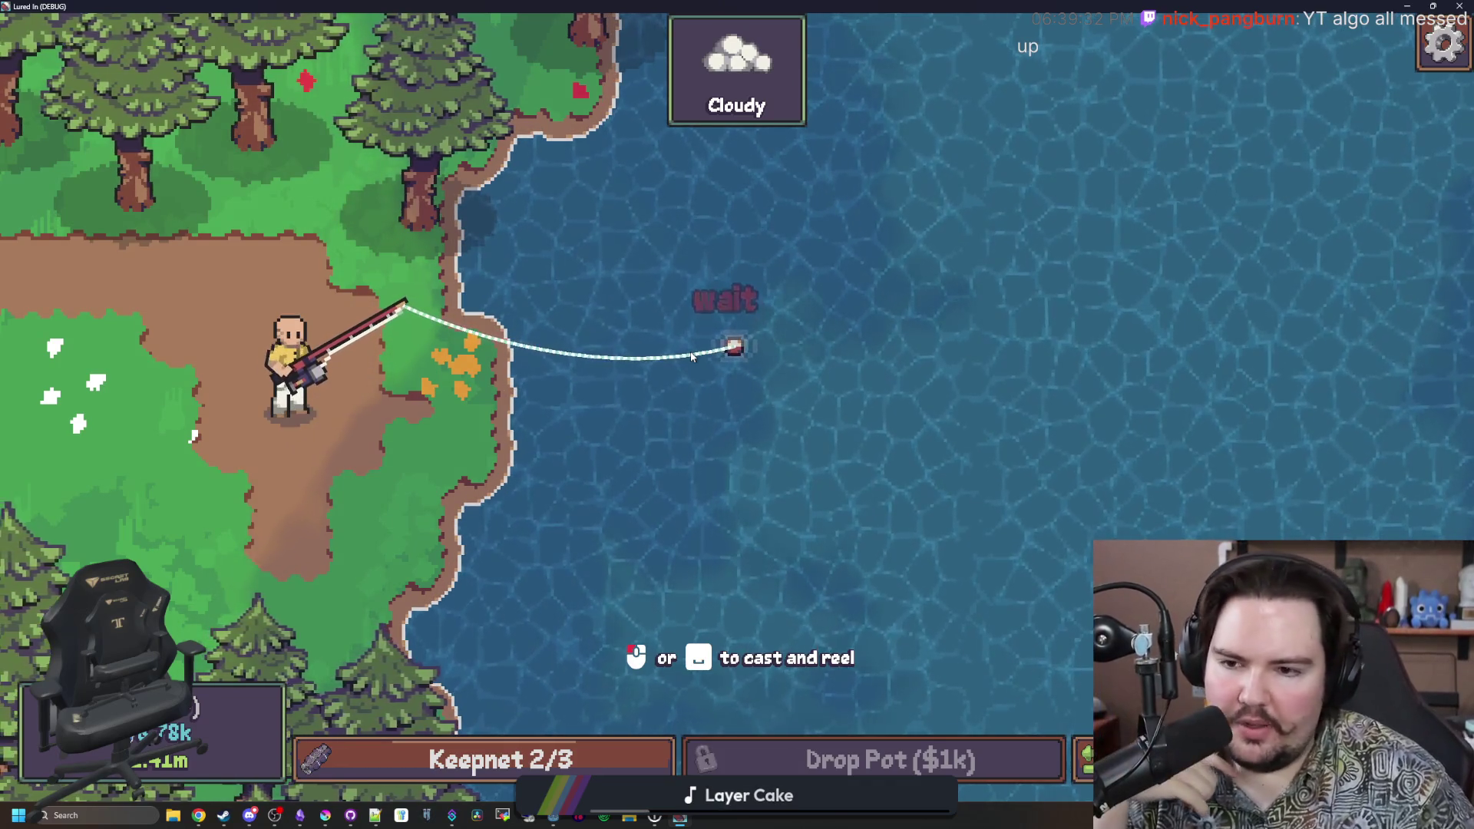
left_click(690, 352)
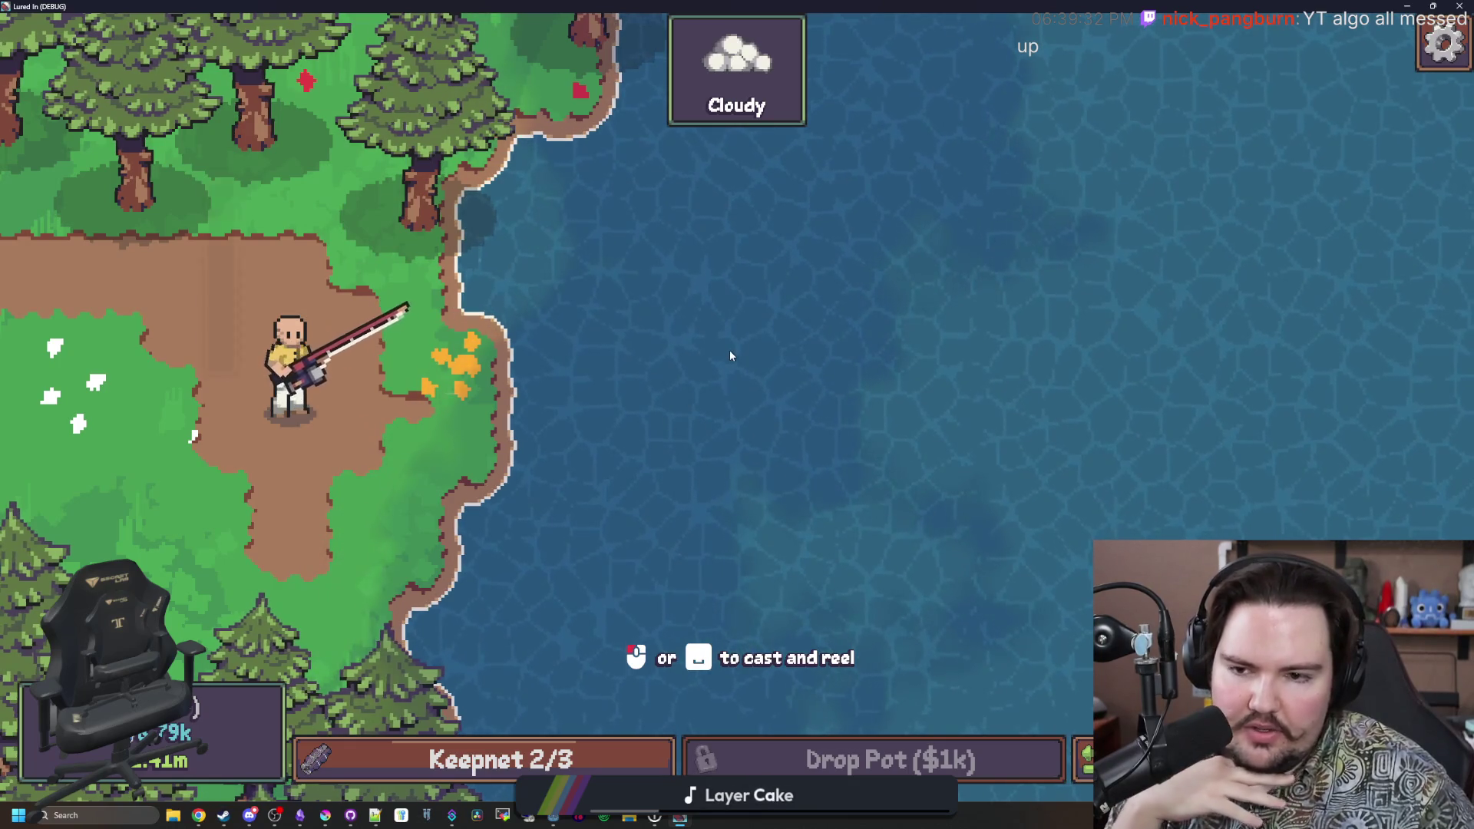
left_click(730, 352)
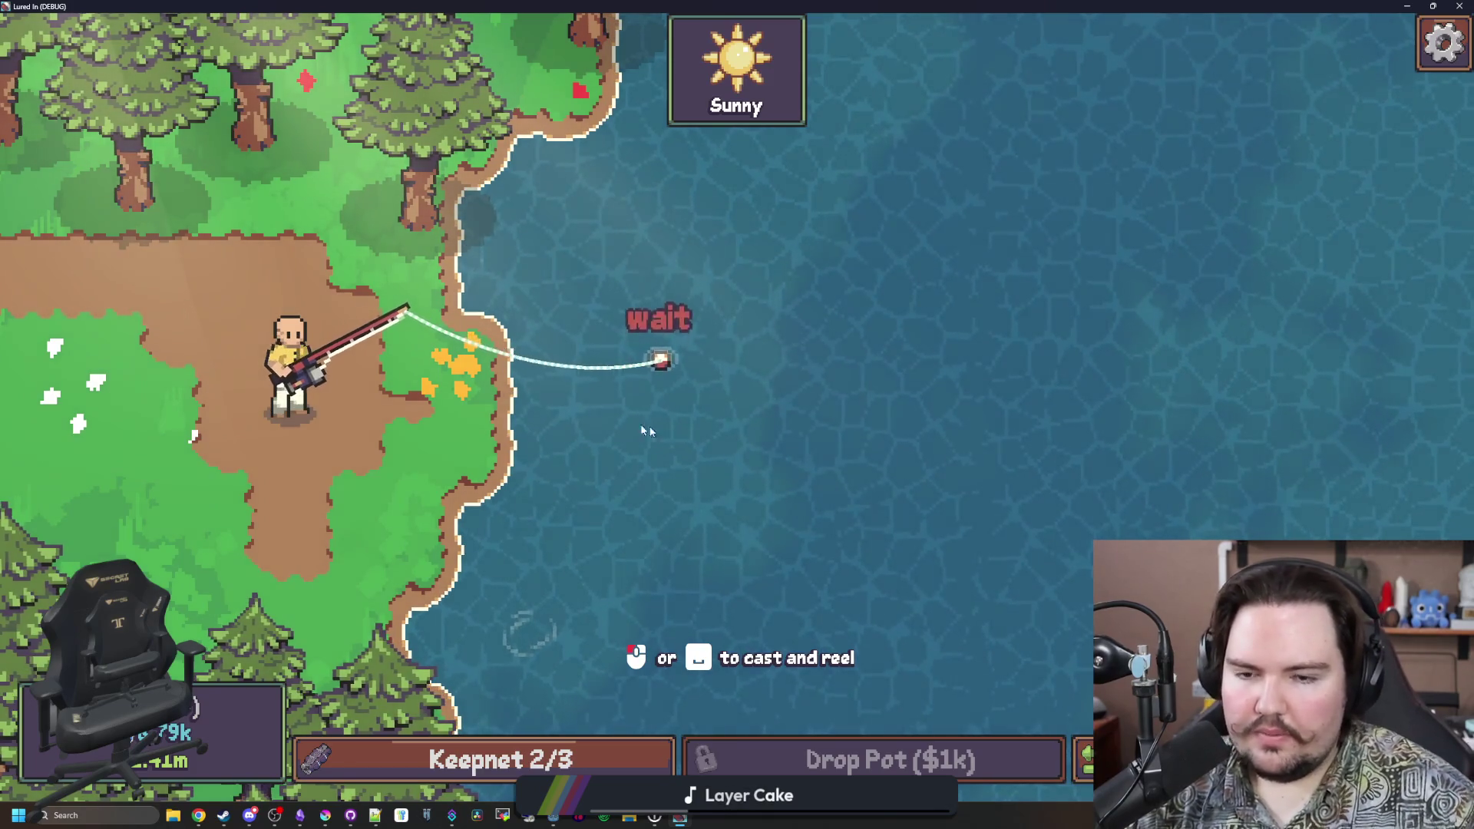
mouse_move(741, 92)
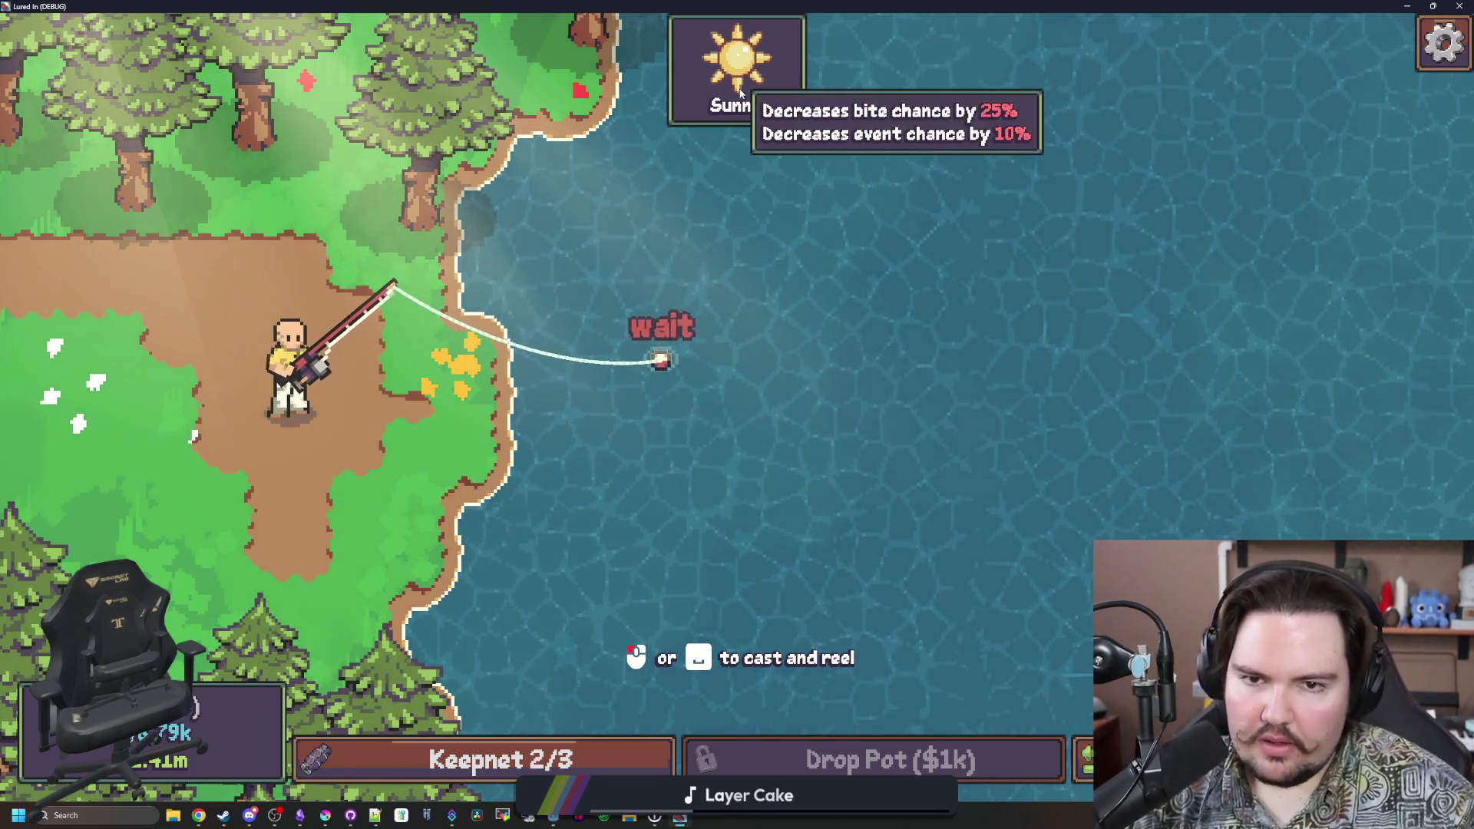
left_click(727, 390)
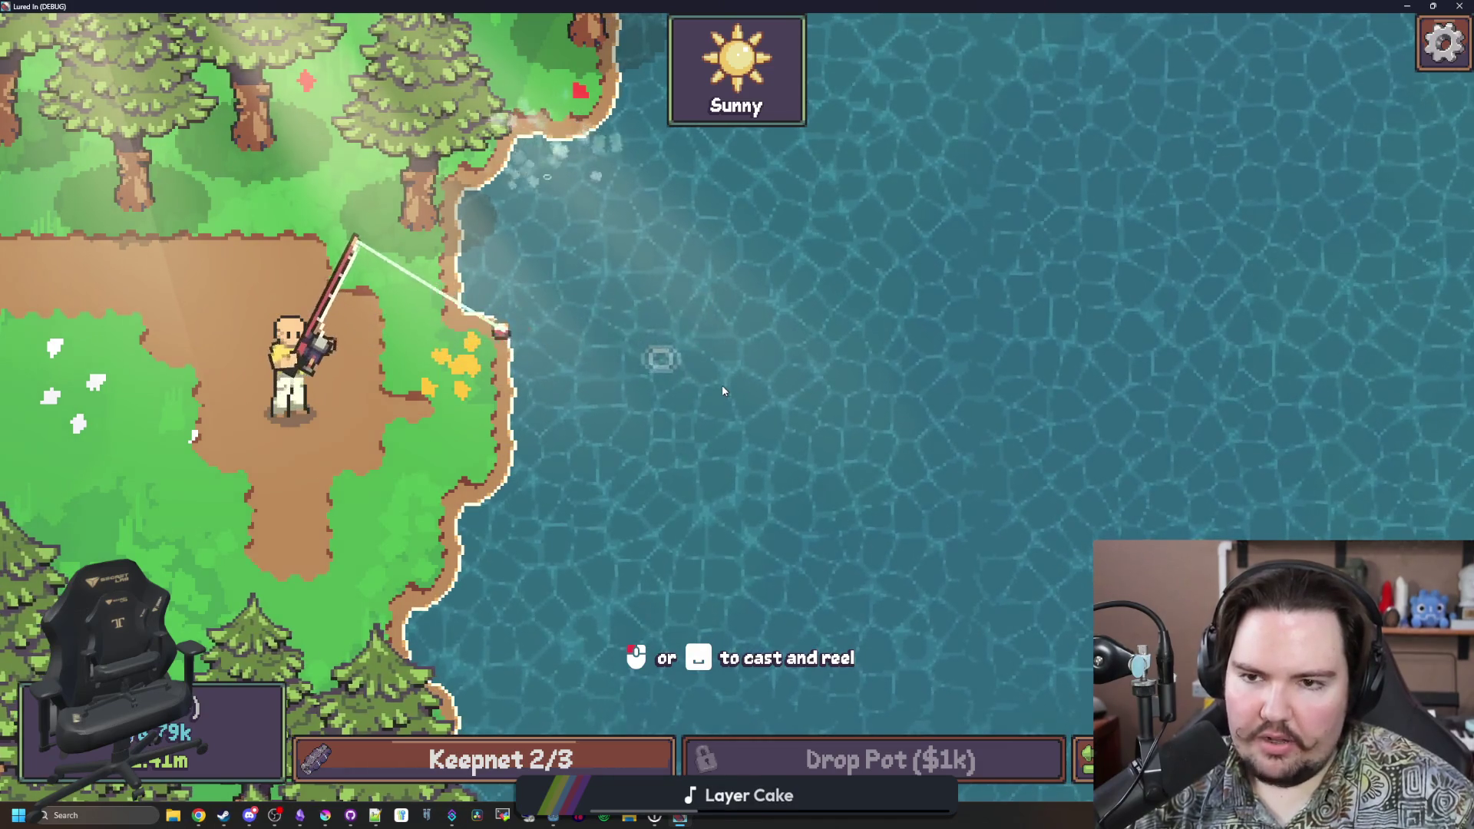
left_click_drag(578, 201, 549, 170)
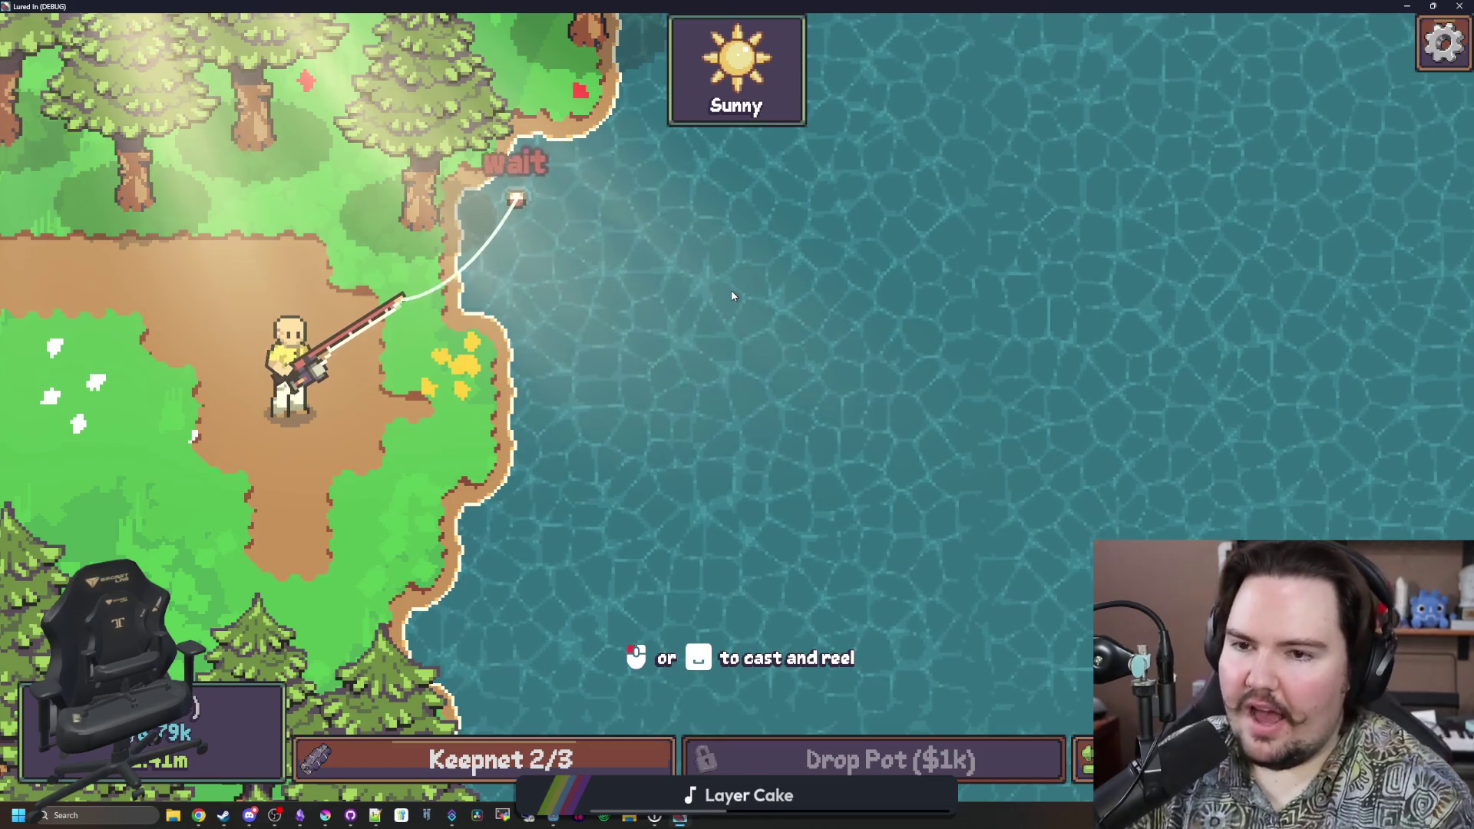
left_click(731, 295)
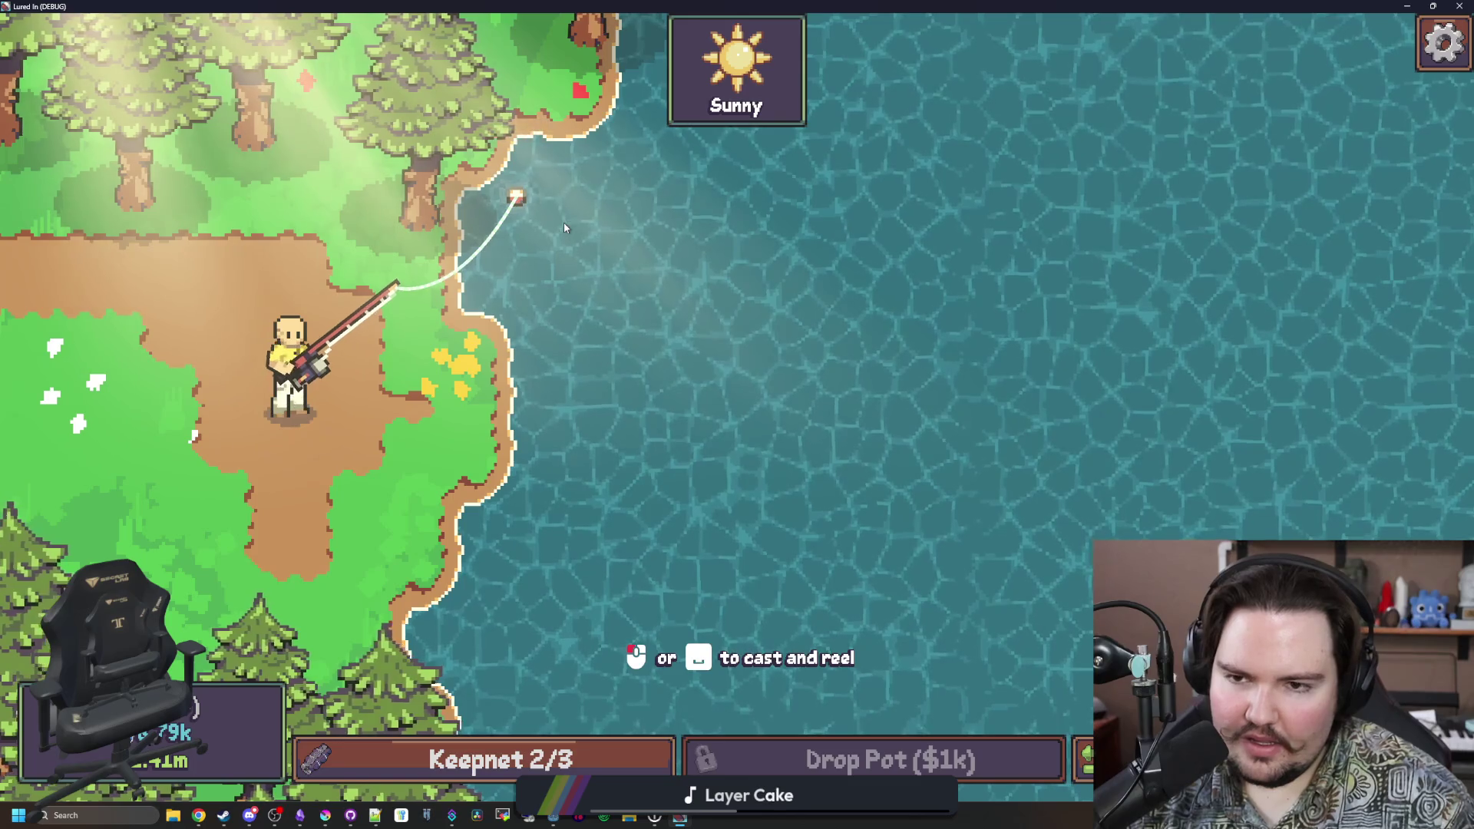
left_click(519, 206)
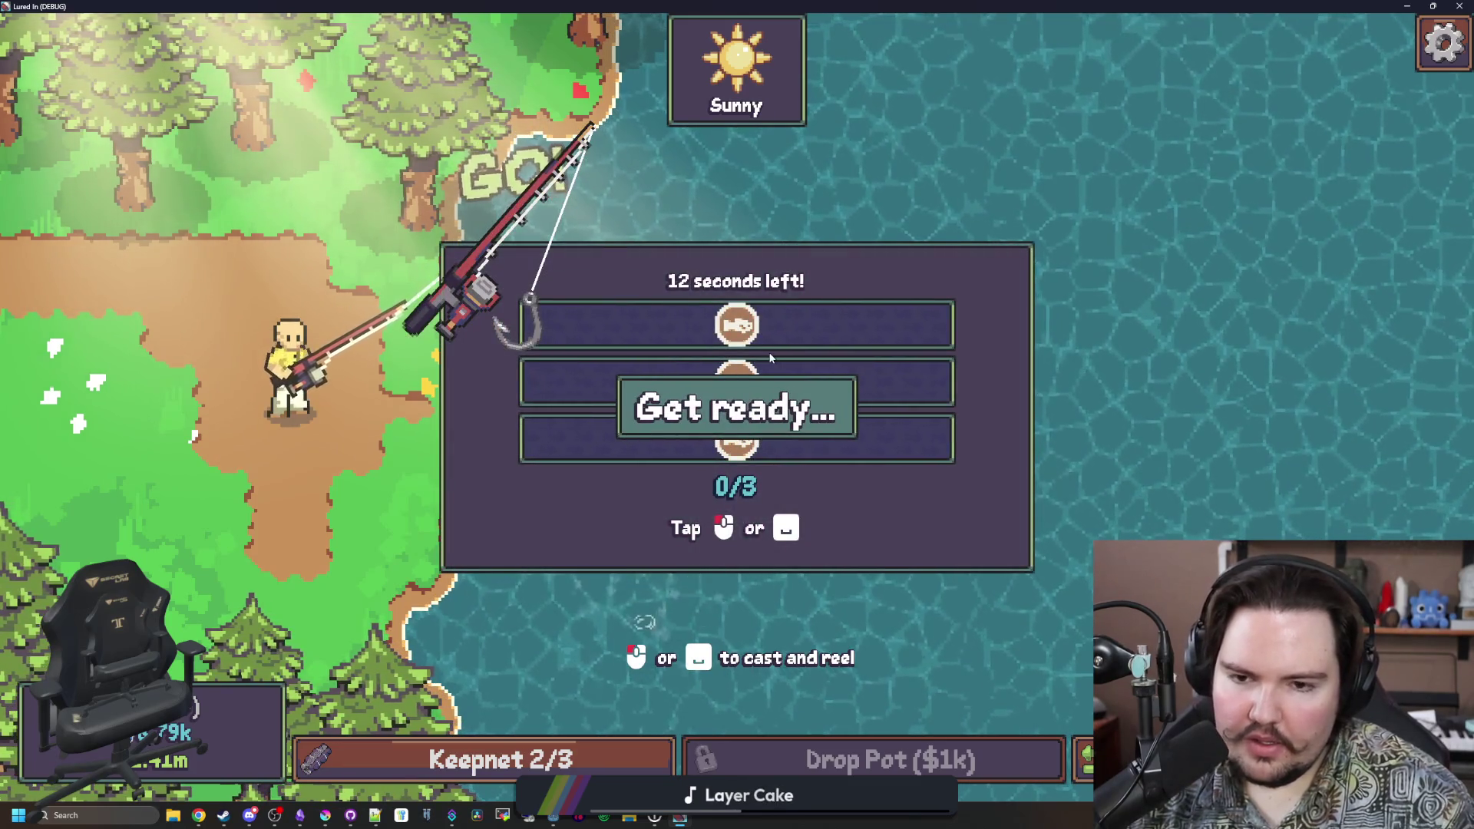
- Land the Rainbow Trout, dismiss the Keepnet Full summary and bring Krita to the front
left_click(779, 333)
left_click(783, 335)
left_click(783, 335)
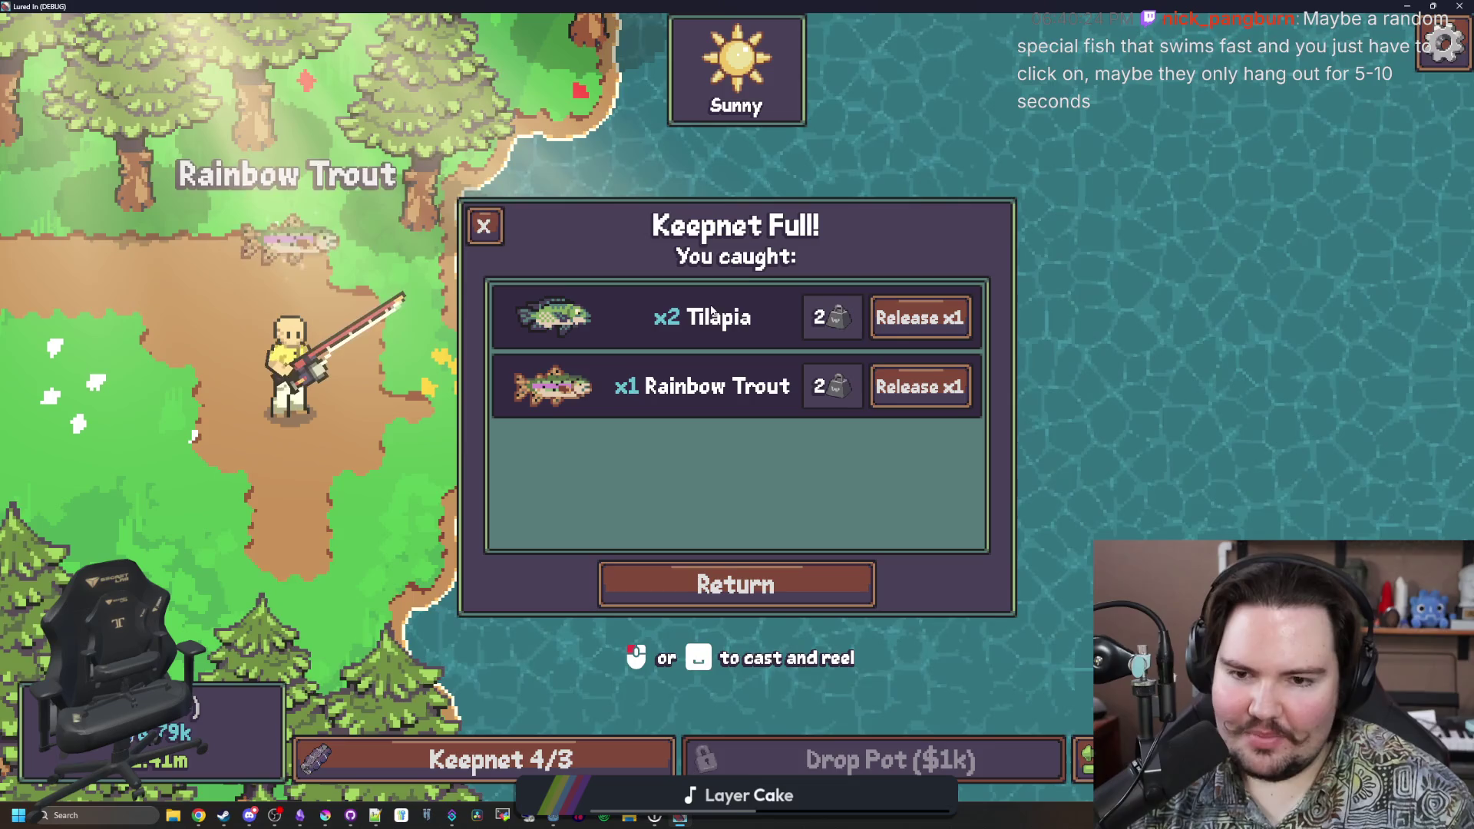
left_click(483, 242)
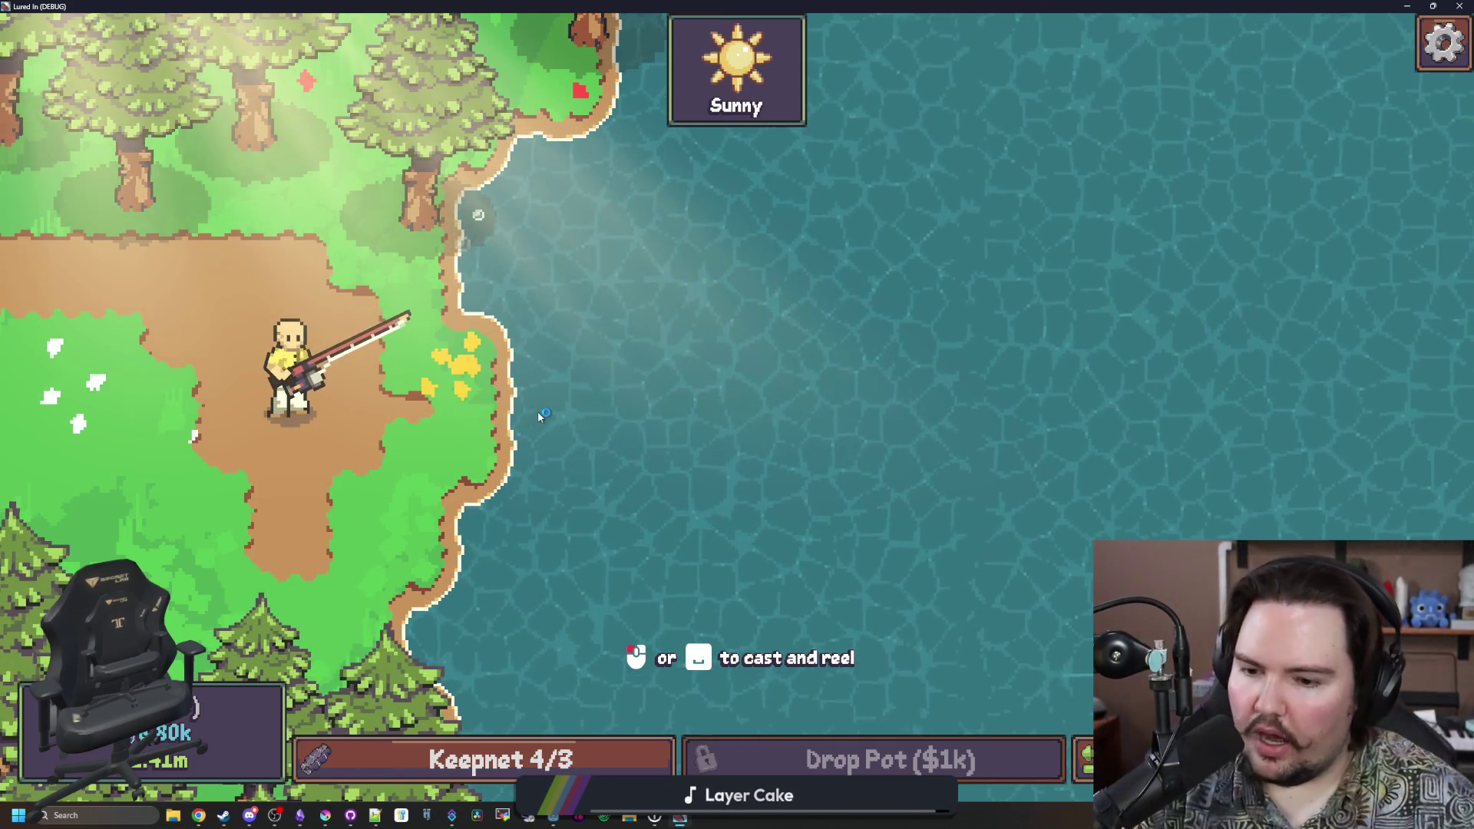
key("alt+Tab")
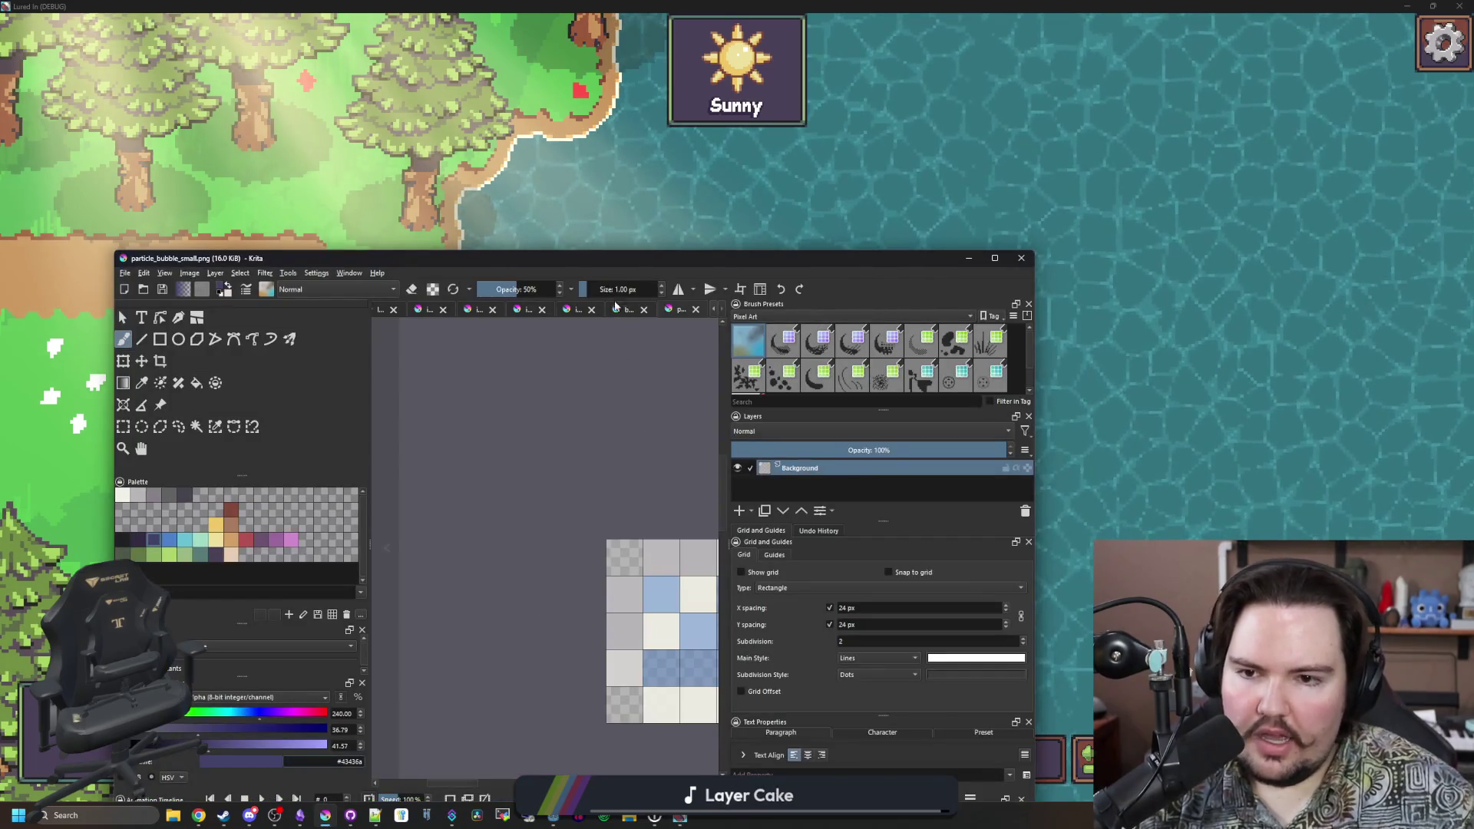
- Bring Krita forward and flip through the open sprite documents, including fish_splash.png and fishing_rod_1_hr.png
left_click(822, 206)
key("alt+Tab")
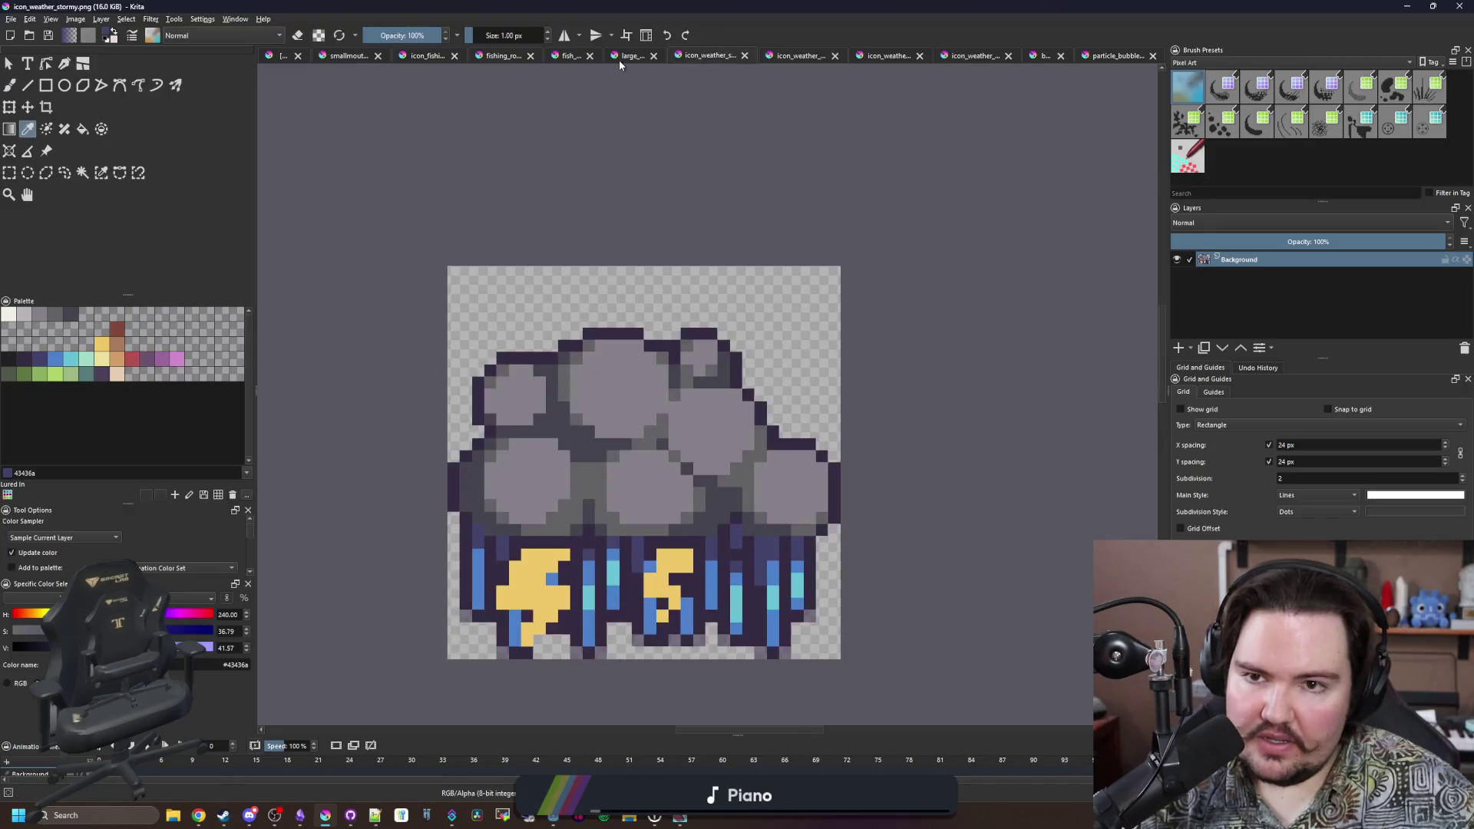
left_click(630, 56)
left_click(568, 55)
left_click(496, 55)
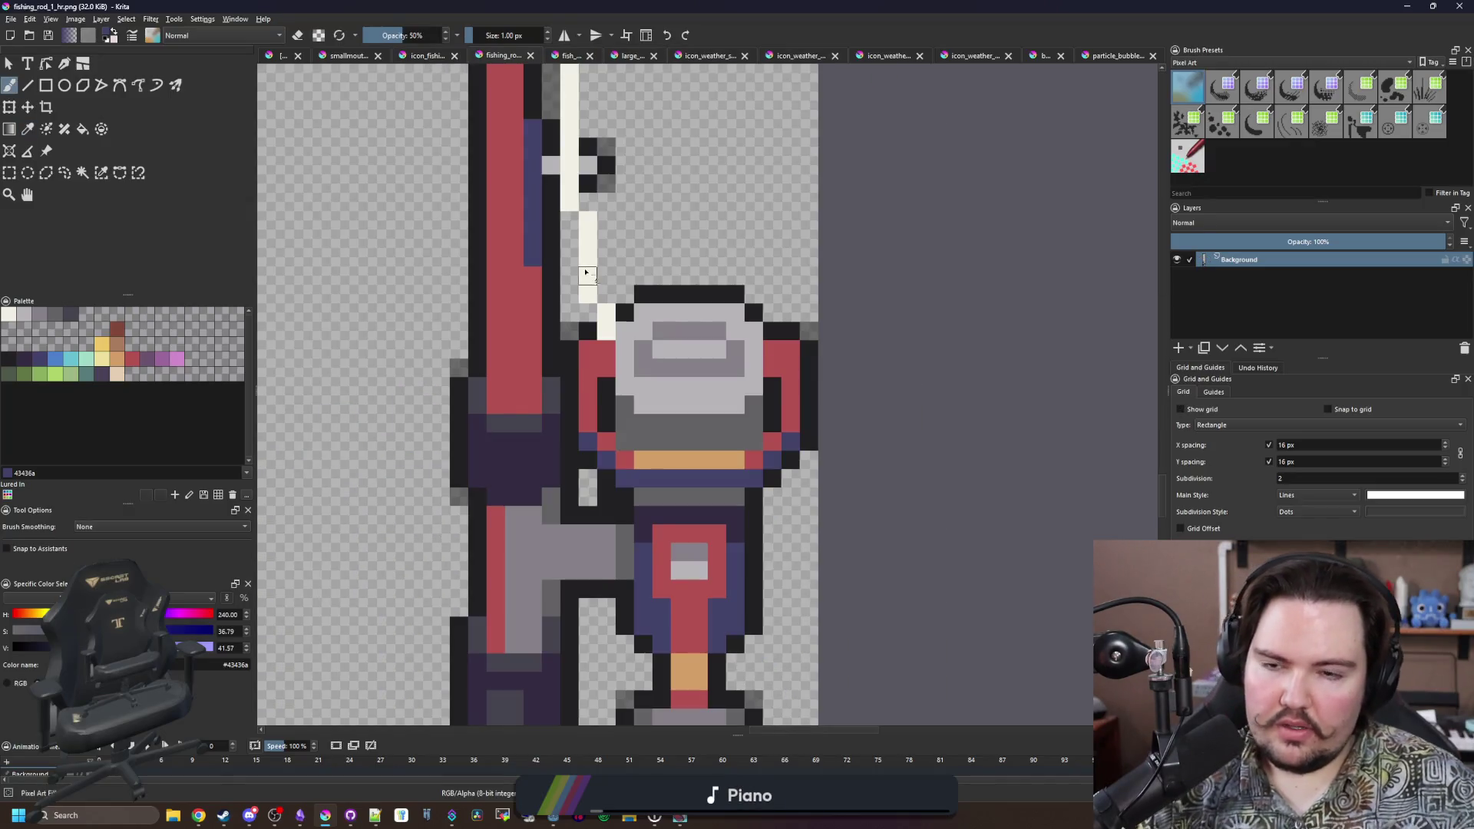
scroll(586, 272, "down", 3)
left_click(343, 55)
- Switch to the blank scratch canvas and paint a round soft-blue dab
left_click(282, 55)
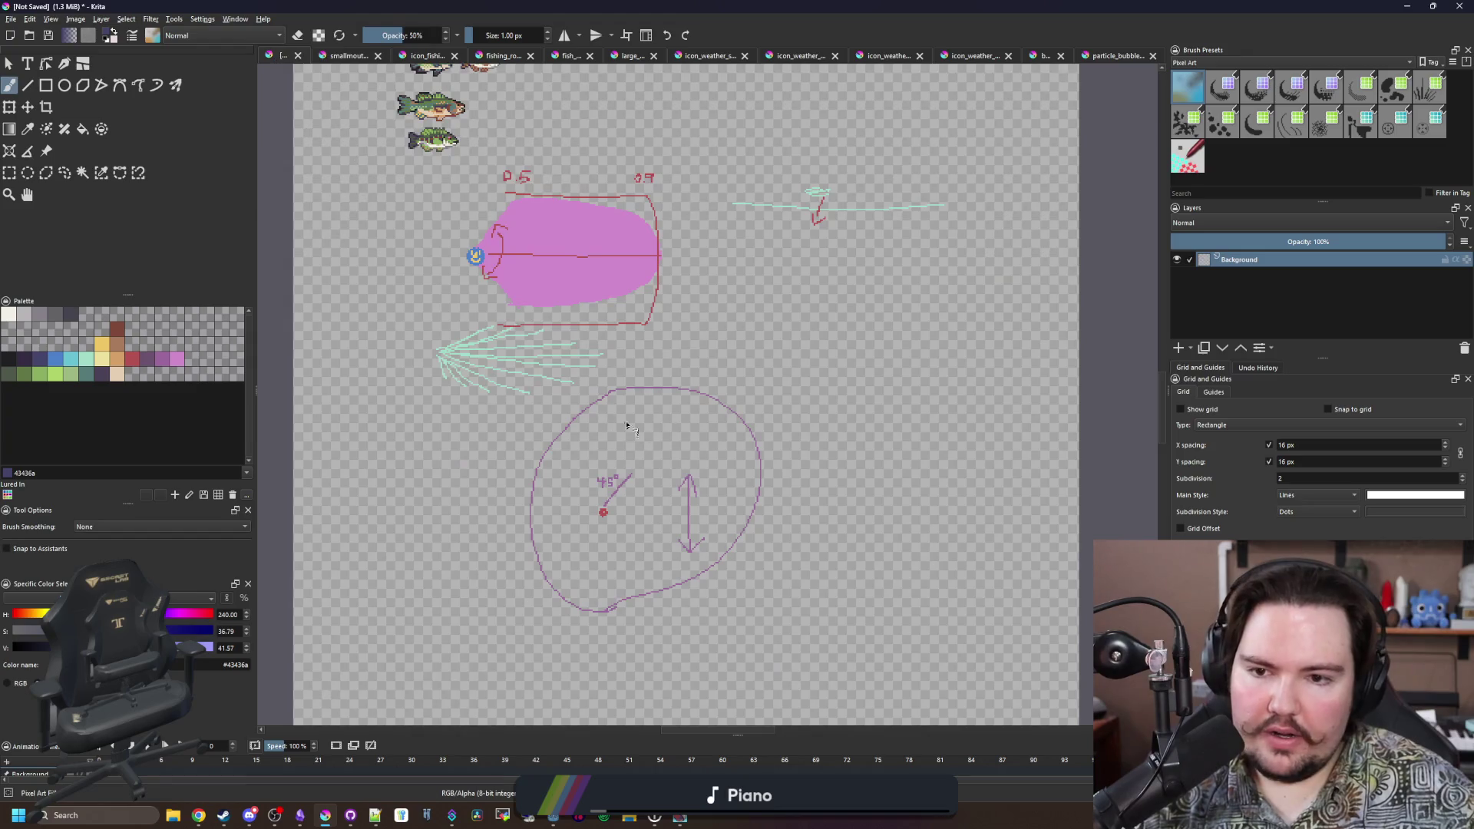
scroll(513, 366, "up", 5)
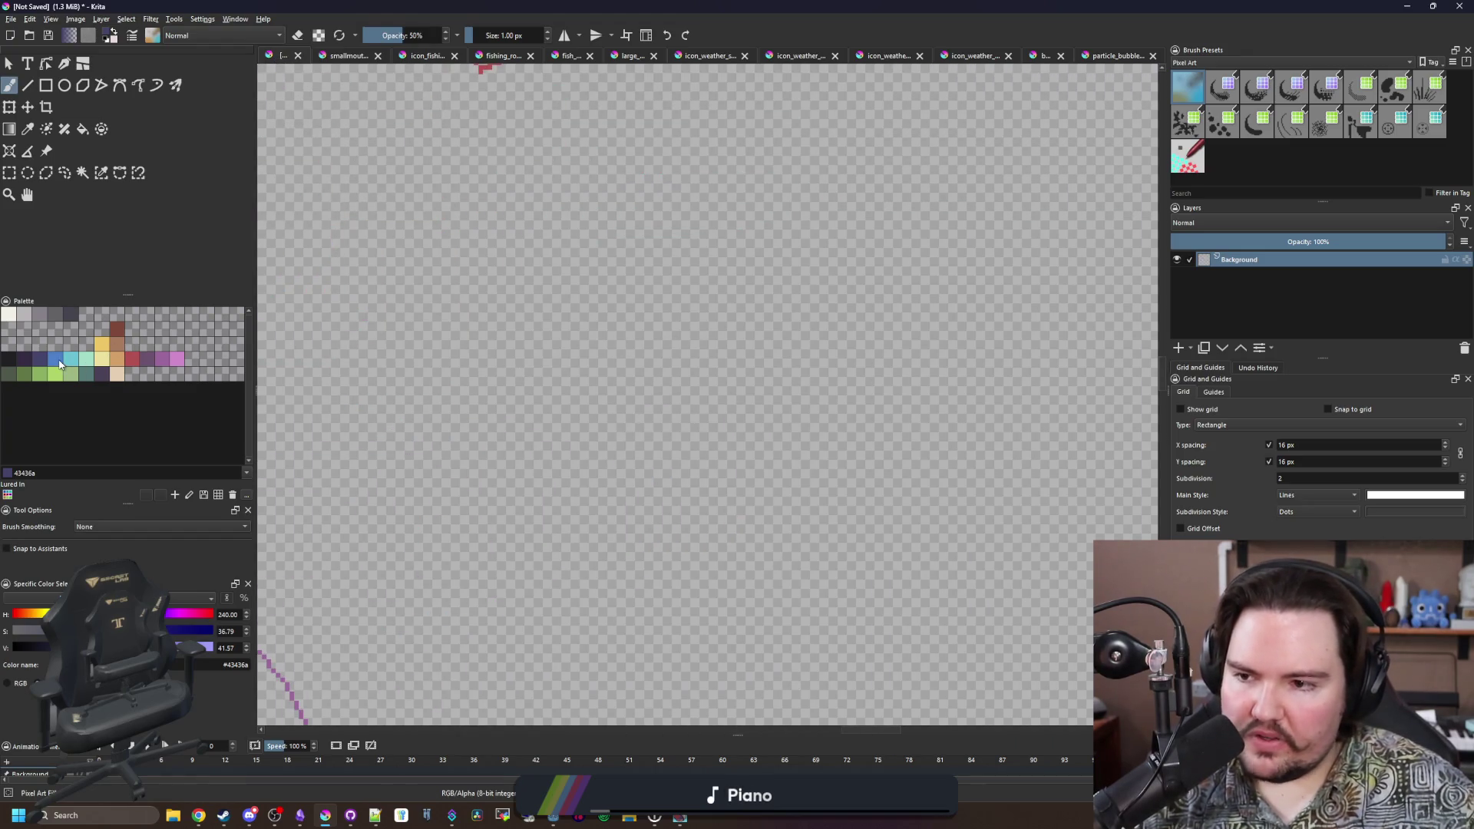
left_click(545, 315)
key("bracketleft")
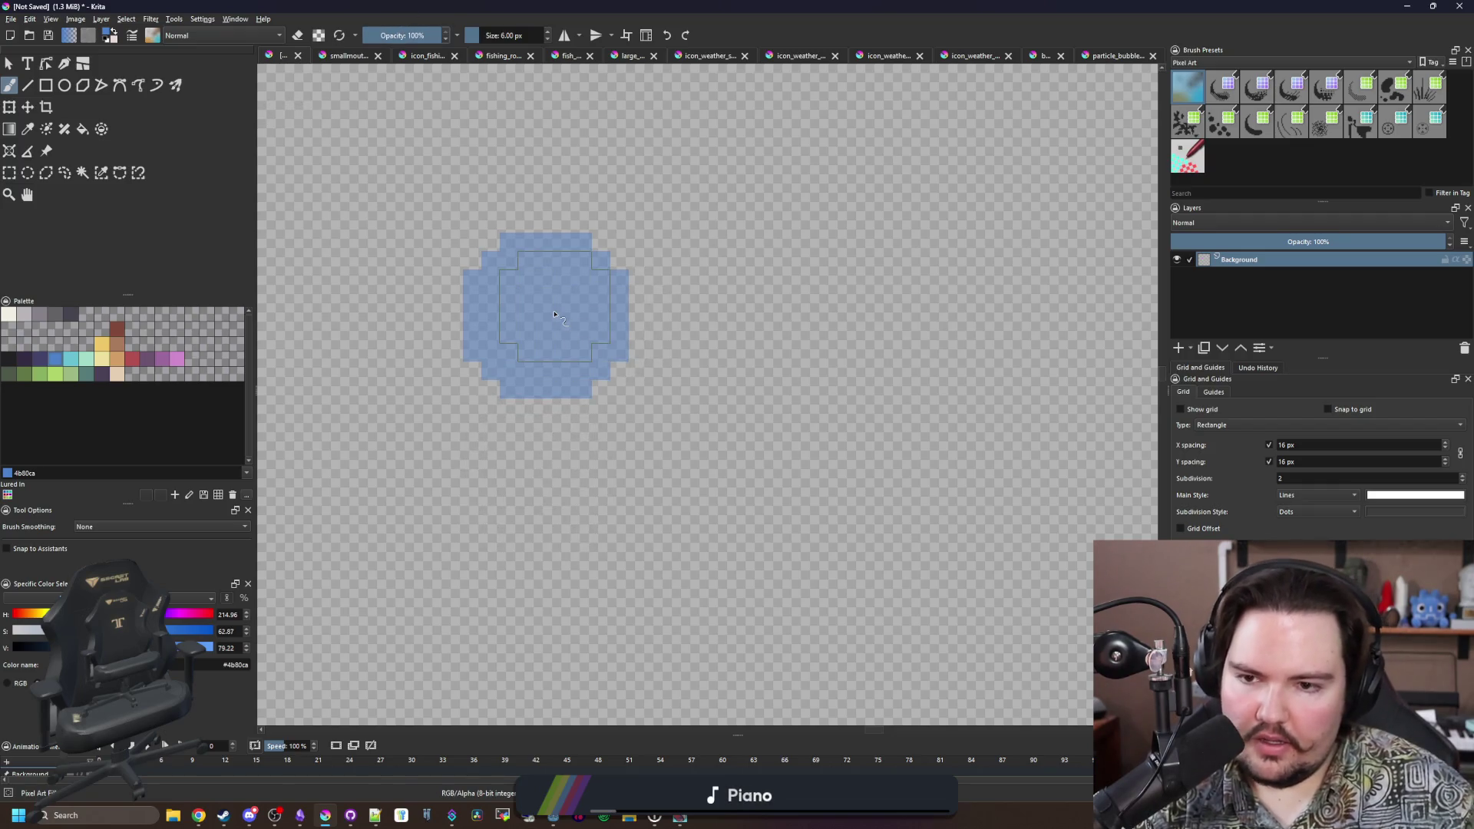
- Undo the big dab and paint the figure's vertical blue body
key("bracketright")
key("ctrl+z")
left_click_drag(547, 267, 530, 400)
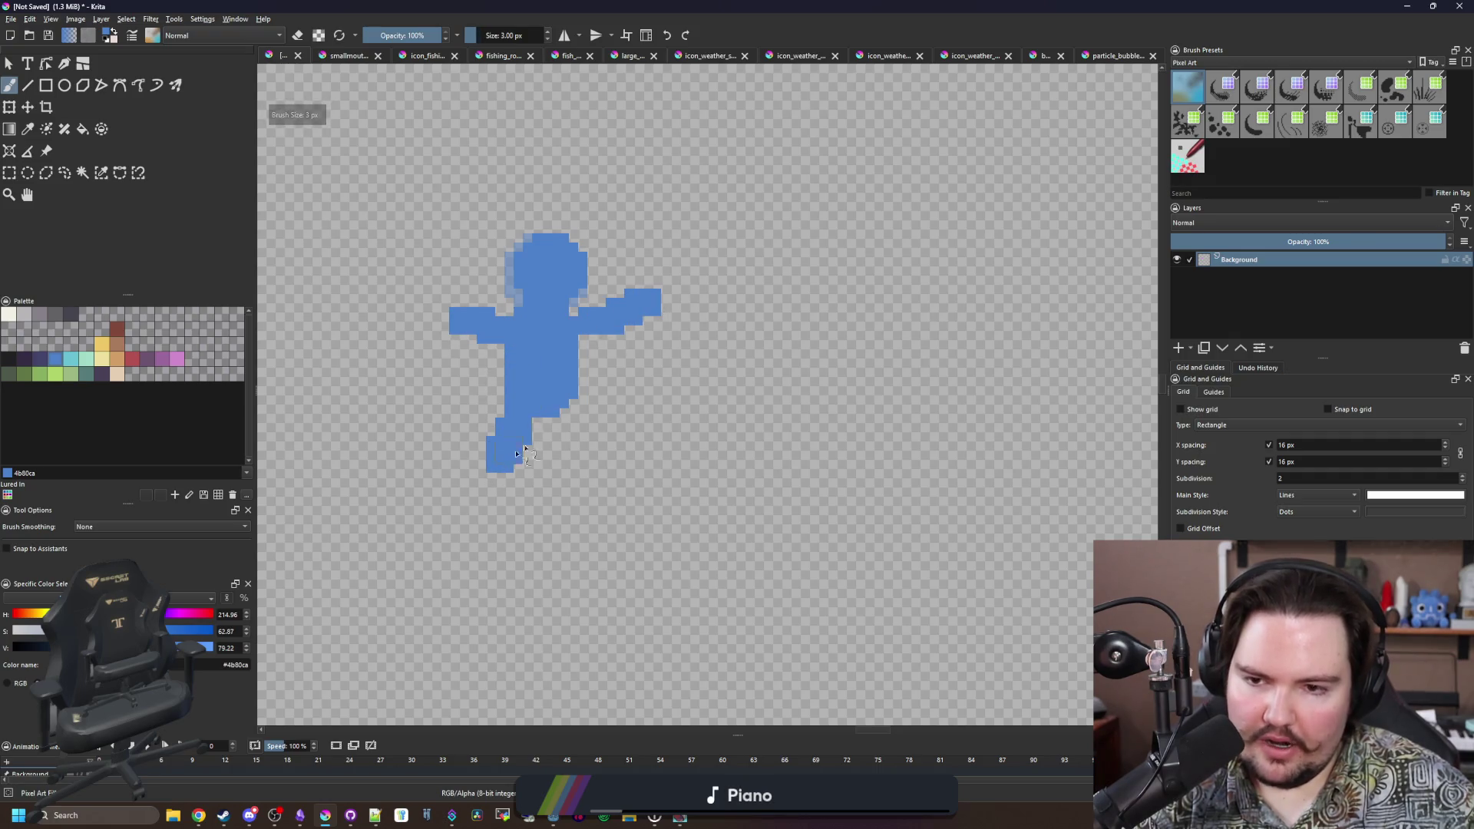
key("bracketleft")
scroll(314, 404, "up", 2)
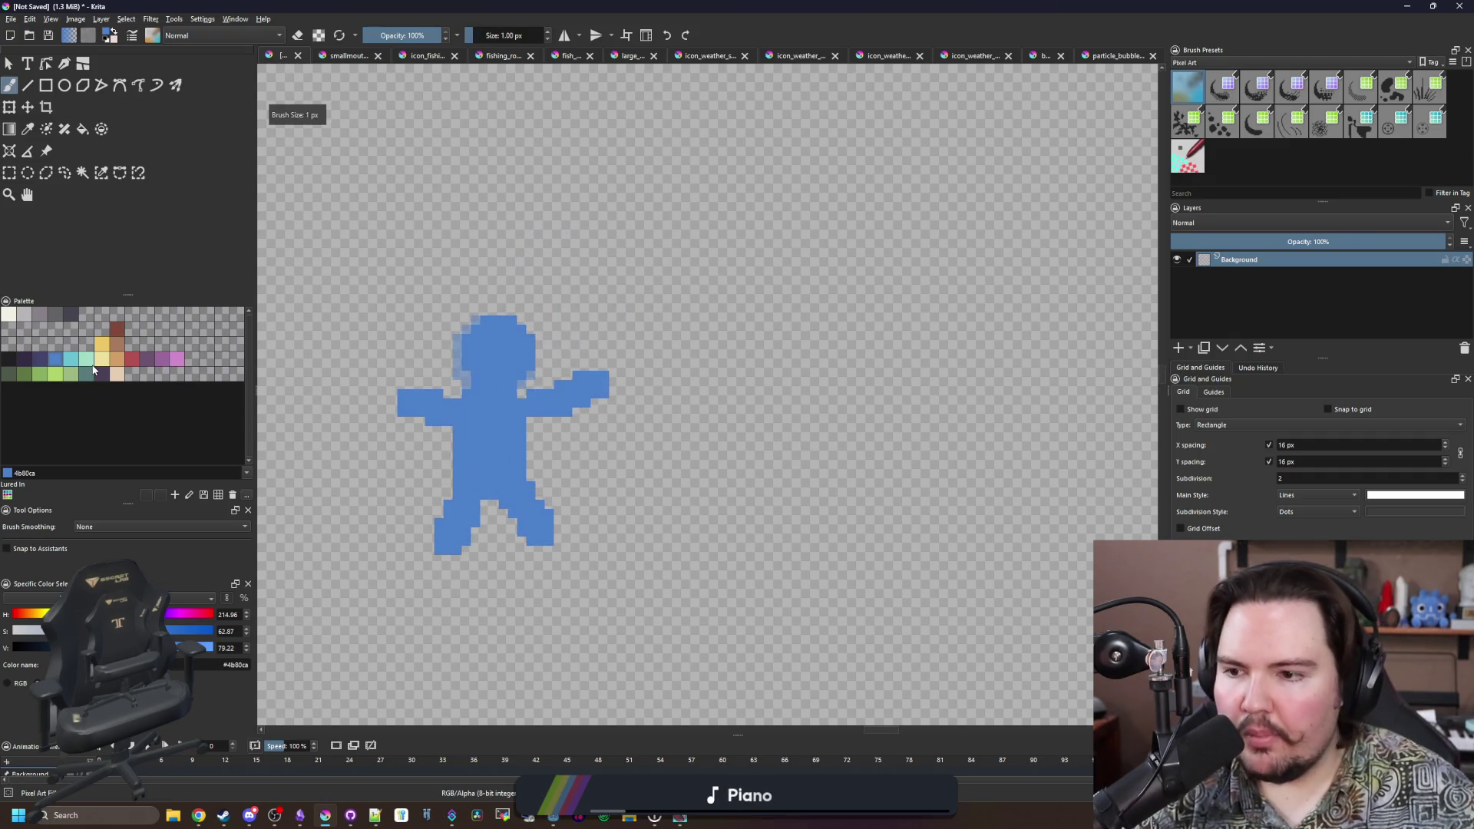
scroll(442, 253, "up", 4)
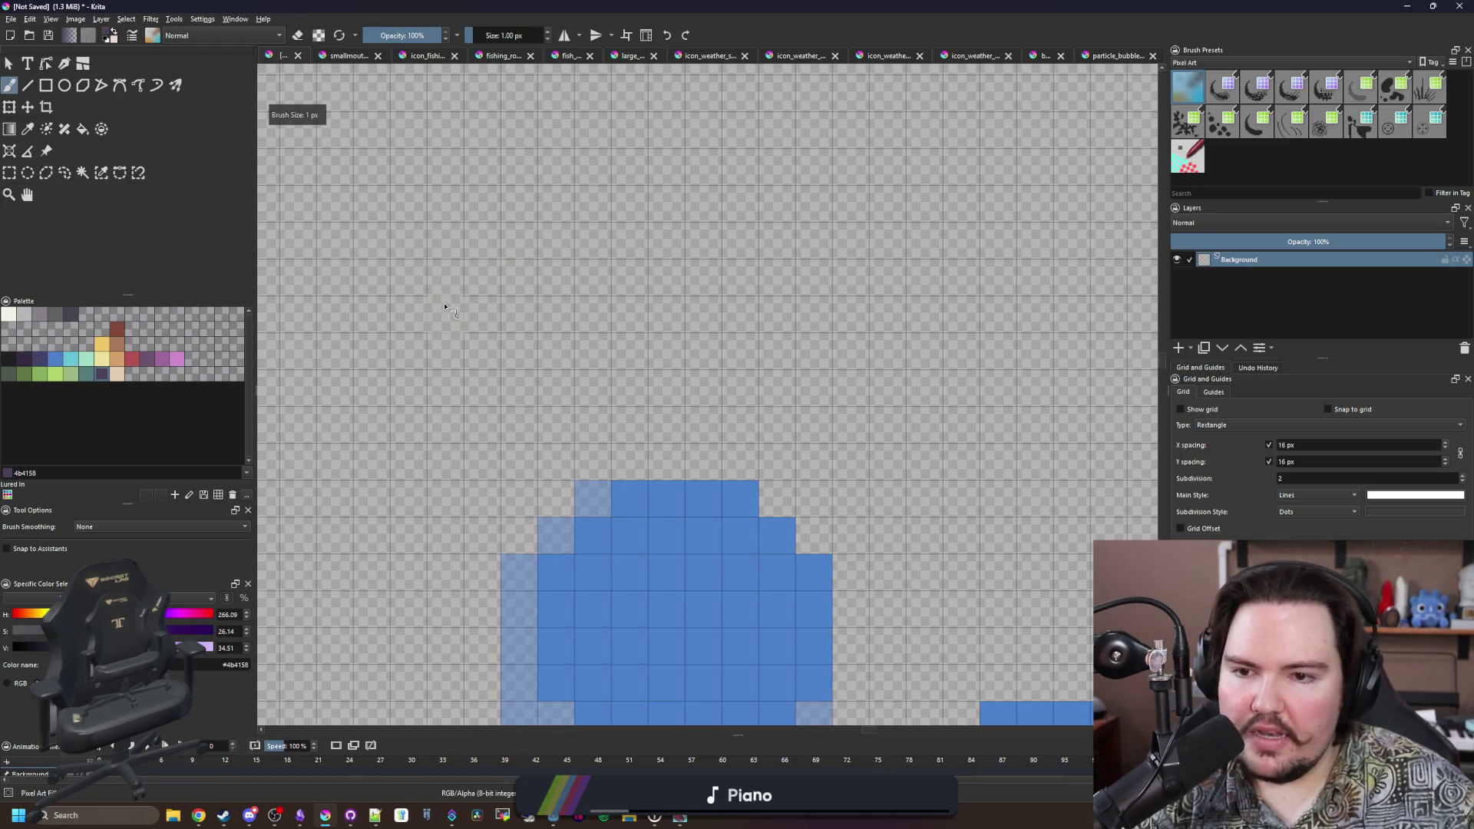
- Draw a dark purple line above the figure and fill the missing head pixel
left_click_drag(445, 307, 602, 315)
scroll(584, 338, "down", 2)
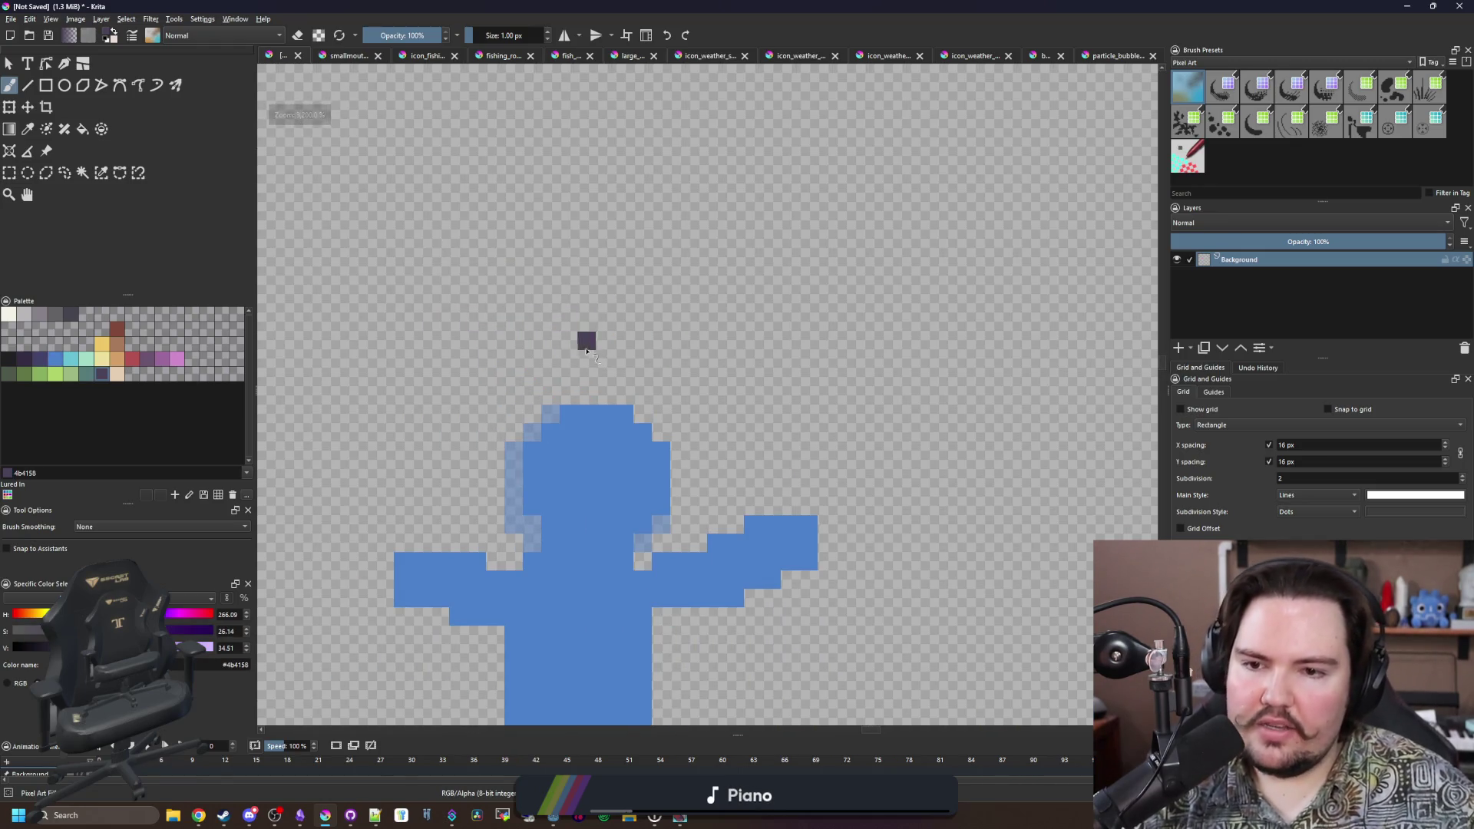
left_click(629, 221)
scroll(606, 307, "down", 3)
scroll(558, 386, "up", 2)
mouse_move(558, 386)
left_mouse_down()
mouse_move(515, 426)
mouse_move(484, 401)
mouse_move(323, 400)
mouse_move(470, 402)
left_mouse_up()
scroll(496, 406, "up", 2)
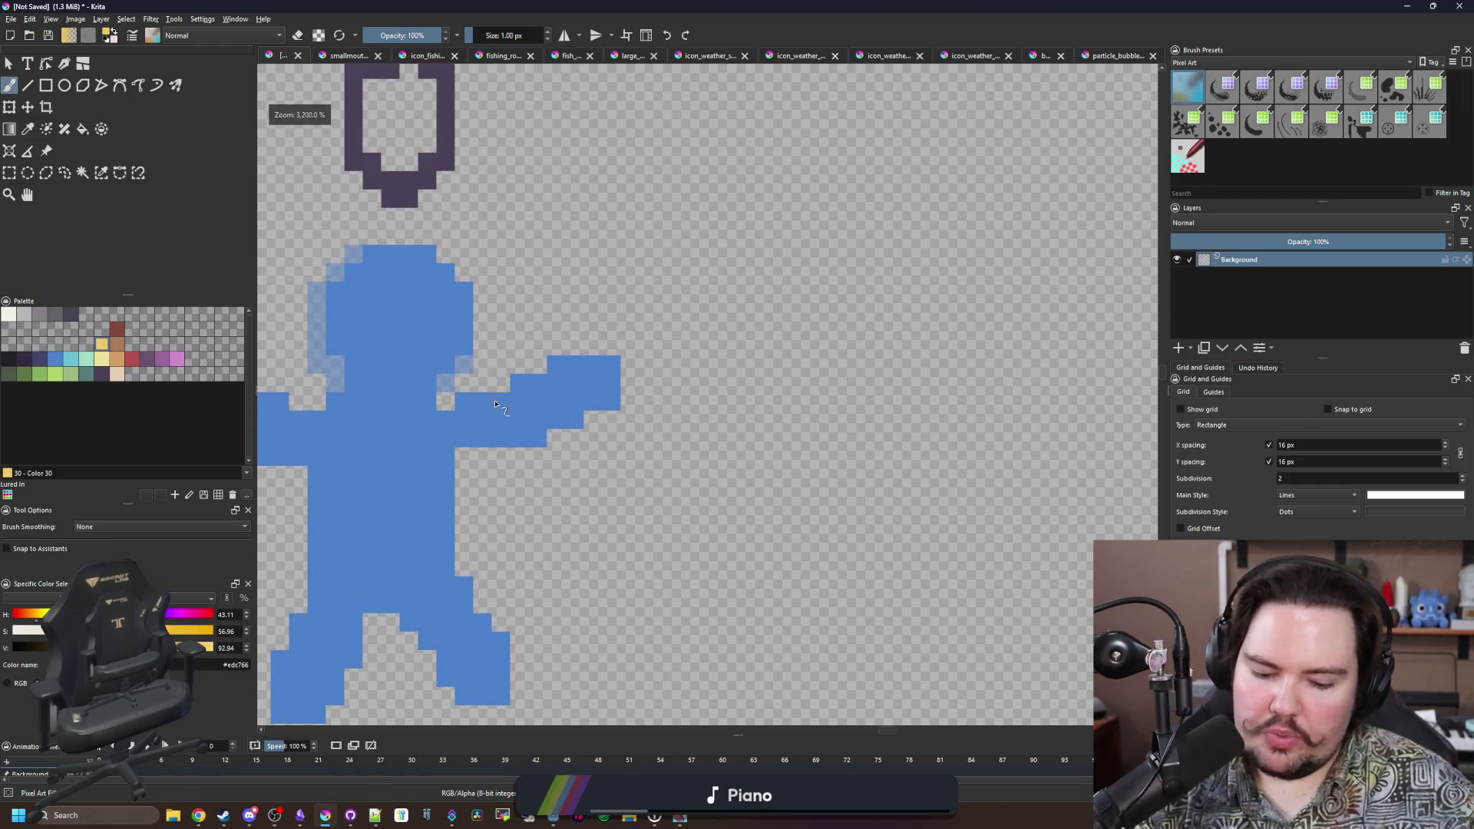
key("bracketleft")
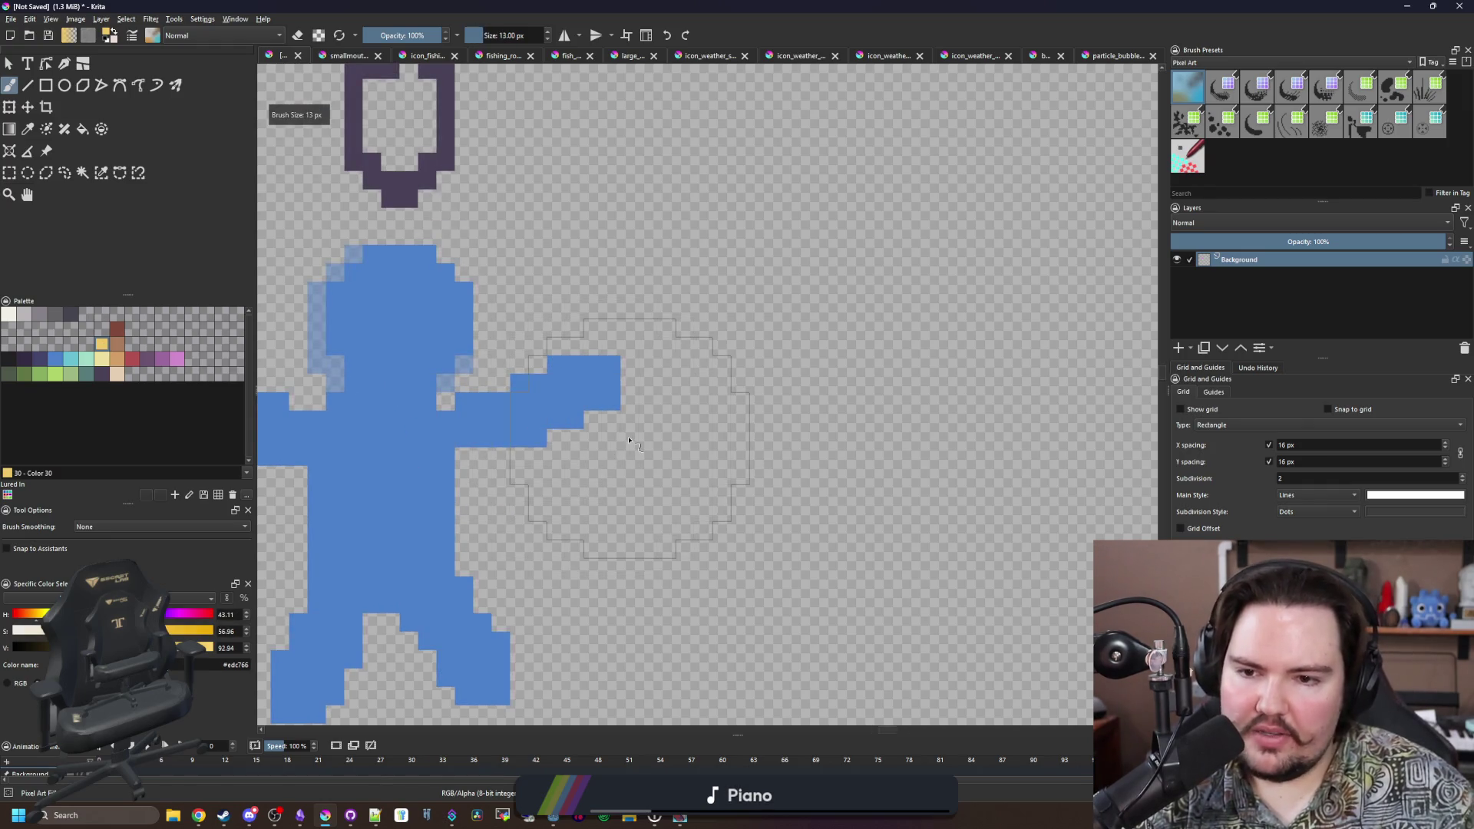
- Stamp a 13 px yellow circle at the figure's hand and select the blue figure by colour
left_click(629, 438)
scroll(613, 489, "down", 1)
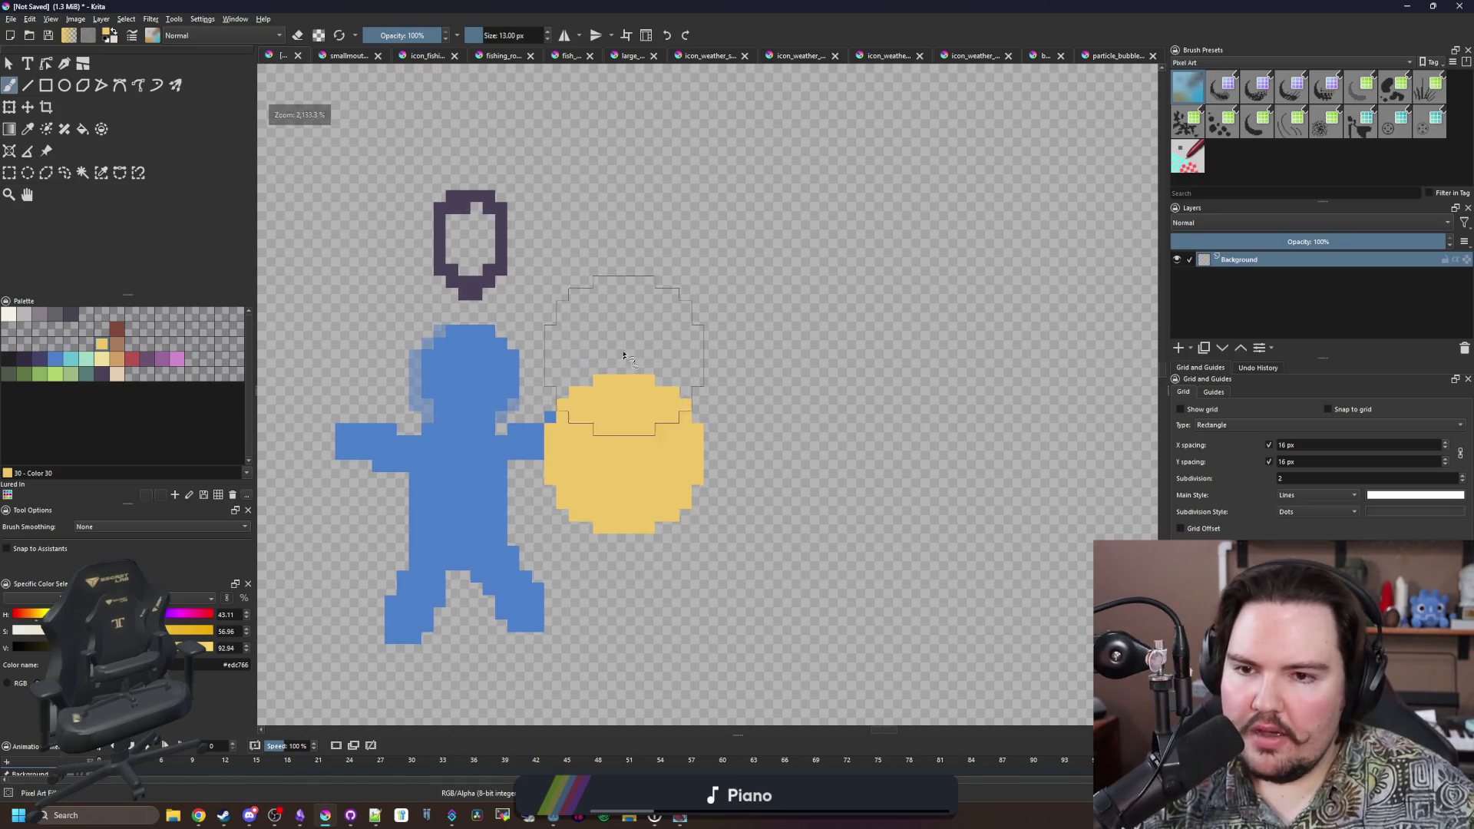
key("ctrl+z")
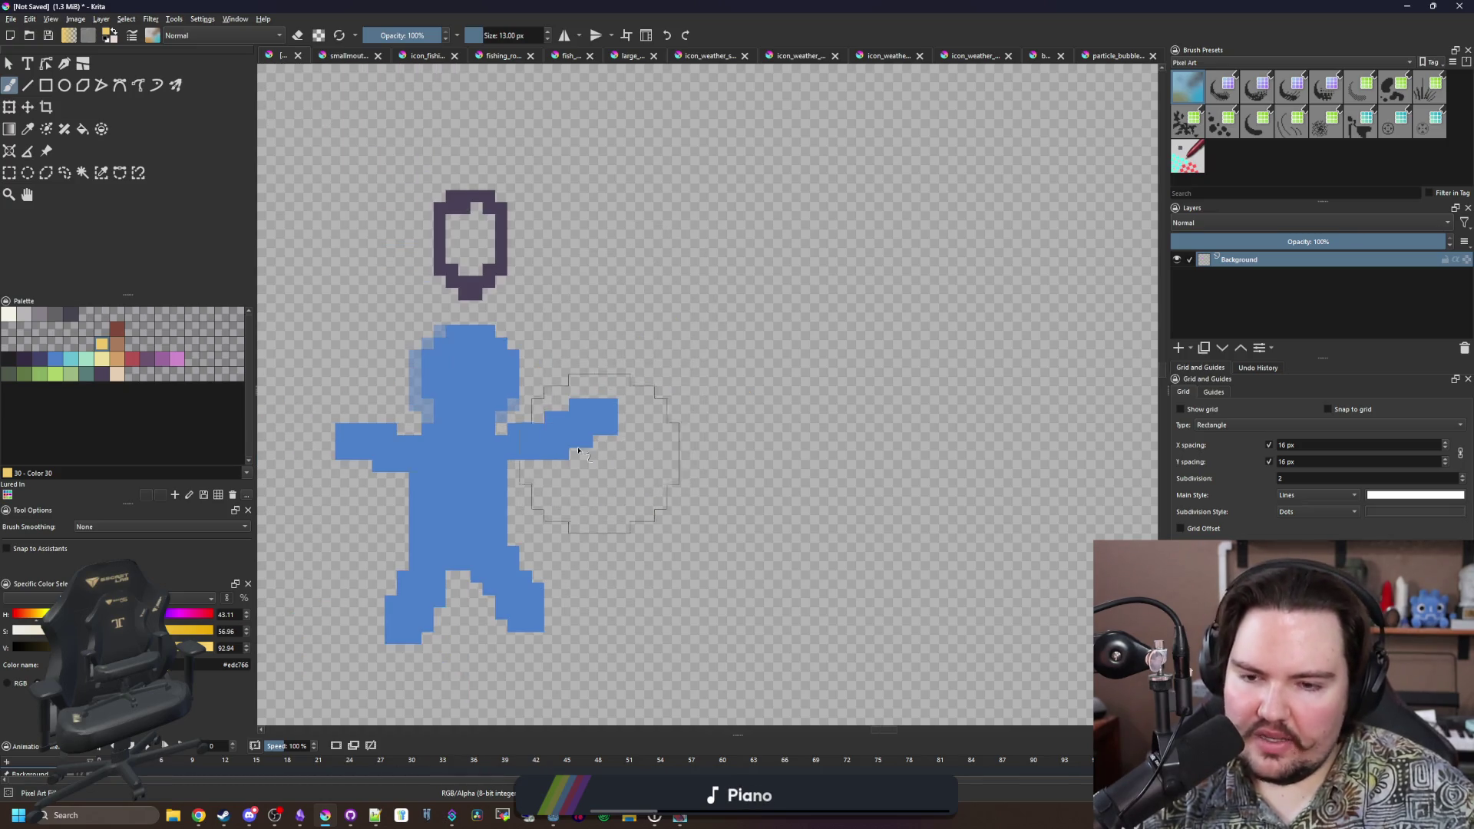
left_click(95, 175)
key("ctrl+shift+z")
left_click(431, 390)
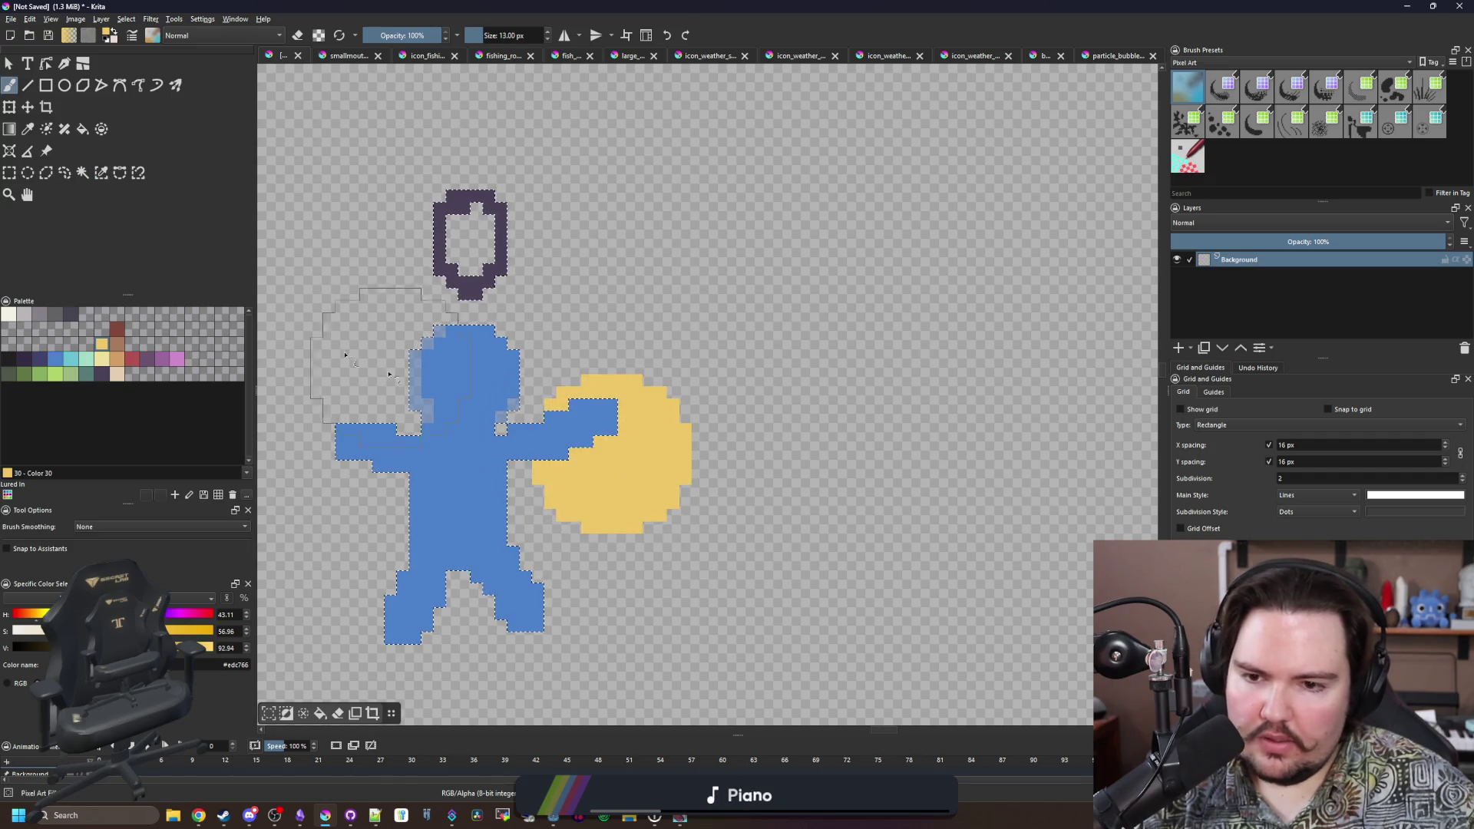
left_click(486, 290, "ctrl")
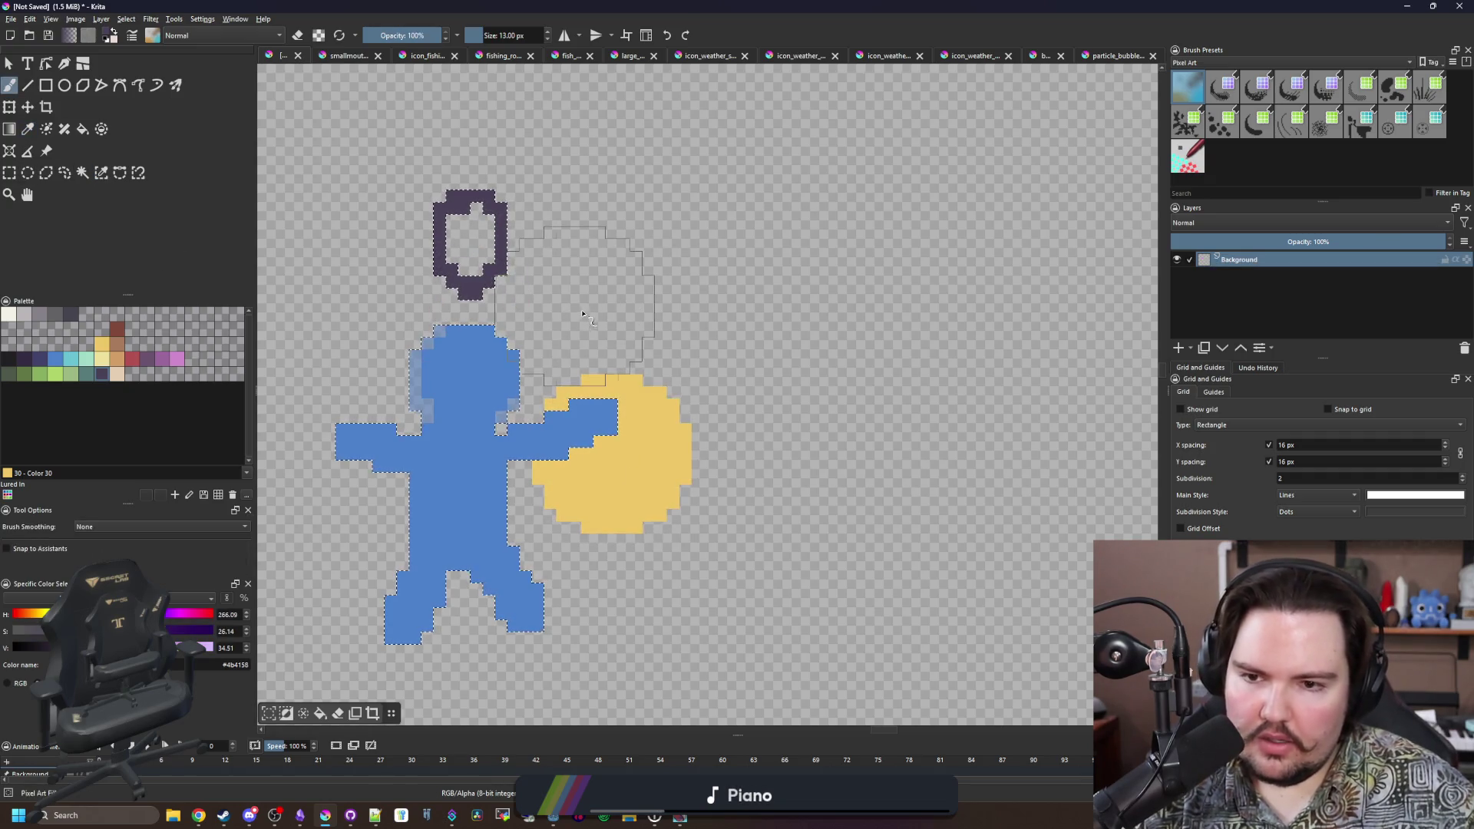
key("bracketleft")
key("bracketleft")
key("bracketleft")
key("bracketleft")
key("ctrl+shift+a")
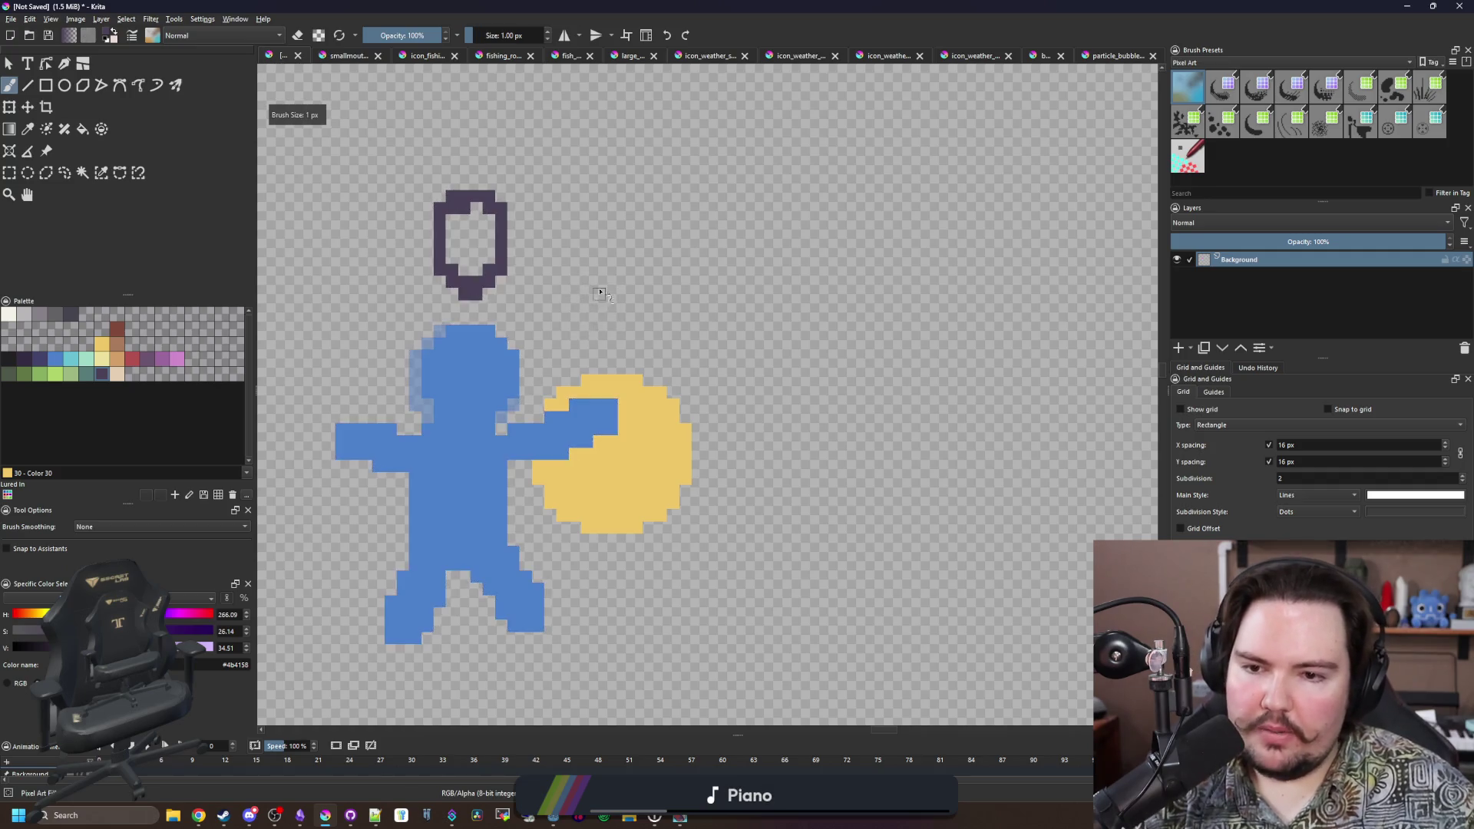
- Stamp a green circle beside the figure and sample the dark purple from the digits
scroll(598, 297, "up", 2)
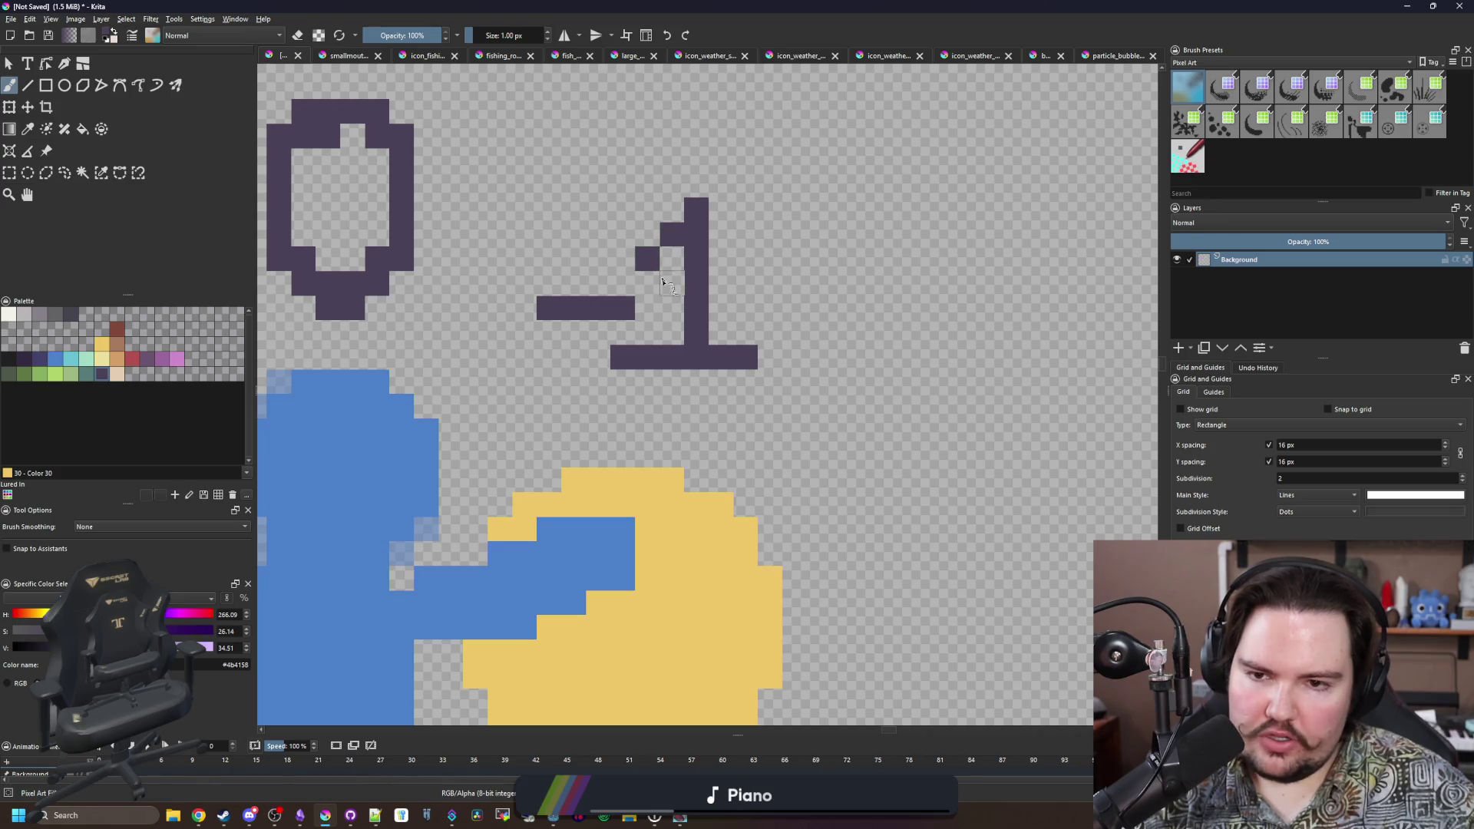
scroll(659, 272, "down", 4)
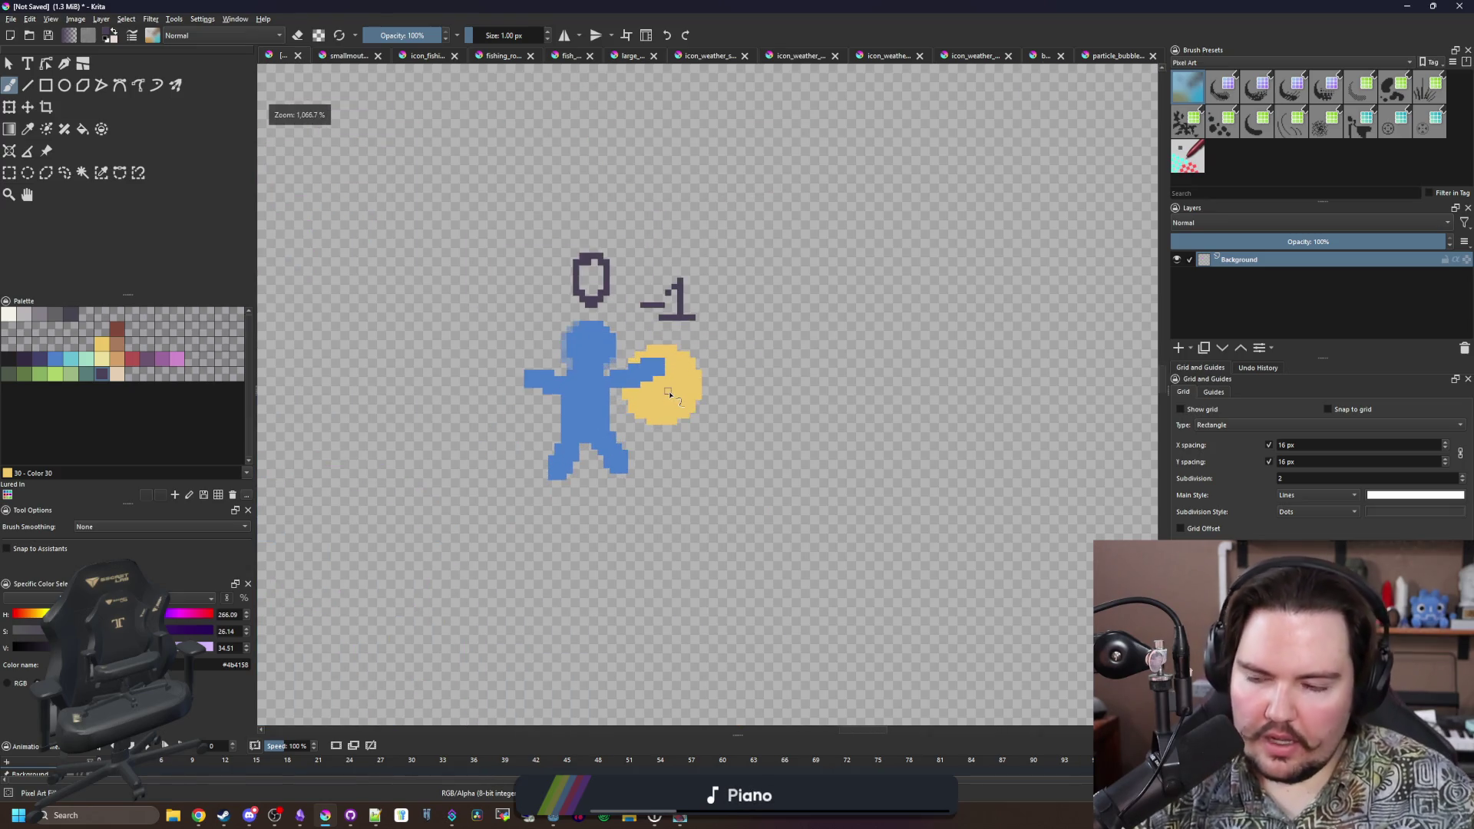
scroll(668, 393, "up", 1)
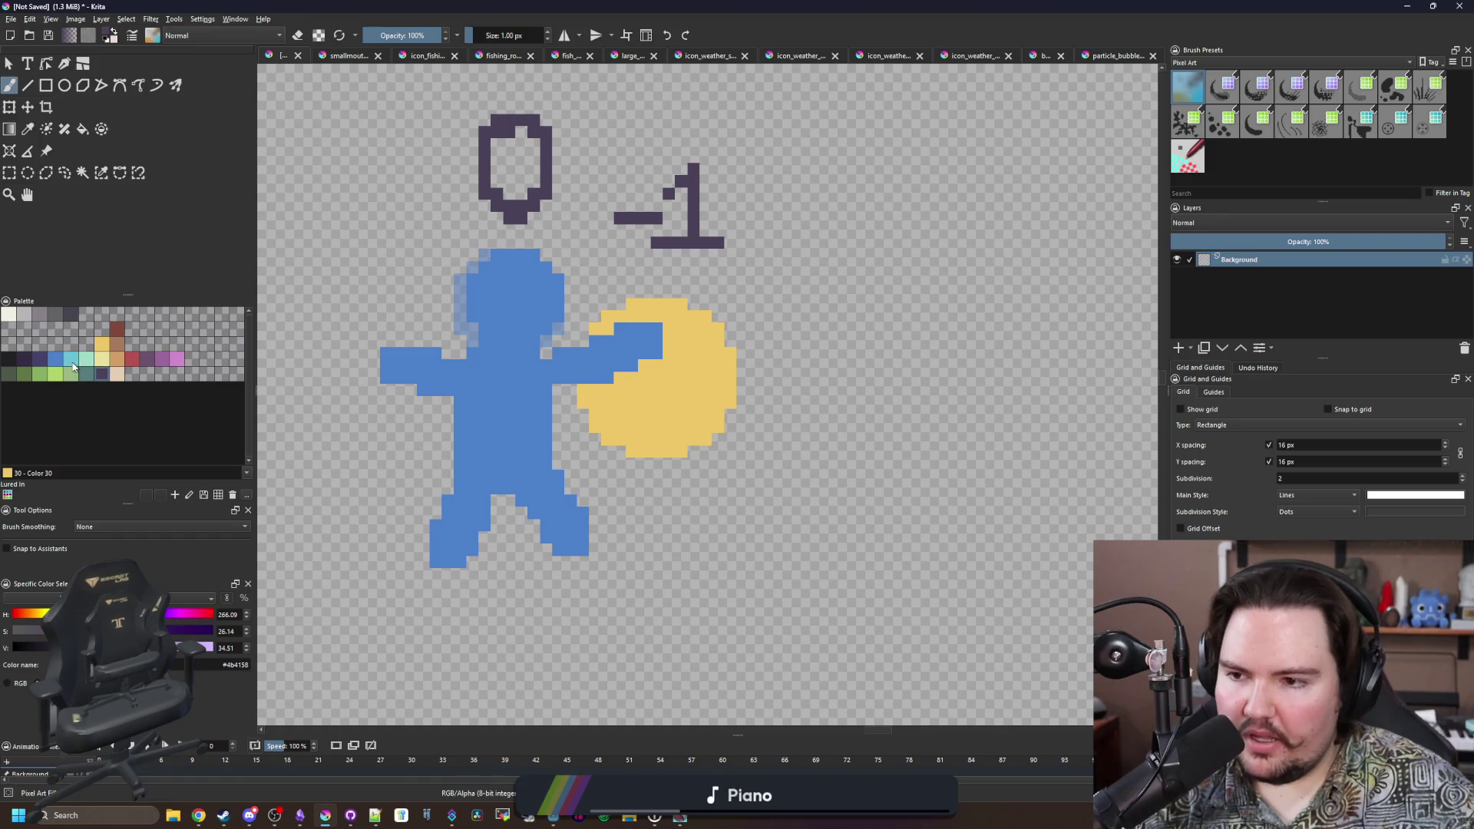
scroll(475, 447, "up", 1)
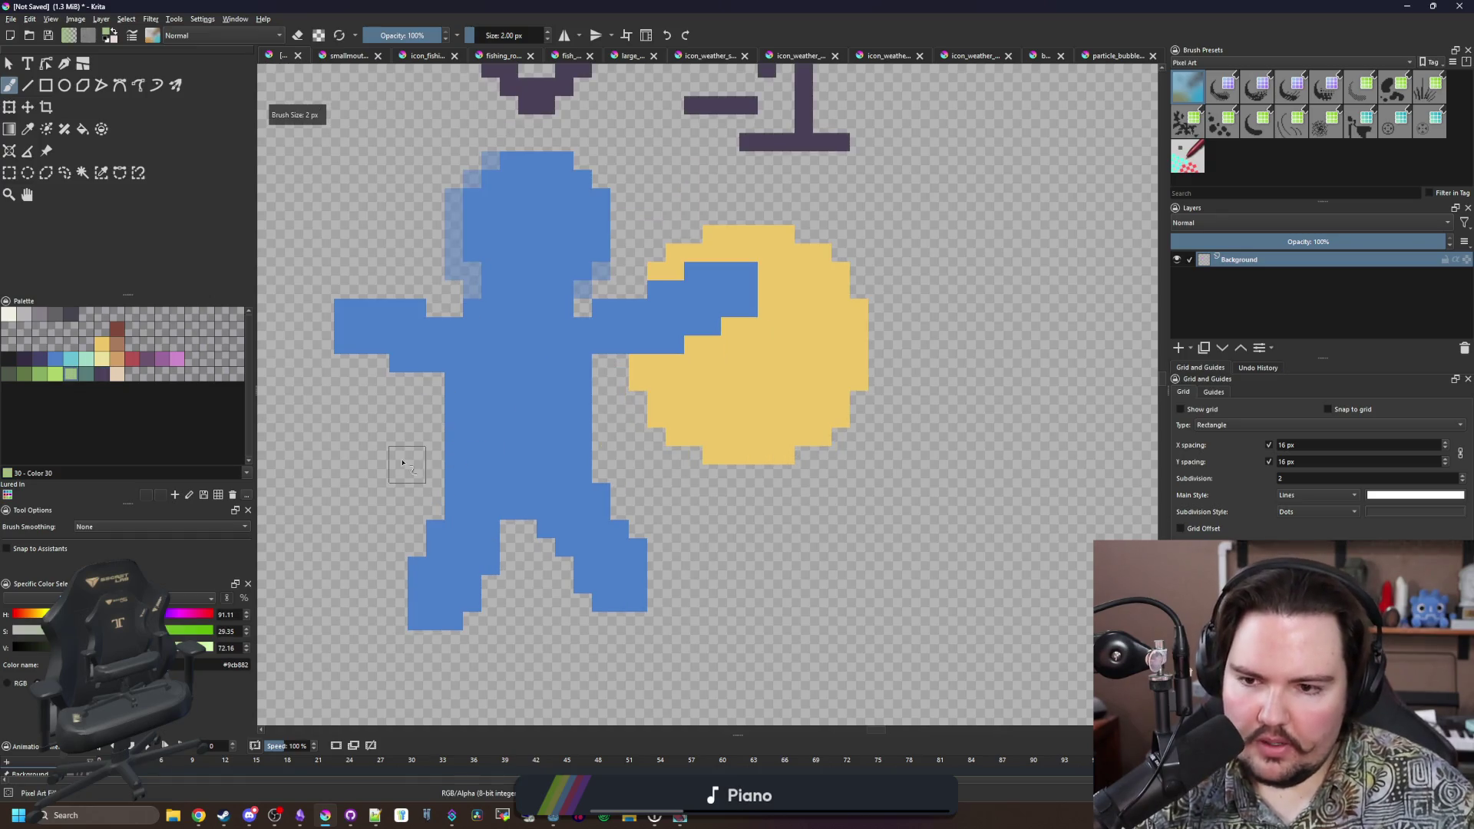
left_click(388, 498)
left_click_drag(388, 499, 440, 502)
key("p")
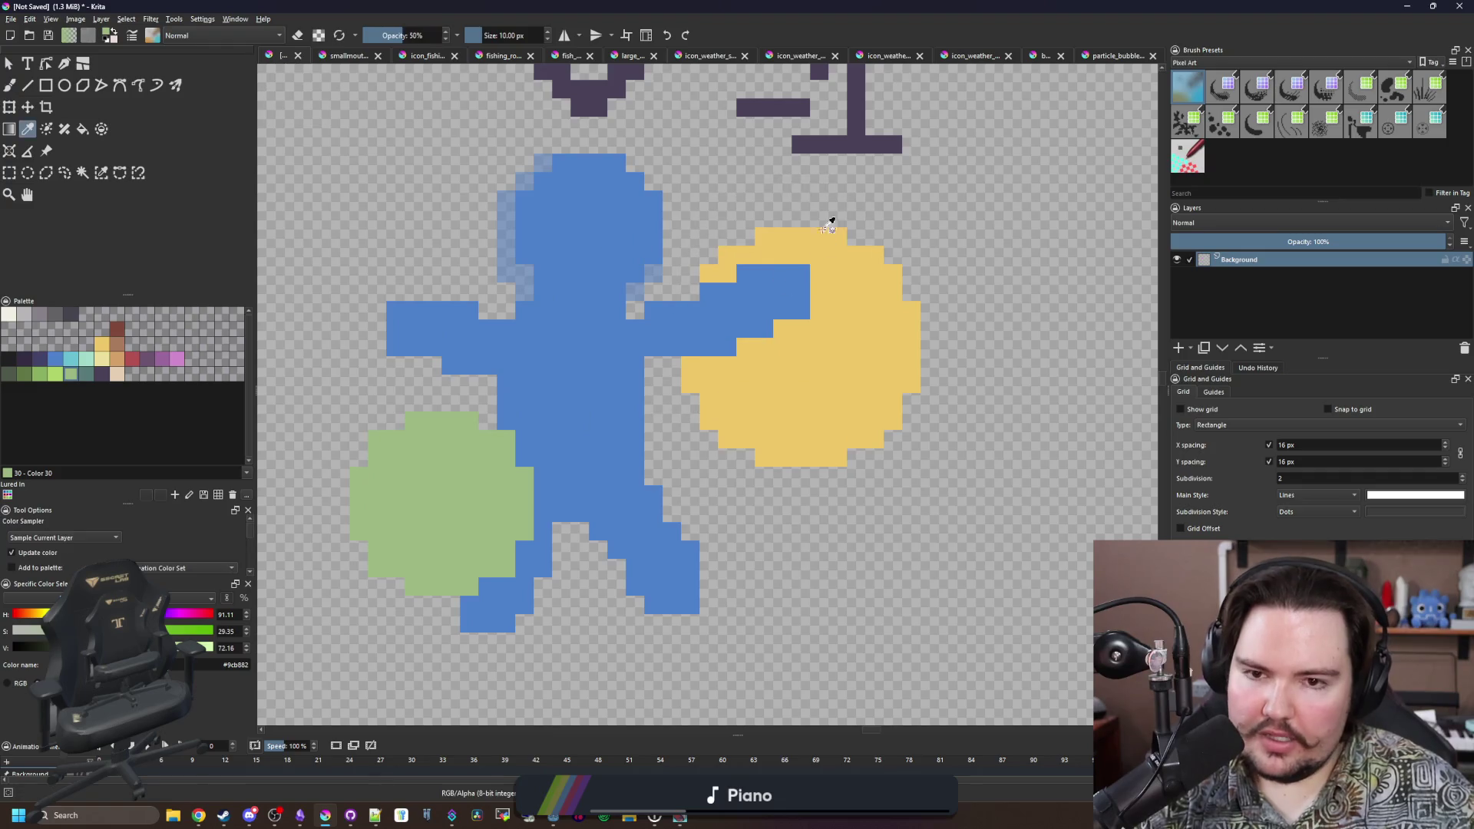
left_click(850, 143)
left_click_drag(322, 599, 460, 434)
key("b")
left_click_drag(477, 498, 418, 381)
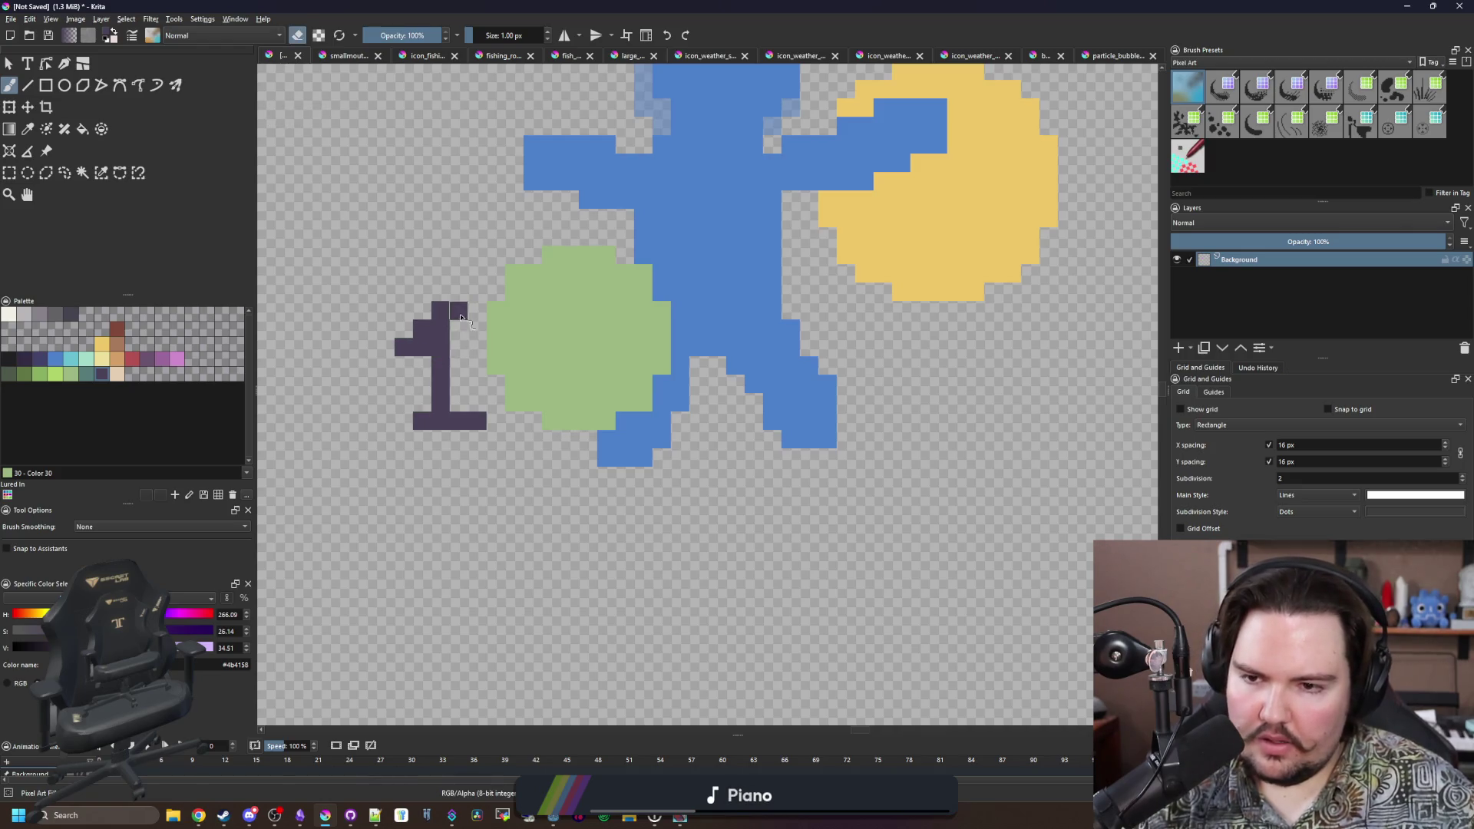
- Minimize Krita to reveal the game again
scroll(466, 477, "down", 5)
scroll(460, 477, "up", 2)
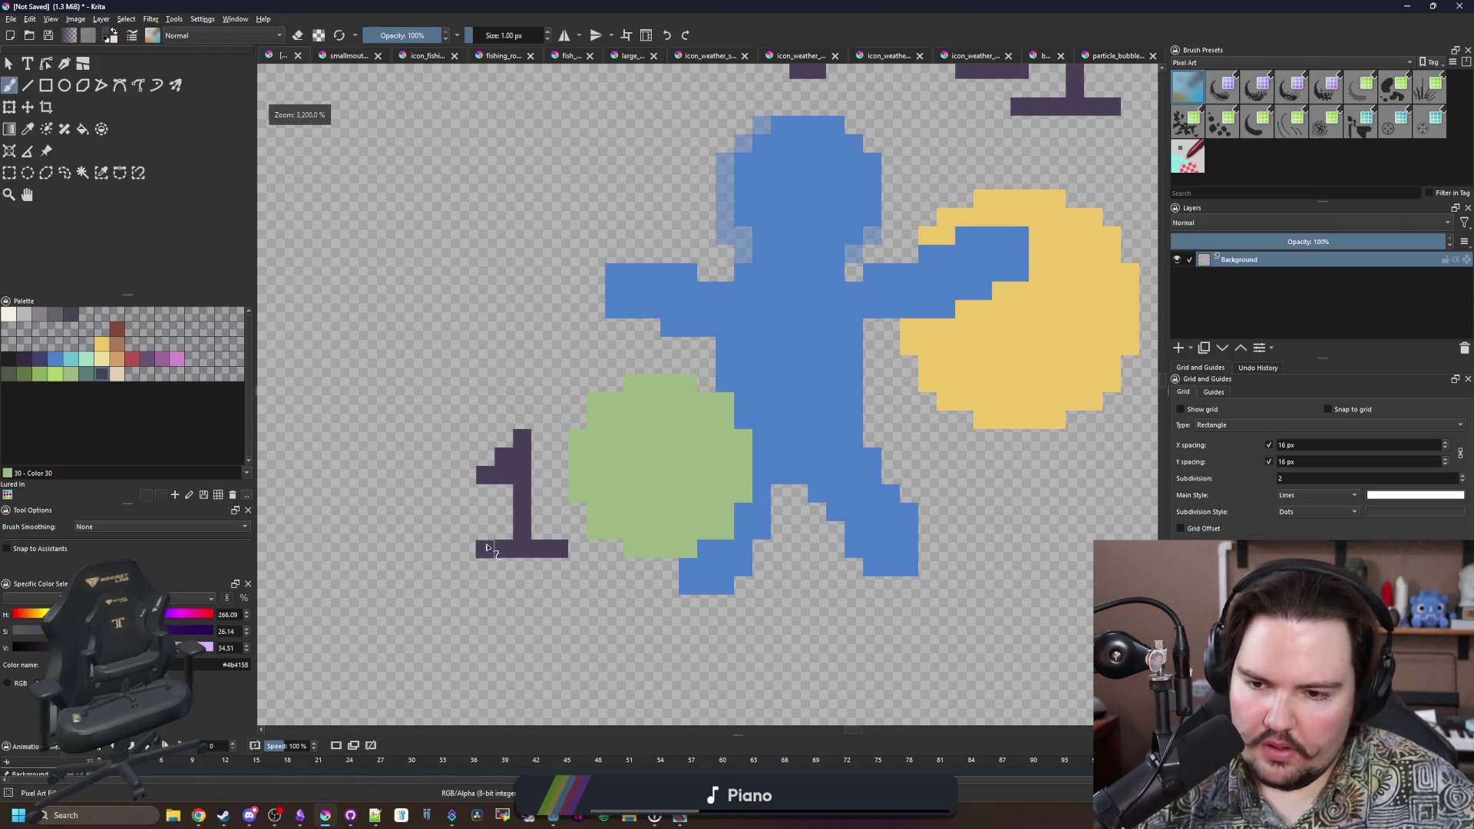
scroll(487, 548, "down", 5)
key("super+Down")
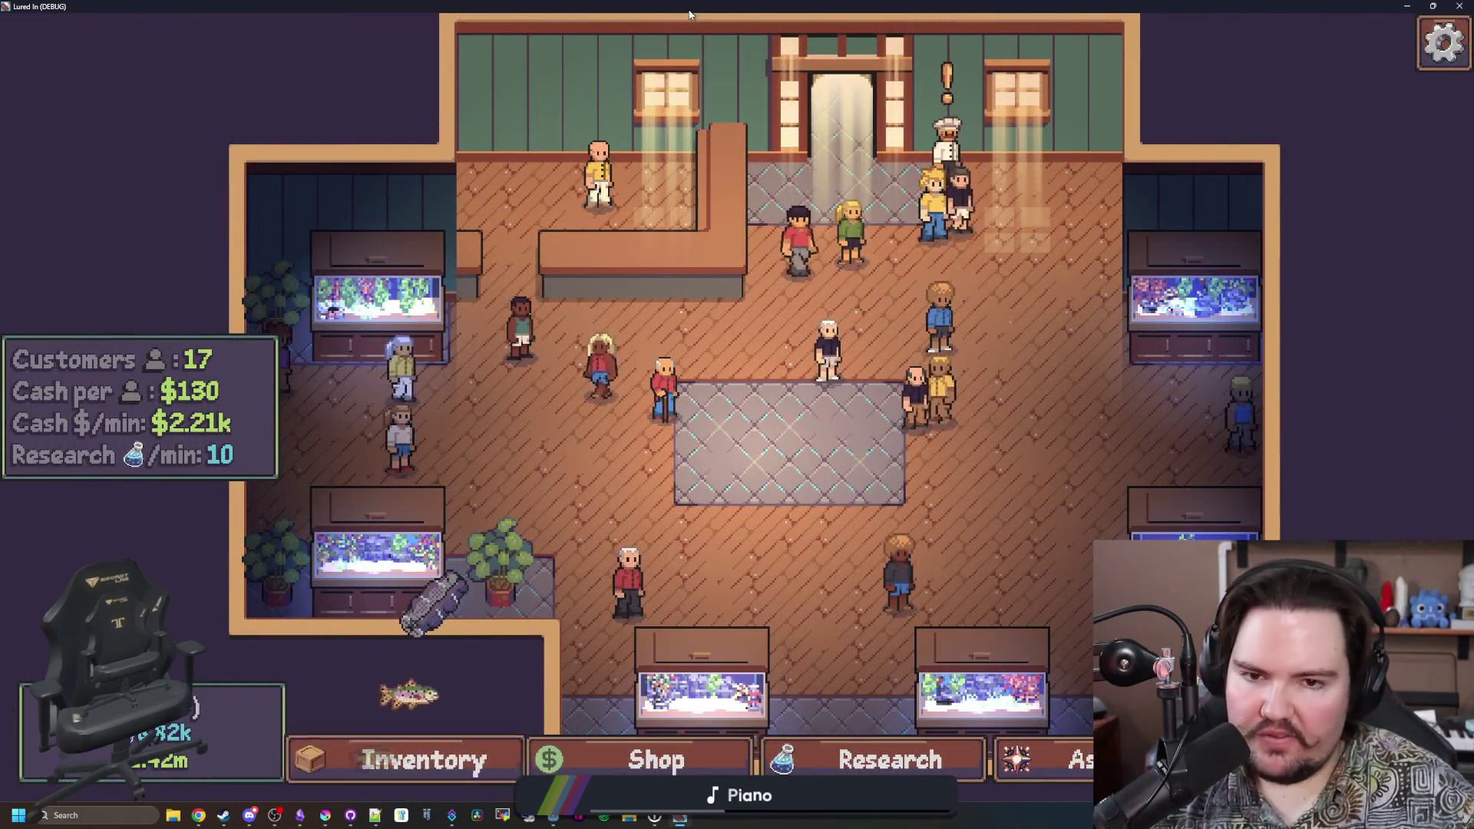
left_click_drag(989, 509, 783, 523)
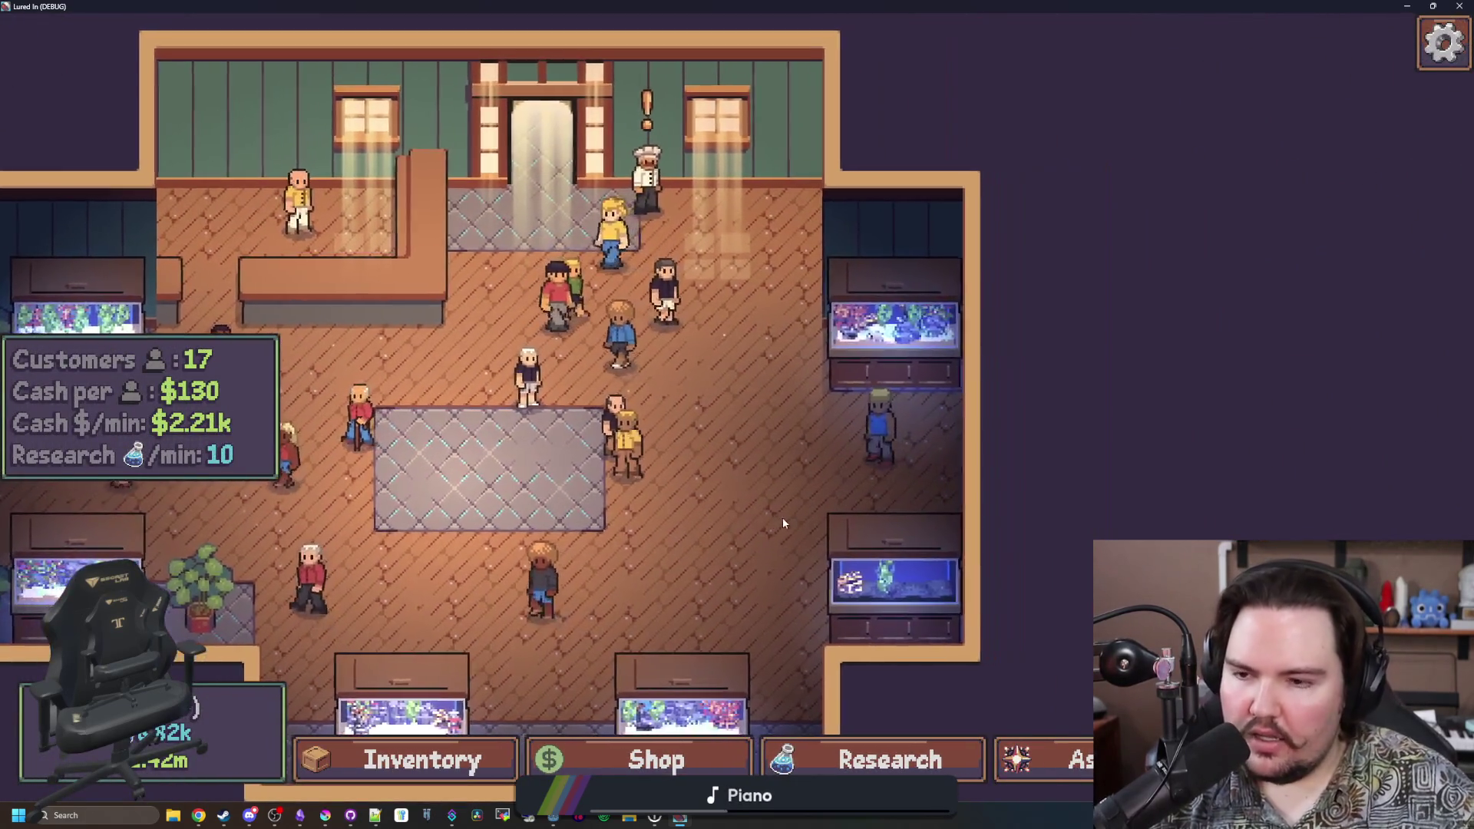
scroll(783, 523, "up", 5)
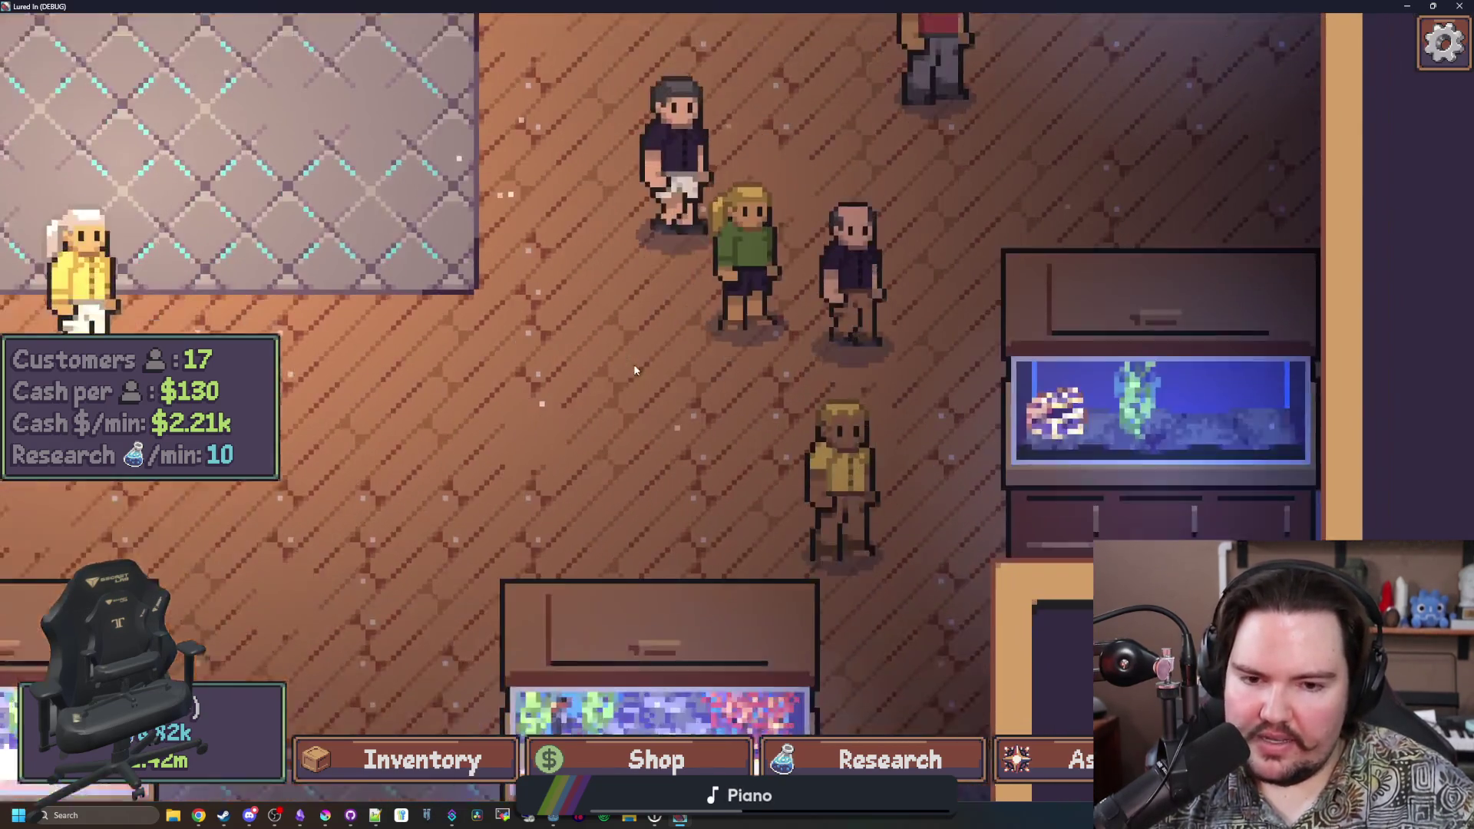
scroll(785, 405, "down", 2)
key("w+a")
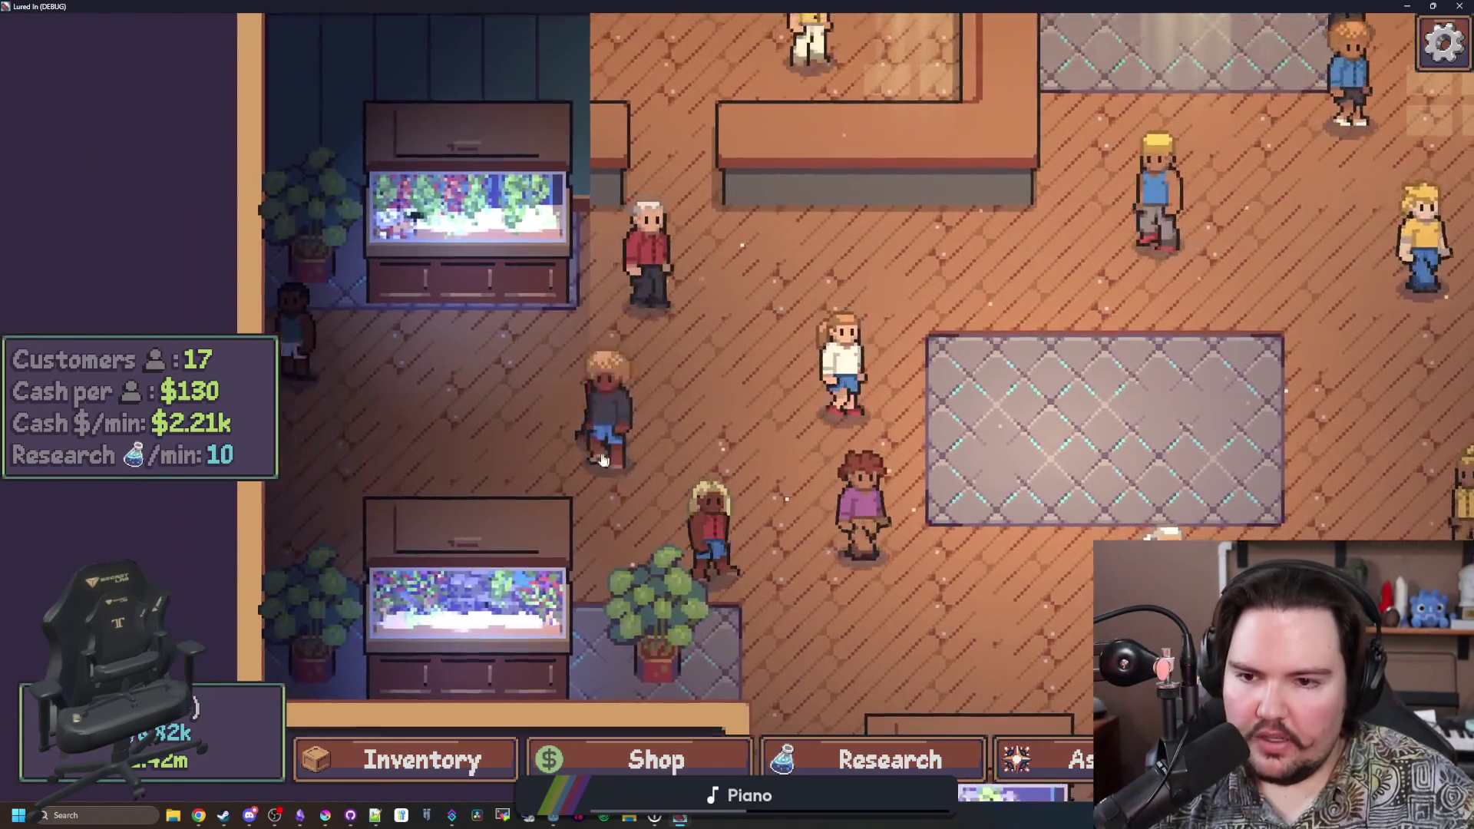
scroll(605, 459, "up", 1)
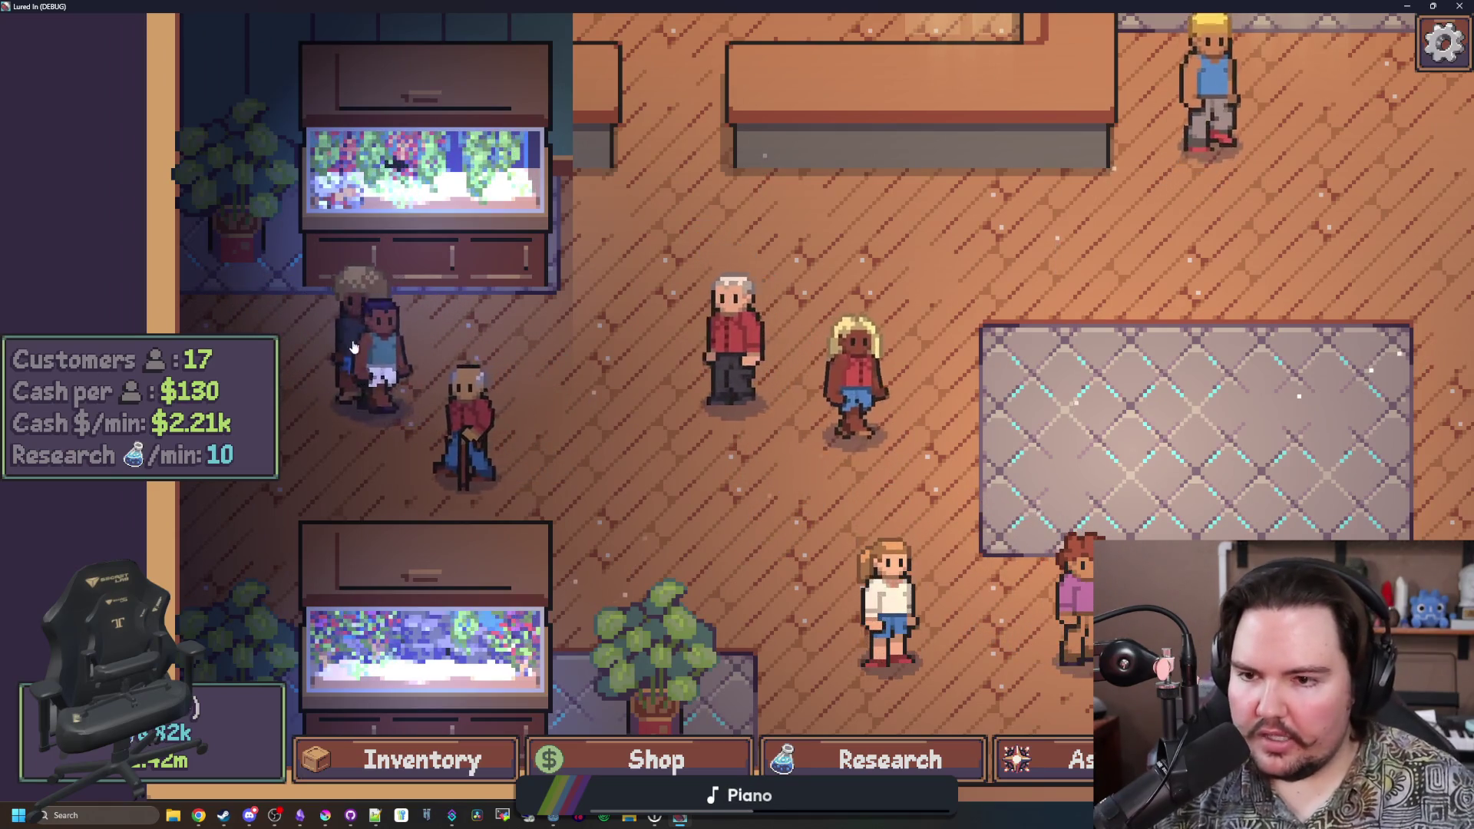
scroll(656, 355, "down", 3)
scroll(656, 355, "down", 1)
scroll(530, 527, "up", 1)
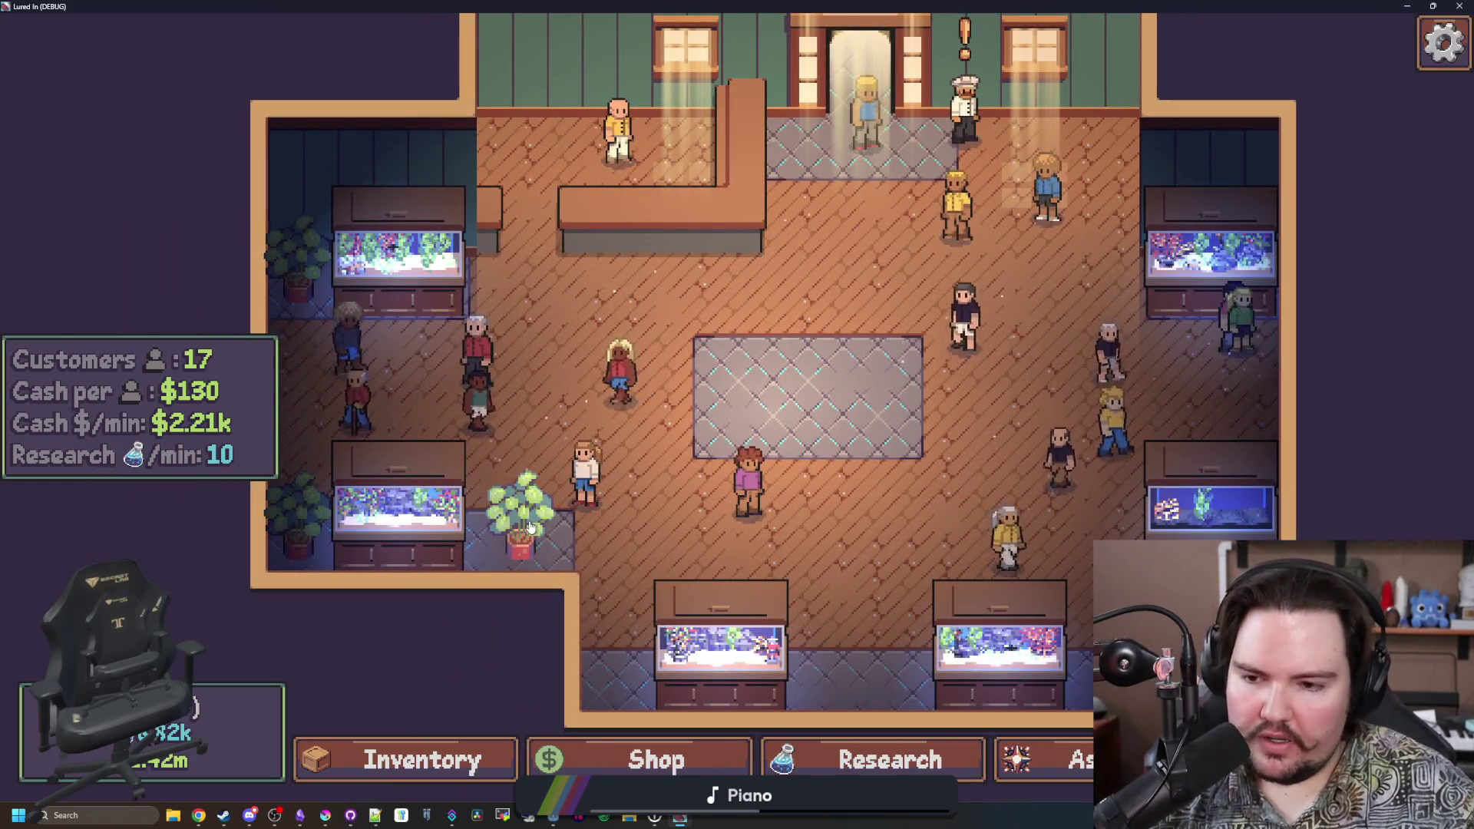
key("d")
key("w")
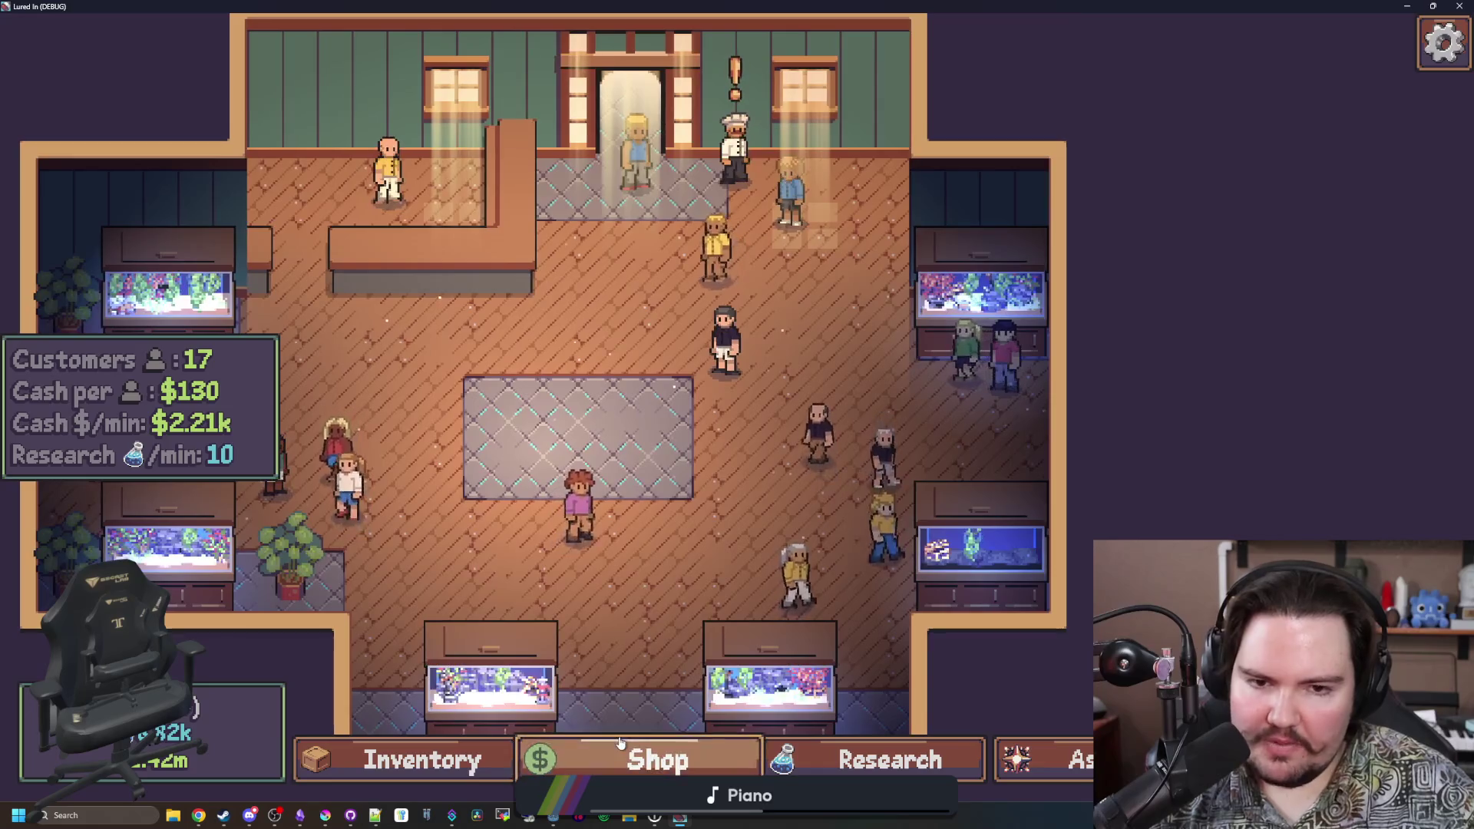
left_click(622, 740)
left_click(407, 760)
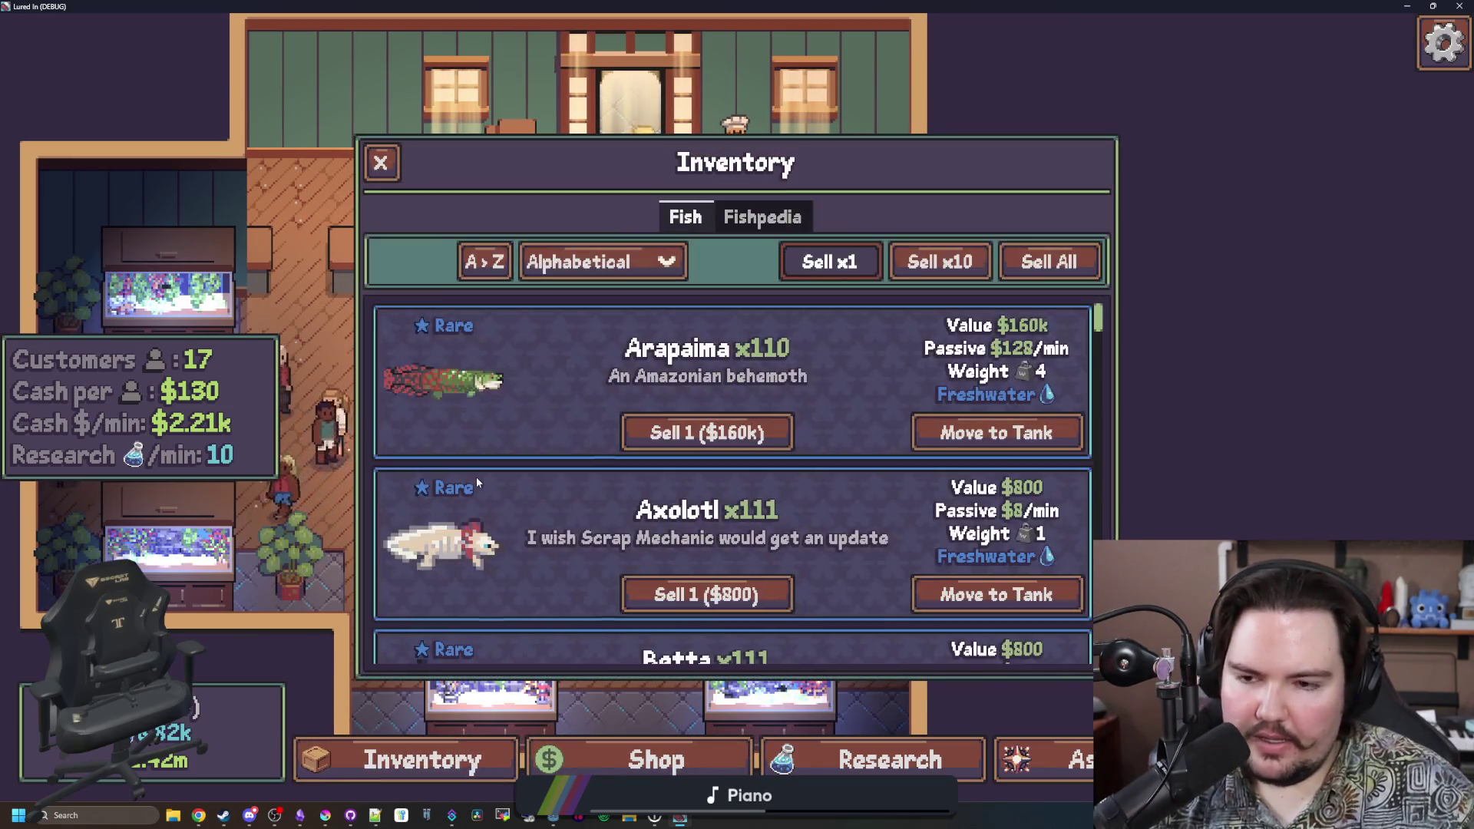
scroll(476, 477, "down", 3)
left_click(380, 162)
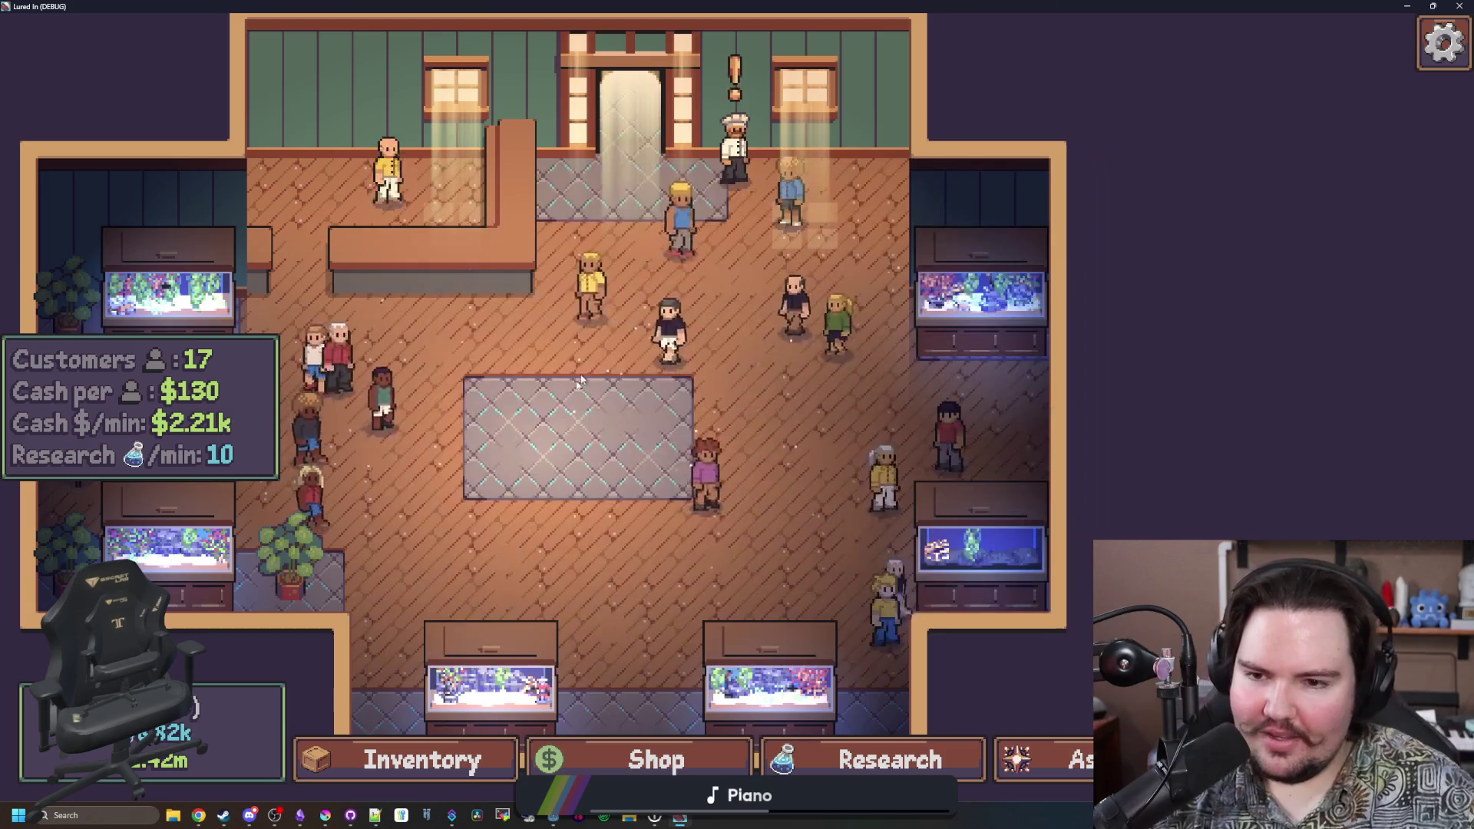
scroll(883, 334, "up", 2)
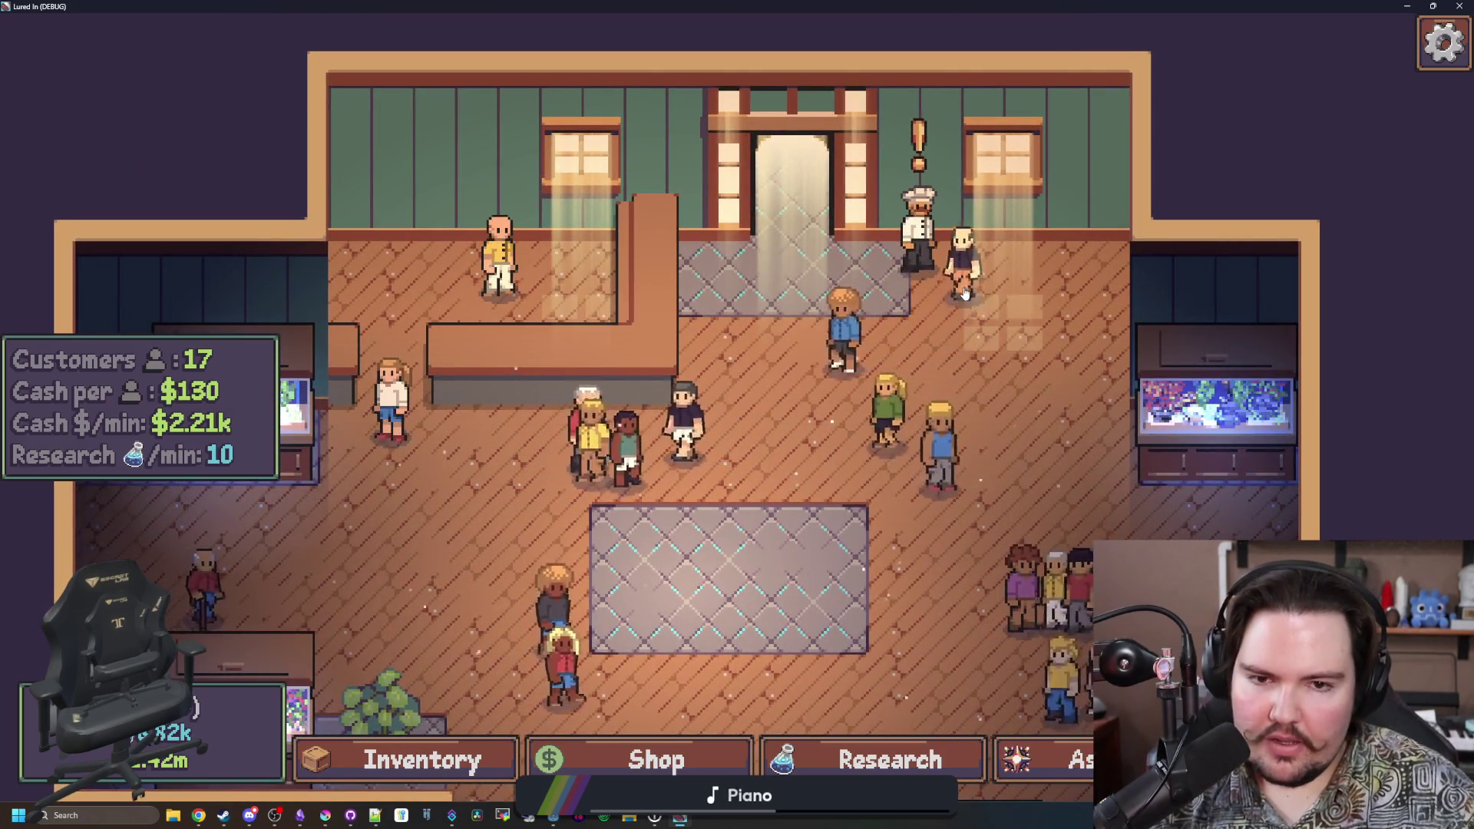
scroll(922, 267, "up", 3)
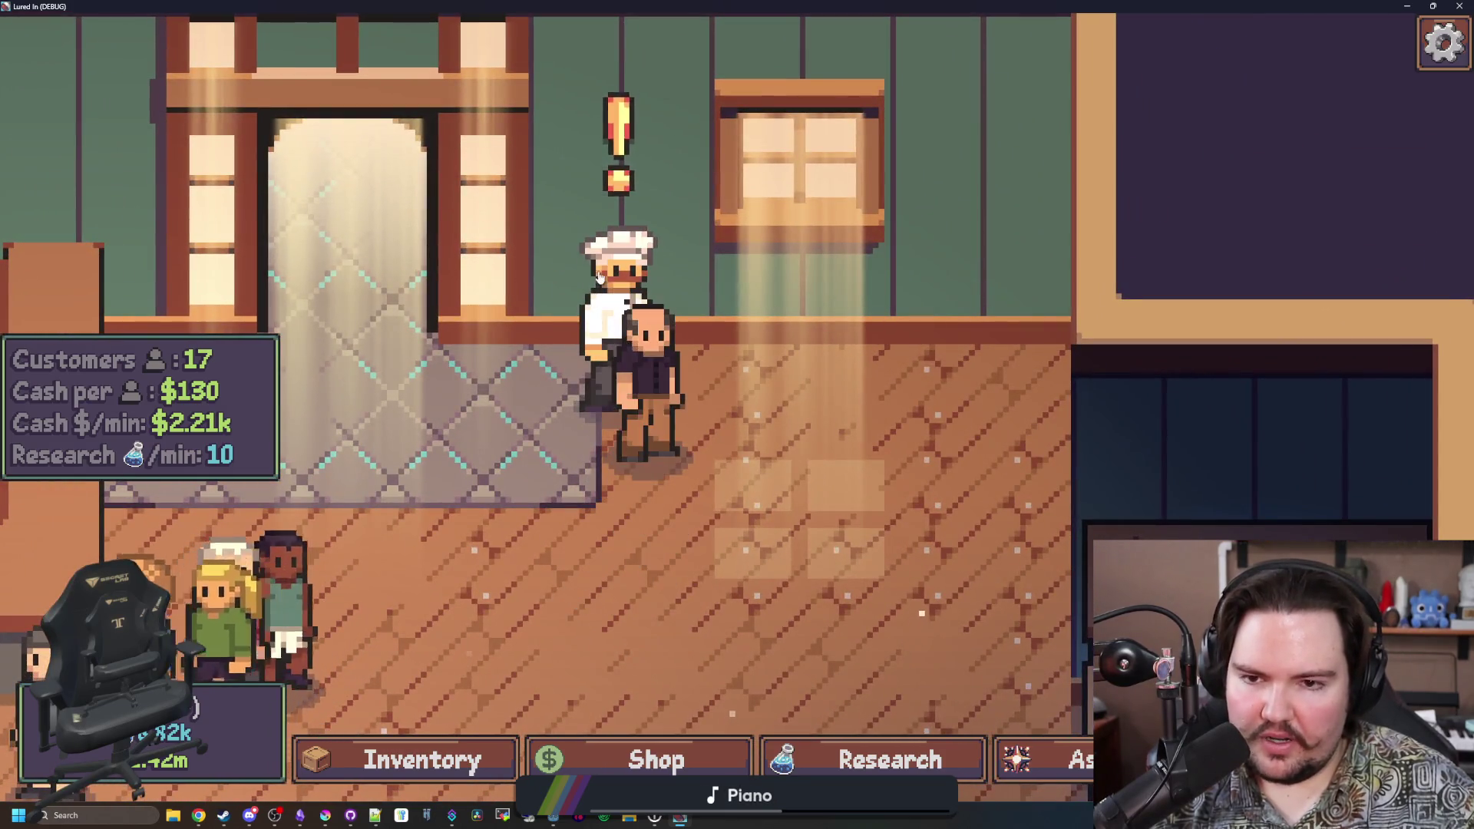
scroll(683, 555, "down", 3)
scroll(683, 554, "up", 3)
key("w")
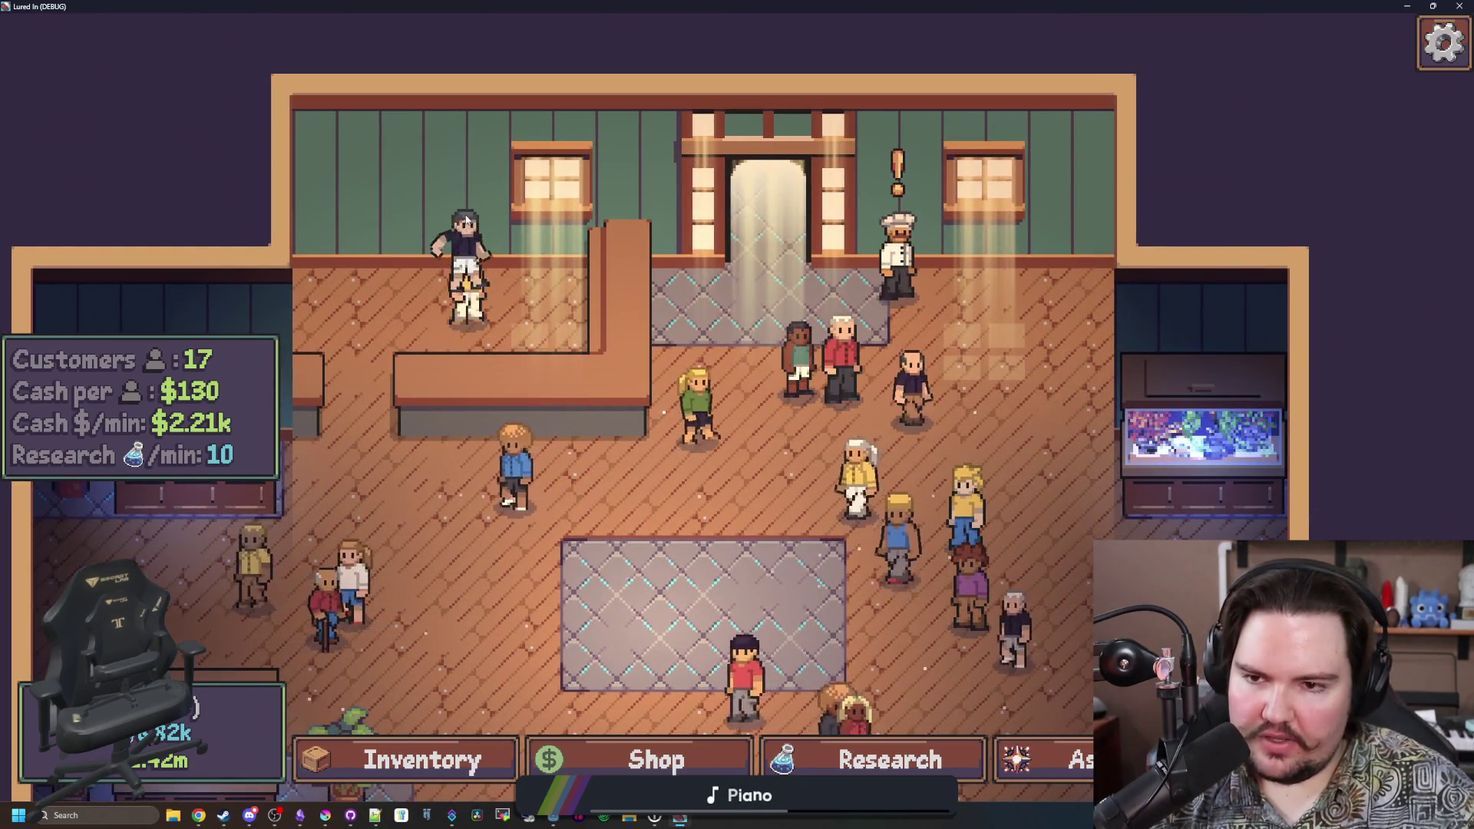
key("s")
key("d")
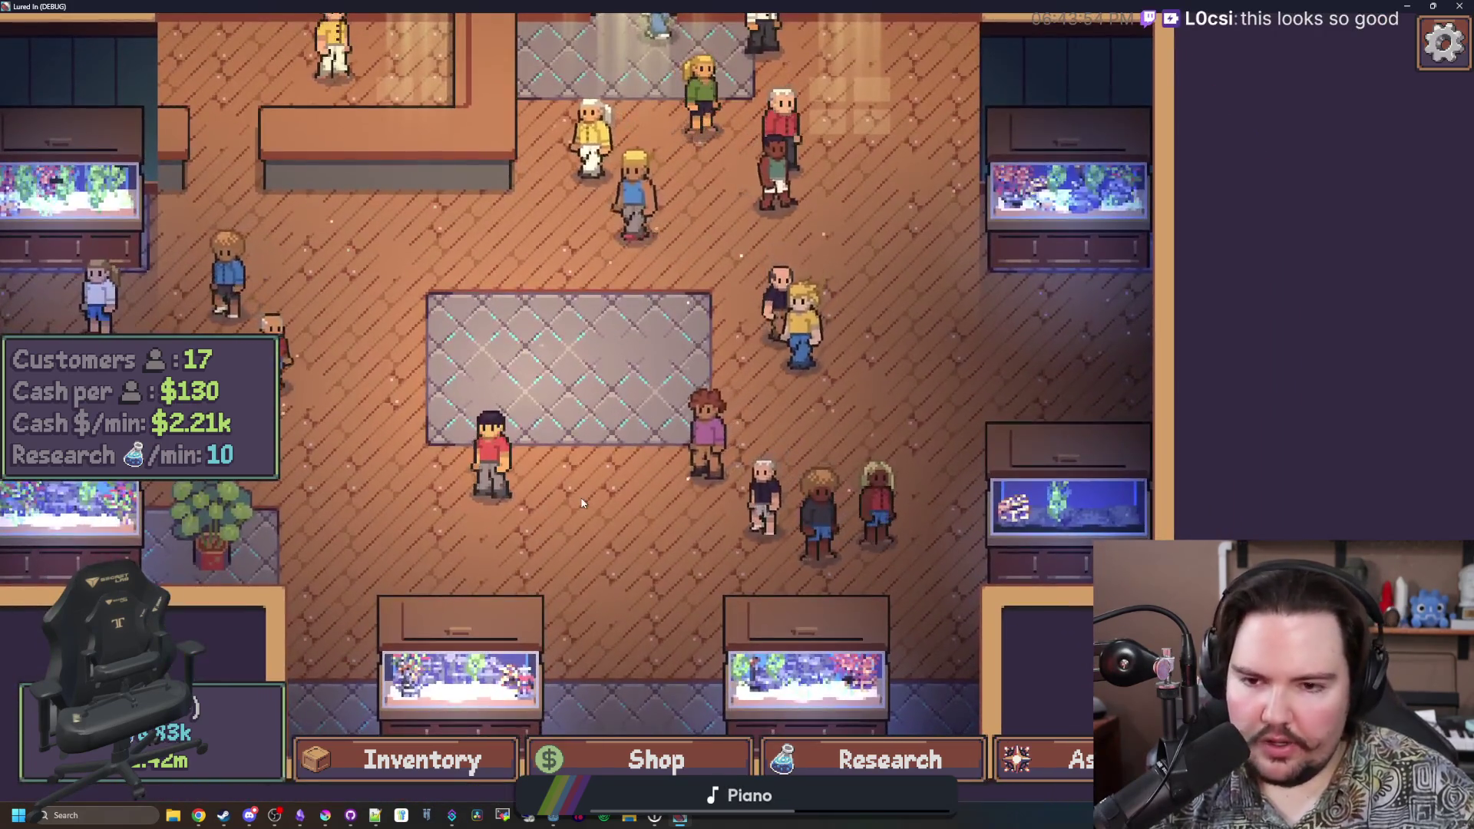
- Buy and place a Crate from Shop > Decorations, then delete the extra crate
scroll(728, 709, "down", 3)
scroll(729, 710, "up", 3)
left_click(727, 751)
left_click(883, 217)
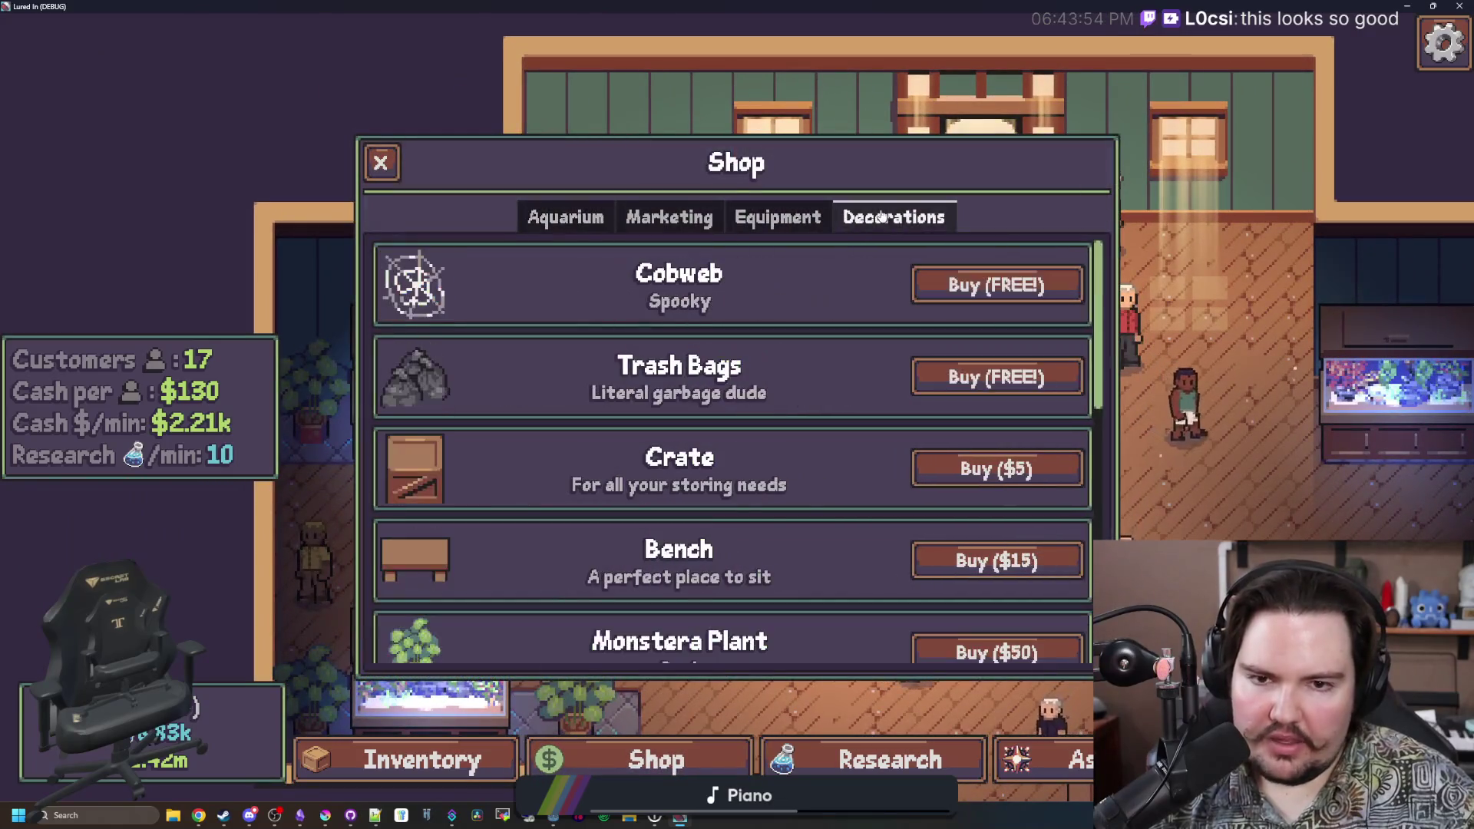
left_click(940, 488)
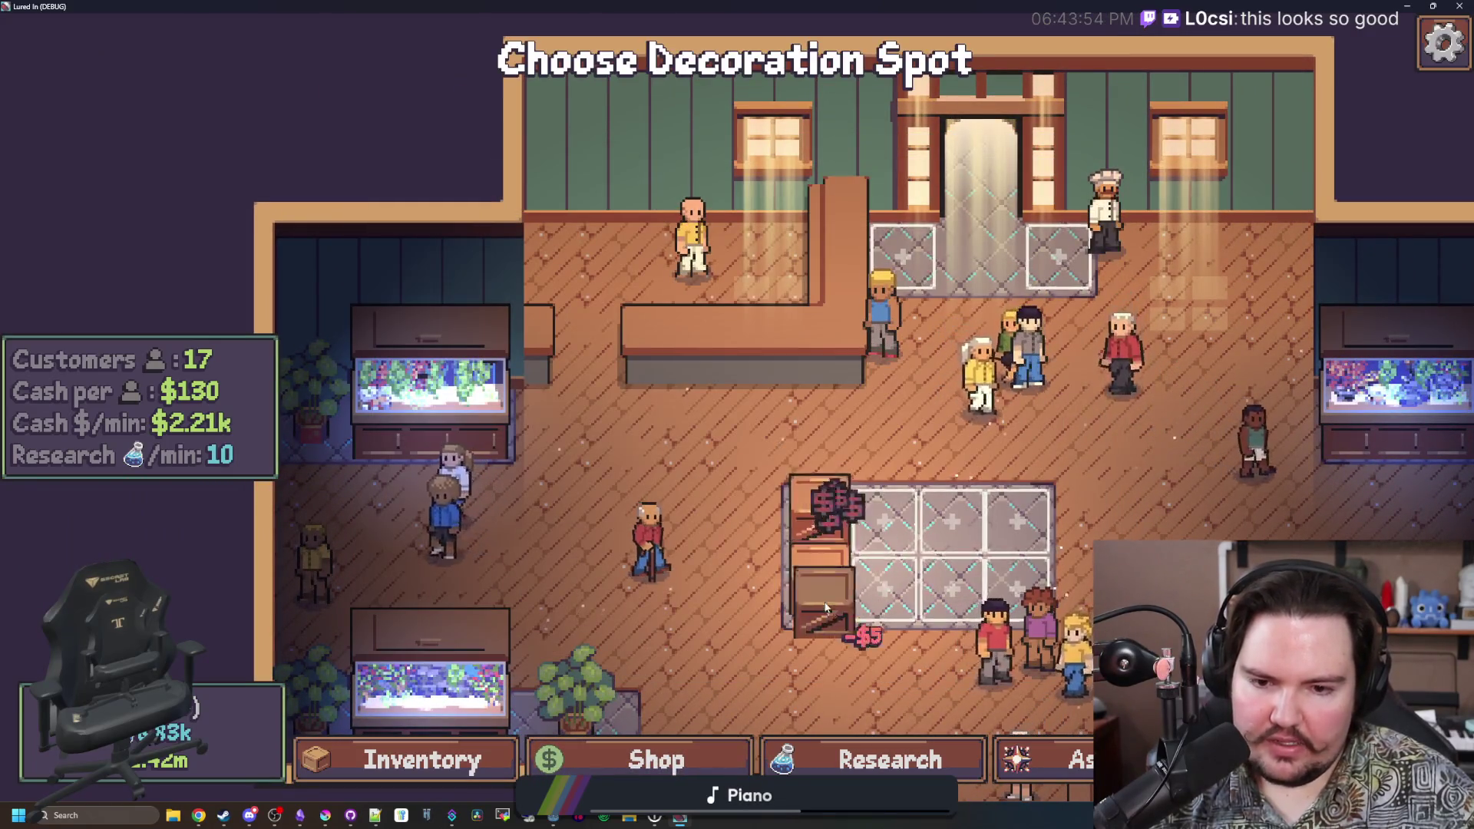
left_click(821, 506)
scroll(677, 545, "up", 3)
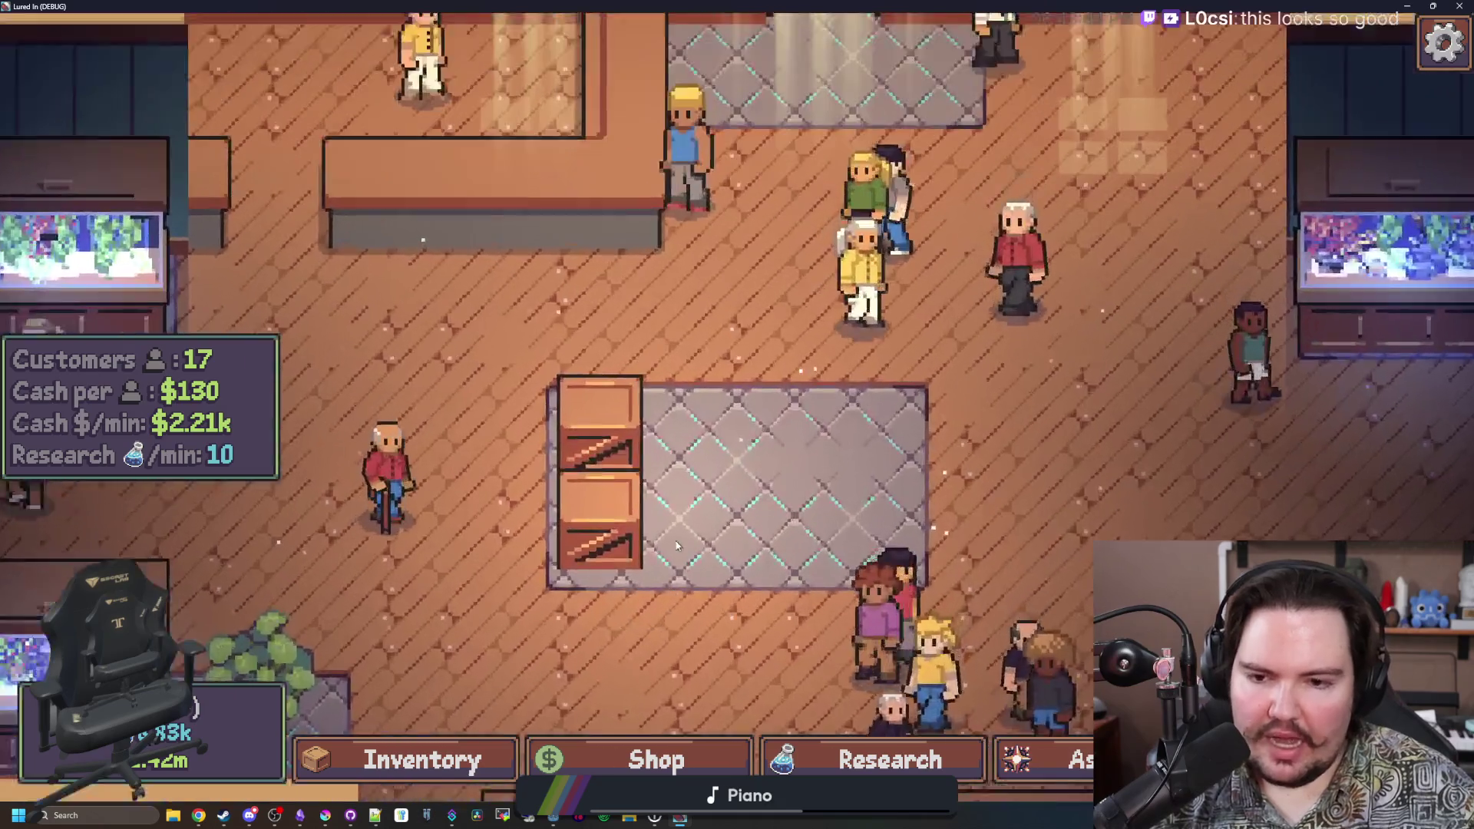
left_click(600, 426)
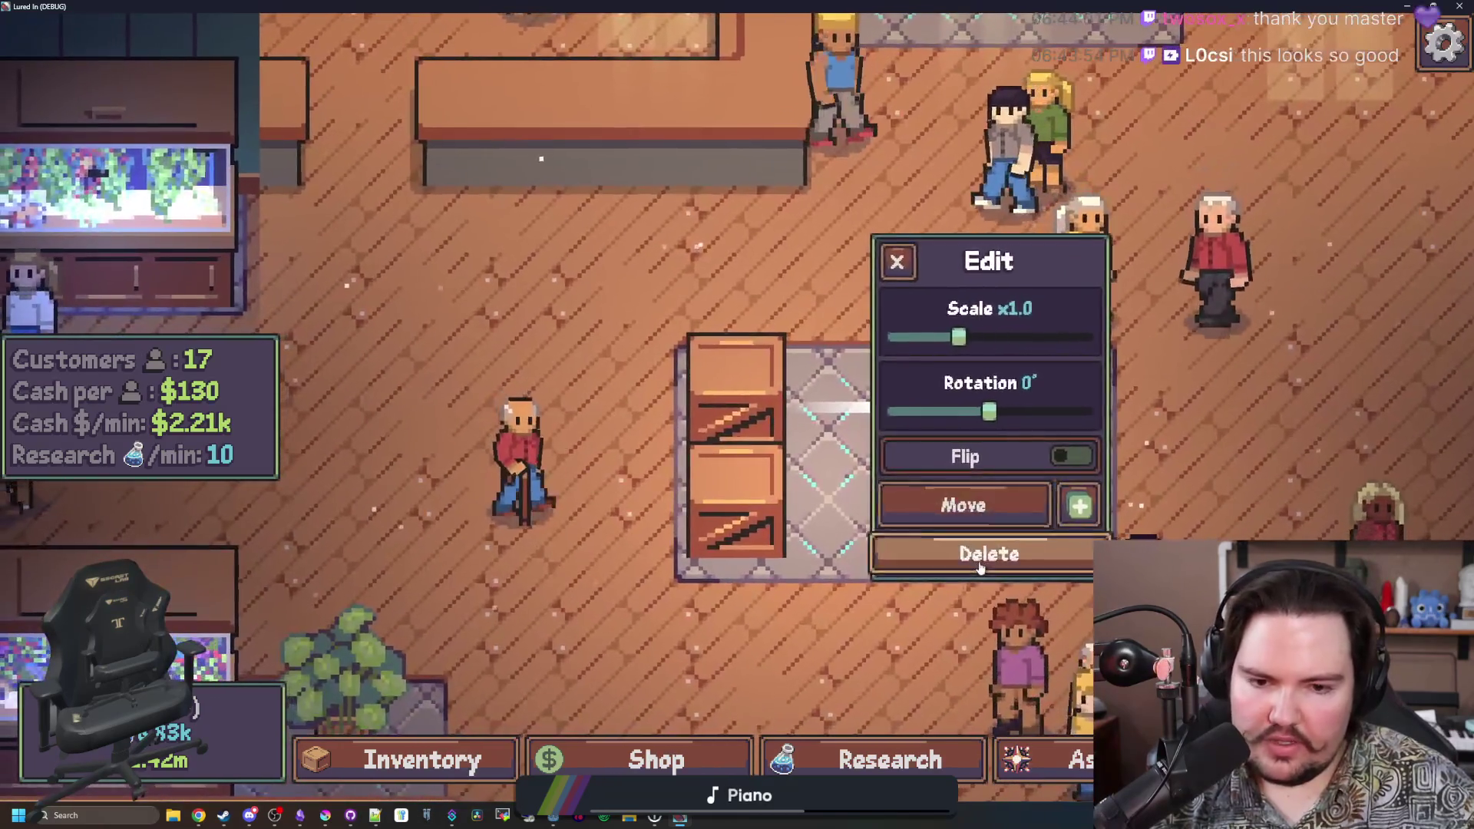
left_click(987, 553)
- Buy and place the $500 Armchair, then delete it
left_click(737, 760)
scroll(731, 444, "down", 5)
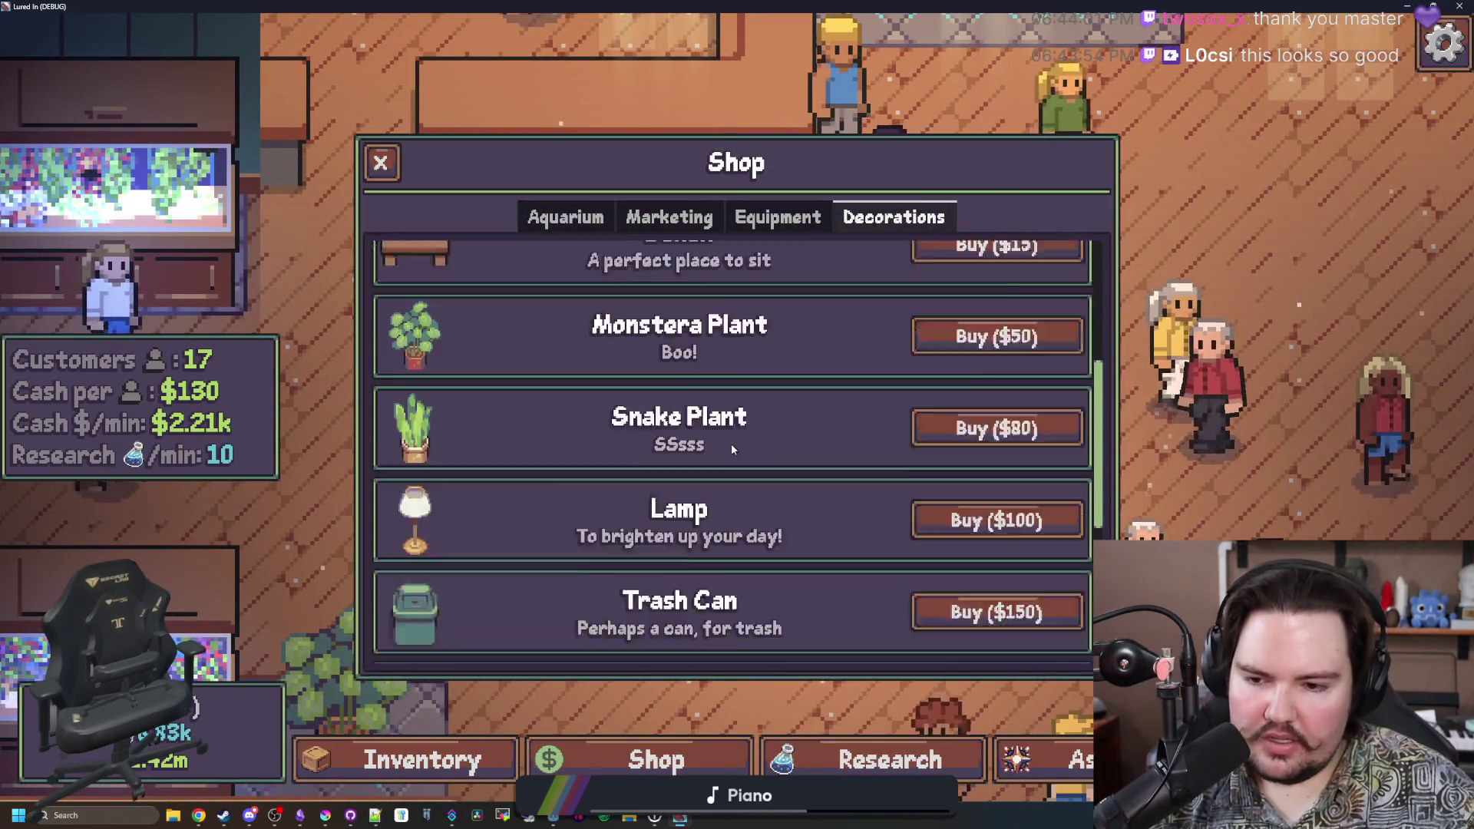
left_click(996, 440)
left_click(736, 392)
left_click(572, 395)
left_click(989, 553)
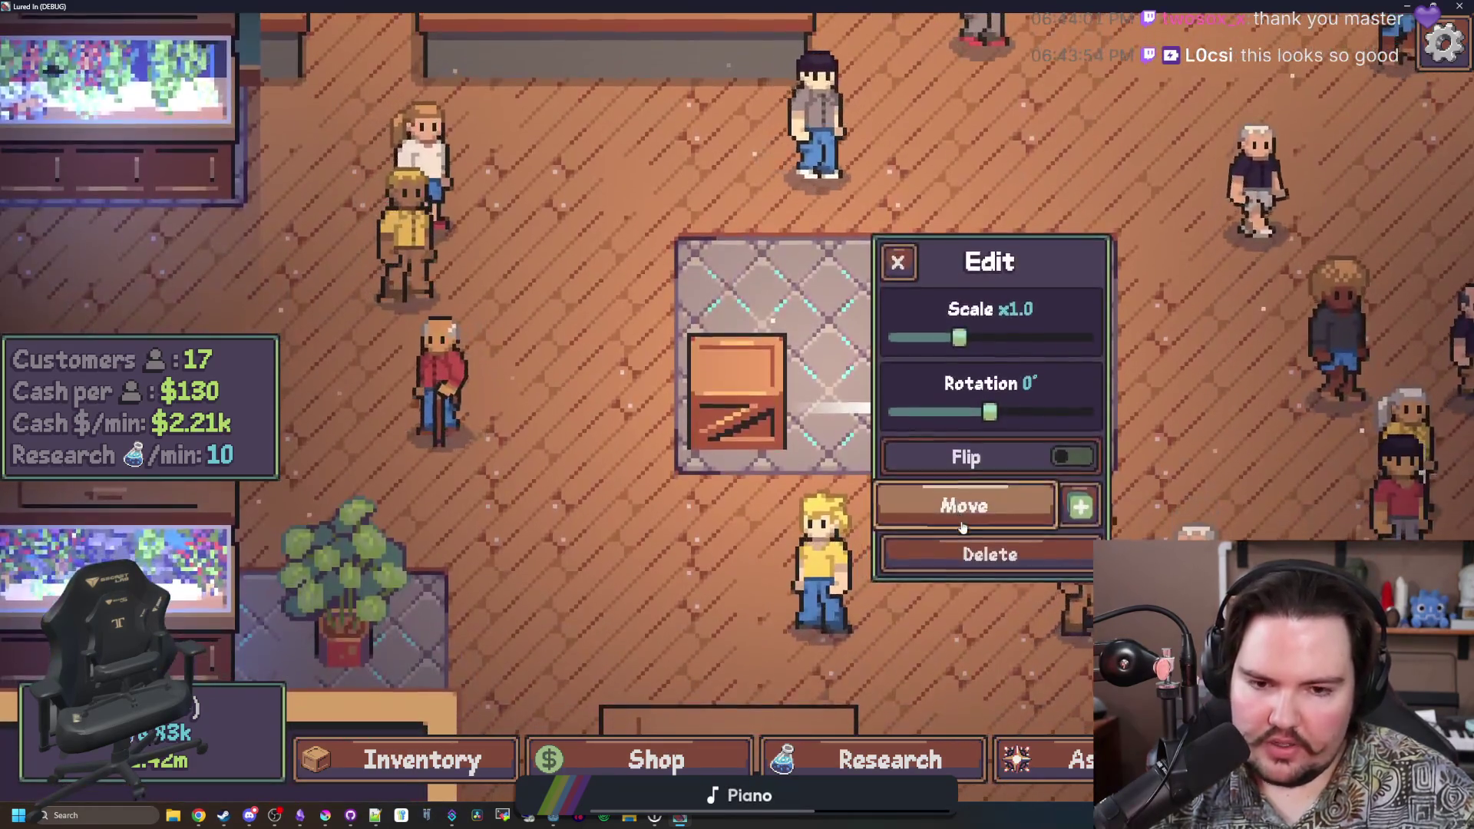
left_click(962, 506)
- Buy the $1k Starfish Home and place it on the rug
left_click(656, 760)
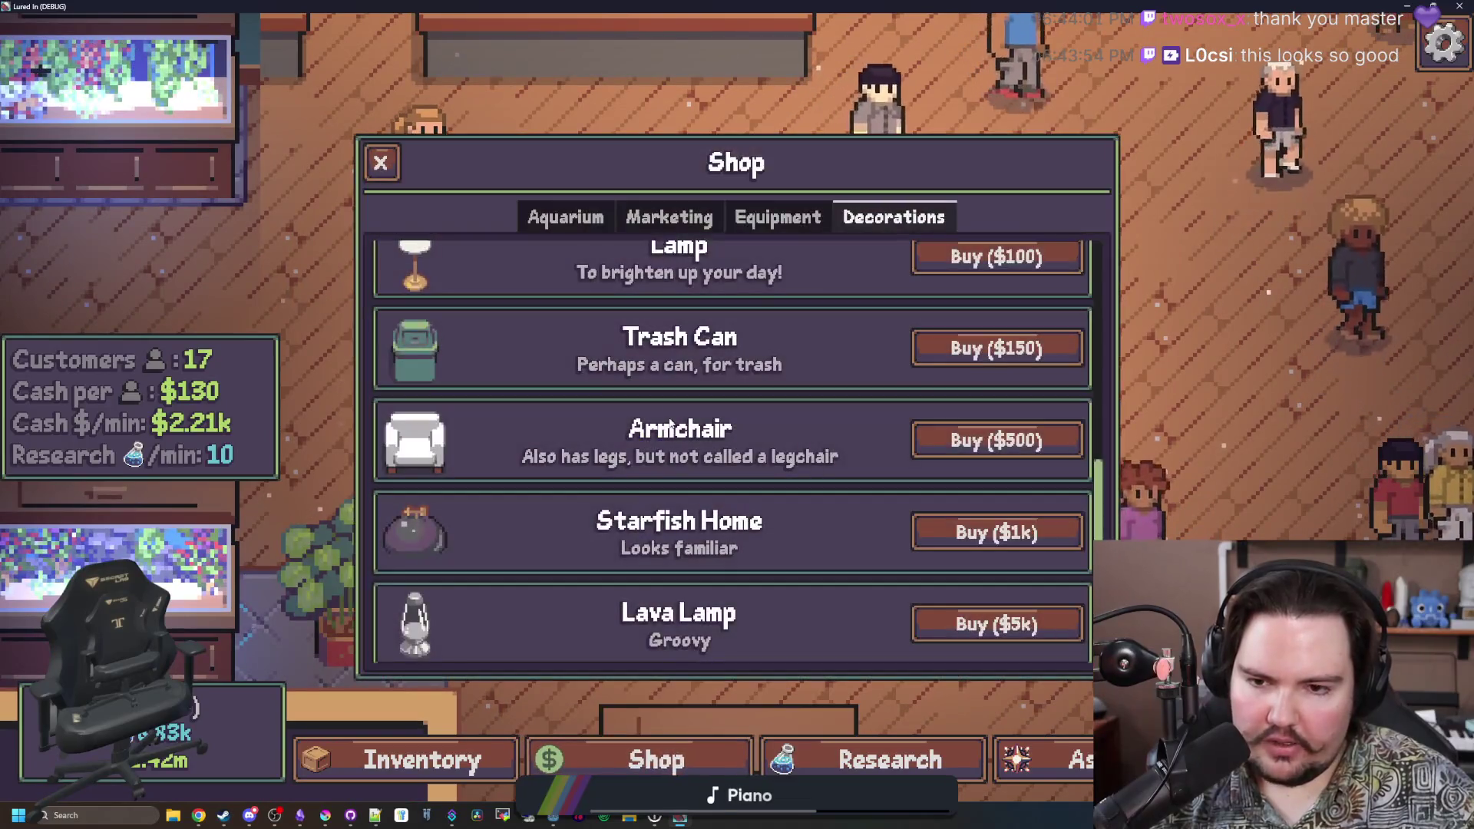
left_click(957, 529)
left_click(730, 303)
- Buy the $100 Lamp and place it in the rug's top-left spot
left_click(675, 743)
scroll(717, 546, "down", 1)
scroll(717, 546, "up", 5)
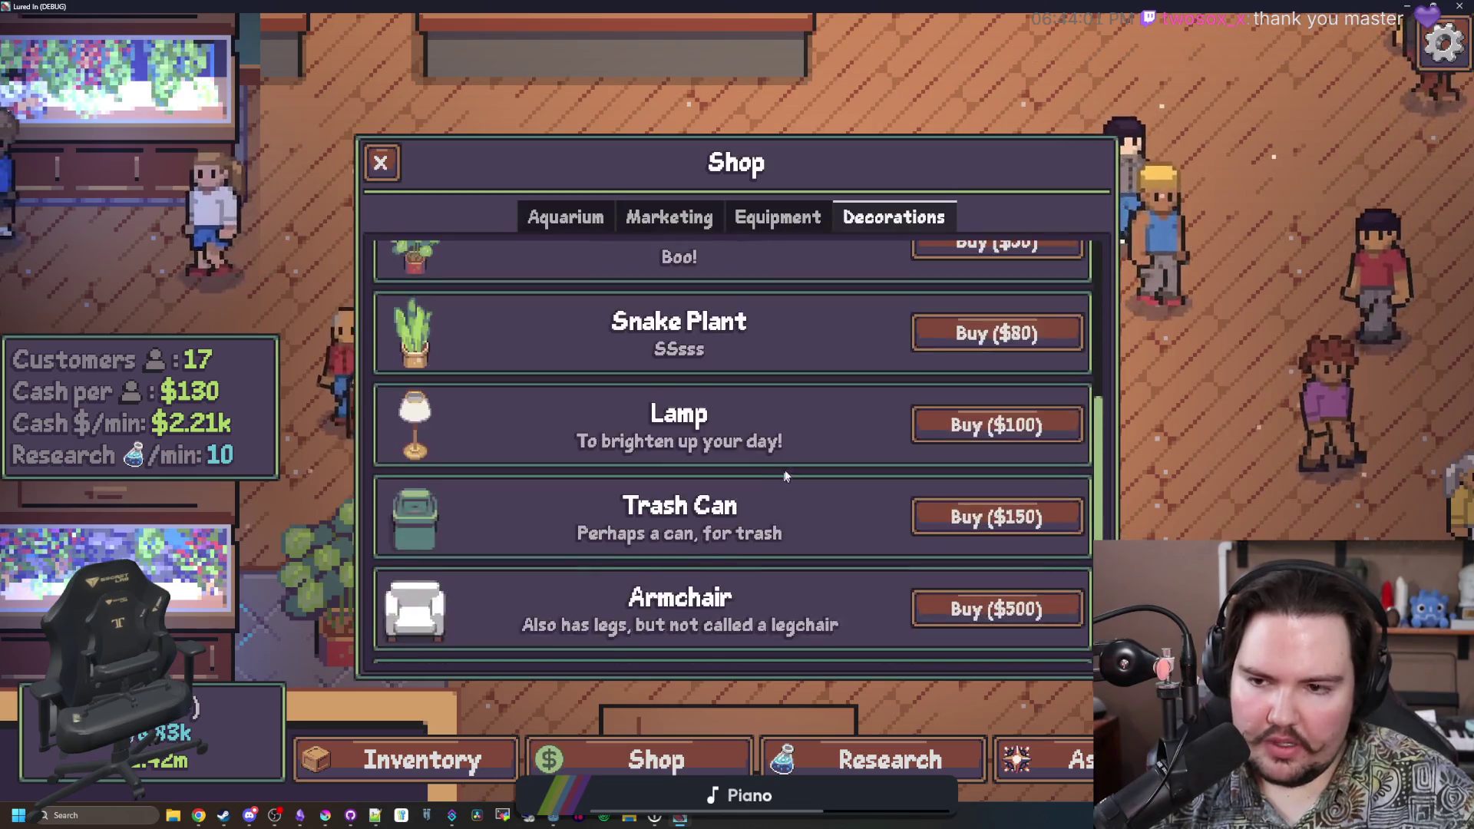
left_click(994, 579)
left_click(733, 338)
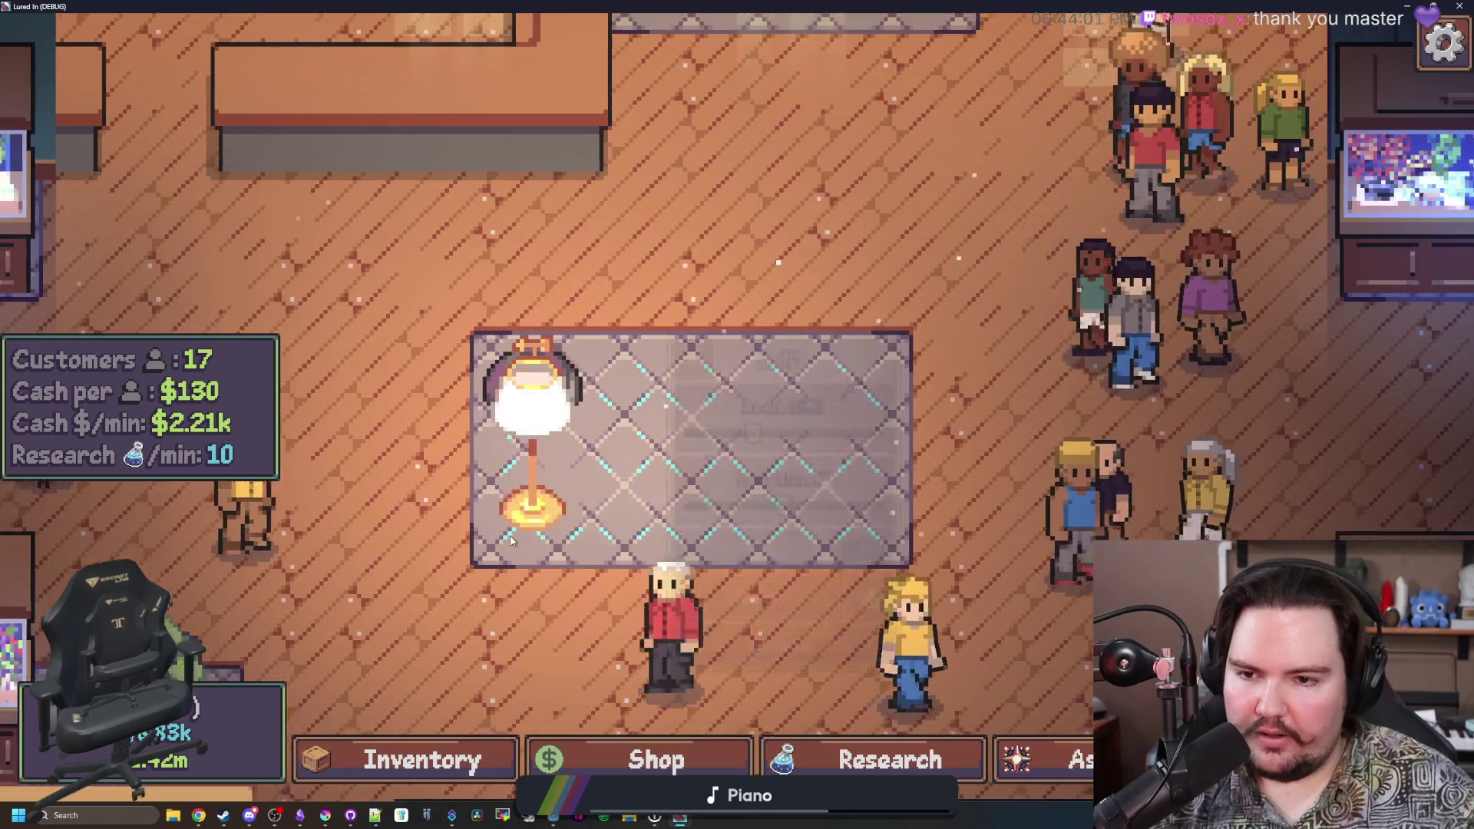
left_click(542, 405)
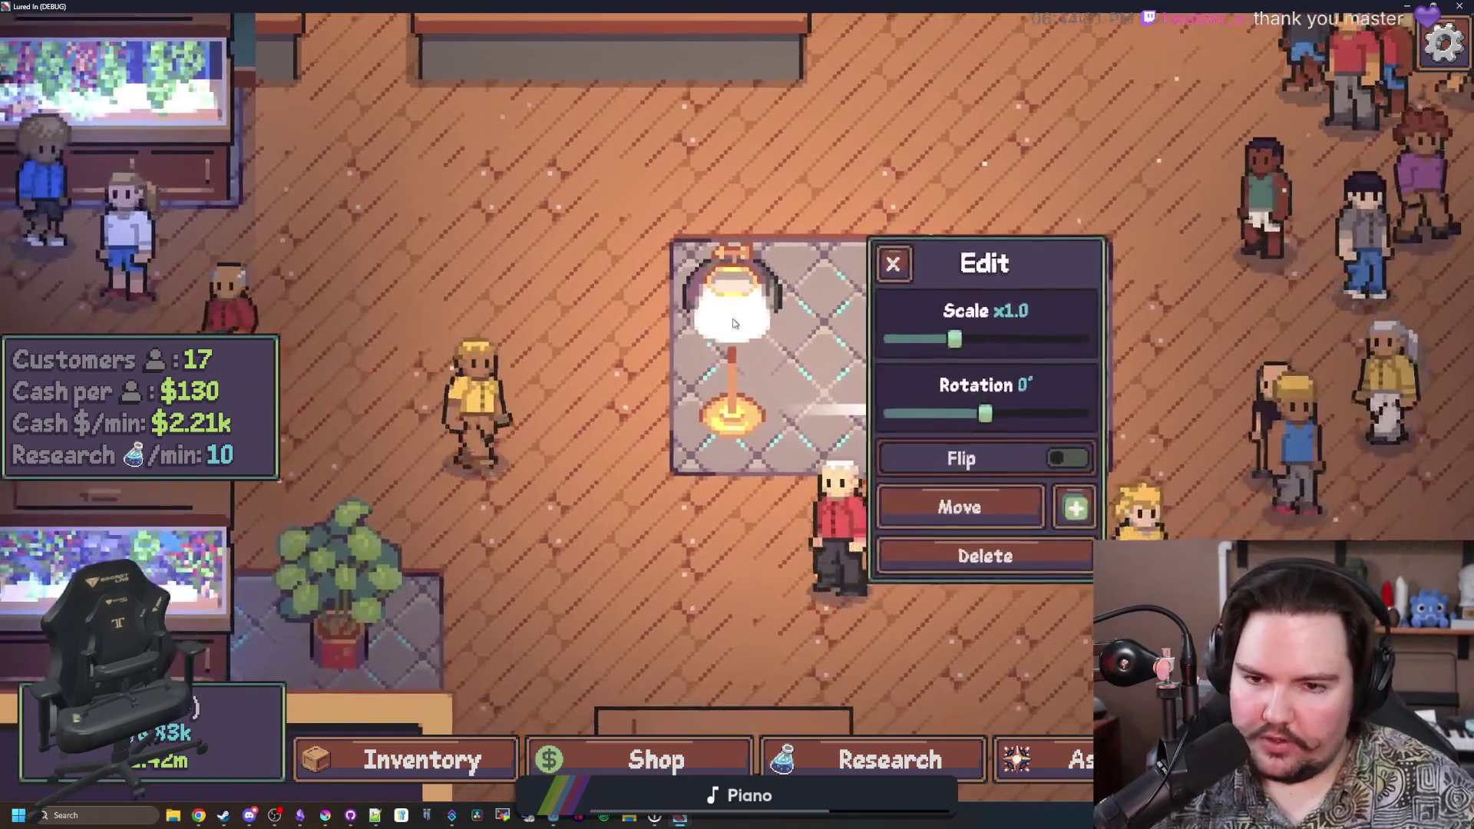
left_click(718, 613)
- Close the decorations shop and look over the finished shop floor
left_click(657, 760)
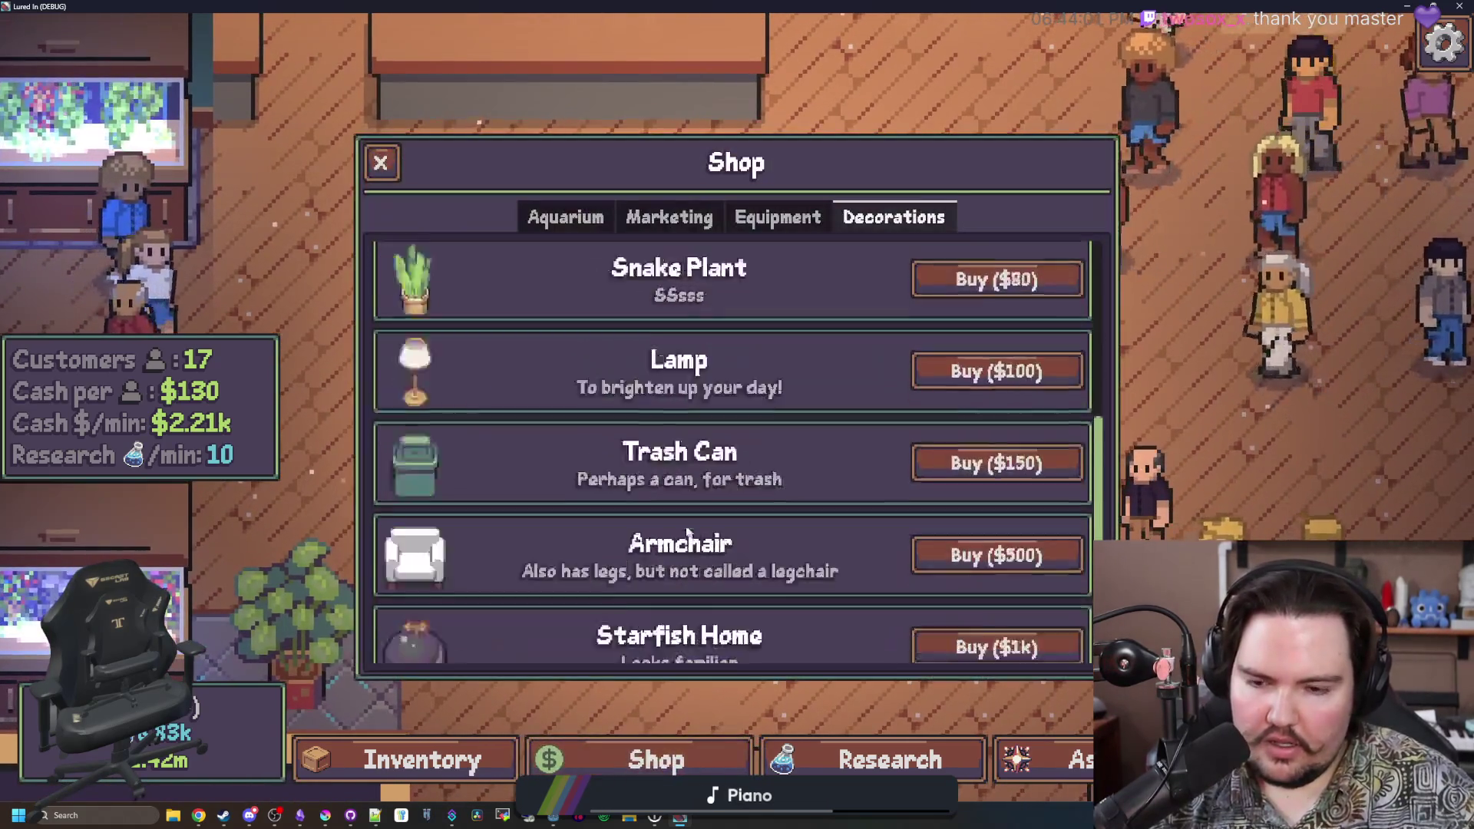
scroll(688, 526, "down", 3)
left_click(379, 162)
scroll(445, 181, "down", 2)
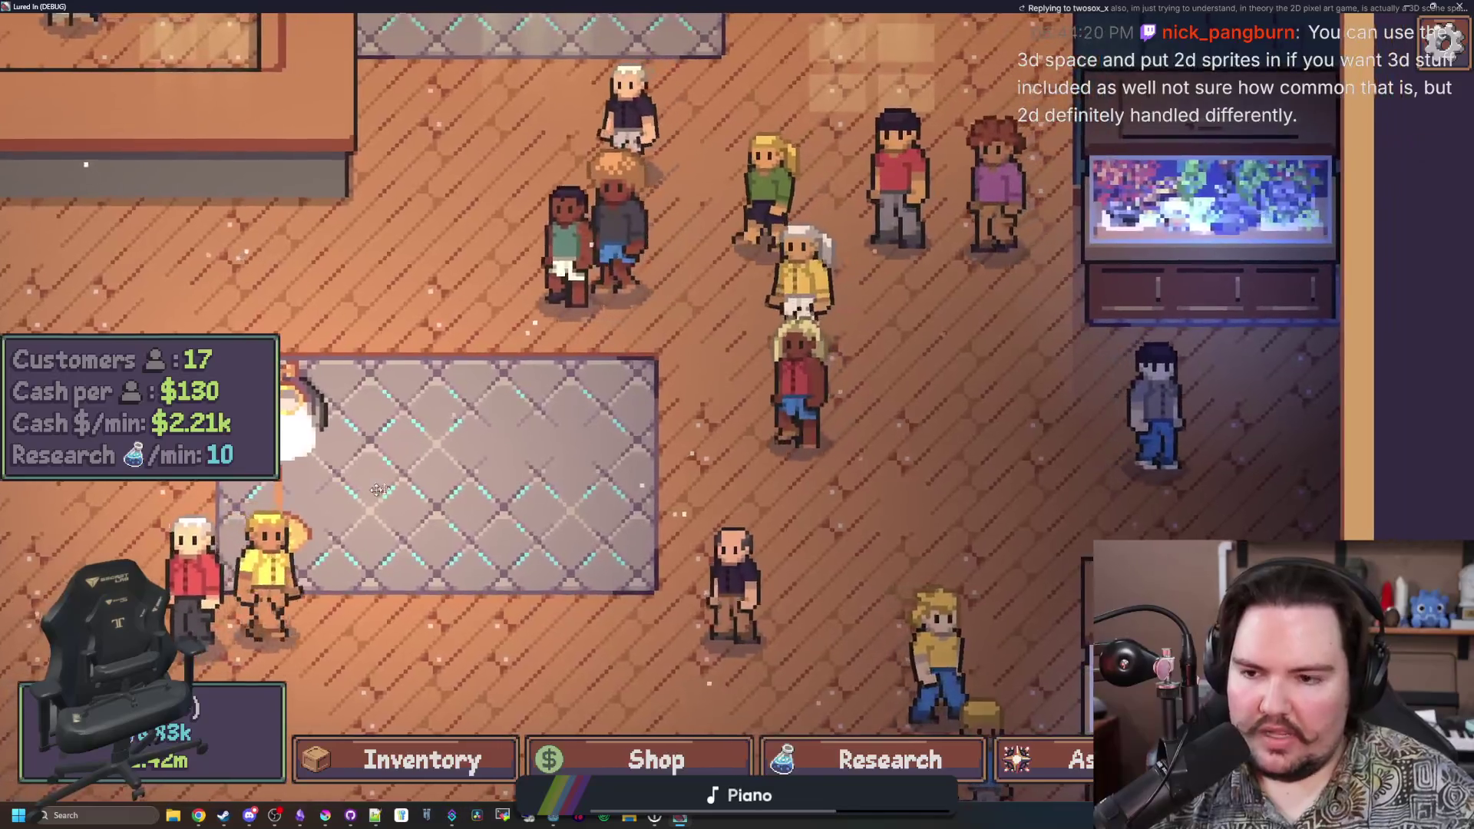
scroll(700, 183, "up", 2)
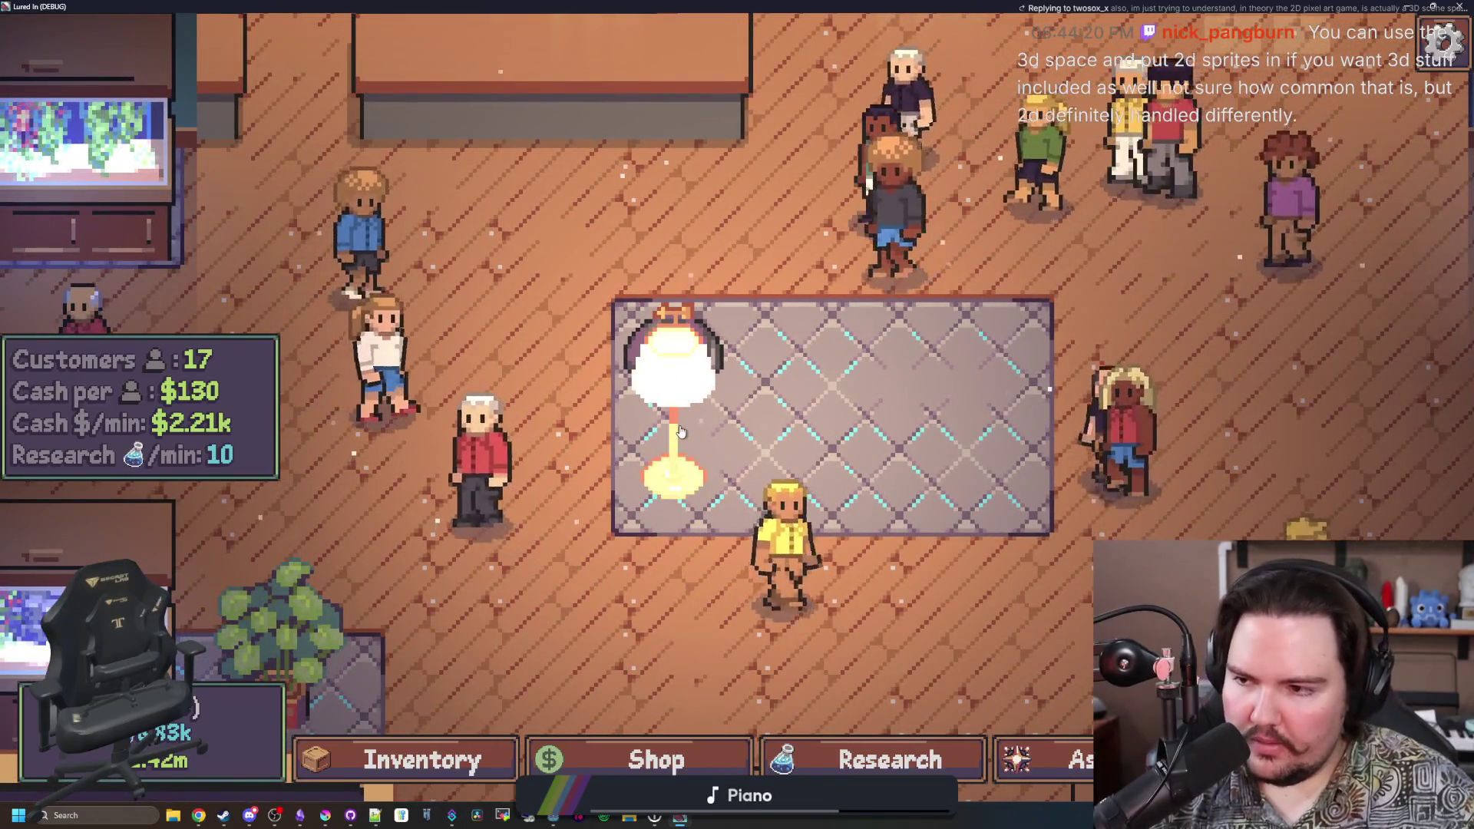
scroll(650, 459, "down", 2)
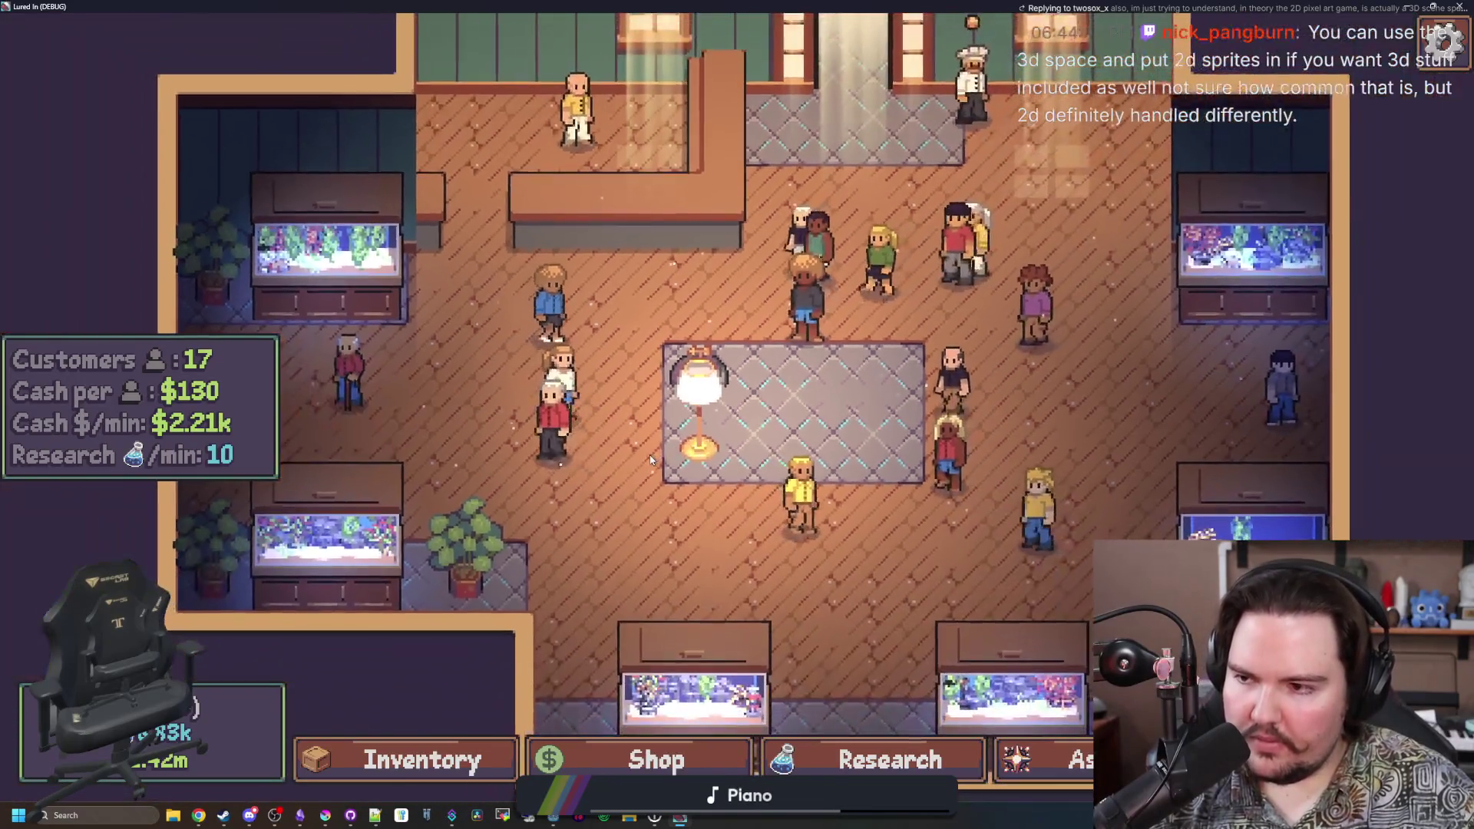
scroll(691, 484, "down", 1)
scroll(753, 518, "up", 1)
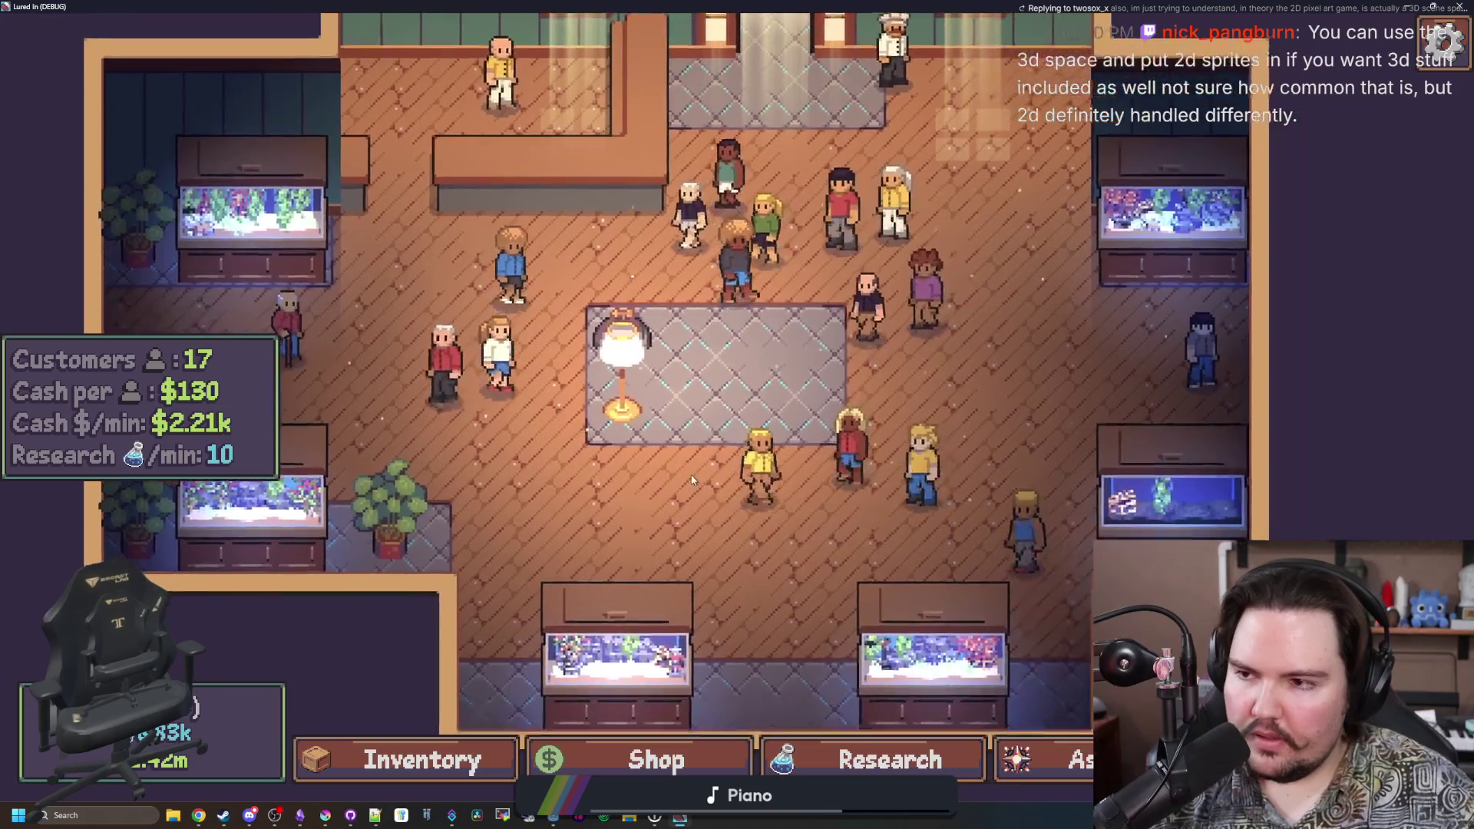
scroll(690, 474, "down", 3)
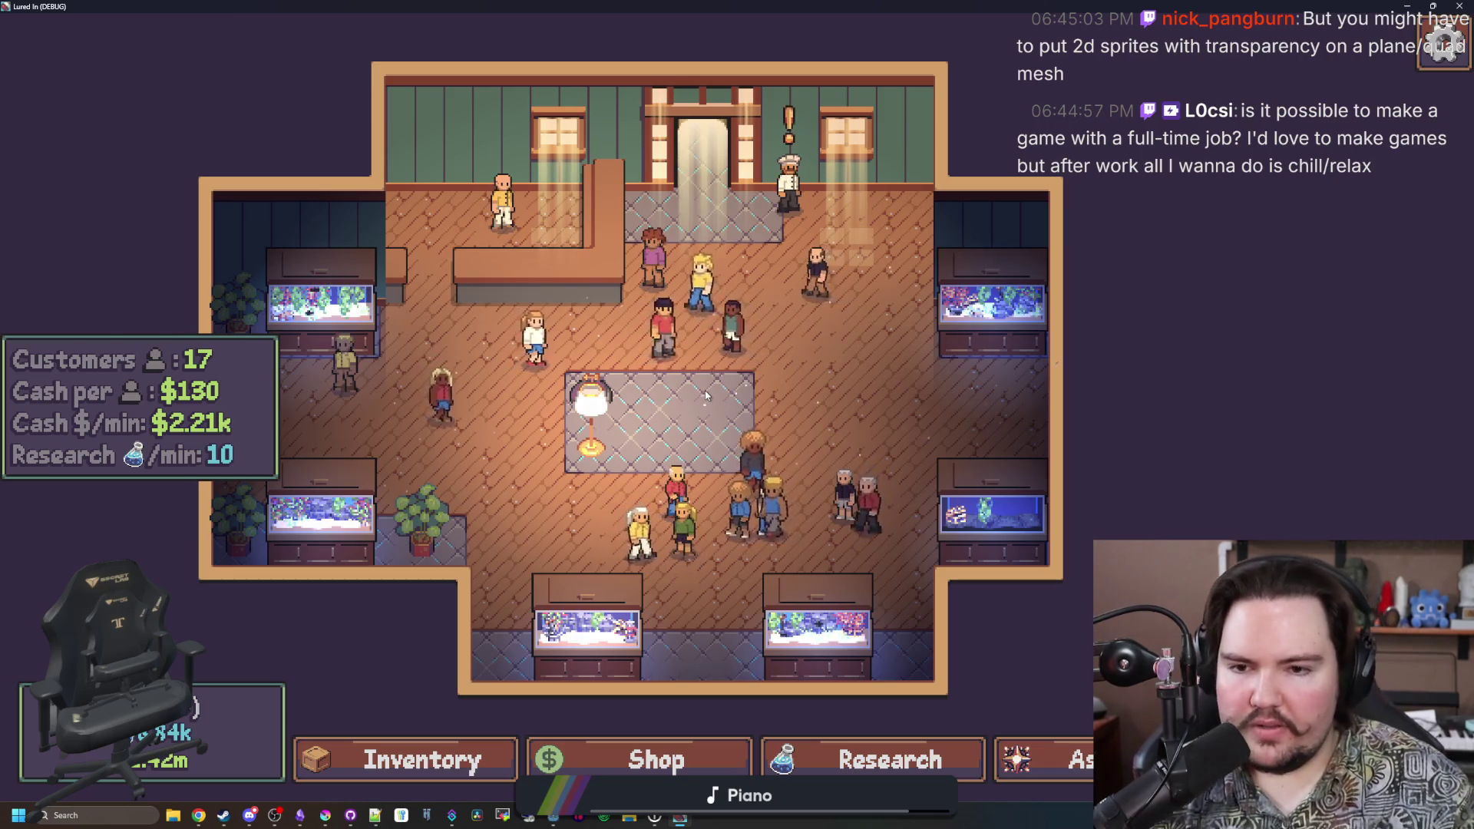
scroll(646, 520, "up", 2)
scroll(637, 296, "down", 2)
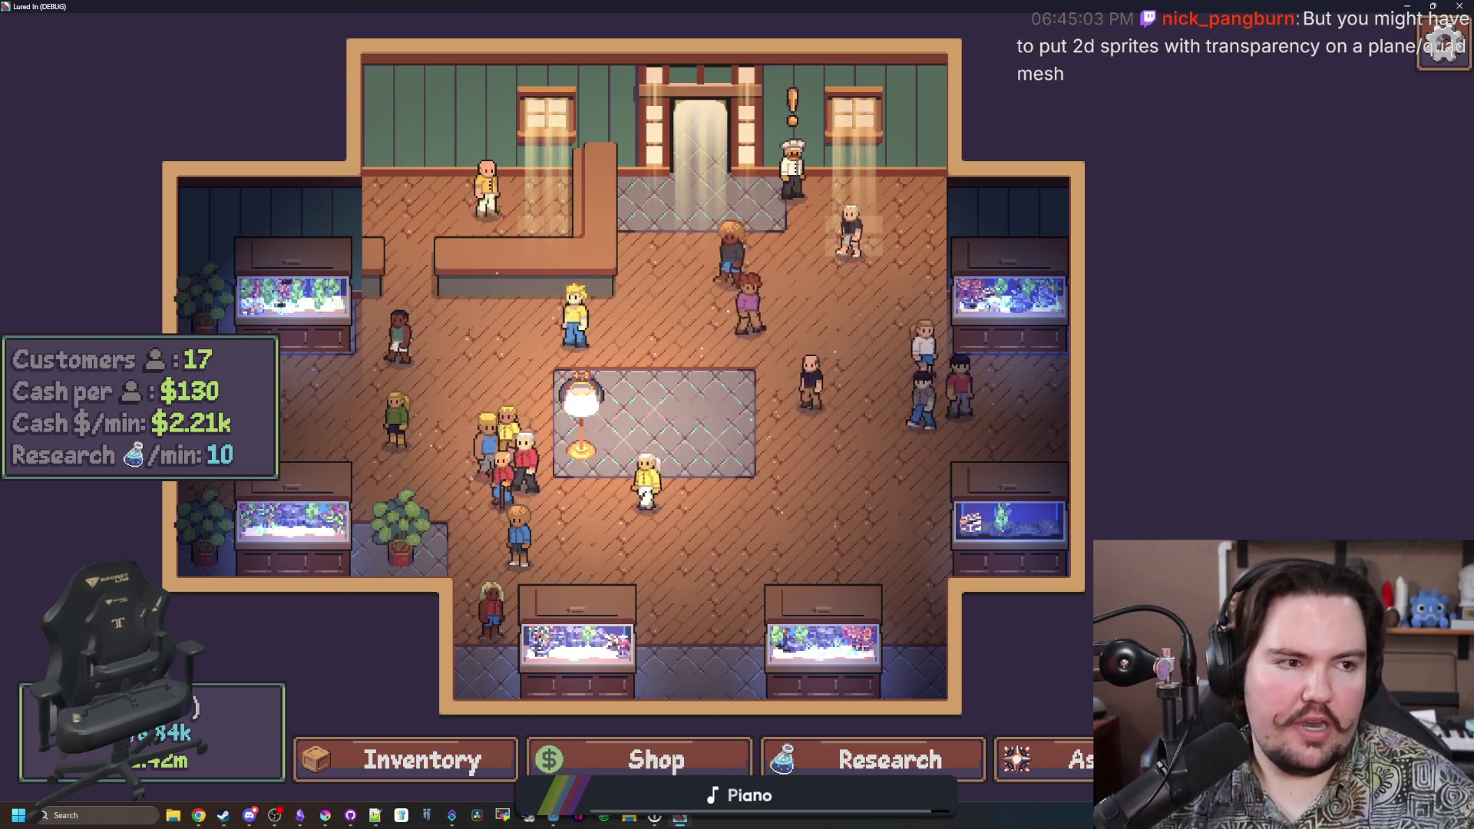
left_click(198, 815)
left_click_drag(766, 259, 763, 150)
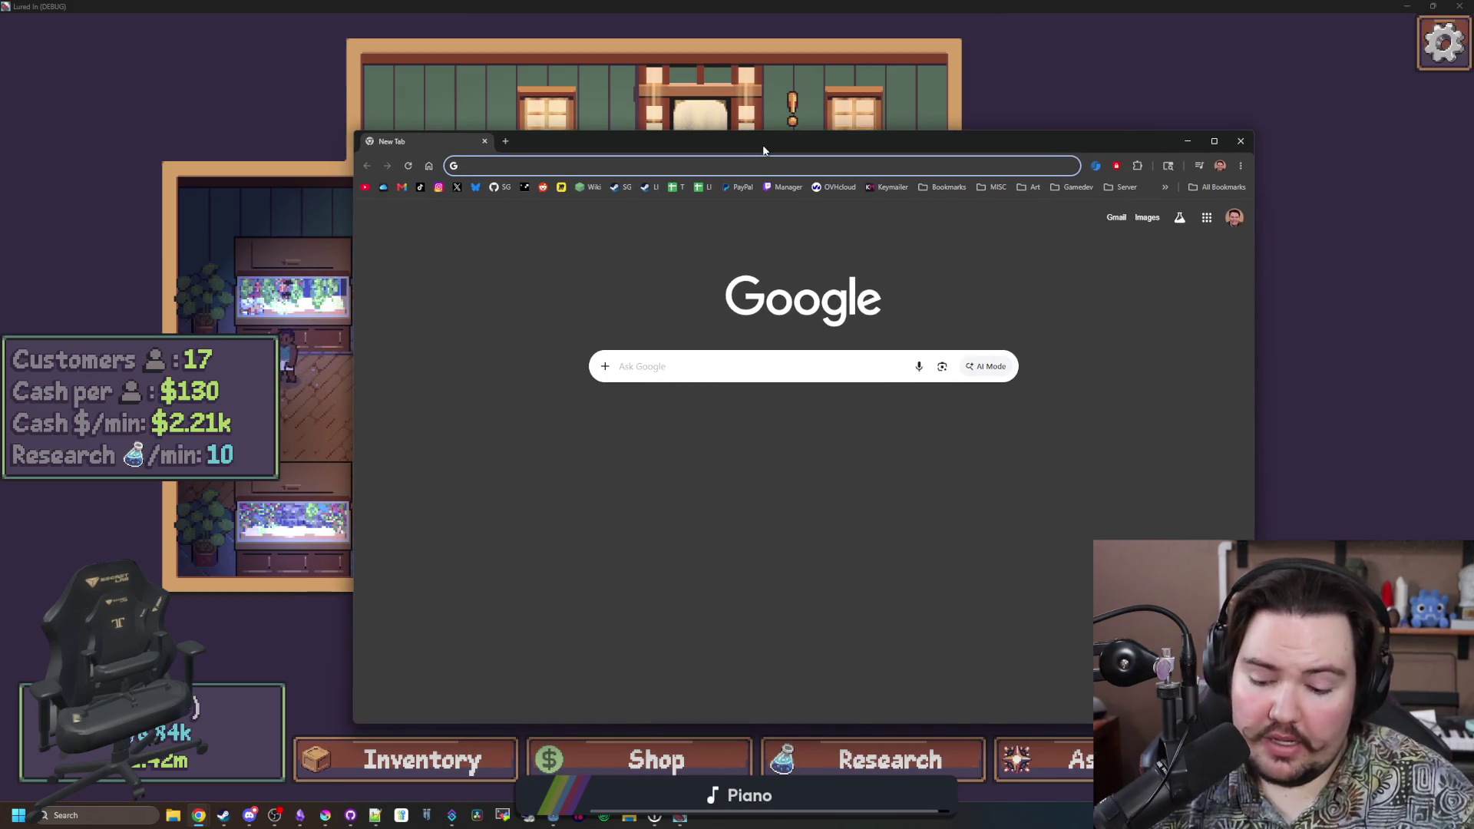
- Search 'cult of the lamb', maximise Chrome and open a Steam screenshot full-size
type("cult of the lamb")
key("Return")
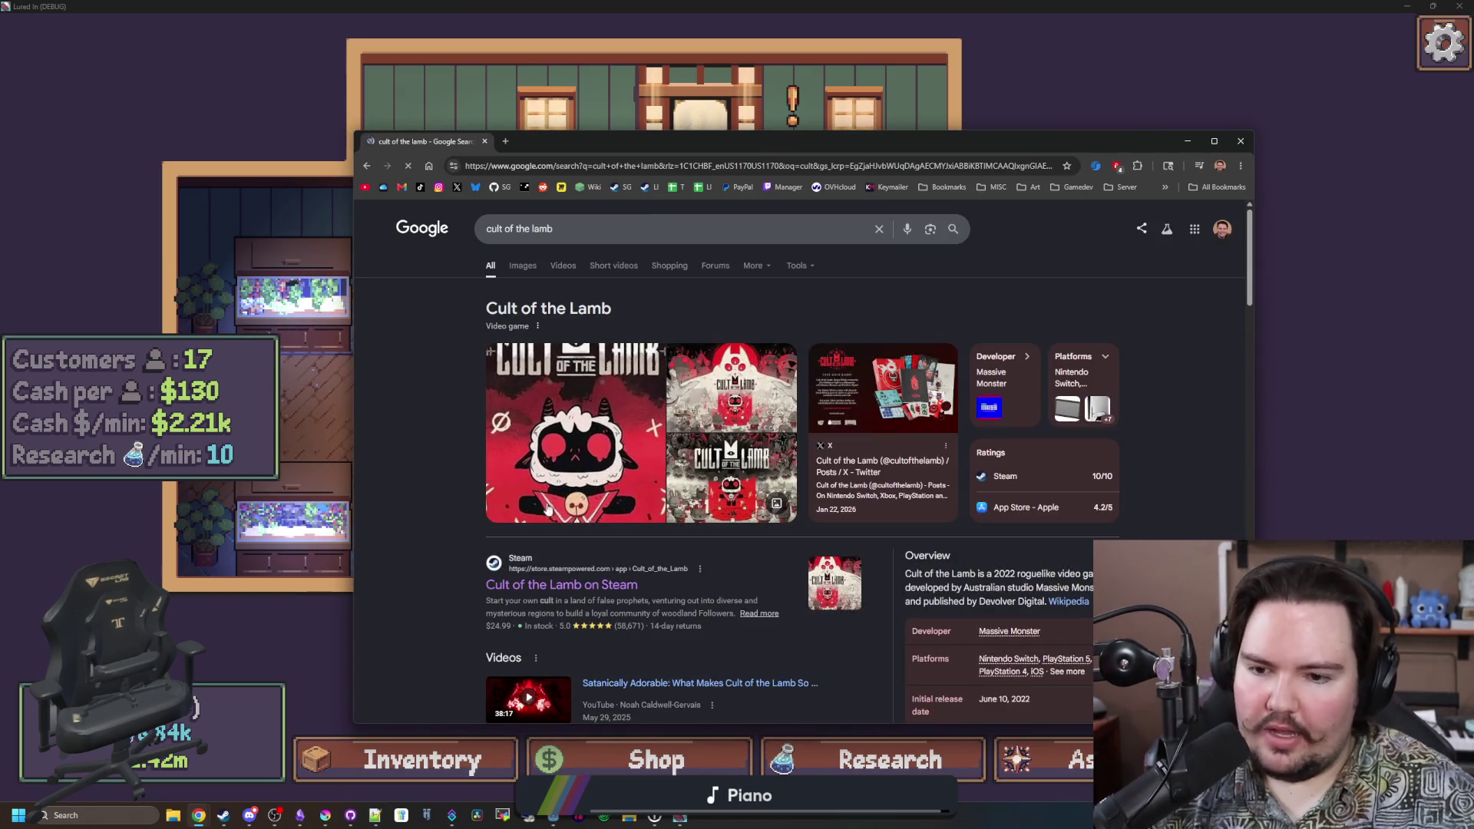
double_click(708, 157)
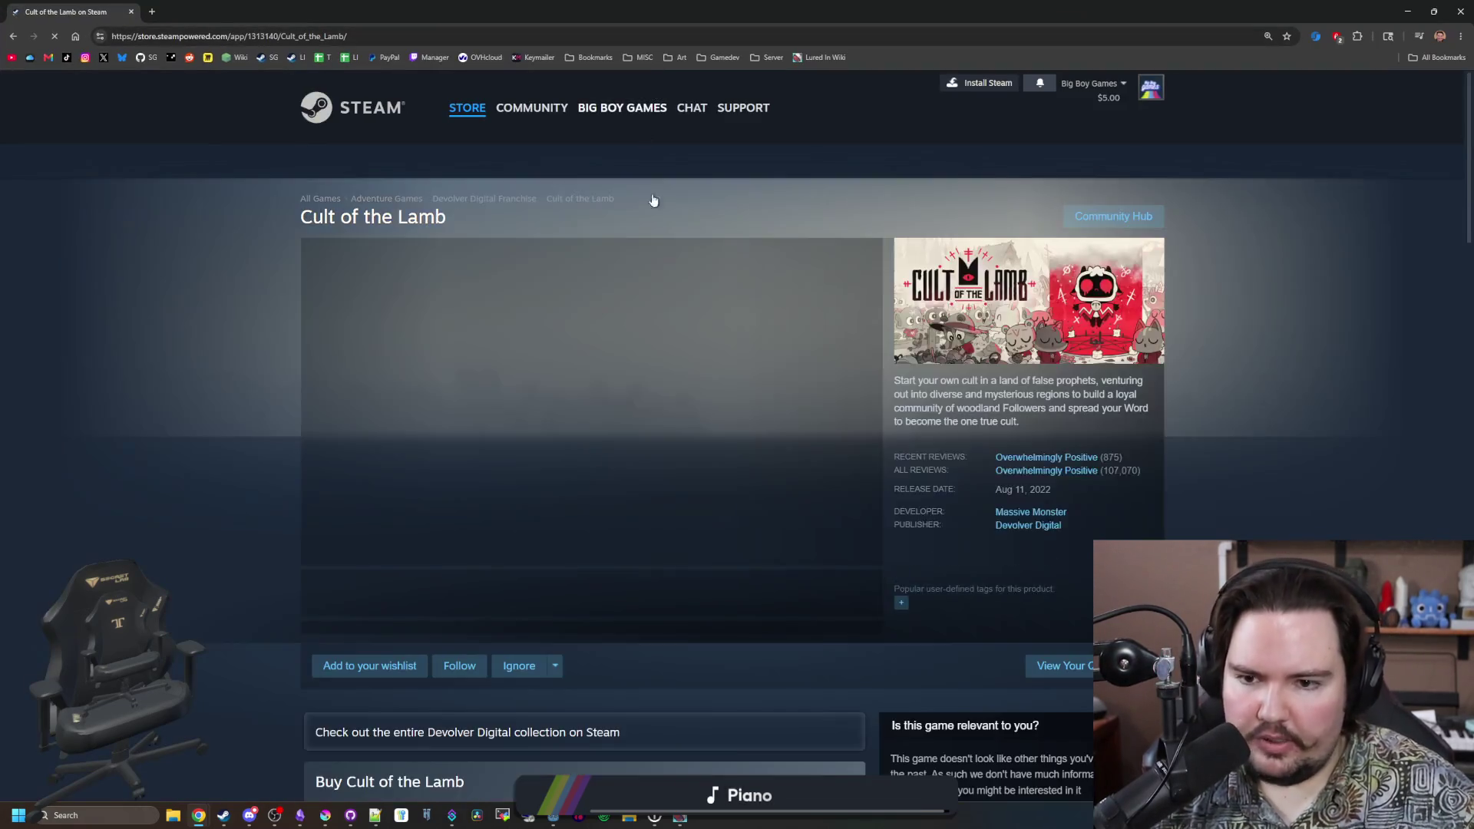
scroll(551, 568, "down", 5)
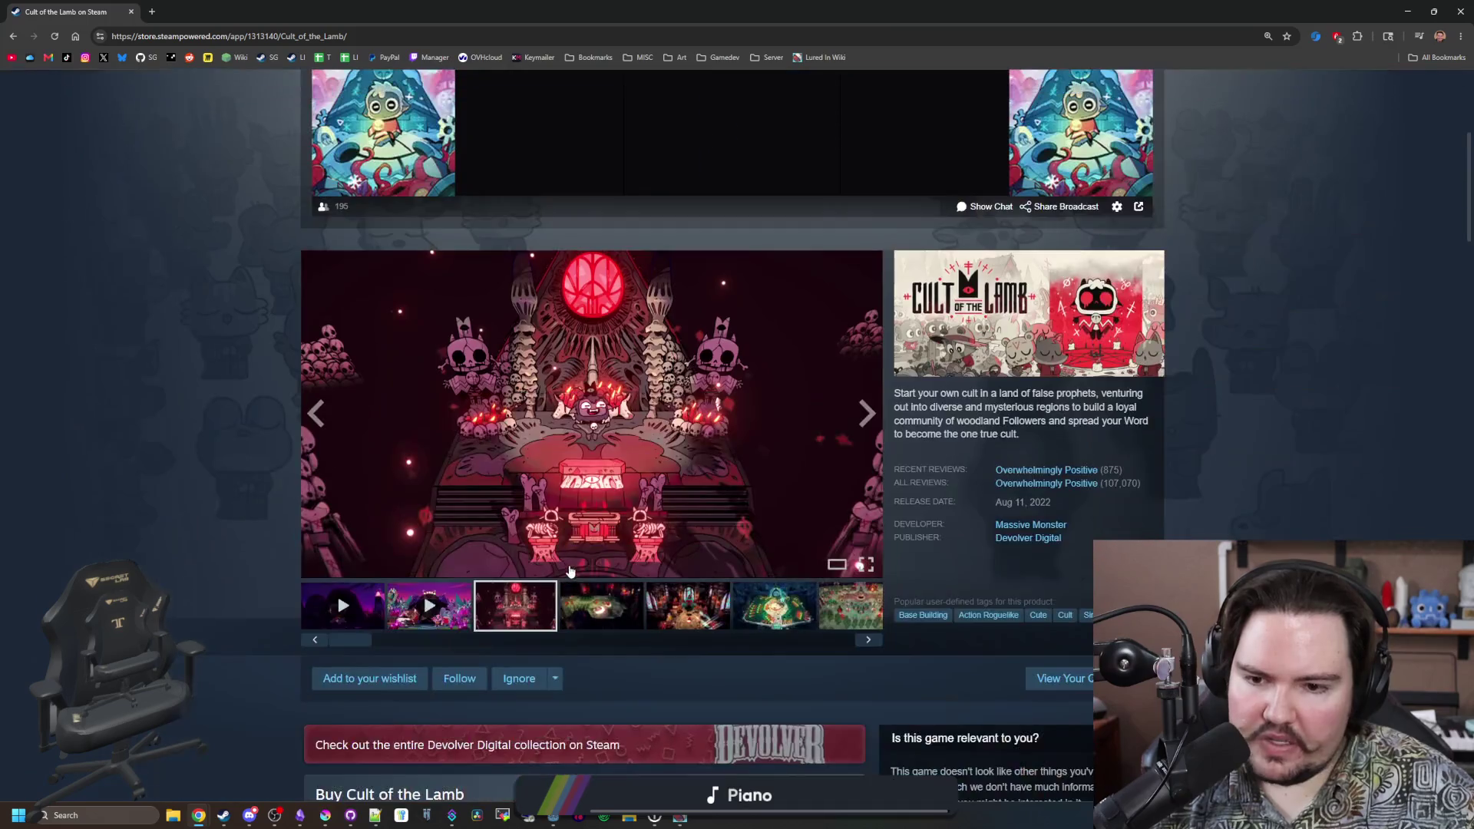
left_click(583, 607)
left_click(811, 484)
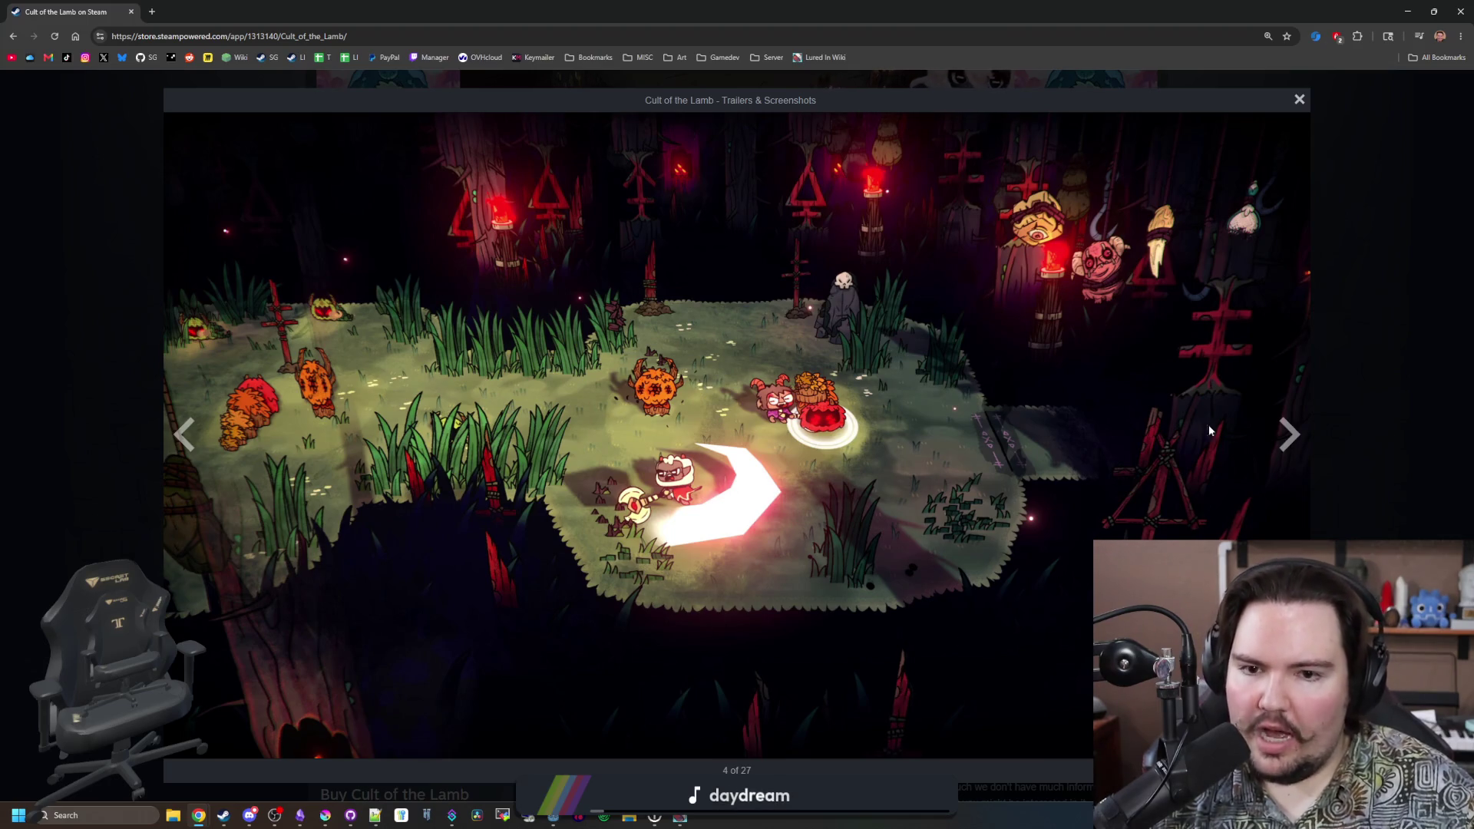
- Browse the full-size screenshots forward to image 10 of 27
left_click(1291, 435)
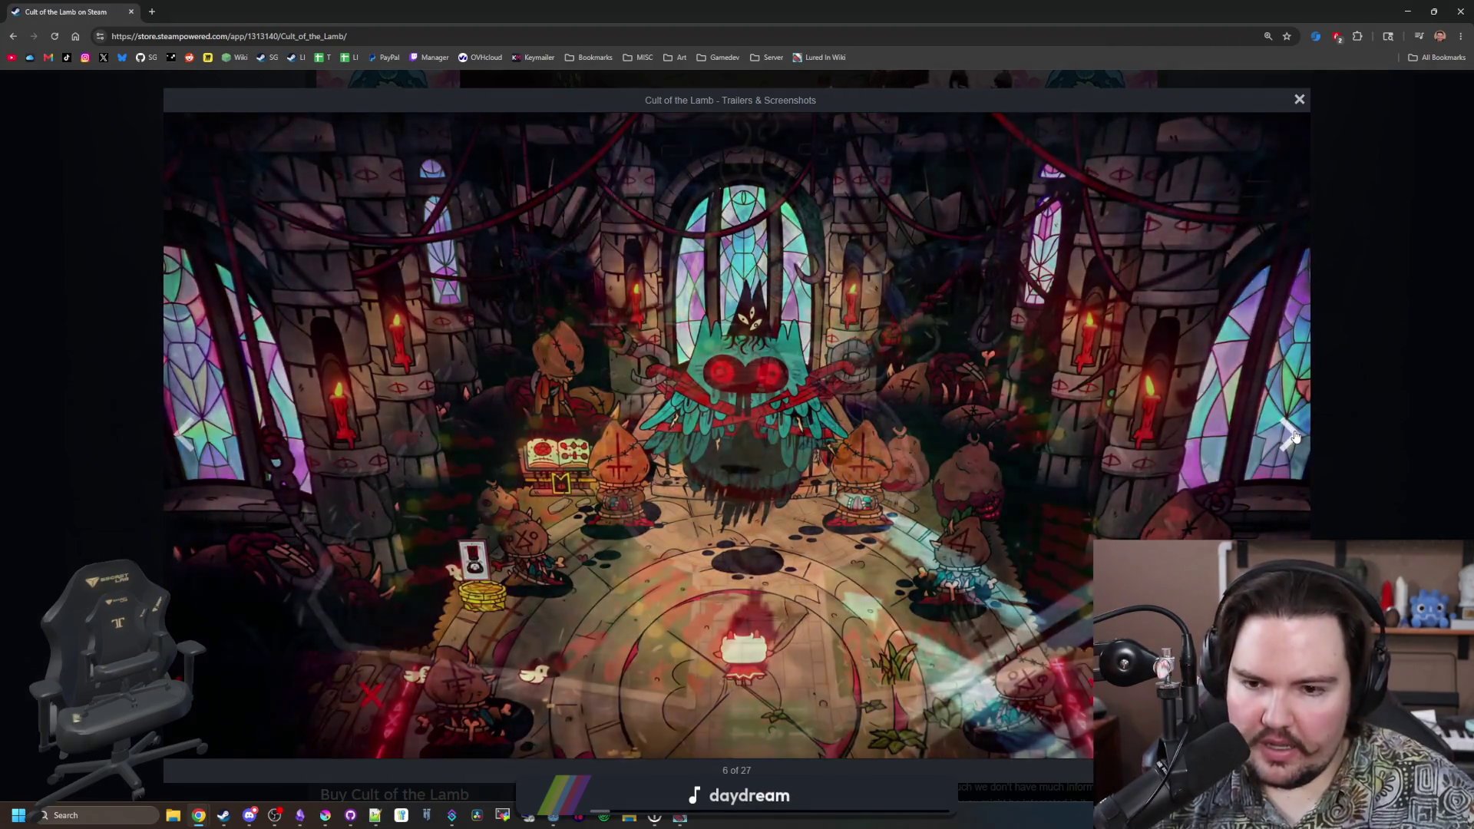
left_click(1293, 435)
left_click(1294, 435)
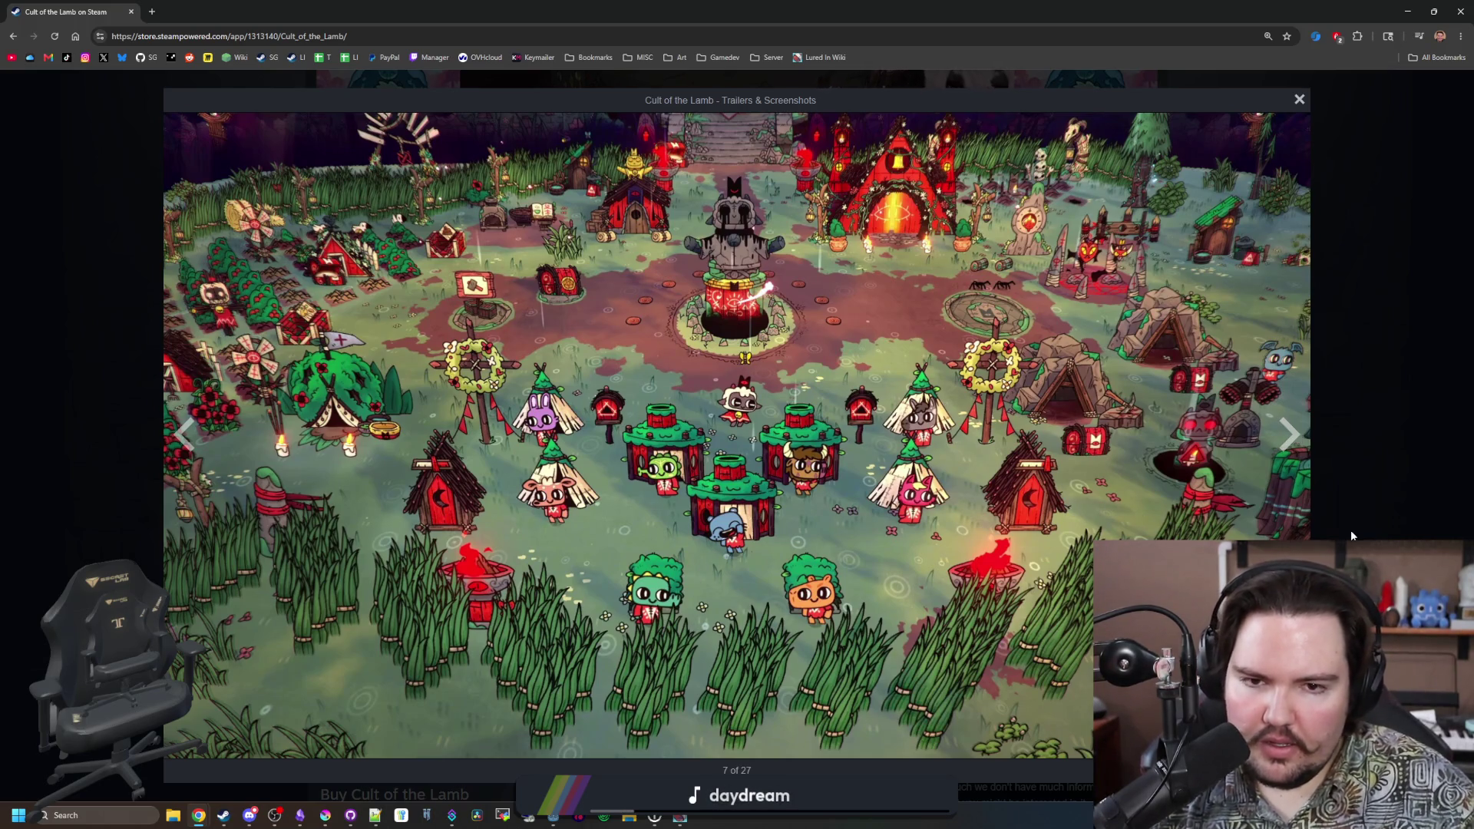
left_click(1292, 438)
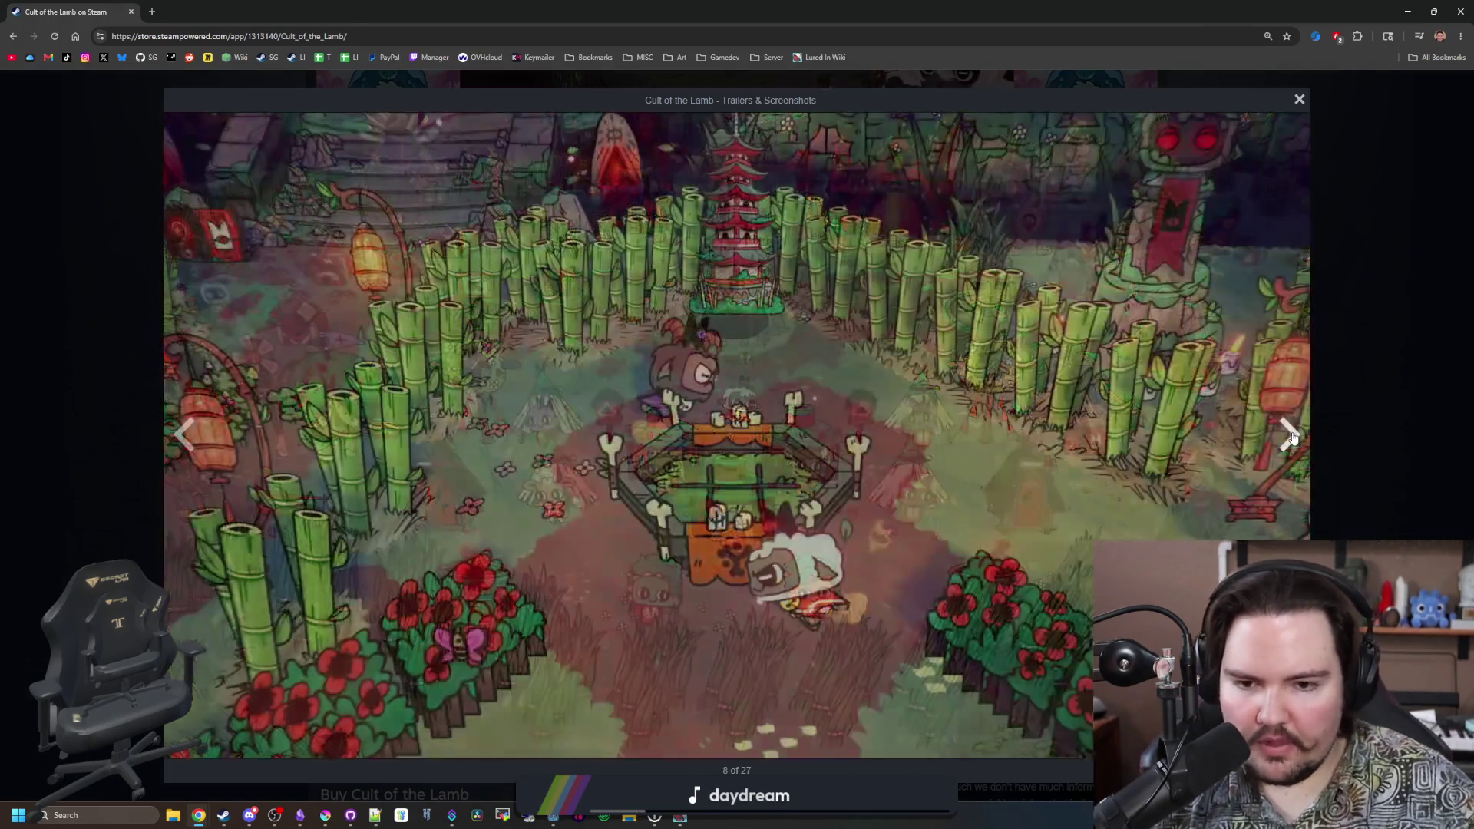
left_click(1291, 437)
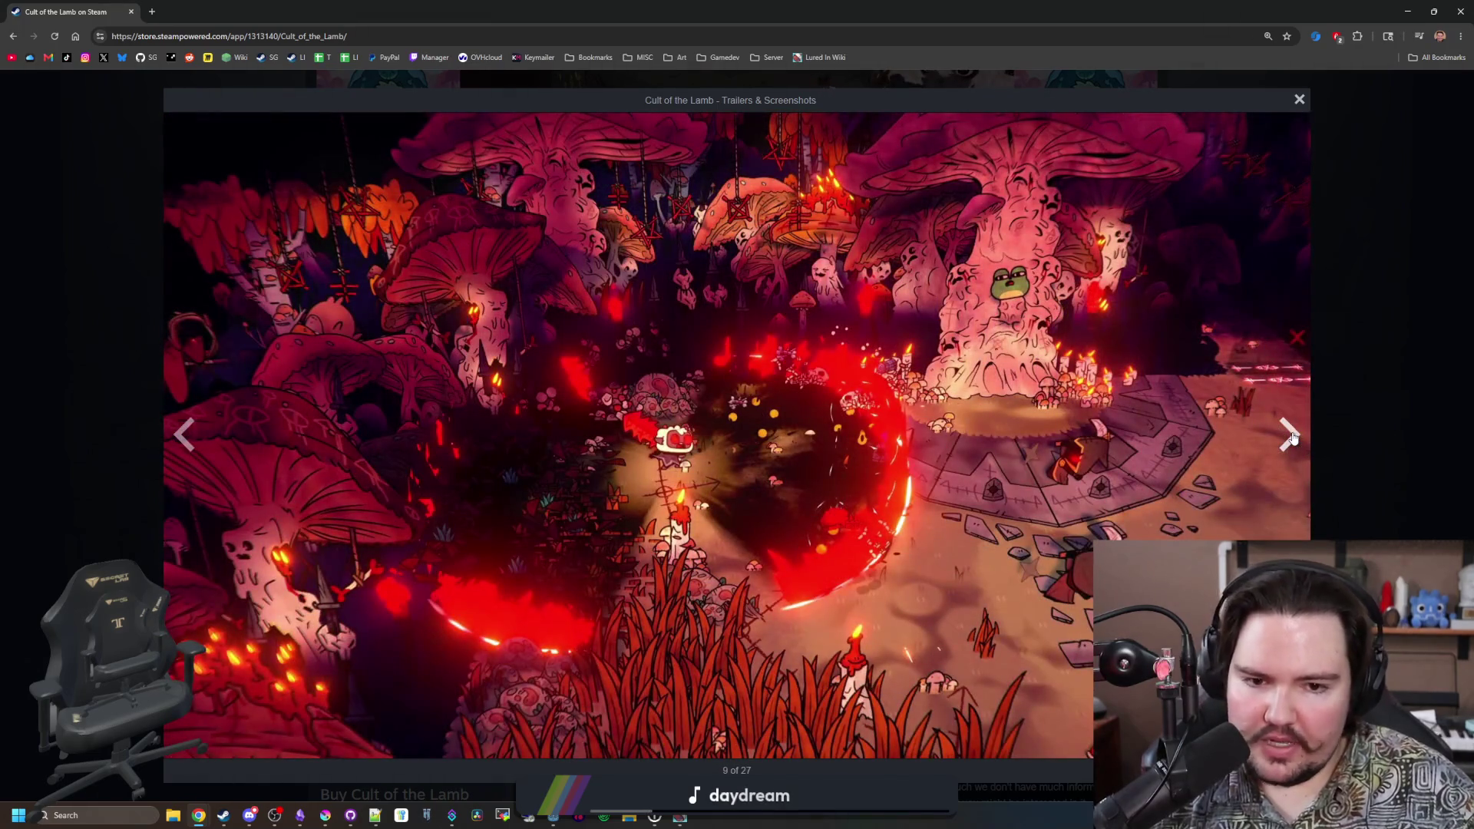
left_click(1292, 438)
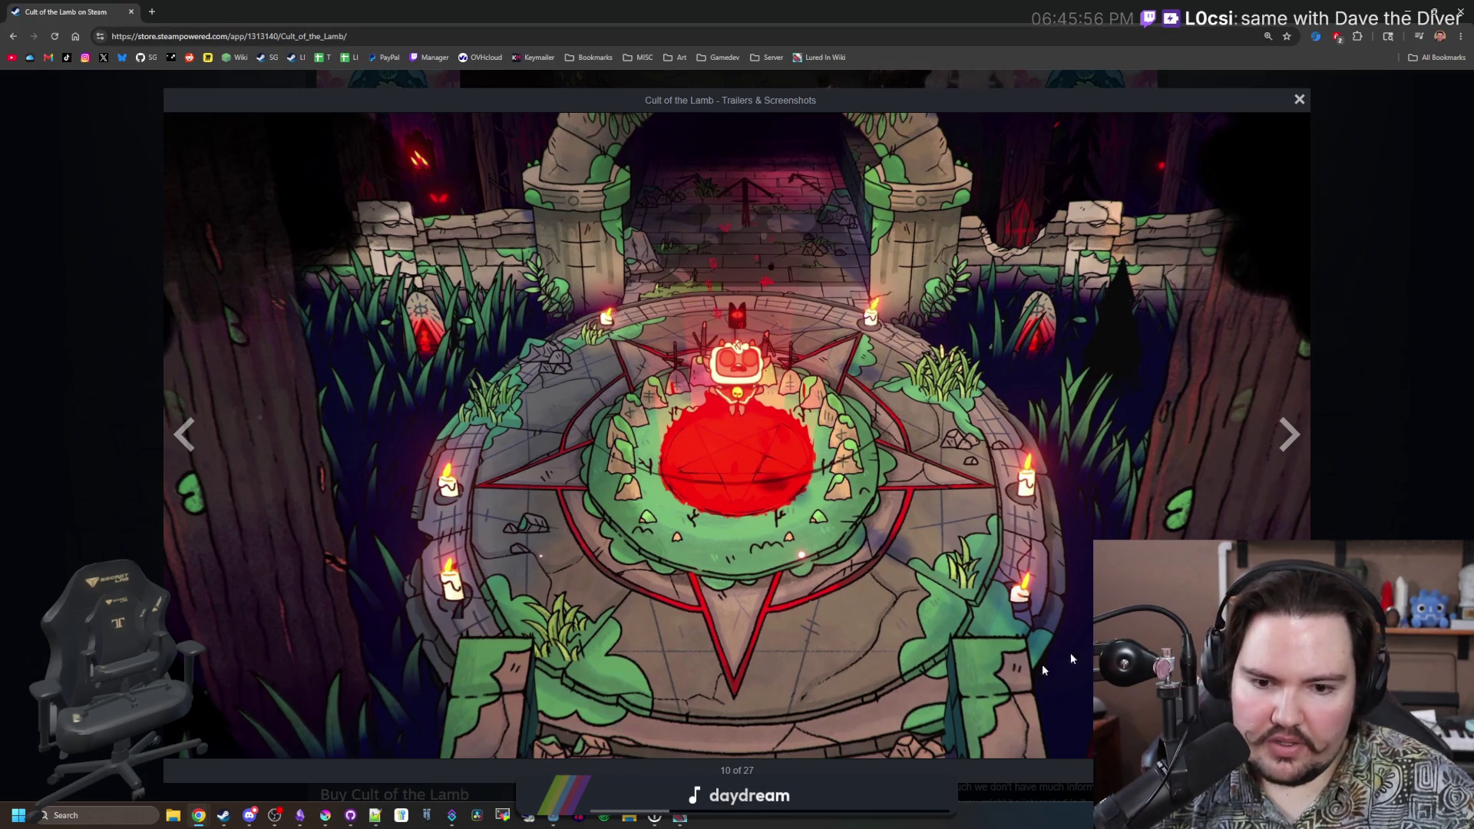
- Keep browsing the screenshots up to image 17 of 27
left_click(1303, 426)
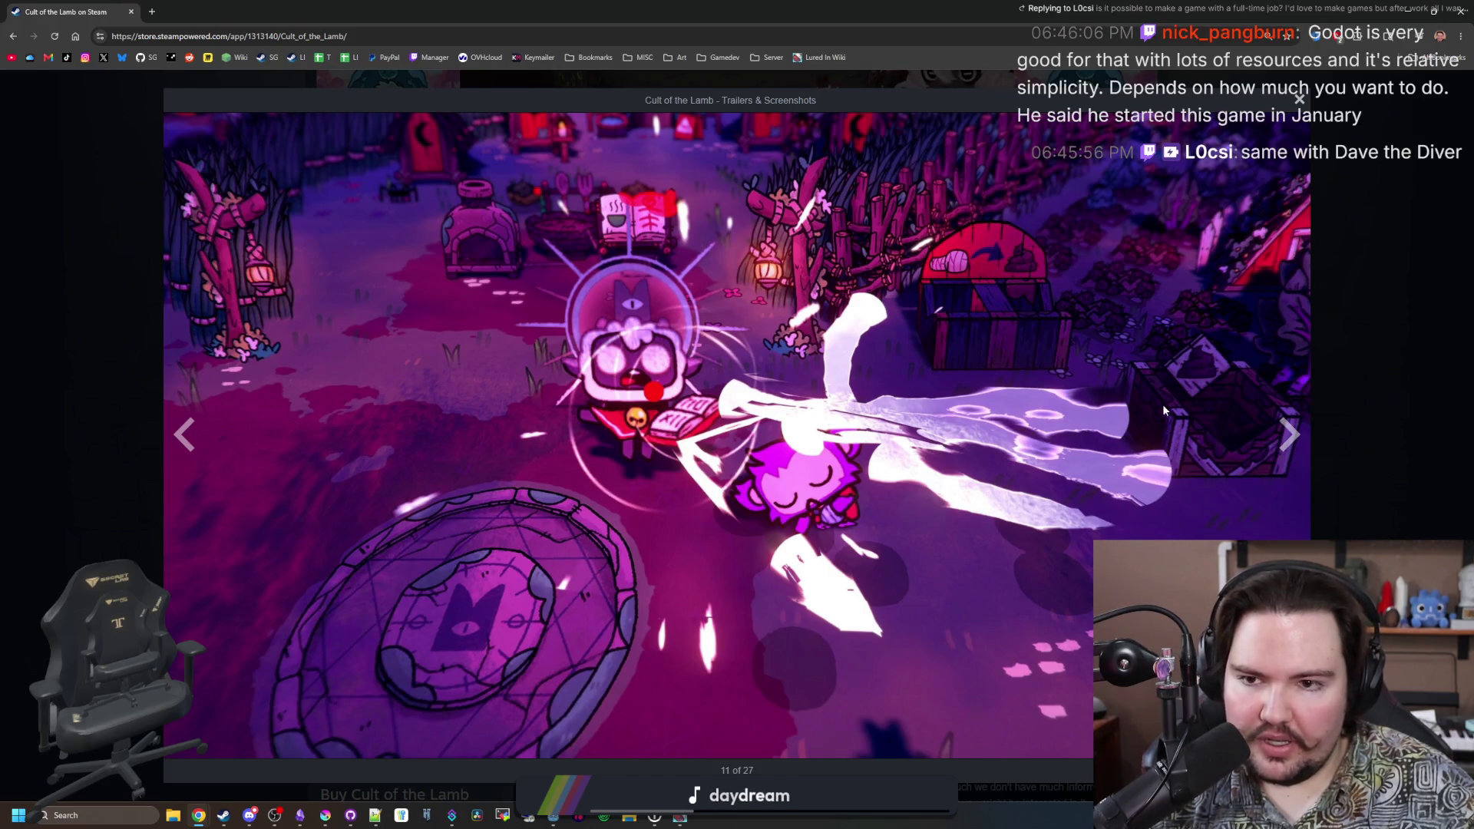
left_click(1285, 434)
left_click(1283, 433)
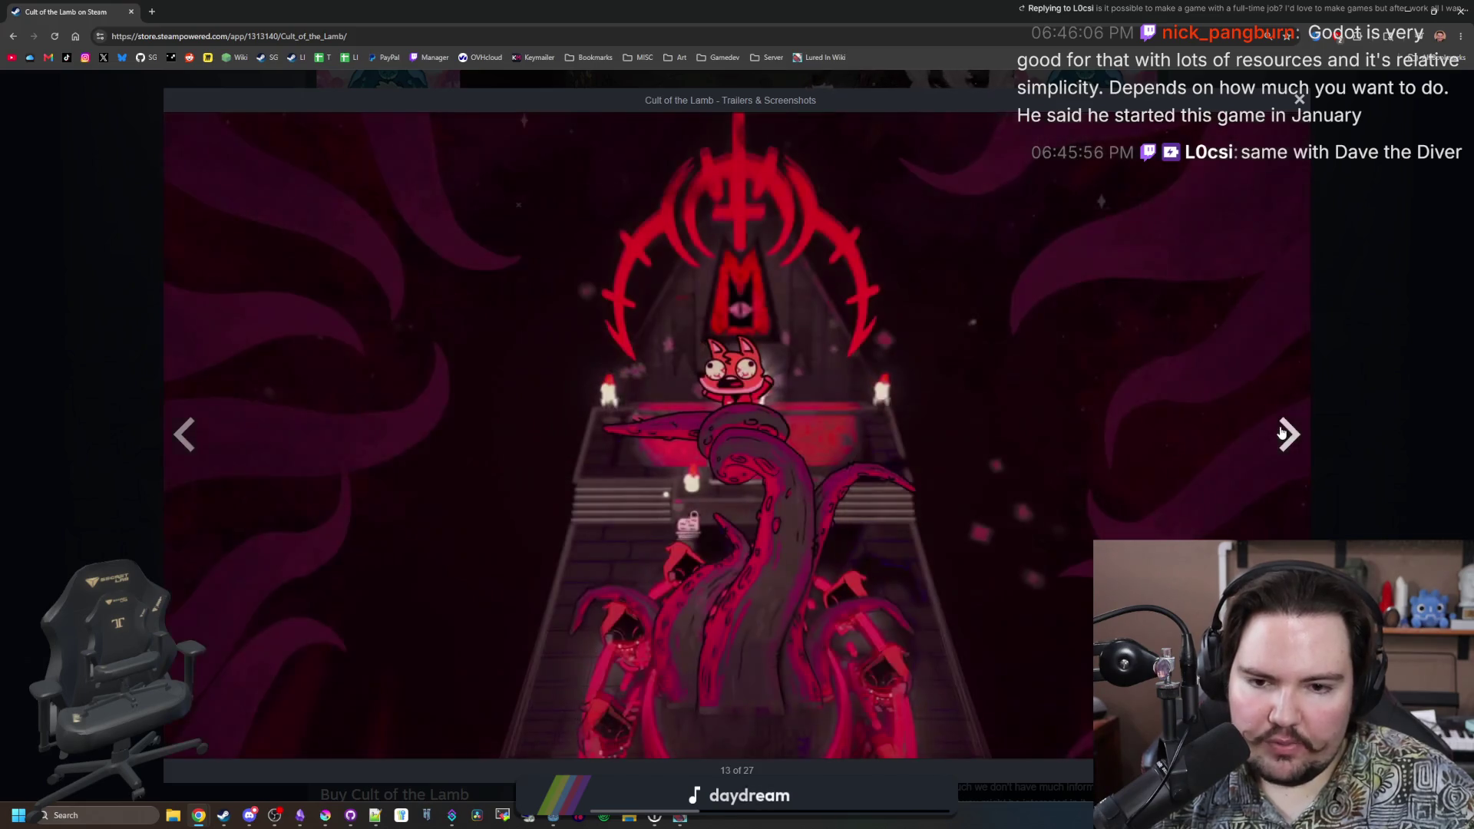
left_click(1281, 432)
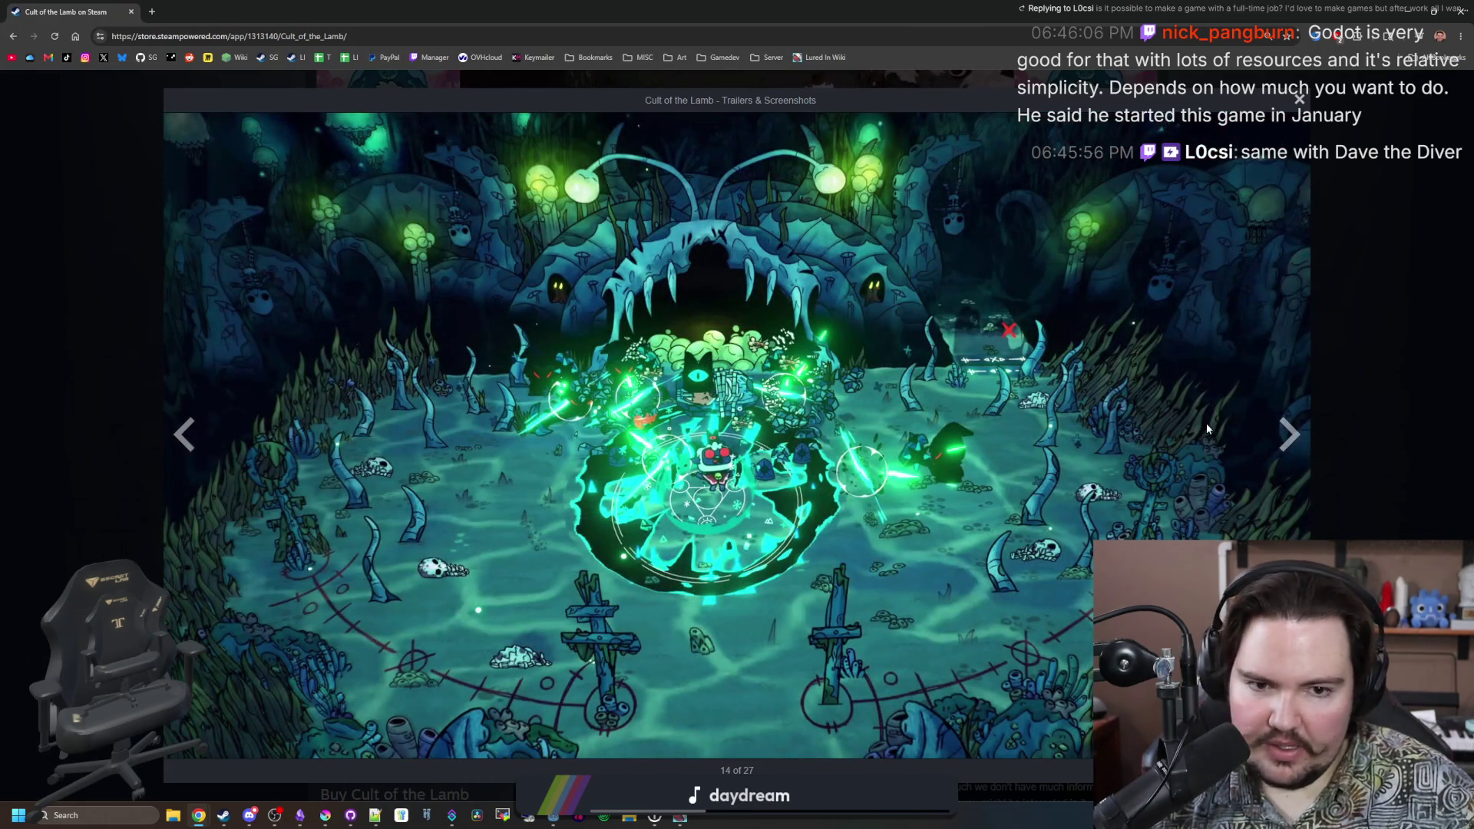
left_click(1283, 434)
left_click(1287, 444)
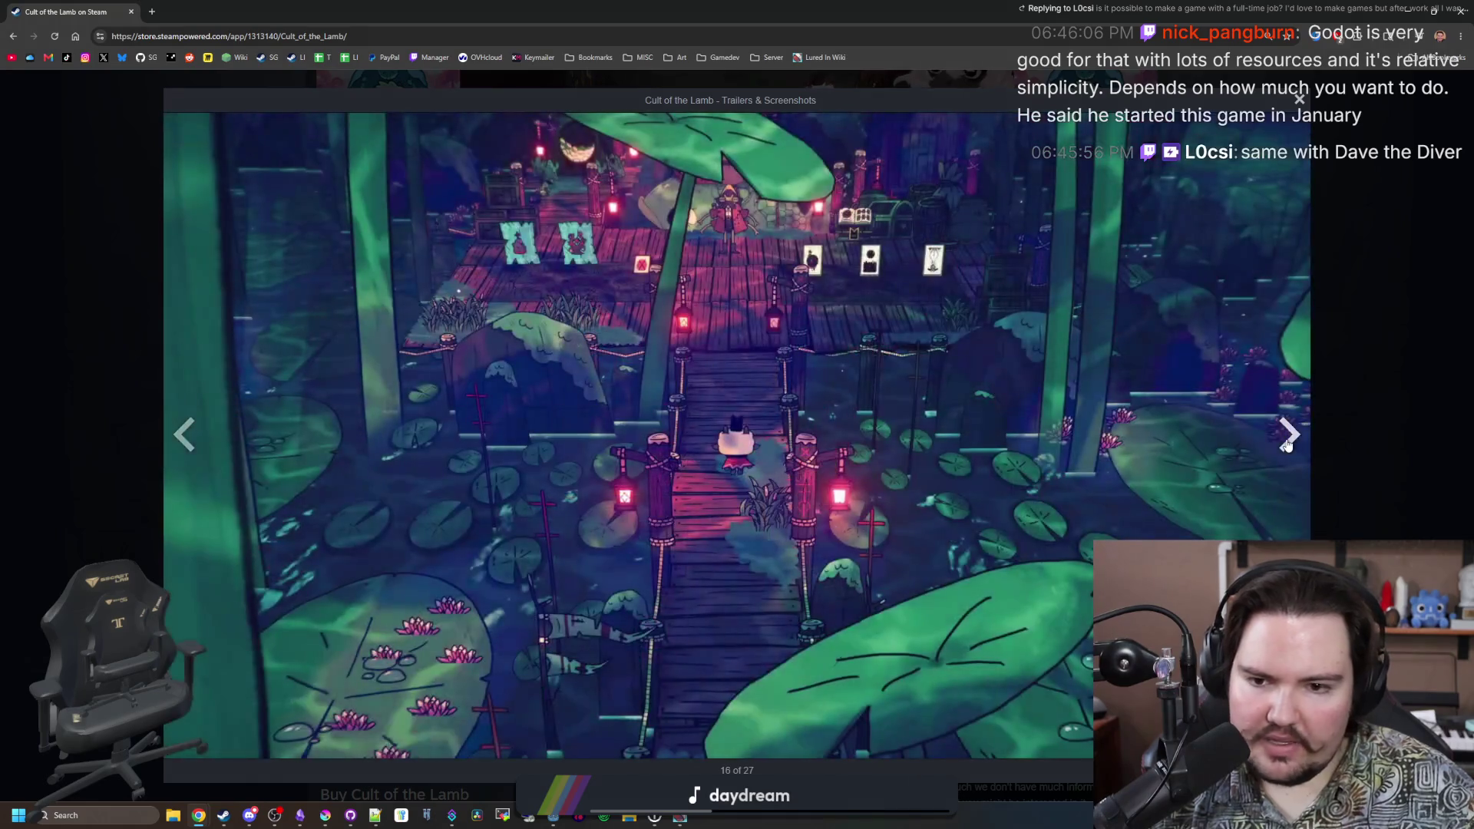
left_click(1288, 444)
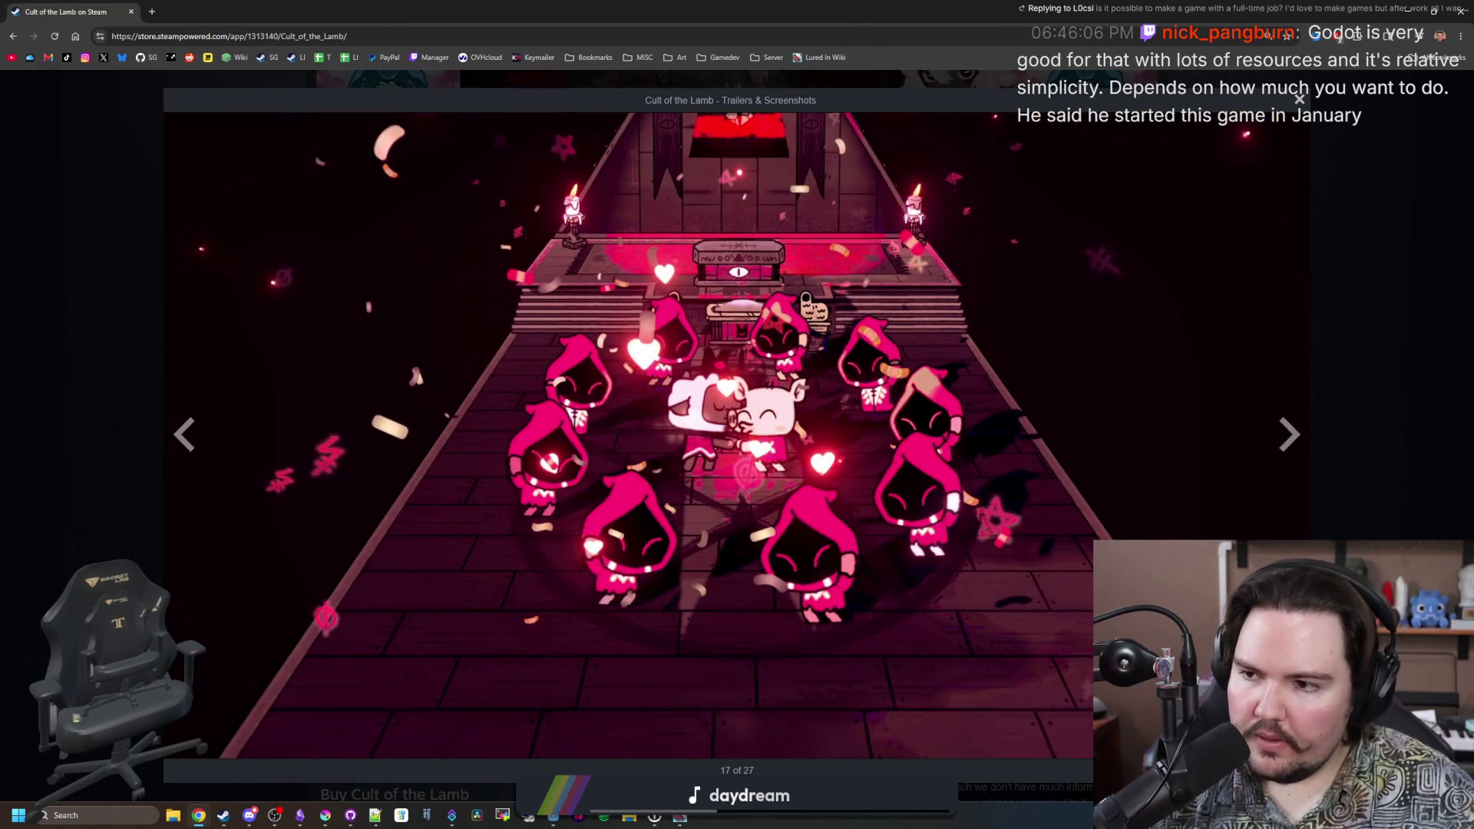
left_click(247, 40)
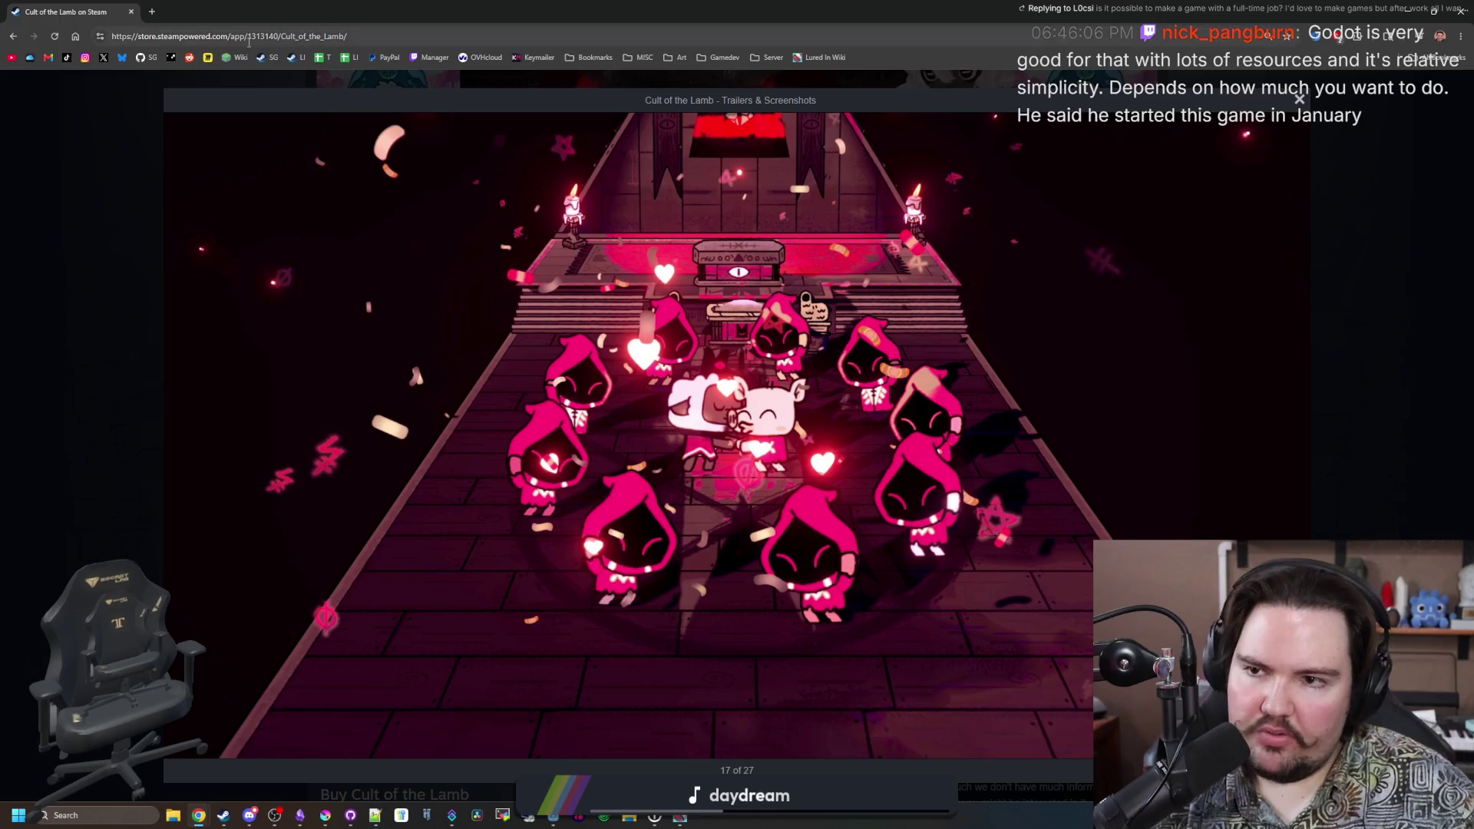
- Search 'dave', open the DAVE THE DIVER Steam store page and enlarge its screenshot gallery
type("dave")
key("Return")
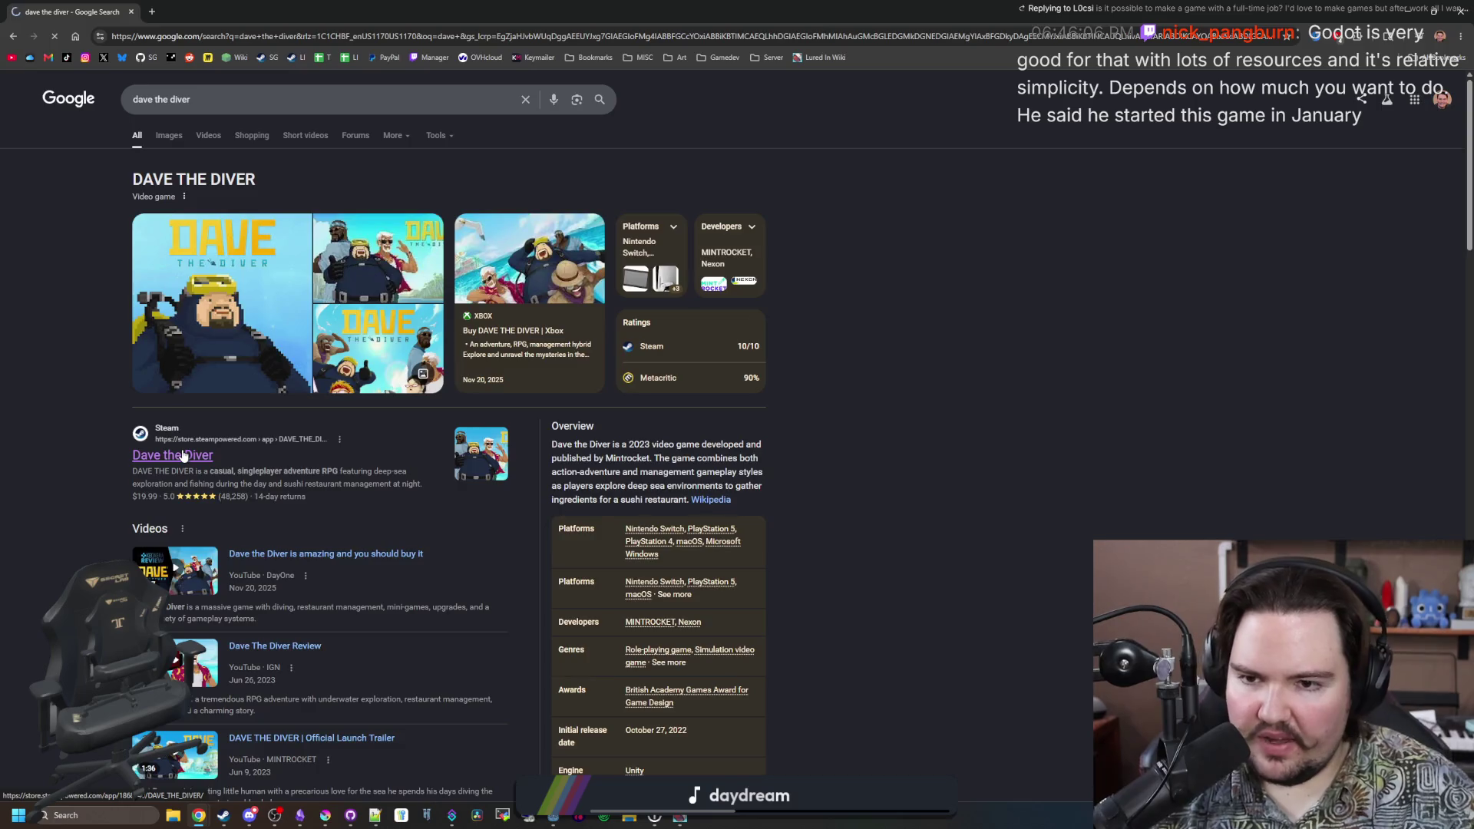
left_click(183, 456)
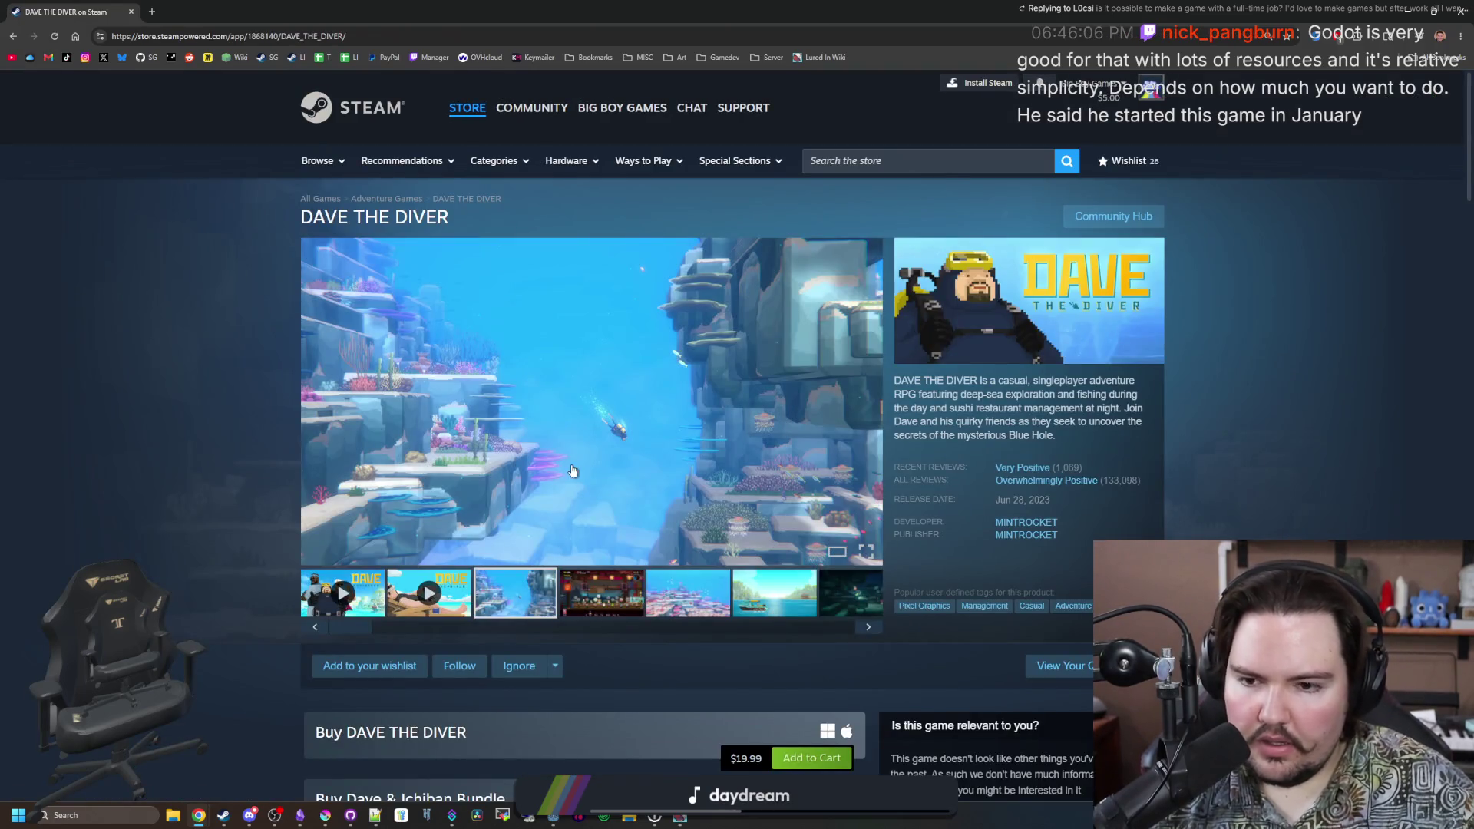
left_click(571, 469)
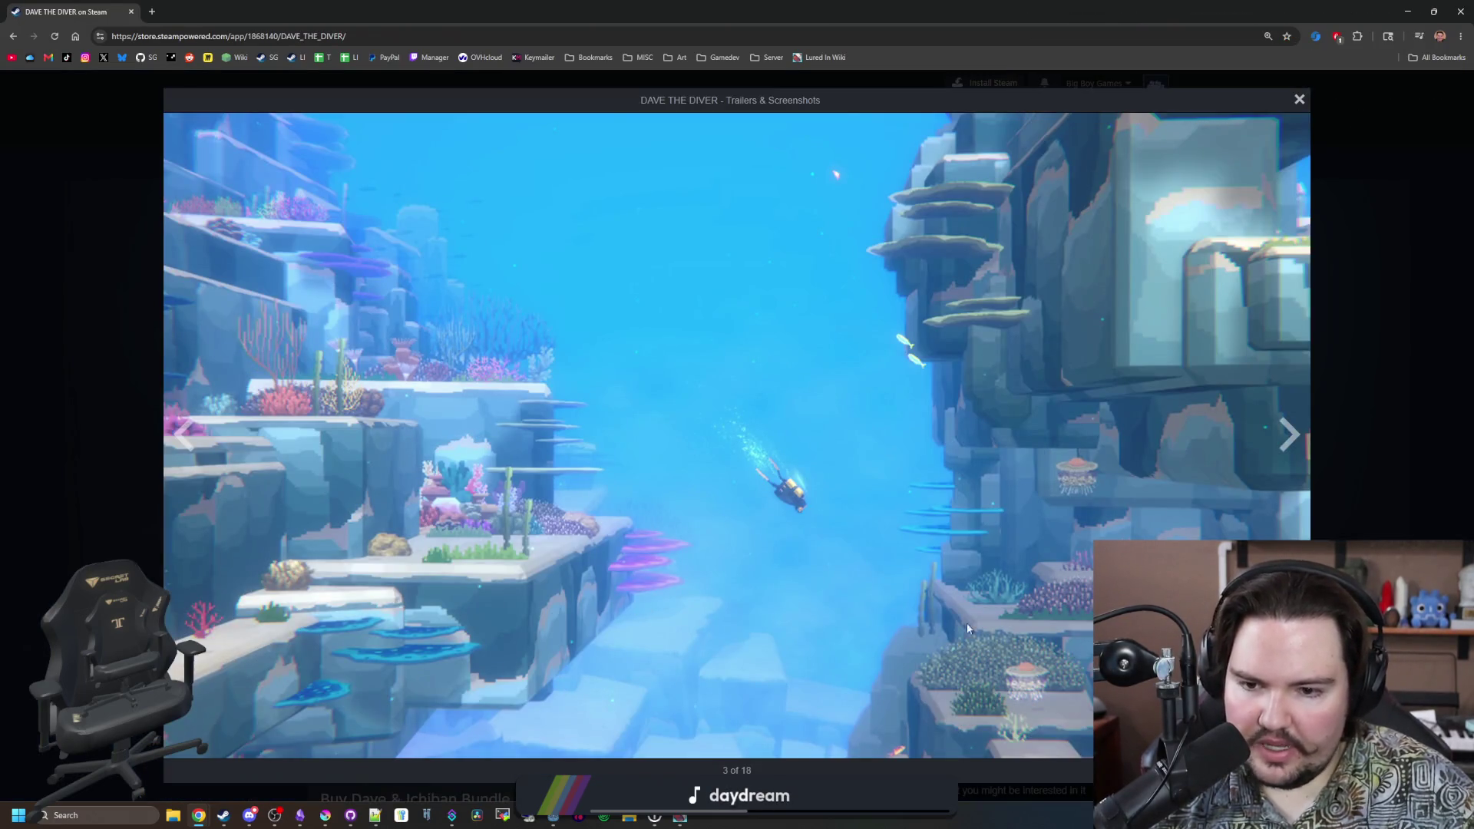
- Browse forward through all the DAVE THE DIVER screenshots, wrapping past the last one
left_click(1296, 448)
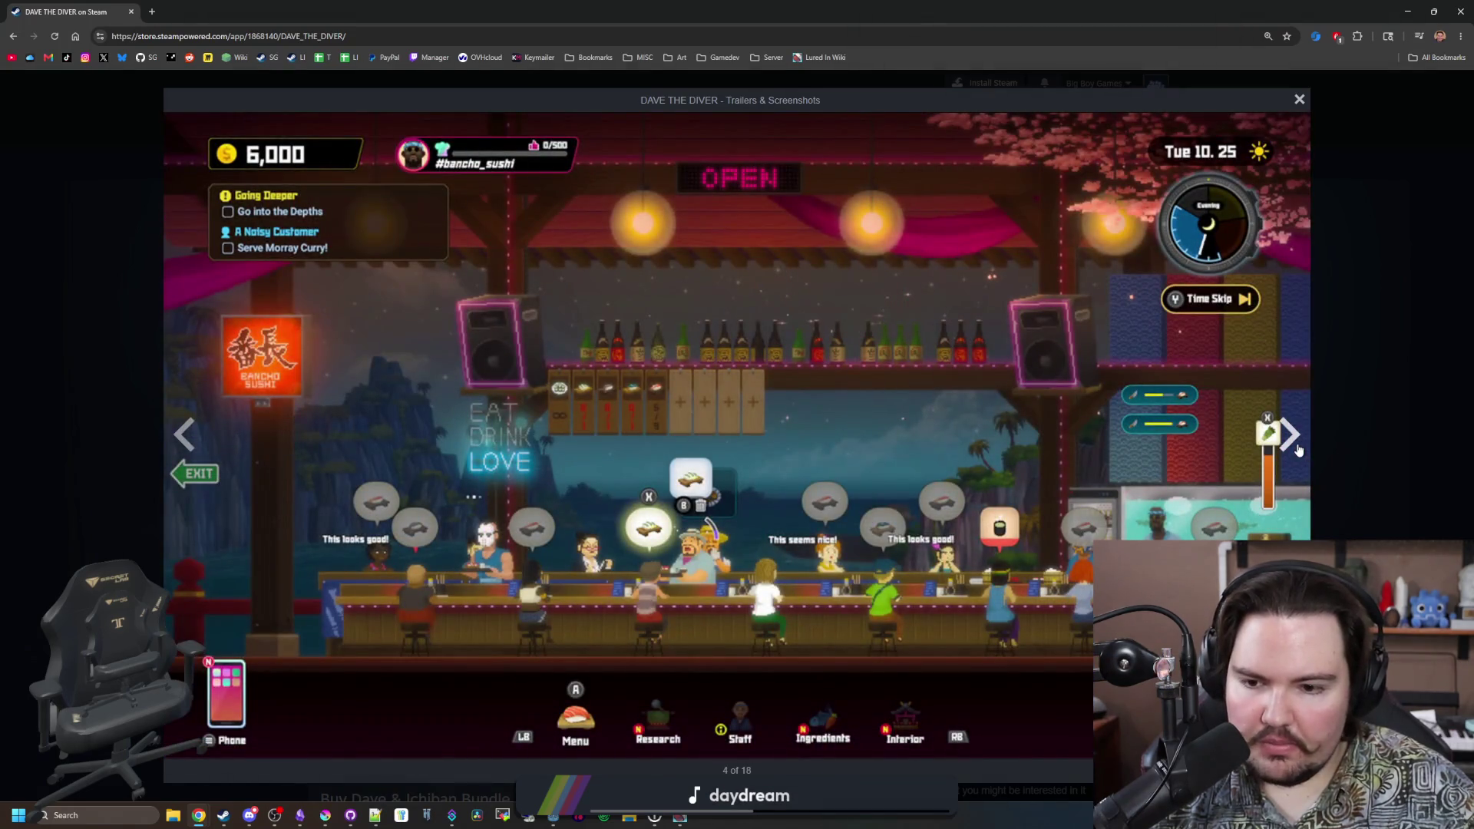
left_click(1277, 435)
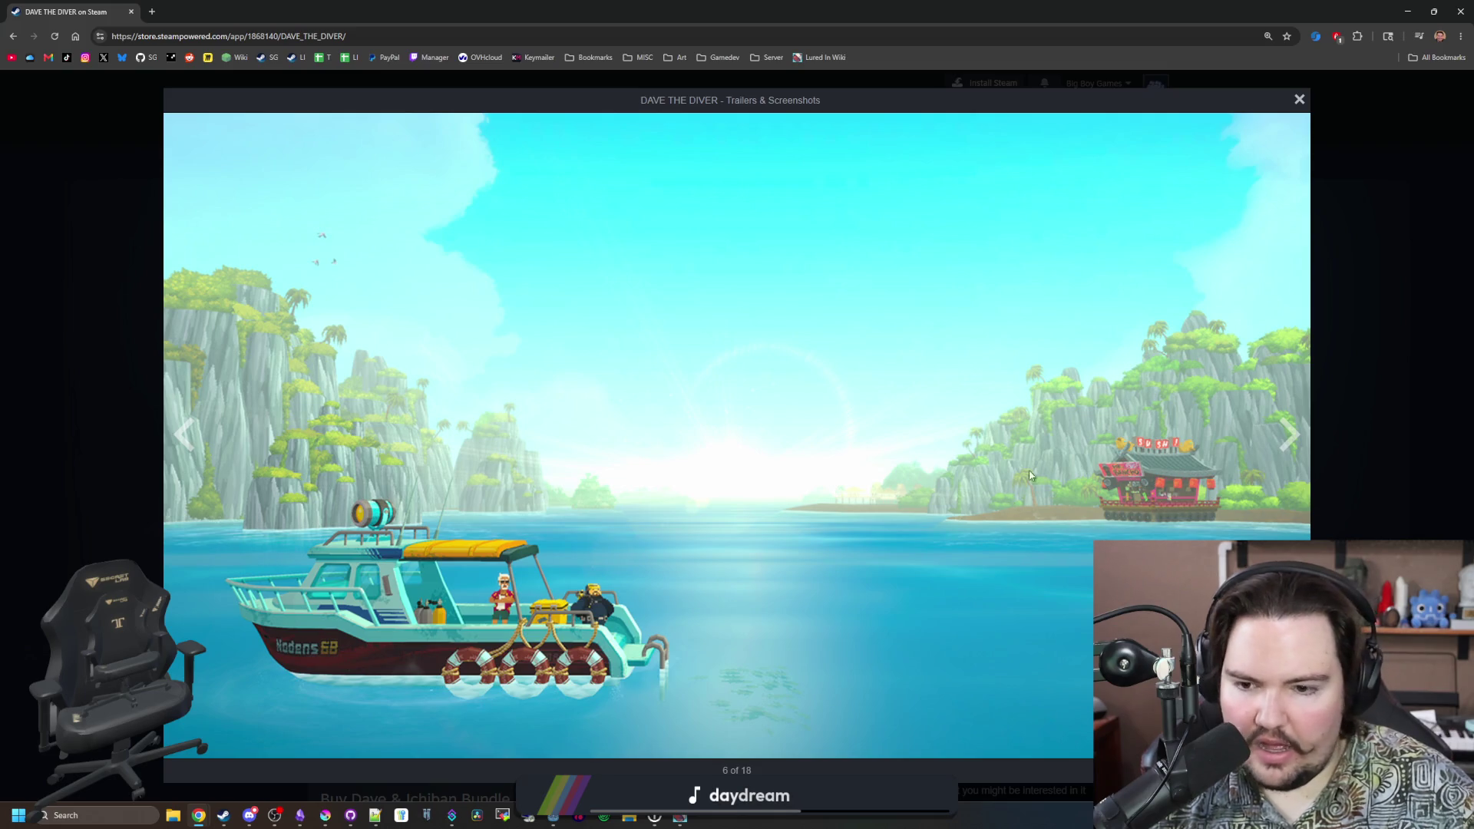
left_click(1291, 434)
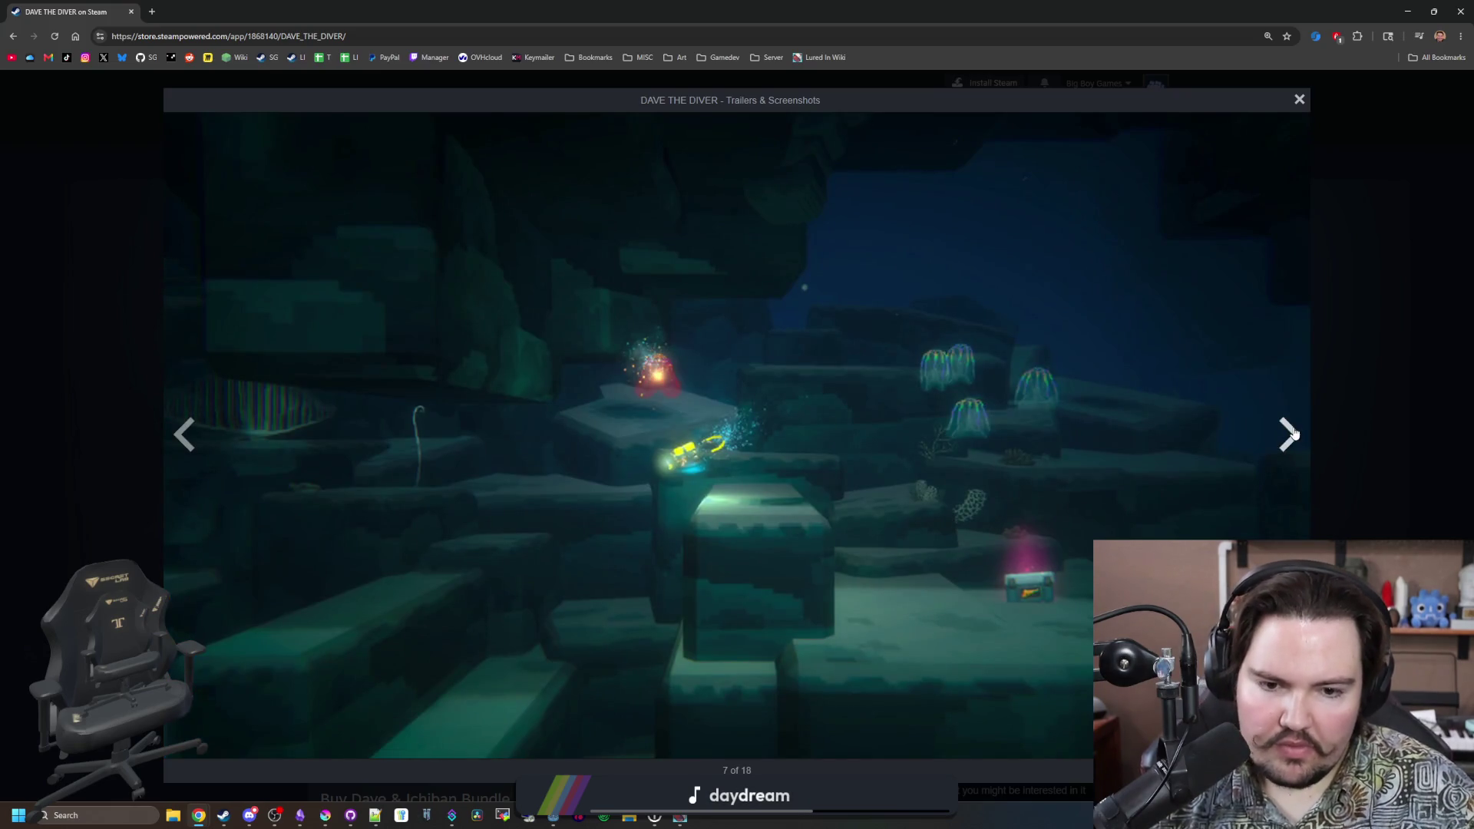
left_click(1291, 434)
left_click(1292, 434)
left_click(1291, 433)
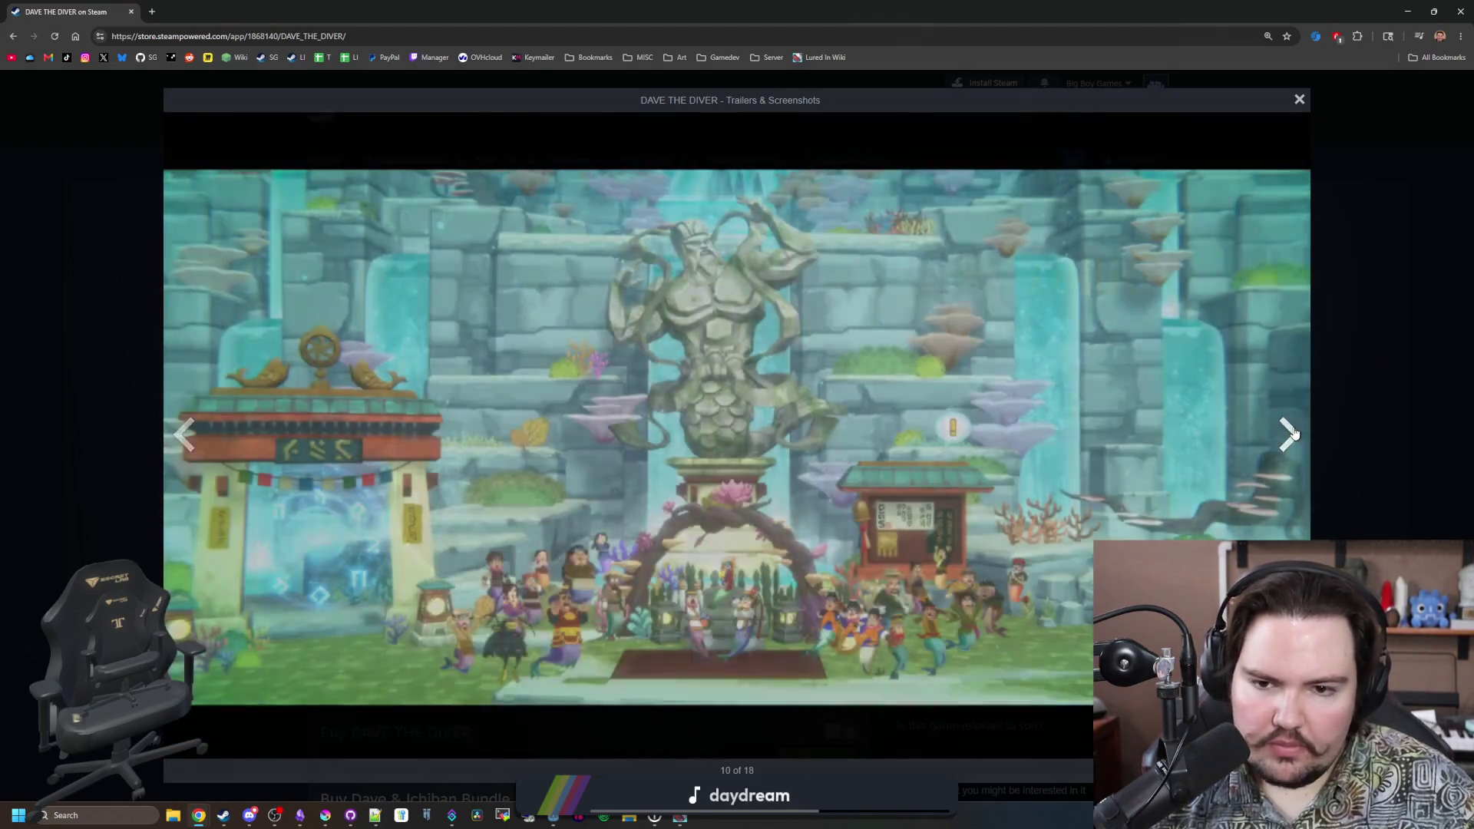
left_click(1291, 433)
left_click(1291, 434)
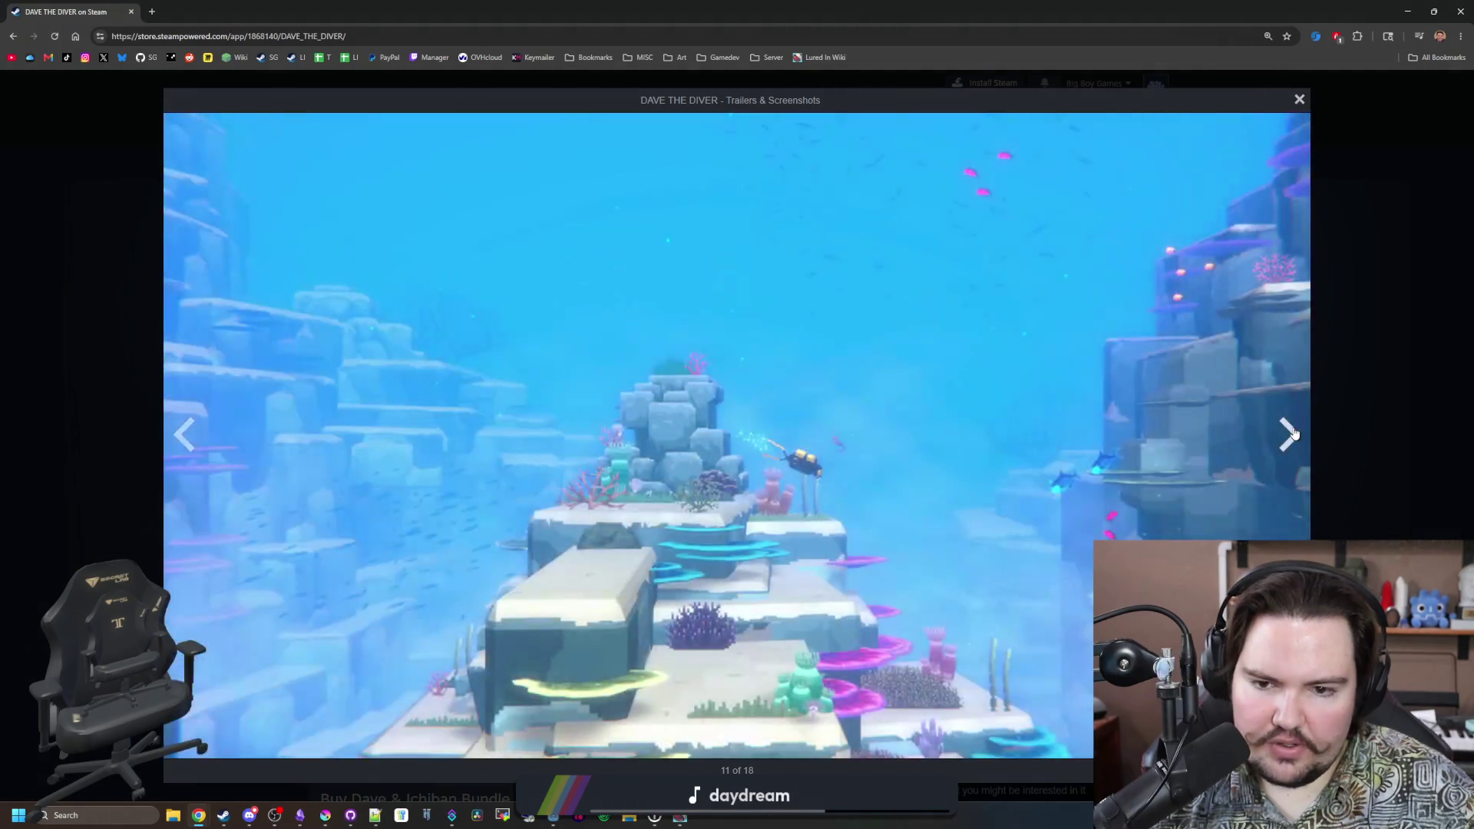
left_click(1292, 433)
left_click(1291, 434)
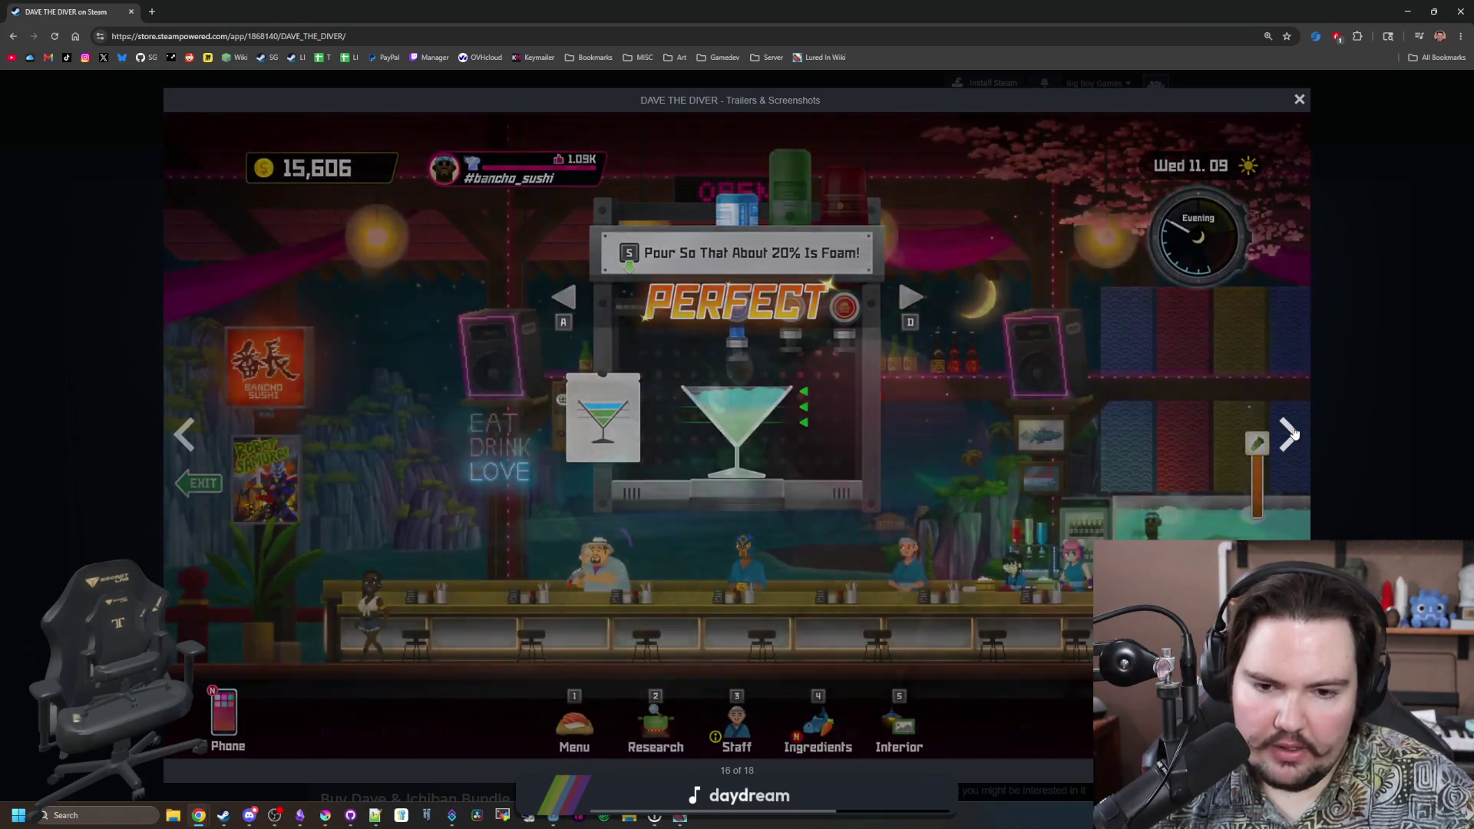
left_click(1291, 434)
left_click(1291, 434)
left_click(1291, 433)
left_click(1291, 434)
left_click(1292, 433)
left_click(1291, 434)
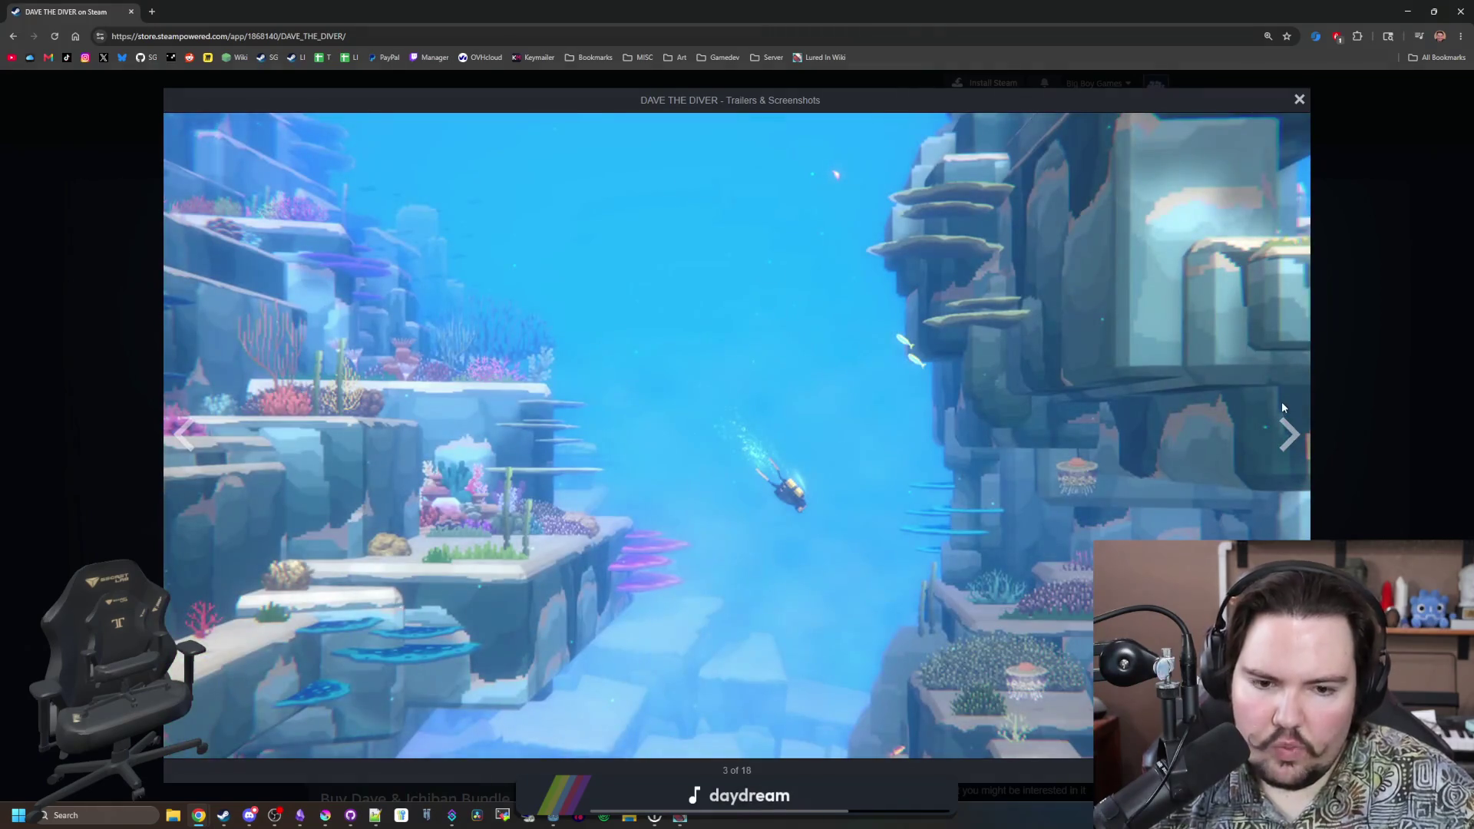
- Return to the sushi bar screenshot, then switch back to the Lured In game window
left_click(1277, 434)
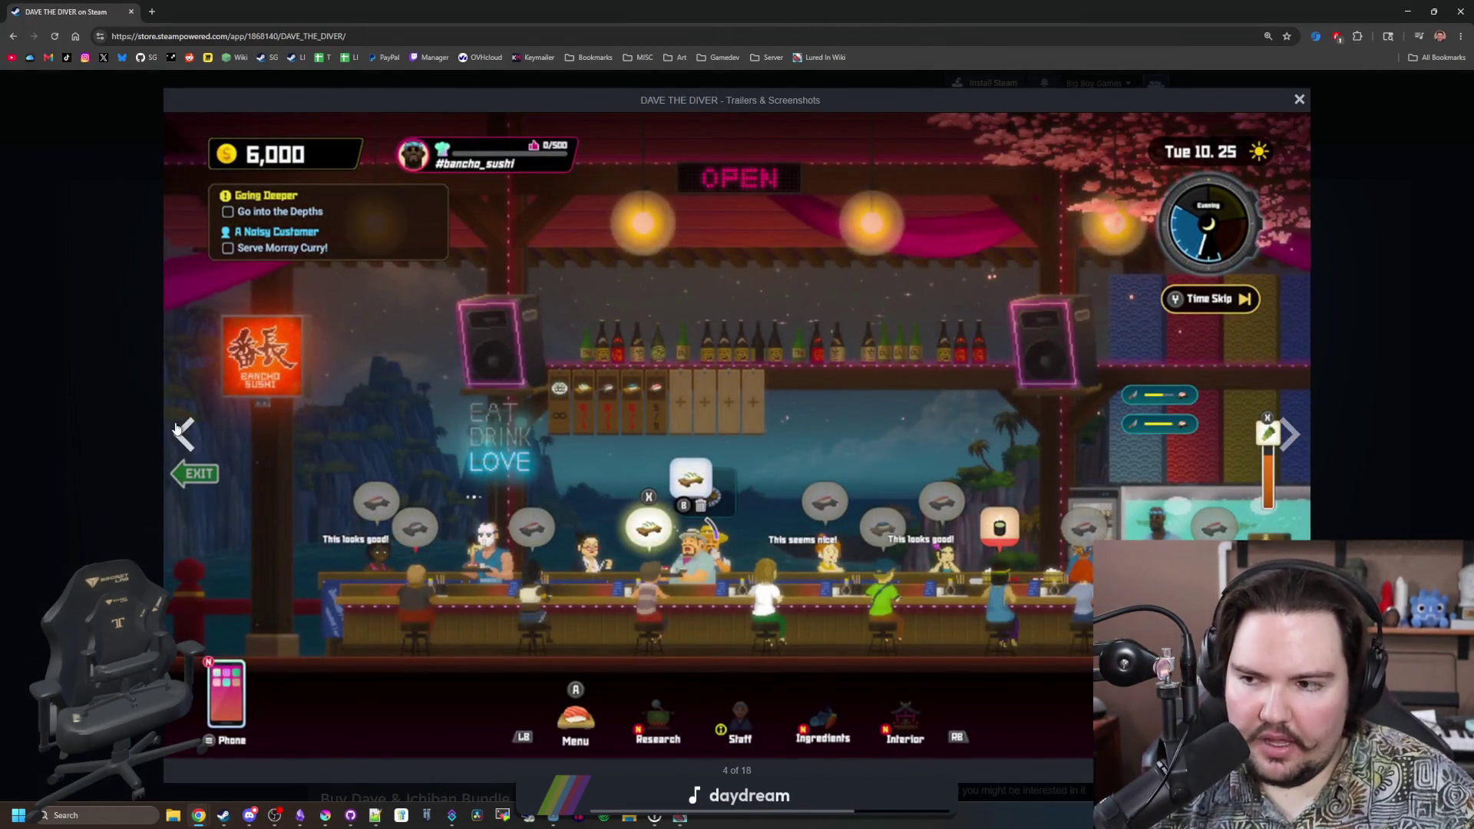
left_click(179, 431)
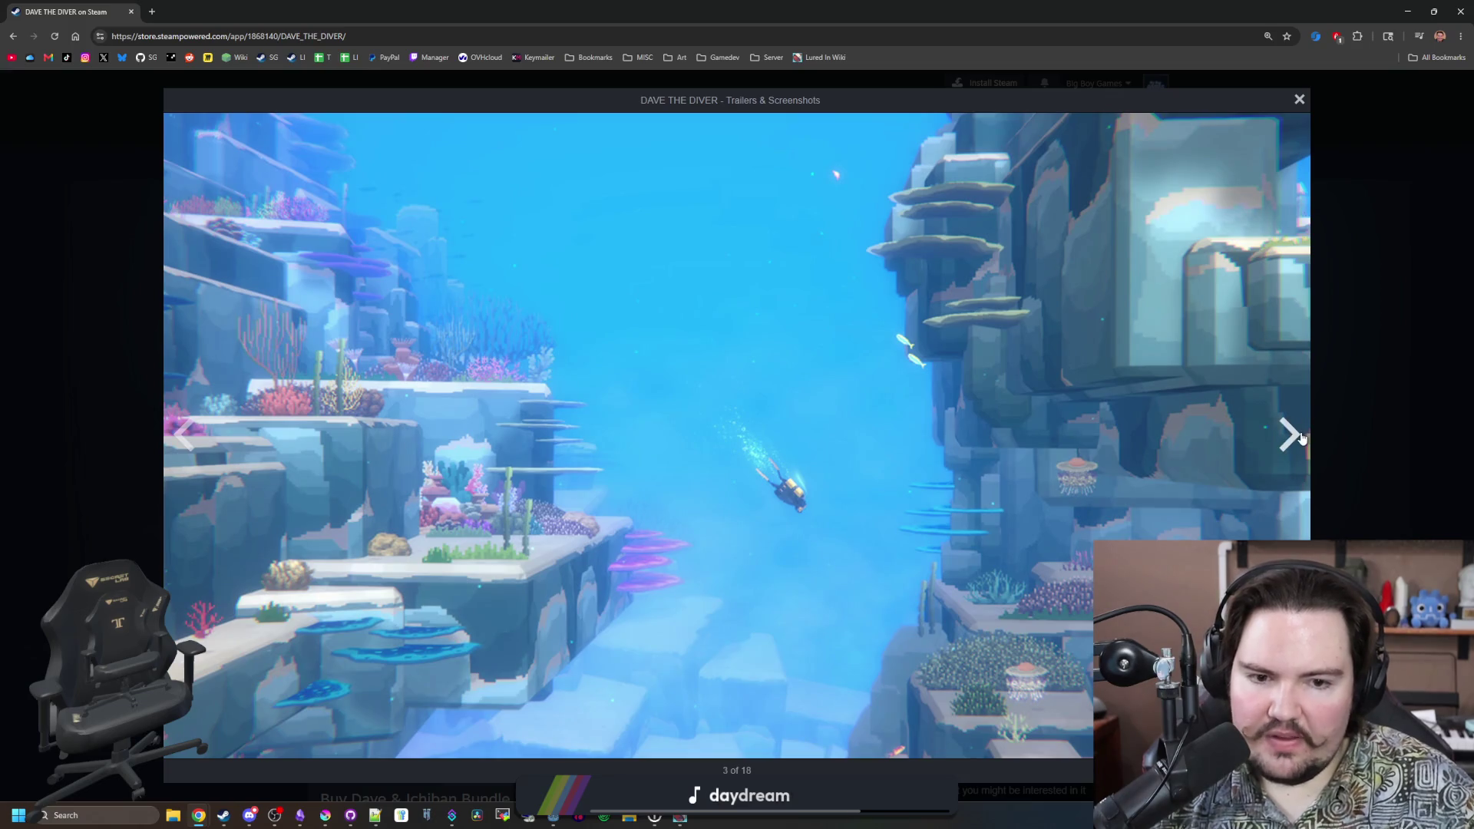
left_click(1300, 437)
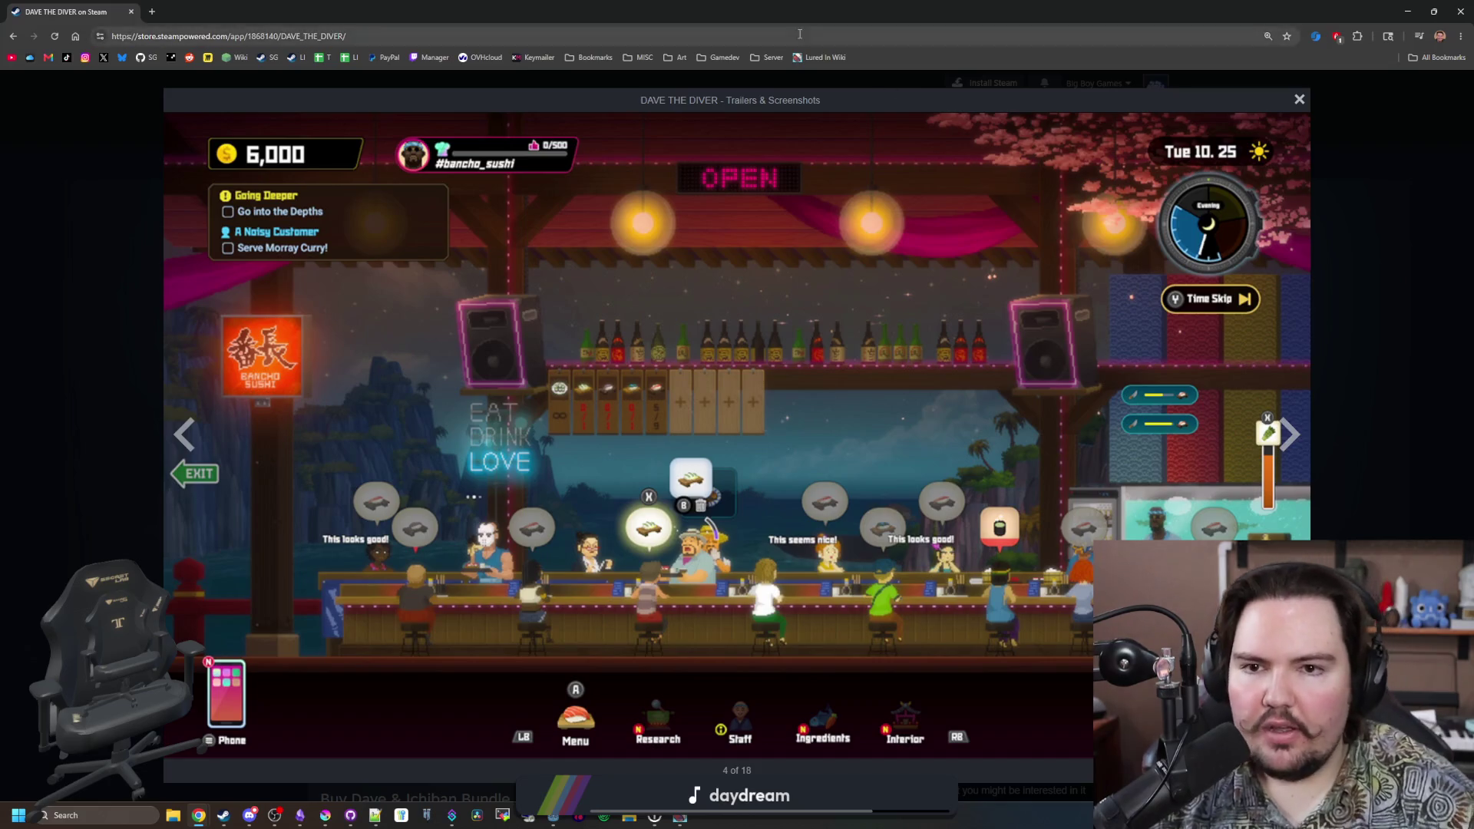
key("alt+Tab")
- Travel to the Pond for free and make a first practice cast
key("t")
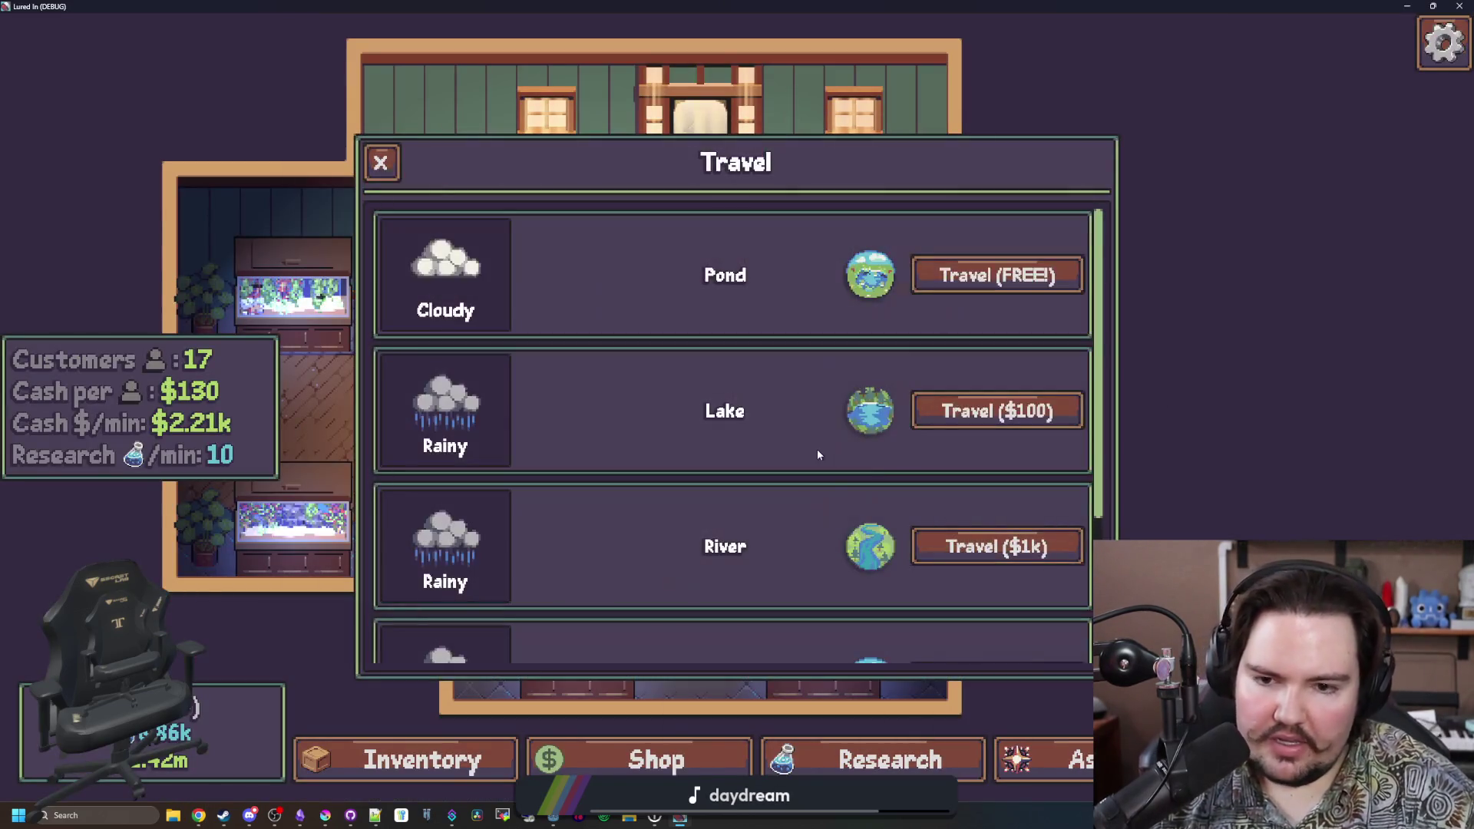
left_click(958, 292)
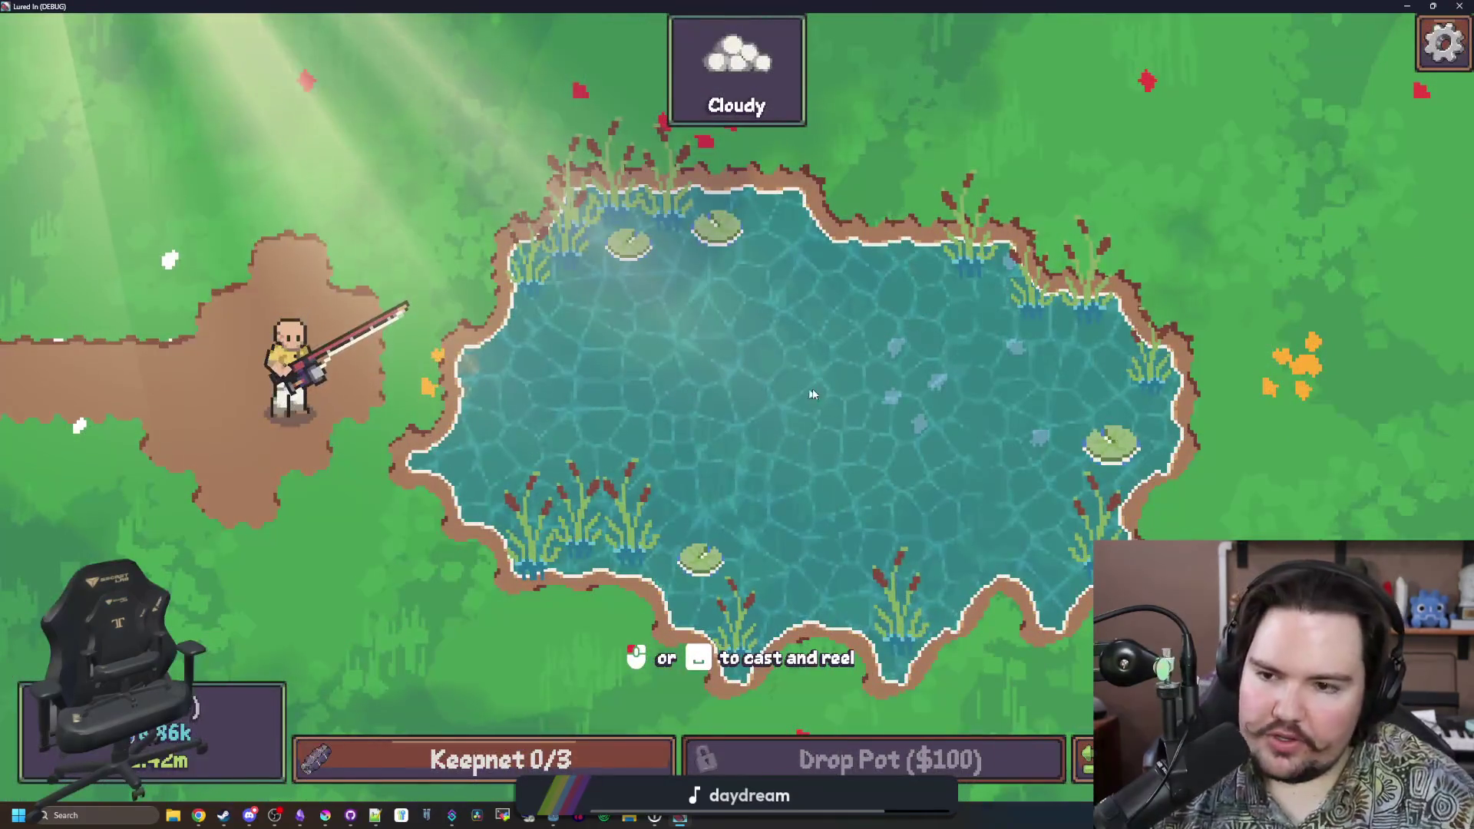
left_click(812, 388)
left_click(812, 388)
- Reel the line back in and throw a charged cast into the pond
left_click(807, 366)
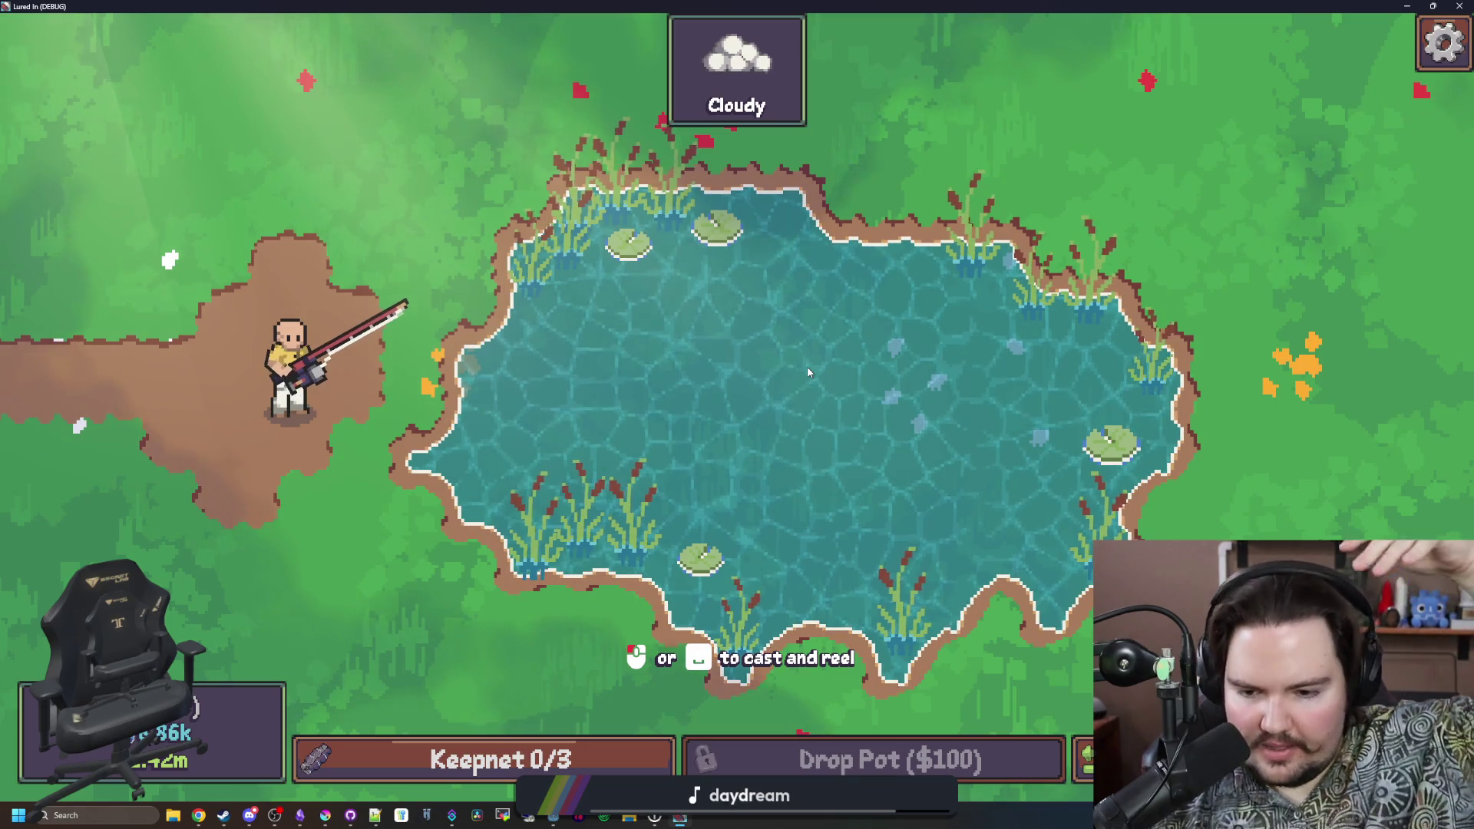
mouse_move(808, 371)
left_mouse_down()
mouse_move(757, 352)
mouse_move(731, 262)
left_mouse_up()
left_click(732, 262)
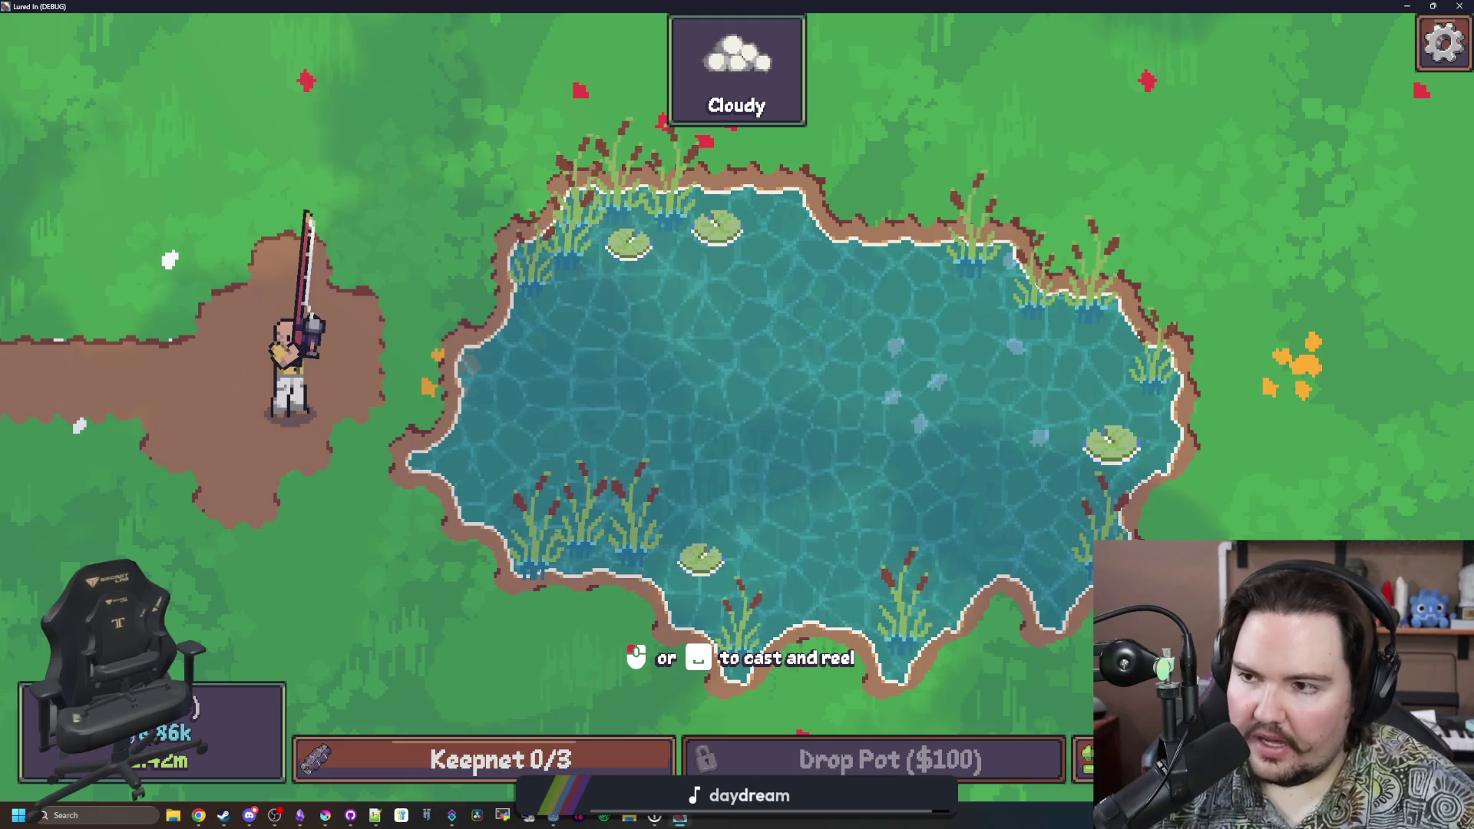
- Cast and reel in several times, finally landing the bobber near the shore
left_click_drag(768, 333, 768, 334)
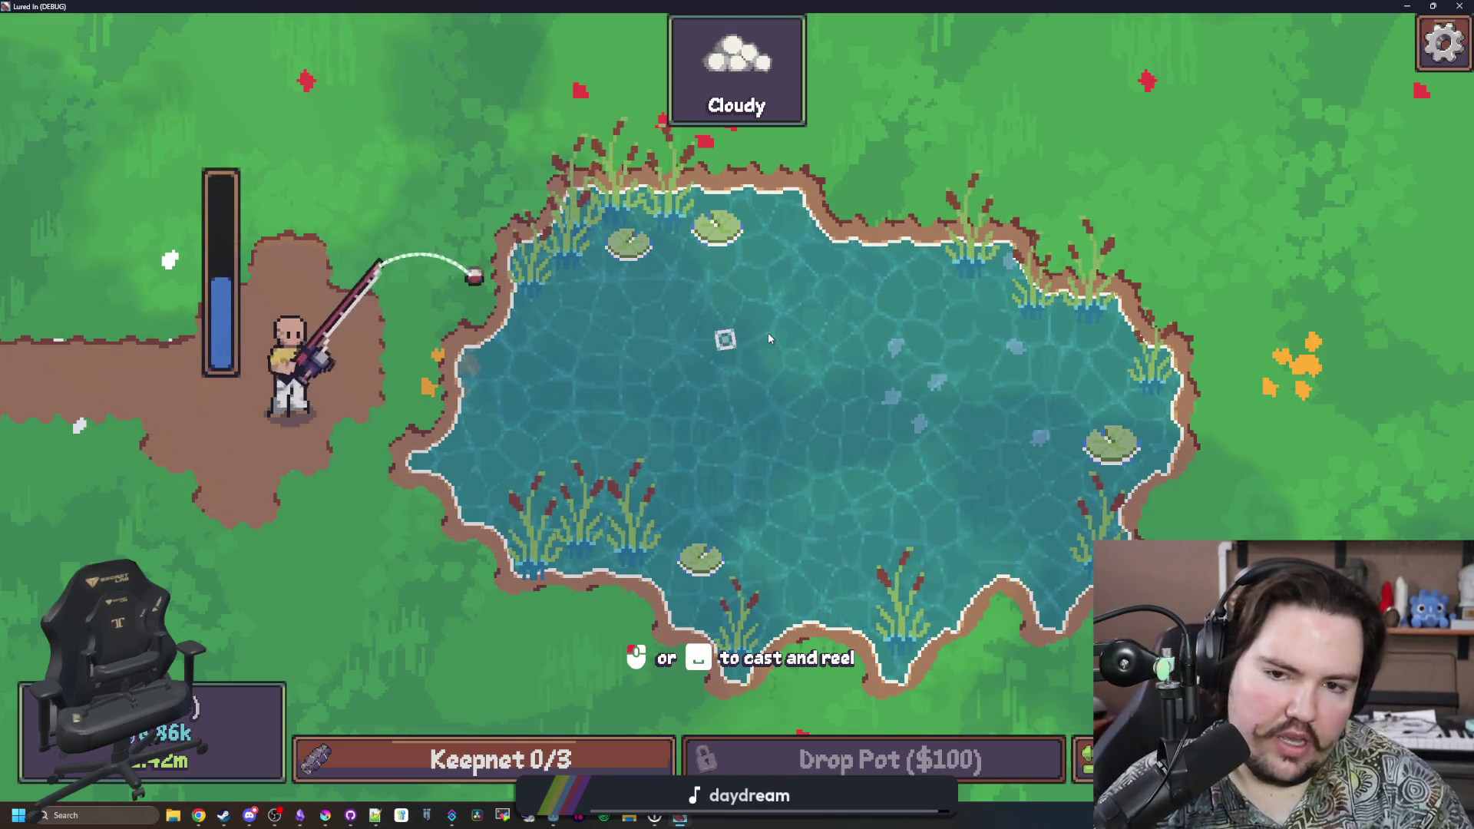
left_click(783, 330)
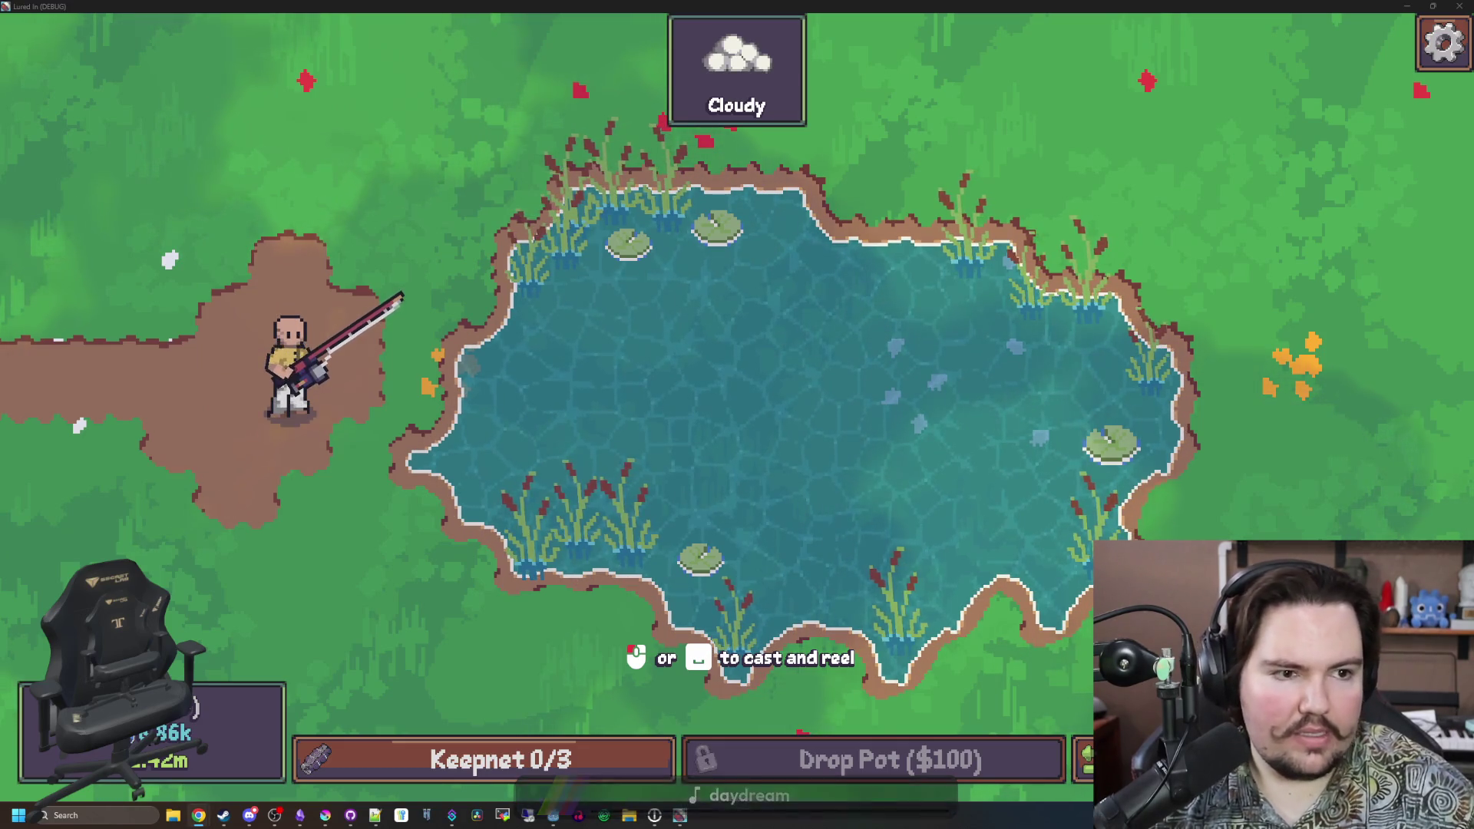
left_click(666, 234)
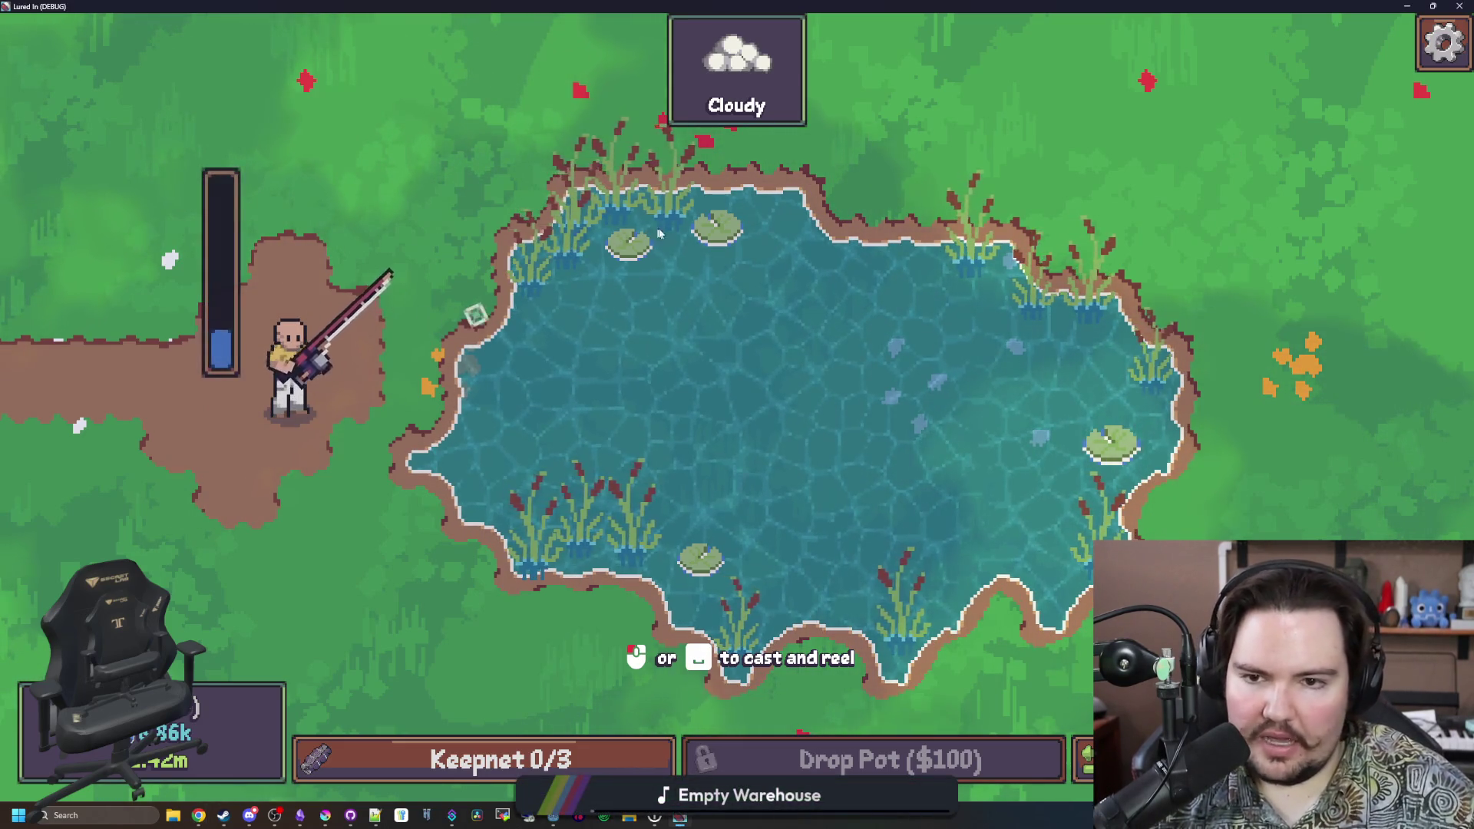
left_click(677, 285)
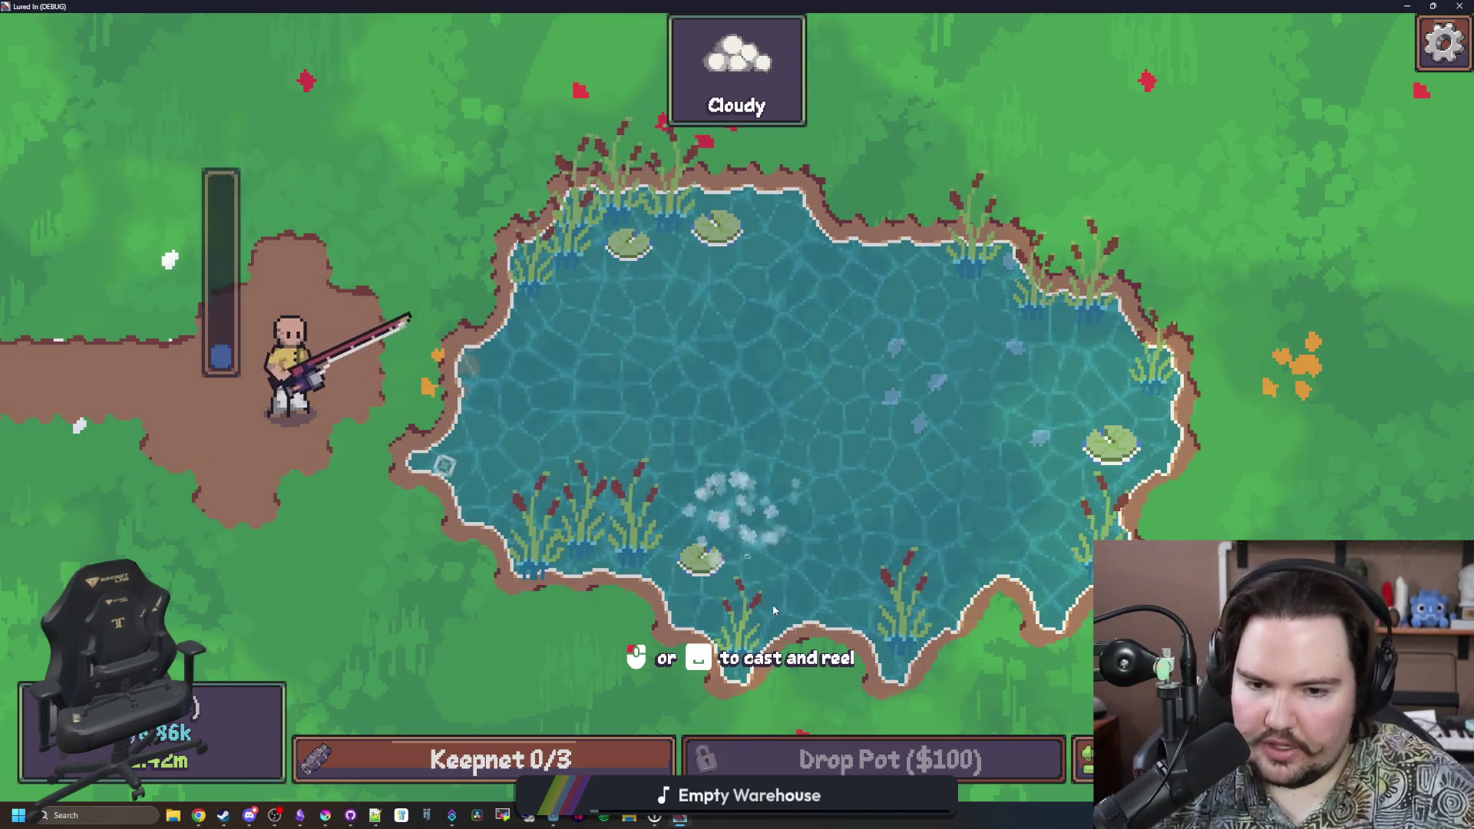
left_click(756, 564)
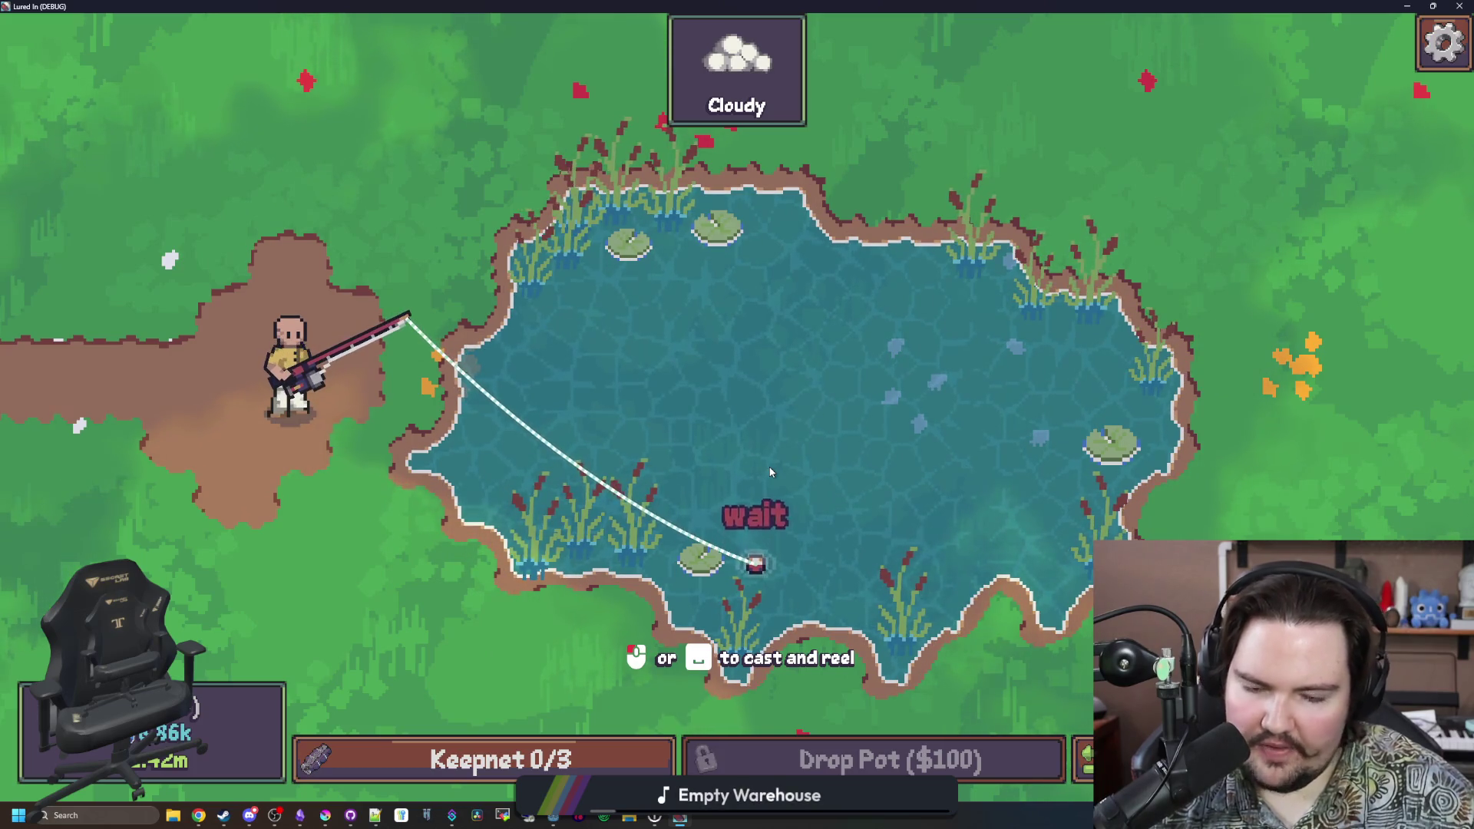
- Hook the biting fish, mash to fill the reel bar, then hold until Fish Caught!
left_click(798, 323)
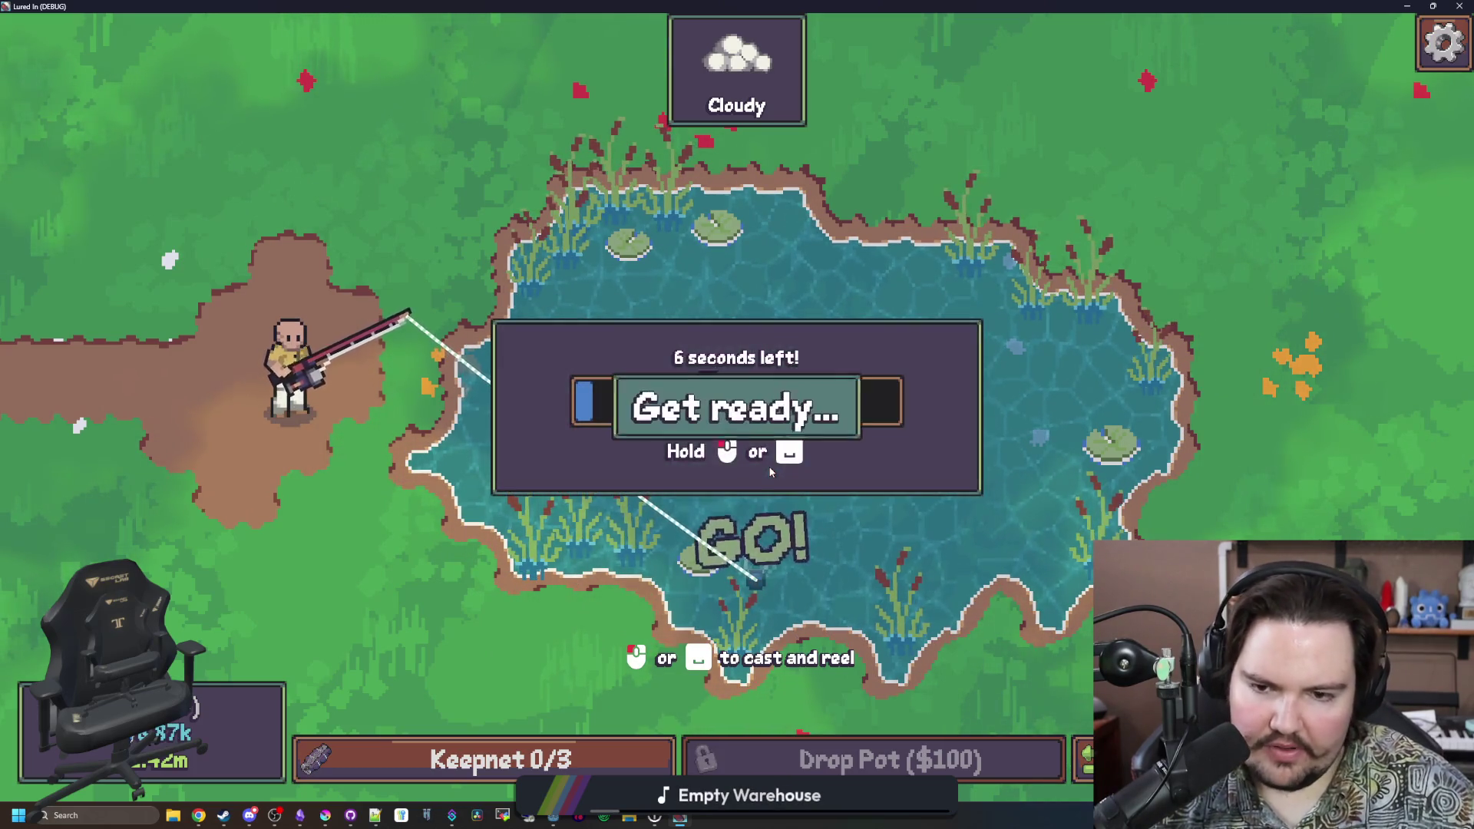
left_click(800, 274)
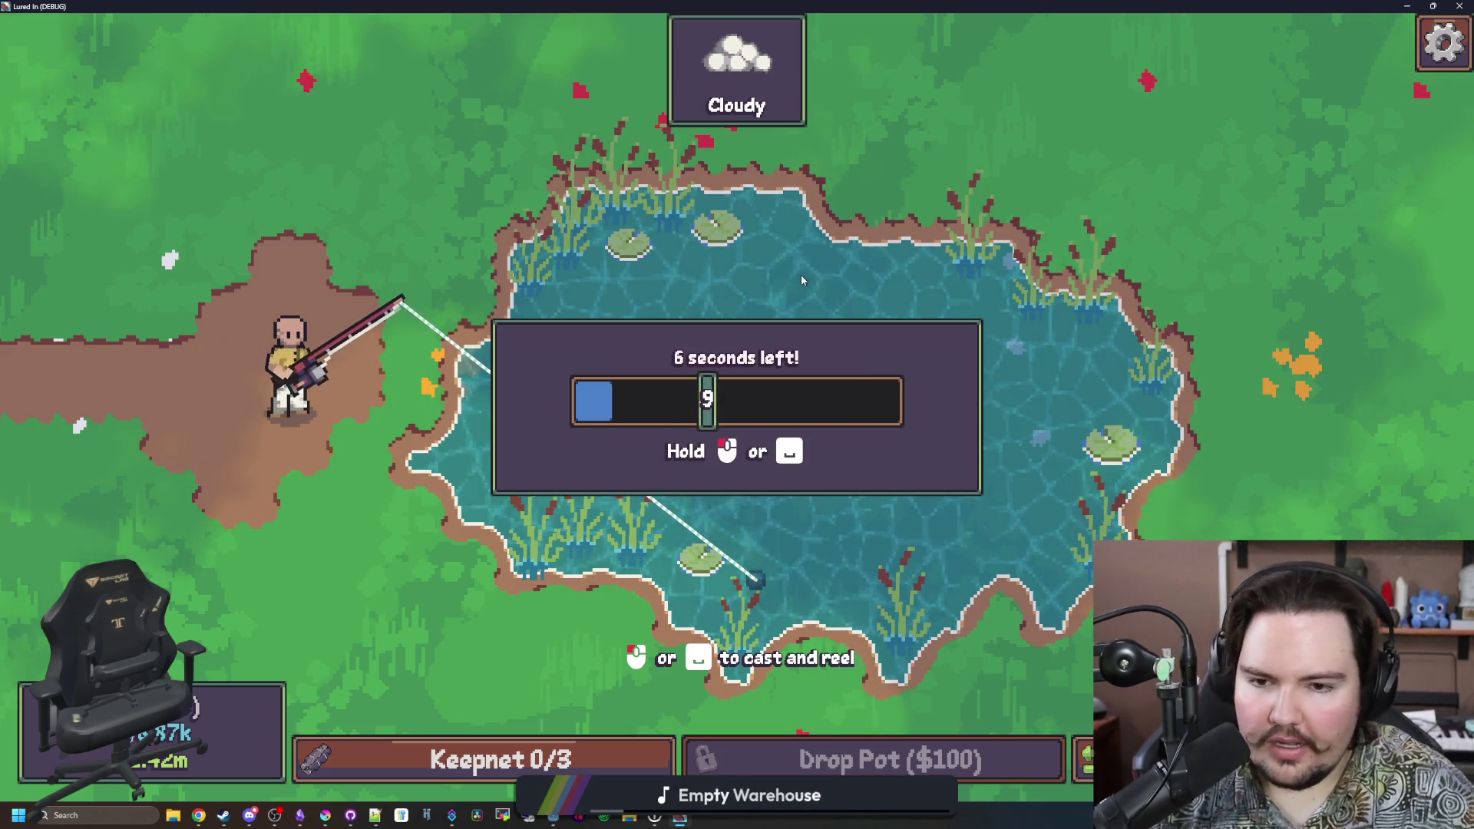
left_click(795, 330)
left_click(789, 384)
left_click(787, 378)
left_click(786, 381)
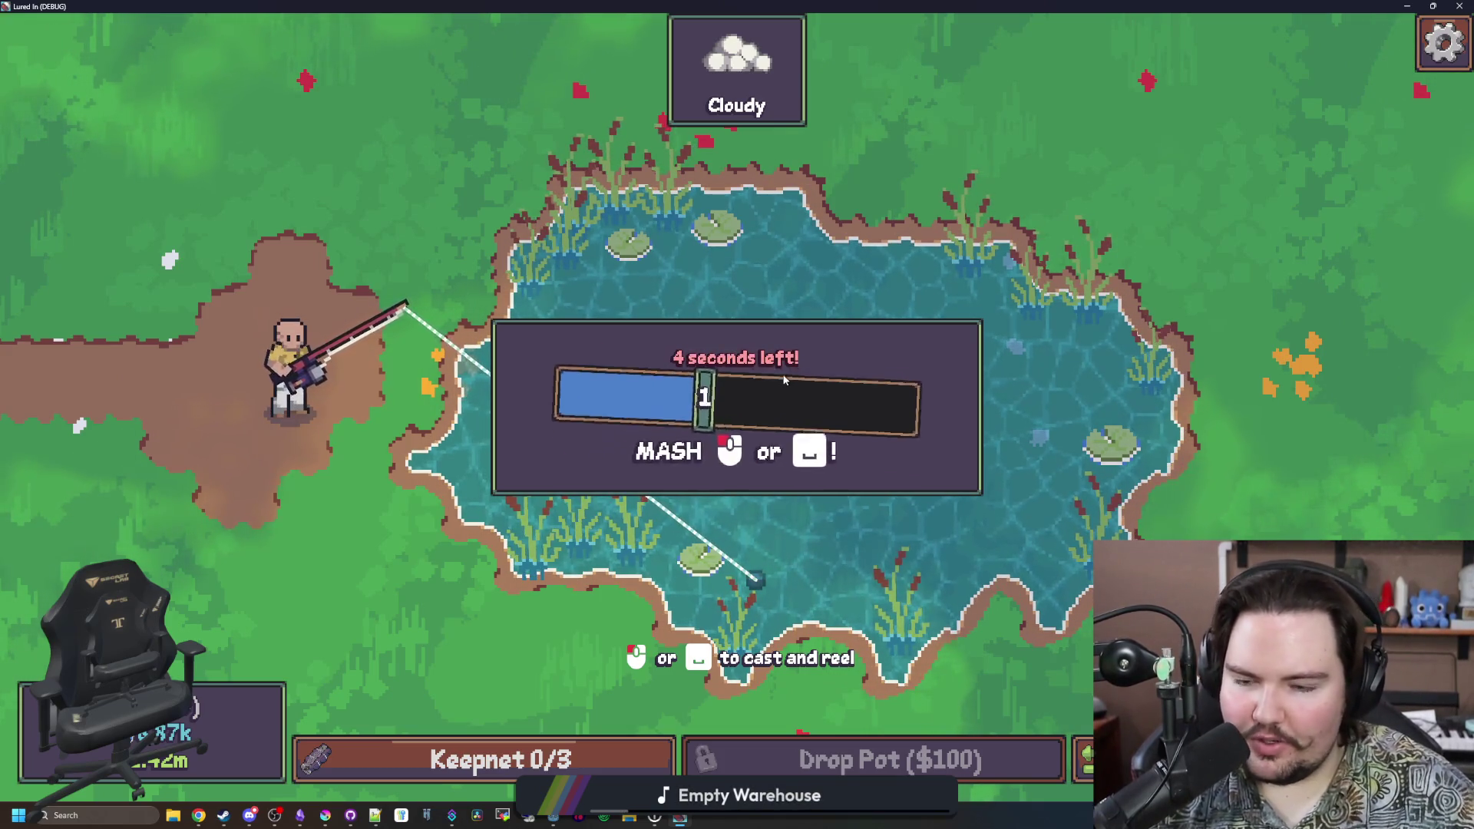
left_click(785, 392)
left_click_drag(784, 391, 786, 370)
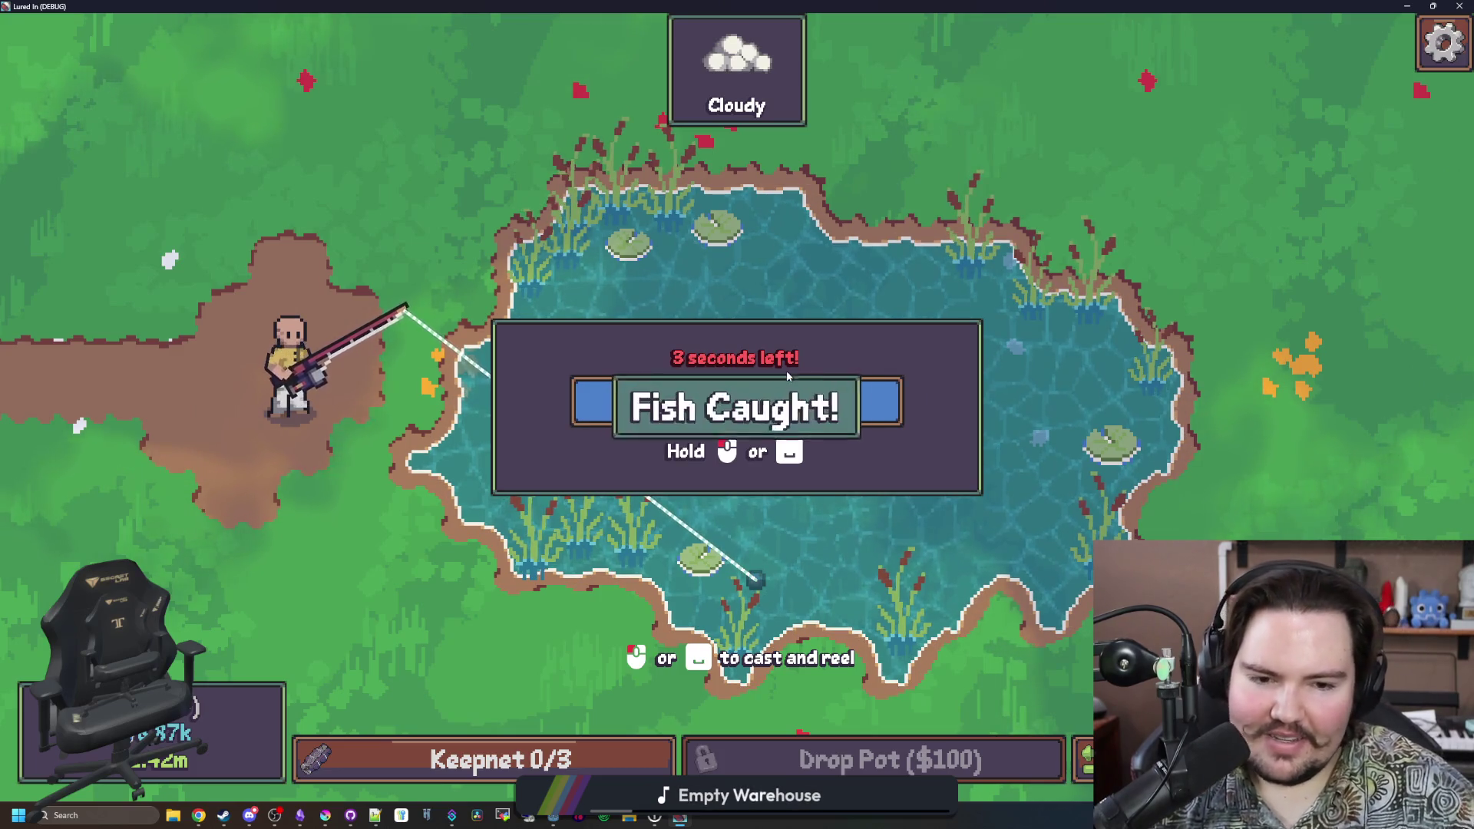
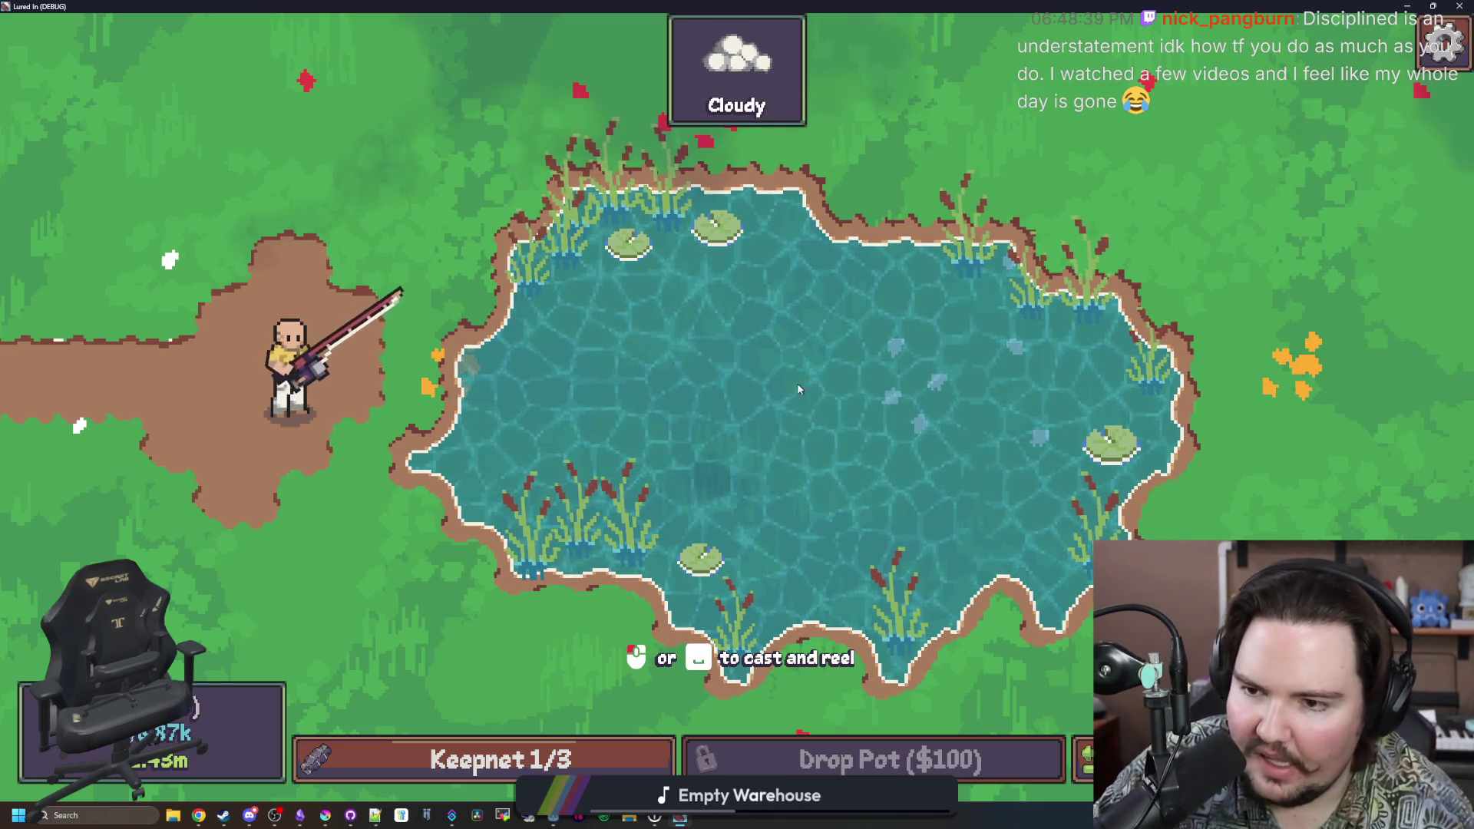
- Charge with Space and throw the fishing line toward the pond's upper-right edge
left_click(1037, 347)
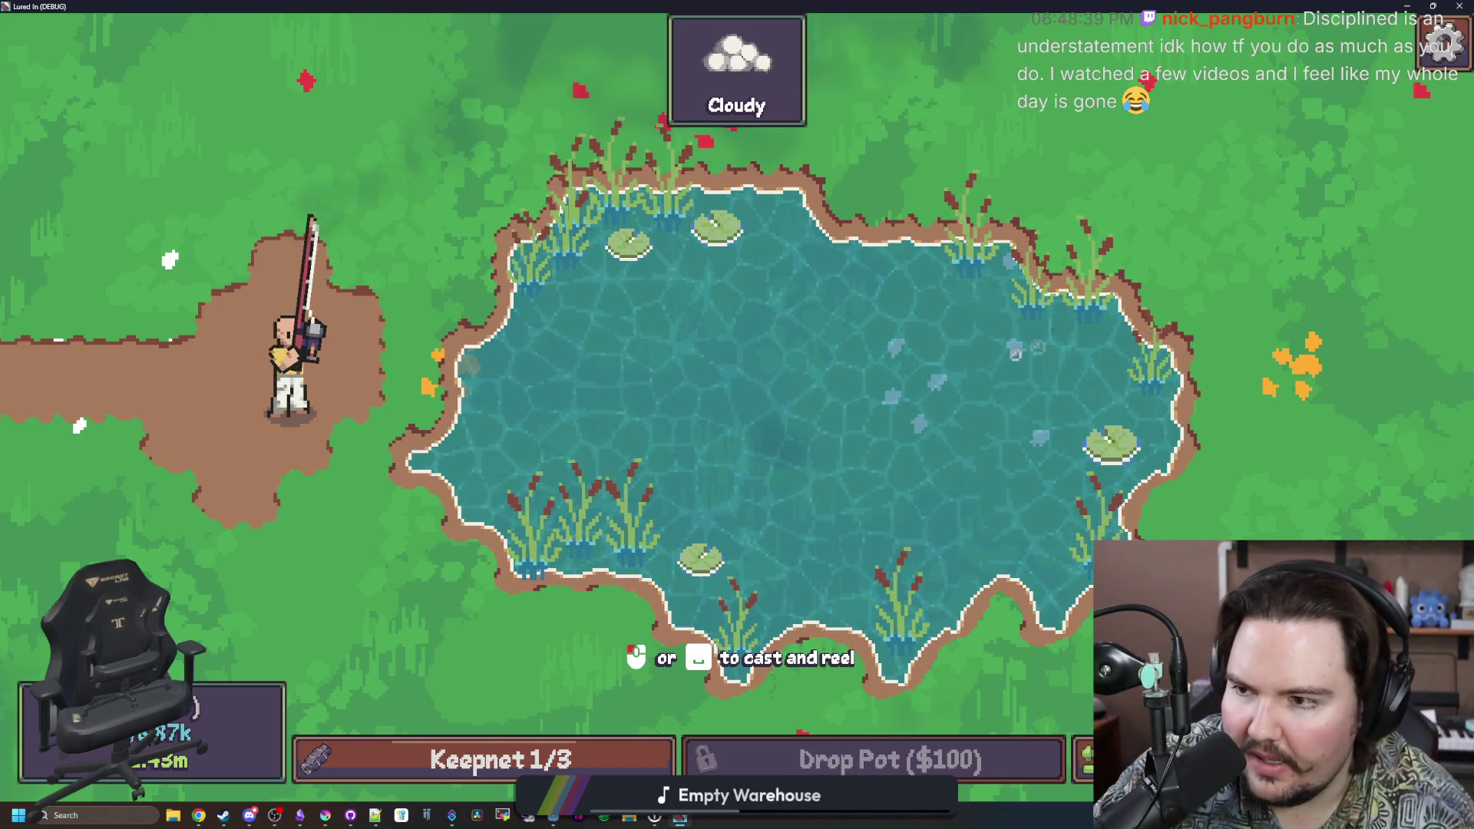
left_click(739, 400)
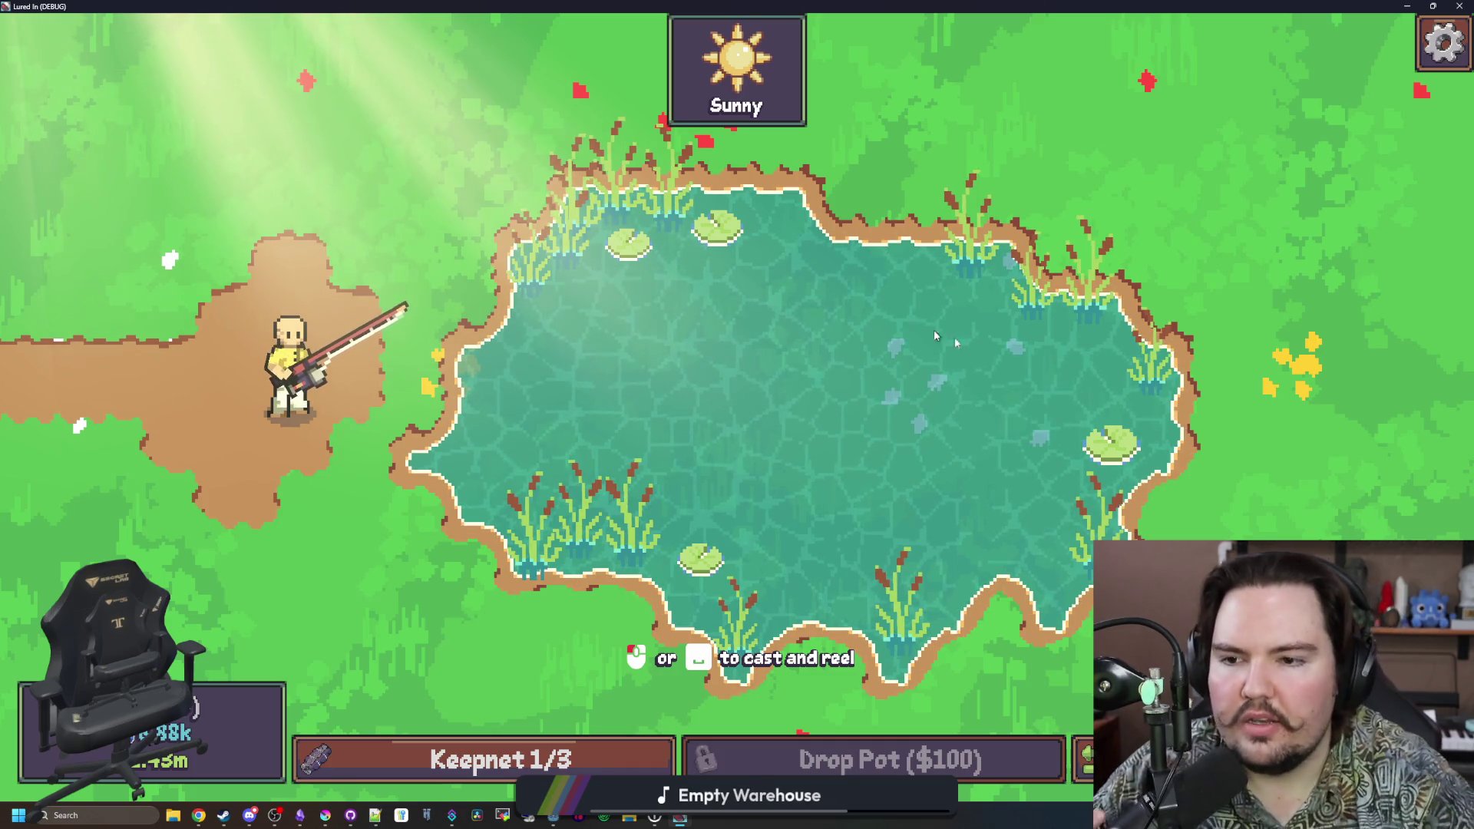
key("space")
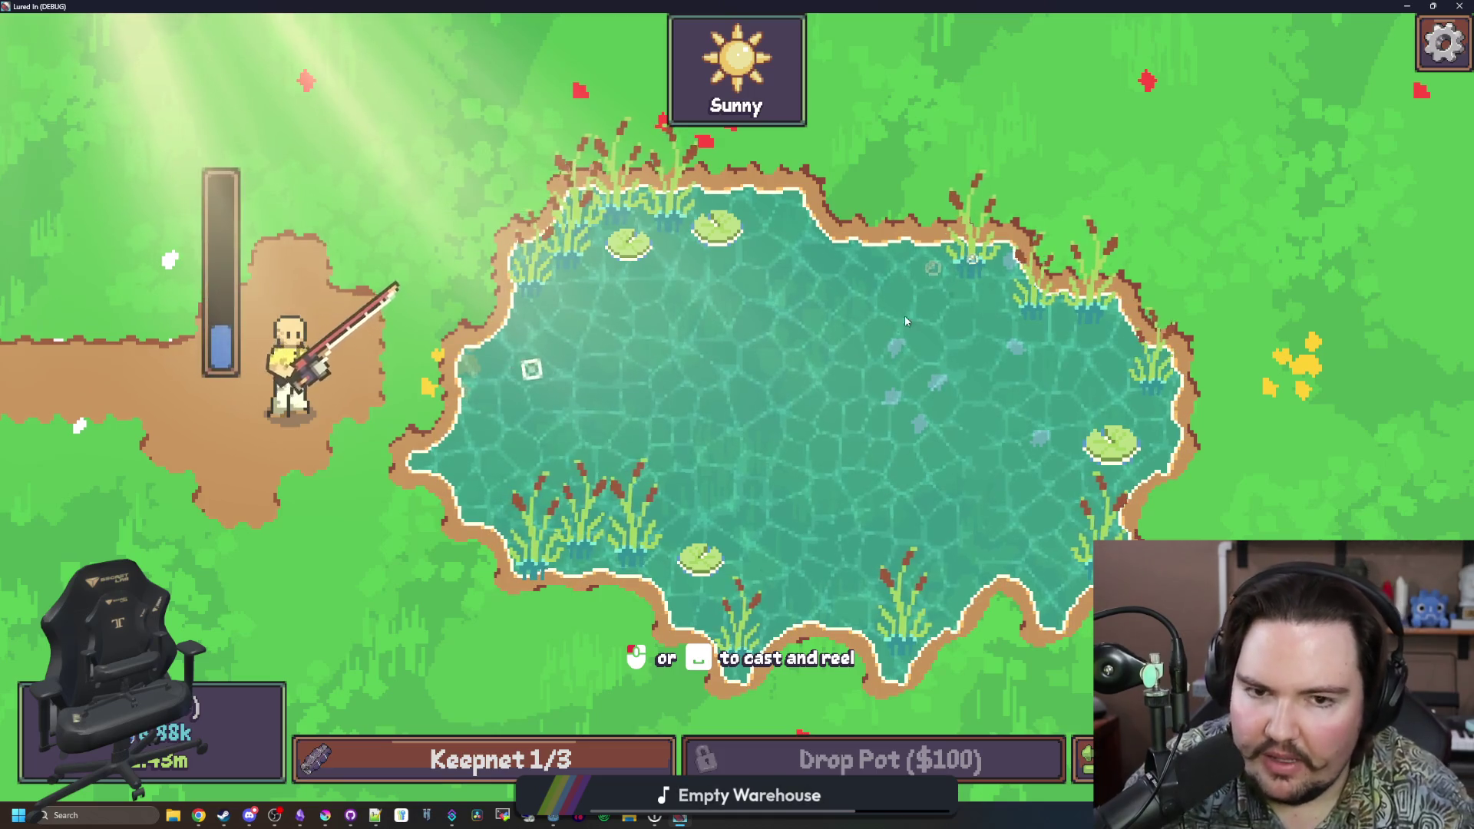
key("space")
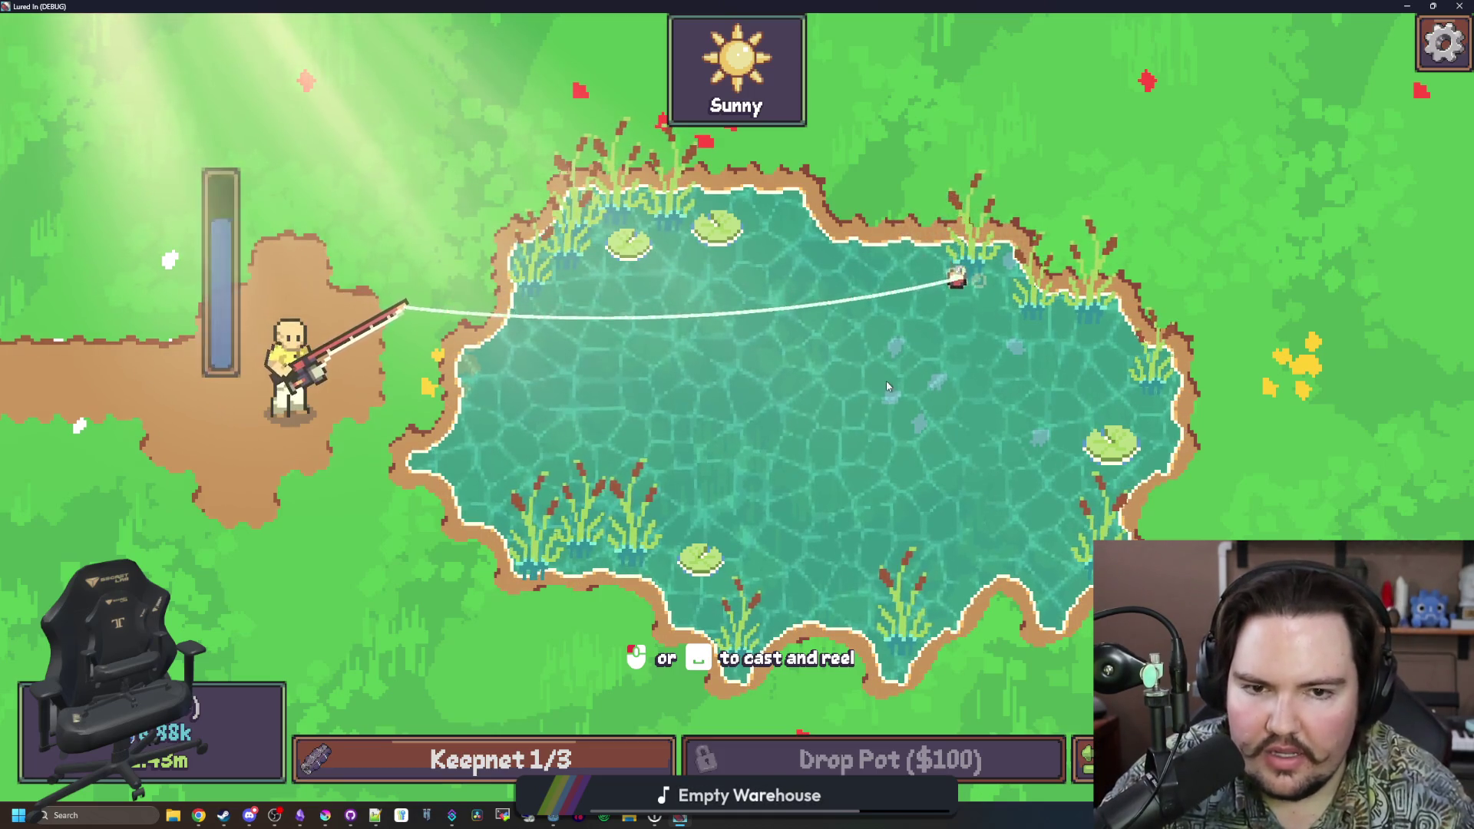
key("space")
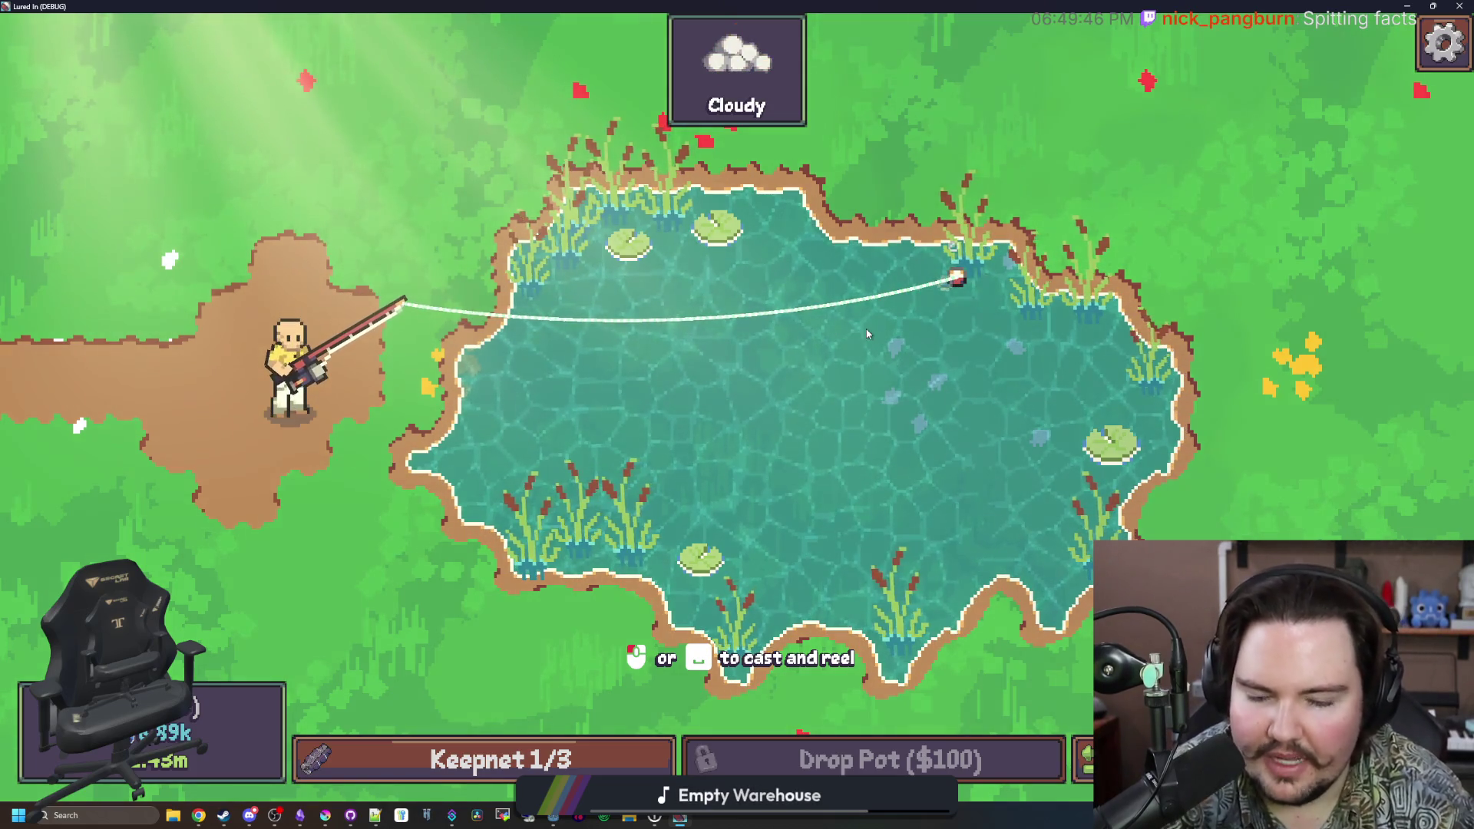
- Hook and mash-reel the goldfish into the keepnet (2/3), then cast toward the upper-left lily pad
left_click(779, 383)
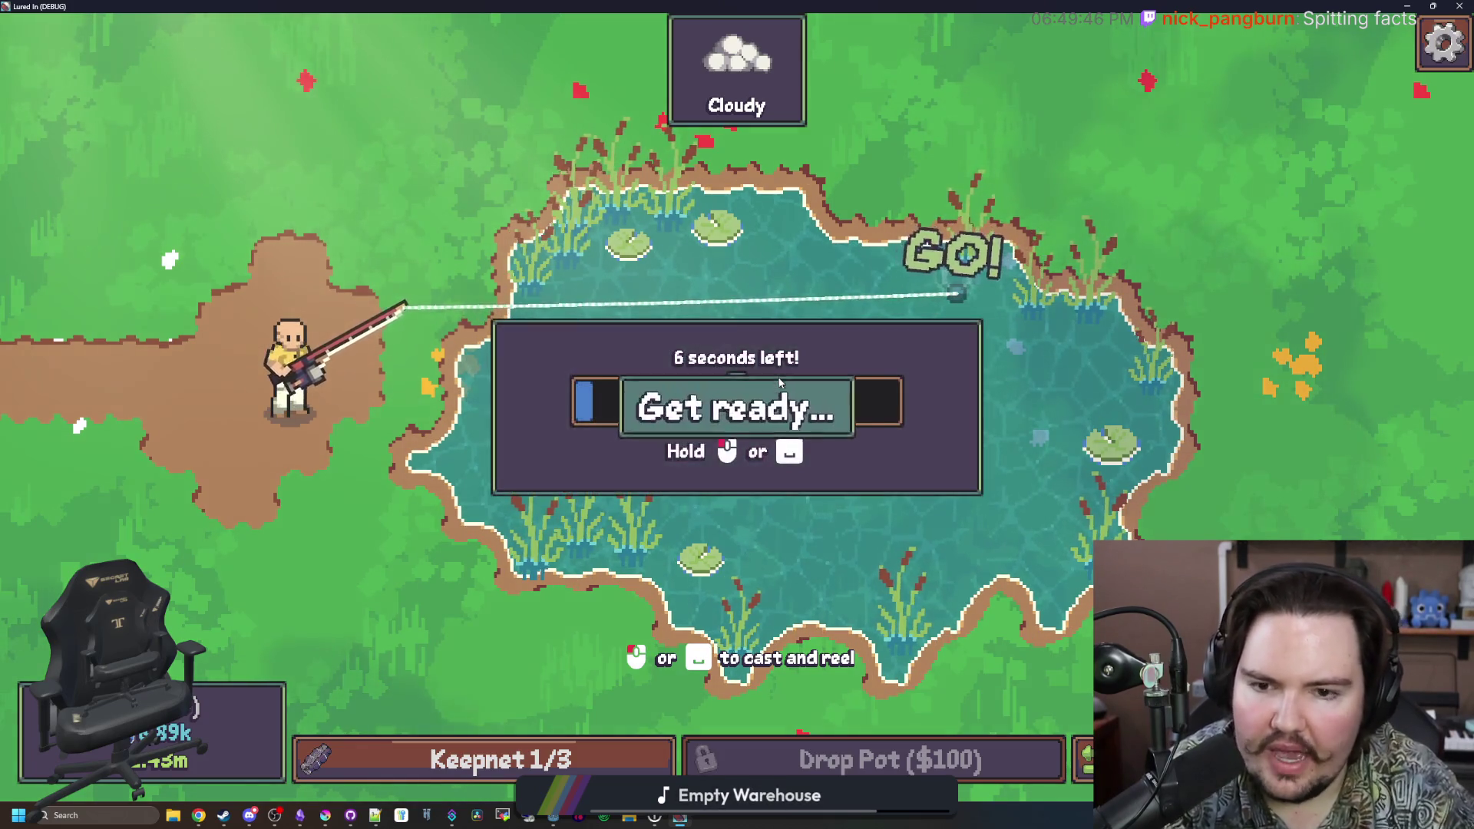
left_click(832, 370)
left_click(832, 370)
left_click(832, 370)
left_click(832, 370)
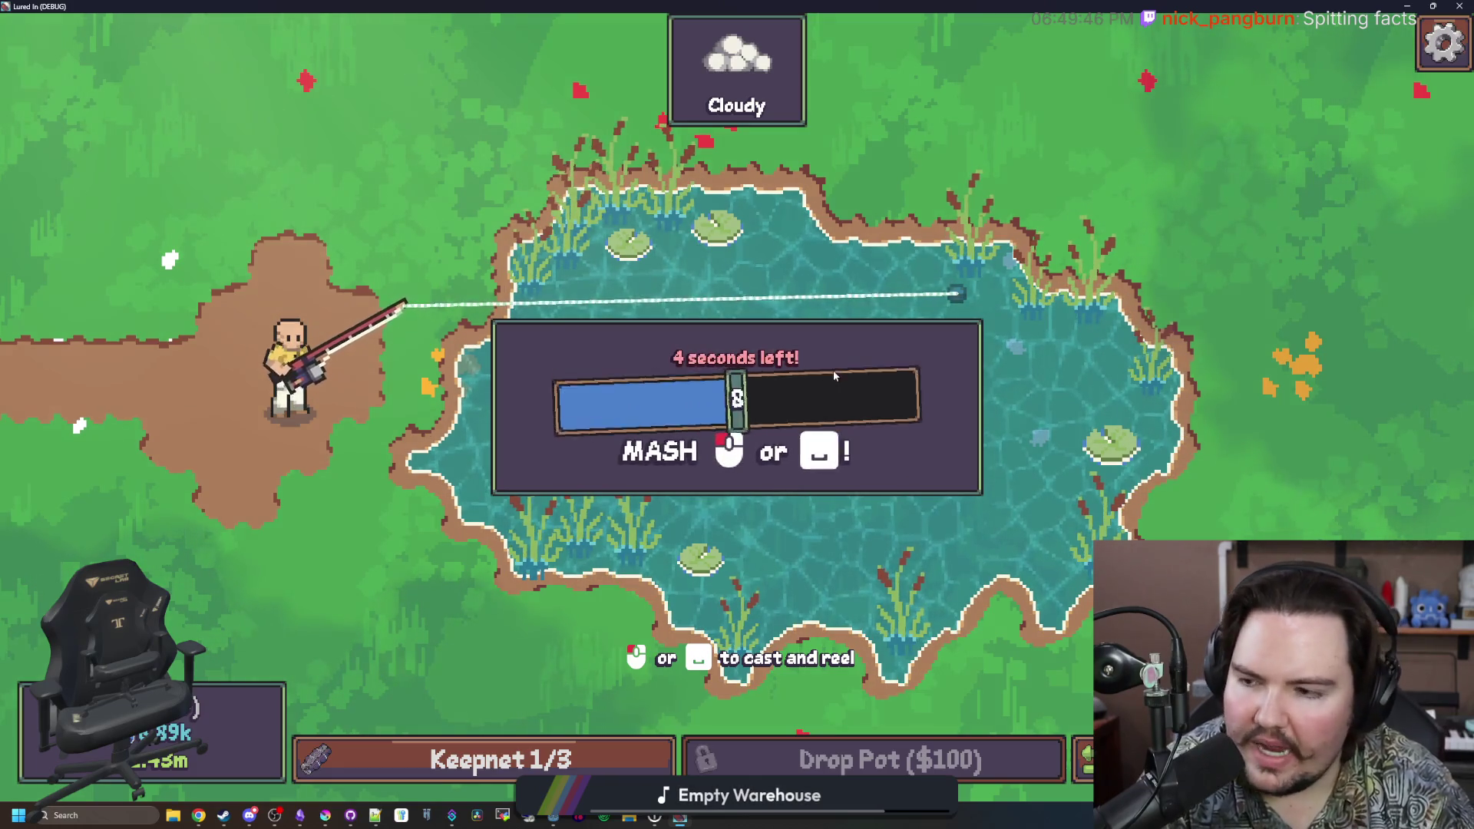
double_click(832, 370)
left_click(832, 370)
double_click(832, 370)
double_click(833, 370)
left_click(832, 370)
left_click_drag(832, 370, 877, 469)
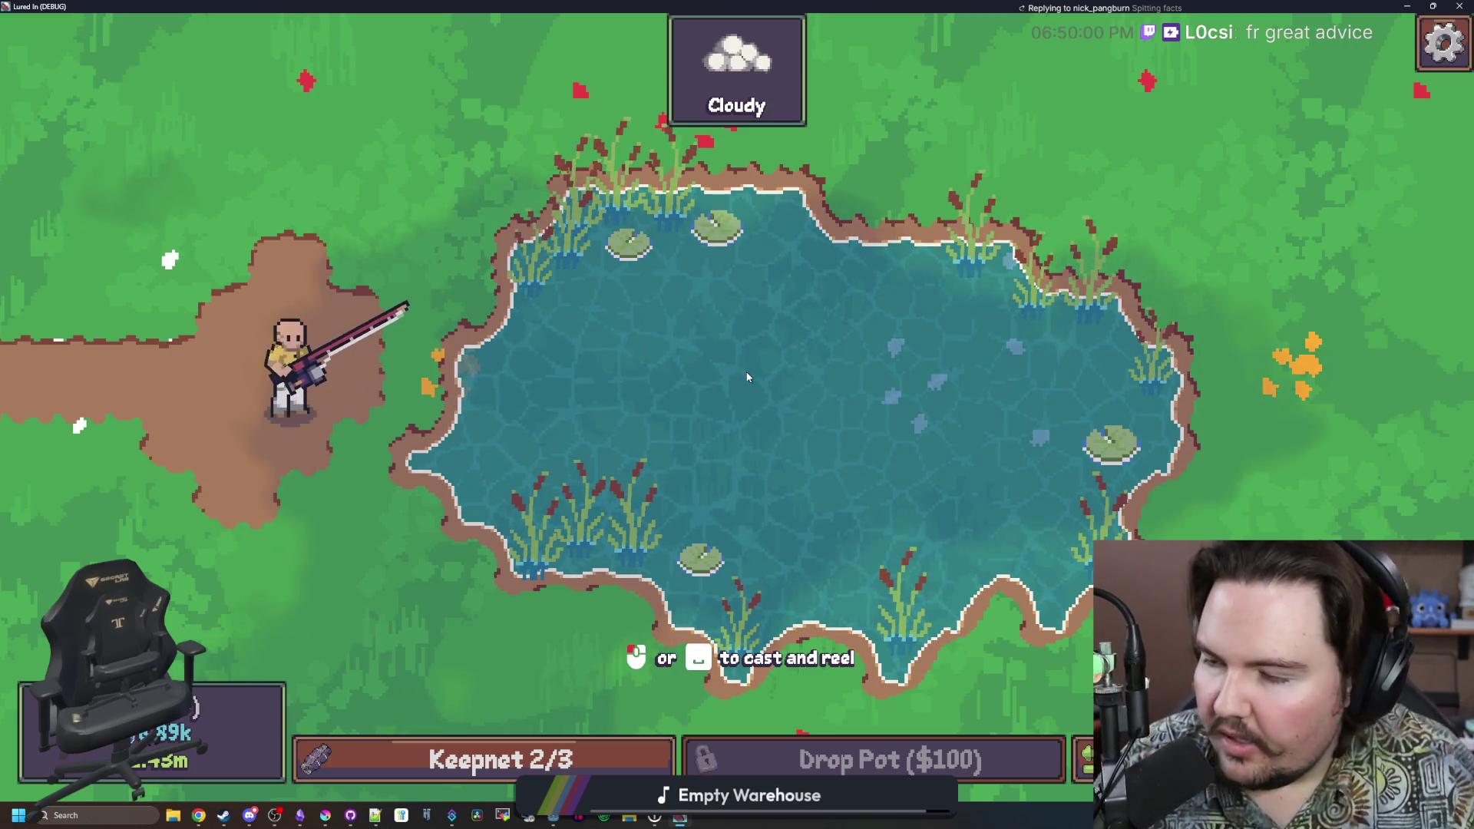
left_click(622, 230)
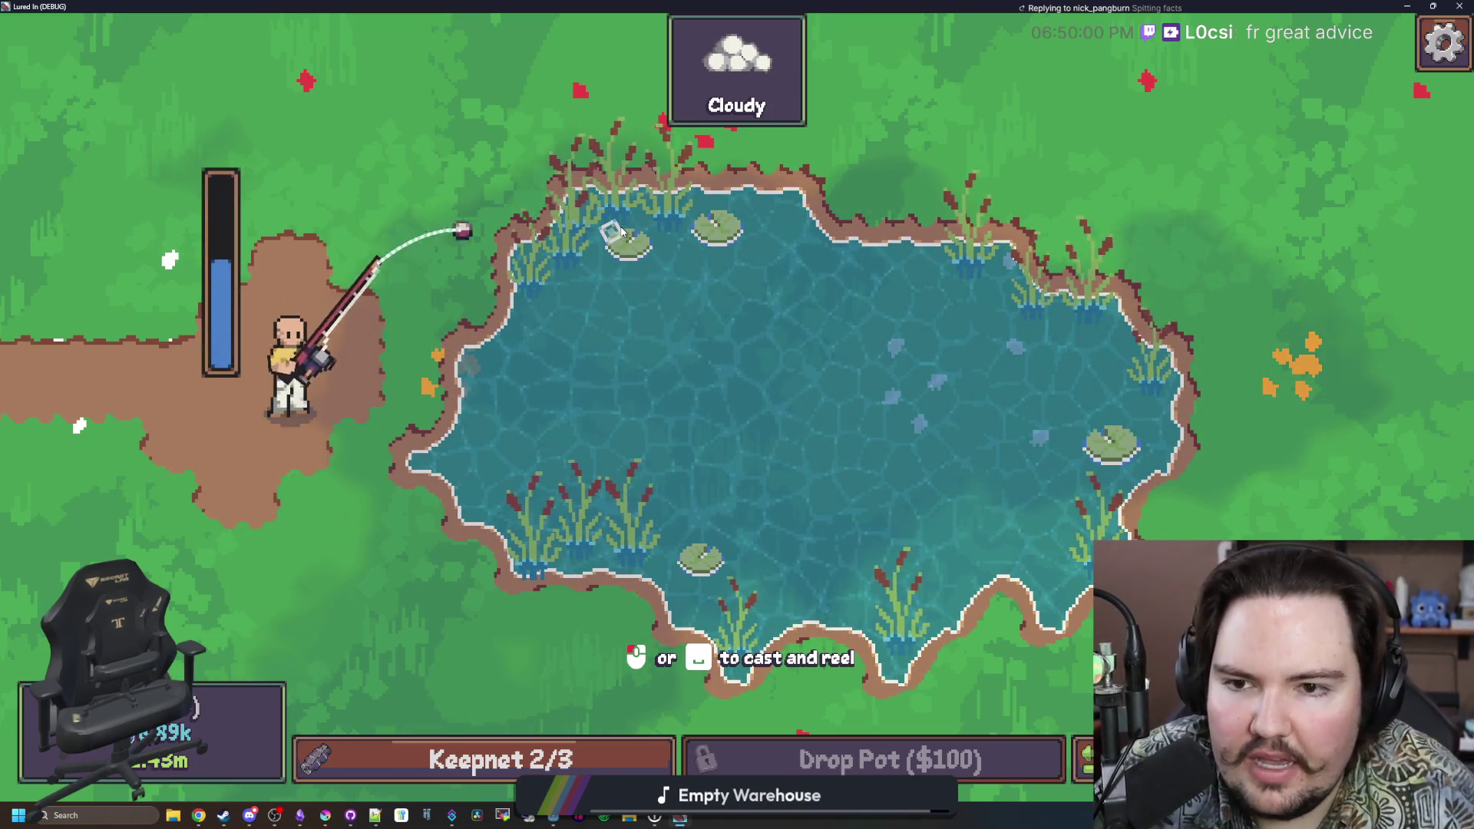
- Recast the line several times until it settles near the upper lily pads
left_click_drag(956, 568, 1067, 510)
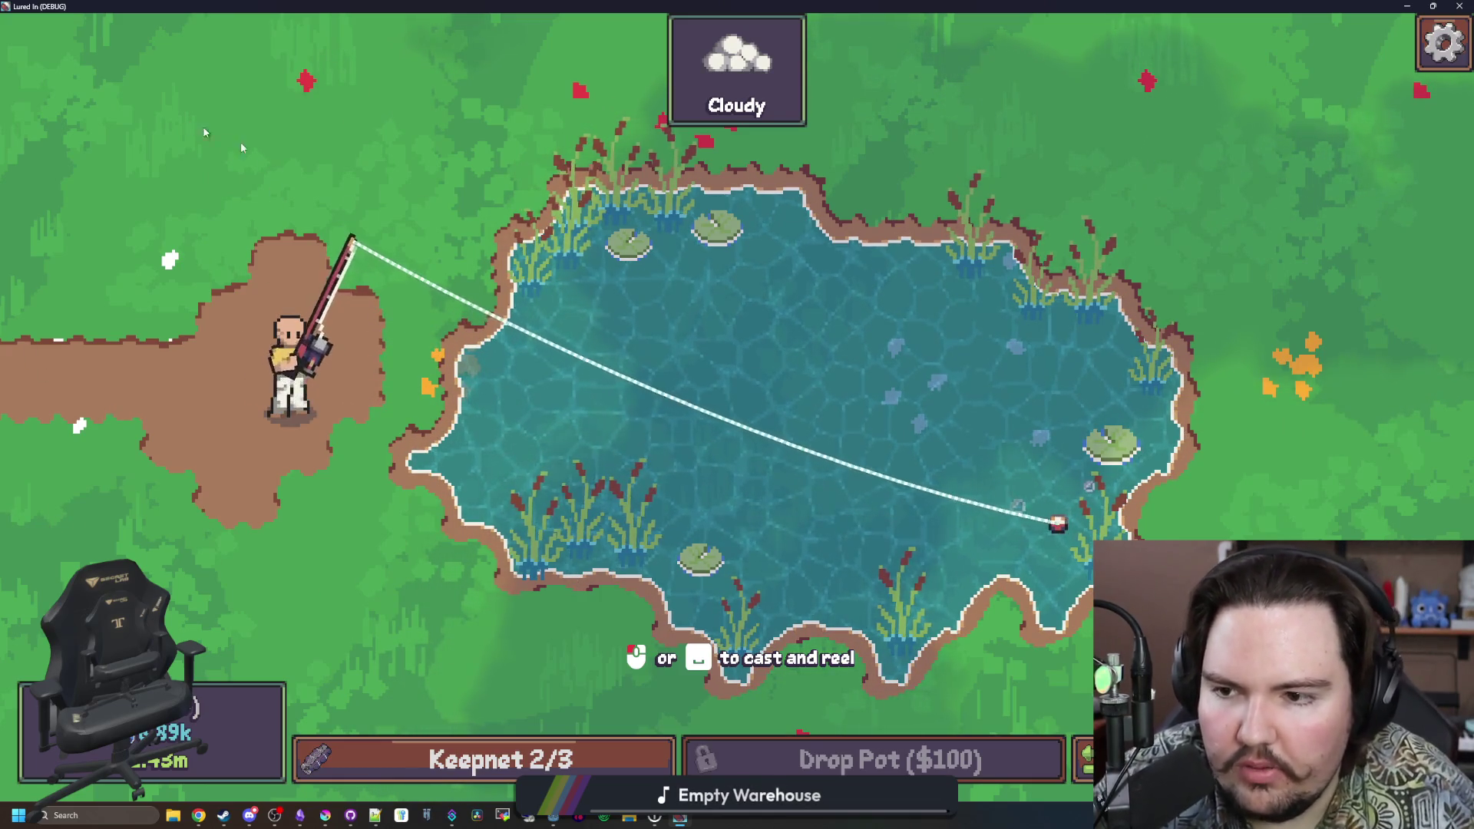
left_click(717, 467)
left_click_drag(1056, 528, 1058, 528)
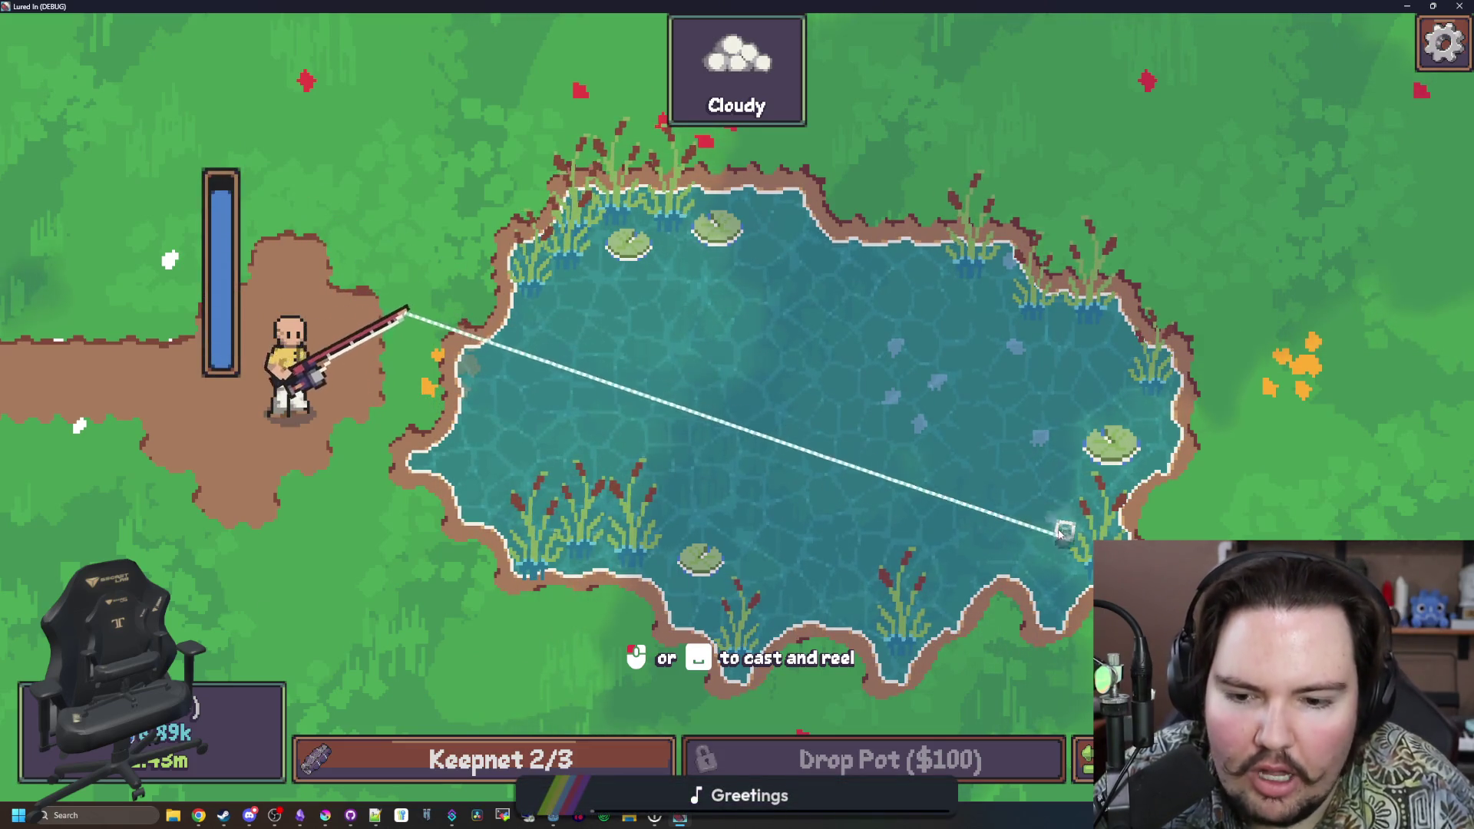
left_click(1061, 531)
left_click_drag(481, 401, 852, 302)
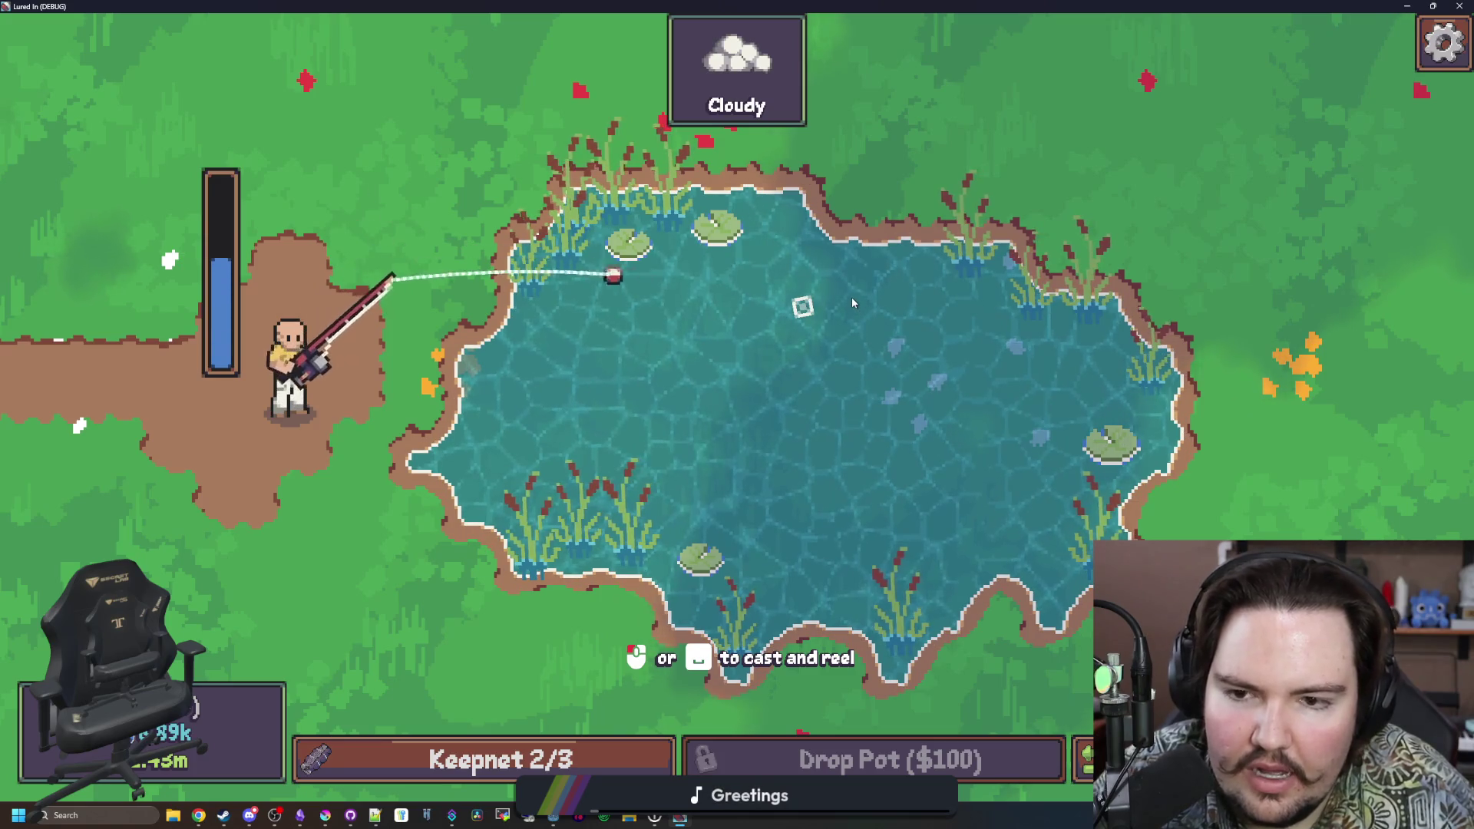
left_click(850, 302)
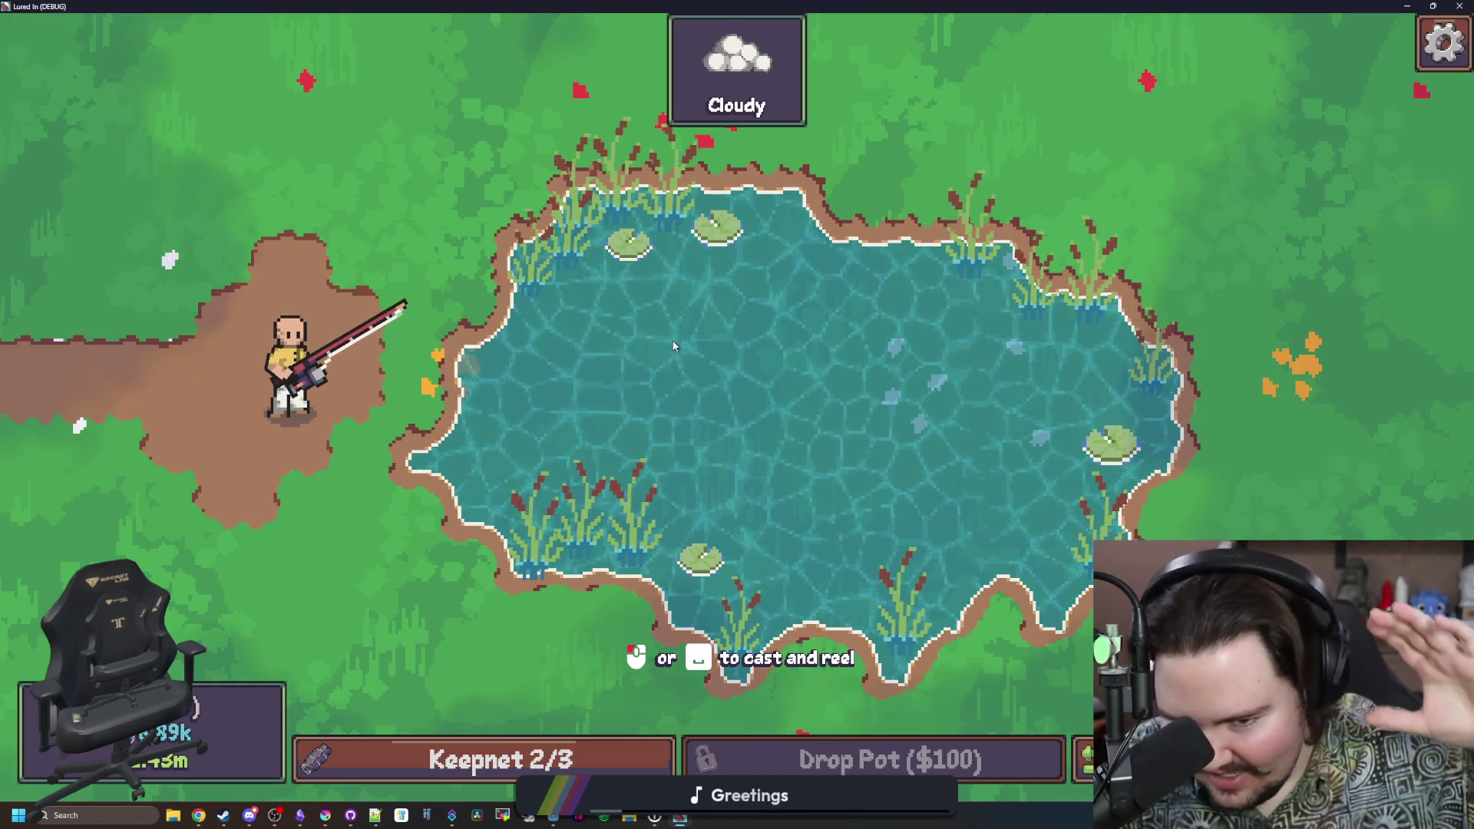
mouse_move(767, 280)
left_mouse_down()
mouse_move(938, 299)
mouse_move(1003, 286)
mouse_move(960, 301)
left_mouse_up()
mouse_move(832, 335)
left_mouse_down()
mouse_move(638, 440)
mouse_move(661, 402)
left_mouse_up()
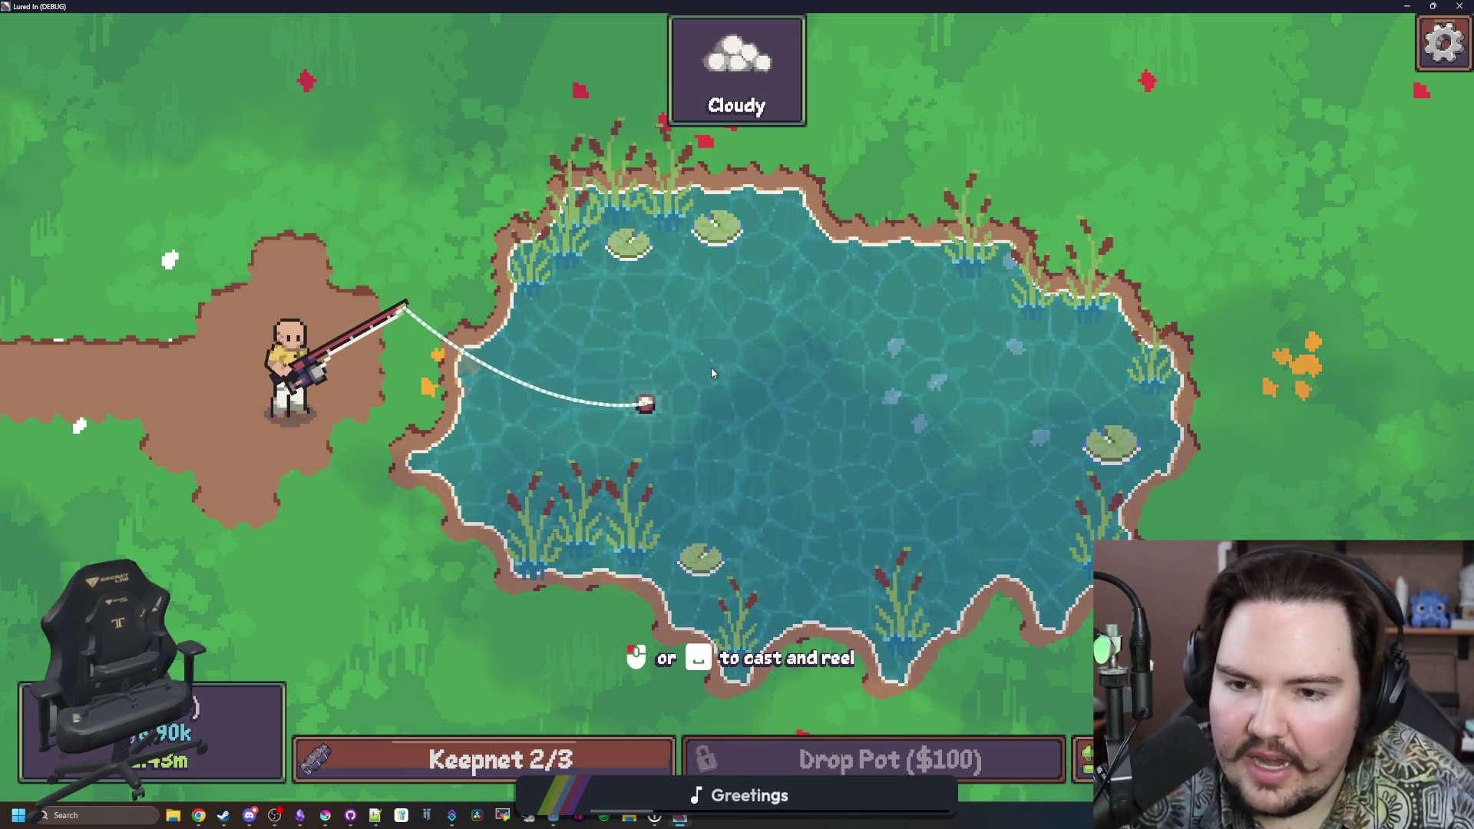
- Hook and land the Minnow for a full 3/3 keepnet, then open a new browser window
left_click(767, 381)
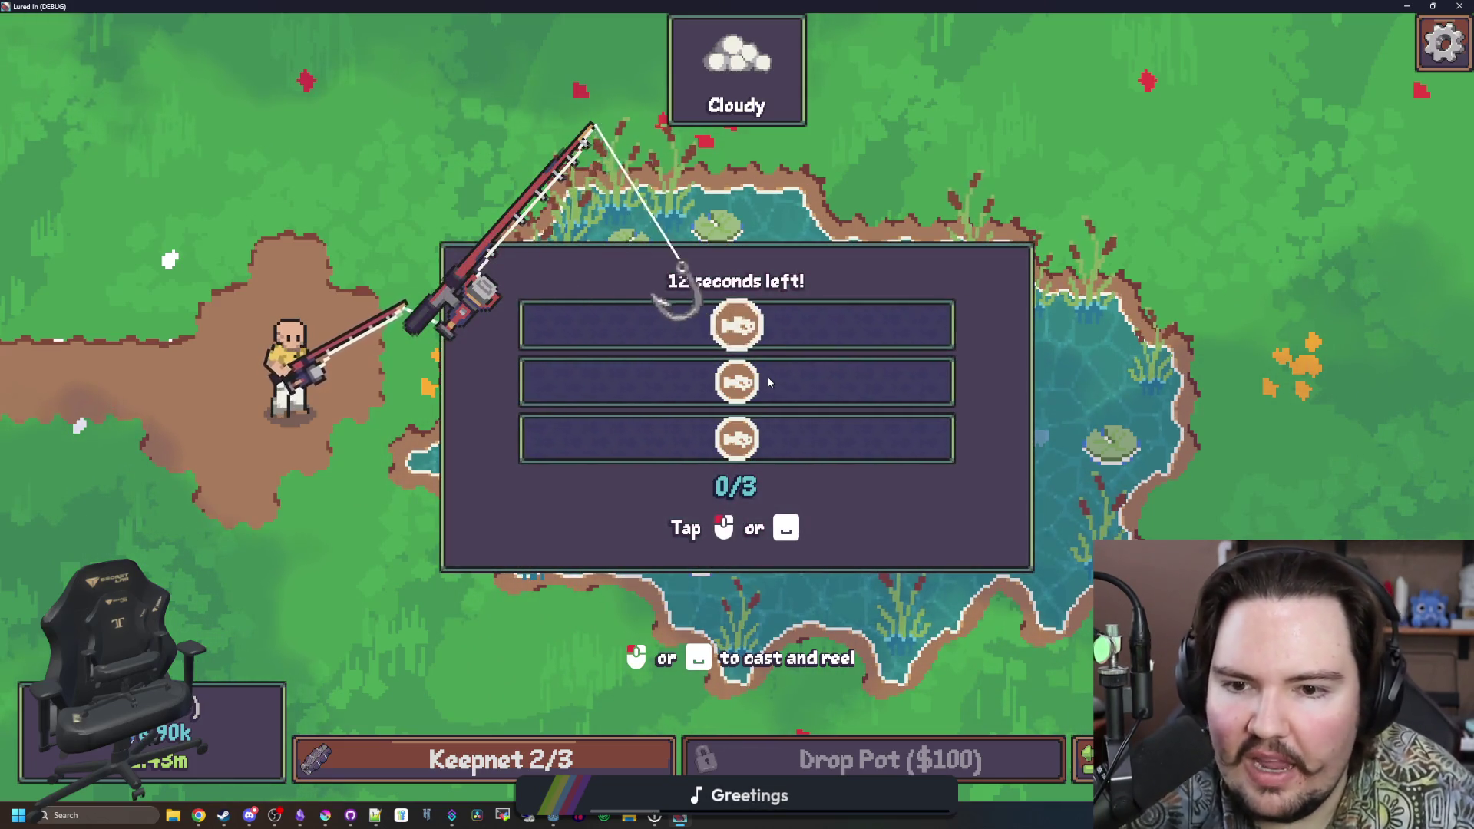
left_click(767, 376)
left_click(770, 388)
left_click(772, 401)
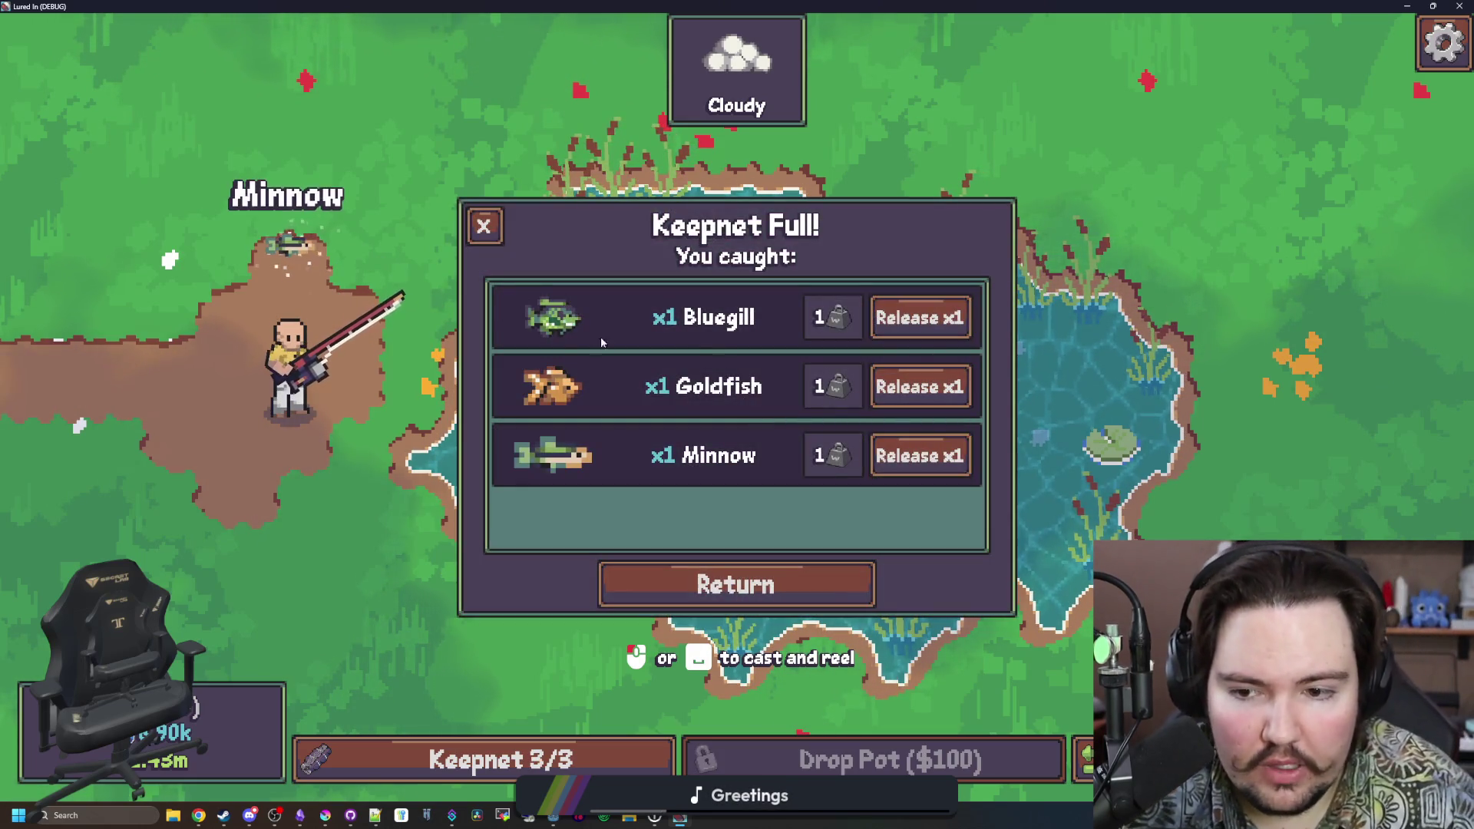
key("super+2")
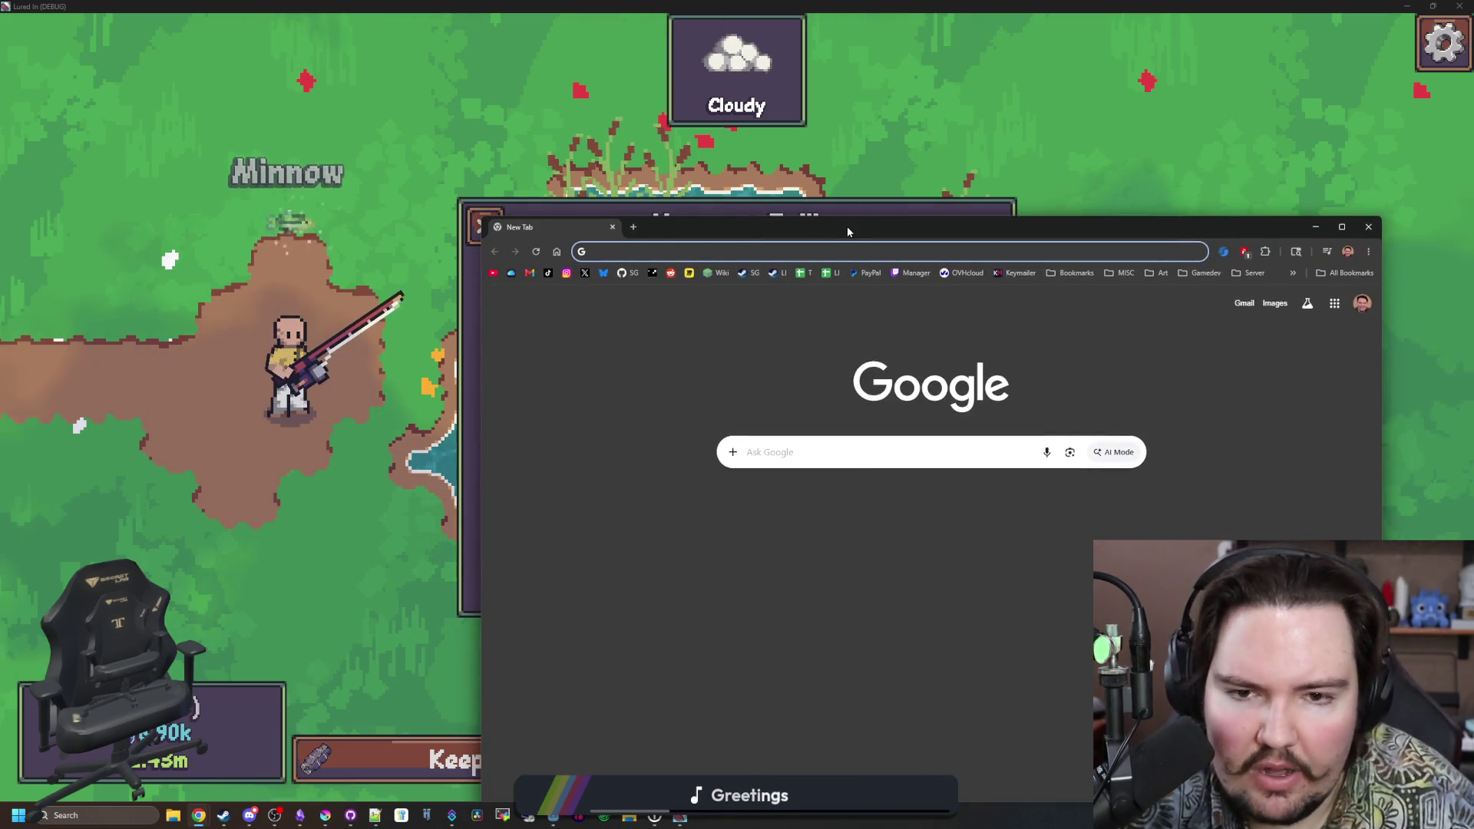
- Maximize Chrome and search 'gmtk 2026' to reach the itch.io GMTK Game Jam 2026 page
left_click_drag(848, 230, 781, 4)
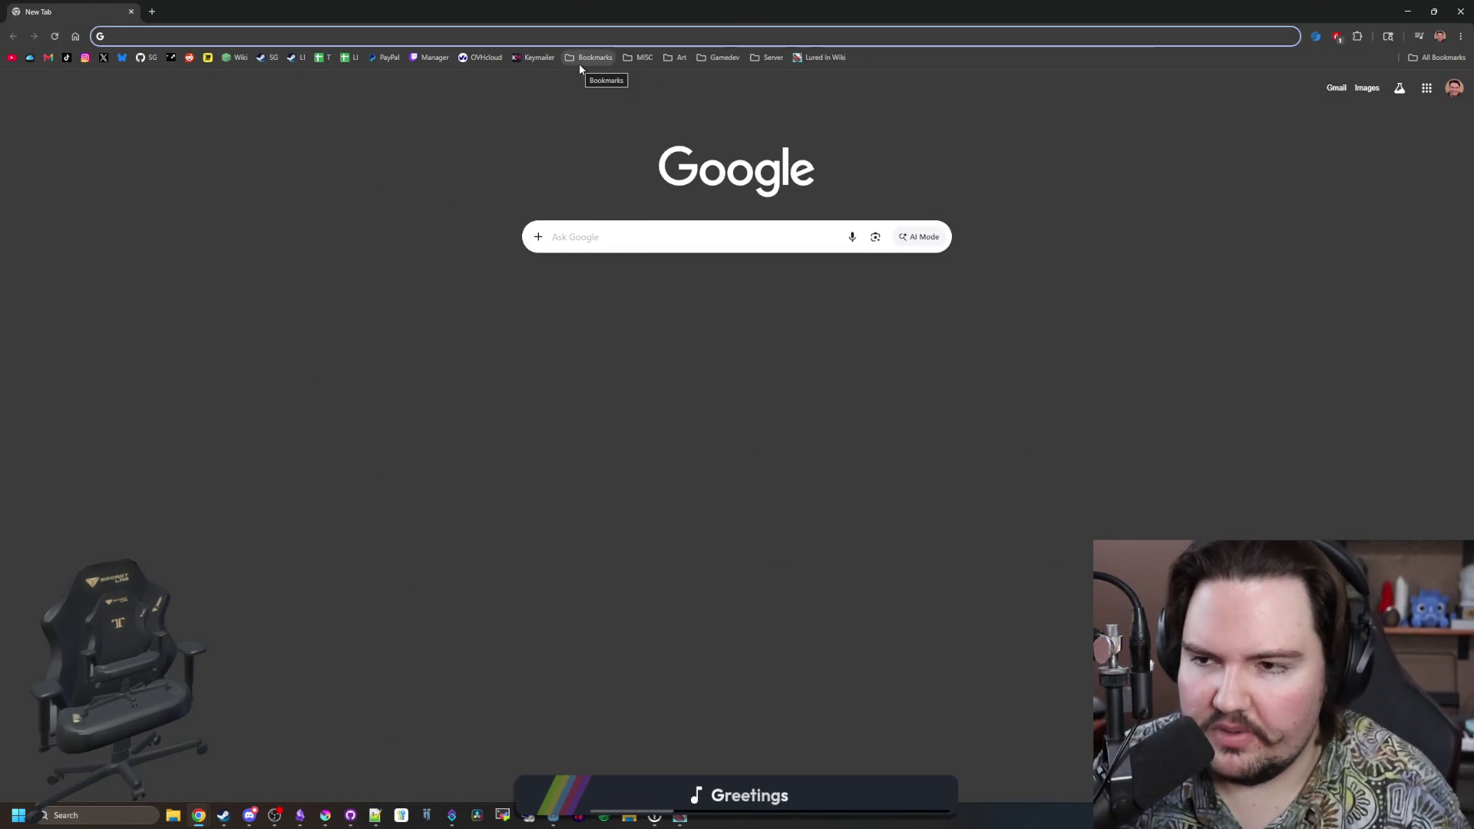
type("gmtk")
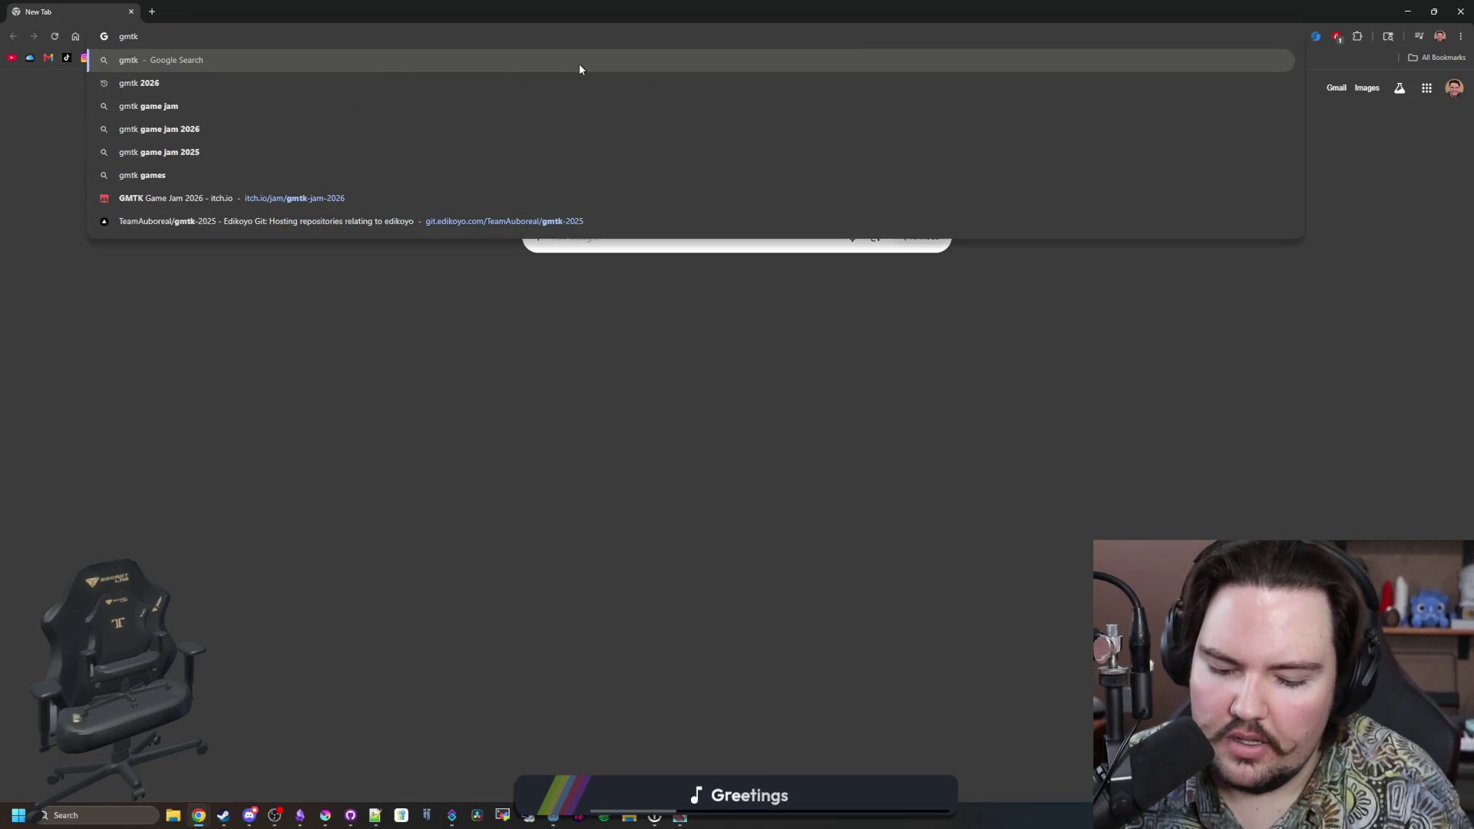
type(" 2026")
key("Return")
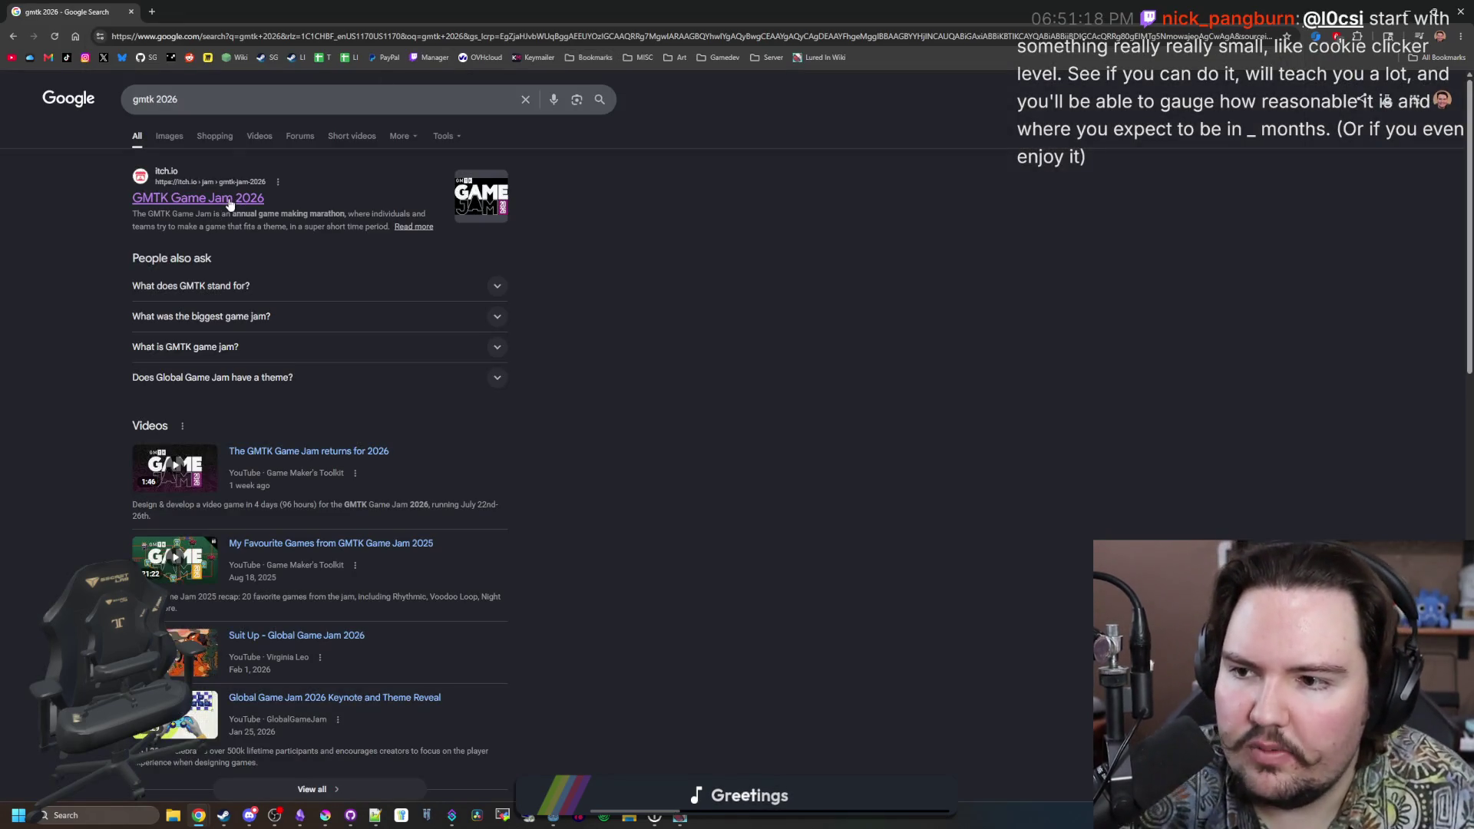
scroll(607, 316, "down", 1)
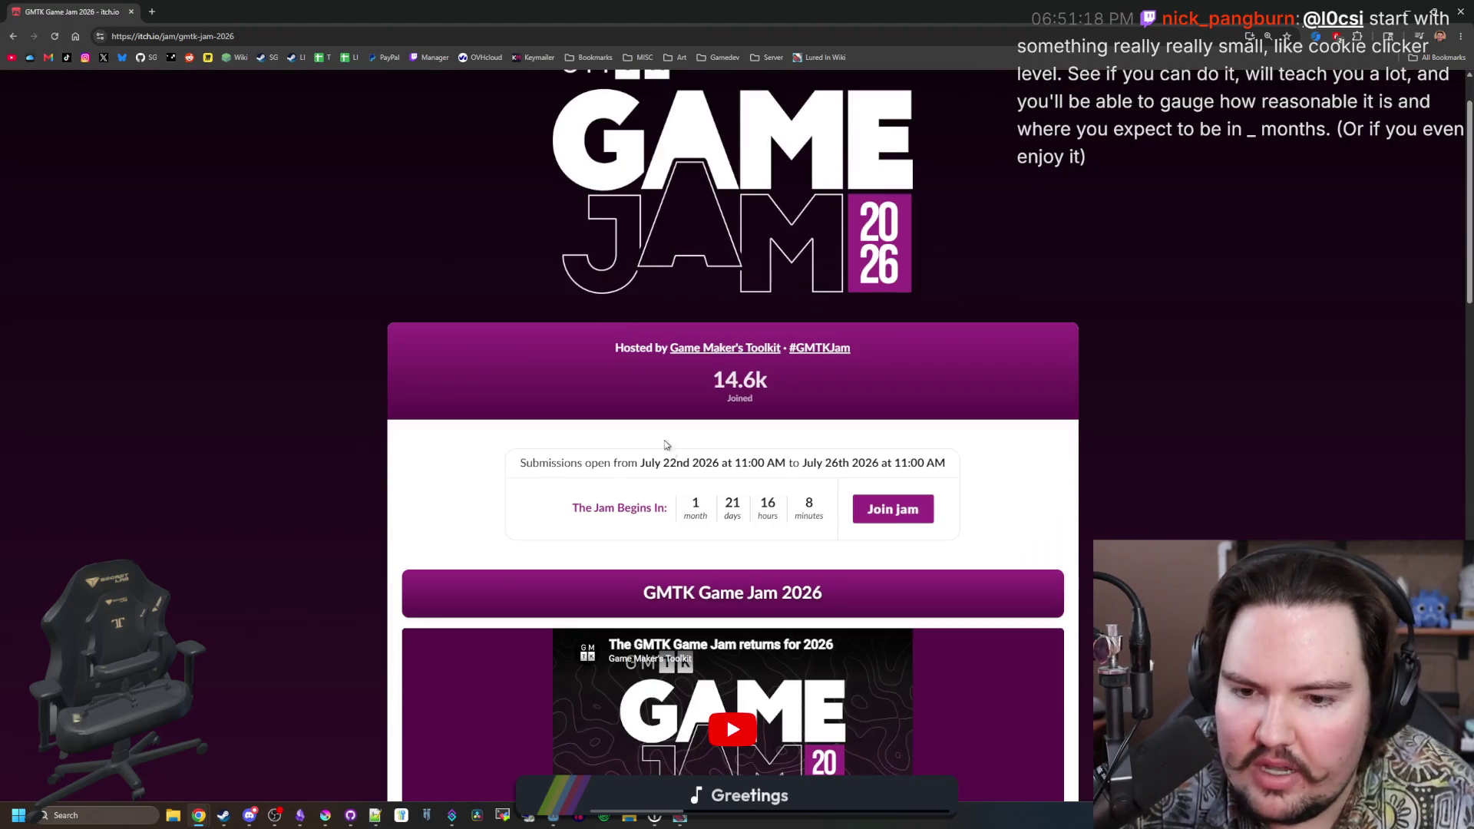
- Read the jam's submission dates, voting categories and rules, then restore Chrome to a smaller window
left_click_drag(668, 464, 868, 465)
left_click(868, 465)
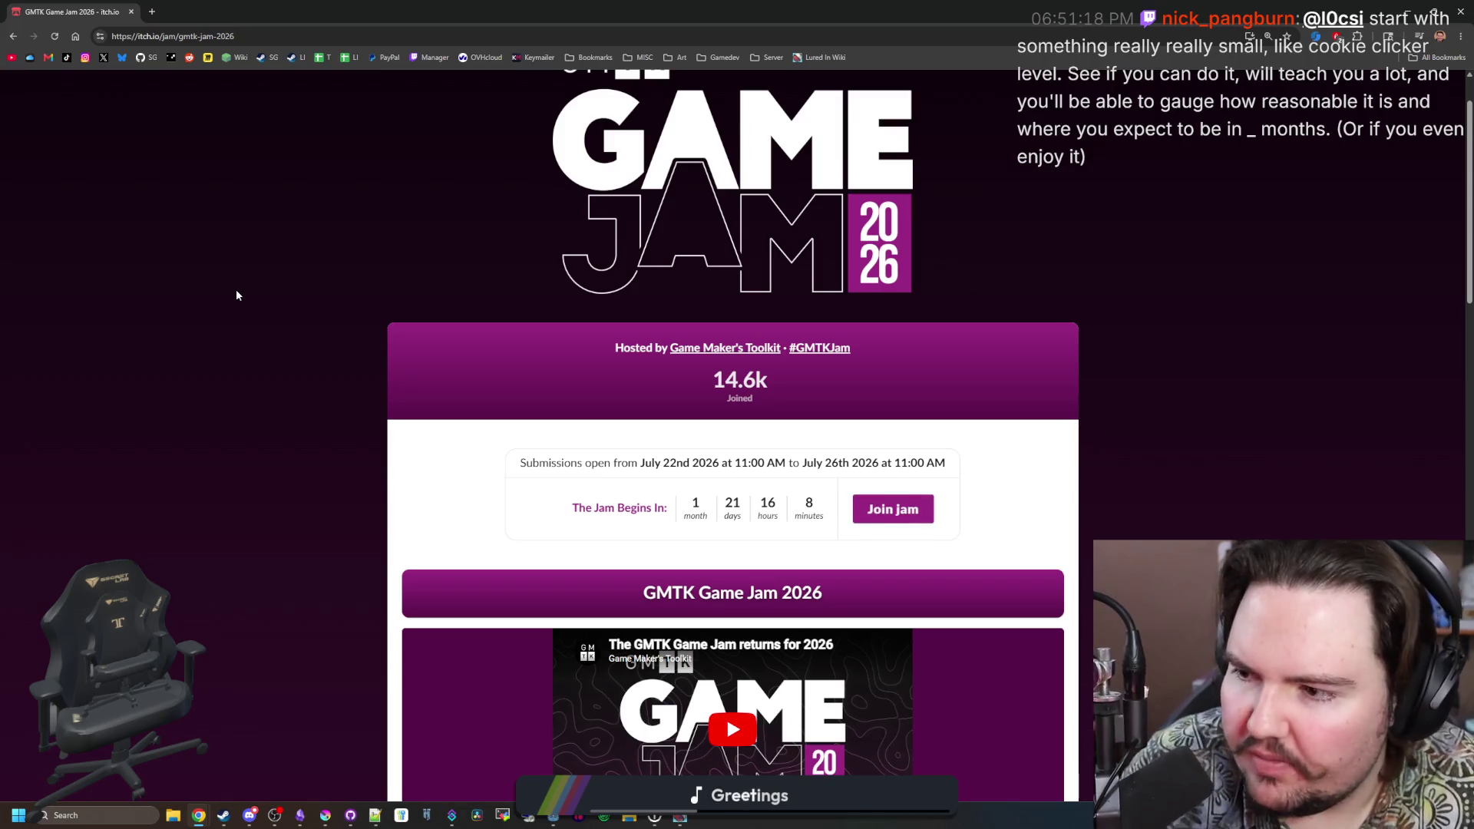
scroll(674, 445, "down", 3)
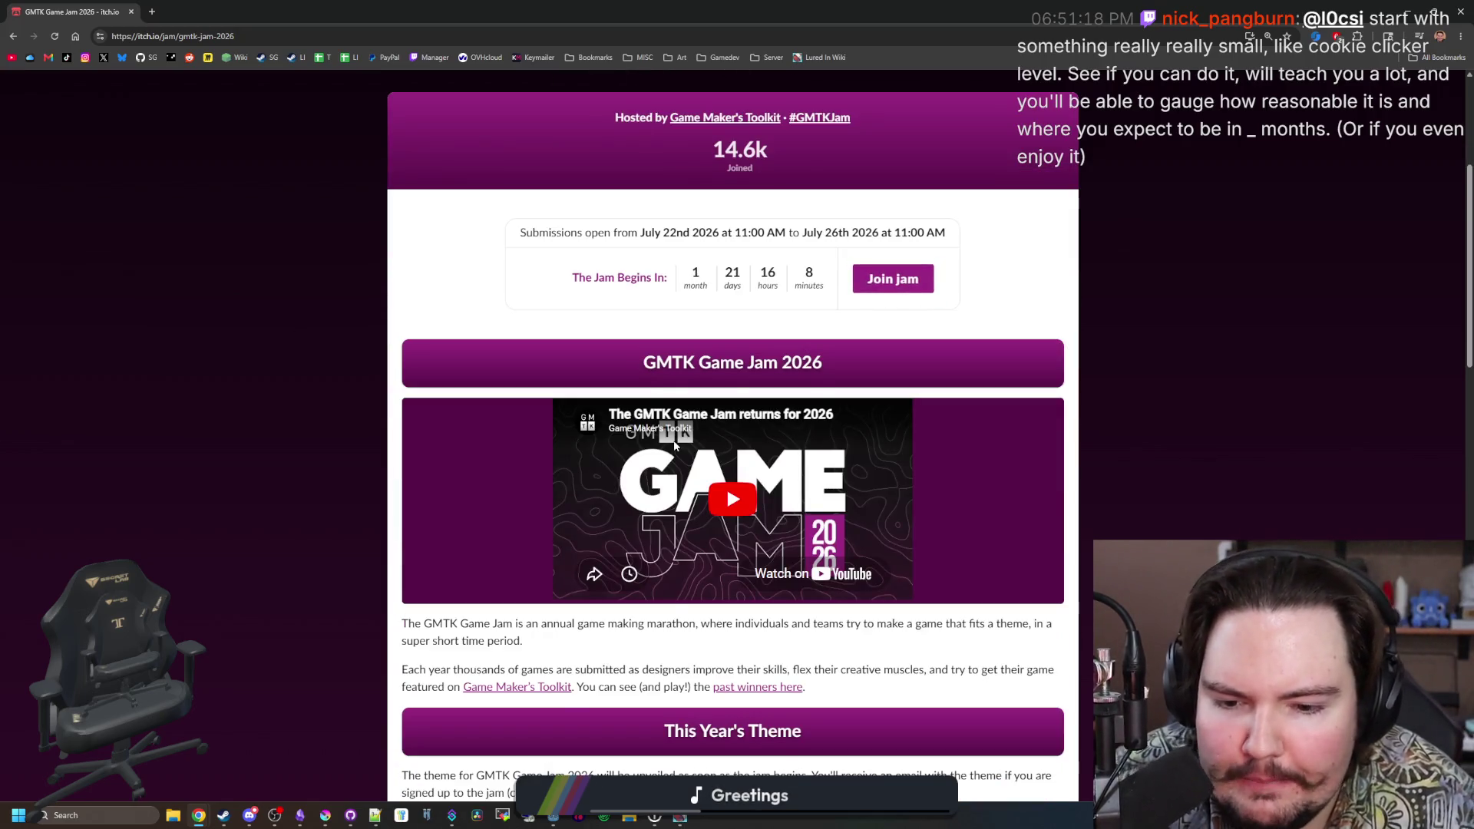
scroll(675, 445, "down", 4)
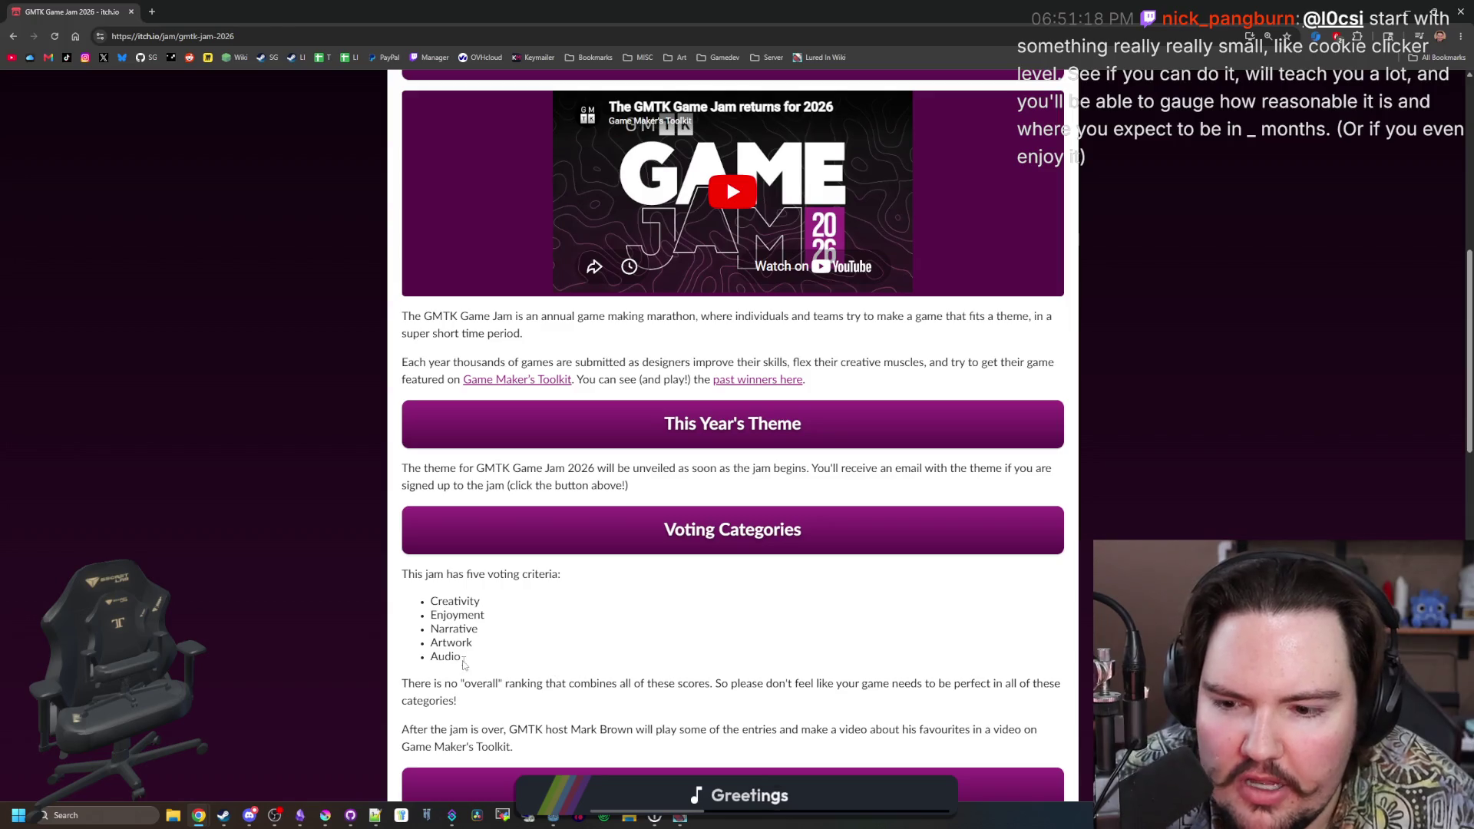
scroll(510, 663, "down", 15)
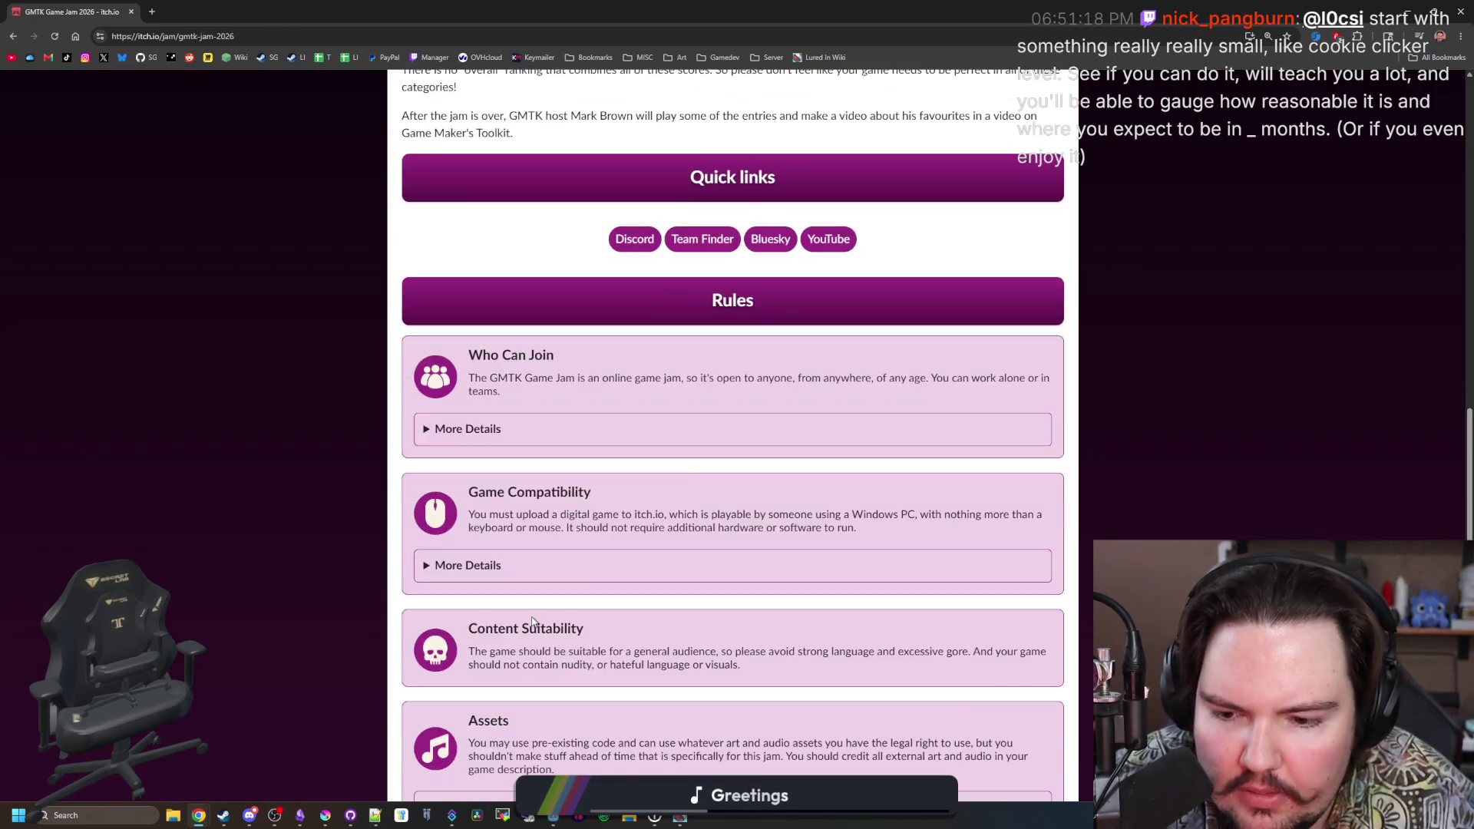
scroll(523, 603, "up", 20)
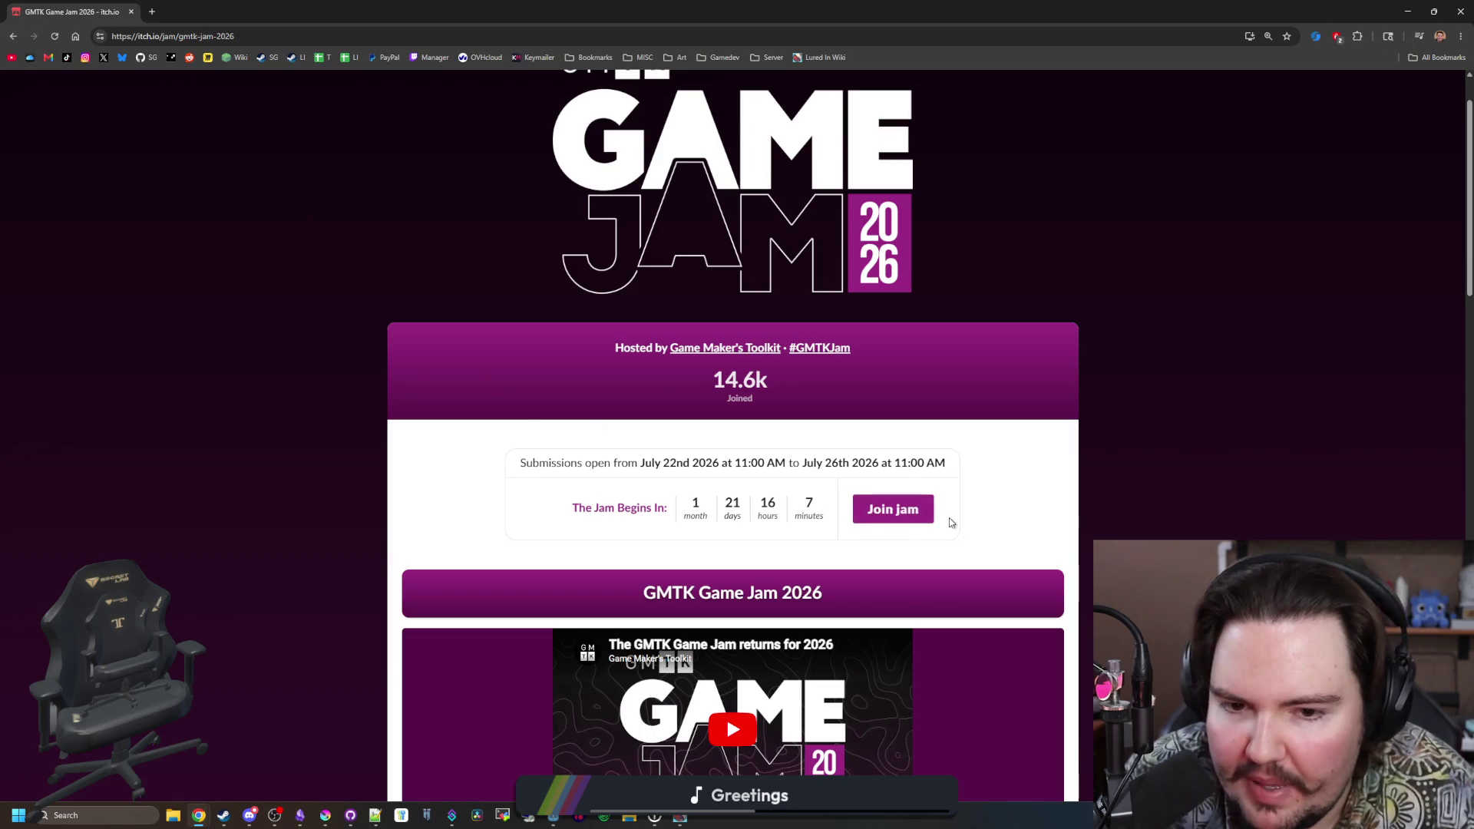
scroll(319, 421, "down", 3)
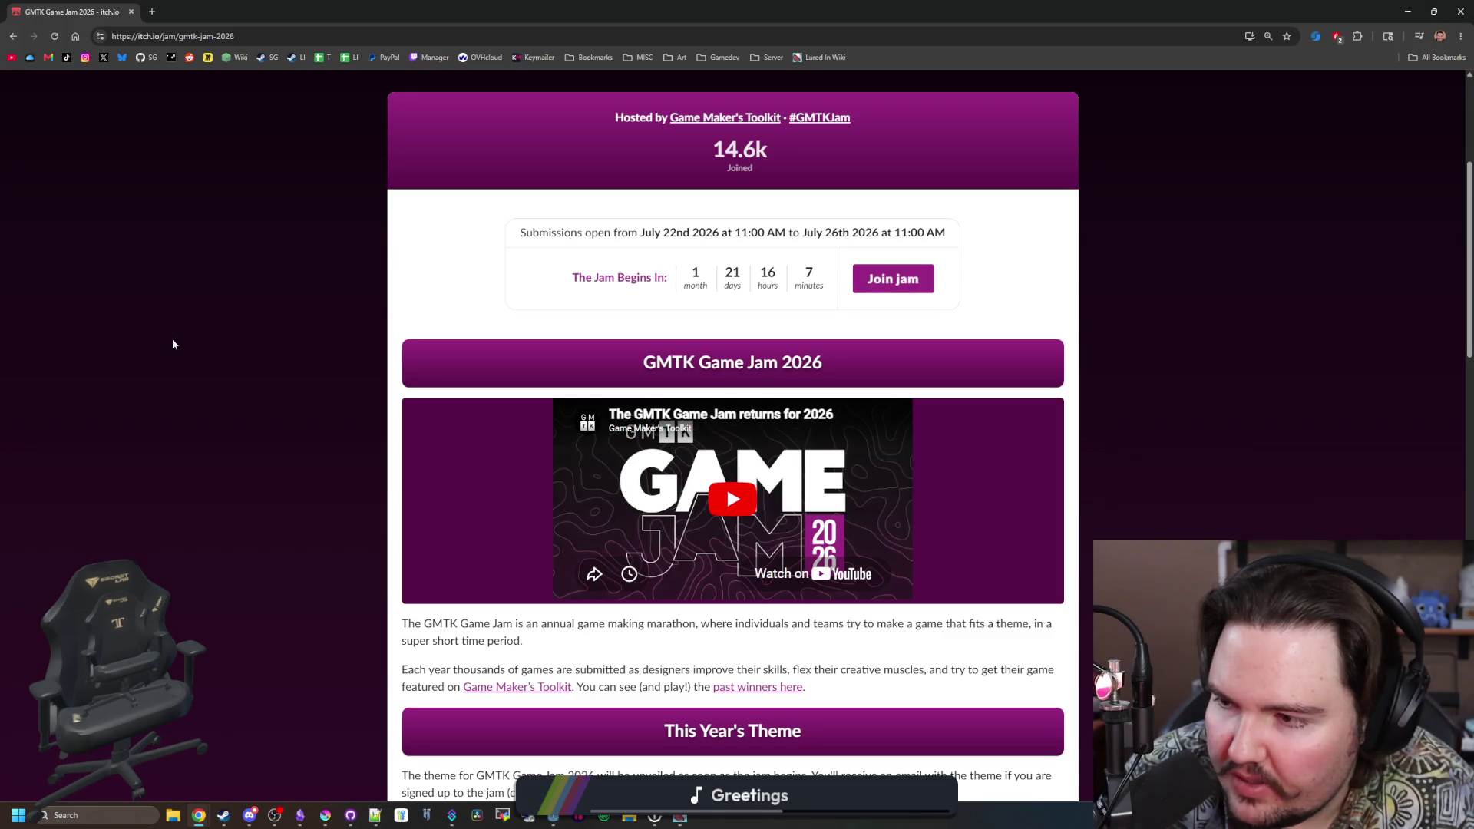
left_click_drag(123, 12, 667, 332)
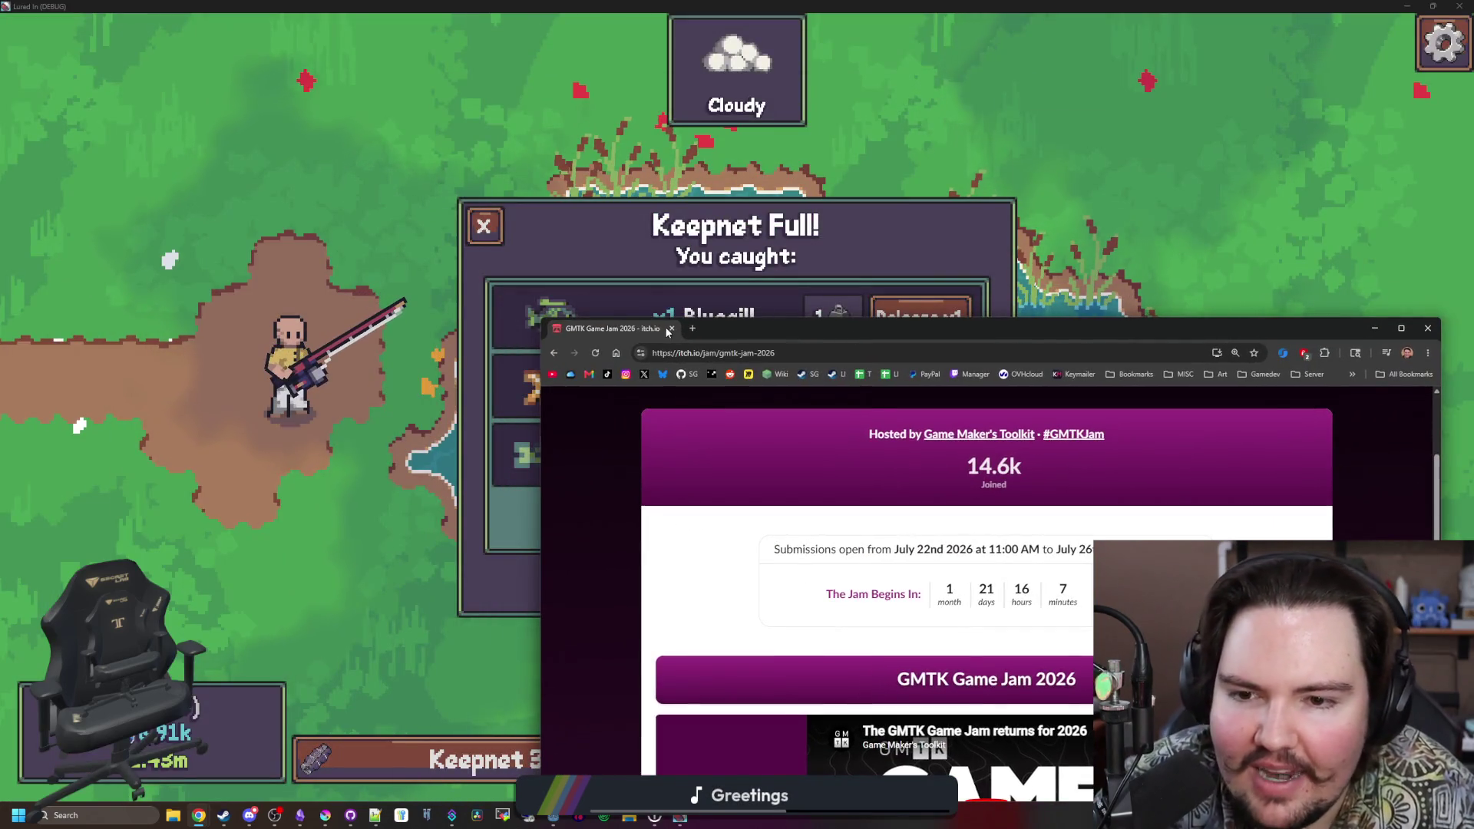
- Close the itch.io window, release the Minnow from the keepnet (2/3), and cast again
left_click(668, 330)
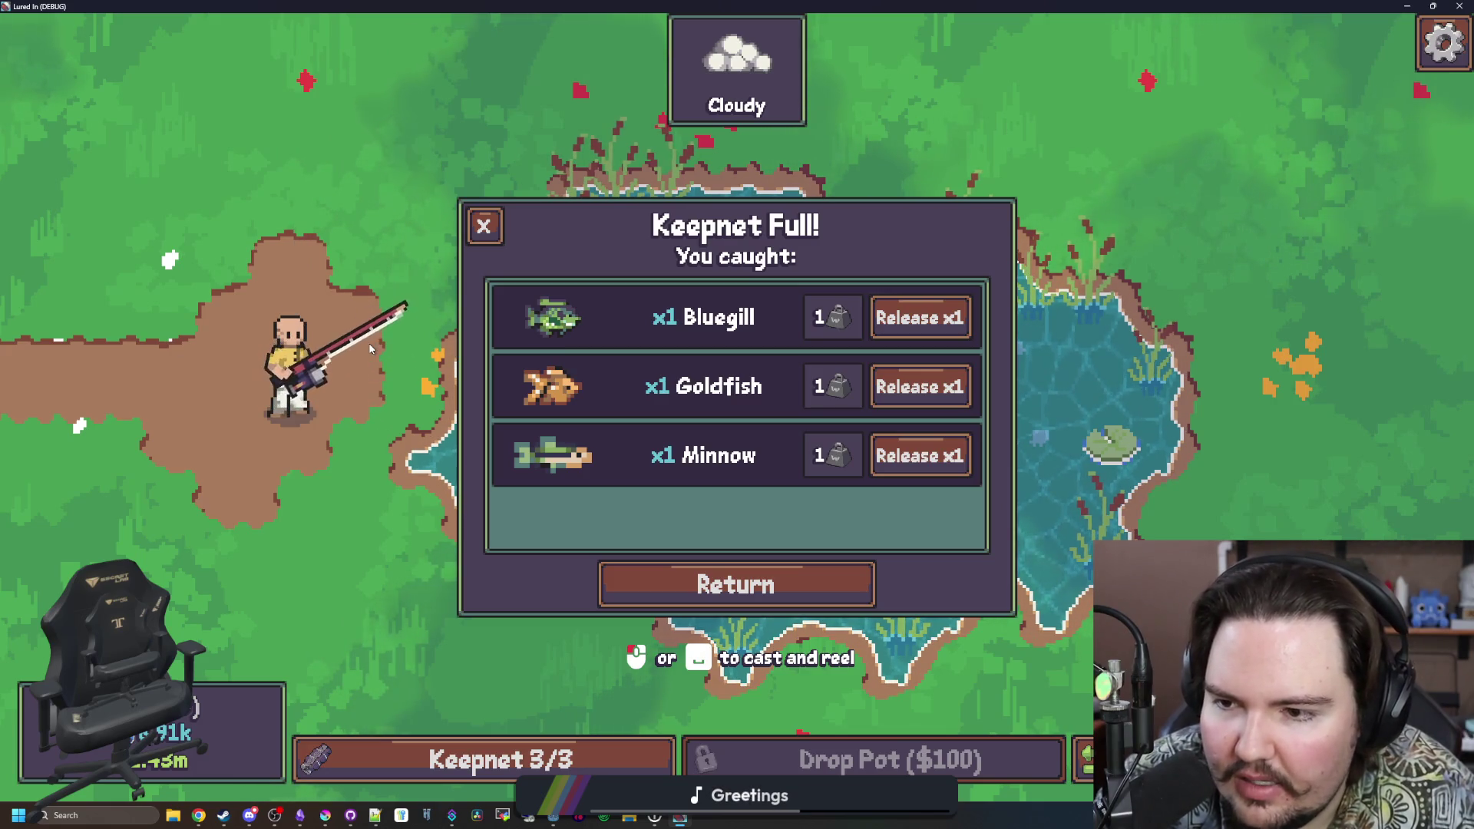
left_click(483, 227)
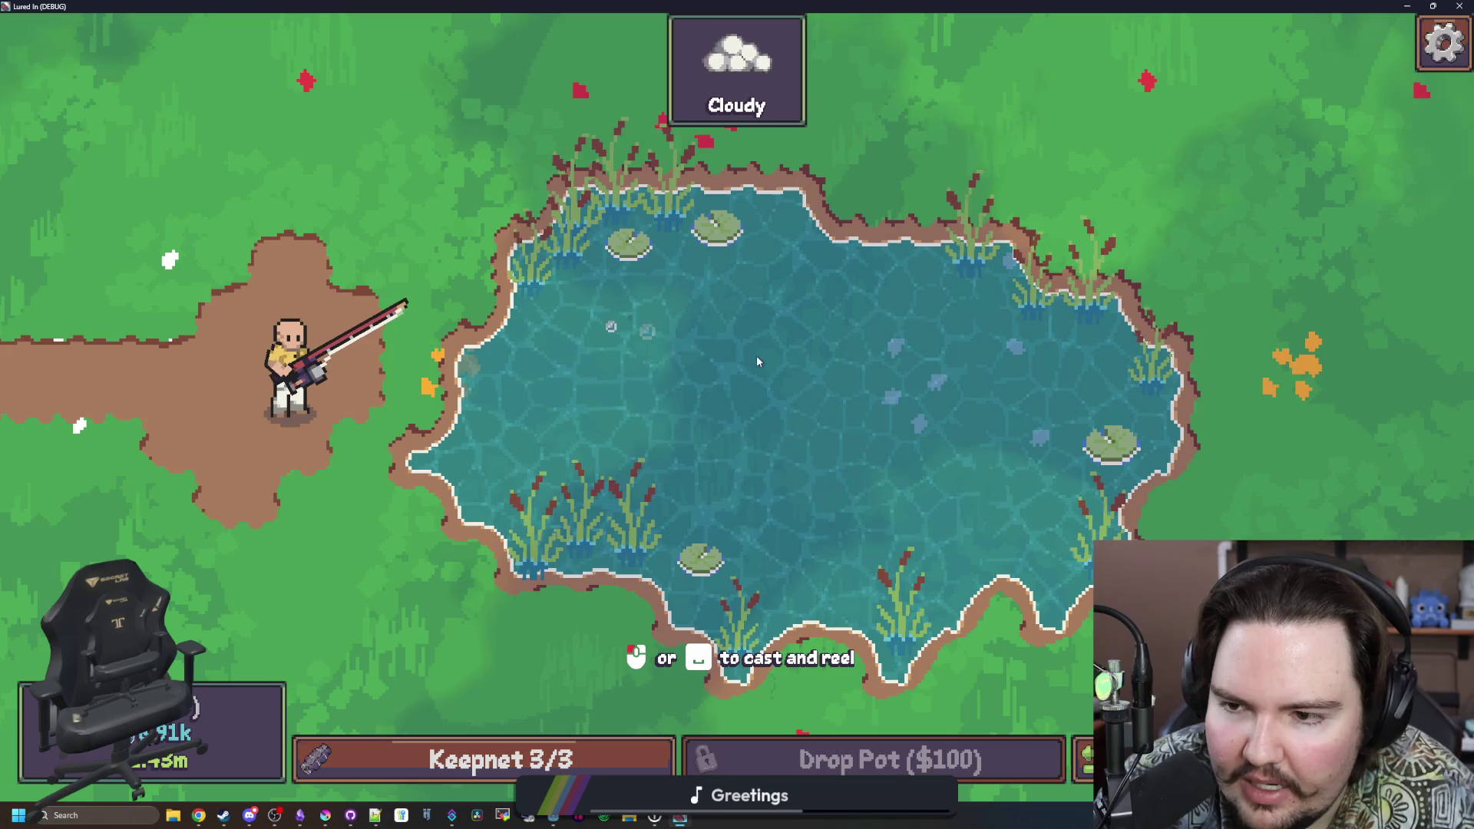
left_click(595, 761)
left_click(894, 453)
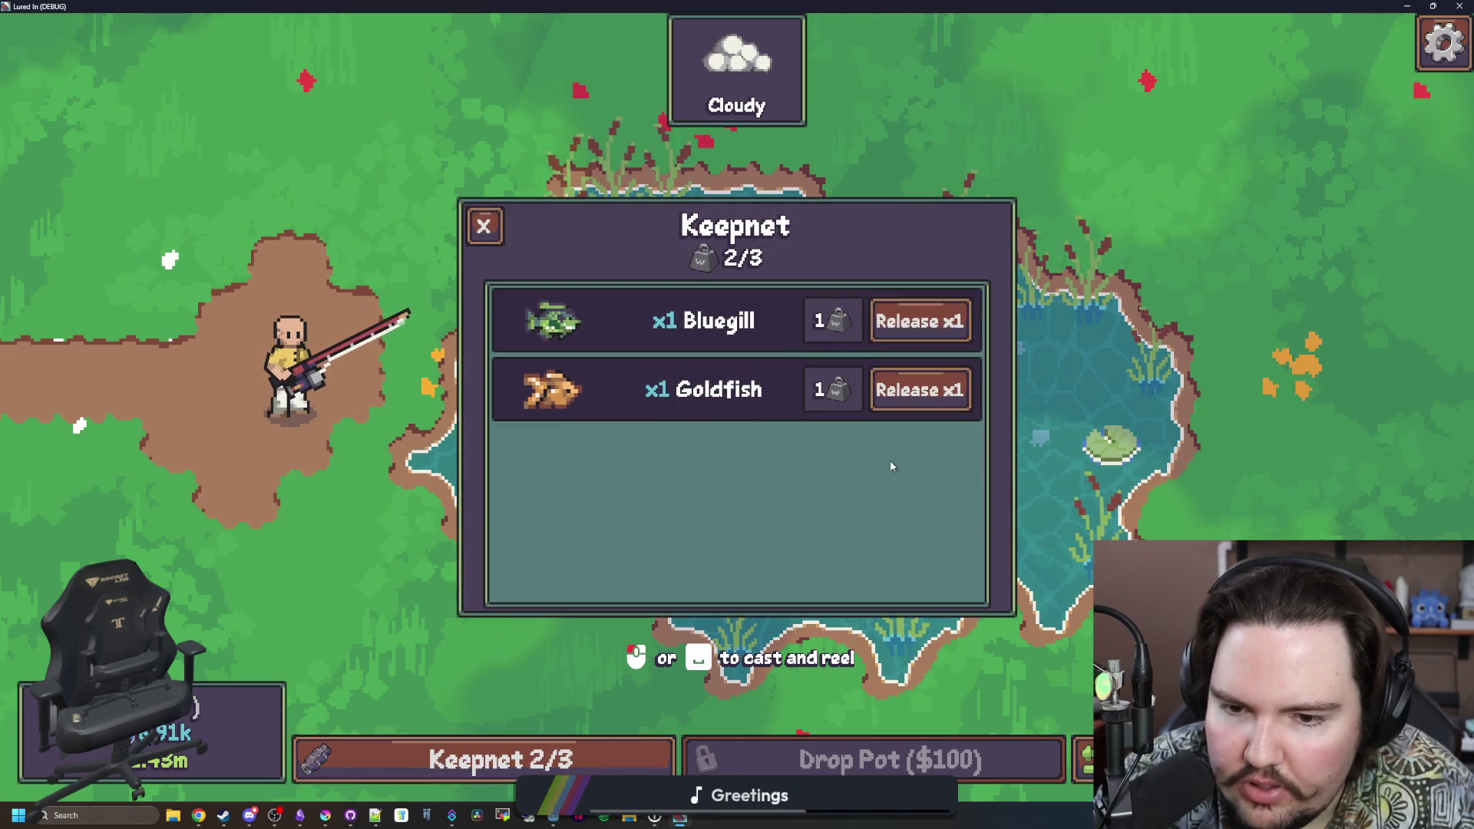
left_click(483, 224)
left_click(636, 313)
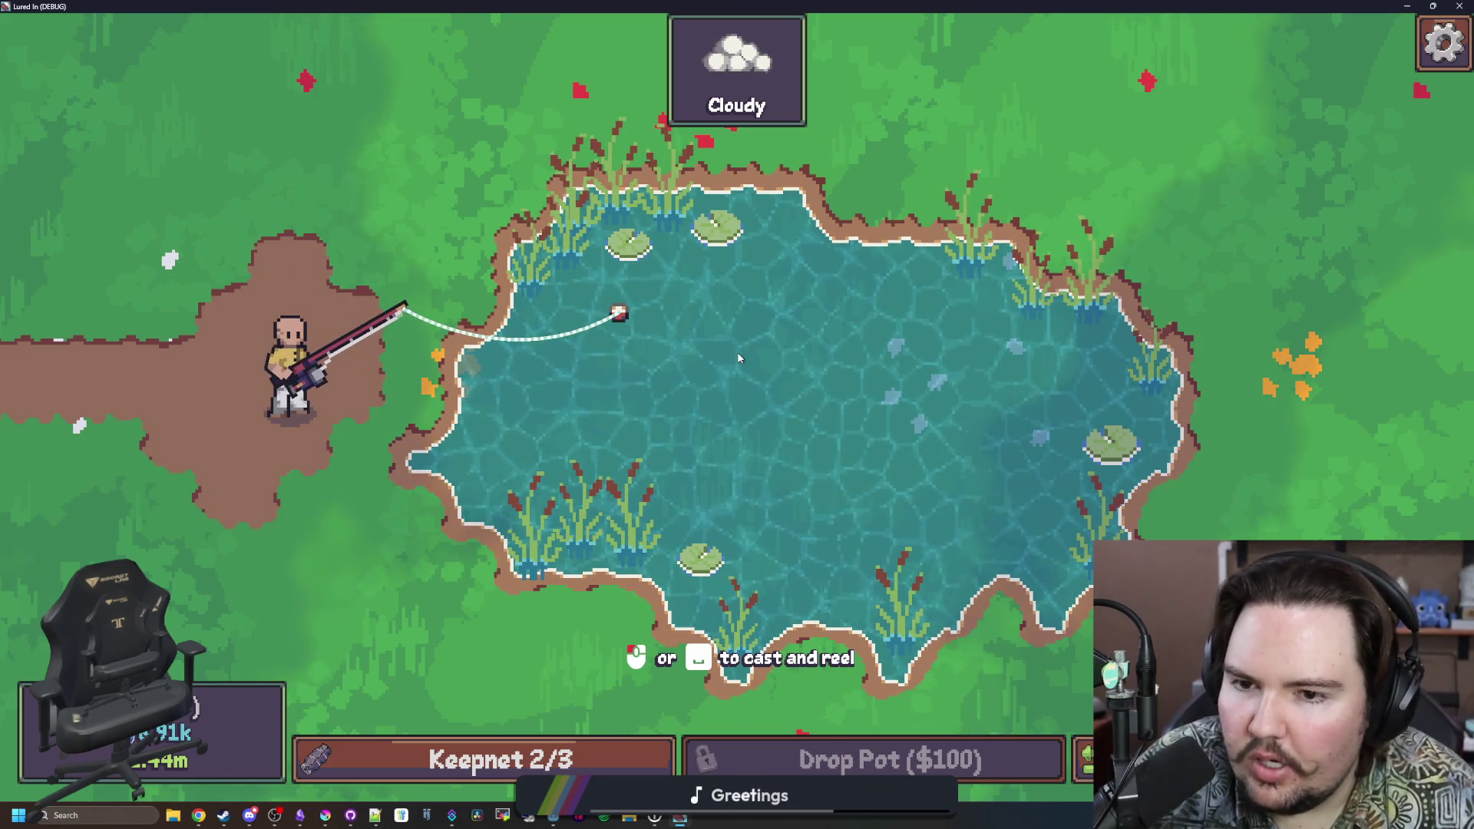
- Recast toward the lower-left shore and splash near the bobber to attract a bite
left_click(554, 434)
left_click_drag(537, 449, 502, 470)
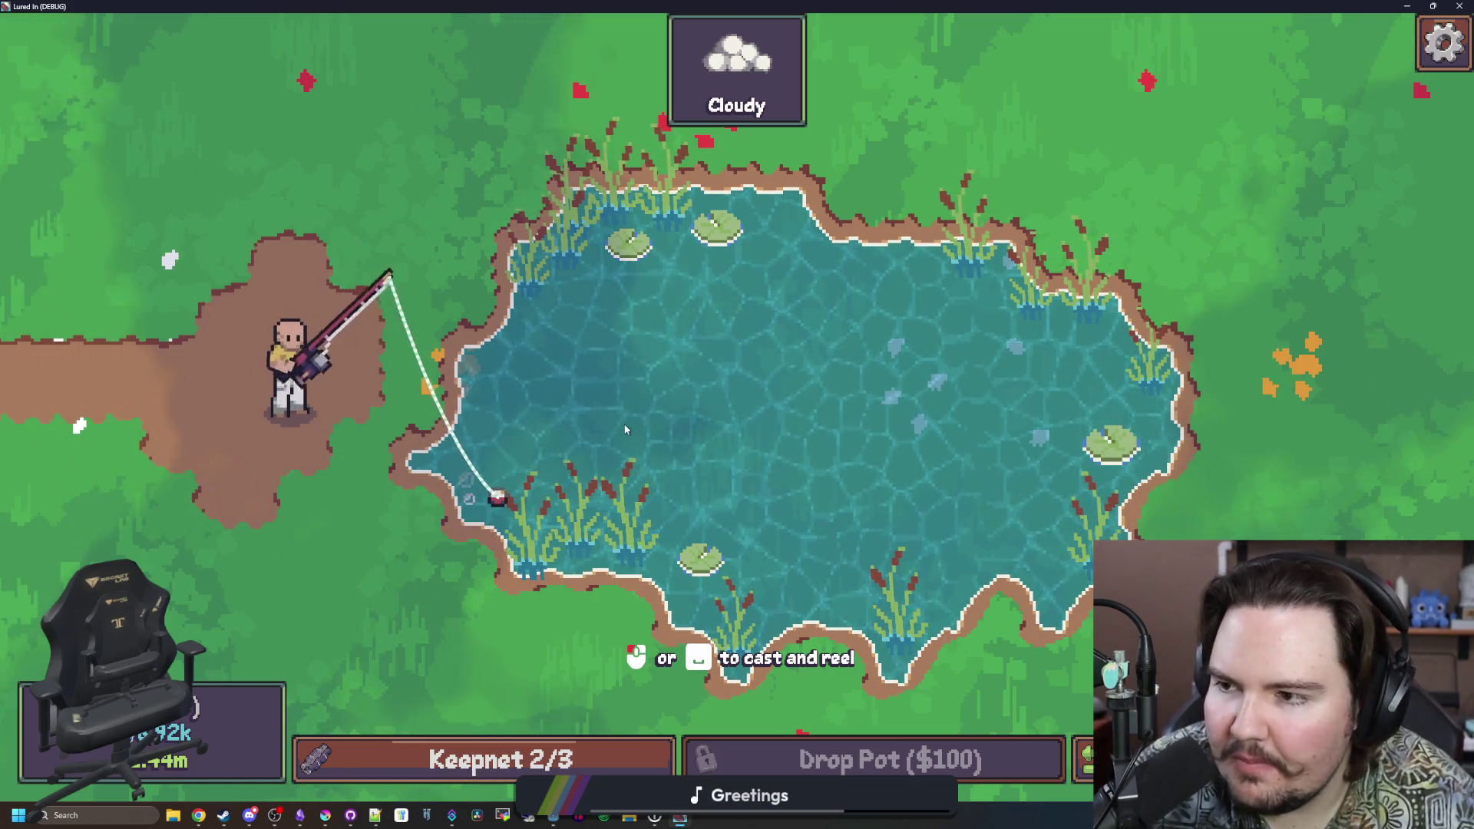
left_click(573, 459)
left_click(503, 503)
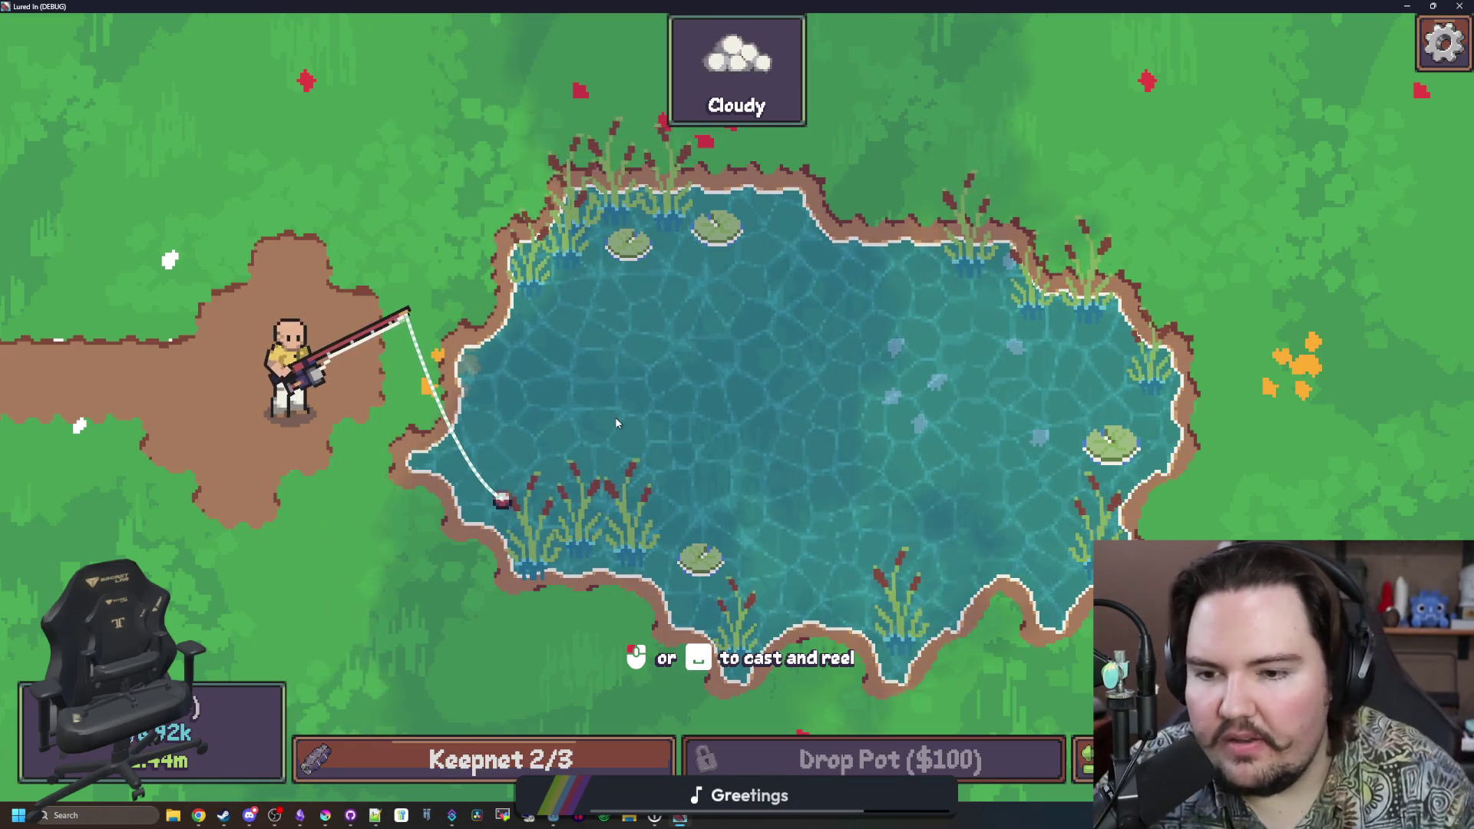
left_click(526, 401)
left_click(536, 421)
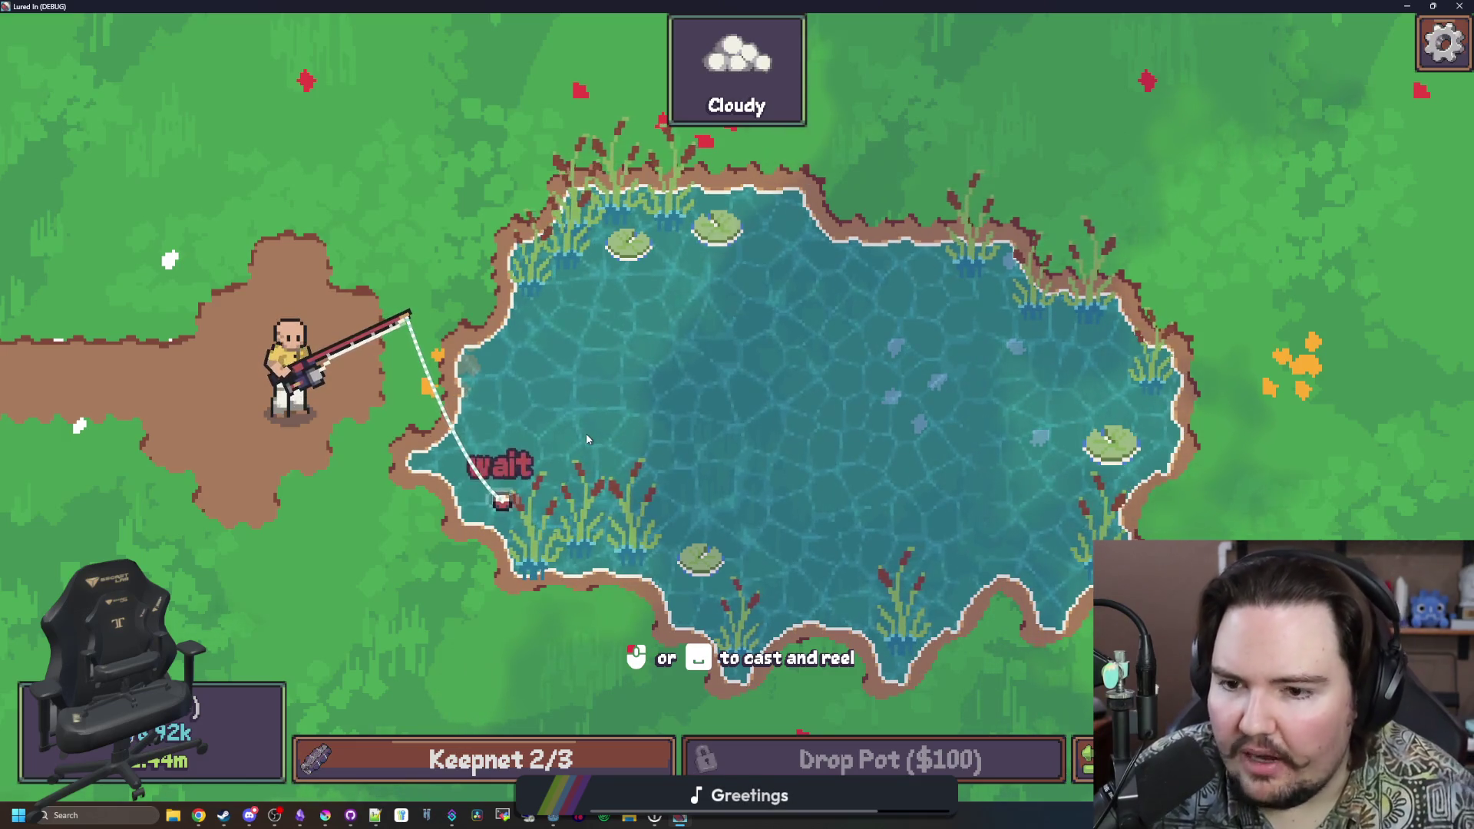
- Strike the bite, reel in the Bluegill to reach 3/3, and close the Keepnet Full summary
left_click(671, 393)
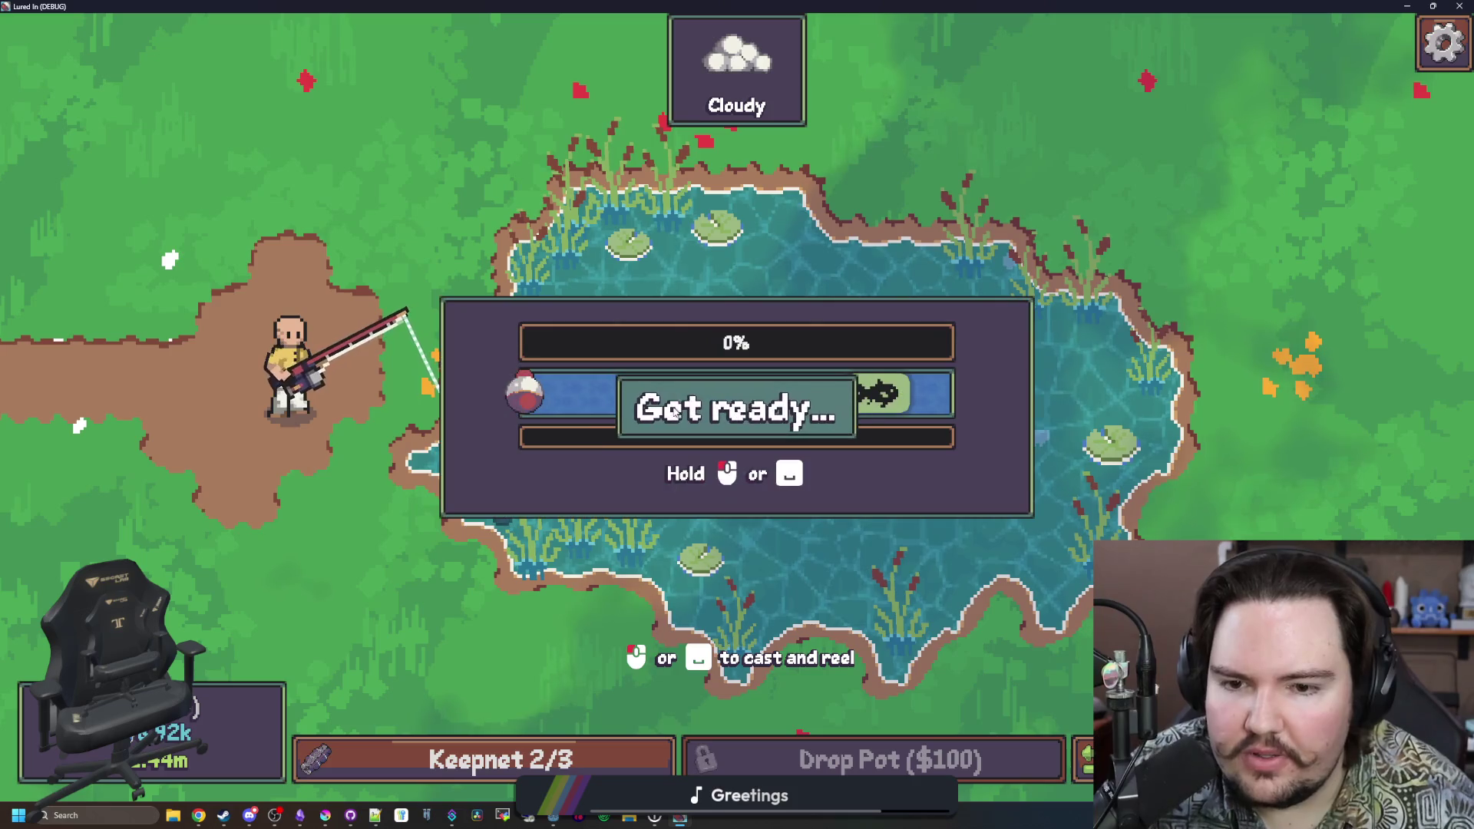
left_click_drag(849, 427, 842, 429)
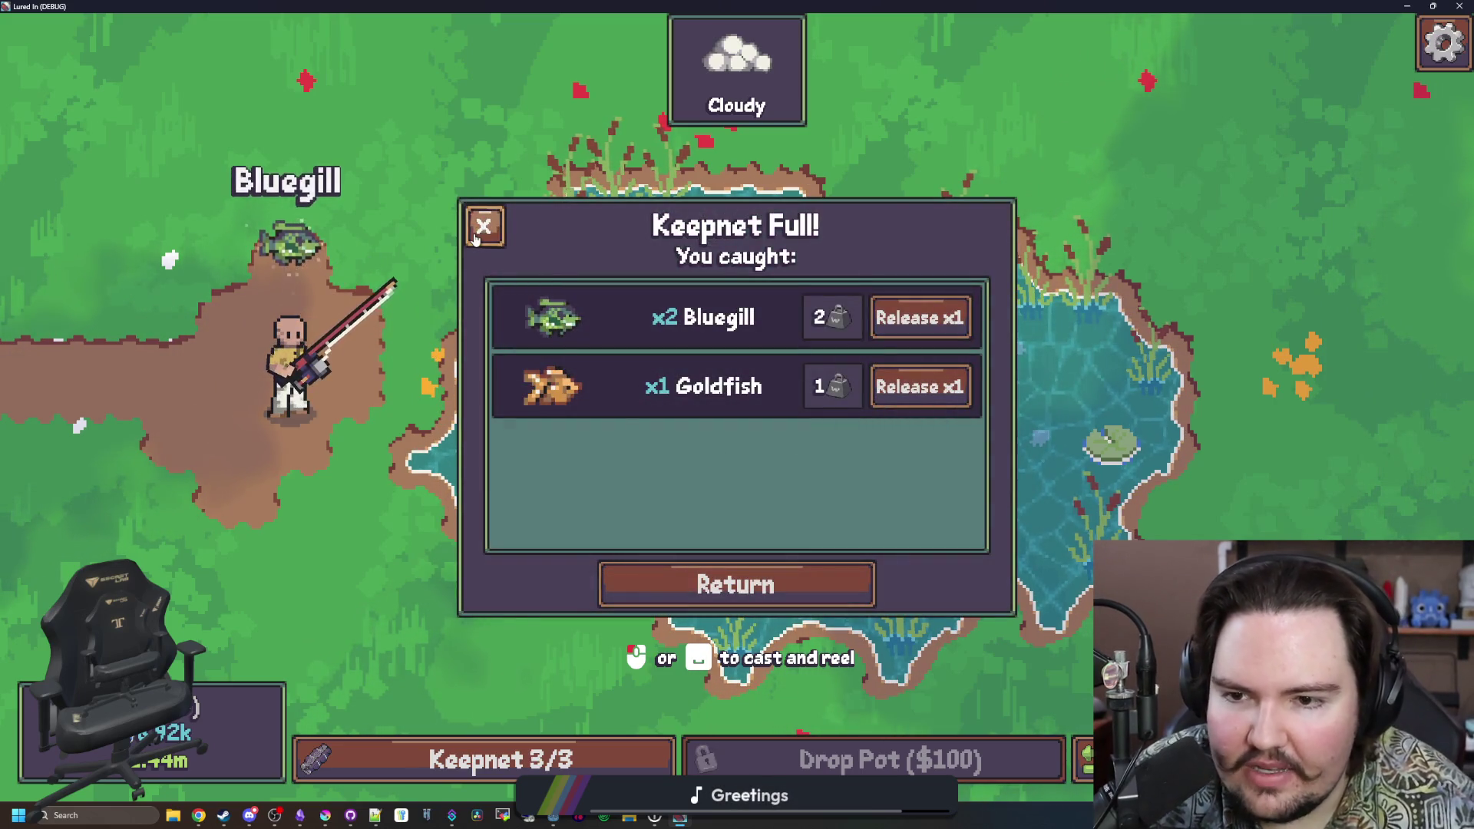
left_click(476, 237)
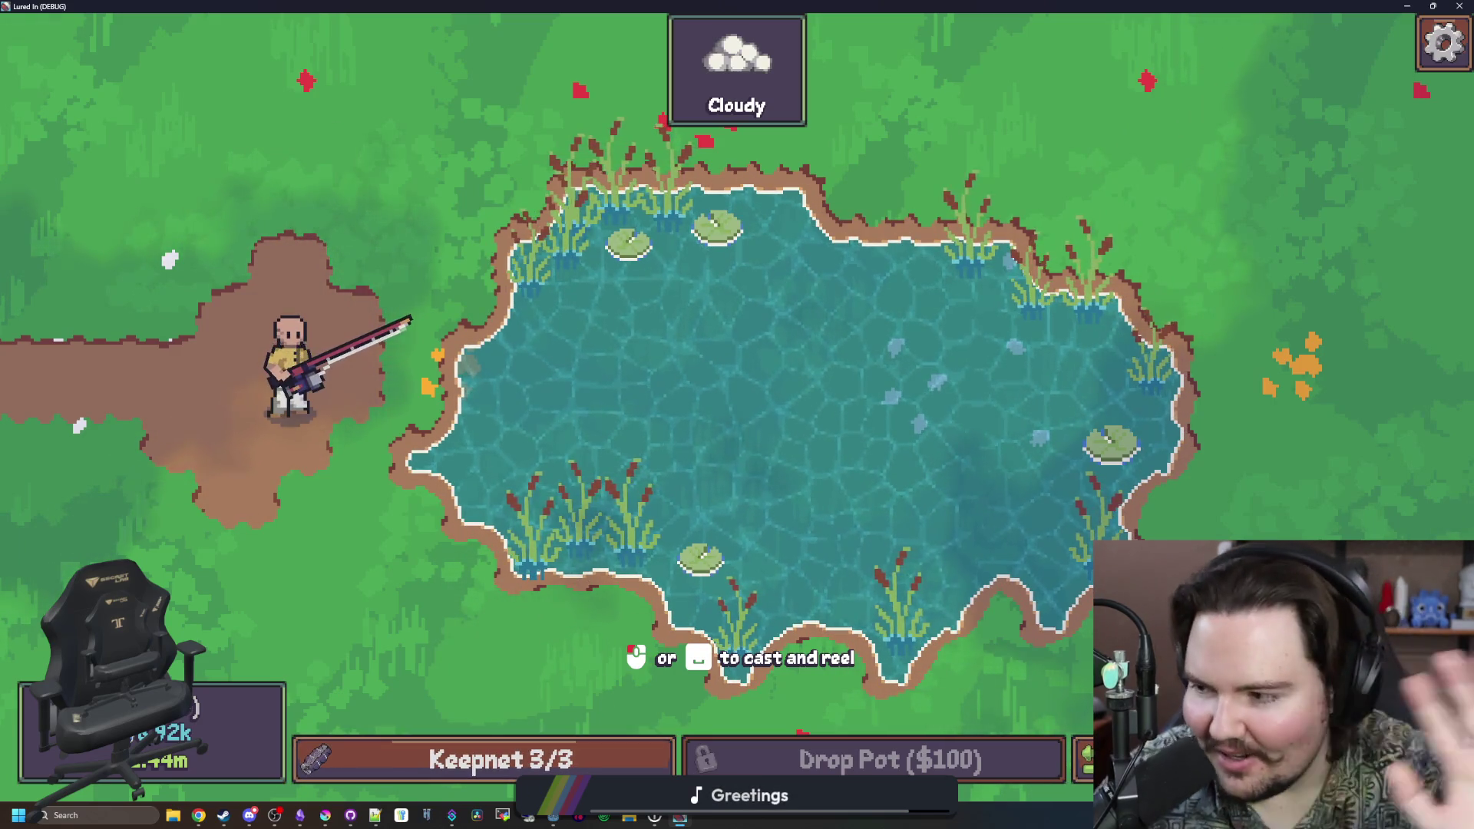
- Release the Goldfish from the keepnet and close the keepnet window
key("space")
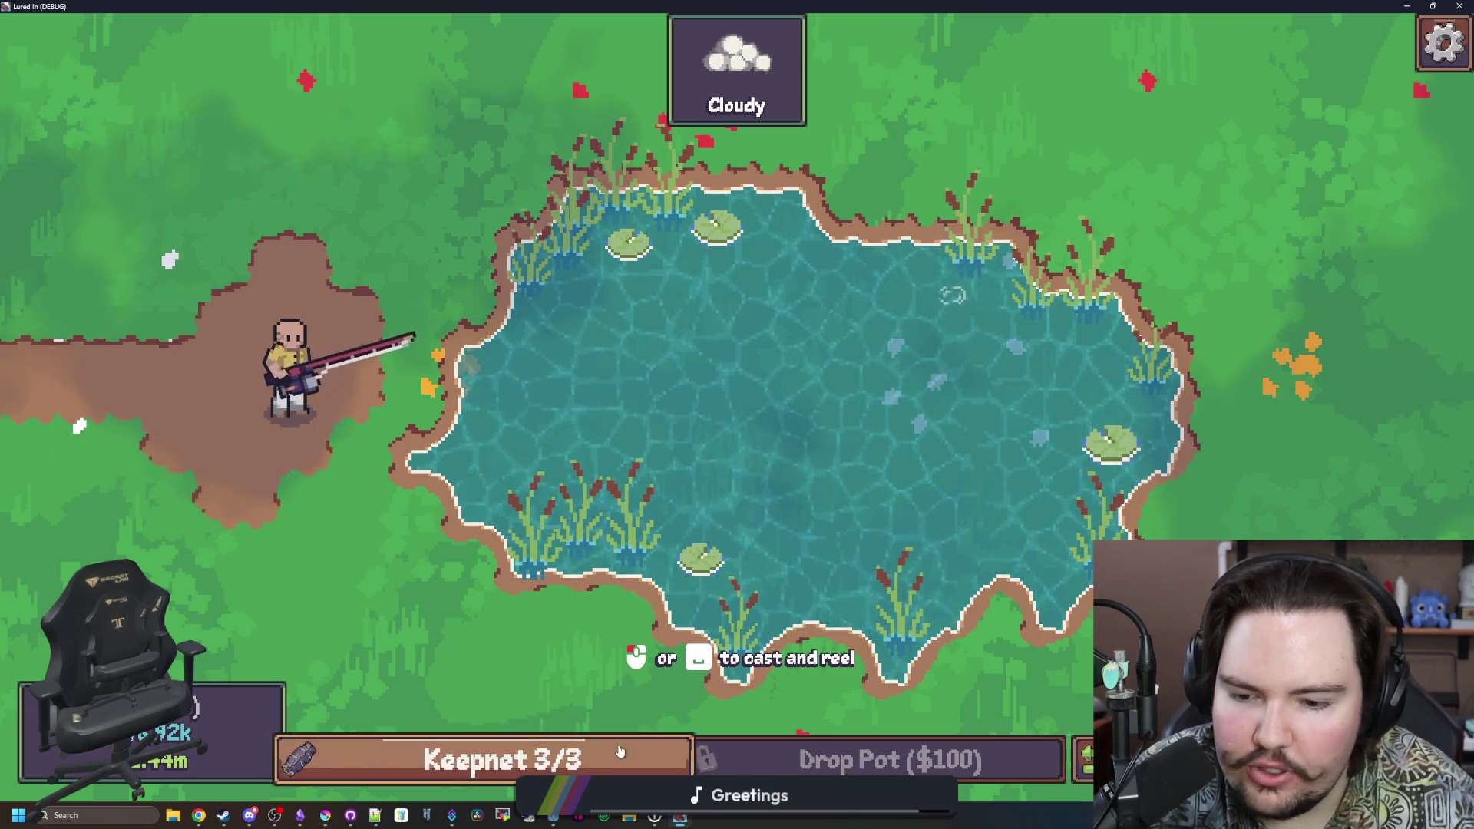
key("space")
left_click(921, 385)
left_click(483, 225)
- Catch a Carp, dismiss the catch summary, and switch to the aquarium shop interior
key("space")
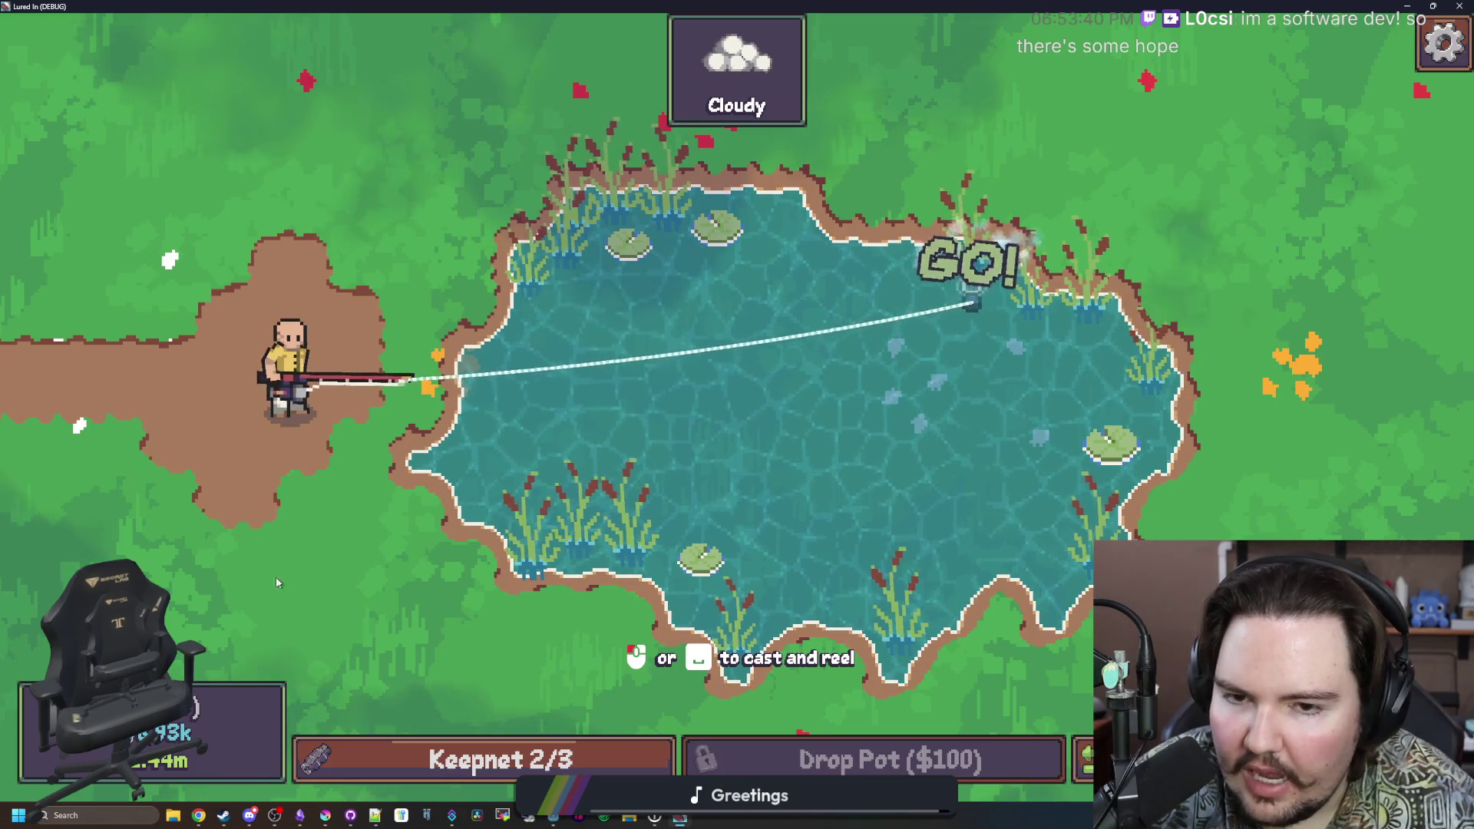
left_click(777, 356)
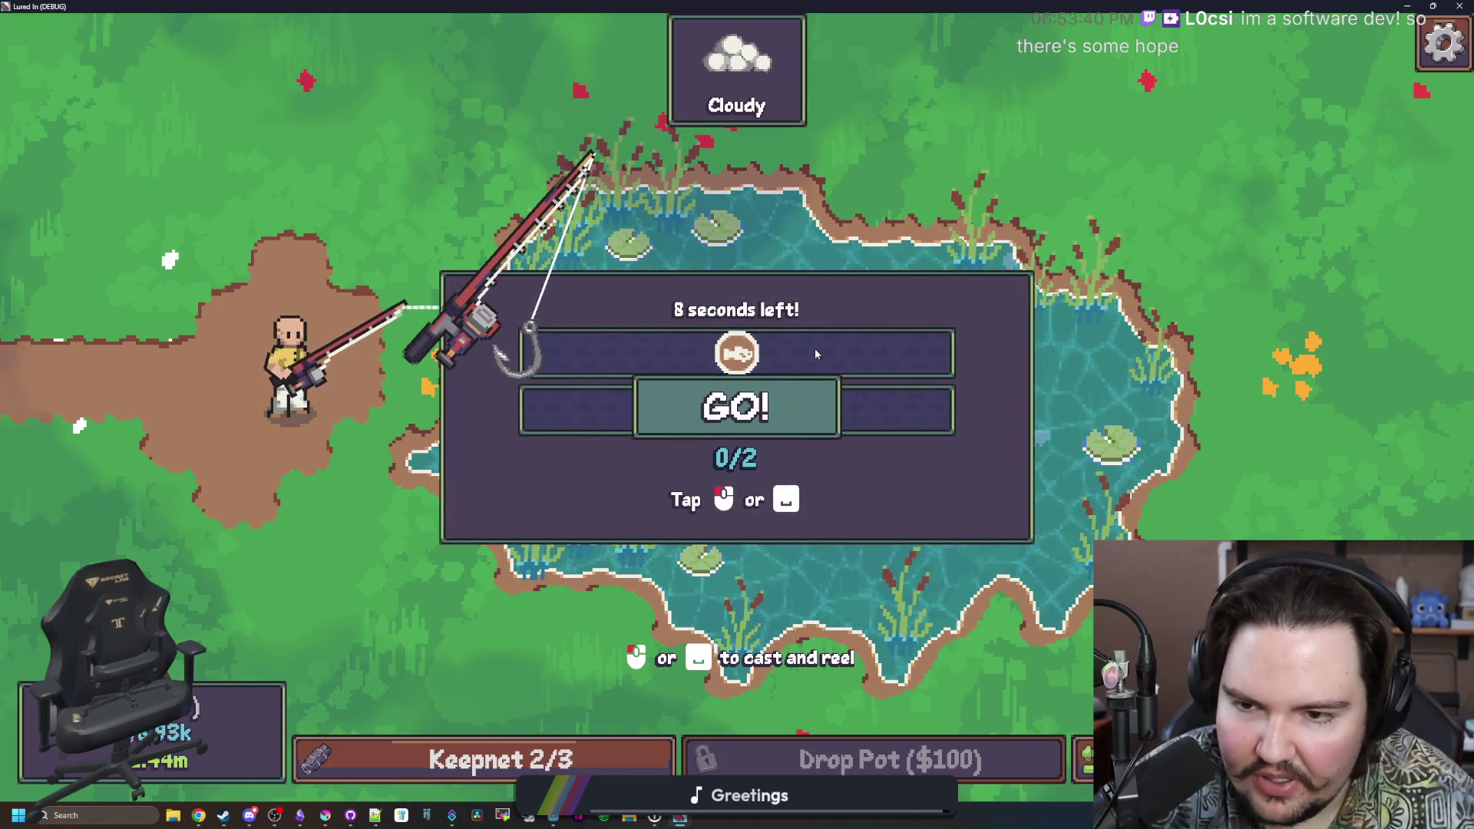
left_click(794, 356)
left_click(787, 353)
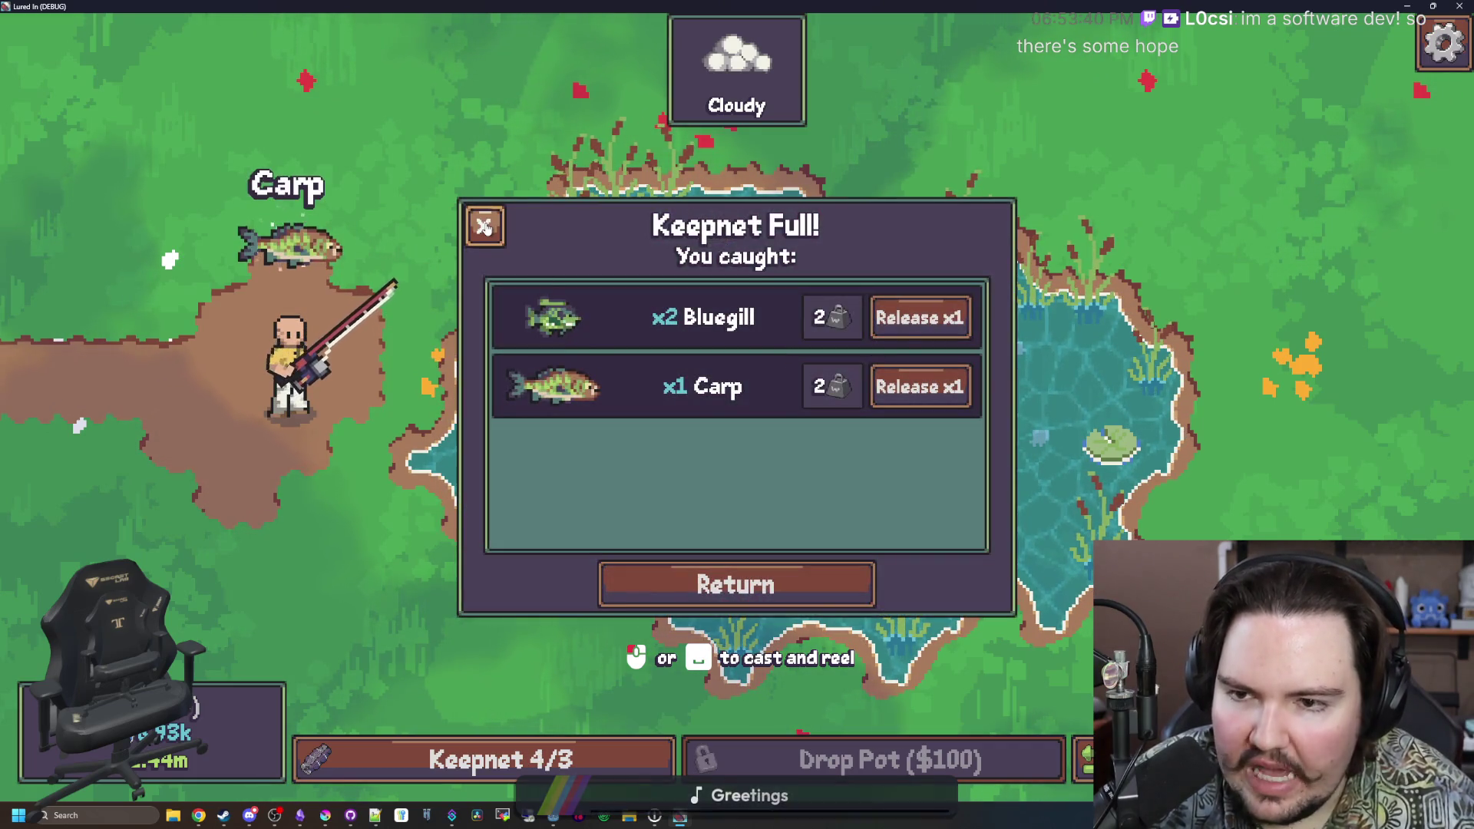
key("Escape")
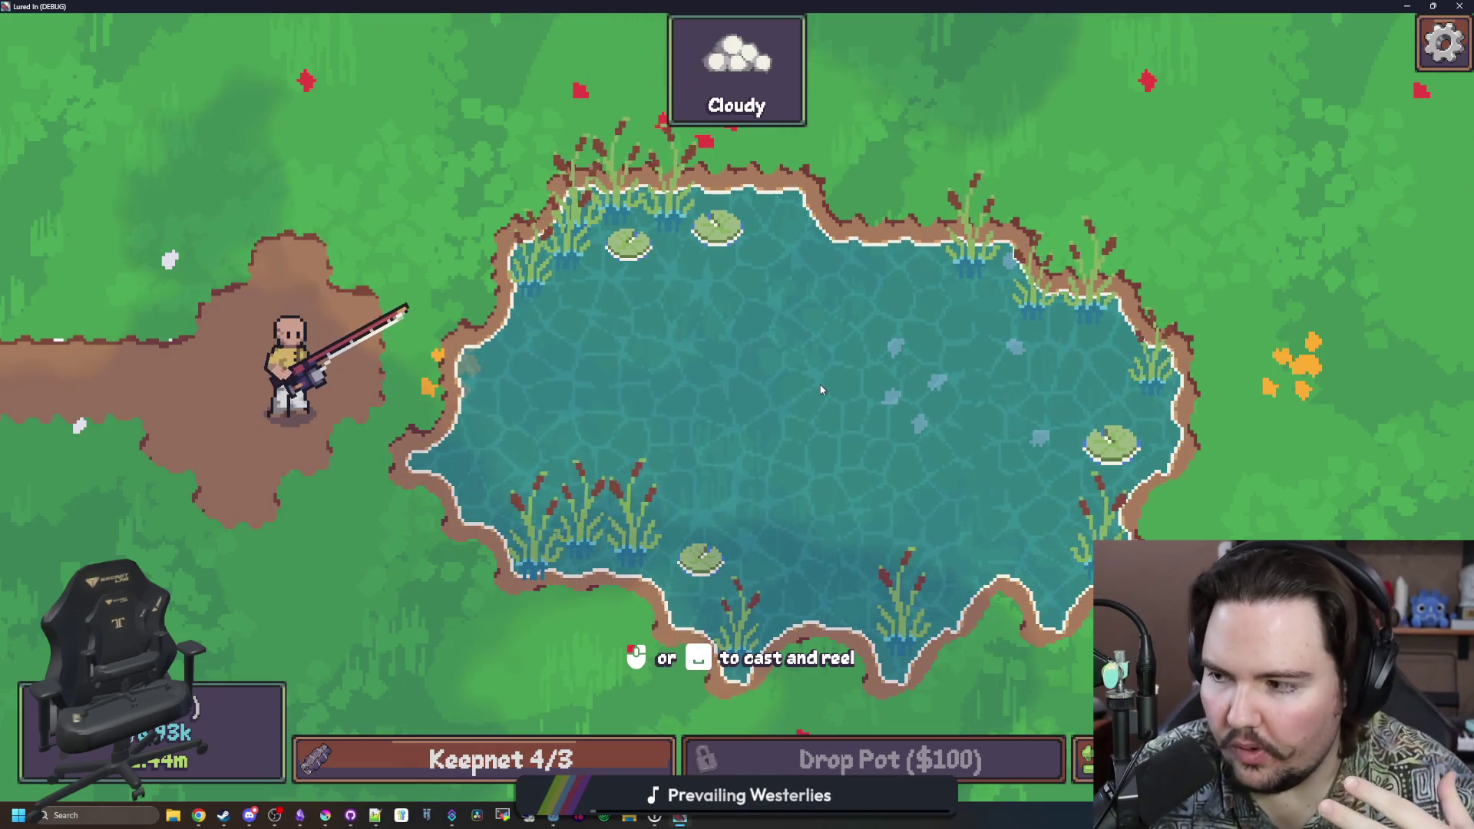
key("space")
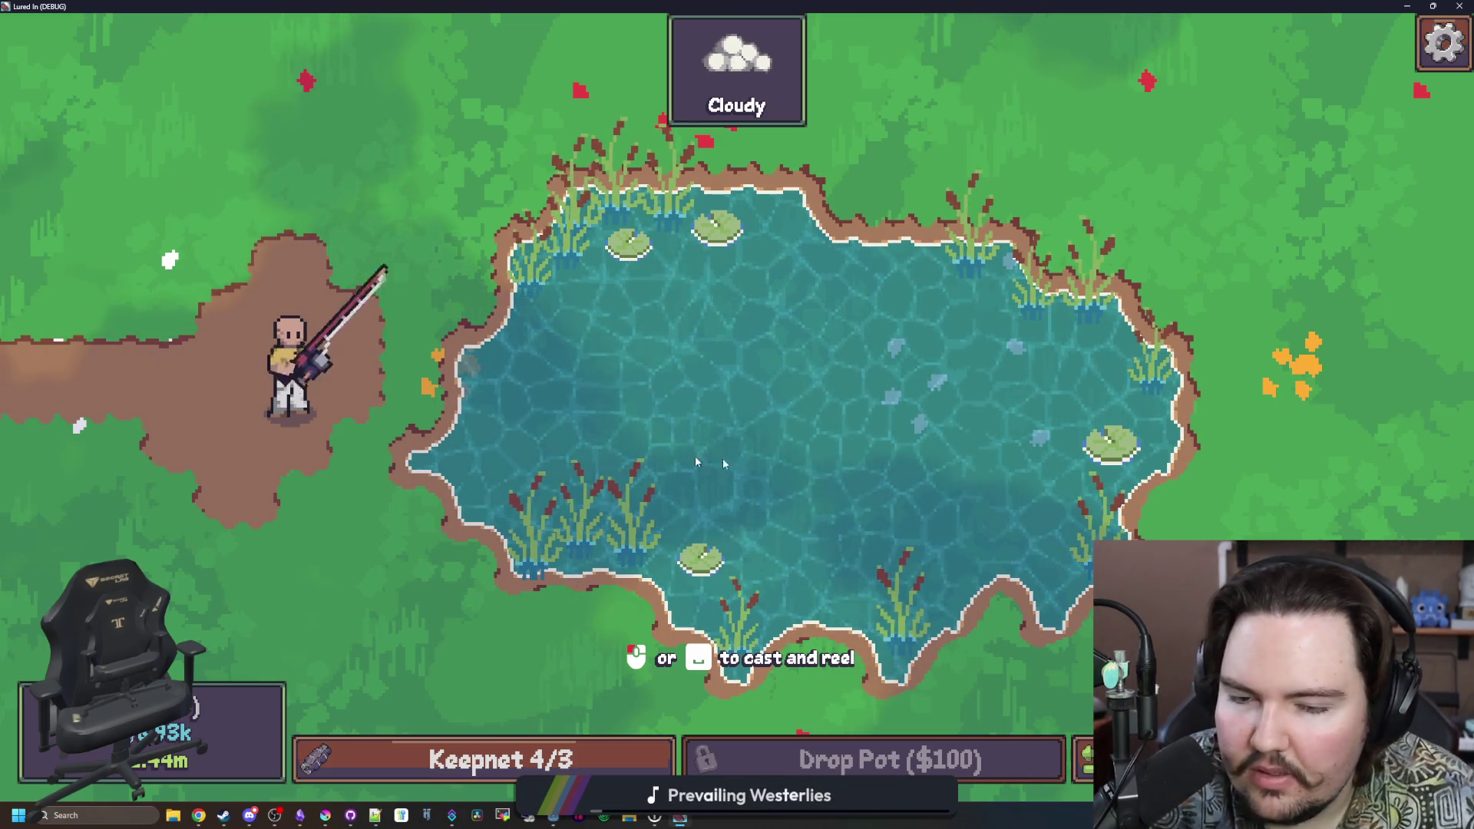
key("Tab")
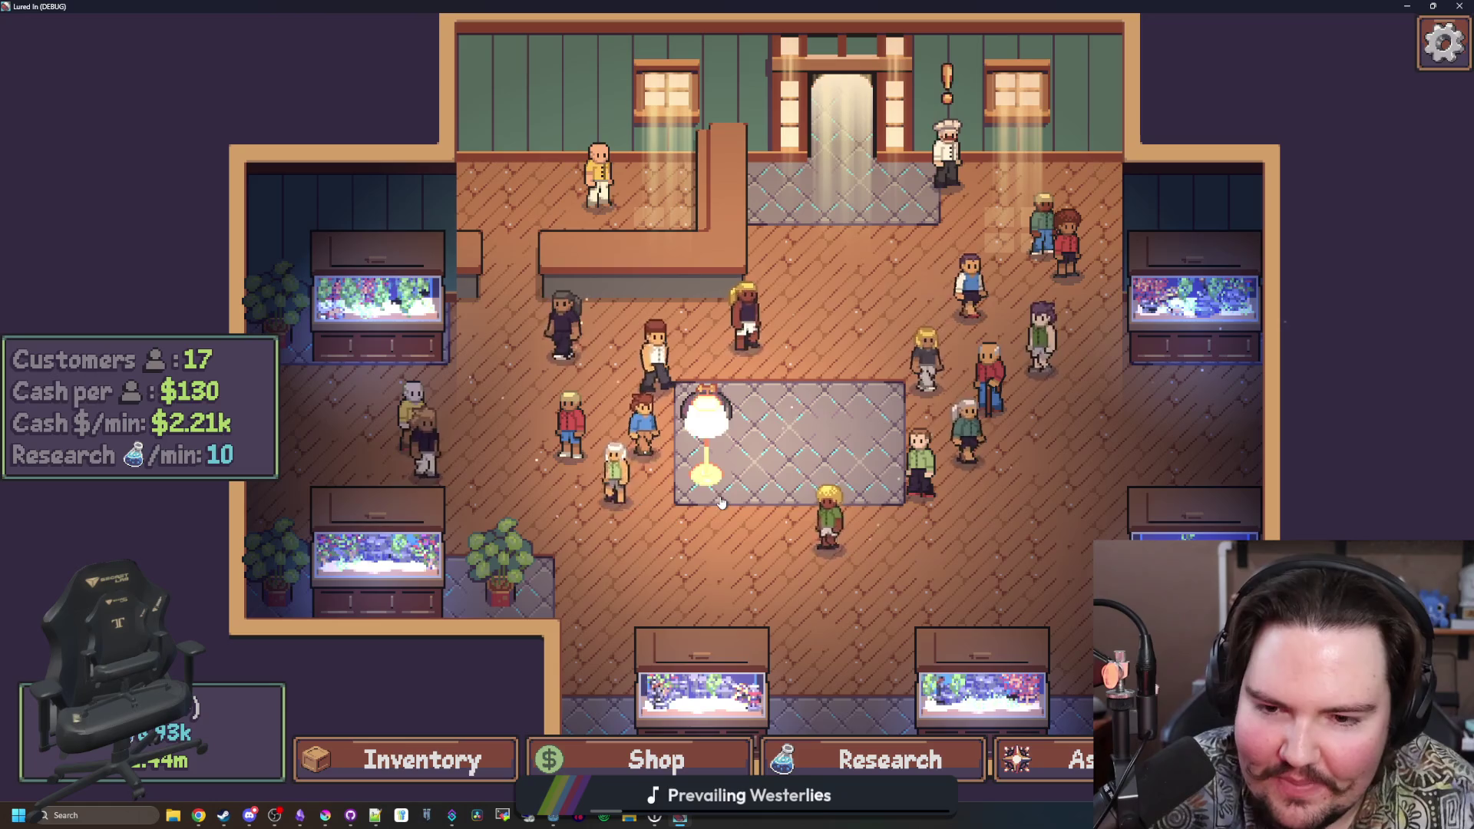
scroll(720, 503, "up", 3)
scroll(691, 472, "down", 5)
scroll(799, 560, "up", 3)
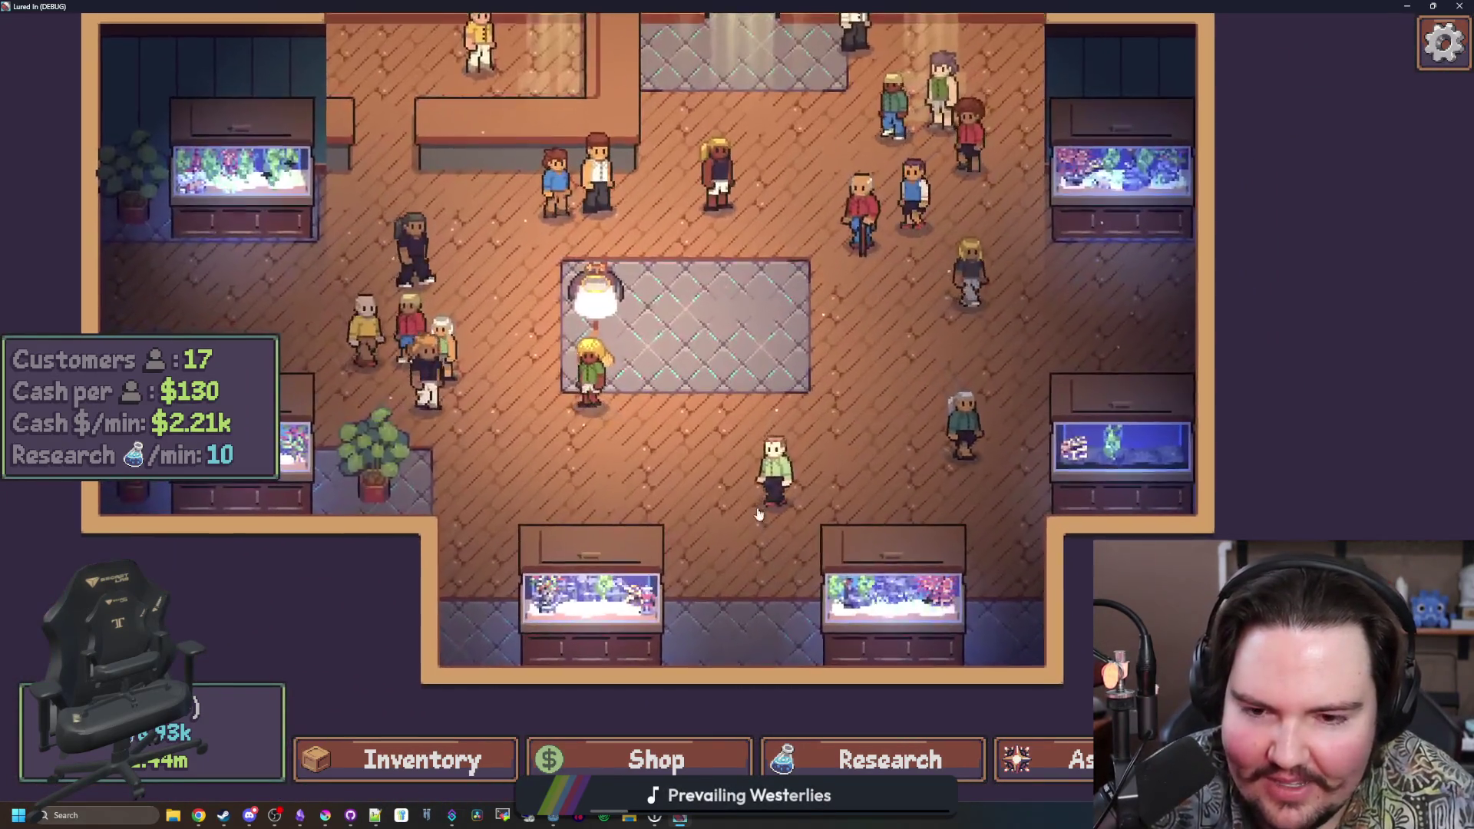
key("w")
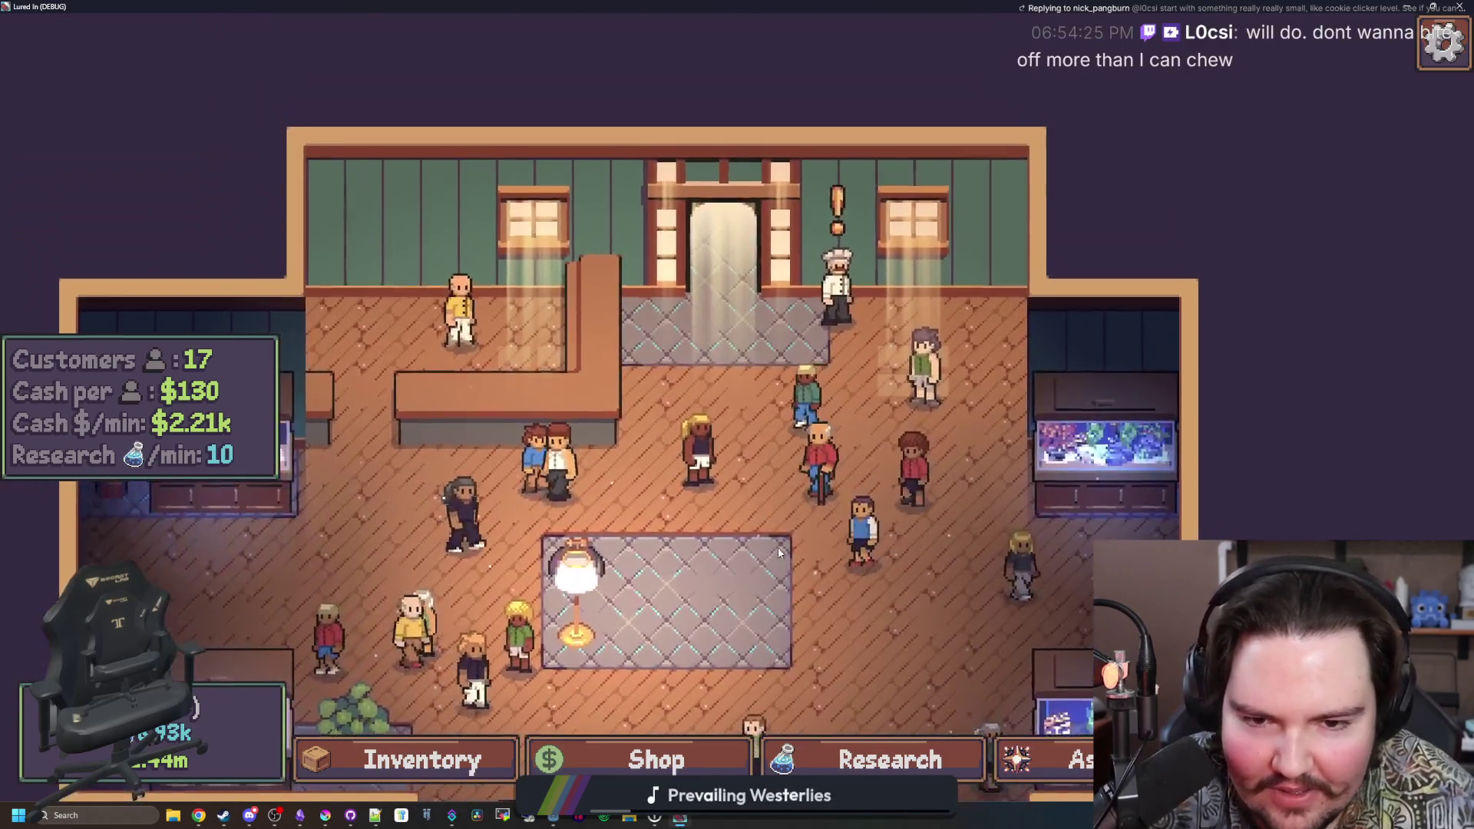
scroll(776, 547, "down", 4)
left_click(827, 529)
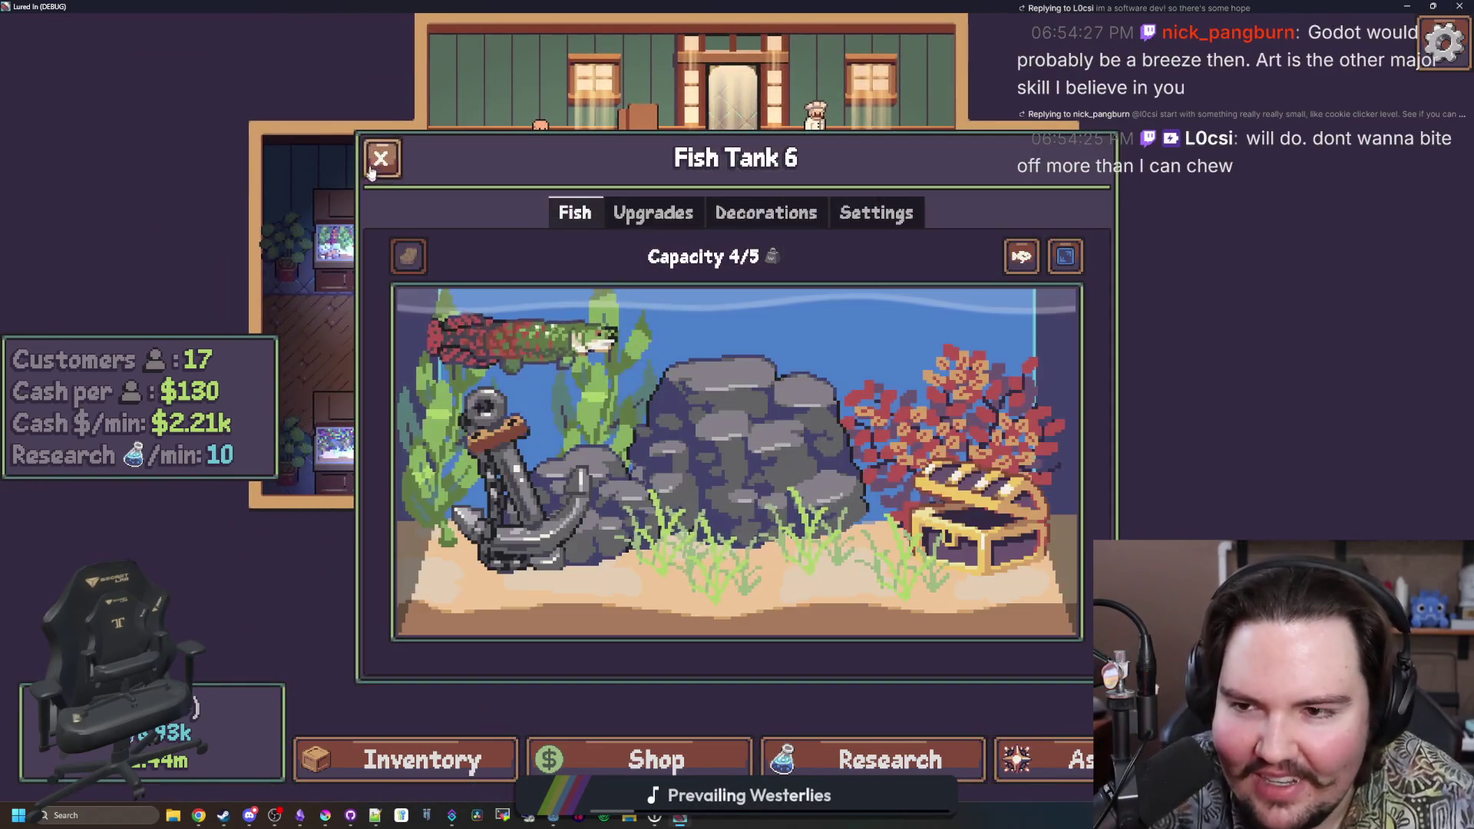
left_click(370, 172)
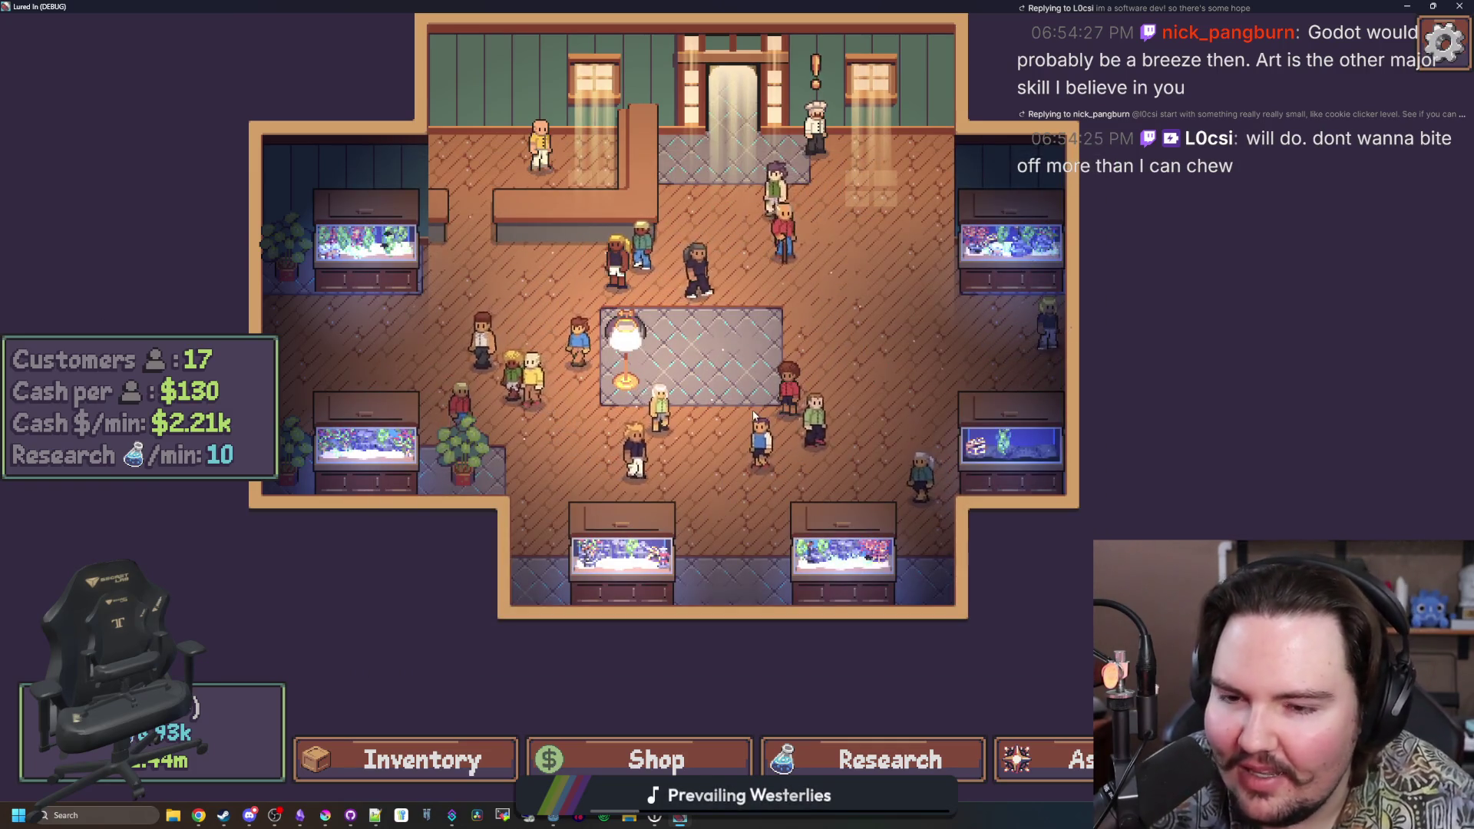
scroll(565, 399, "up", 4)
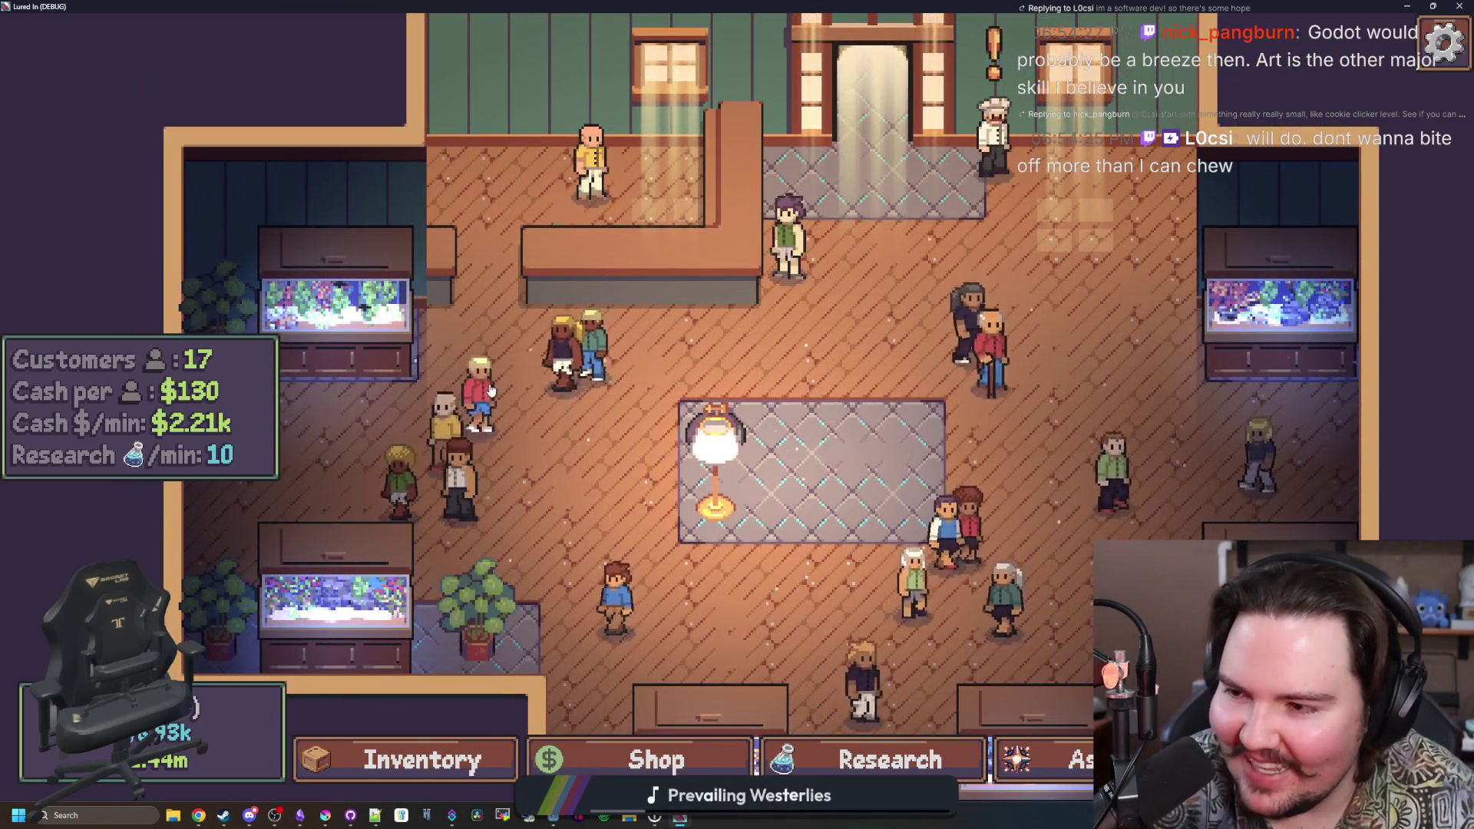
scroll(507, 407, "down", 2)
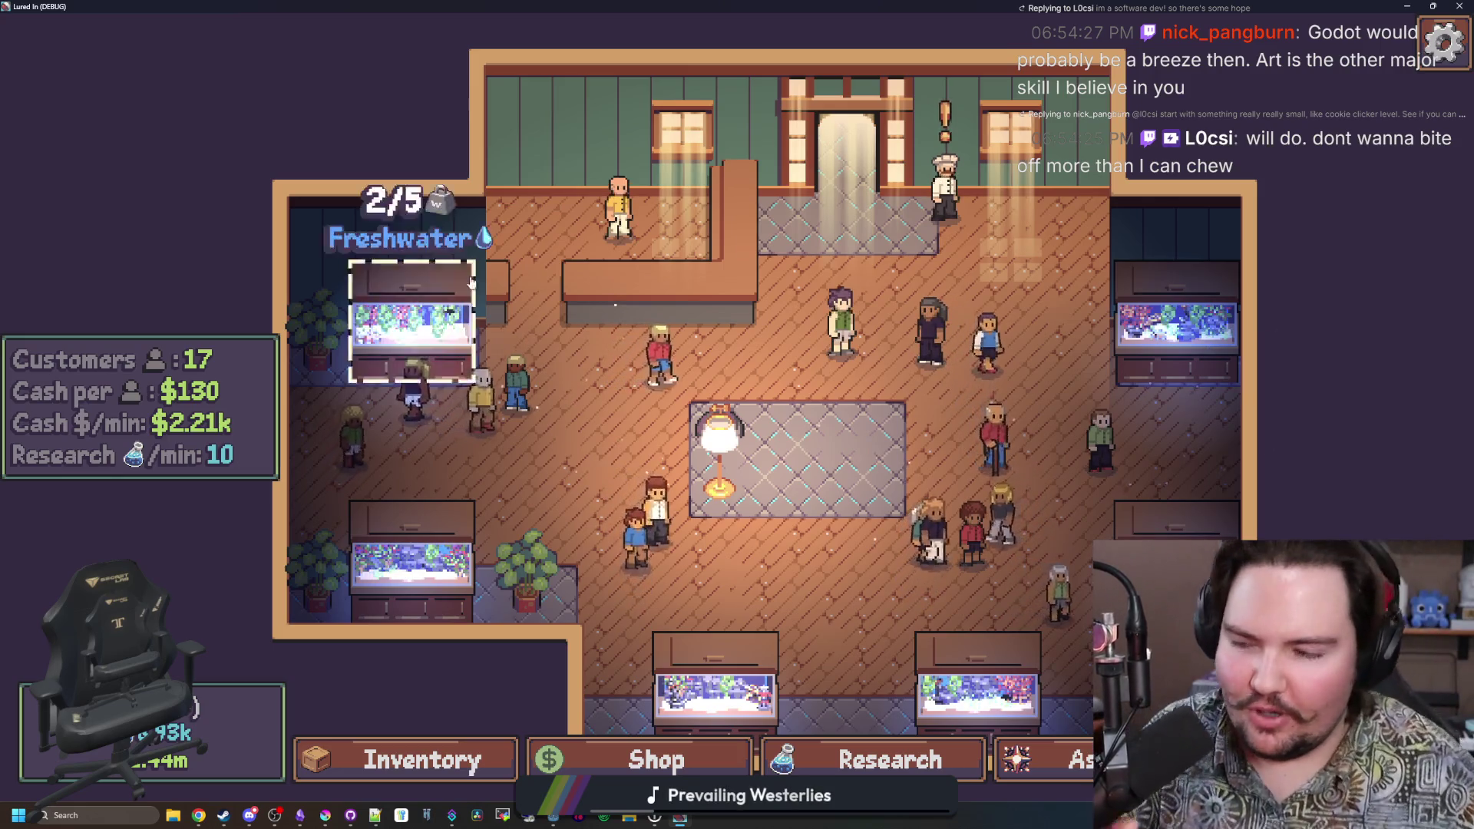
key("s")
key("d")
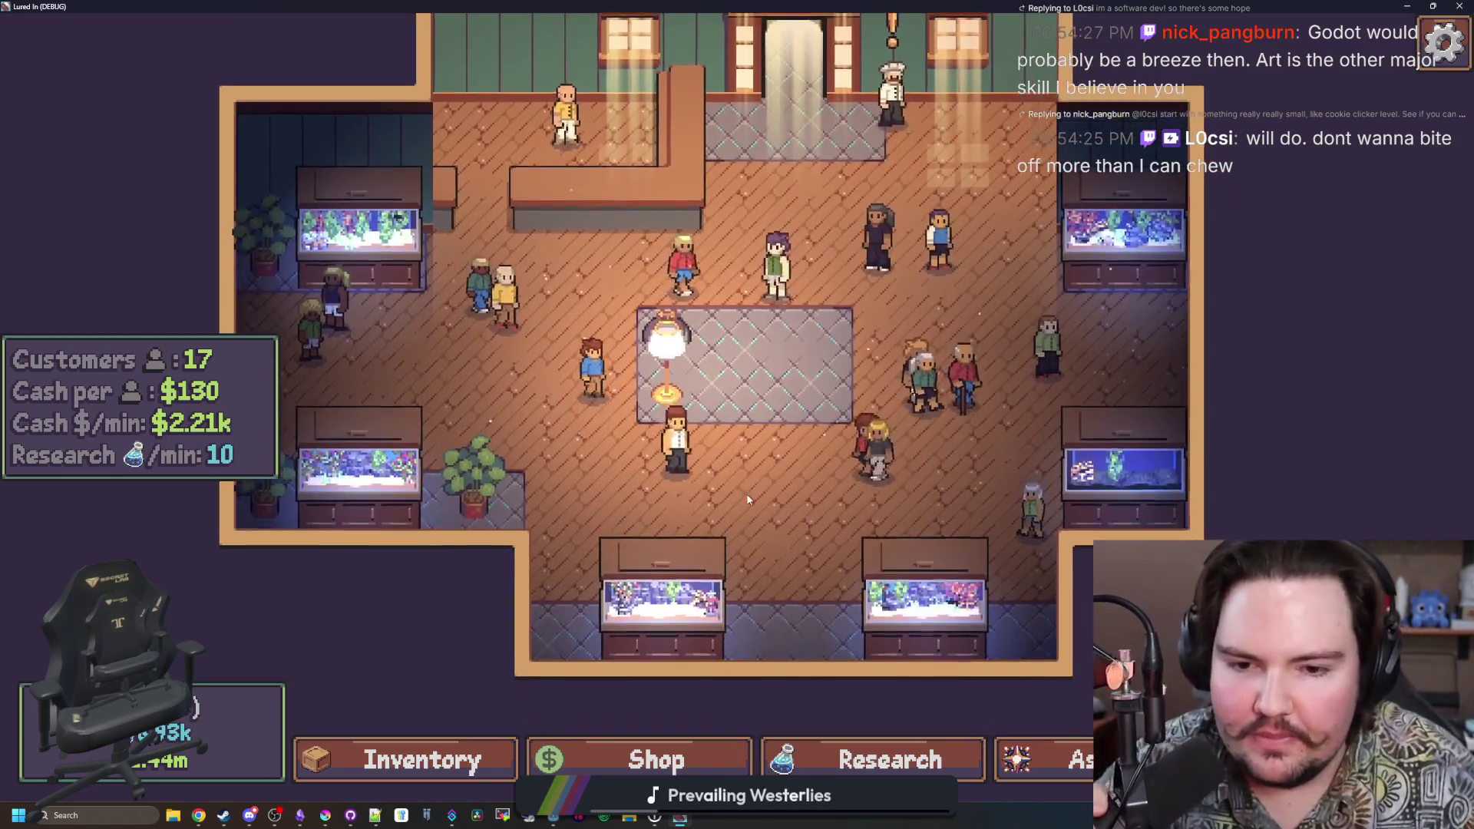
scroll(749, 503, "down", 1)
scroll(748, 511, "up", 2)
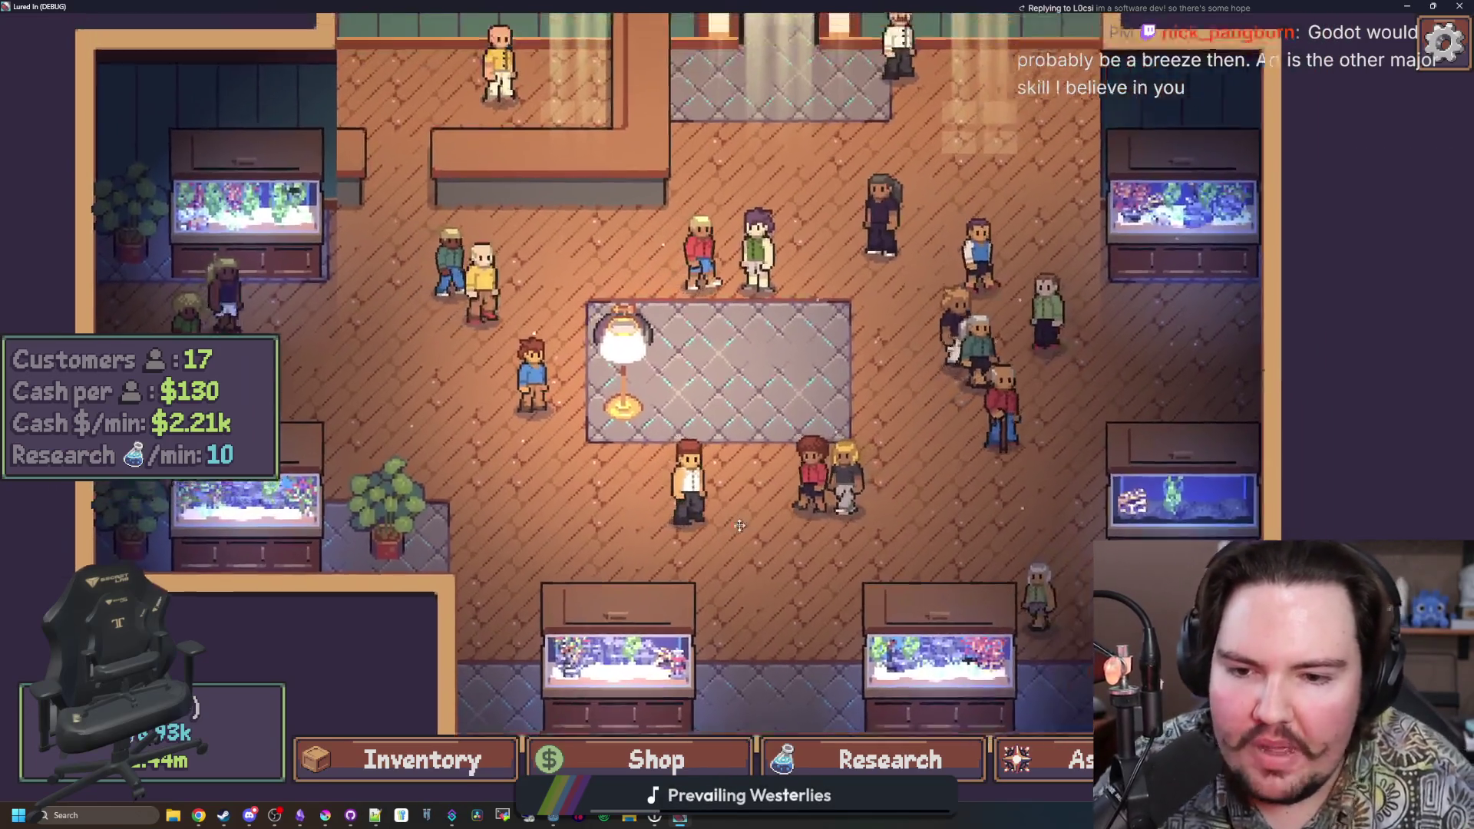
scroll(746, 522, "down", 2)
scroll(779, 505, "down", 1)
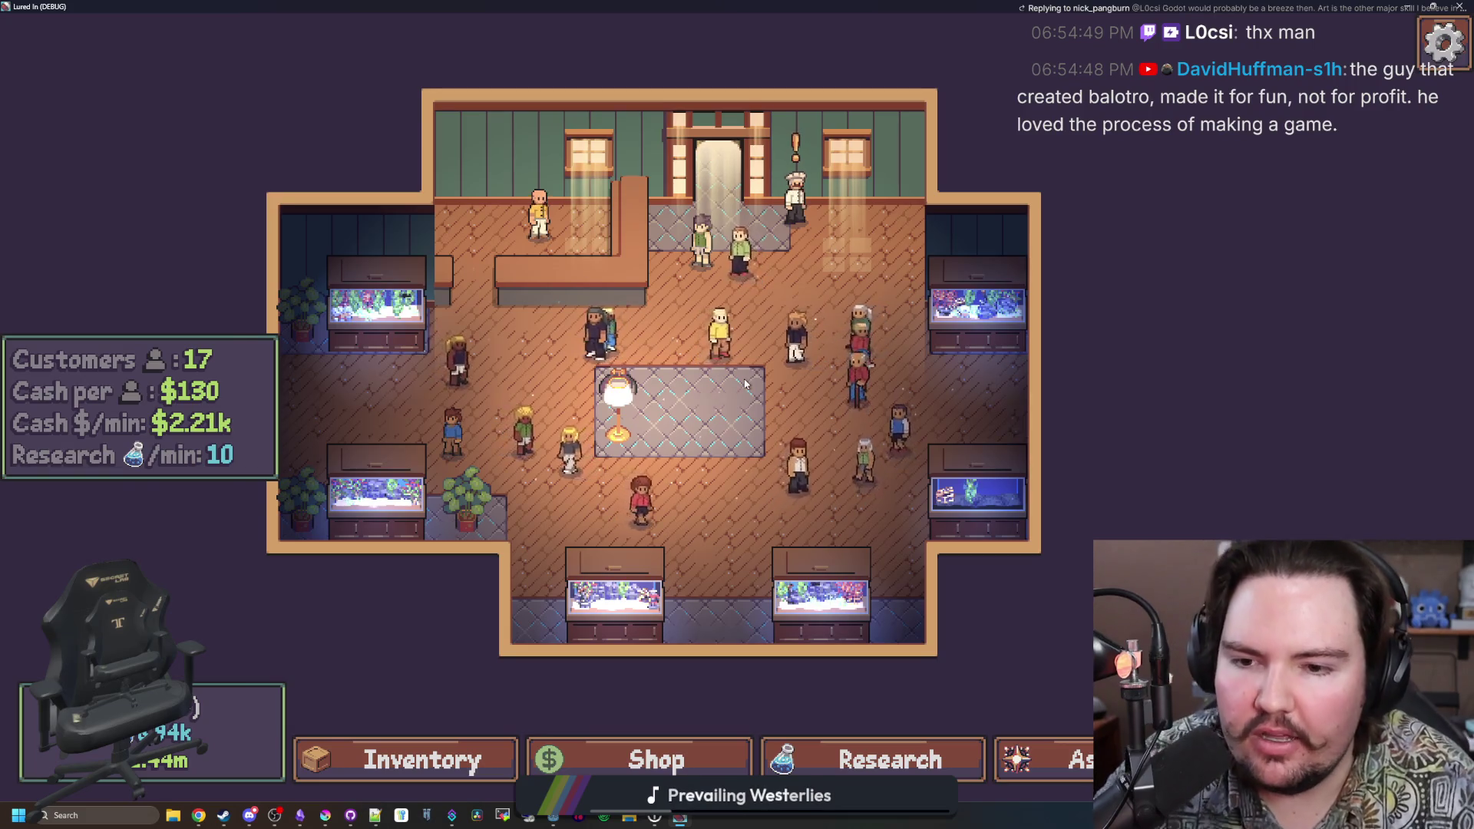
scroll(745, 383, "up", 1)
left_click(760, 376)
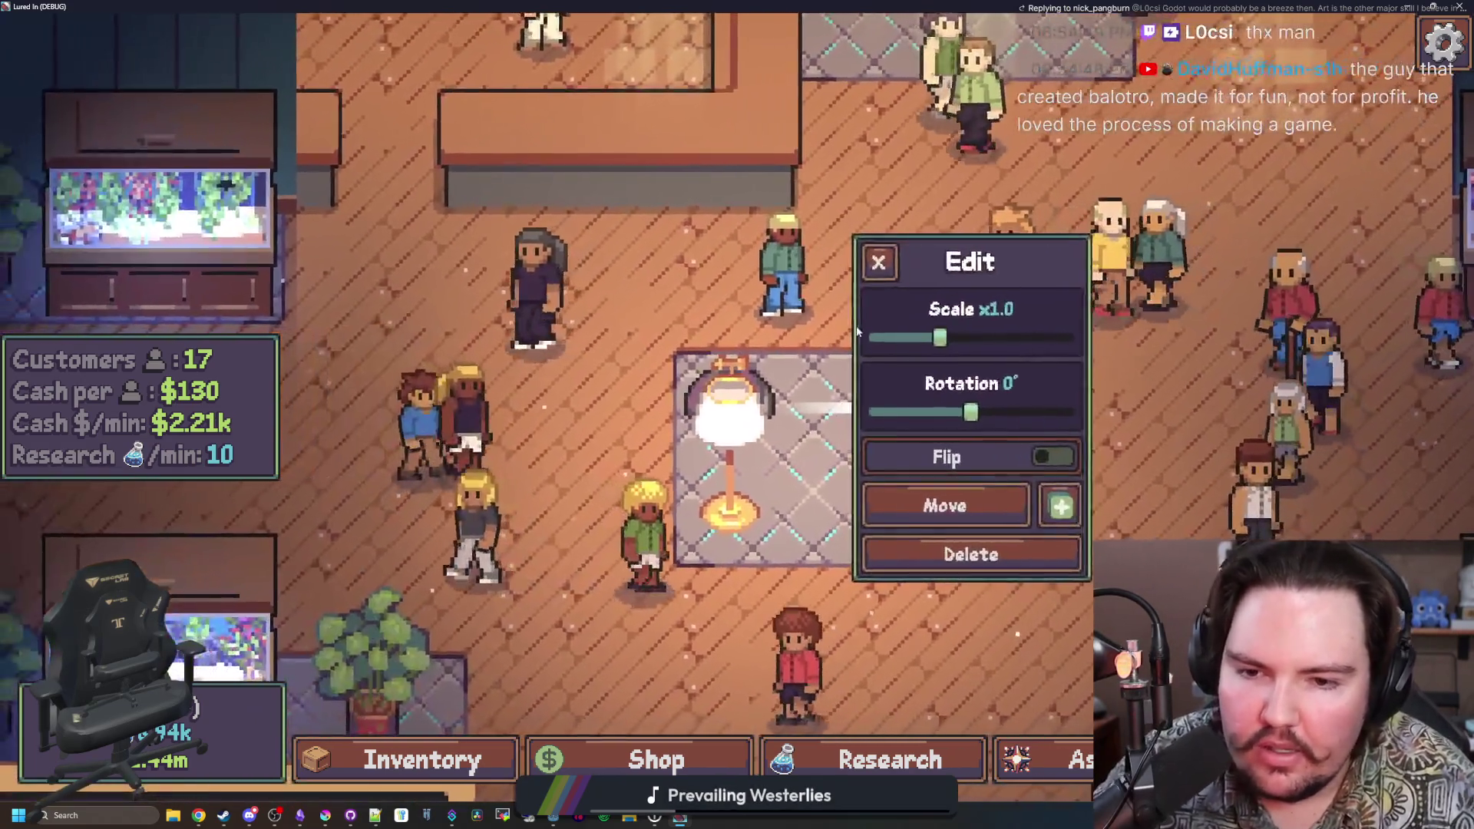
left_click(857, 332)
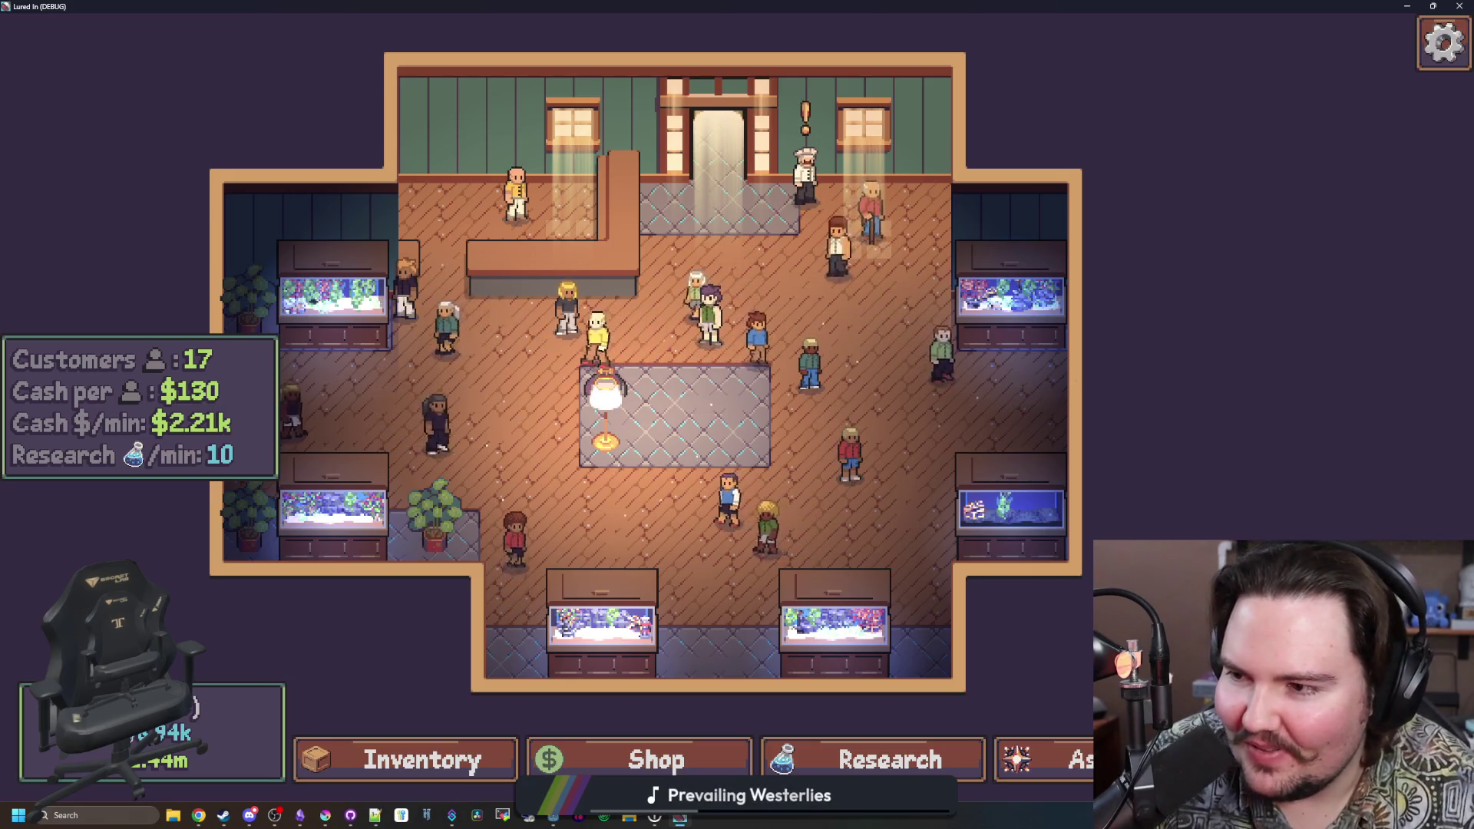
scroll(740, 456, "up", 3)
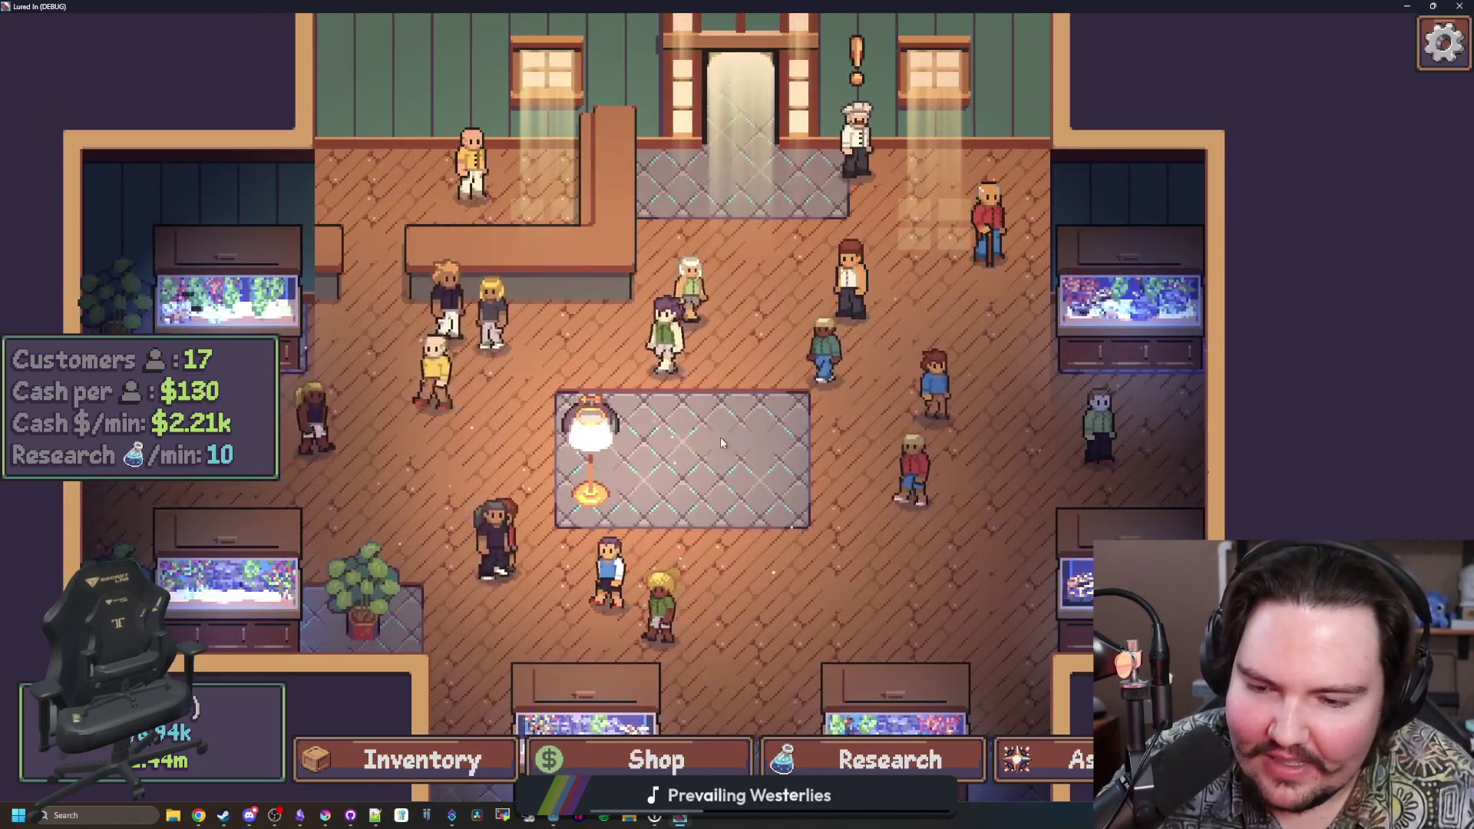
scroll(720, 438, "down", 2)
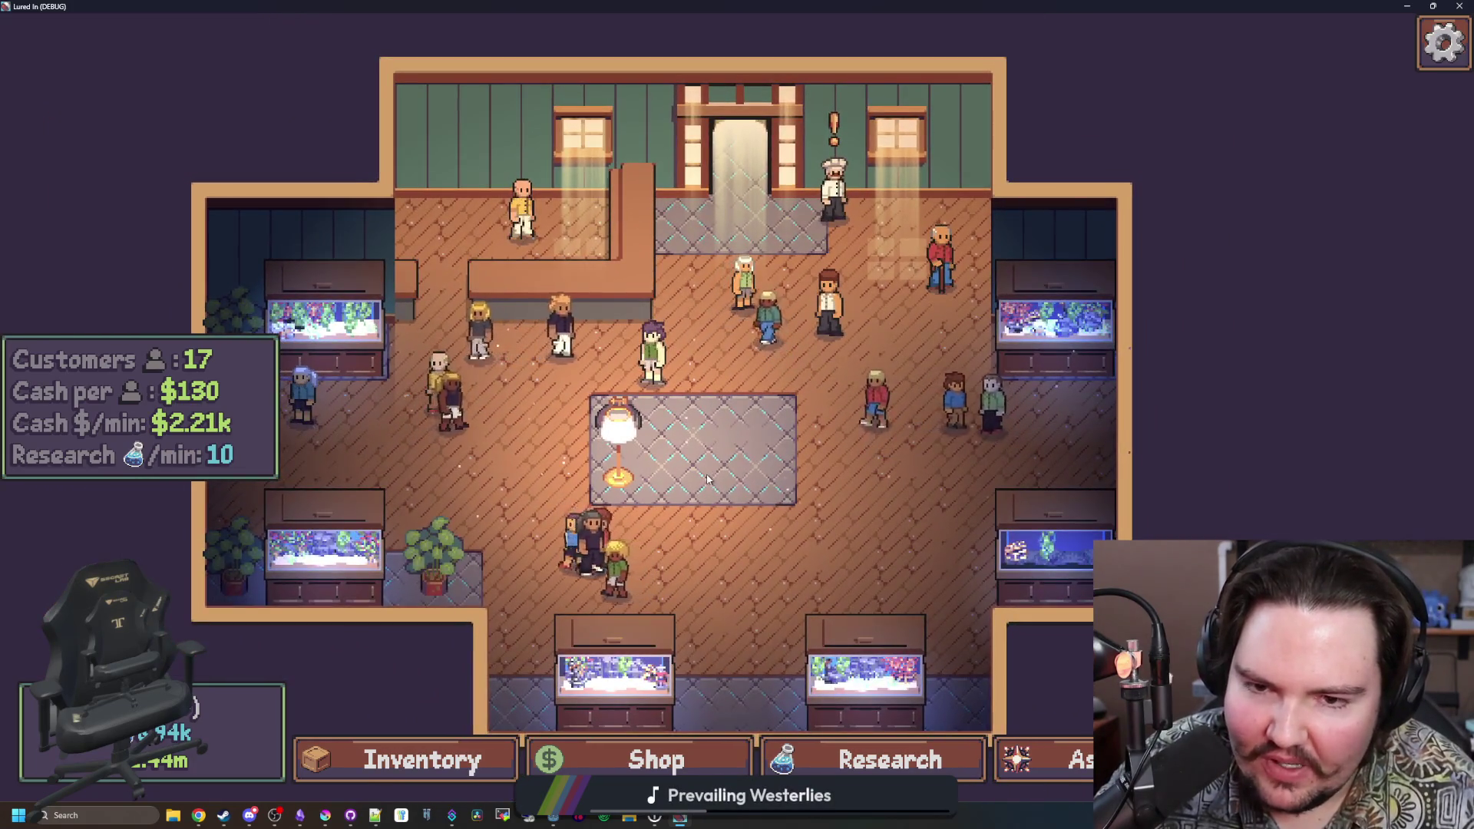
key("a")
key("w")
scroll(732, 495, "up", 2)
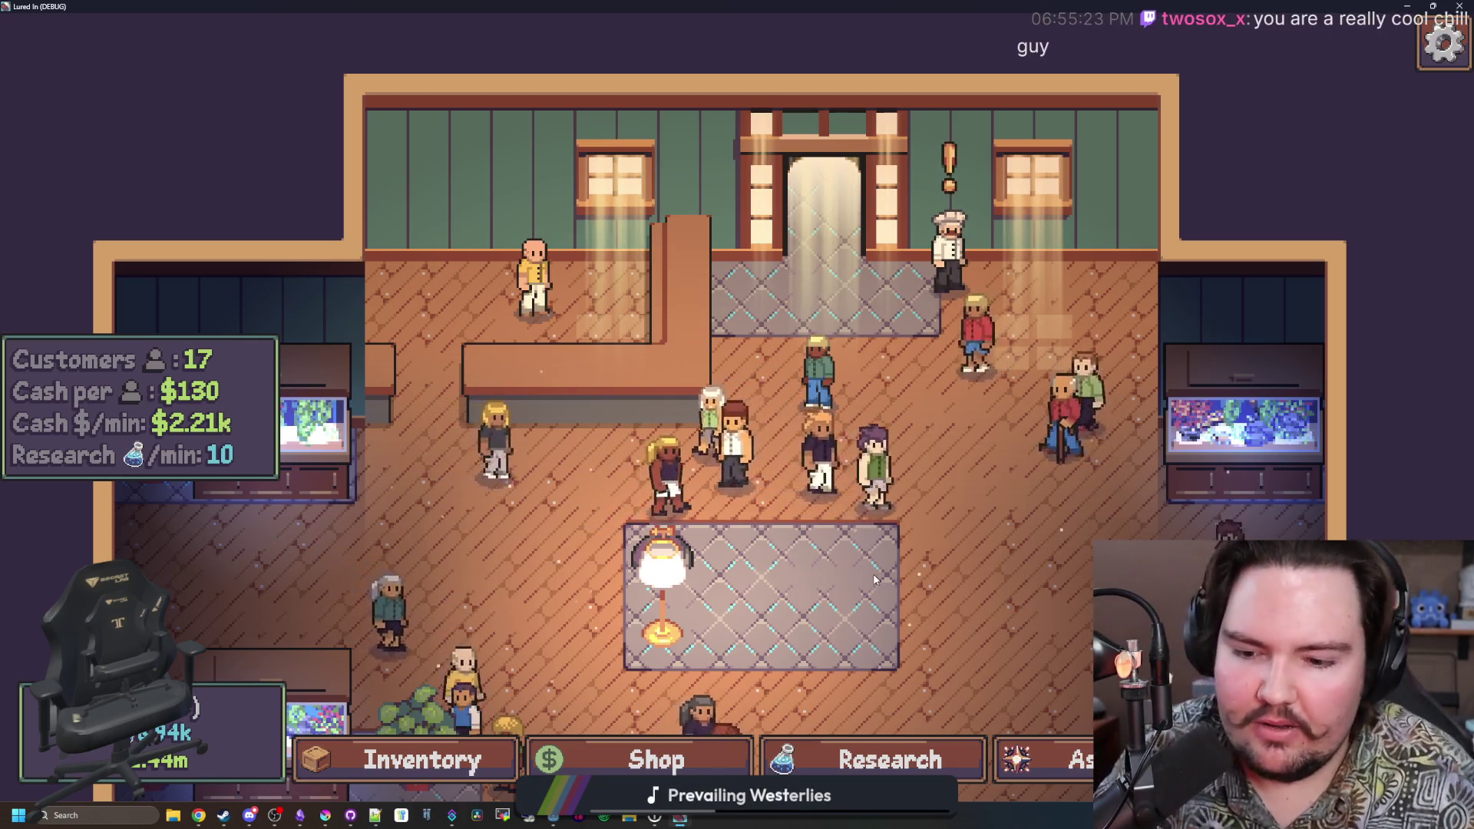
key("s")
key("d")
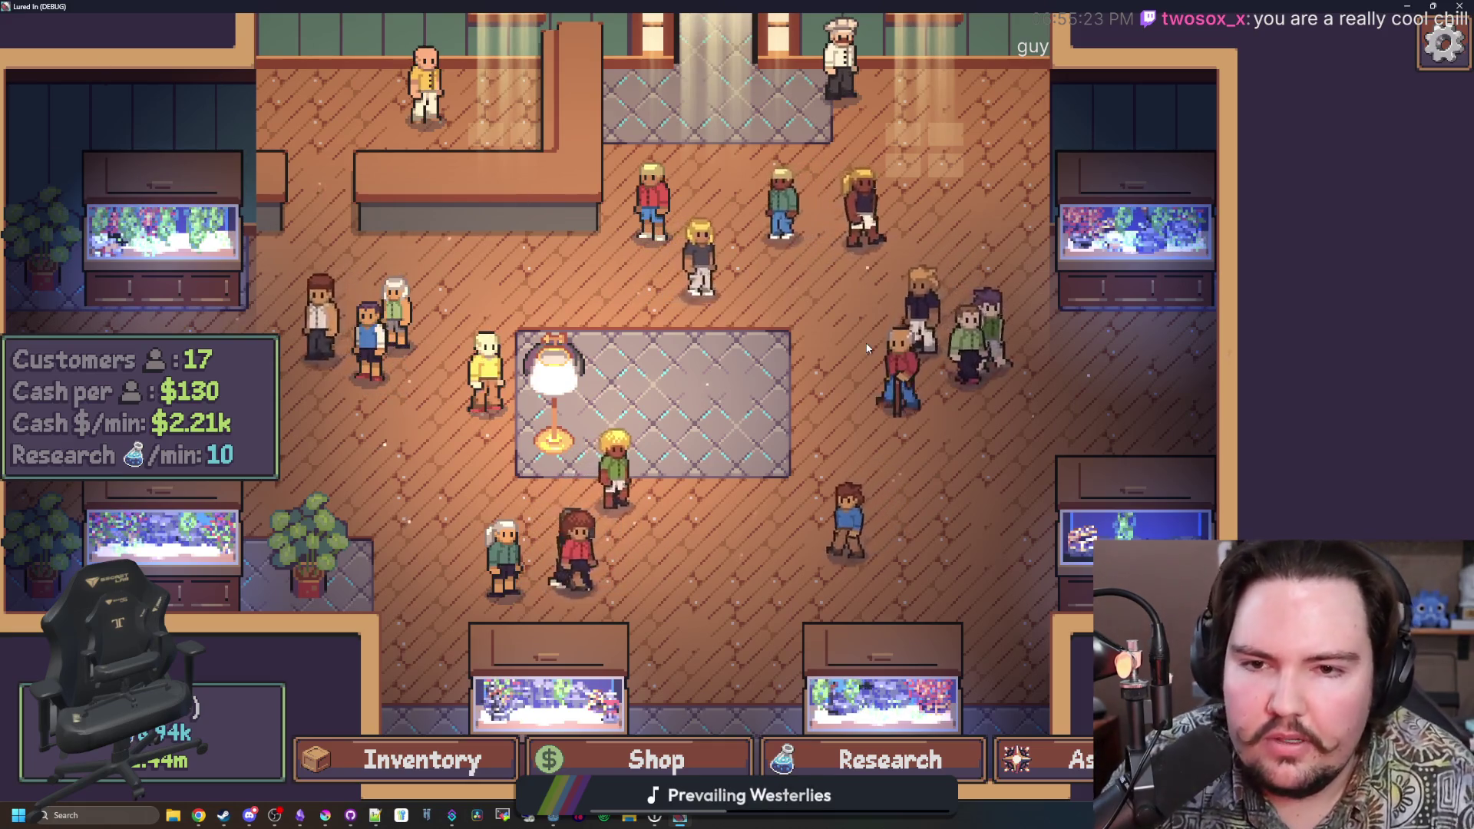
scroll(737, 399, "down", 2)
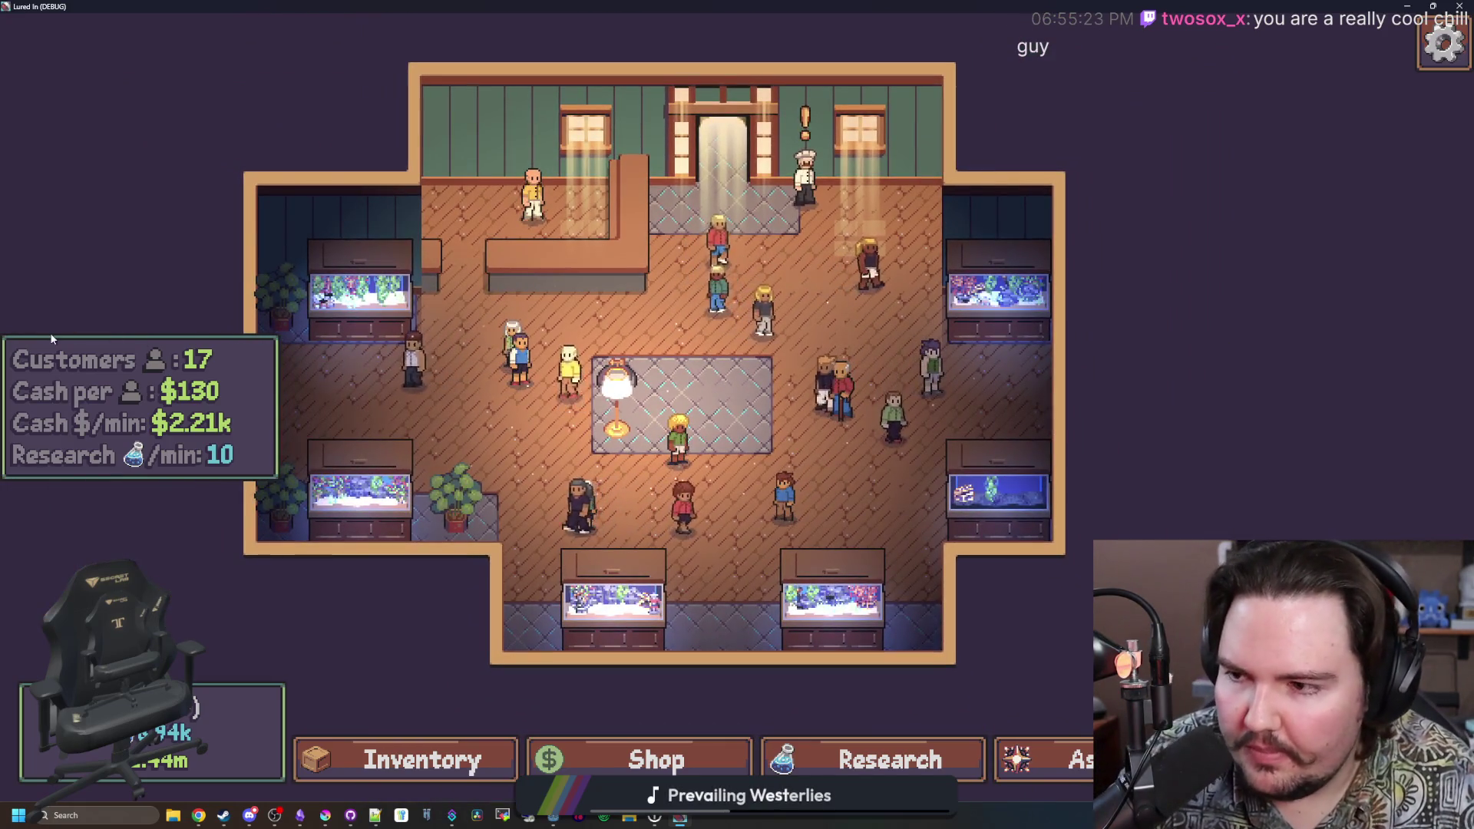
scroll(653, 354, "up", 2)
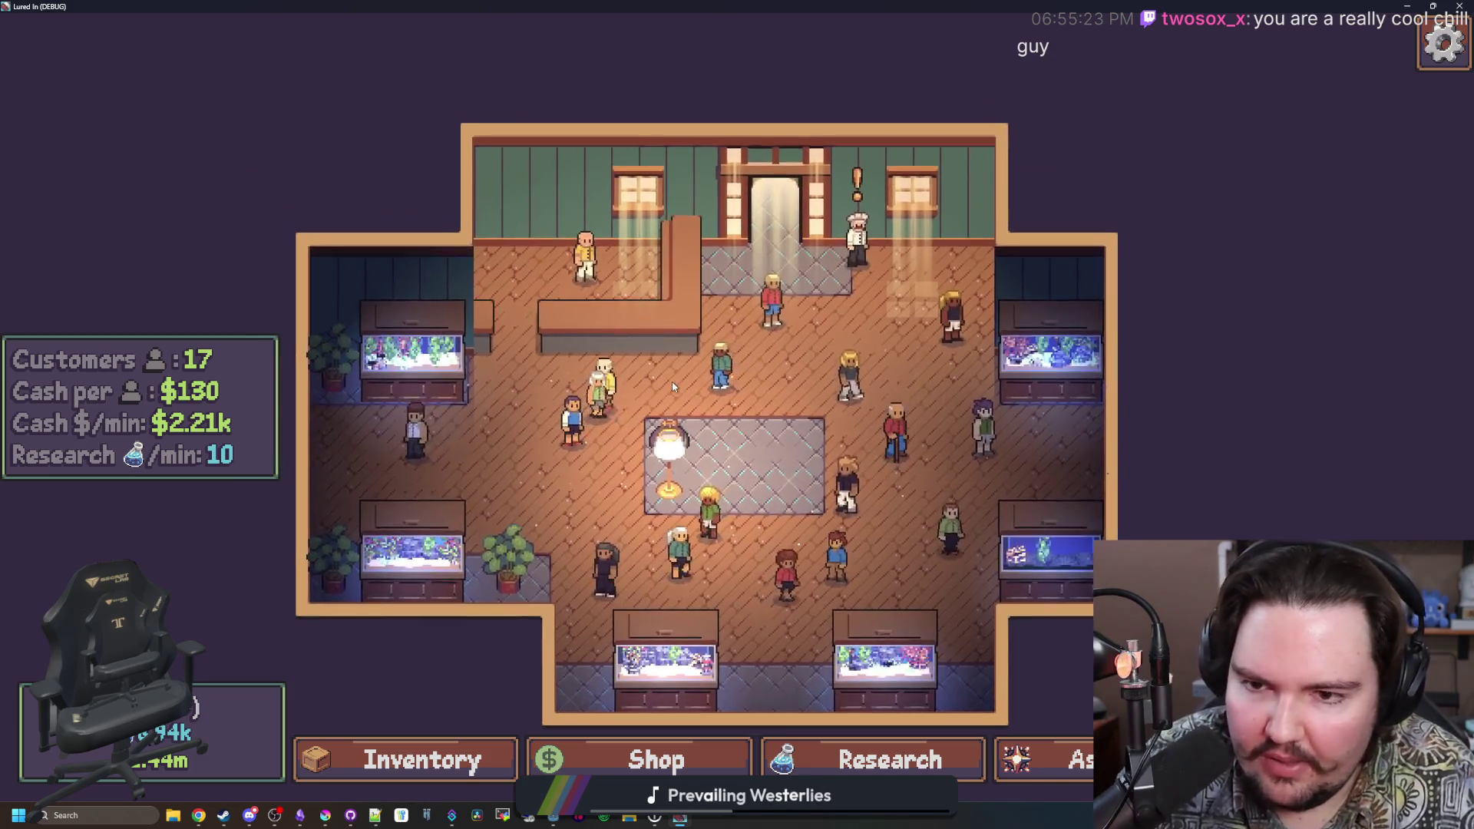
scroll(769, 373, "down", 2)
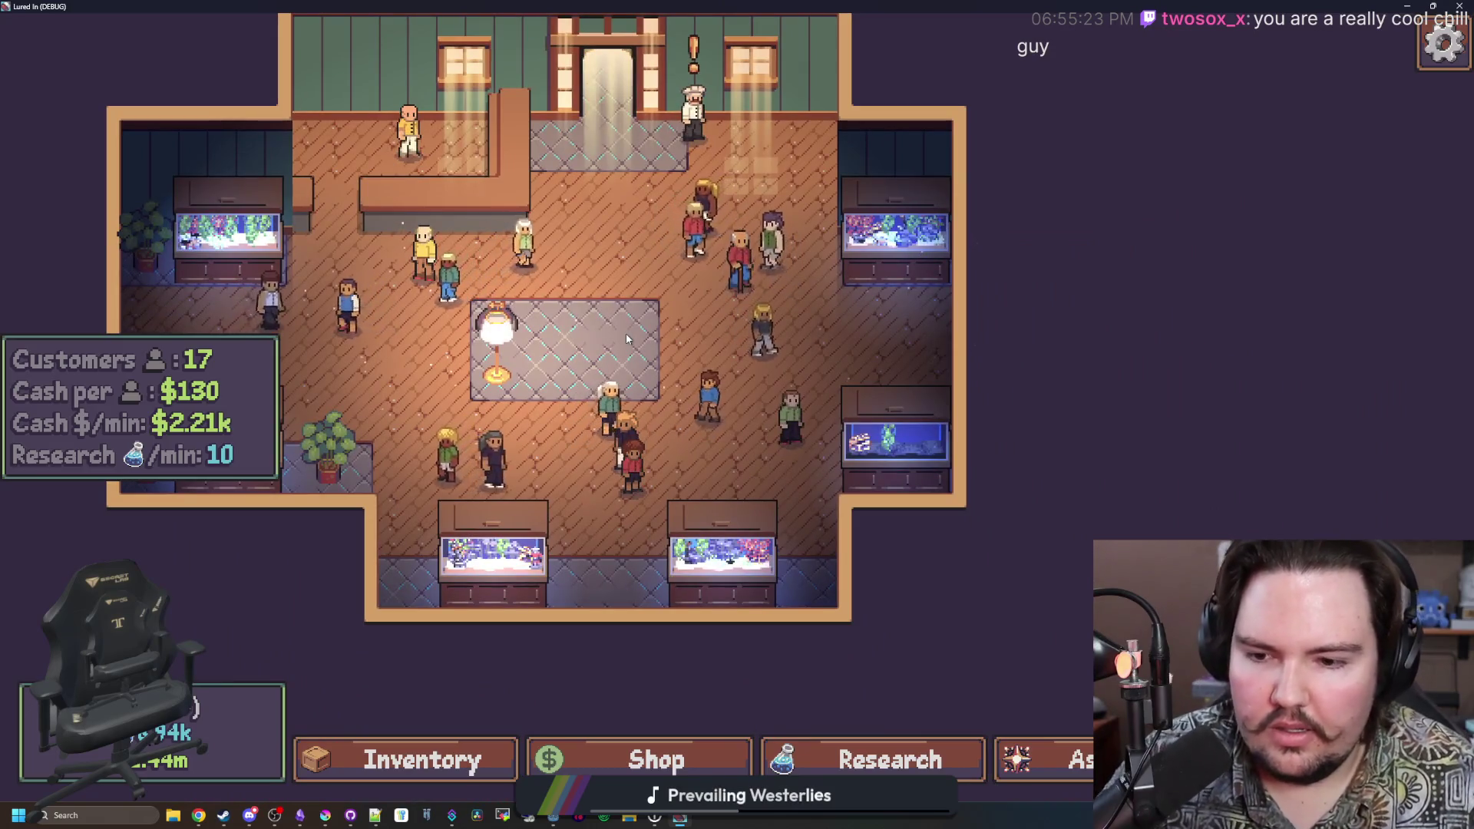
scroll(626, 338, "up", 2)
scroll(735, 404, "down", 2)
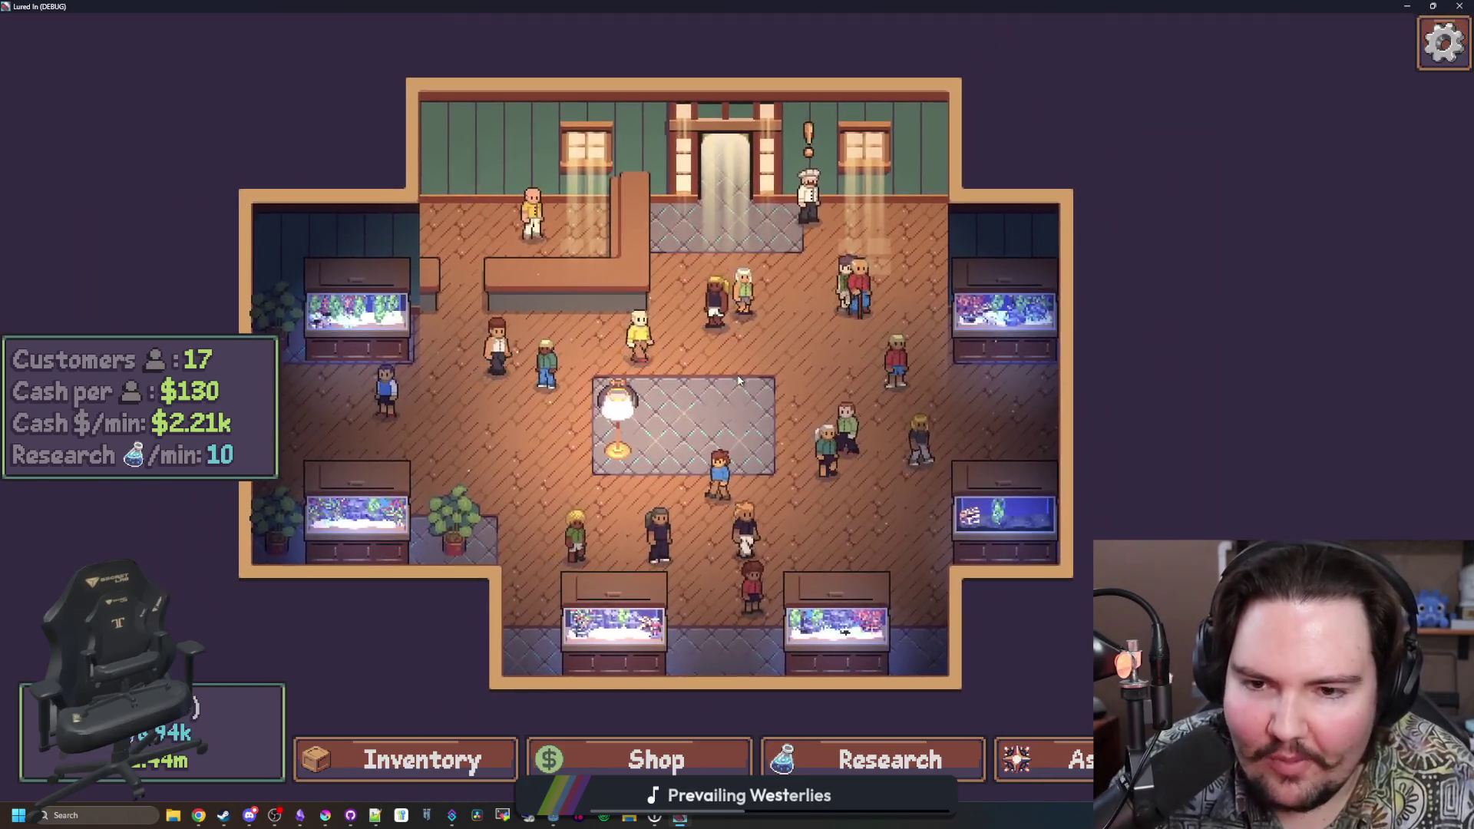
scroll(738, 380, "up", 2)
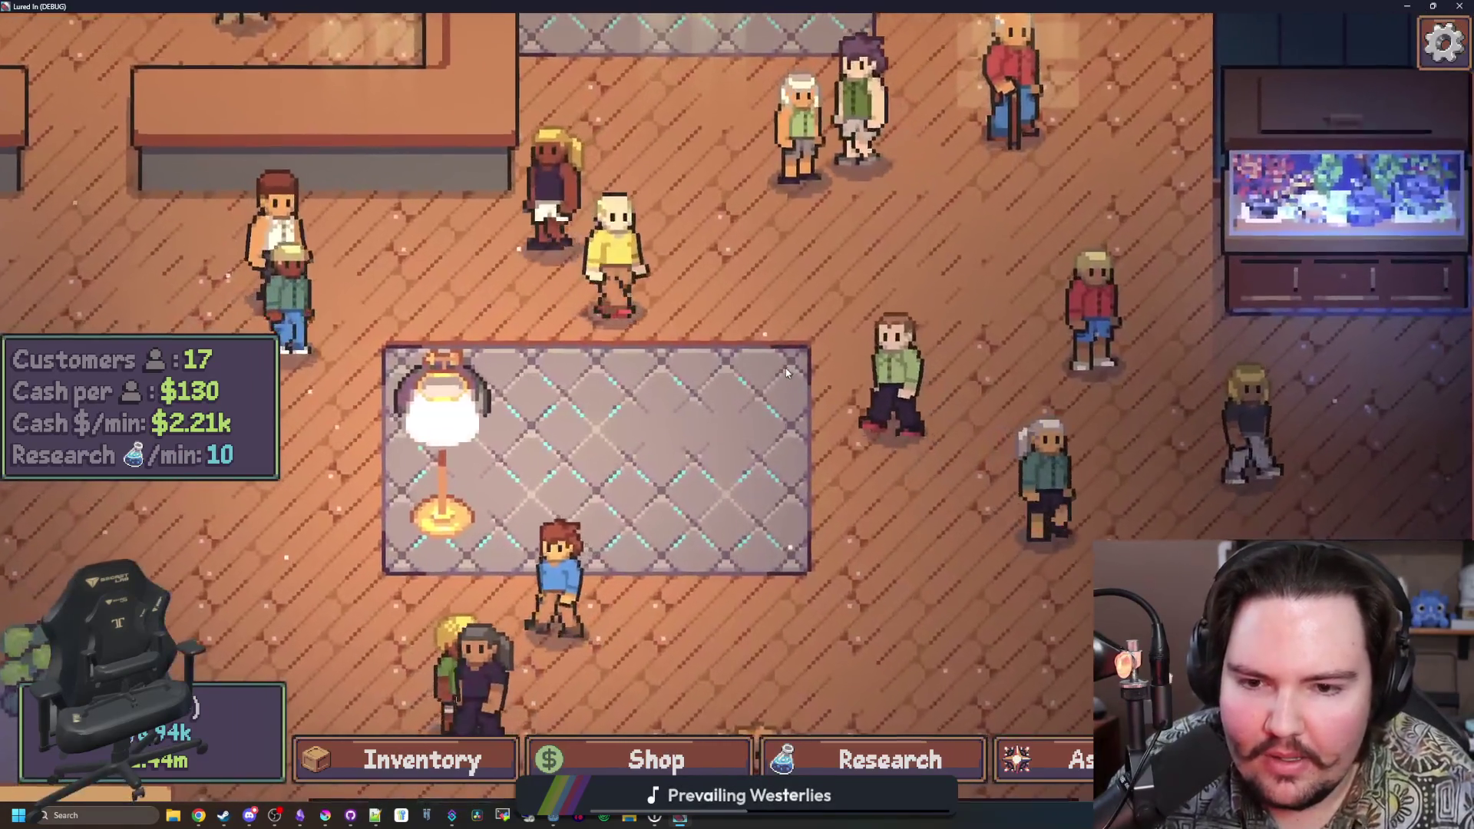
key("a")
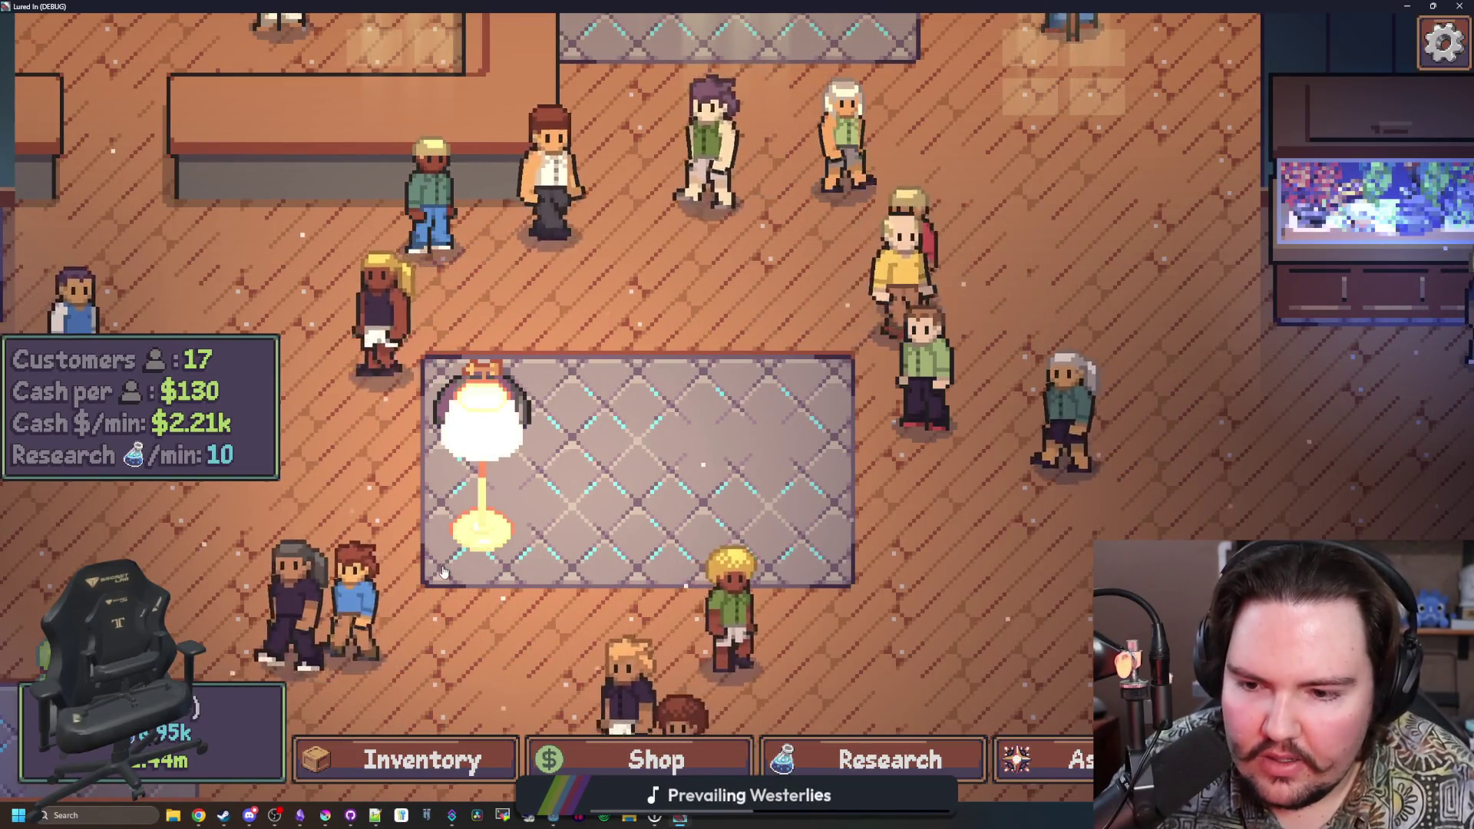
key("a")
key("s")
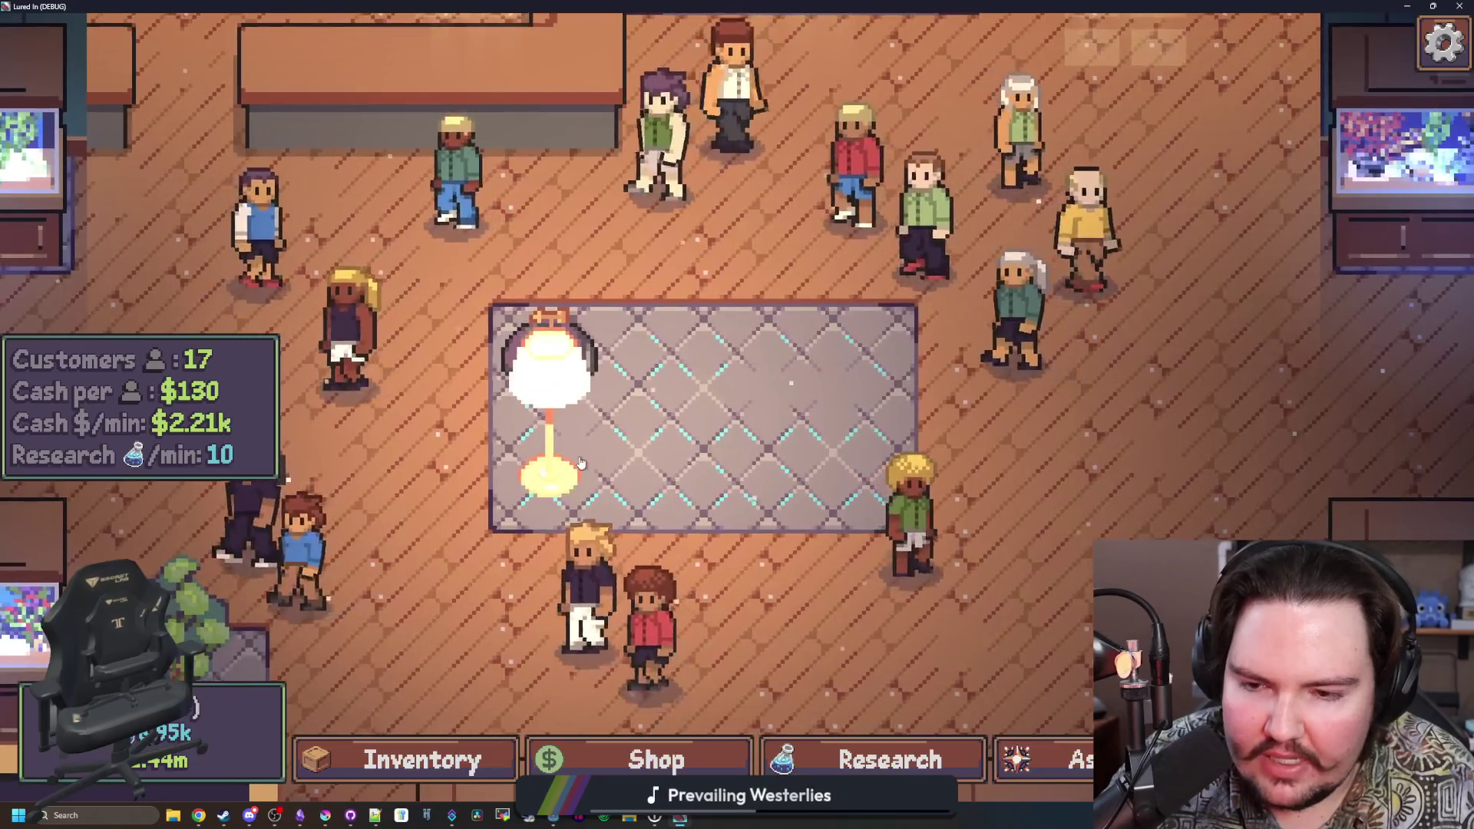
scroll(581, 463, "down", 4)
scroll(787, 535, "up", 5)
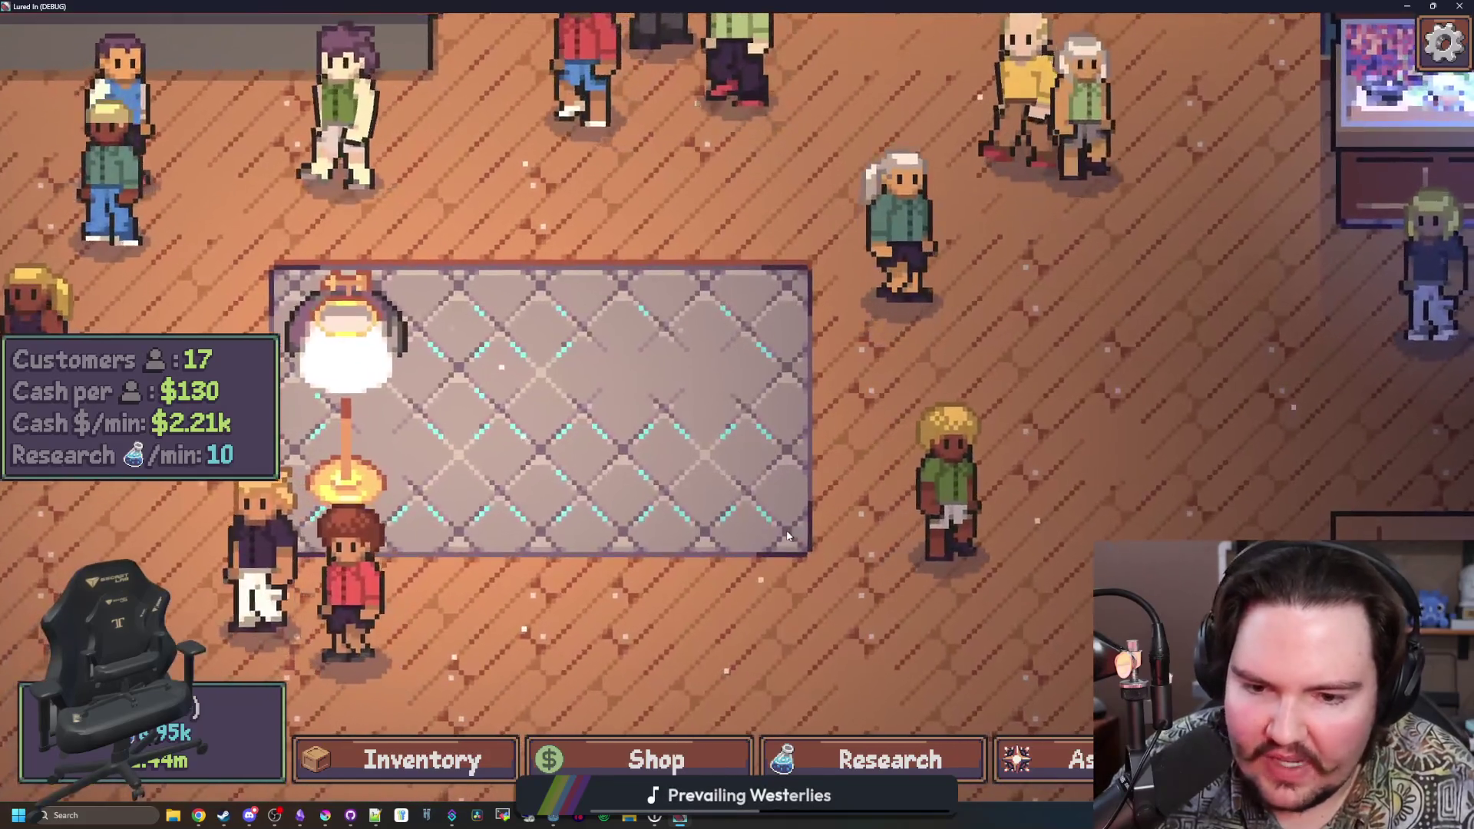
scroll(787, 535, "down", 5)
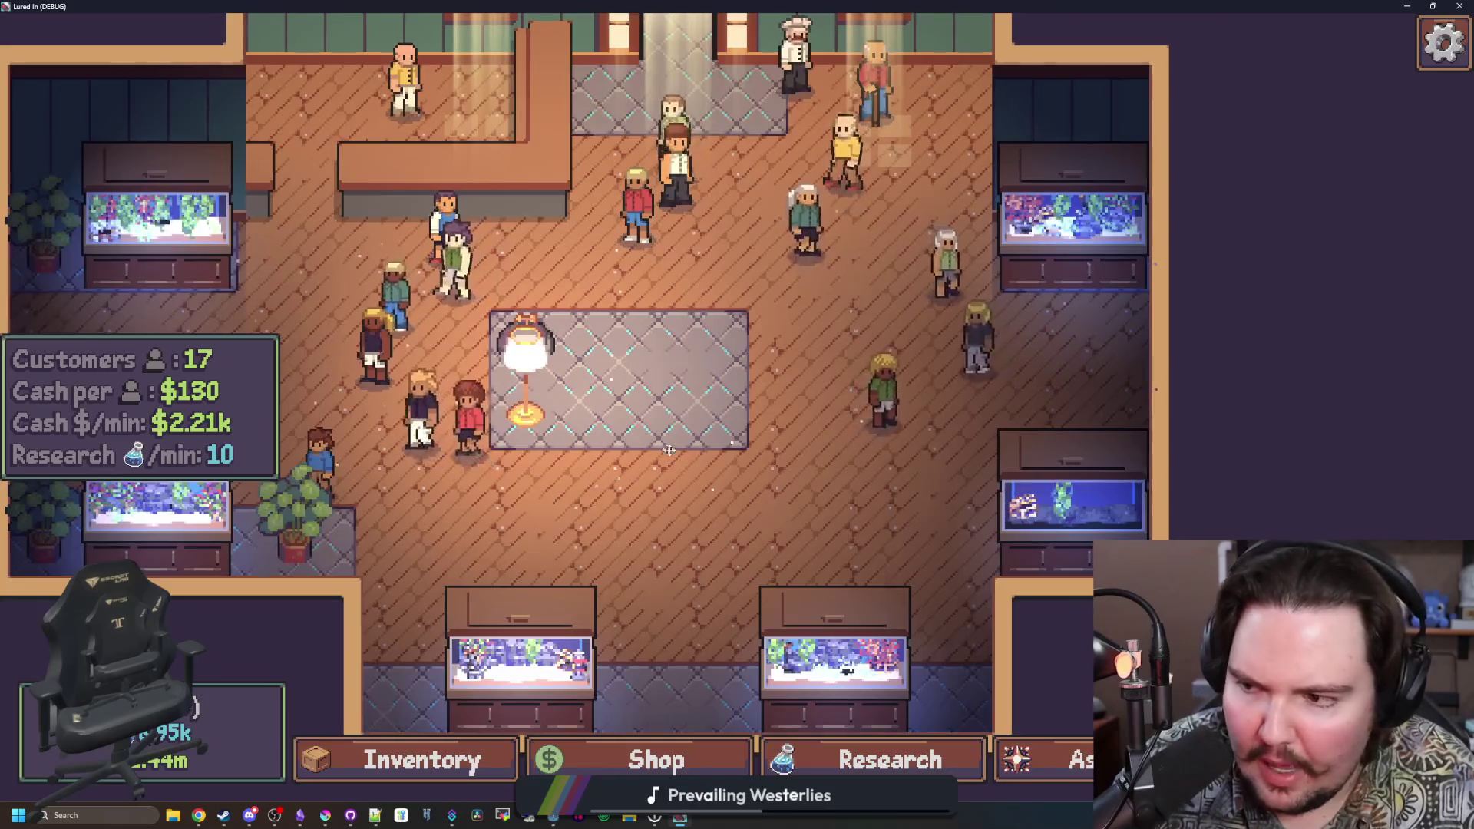
scroll(907, 379, "up", 4)
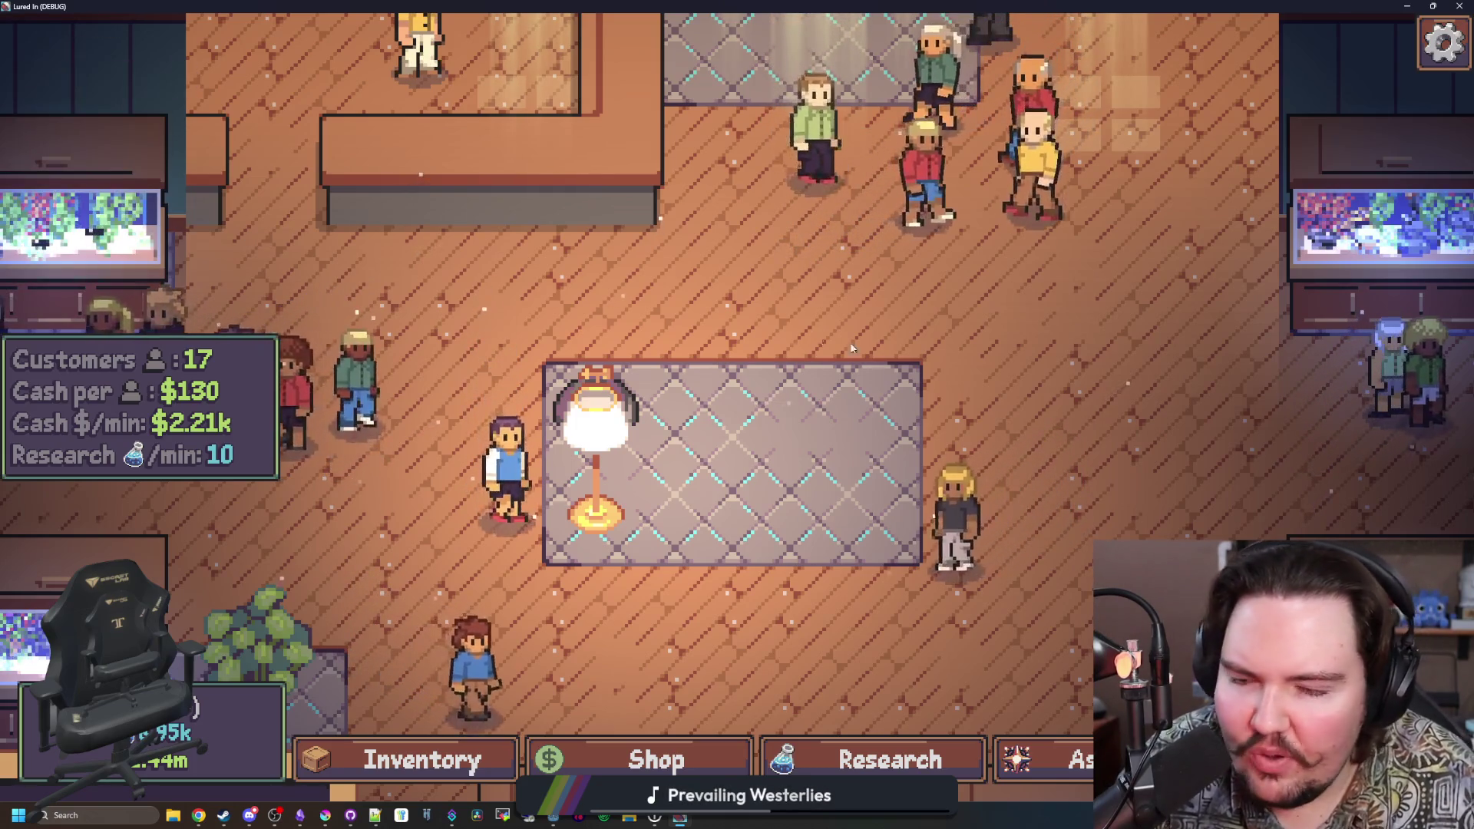
key("w")
key("d")
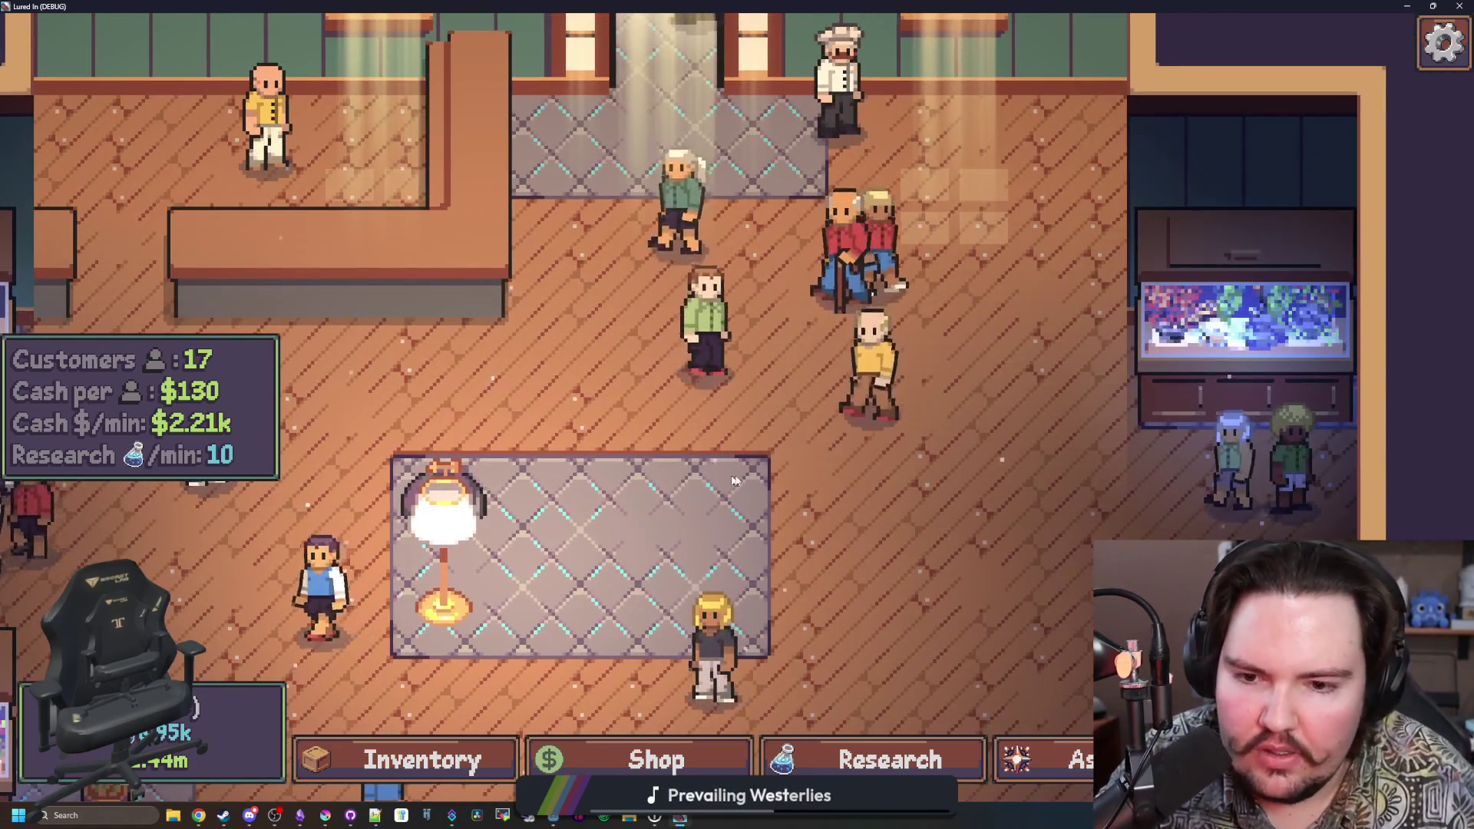
scroll(710, 476, "up", 2)
key("s")
key("d")
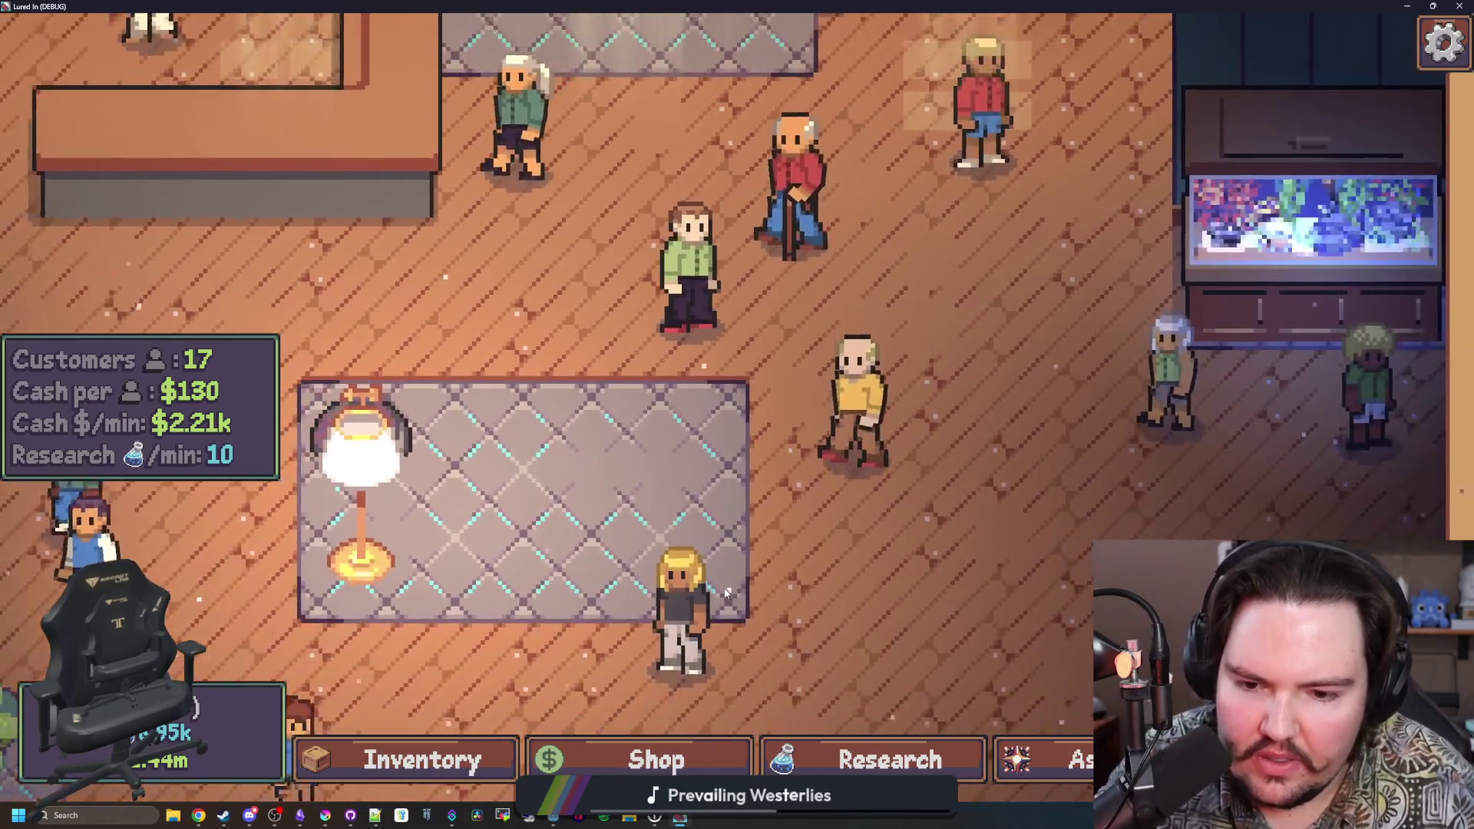
scroll(540, 456, "down", 3)
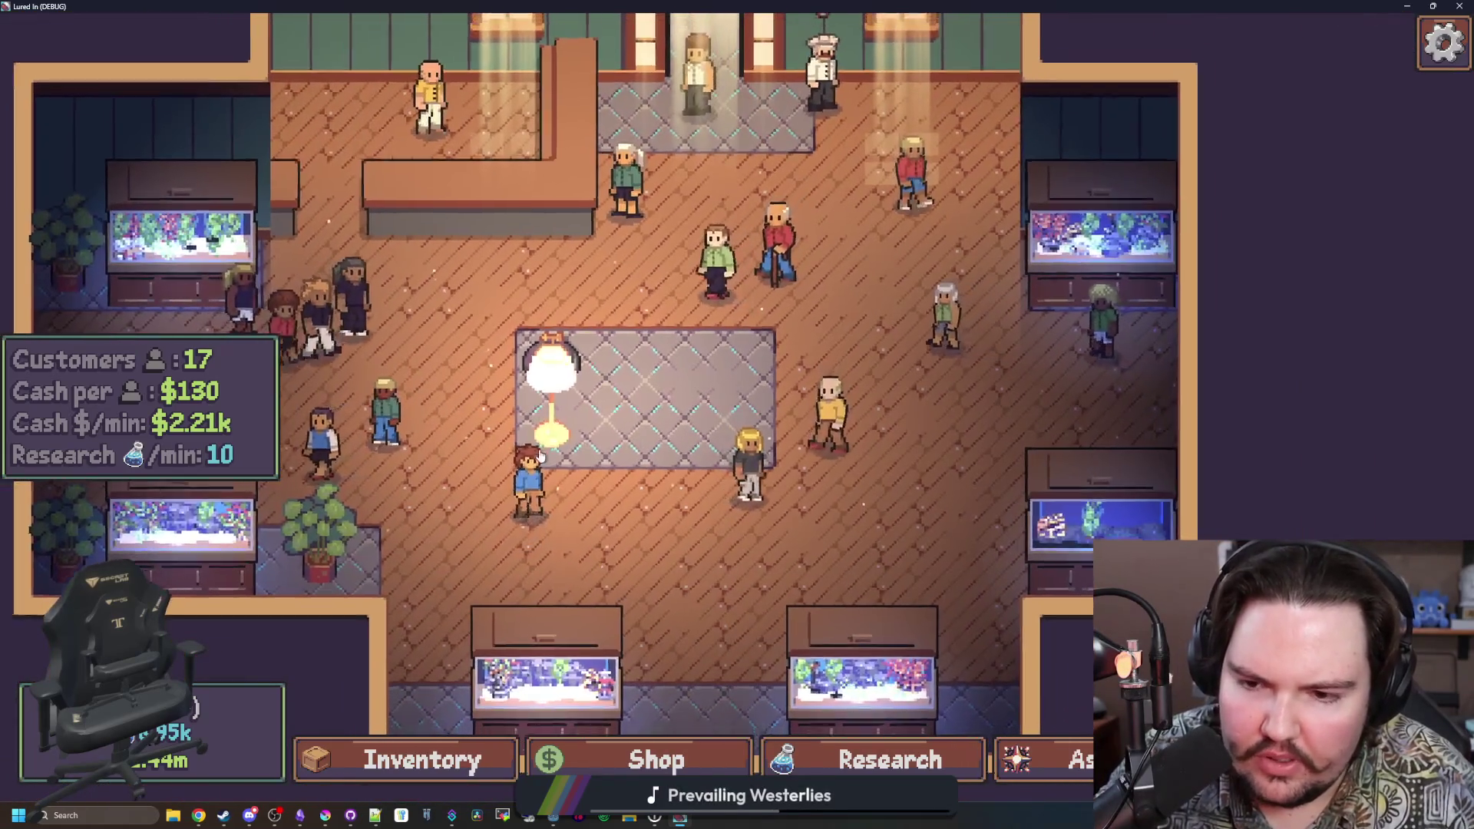
scroll(697, 489, "down", 3)
scroll(697, 490, "up", 3)
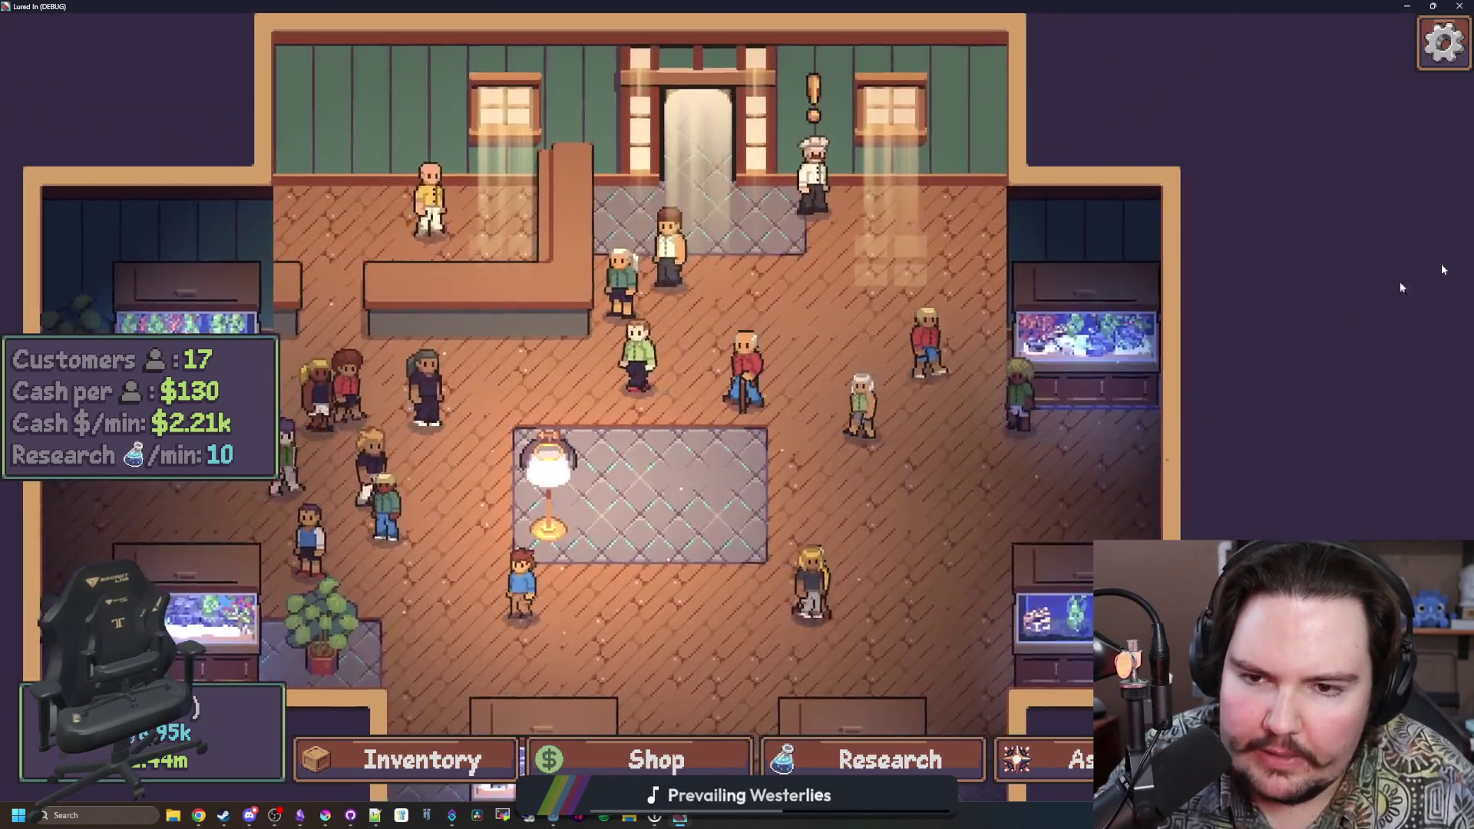
key("super+2")
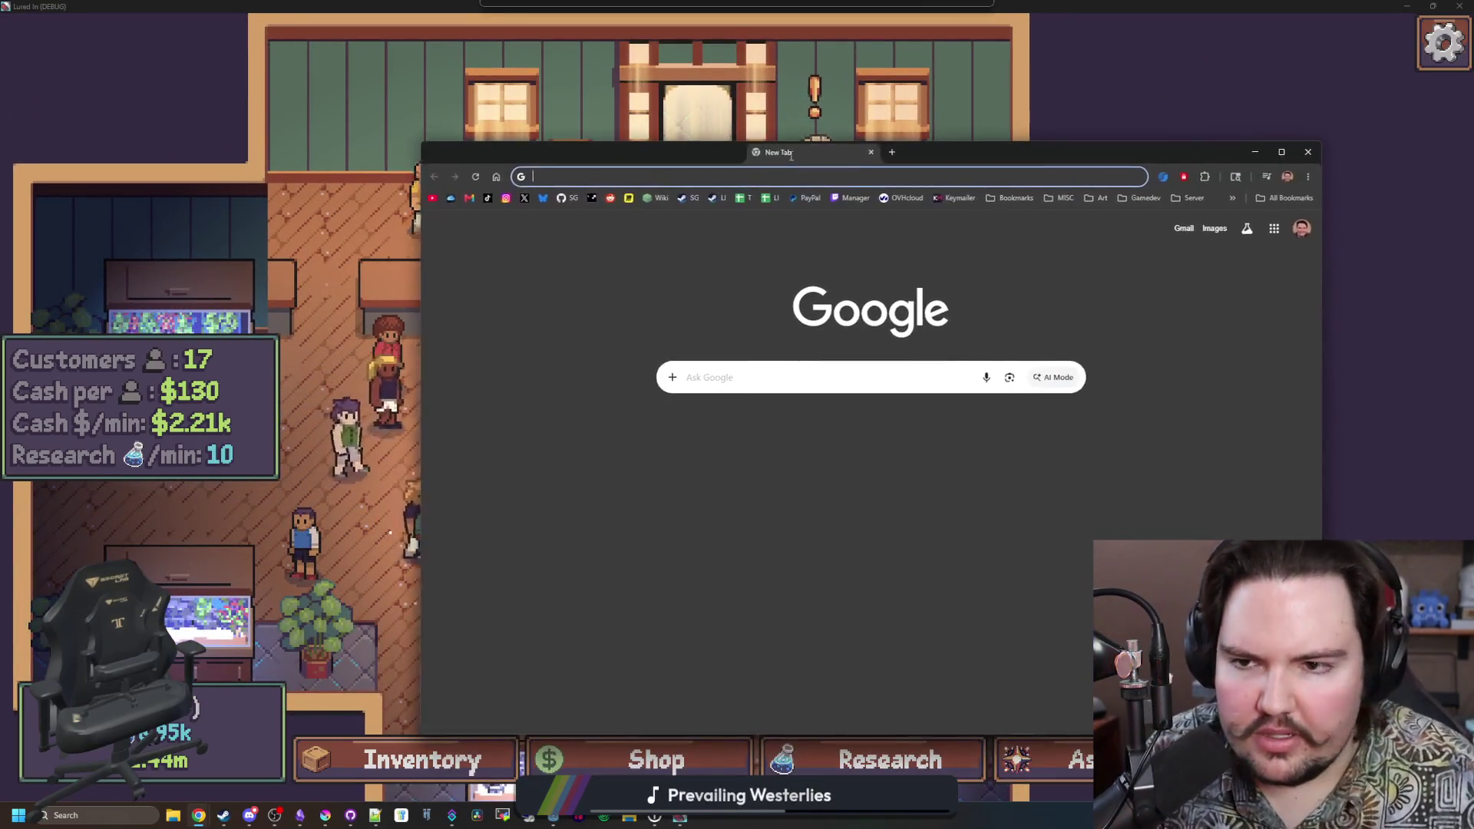
- Nudge the browser window and go to the Chip Plays YouTube channel via 'chip'
left_click_drag(792, 155, 755, 146)
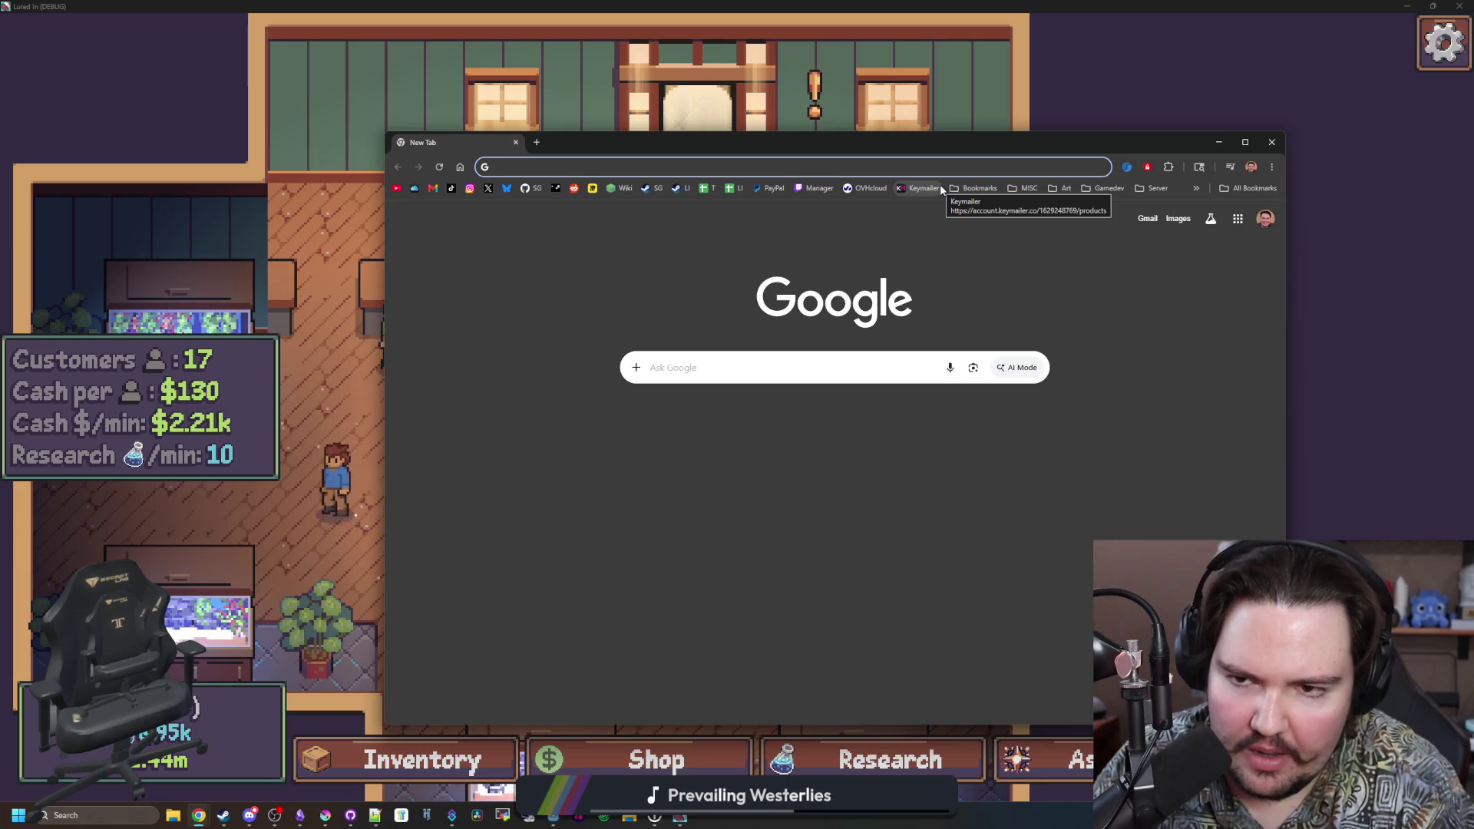
type("chip")
key("Return")
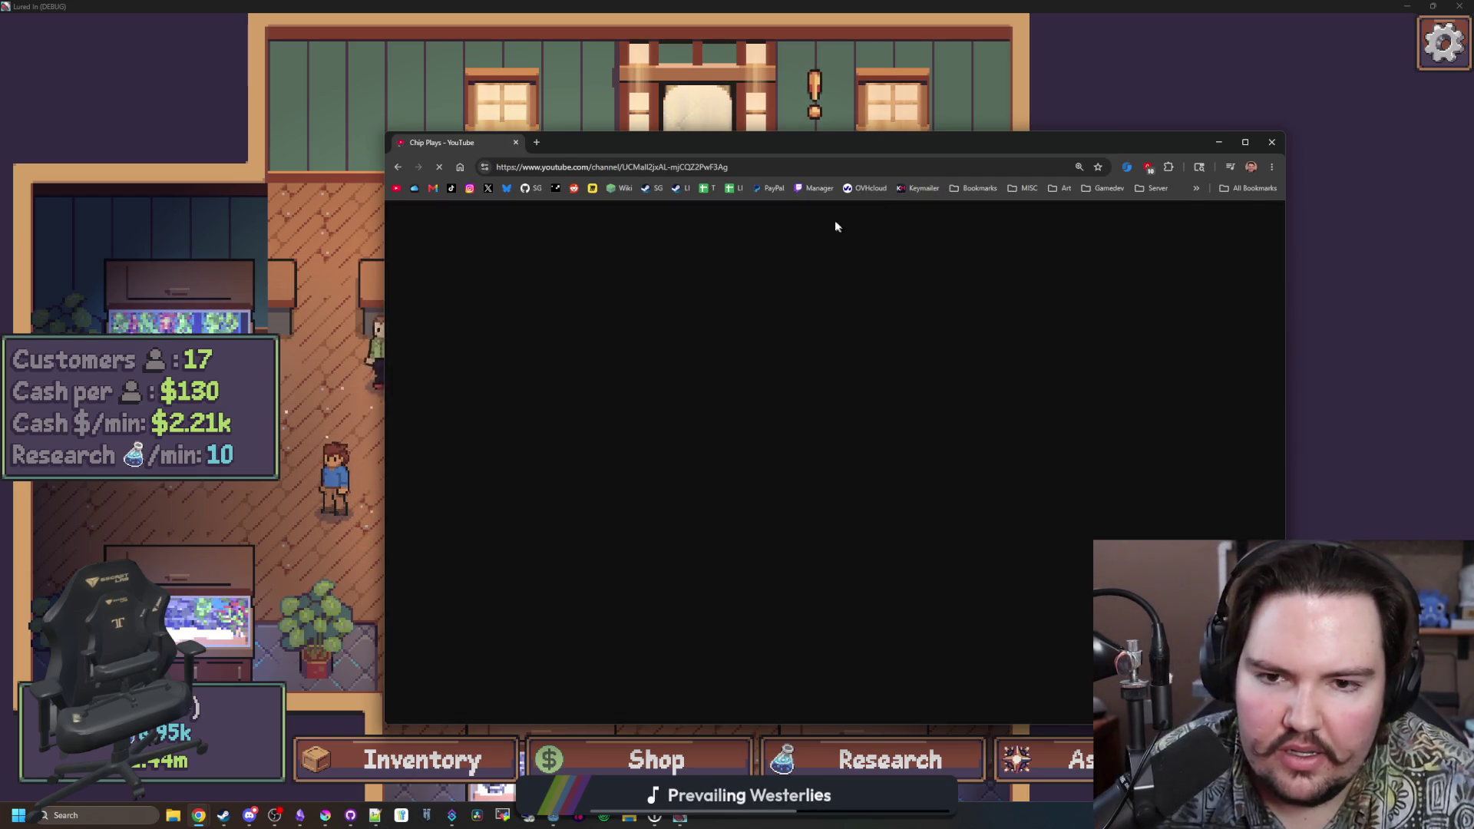
- Search YouTube for the game developer's name and open his channel page
left_click(820, 220)
type("jonas tyrol")
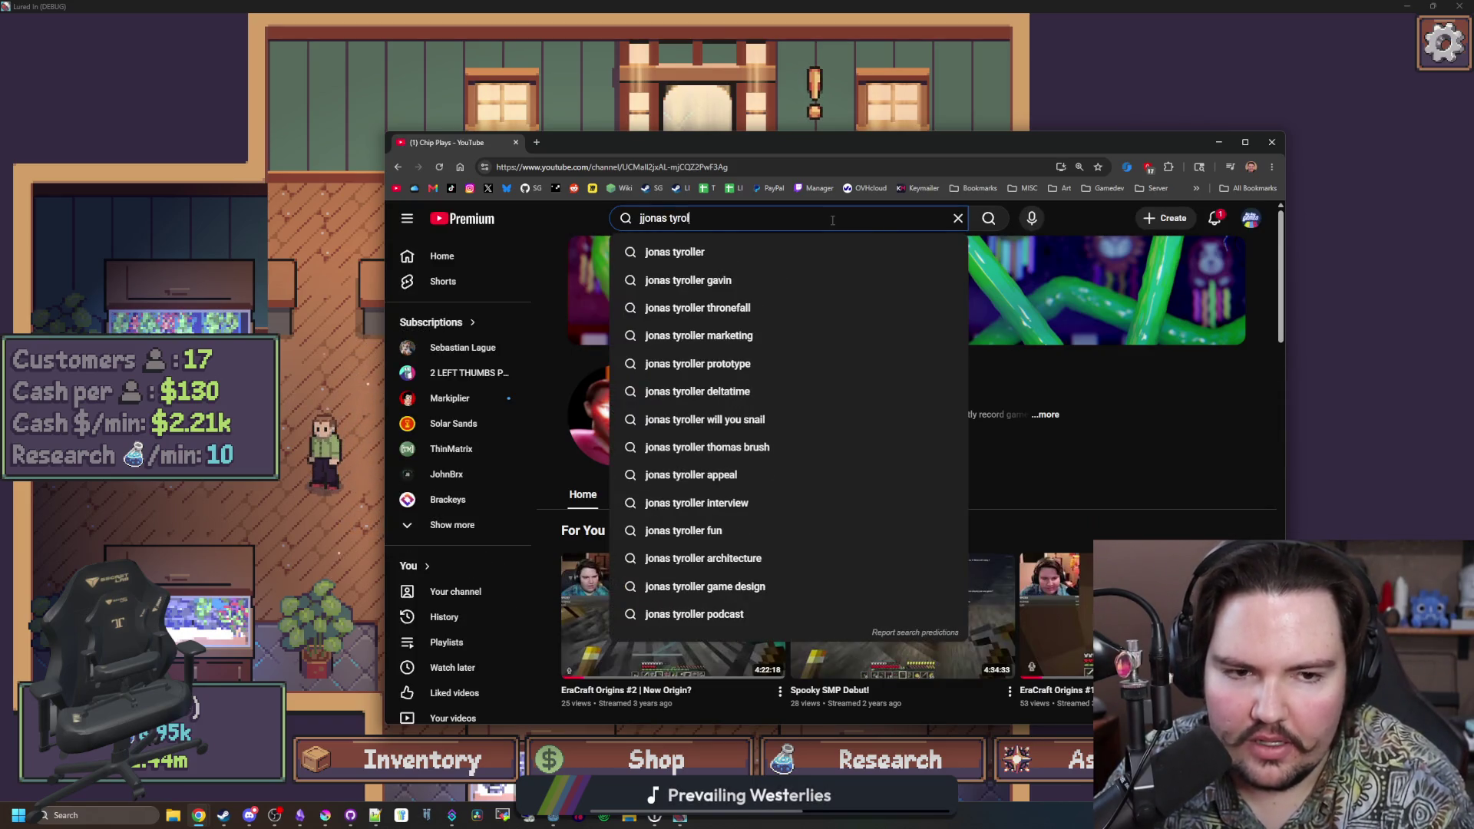
type("ler")
key("Return")
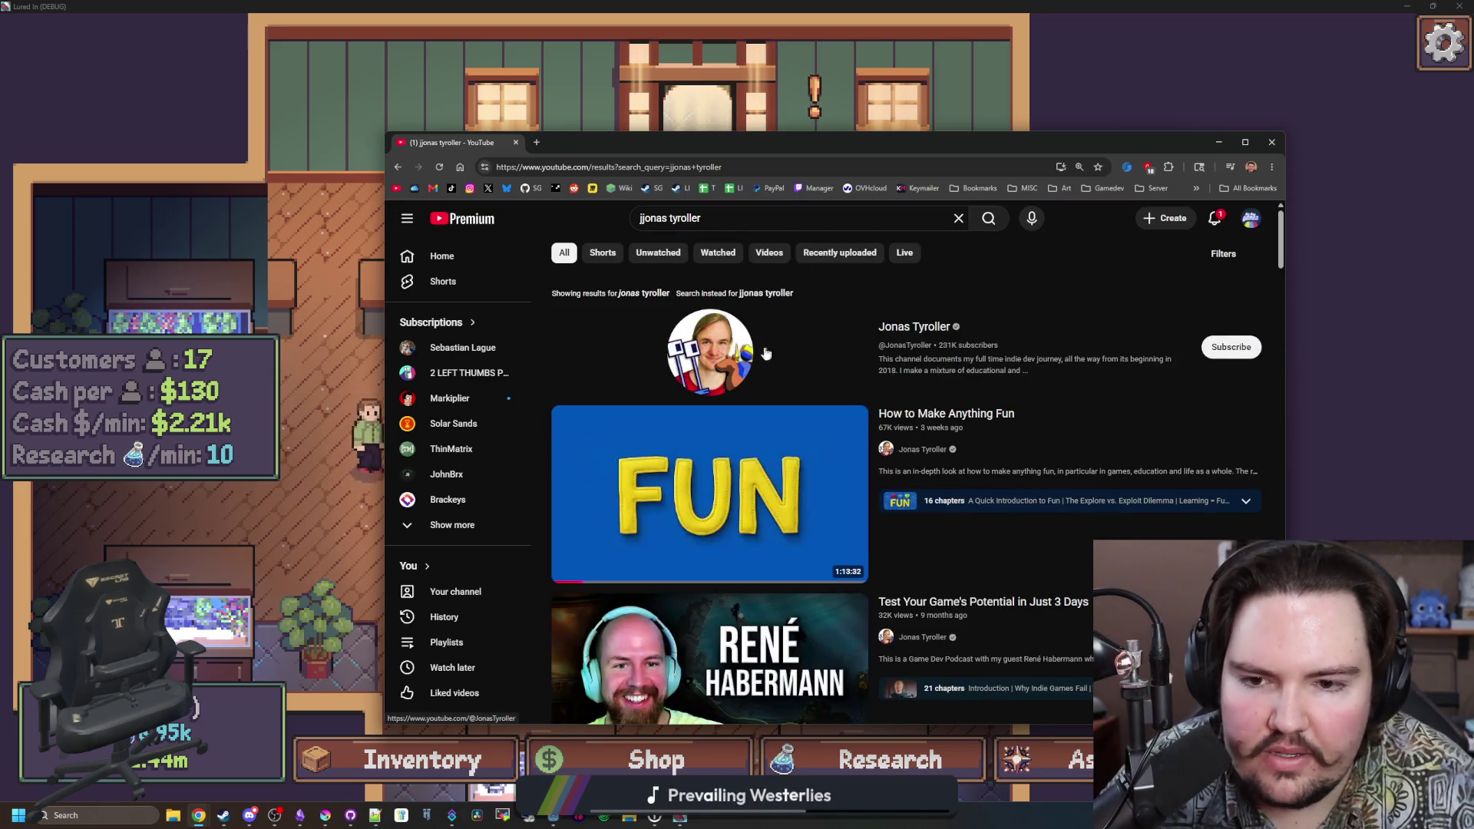
left_click(735, 353)
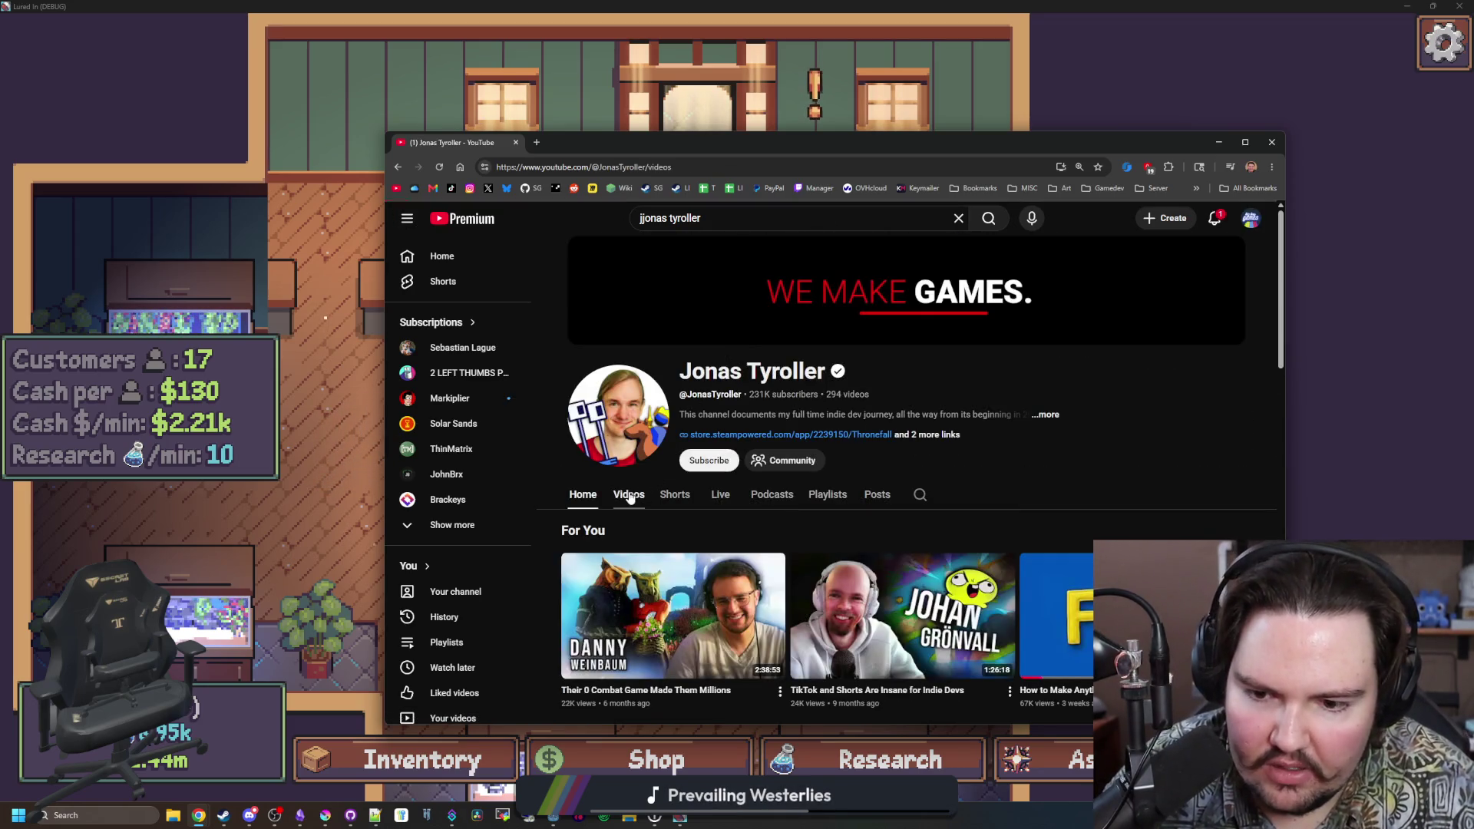
left_click(629, 496)
scroll(690, 495, "down", 2)
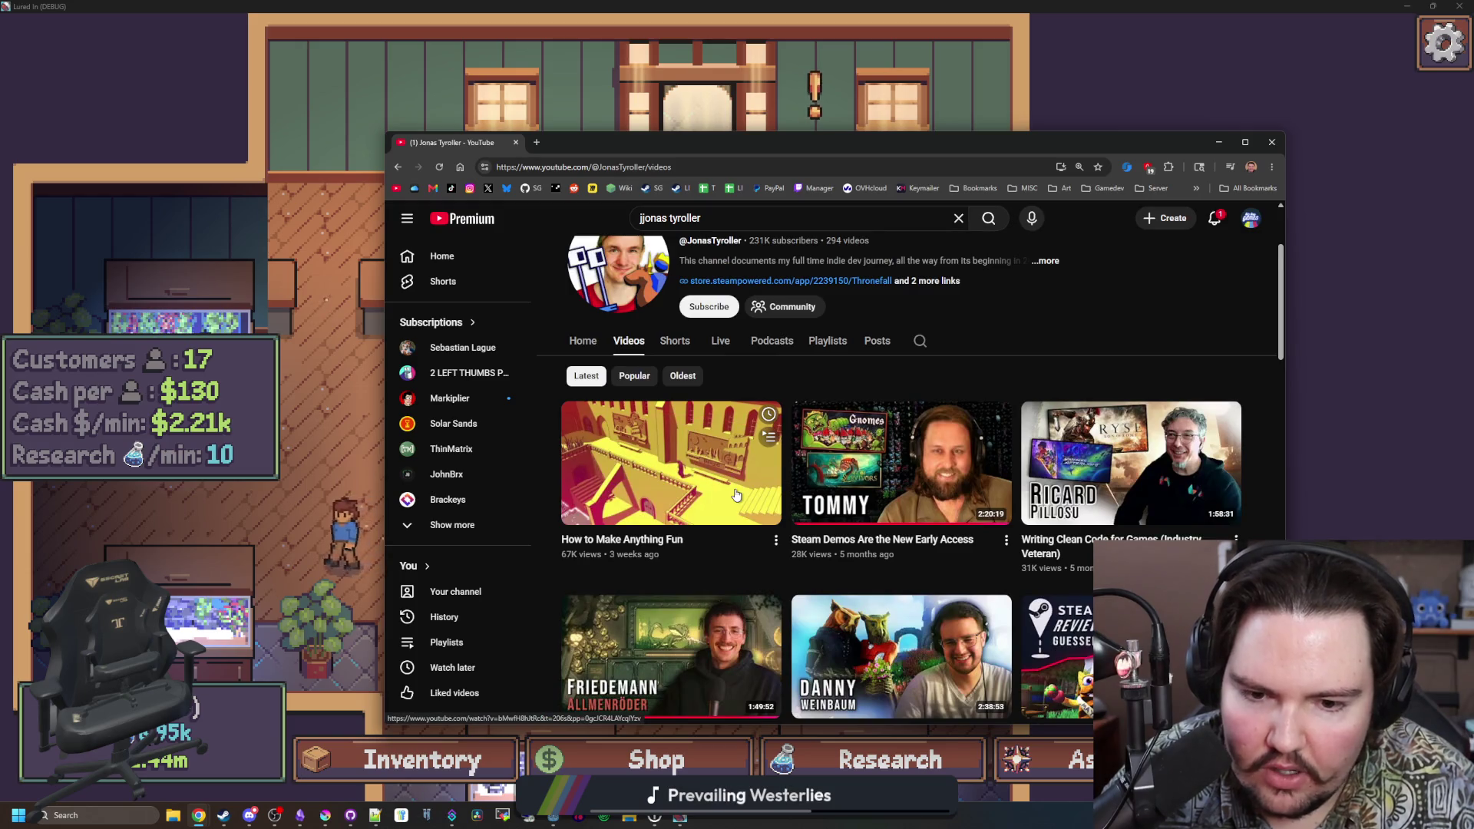
scroll(735, 495, "down", 1)
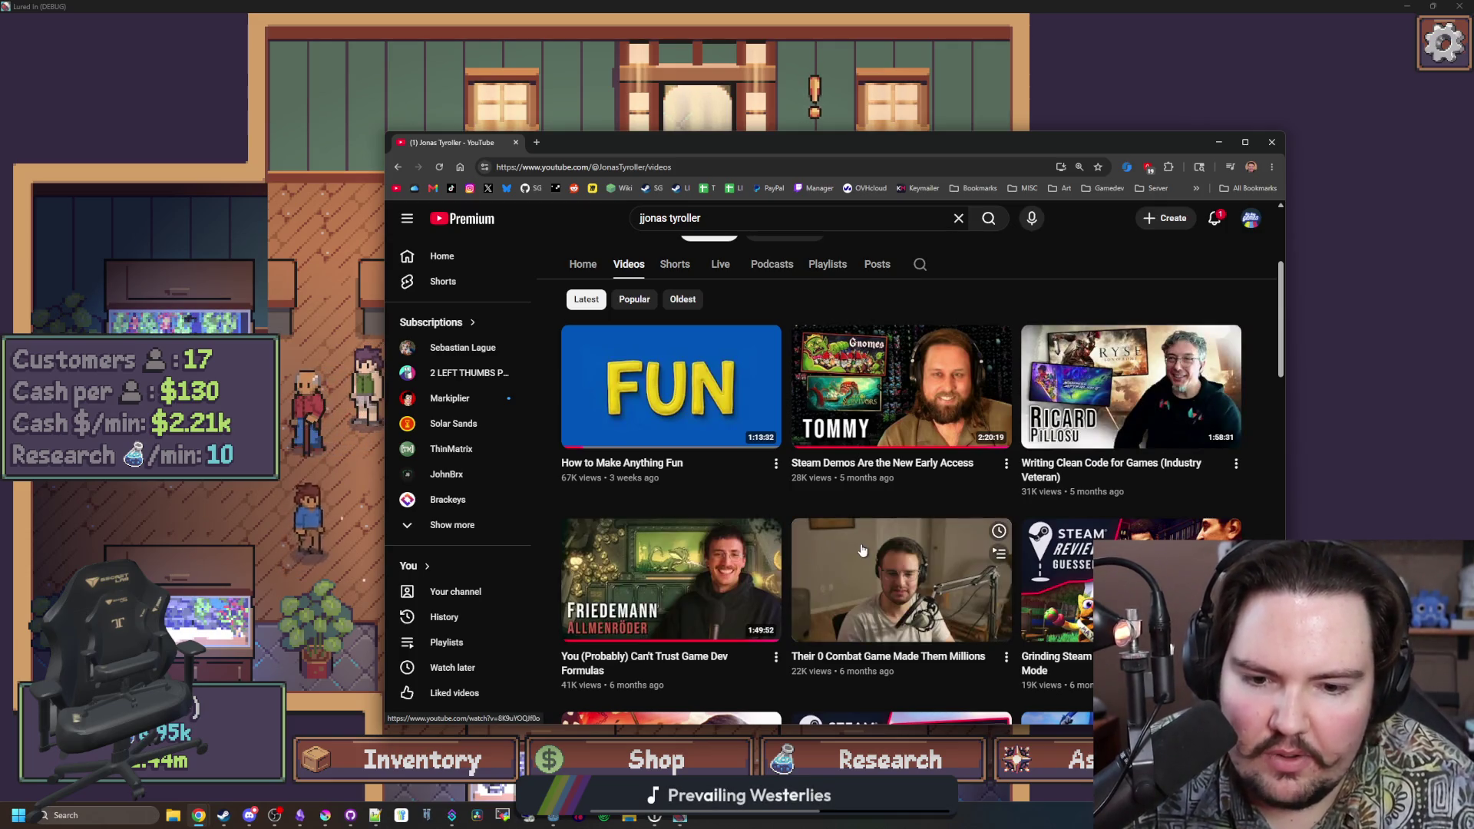
scroll(862, 550, "down", 3)
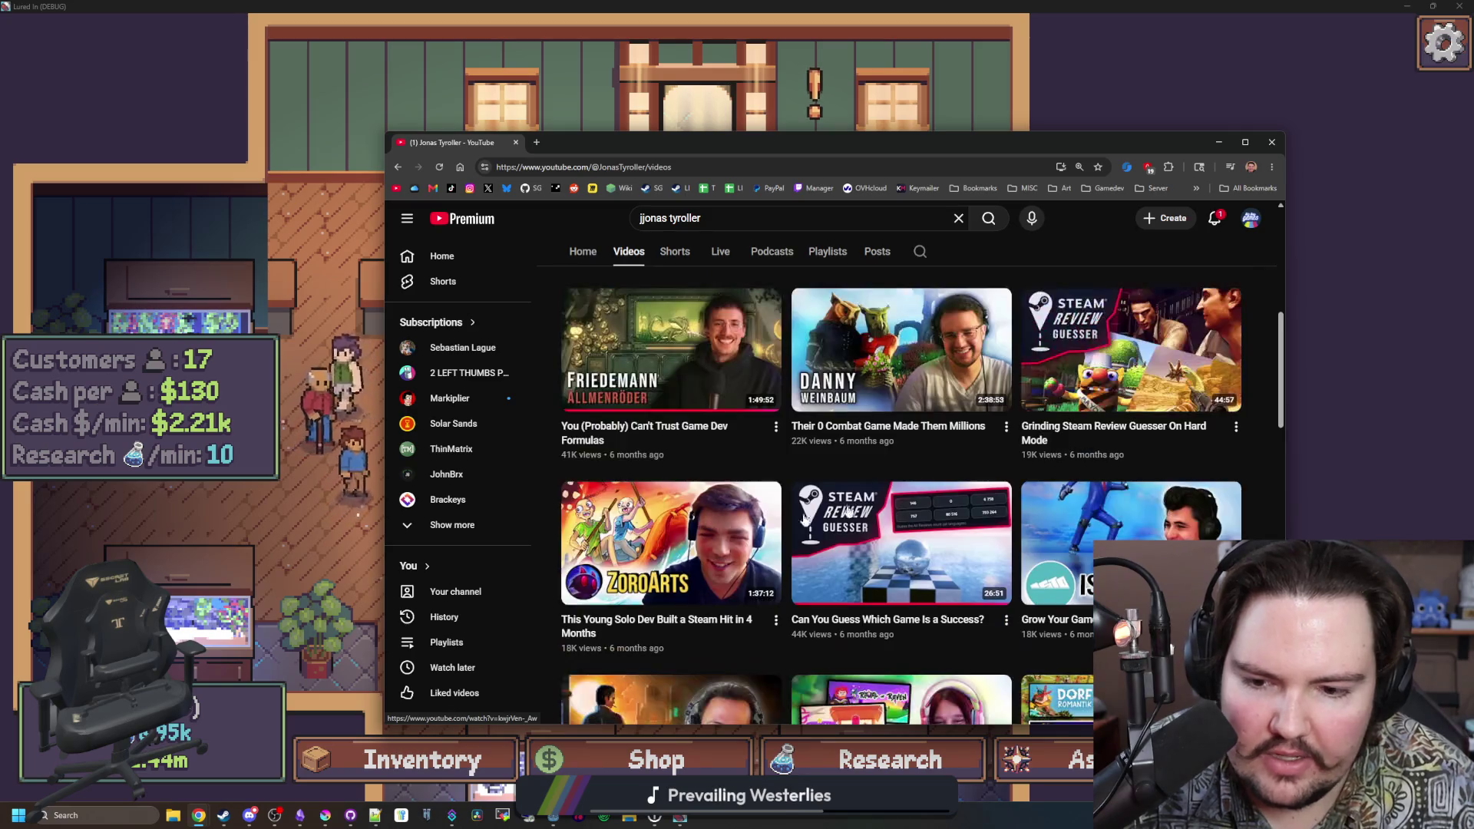
scroll(906, 561, "down", 2)
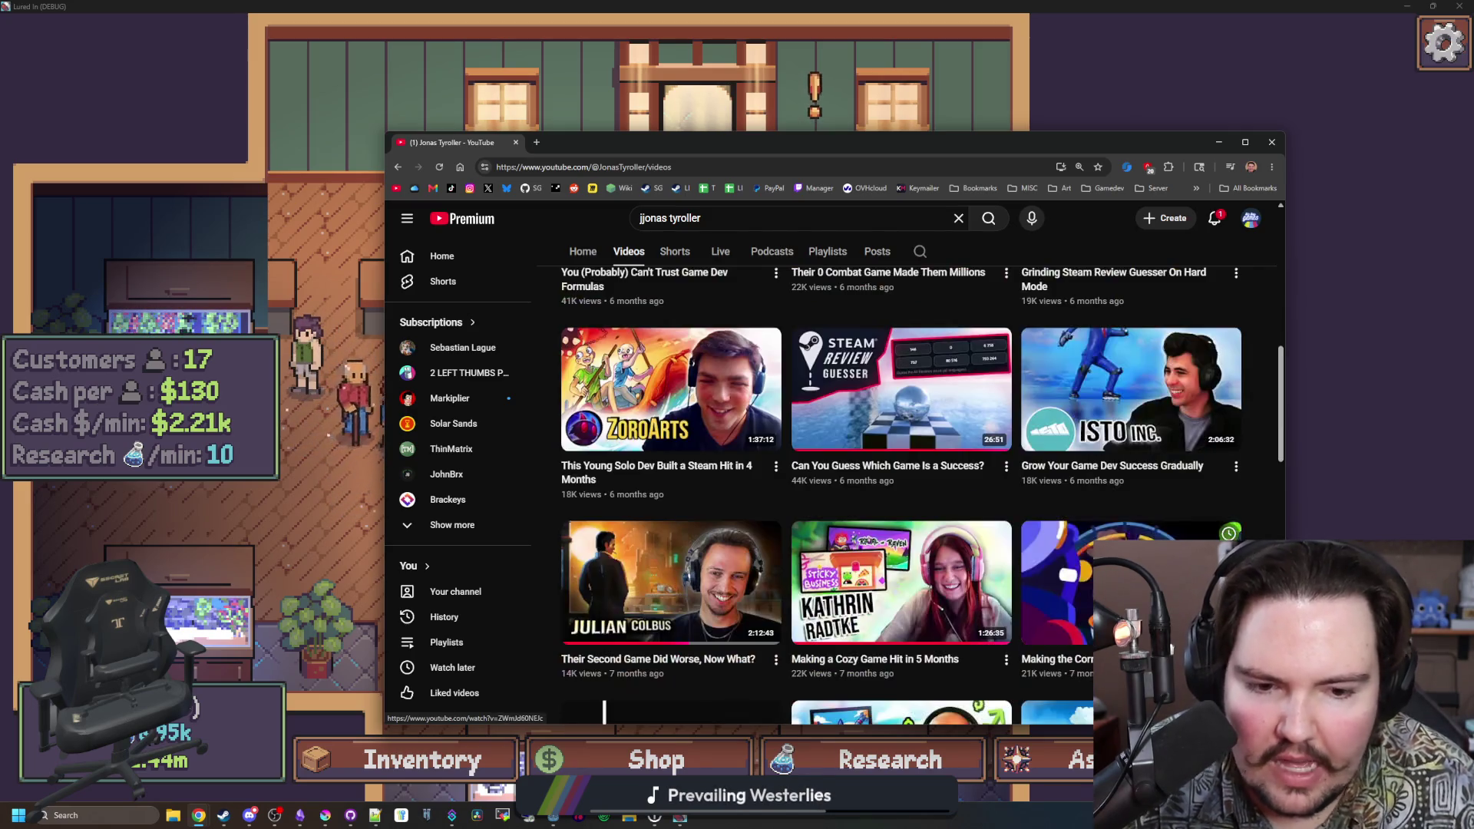
scroll(896, 555, "down", 3)
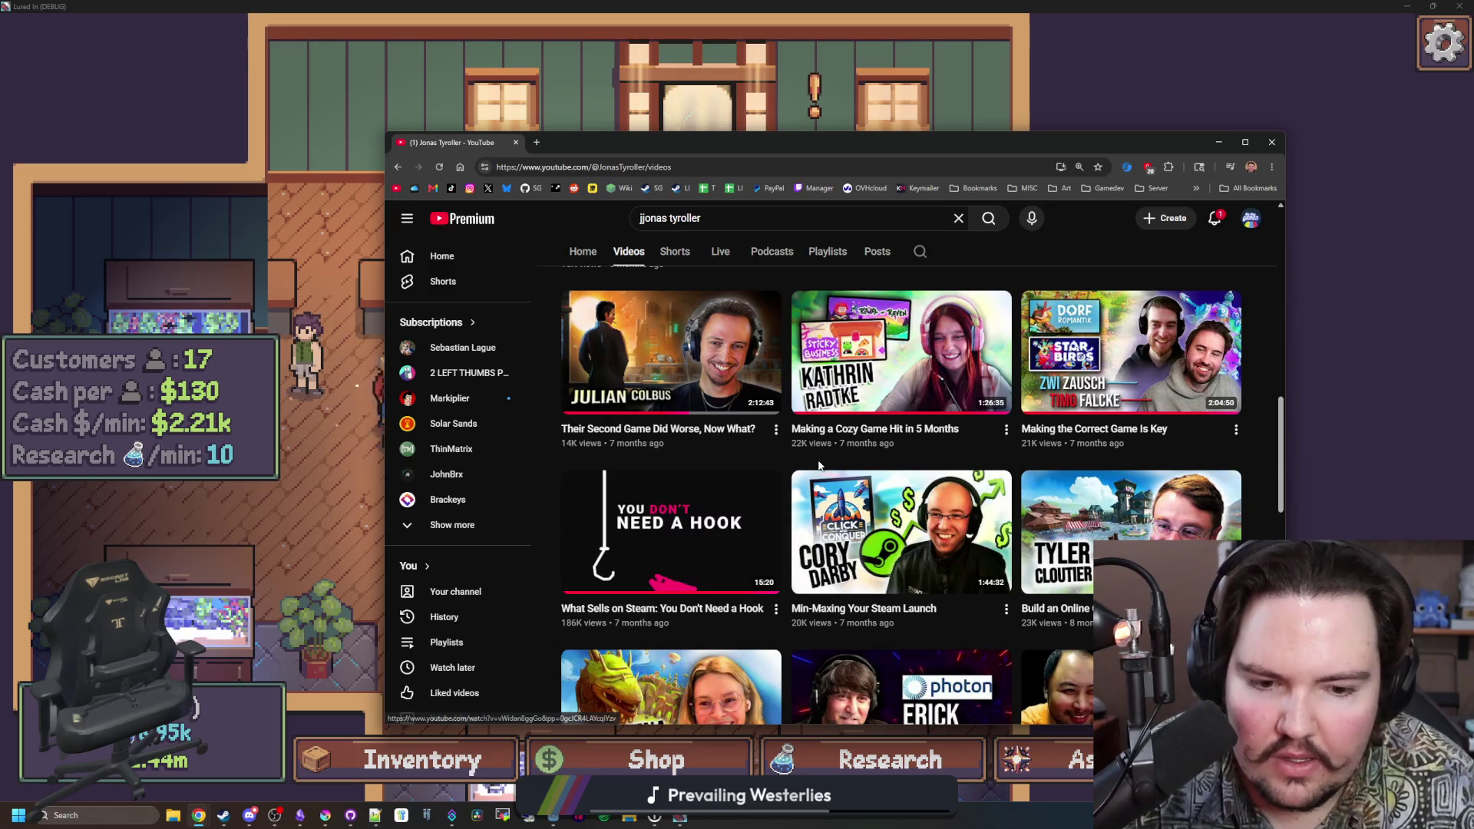
scroll(882, 553, "down", 2)
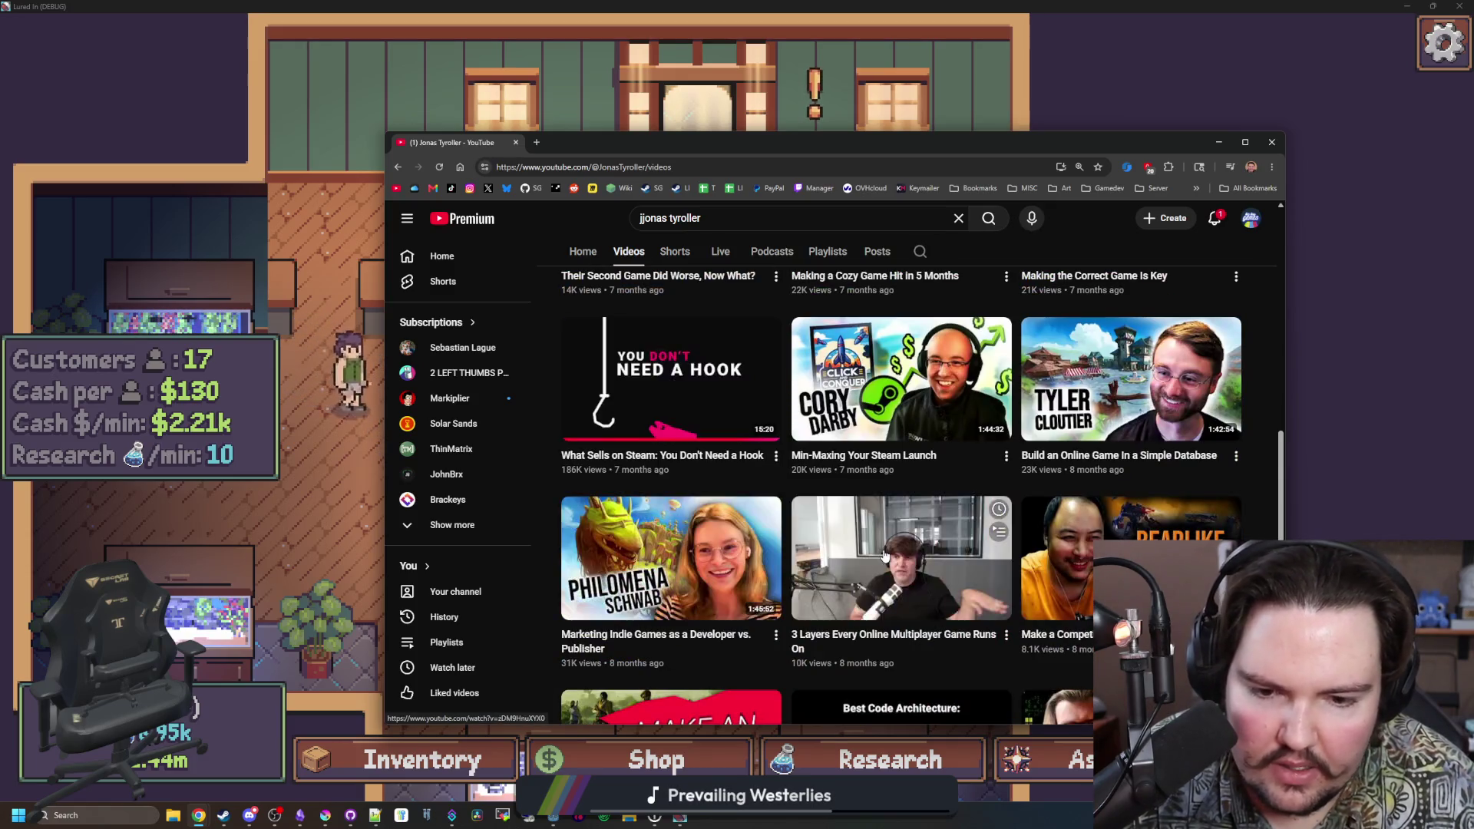
scroll(648, 514, "down", 1)
scroll(643, 502, "down", 1)
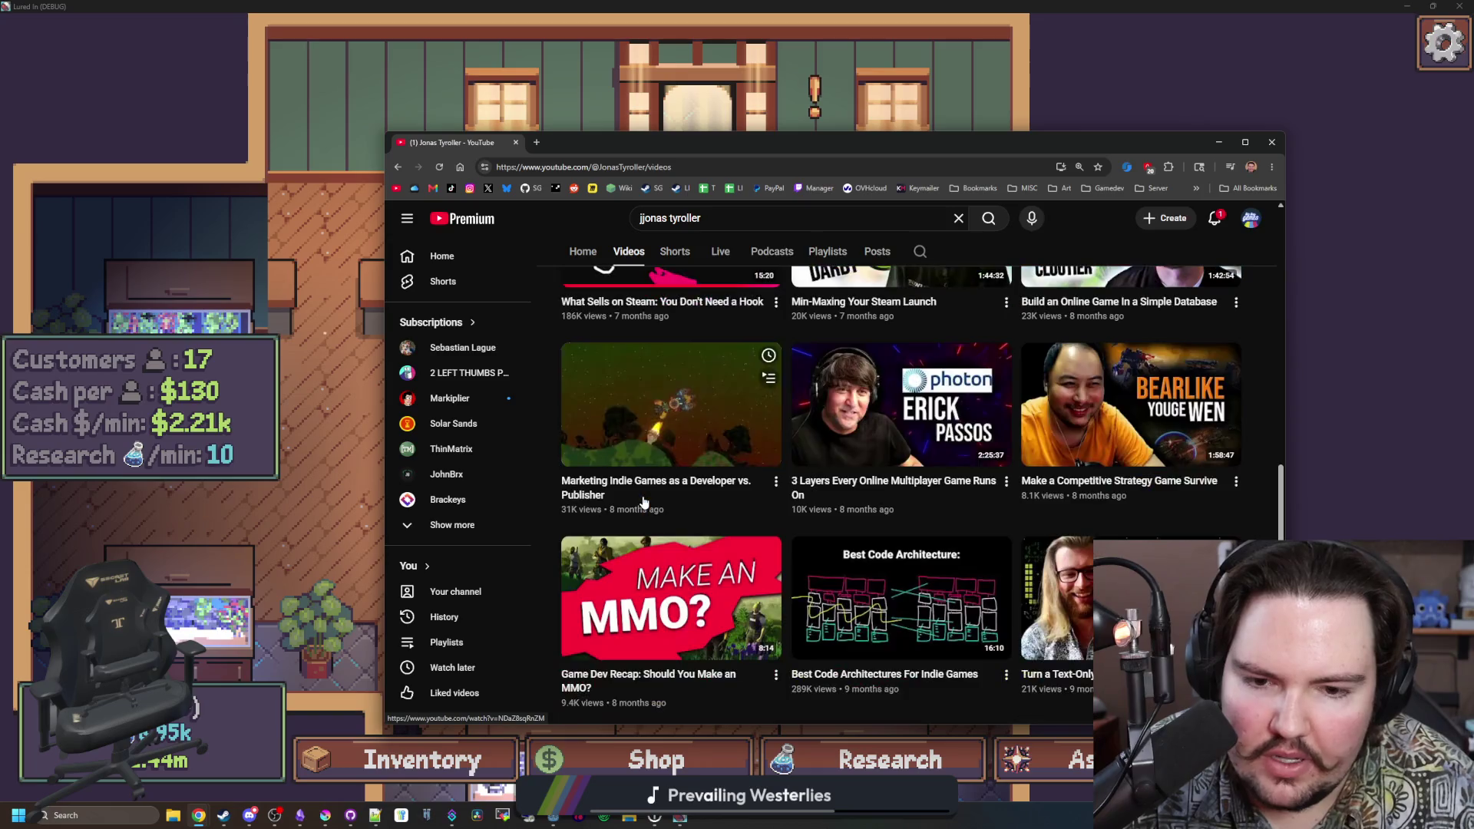
scroll(579, 448, "down", 1)
scroll(830, 486, "down", 2)
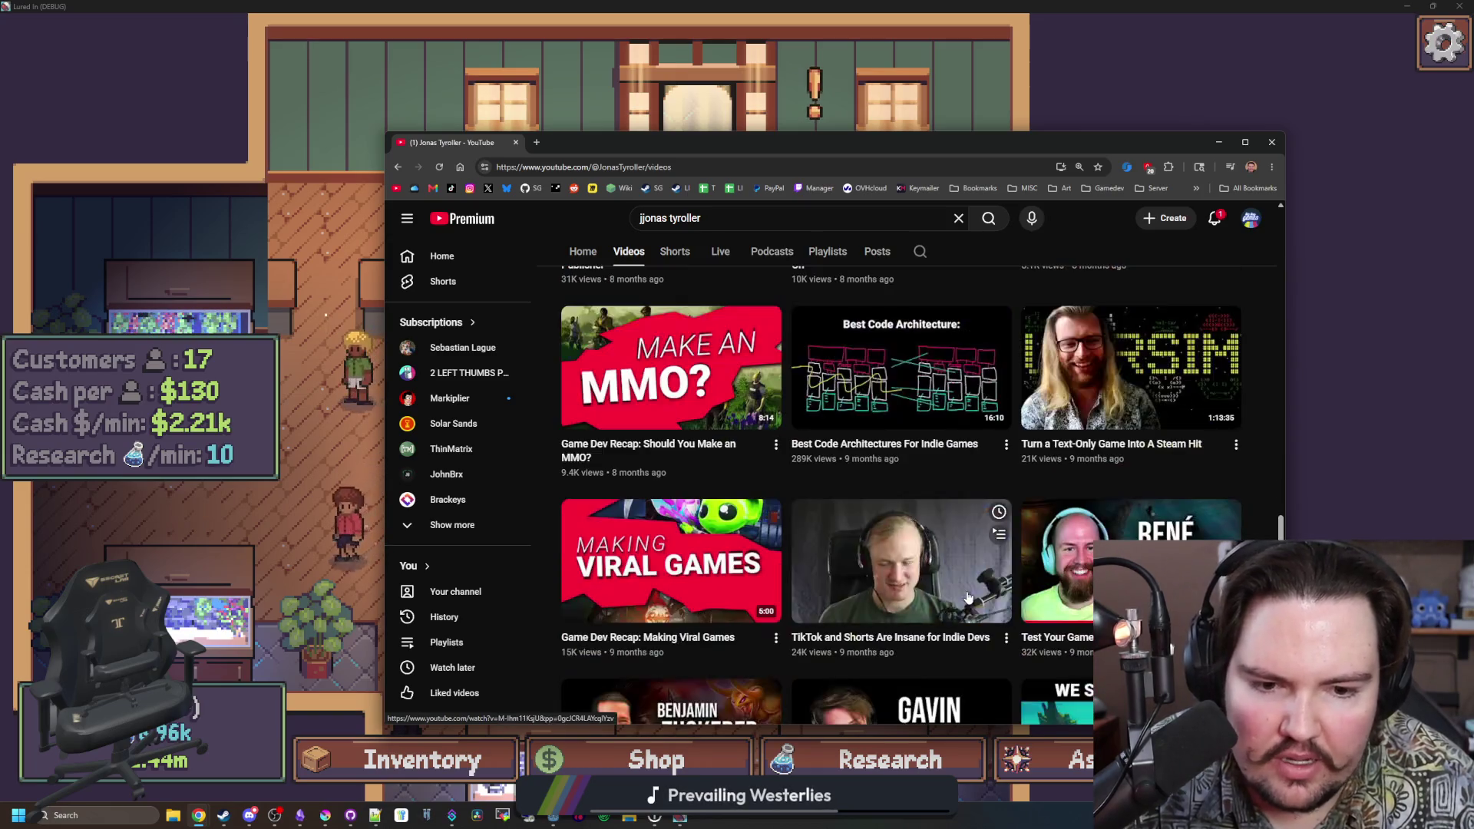
scroll(659, 550, "down", 3)
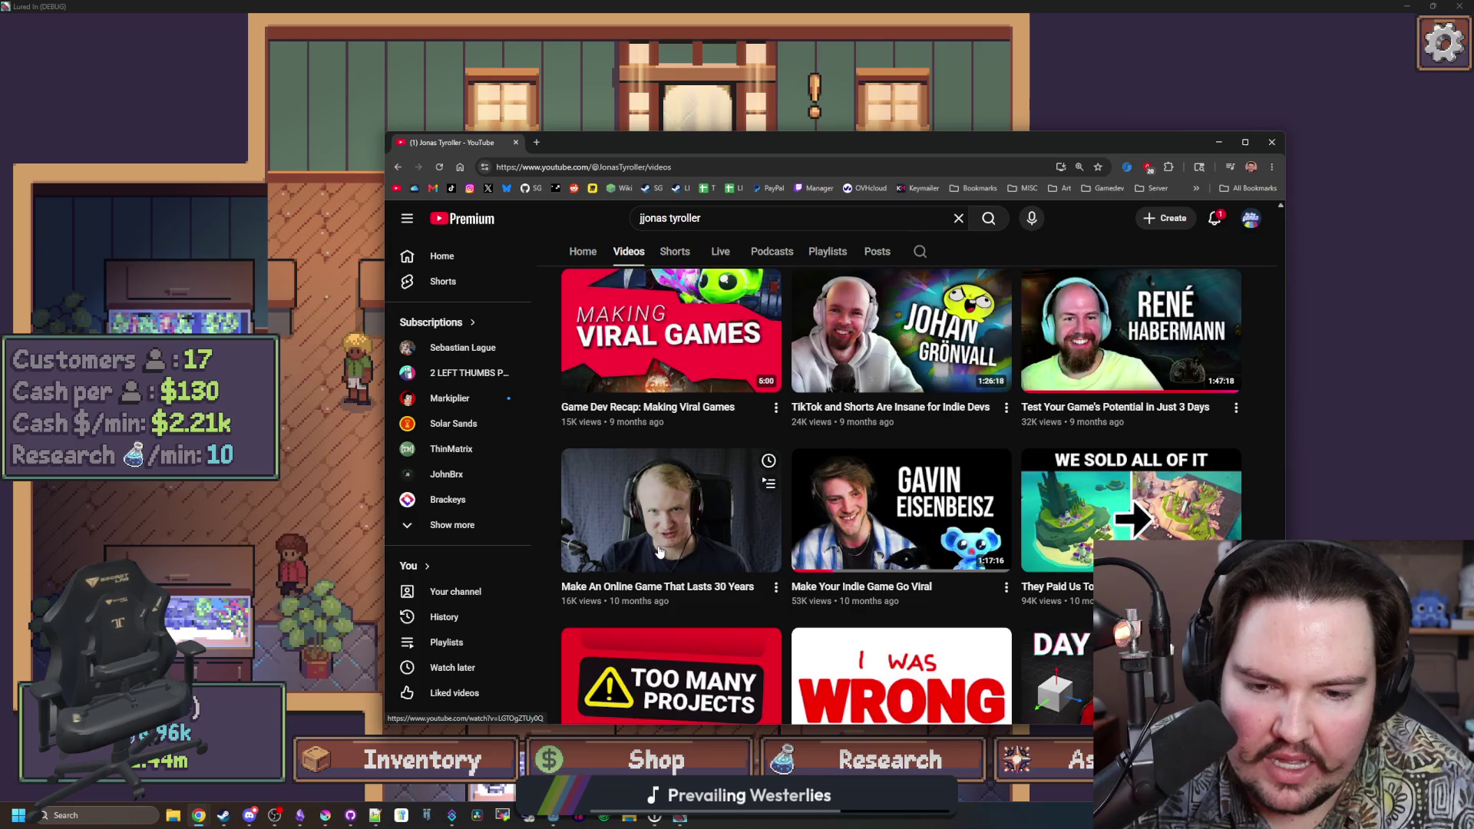
scroll(681, 484, "down", 5)
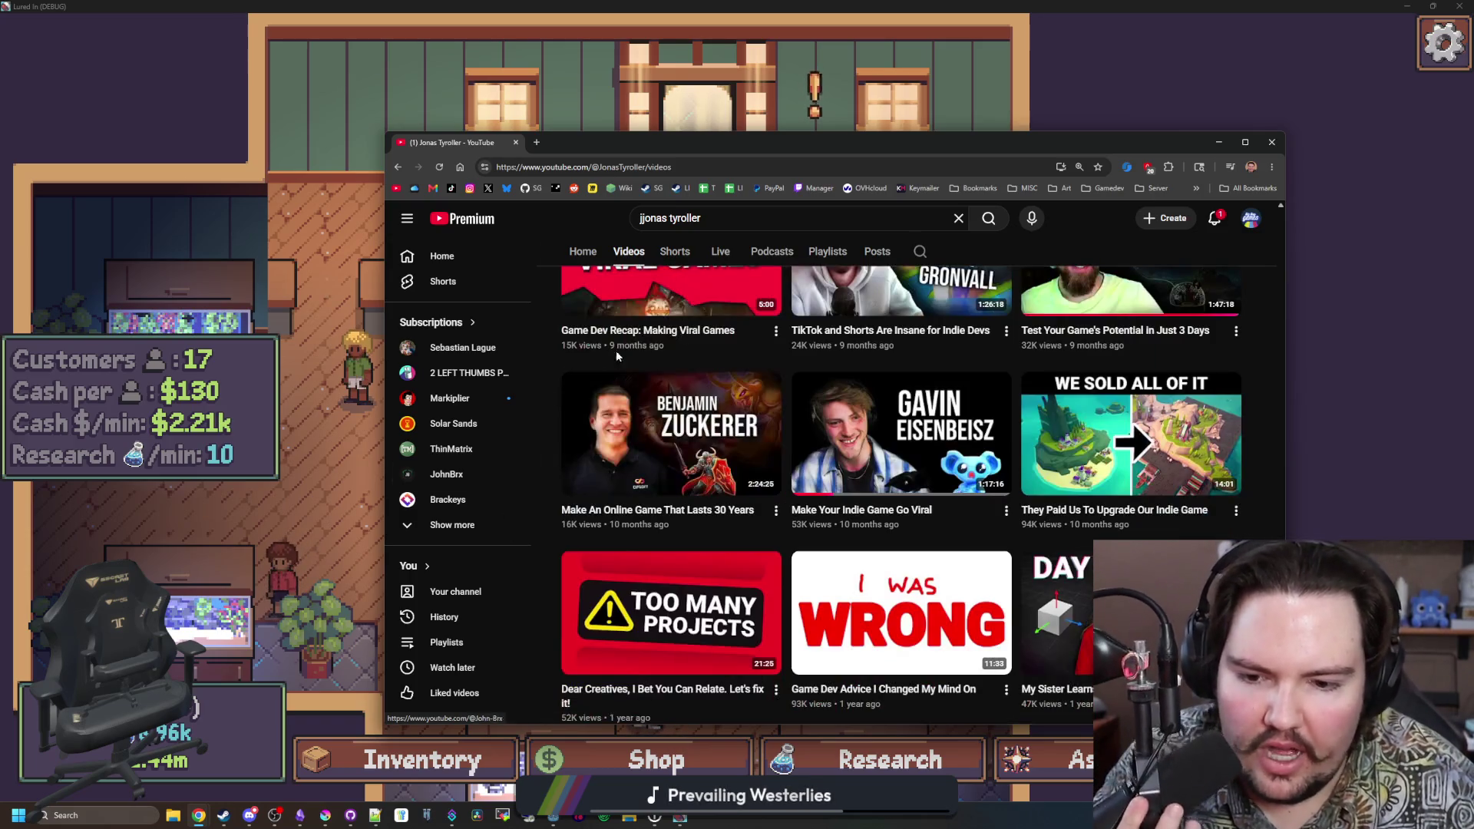
scroll(1008, 468, "down", 3)
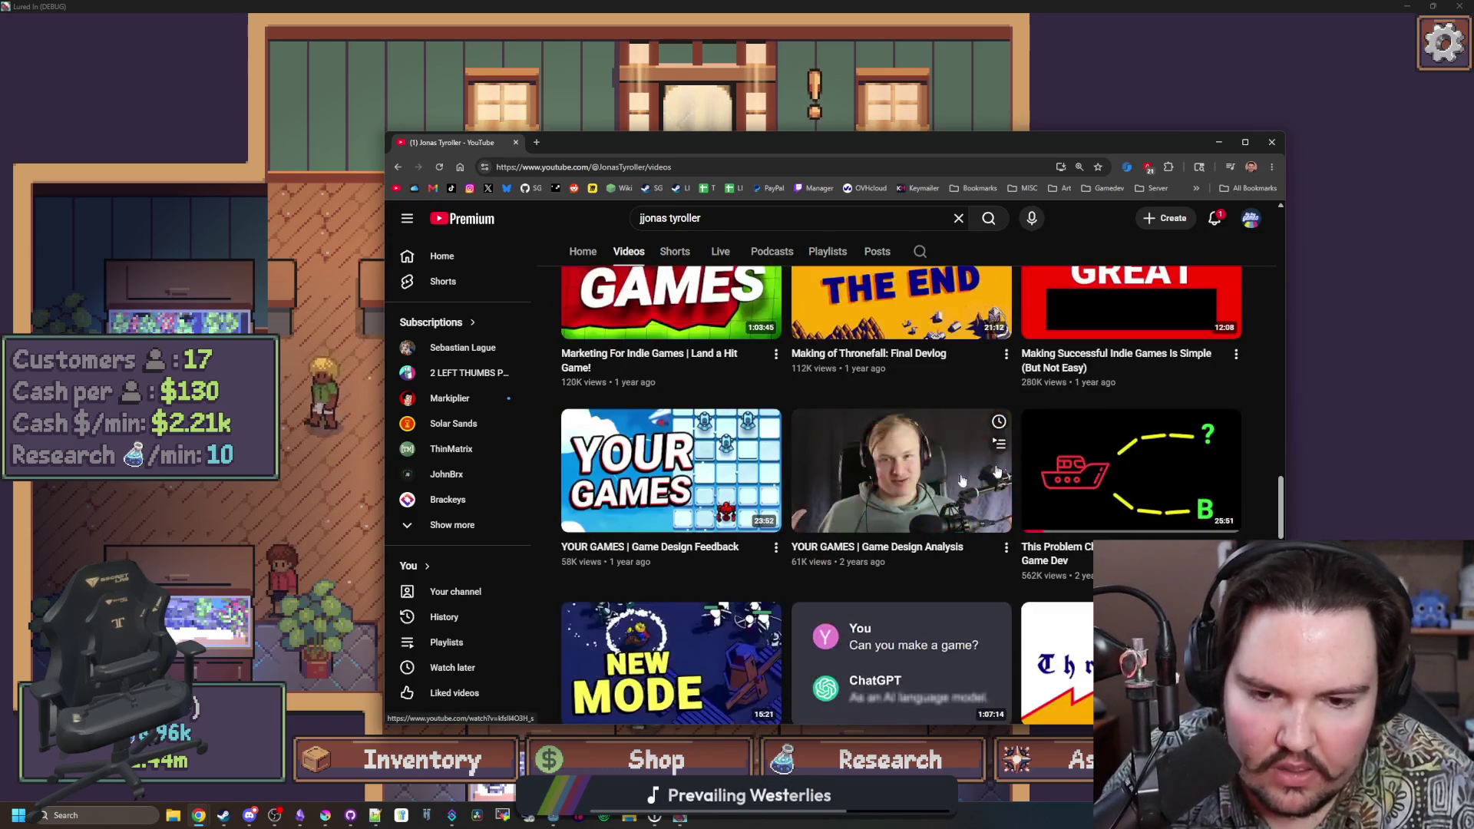
scroll(885, 484, "down", 2)
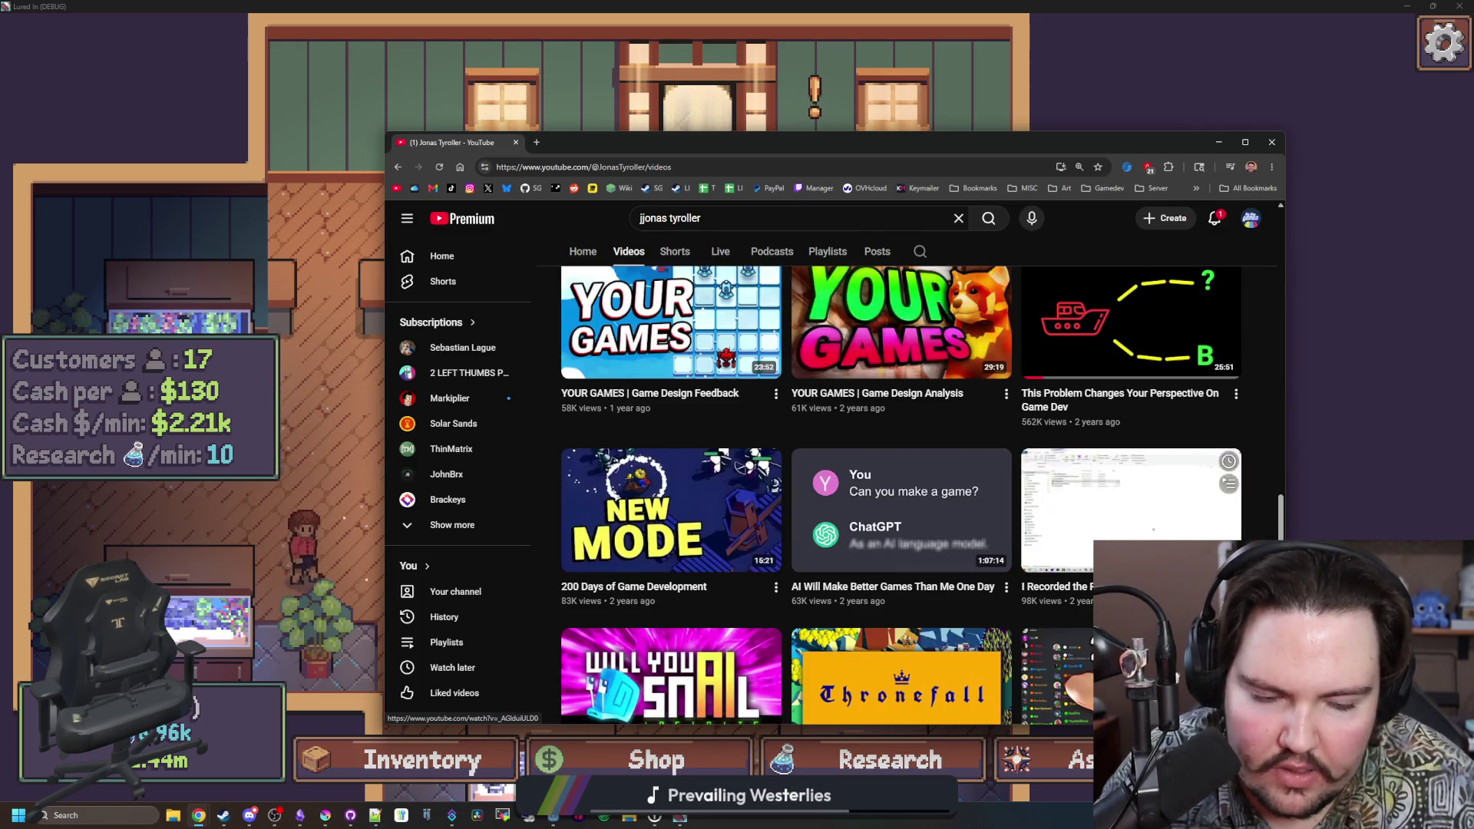
scroll(900, 491, "down", 3)
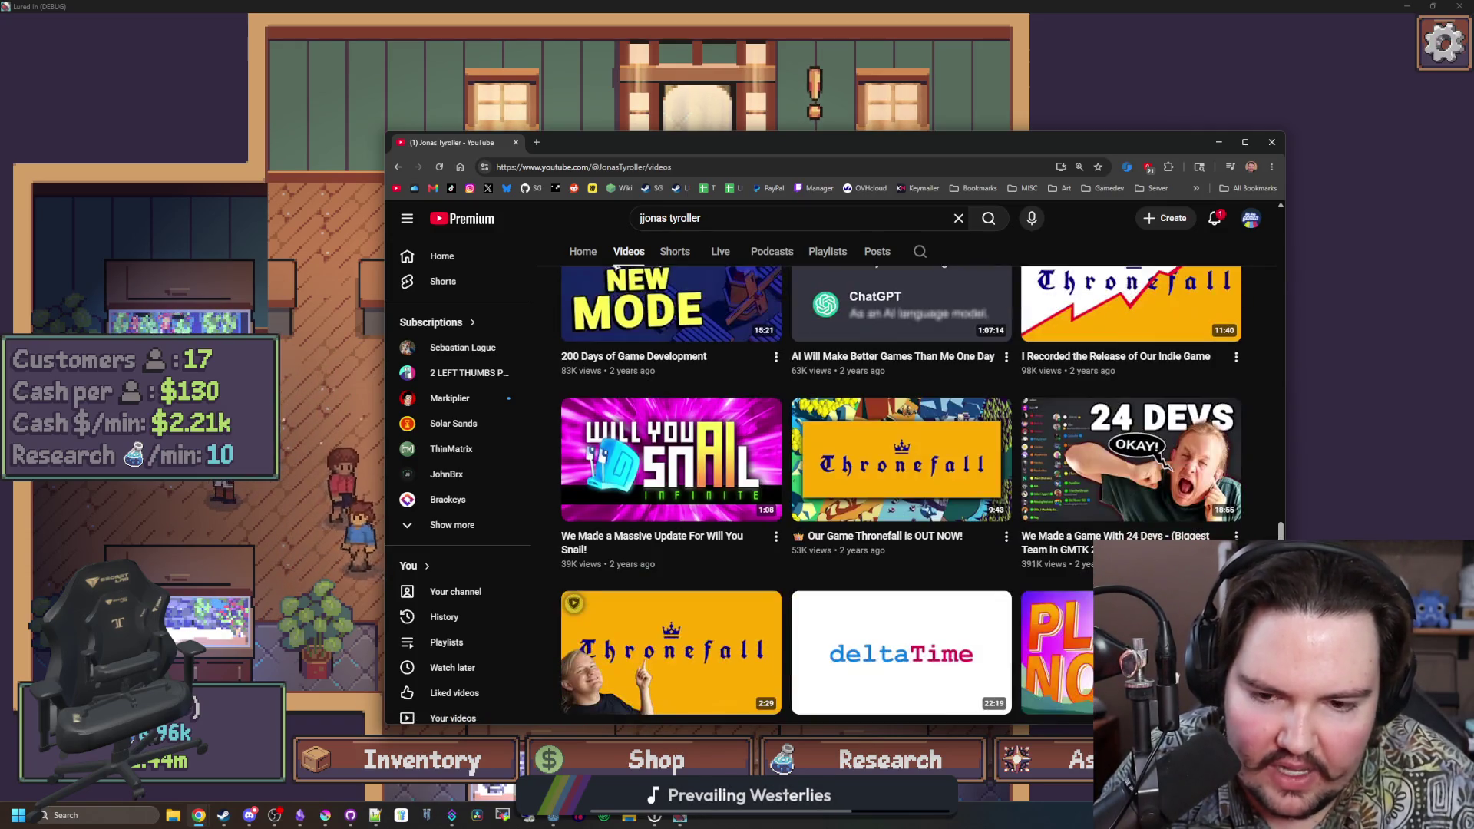
scroll(899, 492, "down", 7)
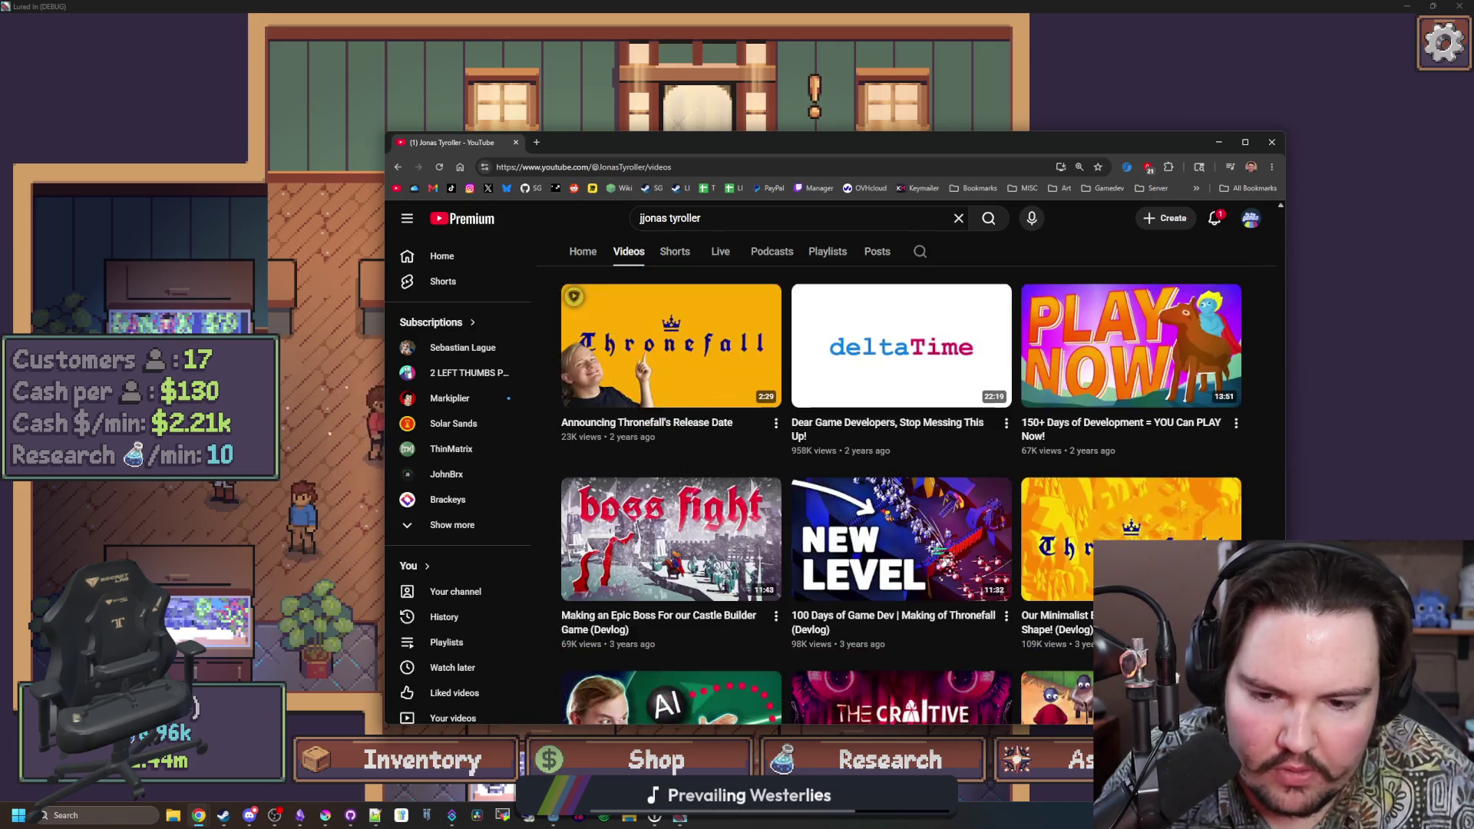
scroll(900, 491, "down", 1)
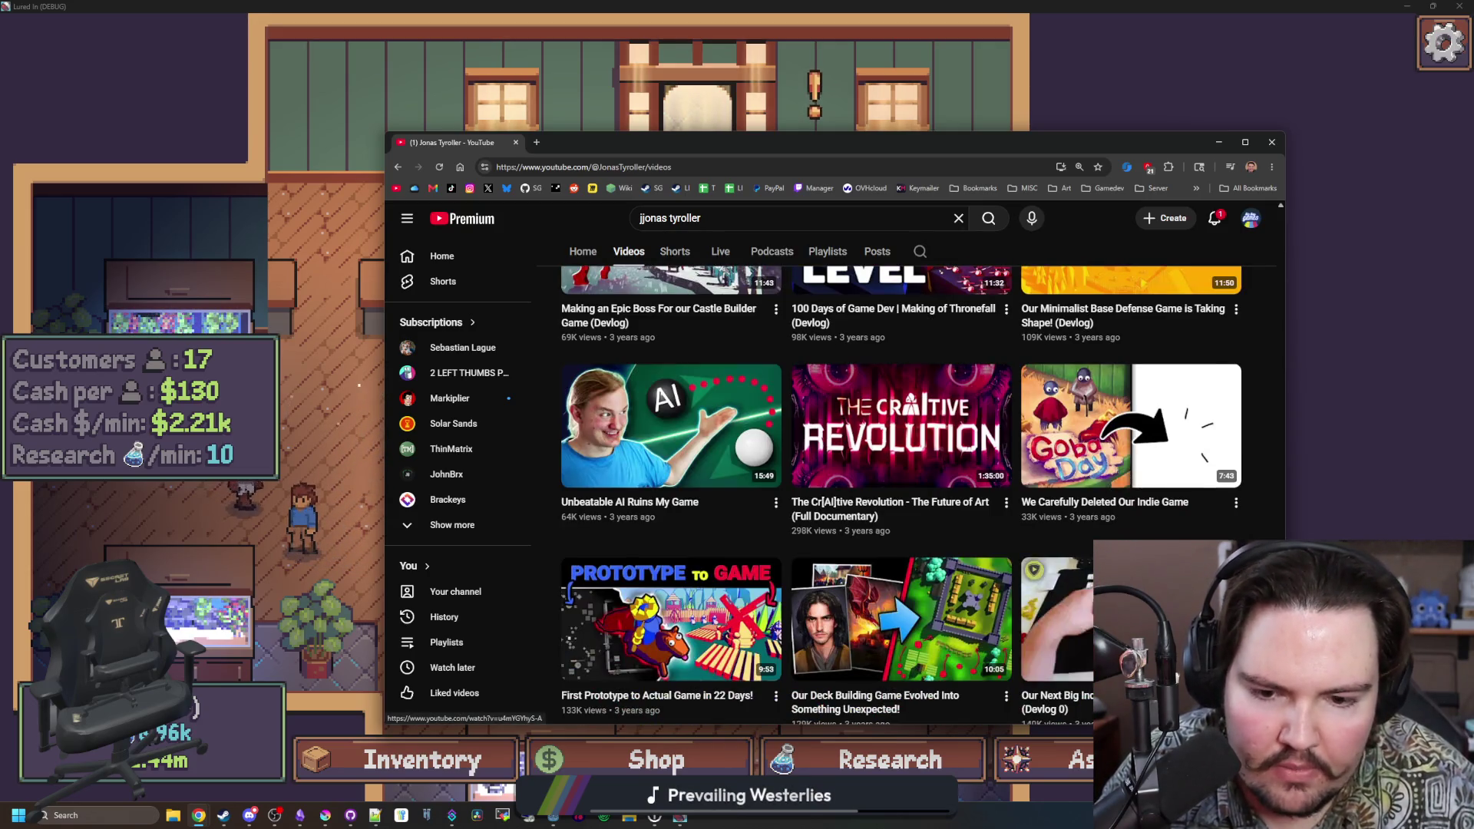
scroll(906, 480, "up", 15)
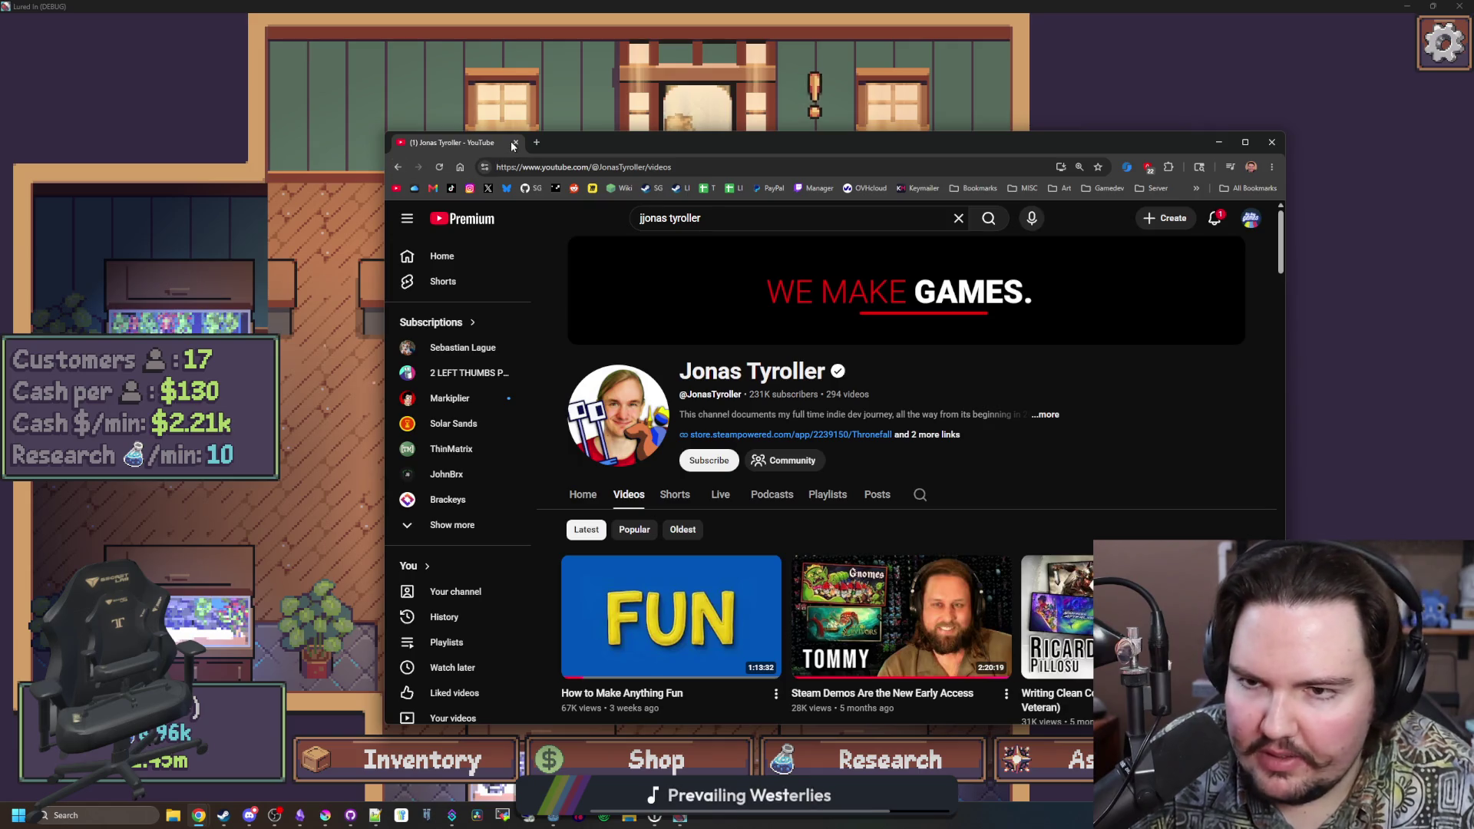
scroll(821, 466, "down", 2)
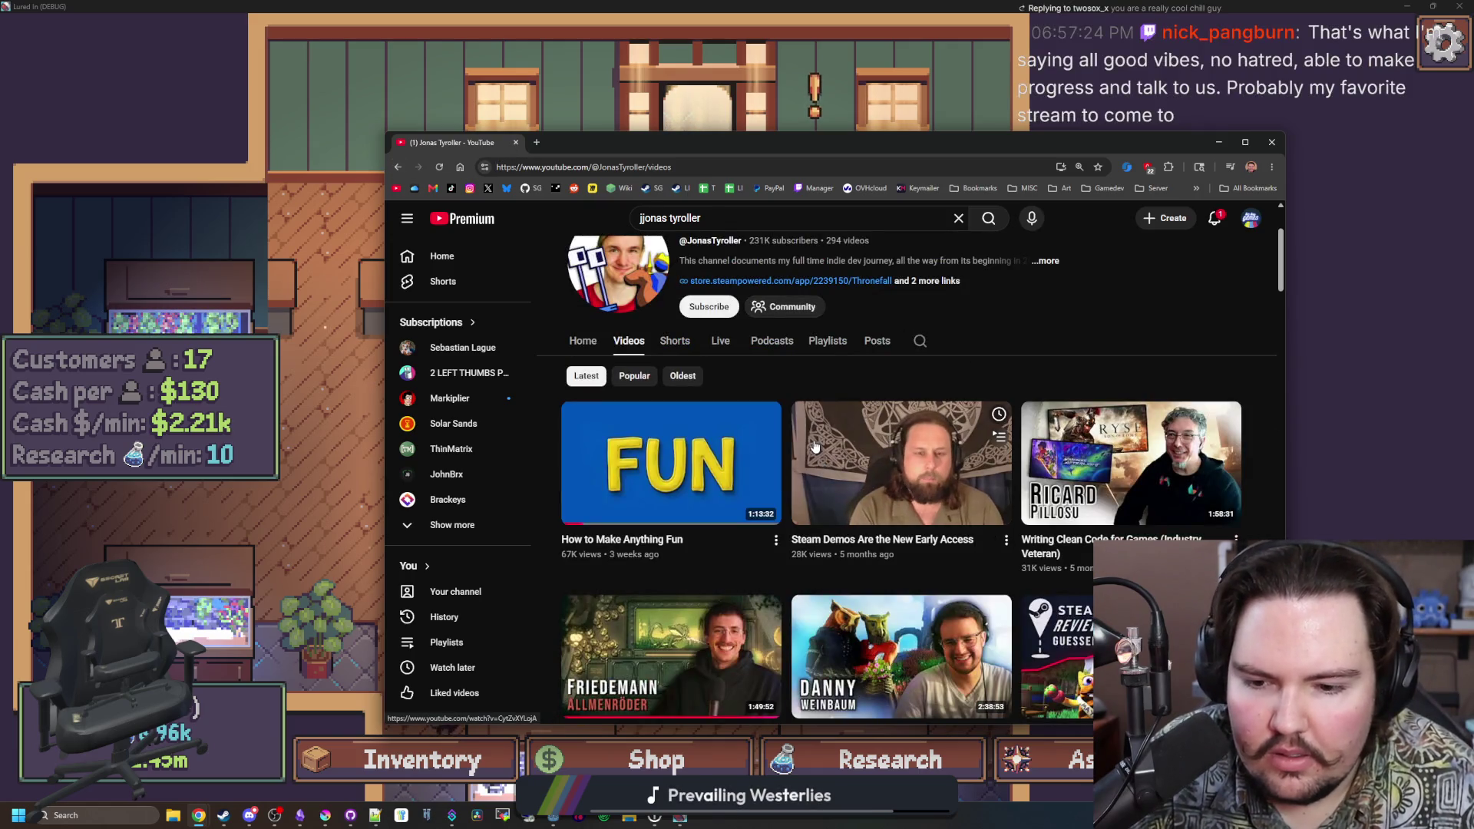
scroll(816, 445, "down", 2)
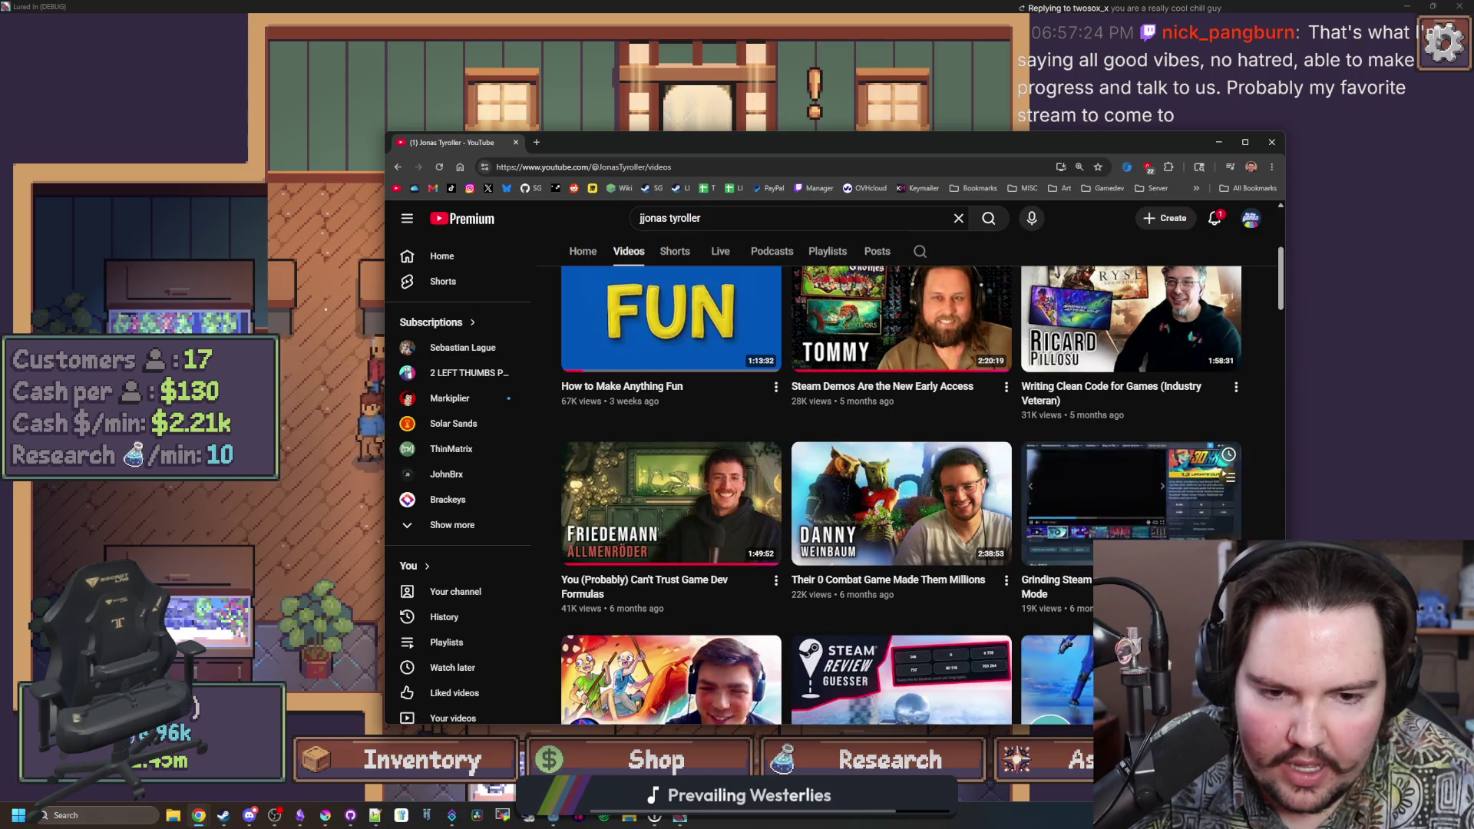
scroll(590, 372, "up", 4)
scroll(689, 399, "down", 3)
right_click(1014, 198)
left_click(970, 339)
scroll(971, 339, "up", 3)
left_click(537, 167)
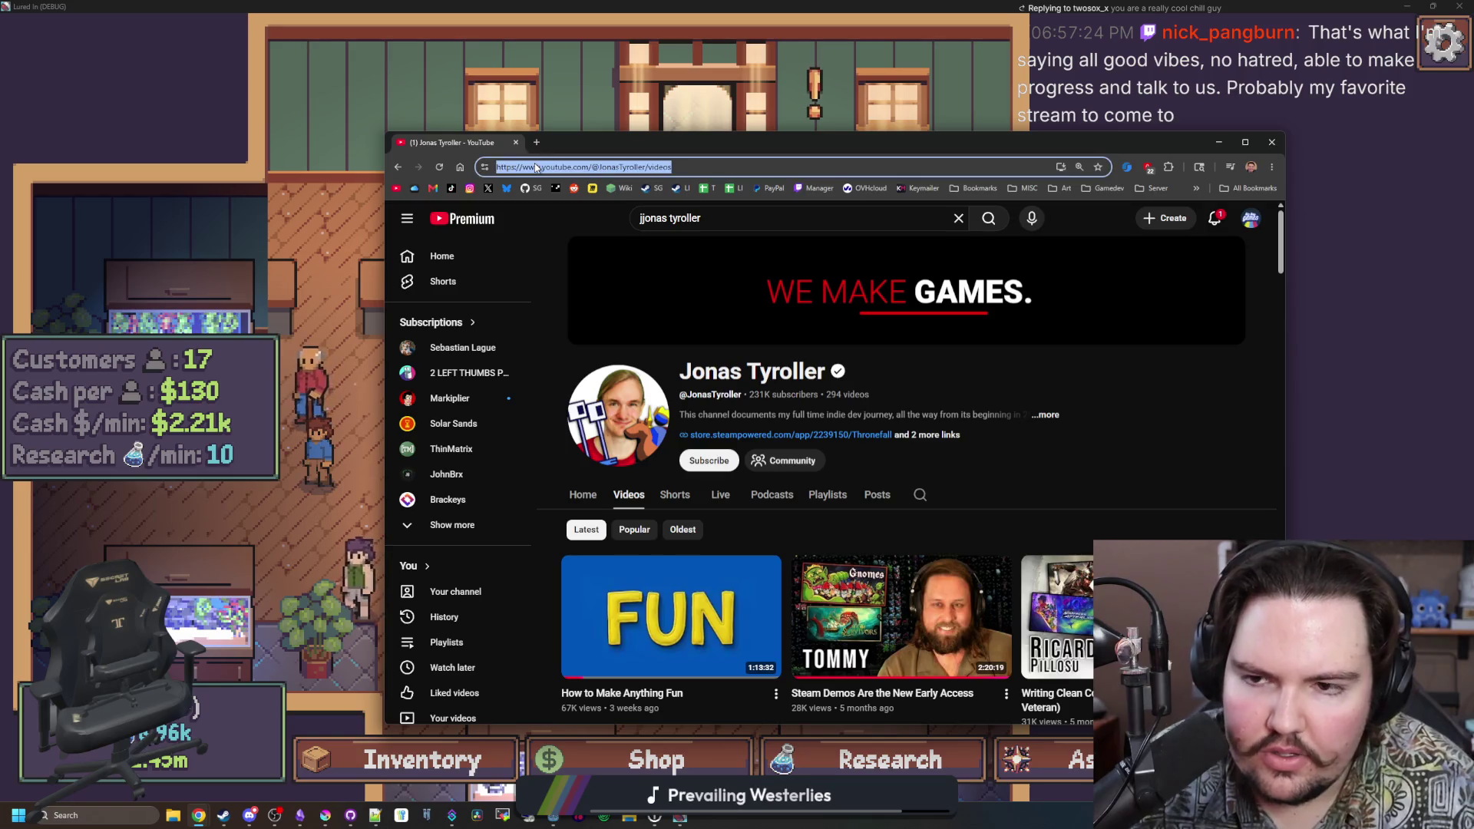
- Web-search the marketing consultant's name and open the howtomarketagame.com site
type("chris zukowski")
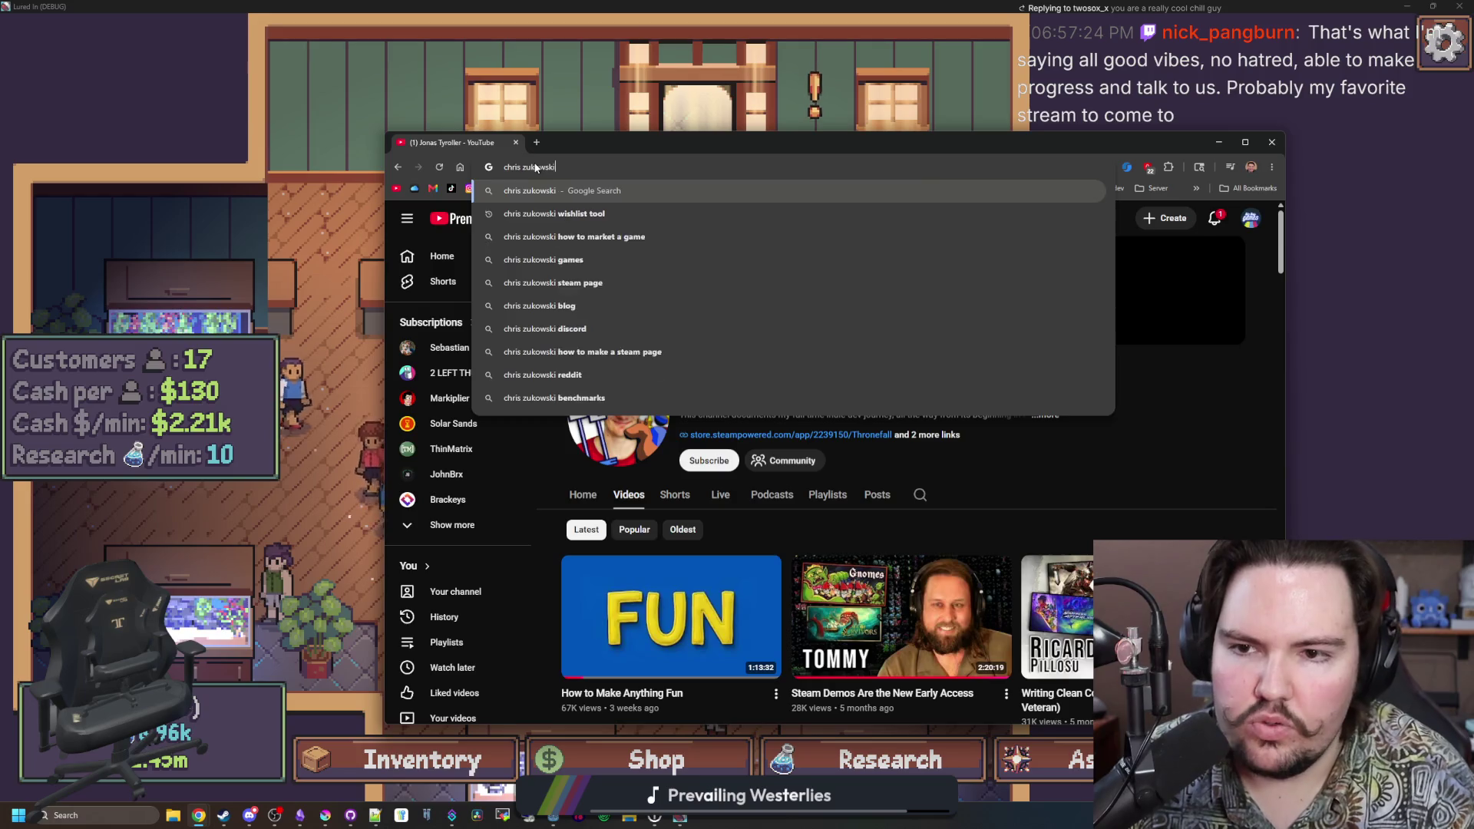
key("Return")
left_click(688, 347)
- Scroll through the homepage and open the Benchmarks page of gross earning tiers
scroll(713, 423, "down", 10)
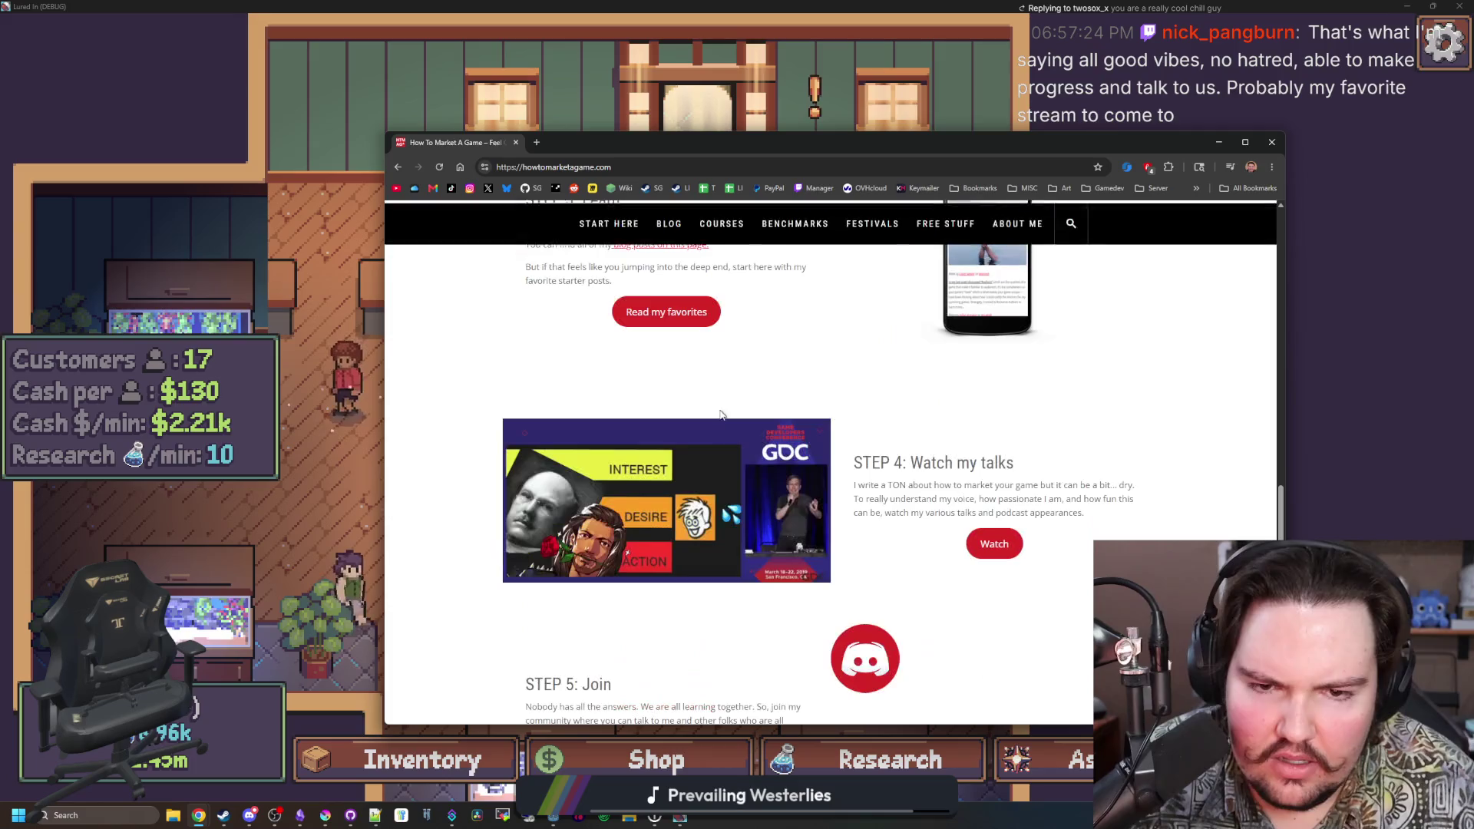
scroll(717, 425, "down", 5)
scroll(737, 434, "up", 20)
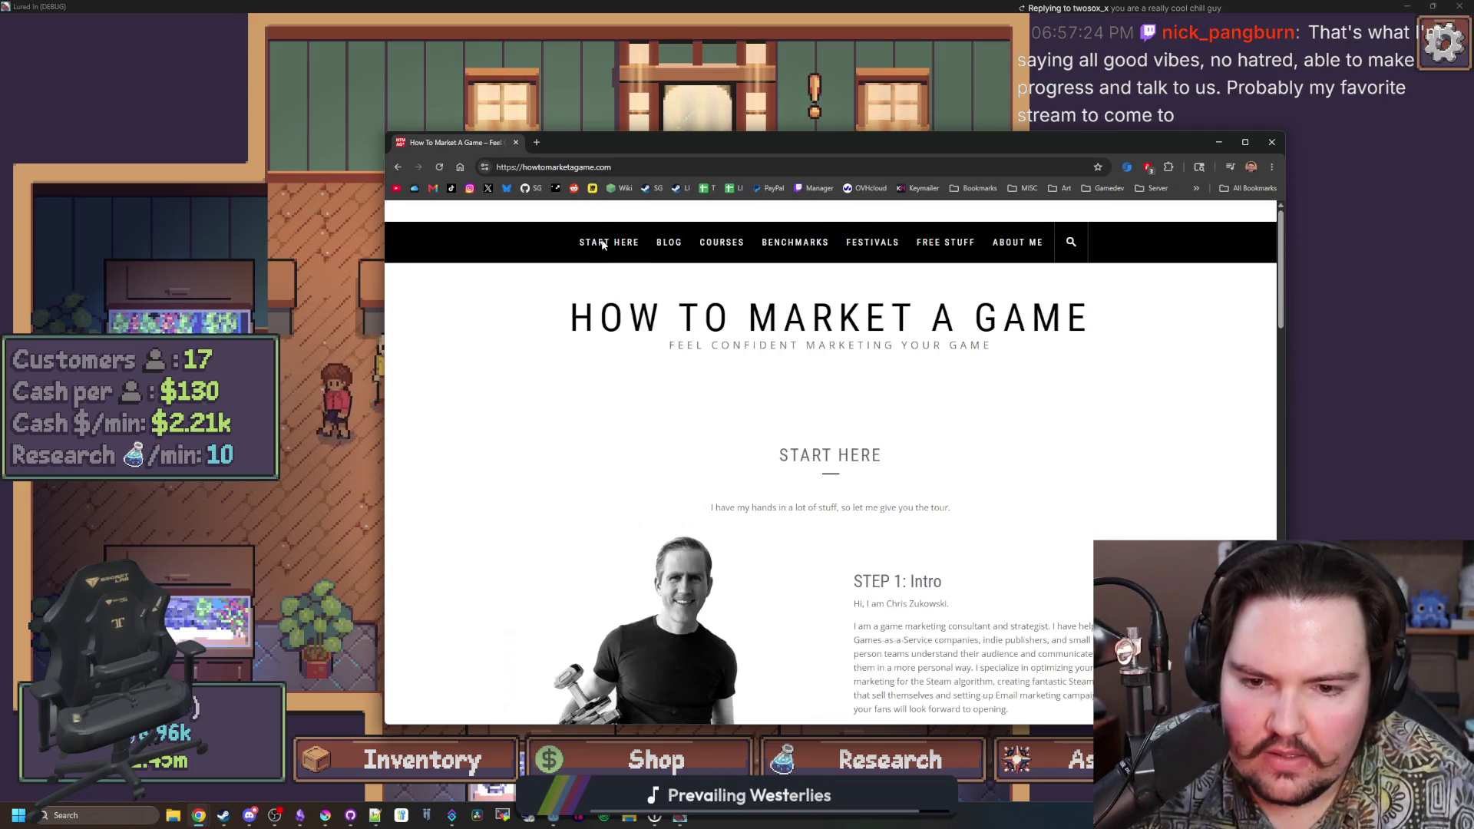
scroll(946, 500, "down", 7)
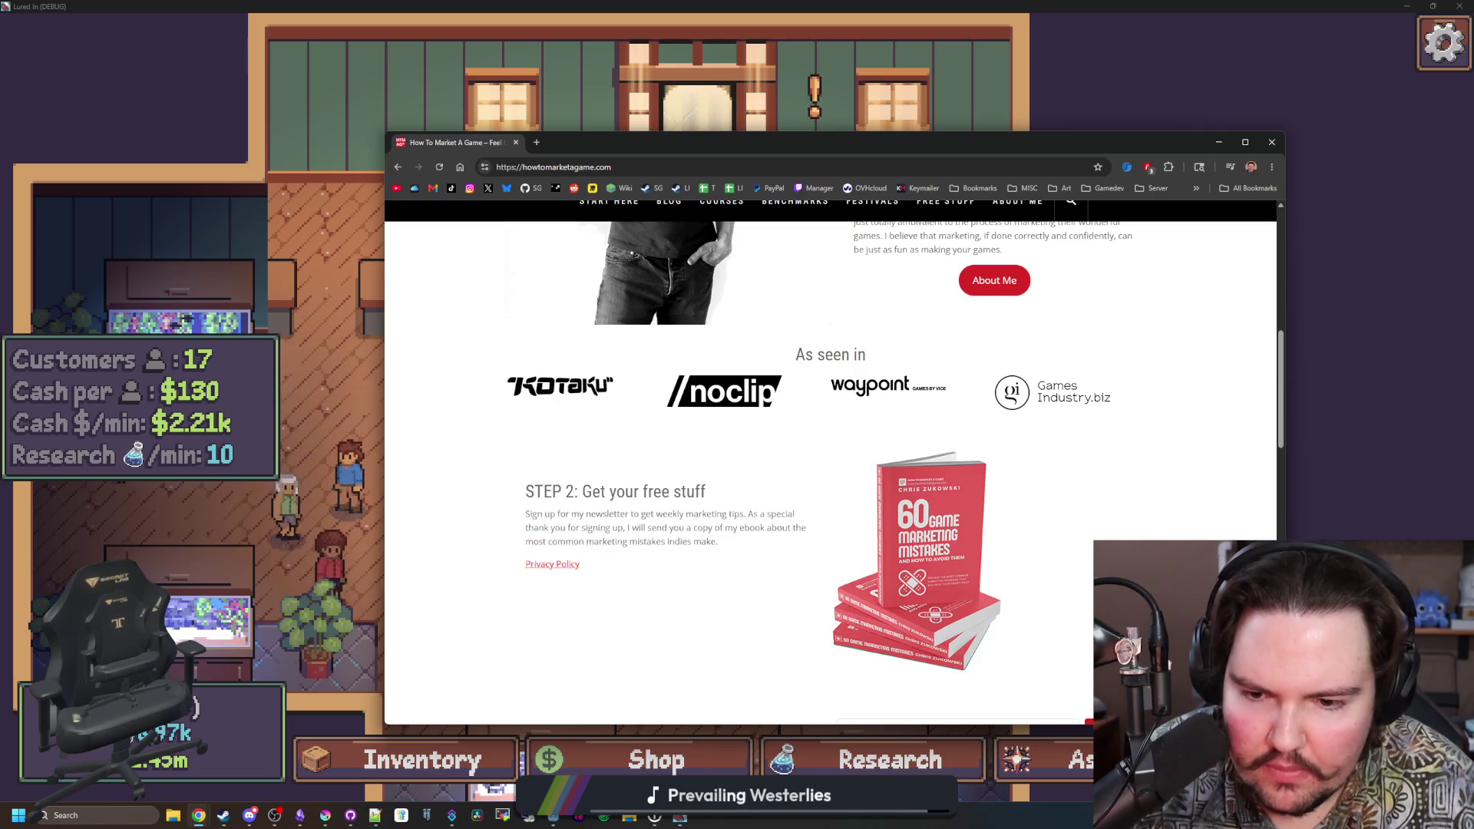
scroll(694, 529, "down", 14)
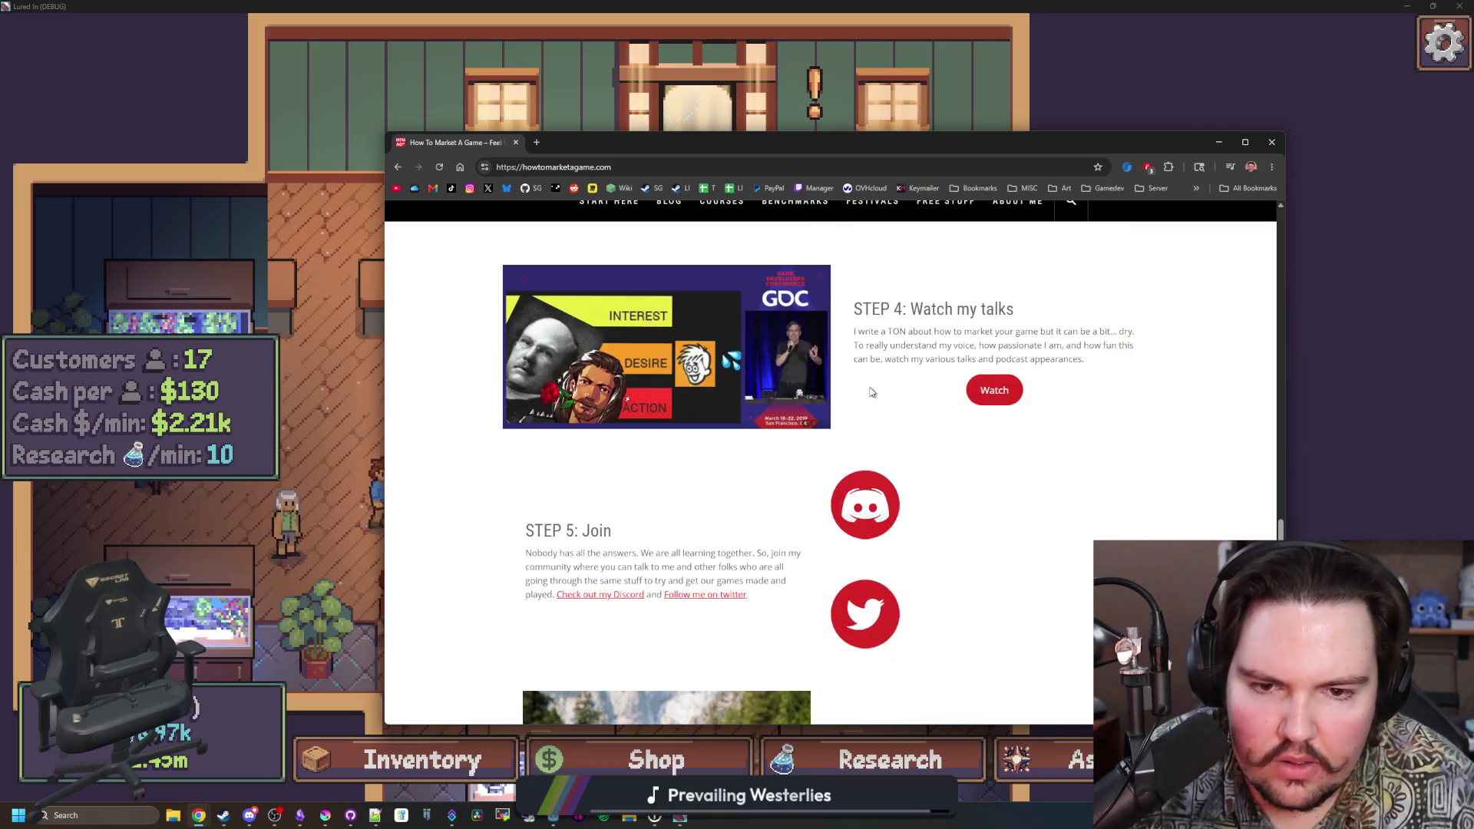
scroll(871, 392, "down", 4)
scroll(791, 392, "up", 20)
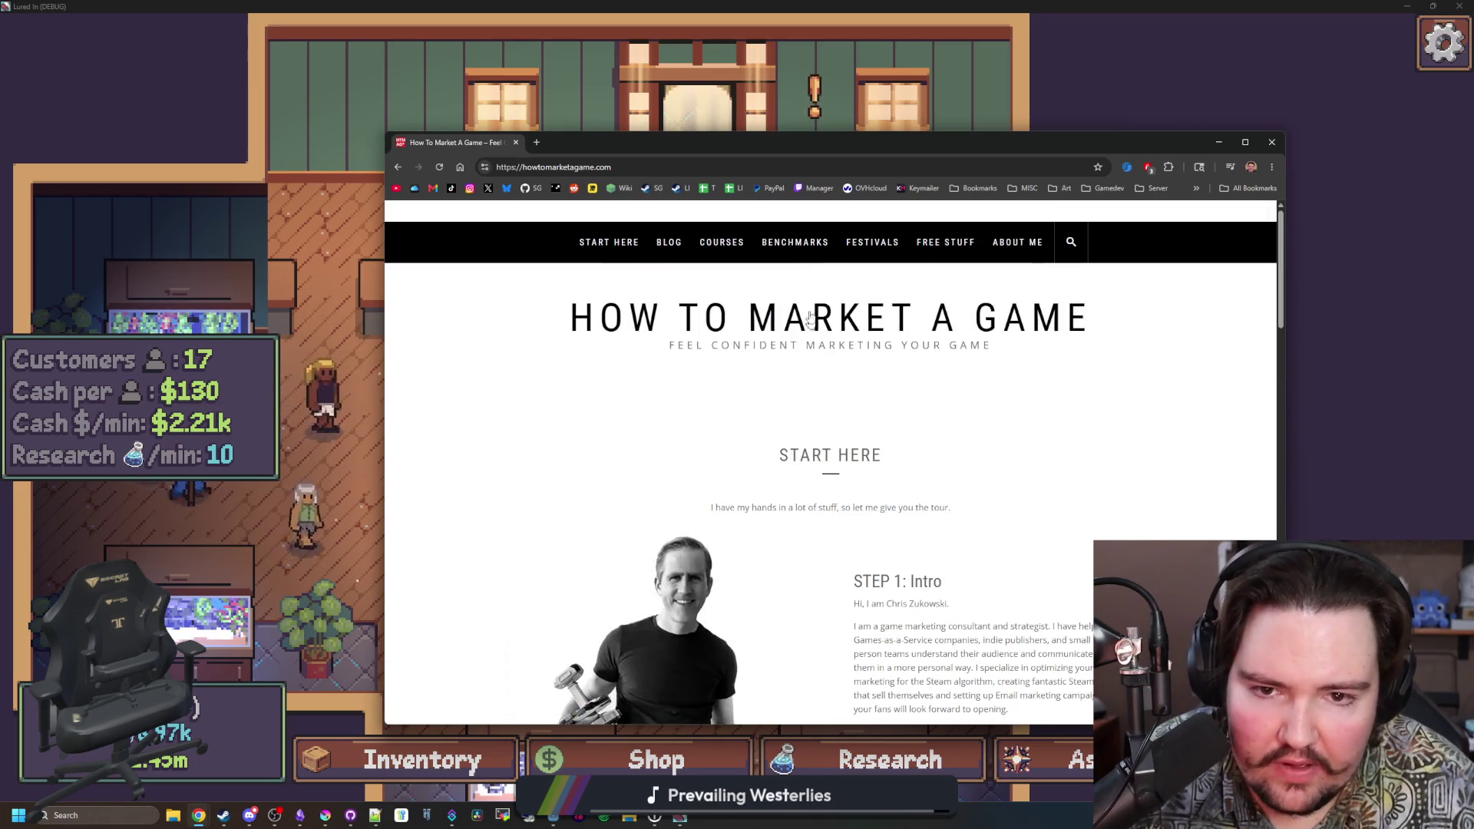
left_click(788, 256)
- Scroll through the Benchmarks timeline cards of wishlist, demo and launch metrics
scroll(672, 413, "down", 1)
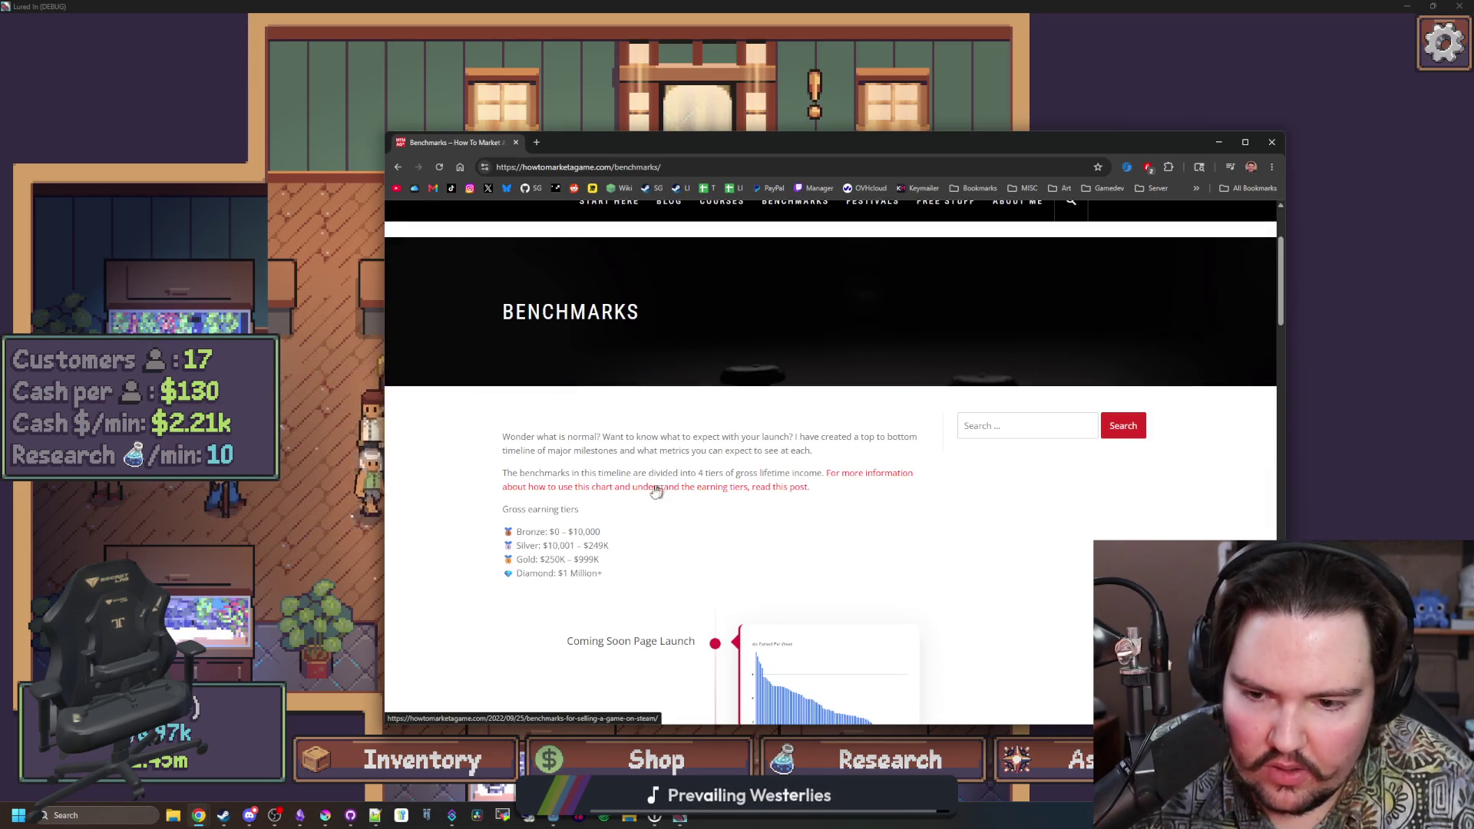
scroll(777, 488, "down", 4)
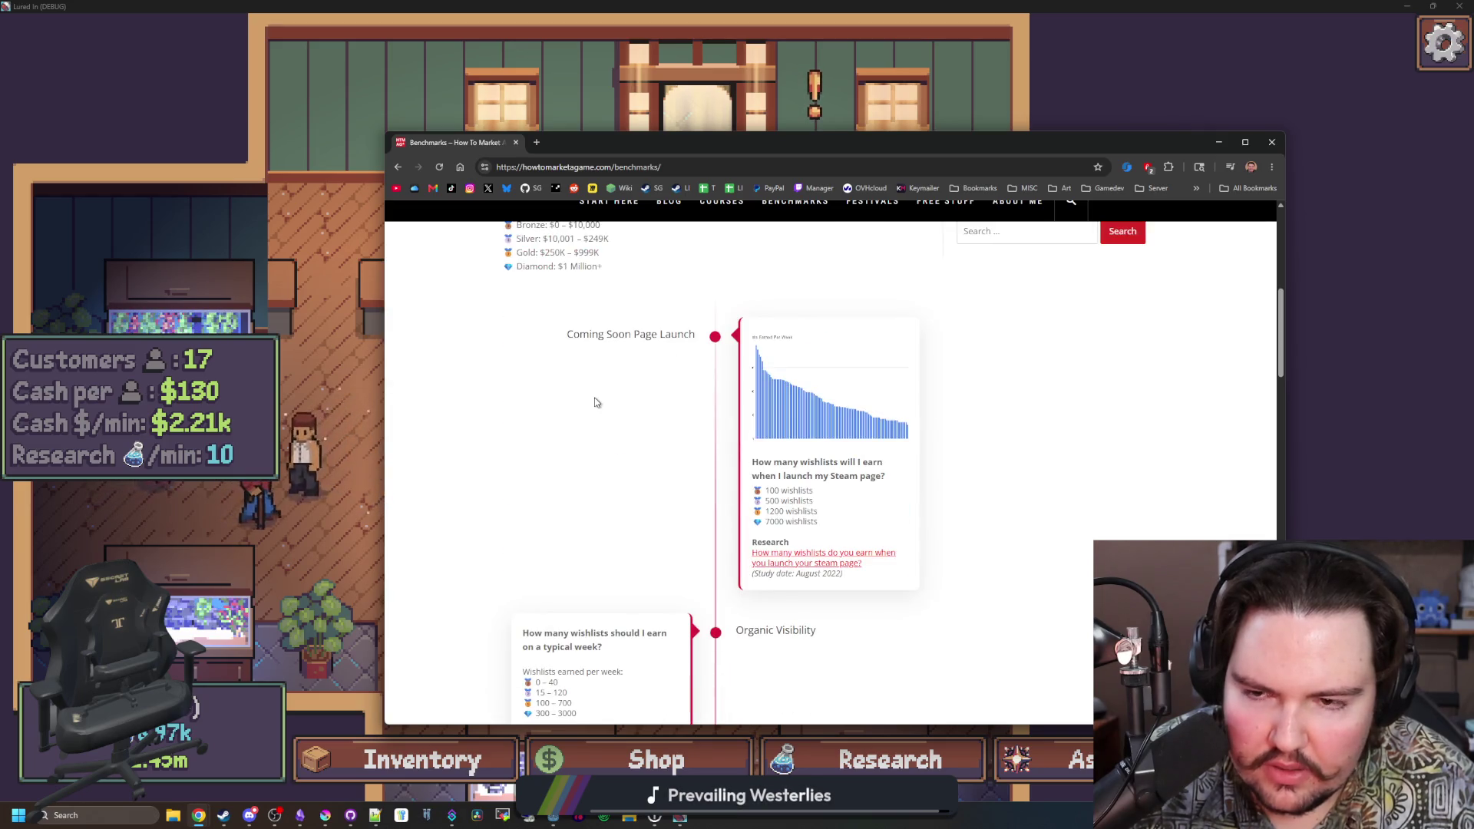
scroll(597, 405, "up", 2)
scroll(611, 433, "down", 1)
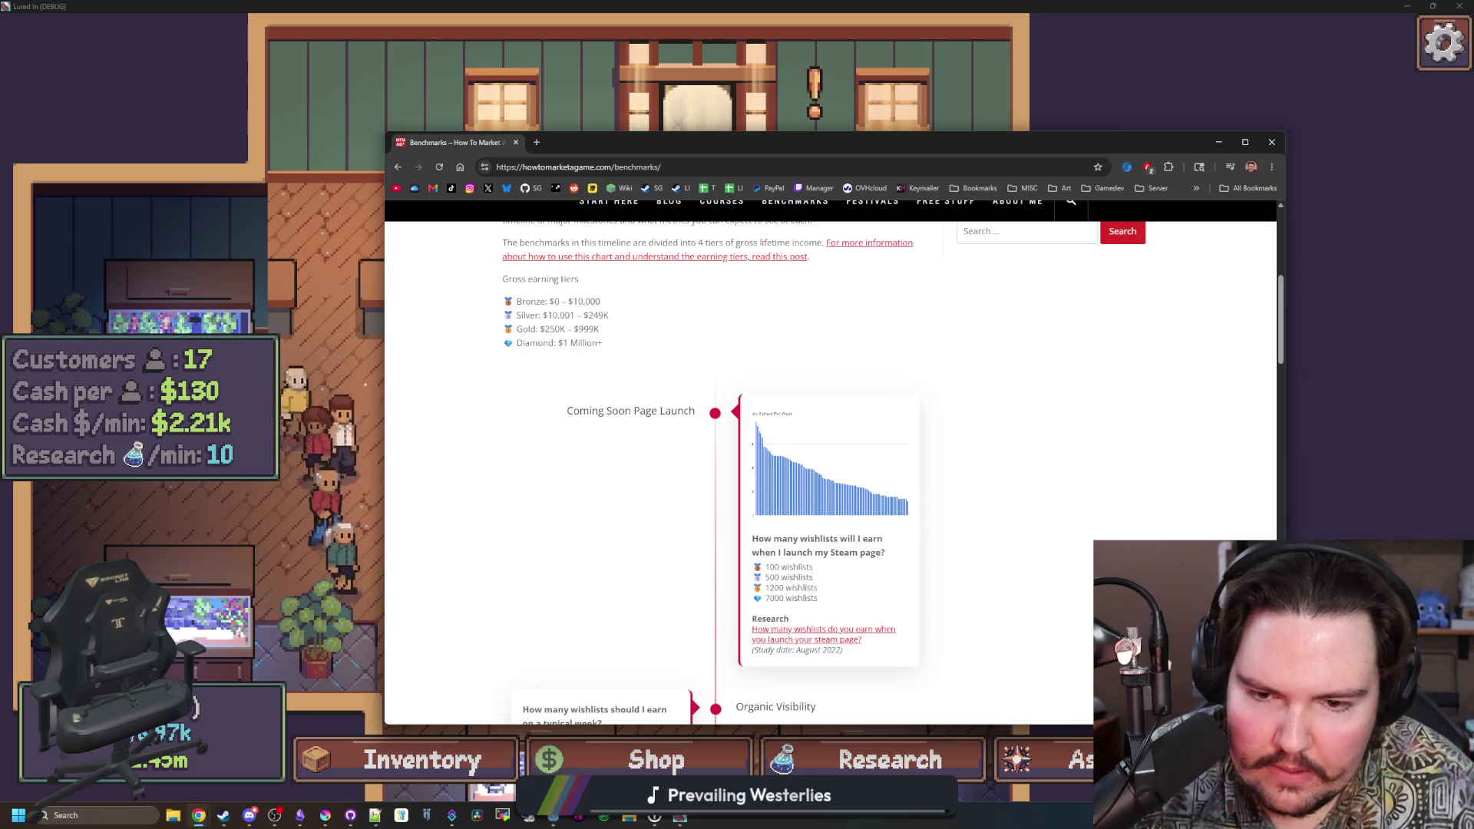
scroll(766, 449, "down", 3)
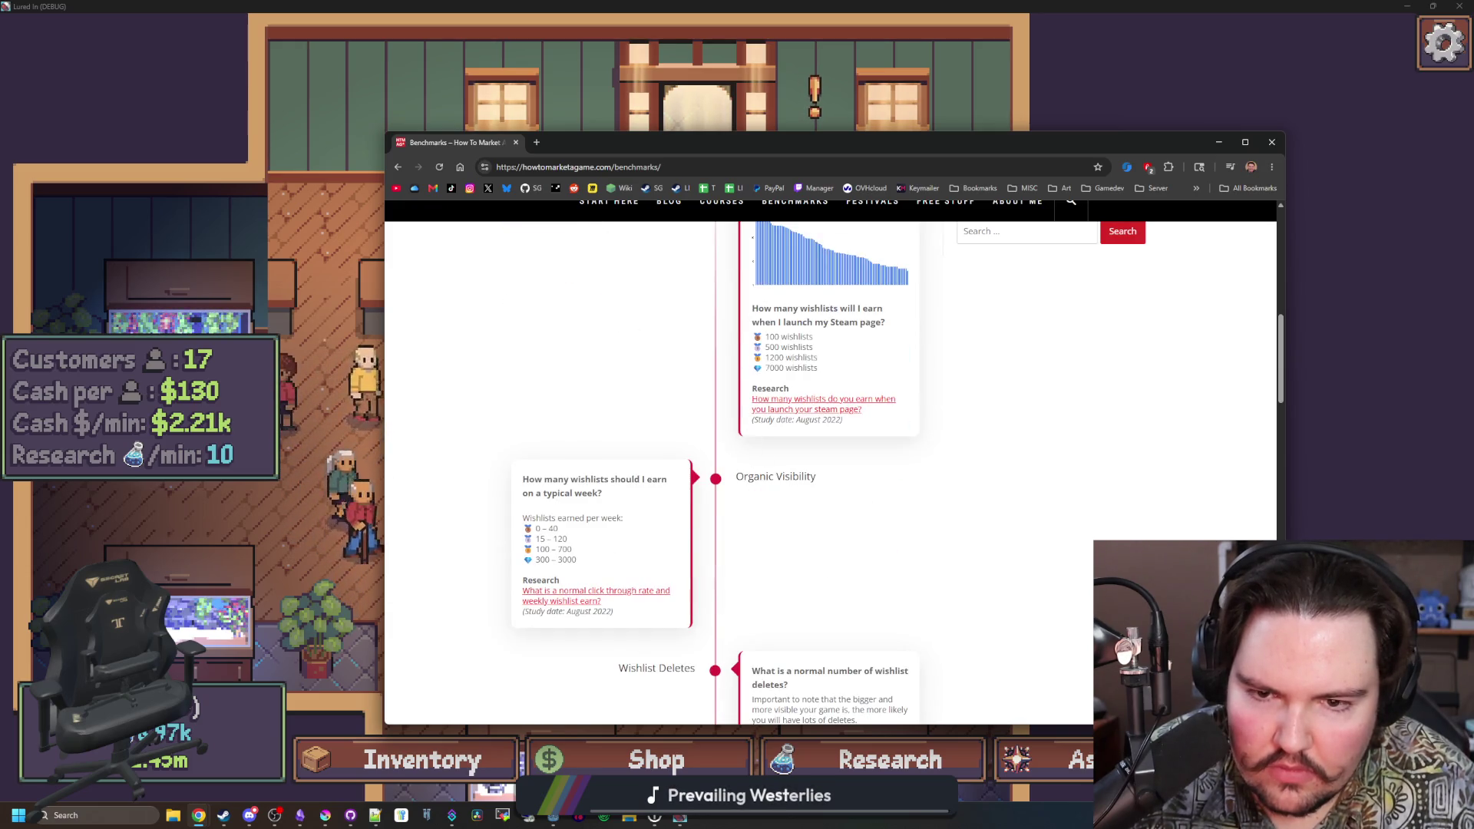
scroll(768, 461, "up", 2)
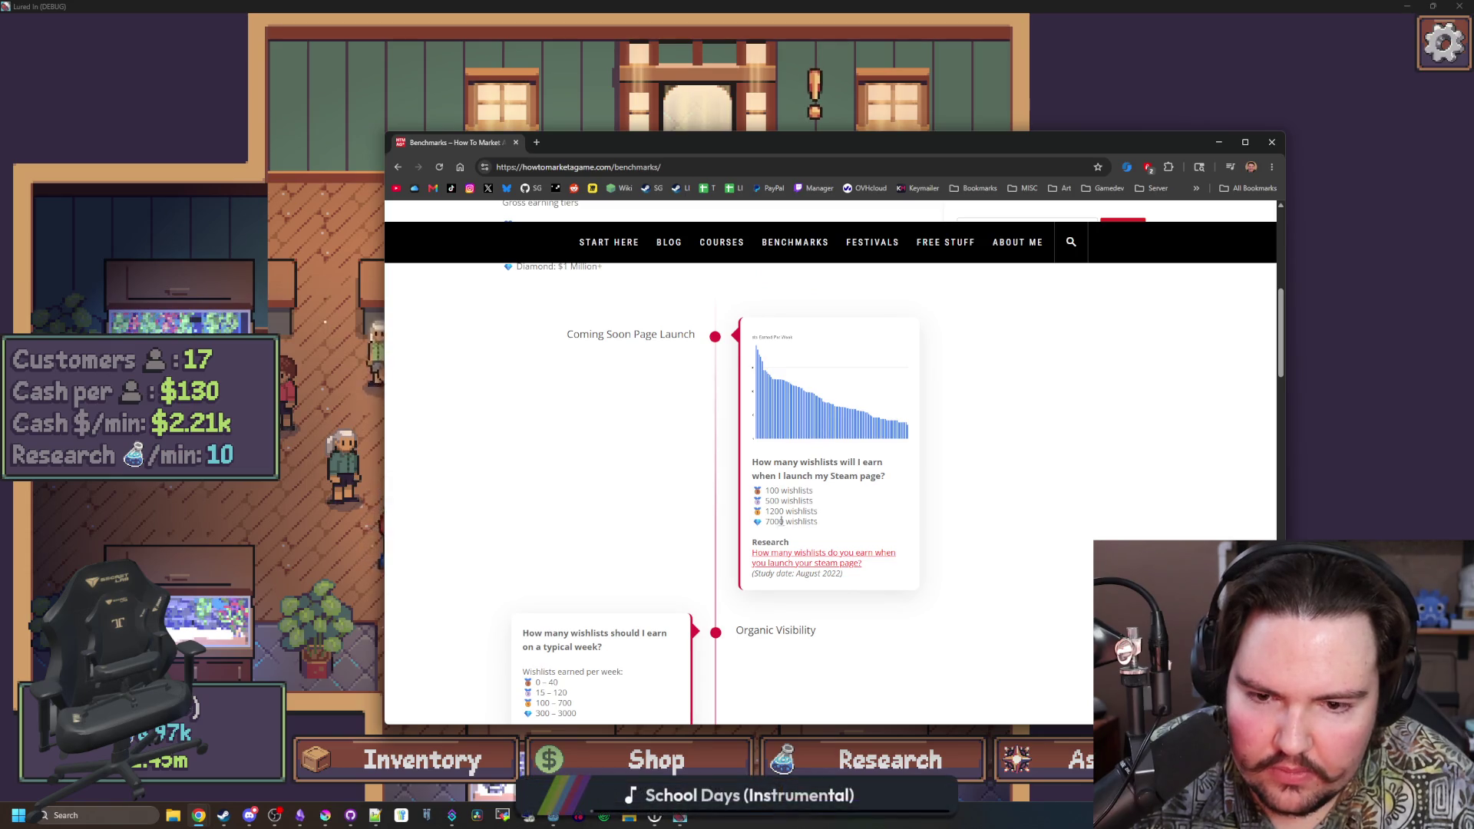
scroll(768, 461, "down", 4)
scroll(804, 384, "down", 2)
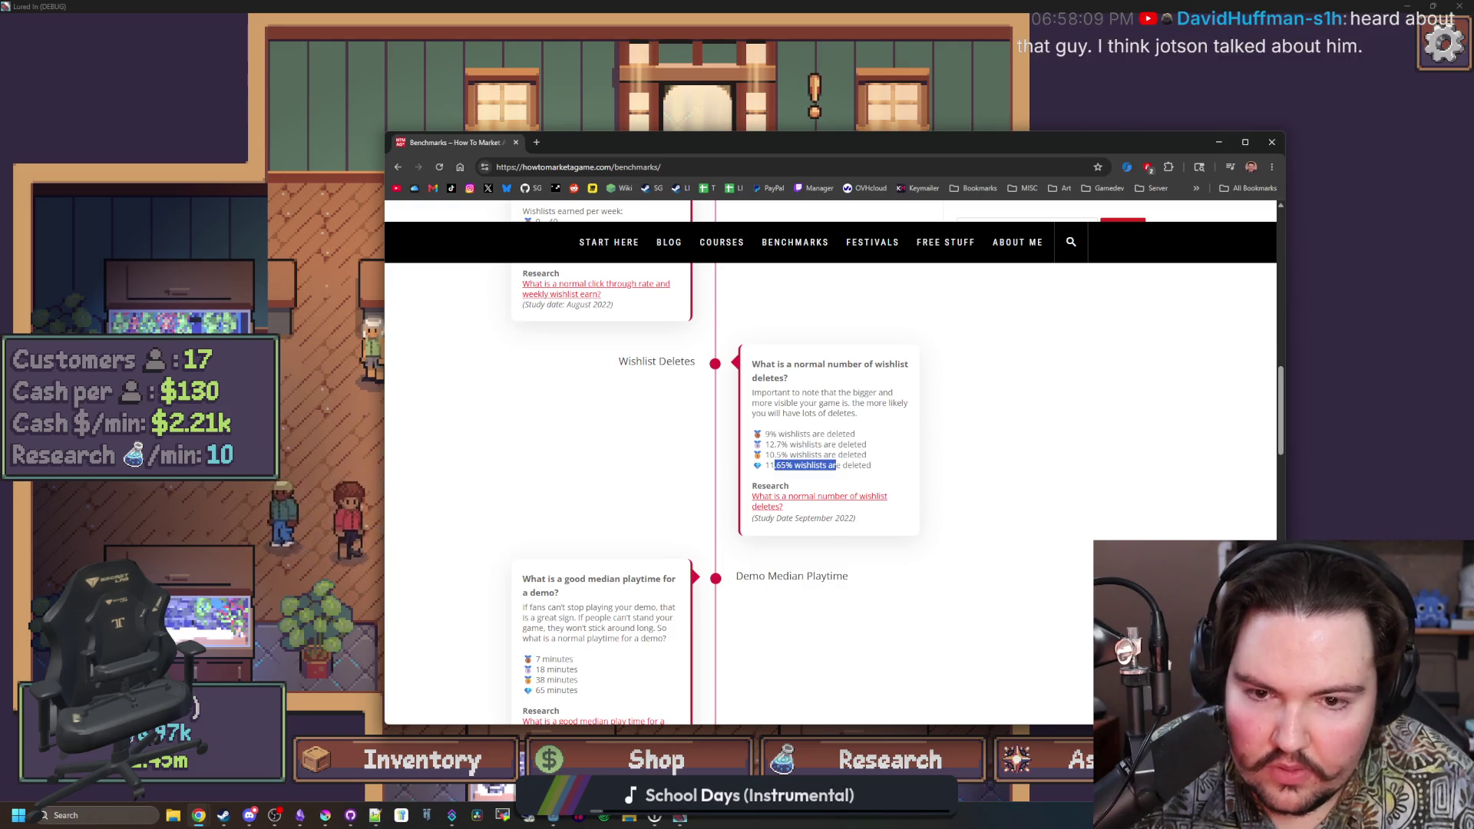
scroll(710, 447, "down", 3)
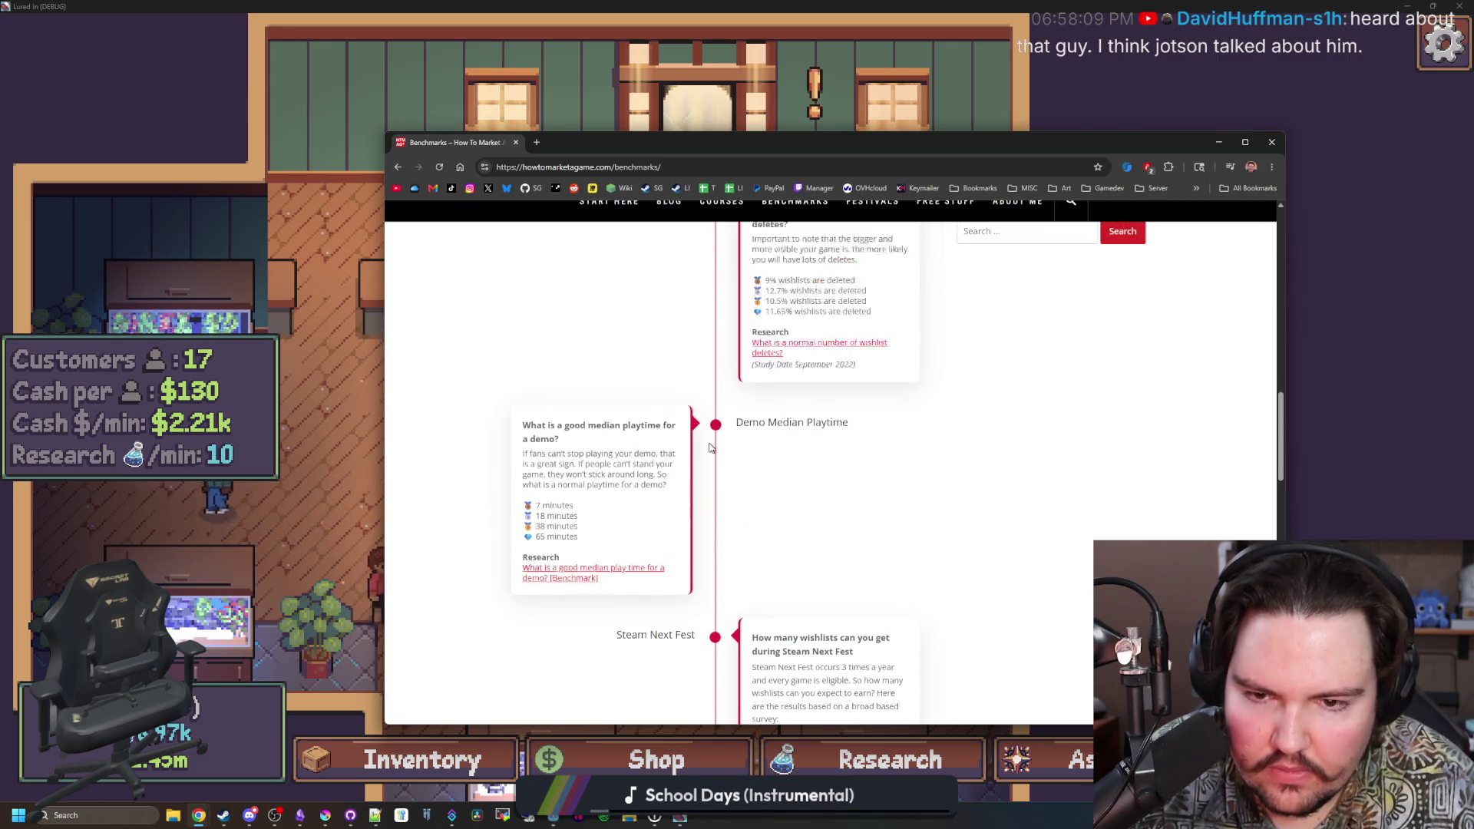
scroll(710, 448, "up", 3)
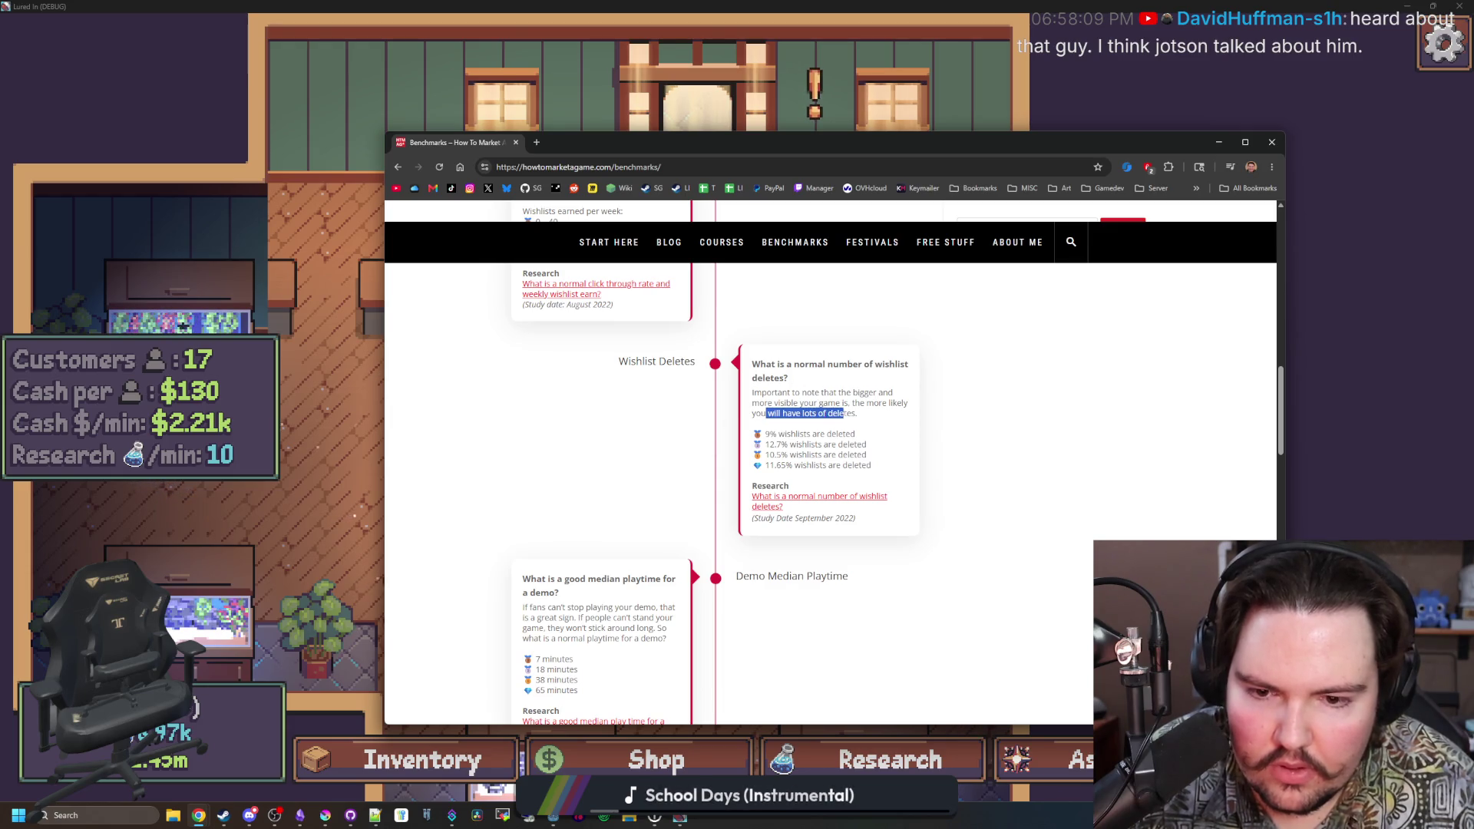
scroll(649, 559, "down", 10)
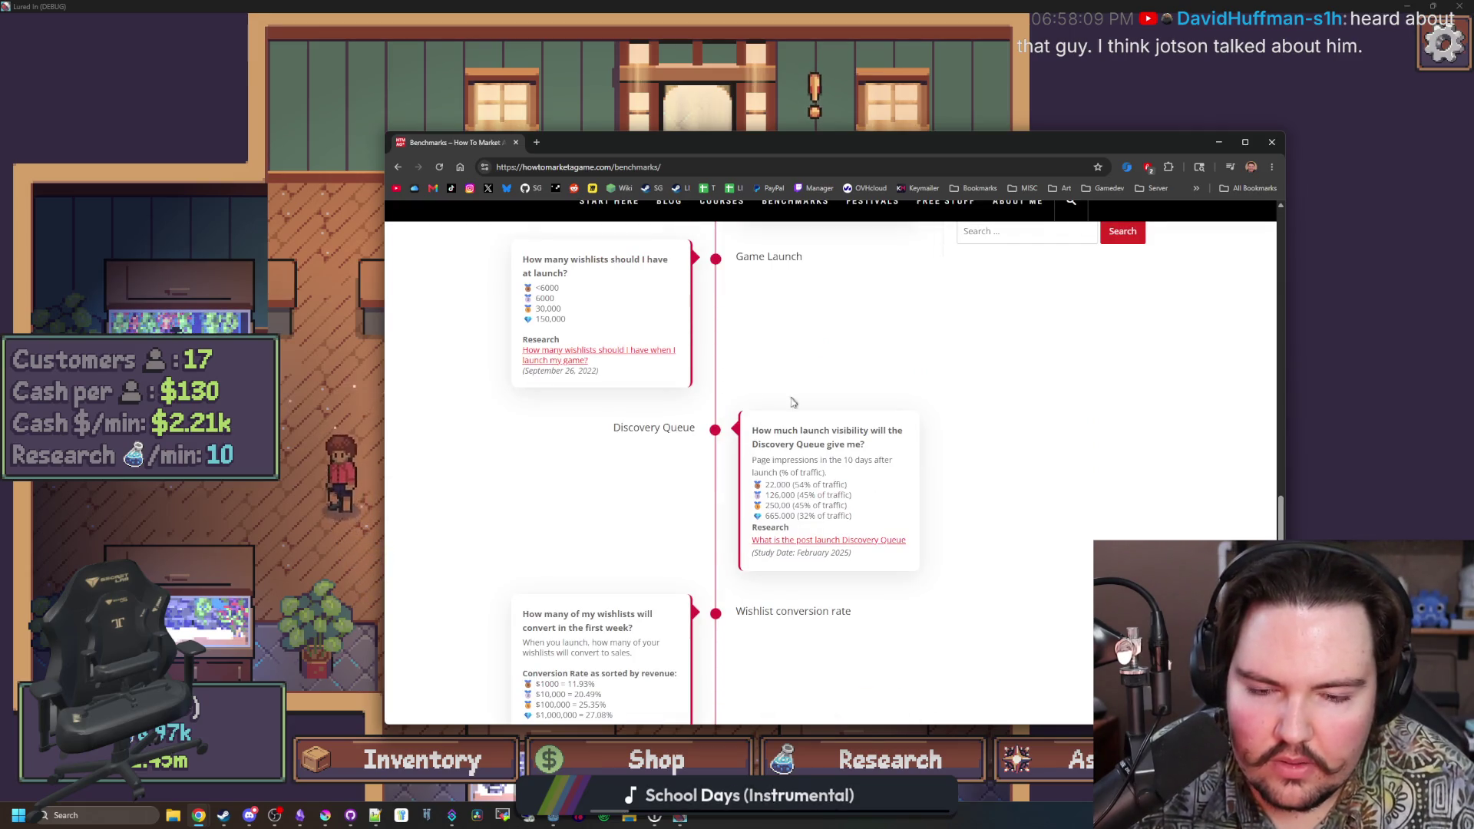
scroll(808, 429, "down", 5)
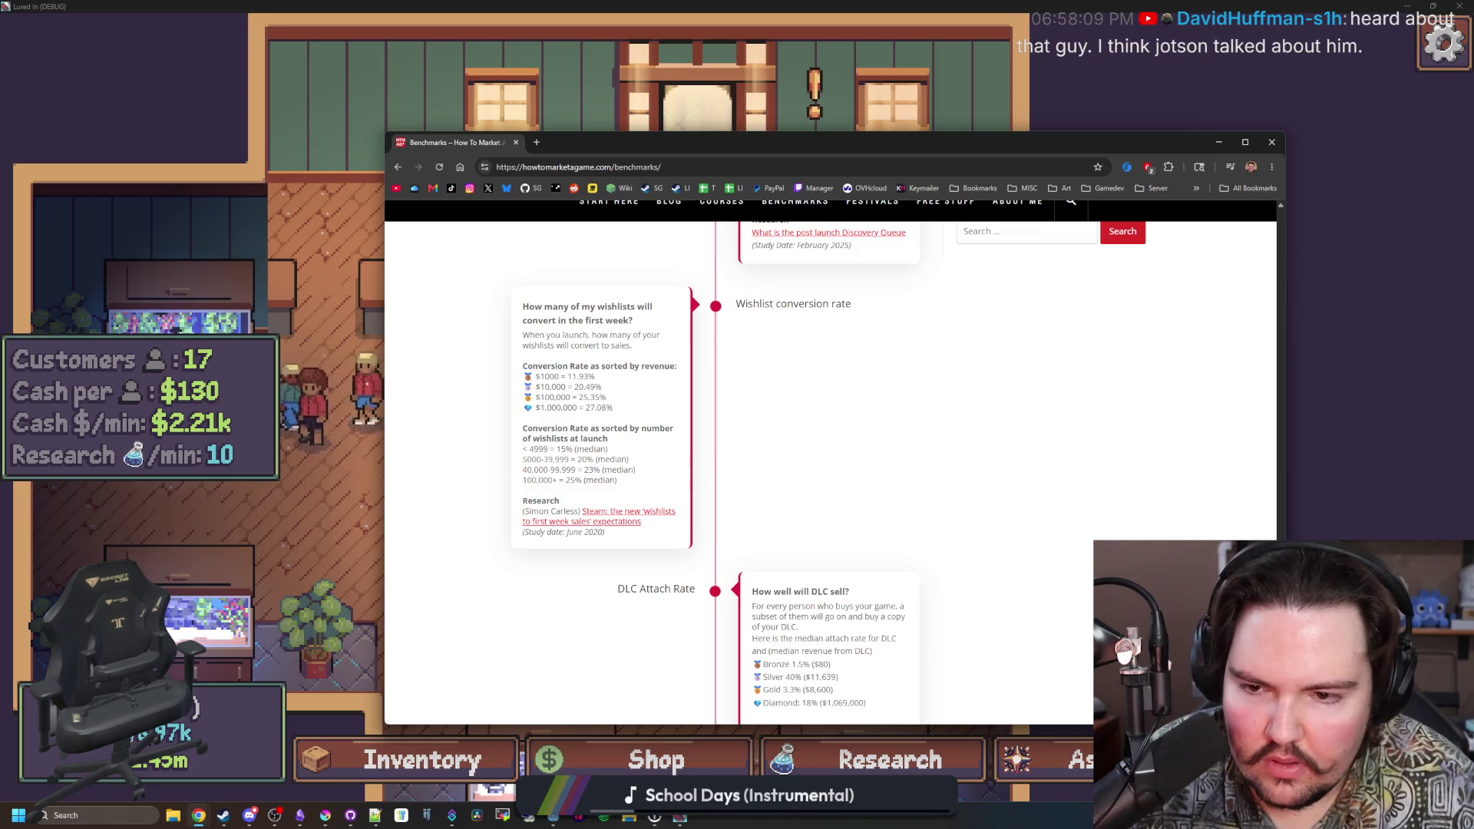
- Scroll back to the top and close the browser to reveal the Lured In shop
scroll(548, 399, "up", 15)
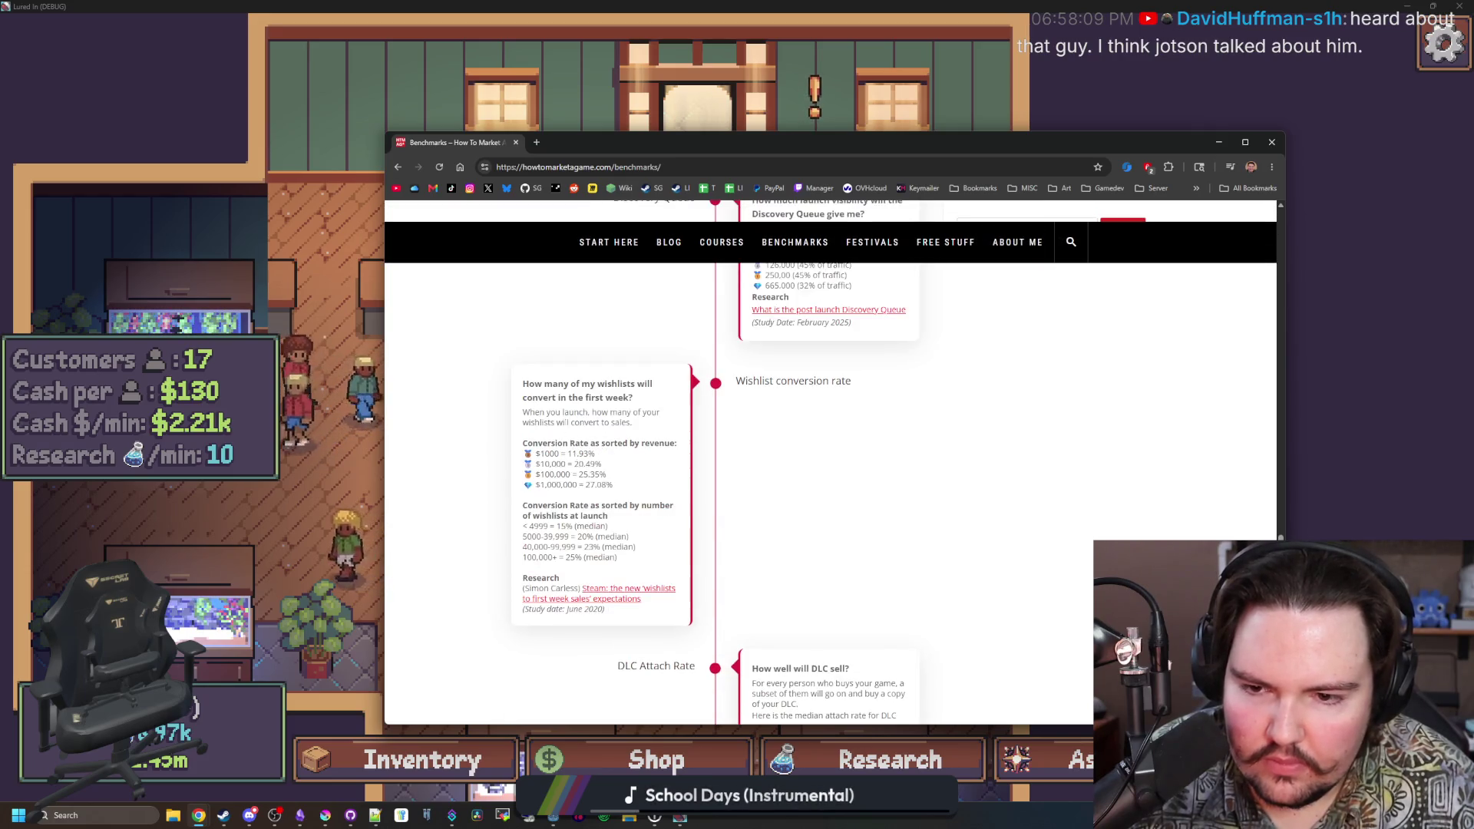
scroll(640, 472, "up", 2)
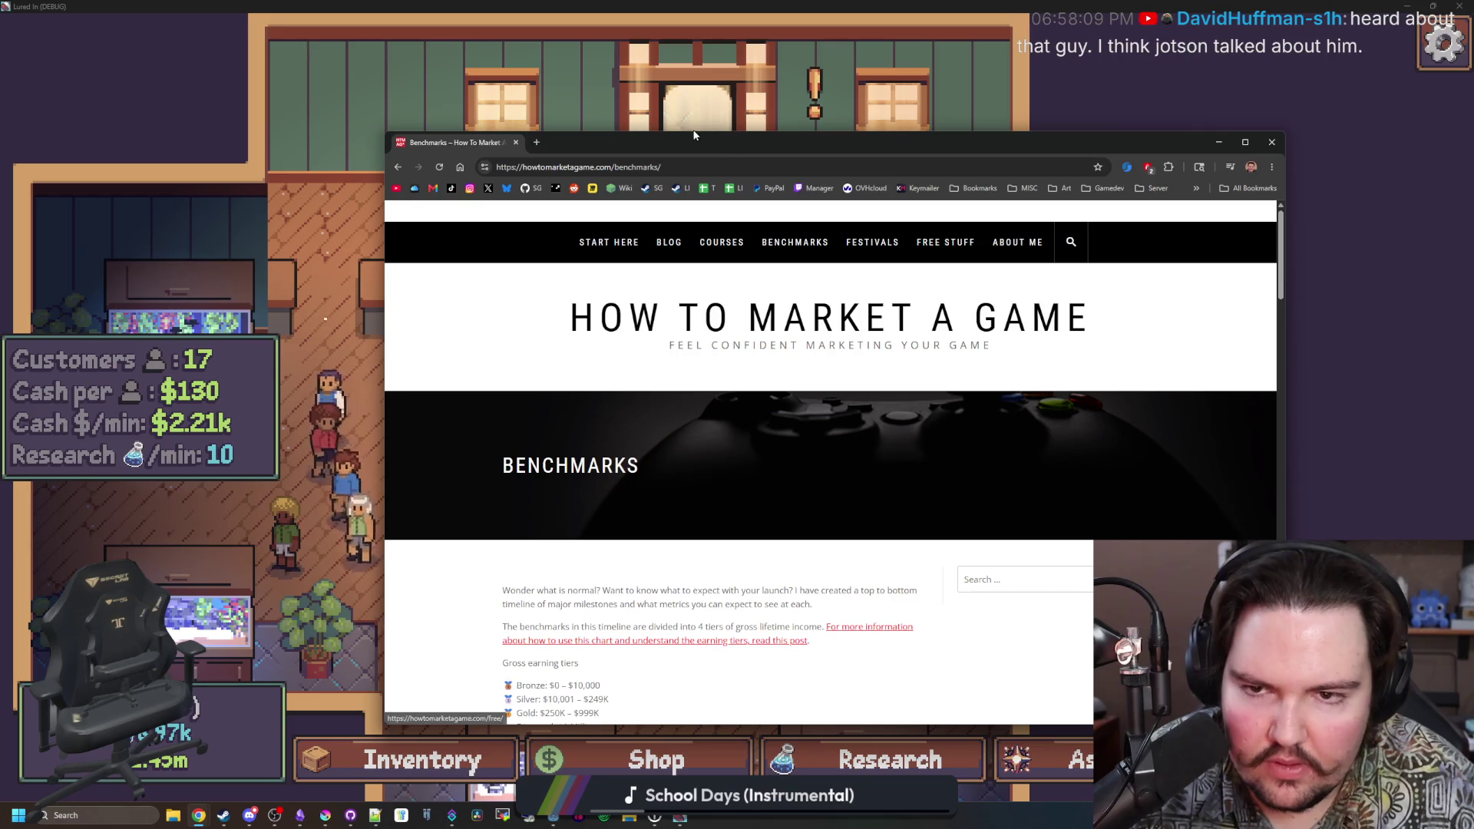
left_click(517, 143)
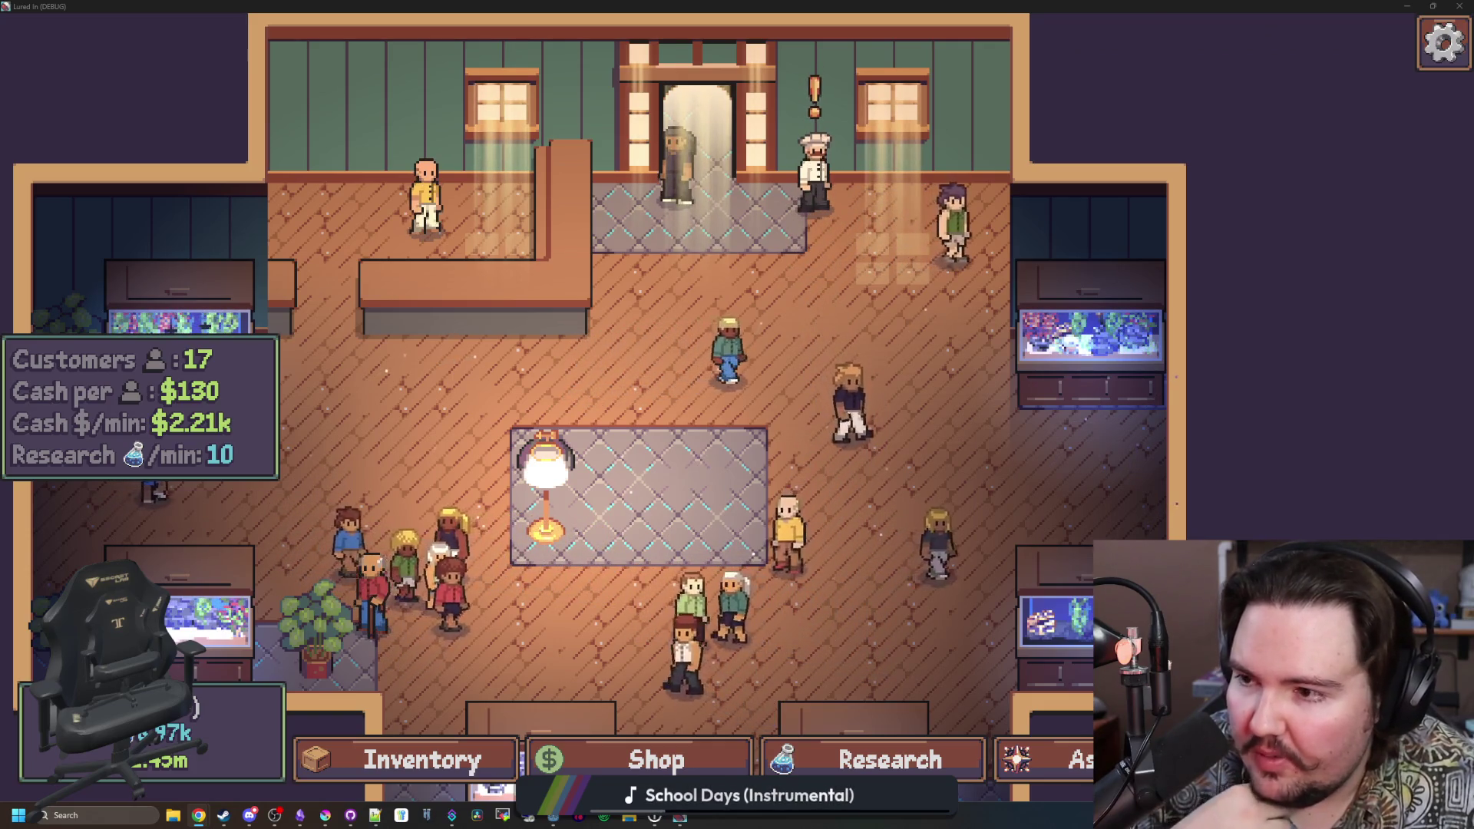
- Pan and zoom over the 17-customer fish shop floor, then bring Chrome back over the game
mouse_move(634, 301)
left_mouse_down()
mouse_move(674, 366)
mouse_move(798, 411)
left_mouse_up()
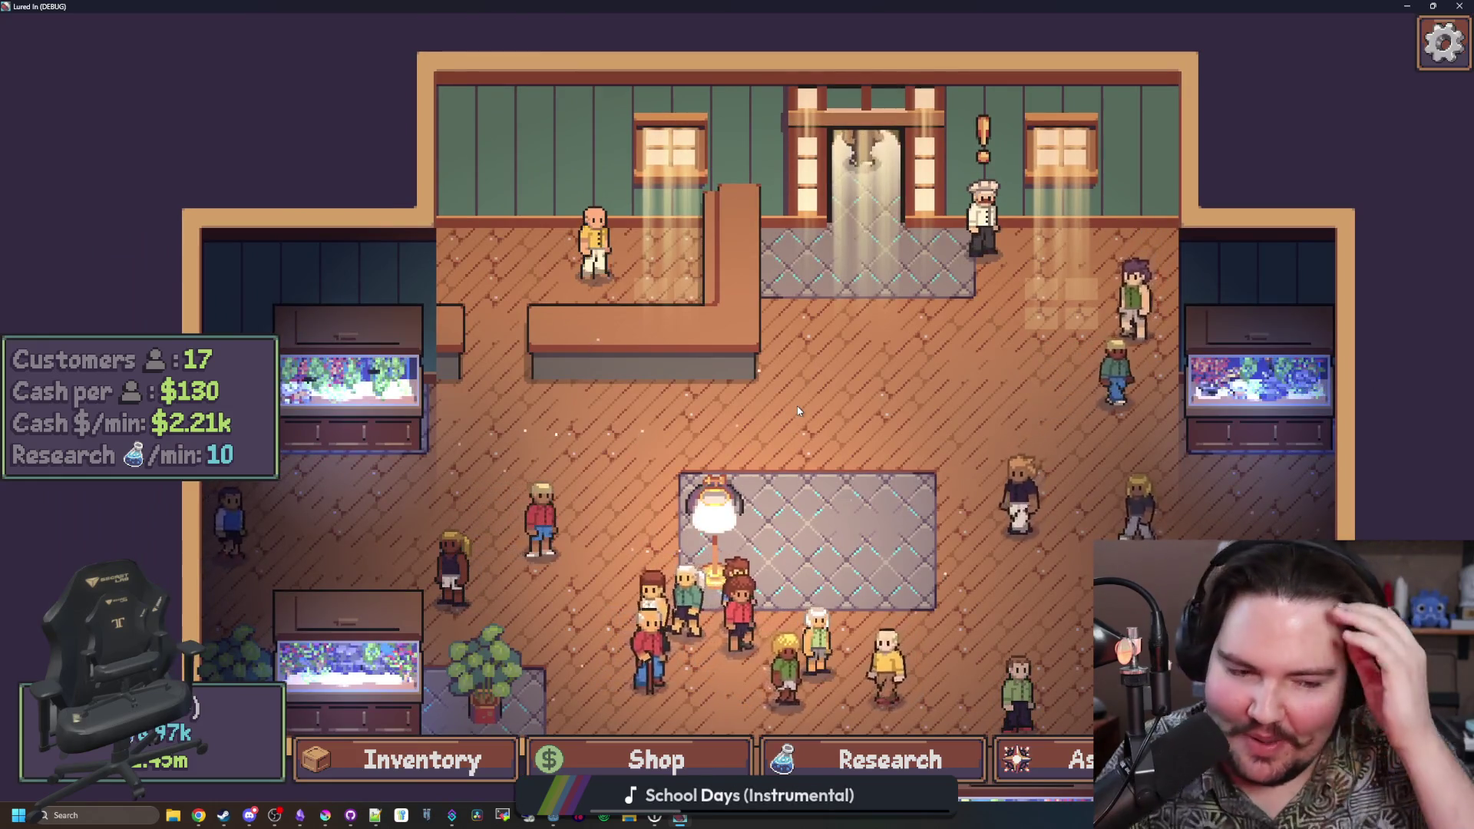
mouse_move(797, 410)
left_mouse_down()
mouse_move(835, 382)
mouse_move(748, 442)
left_mouse_up()
scroll(746, 444, "up", 1)
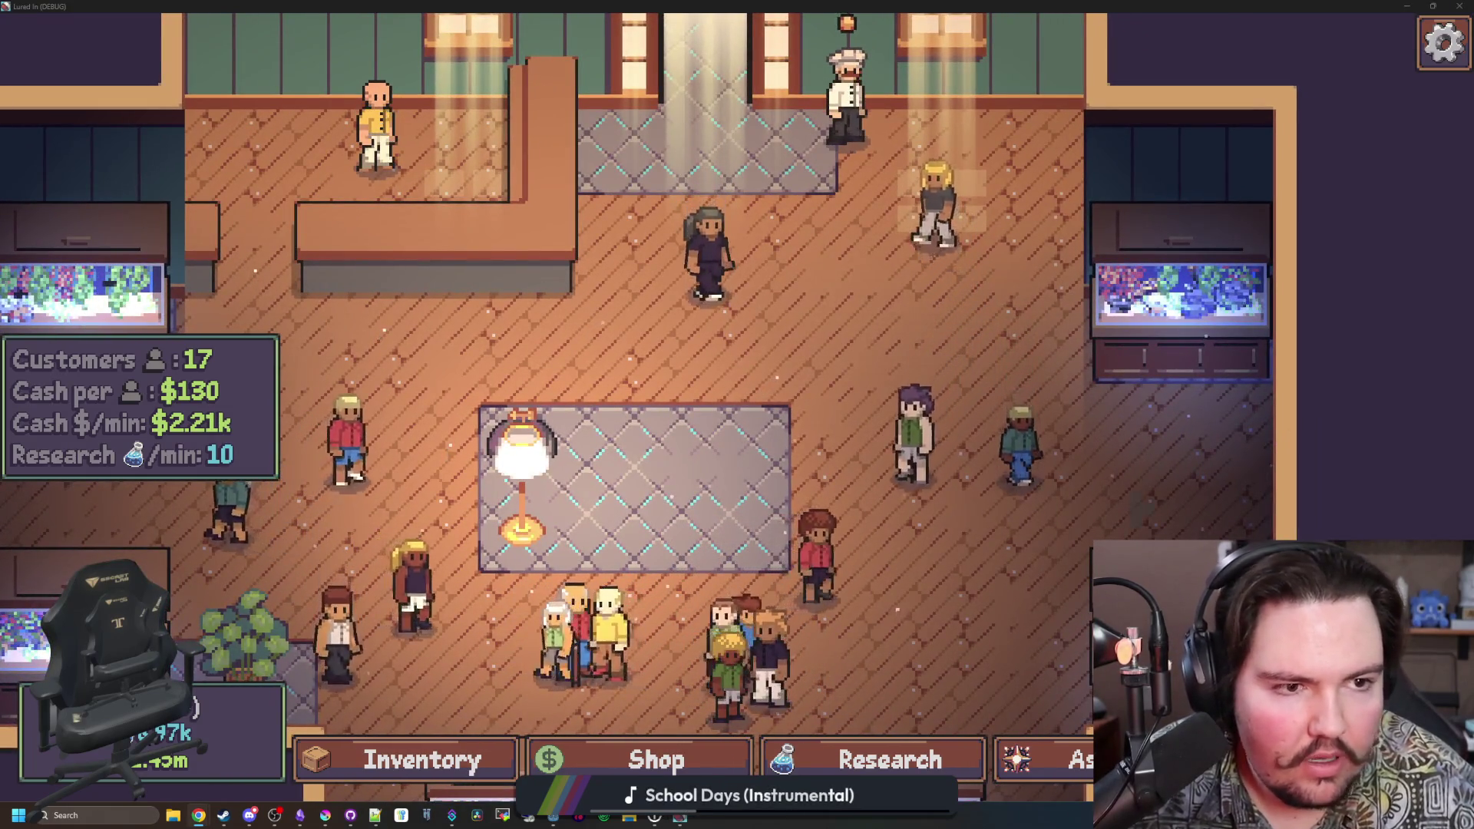
key("super+2")
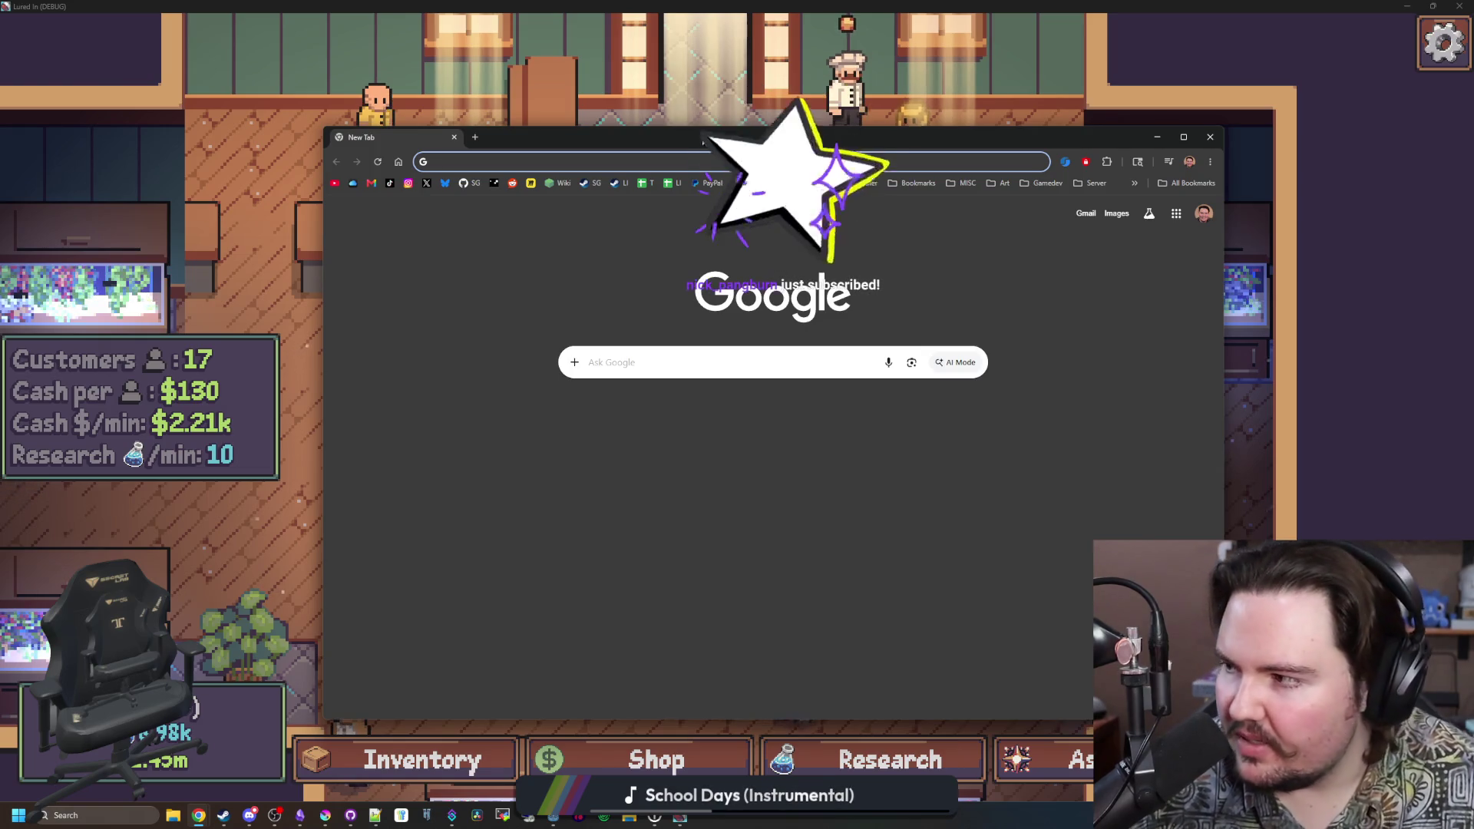
- Fire the Confetti effect from the game's debug menu, then scroll the Big Boy Games curator page in Chrome
left_click(673, 819)
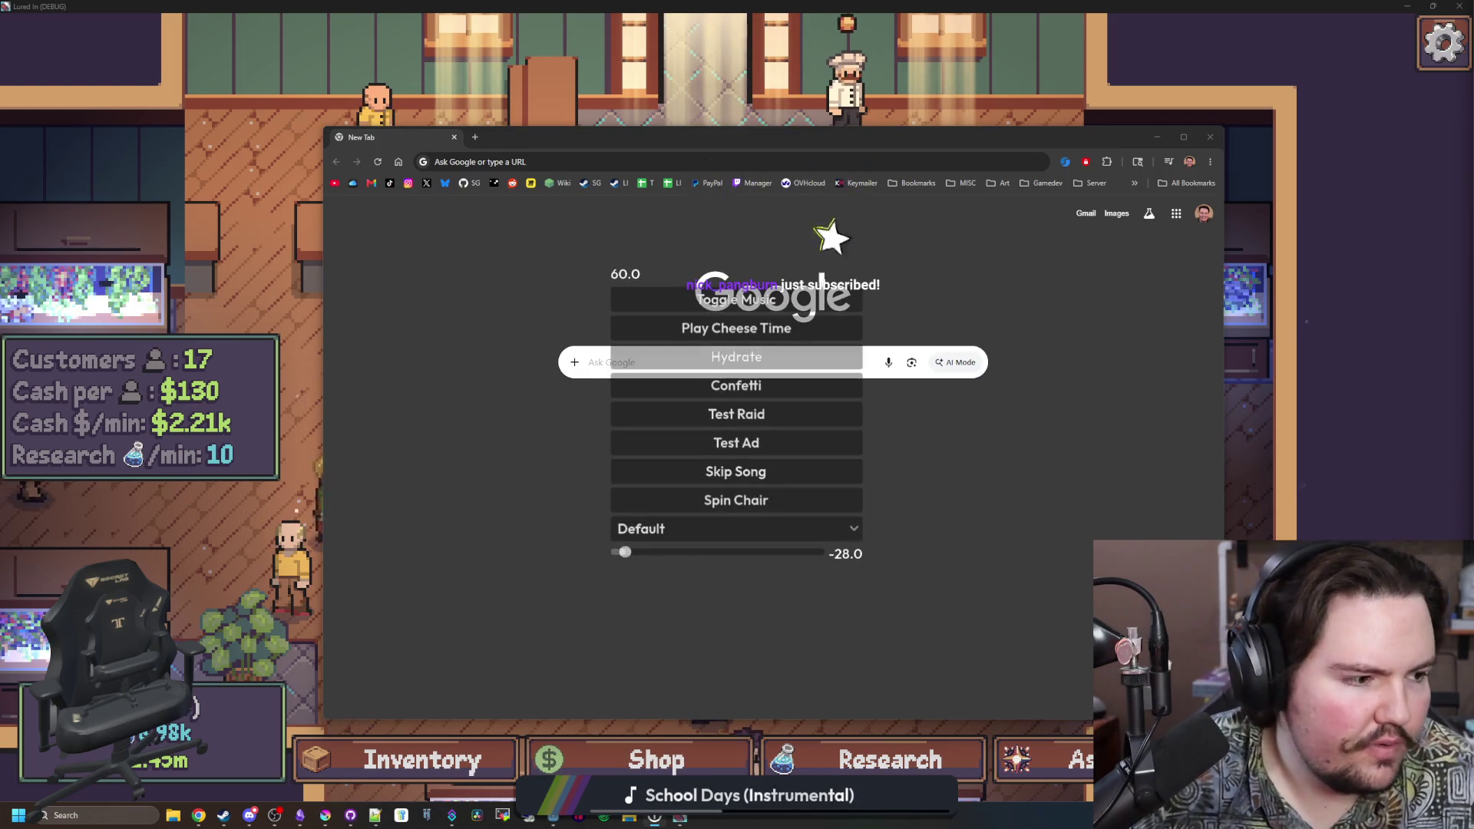
left_click(736, 385)
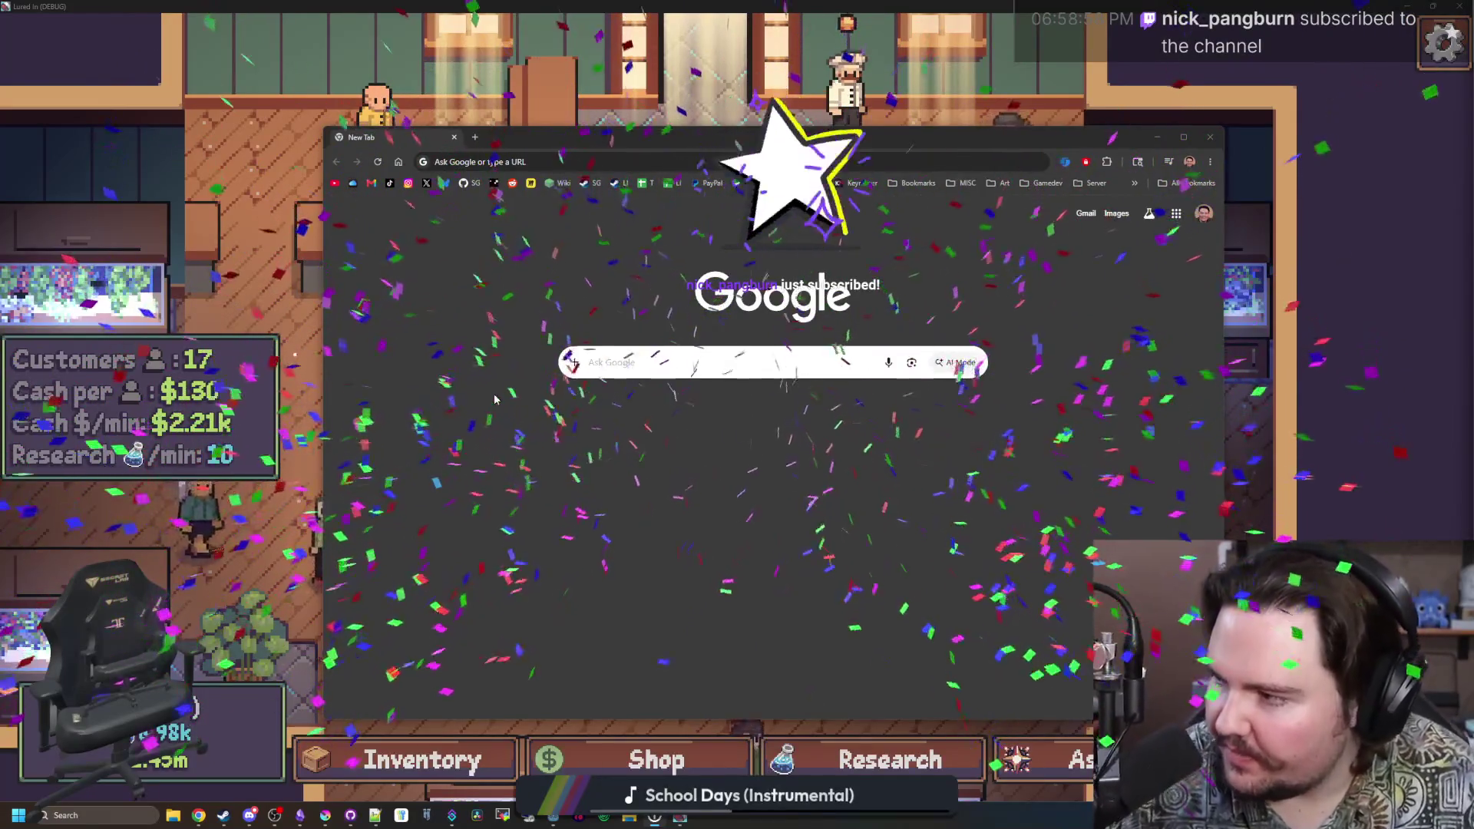
left_click(597, 178)
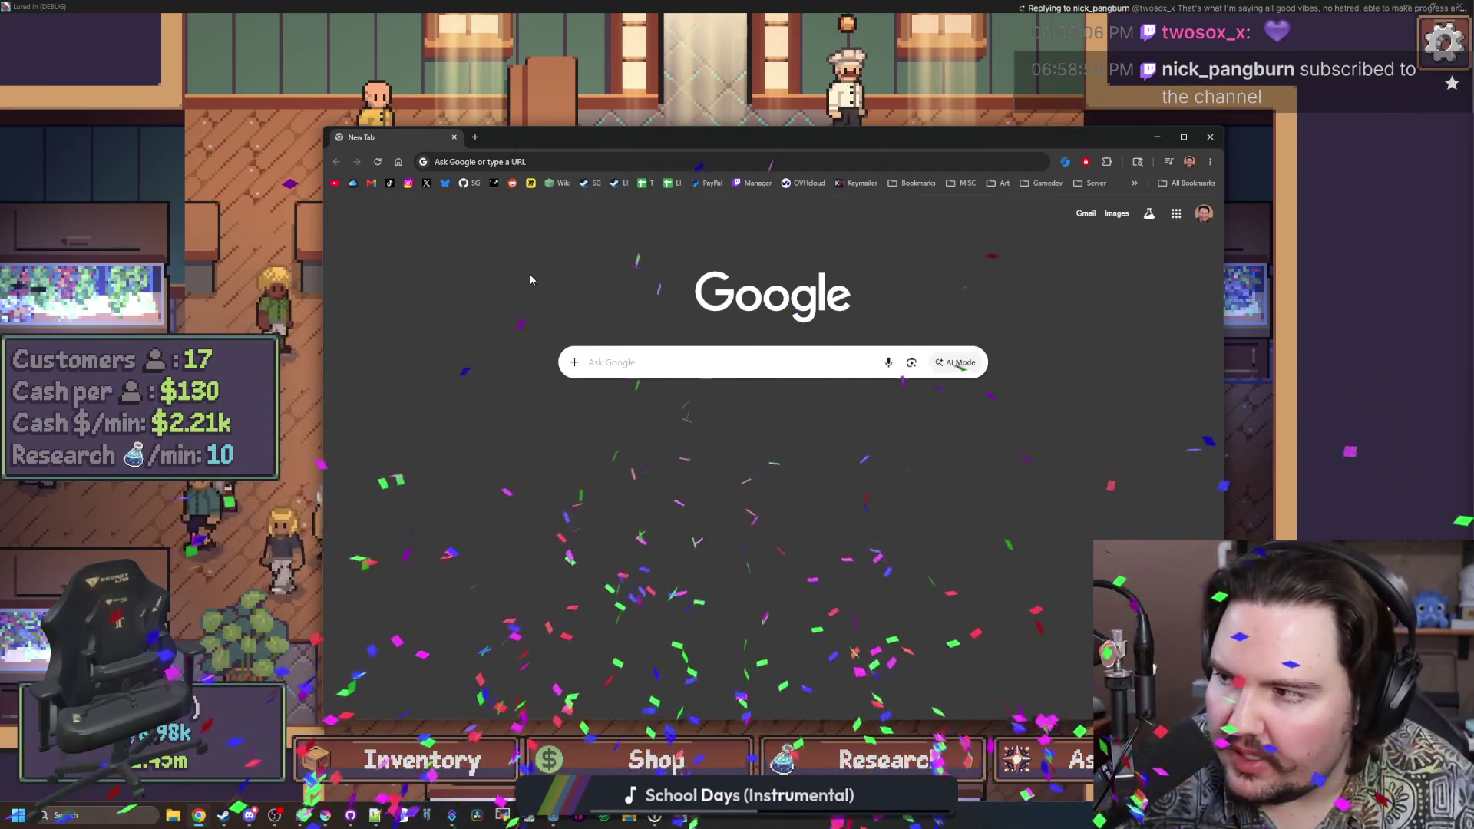
scroll(698, 408, "down", 5)
scroll(699, 413, "down", 5)
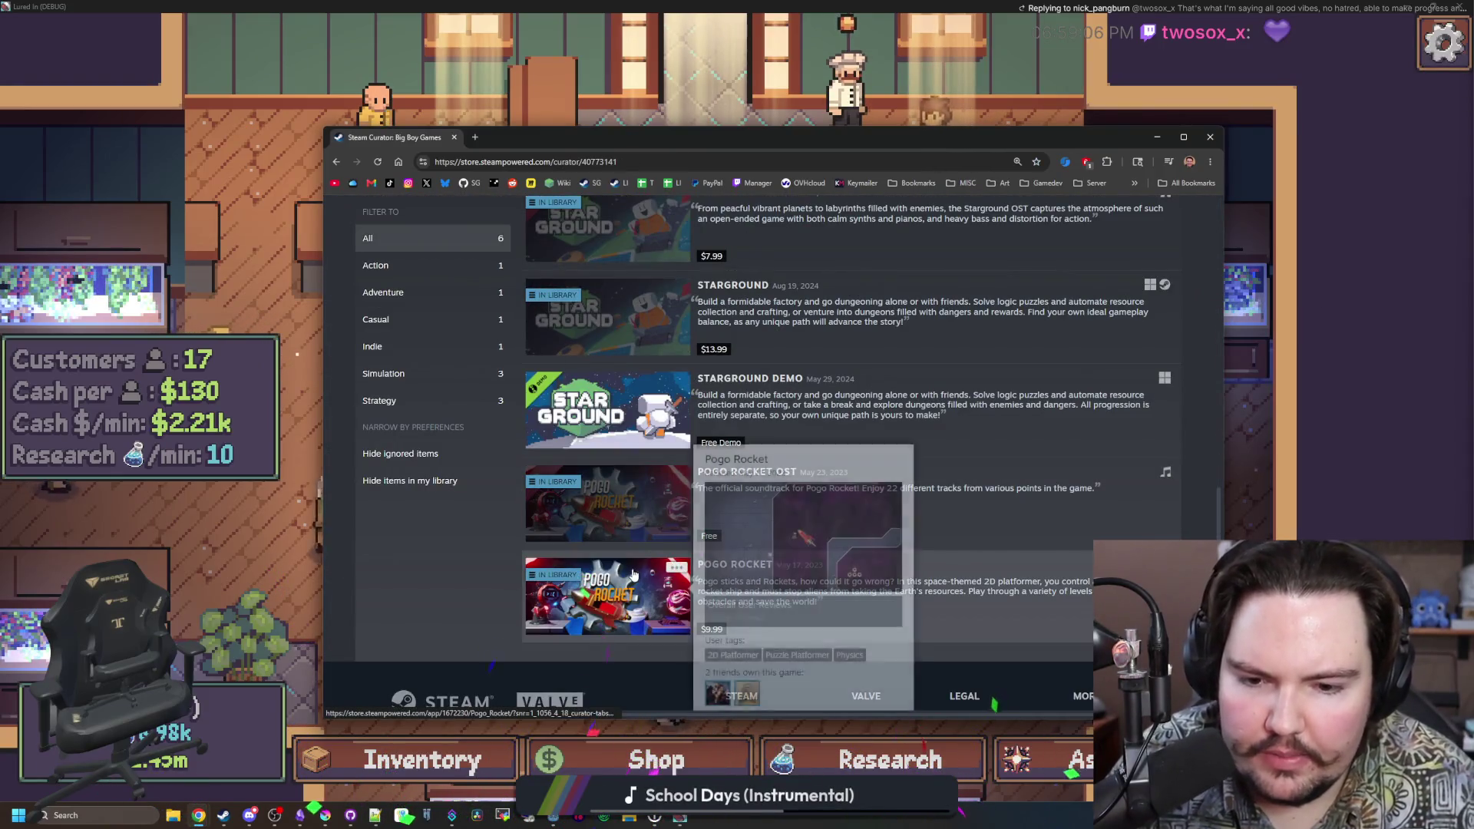
- Browse the Pogo Rocket store page screenshots, including the full-size gallery view
left_click(710, 562)
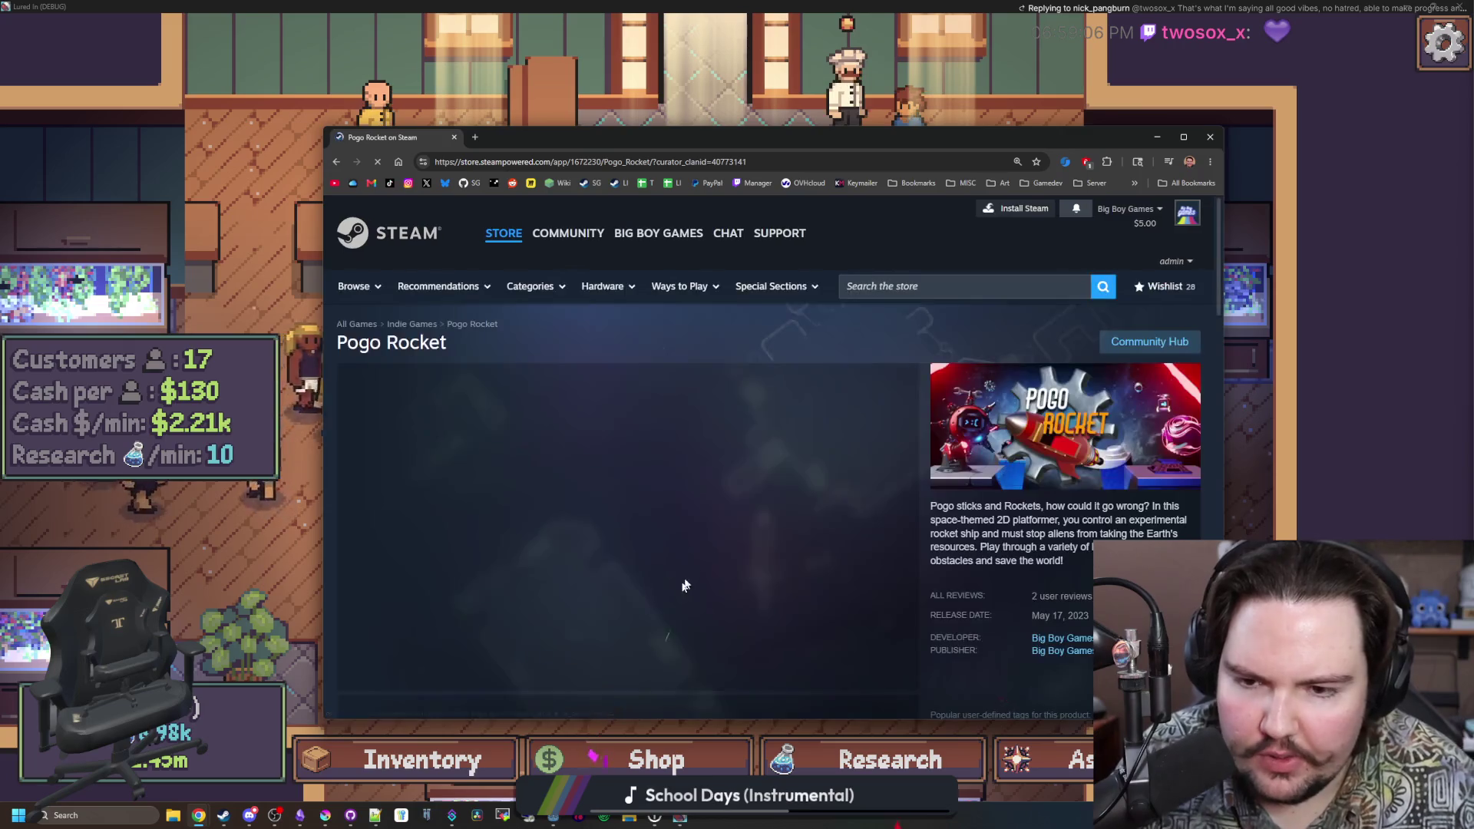
scroll(709, 558, "down", 2)
scroll(666, 642, "up", 1)
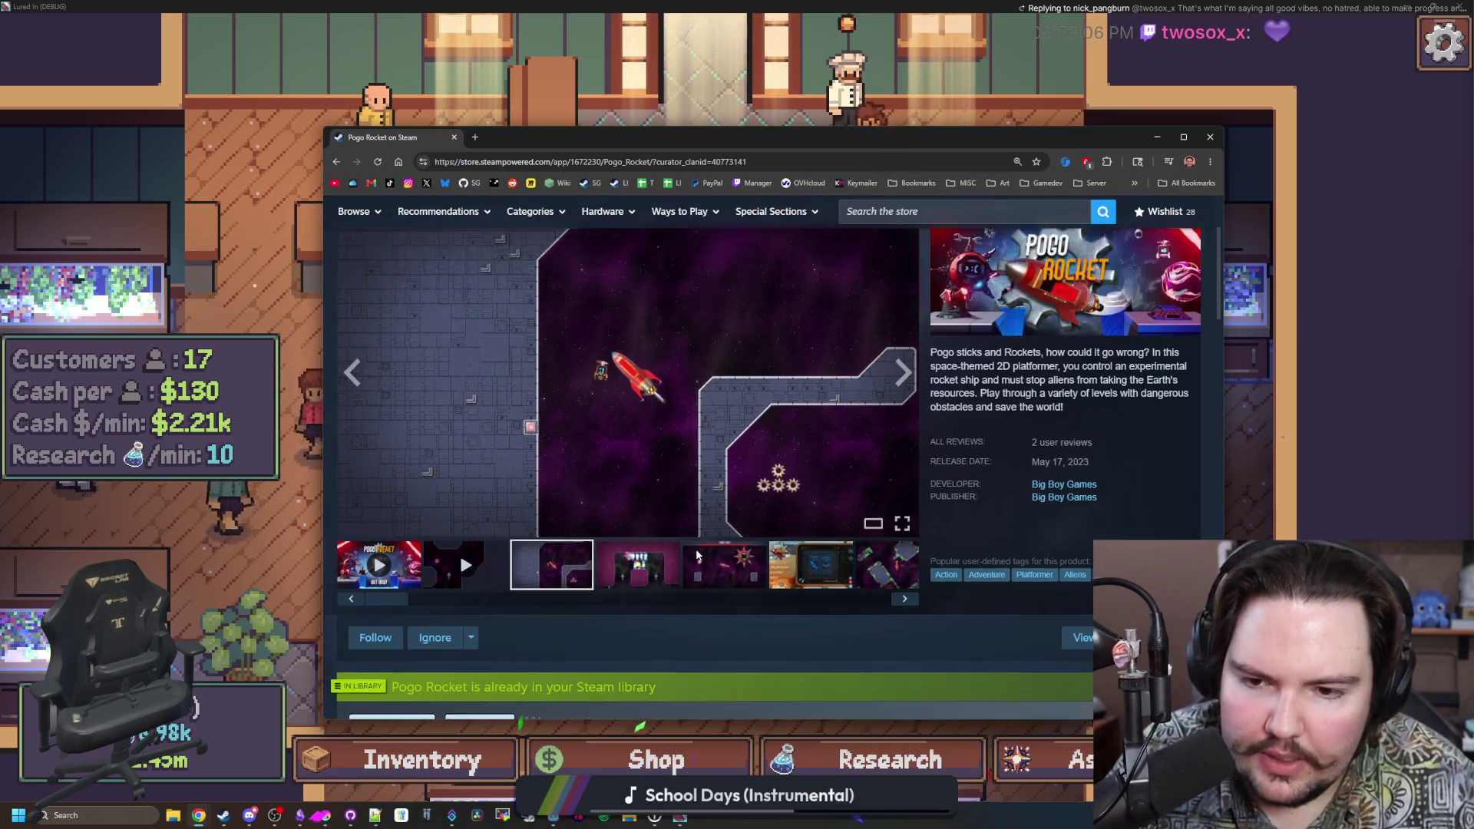
left_click(666, 642)
left_click(883, 541)
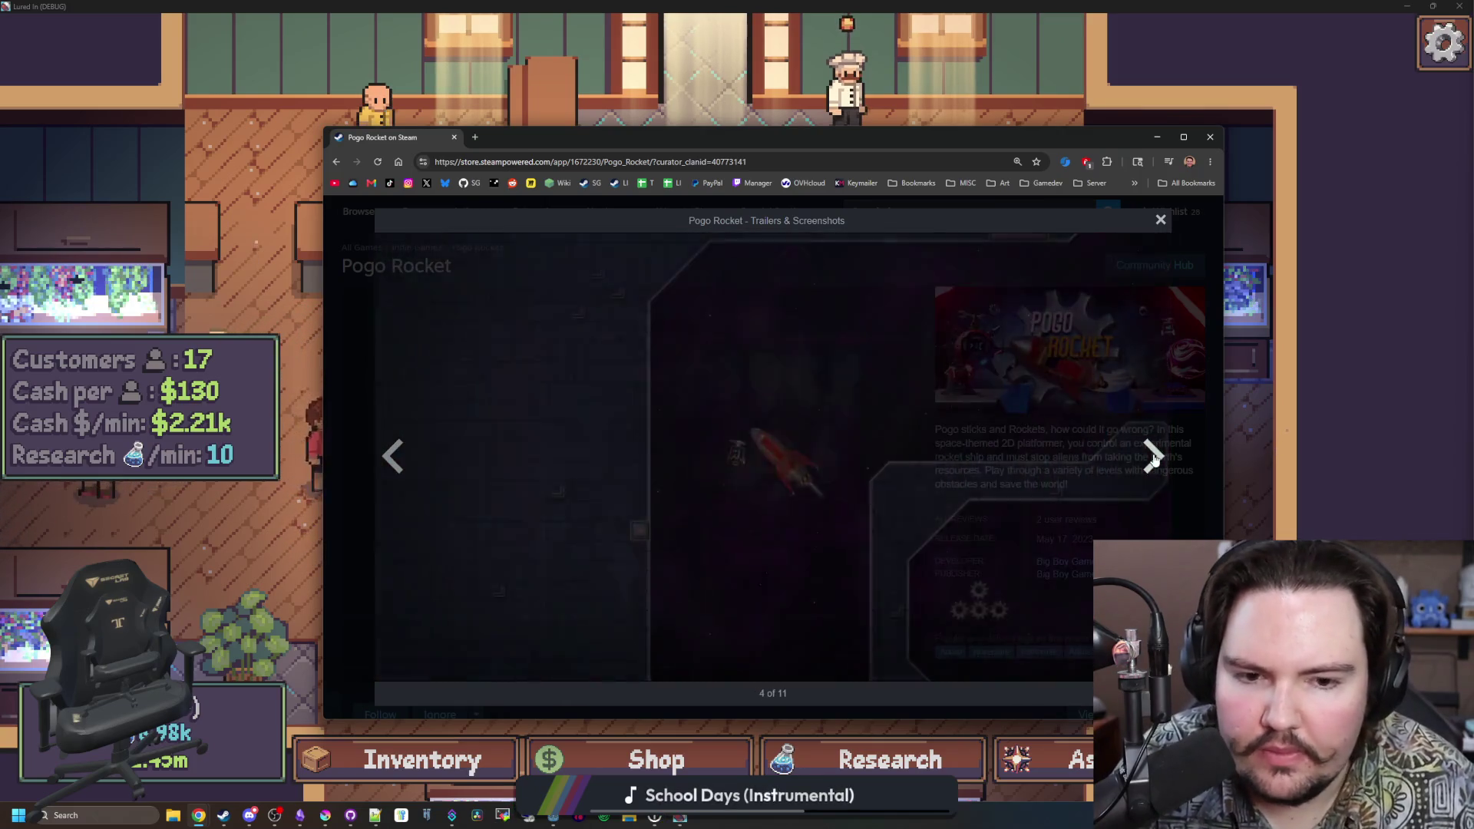
left_click(1161, 219)
scroll(777, 384, "down", 10)
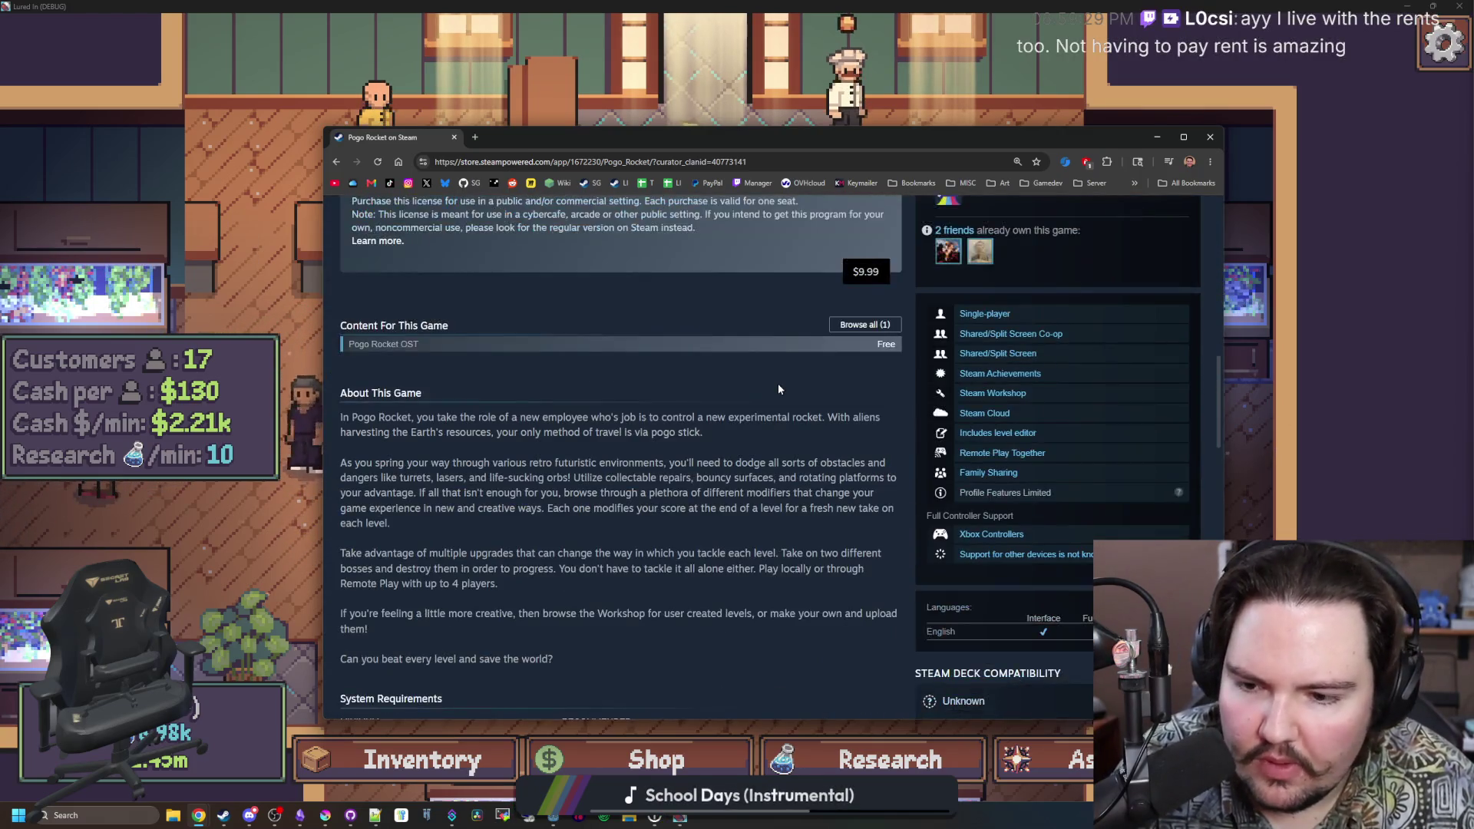
scroll(778, 389, "down", 4)
scroll(784, 353, "up", 15)
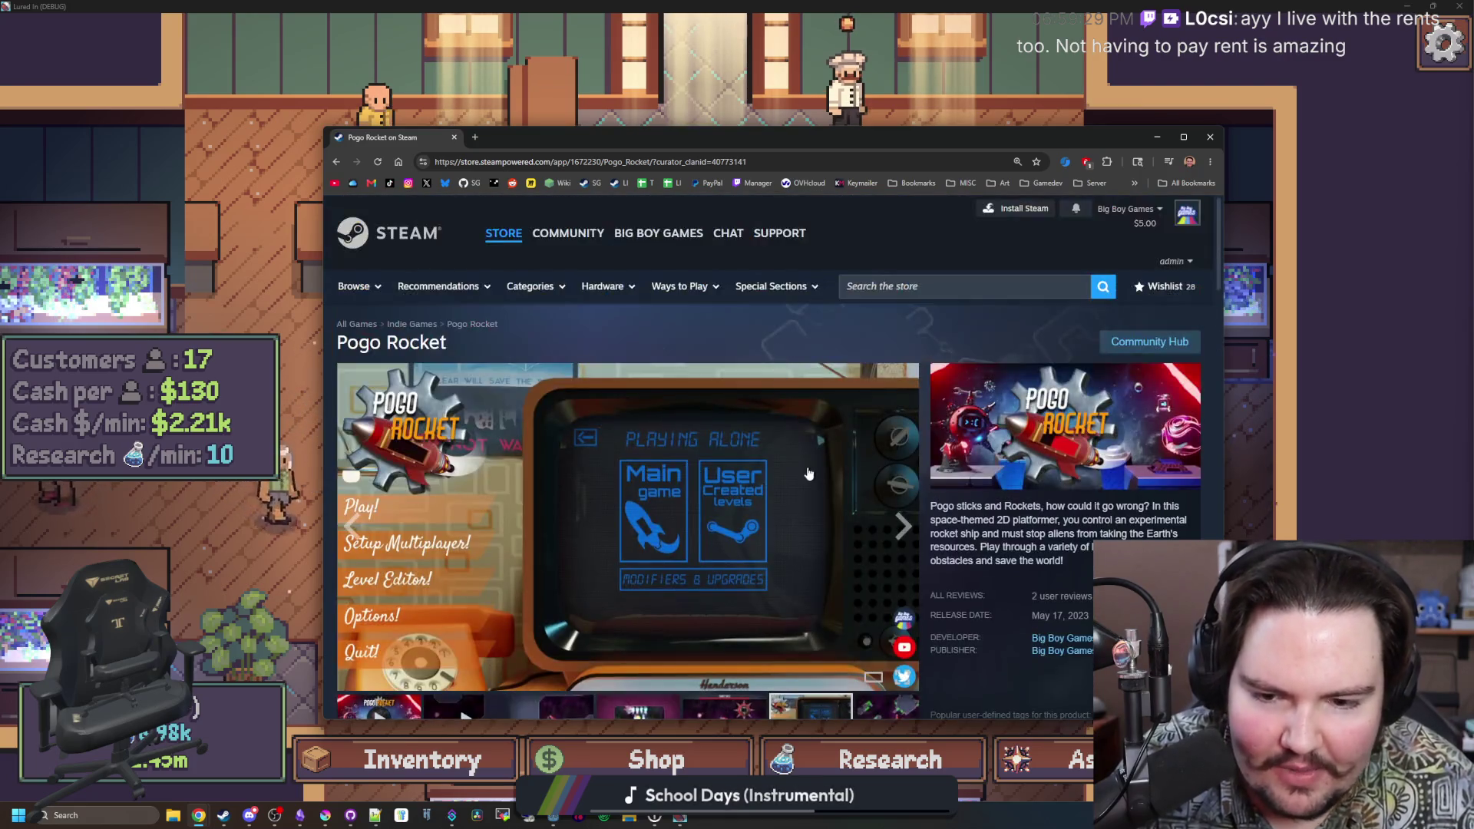
left_click(904, 527)
scroll(1068, 351, "down", 4)
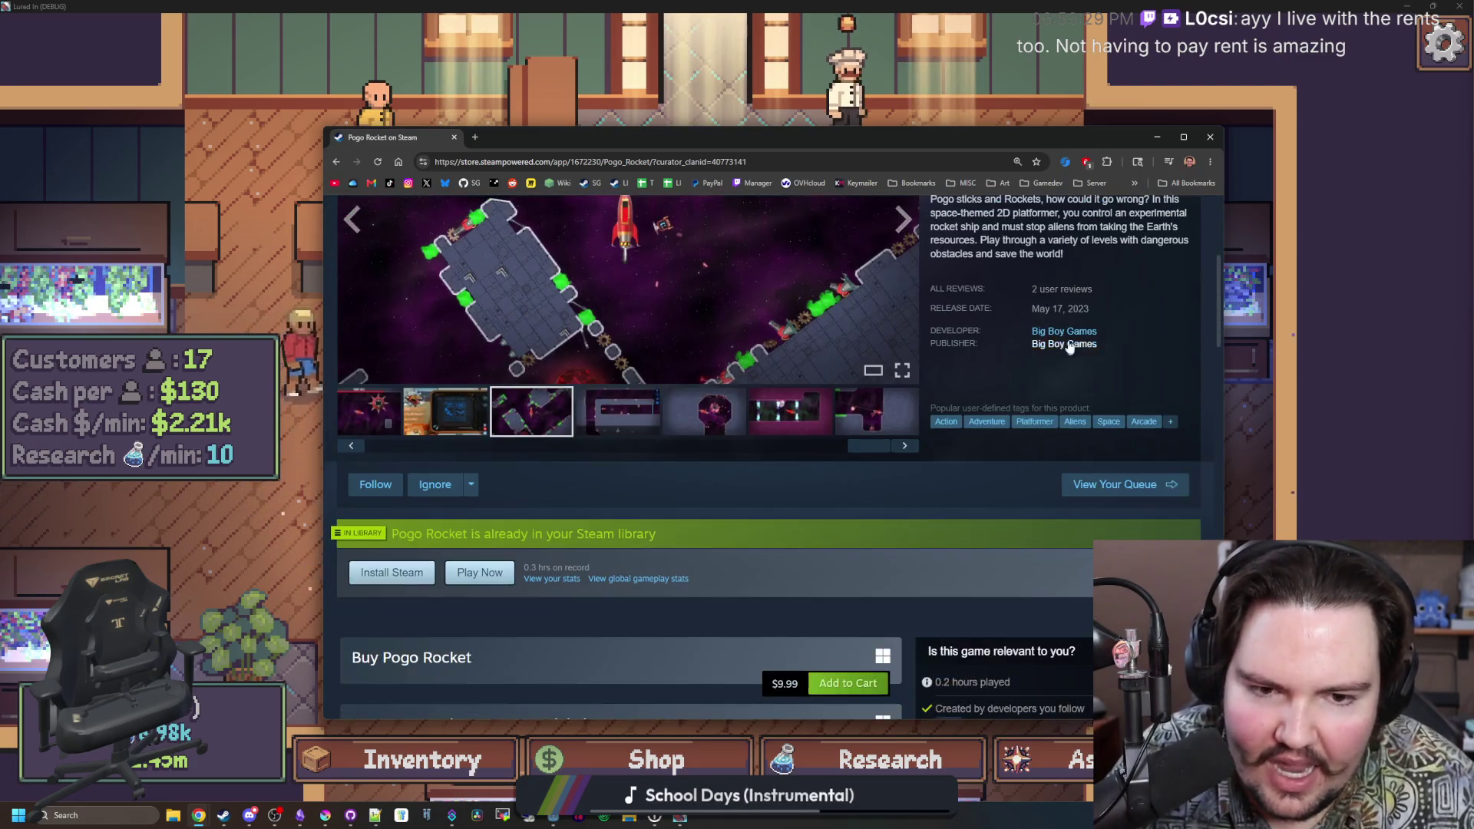
- Go to the Big Boy Games publisher page and open Starground from its New Releases
left_click(1070, 343)
scroll(687, 485, "down", 10)
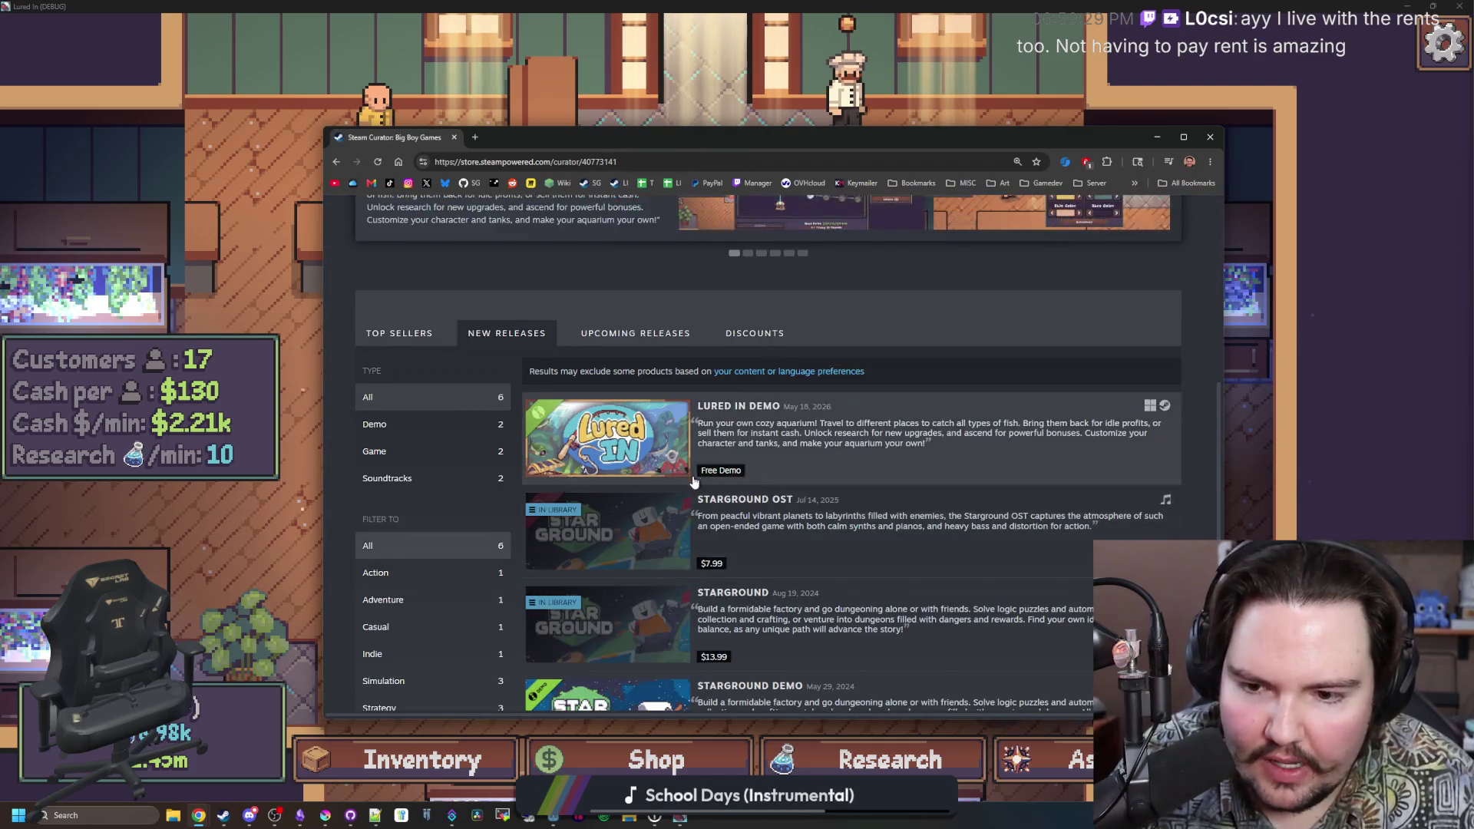
left_click(617, 540)
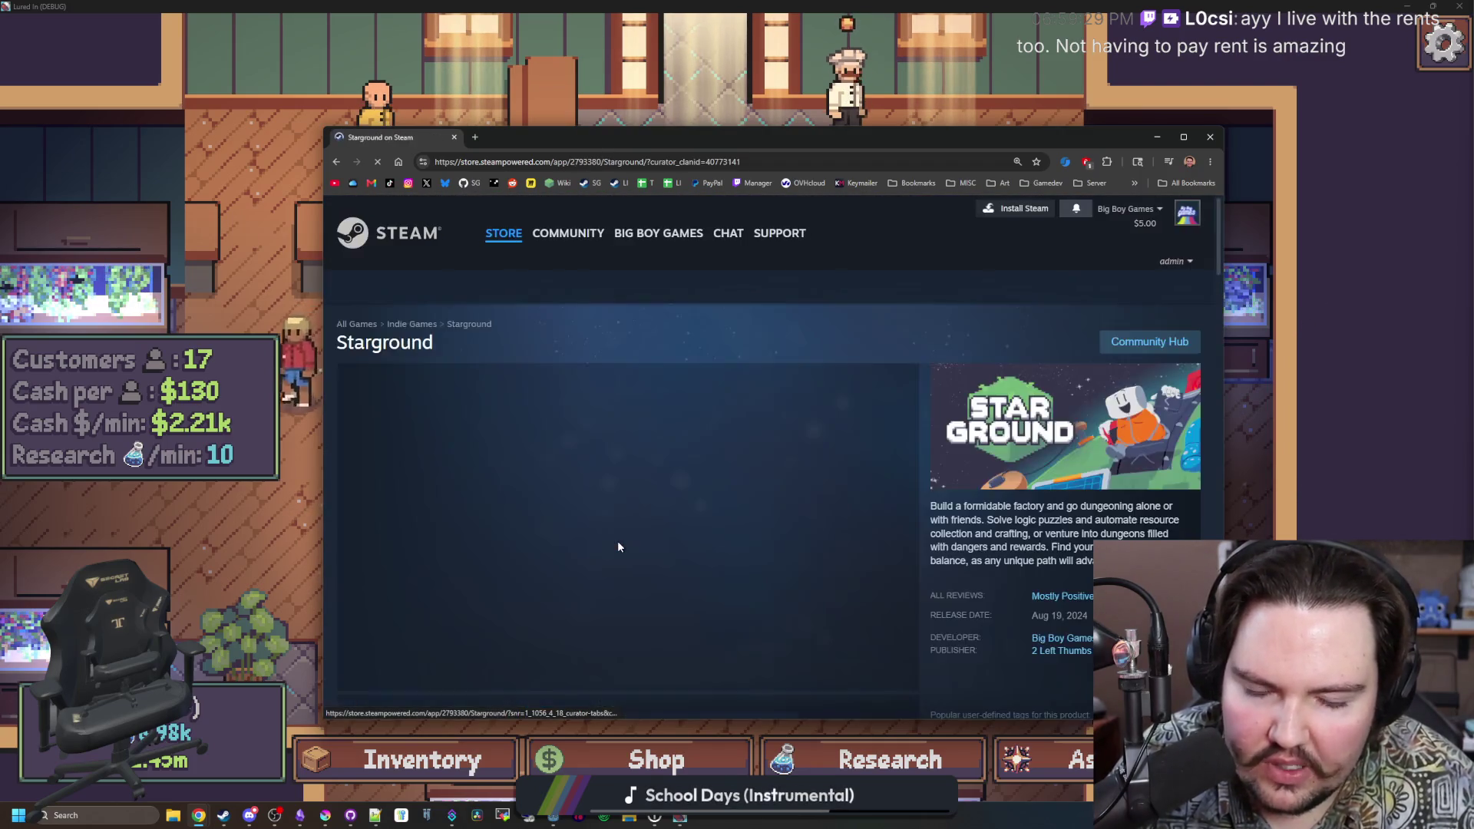
- Step forward and back through the Starground screenshots, ending on the green dungeon shot
scroll(619, 545, "down", 2)
scroll(571, 589, "up", 1)
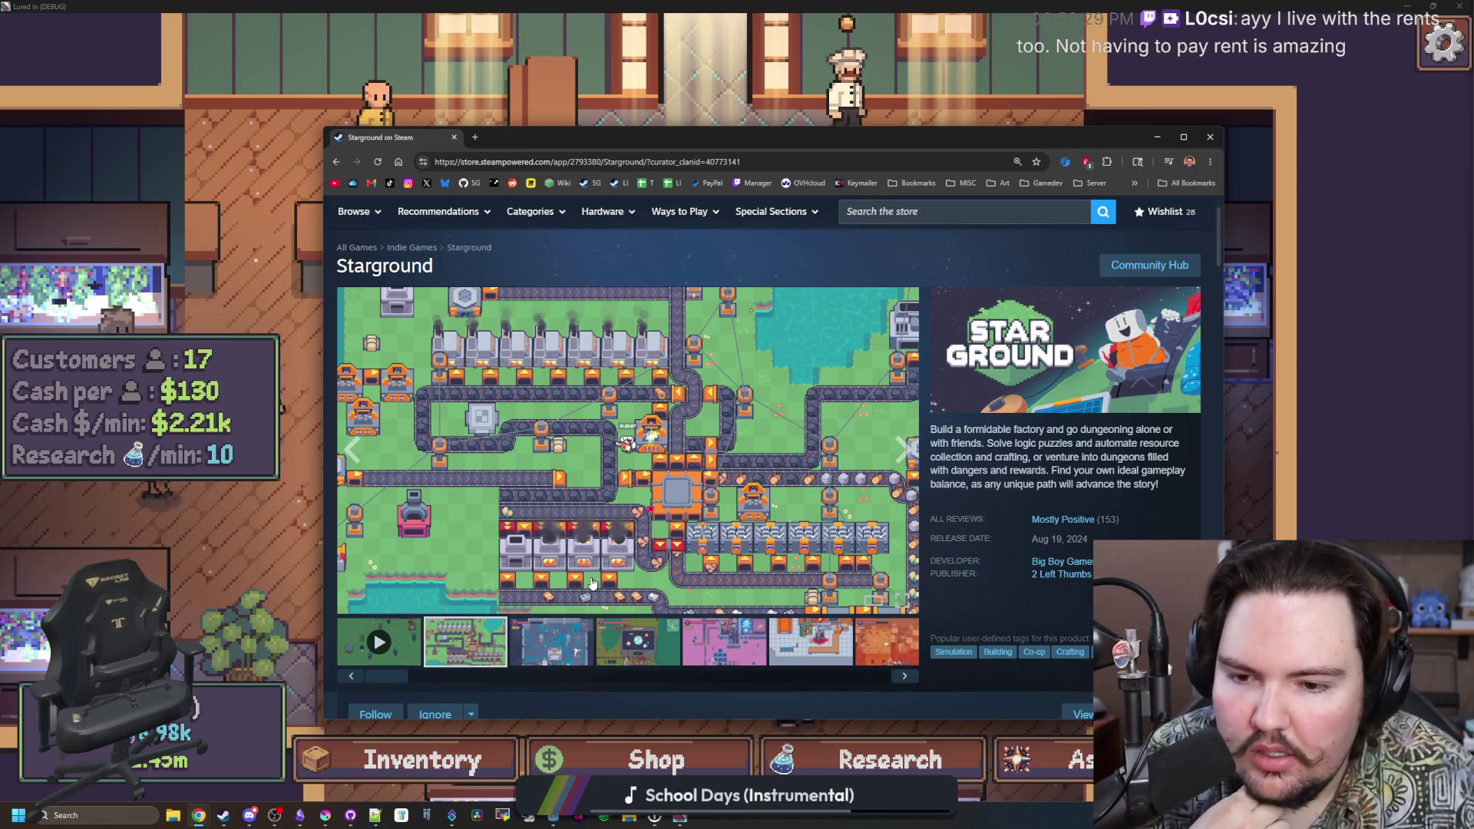
scroll(591, 584, "down", 1)
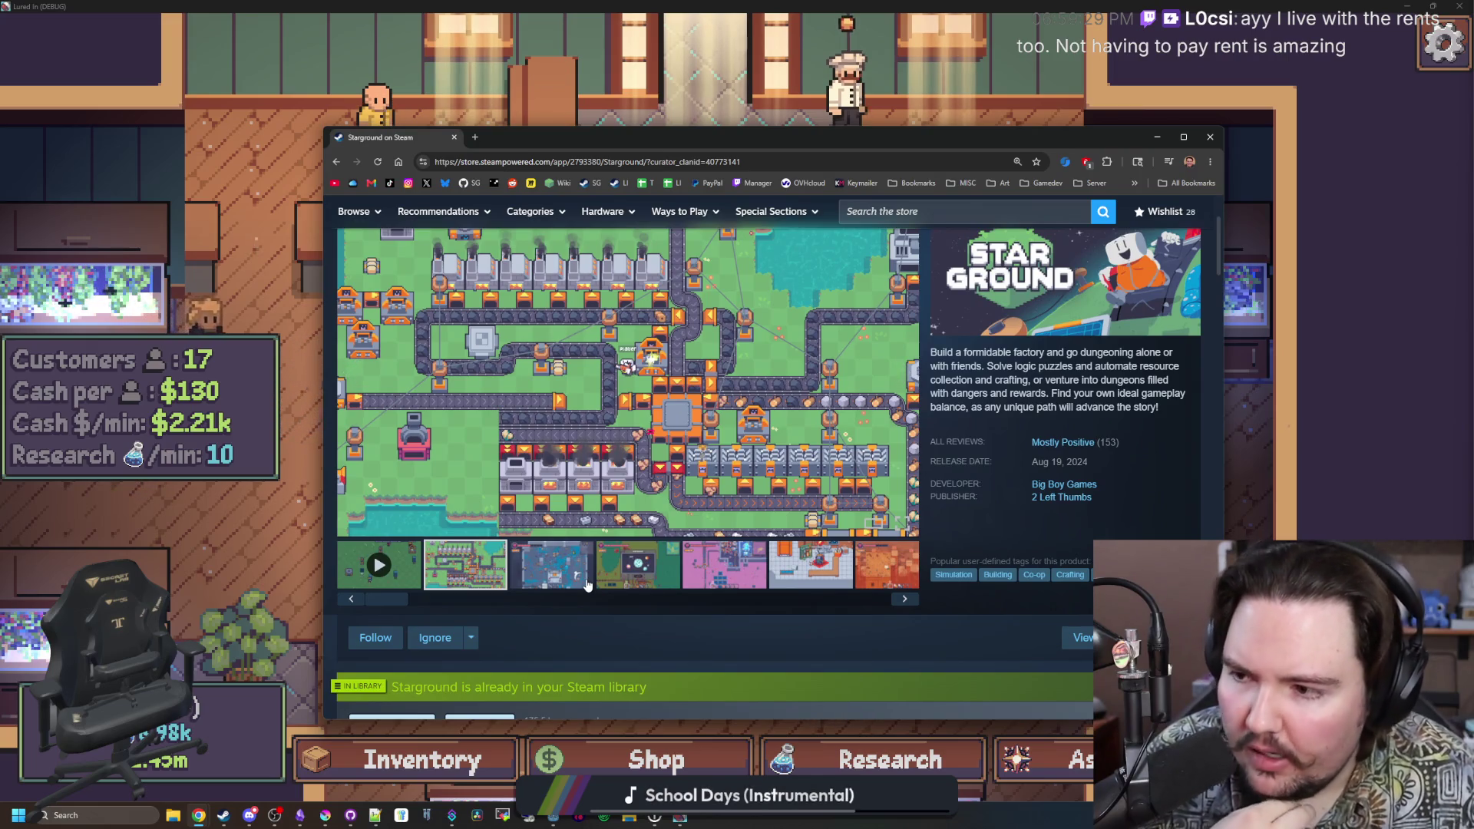
left_click(588, 584)
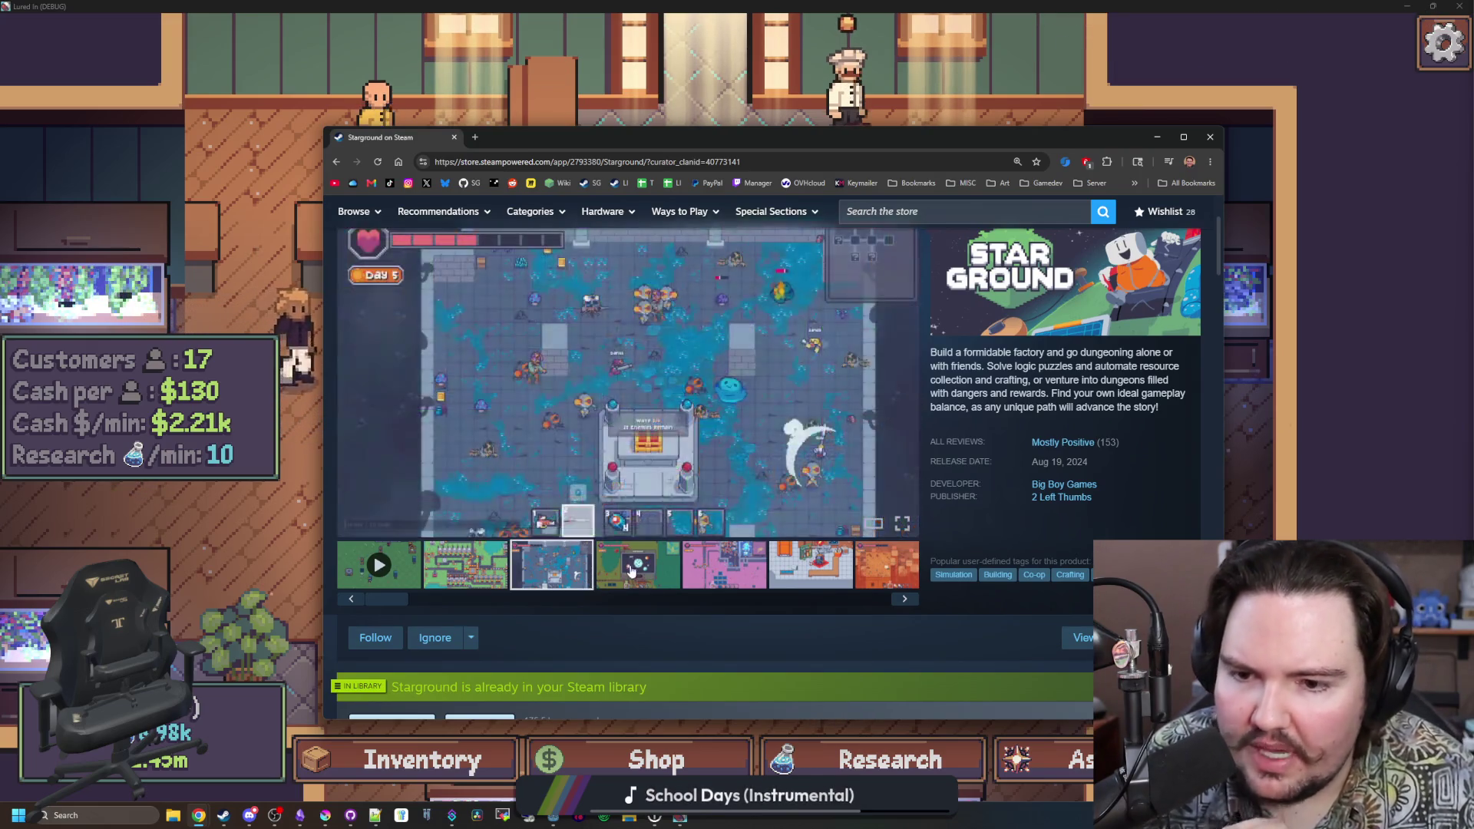
left_click(600, 570)
left_click(526, 569)
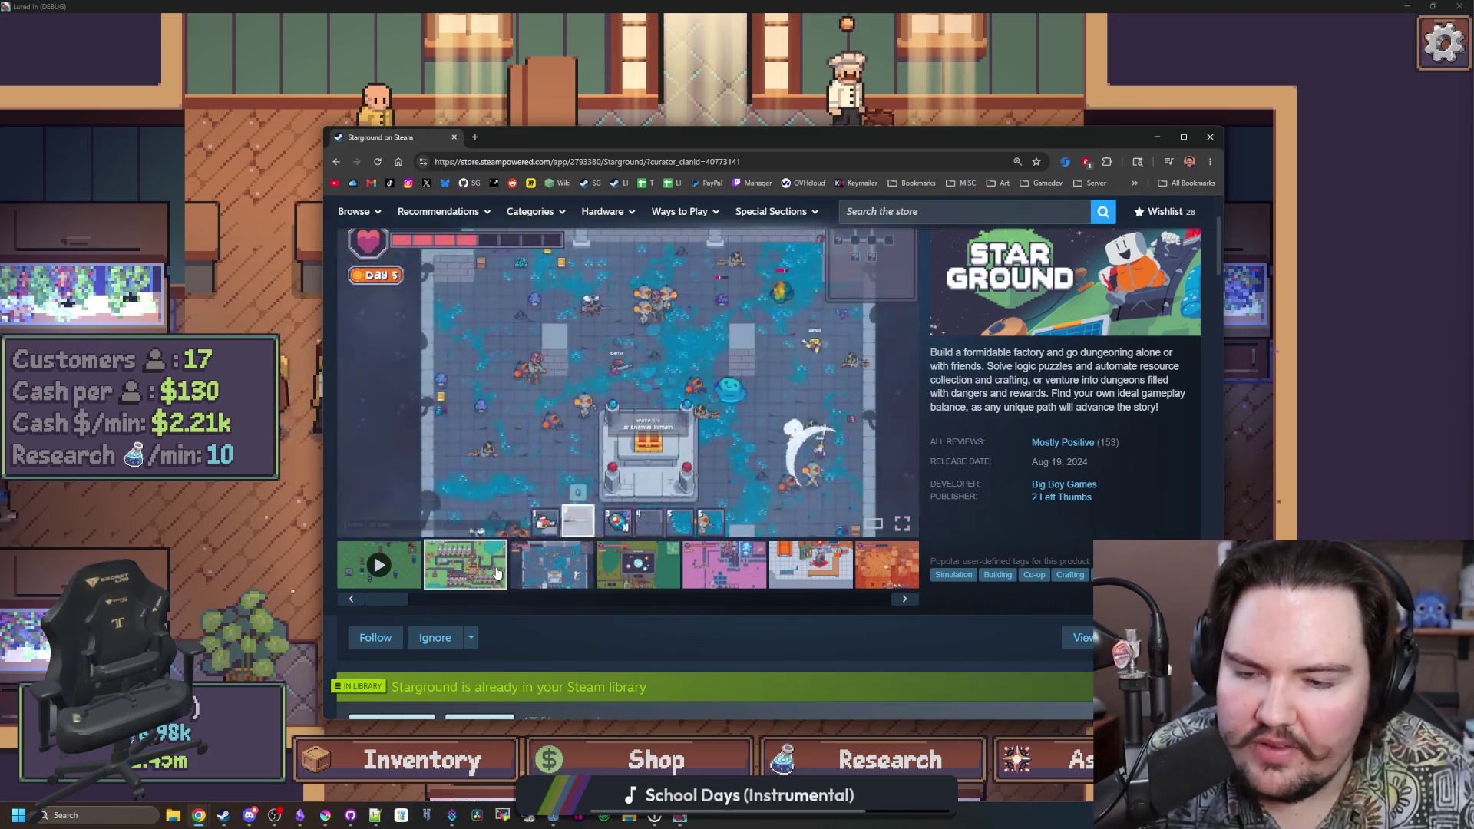
left_click(528, 560)
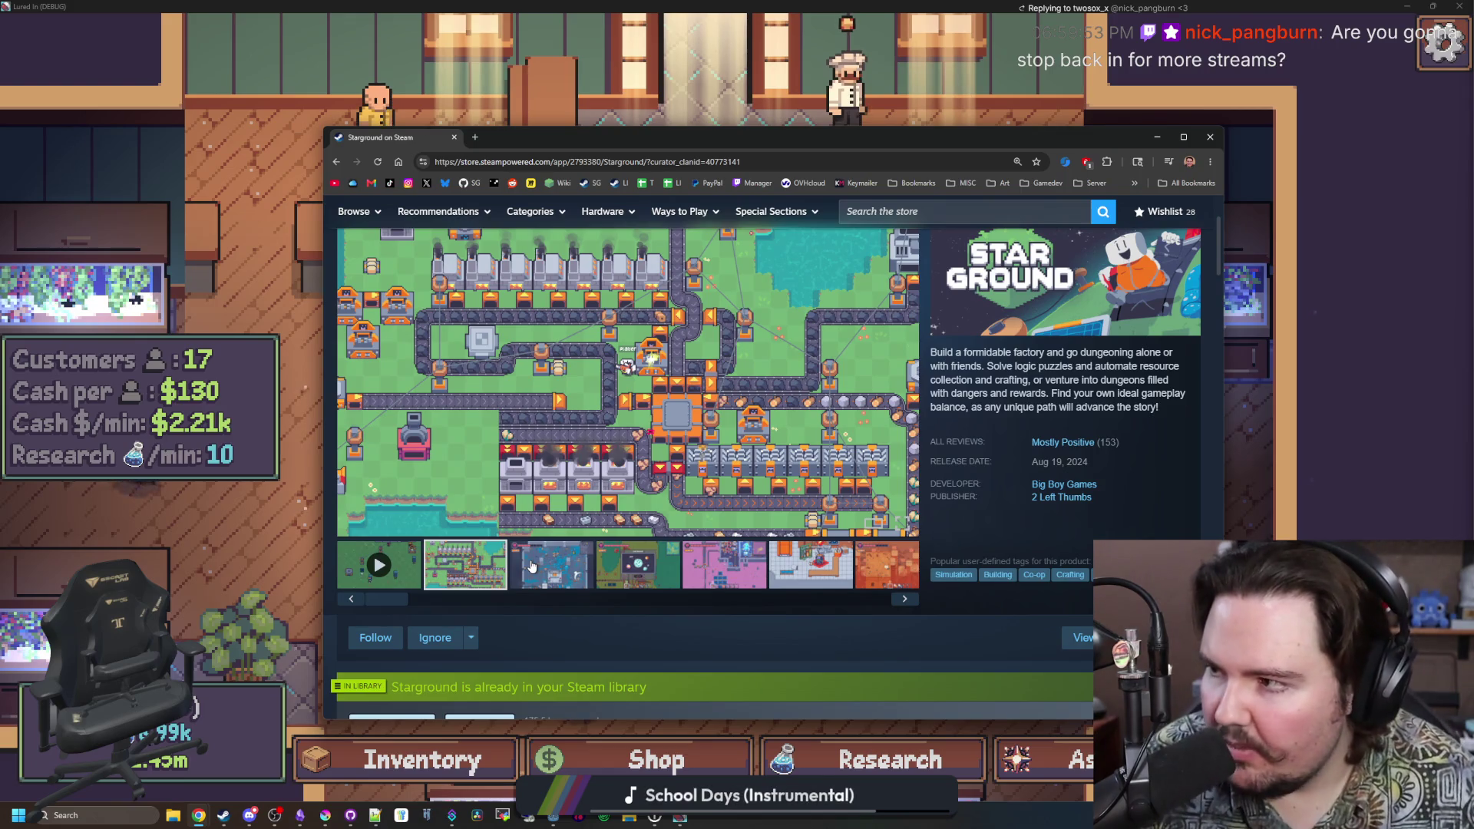
left_click(535, 566)
left_click(672, 577)
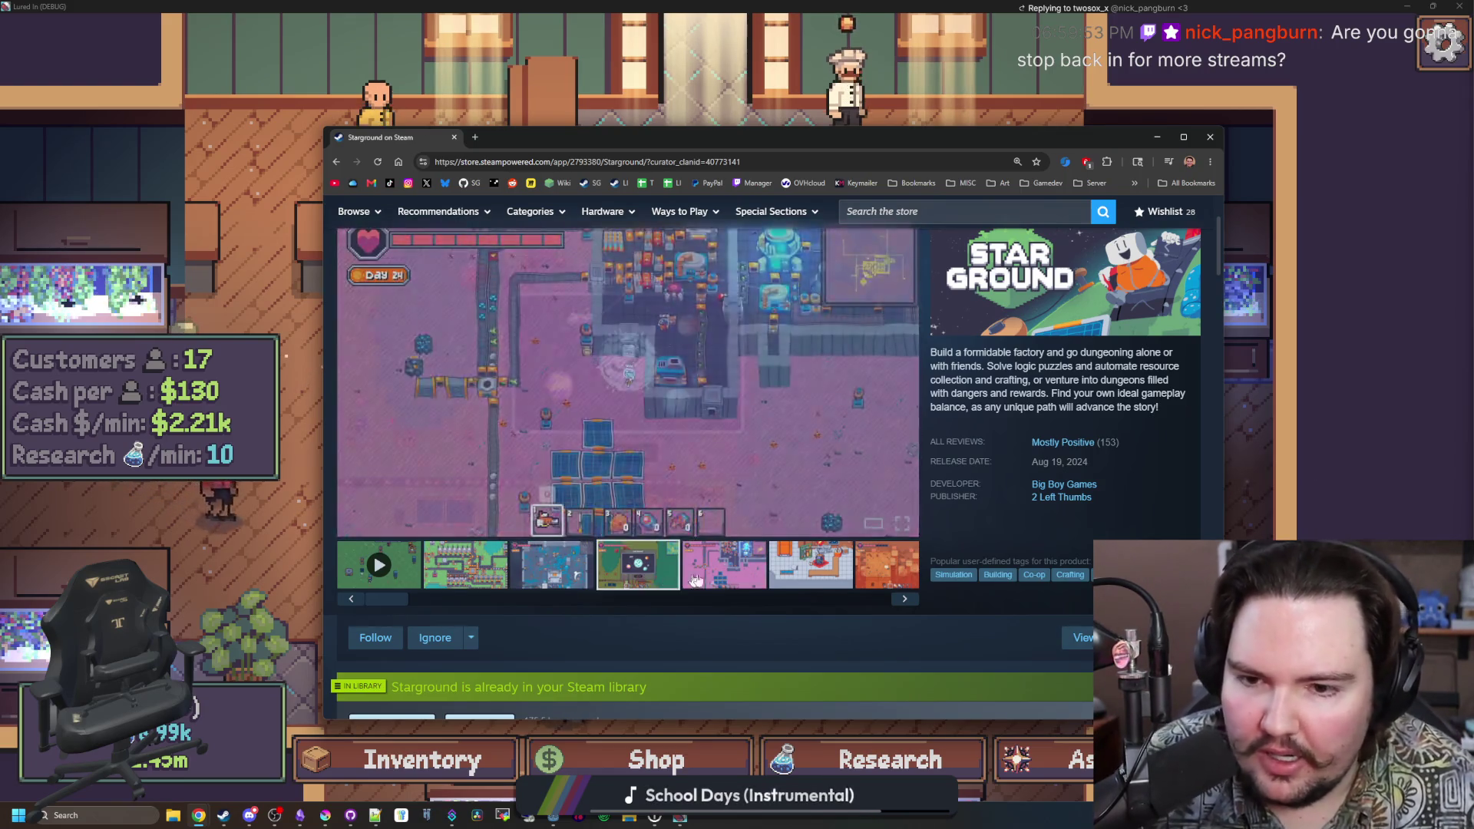
left_click(811, 561)
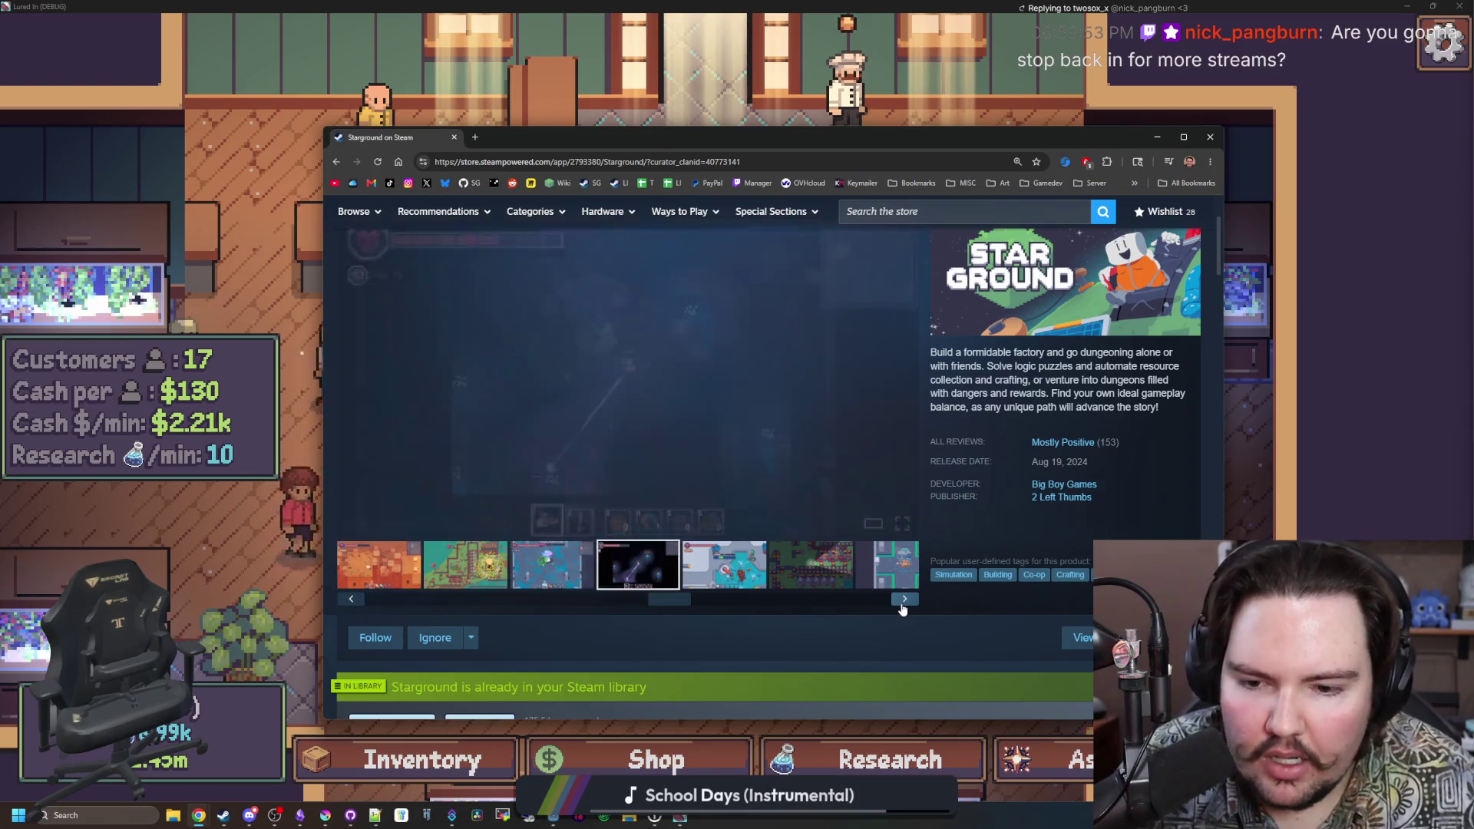
left_click(903, 600)
left_click(903, 600)
left_click(903, 599)
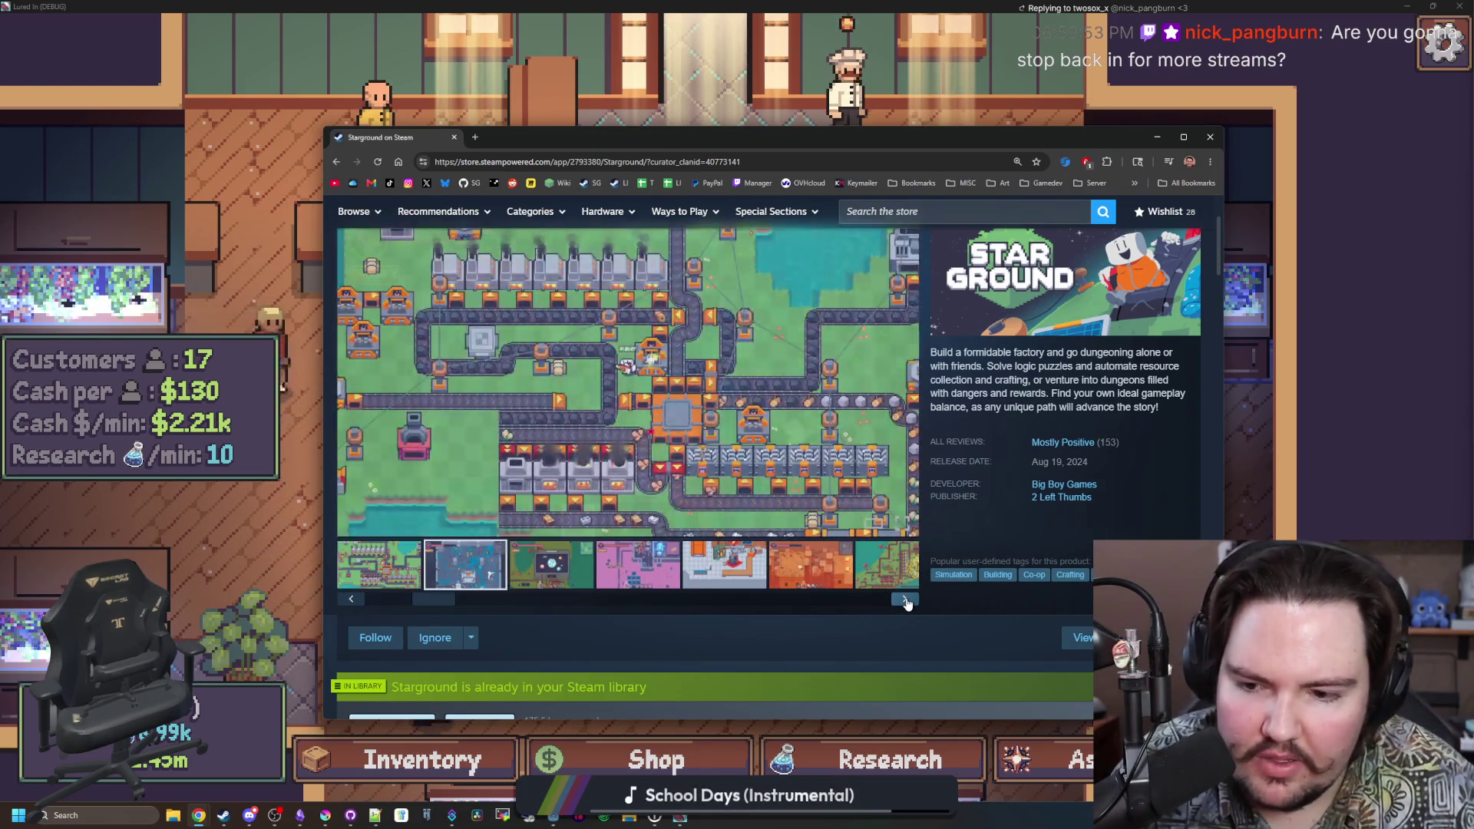
left_click(904, 600)
left_click(352, 599)
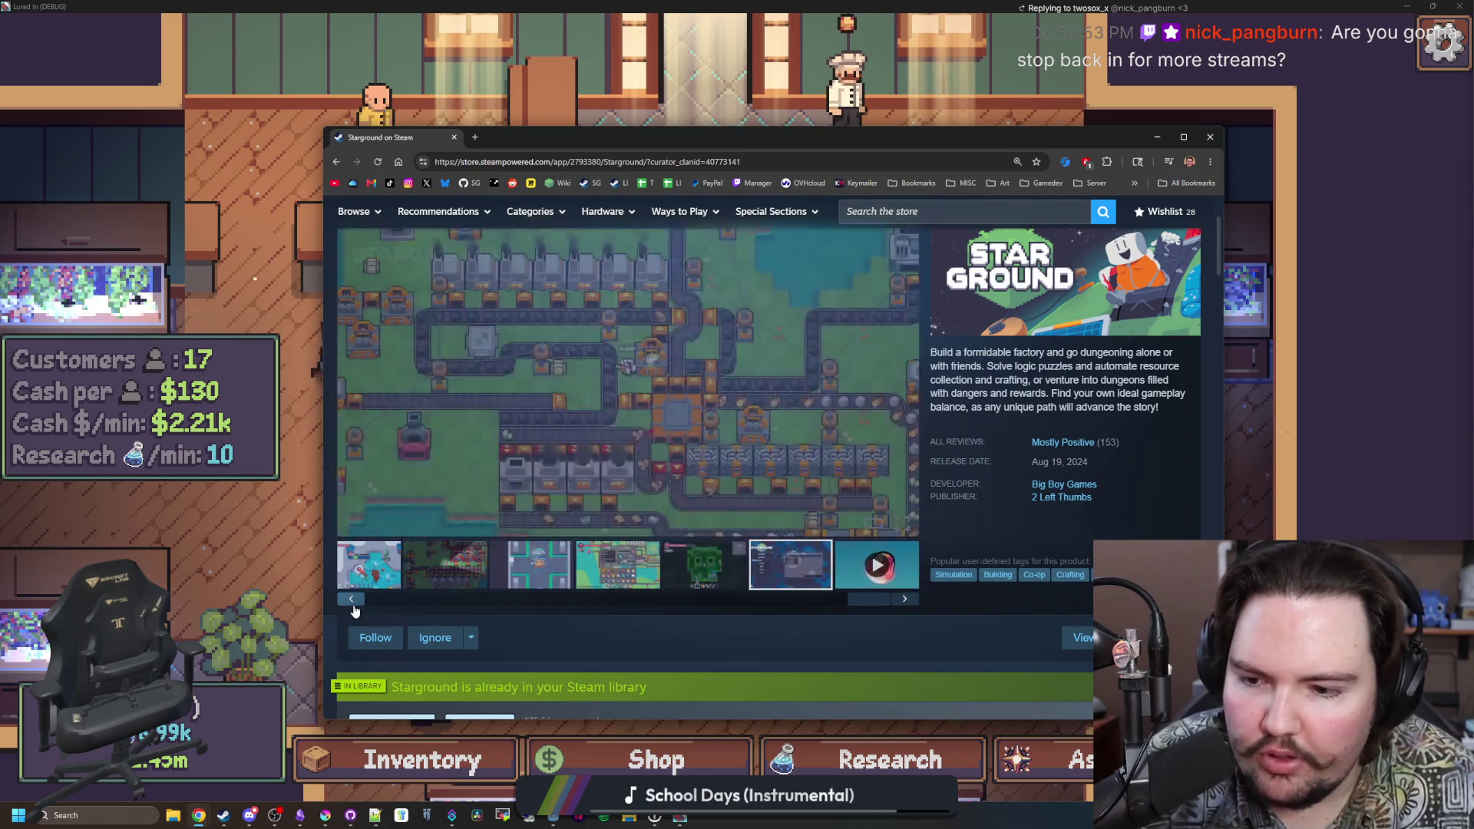
left_click(352, 599)
left_click(351, 599)
left_click(353, 605)
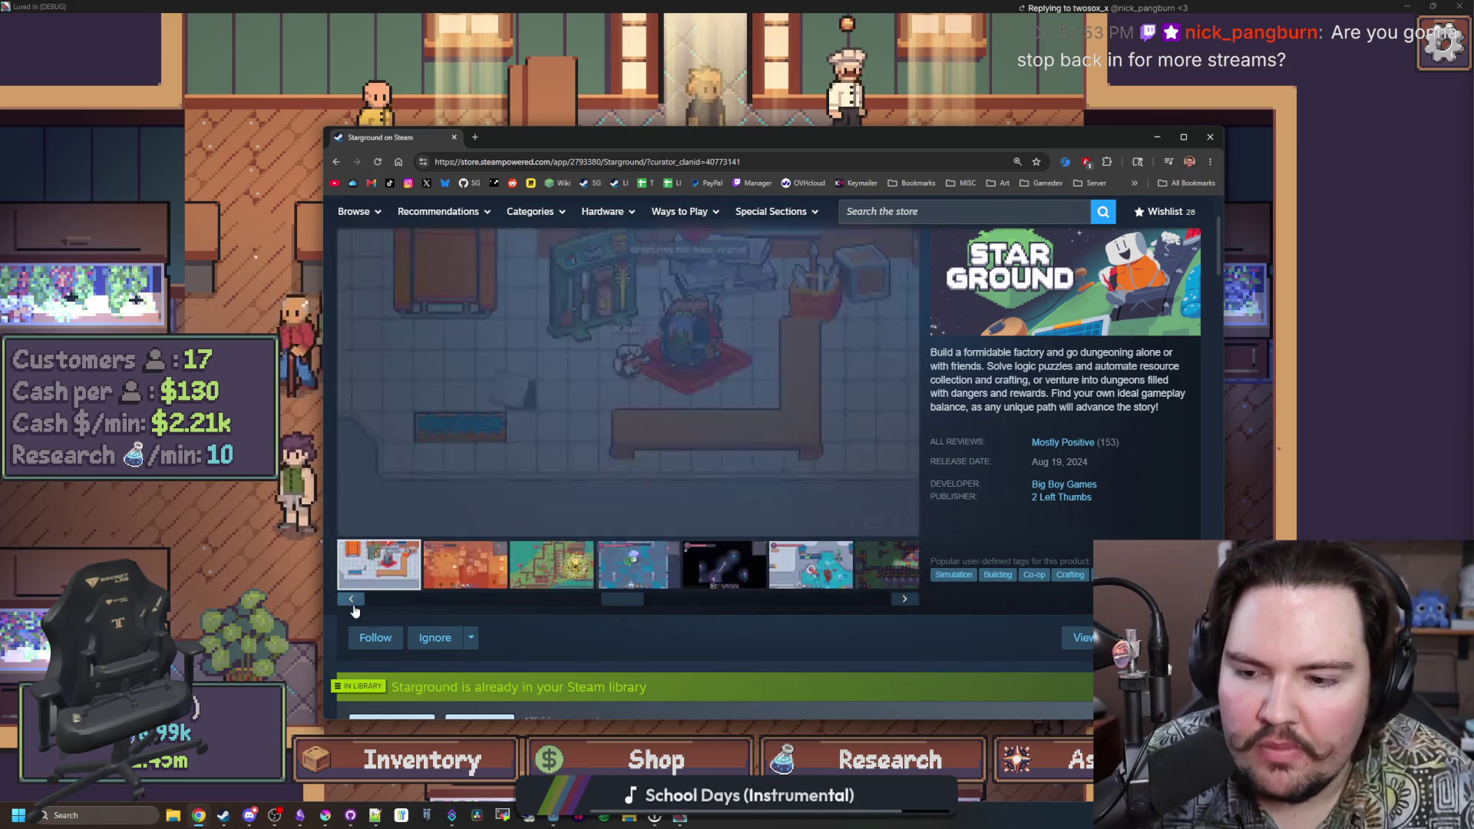
left_click(353, 605)
left_click(353, 605)
- Flip through the Starground screenshot thumbnails again, returning to the first factory screenshot
left_click_drag(867, 602, 384, 602)
left_click(449, 562)
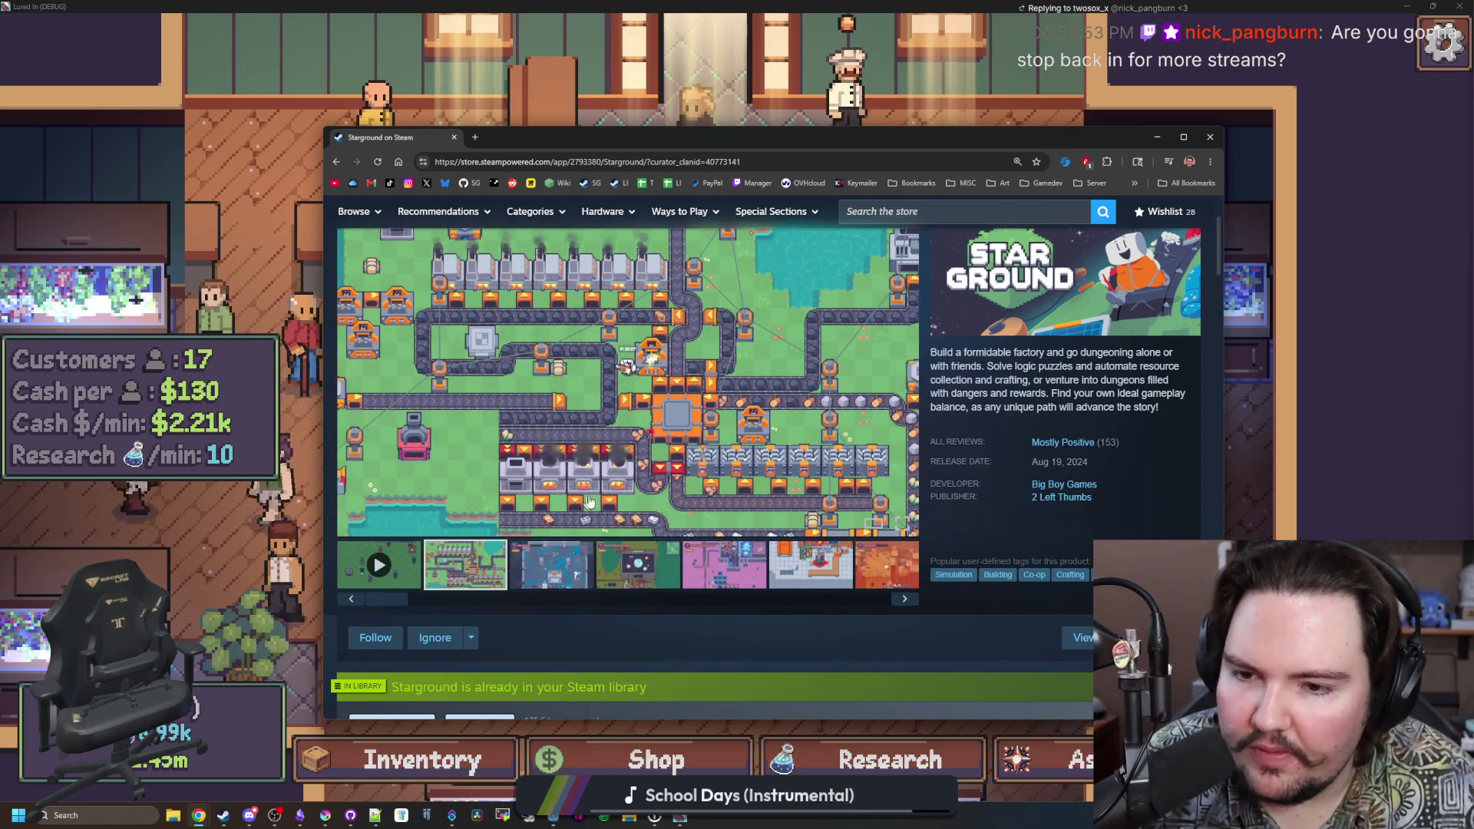
left_click(560, 578)
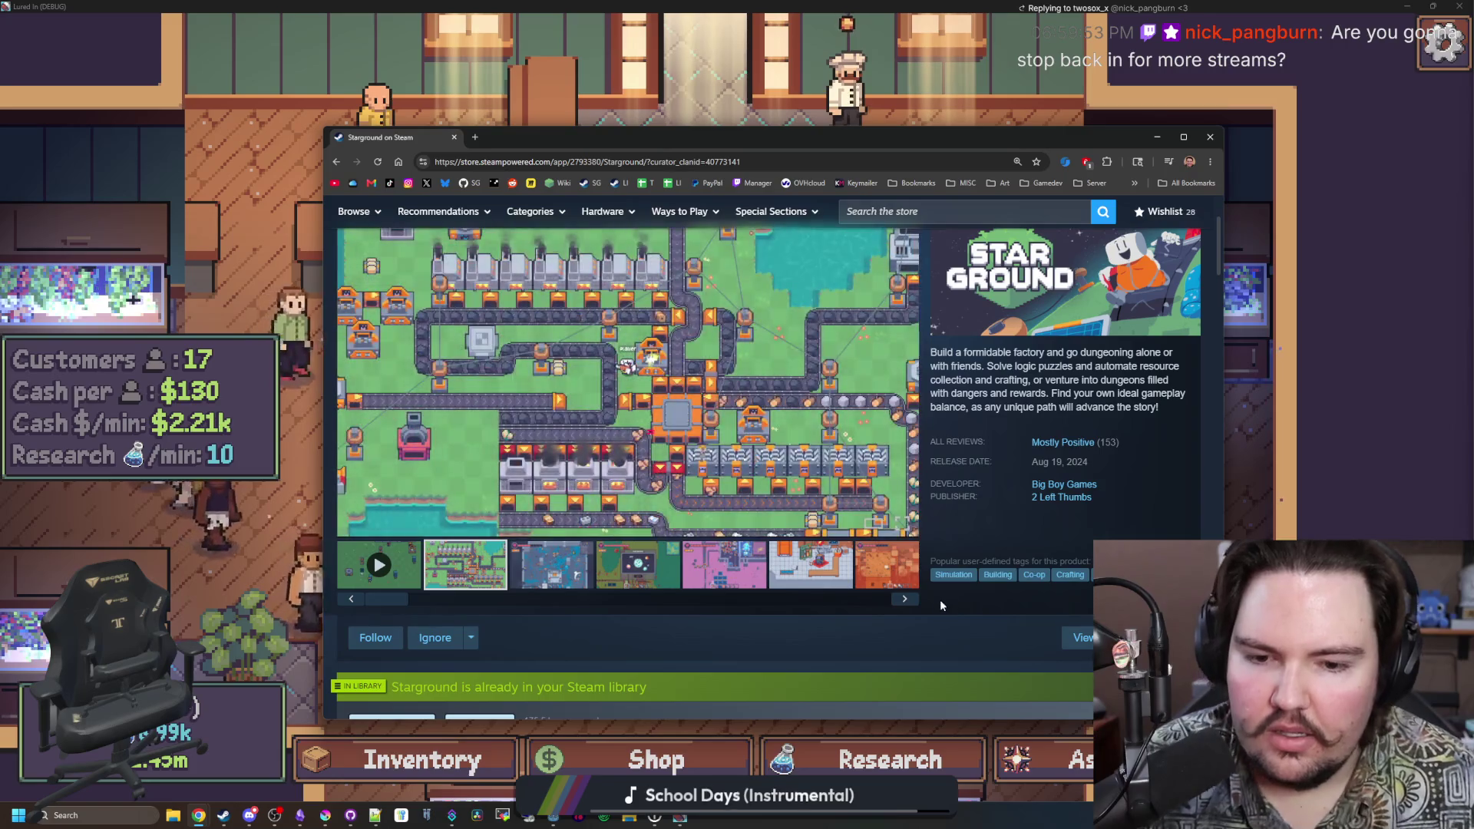
left_click(912, 604)
left_click(912, 603)
left_click(912, 604)
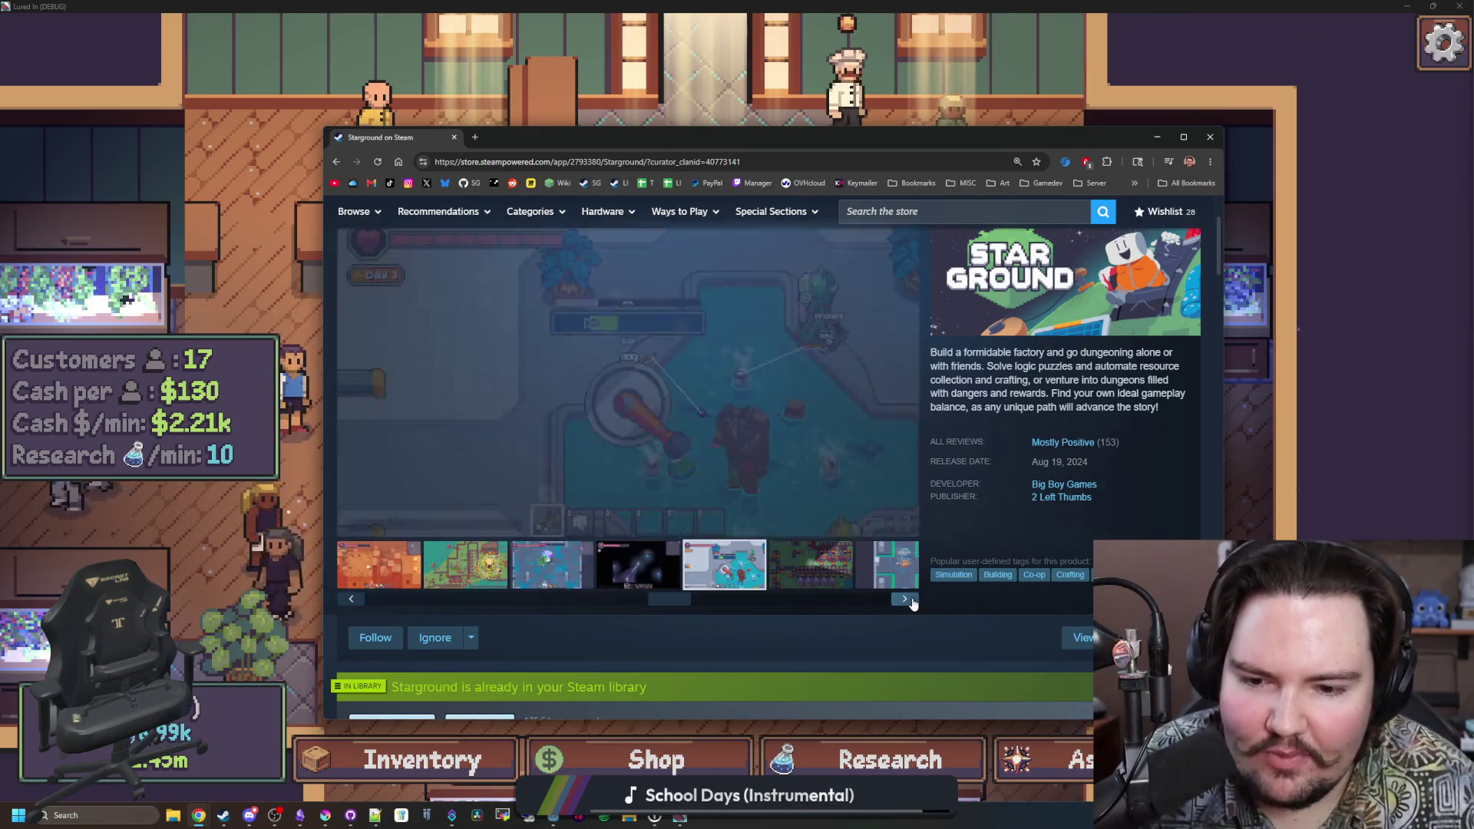
left_click(912, 604)
left_click(910, 604)
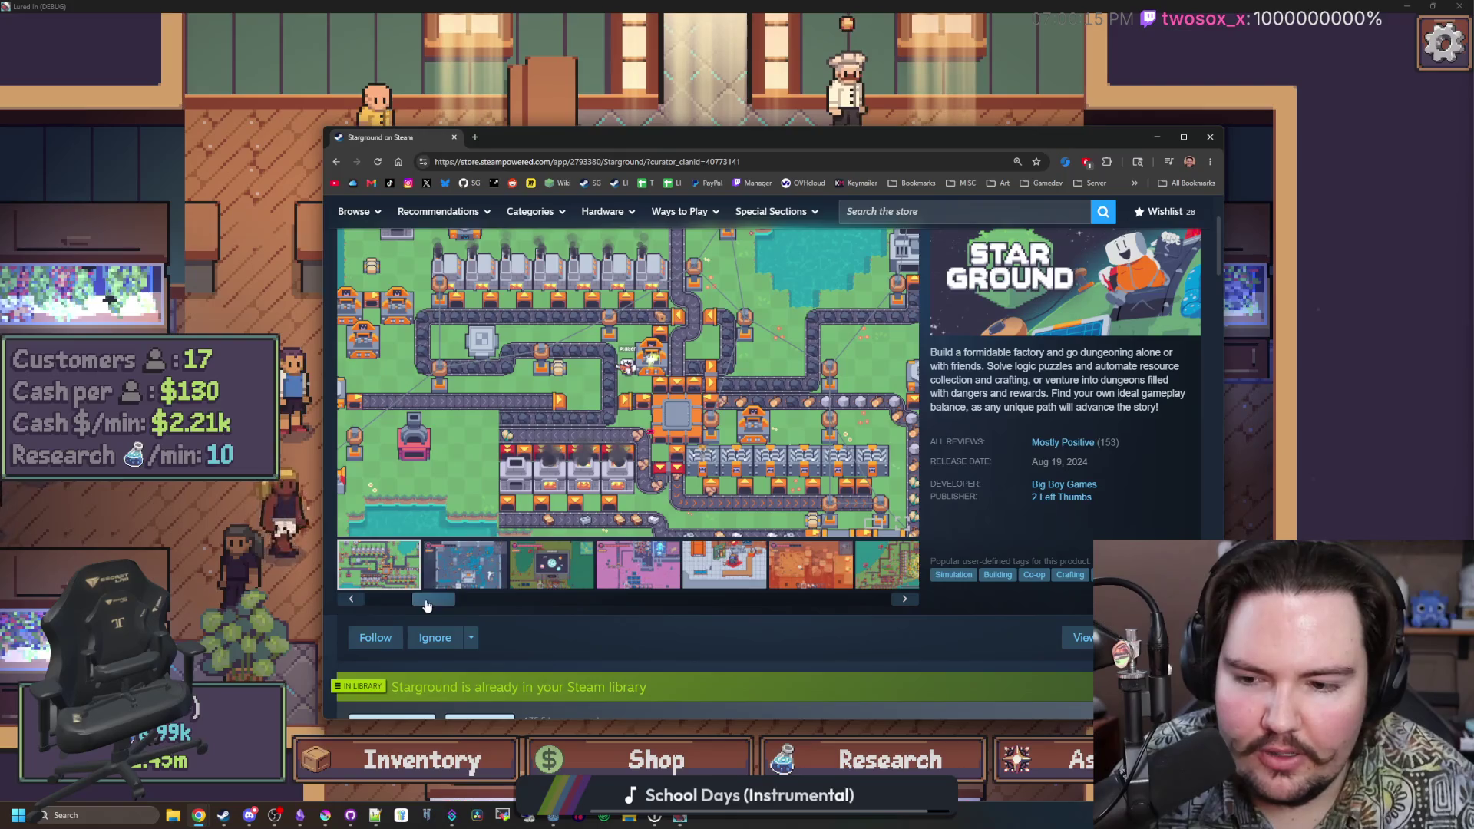
left_click(415, 566)
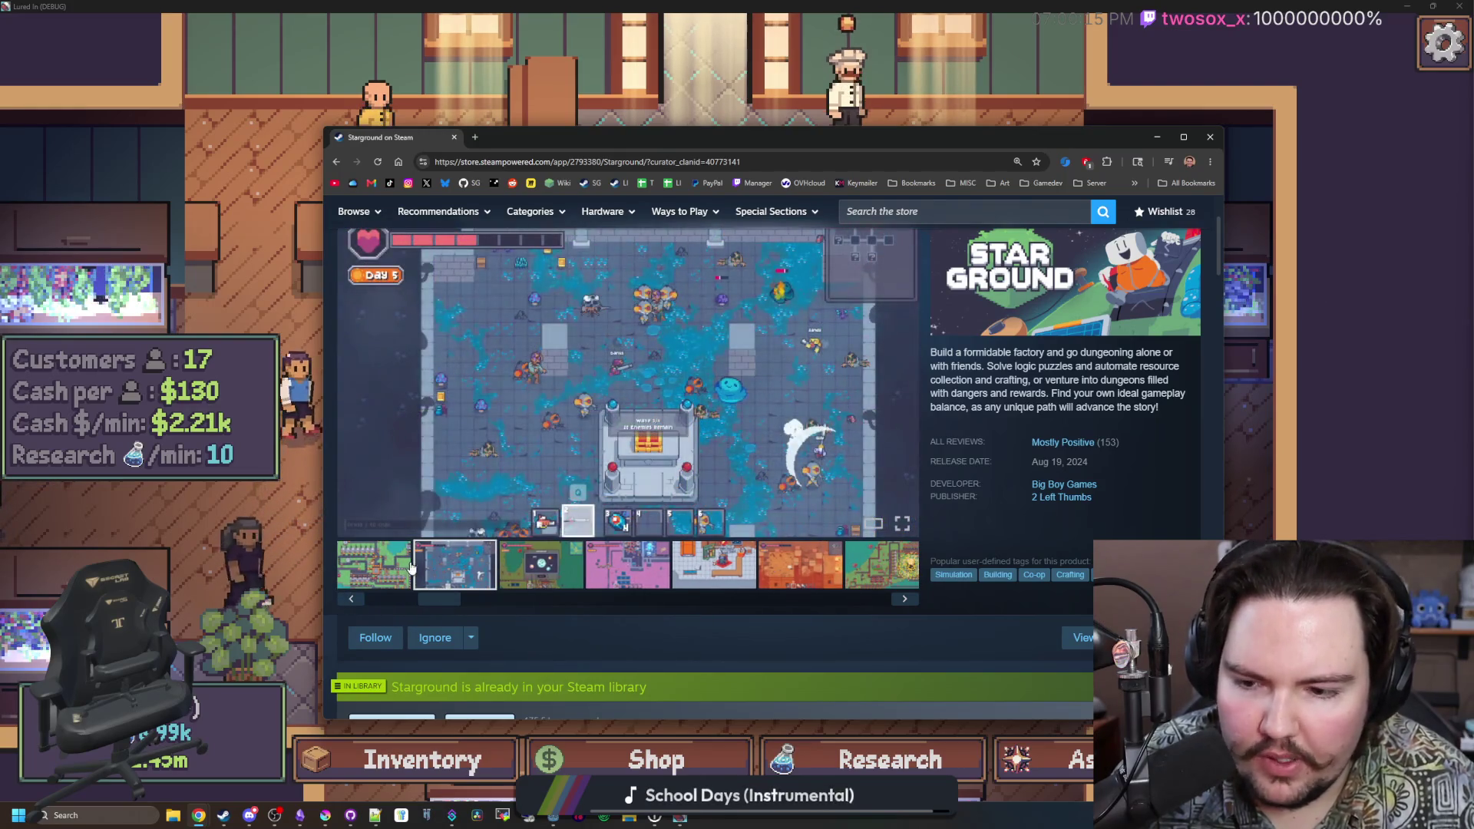
left_click(413, 566)
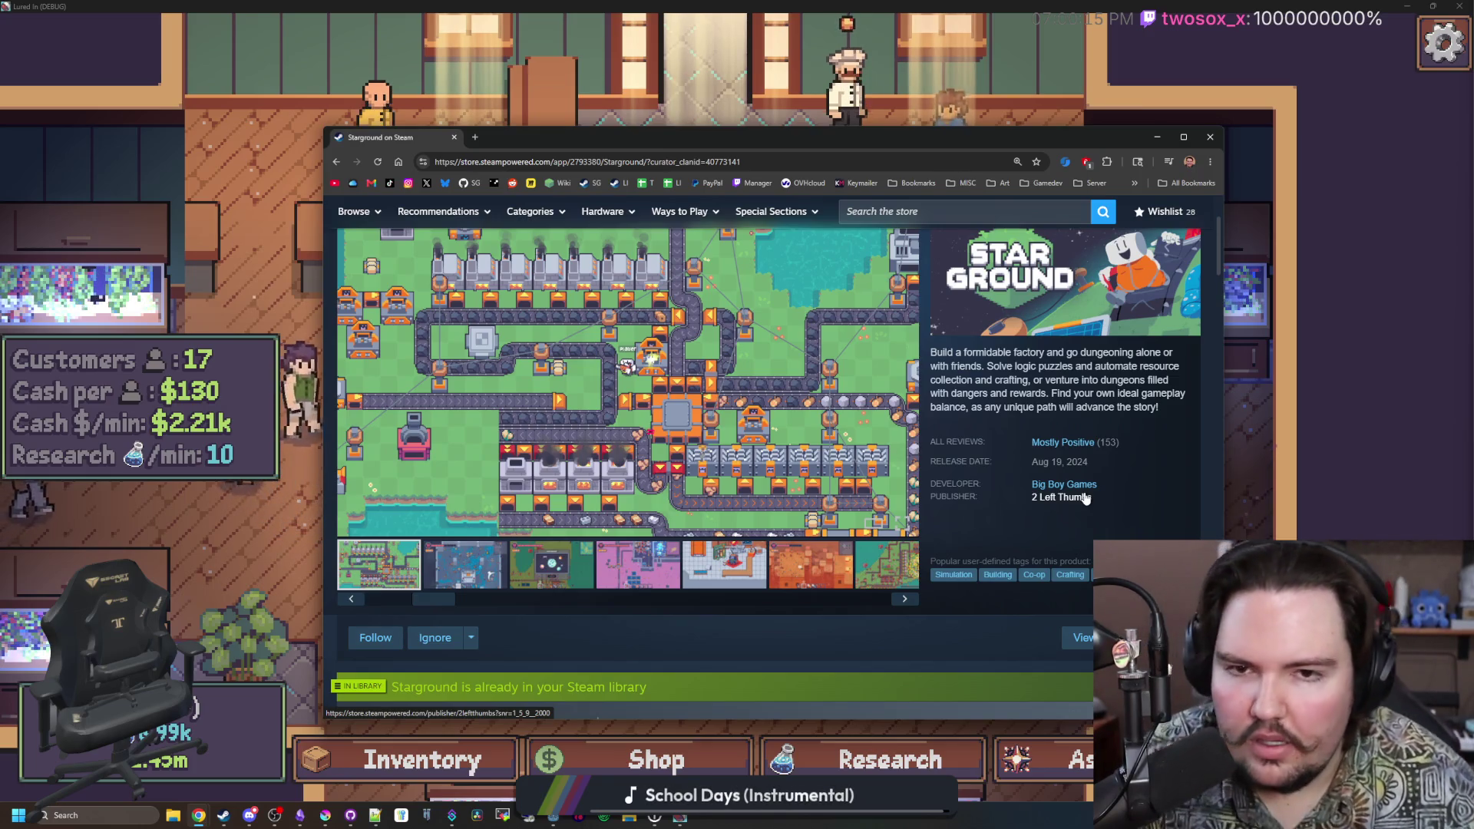
left_click(458, 559)
left_click(551, 564)
left_click(637, 565)
left_click(724, 567)
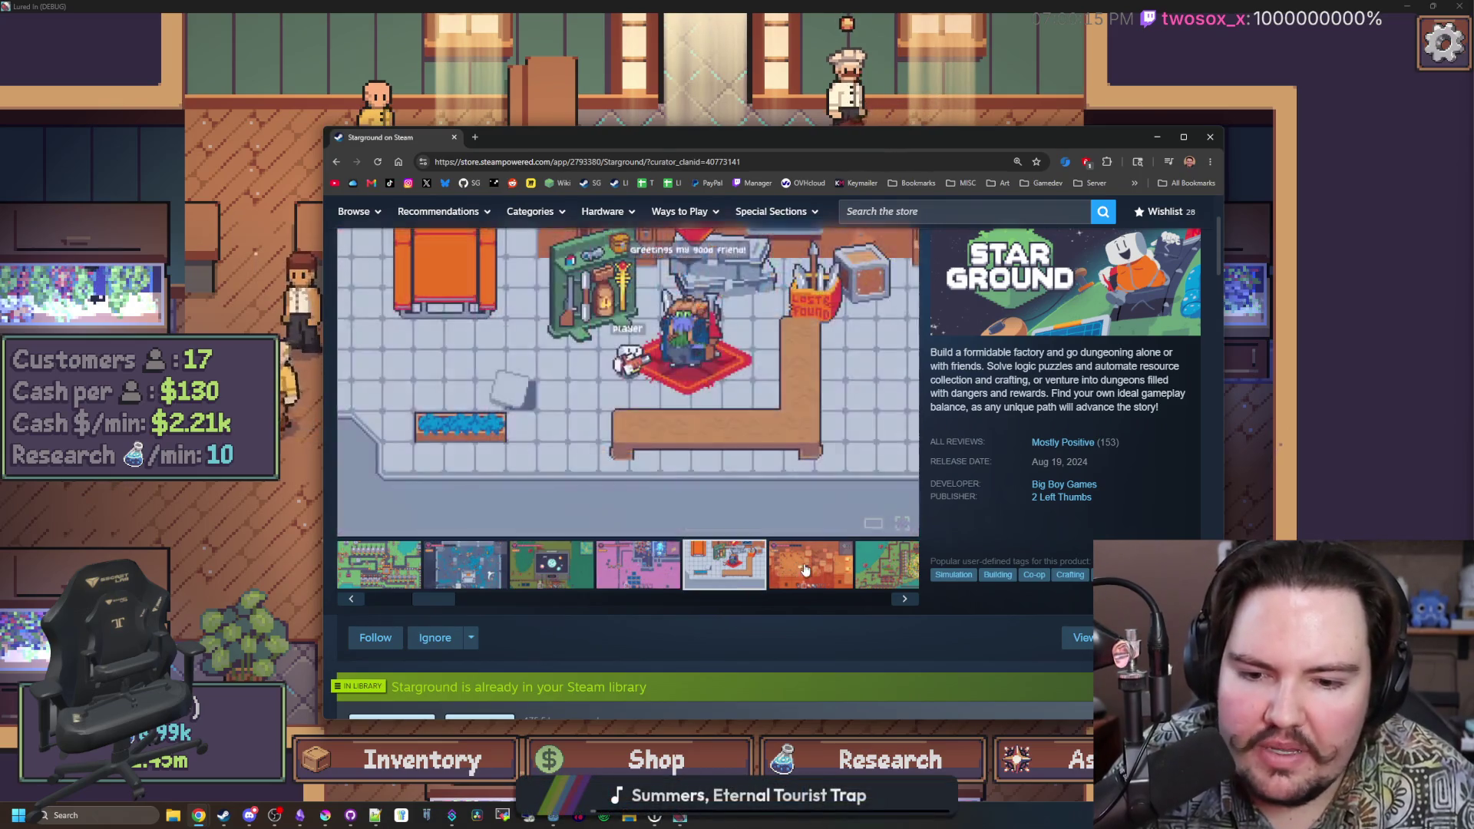
left_click(804, 569)
left_click(904, 599)
left_click(904, 599)
left_click(904, 599)
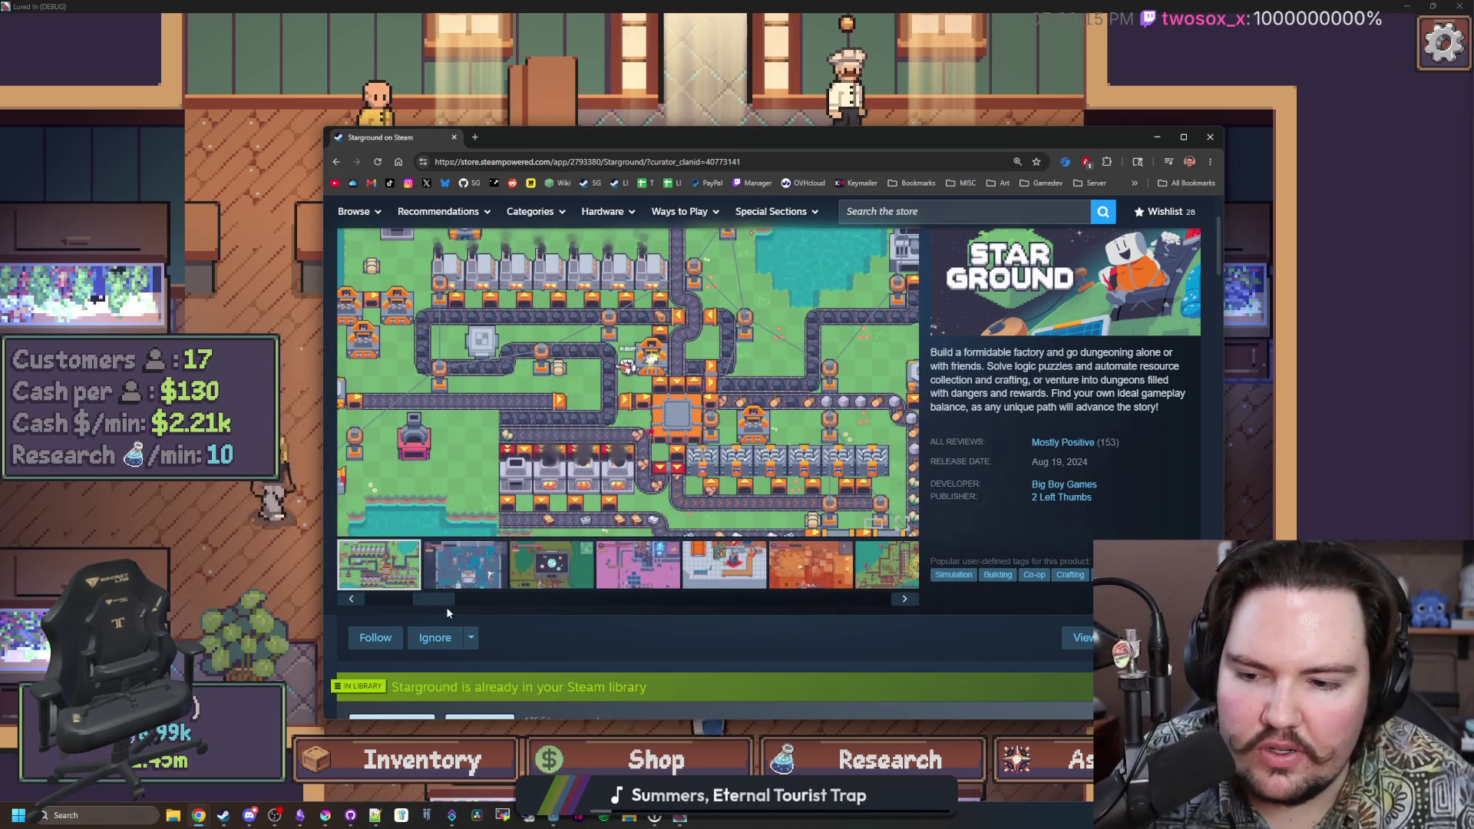
- View the dungeon and pink and green factory screenshots, then open a new Google tab
mouse_move(448, 606)
left_mouse_down()
mouse_move(768, 600)
mouse_move(938, 576)
mouse_move(560, 546)
left_mouse_up()
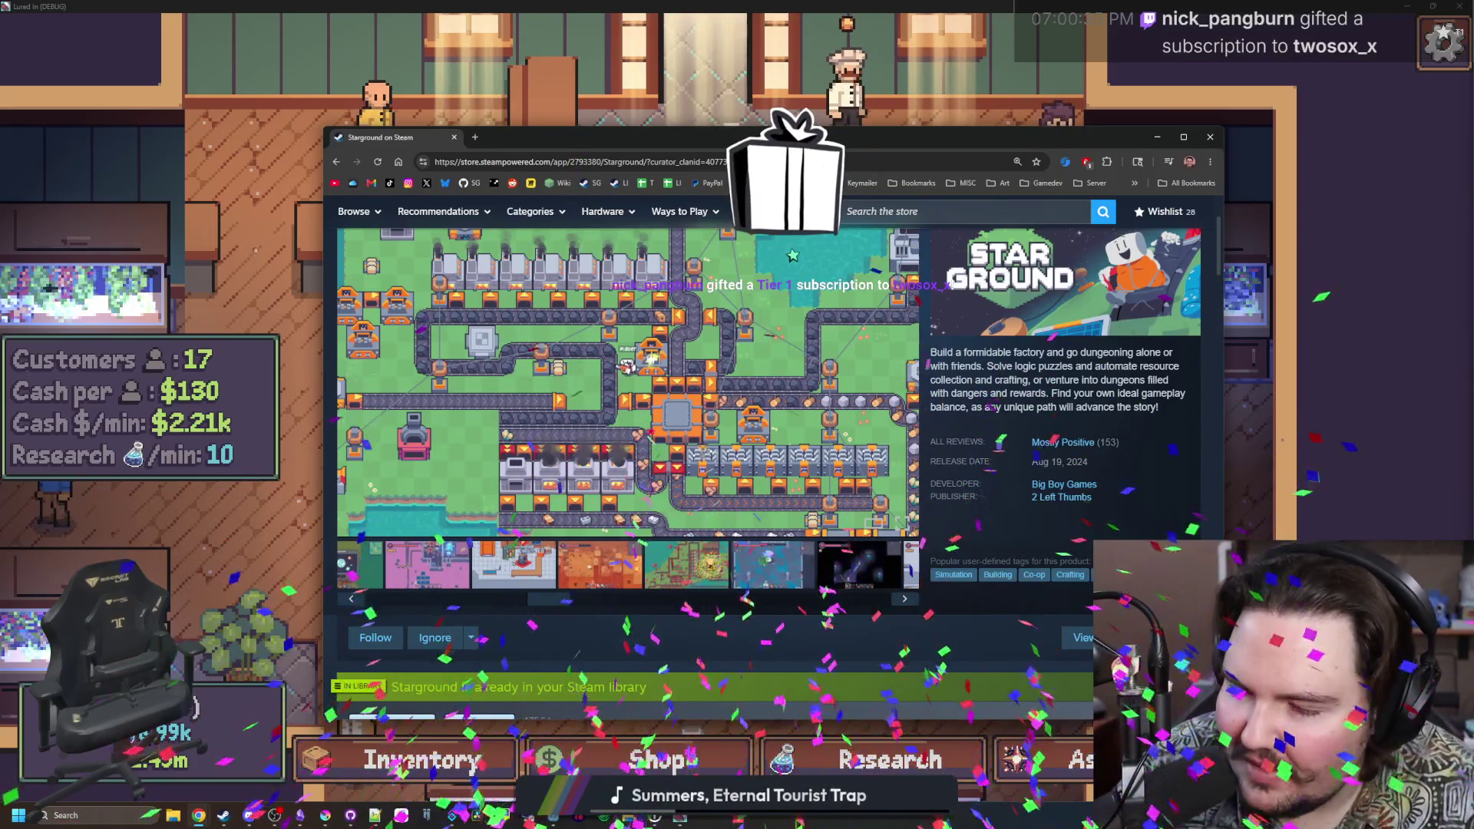
scroll(851, 636, "down", 7)
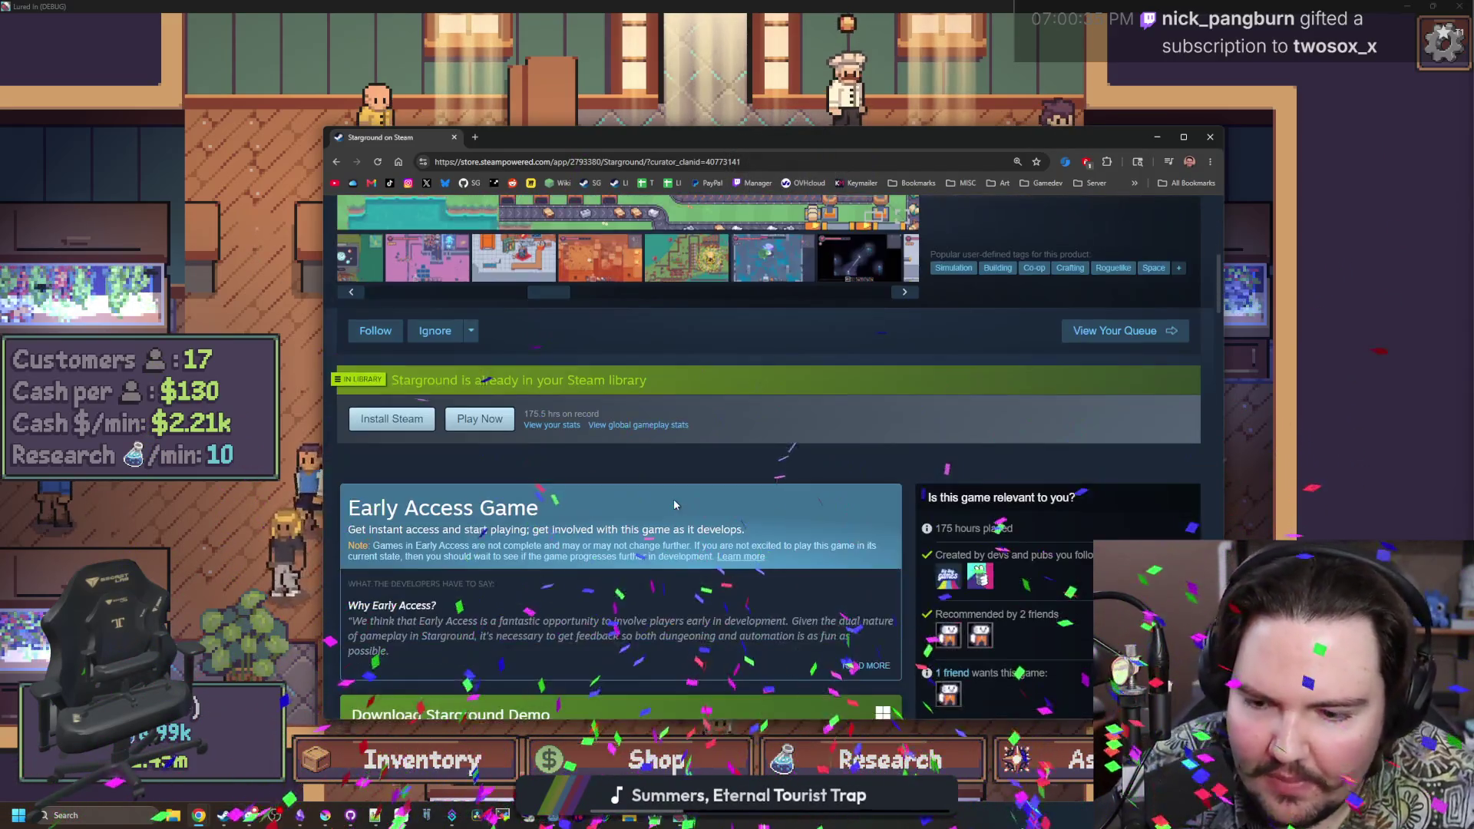
scroll(674, 505, "up", 10)
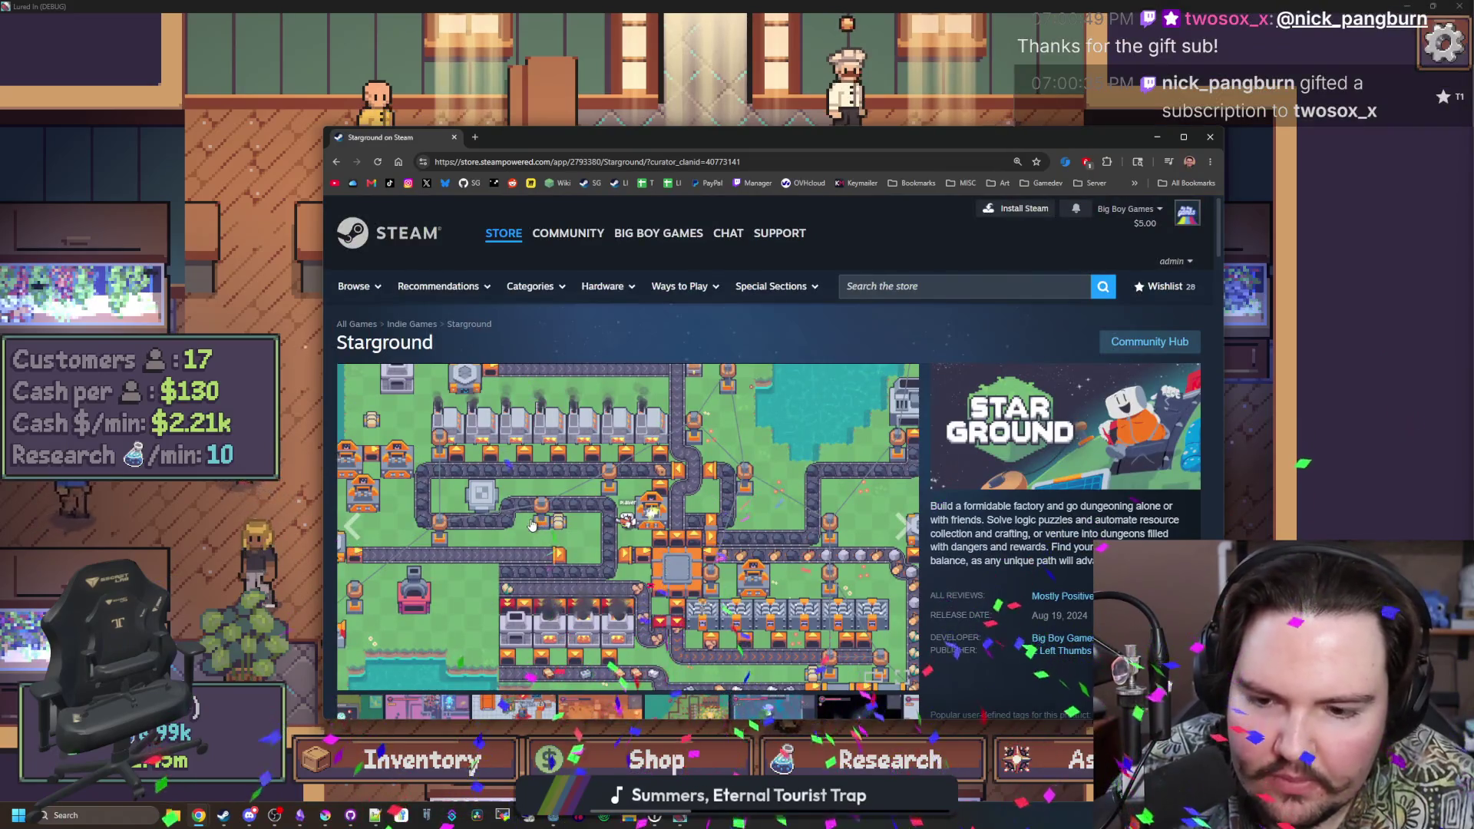
scroll(532, 525, "down", 2)
left_click(600, 566)
left_click(686, 565)
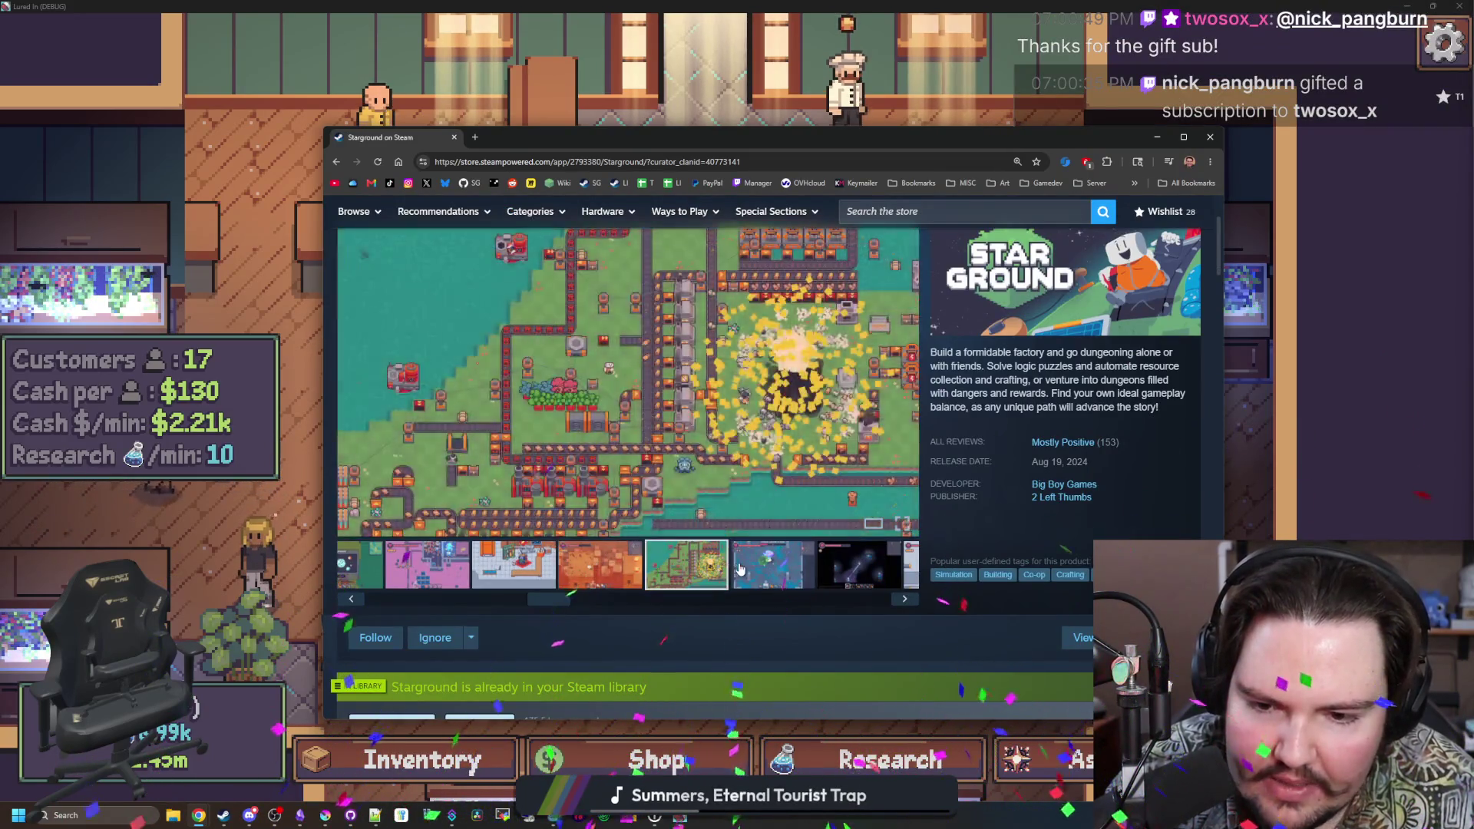
left_click(739, 568)
left_click(427, 566)
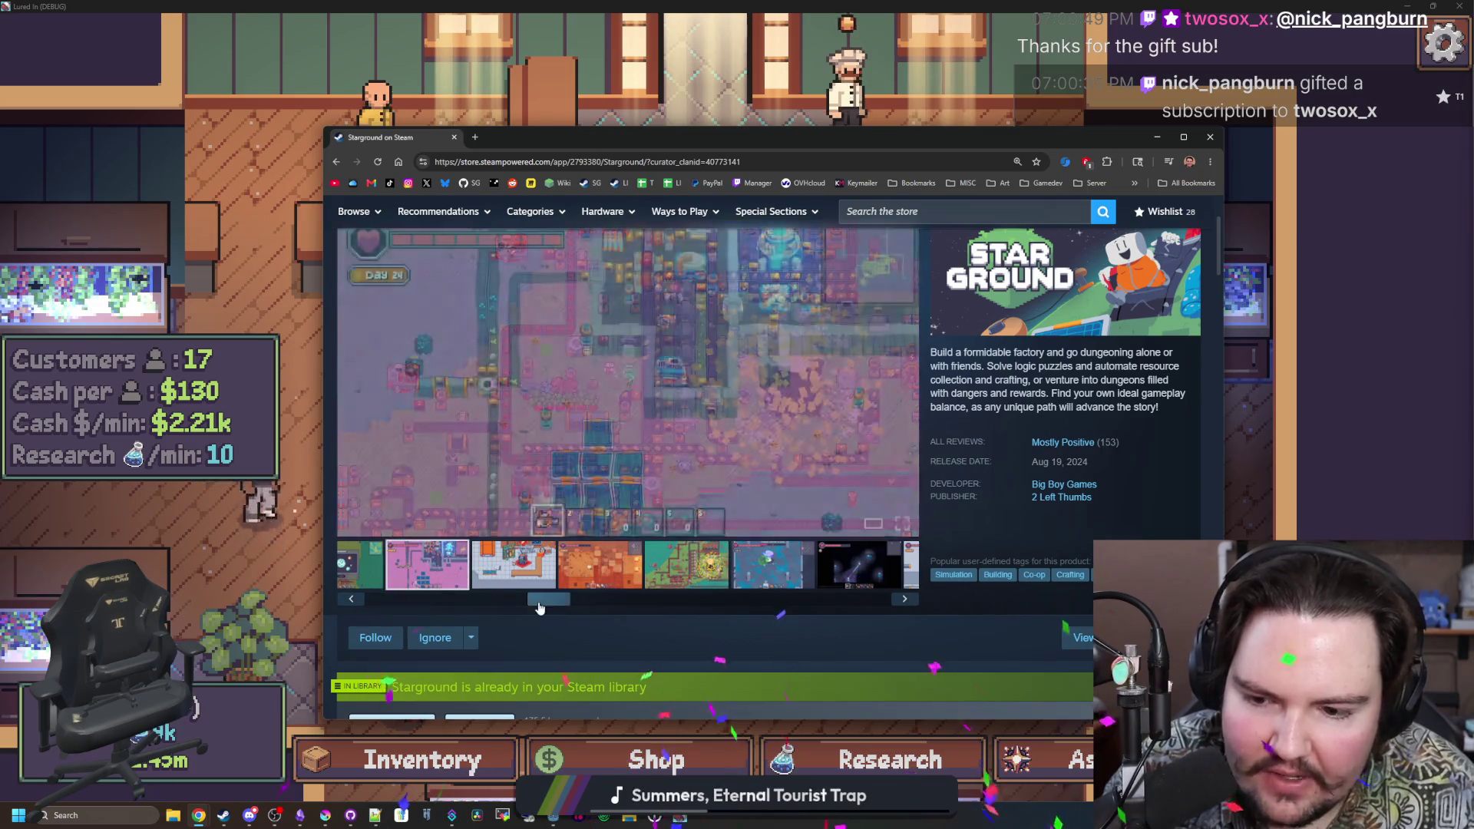
left_click(473, 575)
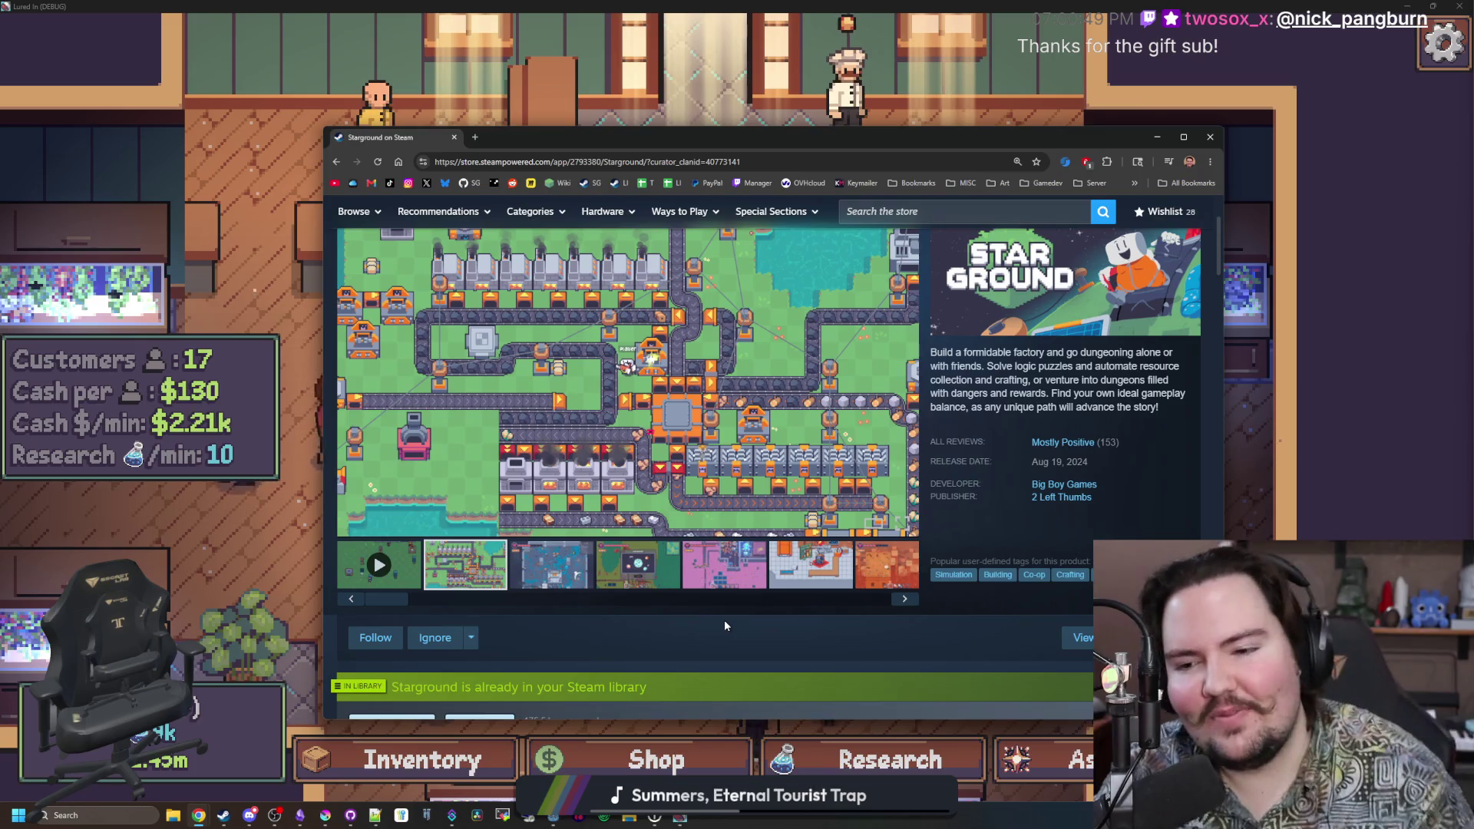
left_click(474, 137)
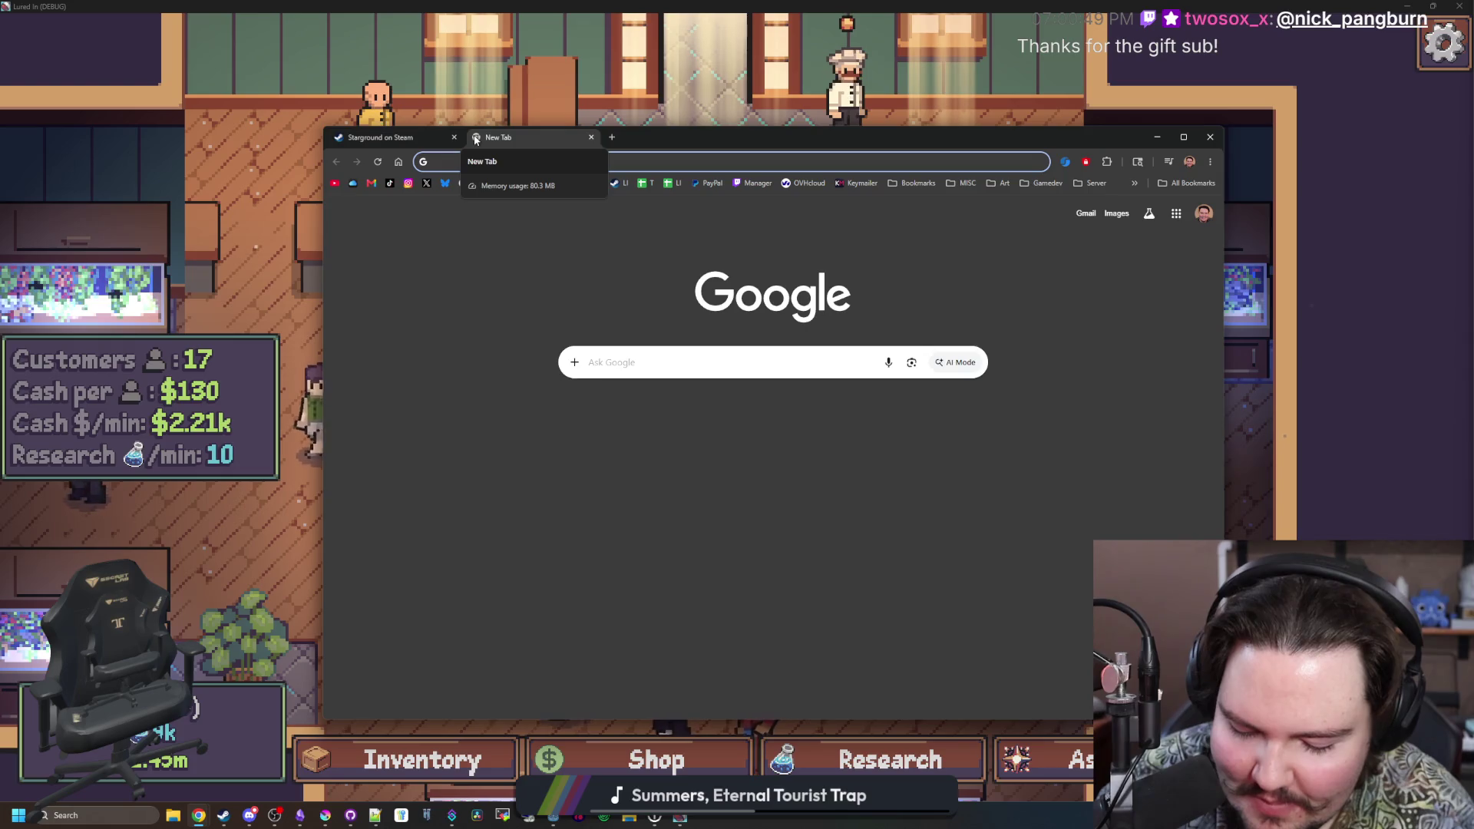
- Search Google for 'normal distribution meme'
type("noram")
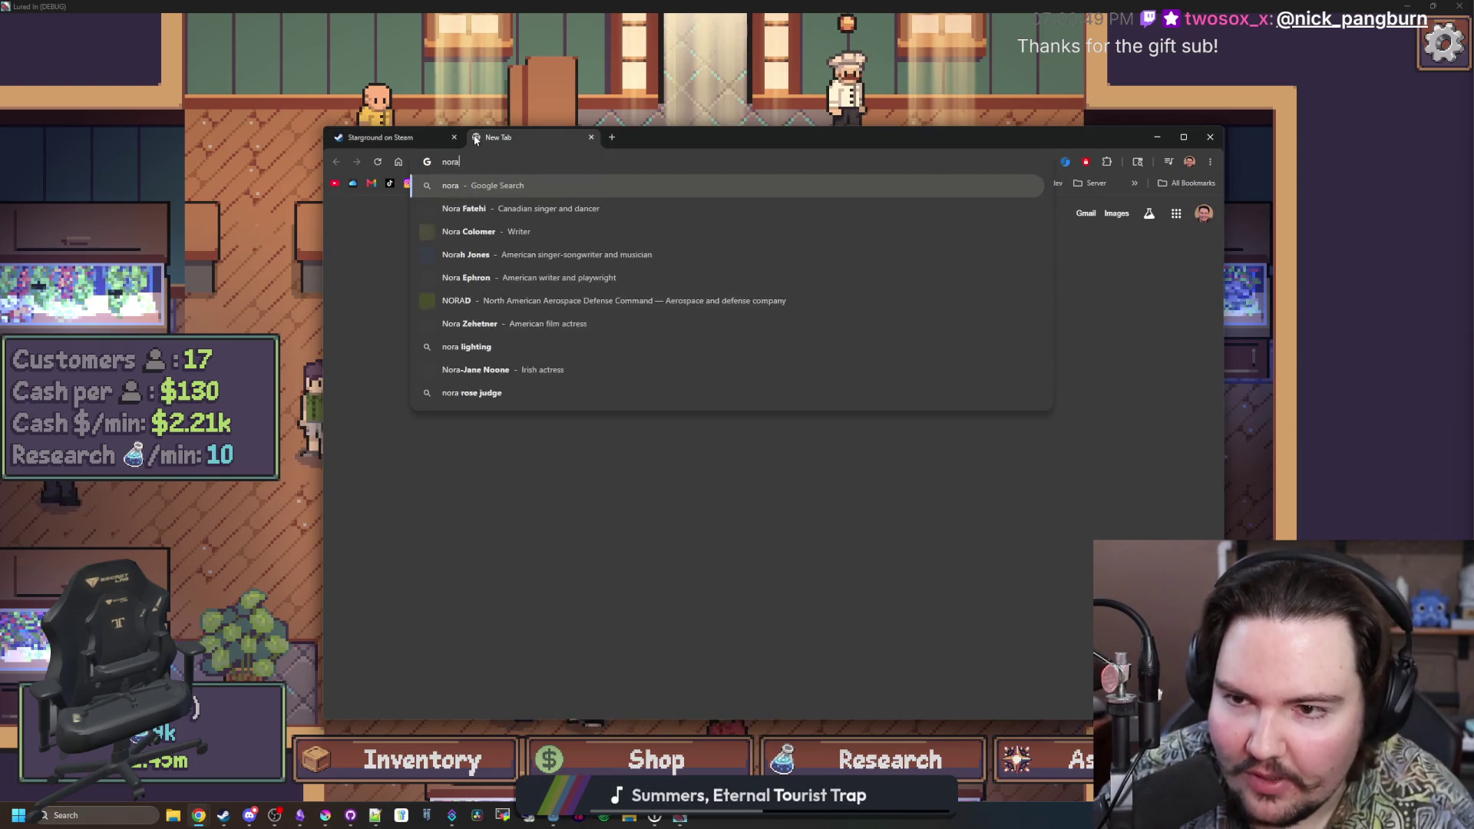
key("BackSpace")
type("mal distr")
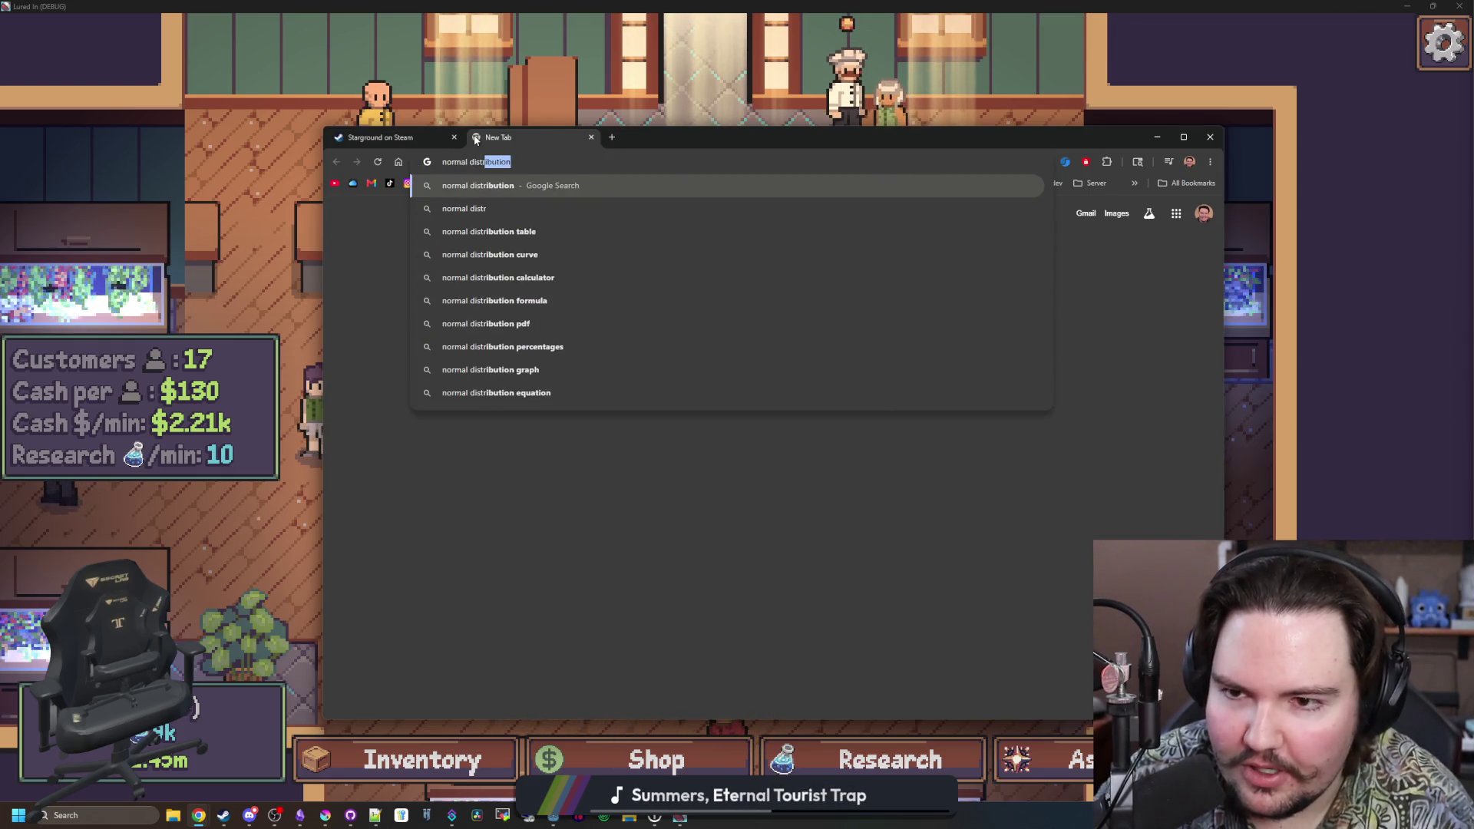
key("Return")
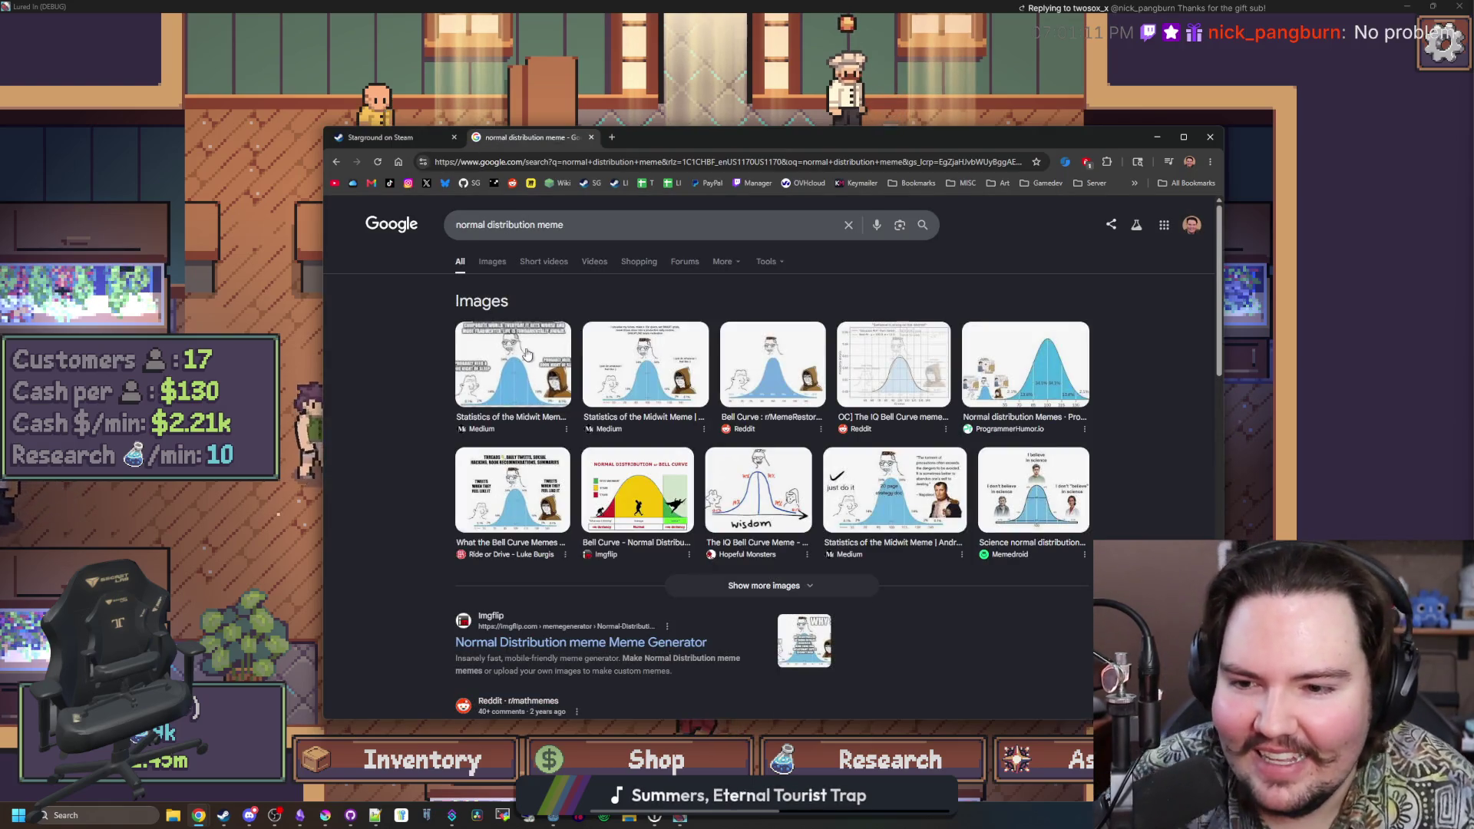
- Preview the first two Midwit bell-curve images, then return to the Starground on Steam tab
left_click(513, 364)
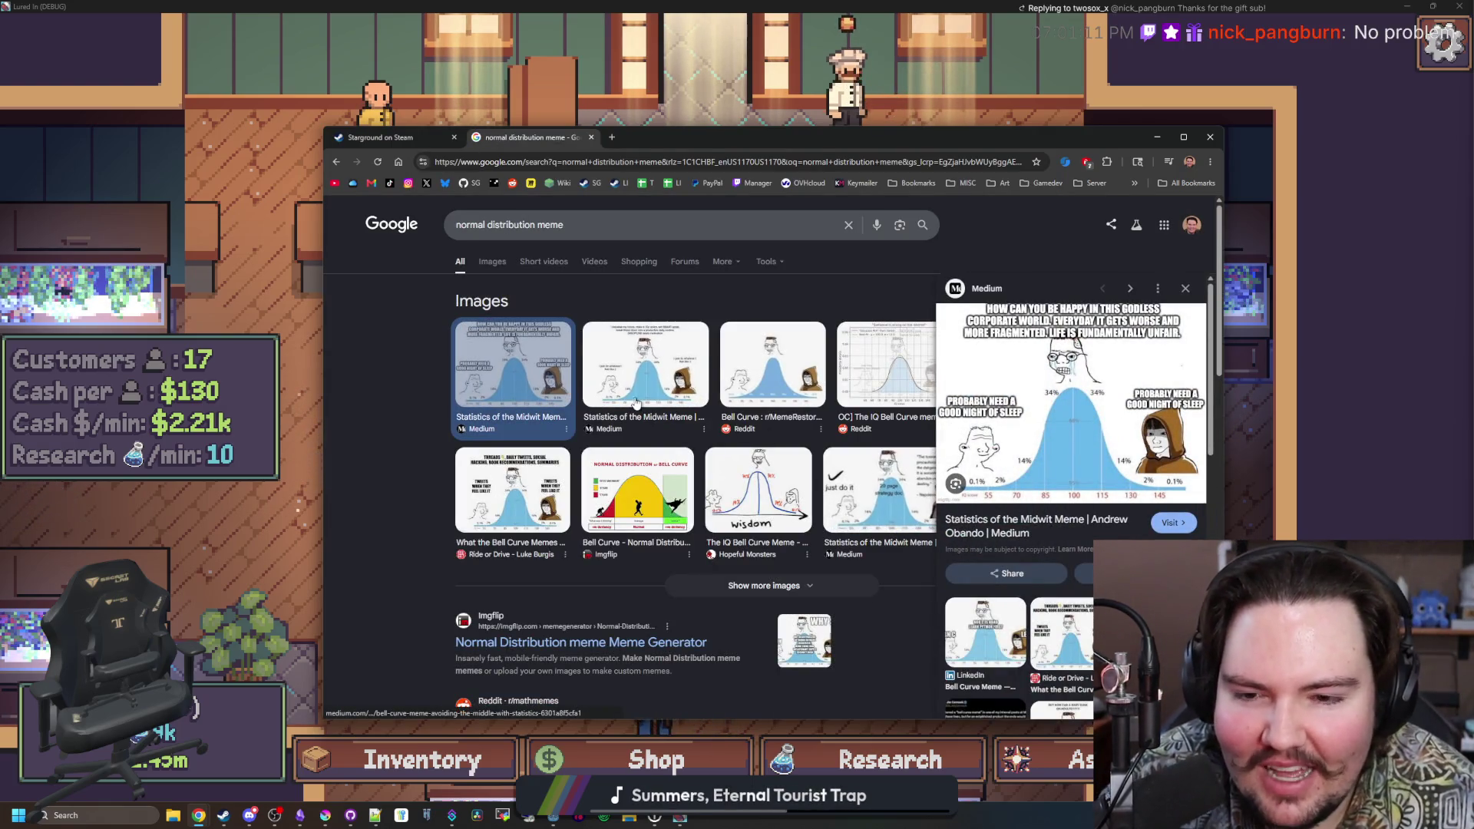
left_click(637, 403)
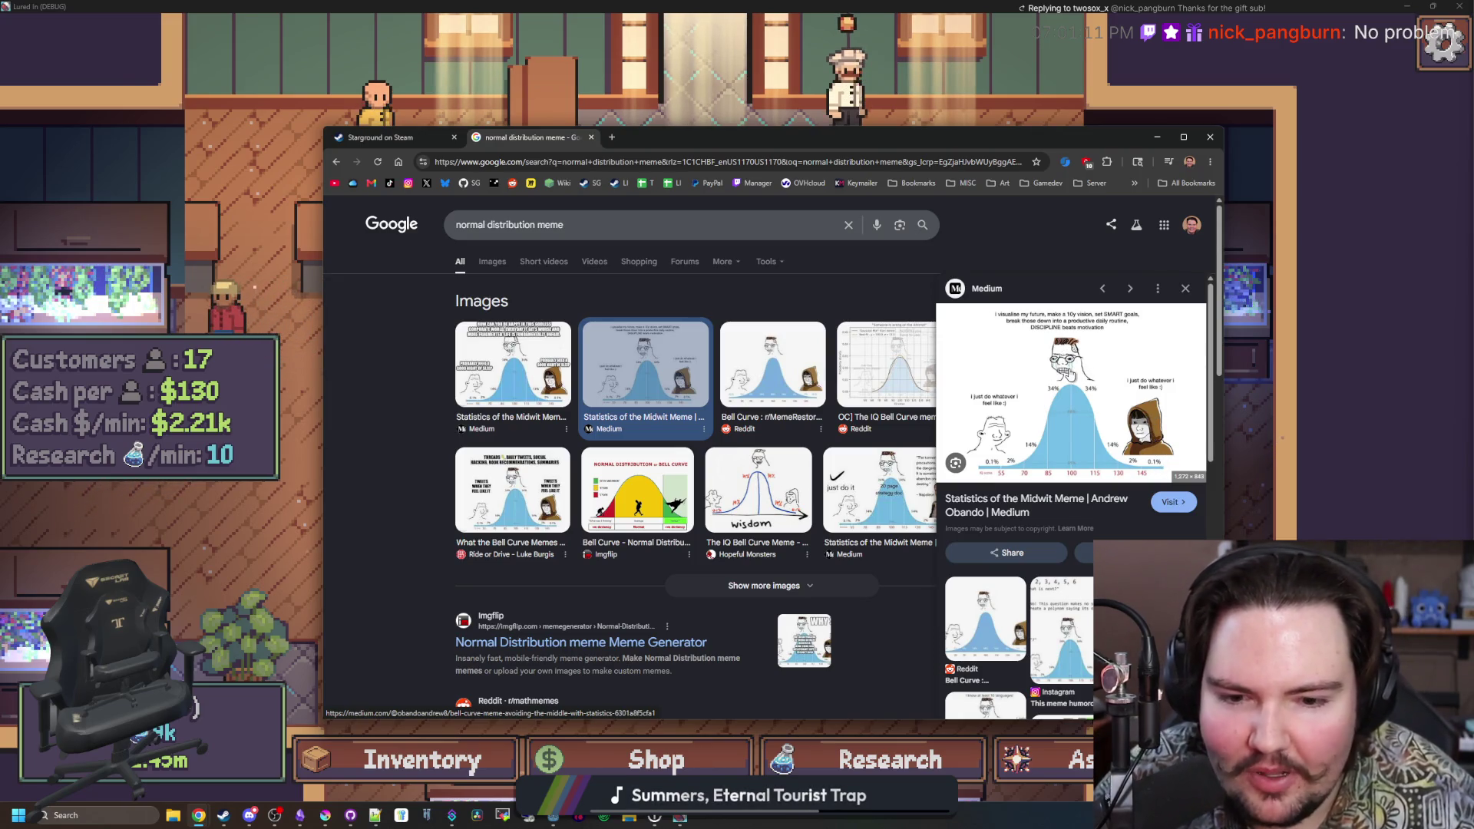
left_click_drag(924, 137, 892, 140)
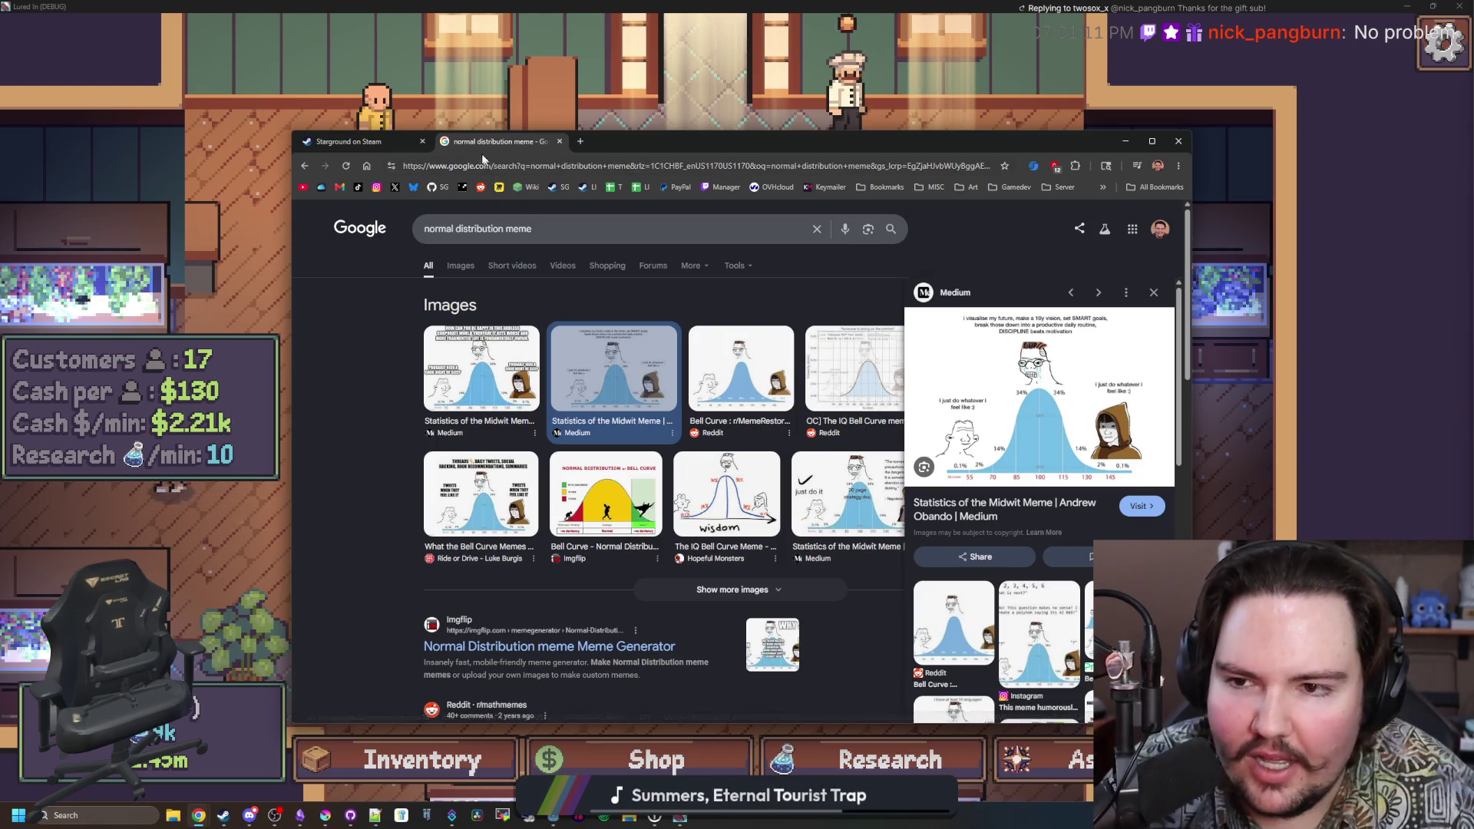
left_click(386, 147)
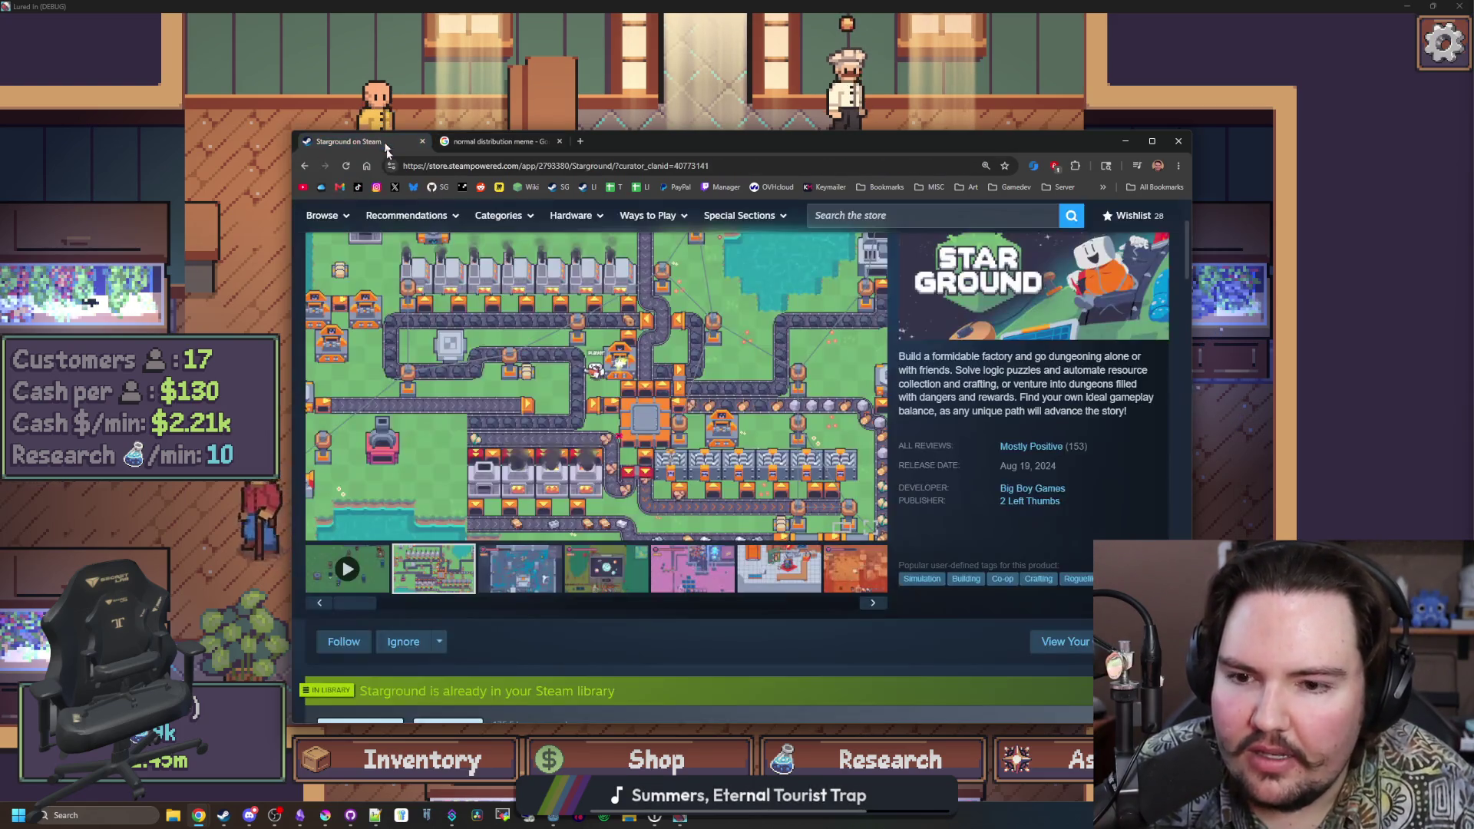
- Flip through the Starground carousel thumbnails, including the orange desert and green factory shots
scroll(579, 598, "up", 1)
left_click(614, 645)
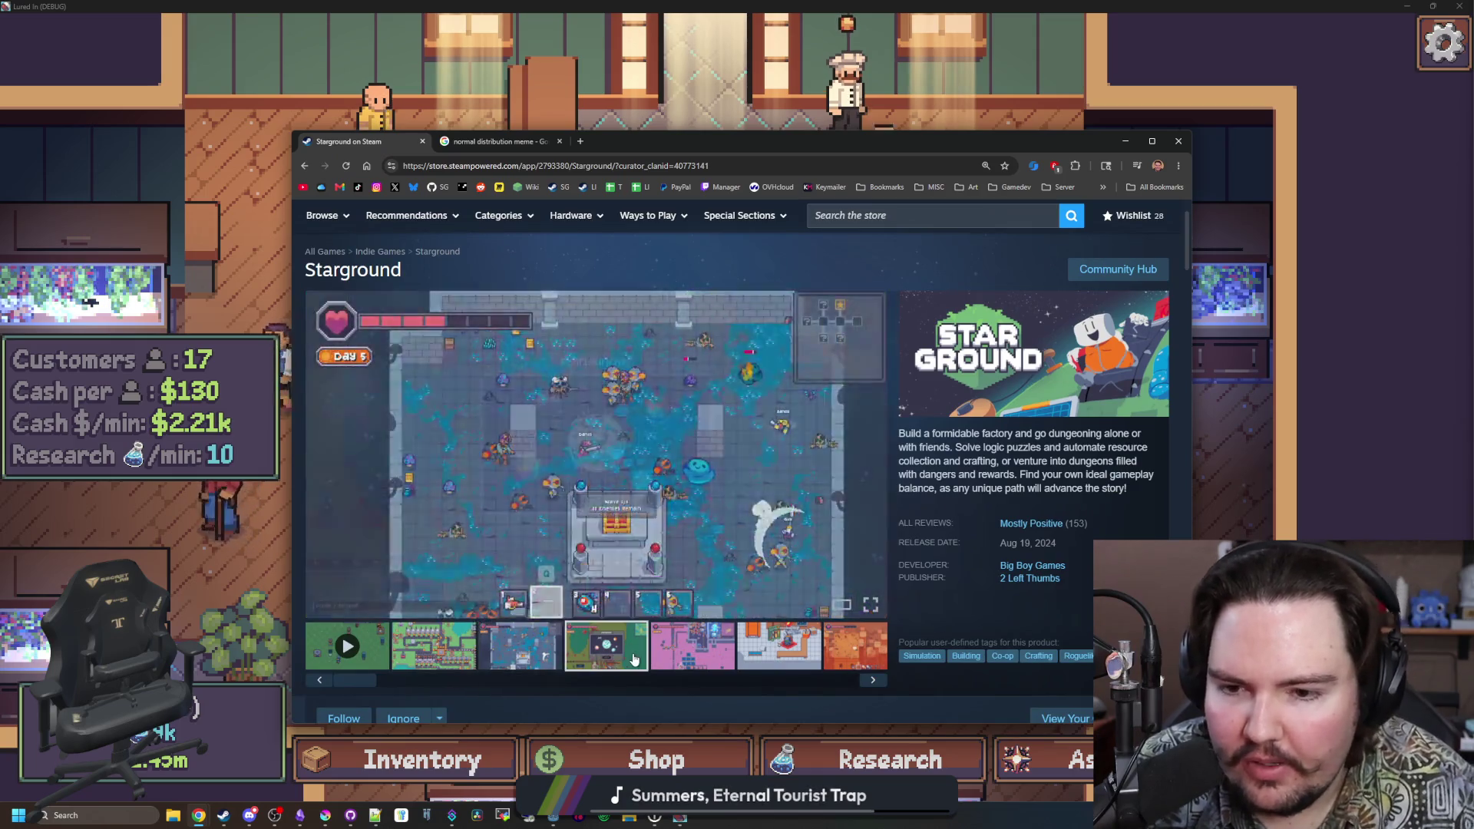
left_click(685, 655)
left_click(854, 644)
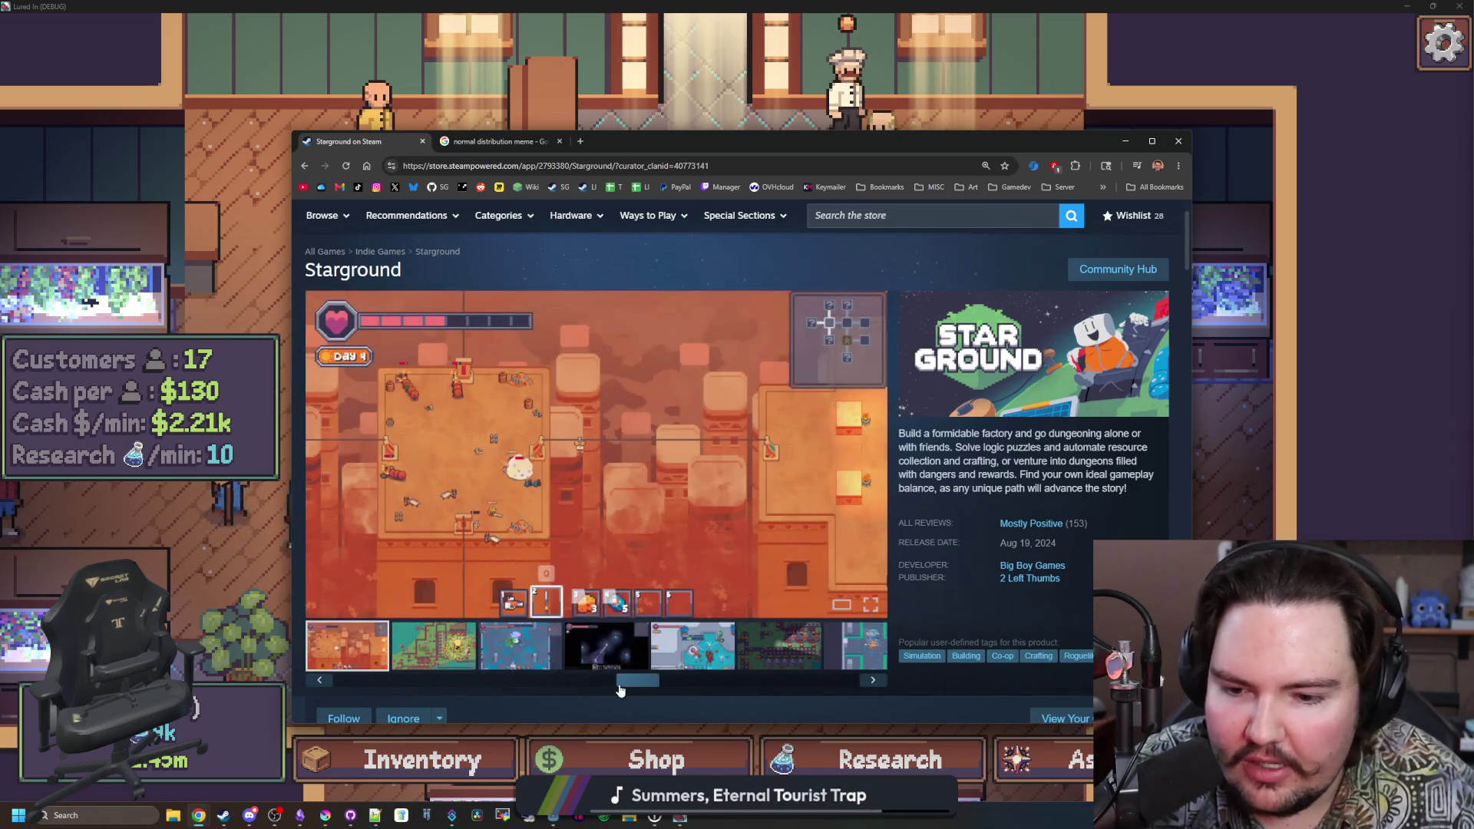
left_click(432, 647)
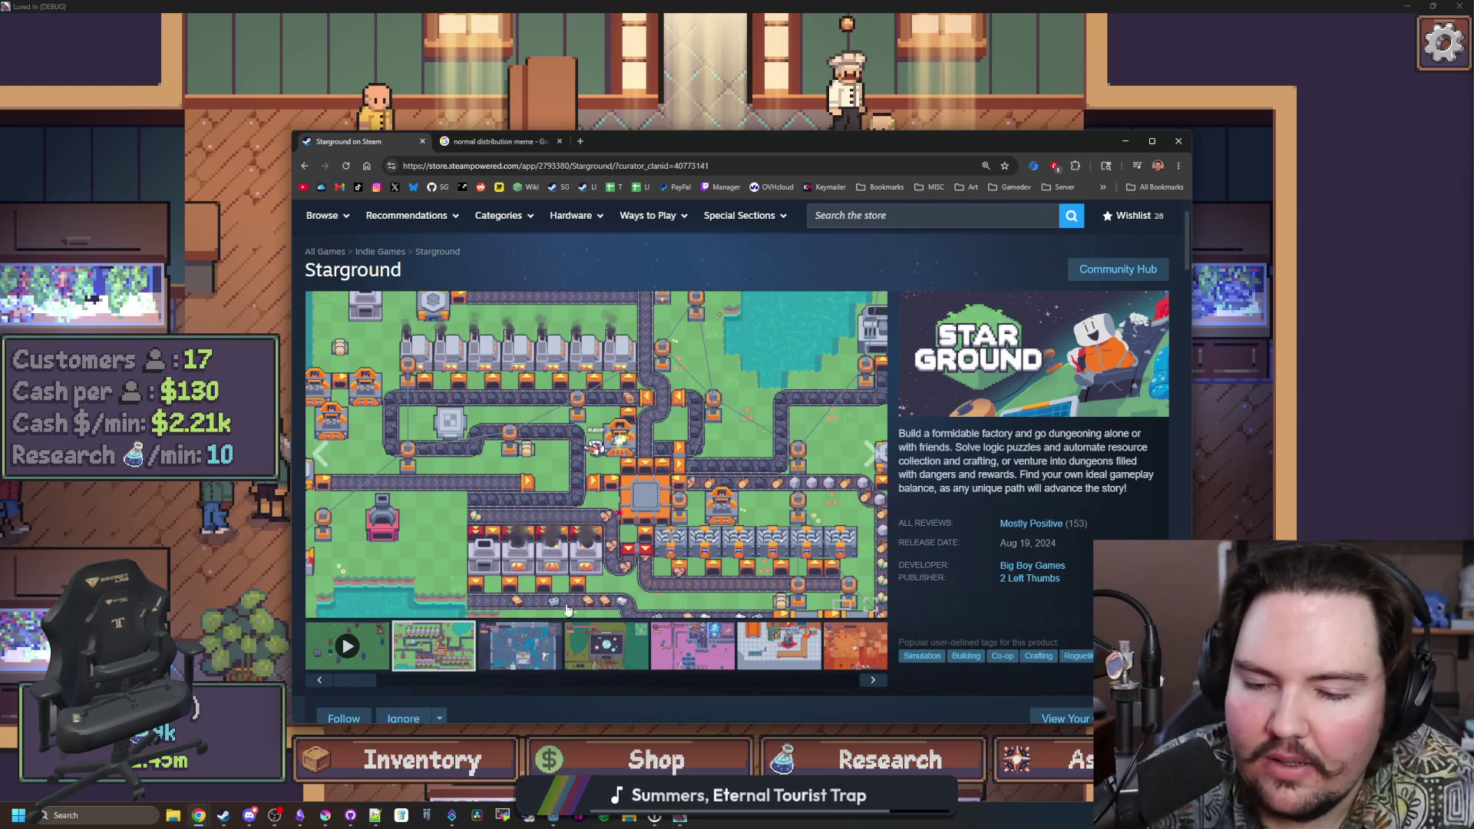
left_click(554, 637)
left_click(691, 645)
left_click(779, 645)
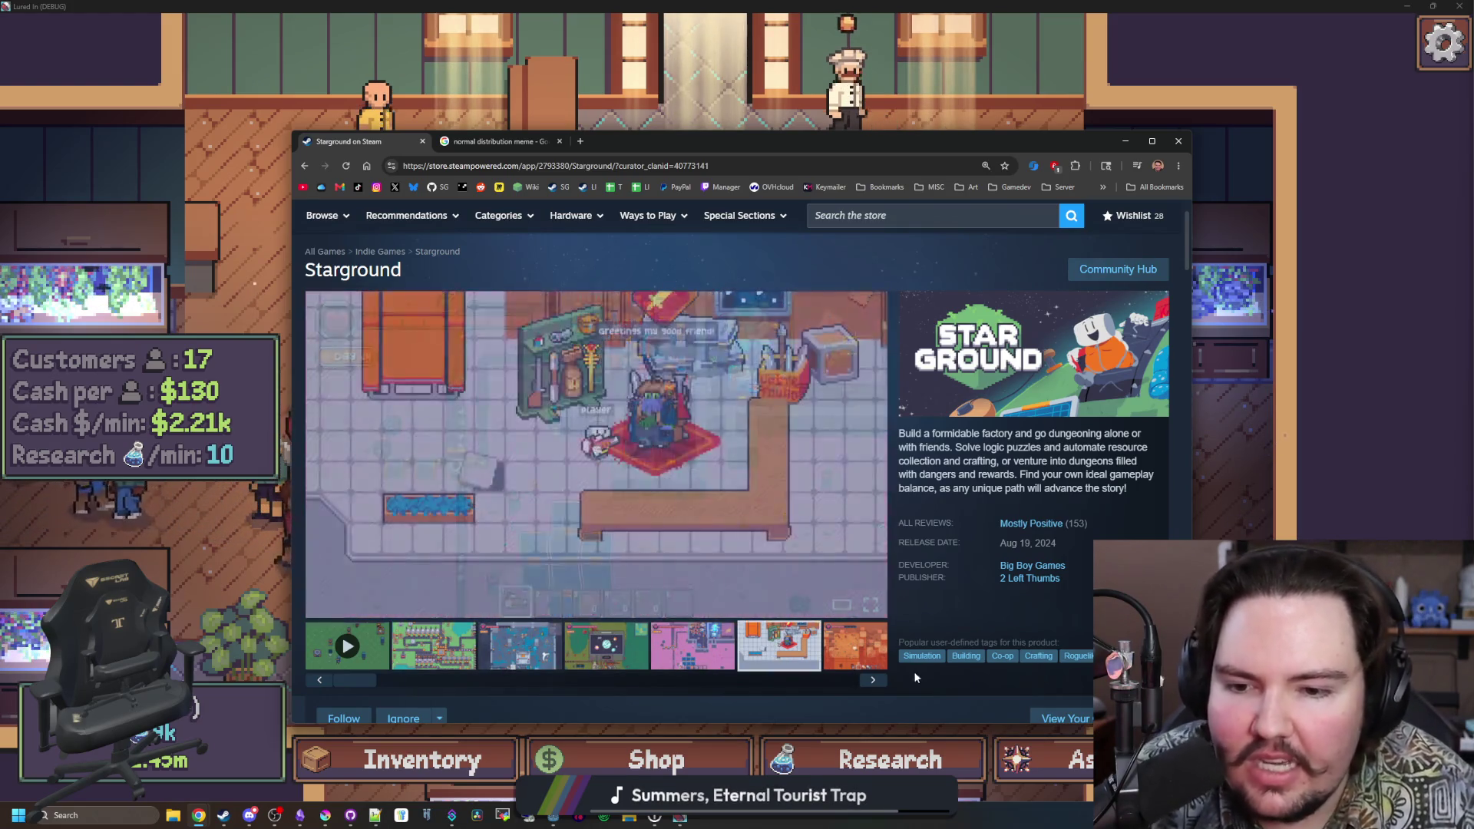
left_click(873, 651)
- View the orange desert screenshot full size and advance through the next five images
left_click(860, 451)
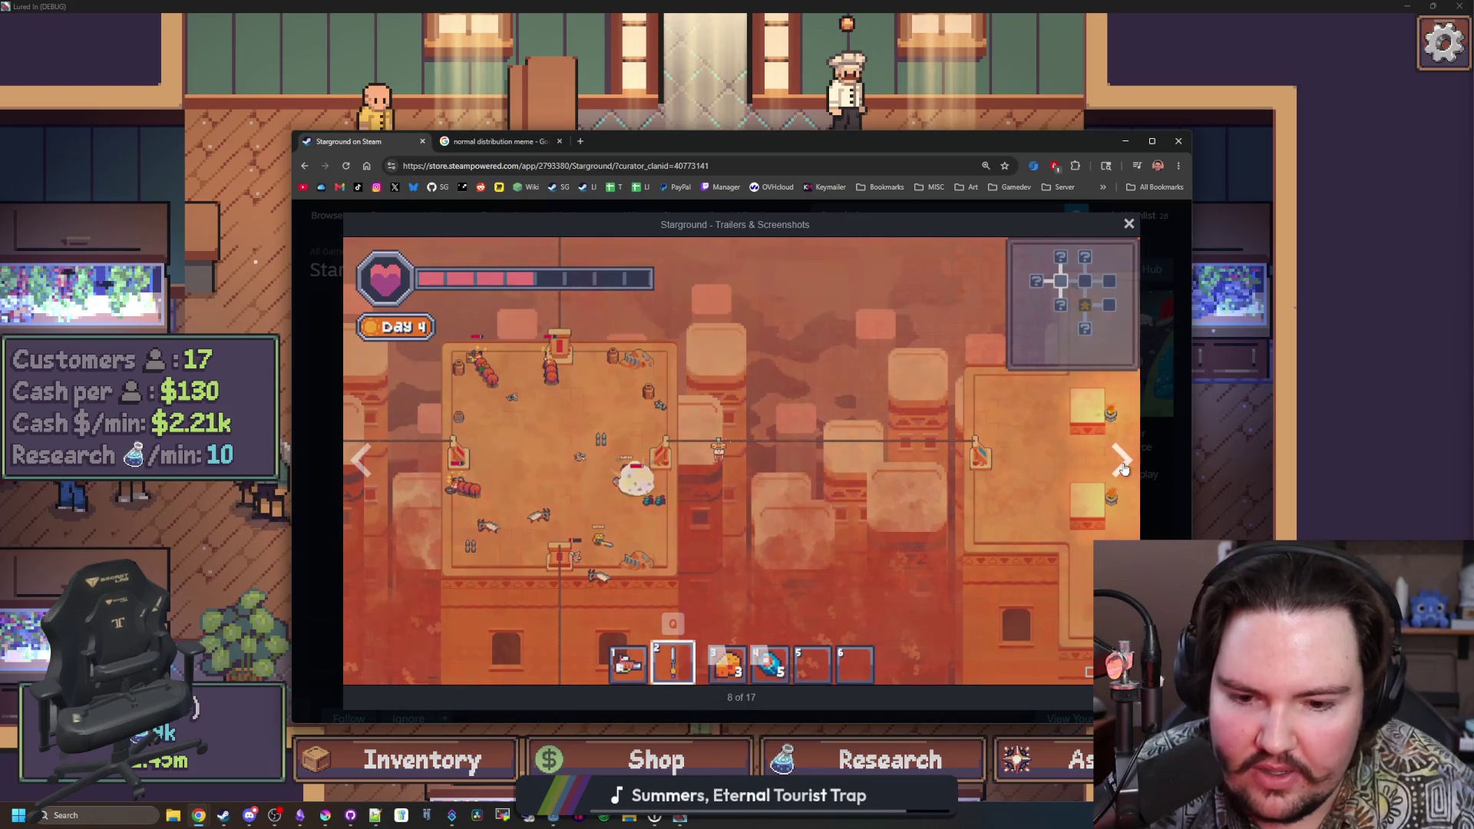
left_click(1122, 460)
left_click(1122, 460)
left_click(1122, 461)
left_click(1122, 460)
left_click(1122, 460)
left_click(1123, 460)
left_click(1122, 460)
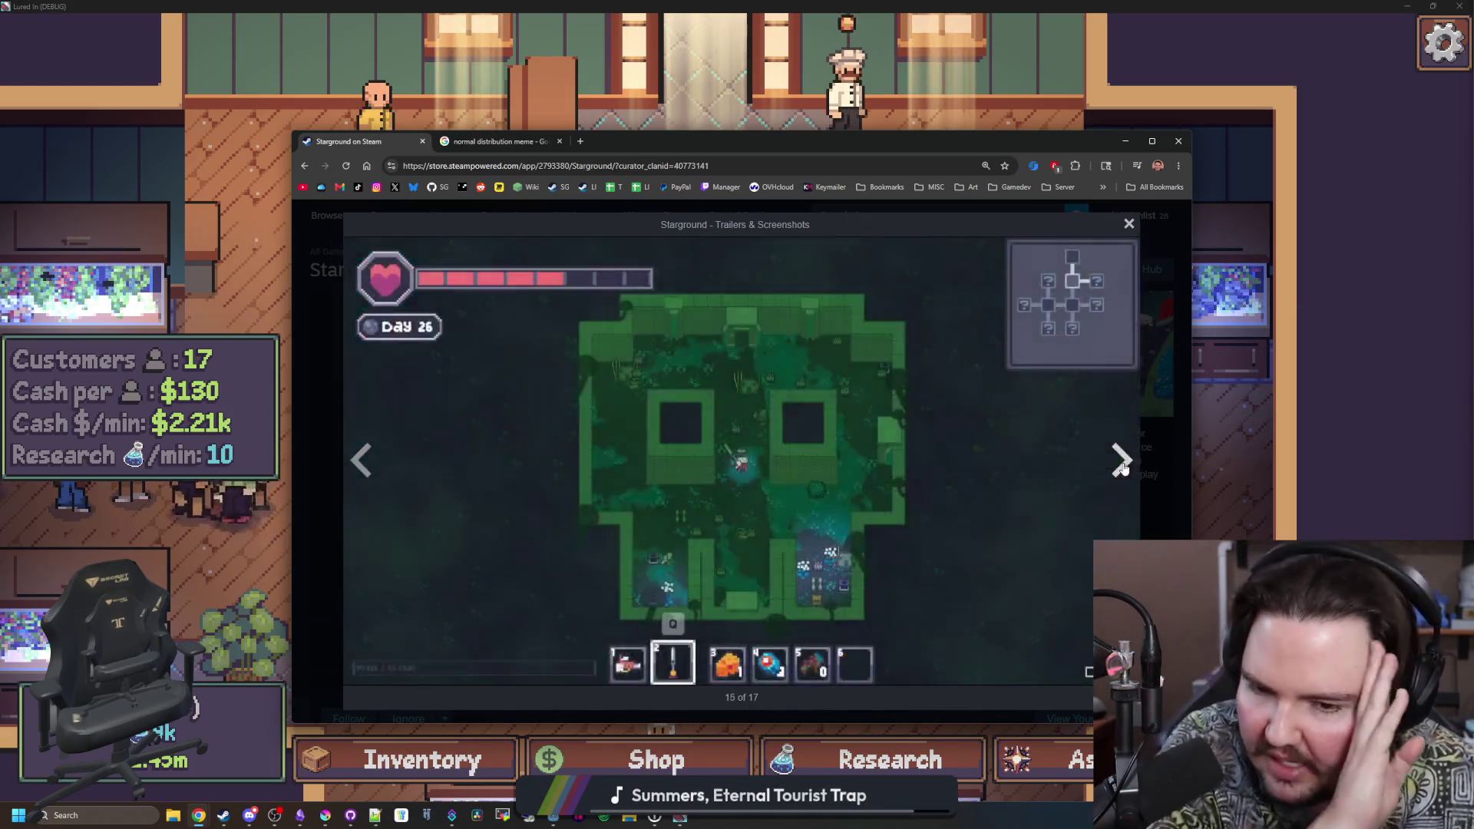
left_click(1123, 460)
left_click(1154, 477)
- Open the factory screenshot full size and step through to the orange desert shot
left_click_drag(637, 680, 361, 682)
left_click(410, 635)
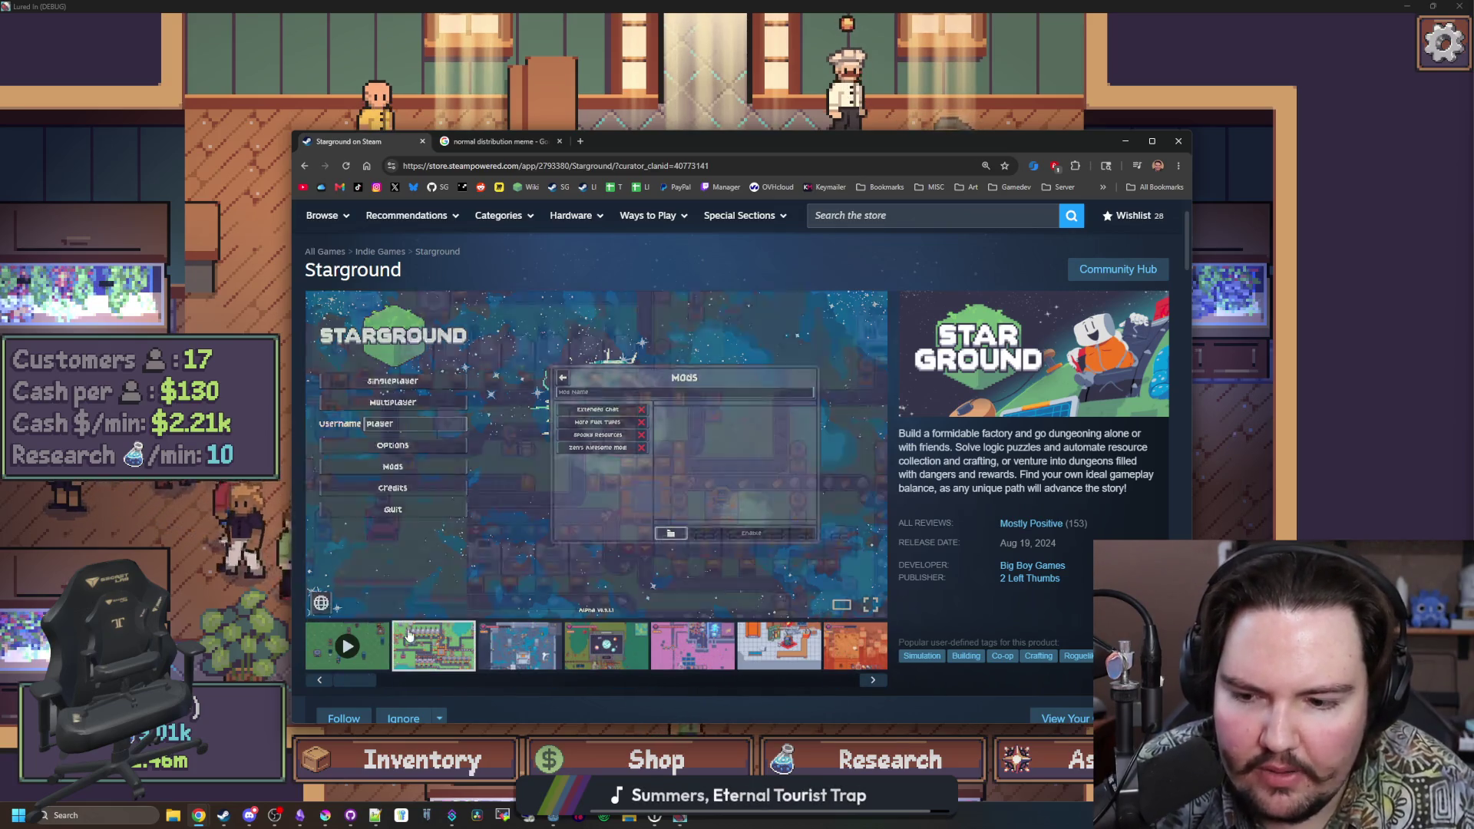
left_click(597, 453)
left_click(1122, 461)
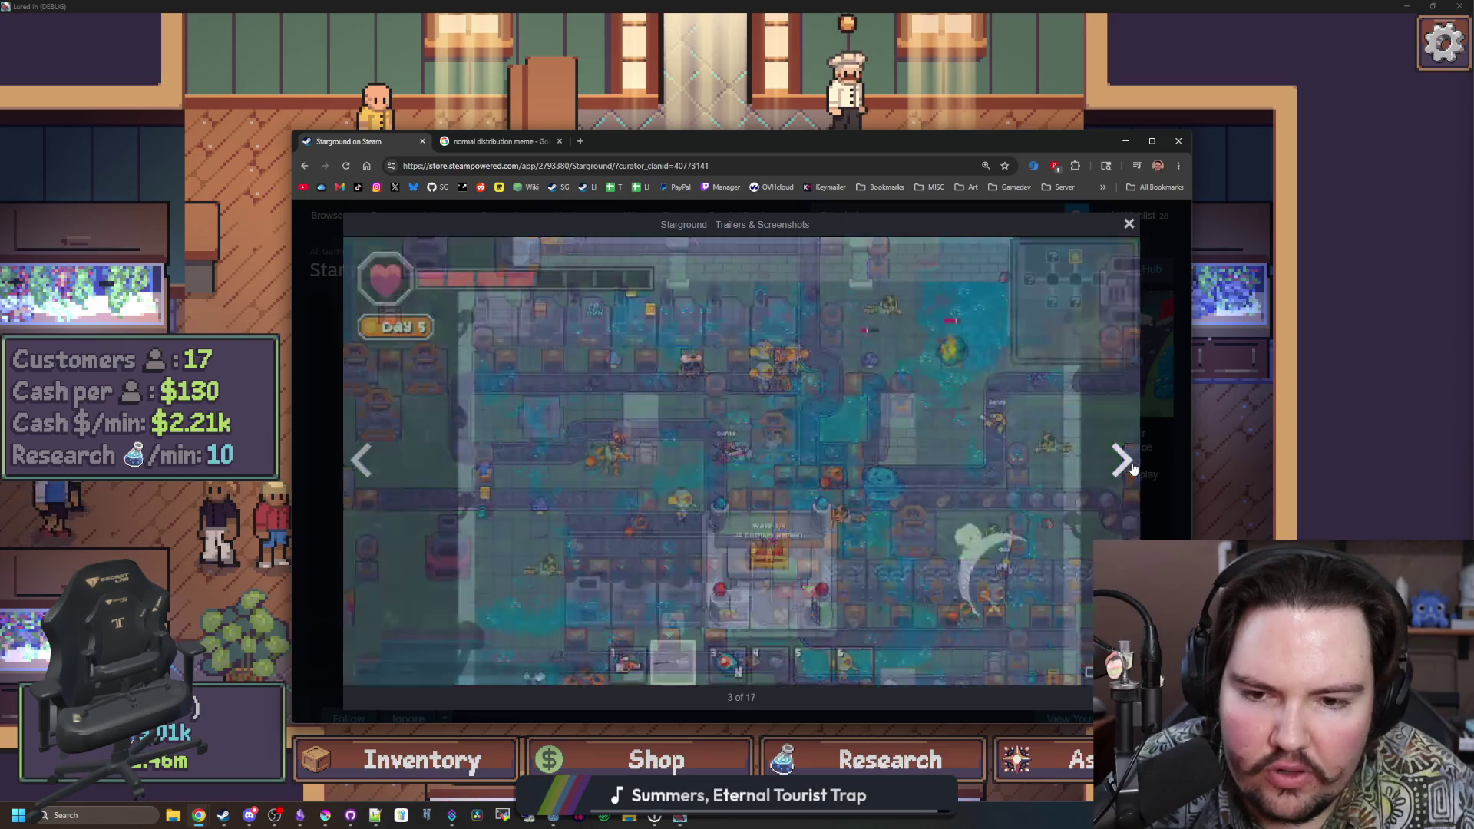
left_click(1132, 468)
left_click(1132, 468)
left_click(1132, 469)
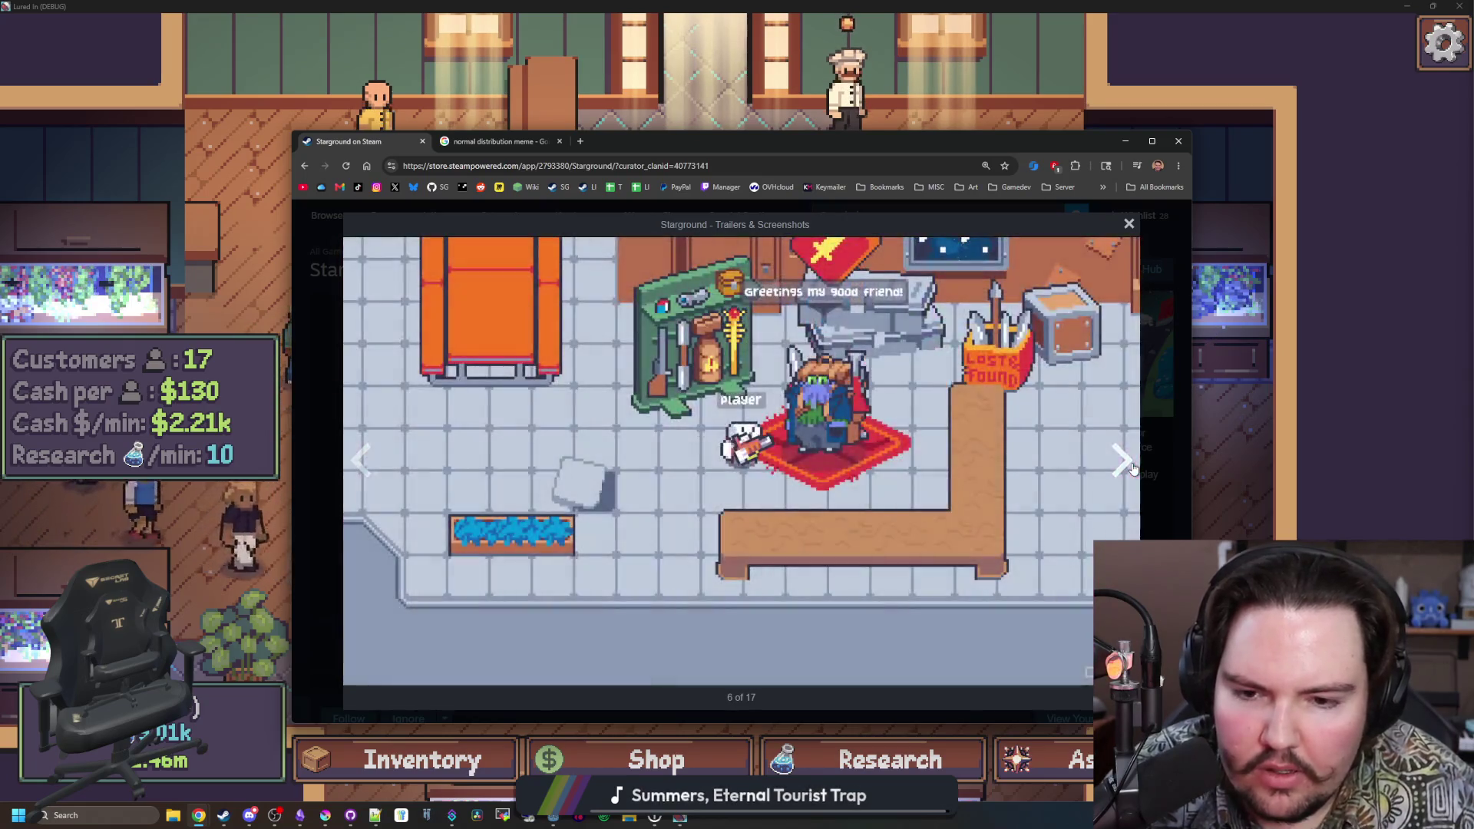
left_click(1132, 468)
key("Escape")
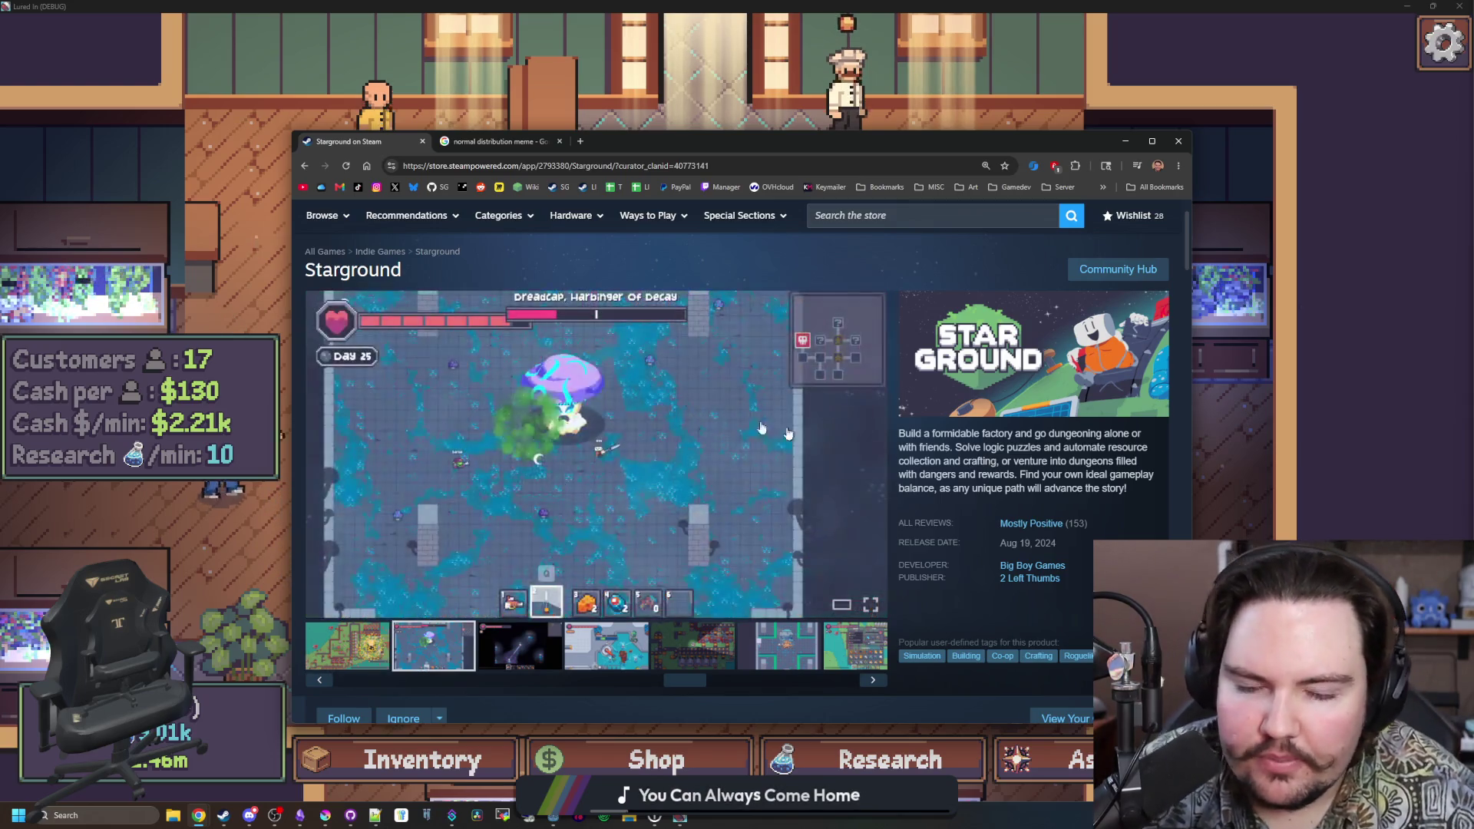
- Open the Lured In store page from the BIG BOY GAMES developer dropdown
scroll(497, 381, "down", 6)
scroll(498, 380, "up", 8)
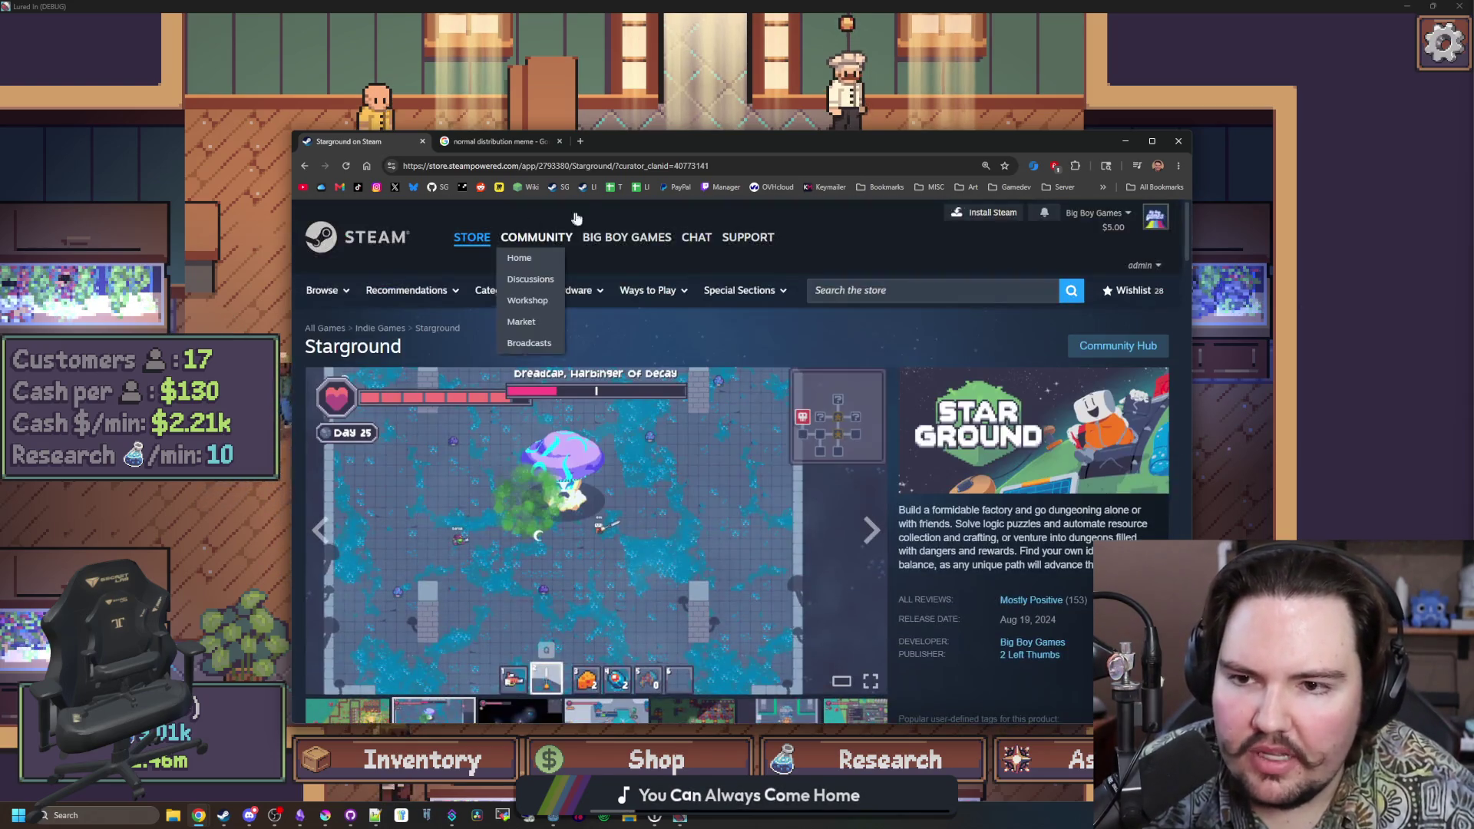
left_click(614, 345)
scroll(1023, 529, "down", 1)
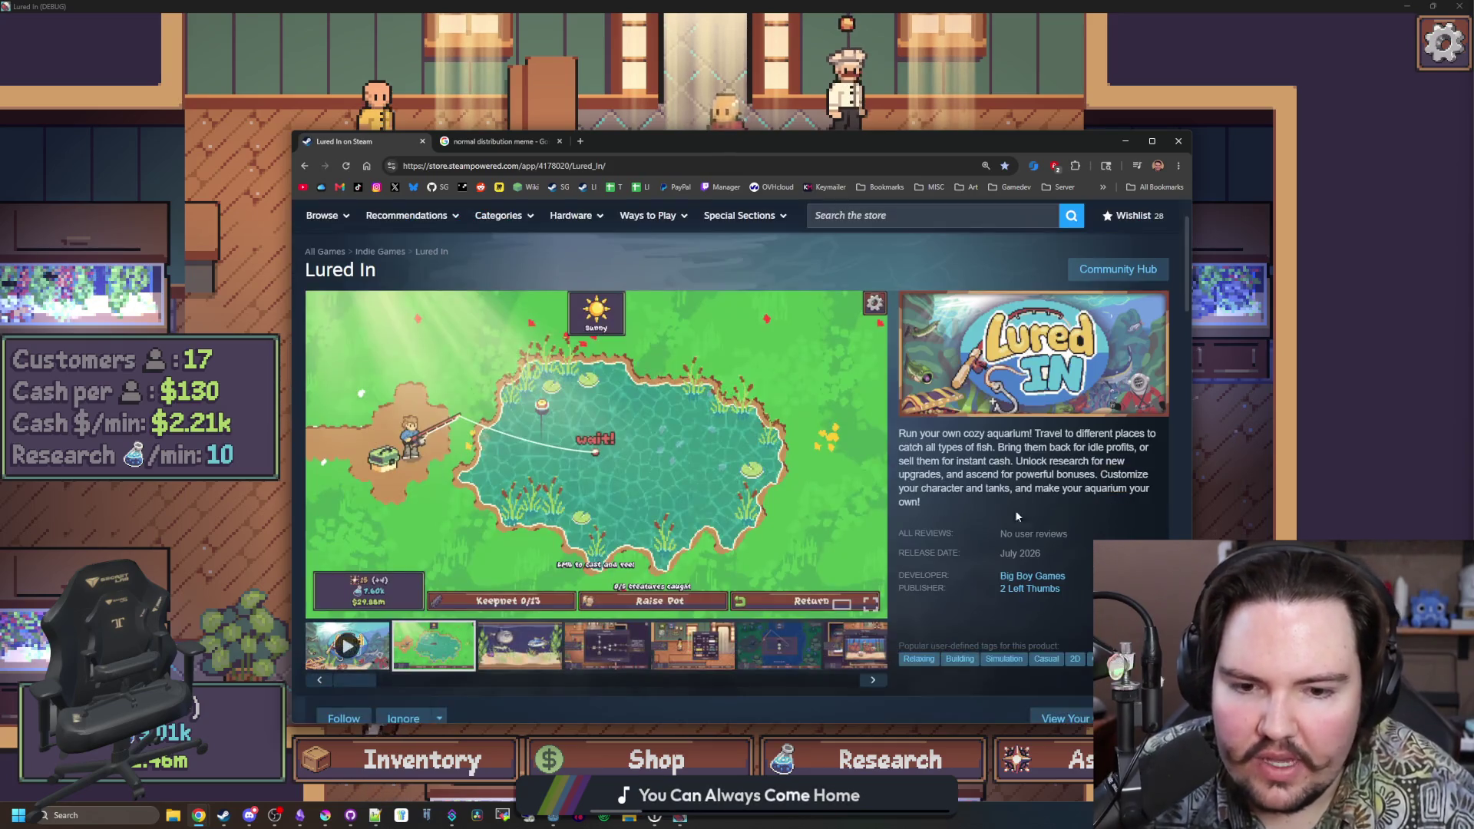
- Show the Lured In aquarium, research tree and Customize screen screenshots
left_click(522, 633)
left_click(607, 645)
left_click(776, 649)
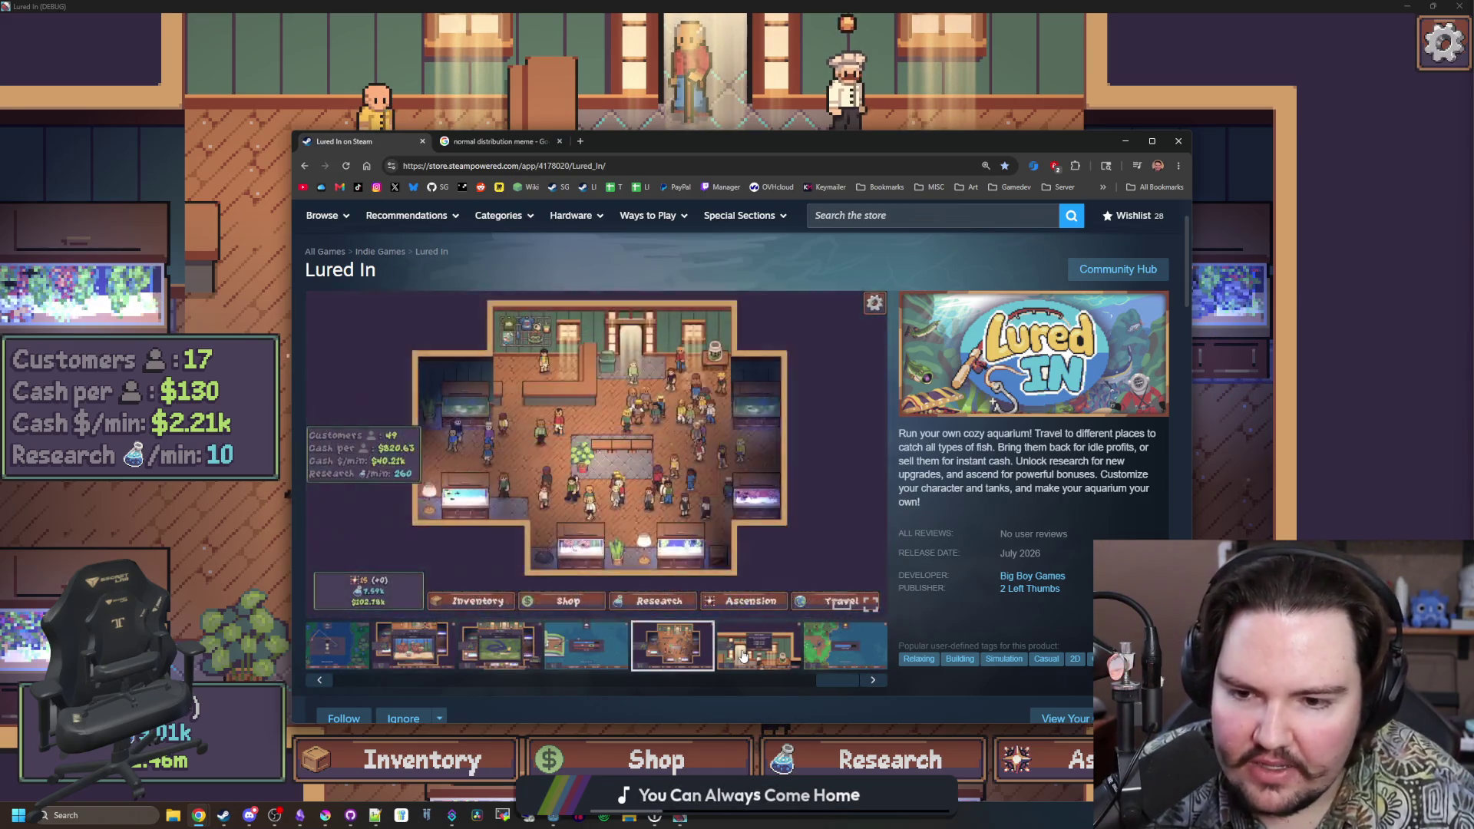
- Check the System Requirements further down, then return to the carousel's Chef's Offer screenshot
scroll(776, 491, "down", 4)
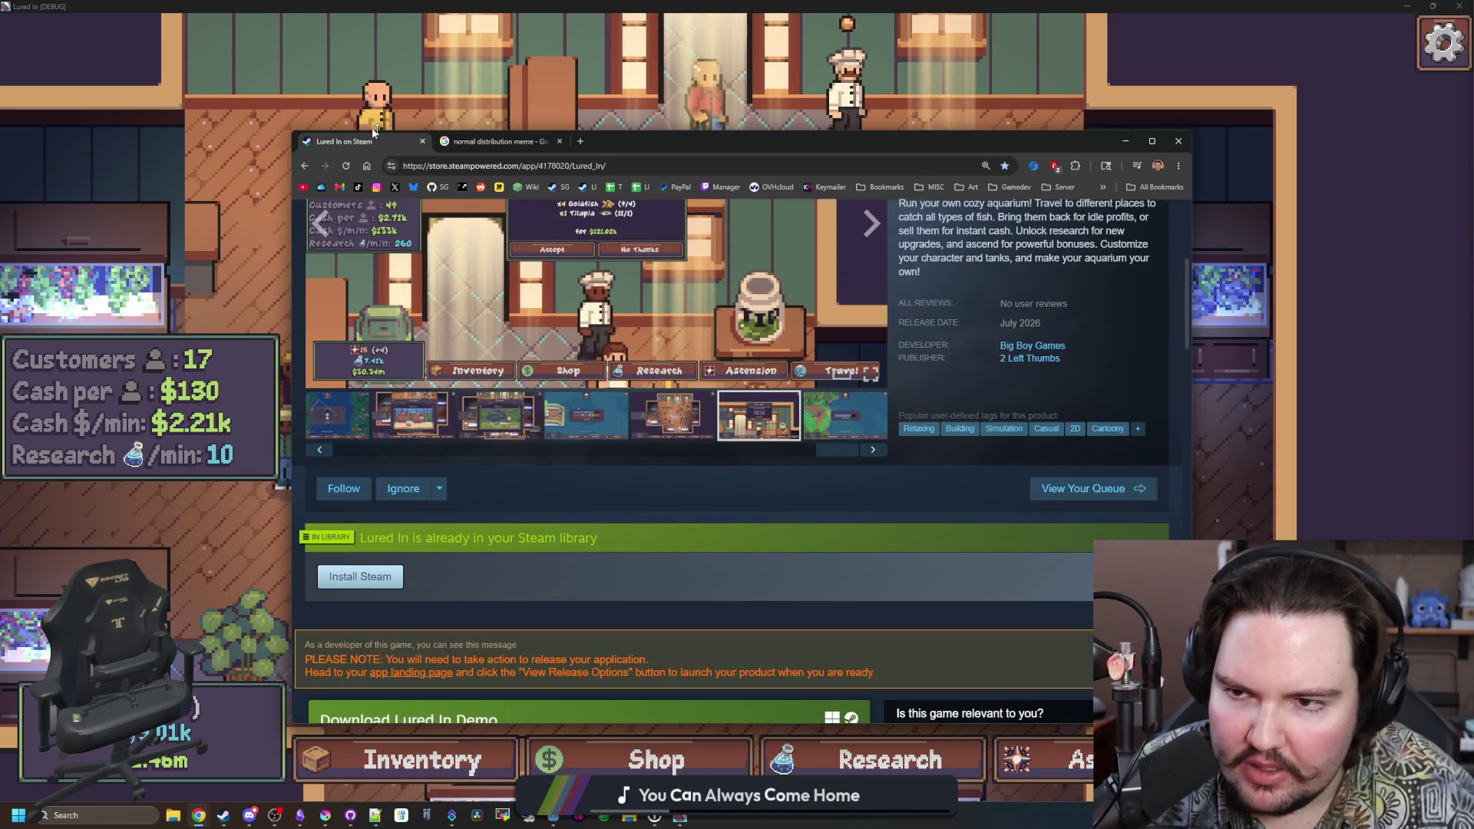
scroll(730, 526, "down", 8)
scroll(727, 519, "down", 10)
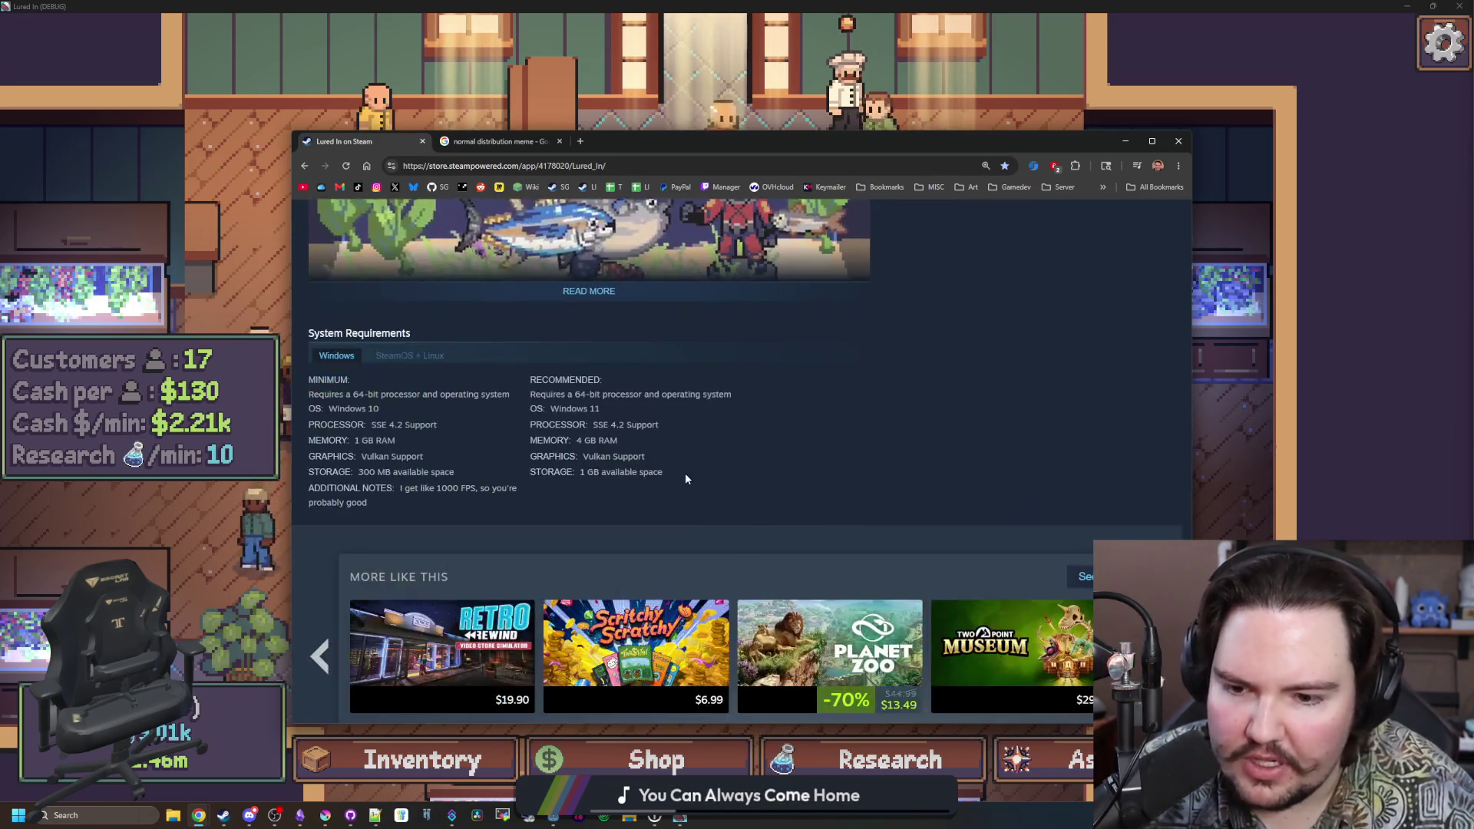
scroll(650, 451, "up", 20)
scroll(649, 455, "up", 4)
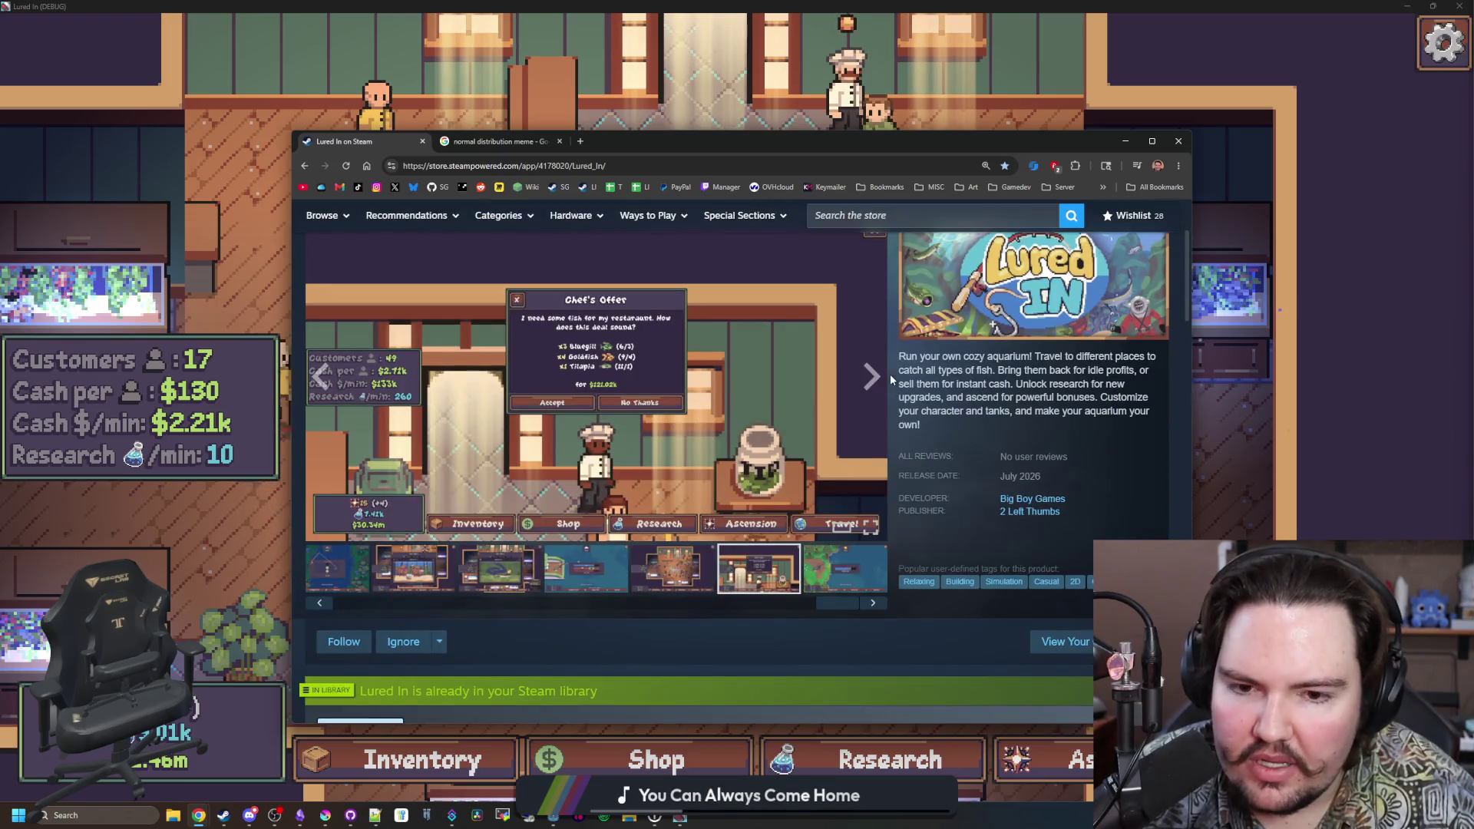
left_click(872, 376)
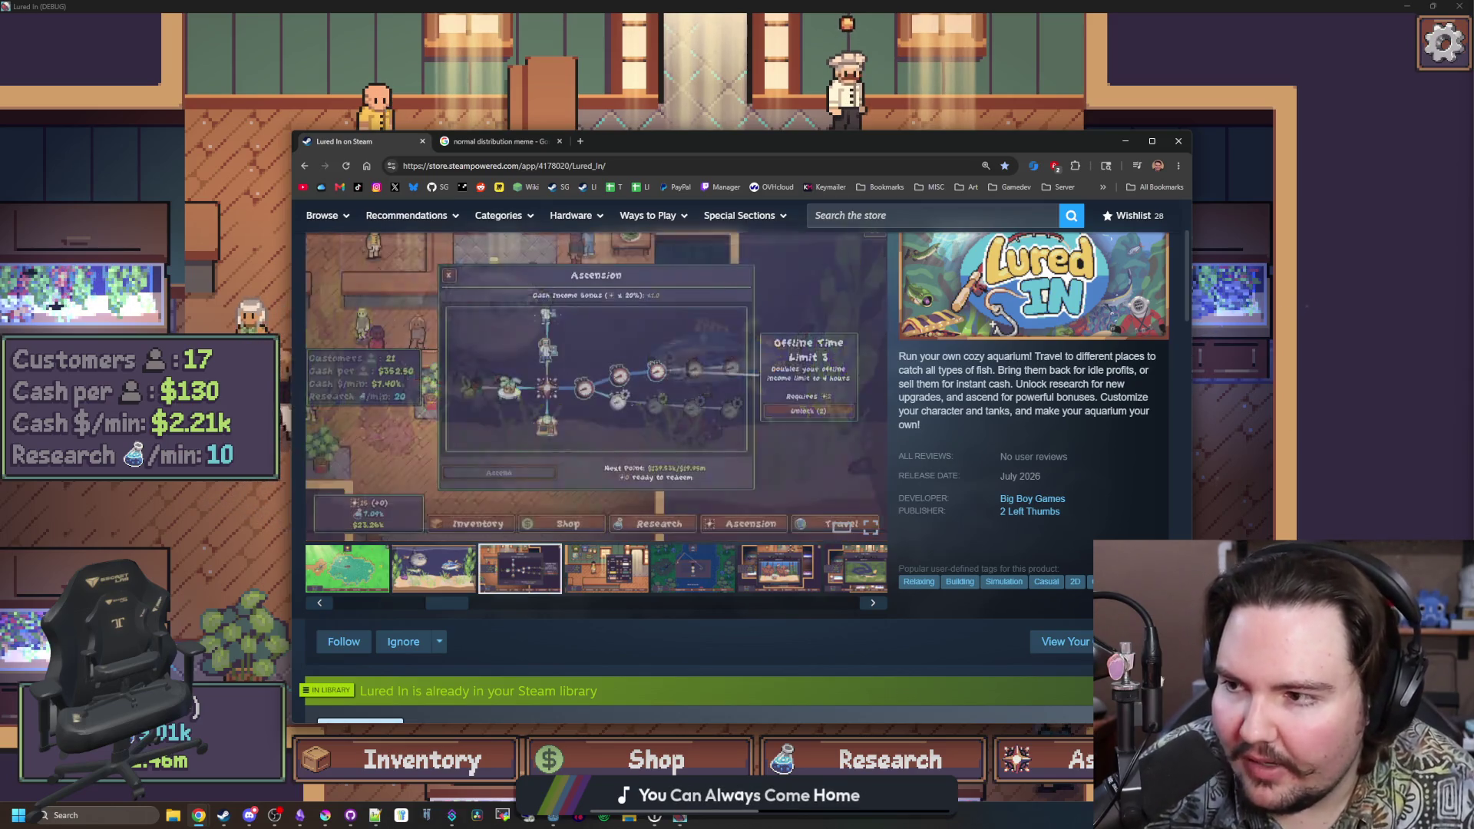
- Step through the page's screenshot carousel, past the shop overview, to the fishing screenshot
left_click(589, 587)
left_click(691, 572)
left_click(779, 582)
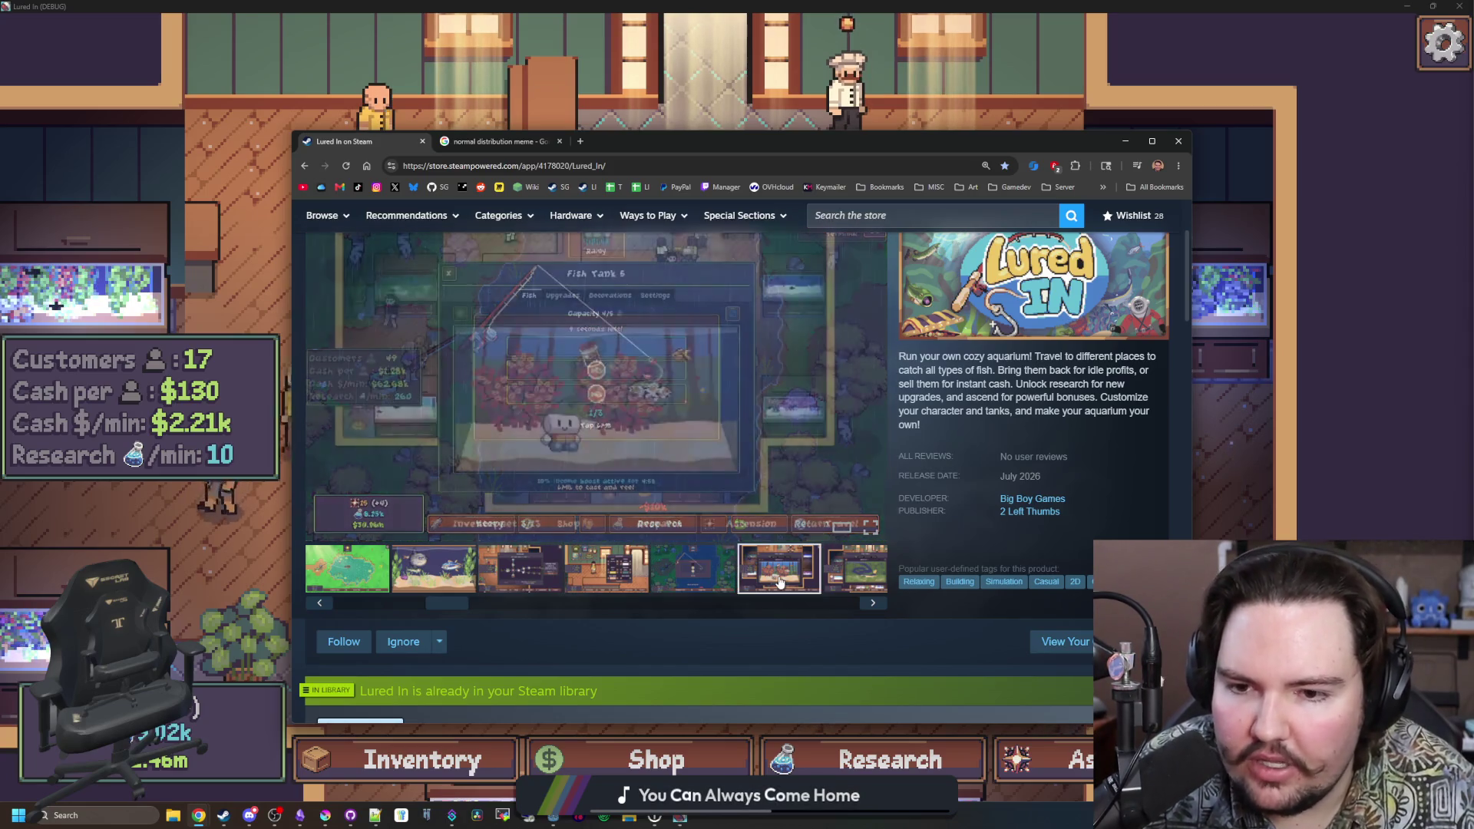
left_click(873, 603)
left_click(872, 602)
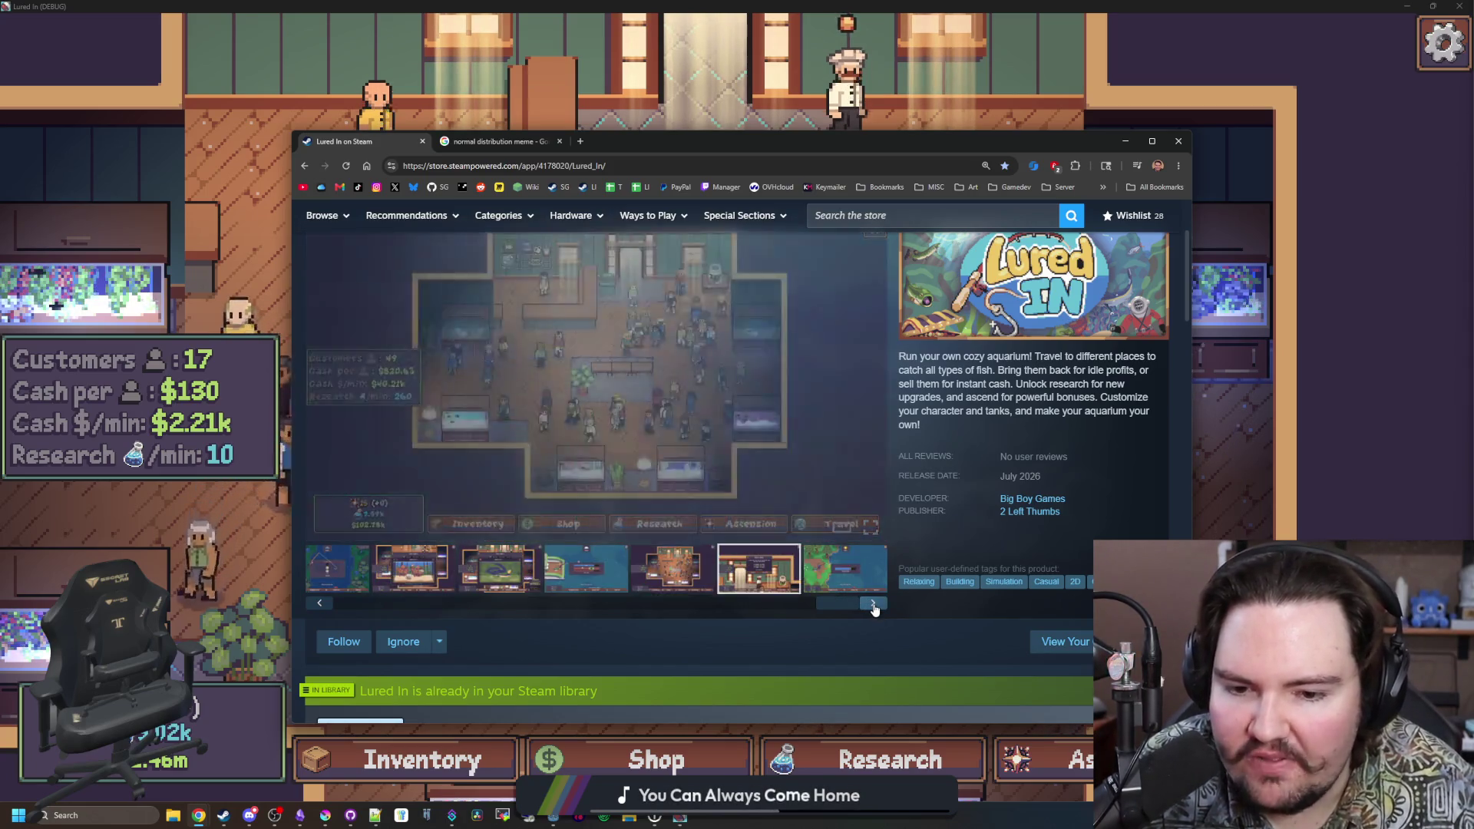
left_click(873, 603)
left_click(872, 602)
left_click(873, 602)
left_click(873, 603)
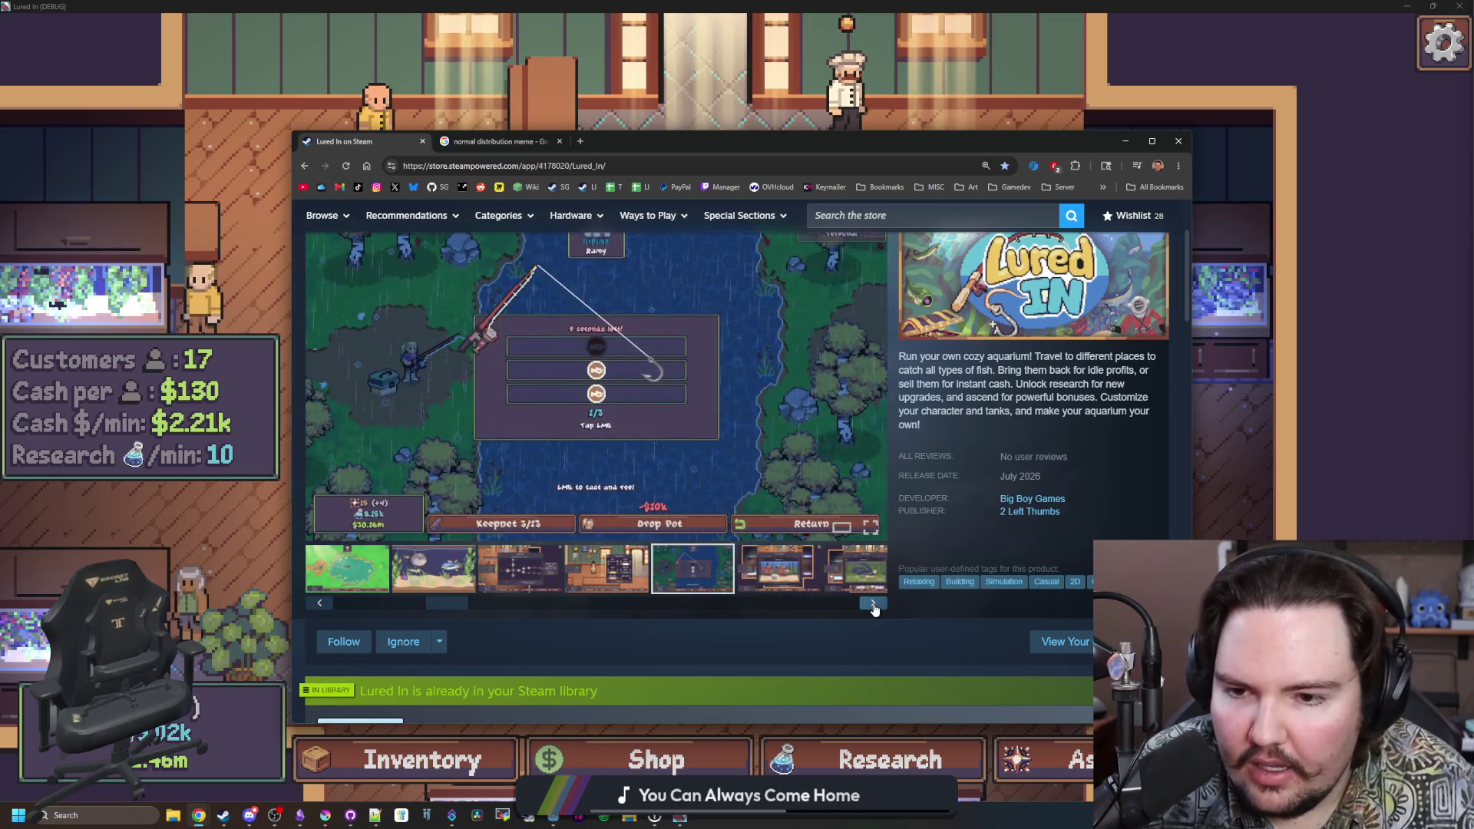
- Enlarge the fishing screenshot, advance through Fish Tank to the shop overview, then close the viewer
left_click(676, 462)
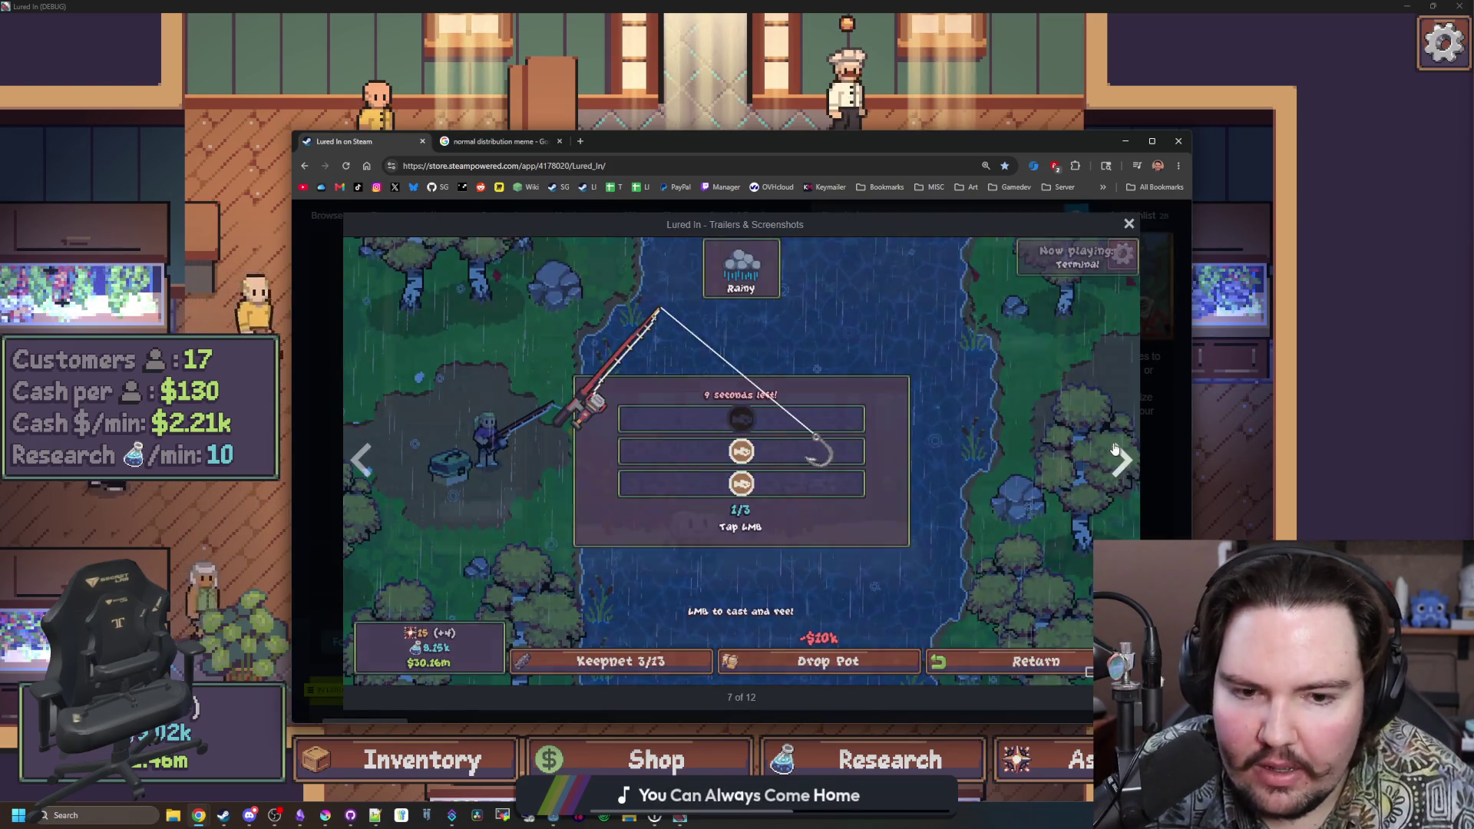
left_click(1117, 454)
left_click(1119, 458)
left_click(1119, 458)
left_click(1120, 457)
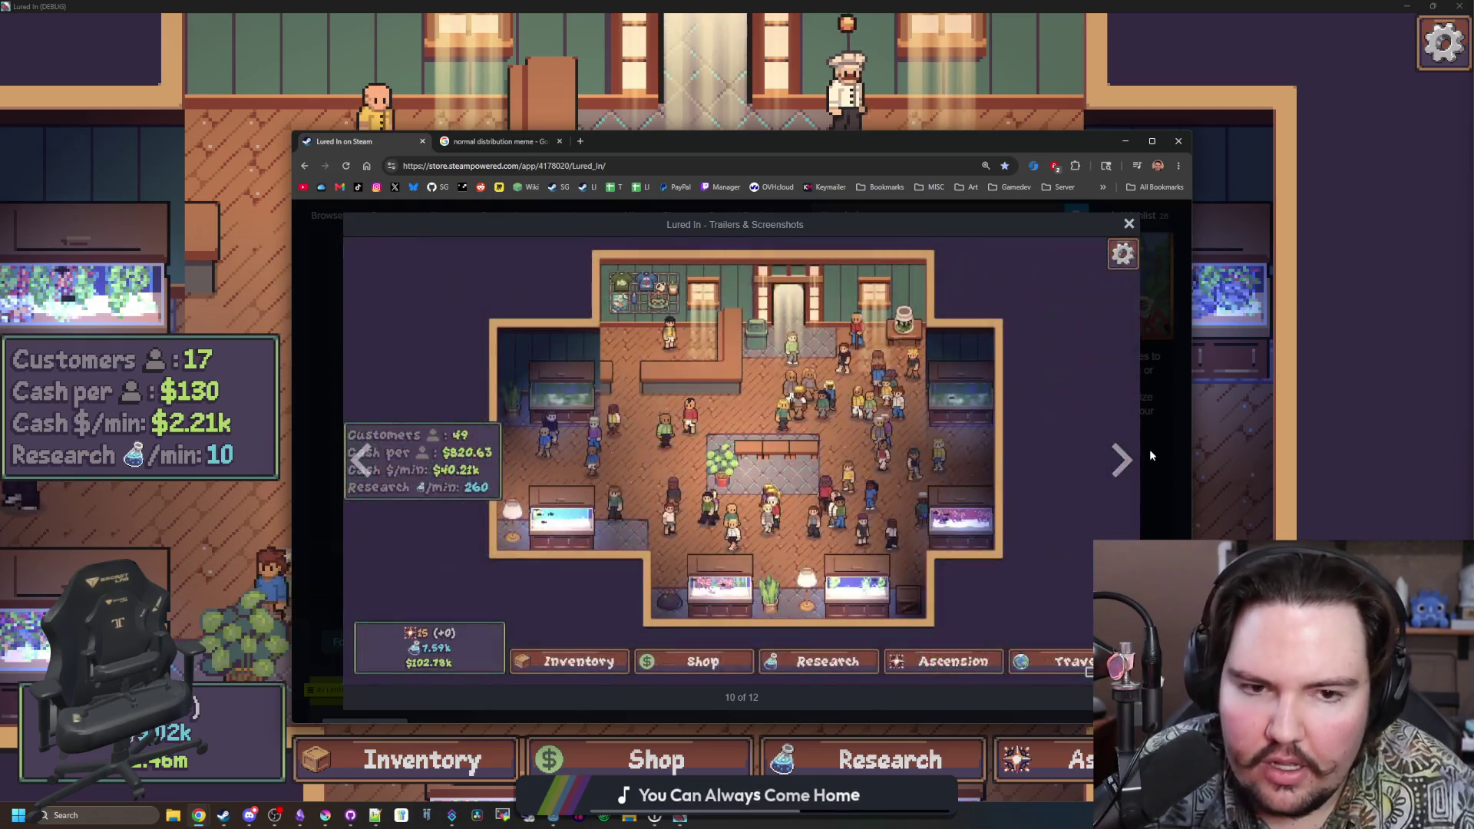
left_click(1149, 449)
- Scroll the store page up and down, then switch away from the browser with Alt+Tab
scroll(844, 414, "up", 1)
scroll(946, 421, "down", 1)
scroll(946, 421, "up", 1)
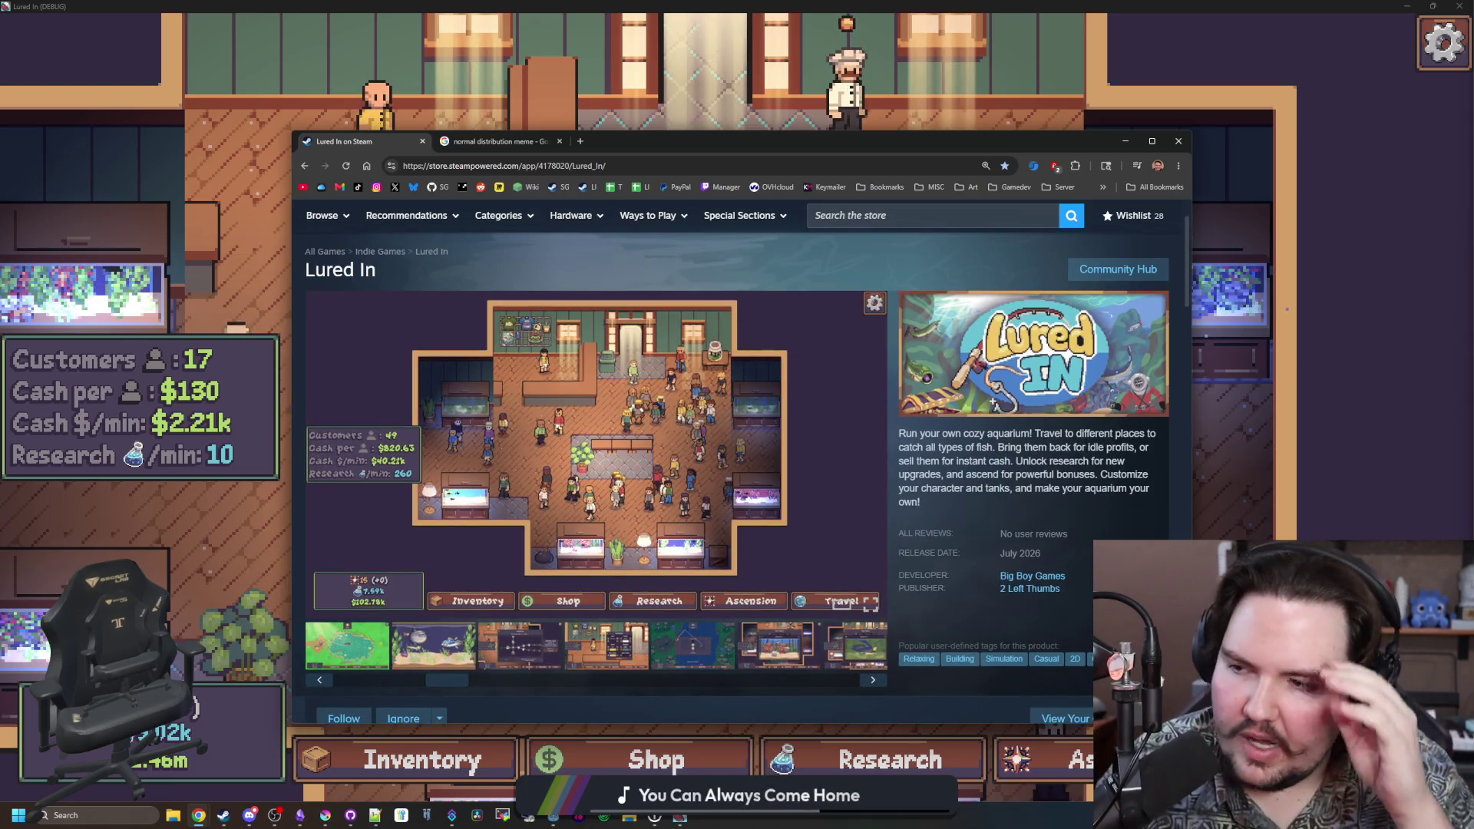
scroll(575, 474, "down", 4)
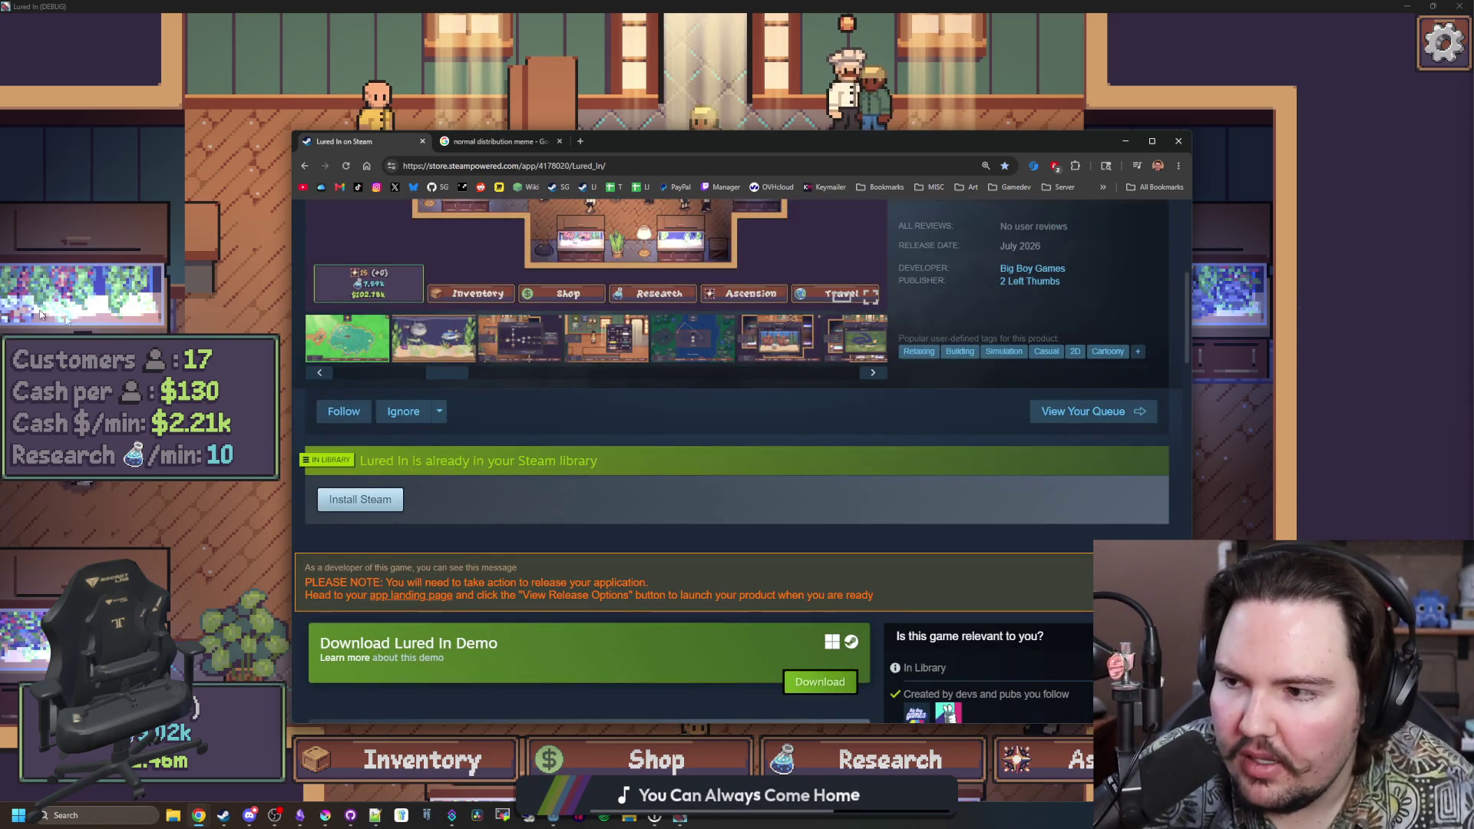
scroll(685, 647, "down", 1)
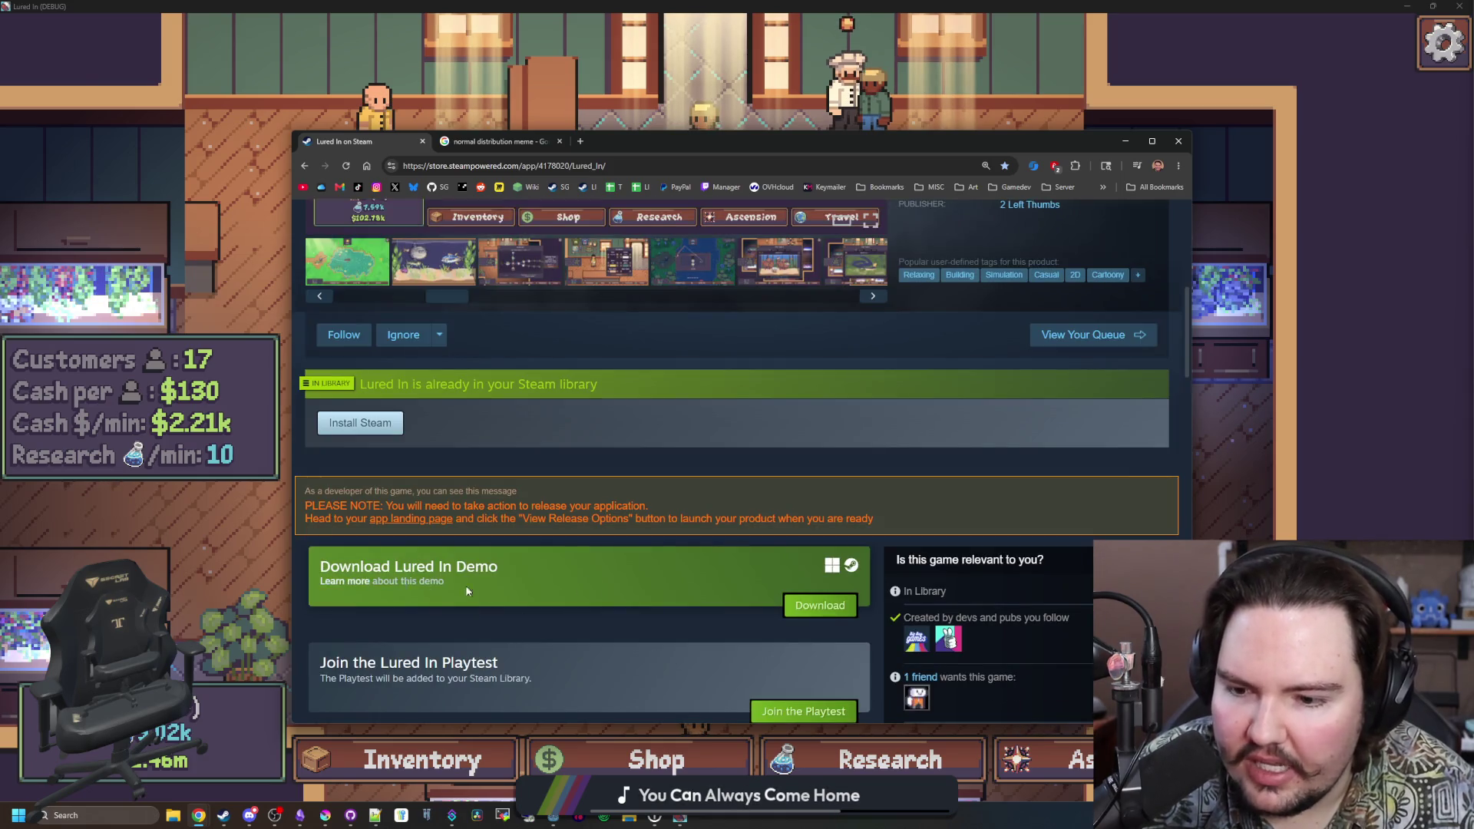
scroll(429, 585, "up", 4)
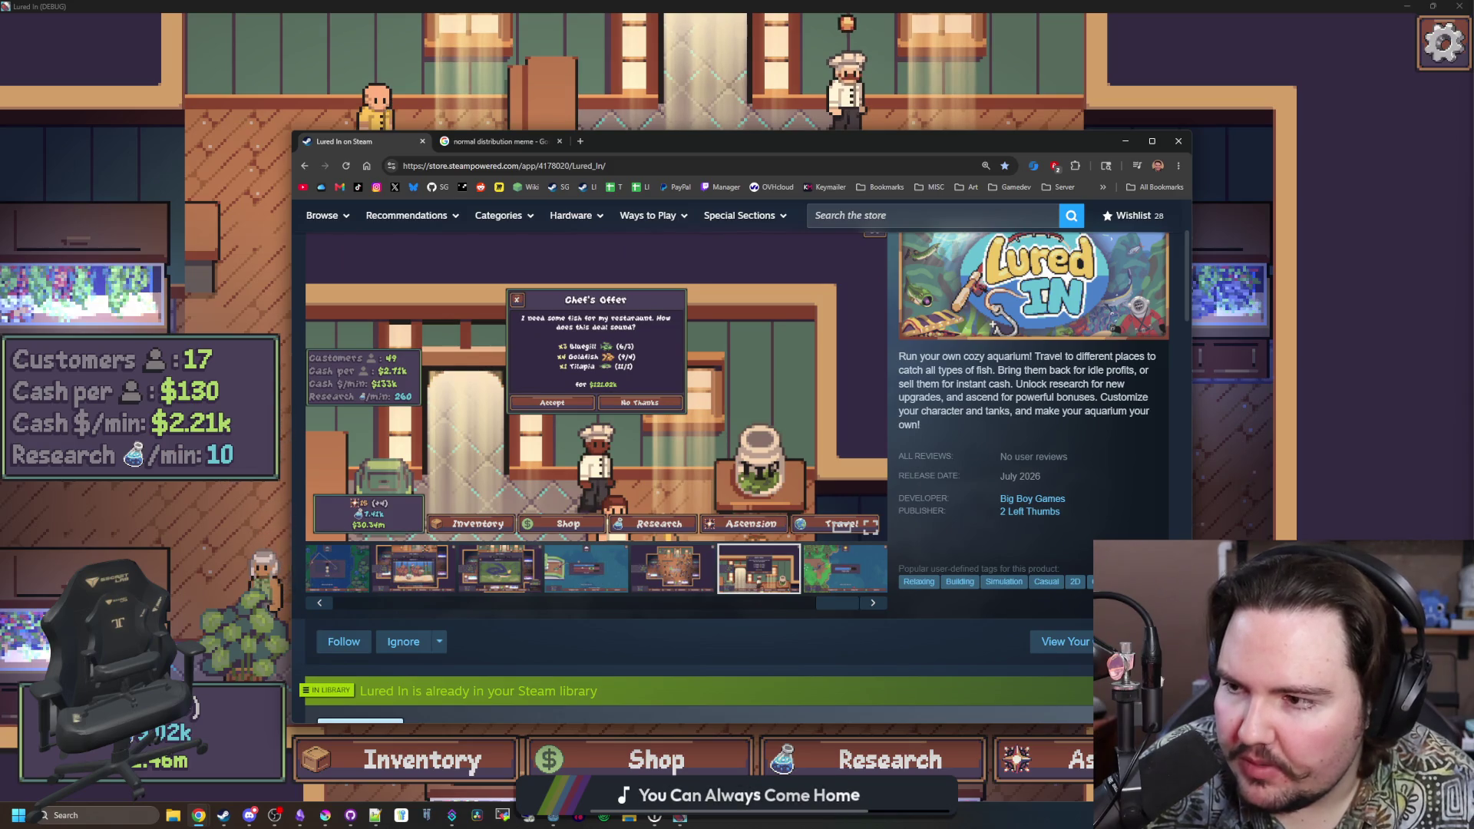
key("alt+Tab")
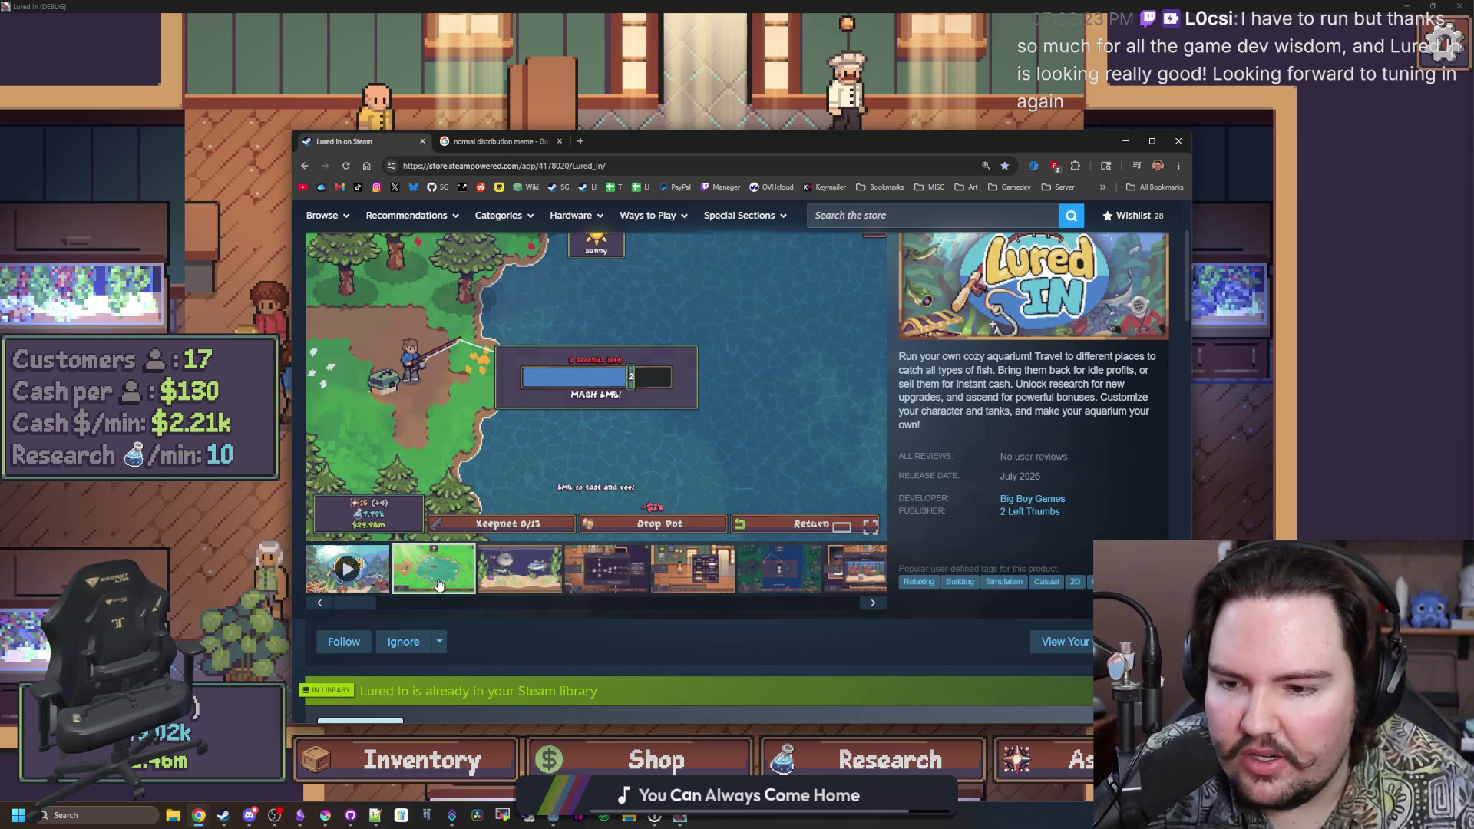
- Enlarge the pond screenshot and cycle forward past Fish Tank and the shop floor back to the pond
left_click(806, 346)
left_click(1125, 461)
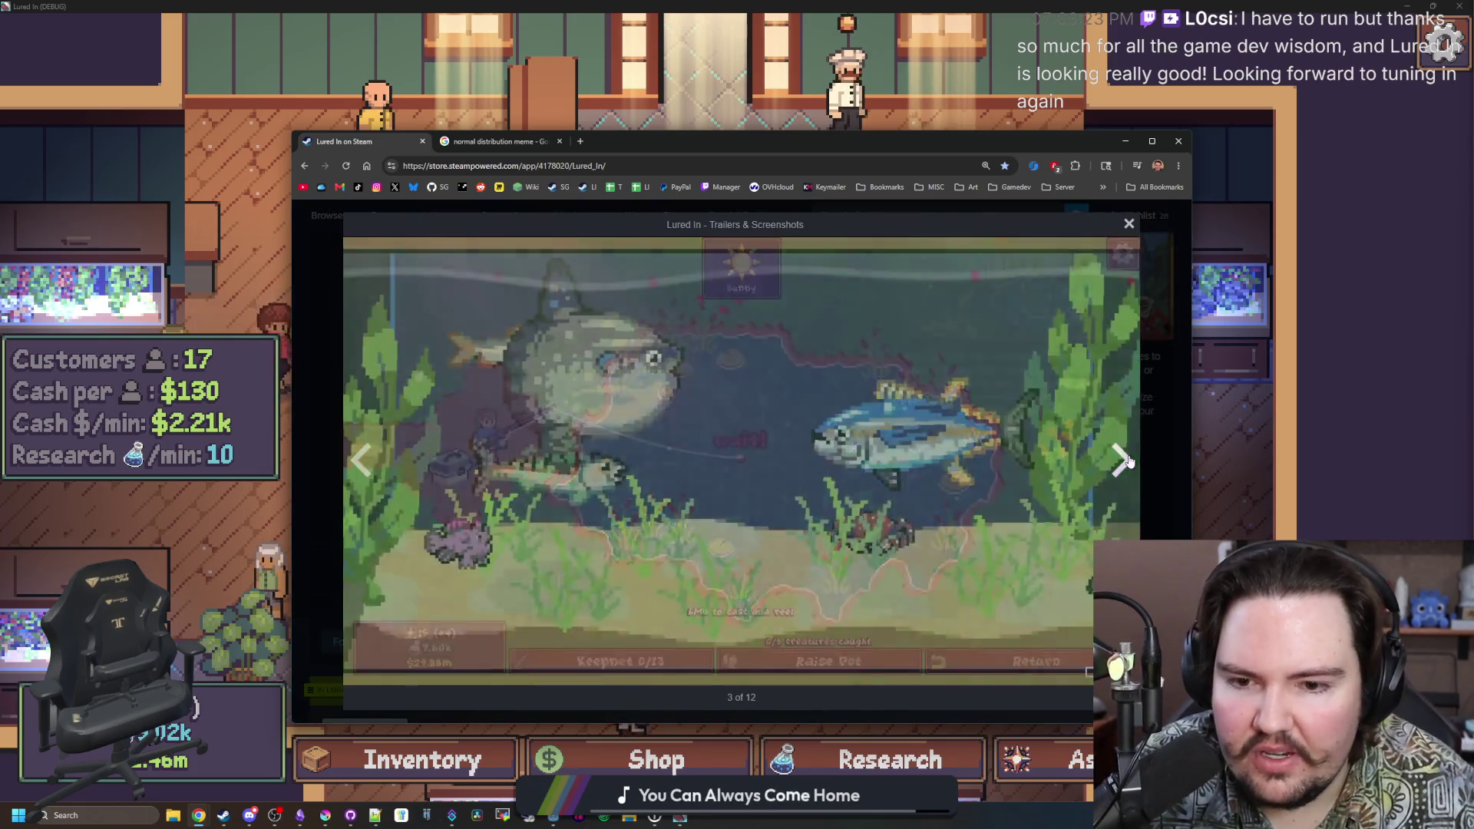
left_click(1128, 460)
left_click(1129, 461)
left_click(1128, 460)
left_click(1129, 461)
left_click(1129, 461)
left_click(1128, 460)
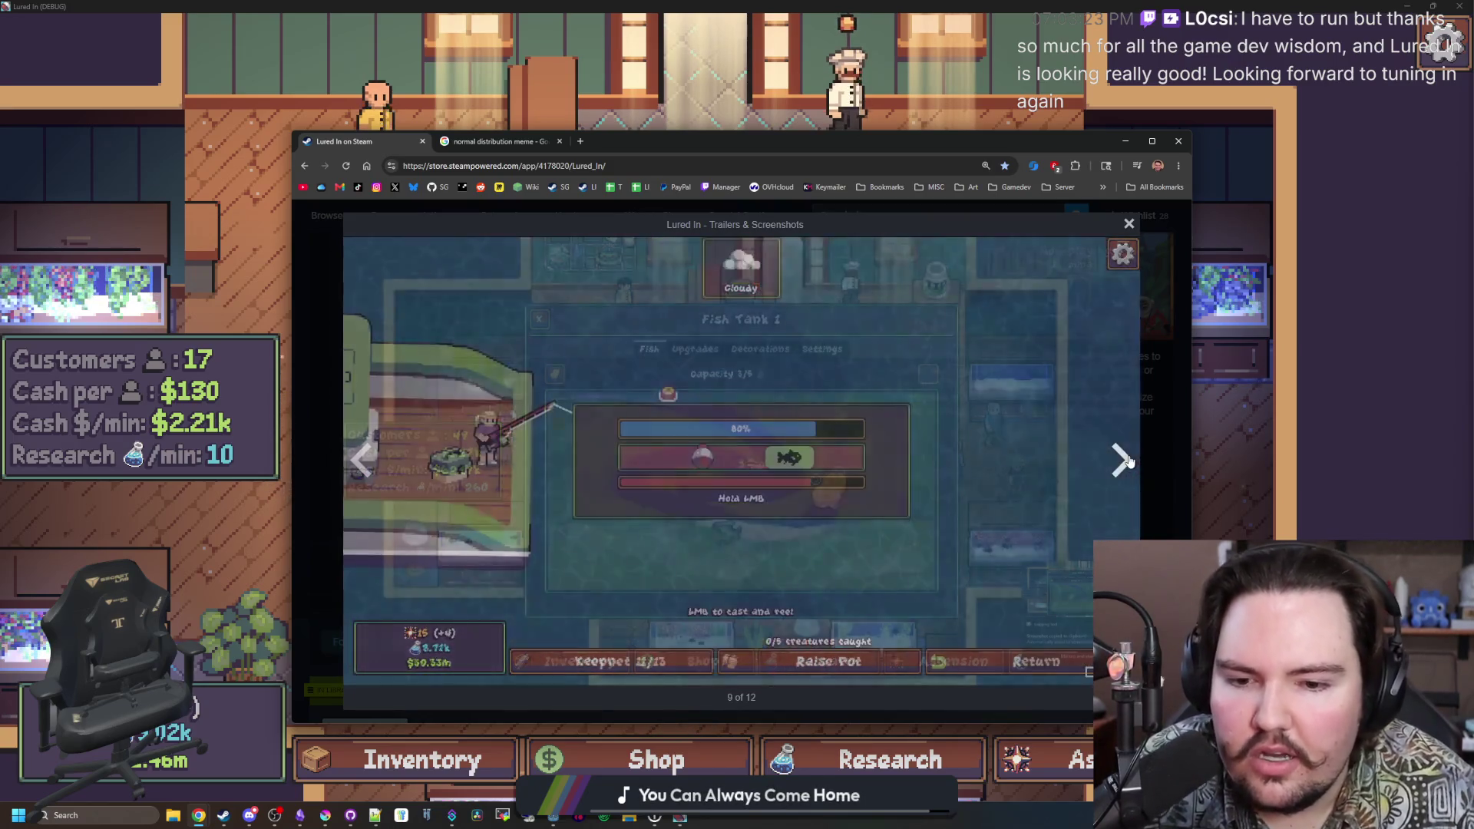
left_click(1128, 461)
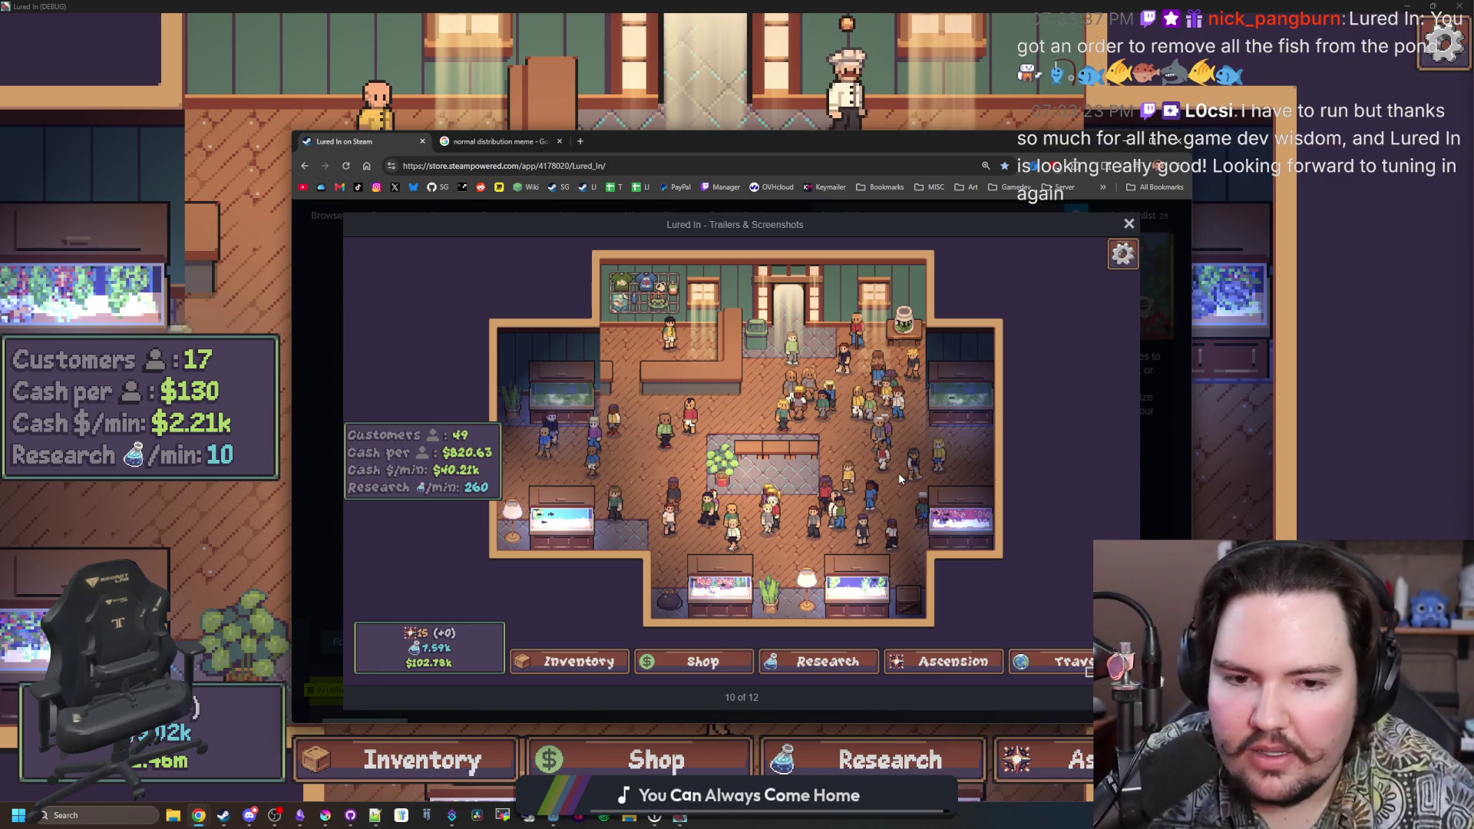
left_click(1120, 460)
left_click(1119, 461)
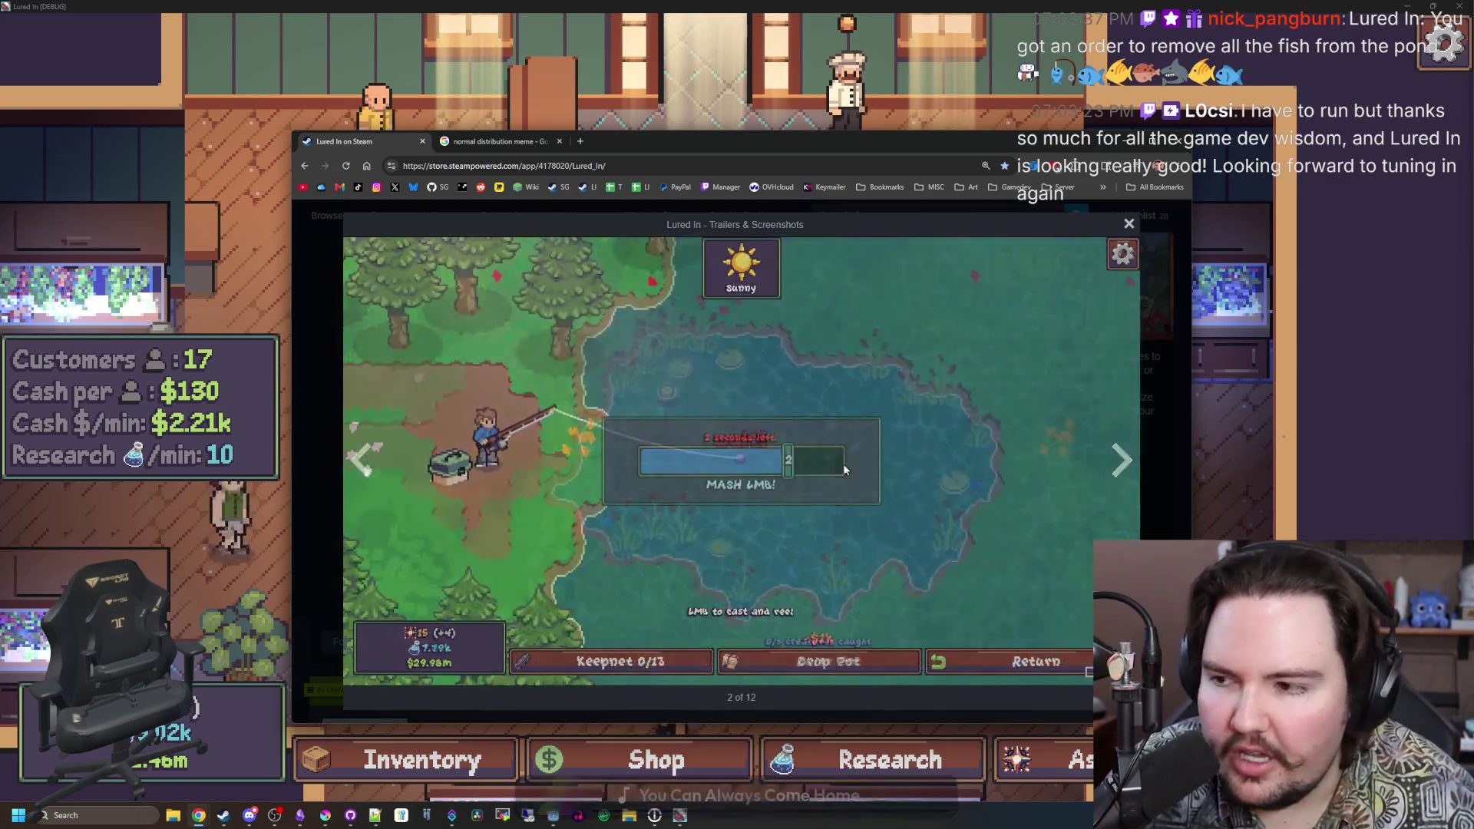
left_click(1119, 460)
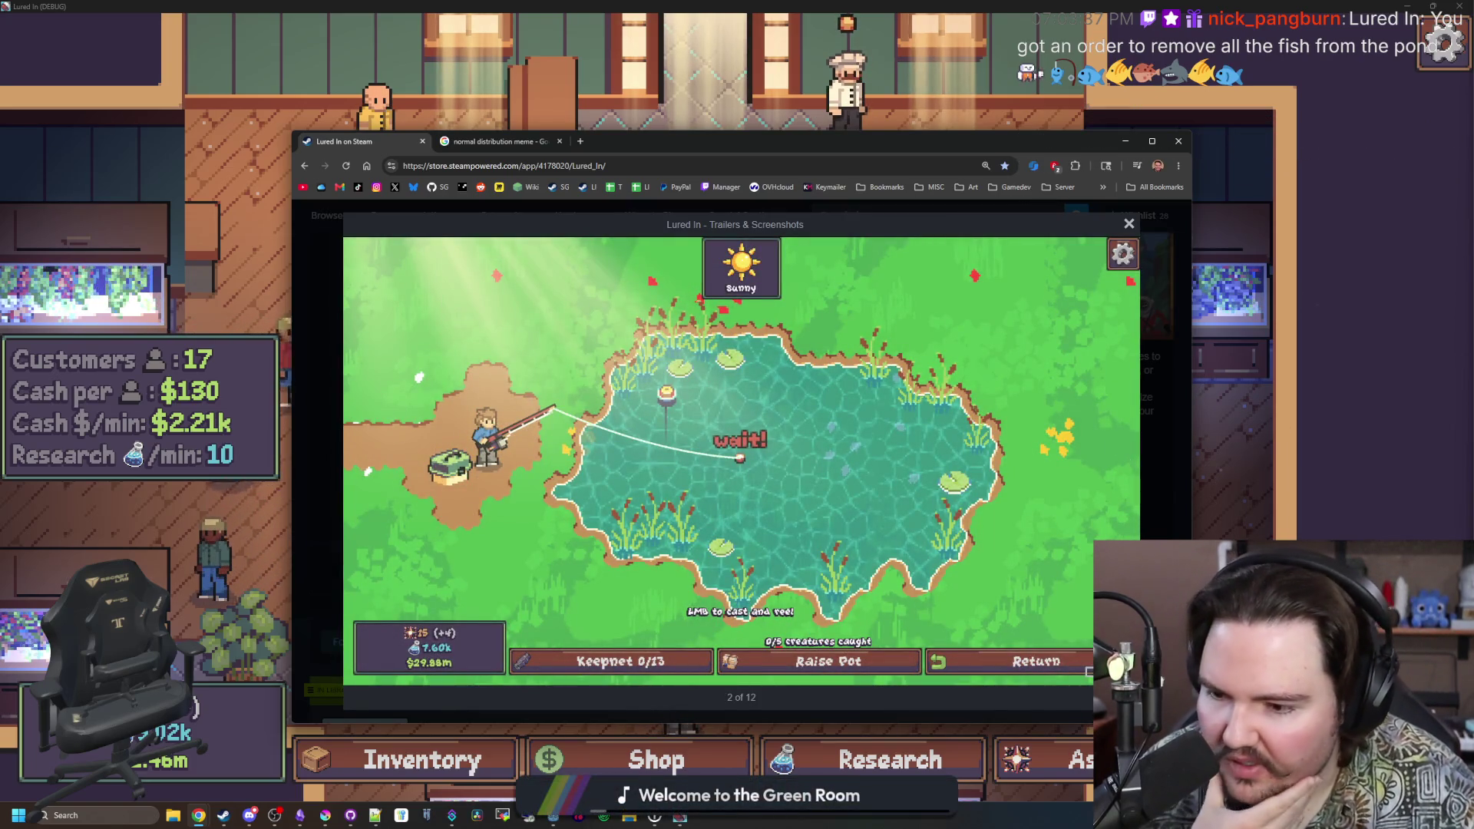
- Advance through the aquarium and fishing screenshots to the shop overview
left_click(1122, 468)
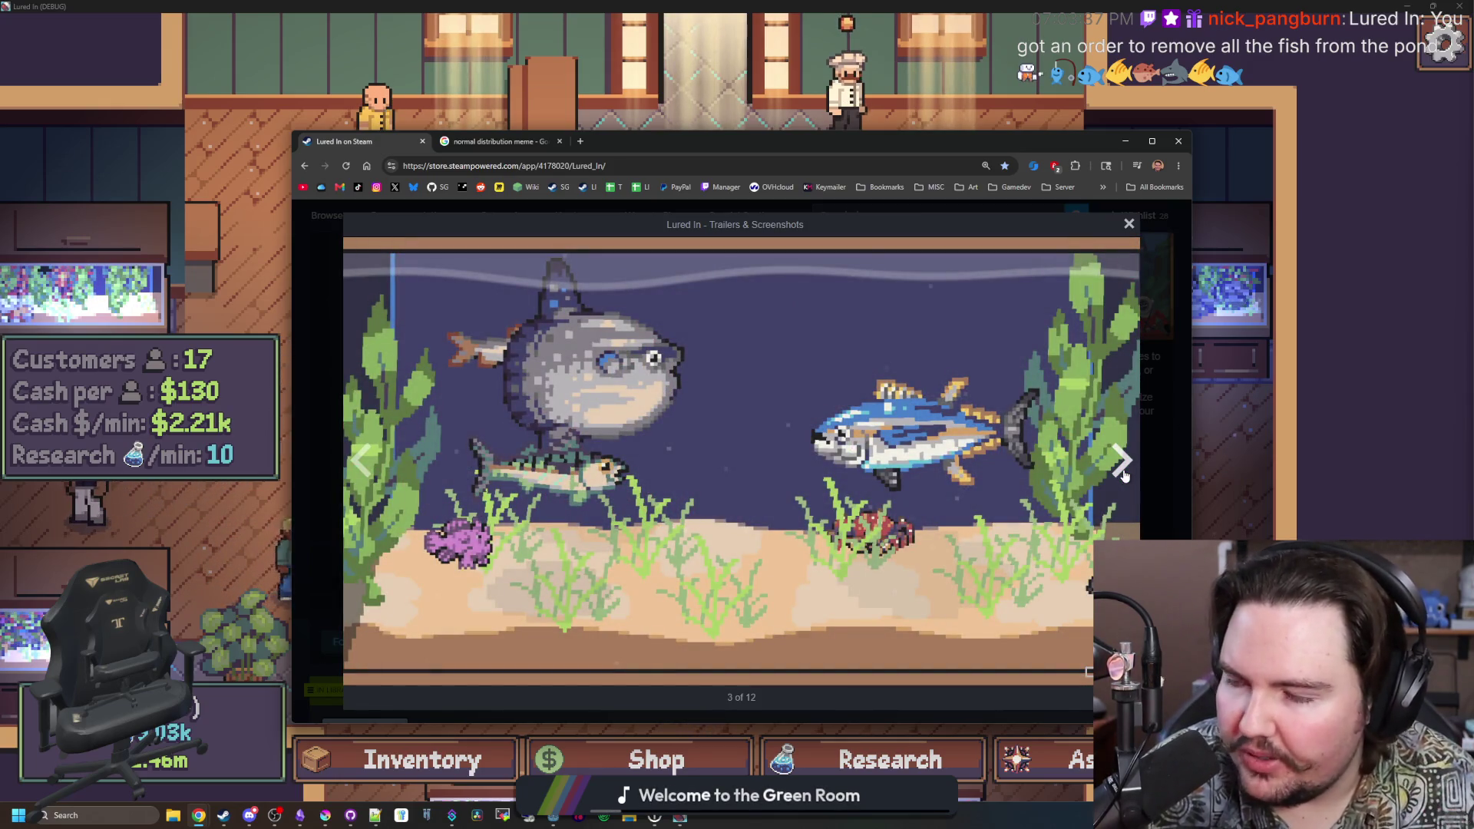
left_click(1123, 475)
left_click(1123, 475)
left_click(1123, 475)
left_click(1123, 474)
left_click(1123, 475)
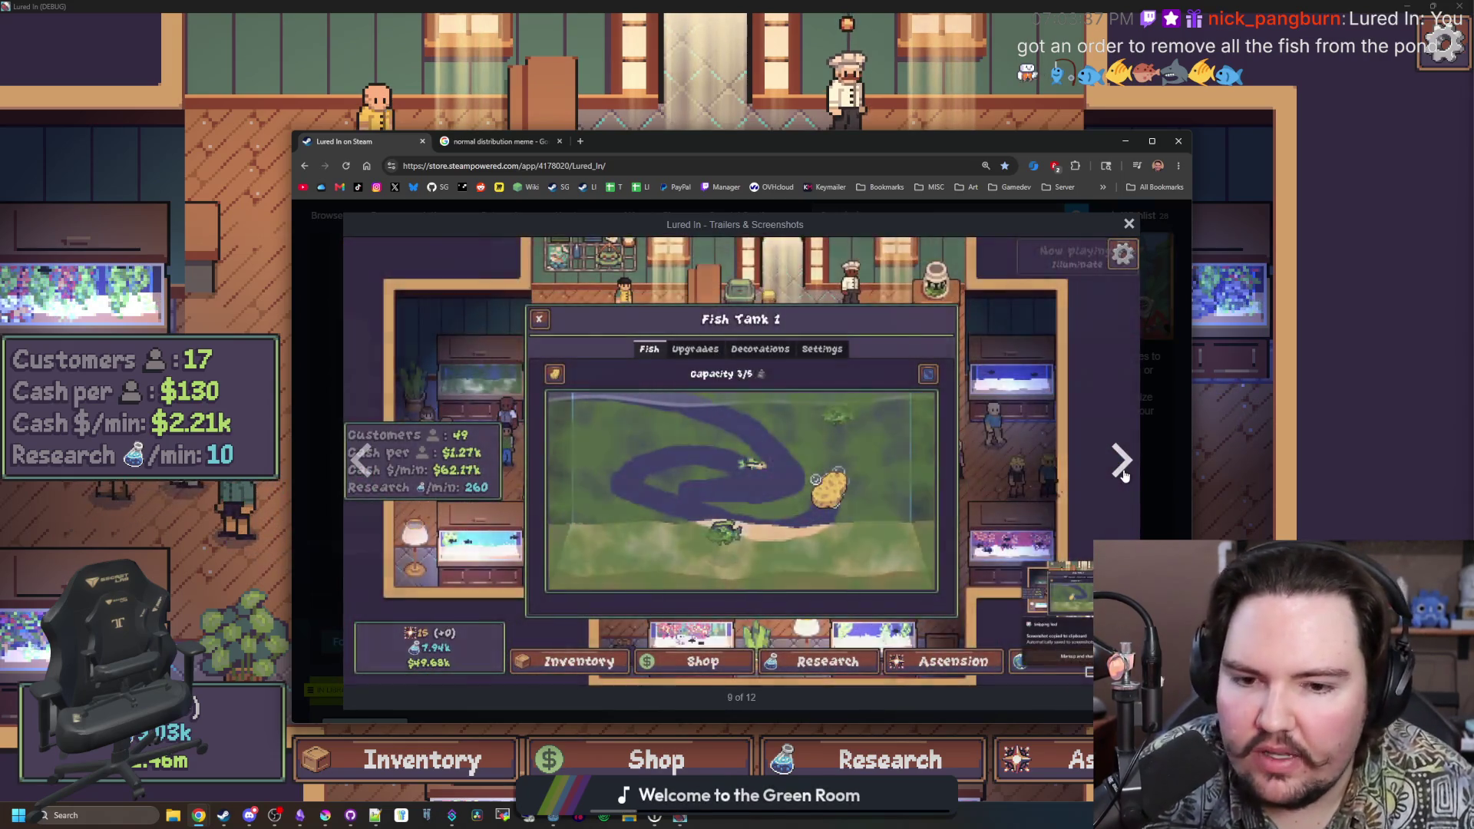
left_click(1123, 474)
left_click(1123, 474)
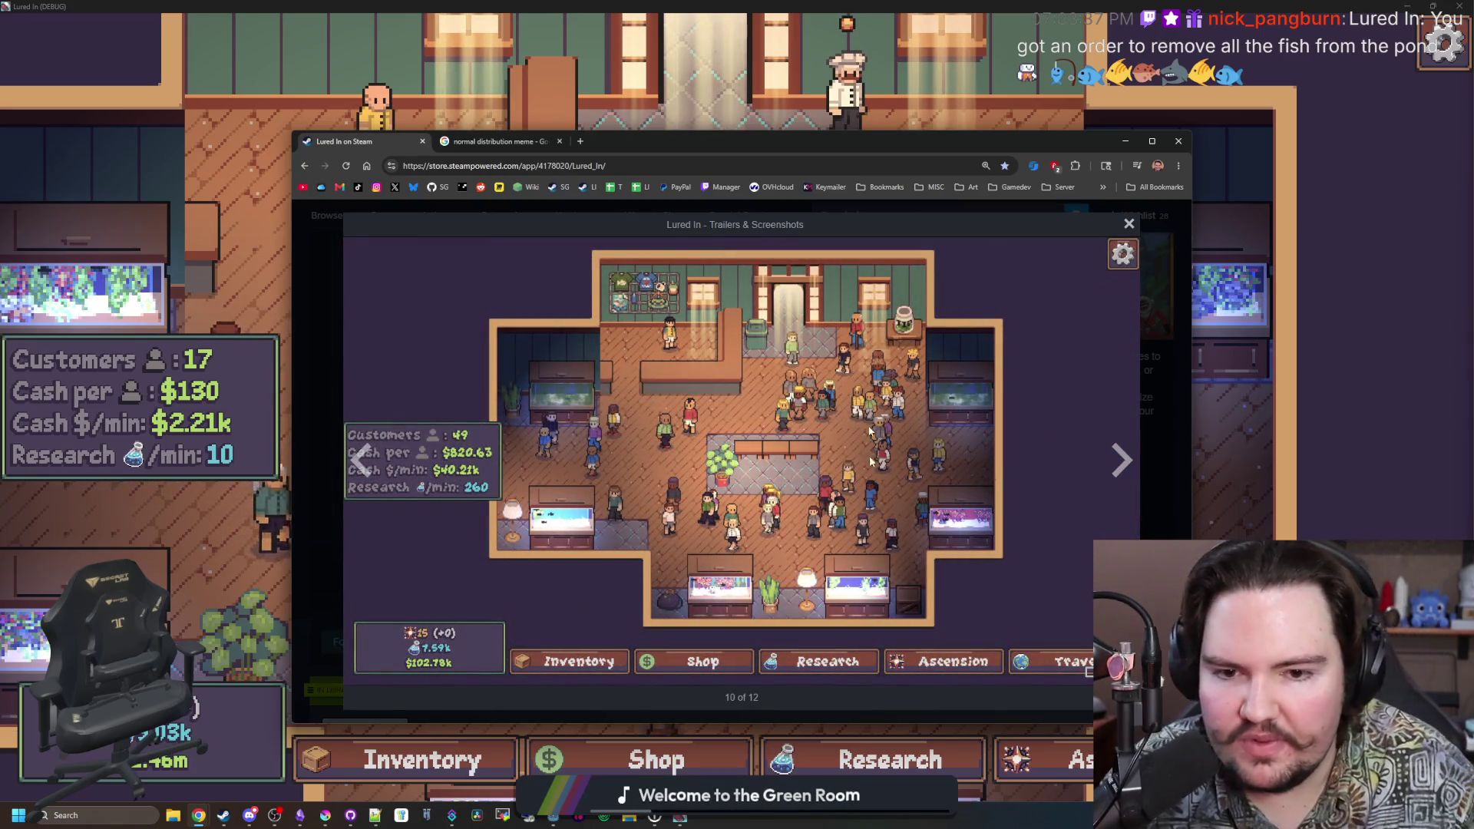
- Move back and forth between the Fish Tank, coral tank, shop overview and fishing scene screenshots
left_click(374, 456)
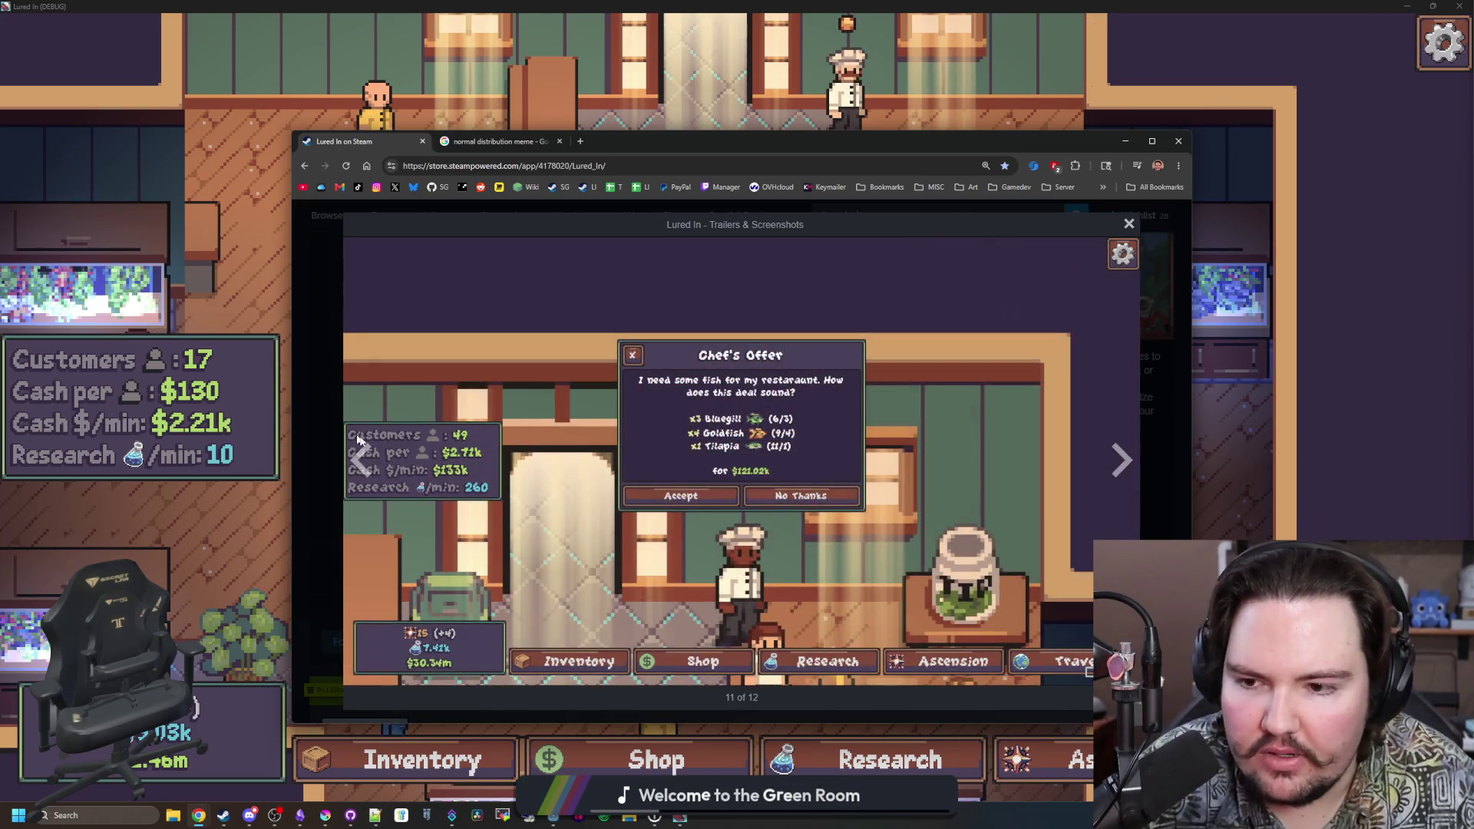
left_click(376, 455)
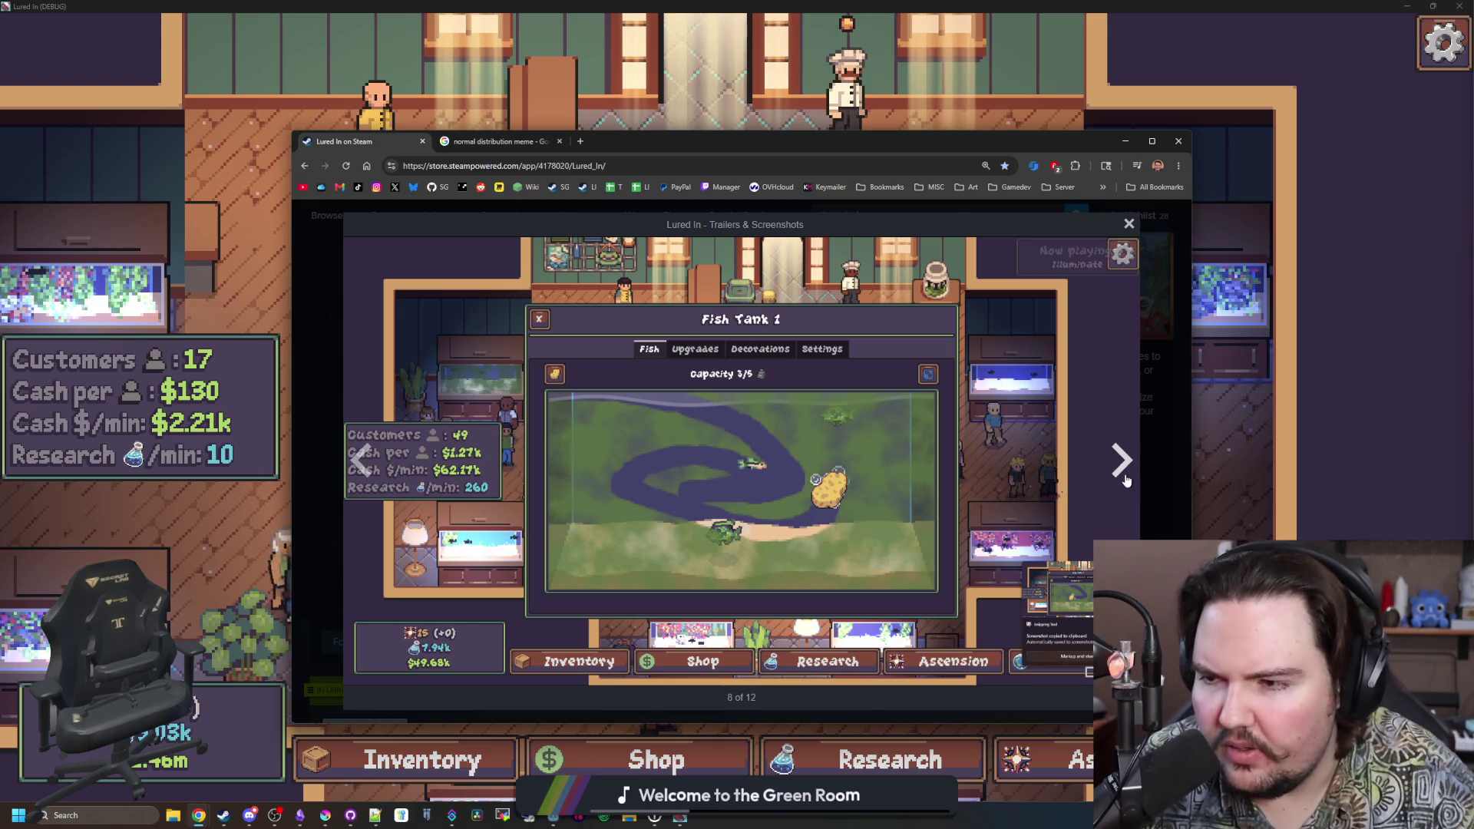
left_click(1122, 460)
left_click(1122, 460)
left_click(356, 469)
left_click(353, 473)
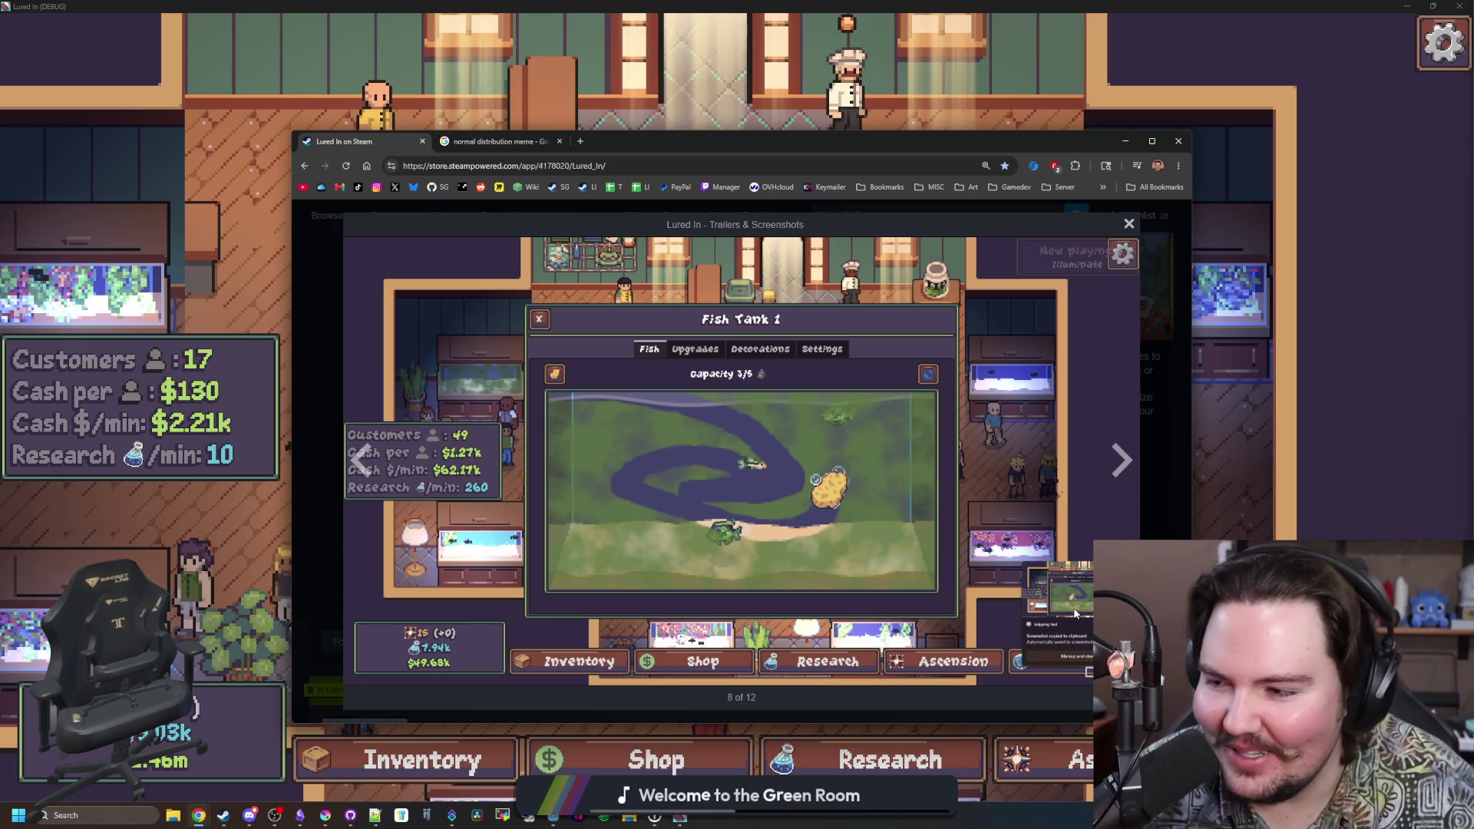
left_click(367, 490)
key("Right")
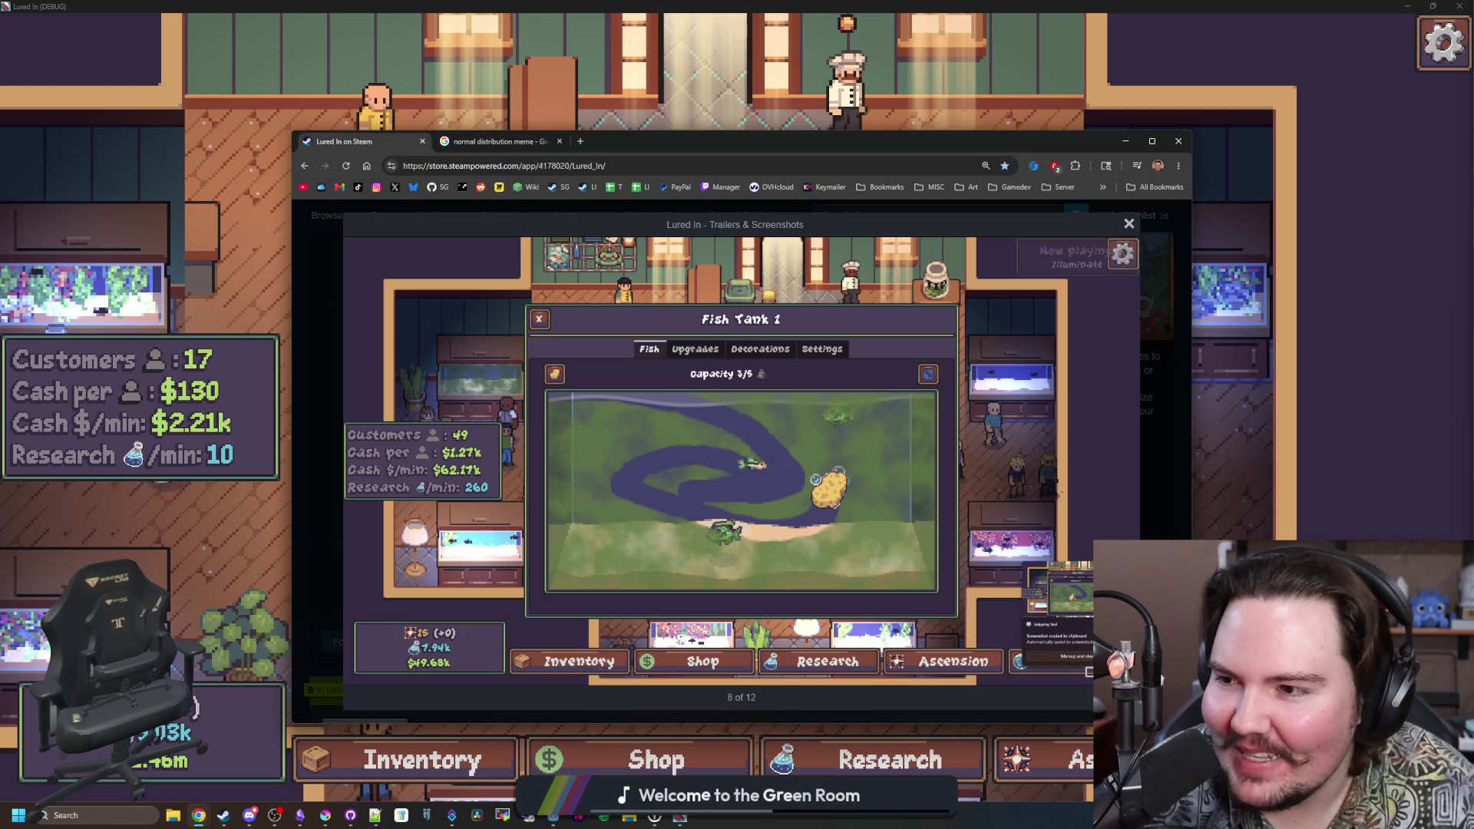
left_click(349, 474)
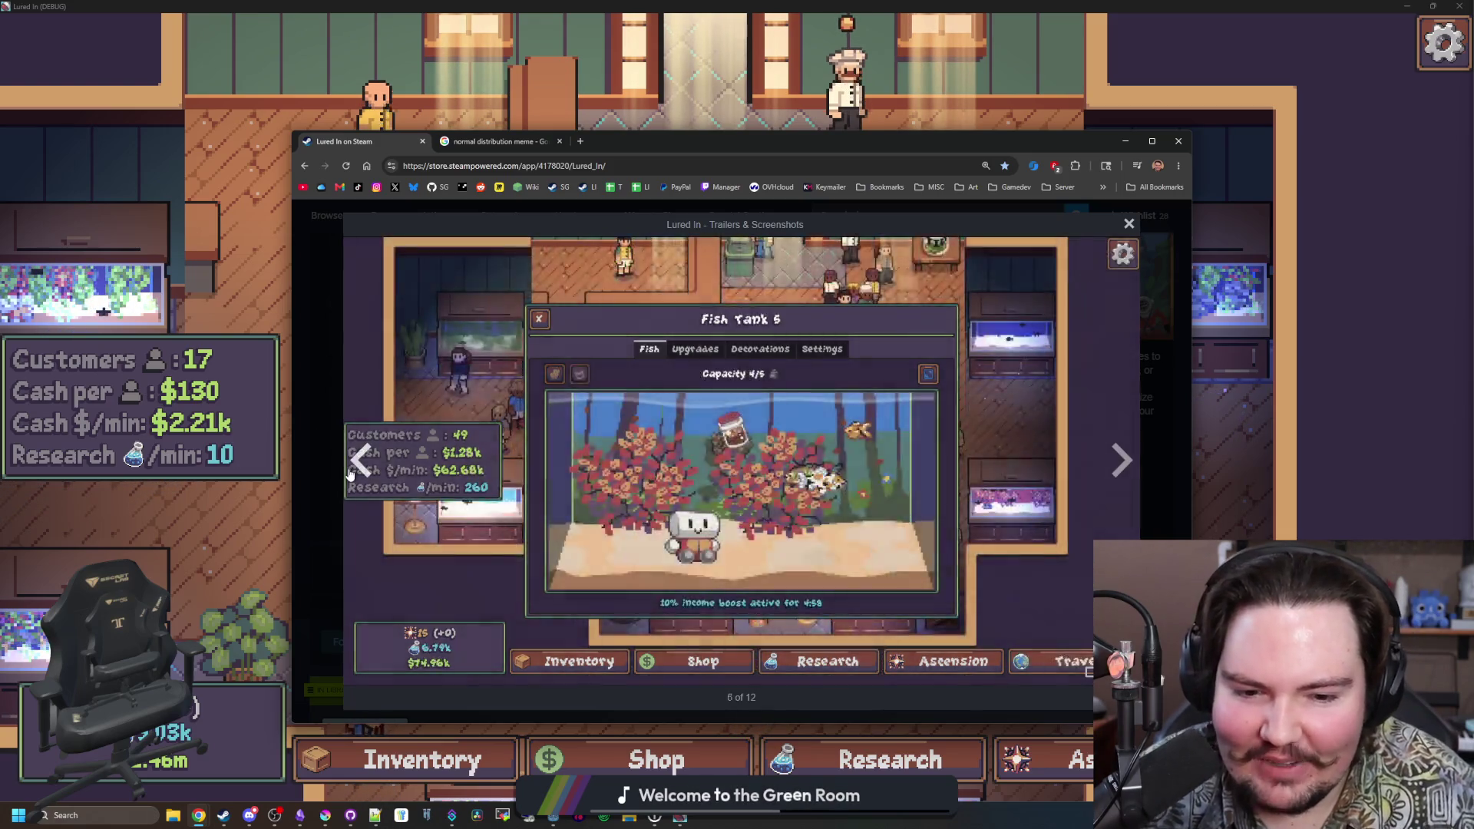
left_click(350, 475)
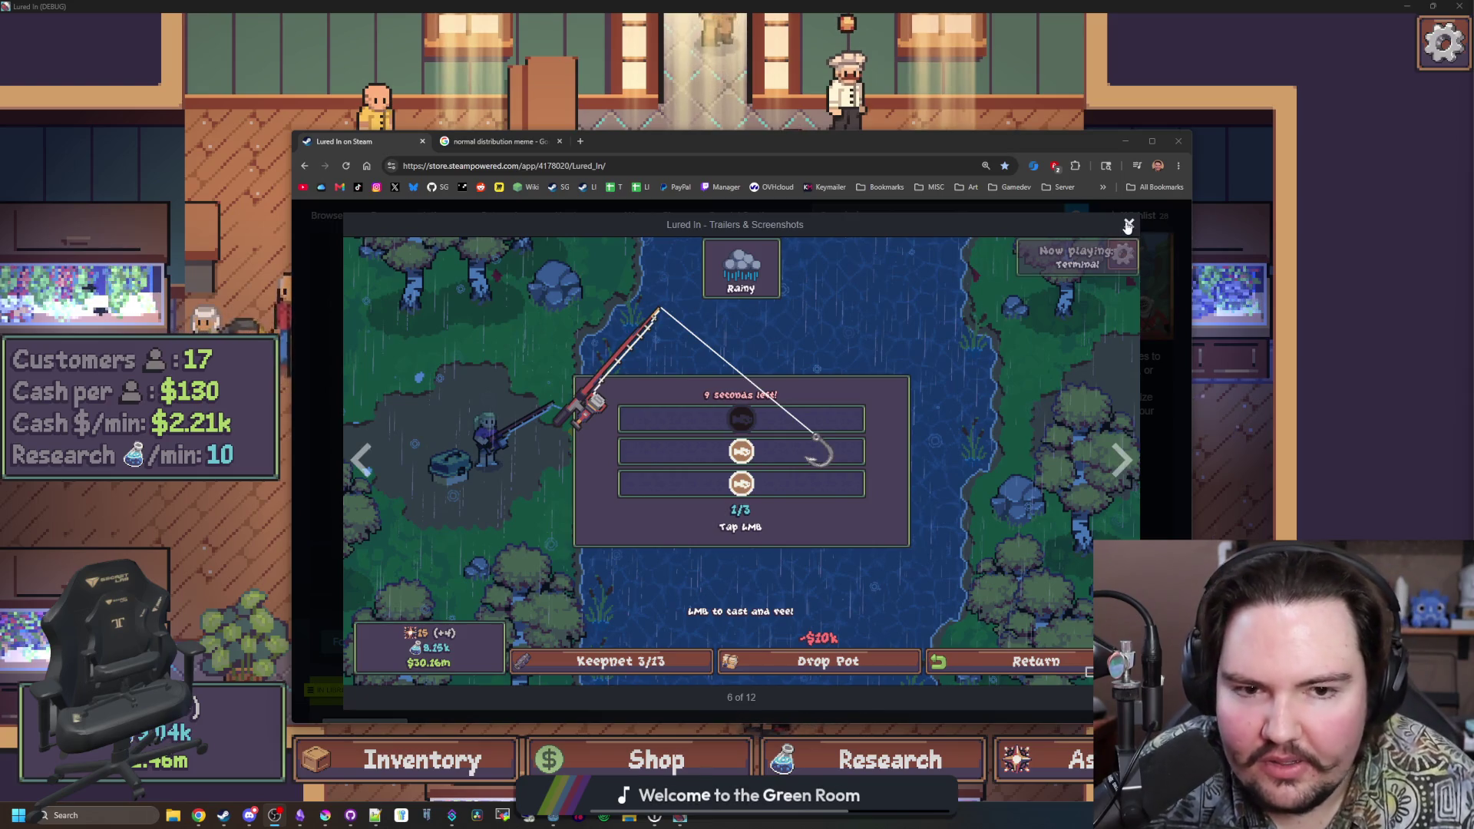
- Advance through the fish-tank shots to the shop-floor screenshot, 10 of 12, then close the viewer
left_click(1121, 459)
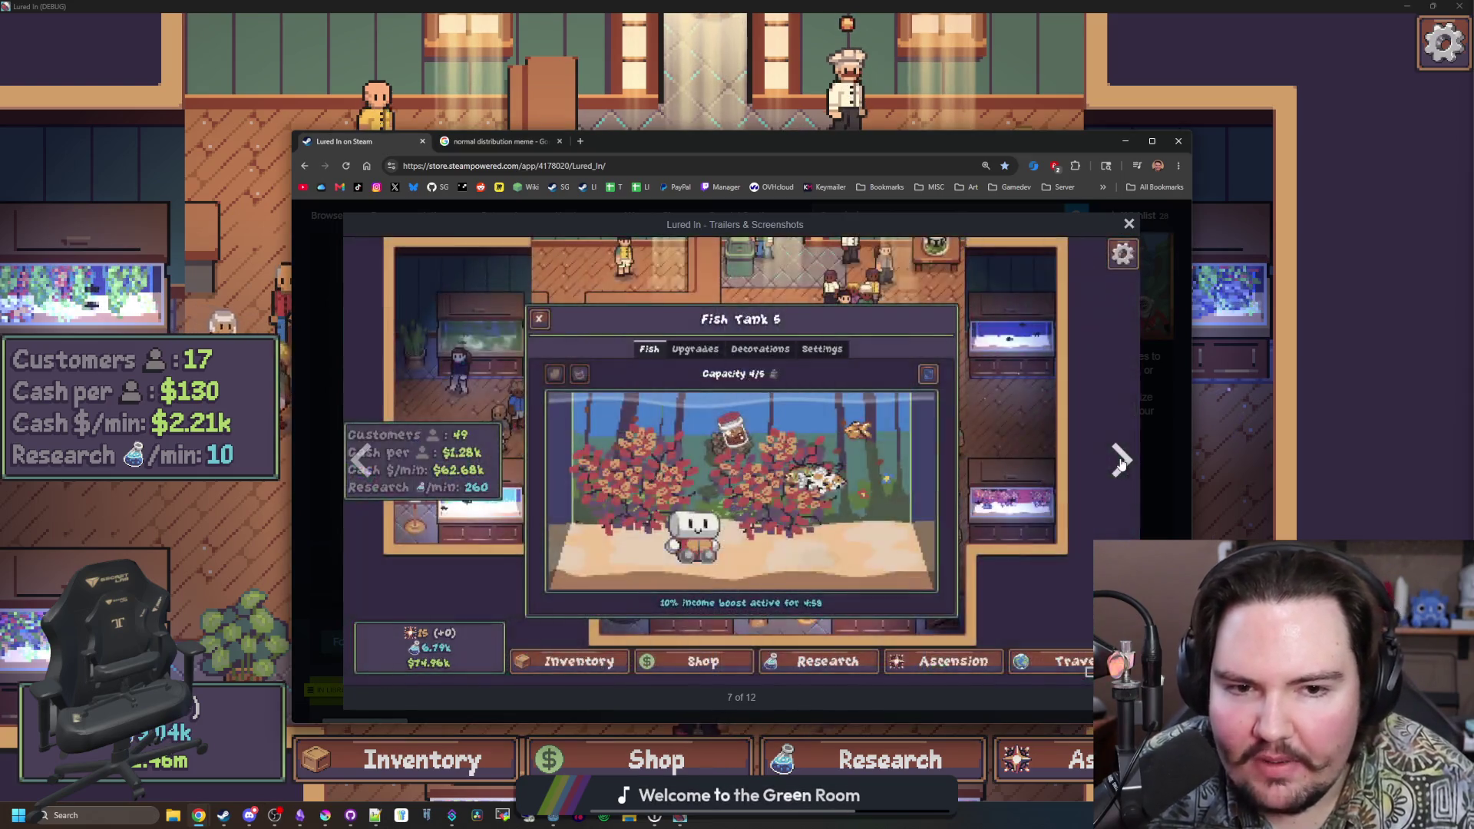
left_click(1121, 459)
left_click(1120, 459)
left_click(1121, 459)
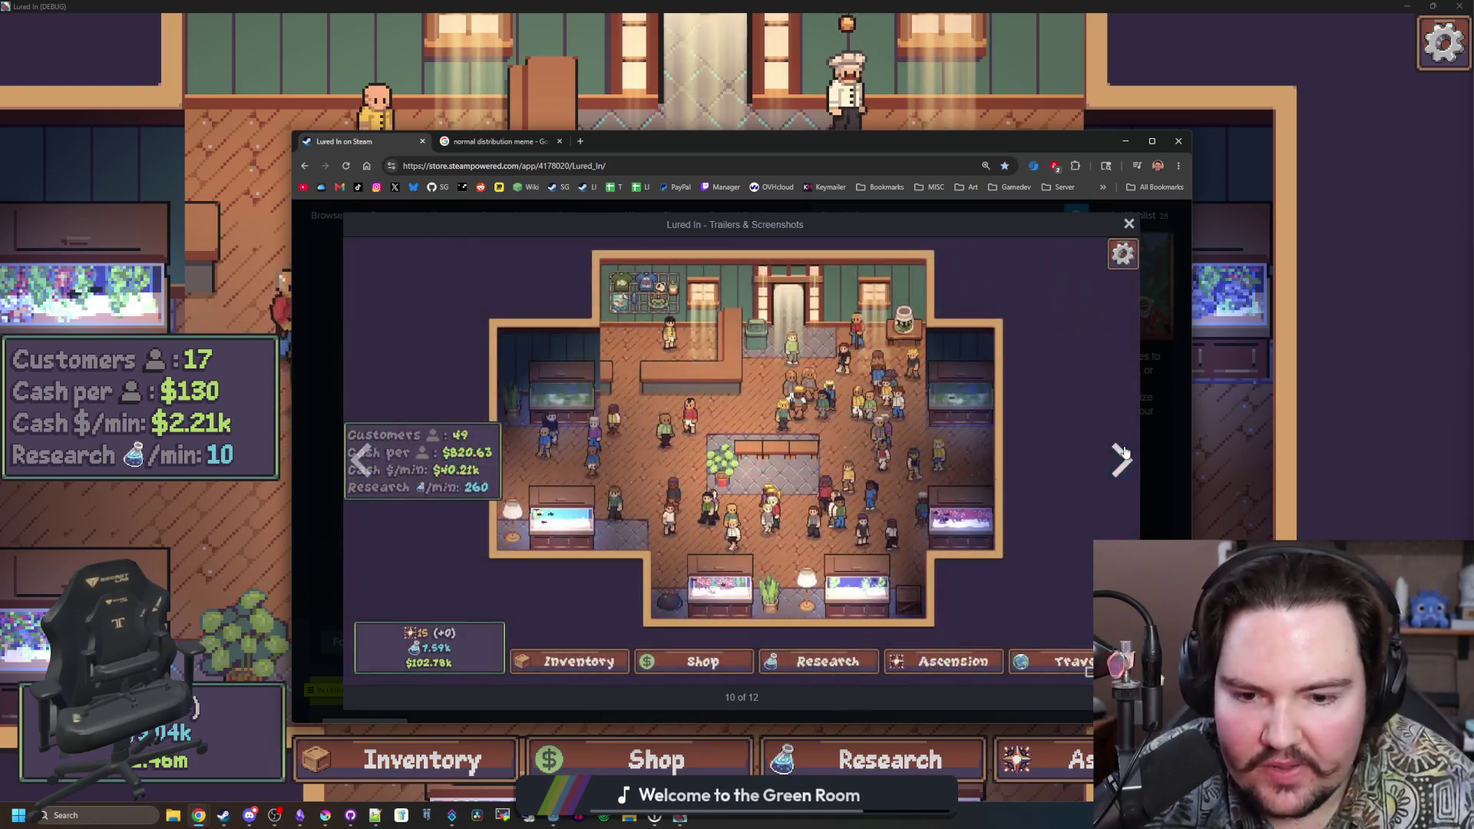
left_click(1121, 460)
left_click(1129, 223)
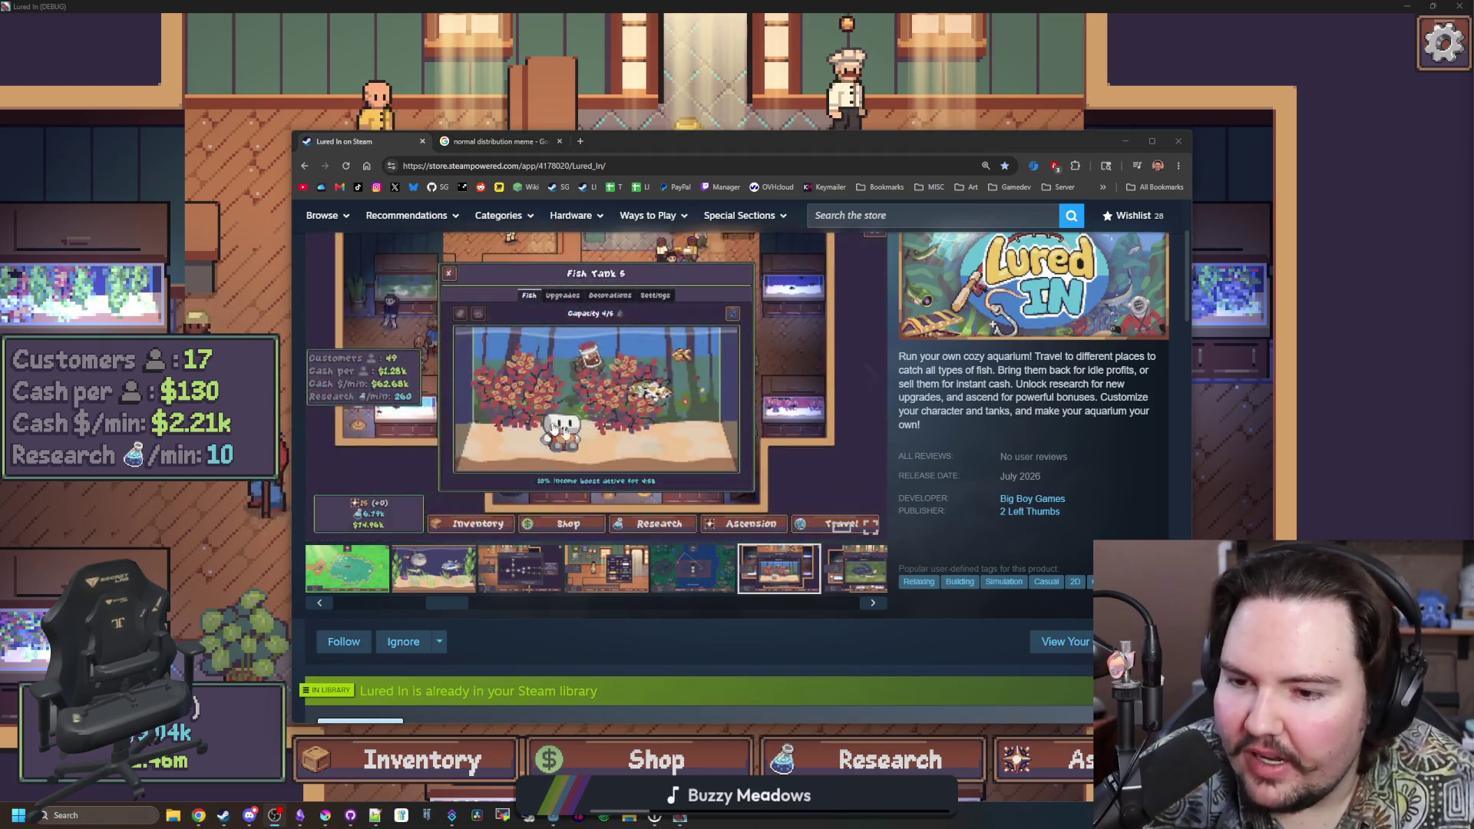
- Show the green fishing pond screenshot and cycle the carousel back around to the first fishing shot
left_click(349, 569)
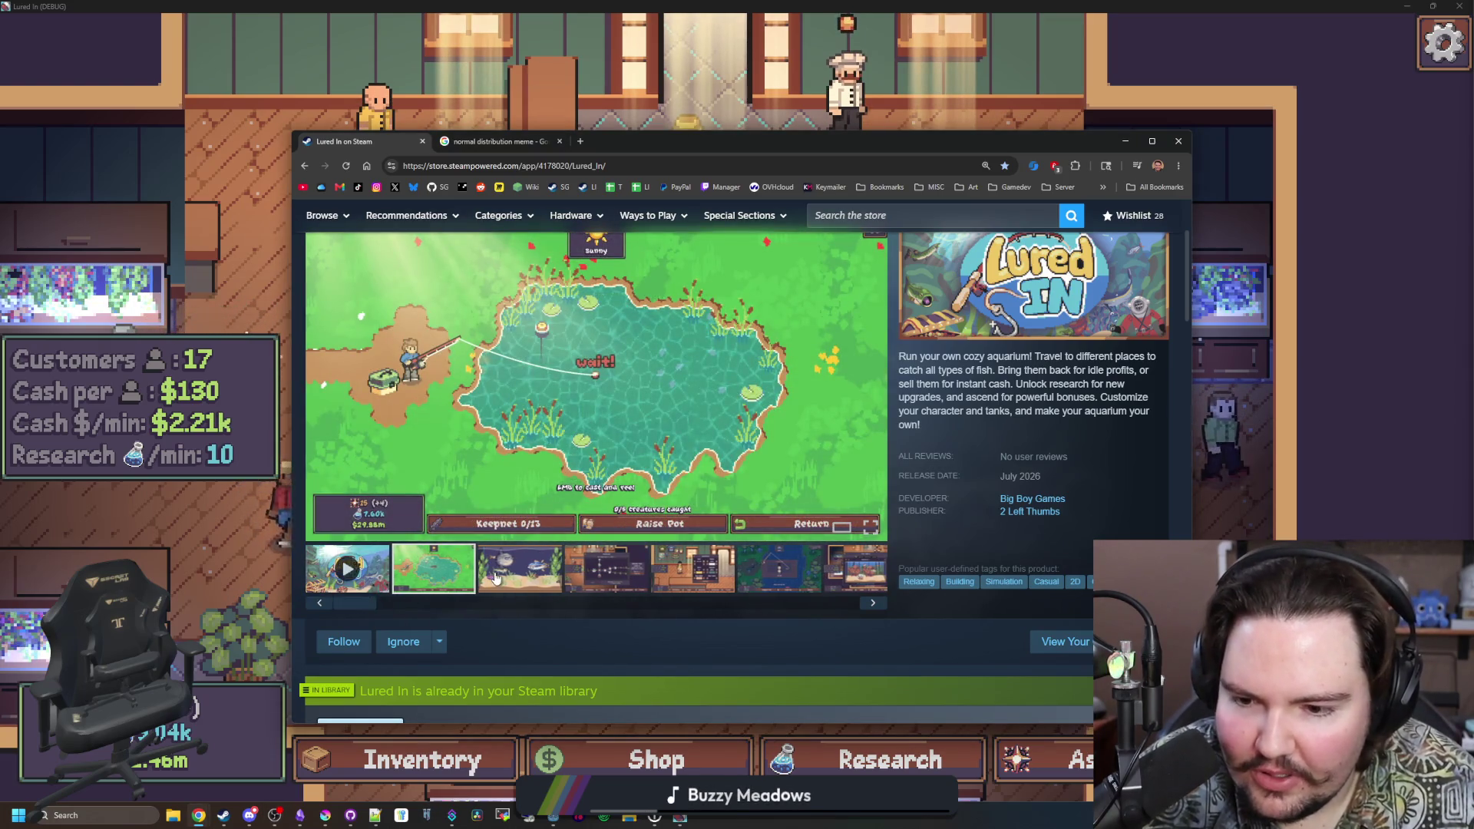
left_click(873, 603)
left_click(873, 602)
left_click(873, 603)
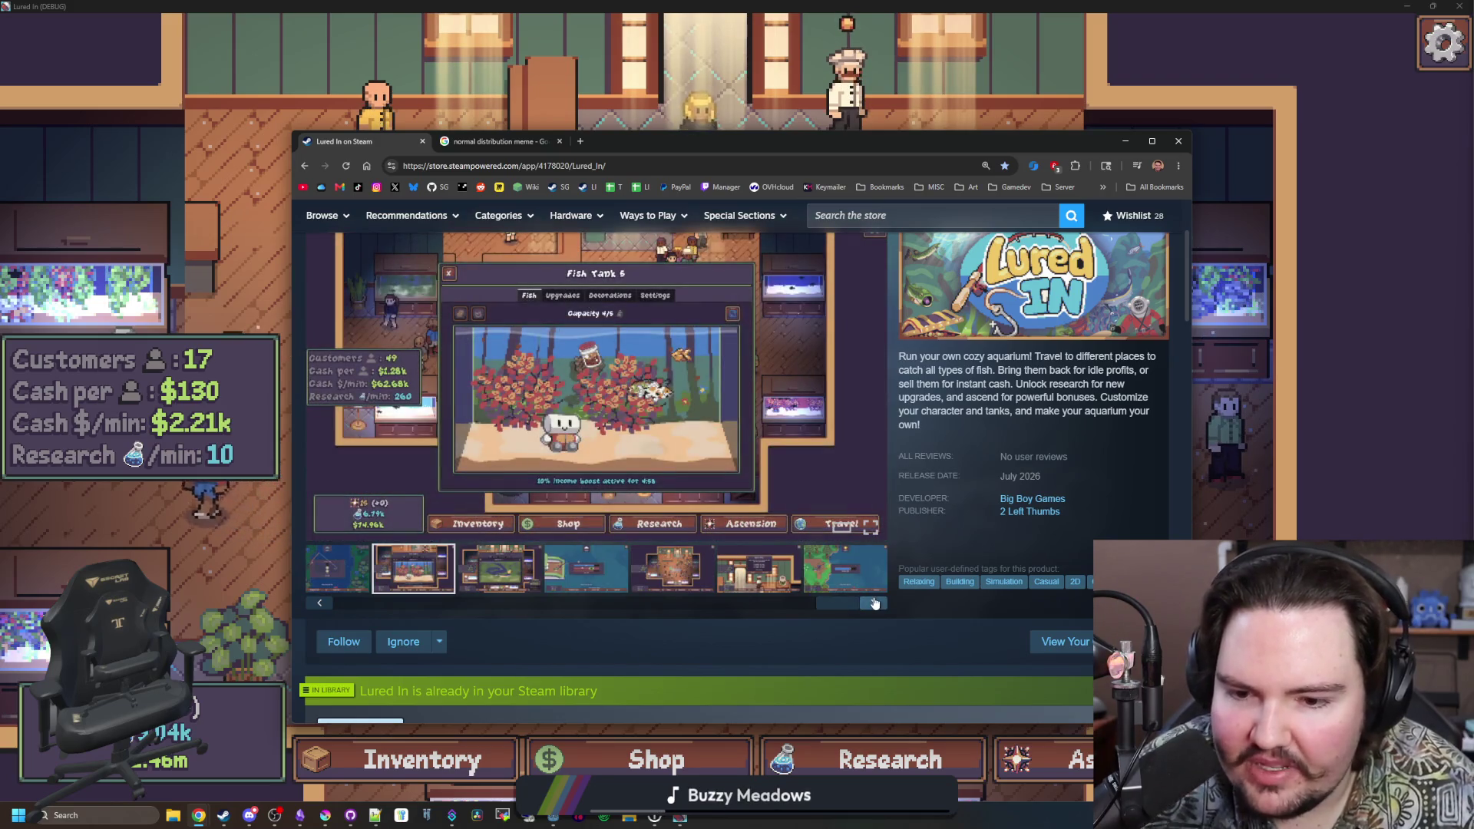
left_click(873, 603)
left_click(873, 603)
left_click(873, 603)
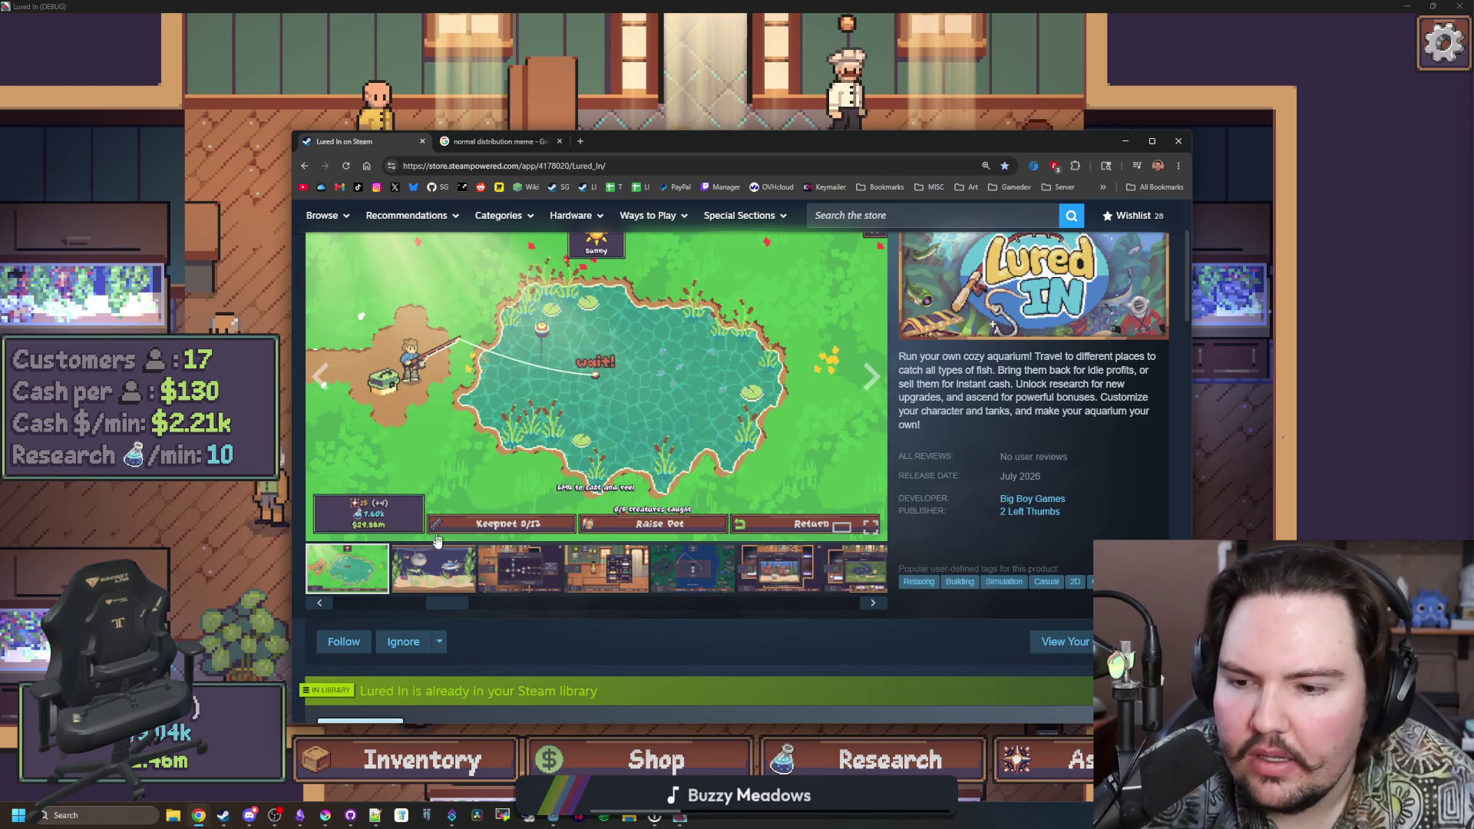
- Browse the fish tank, Ascension, Chef's Offer and fishing scene screenshots with thumbnails and arrows
left_click(434, 568)
left_click(522, 568)
left_click(569, 575)
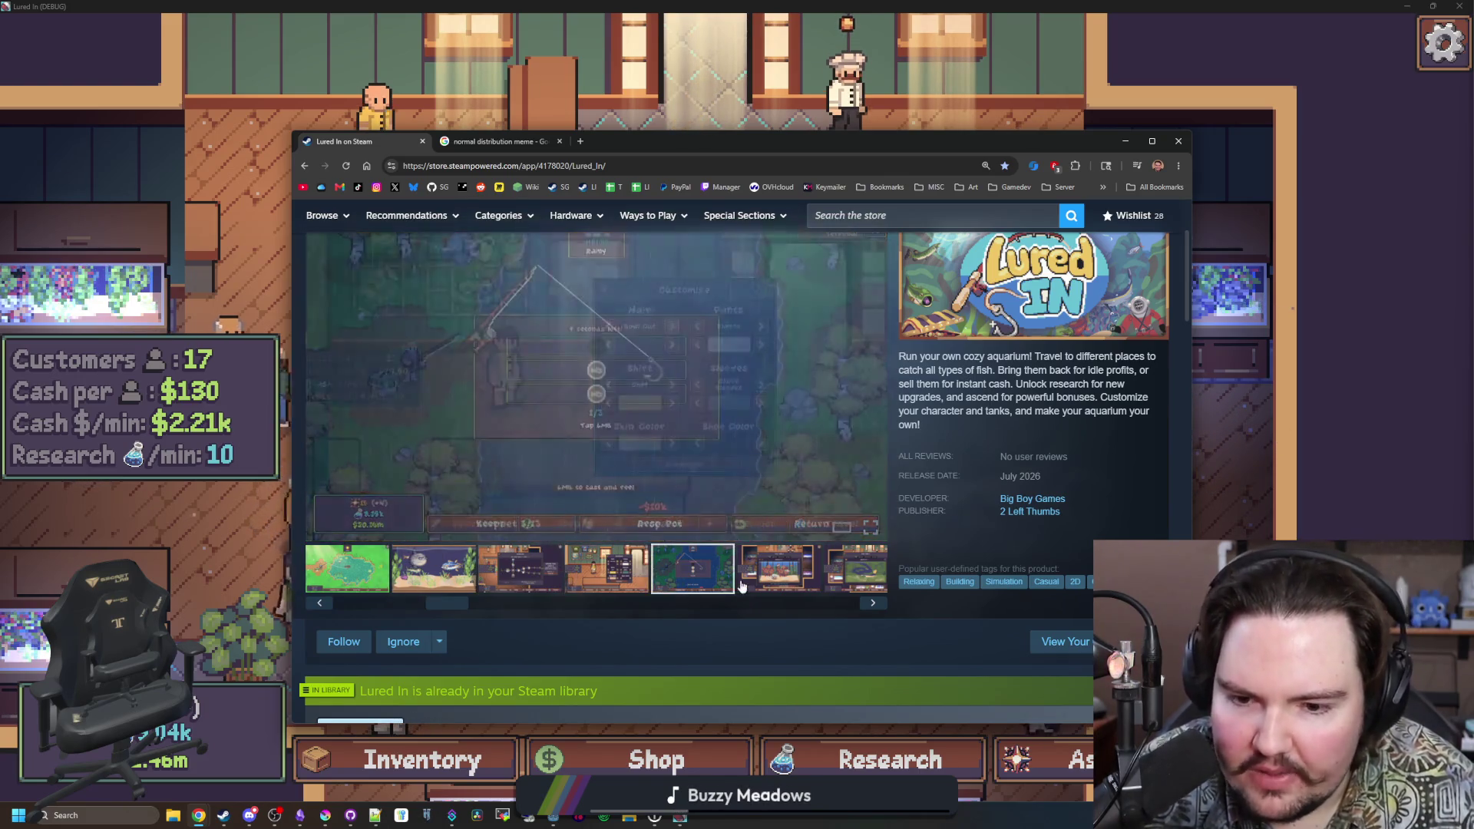
left_click(873, 602)
left_click(873, 602)
left_click(871, 602)
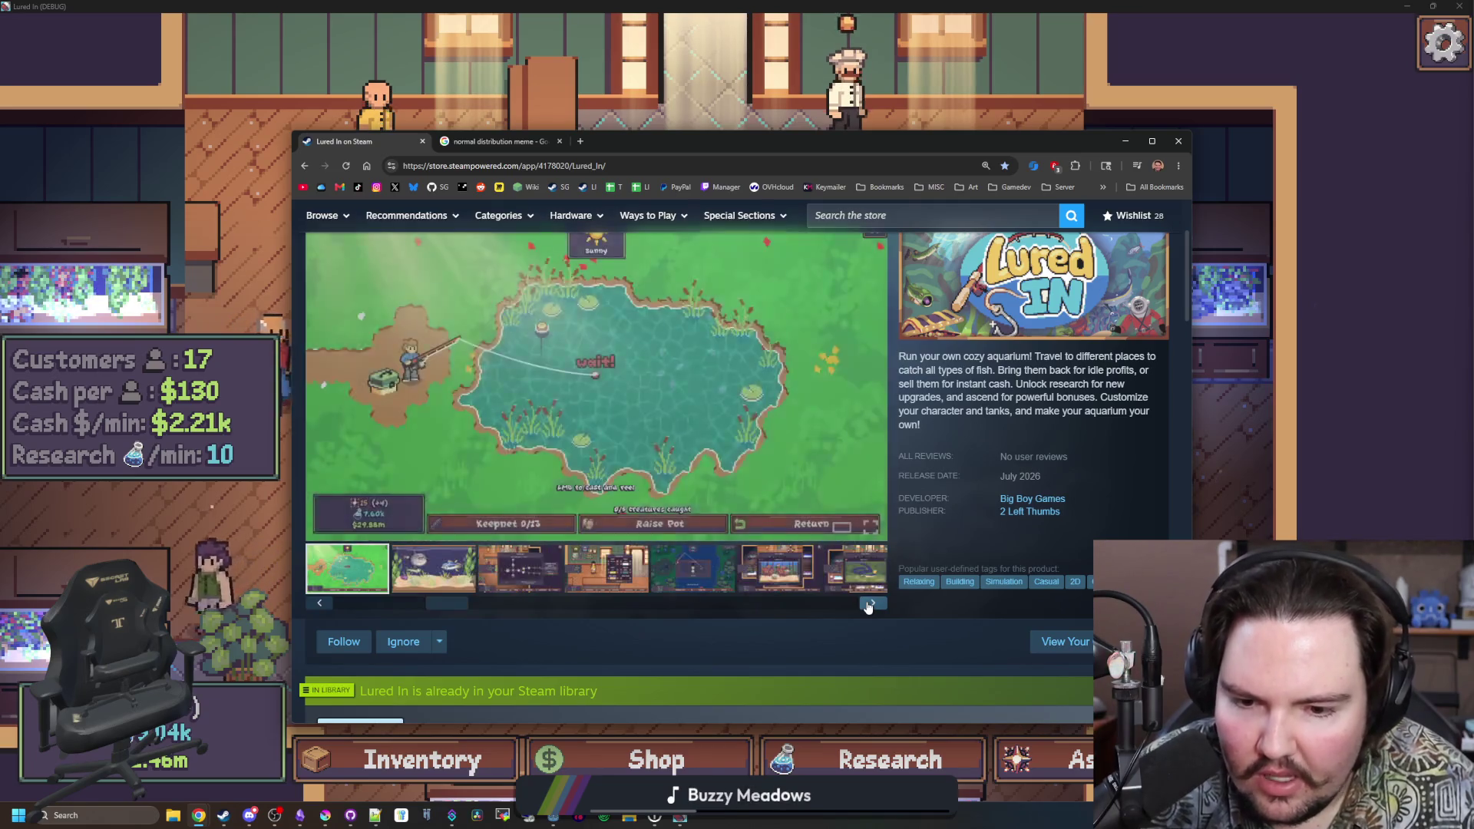
left_click(871, 603)
left_click(315, 605)
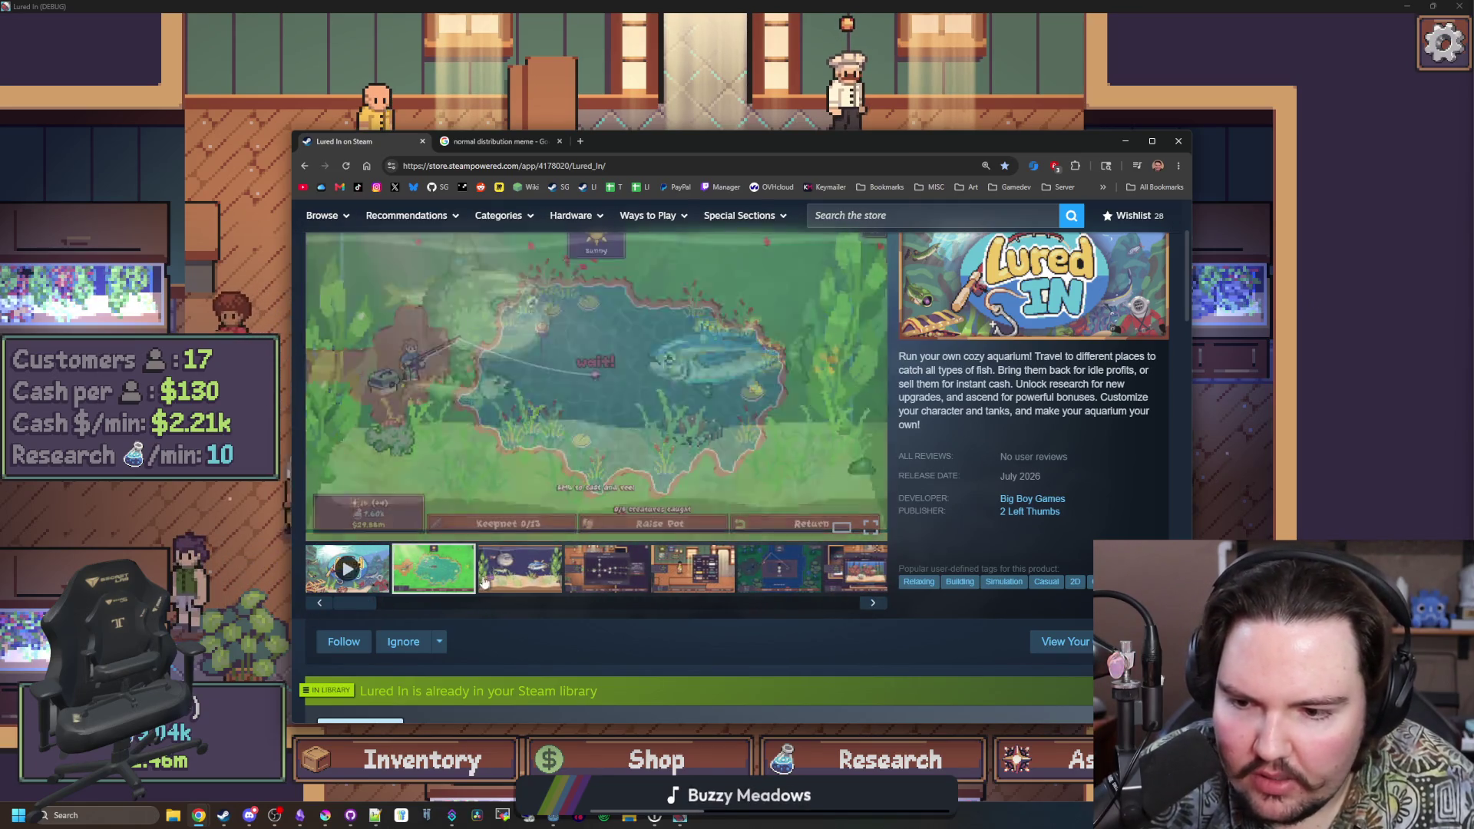
left_click(854, 574)
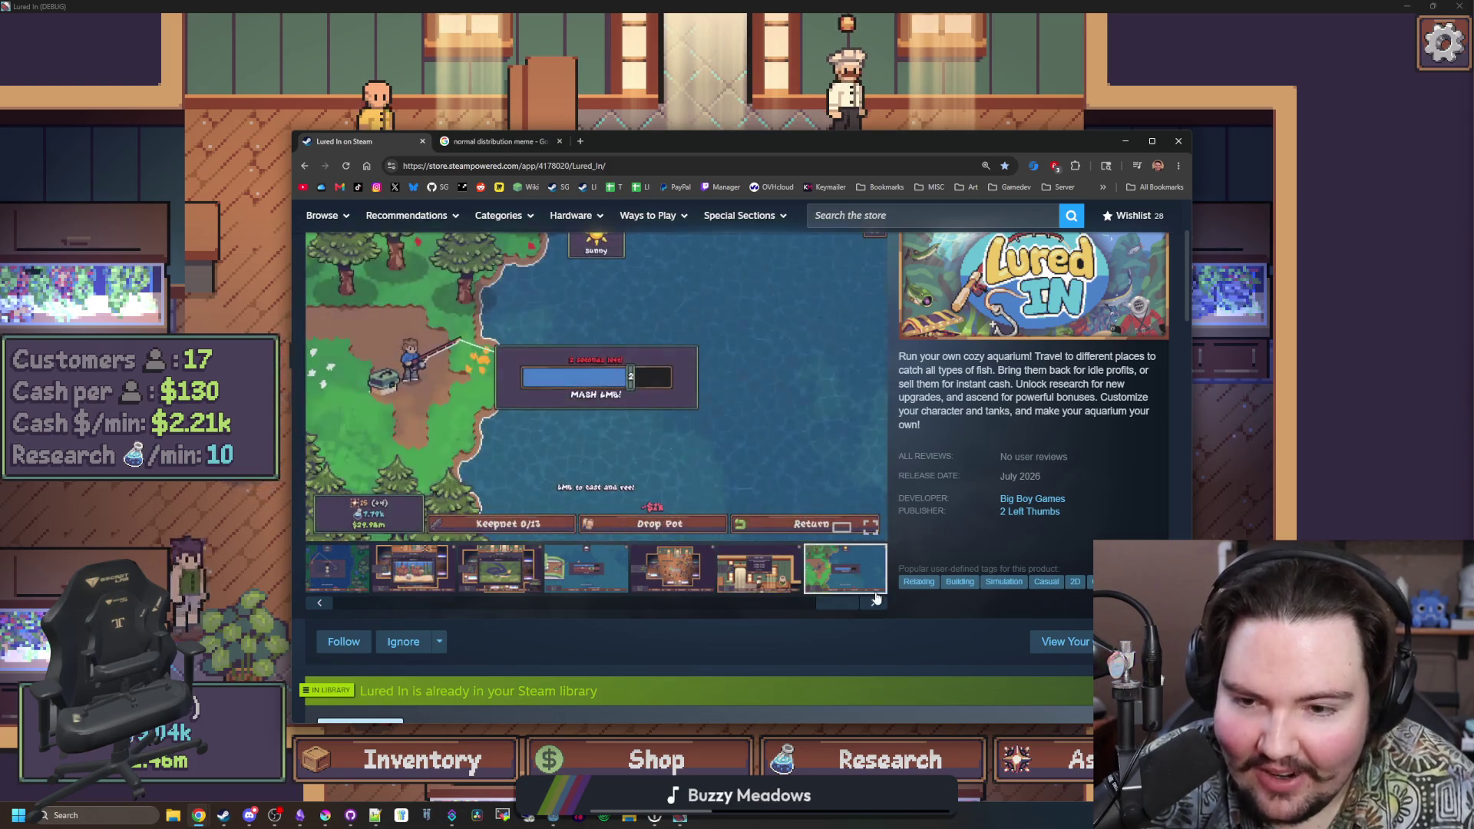
left_click(873, 602)
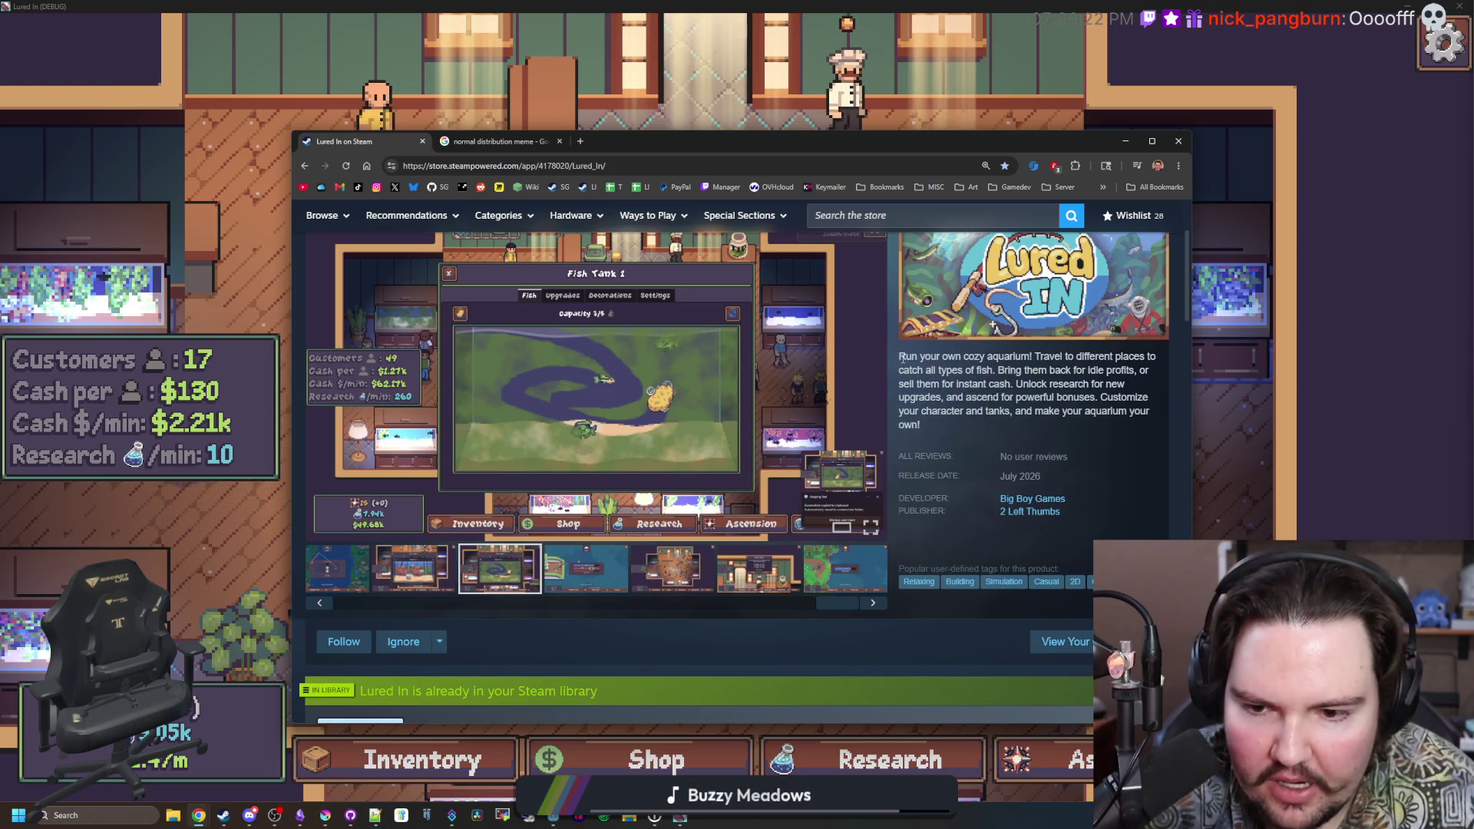
- Scroll over the rest of the Lured In store page, then close the Steam store browser window
scroll(563, 394, "down", 5)
scroll(563, 393, "down", 15)
scroll(538, 384, "up", 20)
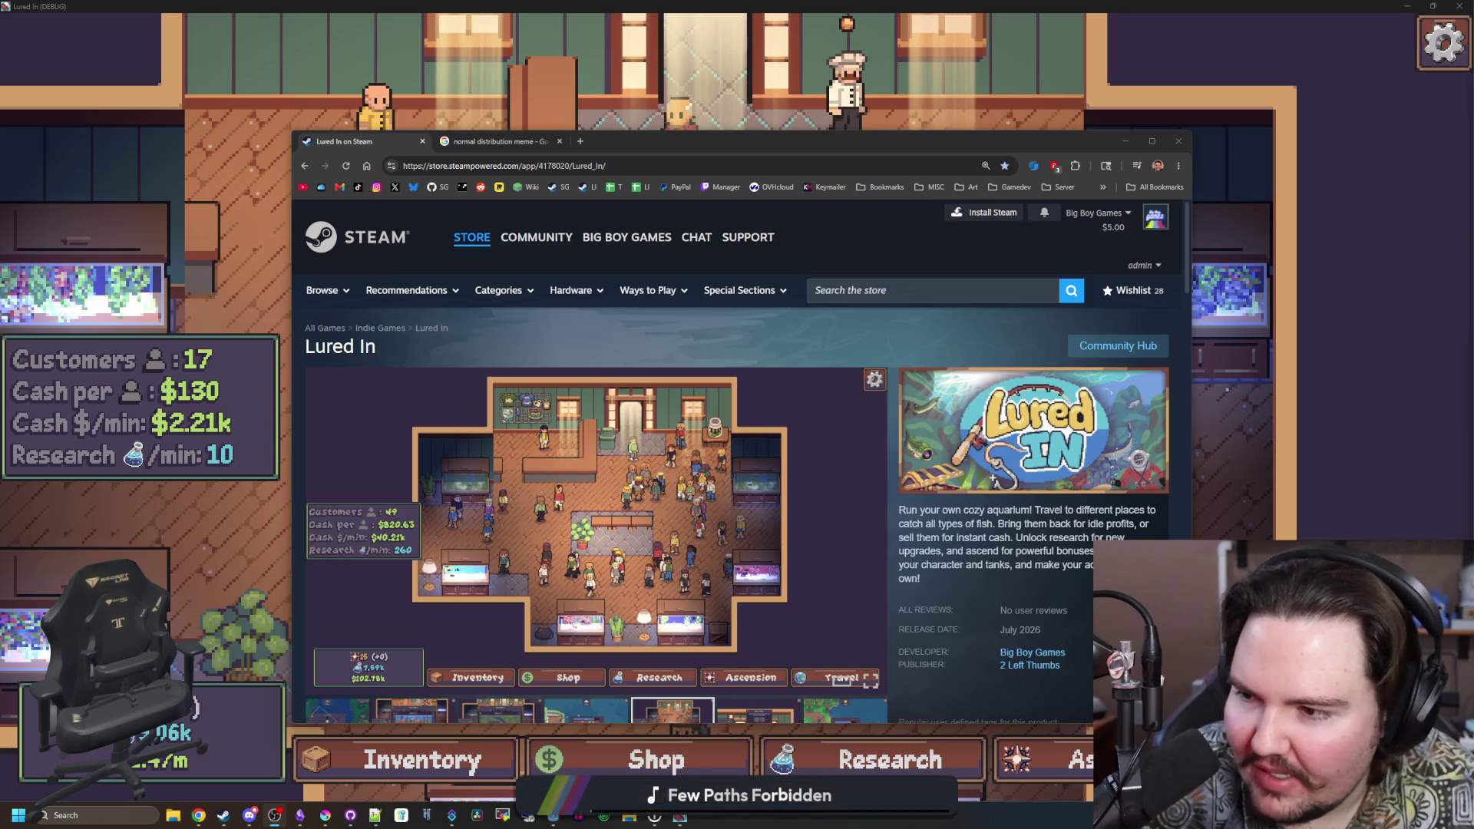
scroll(528, 460, "down", 2)
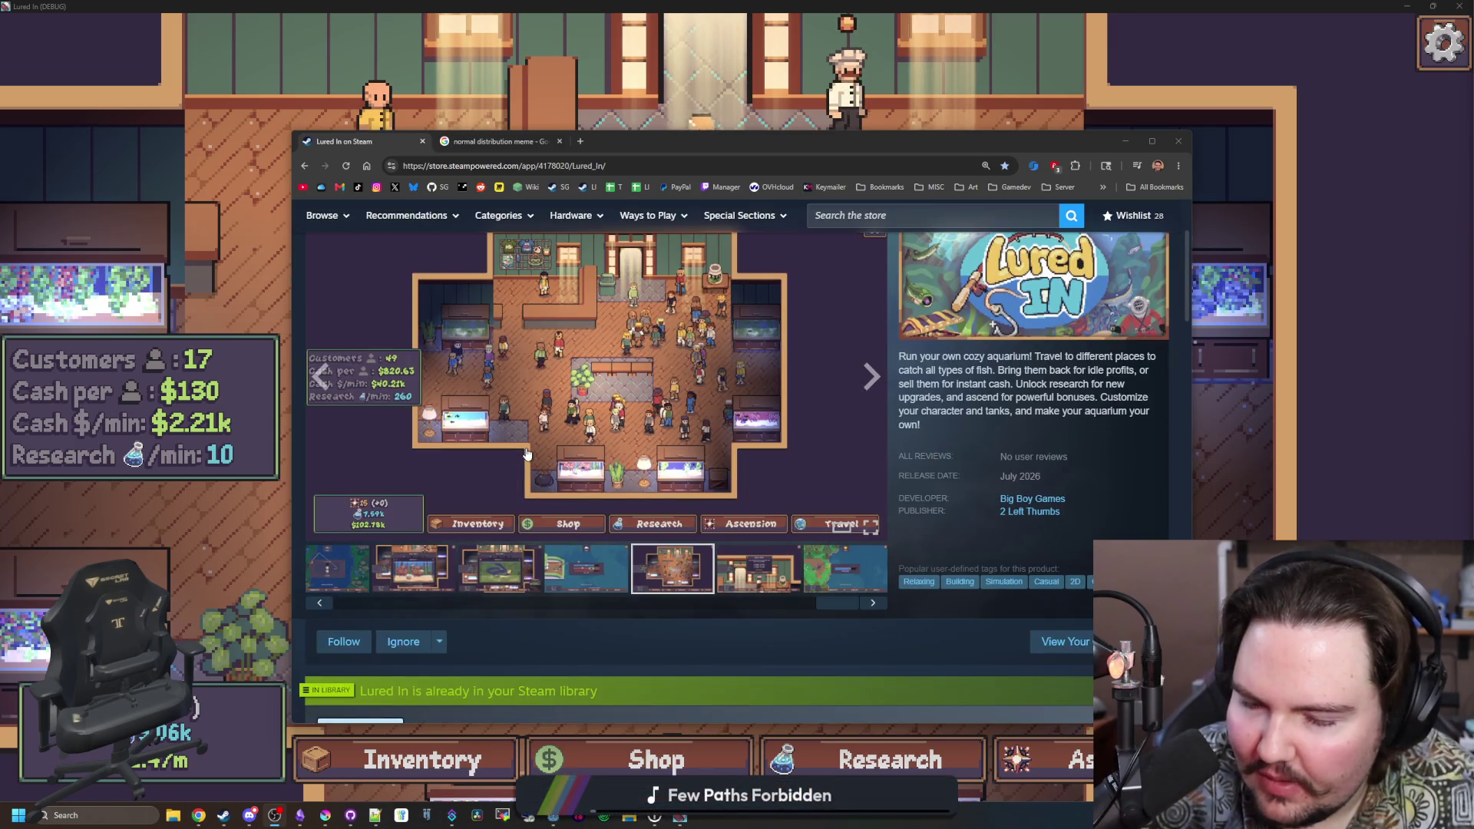
left_click(1111, 411)
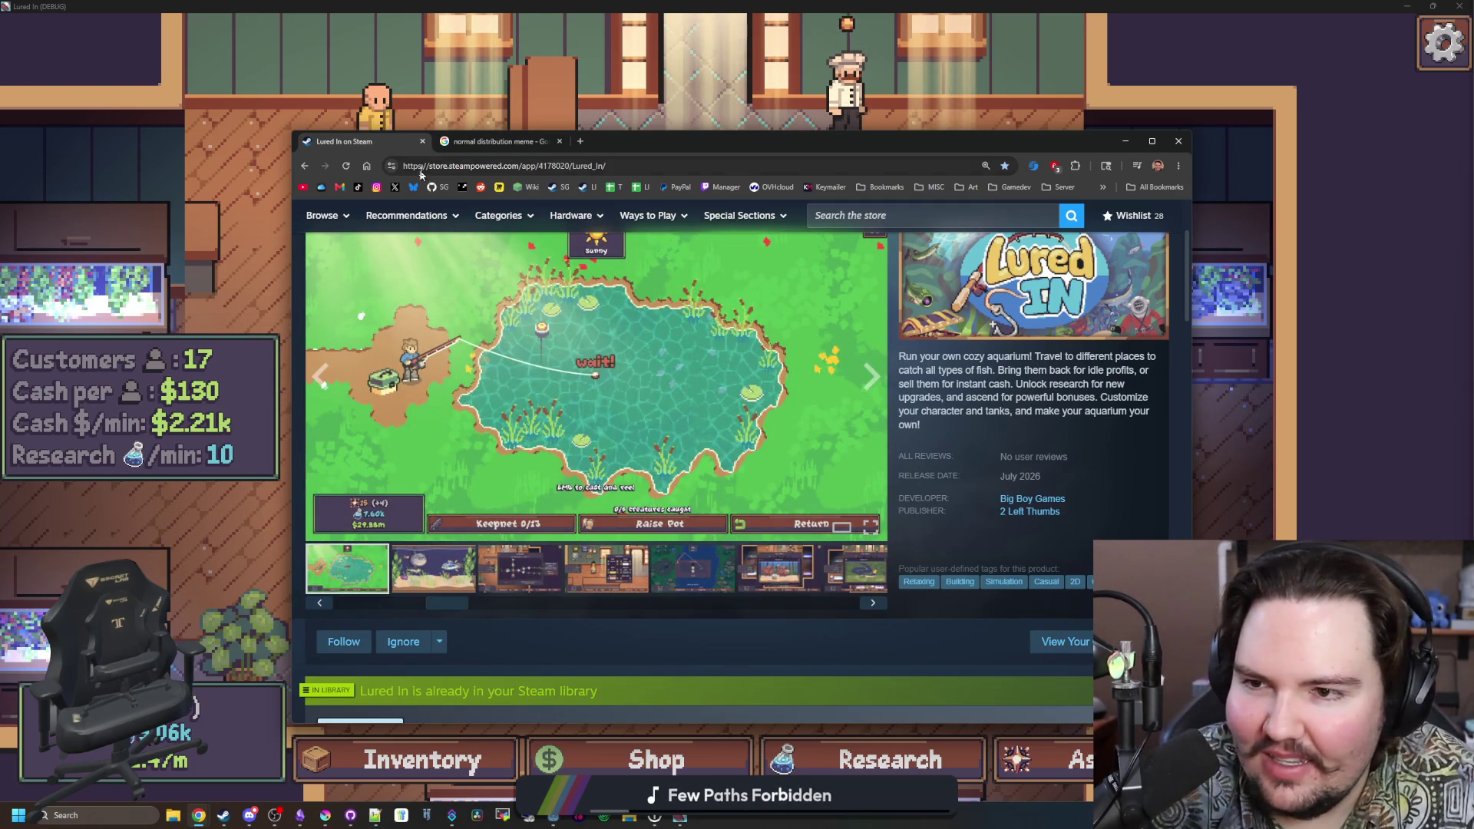
left_click(423, 141)
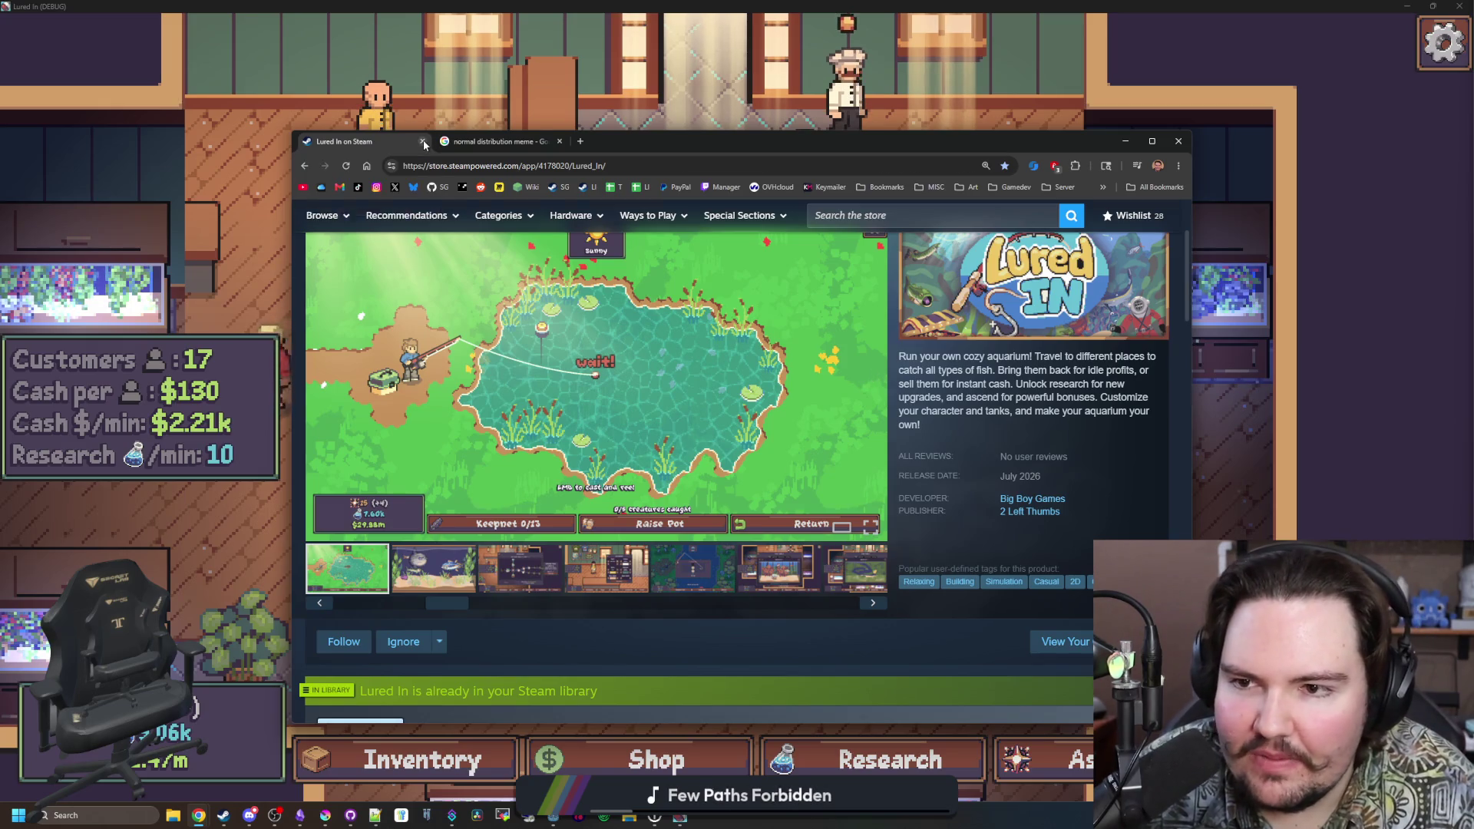
- Travel to the Pond for free, cast and reel the line a few times, then close the debug game
left_click(423, 141)
key("t")
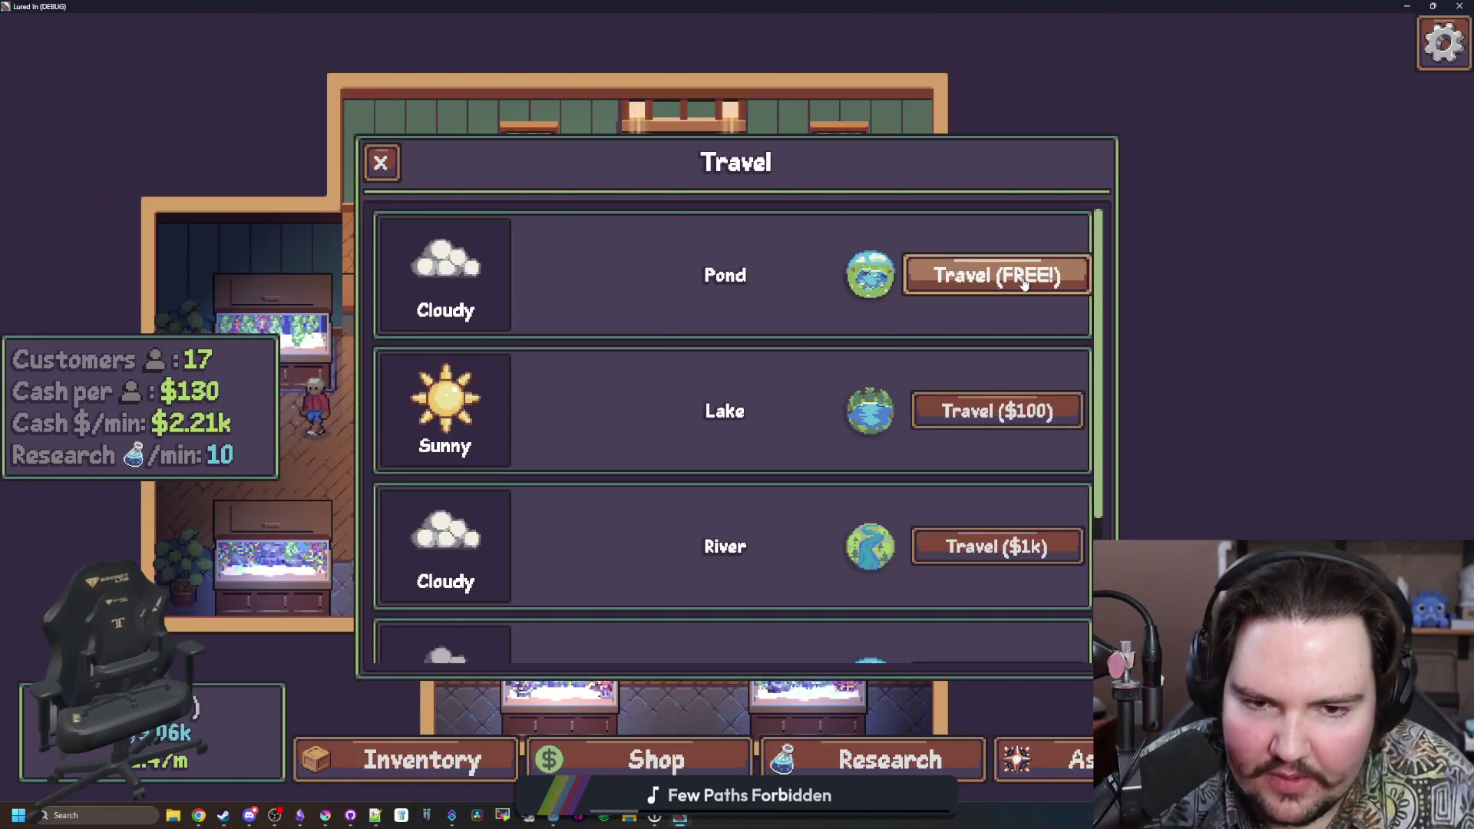
left_click(994, 273)
left_click(821, 389)
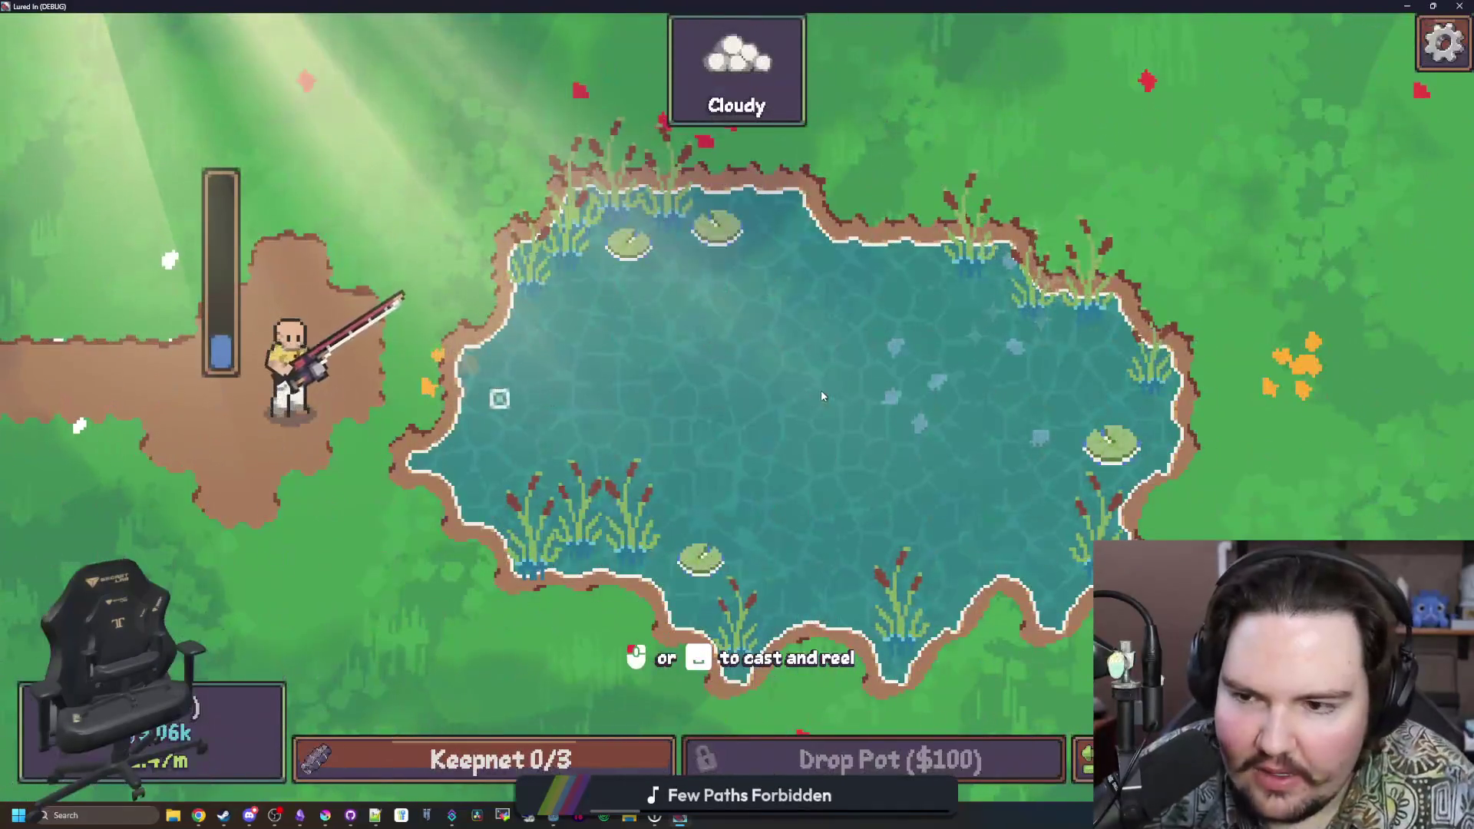
left_click(818, 397)
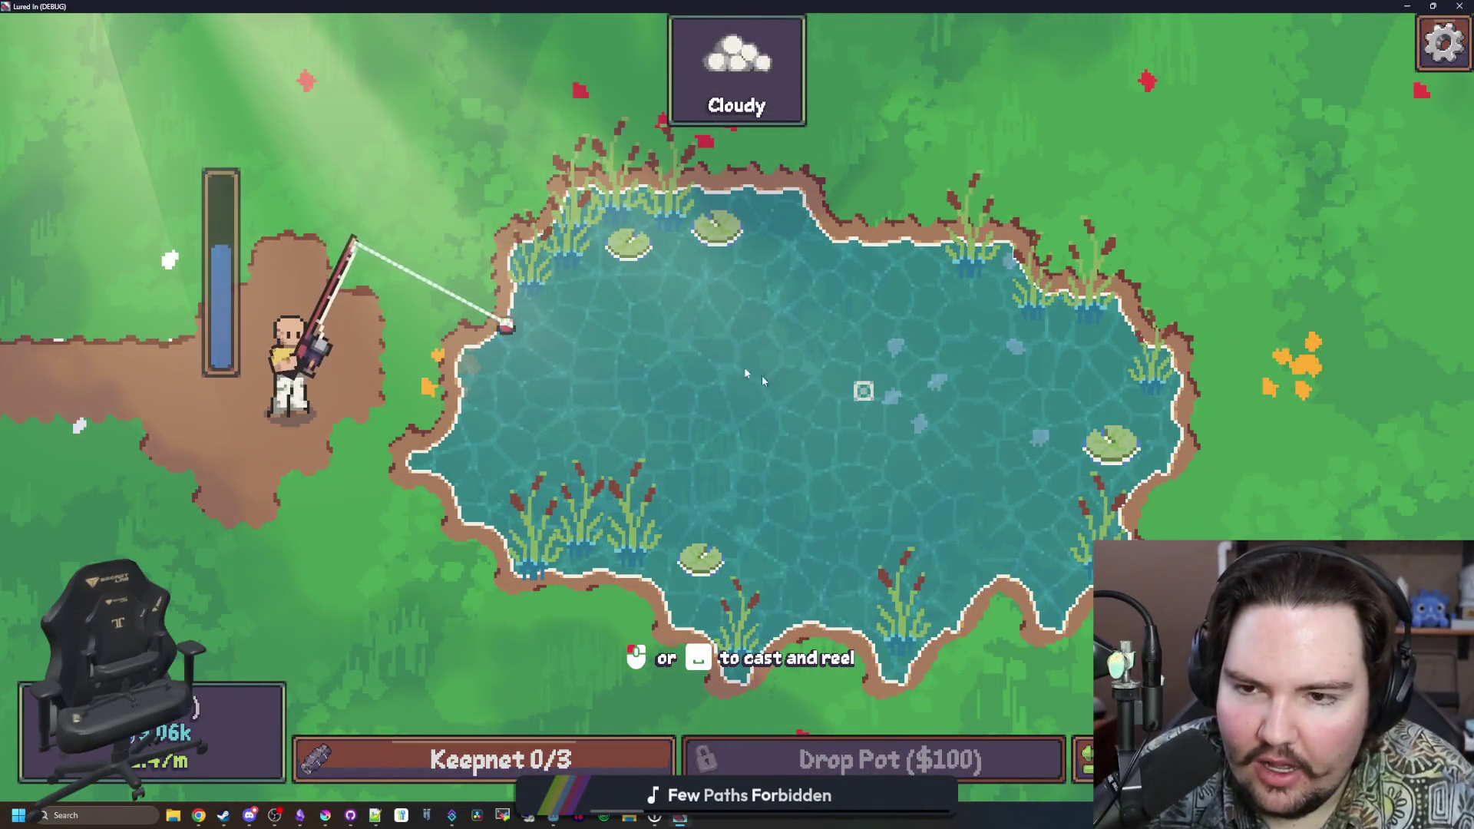
left_click(671, 508)
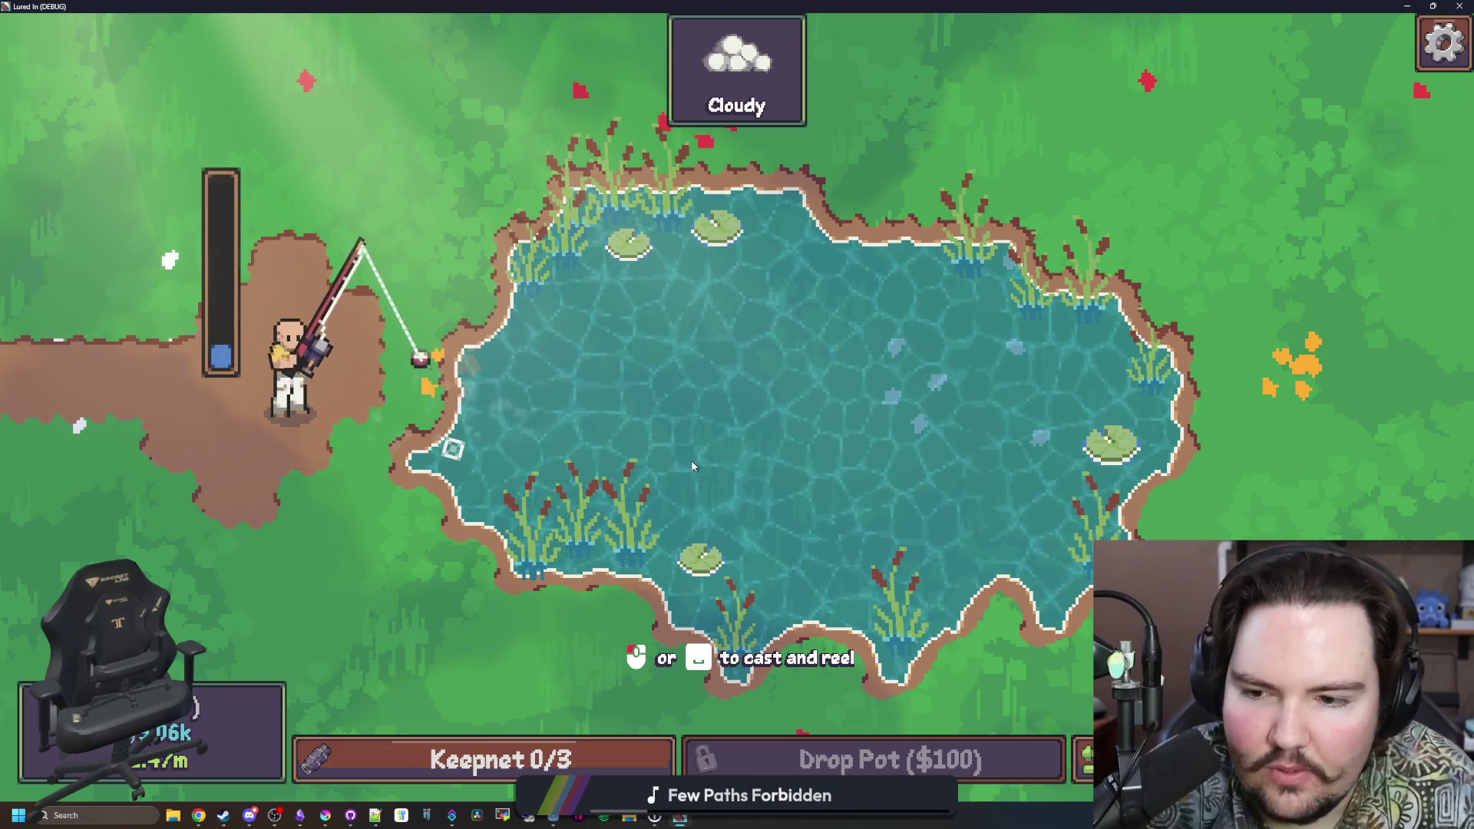
left_click(691, 459)
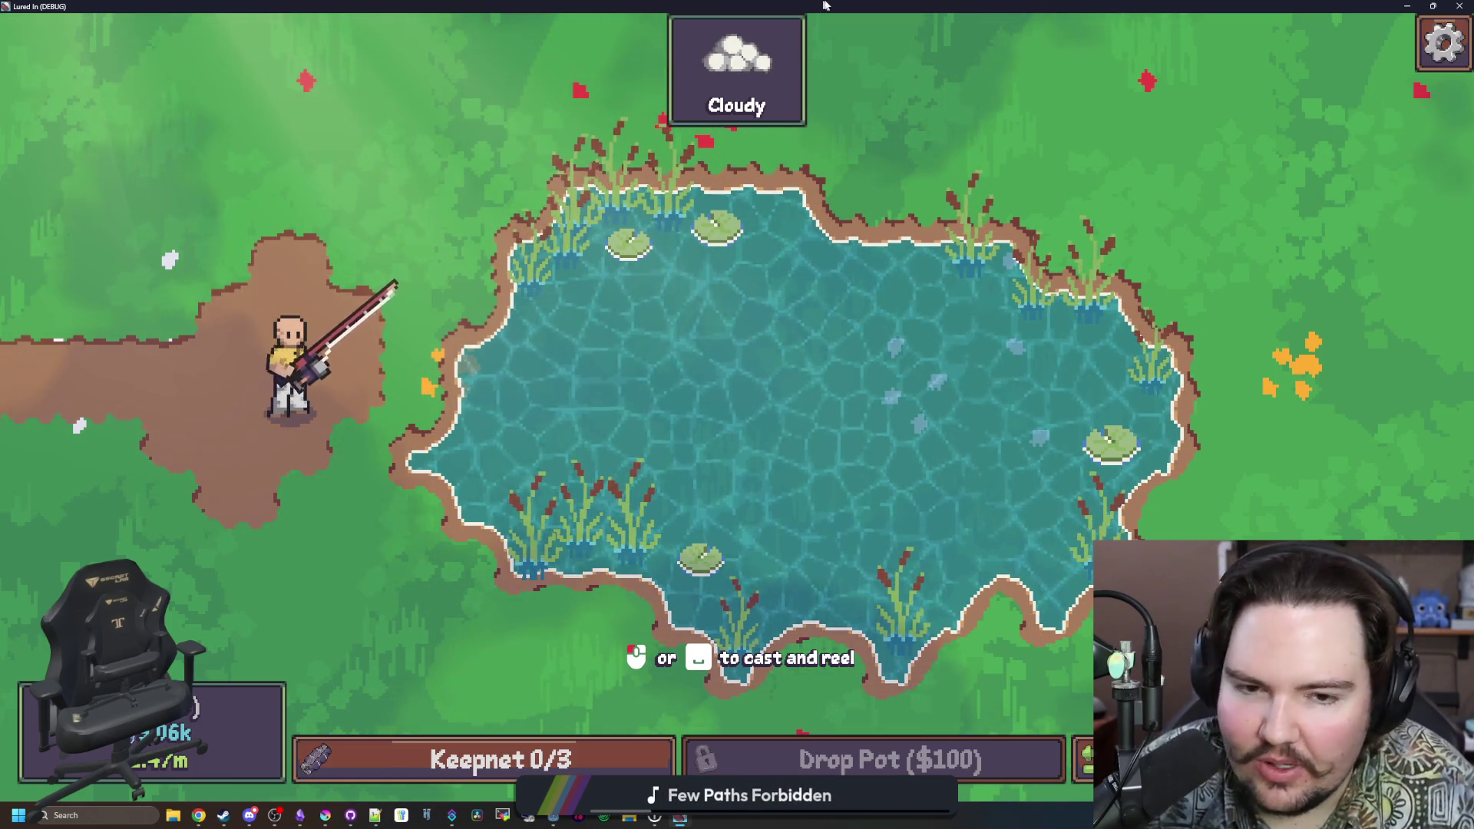
key("super+Down")
left_click(888, 377)
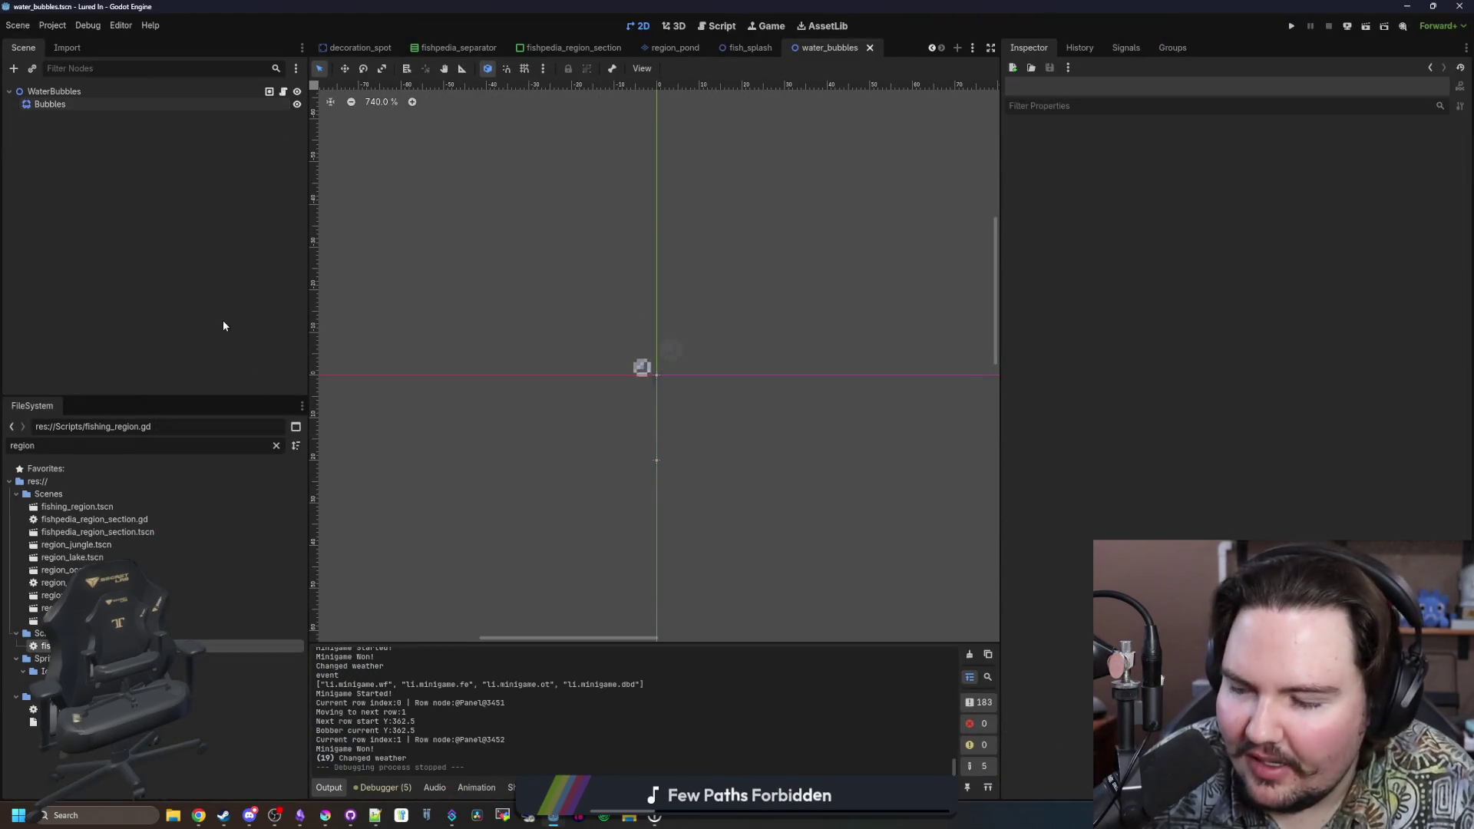
- Save the scene, then filter FileSystem for 'pond' and open region_pond.tscn
key("ctrl+s")
key("ctrl+s")
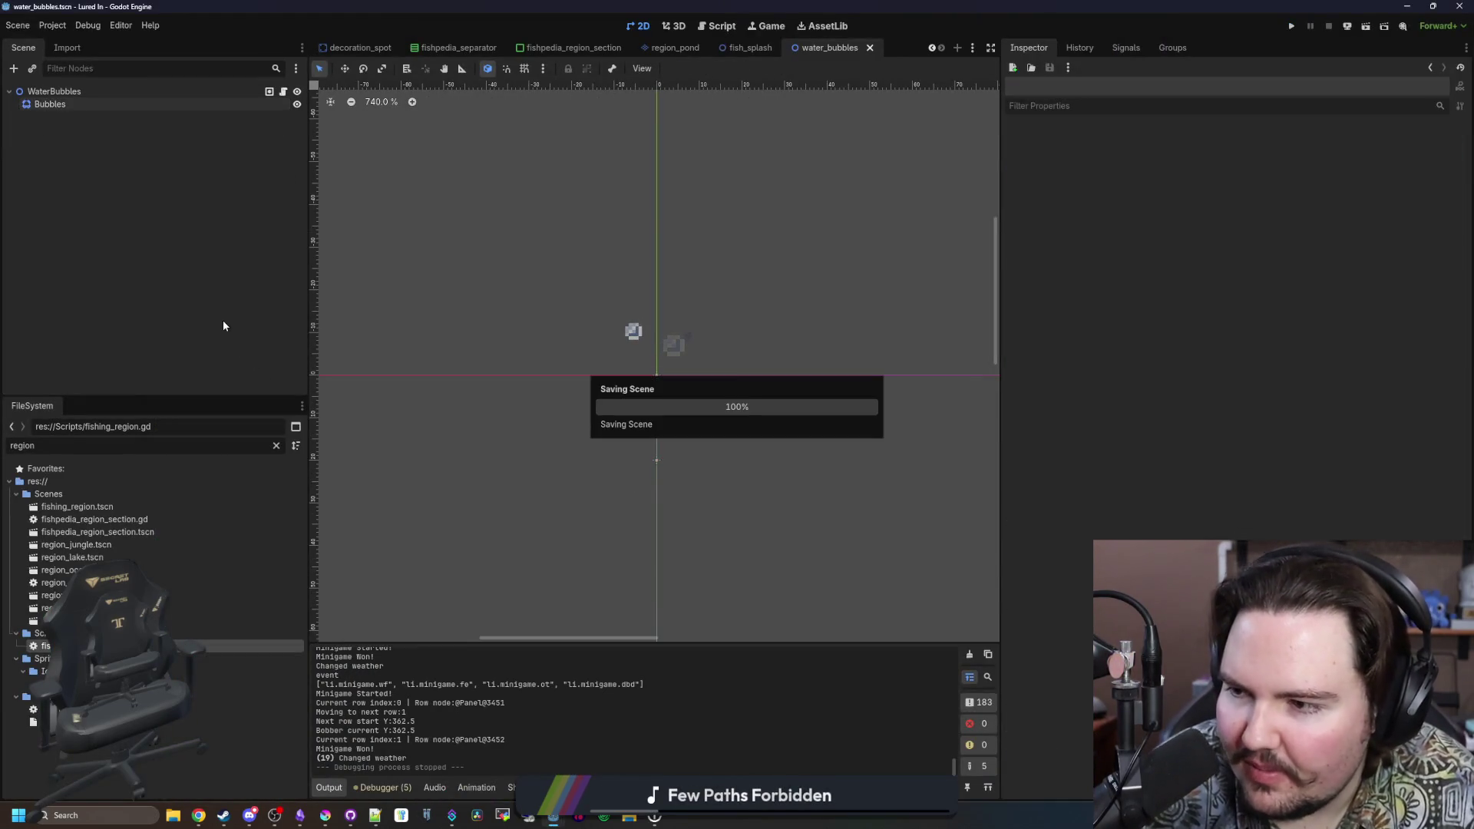
key("ctrl+s")
left_click(276, 445)
type("pond")
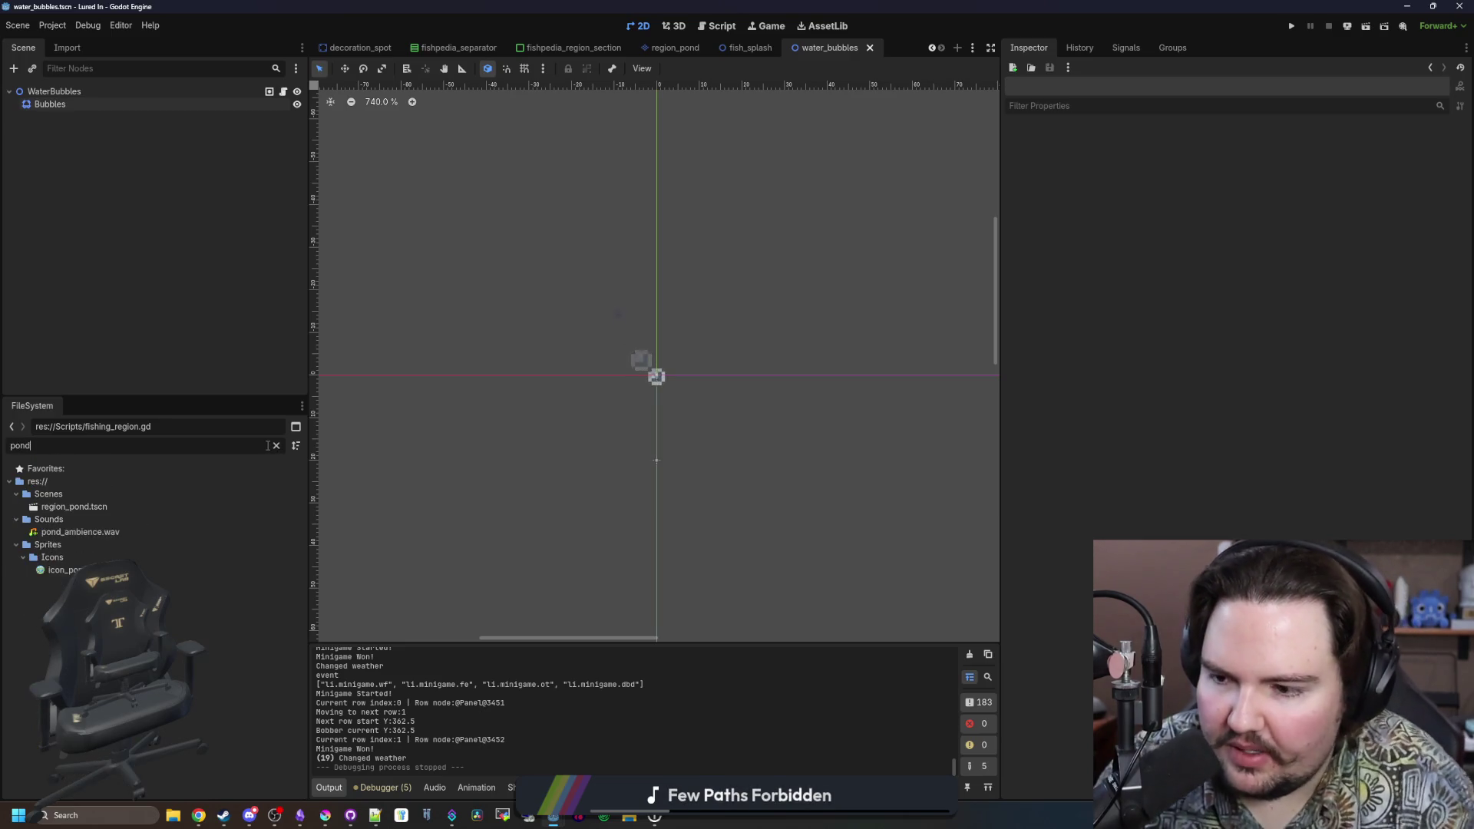
left_click(66, 506)
double_click(65, 506)
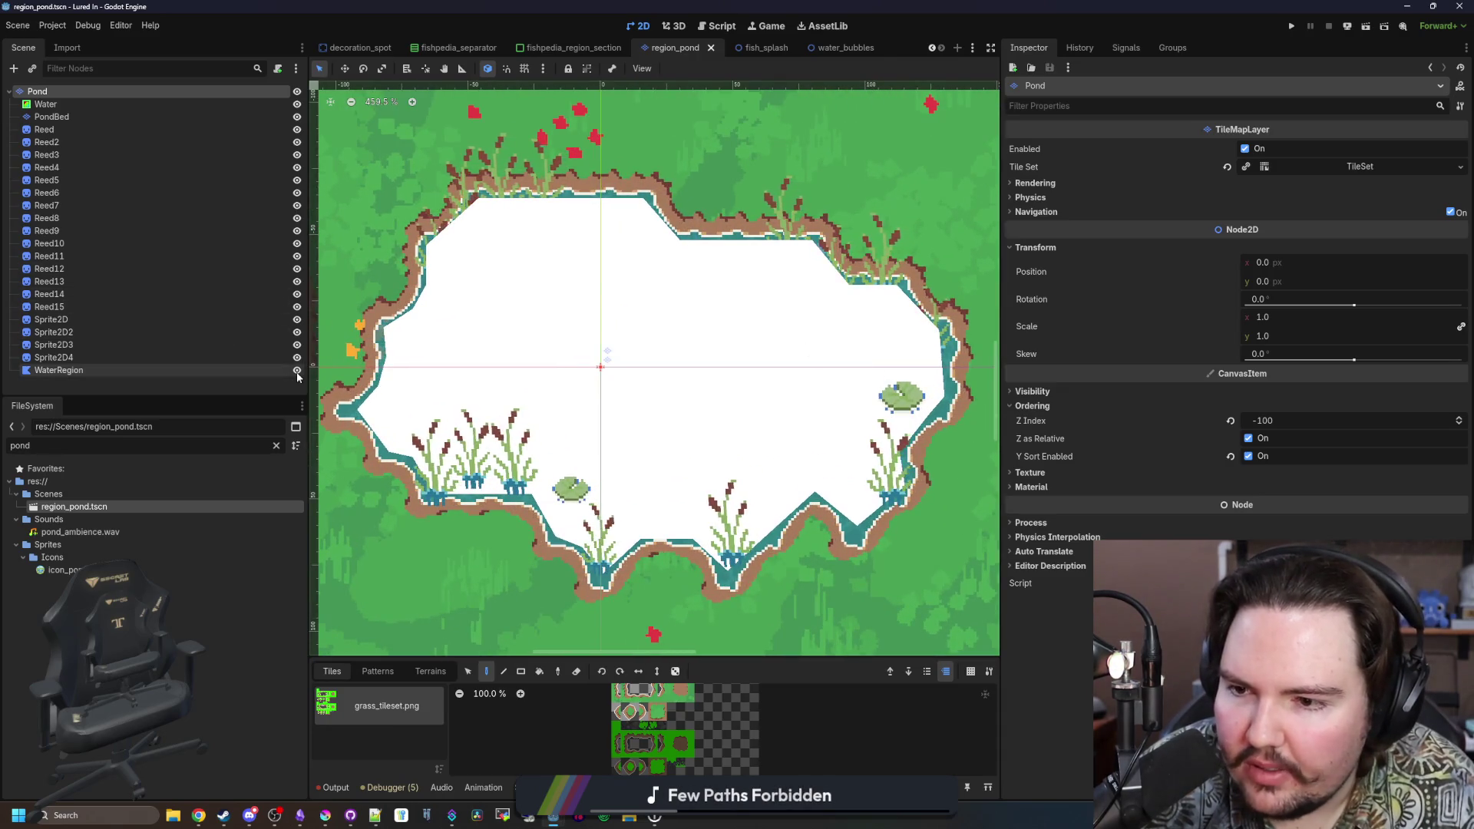
- Centre on the Pond node and repeatedly hide and show PondBed to compare the pond water
scroll(805, 369, "up", 3)
scroll(714, 353, "up", 5)
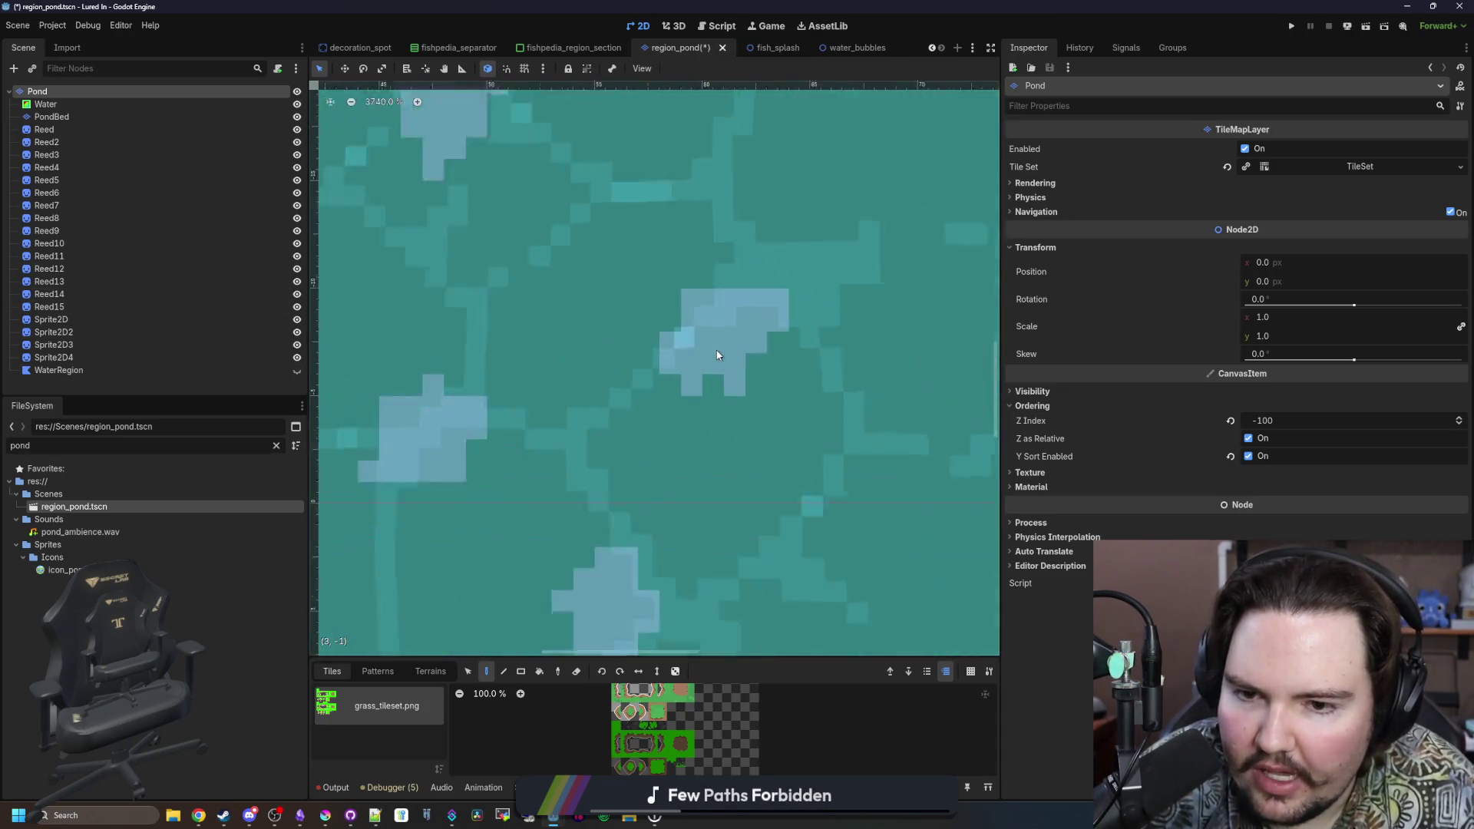
scroll(717, 352, "down", 5)
scroll(729, 405, "down", 3)
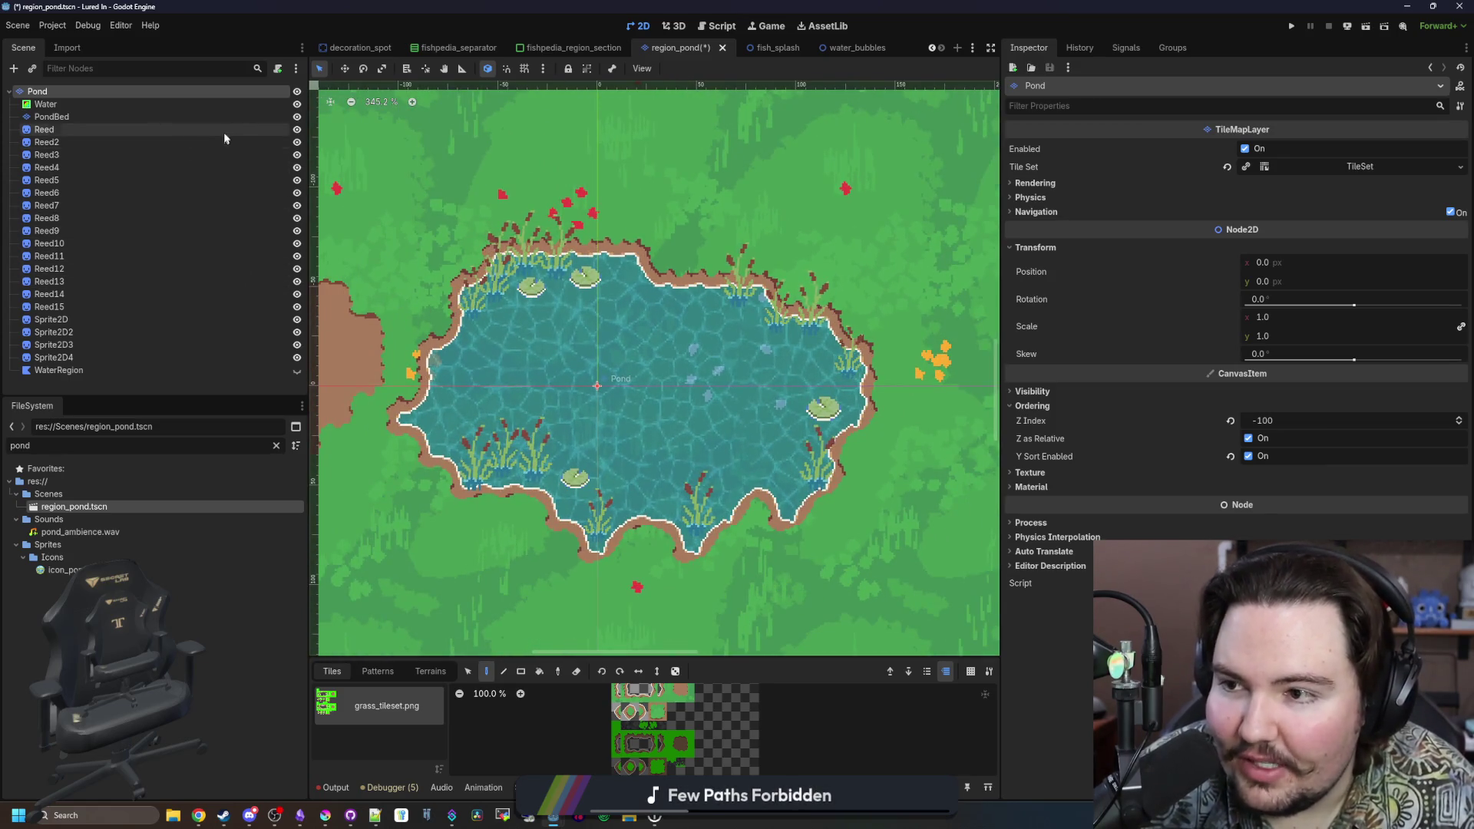
key("f")
left_click(296, 117)
left_click(296, 117)
left_click(296, 117)
left_click(297, 116)
scroll(507, 405, "down", 1)
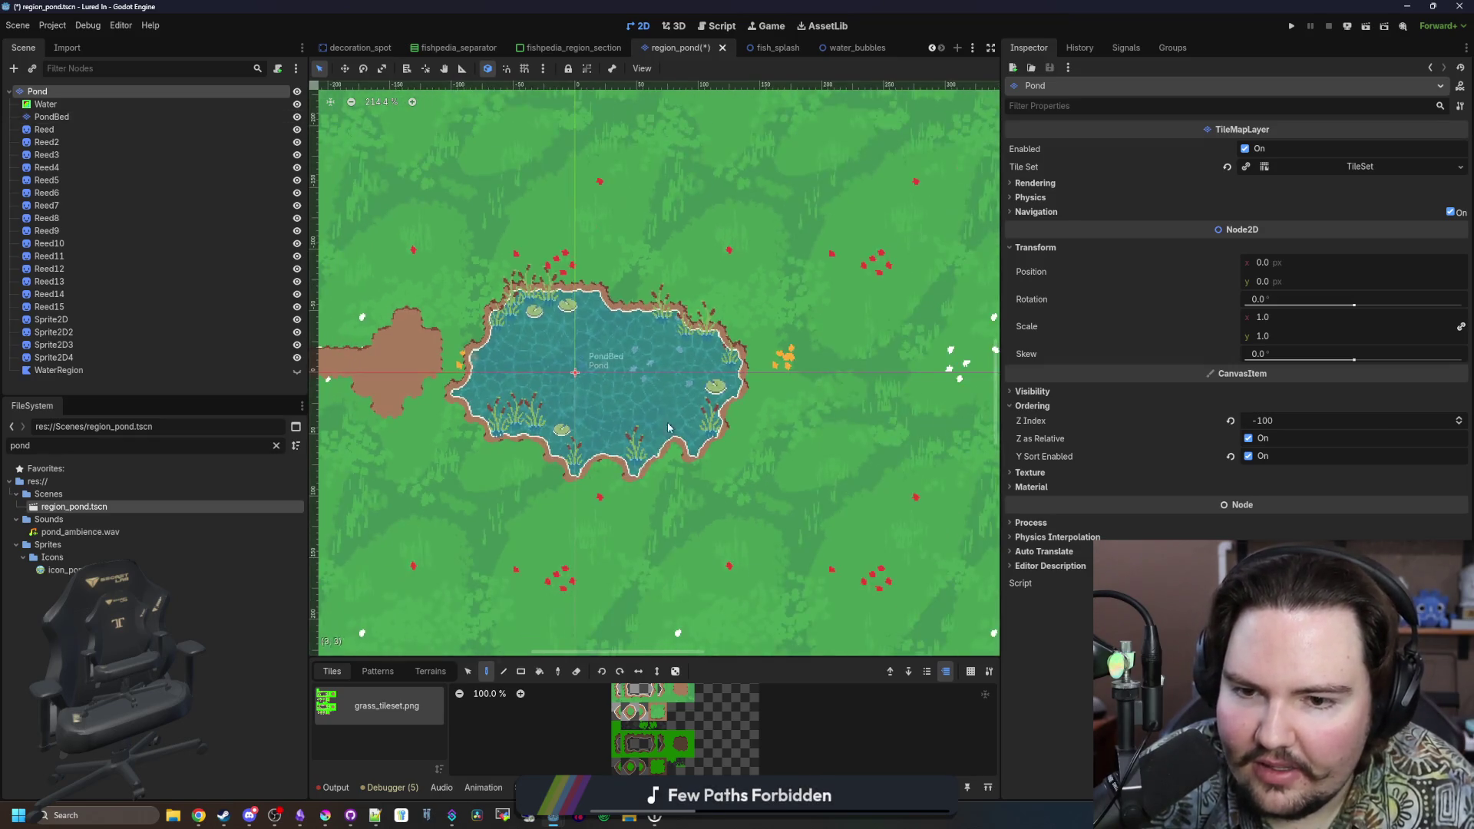
scroll(527, 421, "up", 2)
left_click(296, 116)
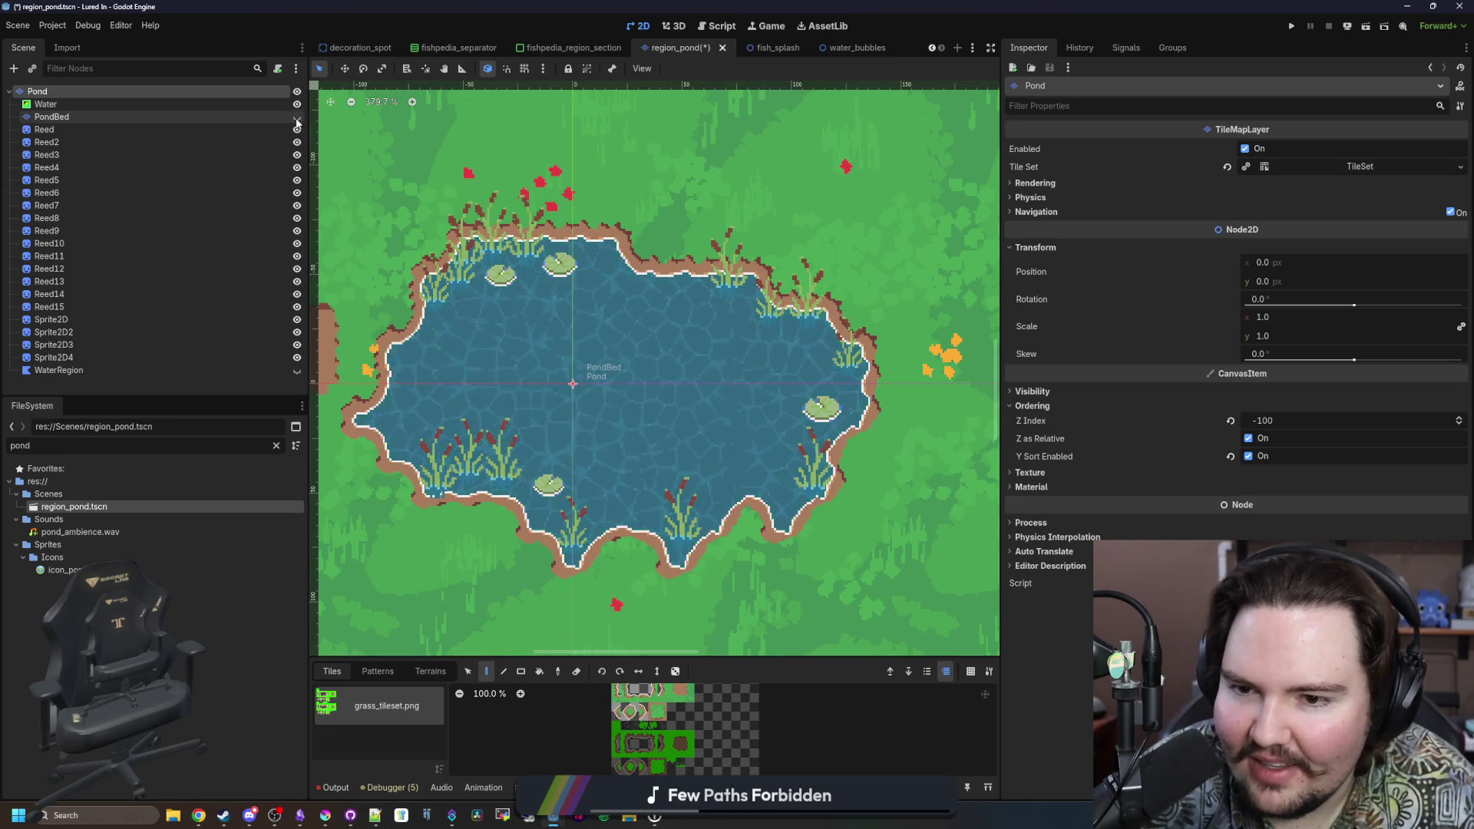
left_click(296, 117)
left_click(297, 117)
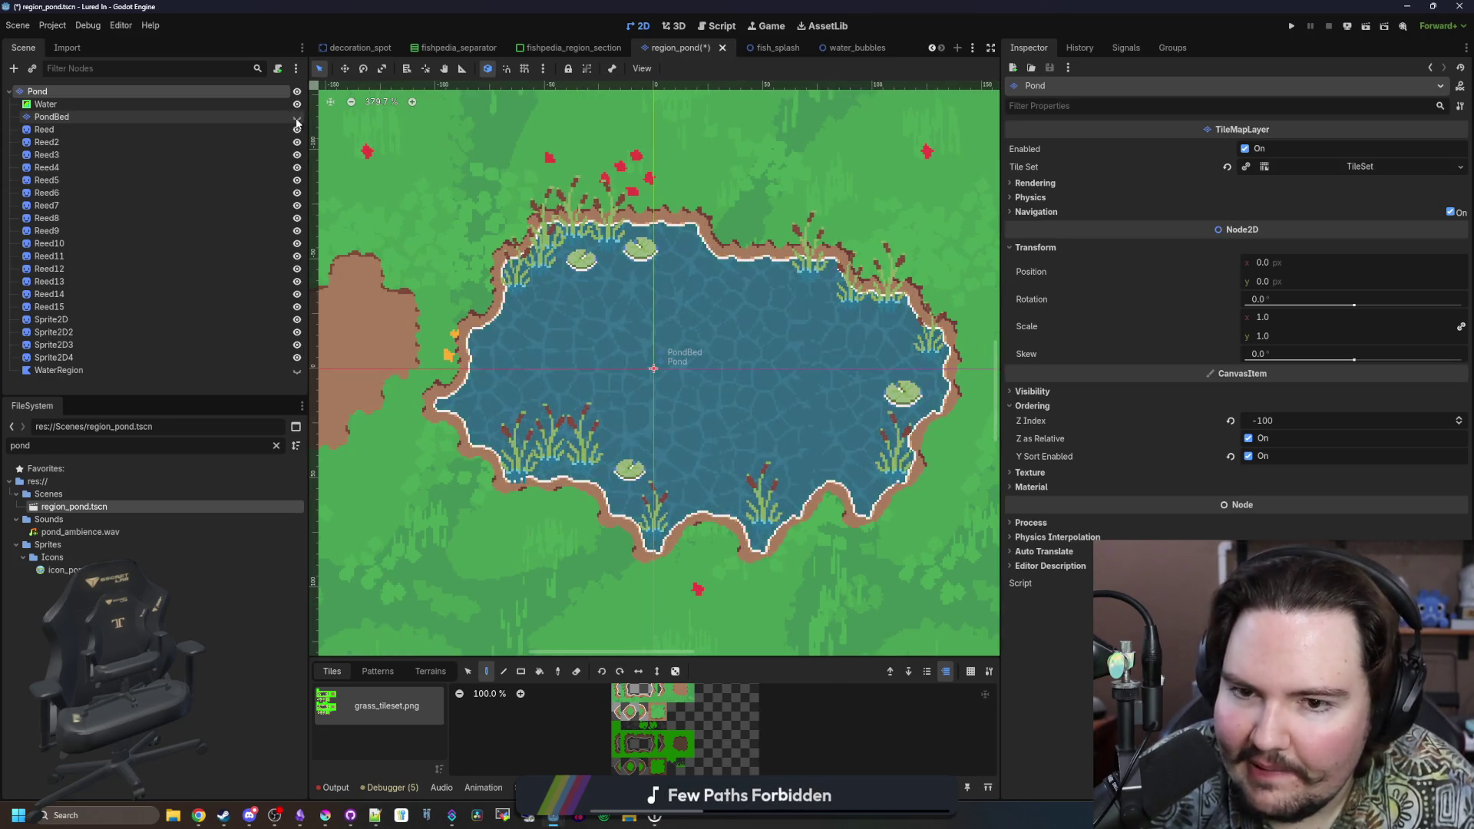
left_click(296, 117)
left_click(296, 117)
left_click(296, 117)
left_click(297, 116)
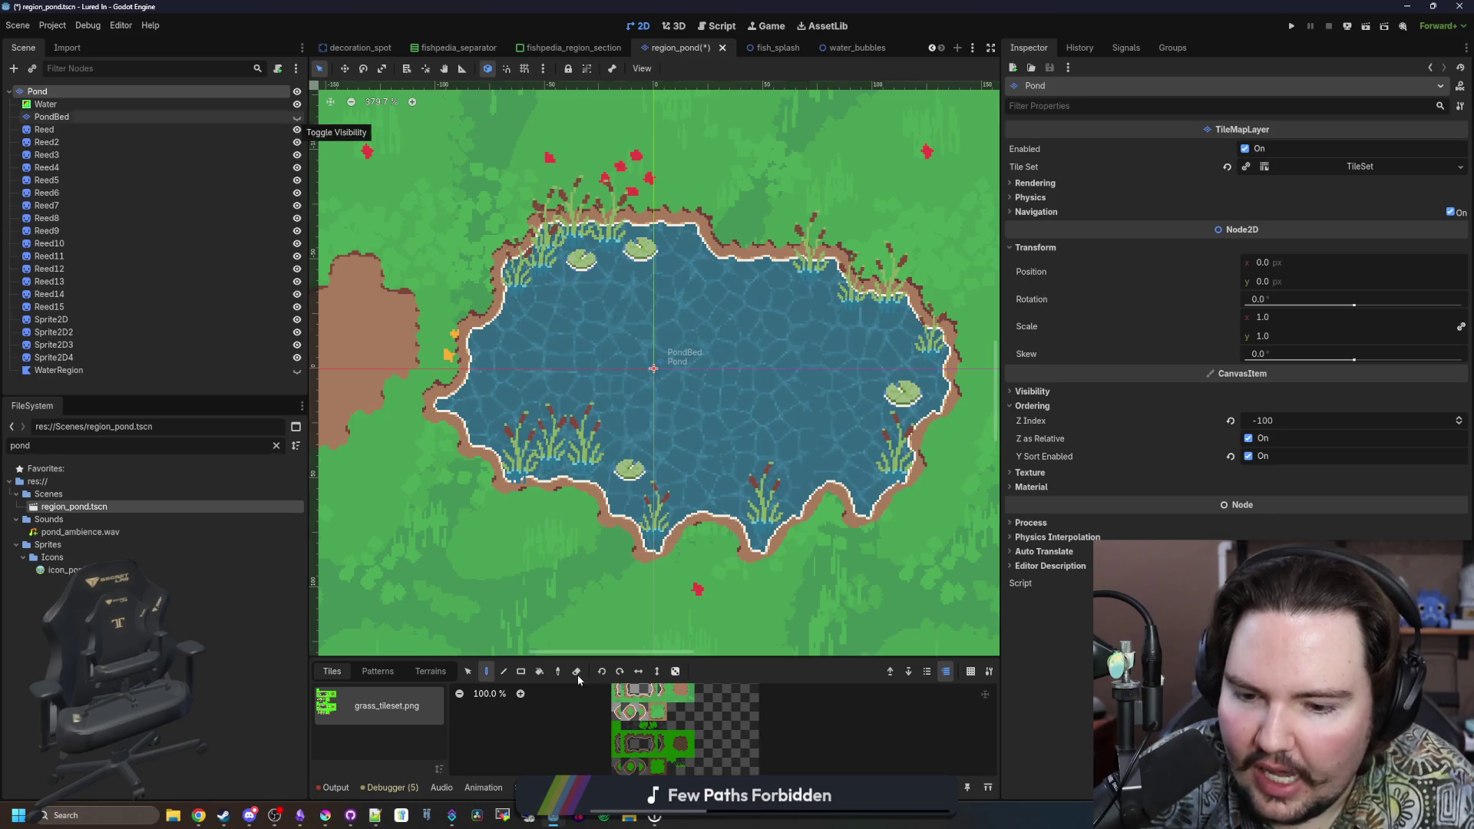
- Drag the bottom splitter up to enlarge the tile atlas panel, then bring Krita forward
left_click_drag(715, 658, 718, 495)
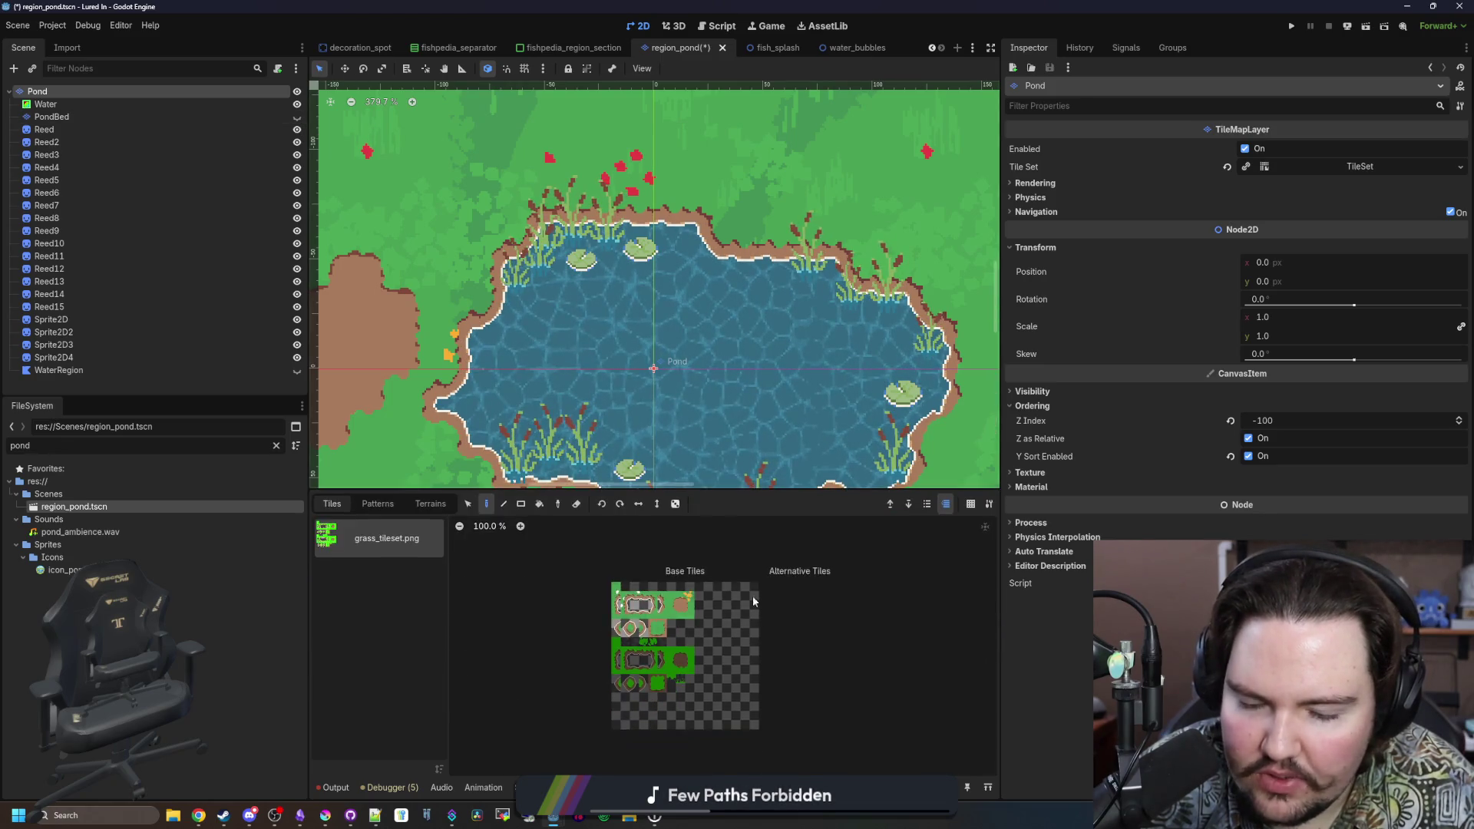
scroll(694, 583, "up", 5)
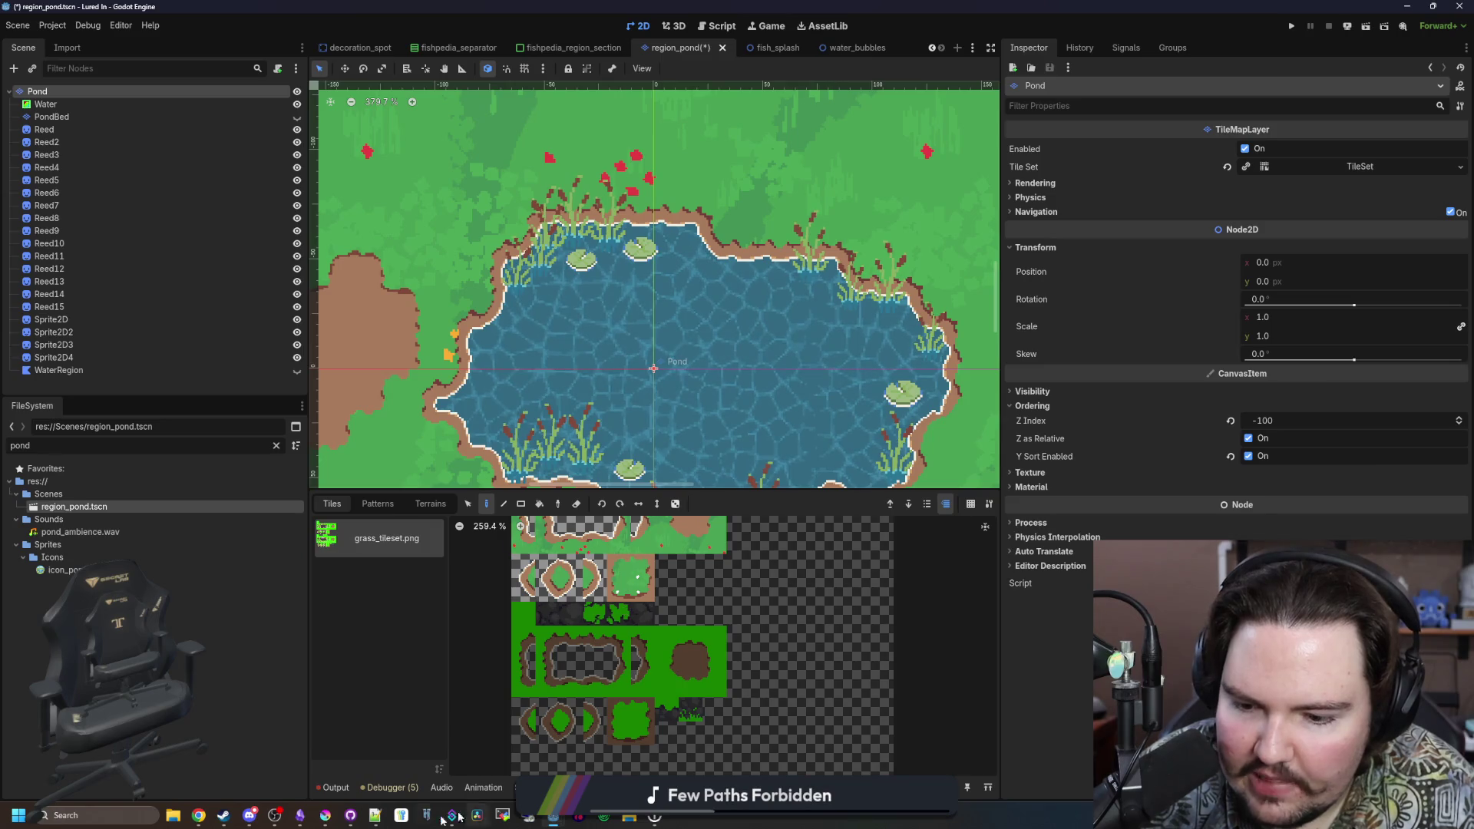
left_click(325, 815)
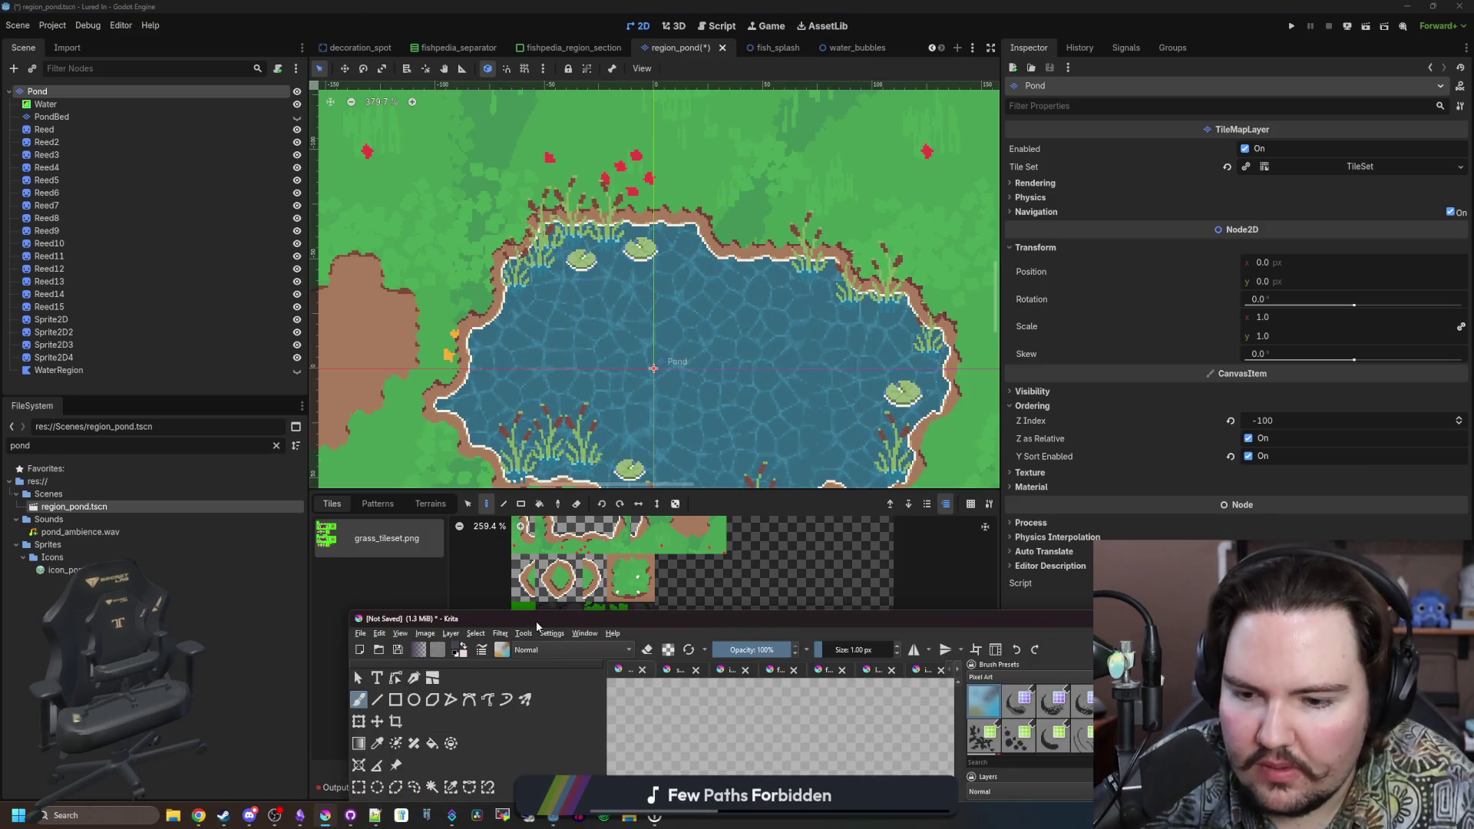
- Maximize Krita and use File > Open to load grass_tileset.png from the Sprites folder
double_click(536, 620)
left_click(11, 19)
left_click(29, 45)
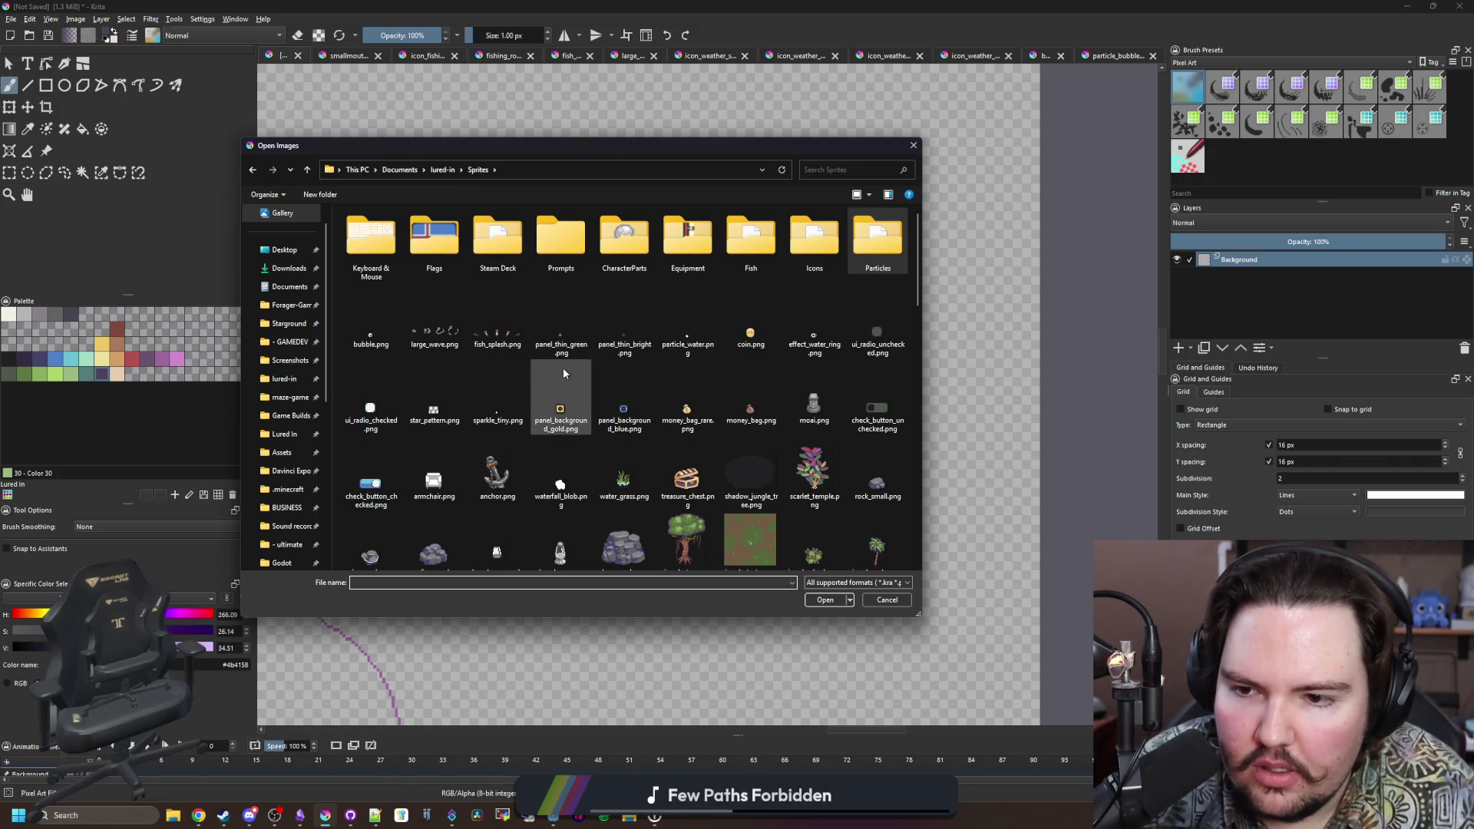
scroll(564, 371, "down", 3)
scroll(564, 374, "down", 3)
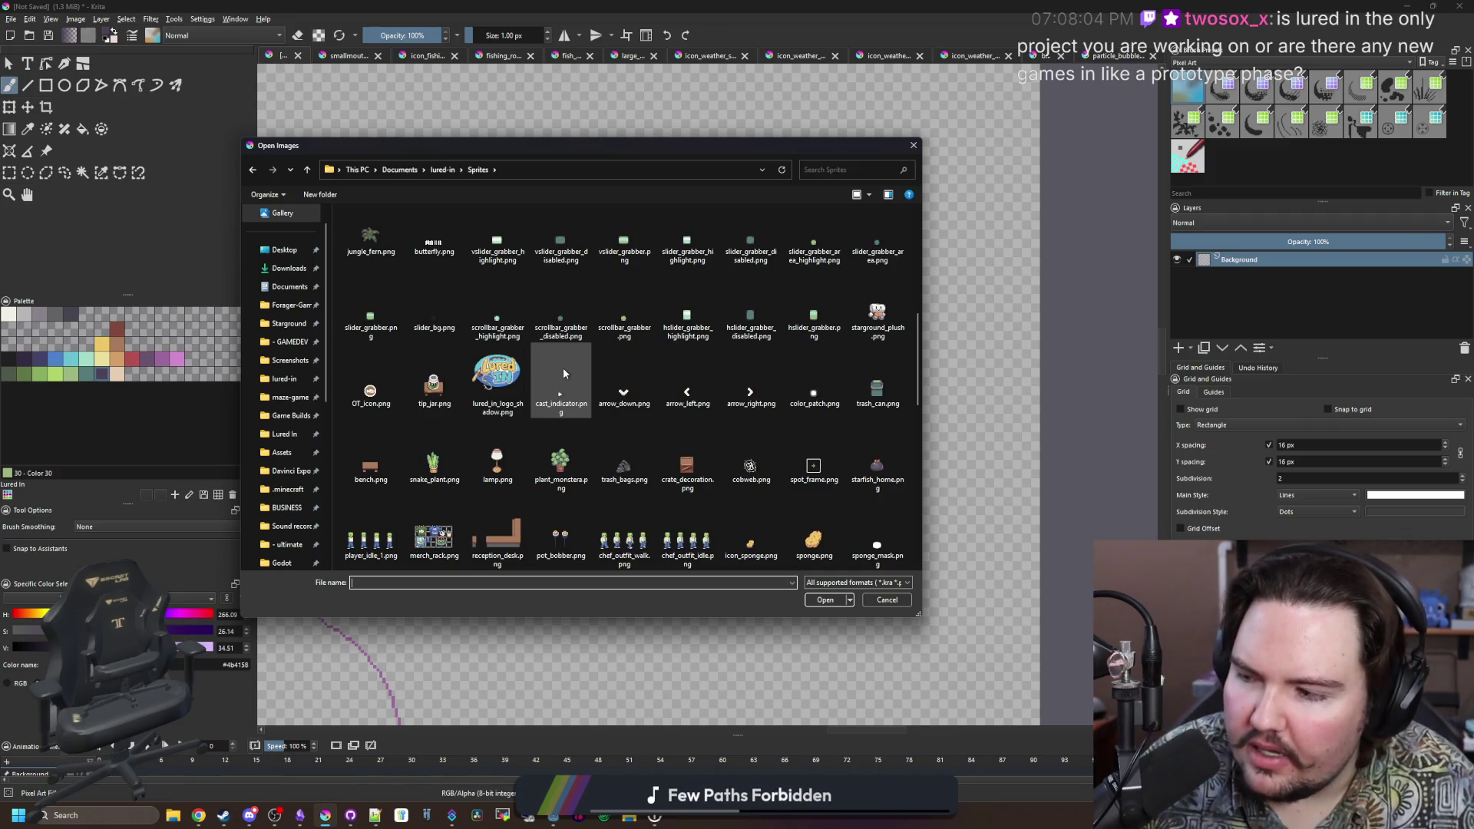
scroll(563, 373, "down", 3)
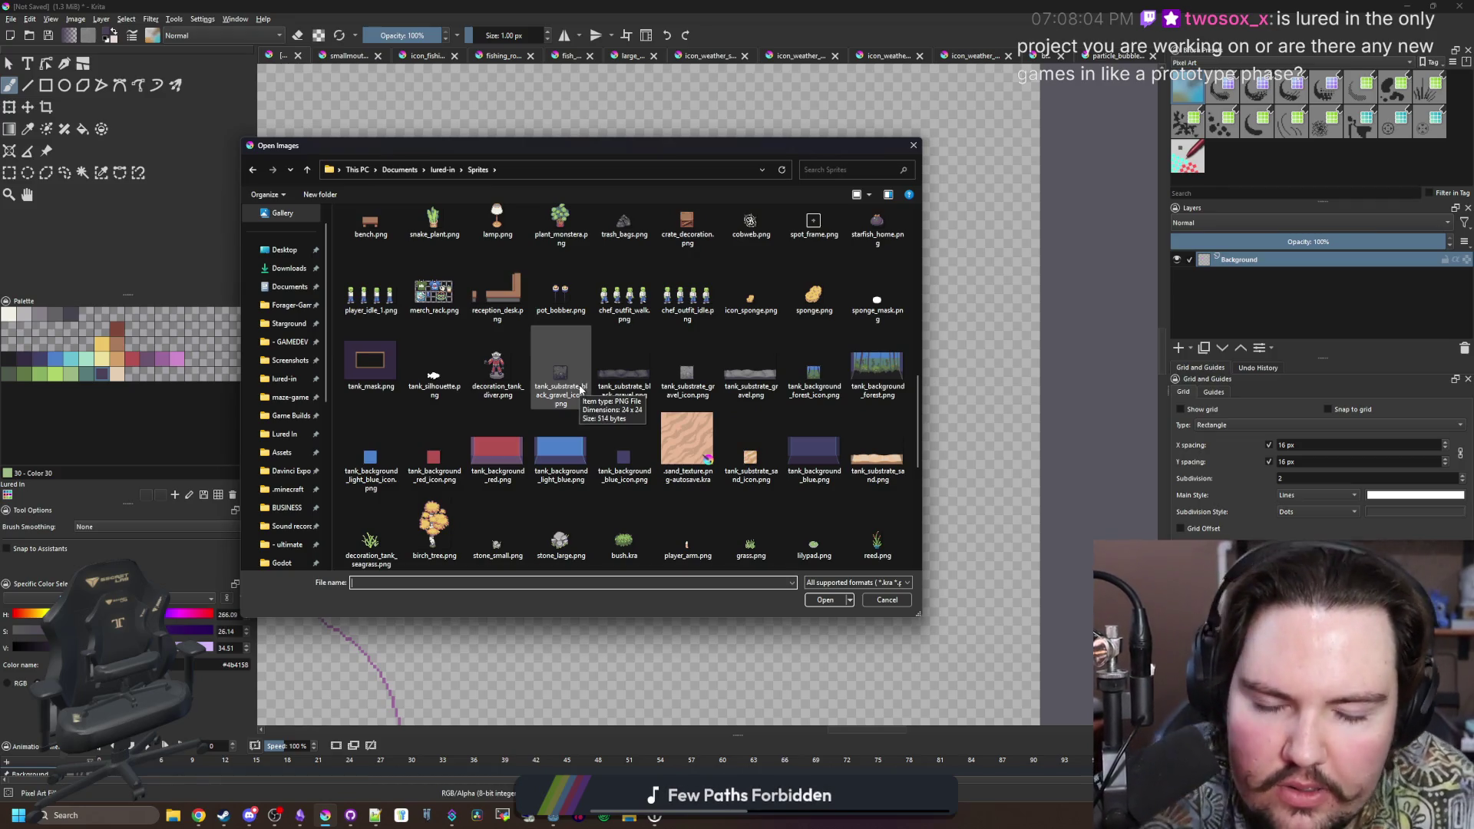
scroll(581, 390, "down", 3)
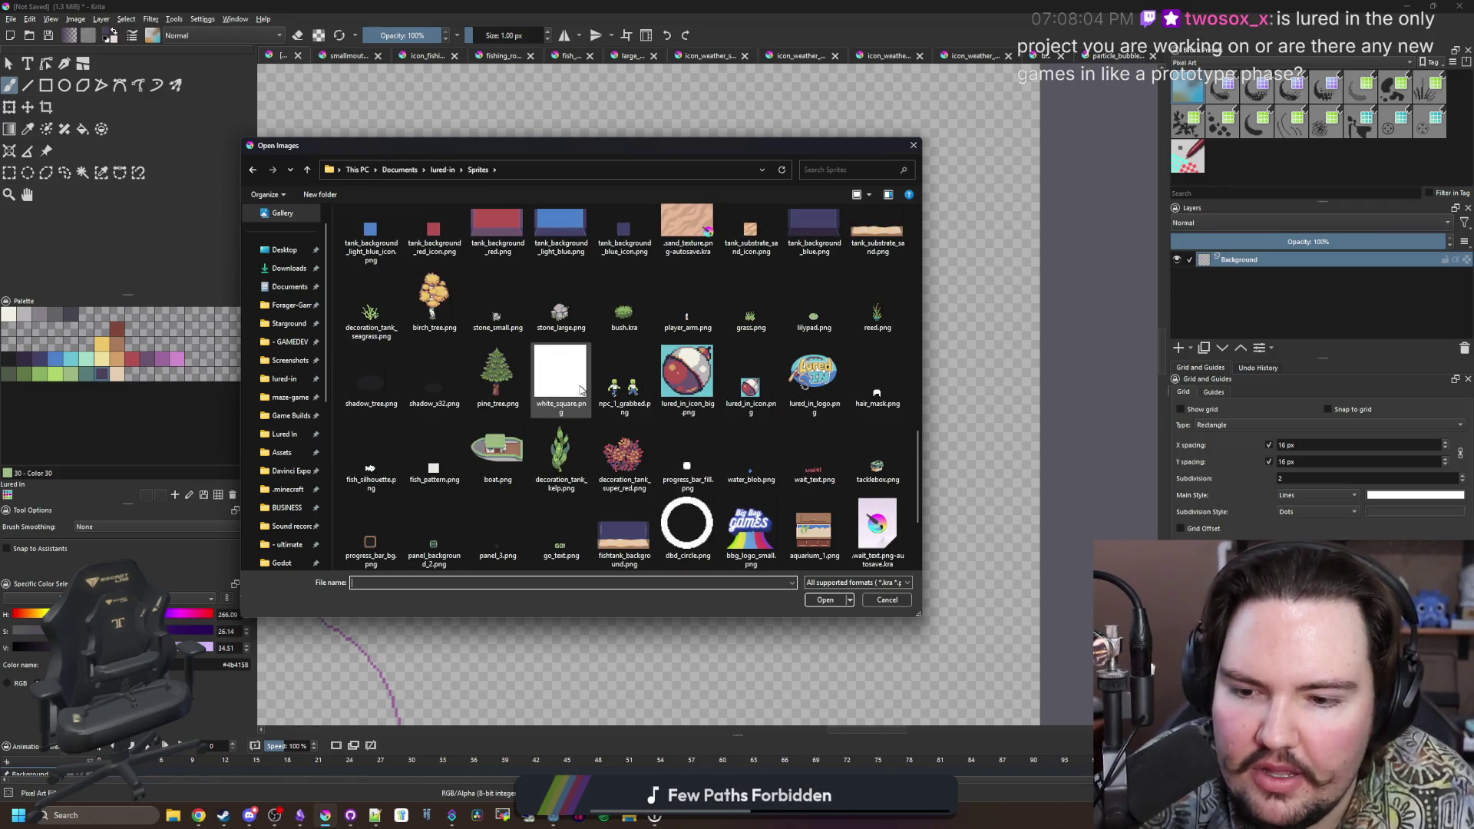
scroll(581, 389, "down", 2)
double_click(826, 538)
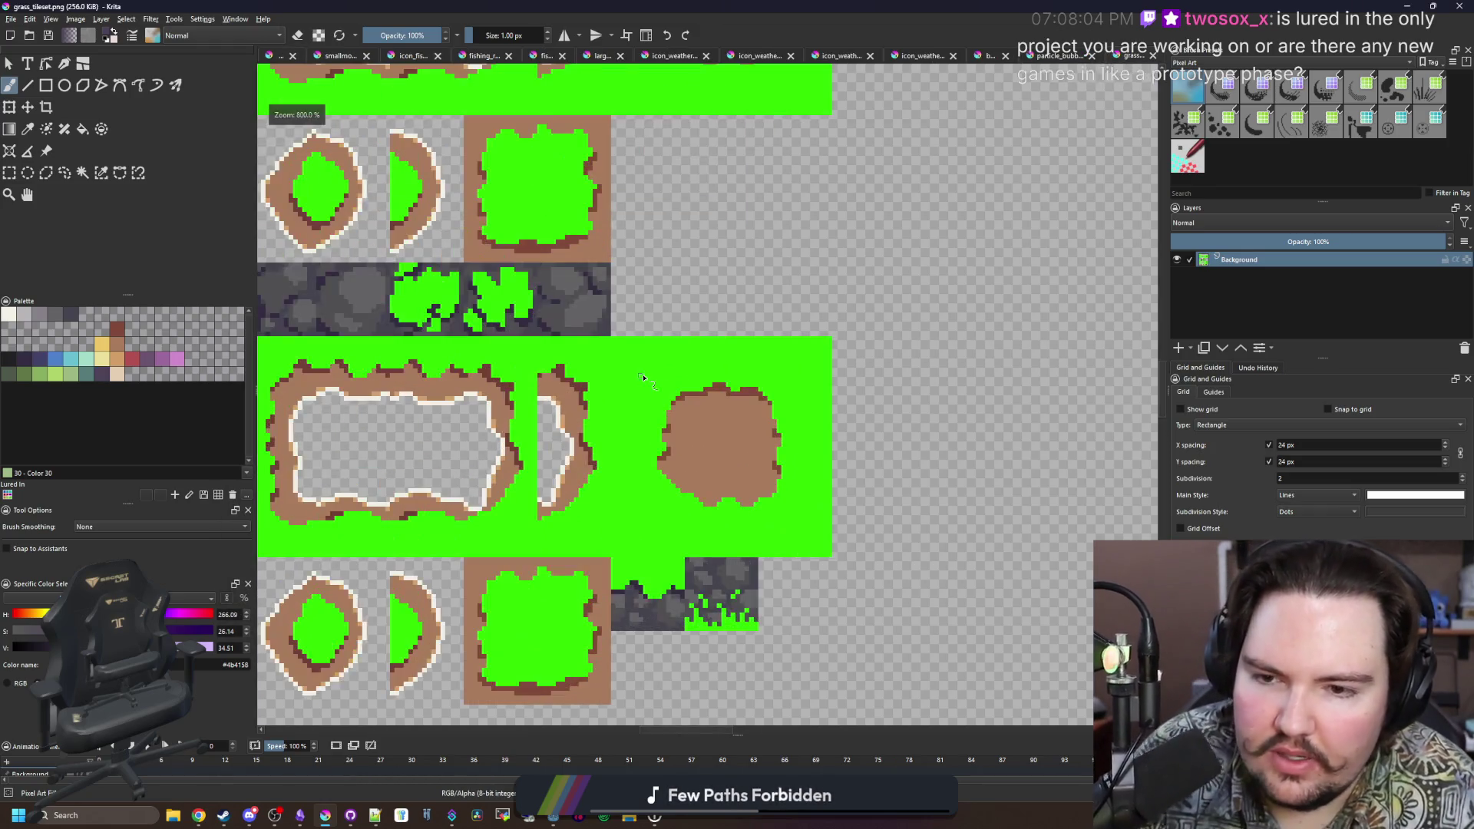
- Zoom around grass_tileset.png's grass, dirt and cobble tiles, switching to the Color Sampler (P) and back to the Brush (B)
scroll(643, 360, "up", 4)
key("p")
scroll(566, 290, "down", 5)
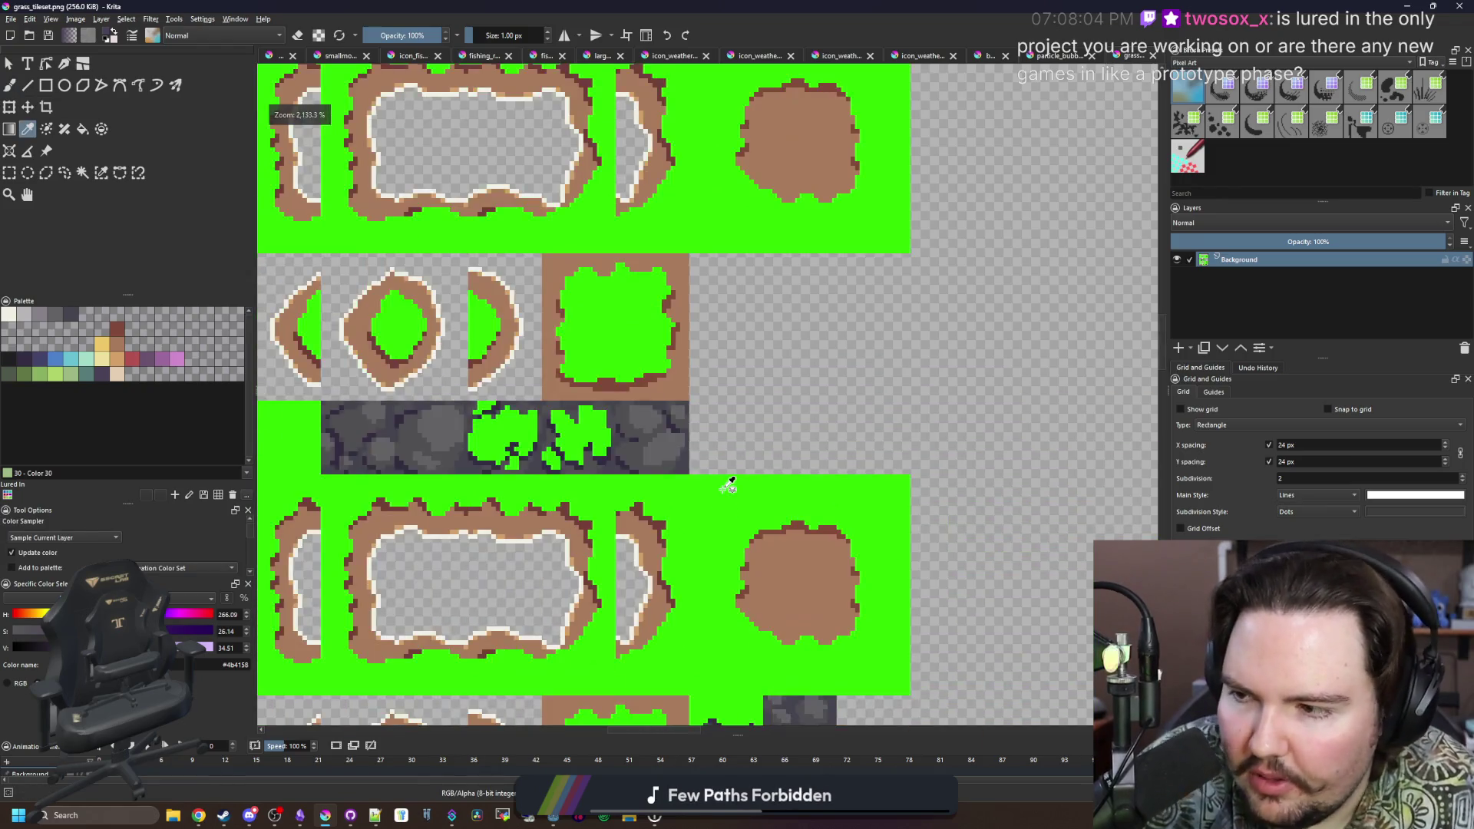
scroll(724, 475, "up", 2)
scroll(723, 474, "up", 2)
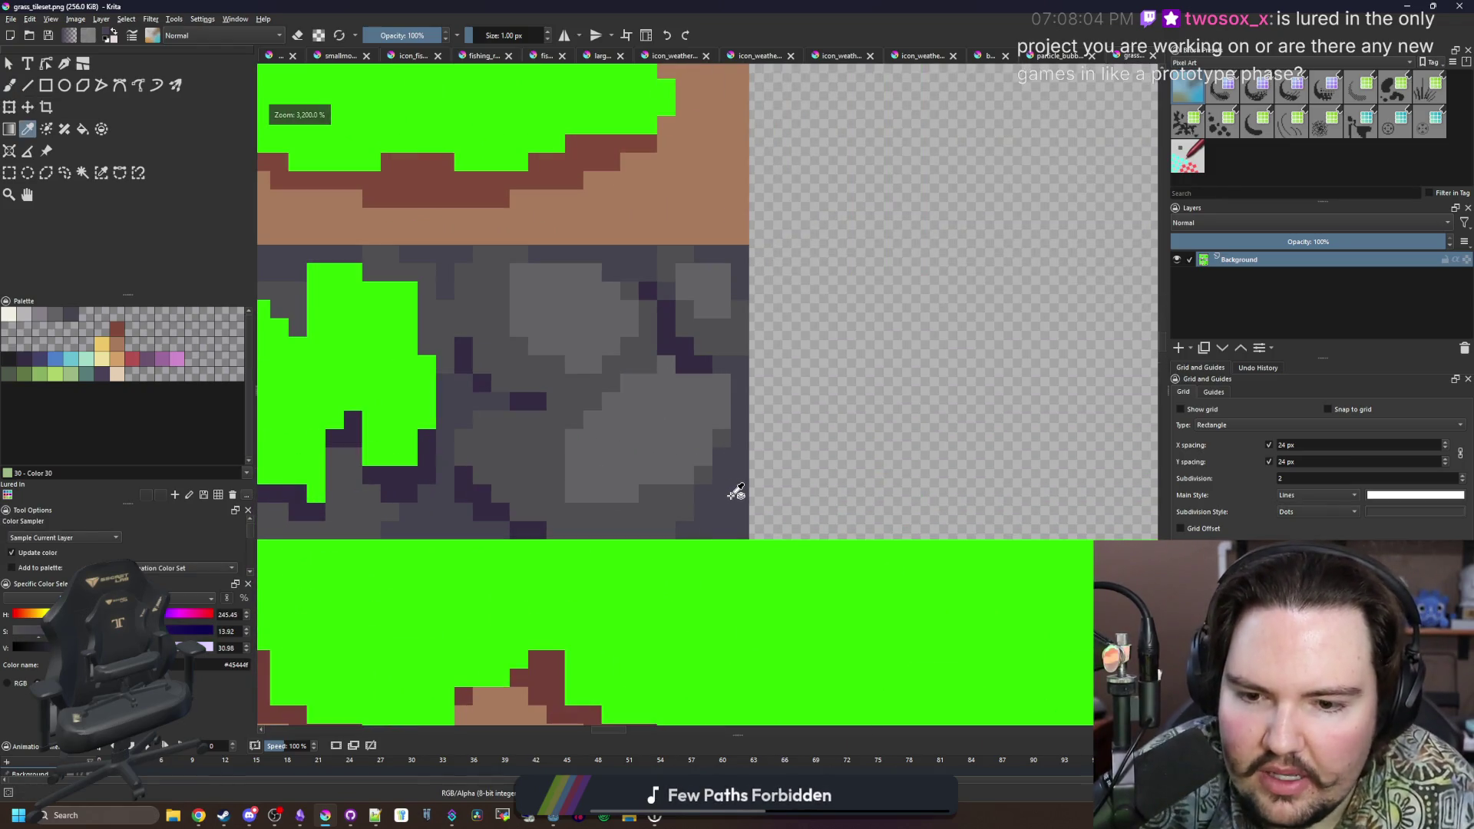
scroll(736, 492, "down", 5)
key("b")
scroll(634, 478, "up", 2)
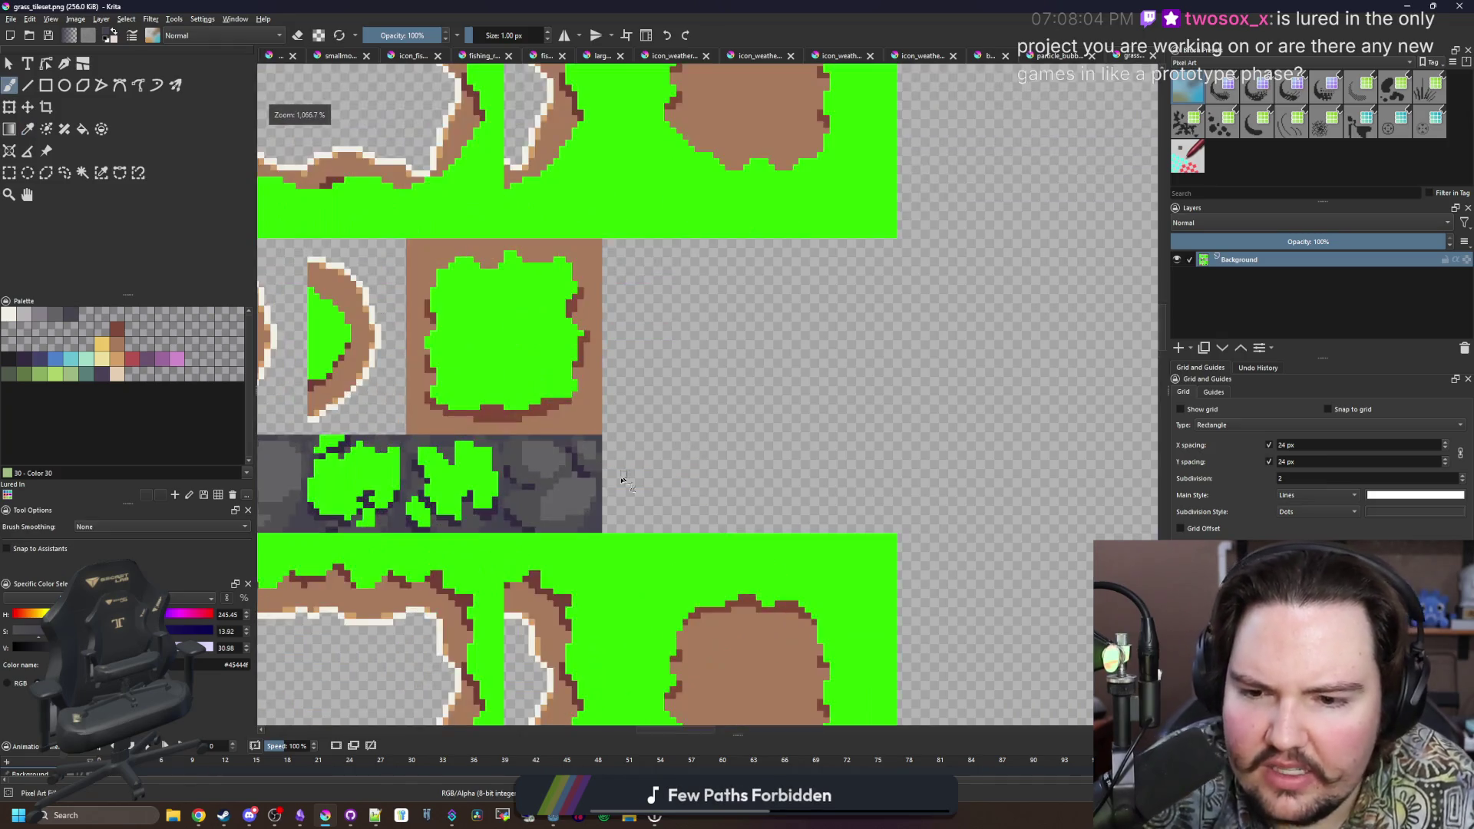
scroll(630, 478, "down", 2)
scroll(628, 482, "up", 1)
scroll(626, 487, "down", 1)
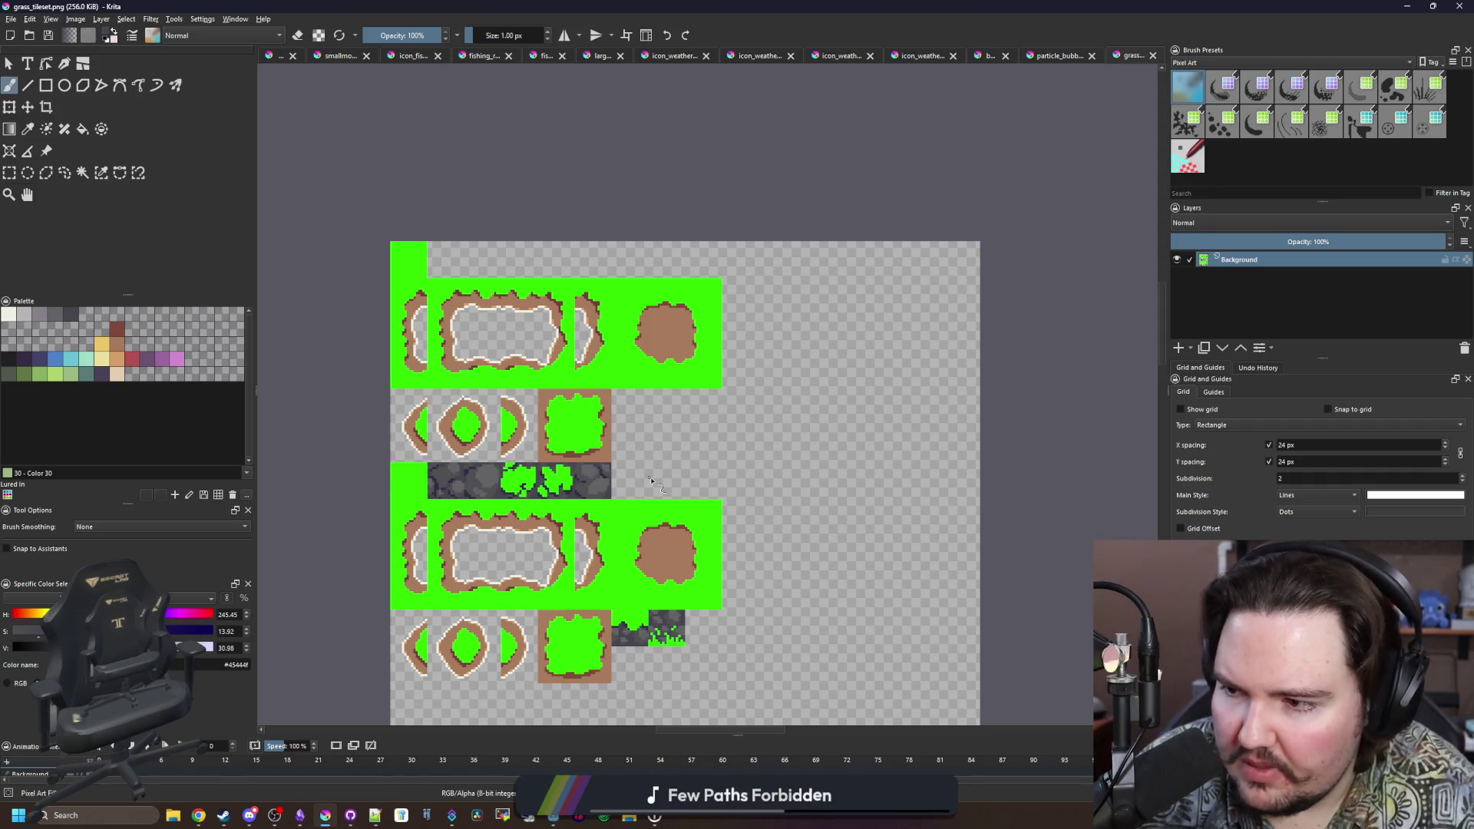
- Bring Steam's Besmirch store reviews page forward, then restore Chrome's blank New Tab over it
mouse_move(219, 822)
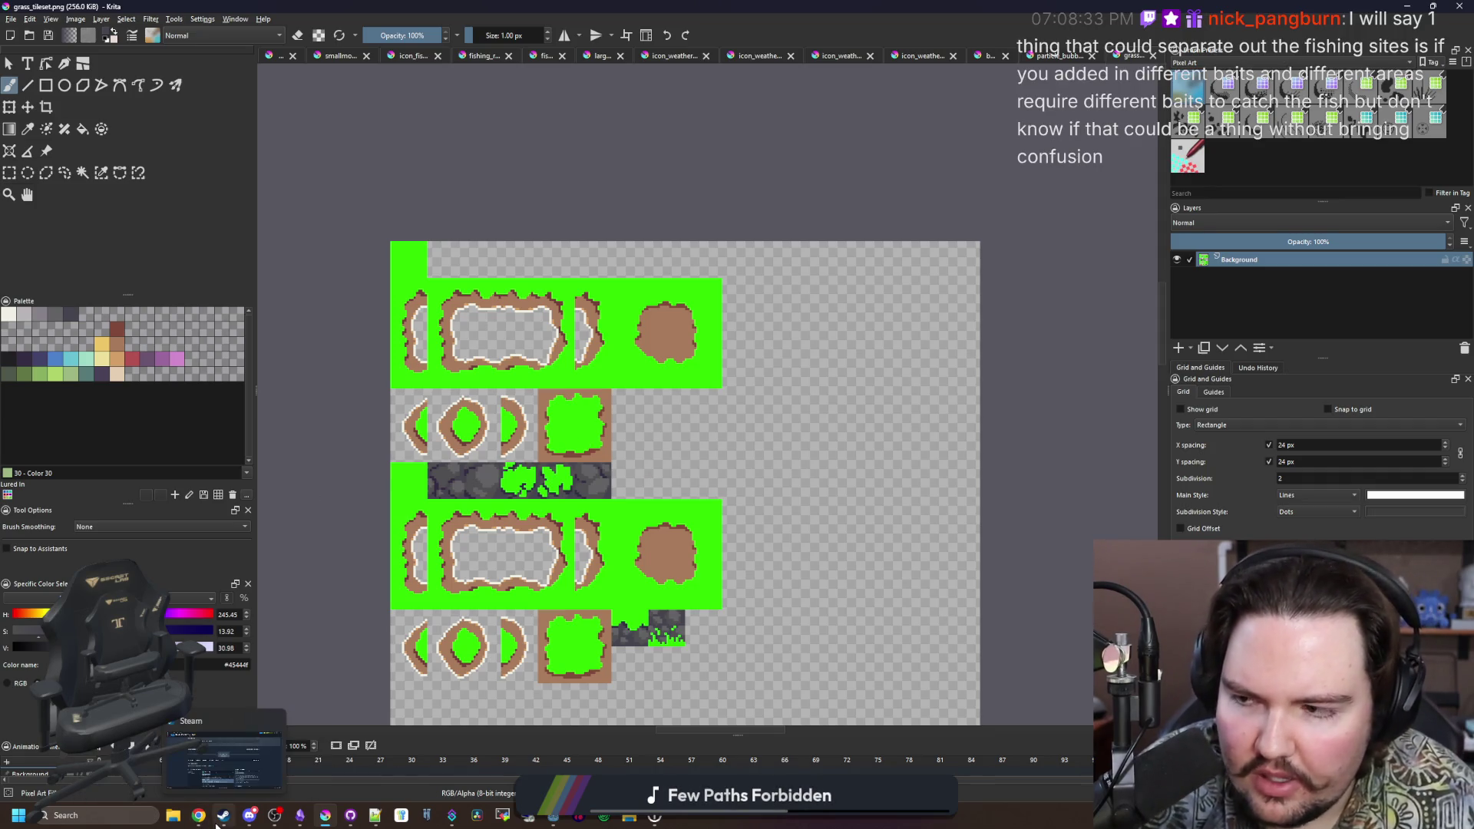
left_click(238, 770)
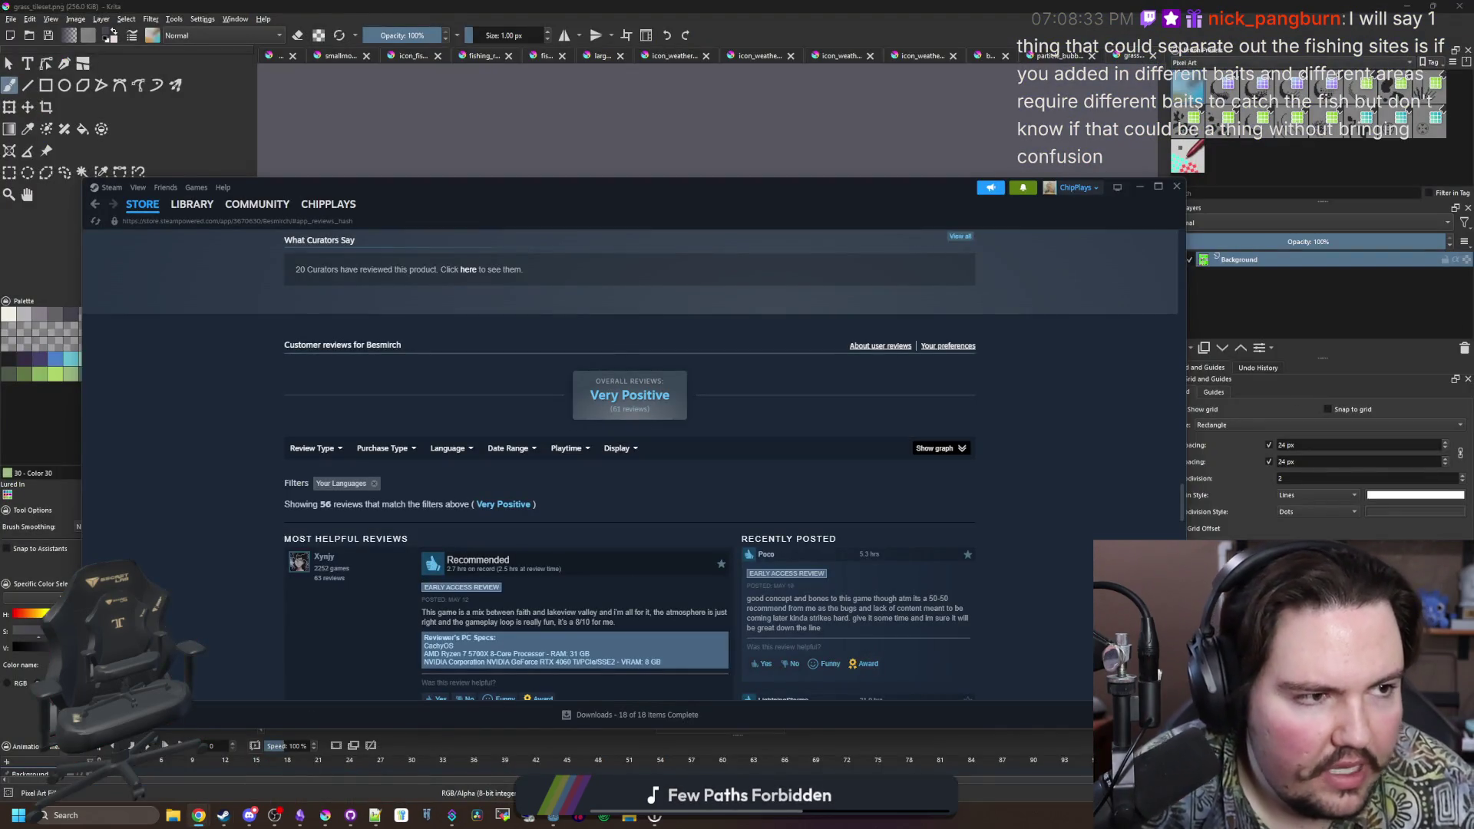
left_click(199, 815)
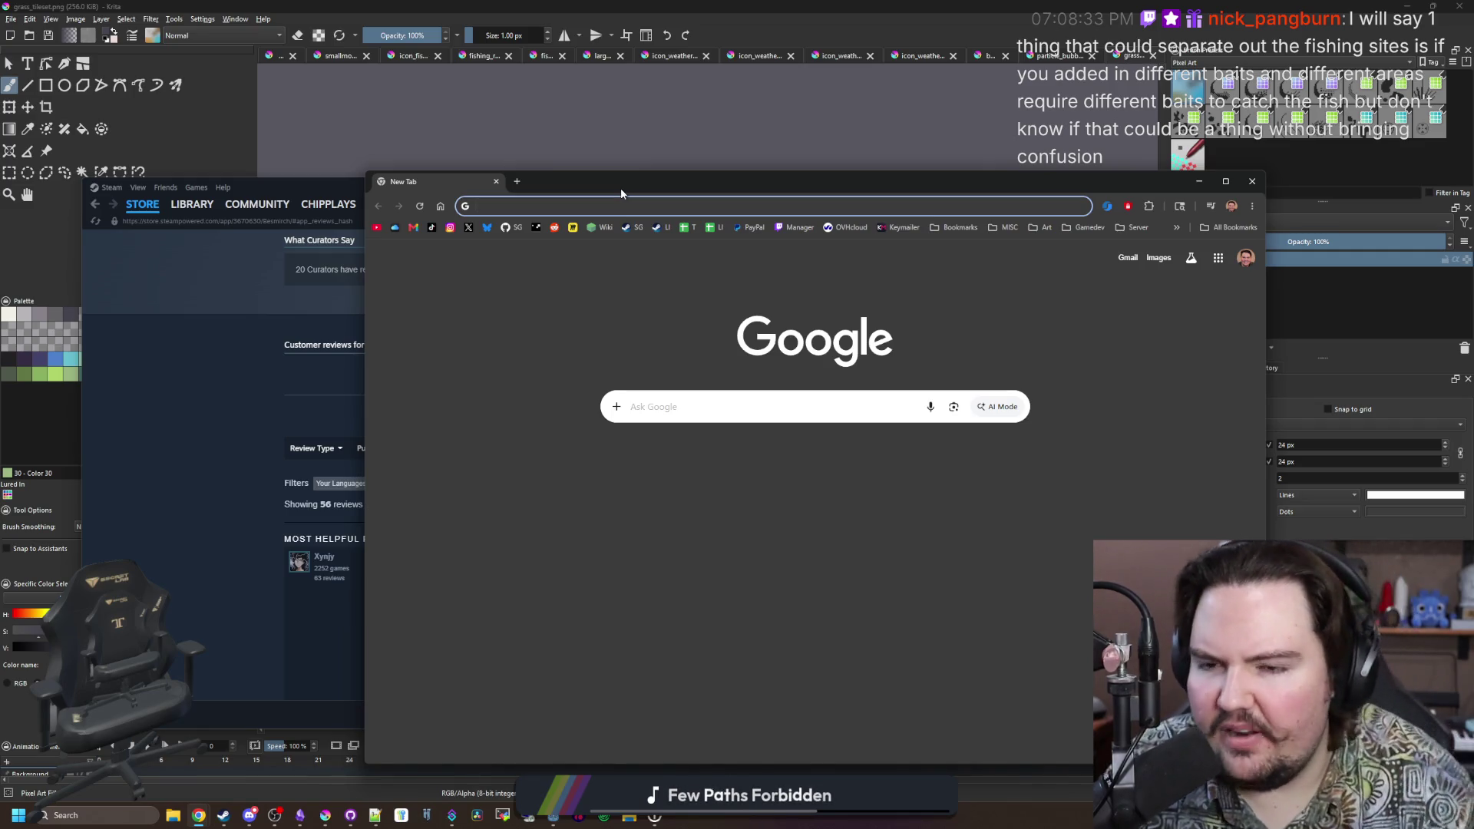
- Load the YouTube channel page and switch the account to the Big Boy Games channel
type("https://youtube.com/channel/UCMall2jxAL-mjCQZ2PwF3Ag")
key("Return")
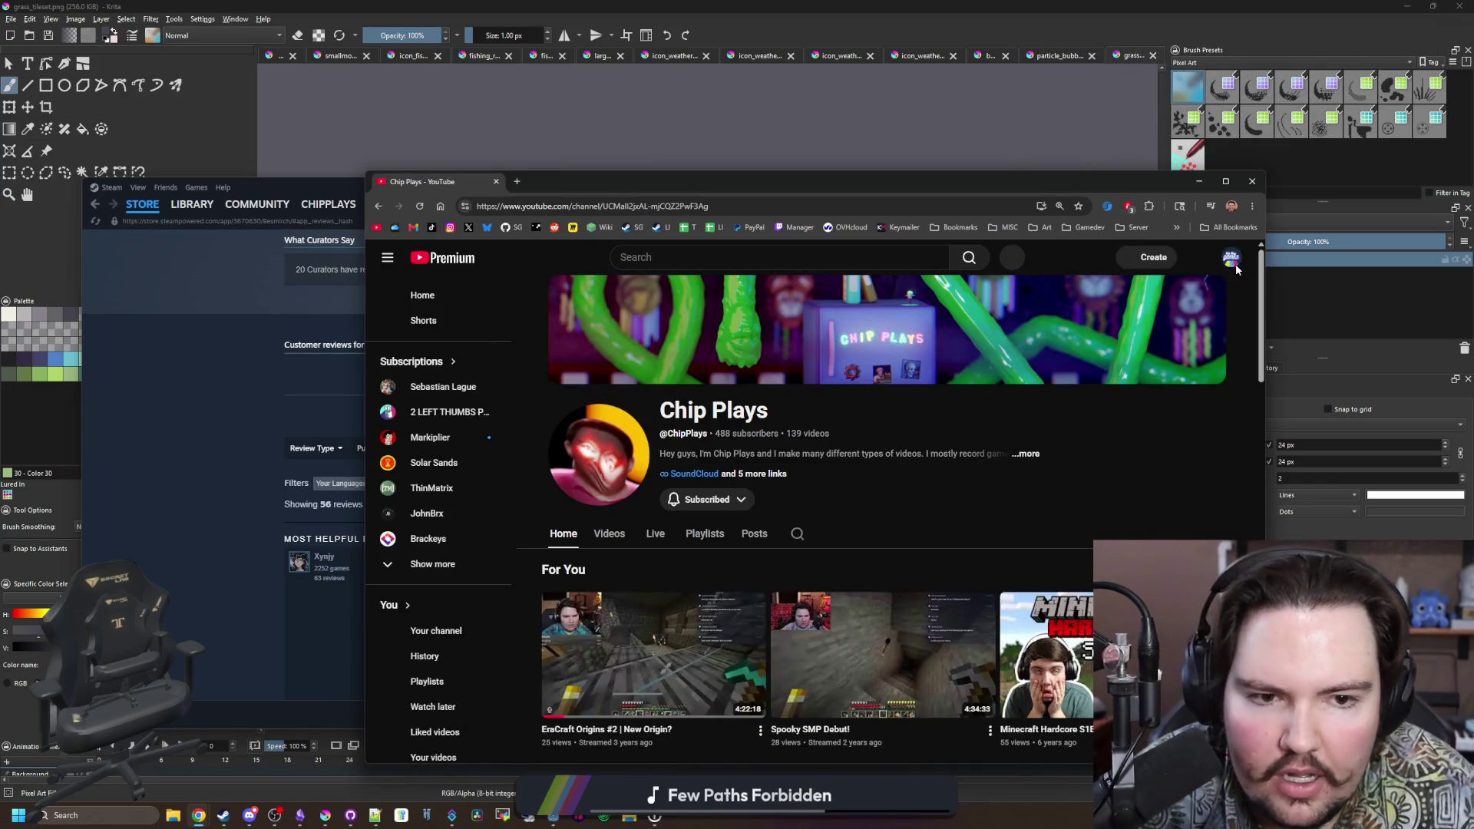
left_click(1230, 257)
left_click(1139, 322)
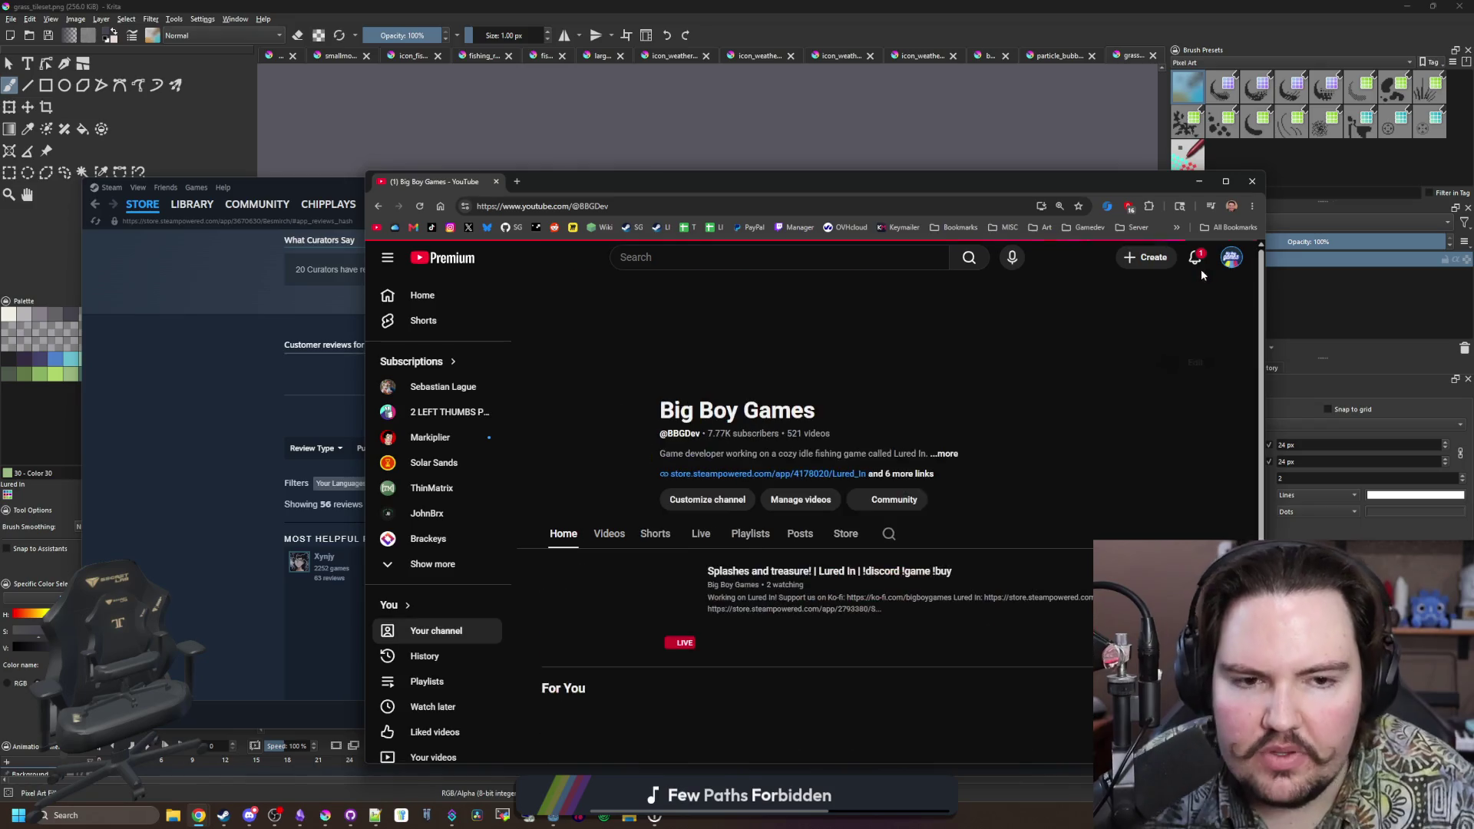
- Open the past stream 'Time for a new big rework' from the channel's Live tab
left_click(704, 541)
scroll(753, 533, "down", 3)
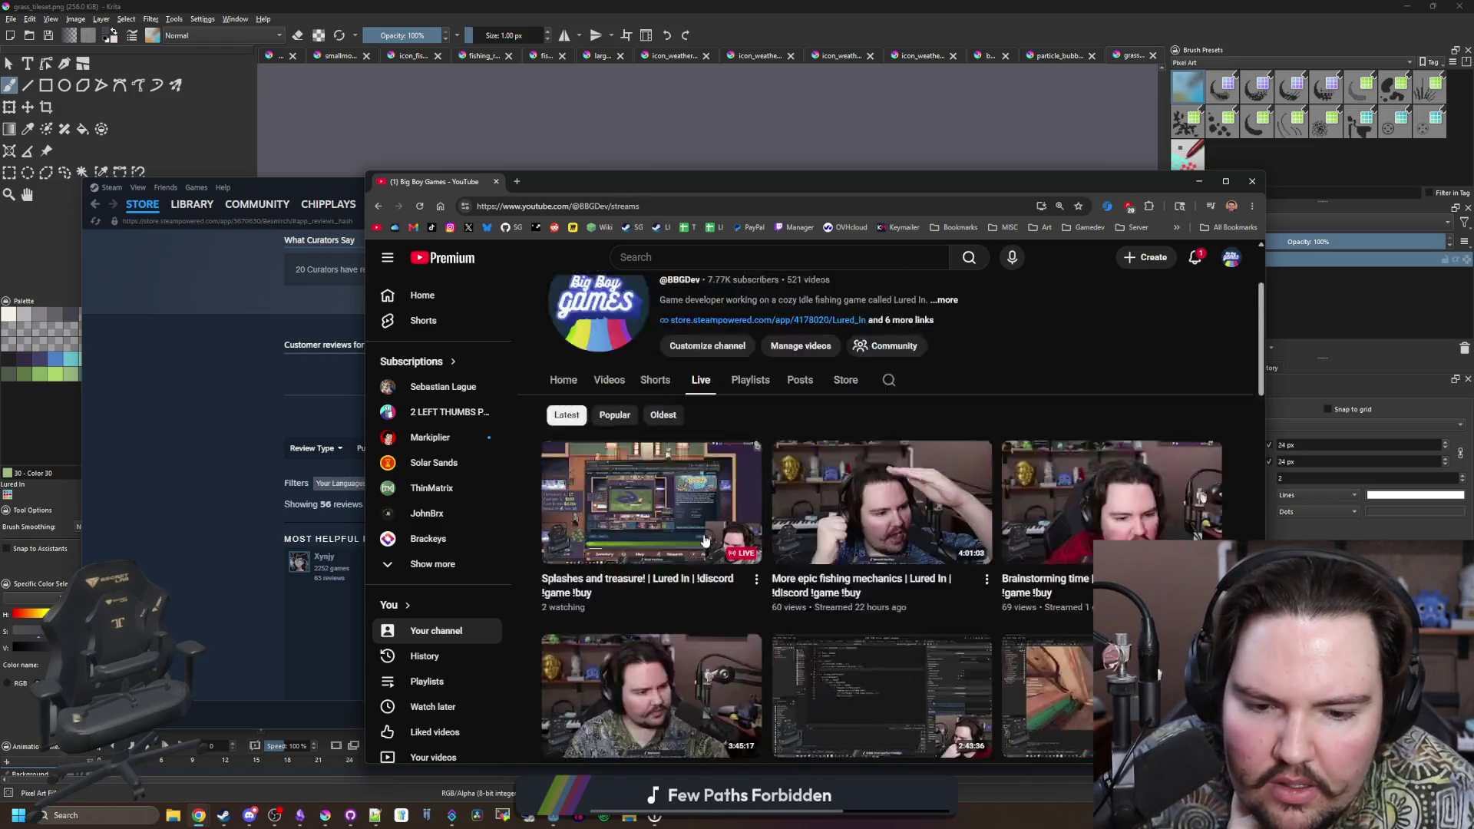
left_click(1048, 618)
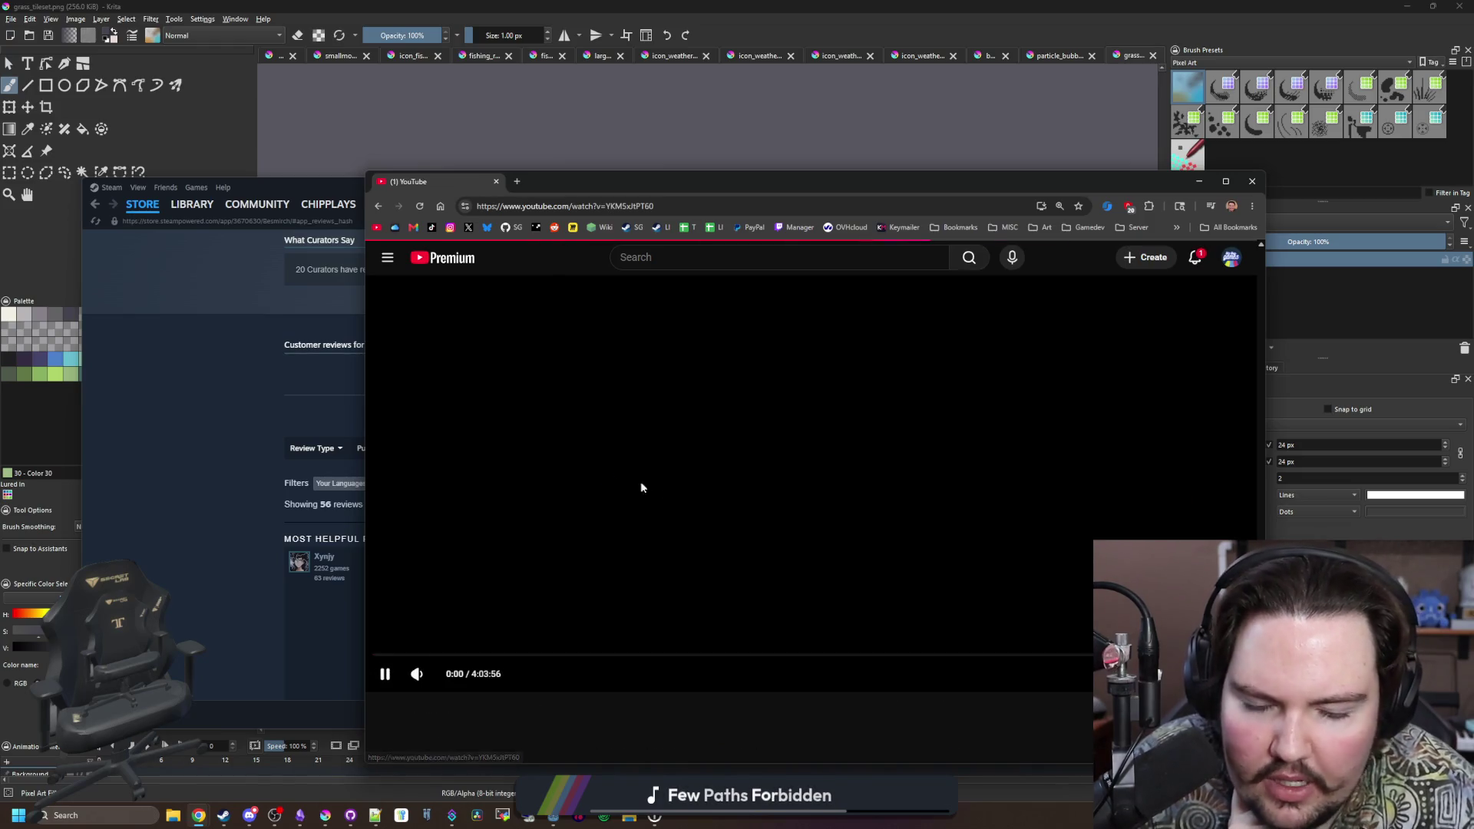
- Mute the replay, go full screen, and skip through it to about 1:56:23
left_click(417, 674)
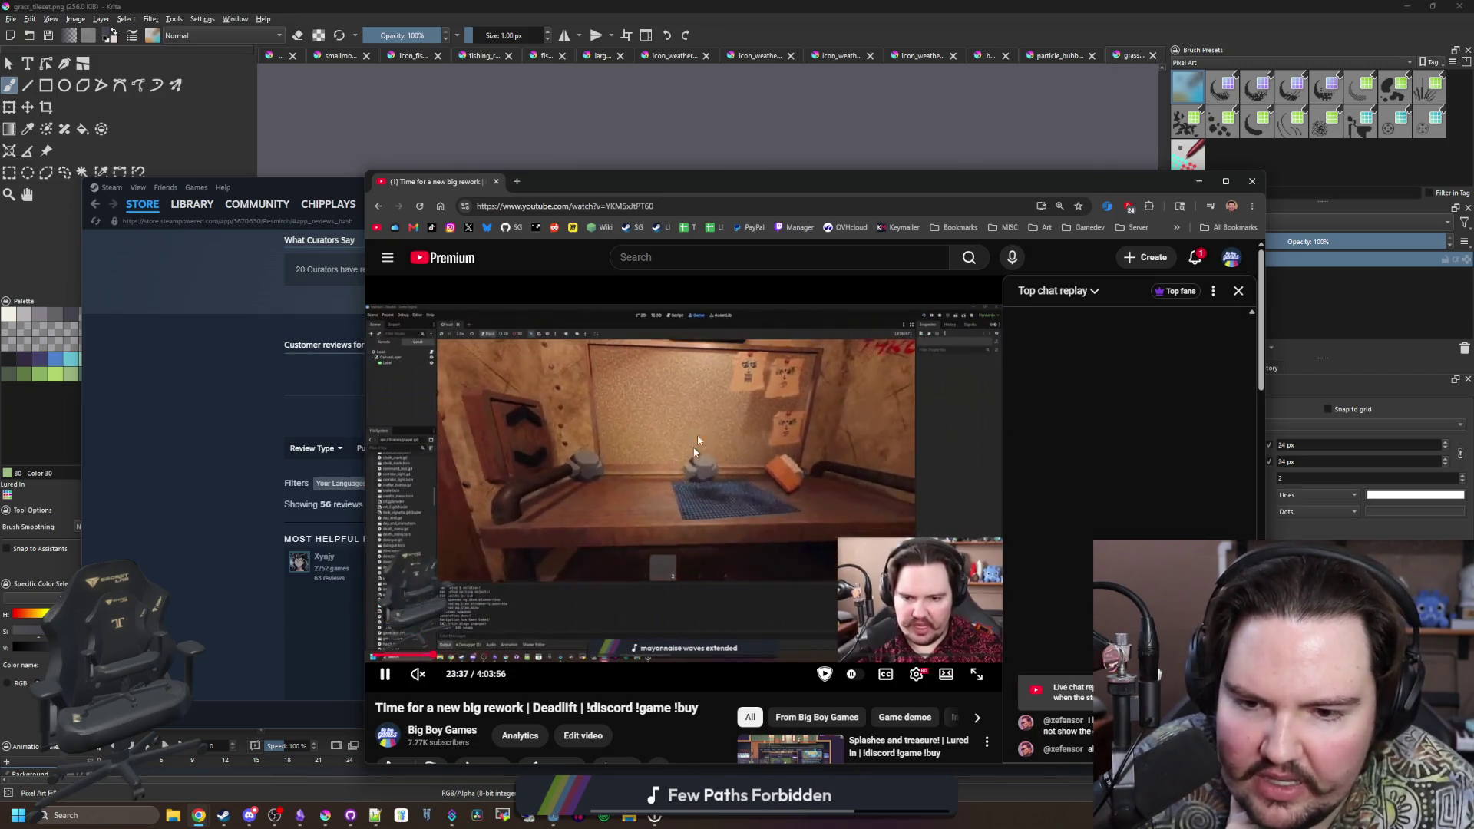
key("f")
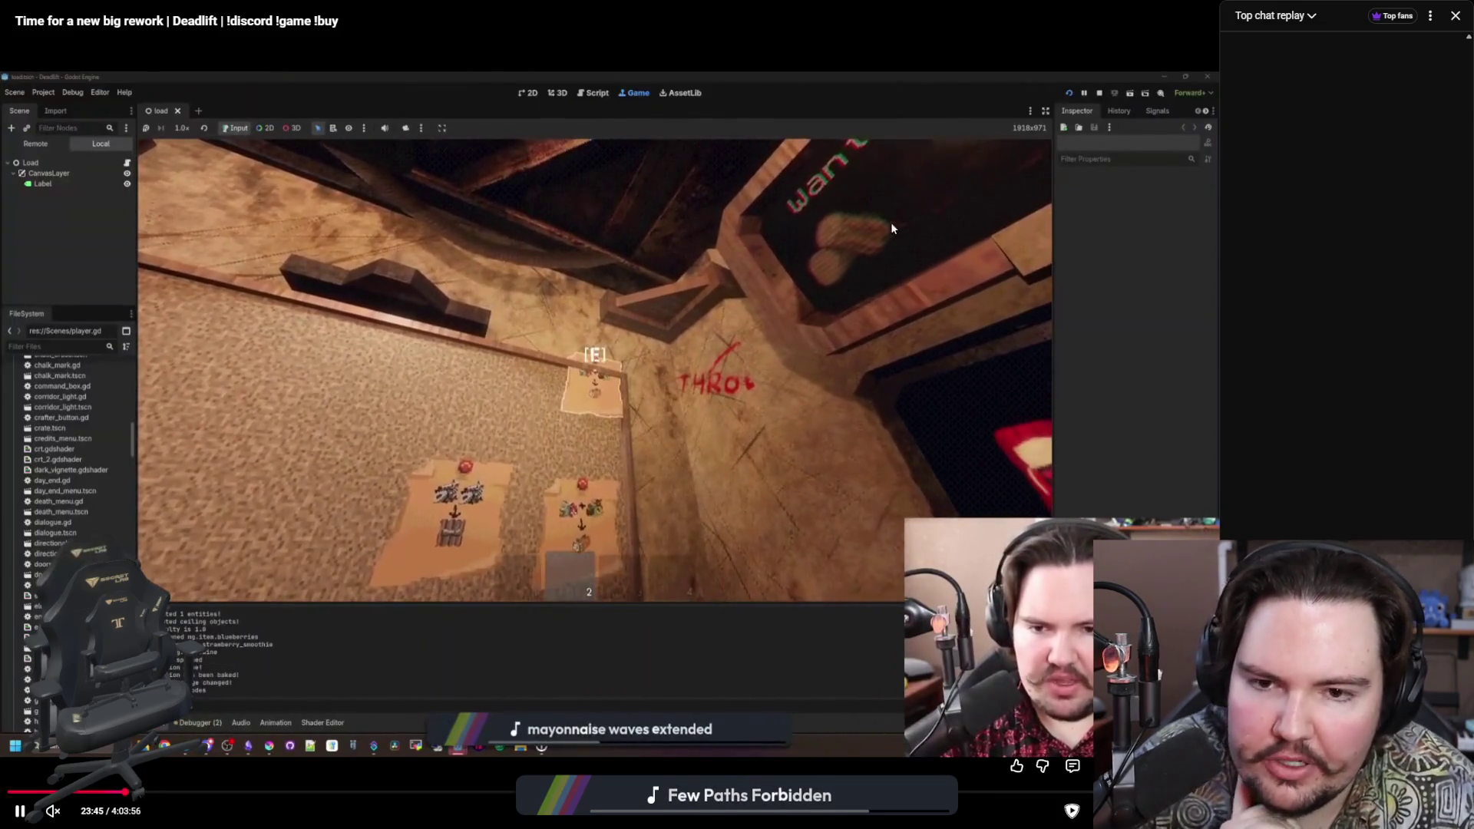
left_click(137, 792)
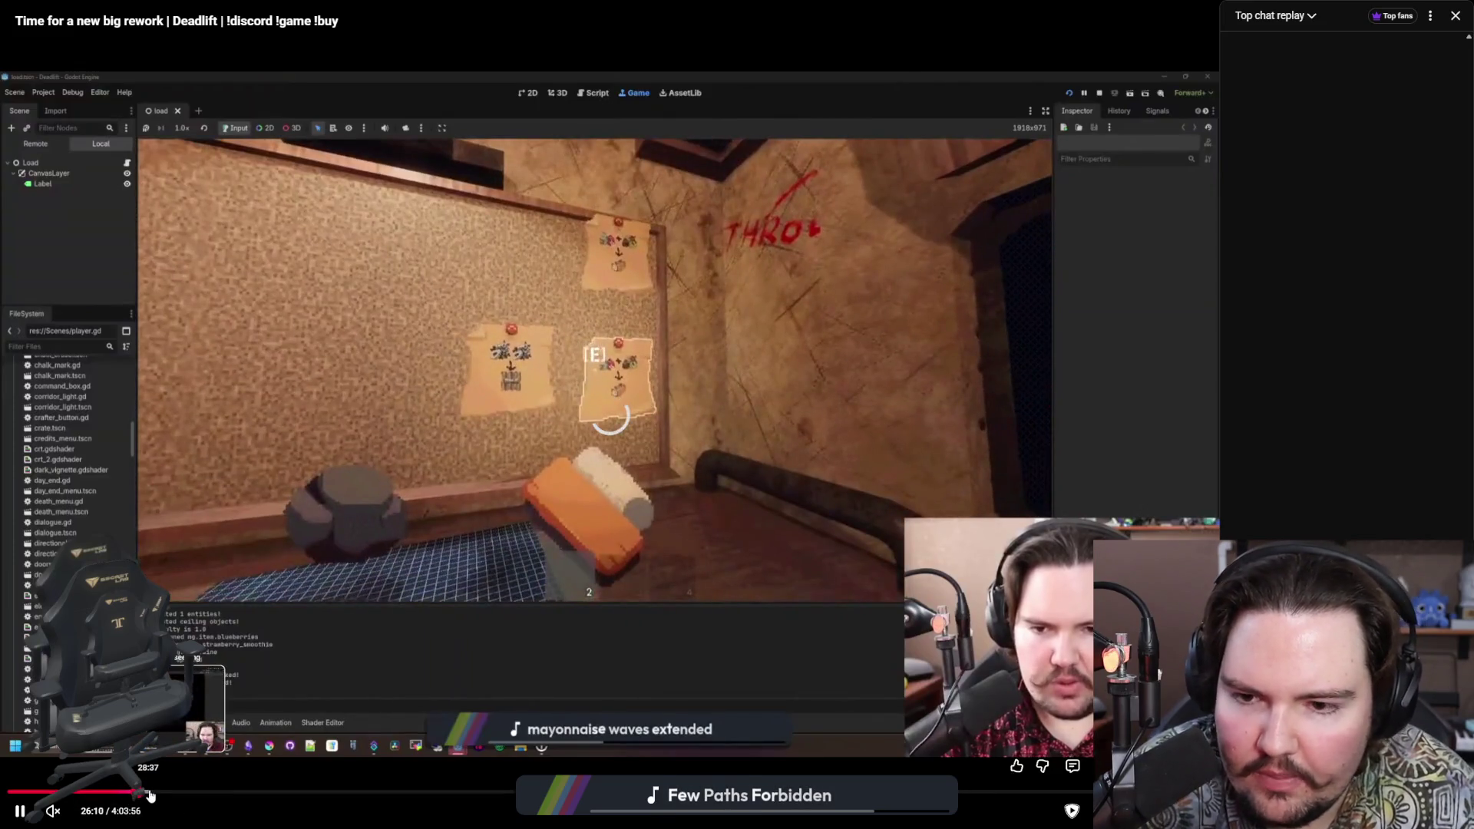
left_click(151, 793)
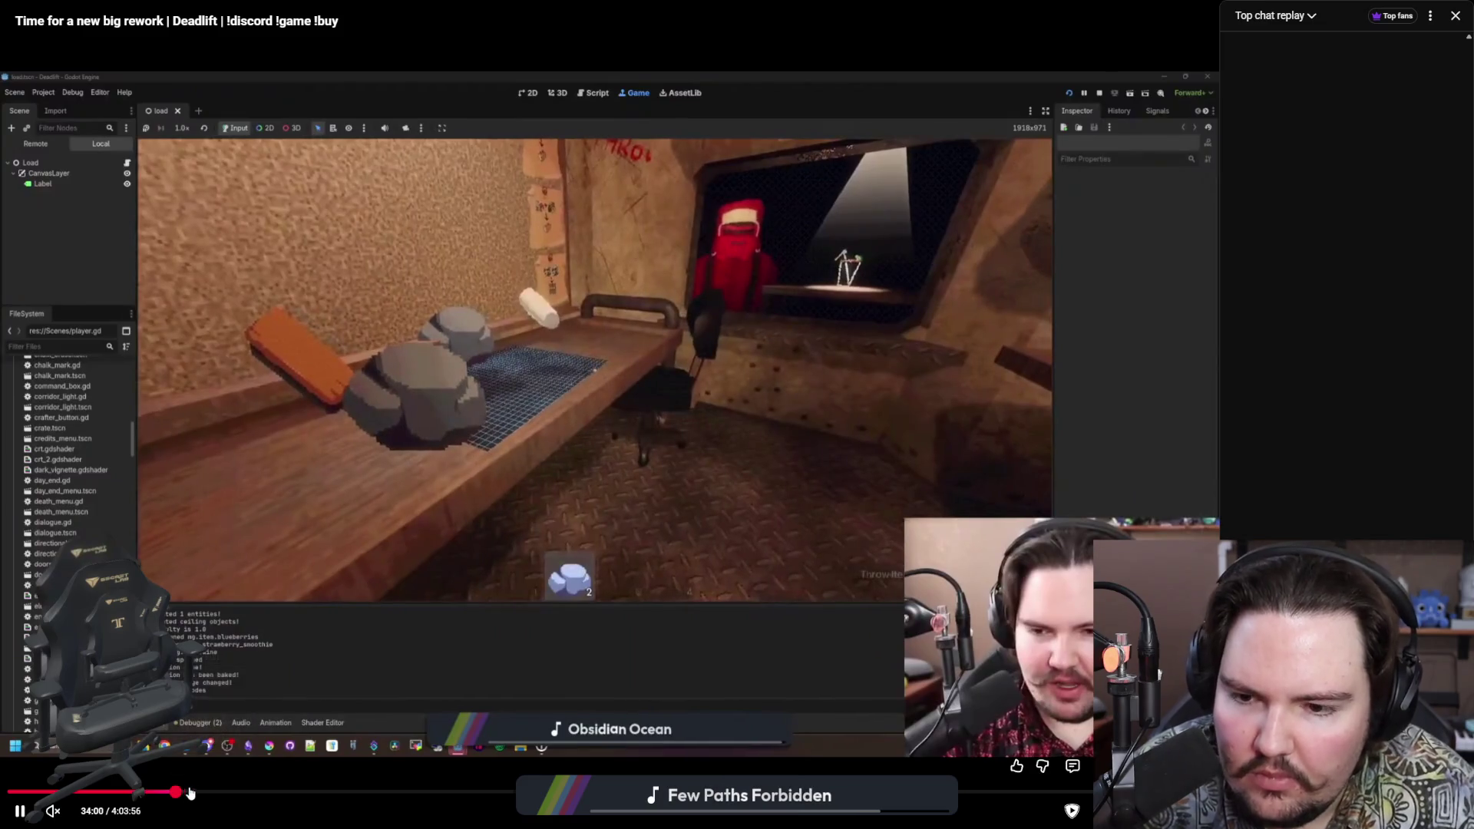
left_click(177, 792)
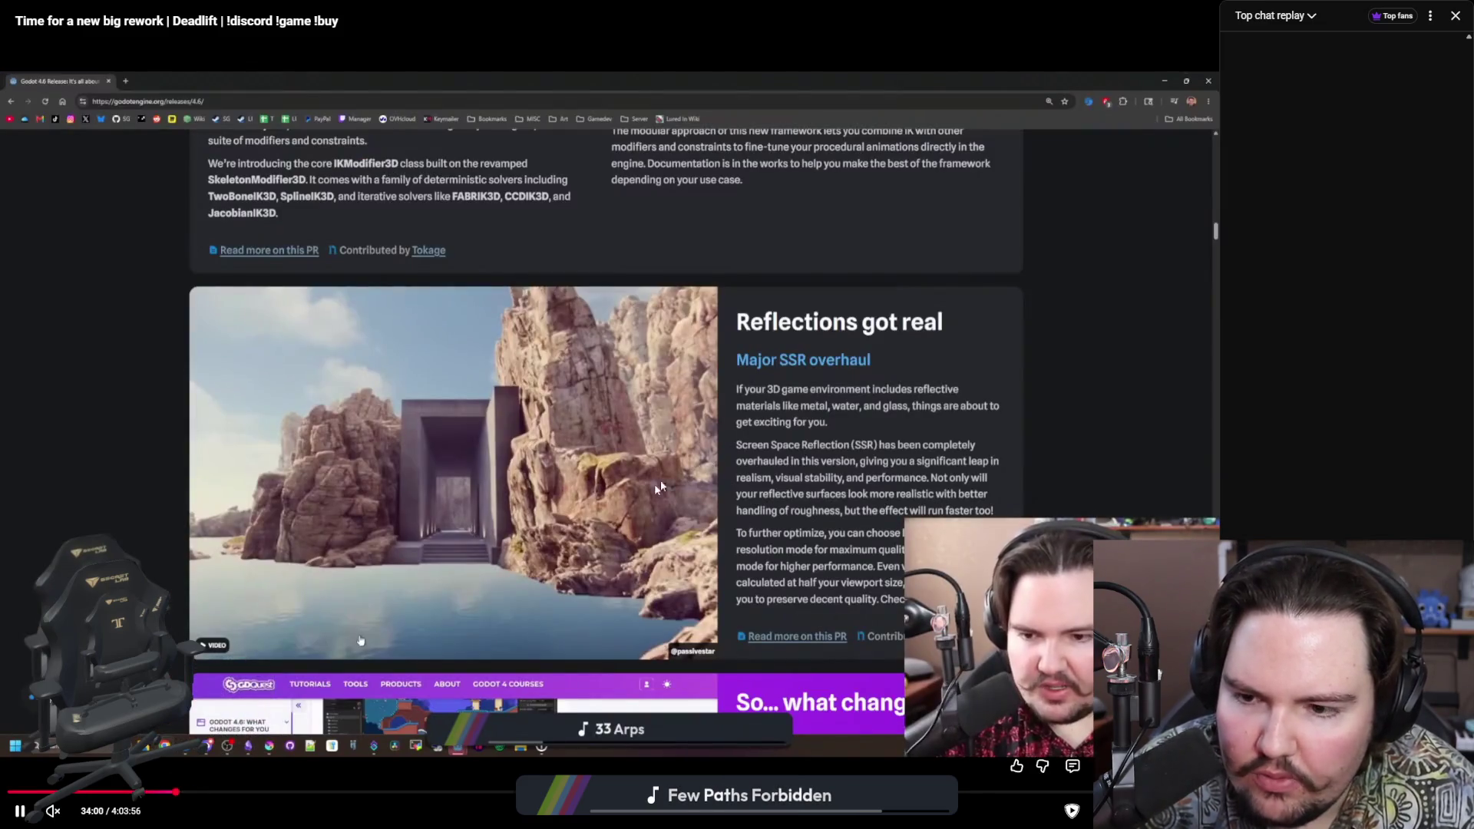
left_click(221, 792)
left_click(253, 794)
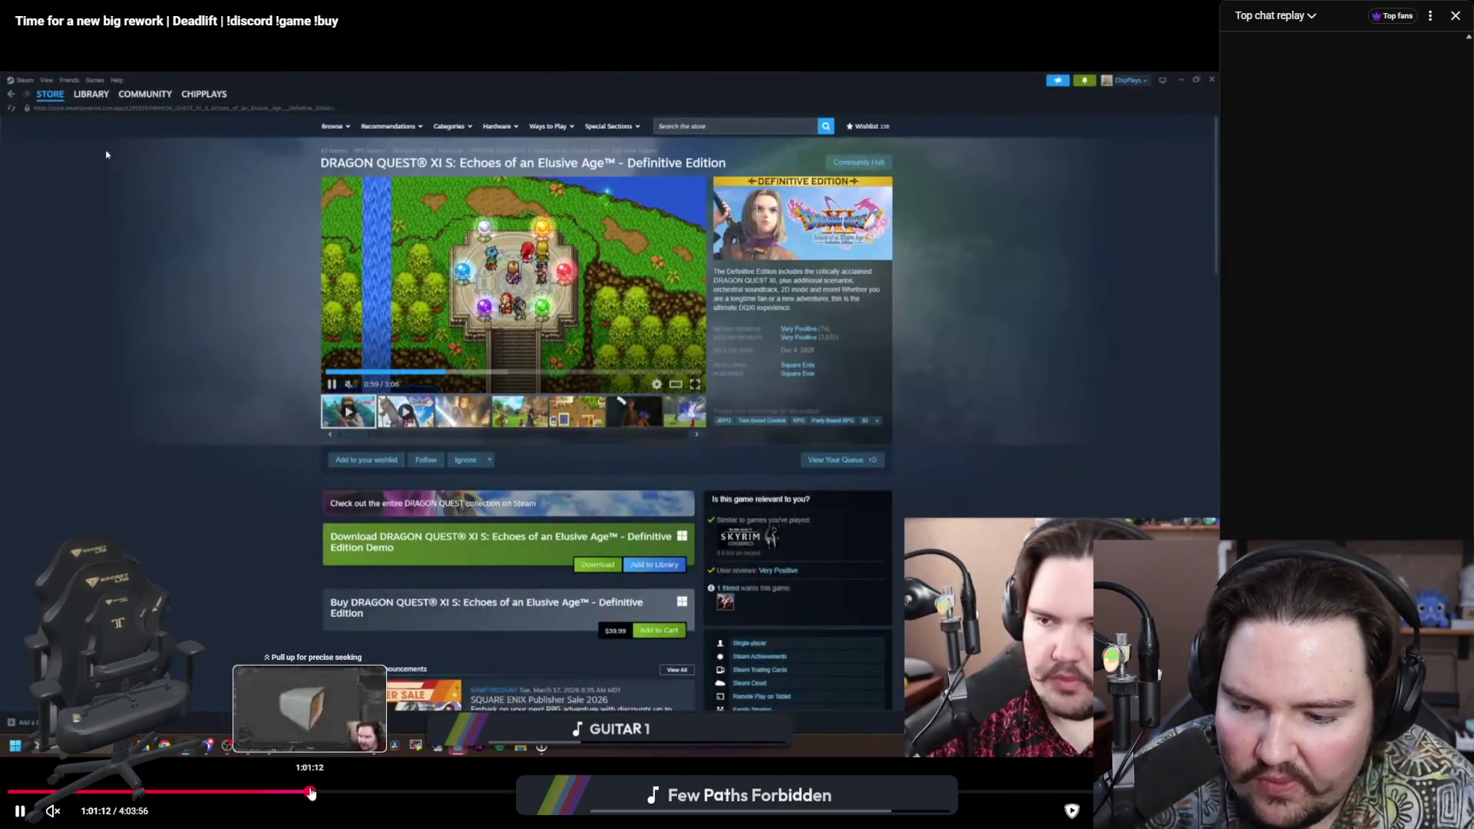
left_click(309, 793)
left_click(379, 792)
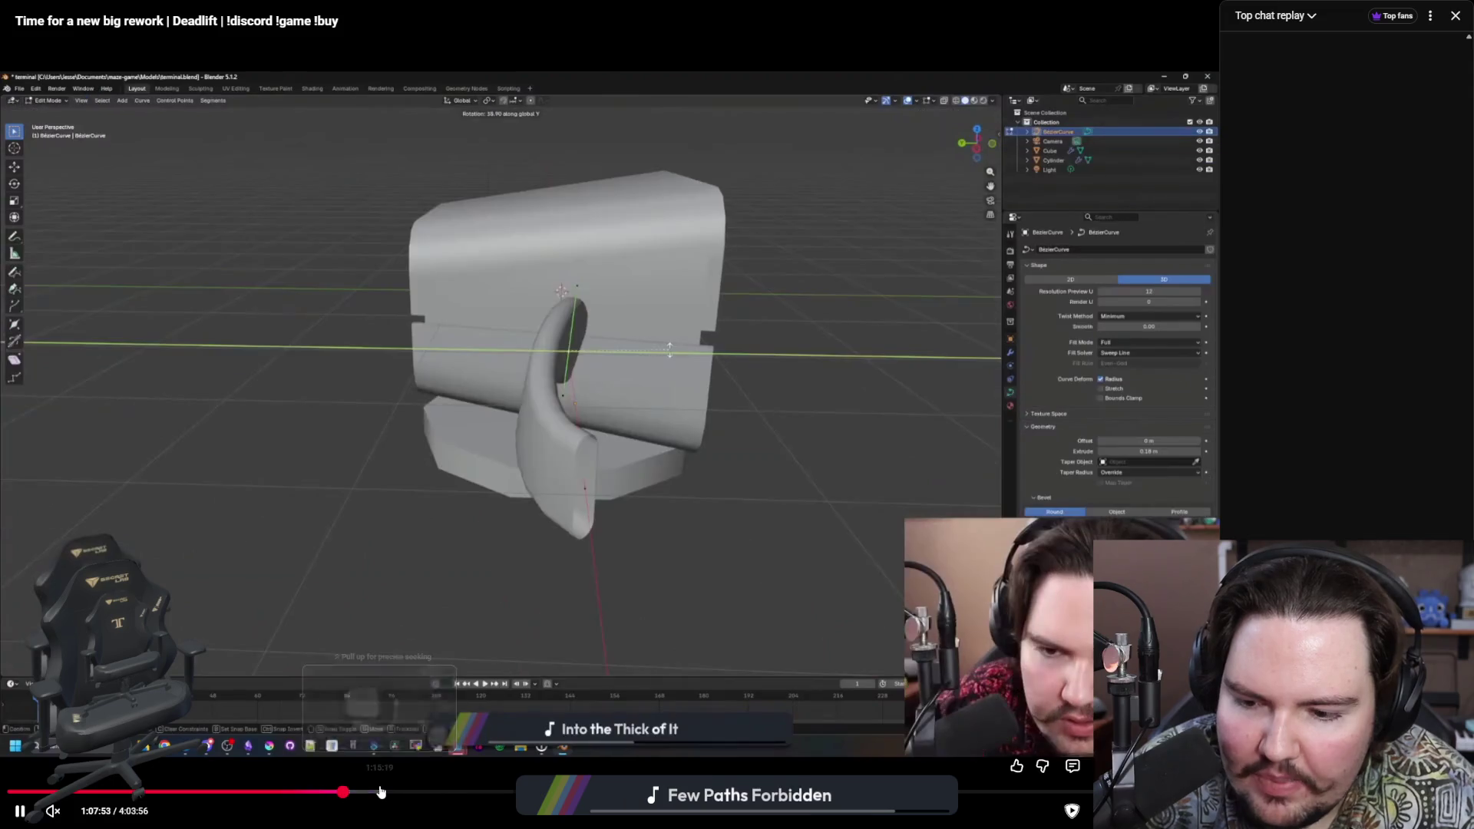
left_click(408, 794)
left_click(441, 793)
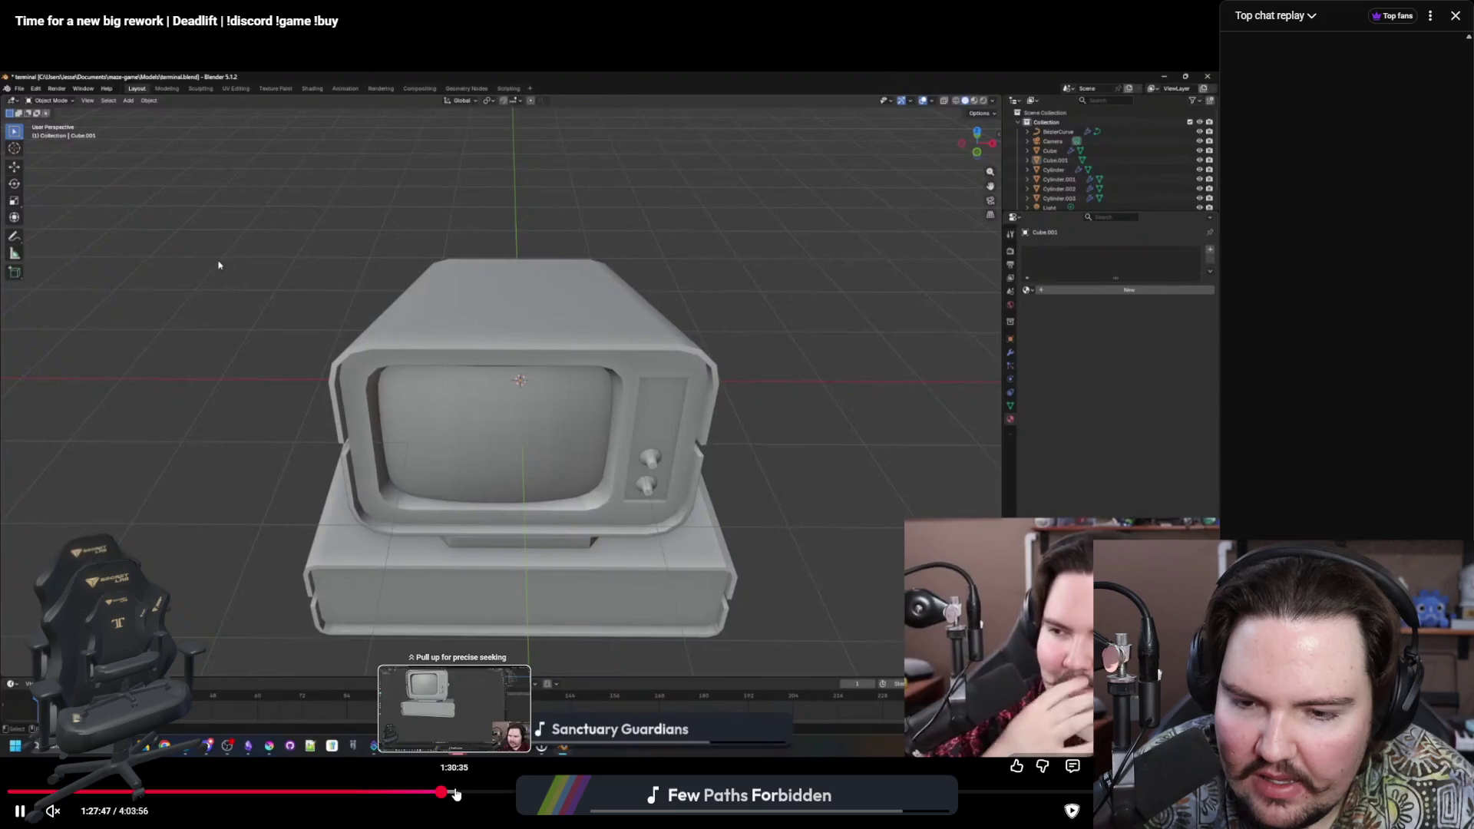
left_click(468, 792)
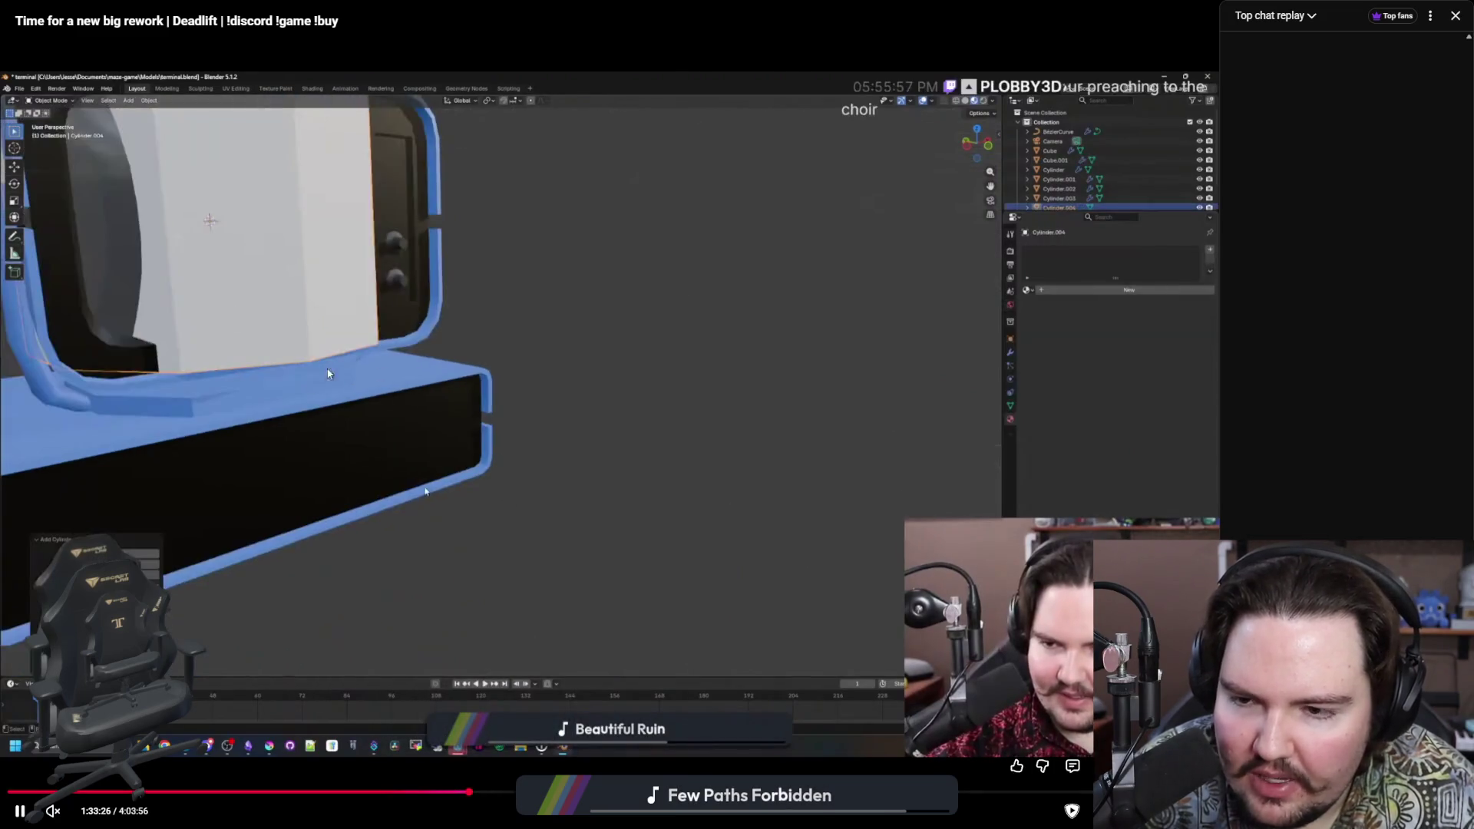
left_click(486, 786)
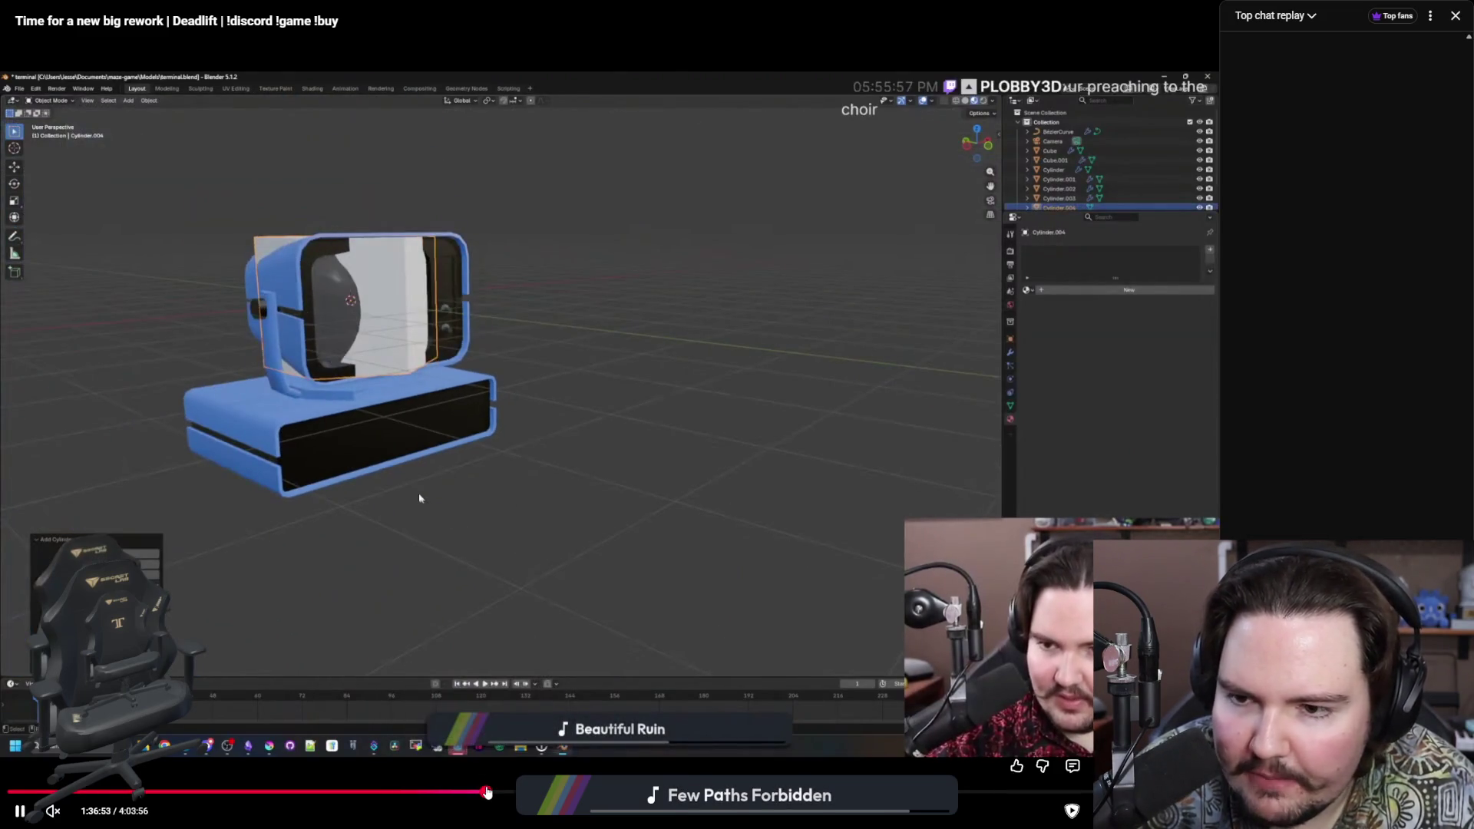
left_click(527, 792)
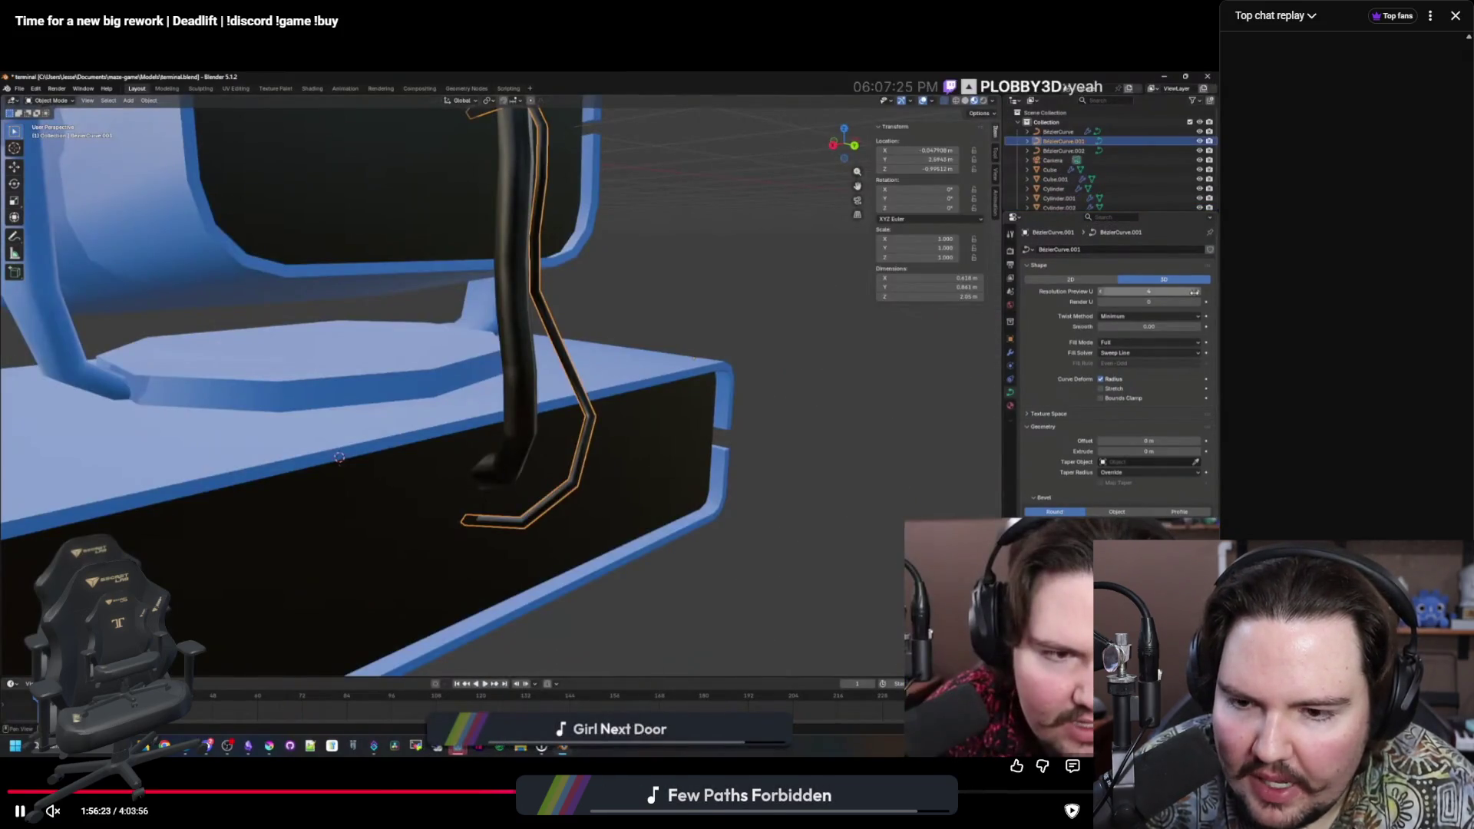
left_click(595, 790)
left_click(551, 791)
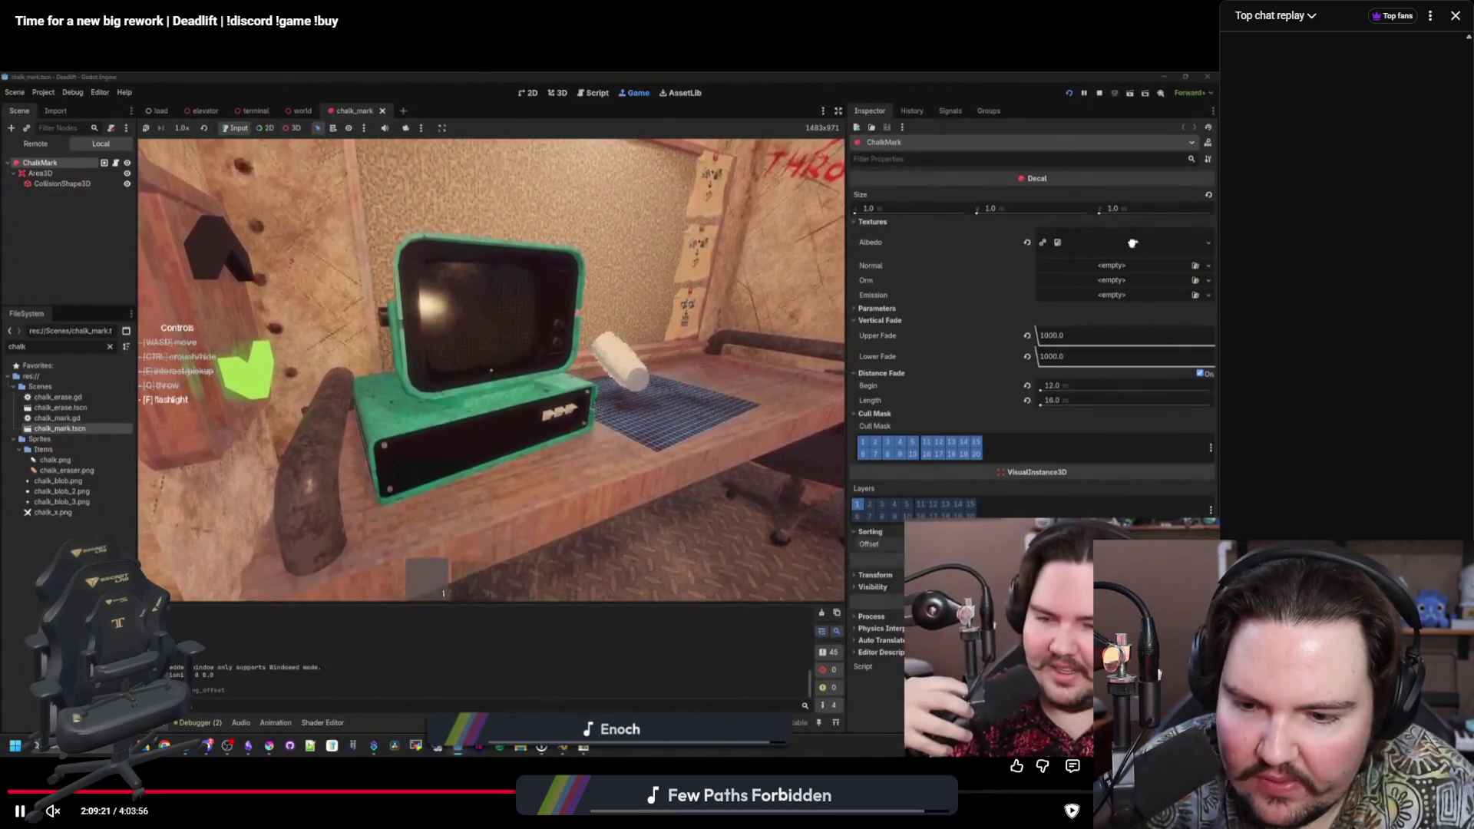
- Keep skipping from about 2:15:46 through 3:53:02 to near the replay's end
left_click(677, 790)
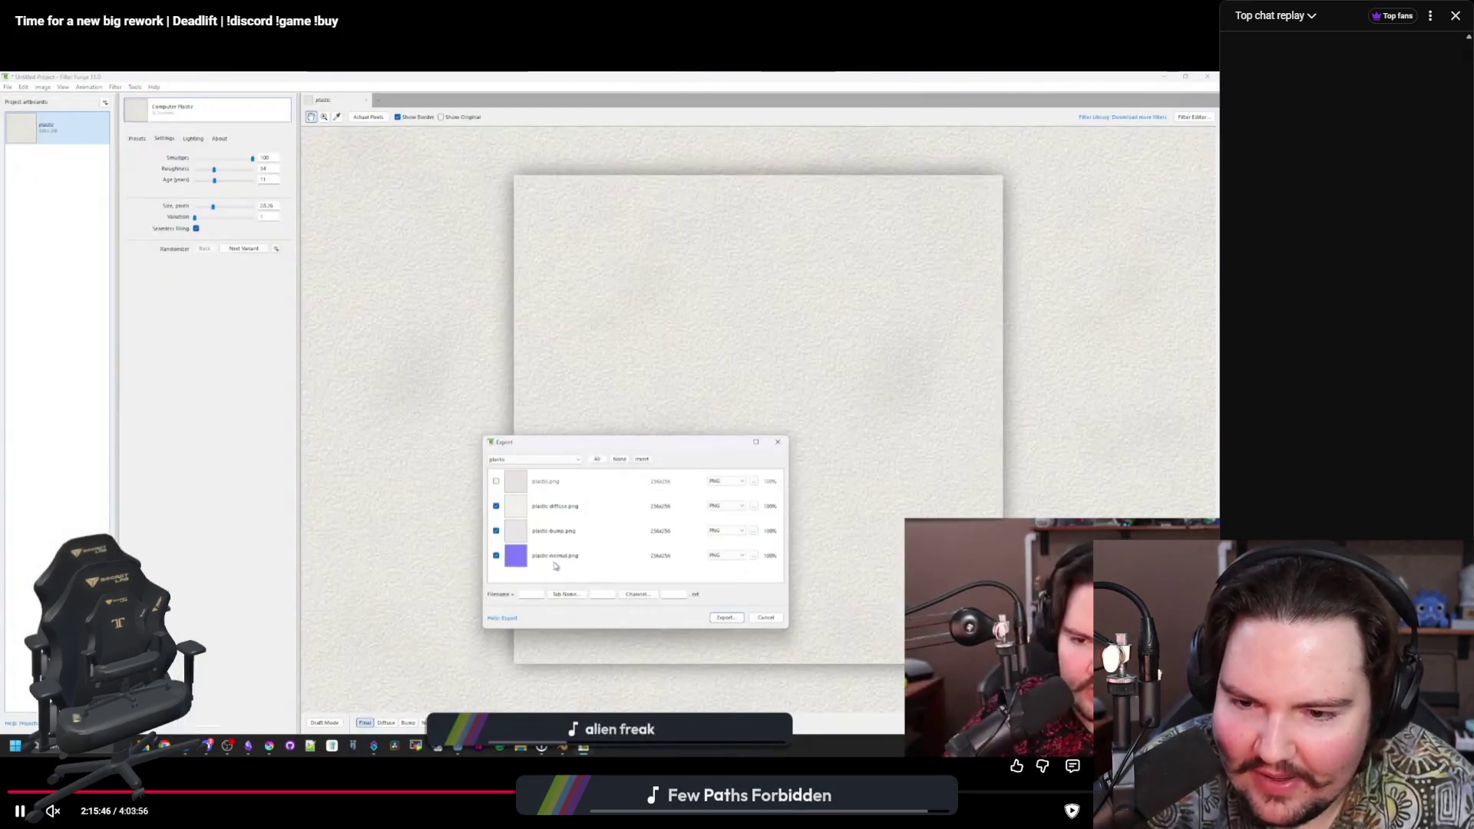
left_click(698, 791)
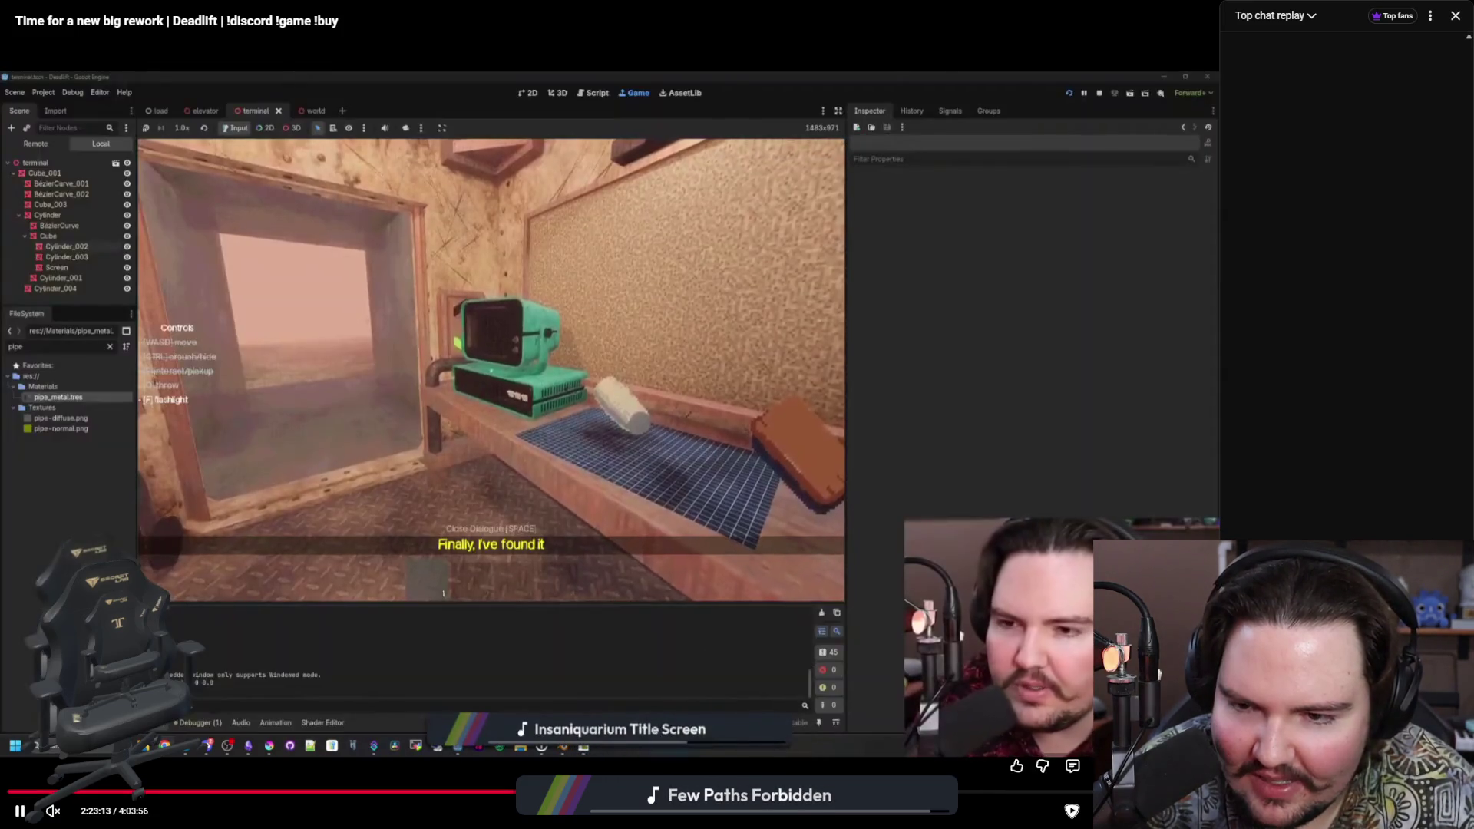
left_click(720, 790)
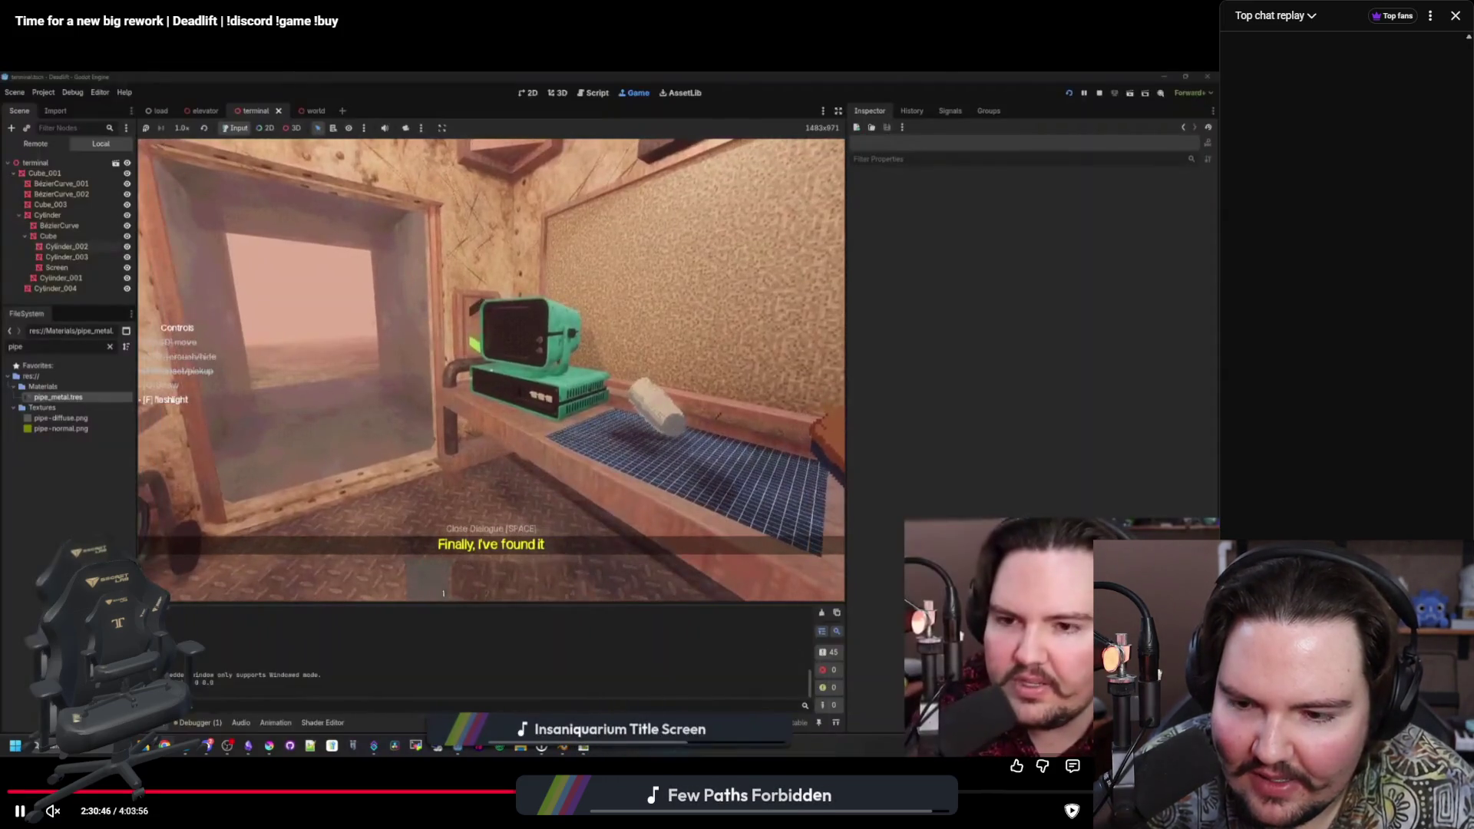
left_click(741, 791)
left_click(763, 790)
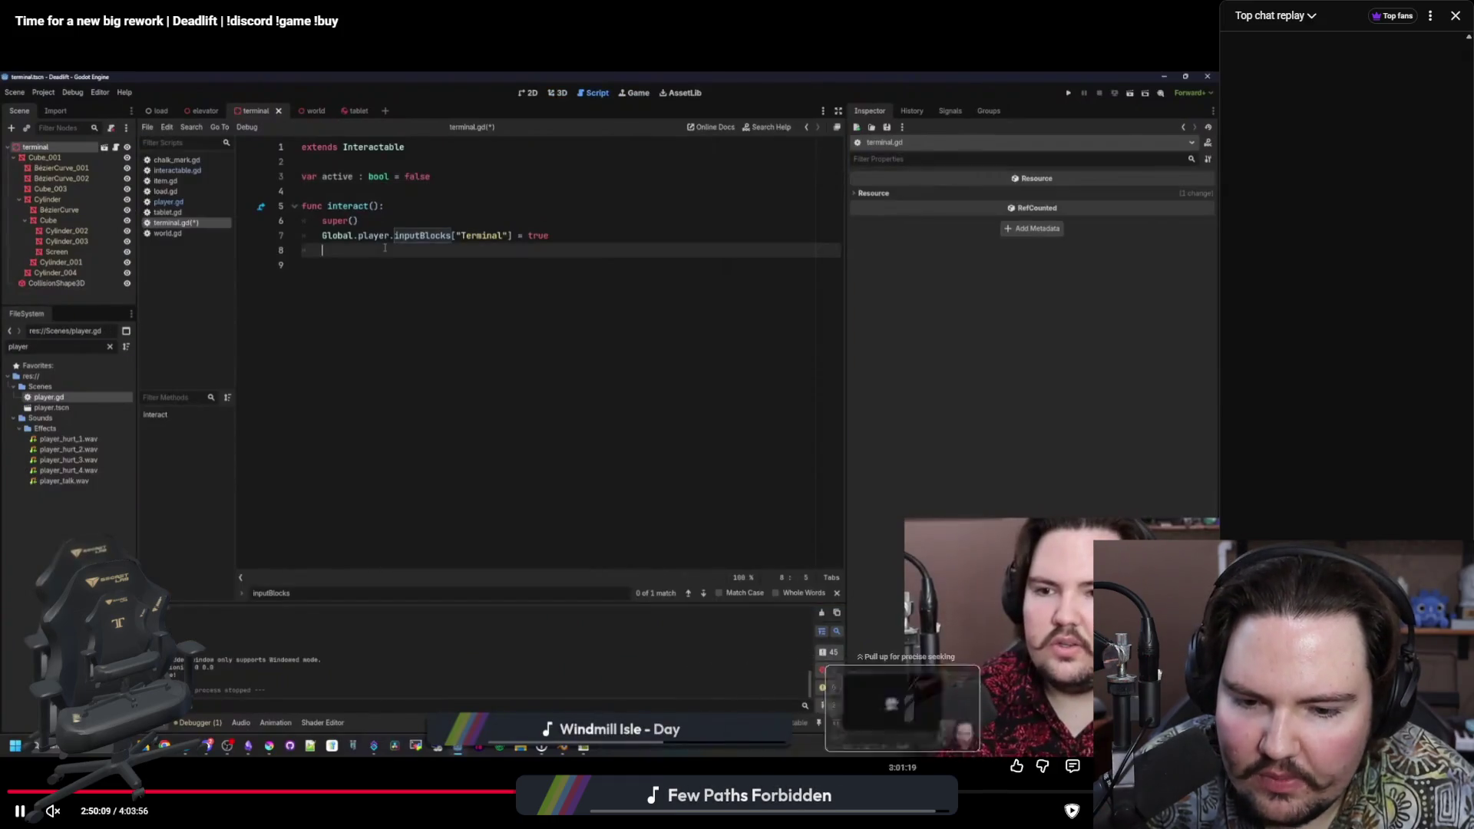
left_click(785, 791)
left_click(806, 791)
left_click(827, 791)
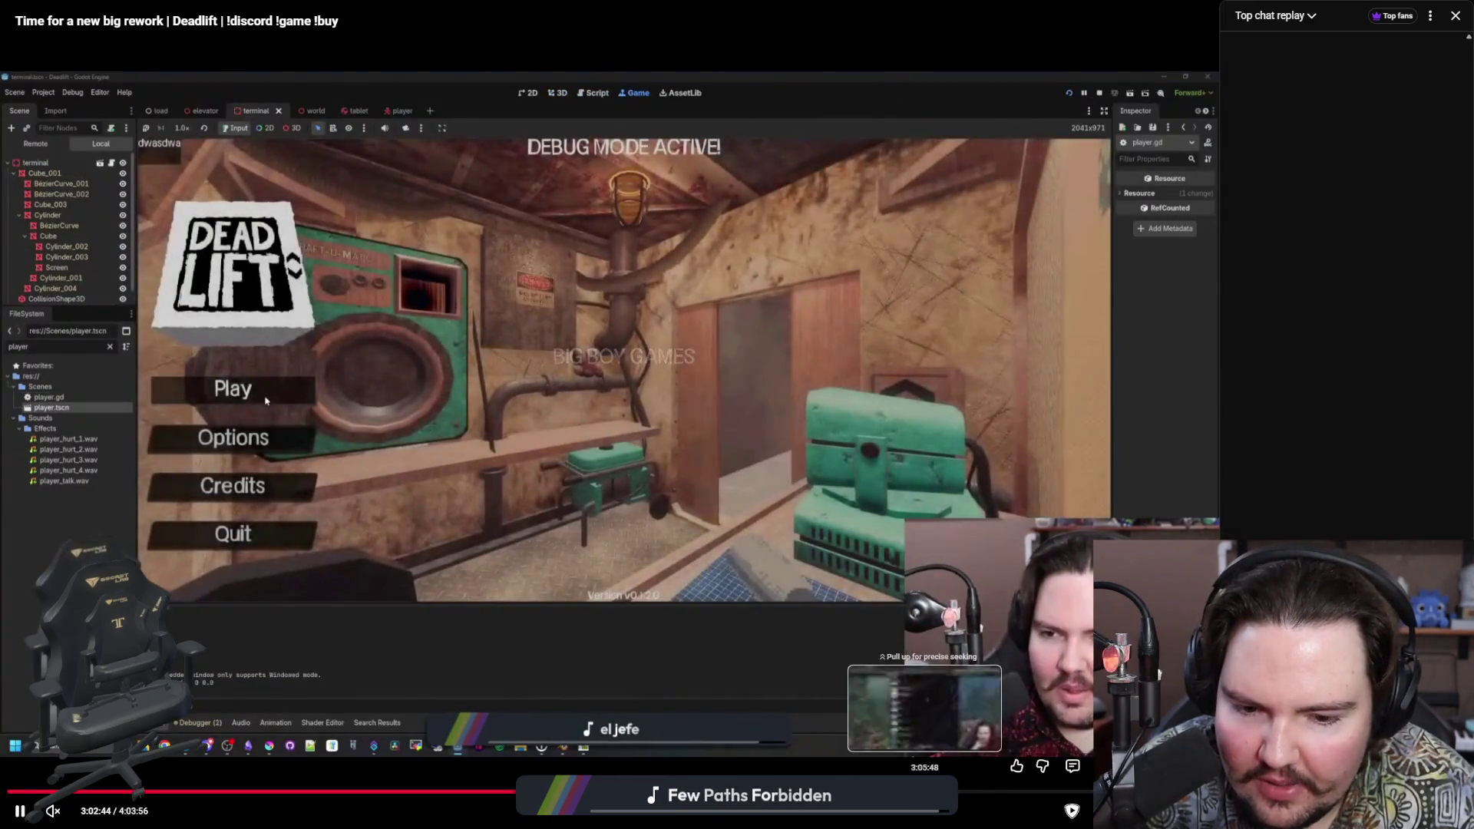
left_click(849, 791)
left_click(960, 792)
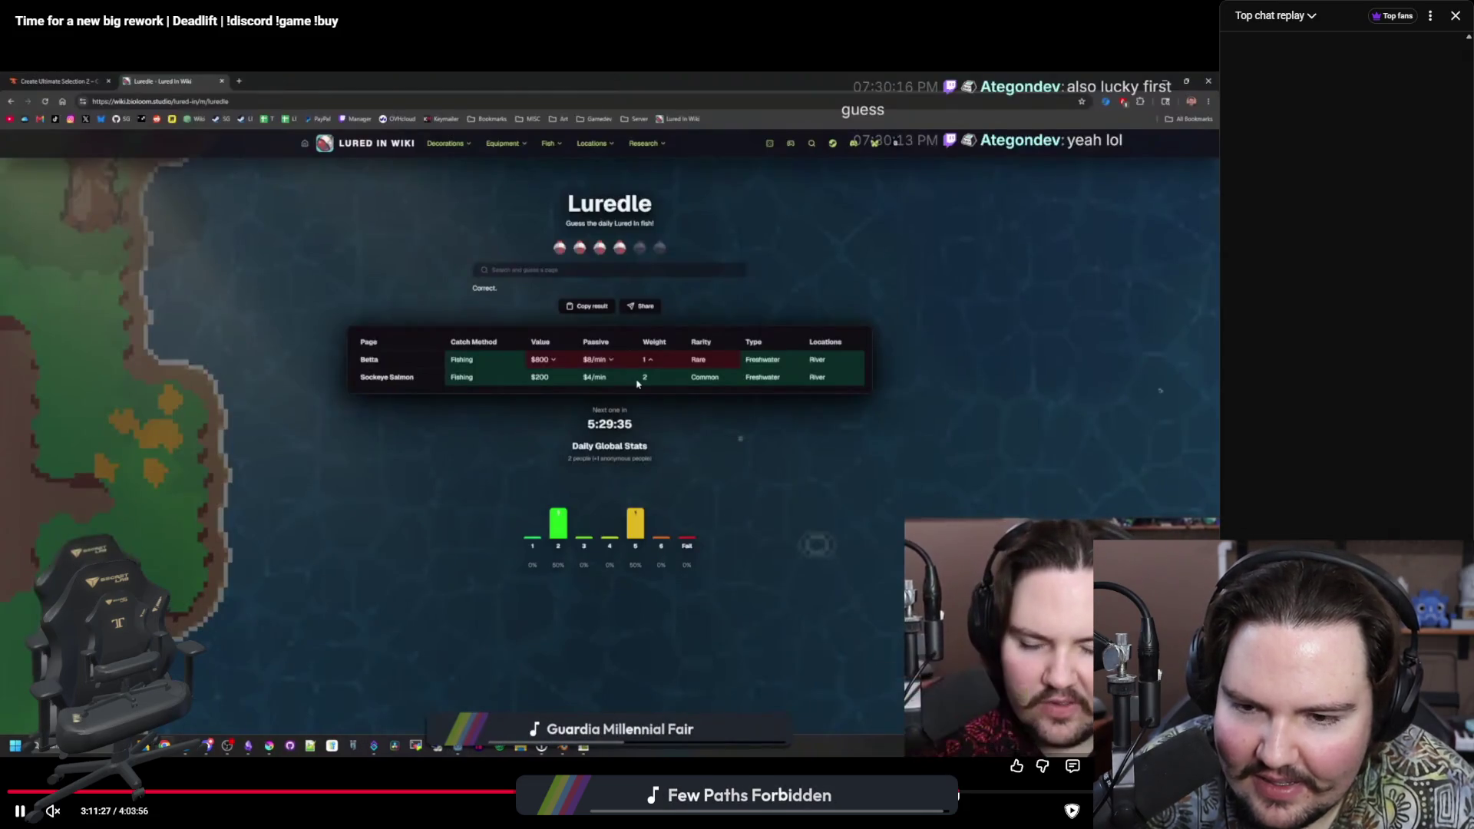
left_click(975, 792)
left_click(998, 792)
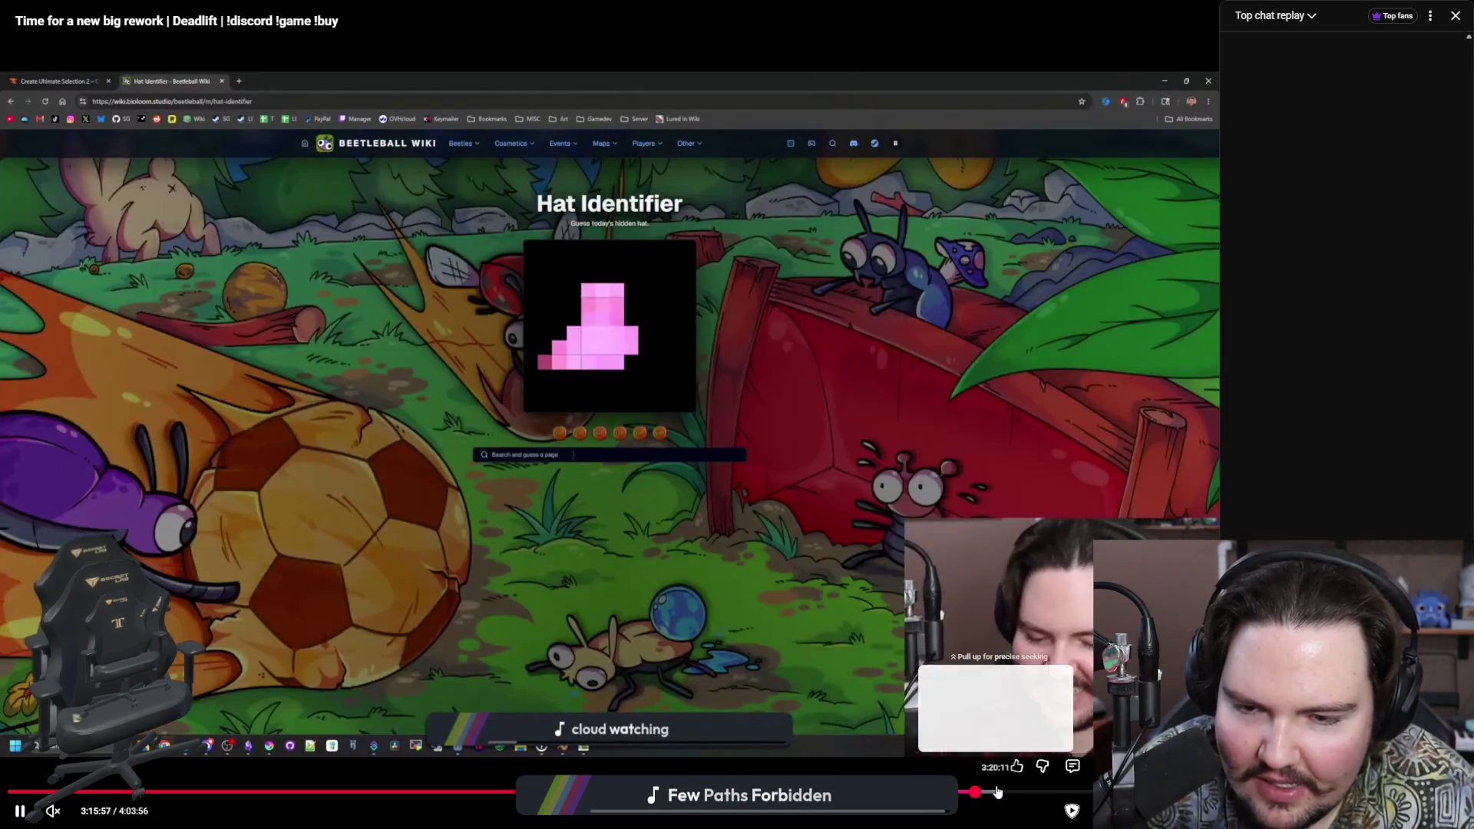
left_click(1046, 792)
left_click(1067, 792)
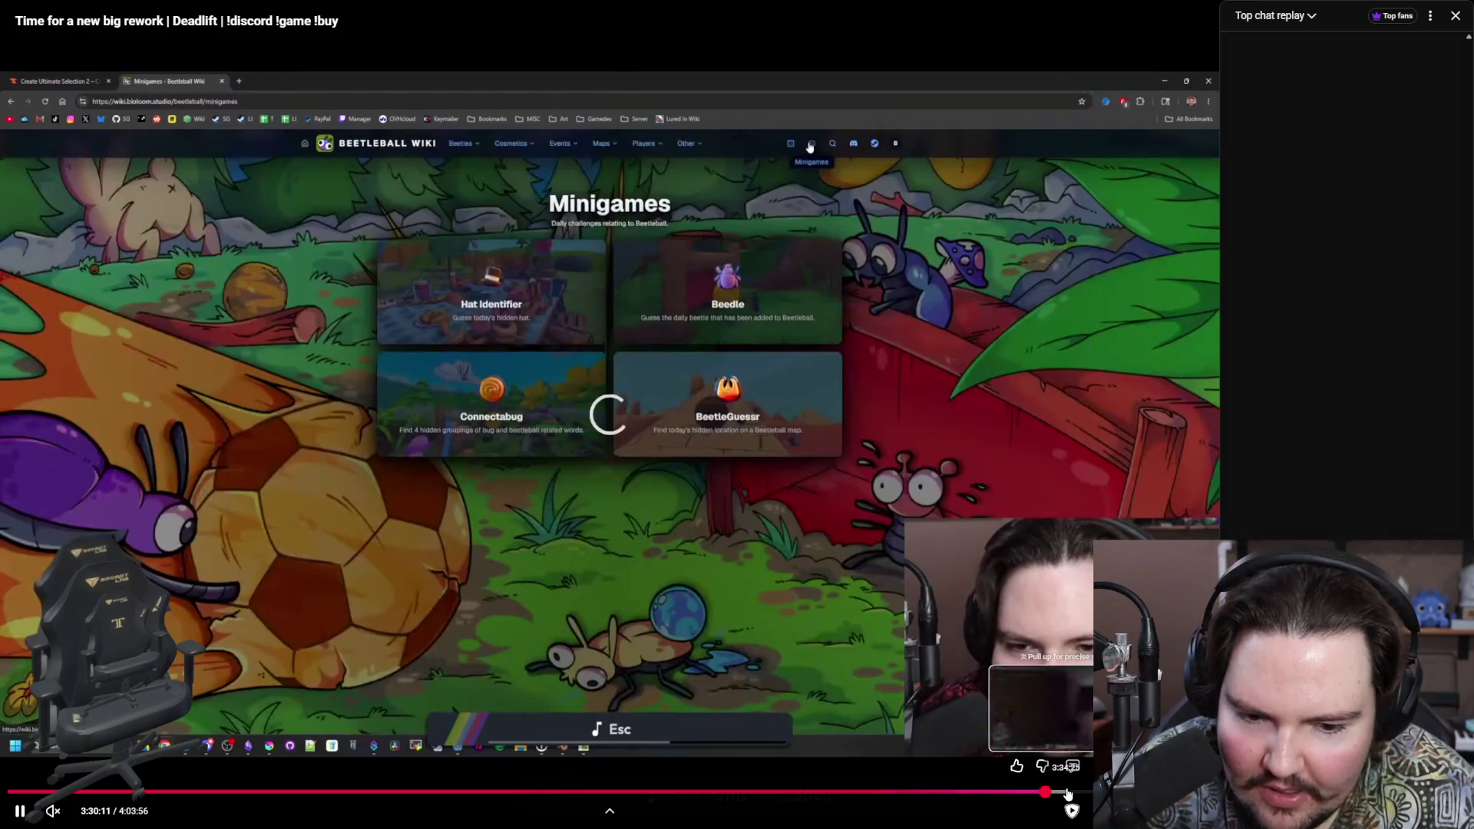
left_click(1129, 792)
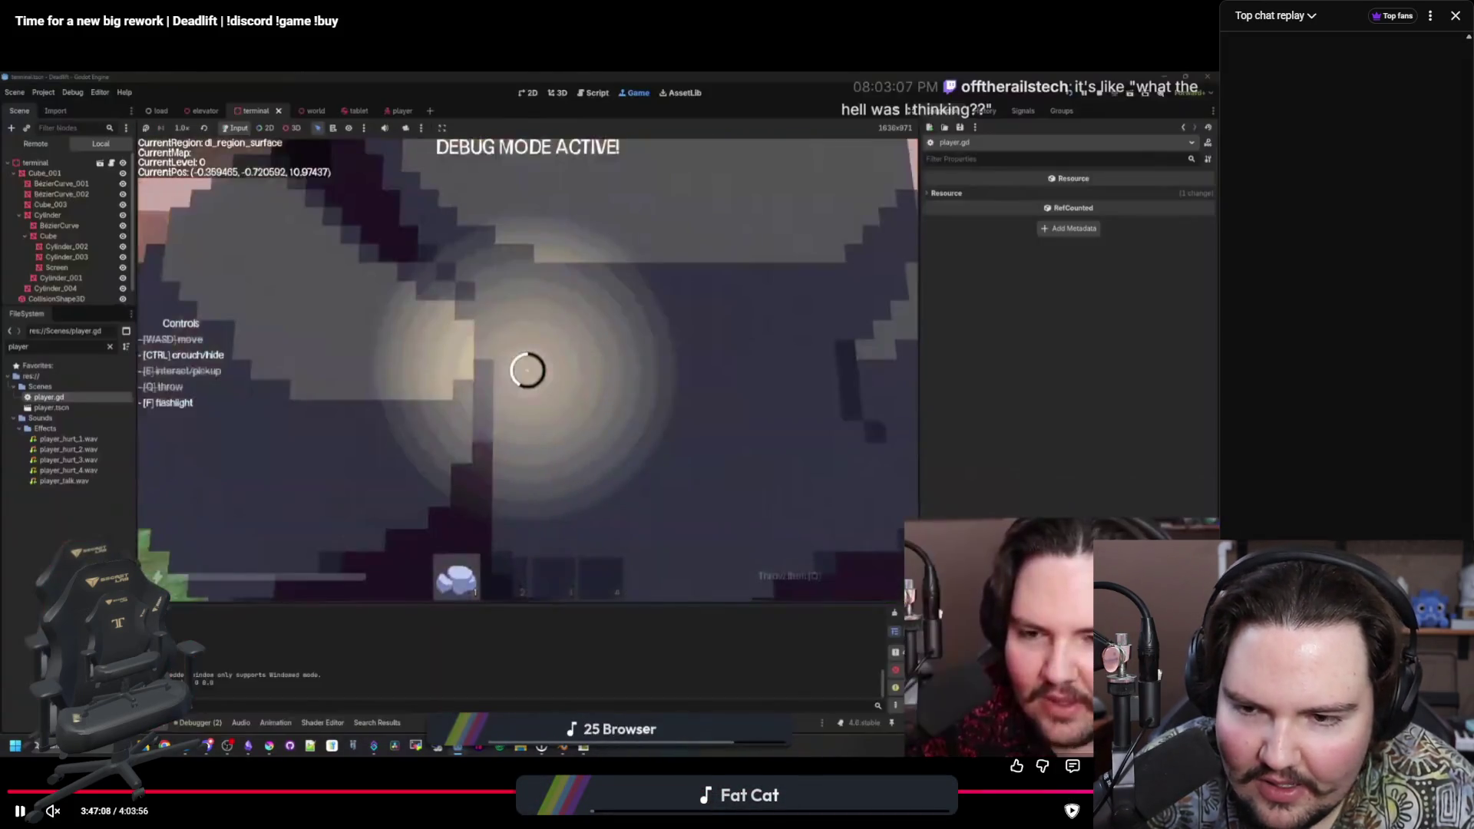
left_click(1158, 792)
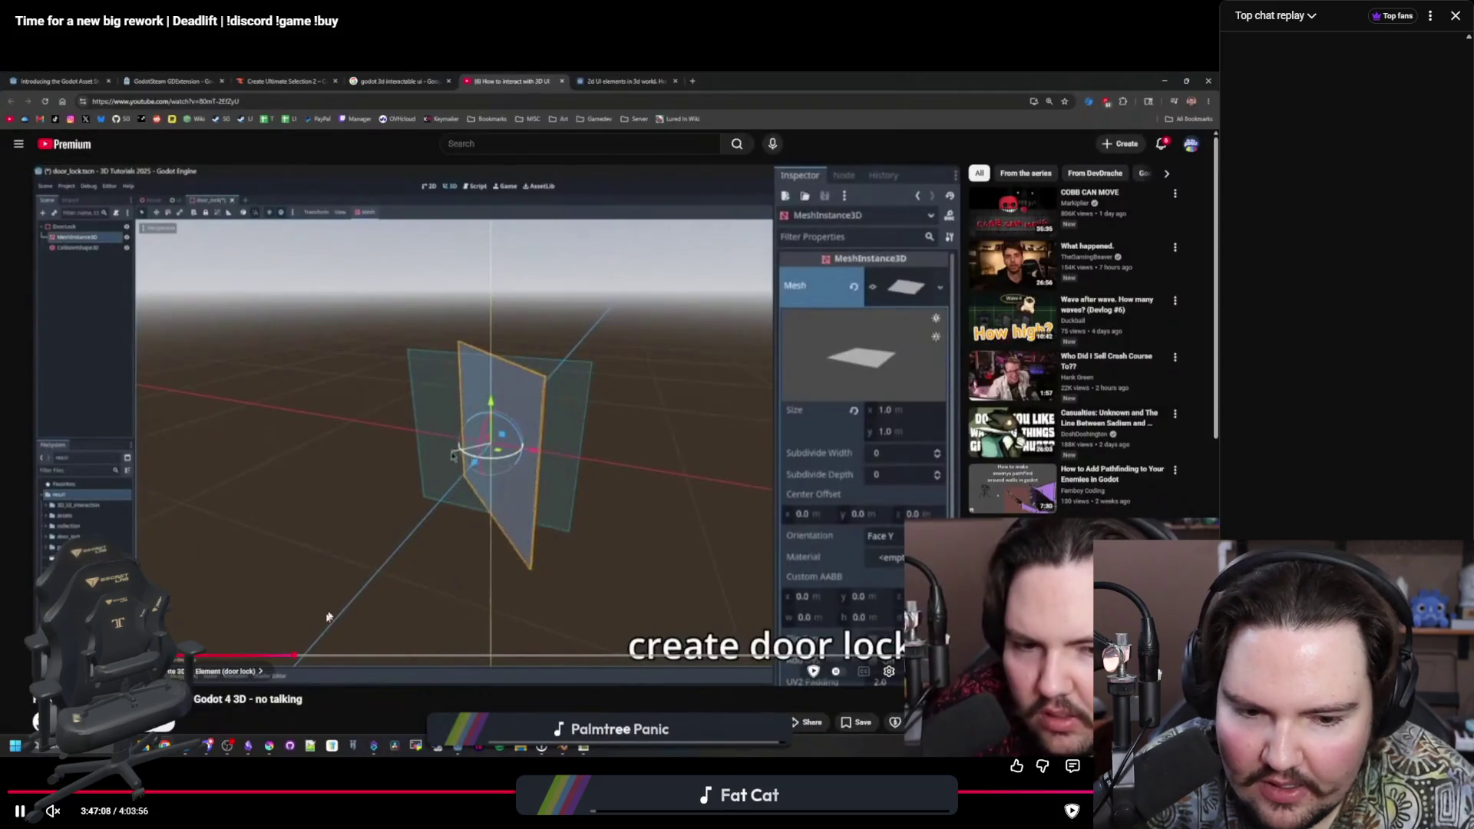
left_click(1199, 792)
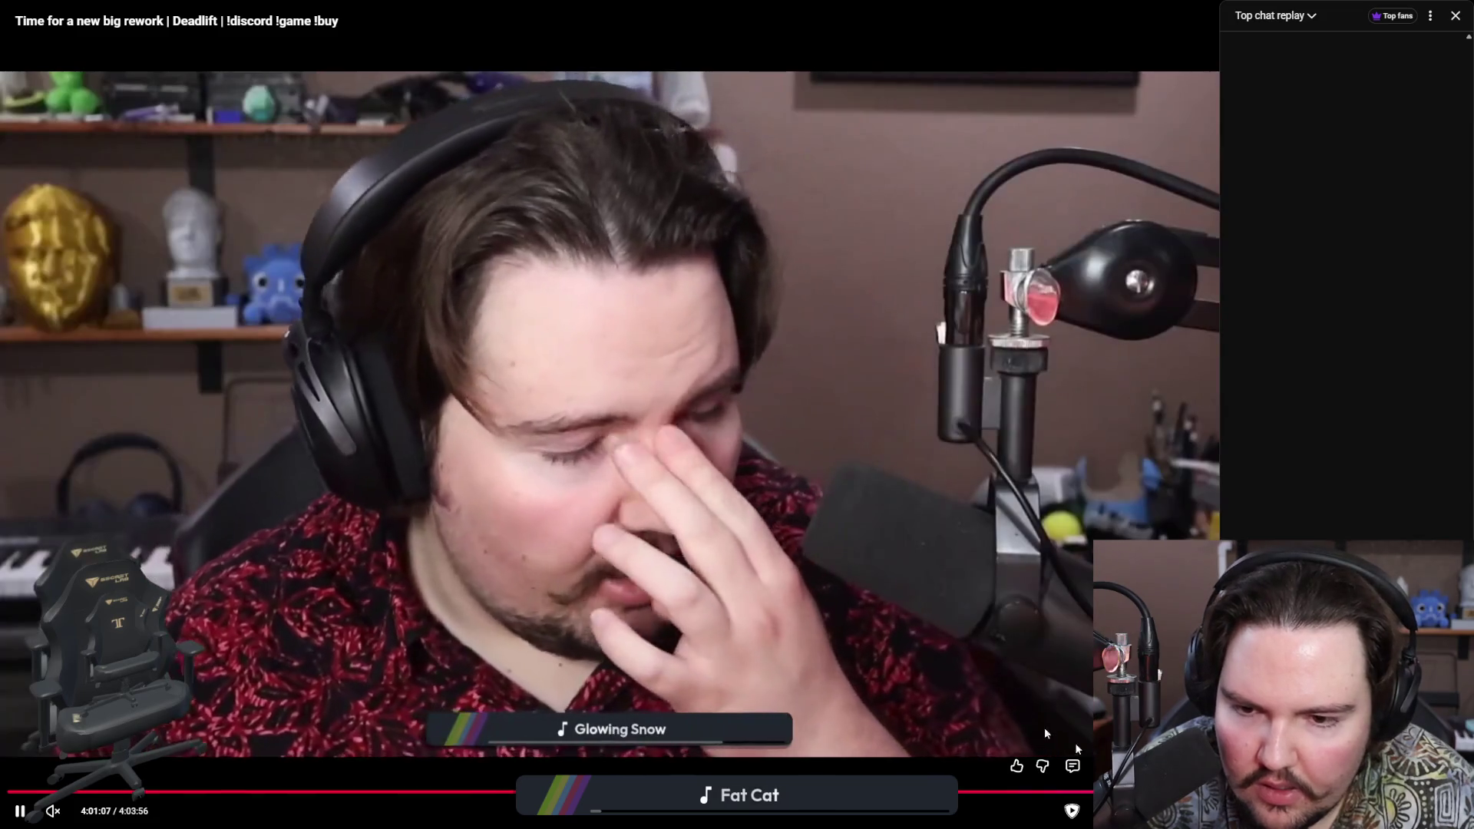
- Exit full screen and open the Luredle game from the Lured In Wiki's minigames page
key("Escape")
left_click(777, 427)
key("ctrl+l")
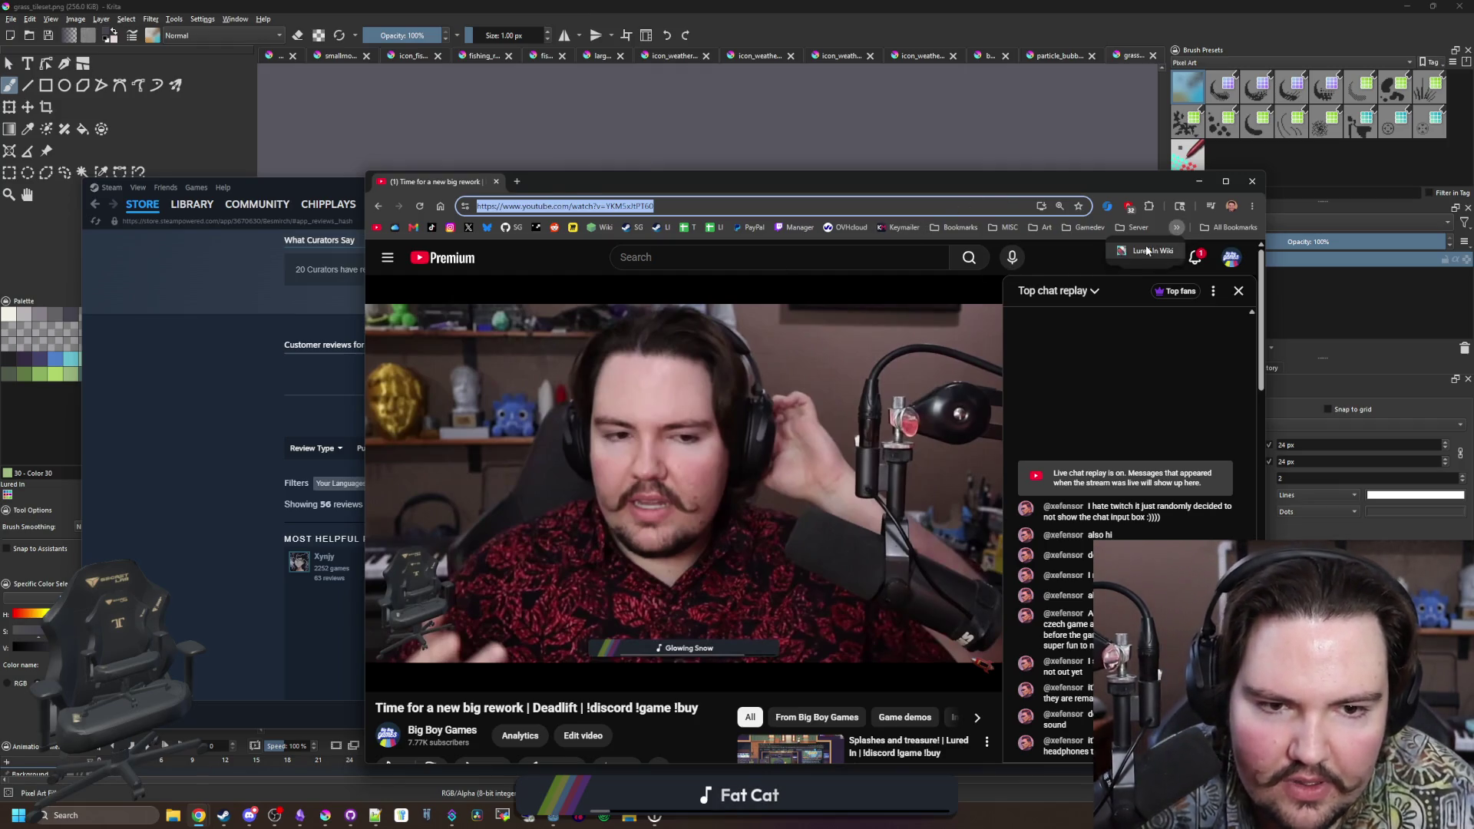
left_click(1147, 251)
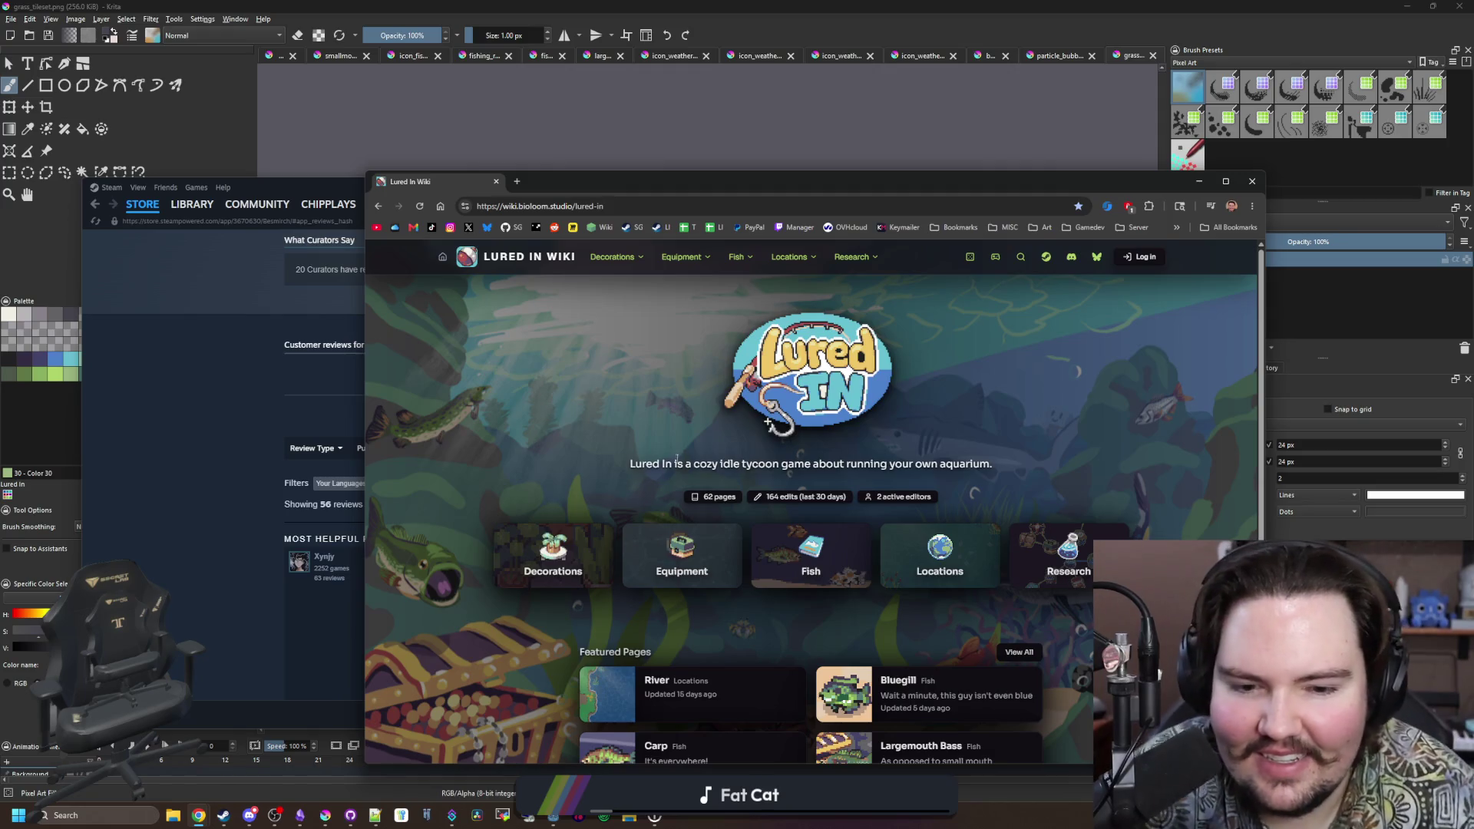
scroll(683, 455, "down", 1)
scroll(683, 456, "up", 1)
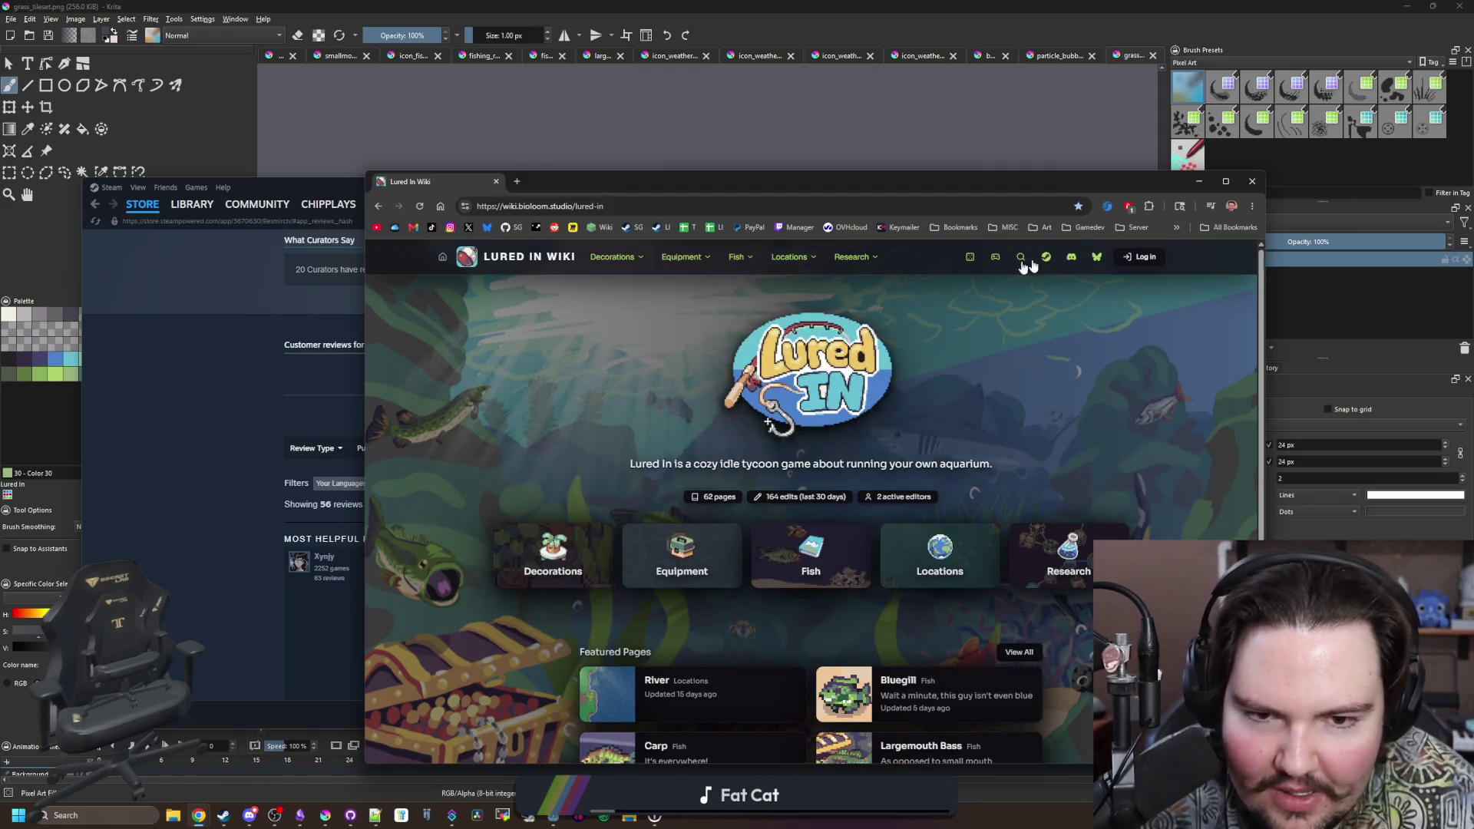
left_click(995, 258)
left_click(749, 445)
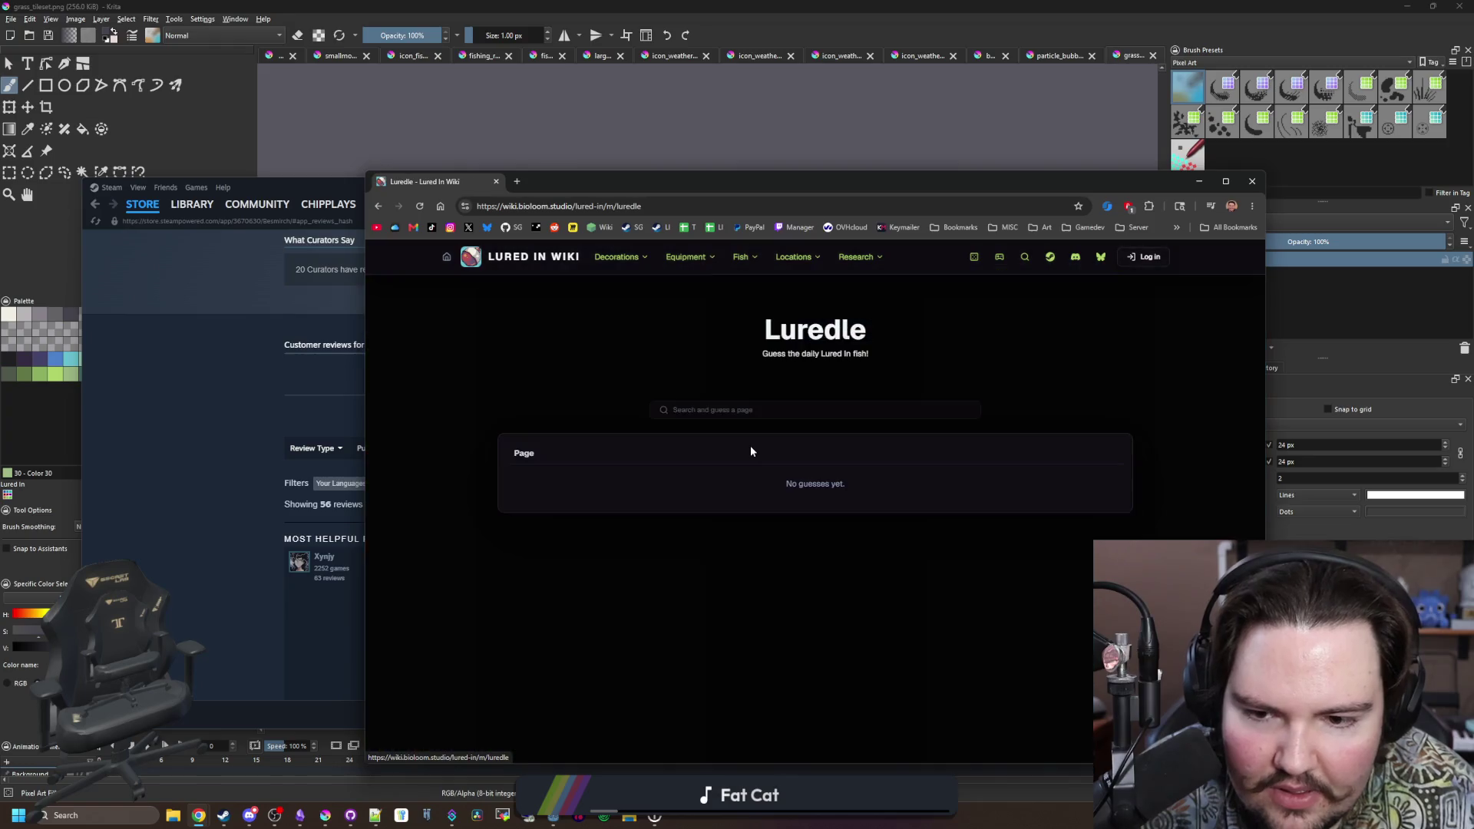
- Enter Eel as the first Luredle guess
left_click(767, 409)
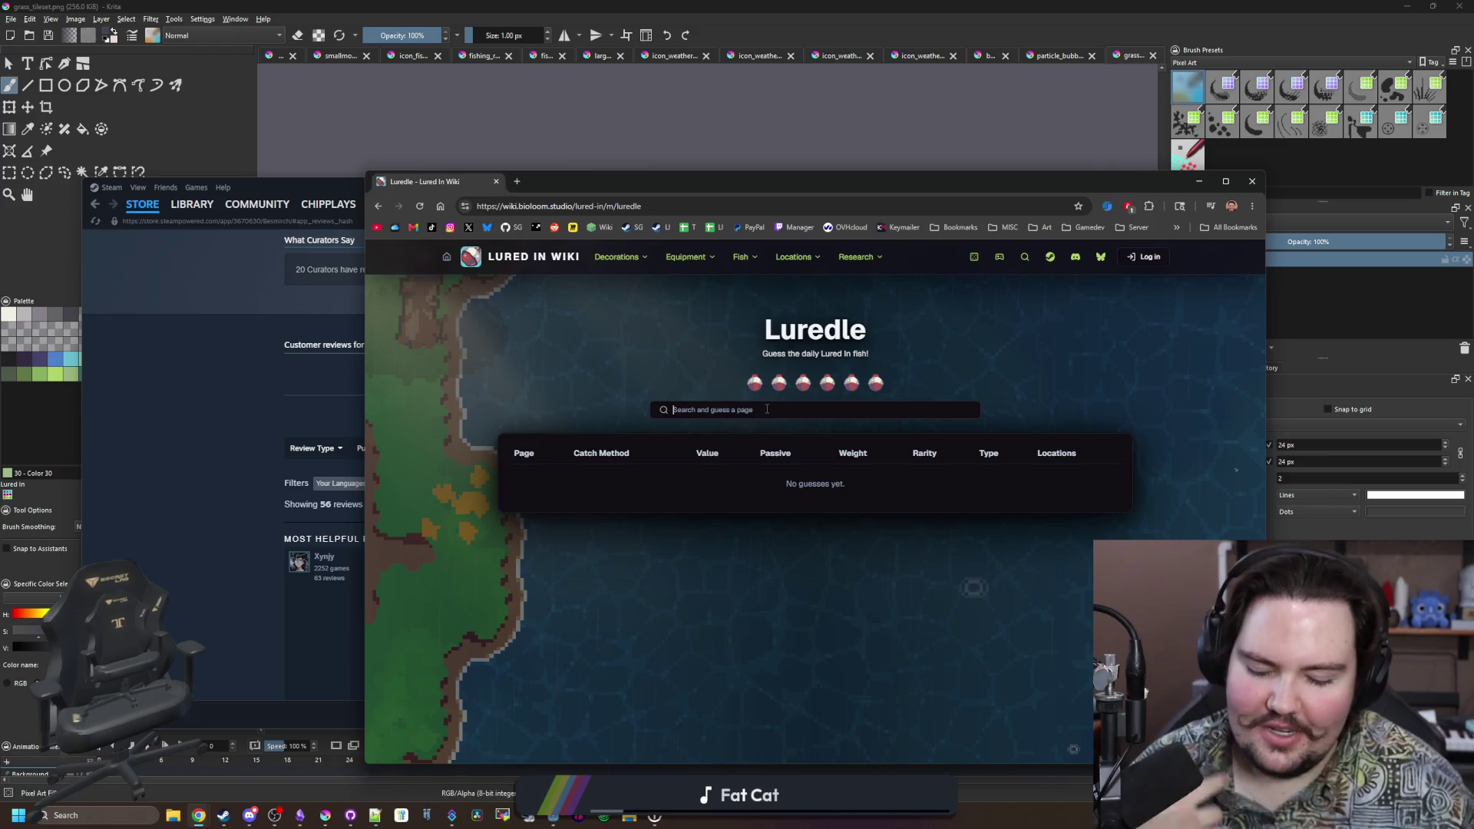
type("el")
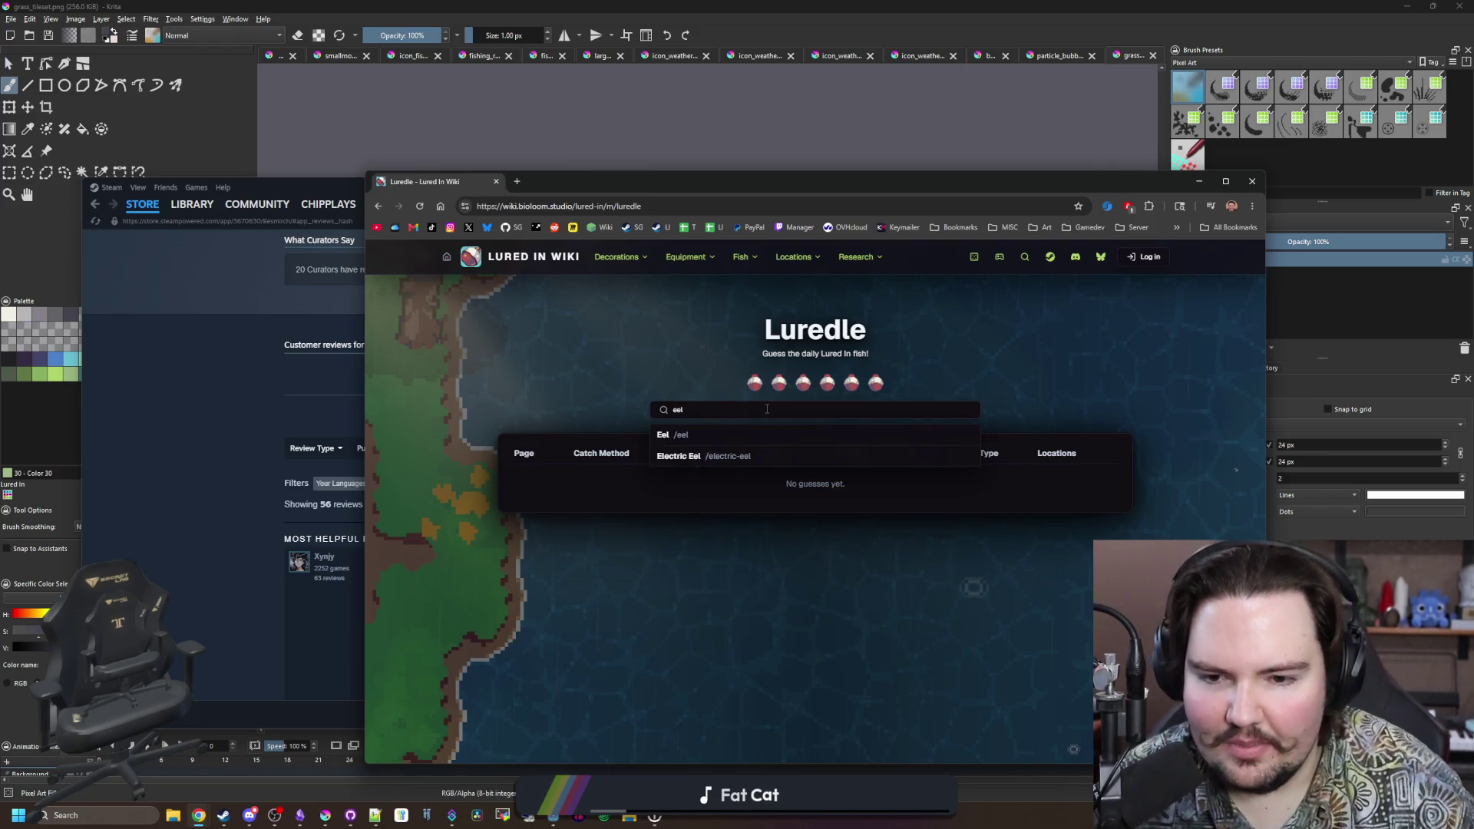
left_click(693, 436)
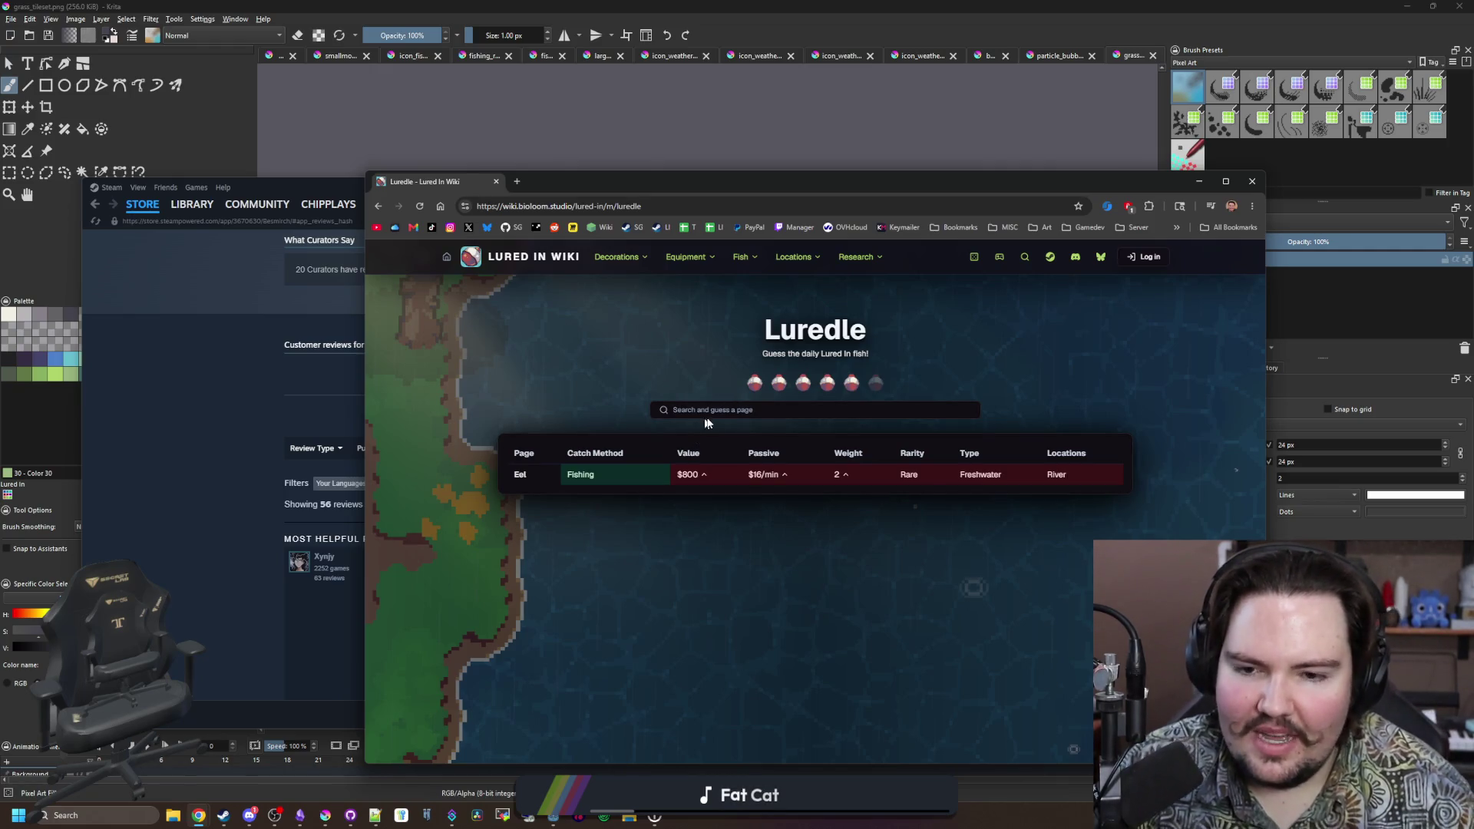
- Guess Mola Mola to solve the puzzle, then close the browser window
type("mola")
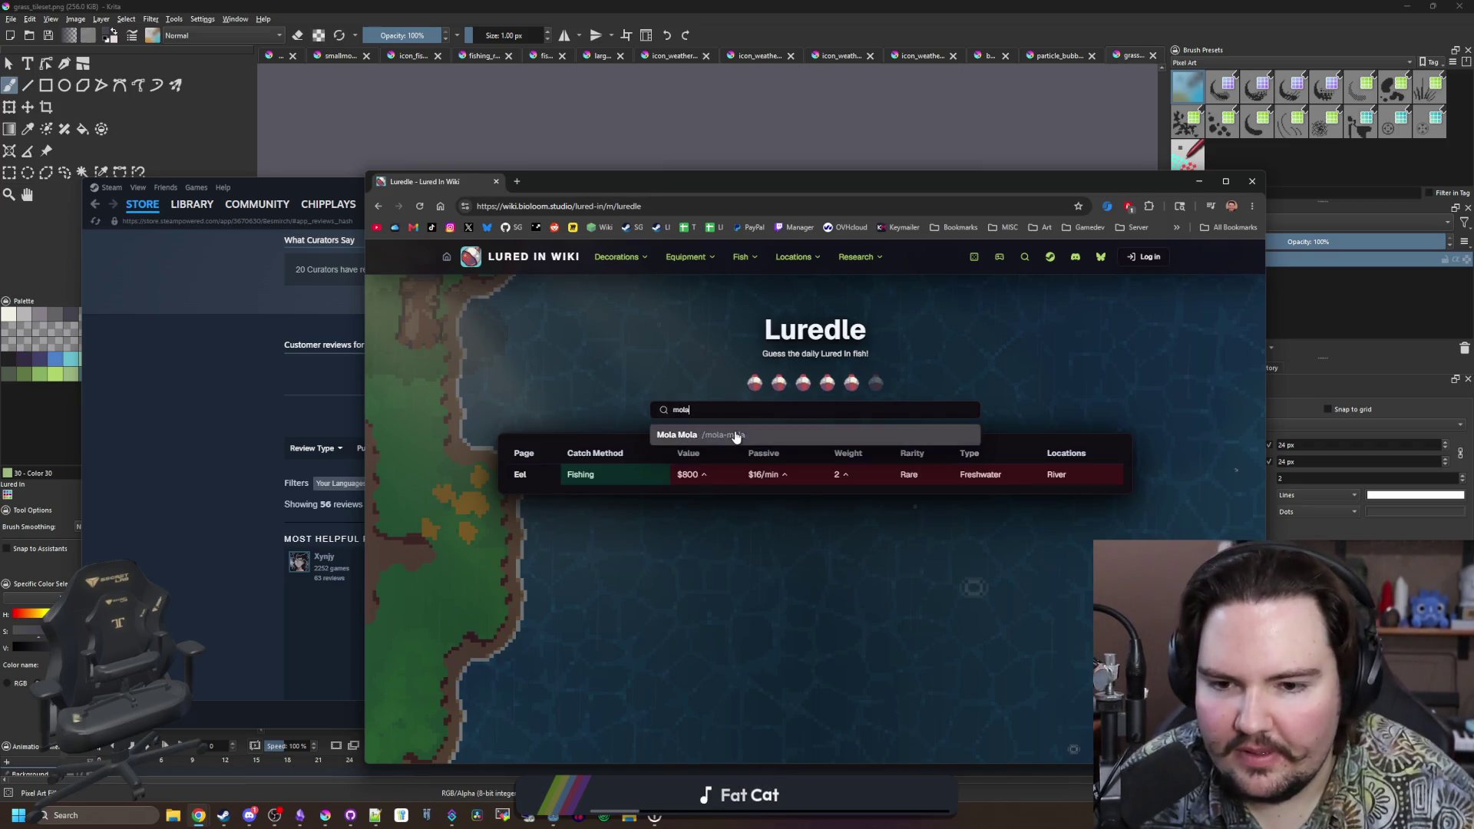
left_click(734, 433)
scroll(931, 603, "down", 1)
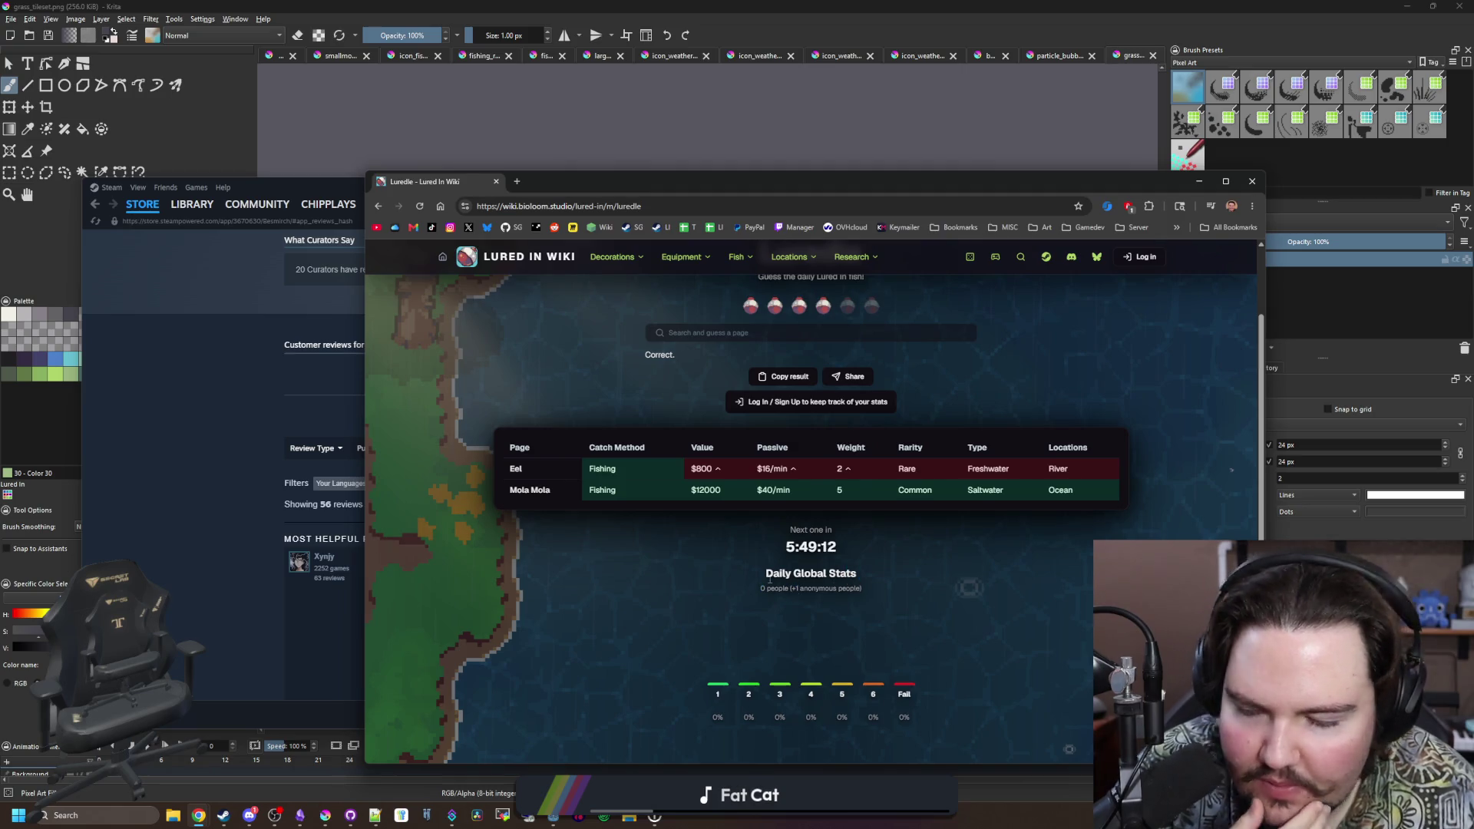
key("ctrl+w")
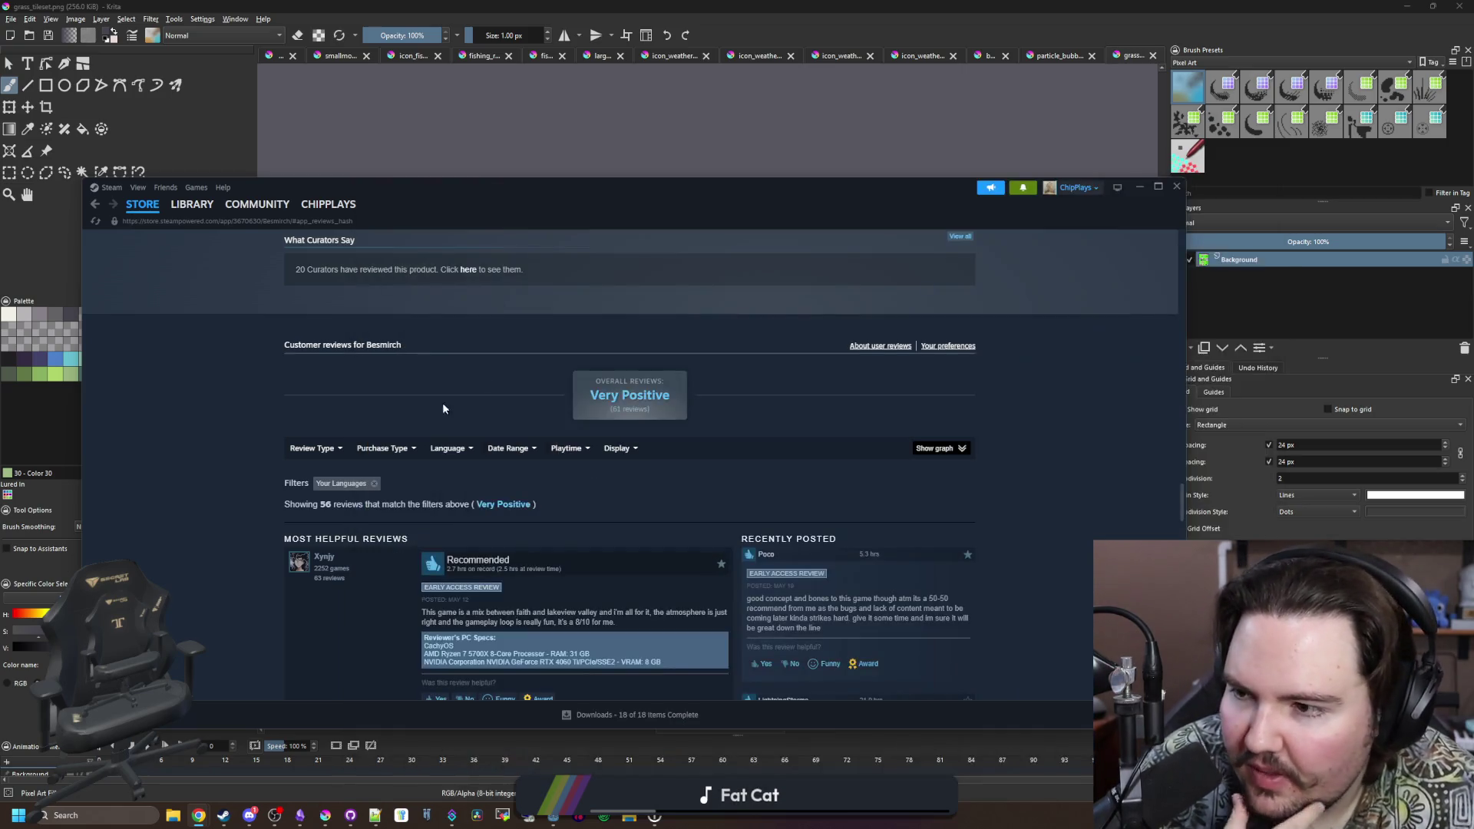
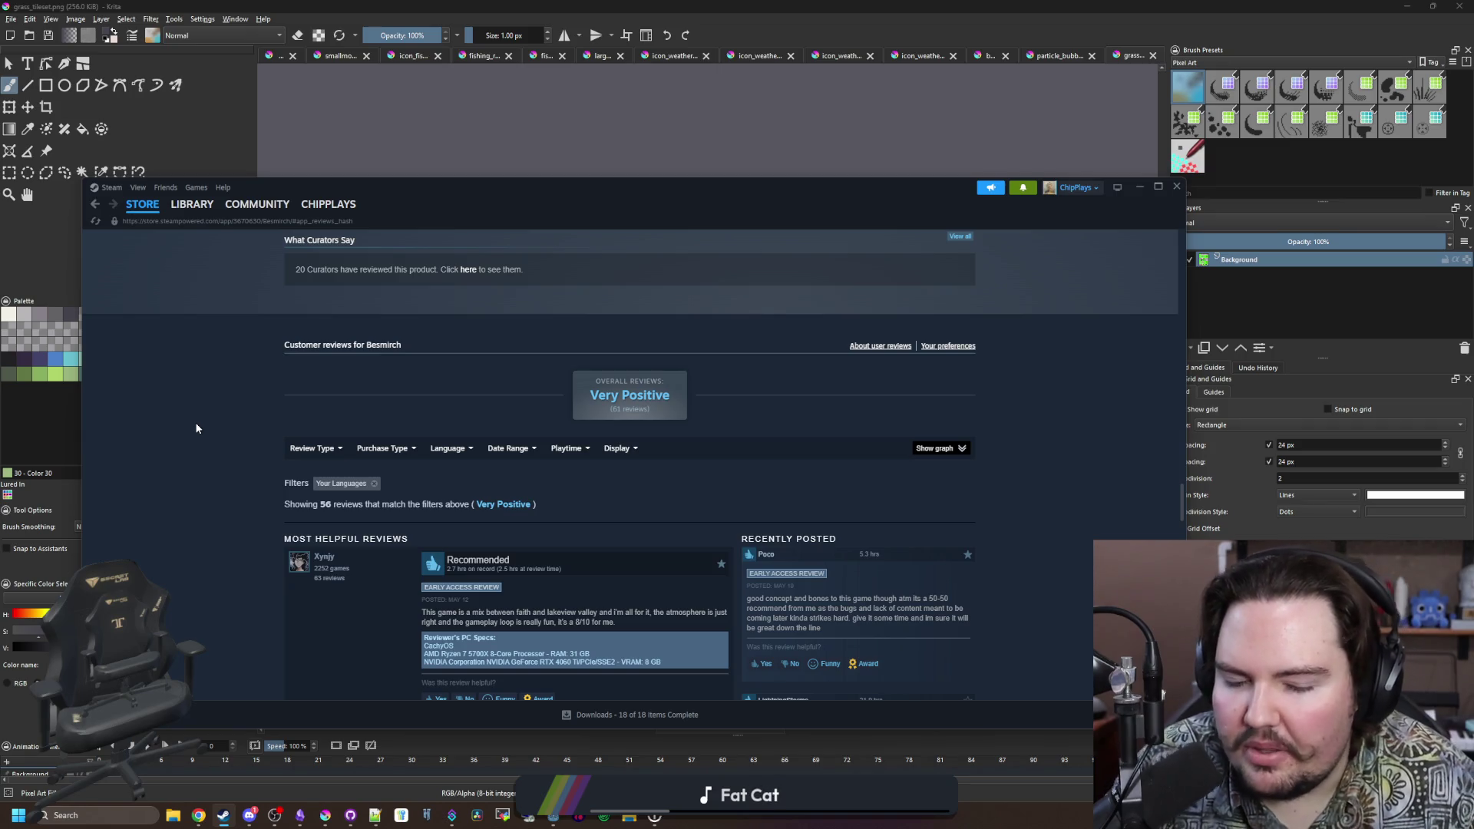
- Browse the Besmirch Steam store page, then minimize Steam to reveal the Krita tileset
scroll(207, 424, "up", 10)
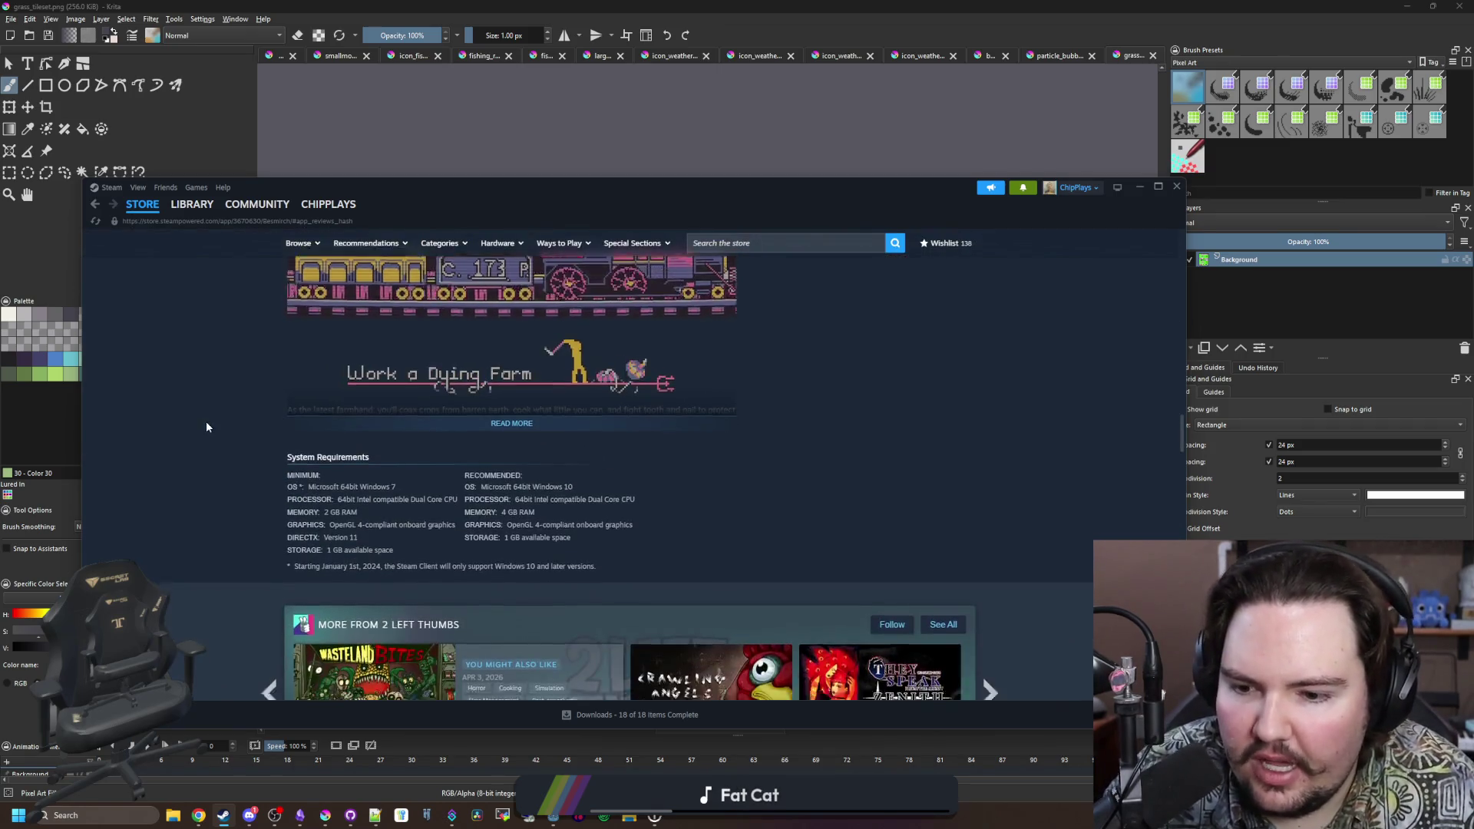
scroll(206, 423, "down", 3)
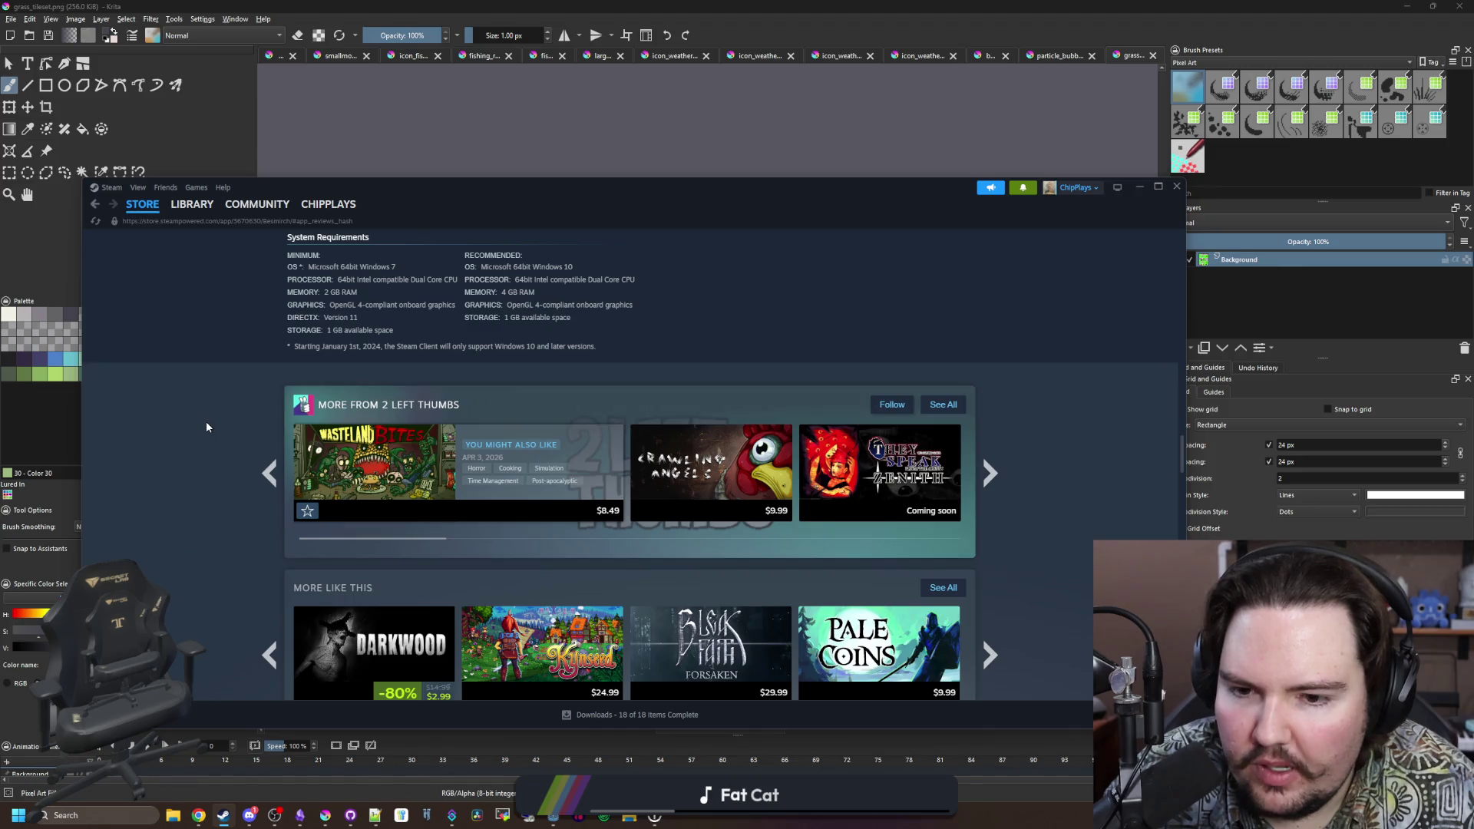
scroll(590, 482, "down", 5)
scroll(735, 513, "up", 9)
scroll(737, 518, "up", 15)
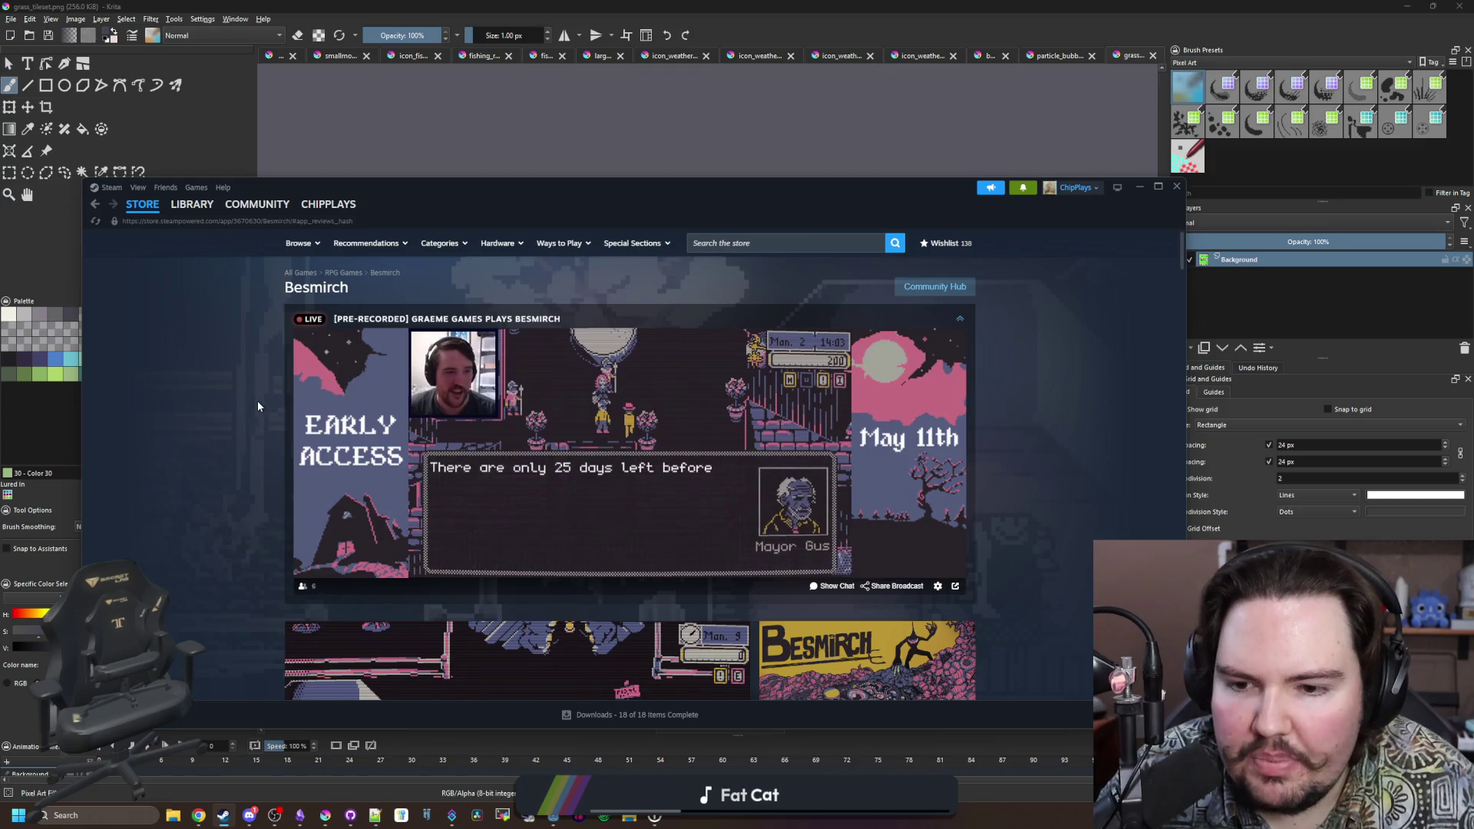
scroll(257, 400, "down", 4)
key("super+Down")
scroll(654, 466, "up", 8)
- Select the 48 px grass tile with the brown dirt patch using Rectangular Selection
scroll(655, 466, "down", 2)
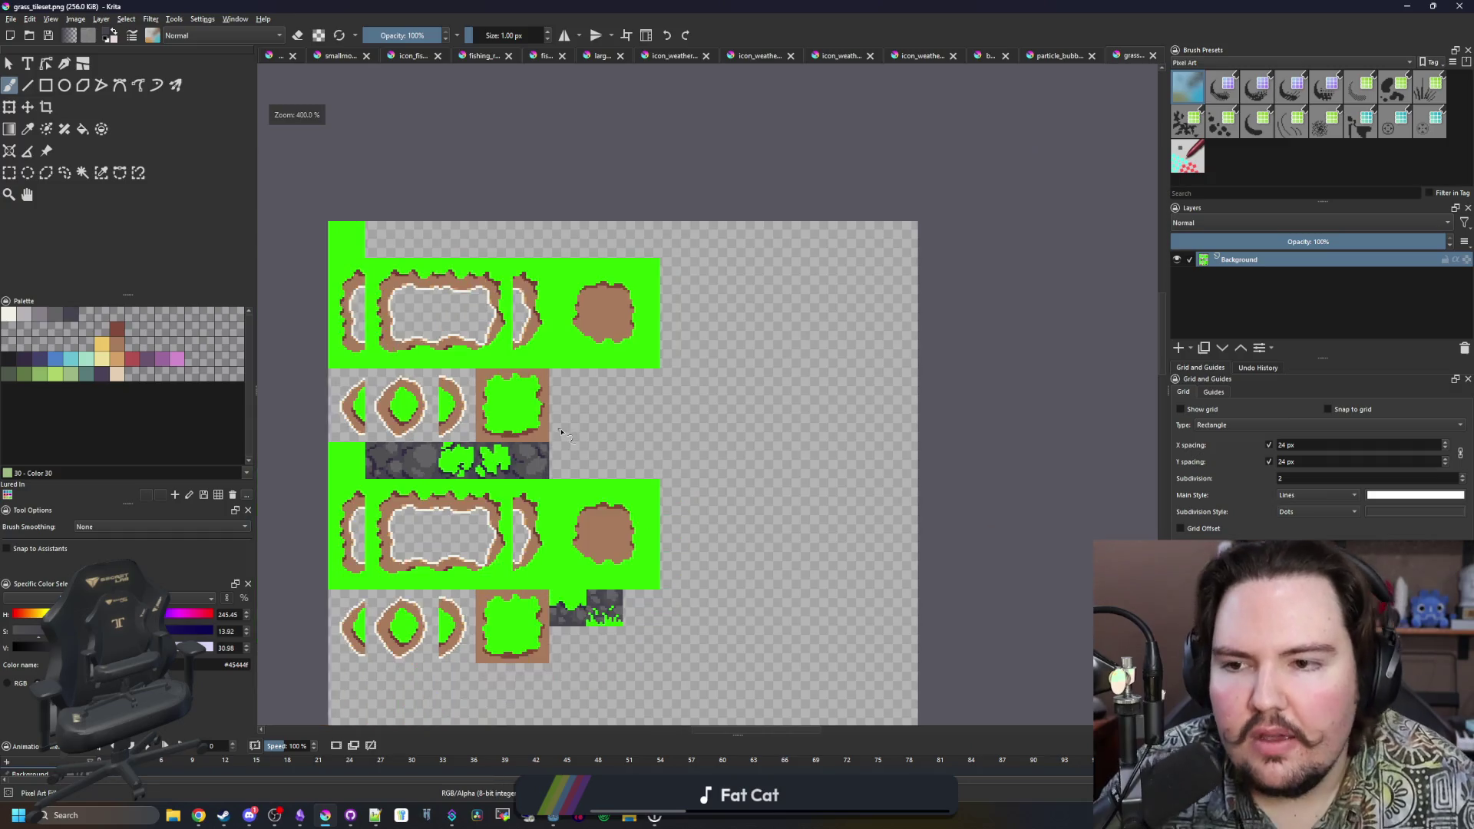
scroll(311, 217, "up", 2)
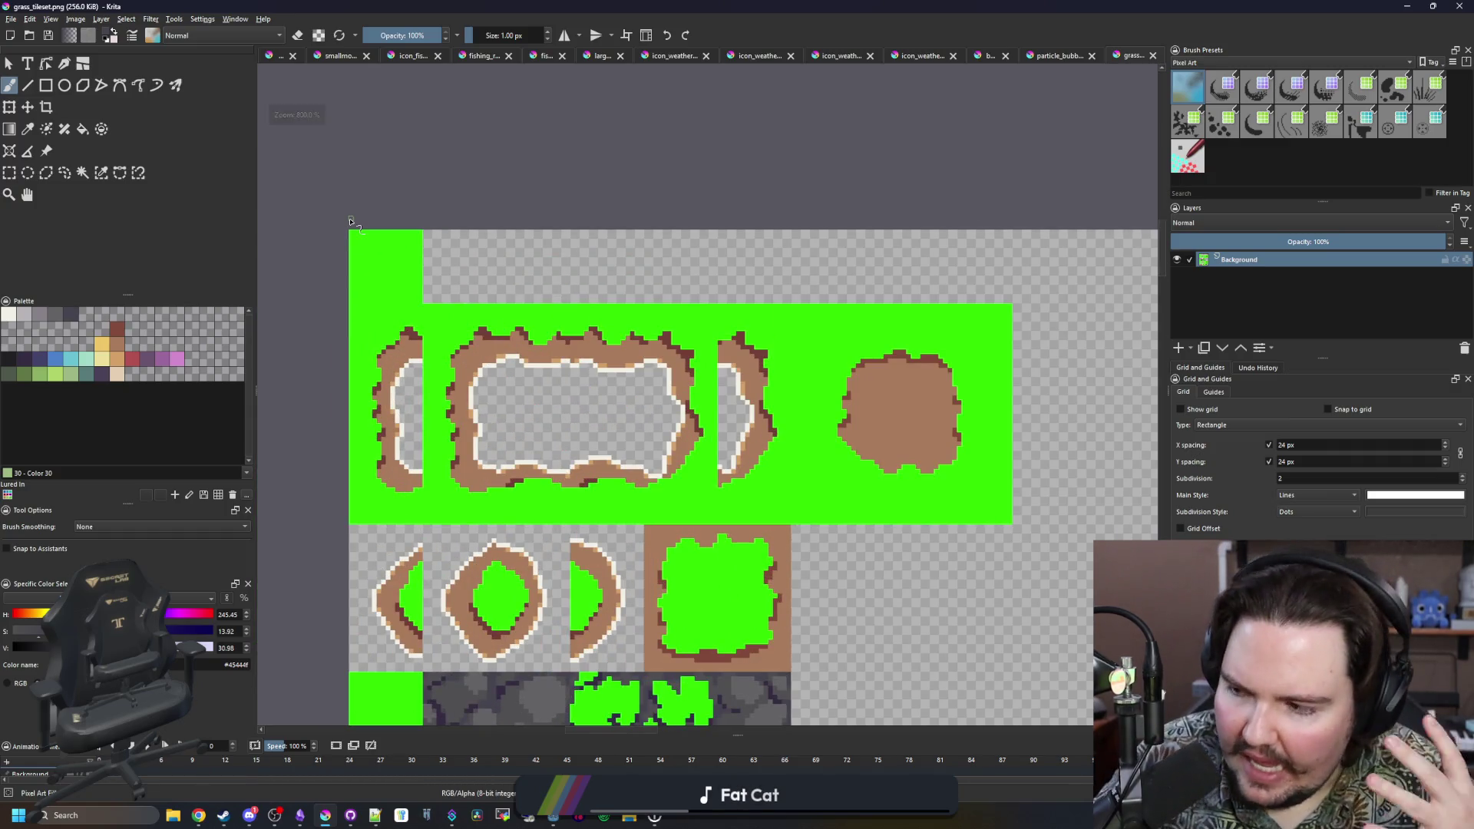
scroll(409, 424, "down", 2)
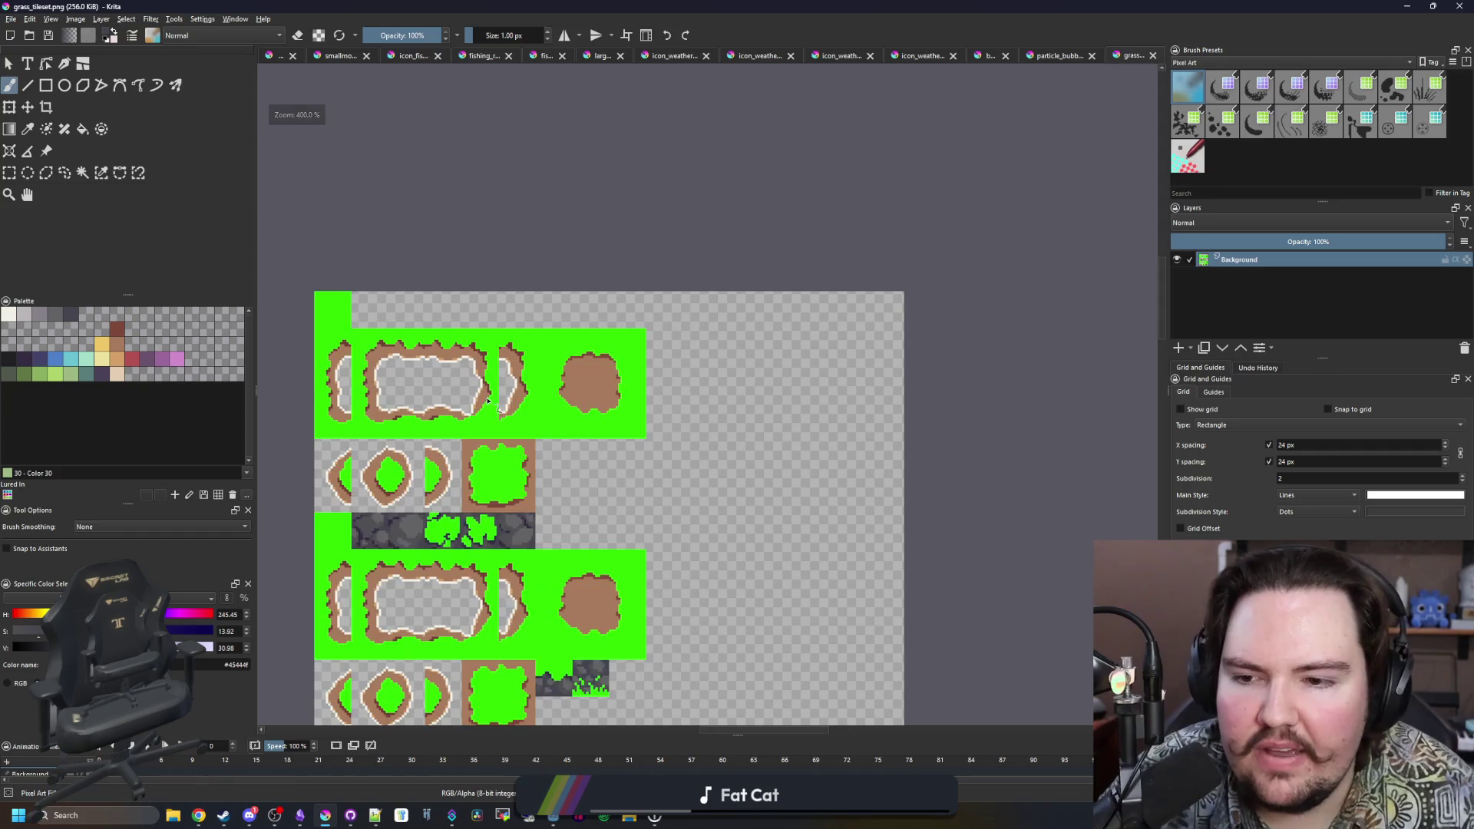
scroll(467, 381, "up", 1)
left_click(9, 173)
scroll(768, 461, "up", 2)
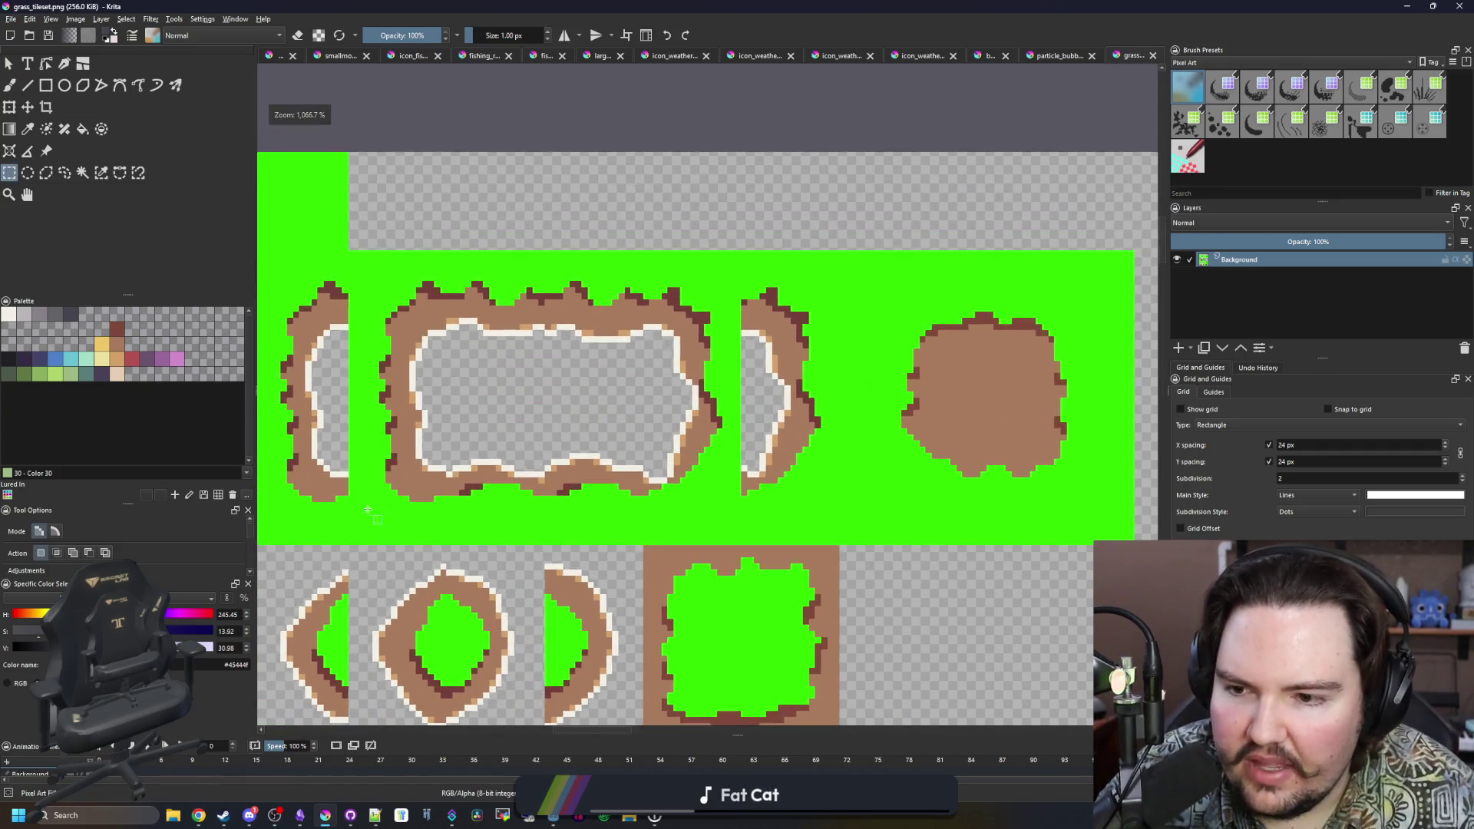
scroll(940, 540, "down", 1)
mouse_move(948, 536)
left_mouse_down()
mouse_move(850, 461)
mouse_move(750, 315)
left_mouse_up()
left_click_drag(728, 313, 727, 315)
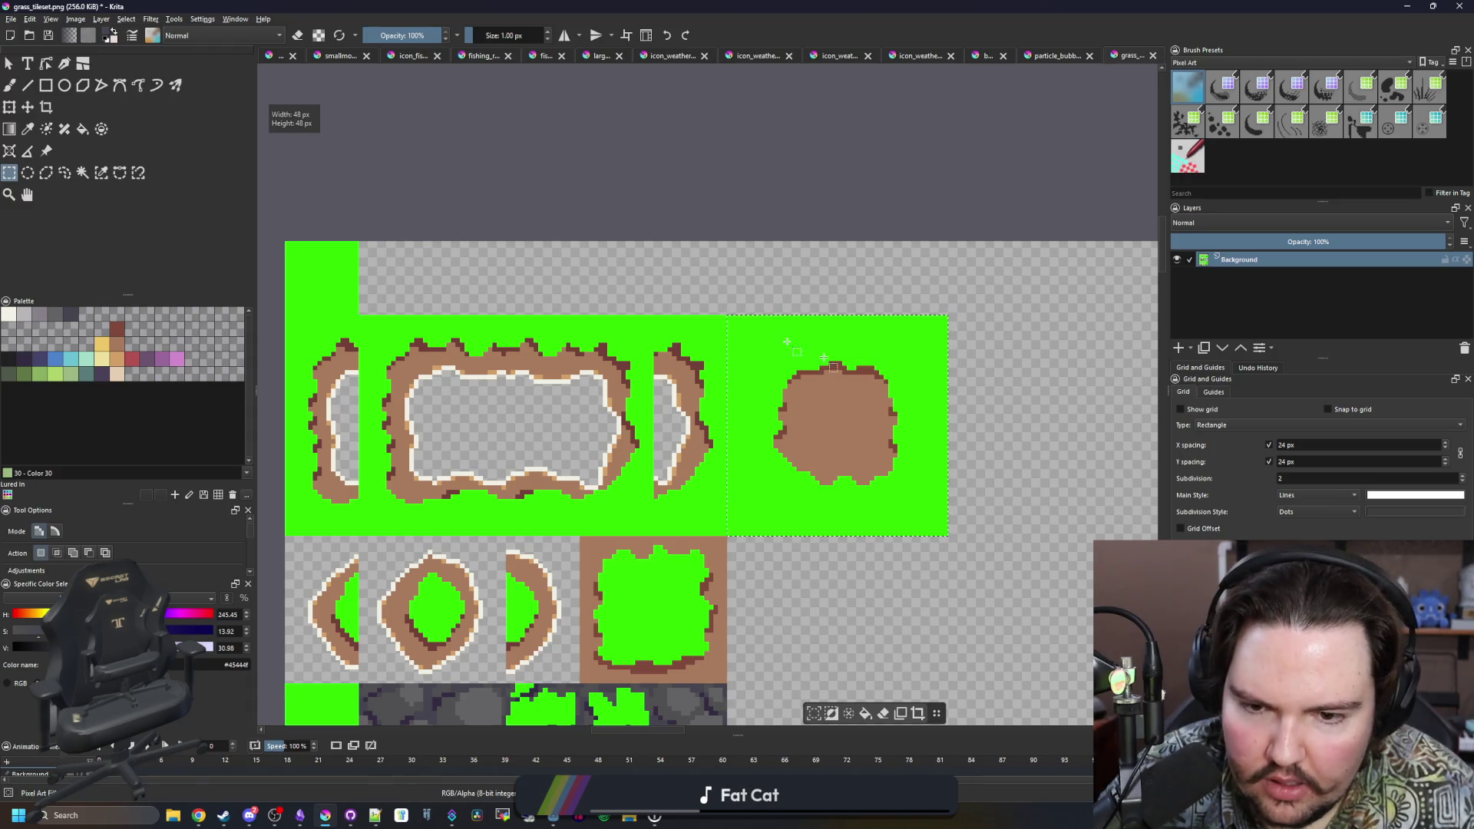
- Set the grid spacing to 16 px and turn on the grid overlay
type("16")
key("Tab")
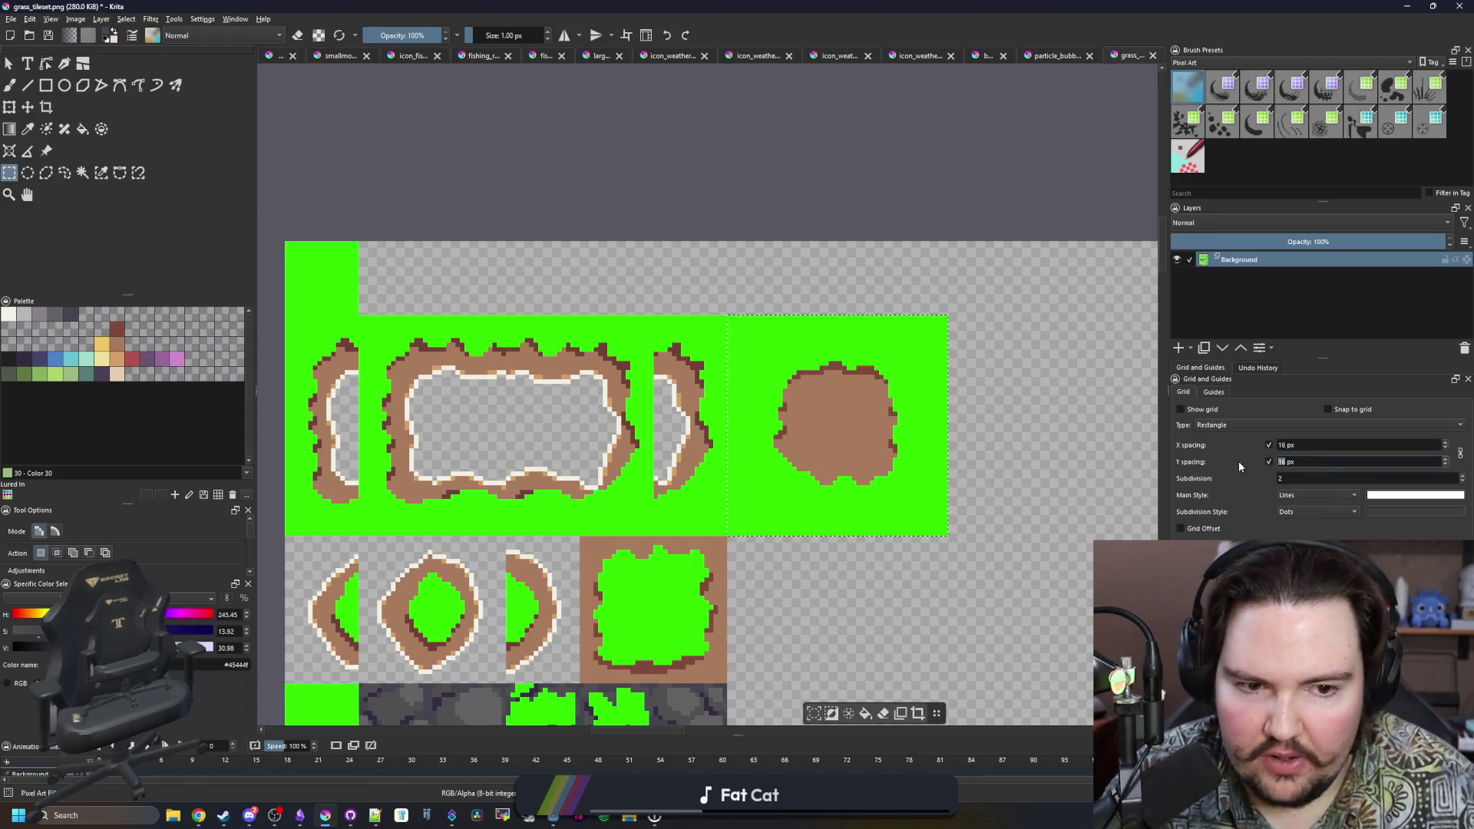
left_click(1182, 410)
scroll(1348, 483, "down", 1)
scroll(924, 440, "down", 6)
scroll(745, 405, "up", 3)
scroll(691, 384, "up", 4)
scroll(598, 361, "down", 2)
scroll(553, 345, "up", 2)
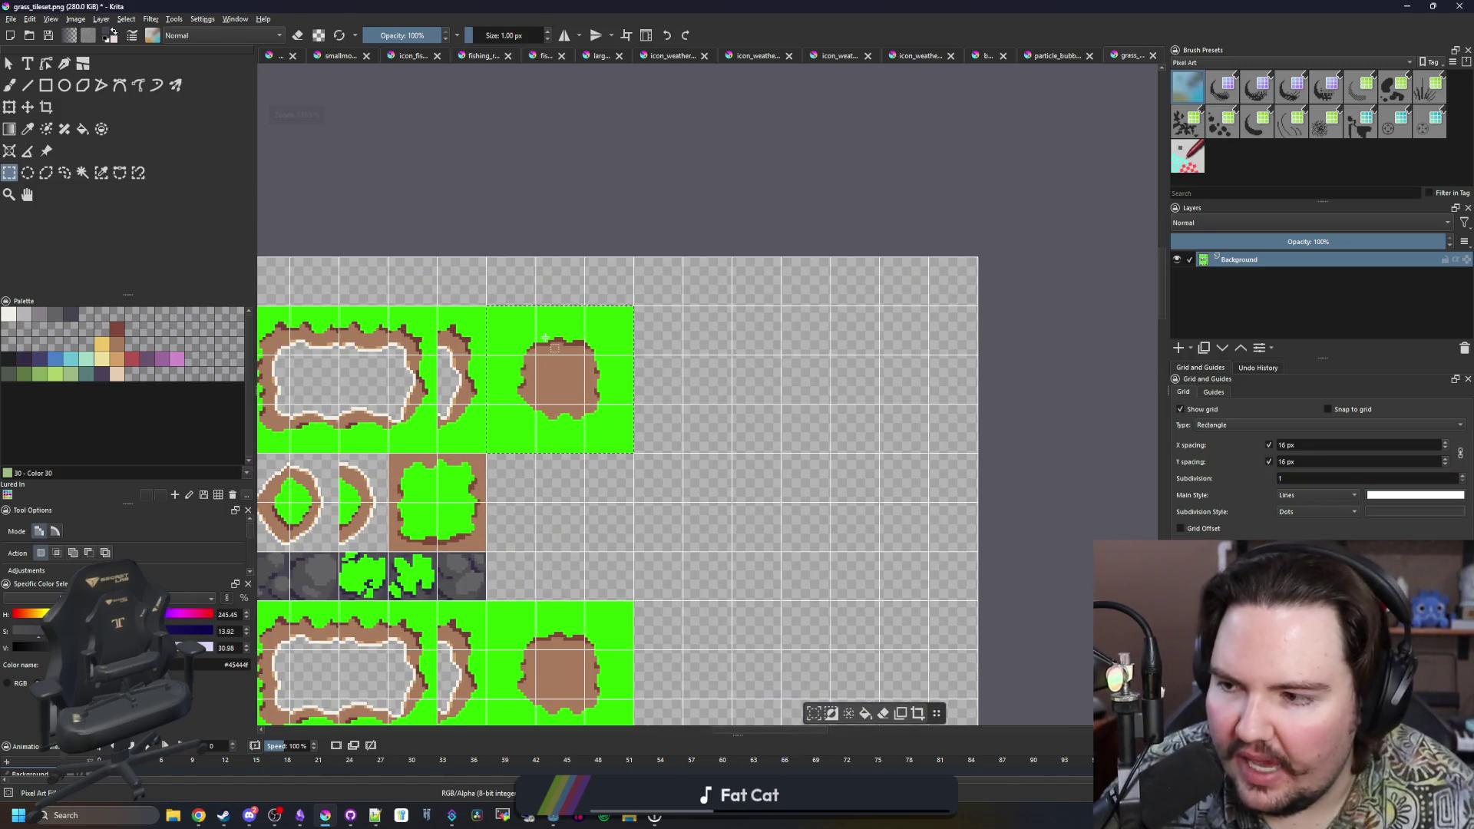
scroll(545, 338, "up", 2)
- Copy the dirt-patch tile and paste a duplicate, dragging it to the right
key("ctrl+c")
key("ctrl+alt+v")
left_click_drag(493, 395, 768, 421)
- Position the duplicated tile beside the second tile row
scroll(769, 421, "down", 2)
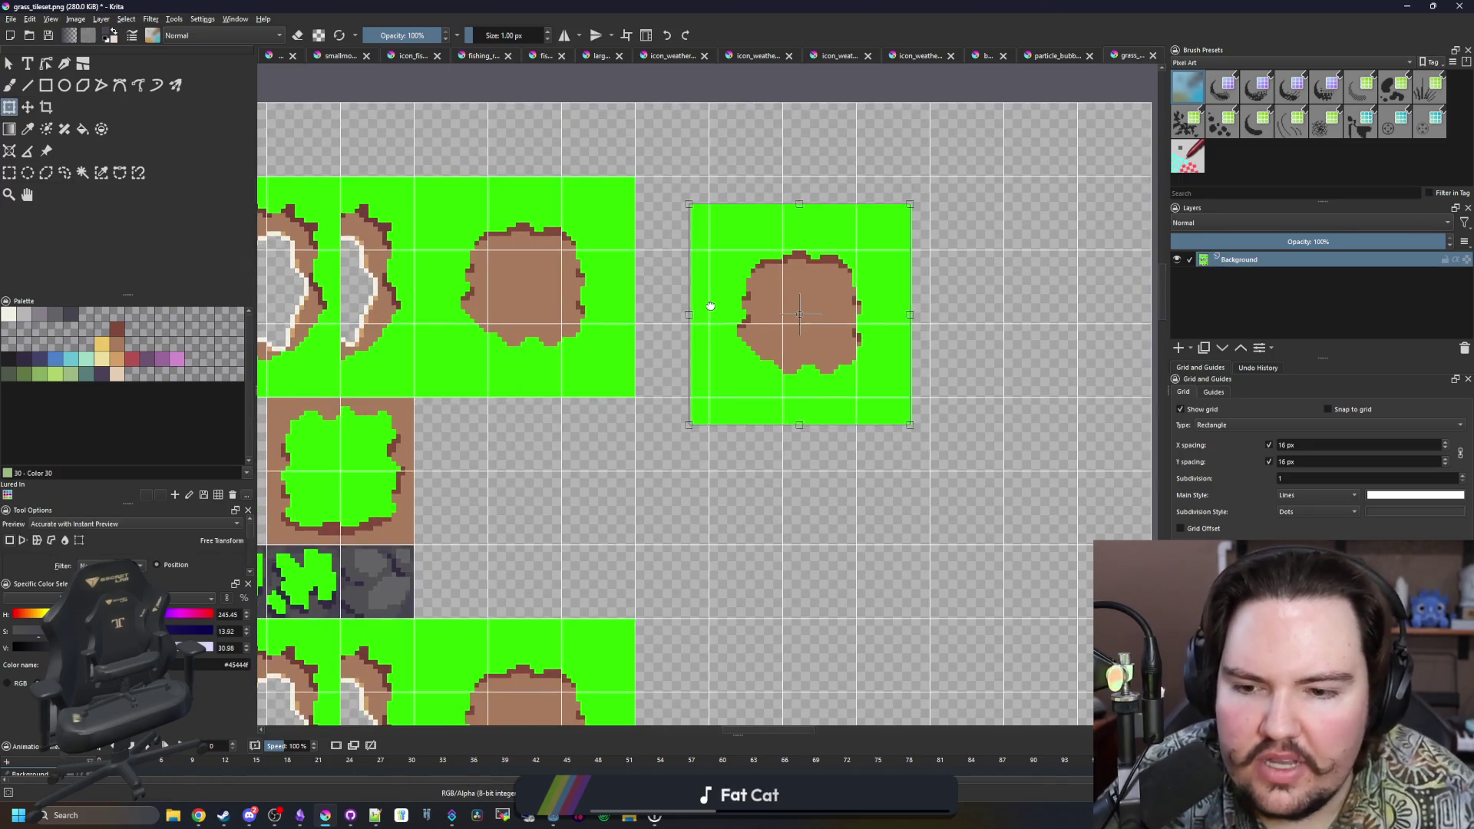
mouse_move(767, 272)
left_mouse_down()
mouse_move(791, 453)
mouse_move(805, 451)
mouse_move(780, 424)
left_mouse_up()
scroll(790, 453, "up", 2)
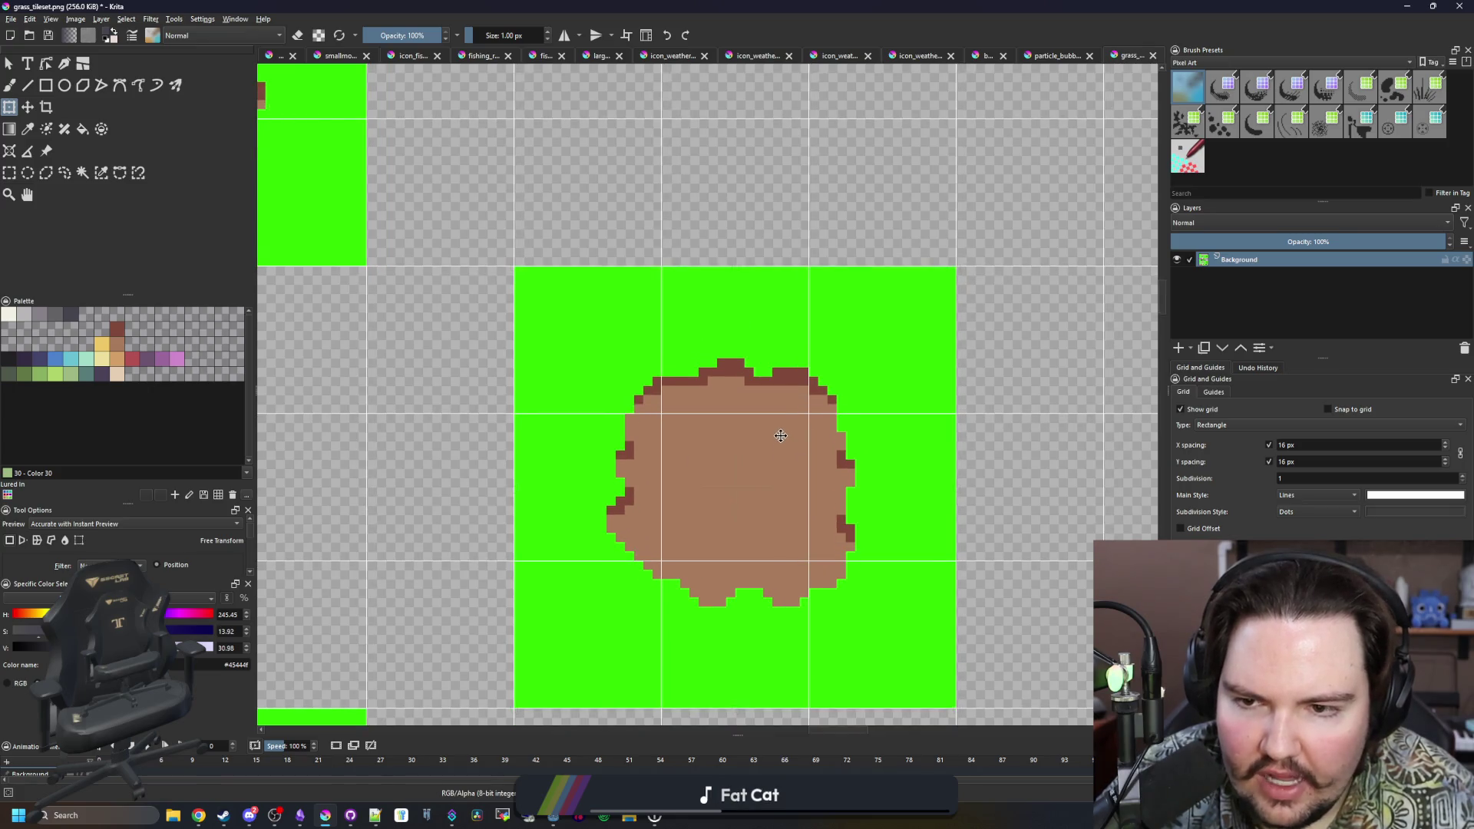
scroll(560, 421, "down", 2)
scroll(629, 468, "up", 2)
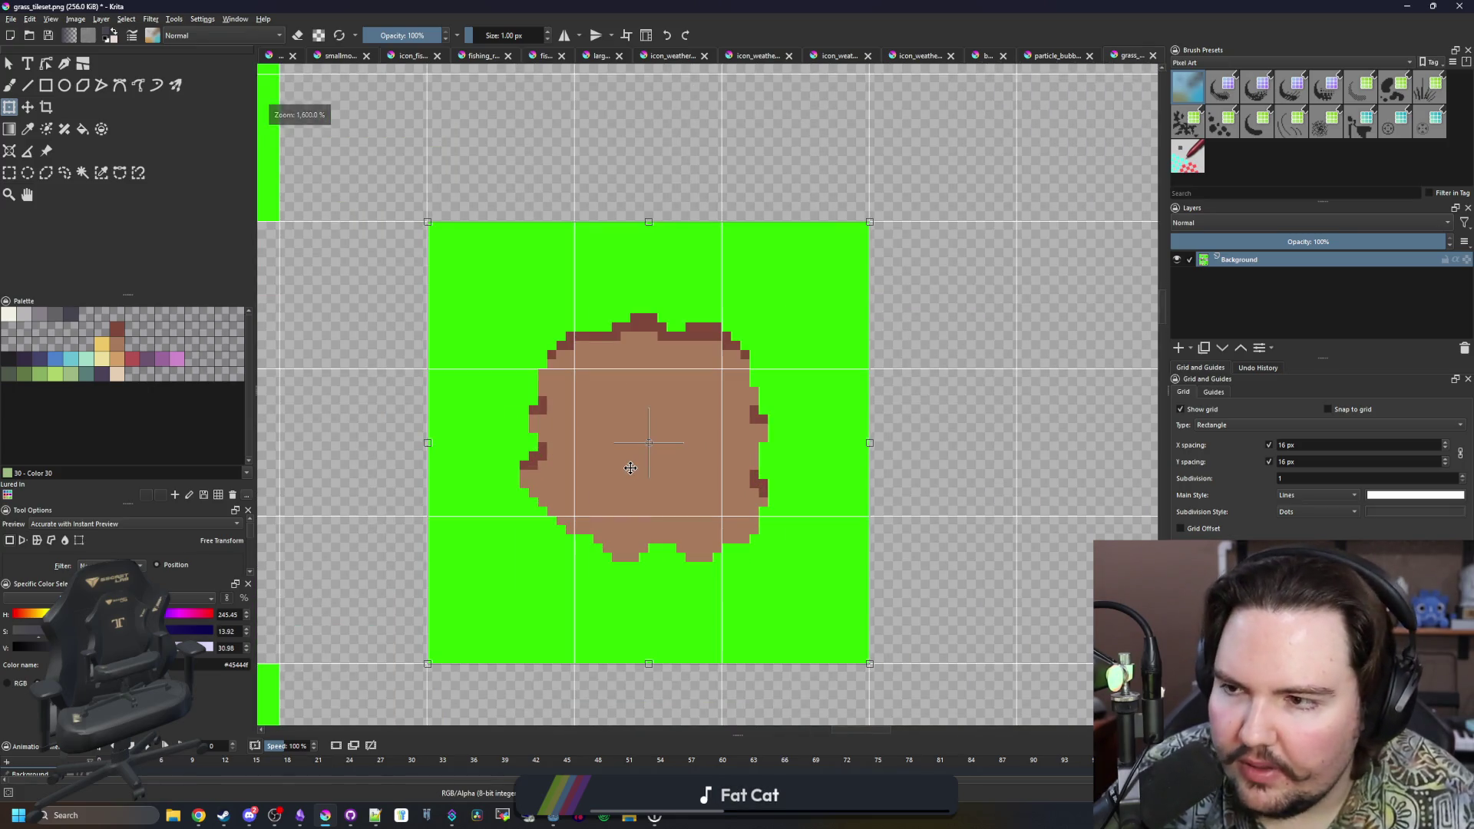
scroll(630, 467, "down", 1)
scroll(630, 468, "up", 1)
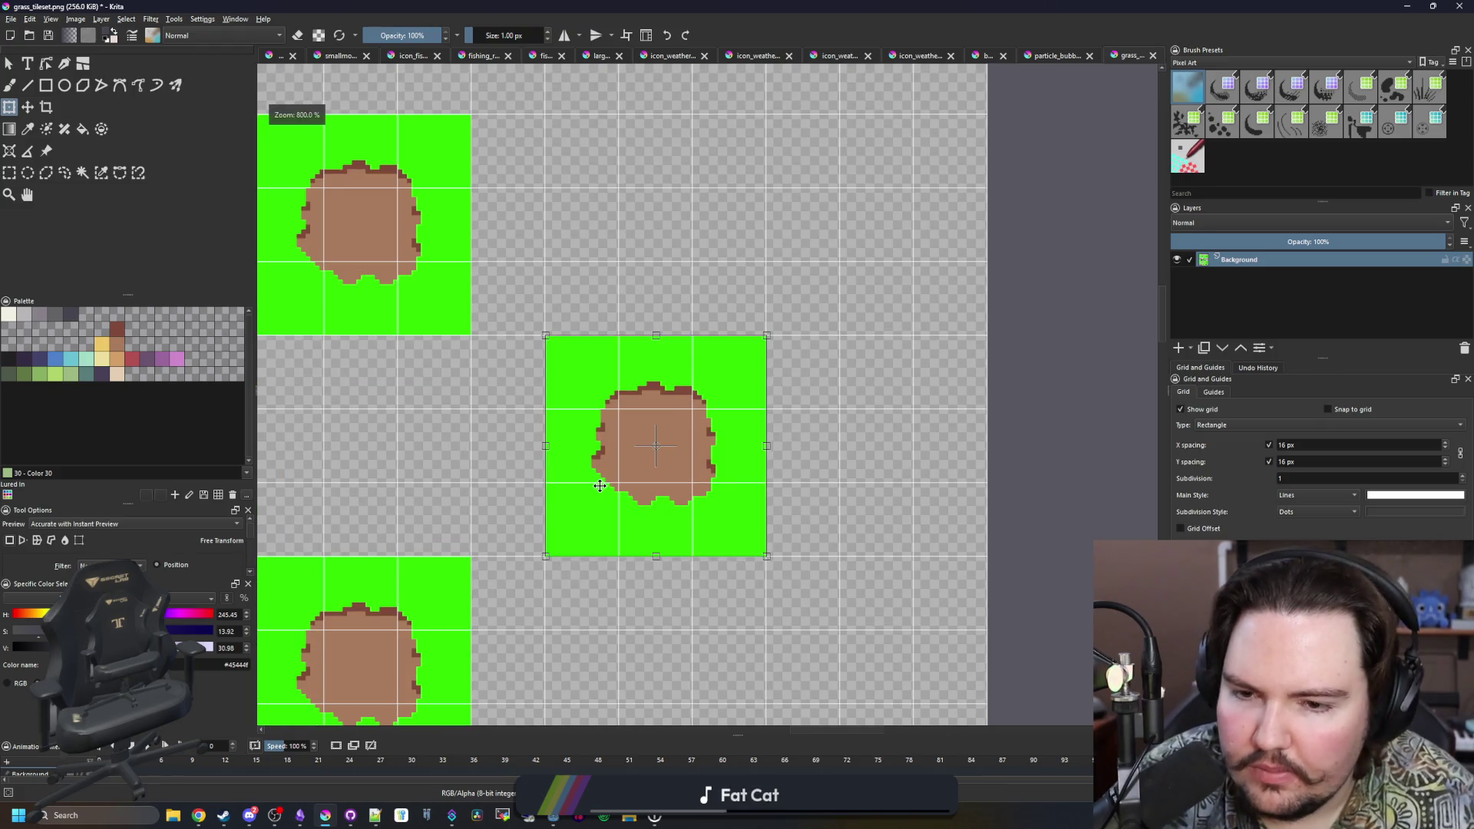
scroll(600, 485, "up", 1)
- Fill the duplicate's green with #868188, the patch with #646365, its top edge with #45444f
left_click(40, 313)
key("f")
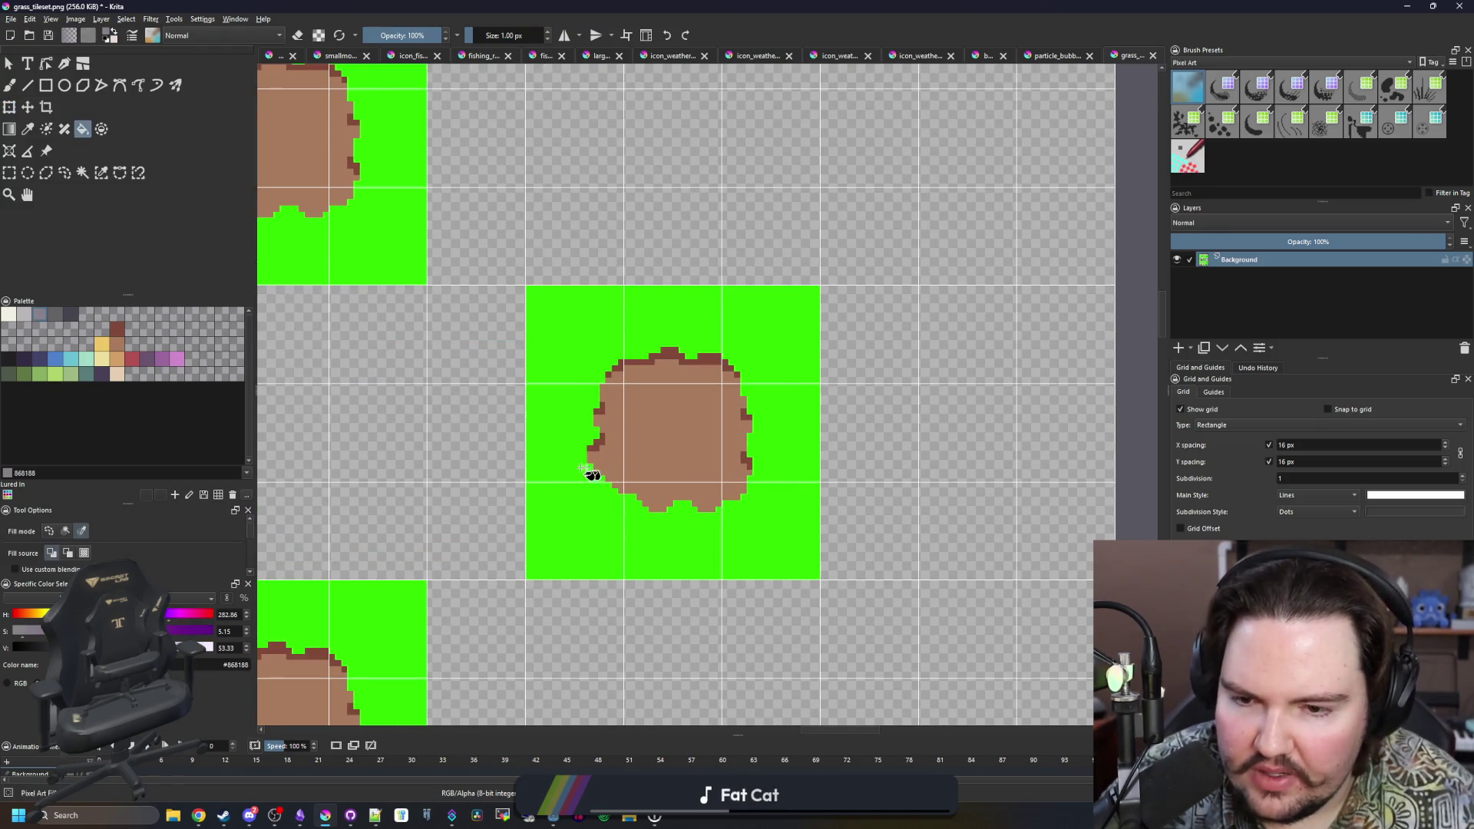
left_click(626, 565)
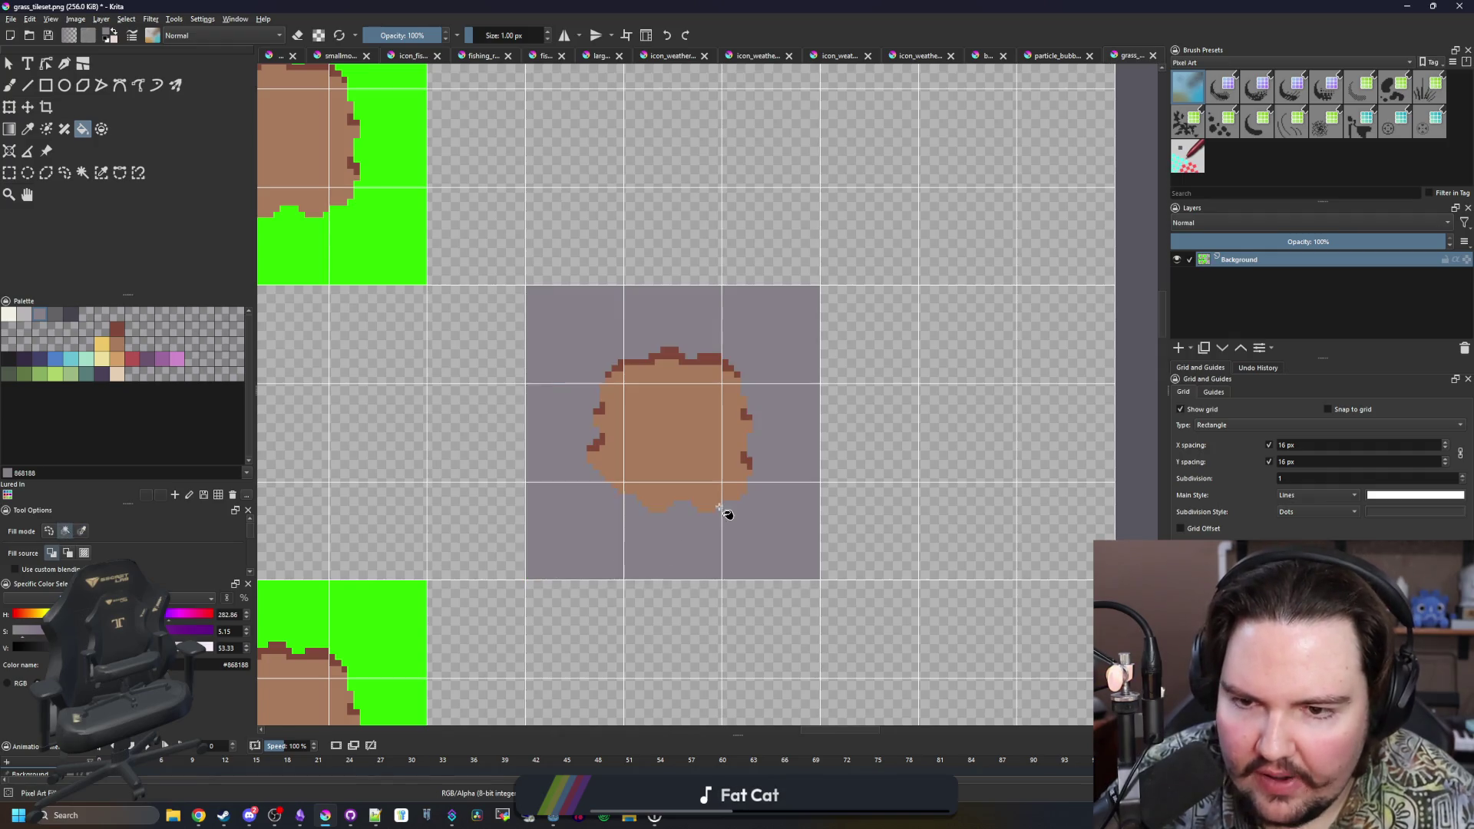
scroll(727, 512, "up", 1)
left_click(63, 315)
left_click(680, 397)
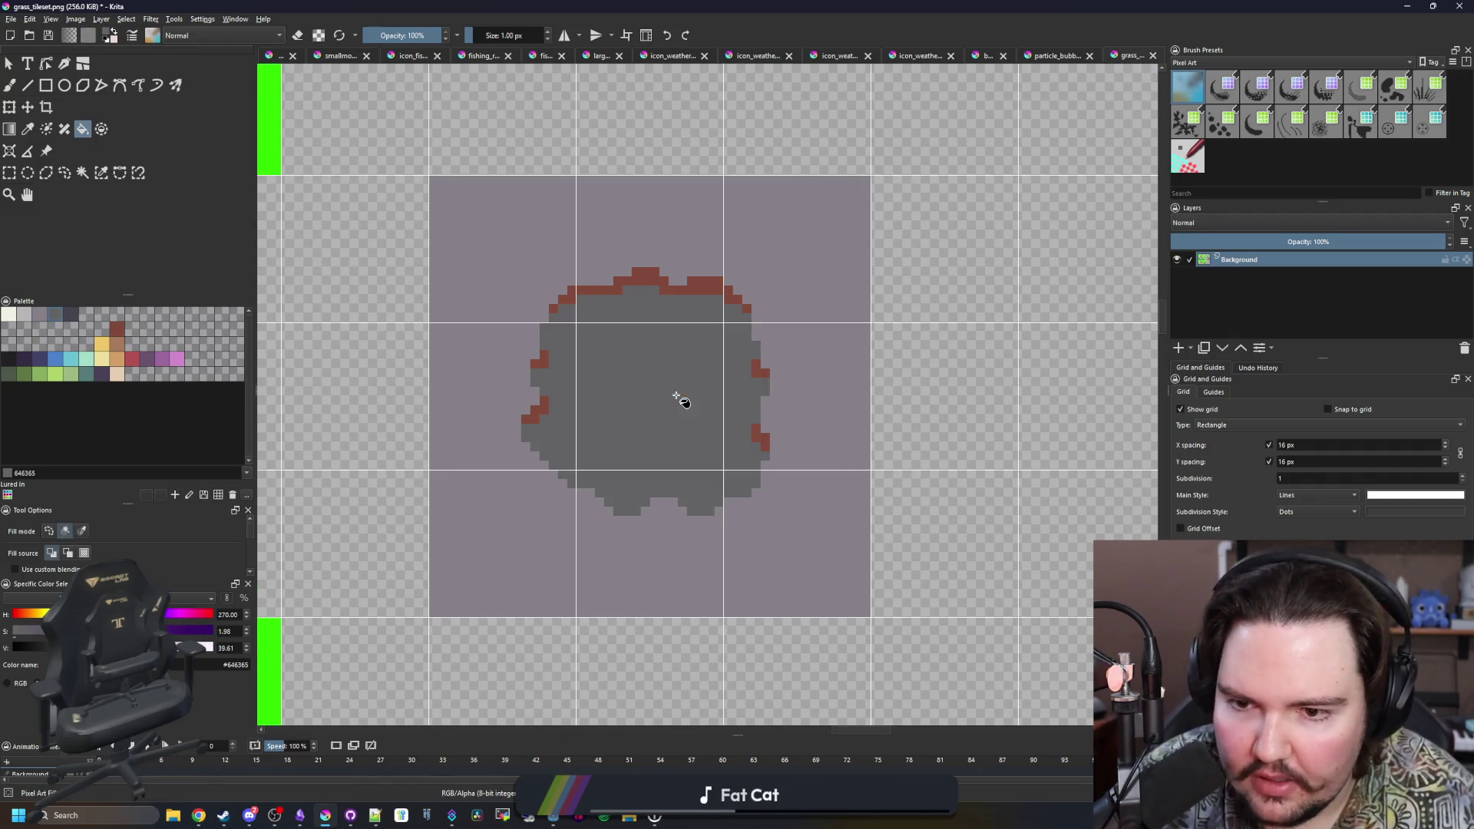
scroll(650, 399, "up", 1)
left_click(70, 318)
left_click(565, 257)
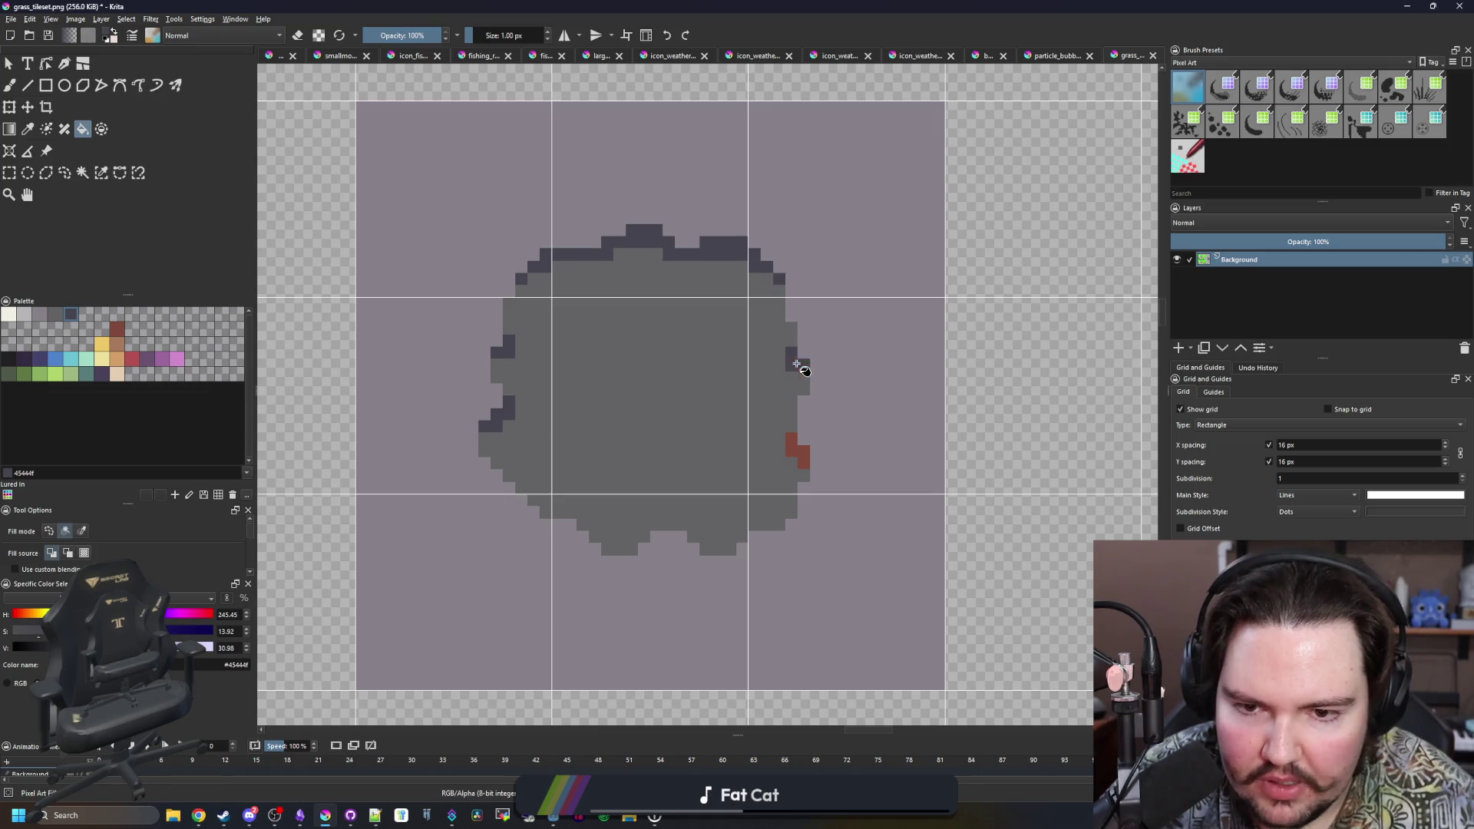
- Start a rectangular selection around the new grey tile
scroll(643, 462, "down", 5)
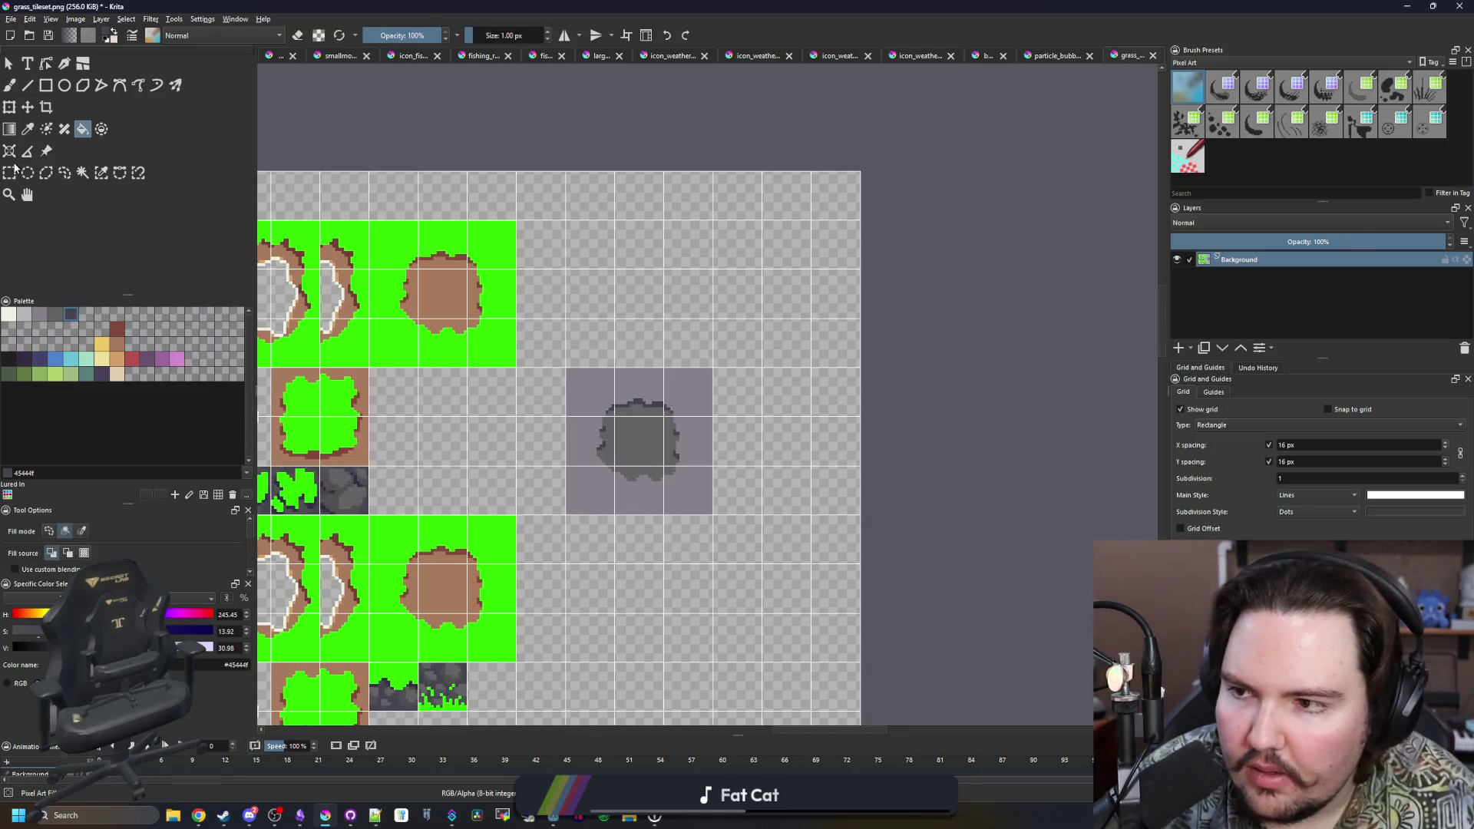
left_click(9, 176)
scroll(548, 416, "up", 4)
left_click(883, 617)
- Select the grey stone tile and move it left, aligned to the grid
left_click_drag(826, 548, 585, 321)
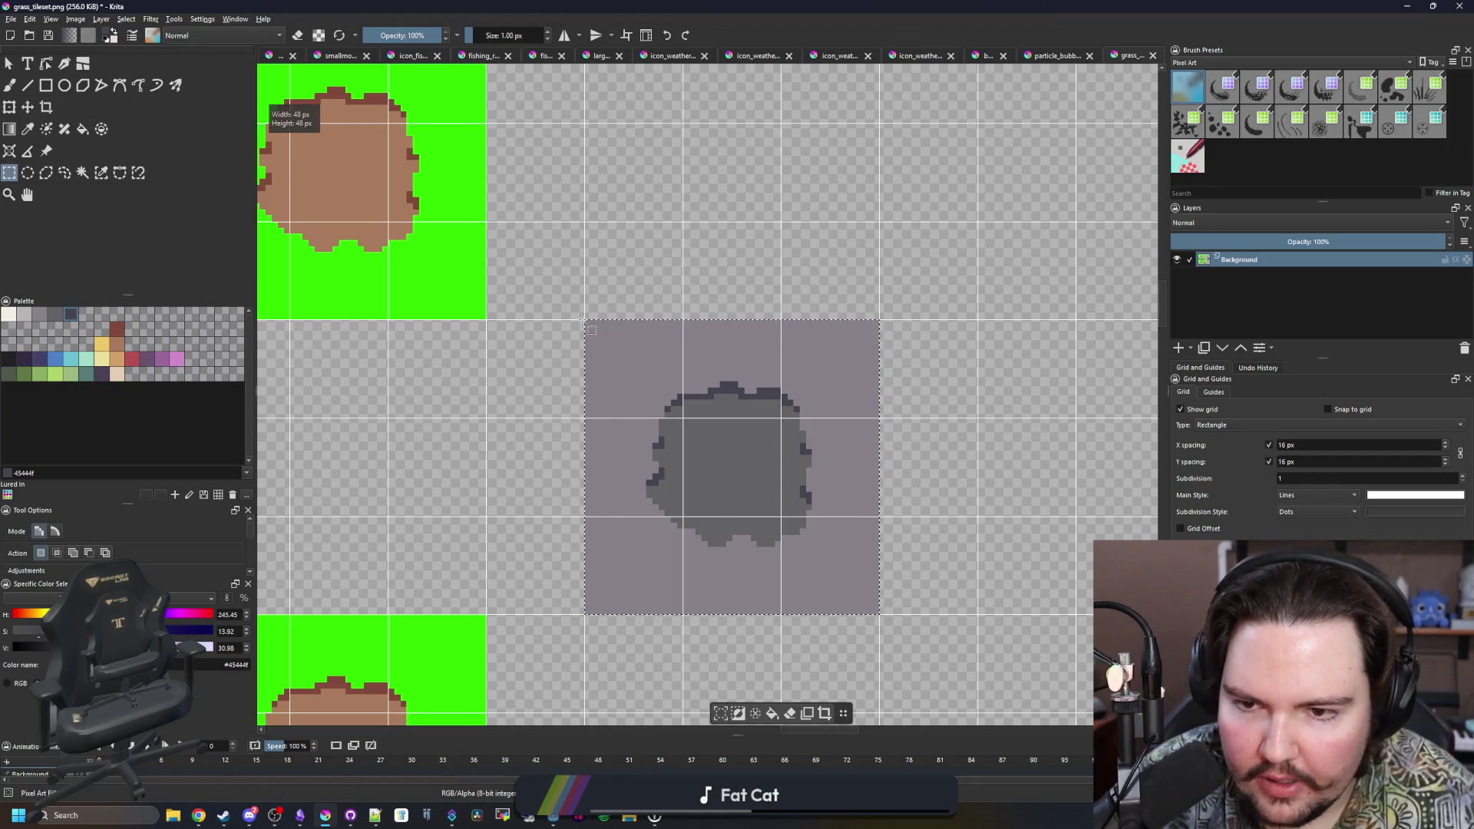
scroll(626, 427, "up", 2)
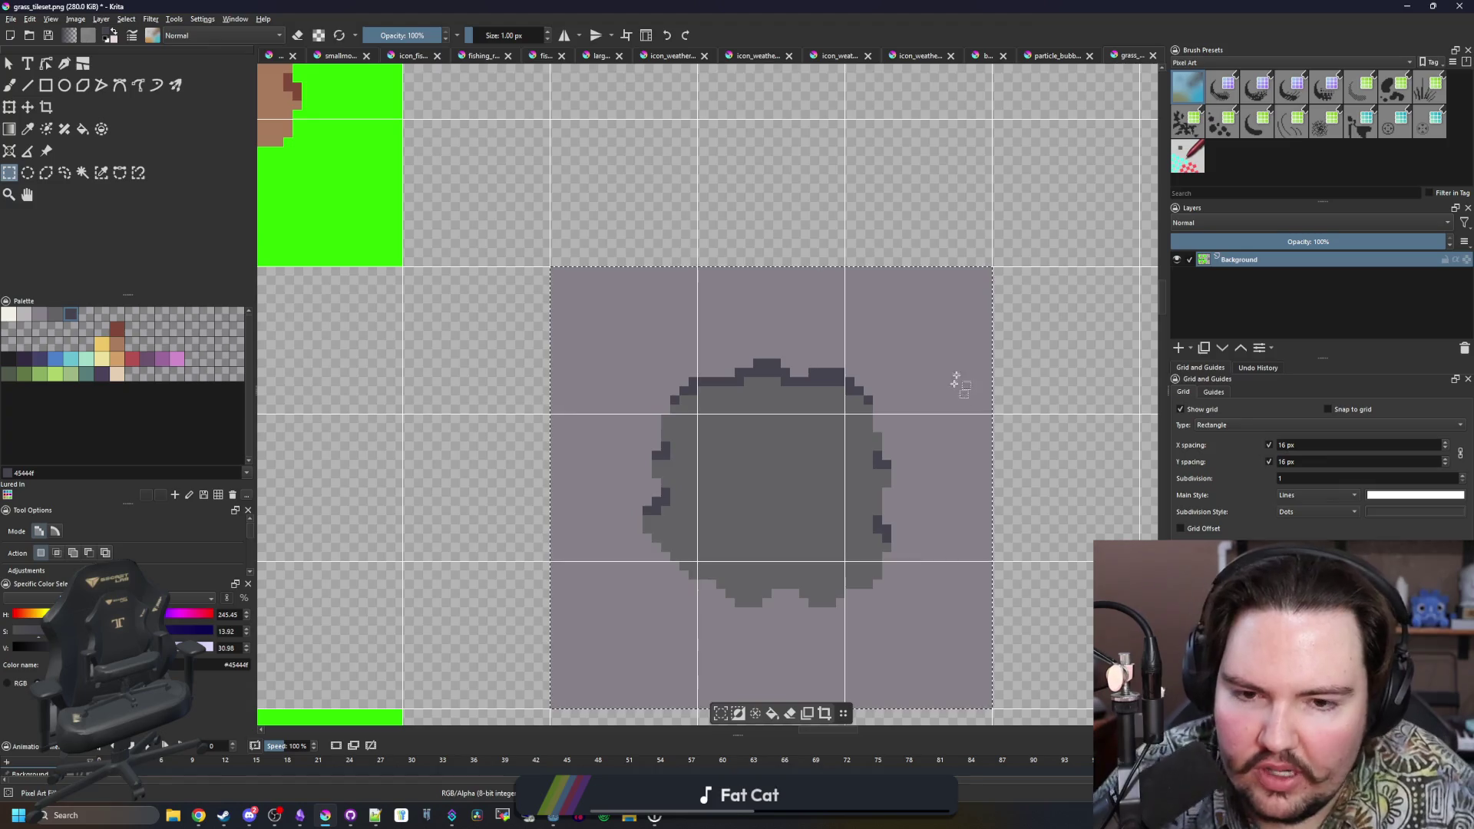
left_click_drag(769, 497, 736, 470)
scroll(727, 457, "down", 2)
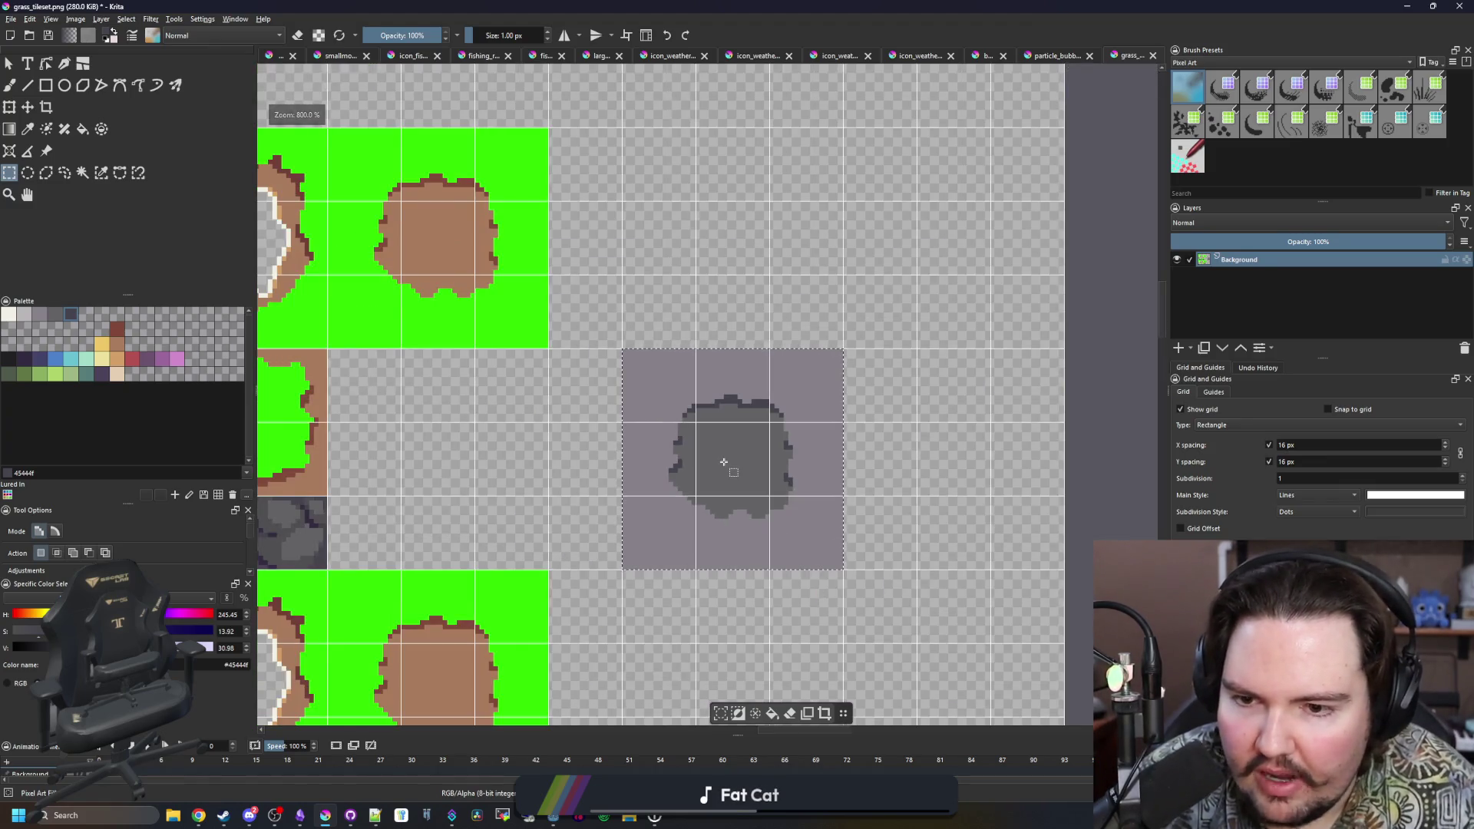
scroll(729, 459, "down", 1)
key("ctrl+t")
scroll(545, 448, "up", 1)
left_click_drag(760, 460, 554, 460)
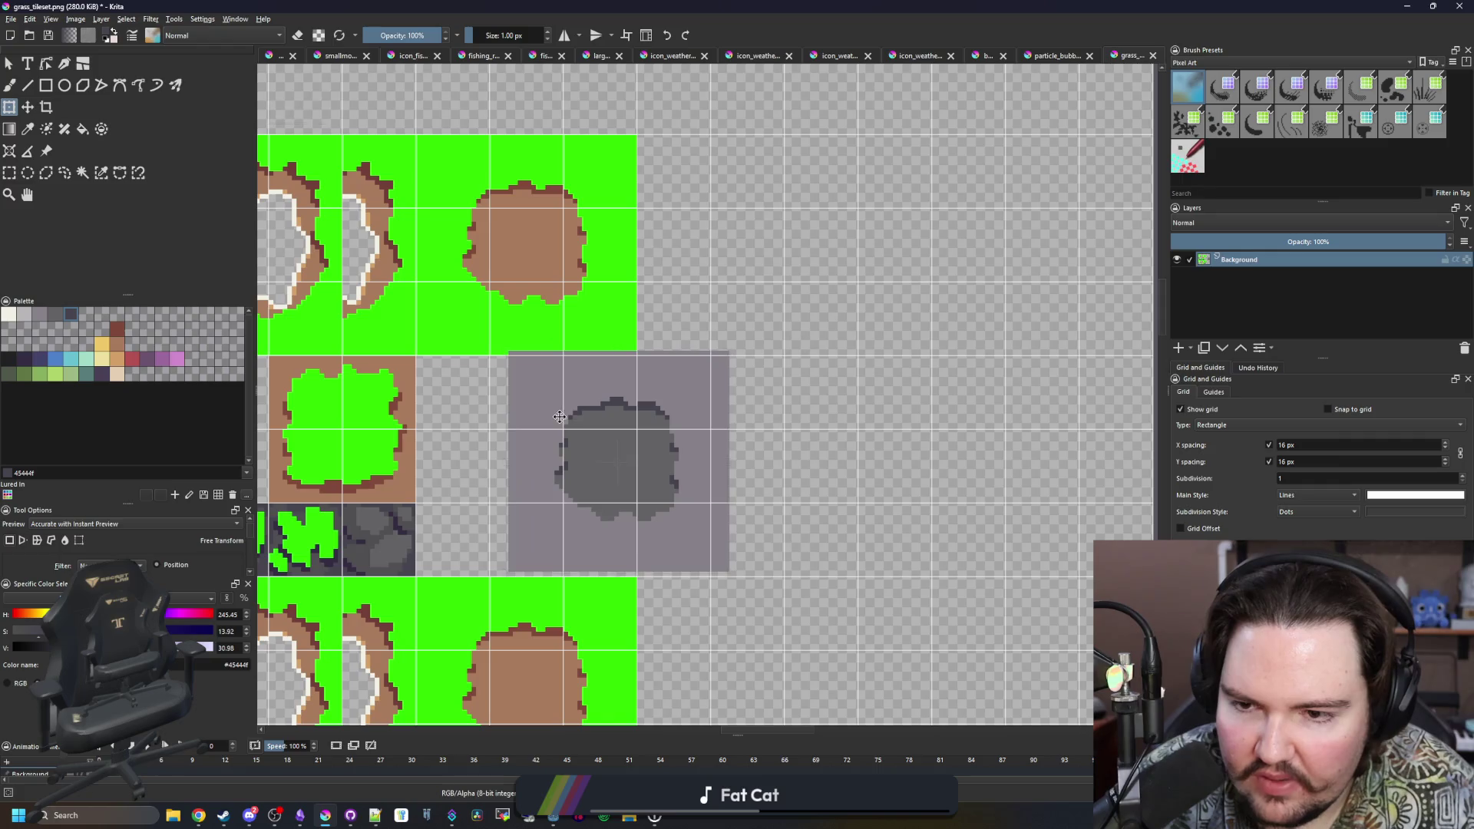
scroll(554, 461, "up", 2)
scroll(576, 446, "up", 1)
left_click_drag(717, 561, 676, 566)
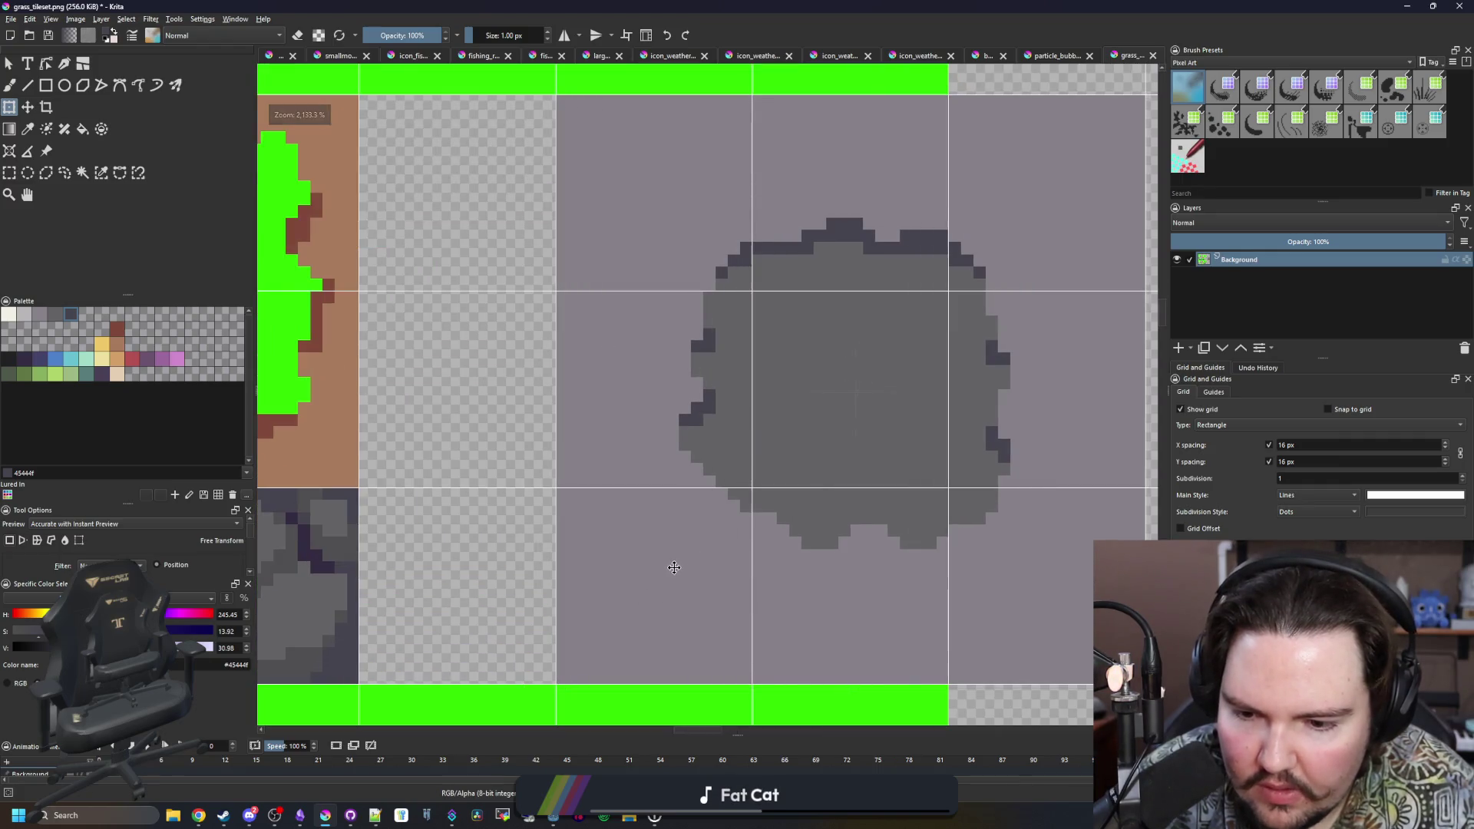
scroll(667, 533, "down", 1)
- Sample mid grey #868188 and draw a filled grey rectangle in an empty grid cell
key("p")
left_click(638, 560)
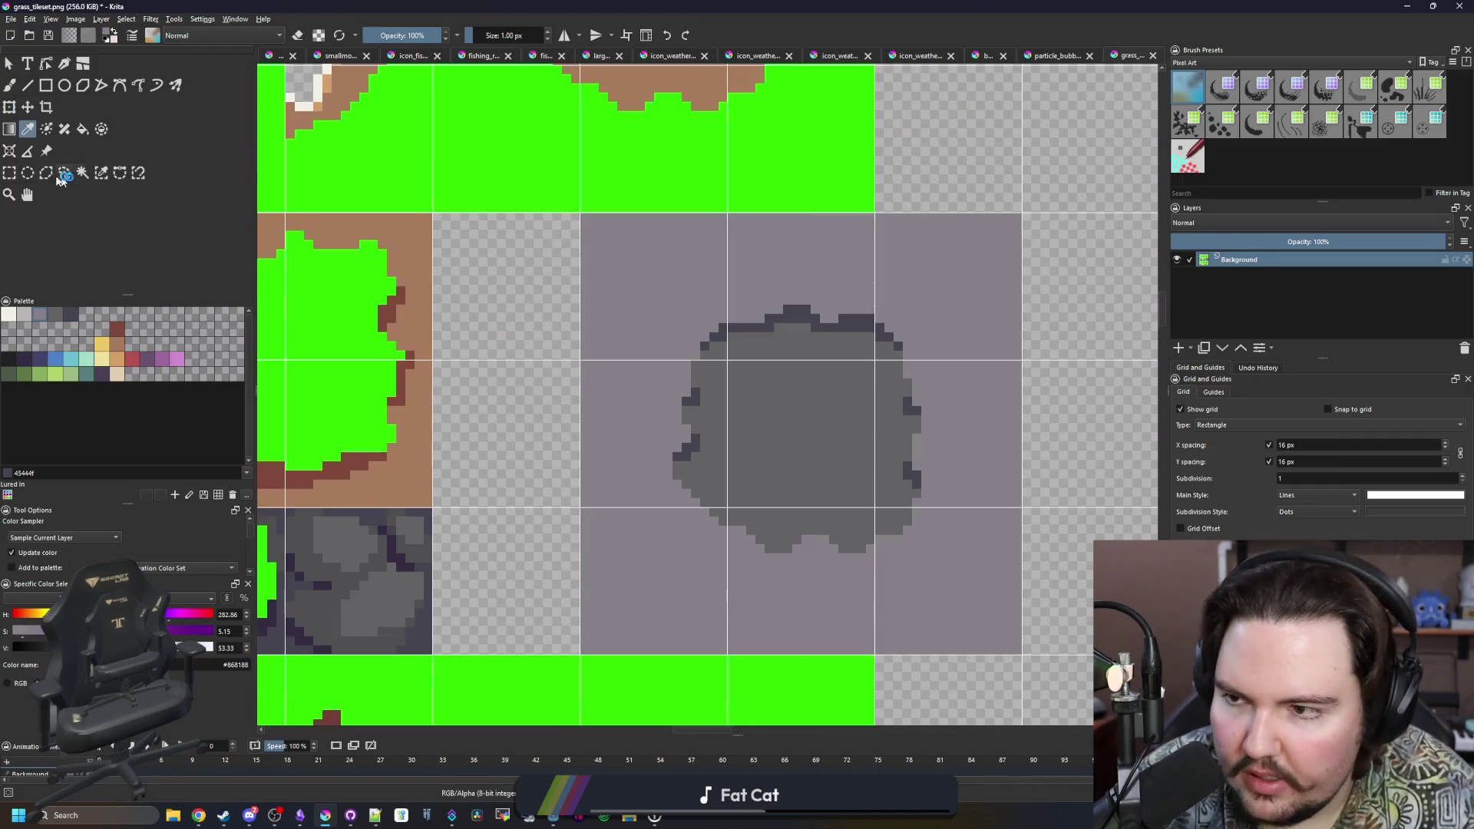
left_click(45, 86)
scroll(461, 387, "up", 1)
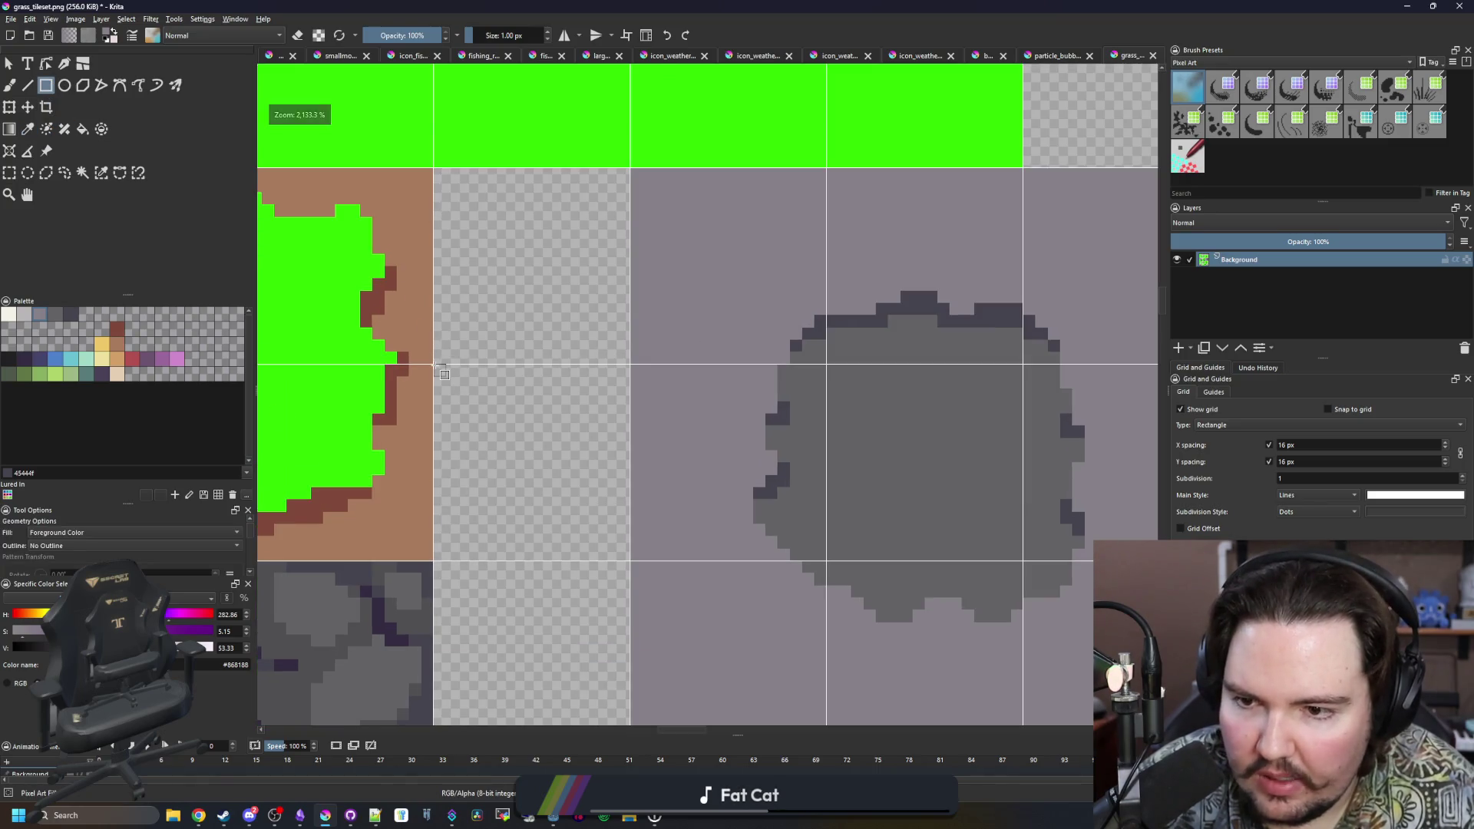
left_click_drag(435, 361, 629, 167)
scroll(495, 373, "down", 4)
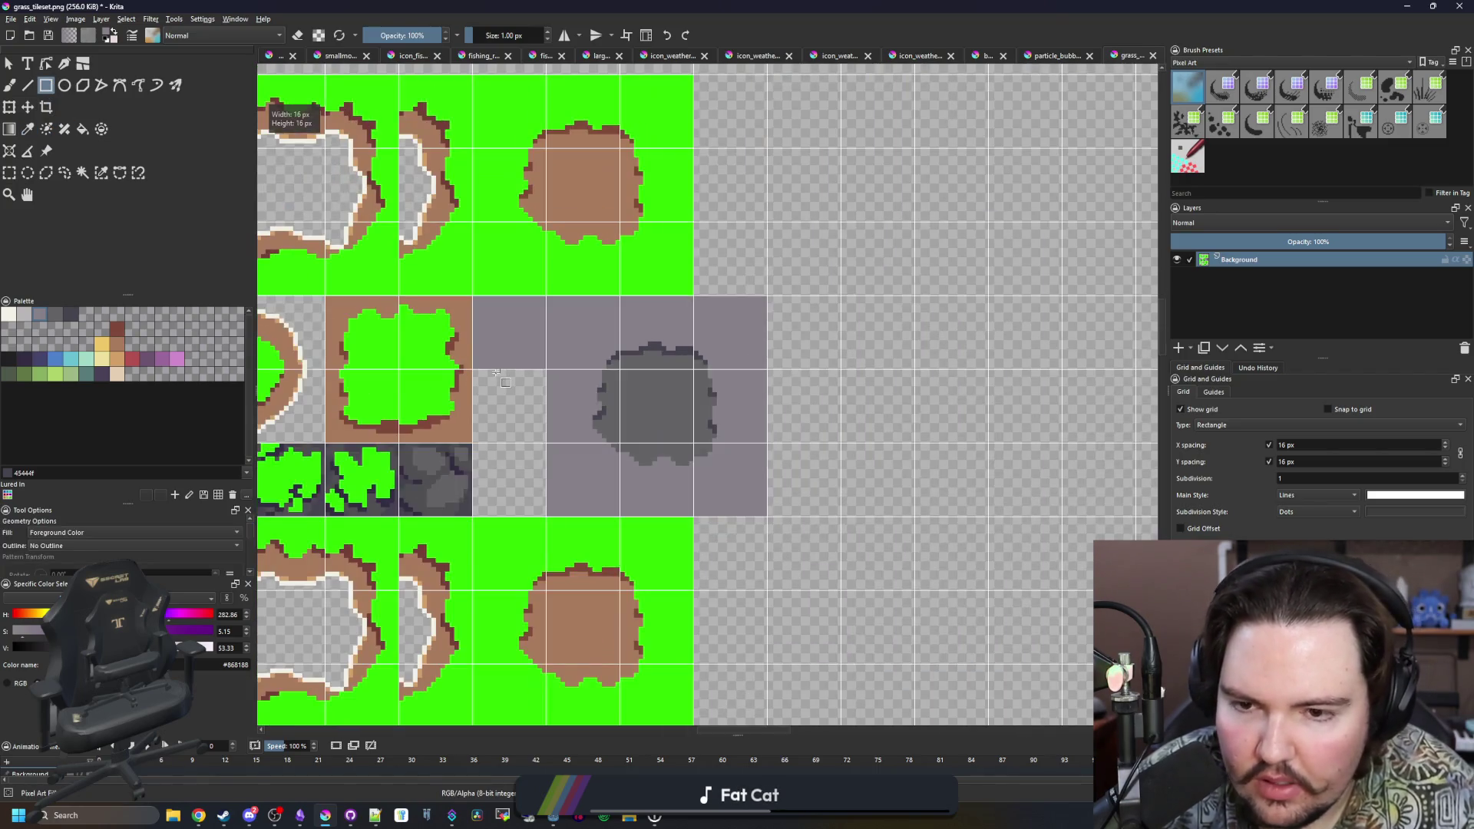
scroll(591, 386, "up", 1)
scroll(614, 392, "down", 3)
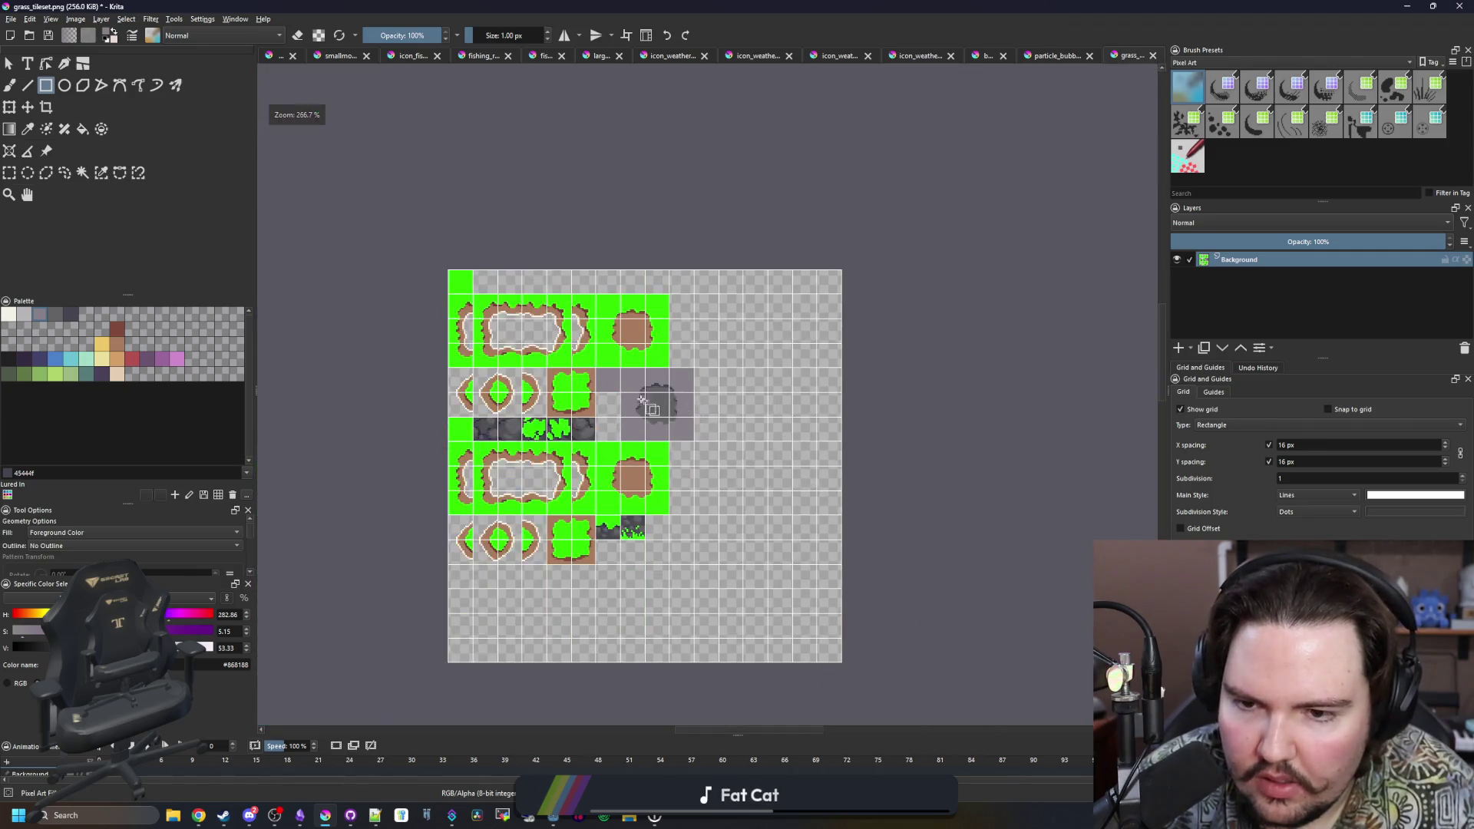
scroll(645, 396, "up", 3)
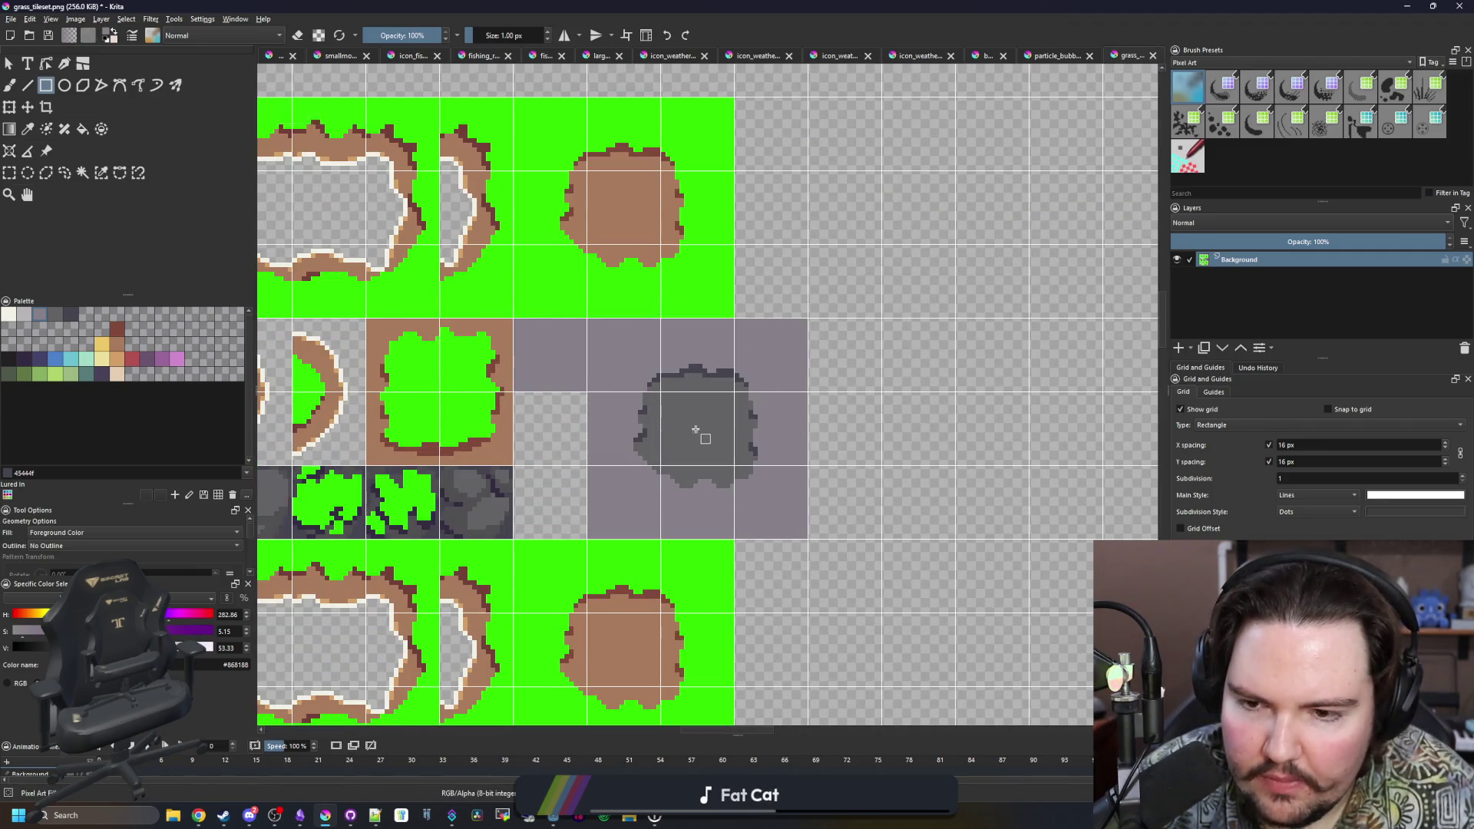
scroll(695, 430, "down", 2)
scroll(518, 418, "up", 3)
- Select the brown tile with the green blob and drag a copy right of the grey blob
left_click(10, 173)
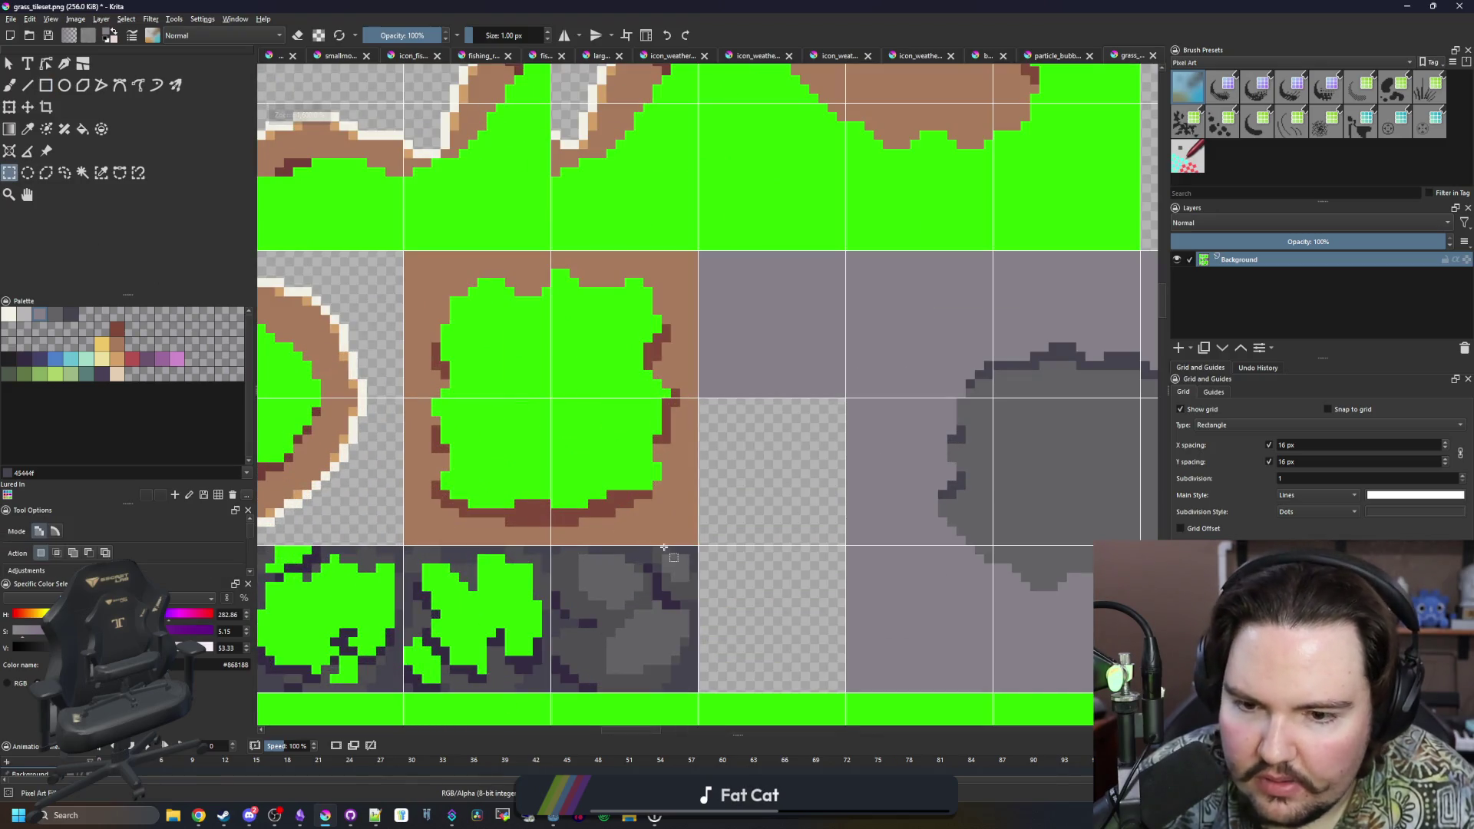
left_click_drag(697, 548, 407, 255)
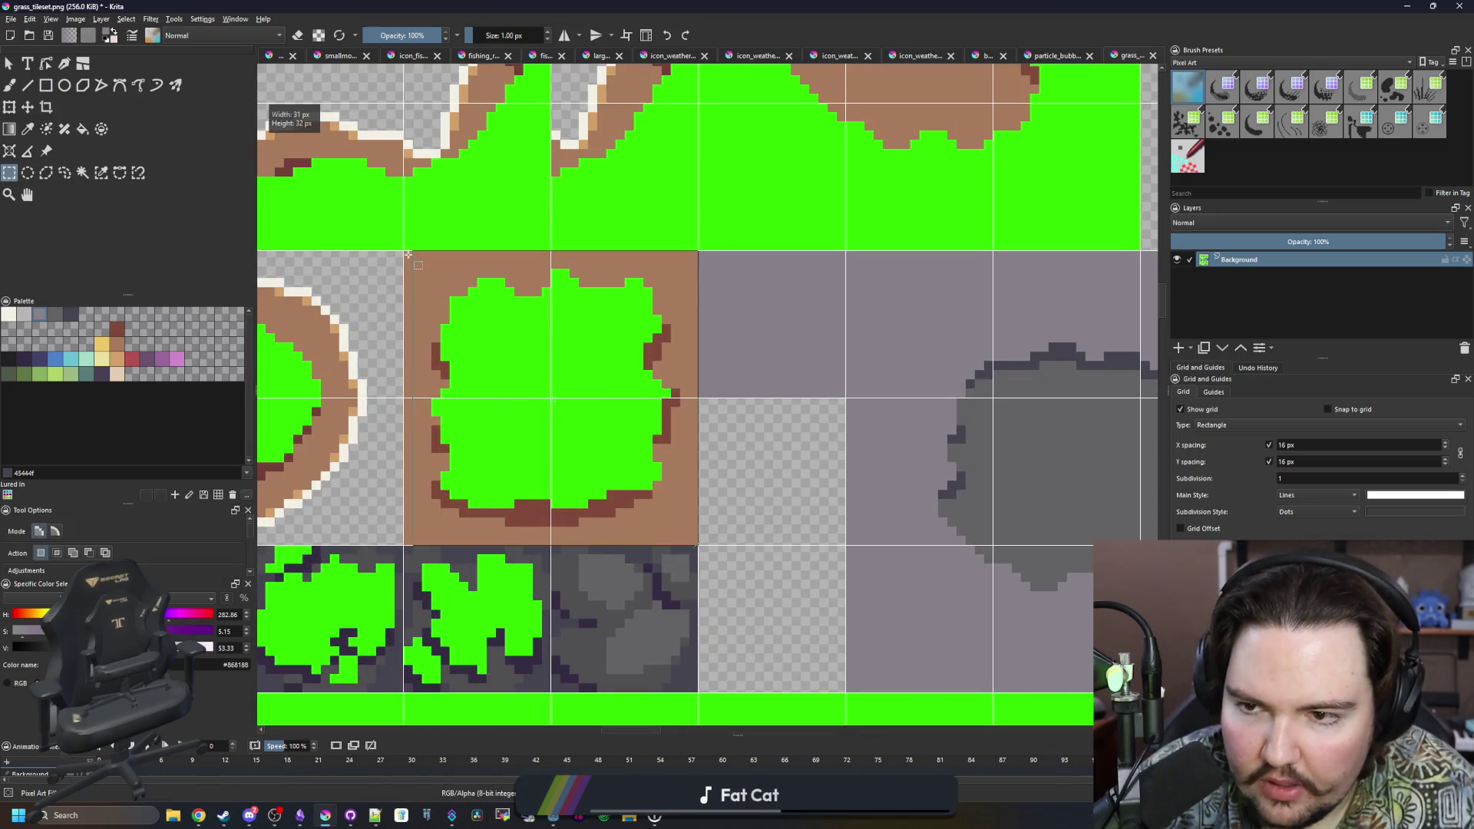
scroll(407, 254, "down", 3)
key("ctrl+t")
mouse_move(386, 327)
left_mouse_down()
mouse_move(724, 342)
mouse_move(692, 324)
left_mouse_up()
- Apply the copied tile's new position beside the grey blob
scroll(693, 324, "down", 2)
scroll(691, 307, "up", 6)
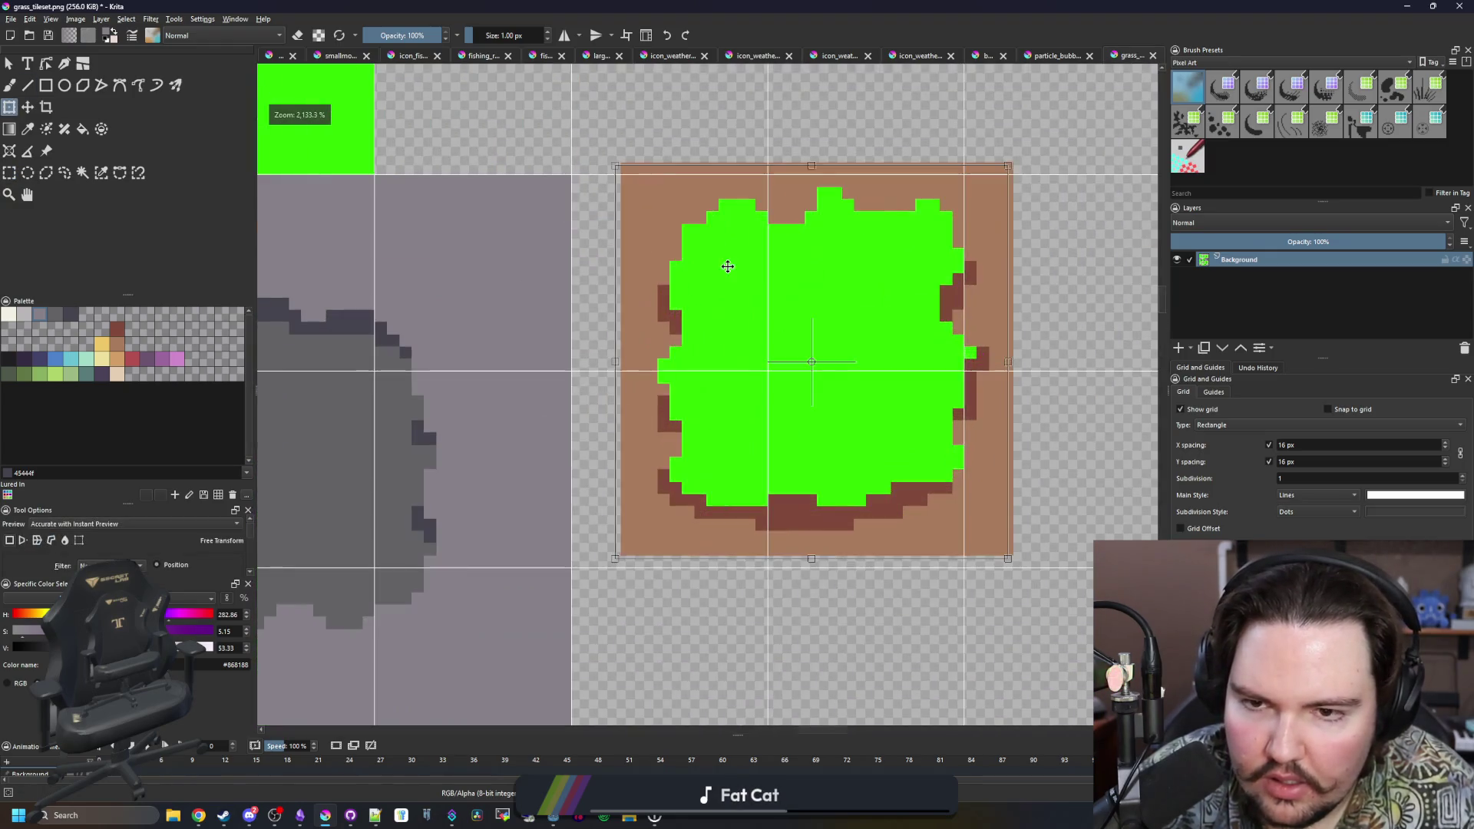
scroll(739, 366, "down", 1)
key("Return")
key("f")
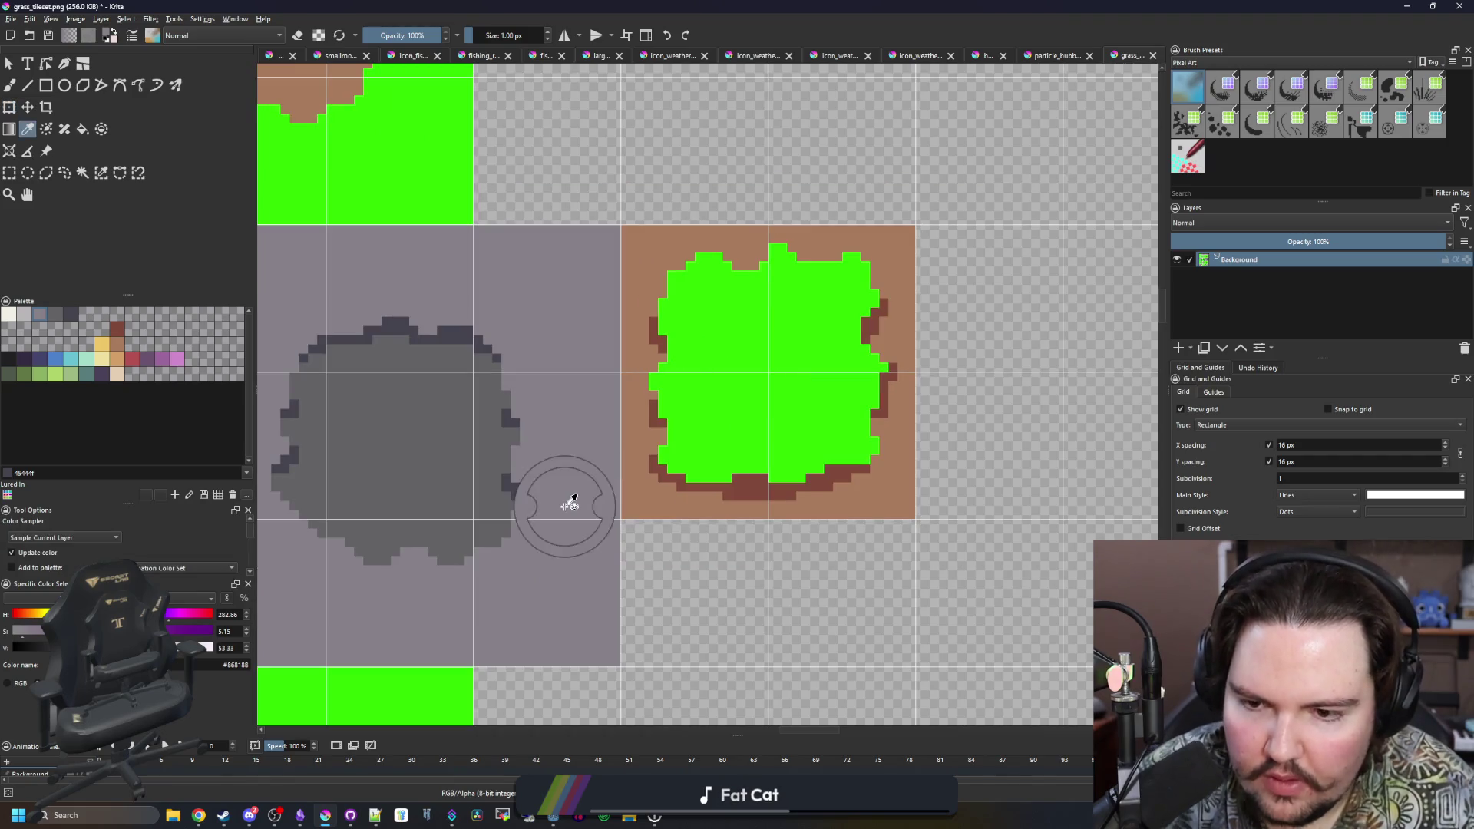
left_click_drag(661, 425, 800, 440)
scroll(801, 439, "down", 3)
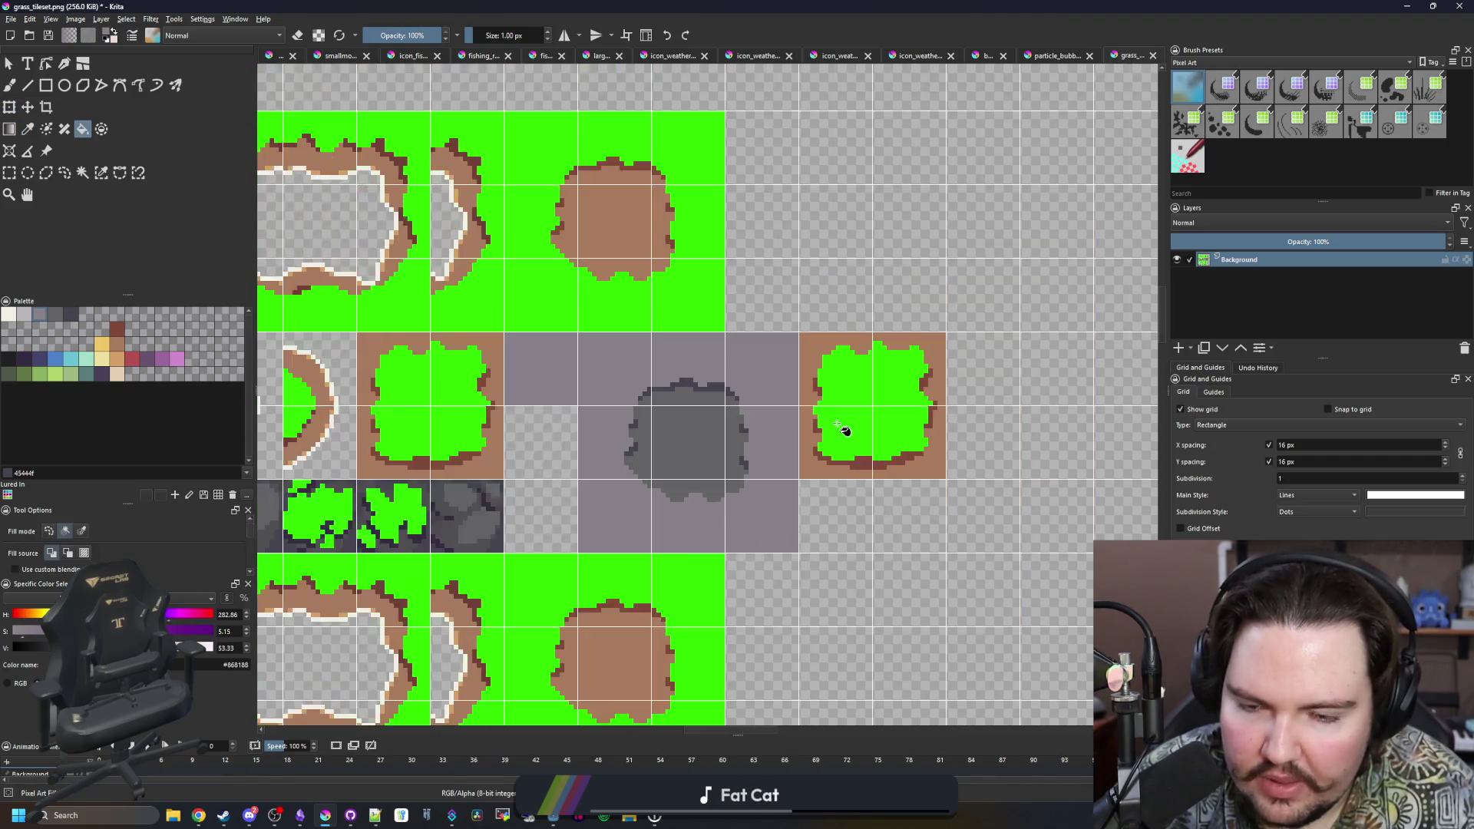
scroll(934, 457, "up", 3)
- Fill the tile's green blob with the stone grey and its brown background dark grey
left_click(866, 442)
scroll(757, 430, "down", 5)
key("ctrl+z")
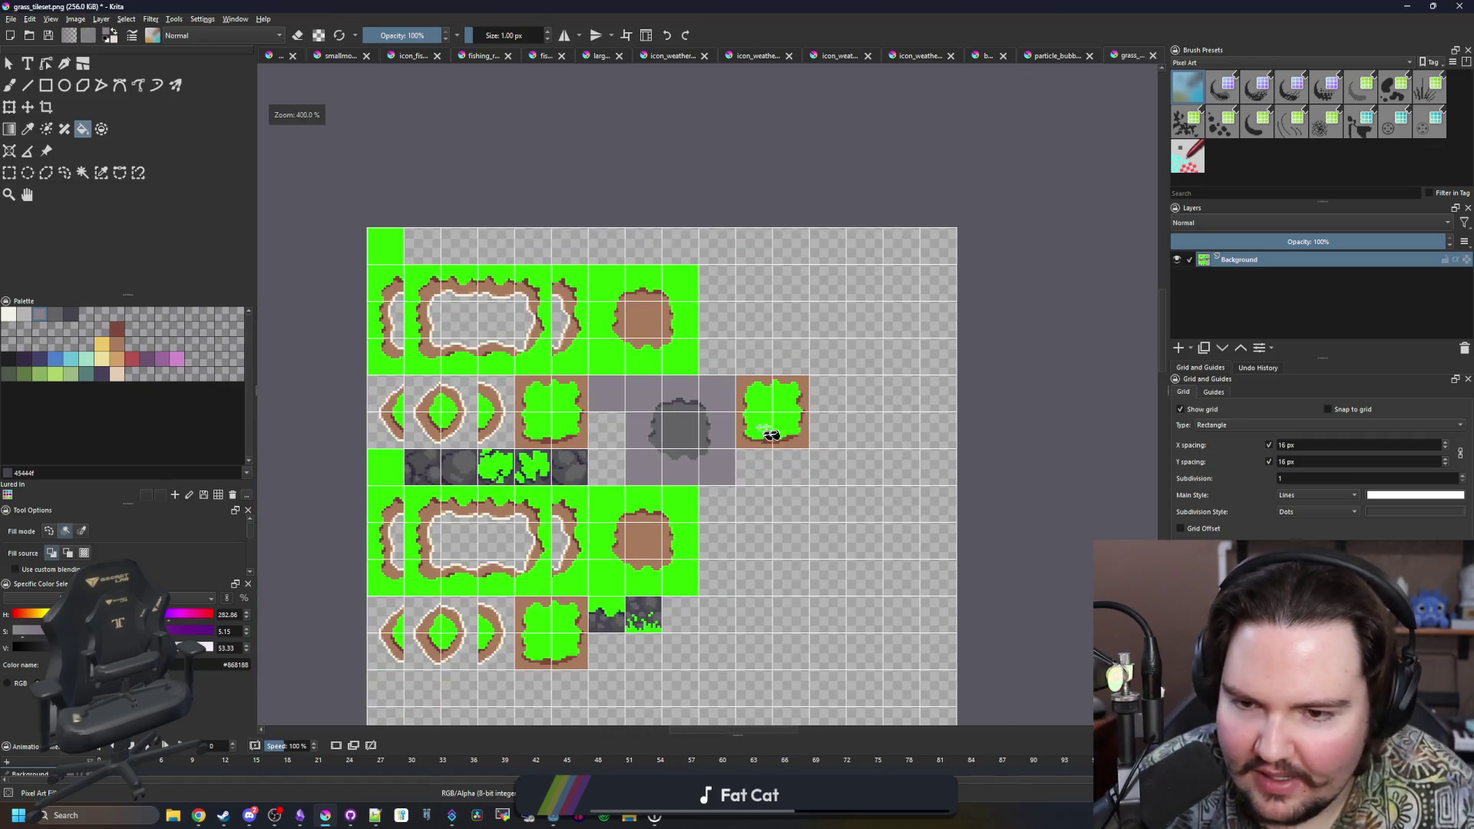
scroll(753, 422, "up", 5)
left_click(780, 412)
left_click(494, 451, "ctrl")
left_click(631, 526)
- Sample the dark outline grey and fill all the red outline pixels with it
key("p")
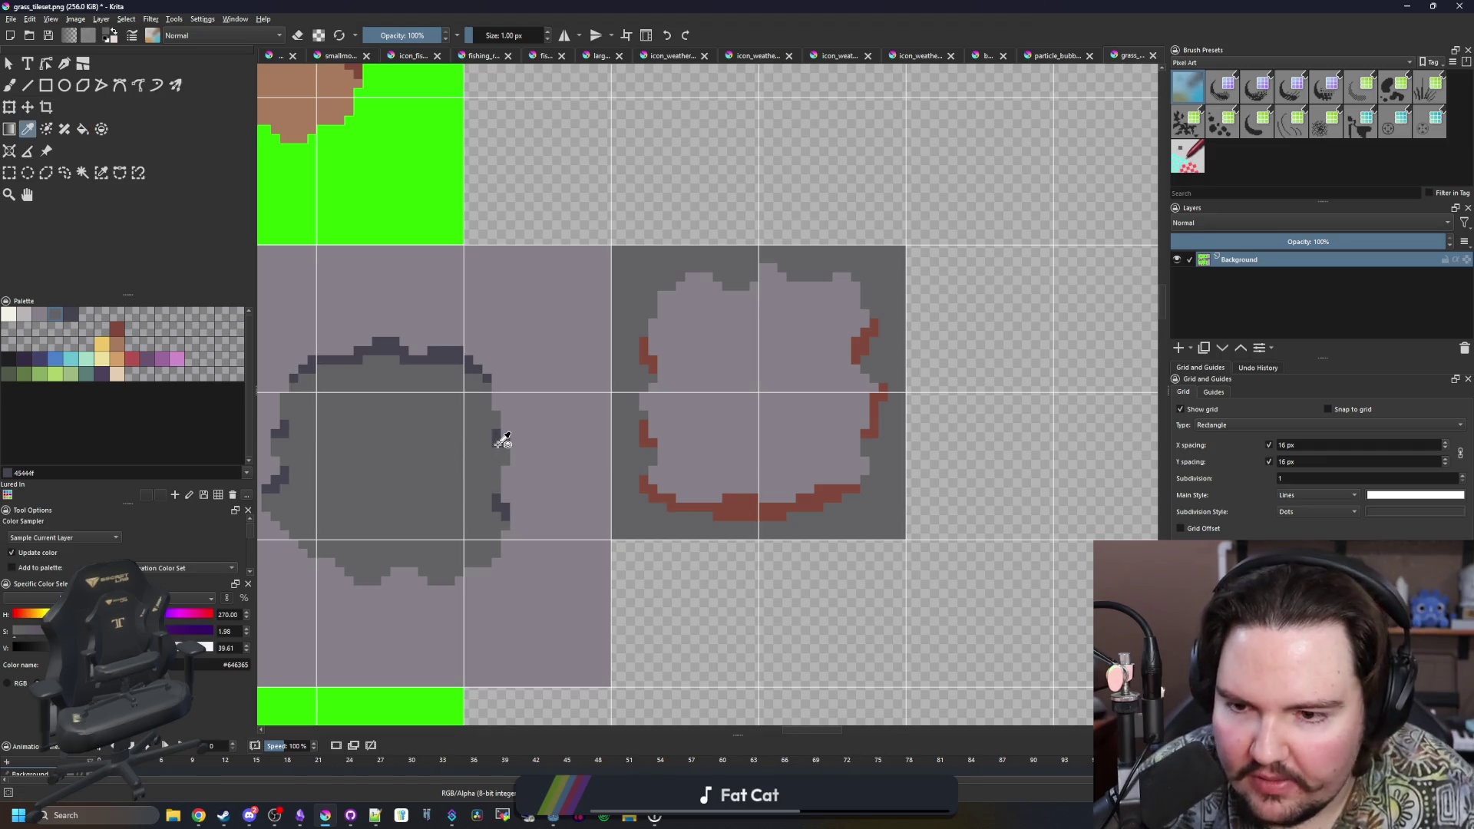
left_click(503, 439)
scroll(676, 453, "up", 1)
key("f")
left_click(638, 323)
left_click(649, 388)
left_click(637, 430)
left_click(675, 518)
left_click(764, 537)
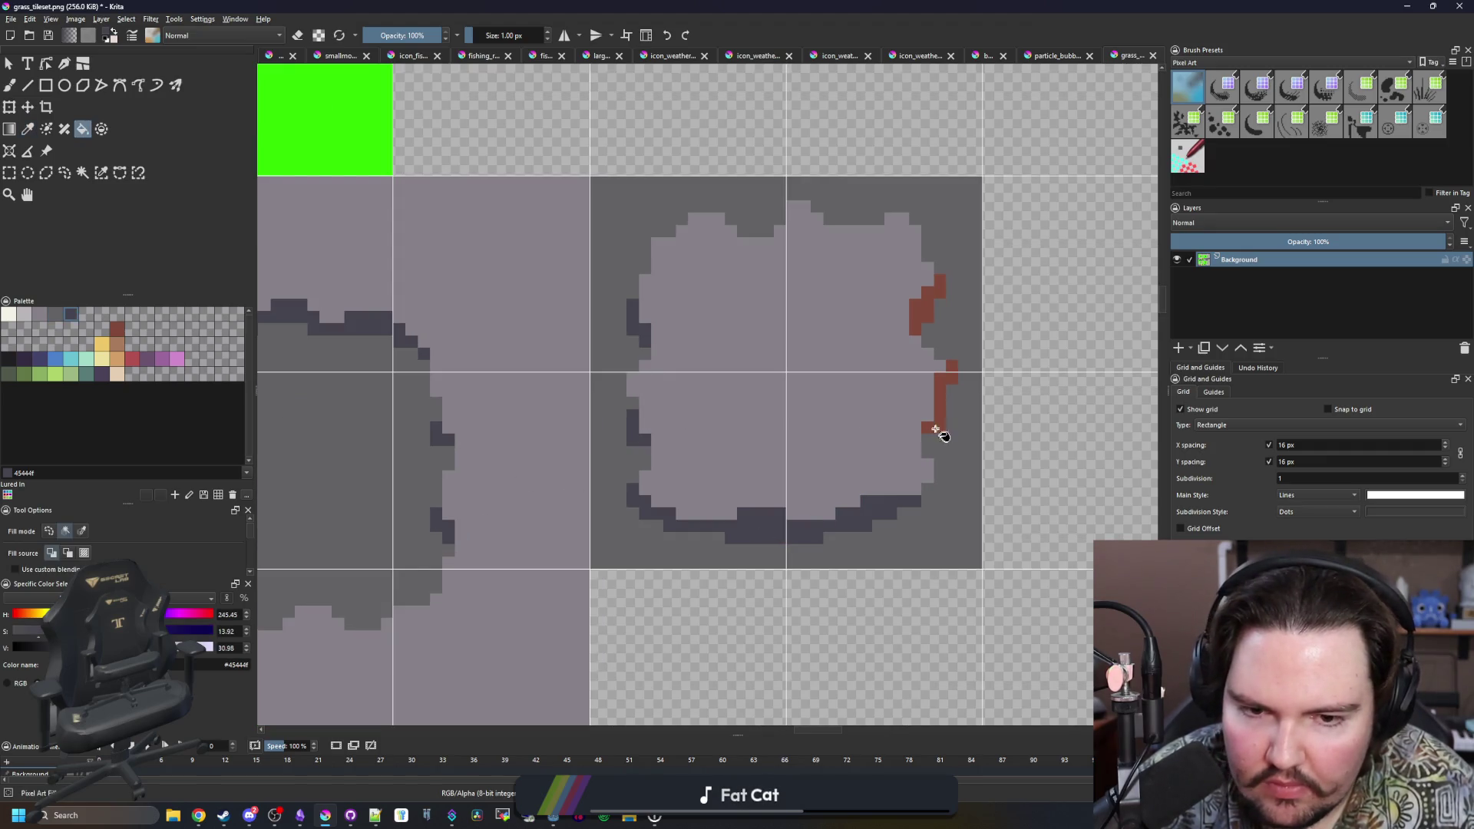
left_click(925, 307)
scroll(849, 372, "down", 5)
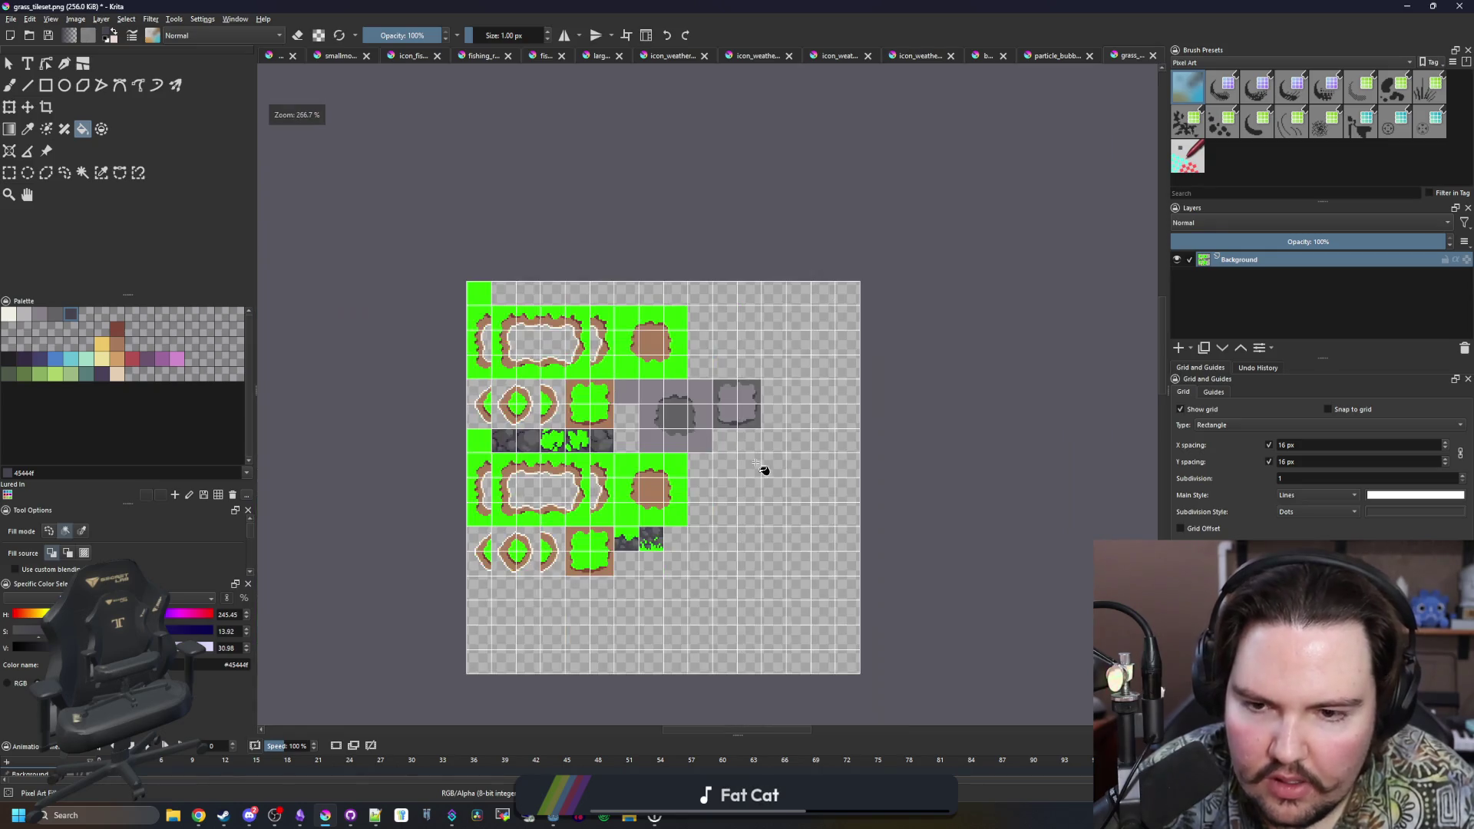
- Save grass_tileset.png, accepting the PNG save options
key("ctrl+s")
left_click(799, 537)
key("alt+Tab")
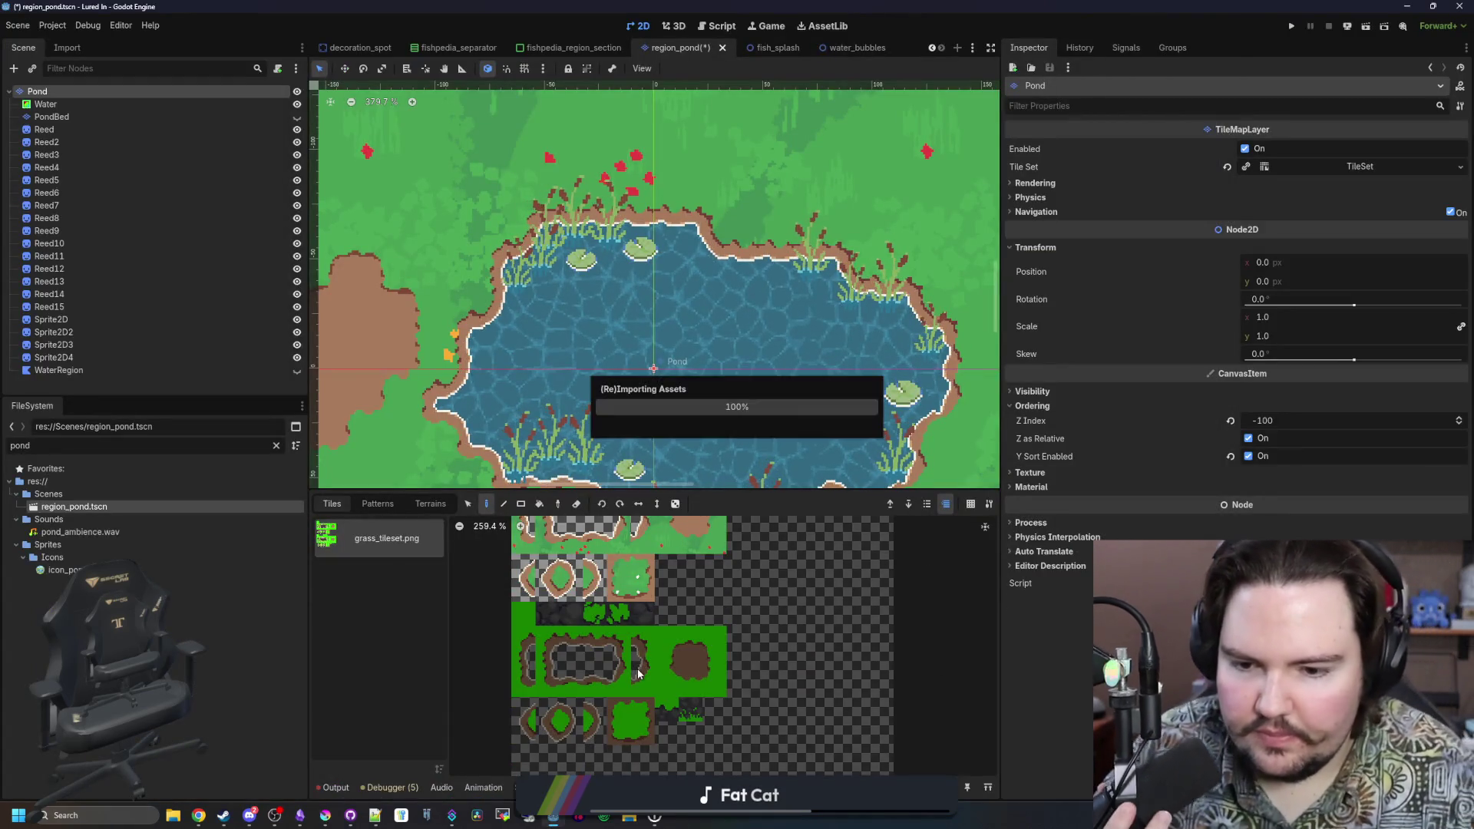
- Create atlas tiles over the new grey stone region of grass_tileset and save region_pond
left_click(541, 788)
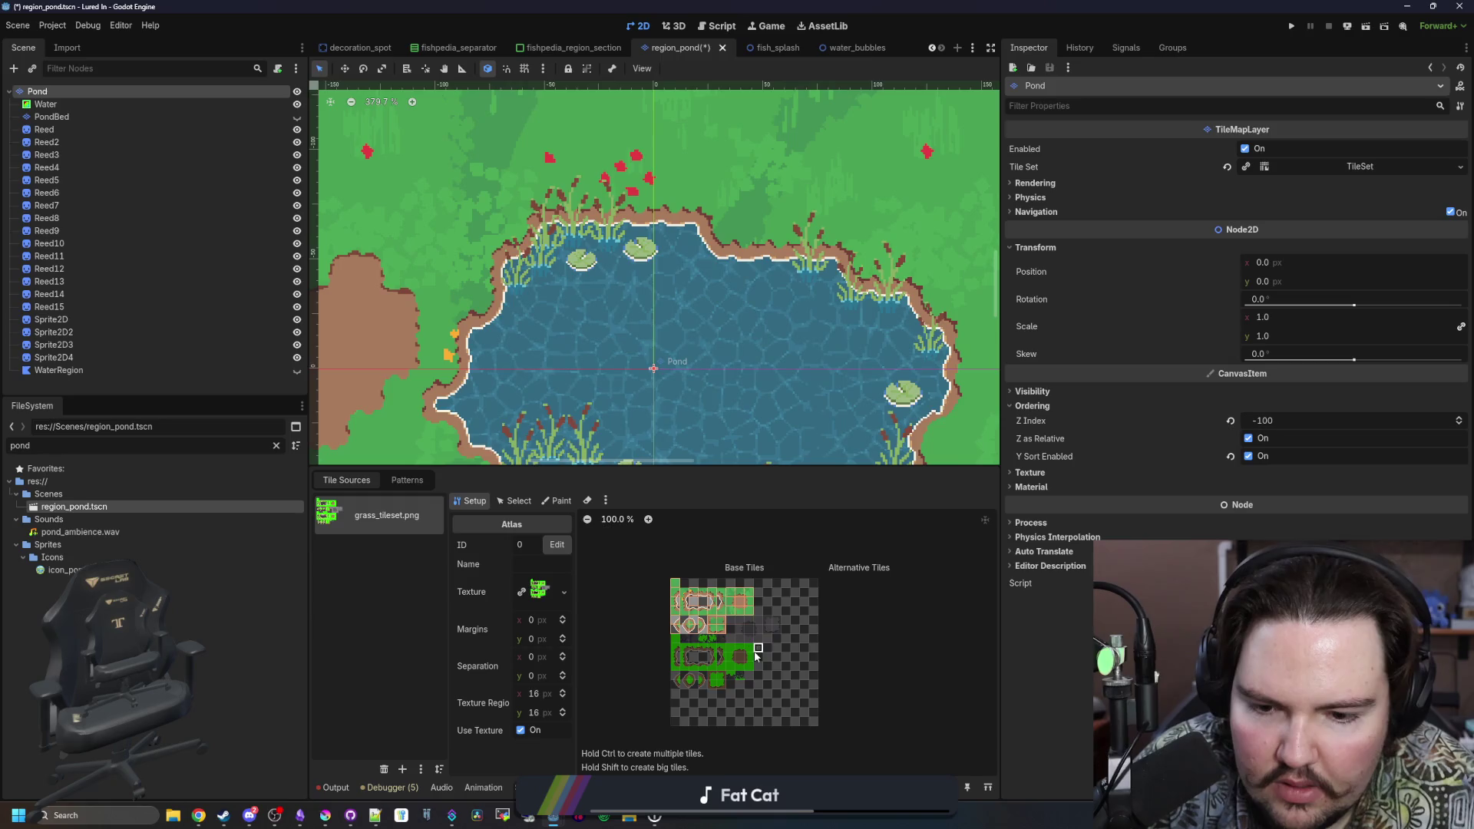
scroll(799, 609, "up", 3)
left_click(787, 612)
mouse_move(787, 638)
left_mouse_down()
mouse_move(756, 641)
mouse_move(882, 583)
mouse_move(727, 600)
left_mouse_up()
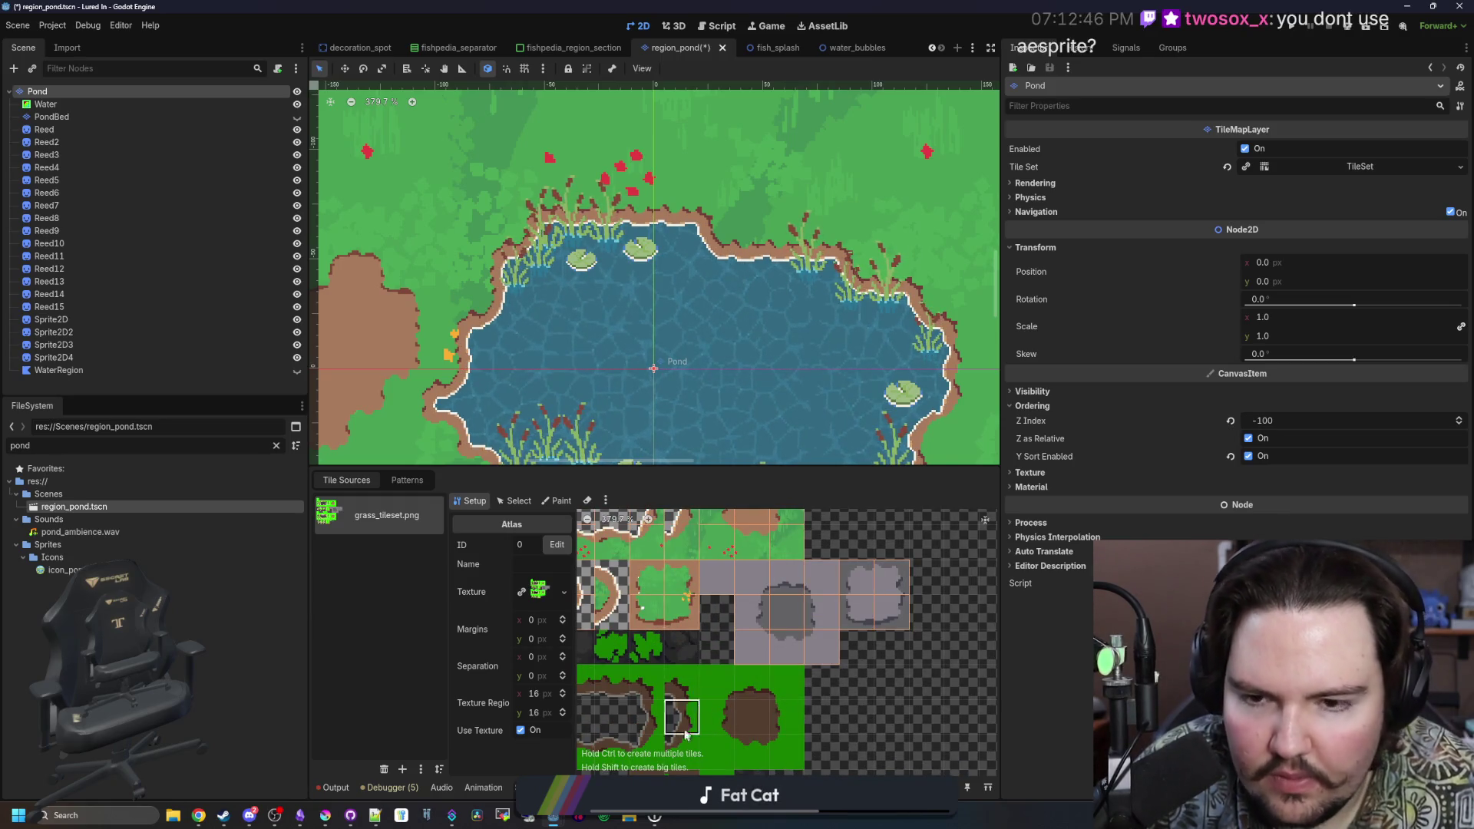
key("ctrl+s")
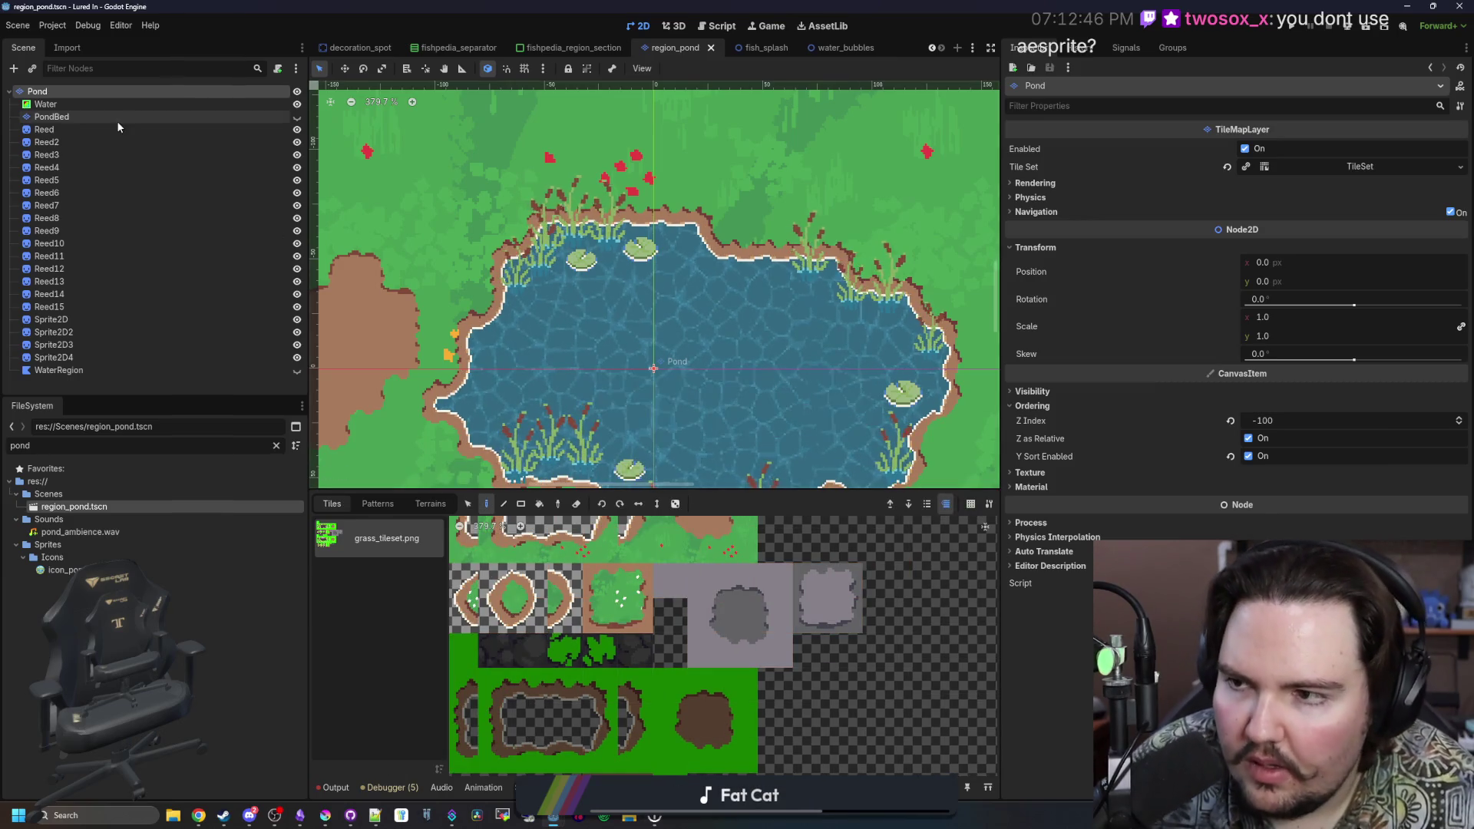
- Toggle the PondBed layer's visibility several times, then select the Pond root node
left_click(115, 117)
scroll(629, 333, "down", 5)
scroll(629, 334, "down", 2)
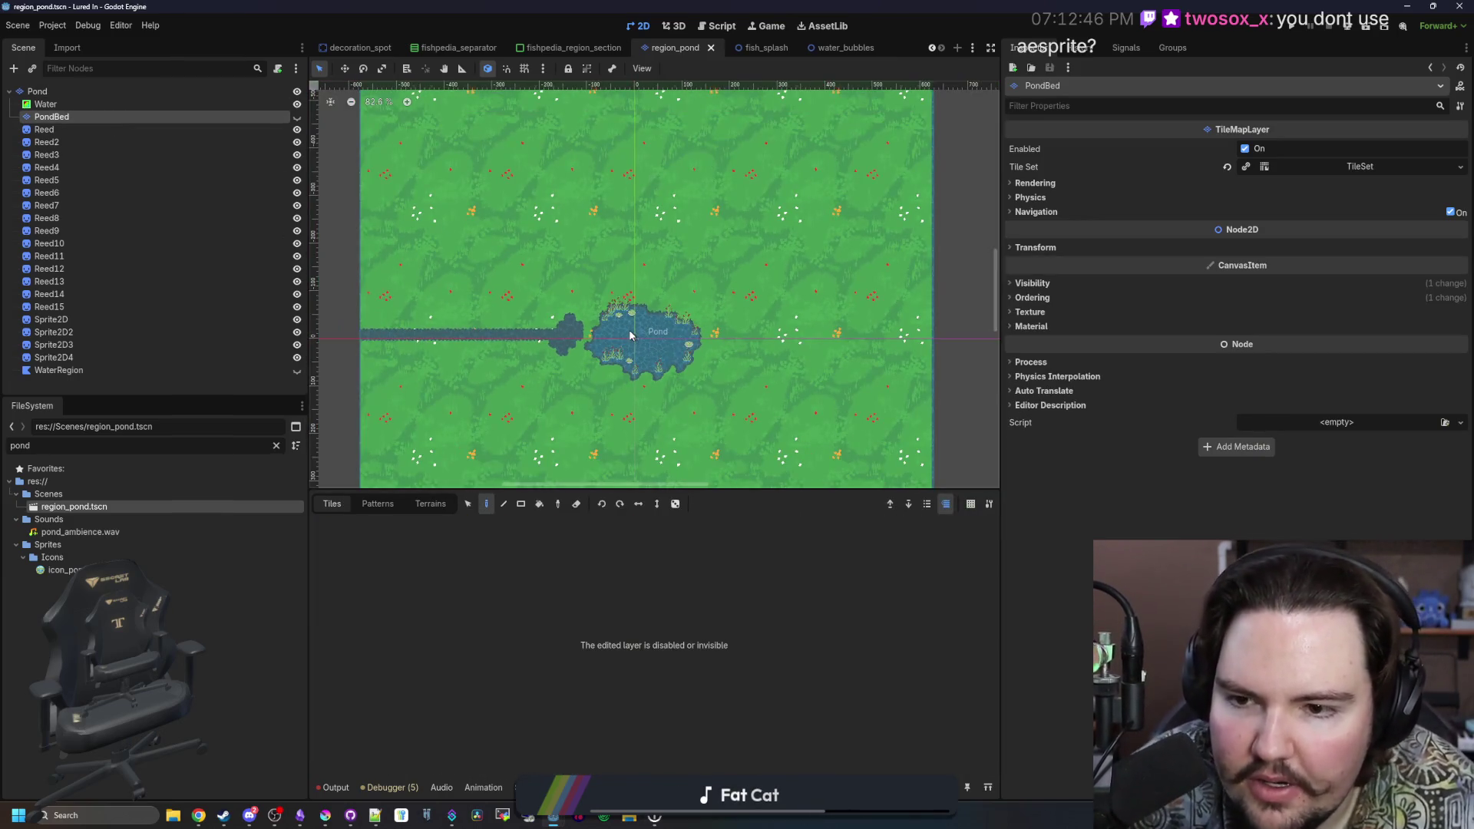
scroll(634, 227, "up", 5)
scroll(634, 228, "up", 4)
left_click(296, 117)
left_click(297, 117)
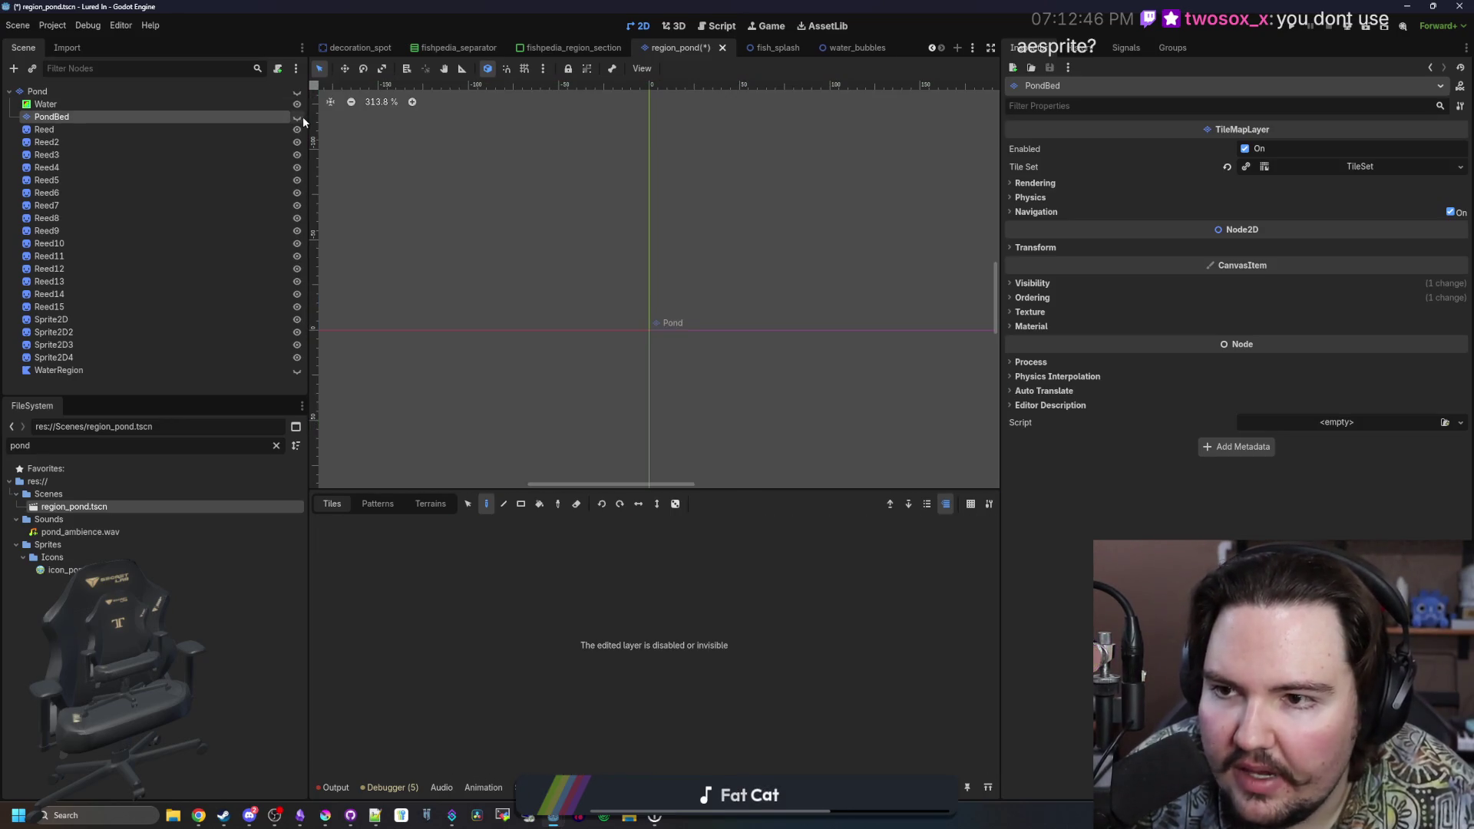
left_click(297, 117)
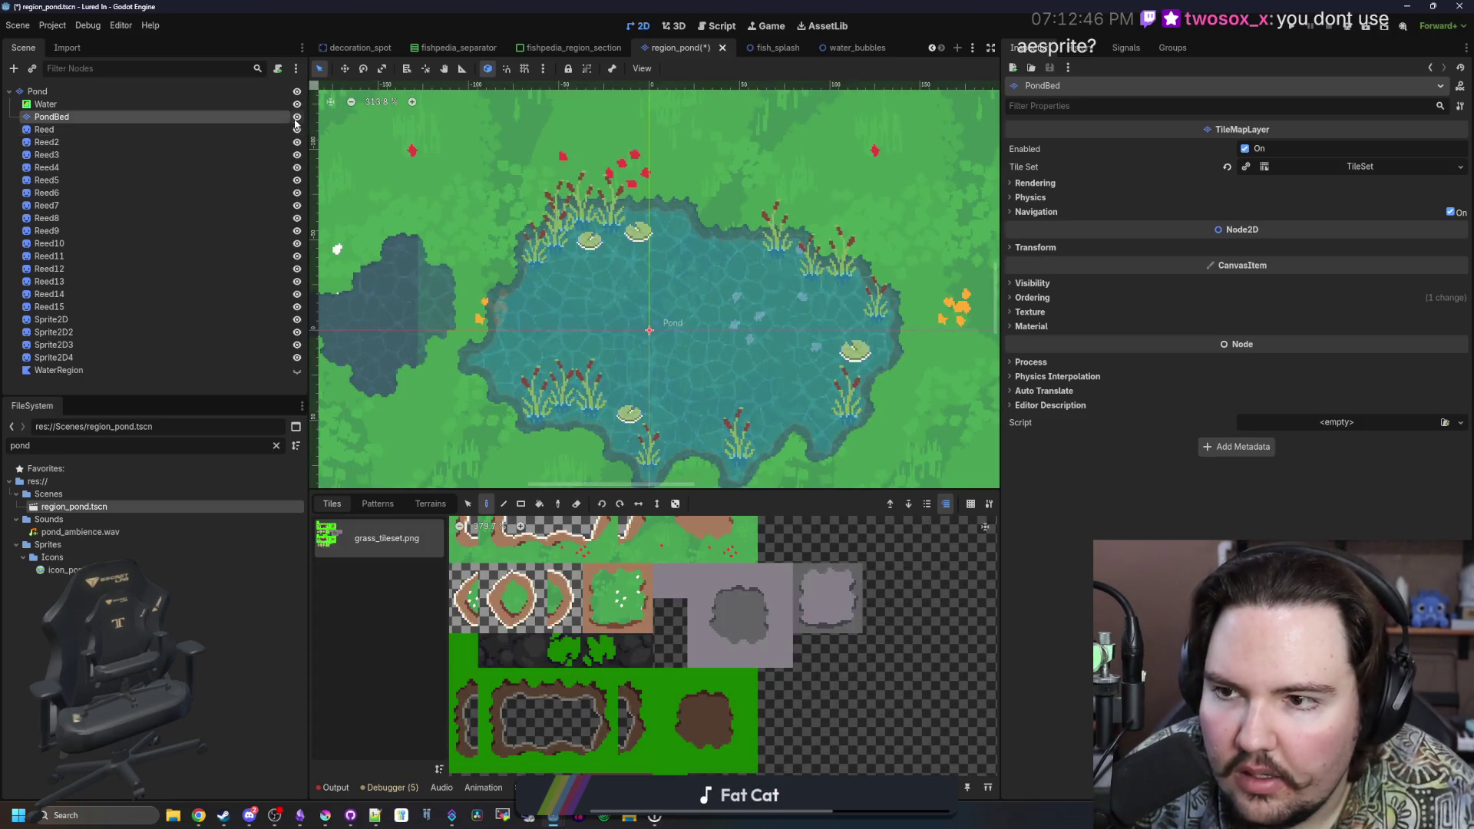
left_click(297, 117)
left_click(296, 117)
left_click(296, 119)
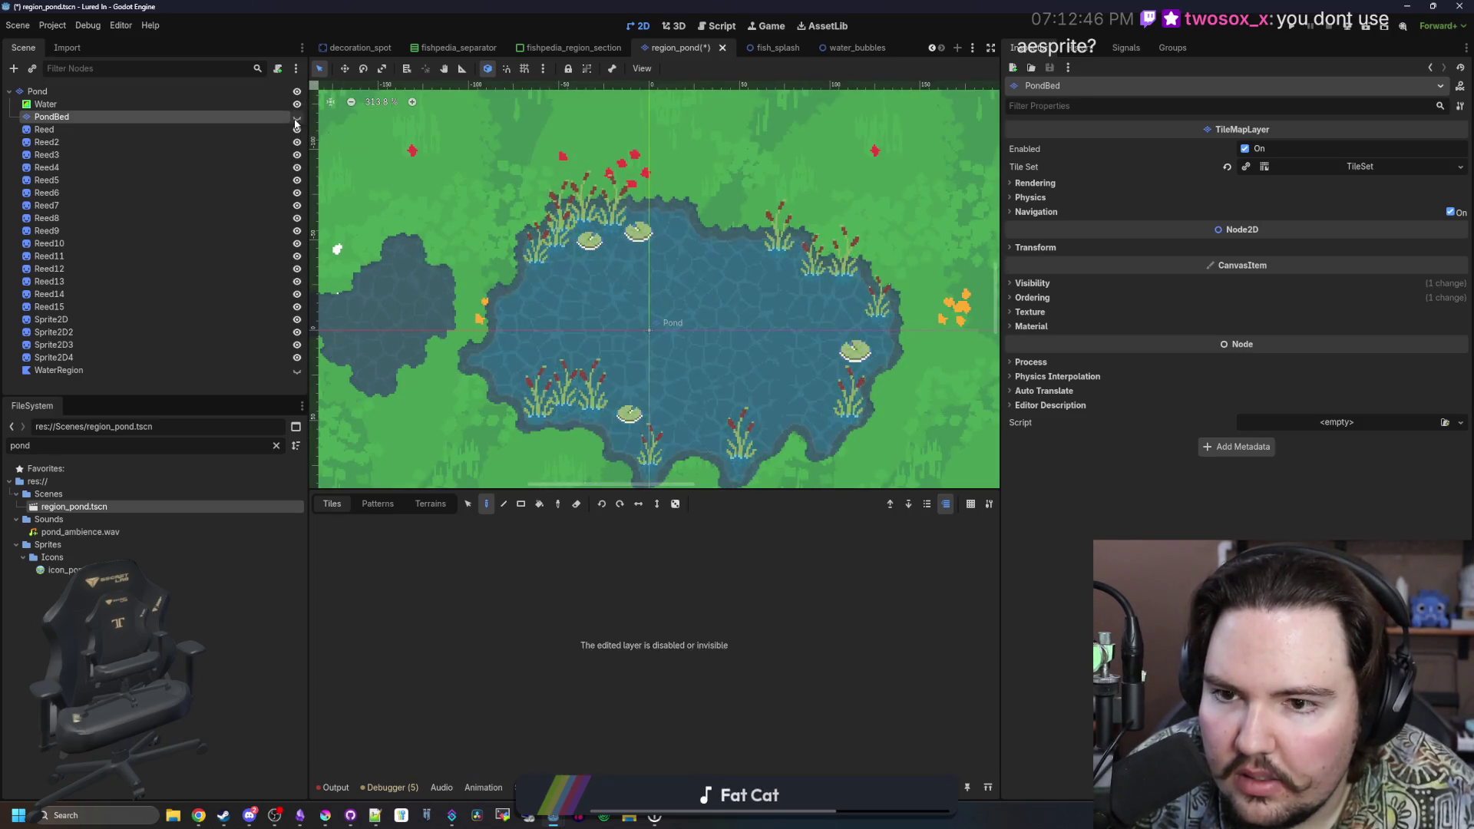
left_click(296, 119)
left_click(296, 119)
left_click(84, 89)
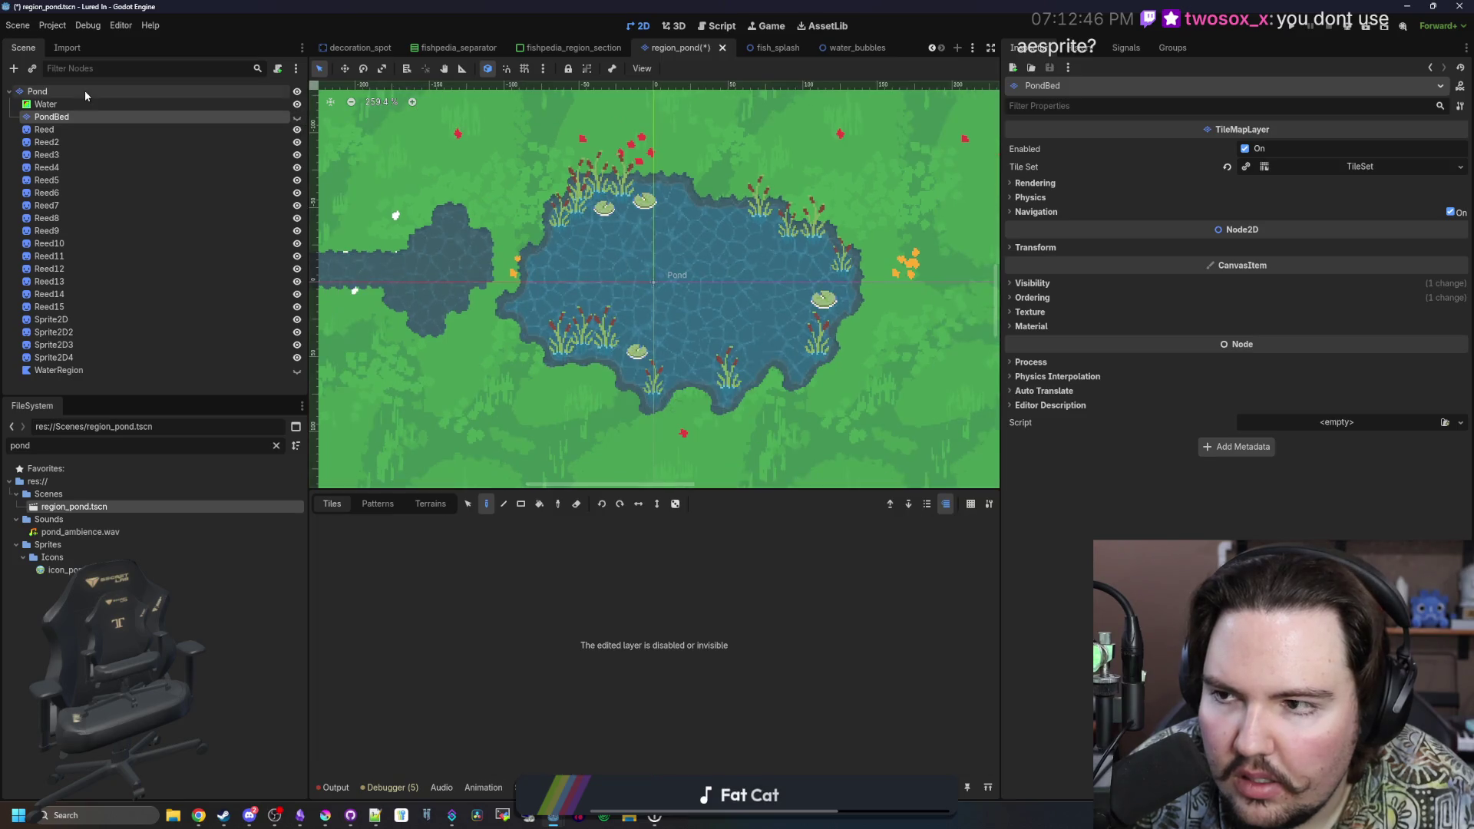
- Select PondBed, switch to rectangle tile painting, then select the Water colour rect
left_click(112, 117)
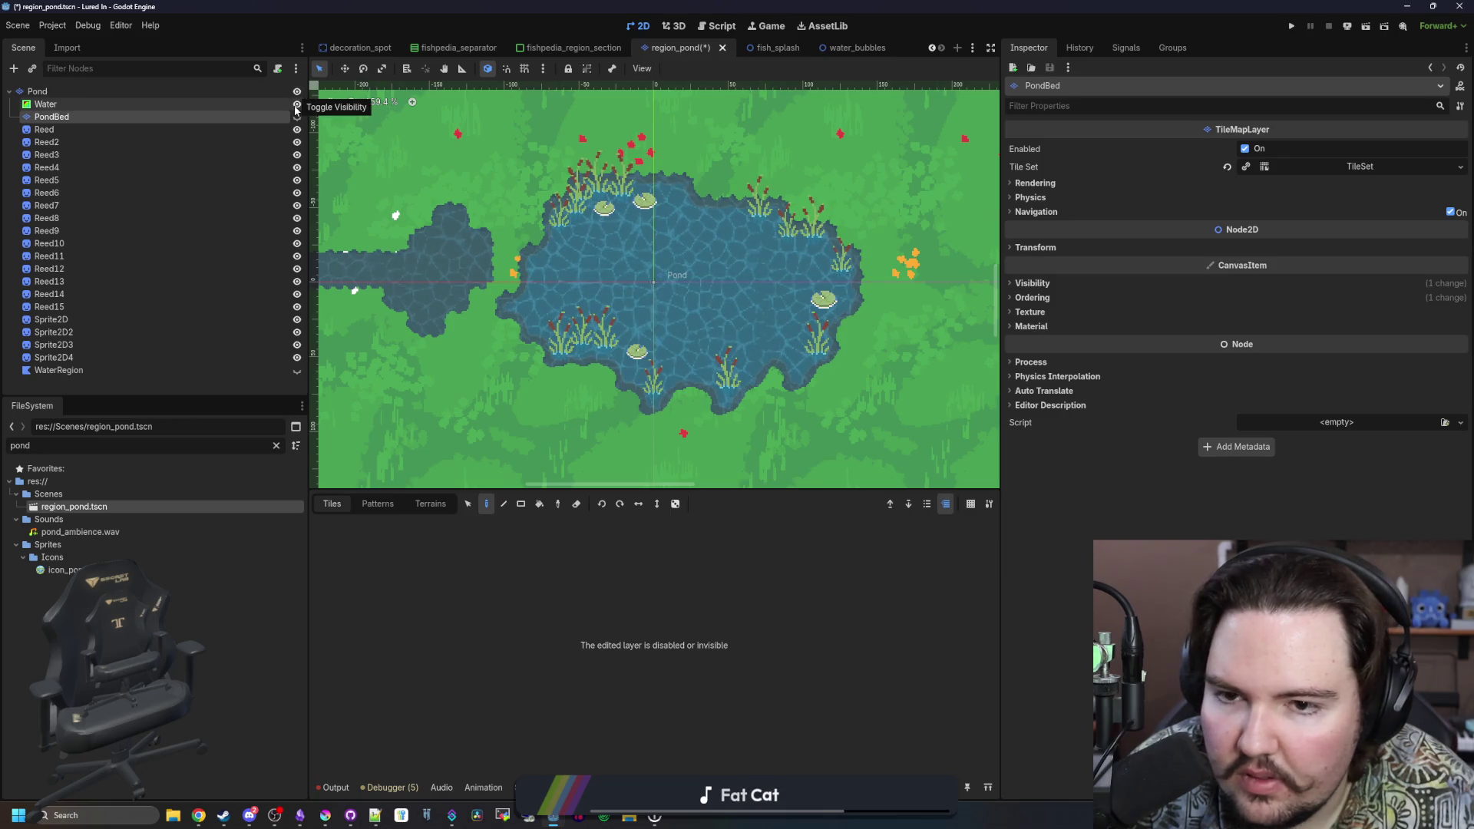
scroll(526, 403, "down", 7)
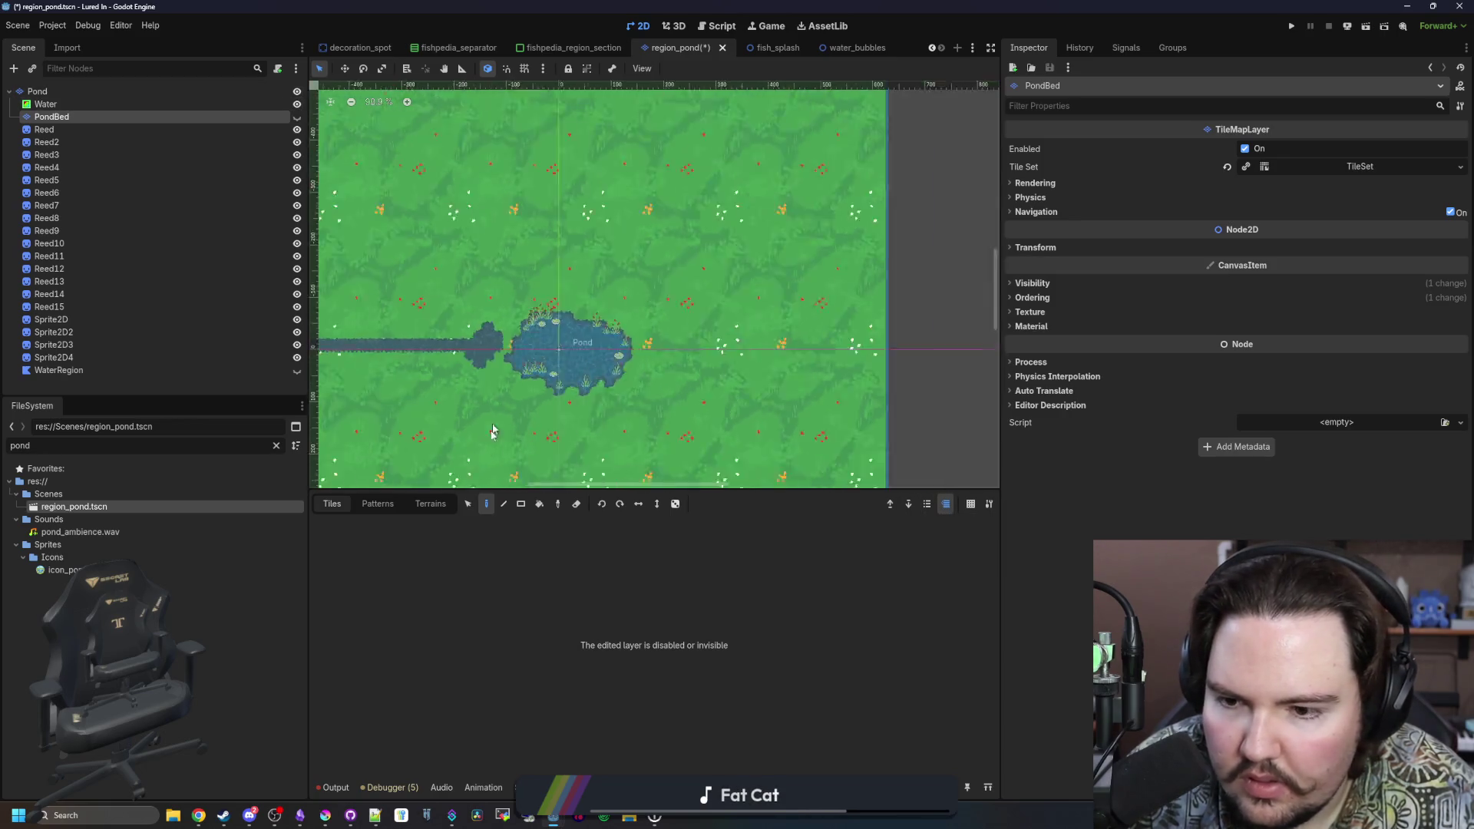
key("r")
scroll(606, 355, "up", 2)
right_click(486, 395)
left_click(561, 302)
left_click(500, 382)
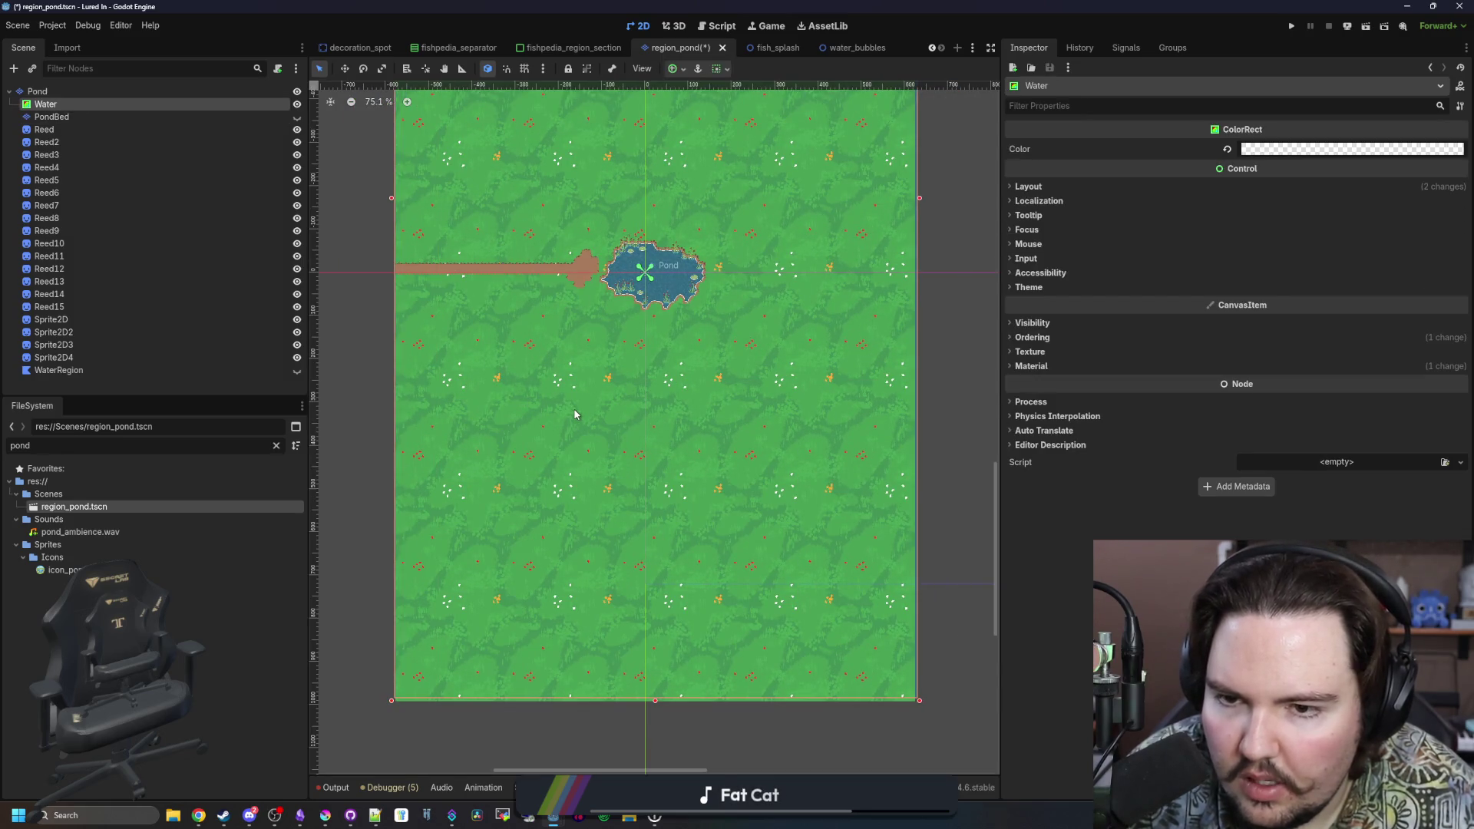
- Make PondBed visible, recheck the Pond scene's visibility, and expand Pond's visibility settings
left_click(63, 116)
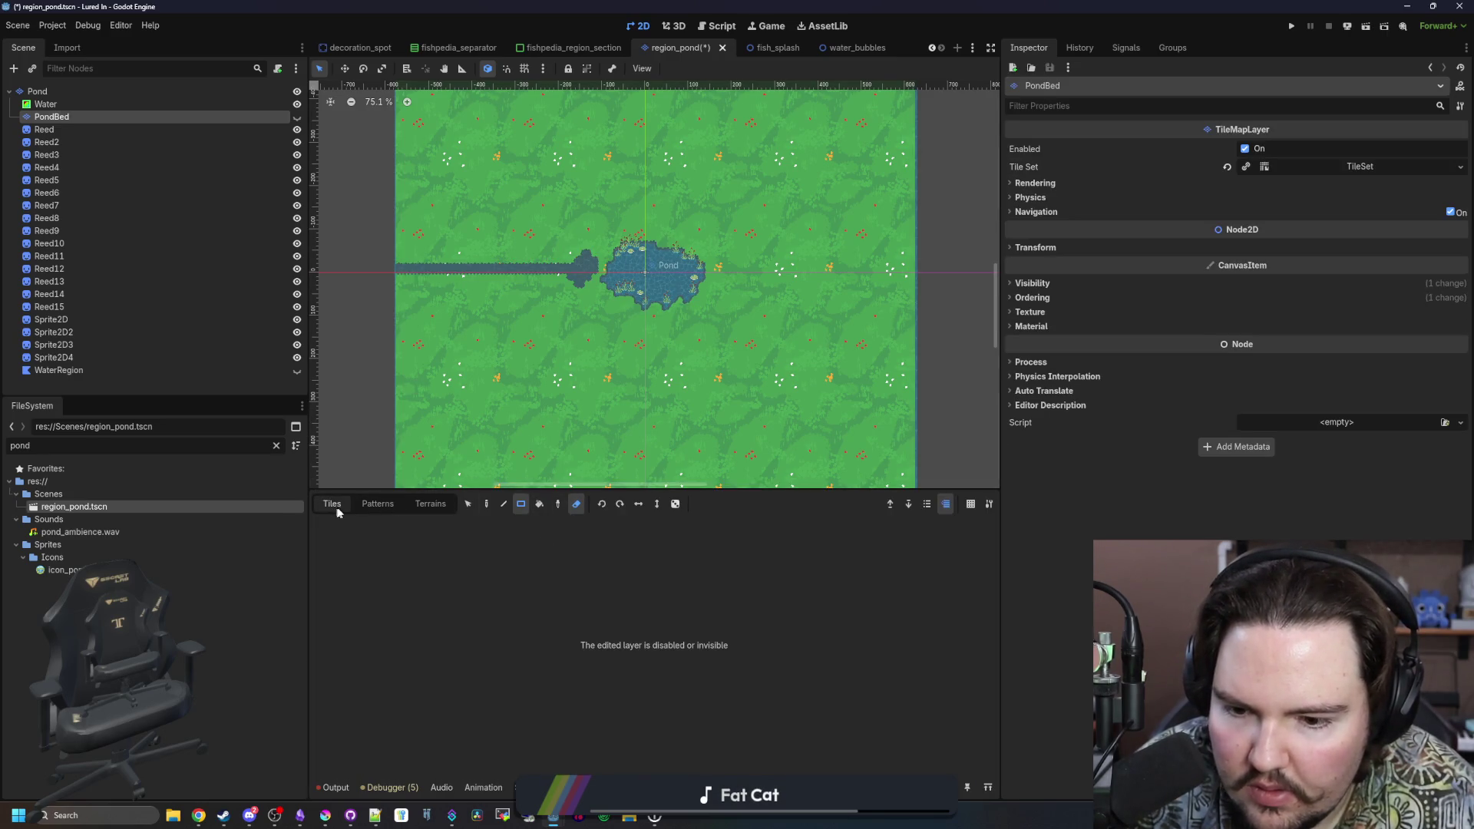
left_click(297, 117)
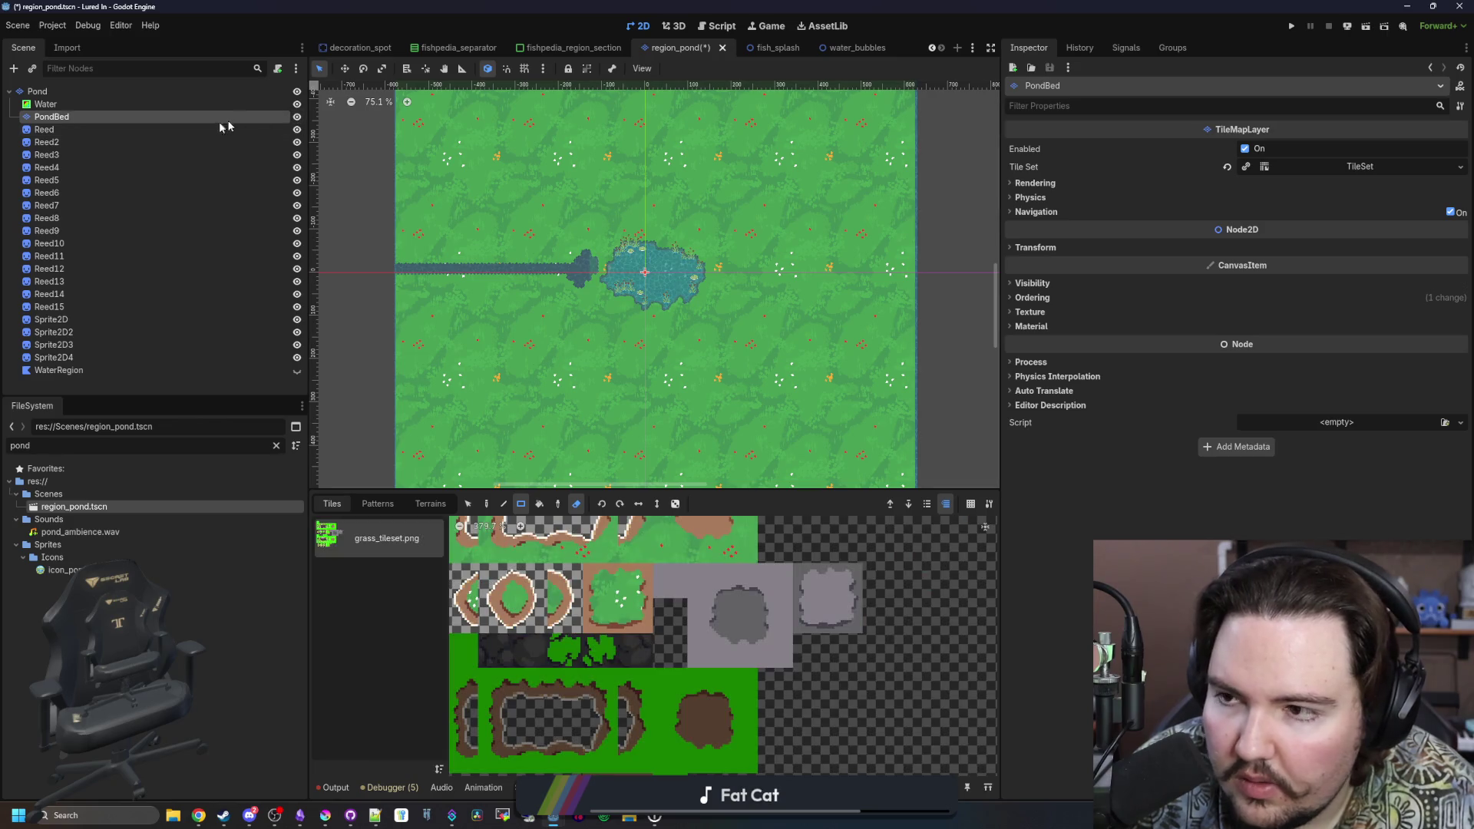
left_click(296, 93)
left_click(296, 92)
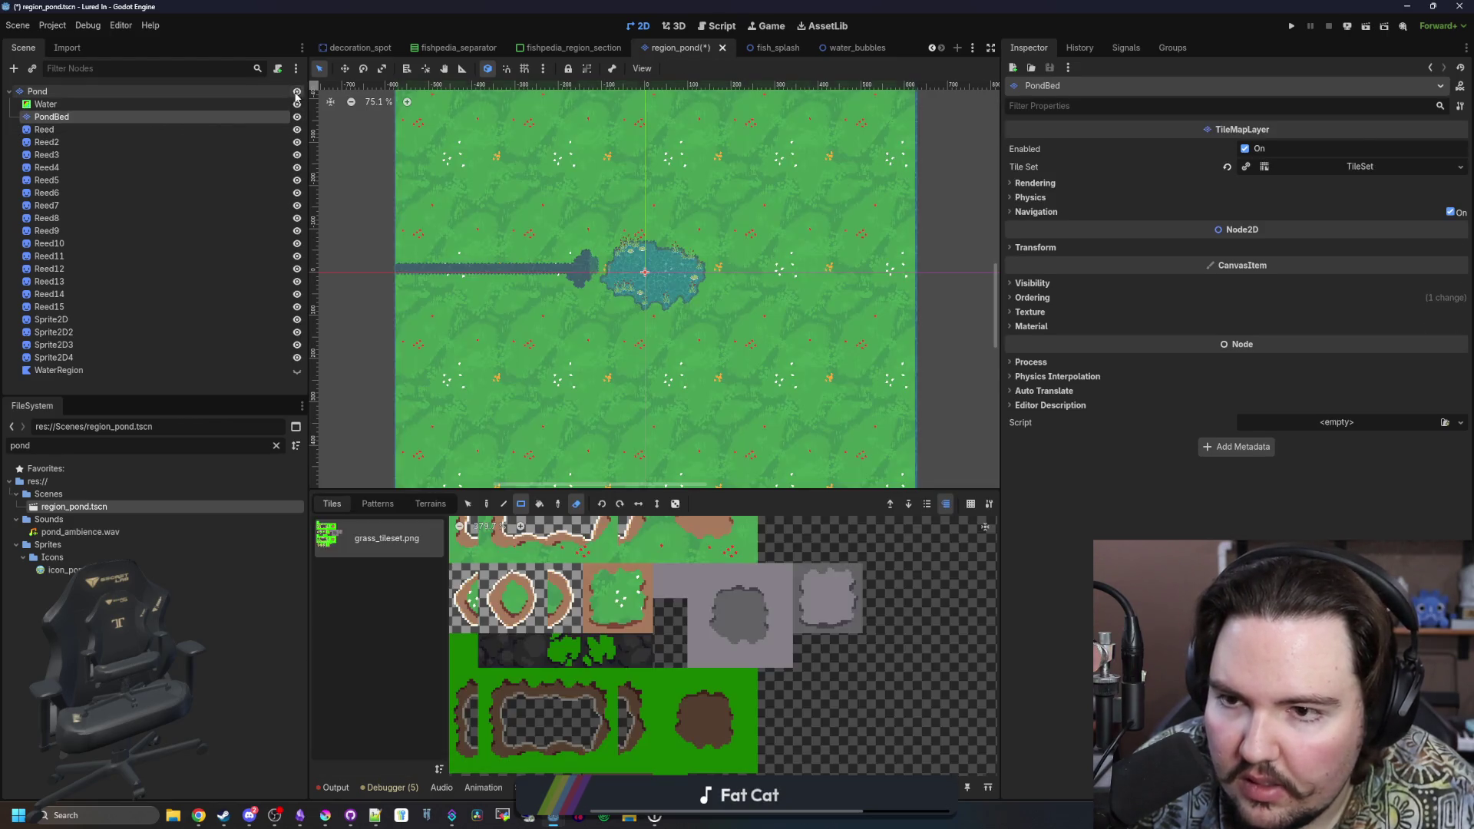
left_click(261, 91)
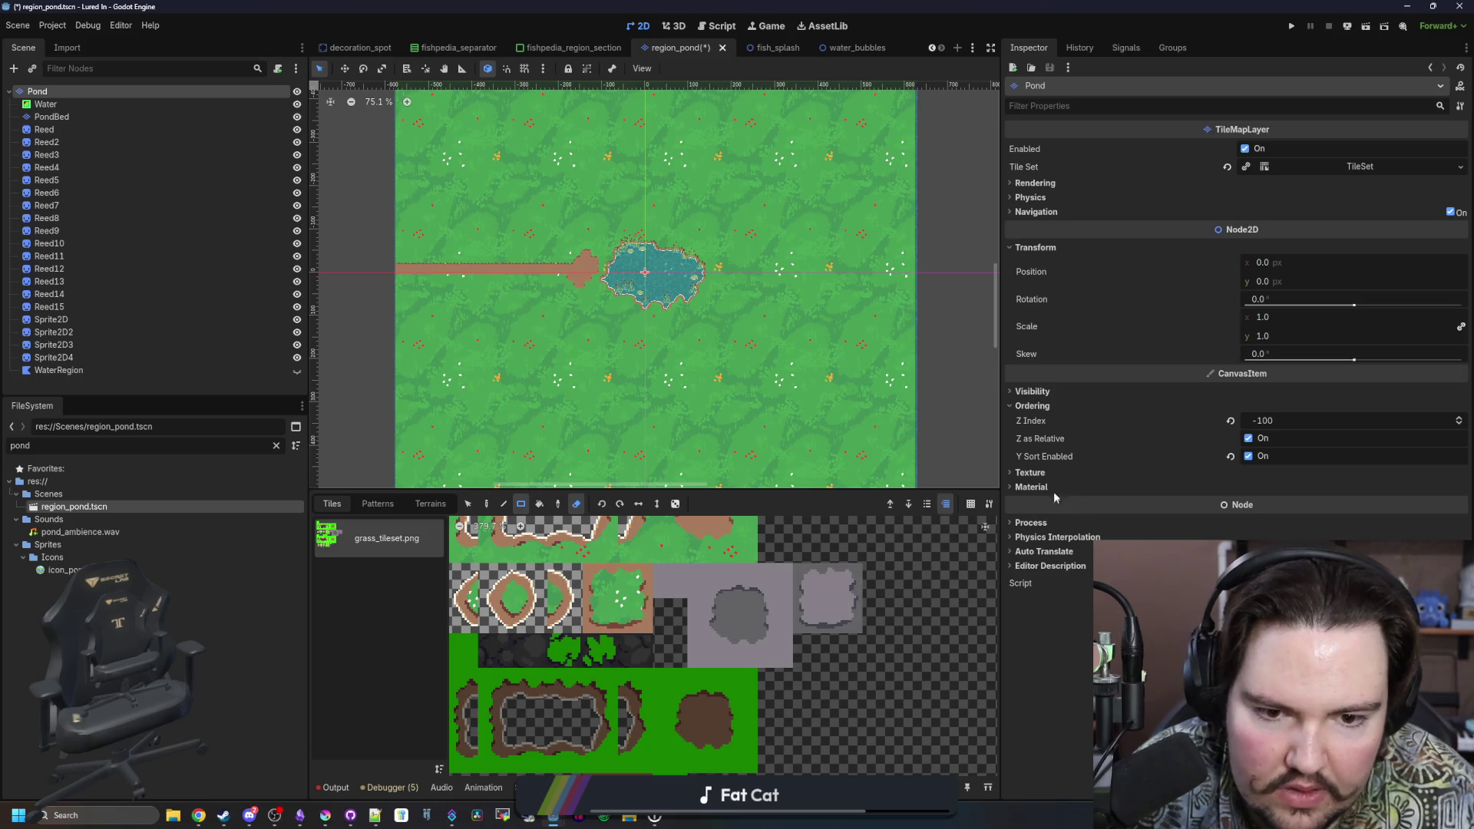
left_click(1033, 392)
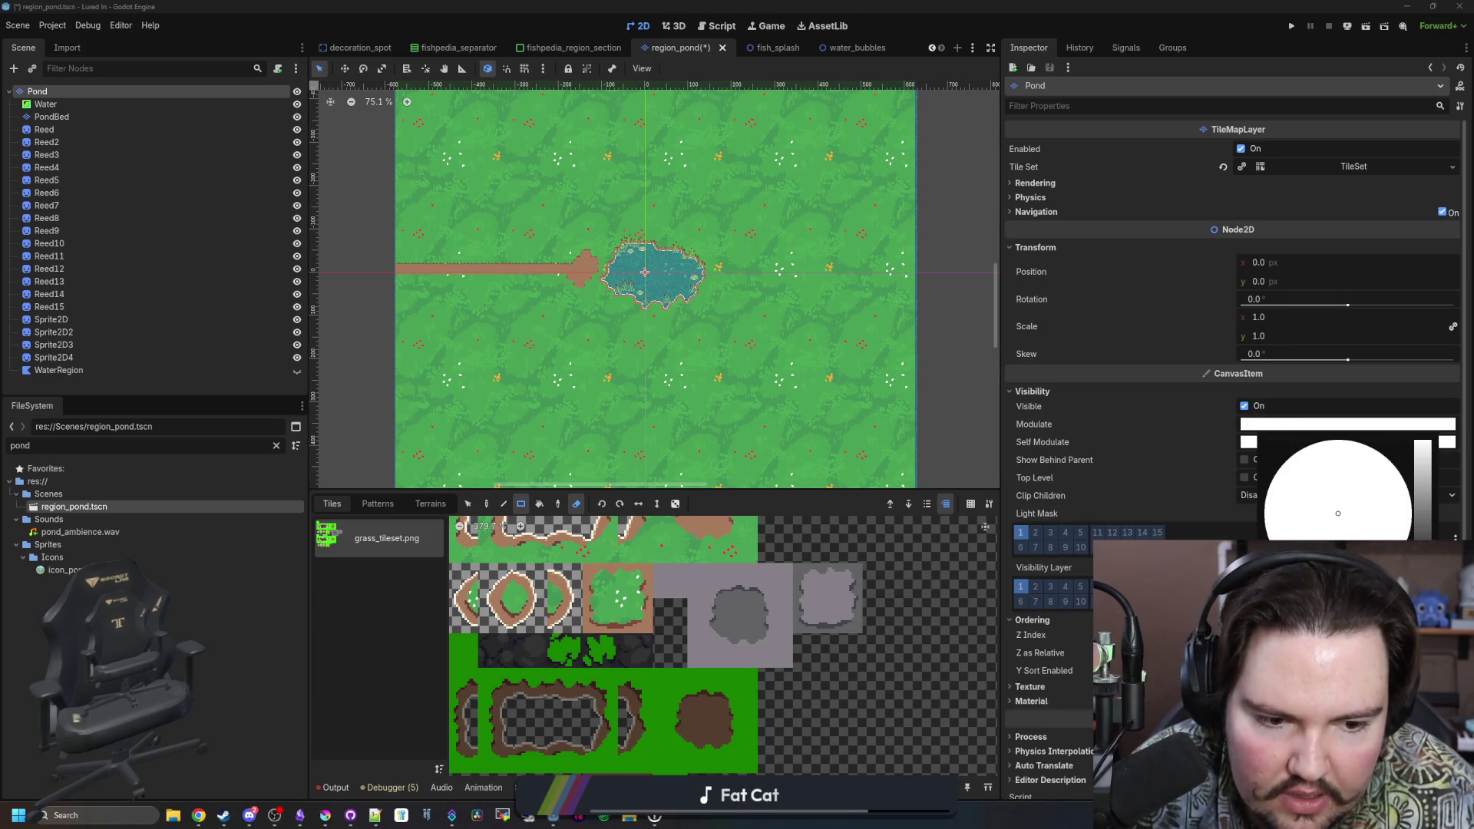
- Drop the Pond layer's Self Modulate alpha to fully transparent to see beneath it
left_click(1247, 446)
left_click_drag(1319, 355, 1204, 355)
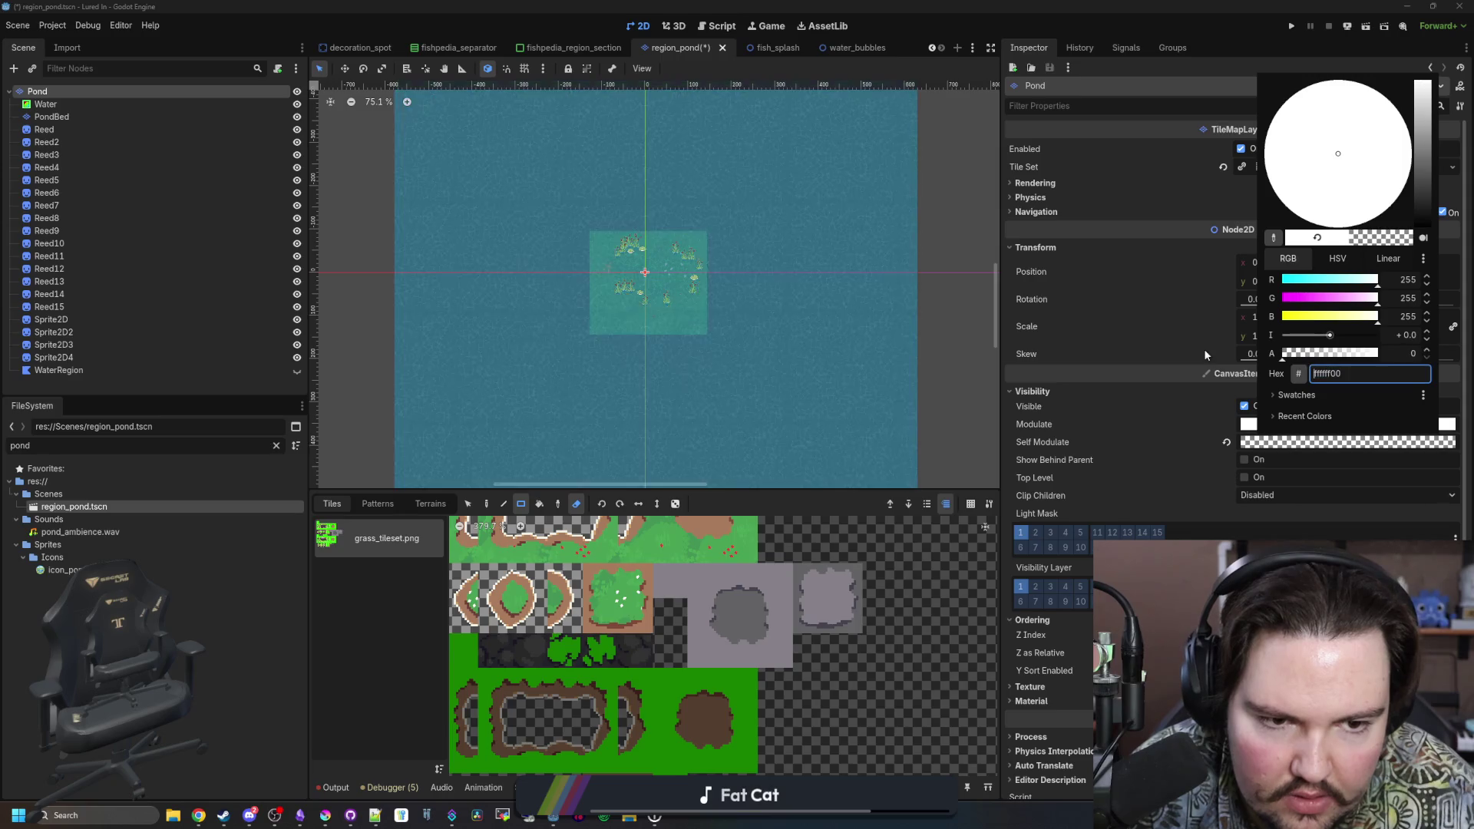
left_click(99, 118)
- On PondBed, Rect-paint a large block of grey stone tiles from the top-left reeds to the lower right
left_click(99, 118)
scroll(569, 278, "up", 3)
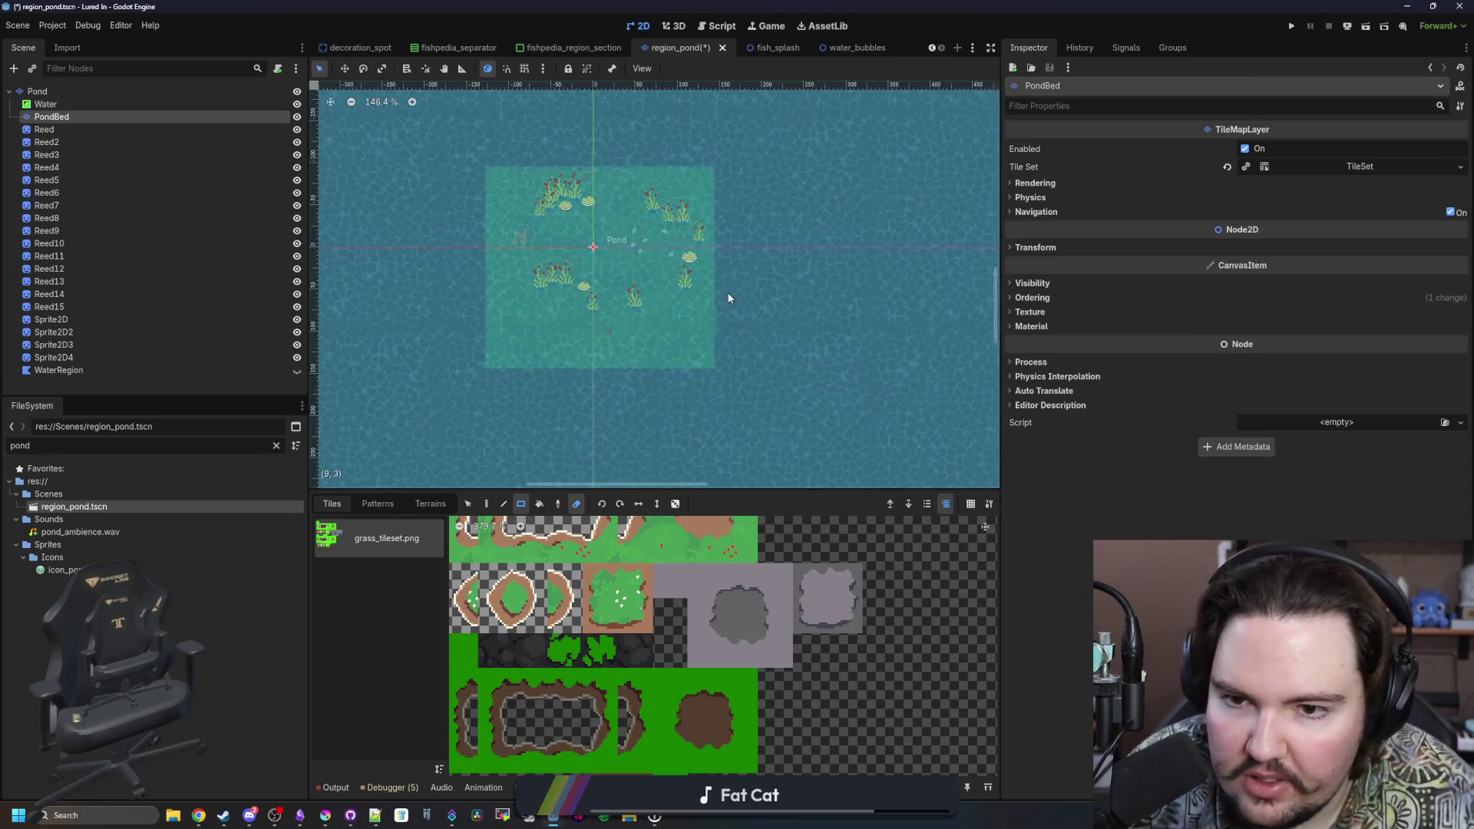
scroll(625, 255, "down", 1)
scroll(592, 311, "up", 5)
scroll(592, 310, "down", 12)
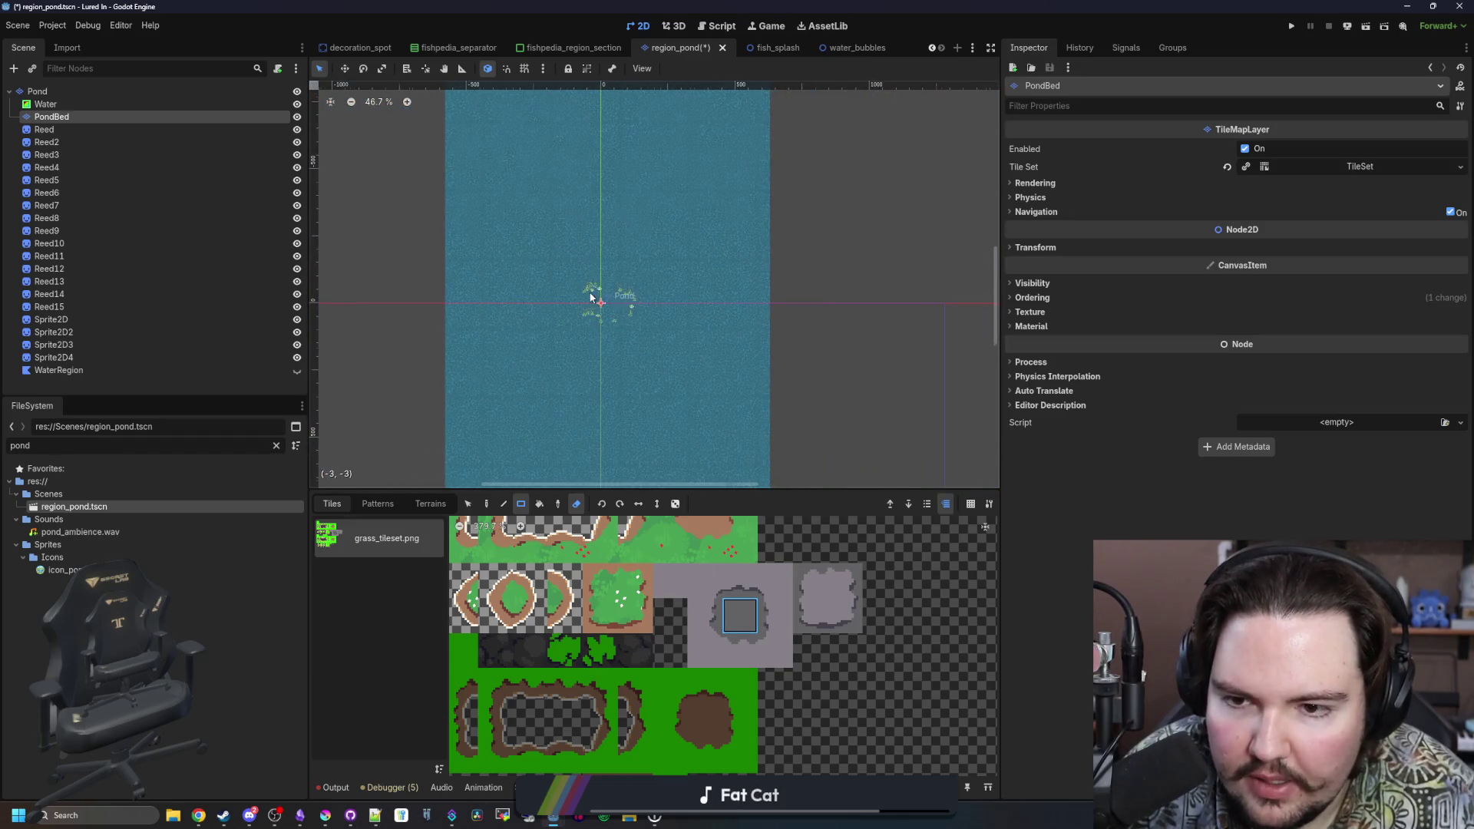
scroll(592, 297, "up", 16)
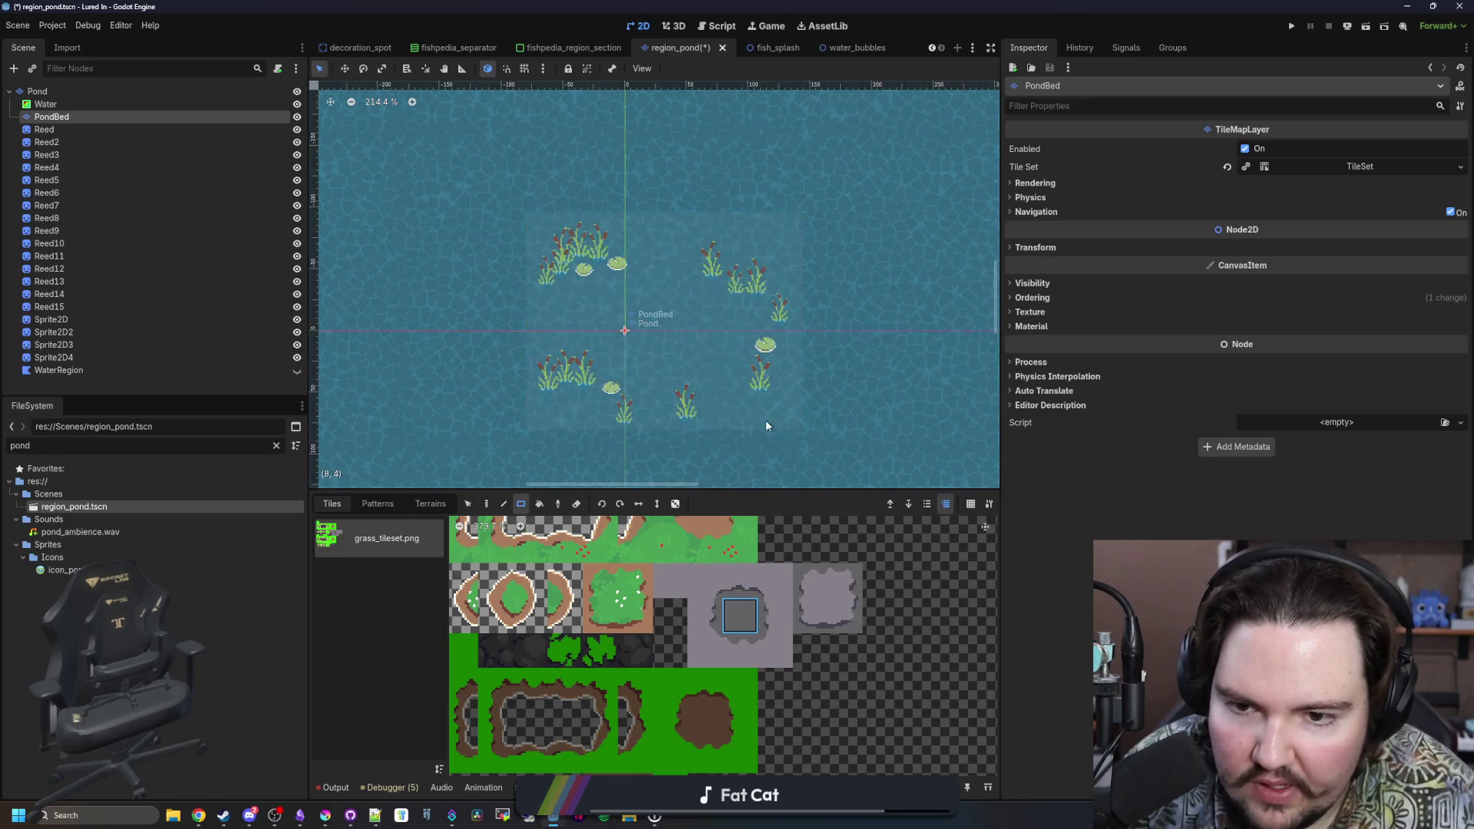
scroll(752, 419, "up", 3)
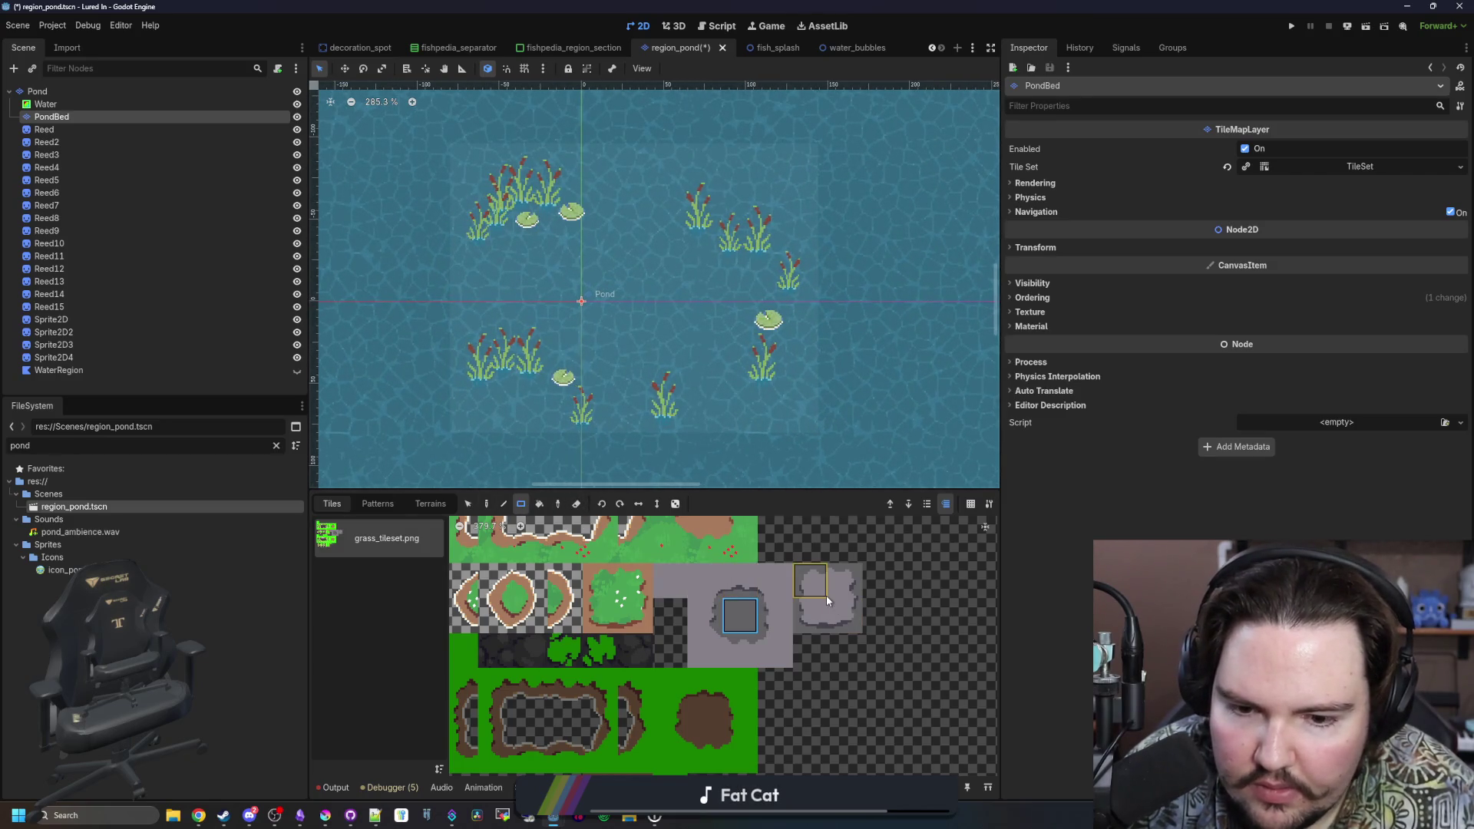
left_click_drag(492, 196, 608, 323)
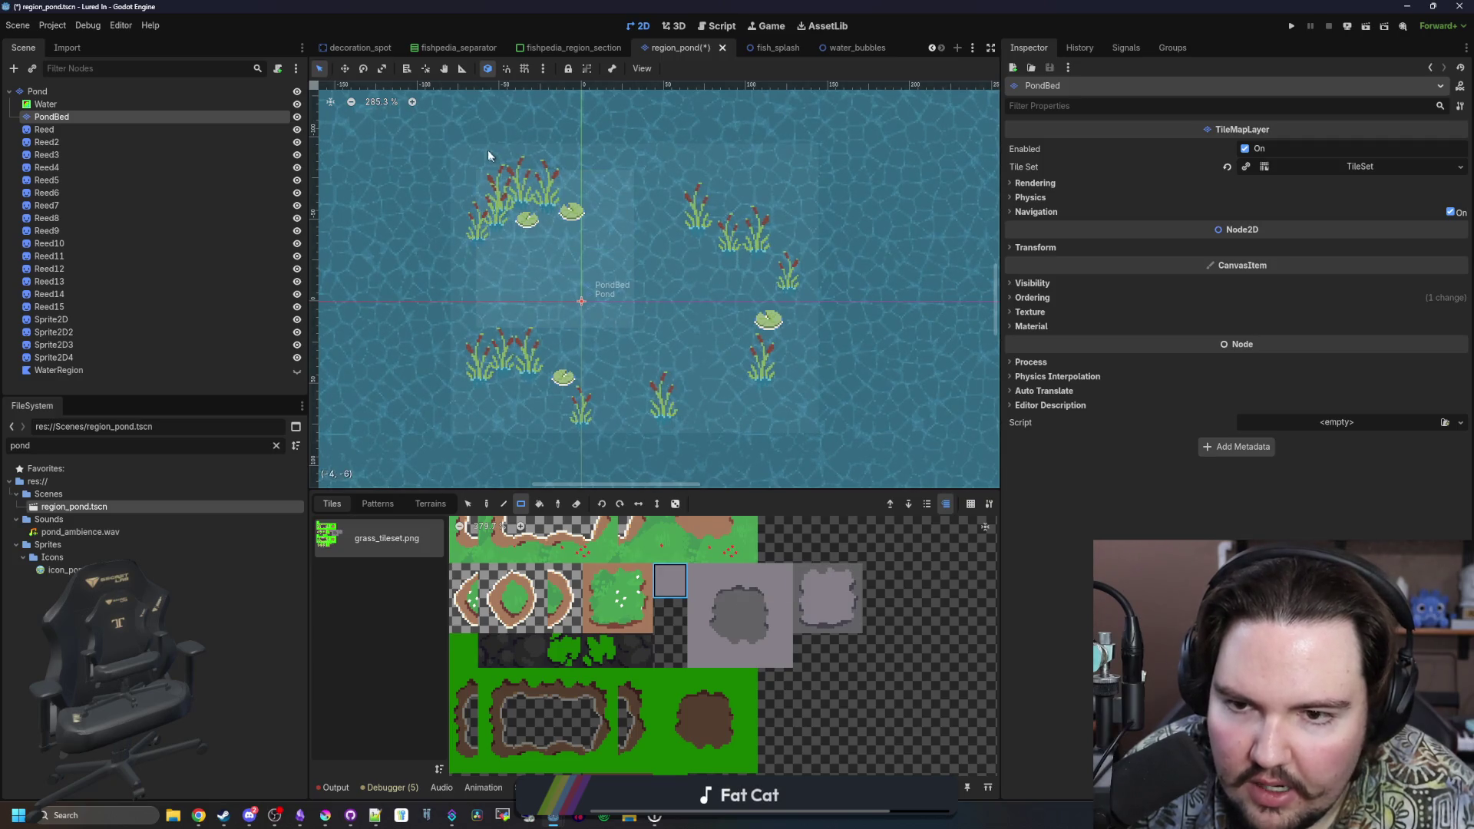
left_click_drag(461, 152, 813, 418)
- Lower the Pond's modulate opacity to preview the bed, then restore it to opaque white
scroll(697, 436, "up", 2)
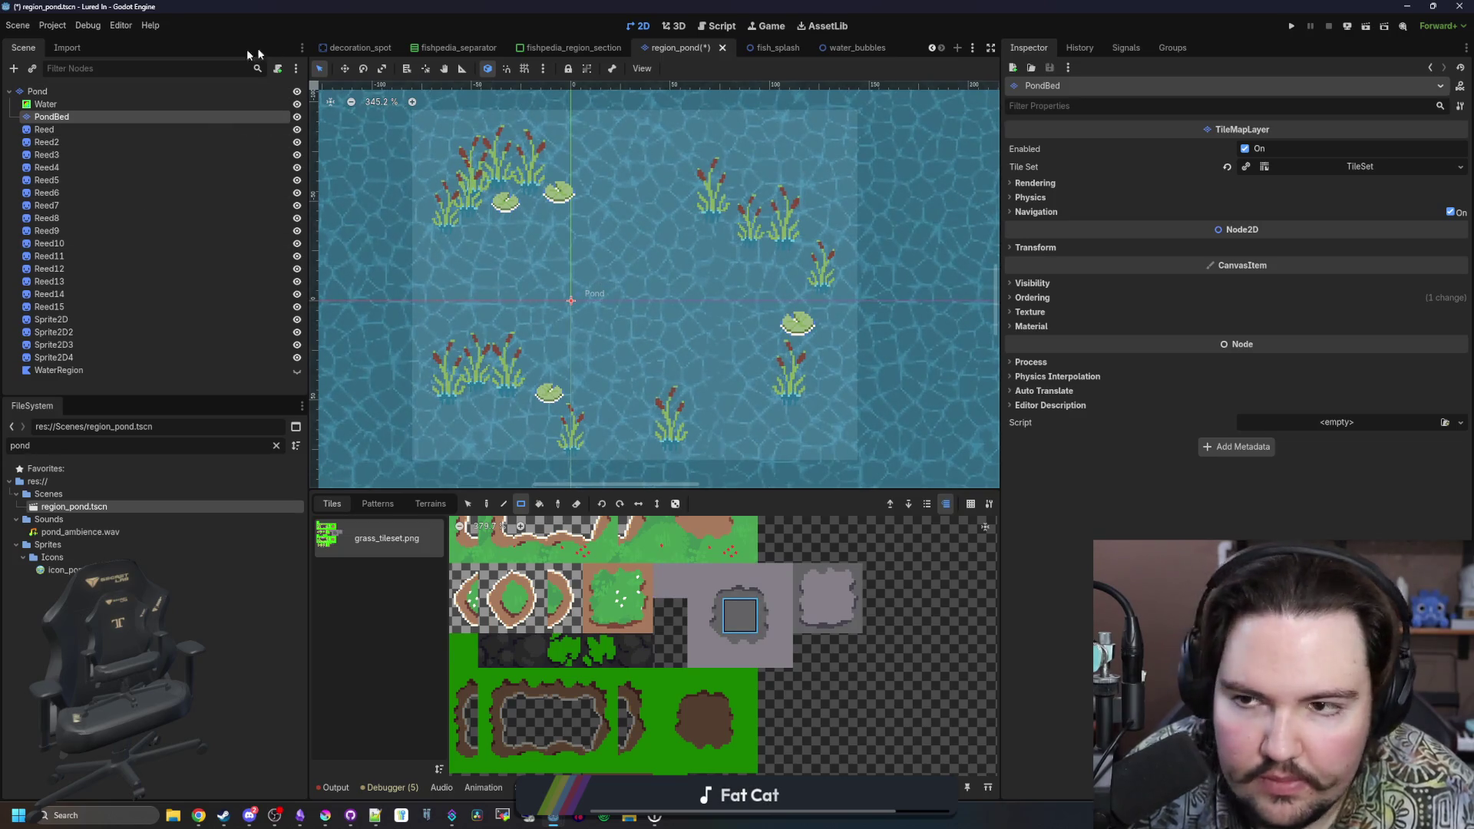
left_click(125, 91)
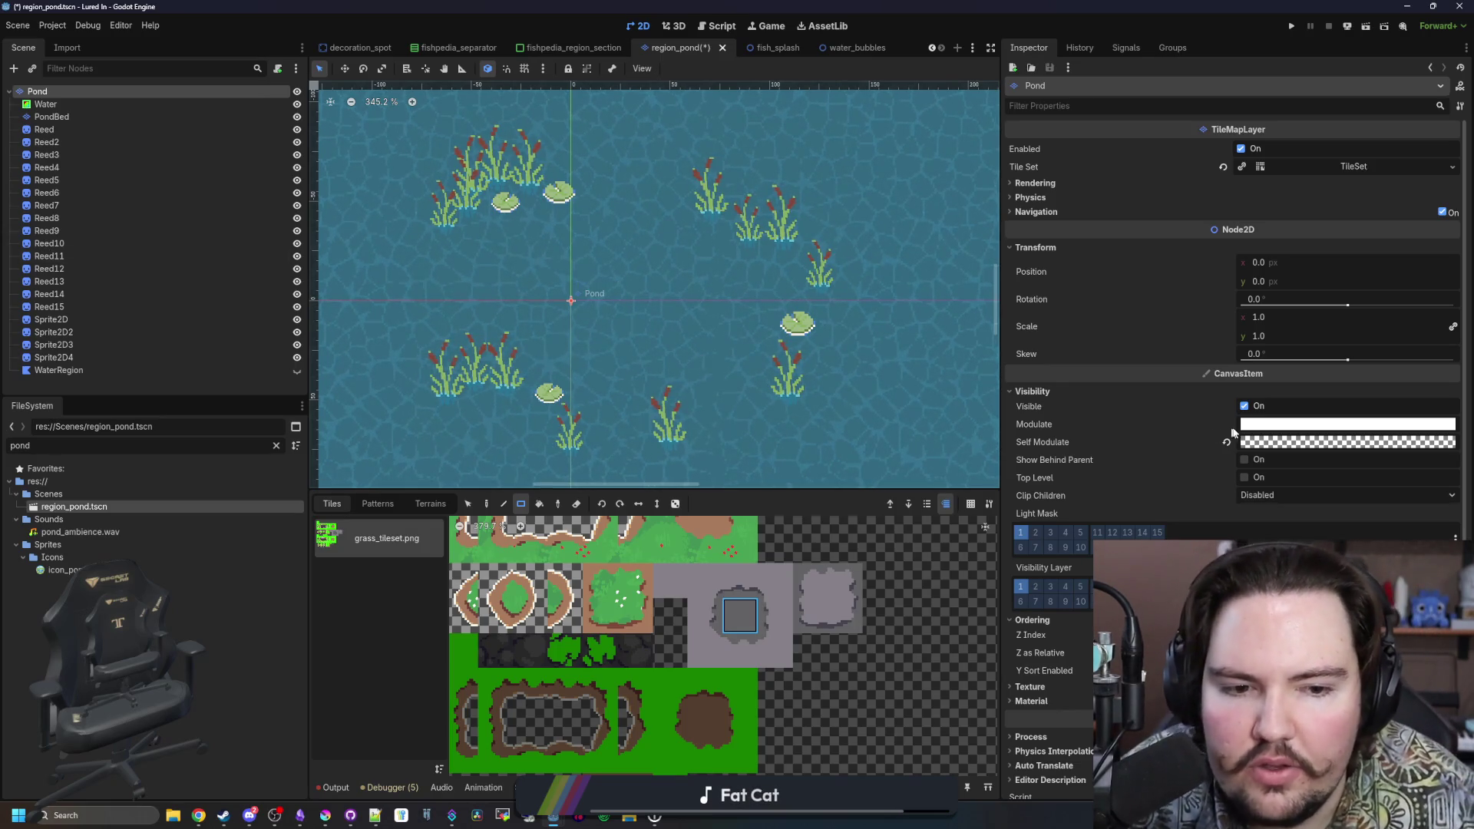
left_click(1347, 424)
mouse_move(1377, 354)
left_mouse_down()
mouse_move(1329, 355)
mouse_move(1377, 353)
left_mouse_up()
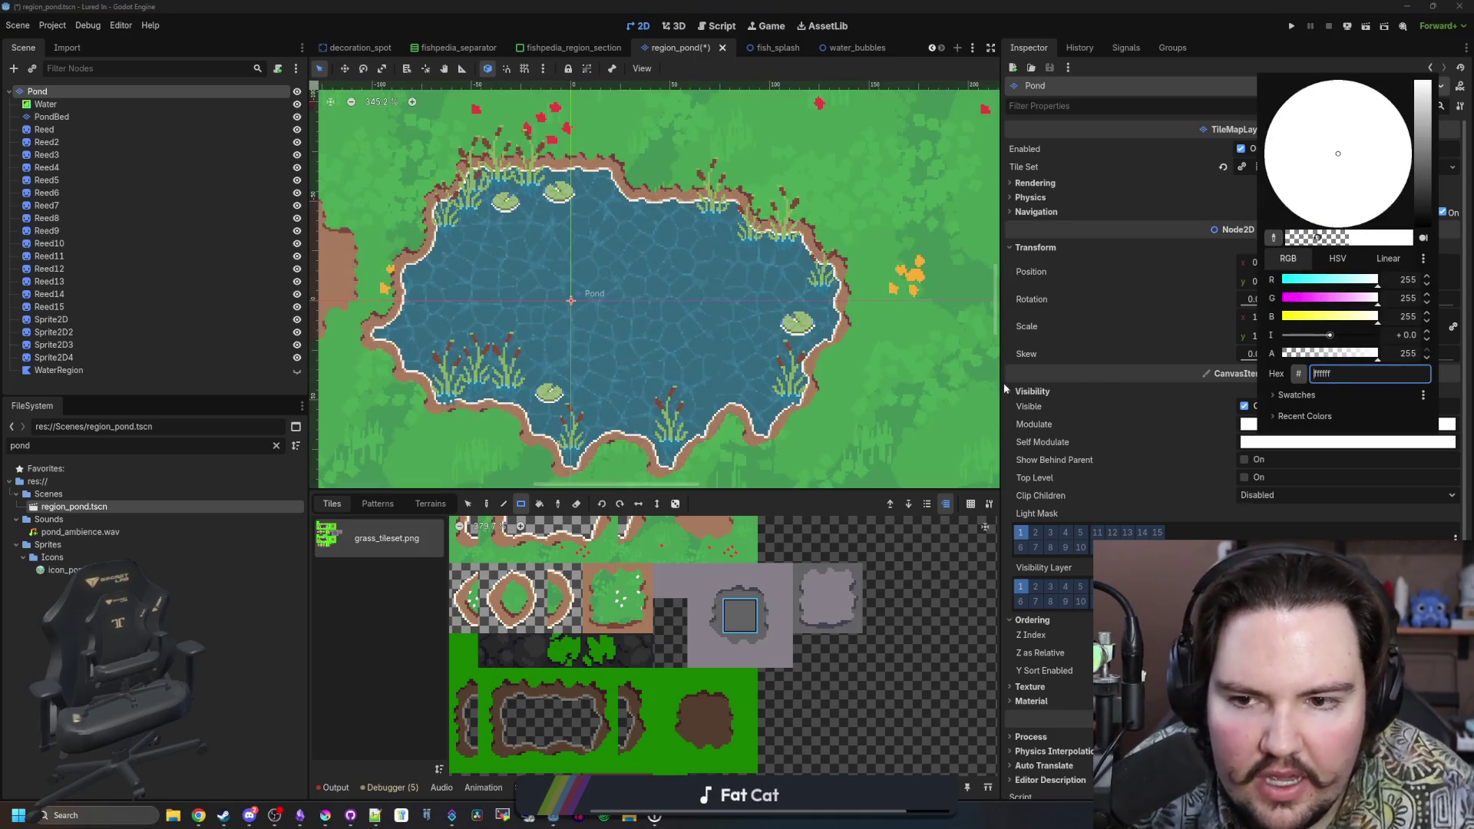
left_click(640, 376)
- Pick the plain grey stone tile on PondBed and Rect-fill a 17x11 block around the pond
scroll(596, 333, "up", 2)
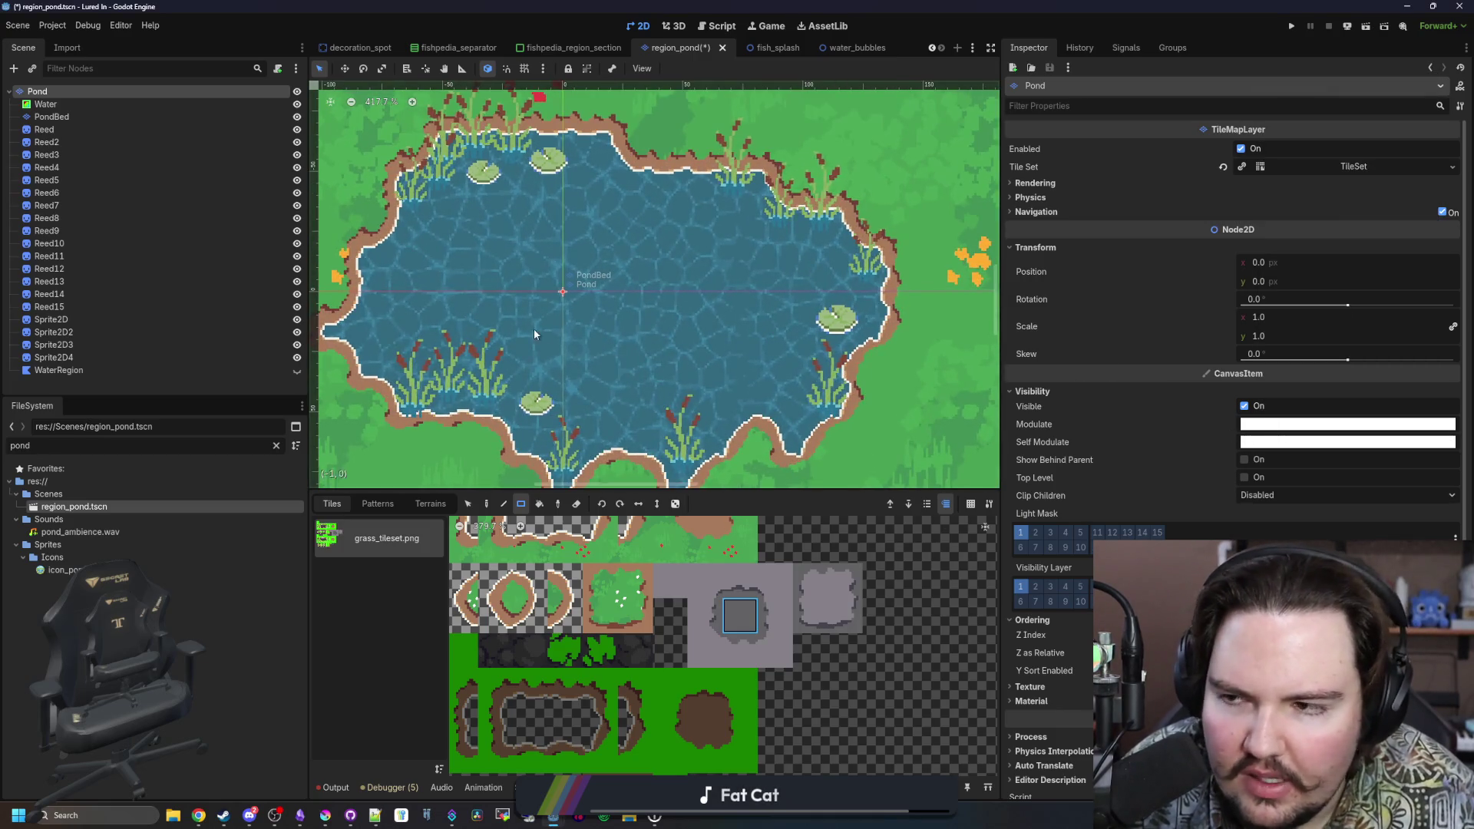
scroll(536, 333, "up", 1)
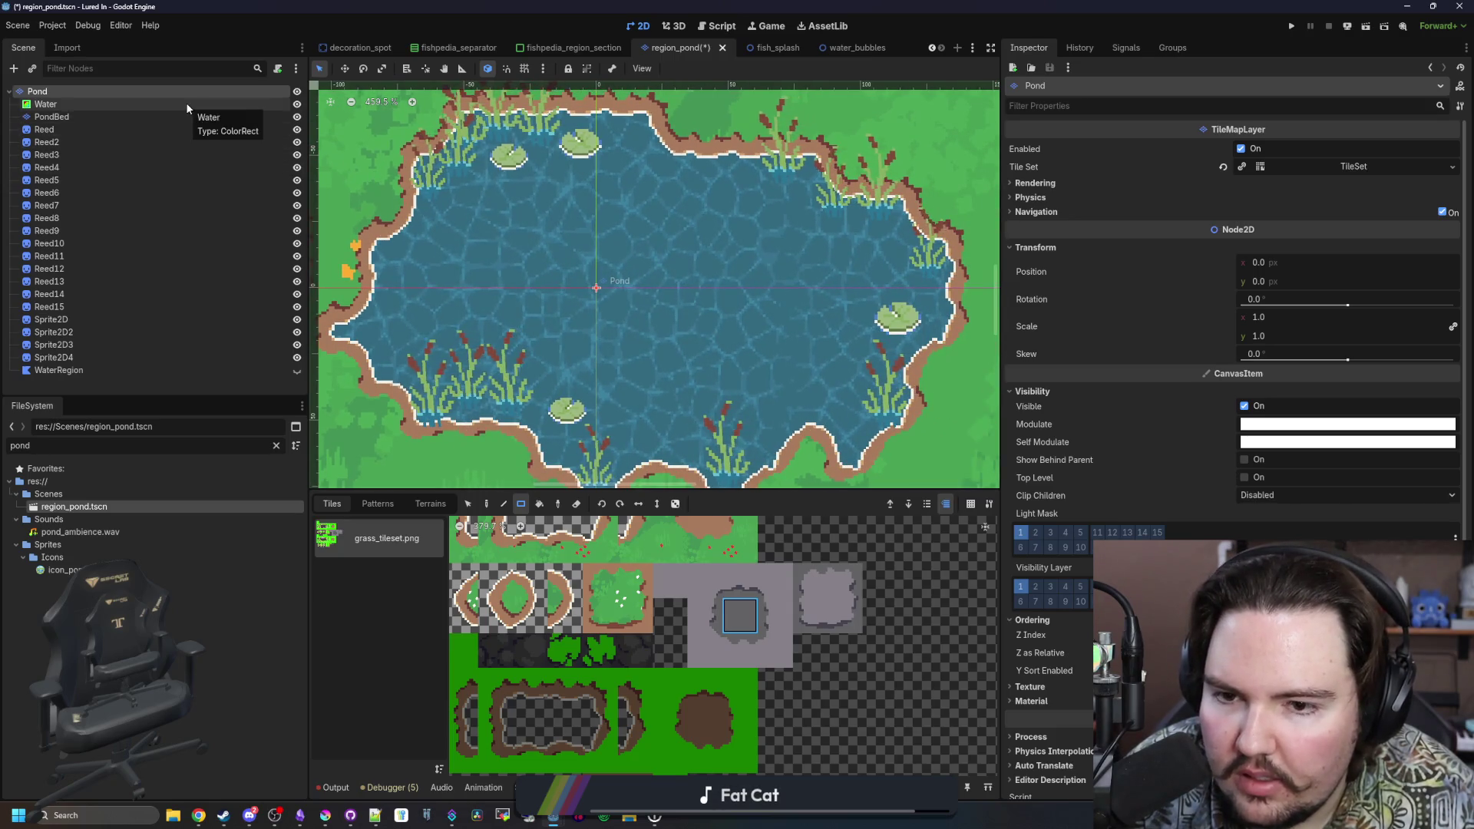
left_click(75, 116)
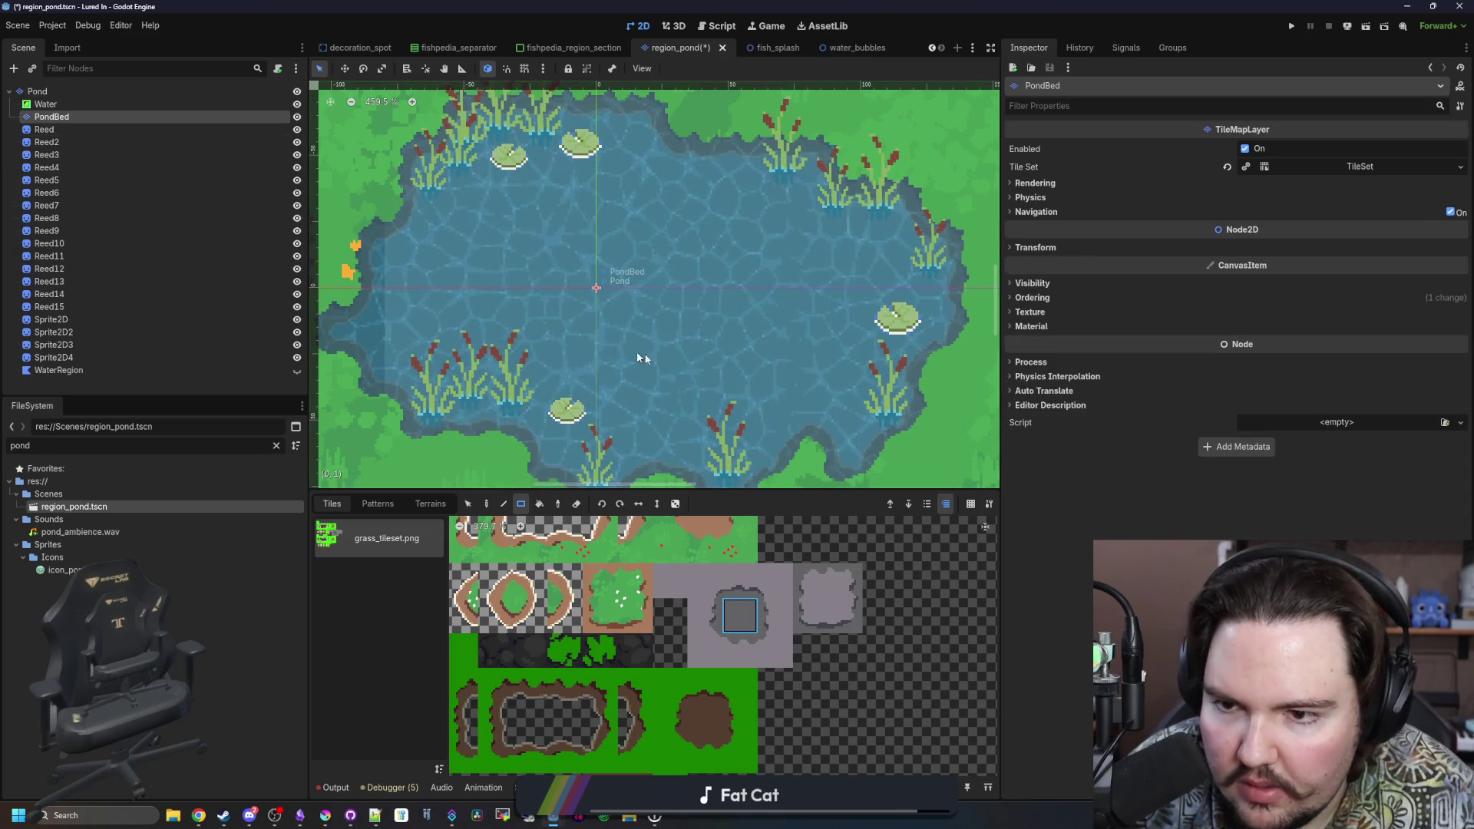
scroll(658, 354, "down", 3)
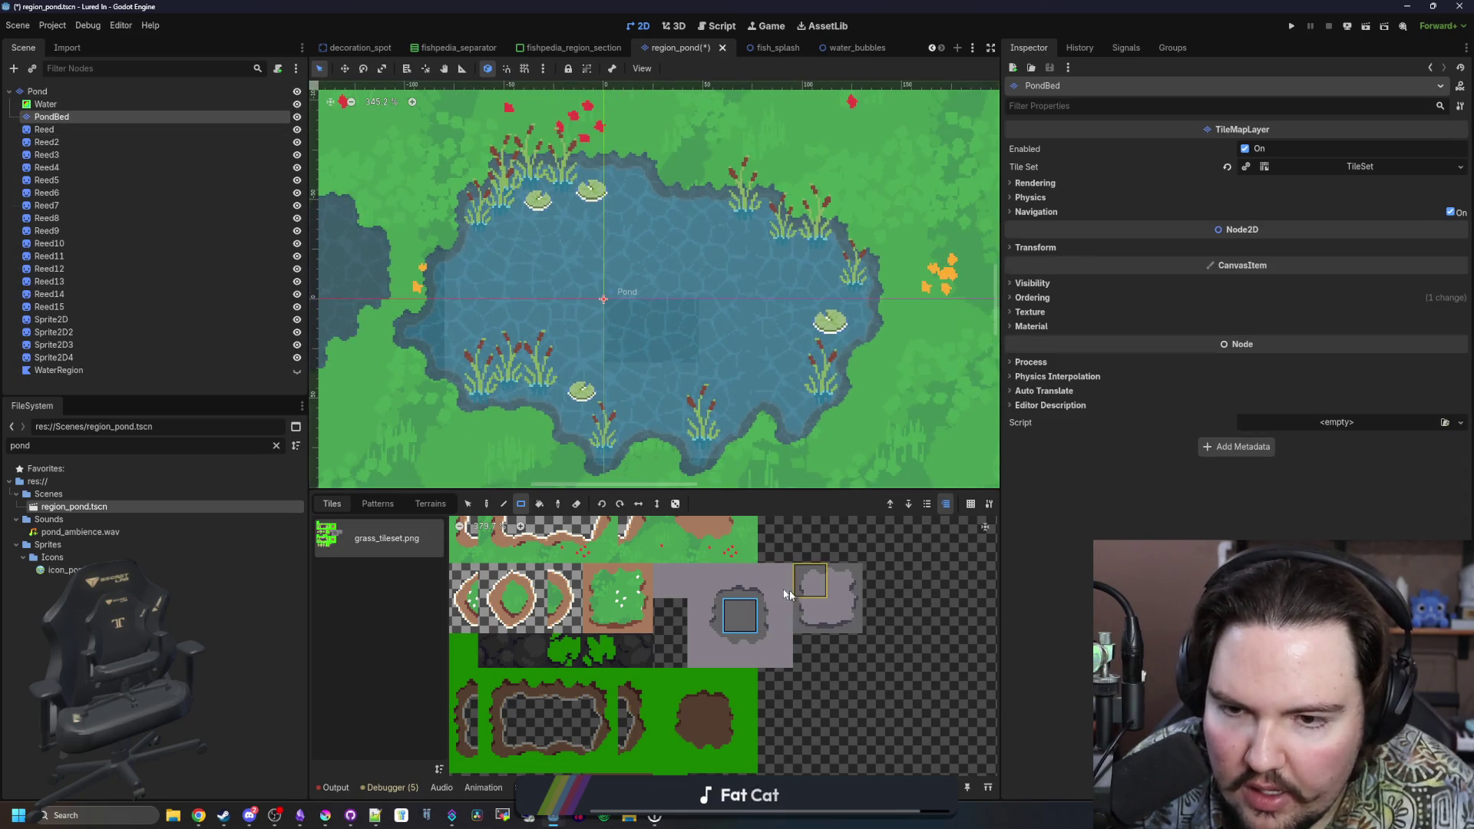
left_click(669, 580)
scroll(445, 377, "down", 2)
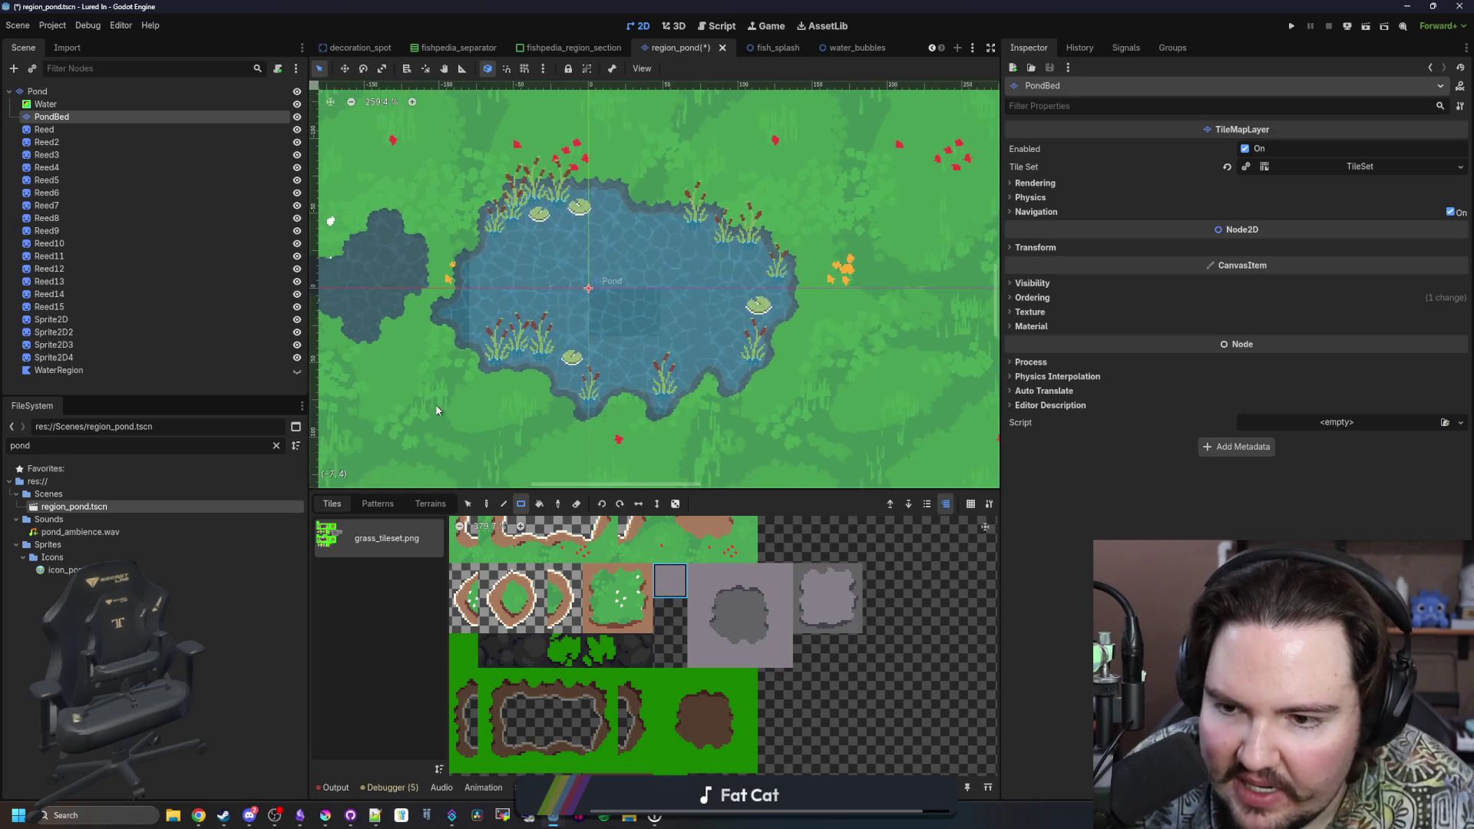
left_click_drag(431, 431, 655, 274)
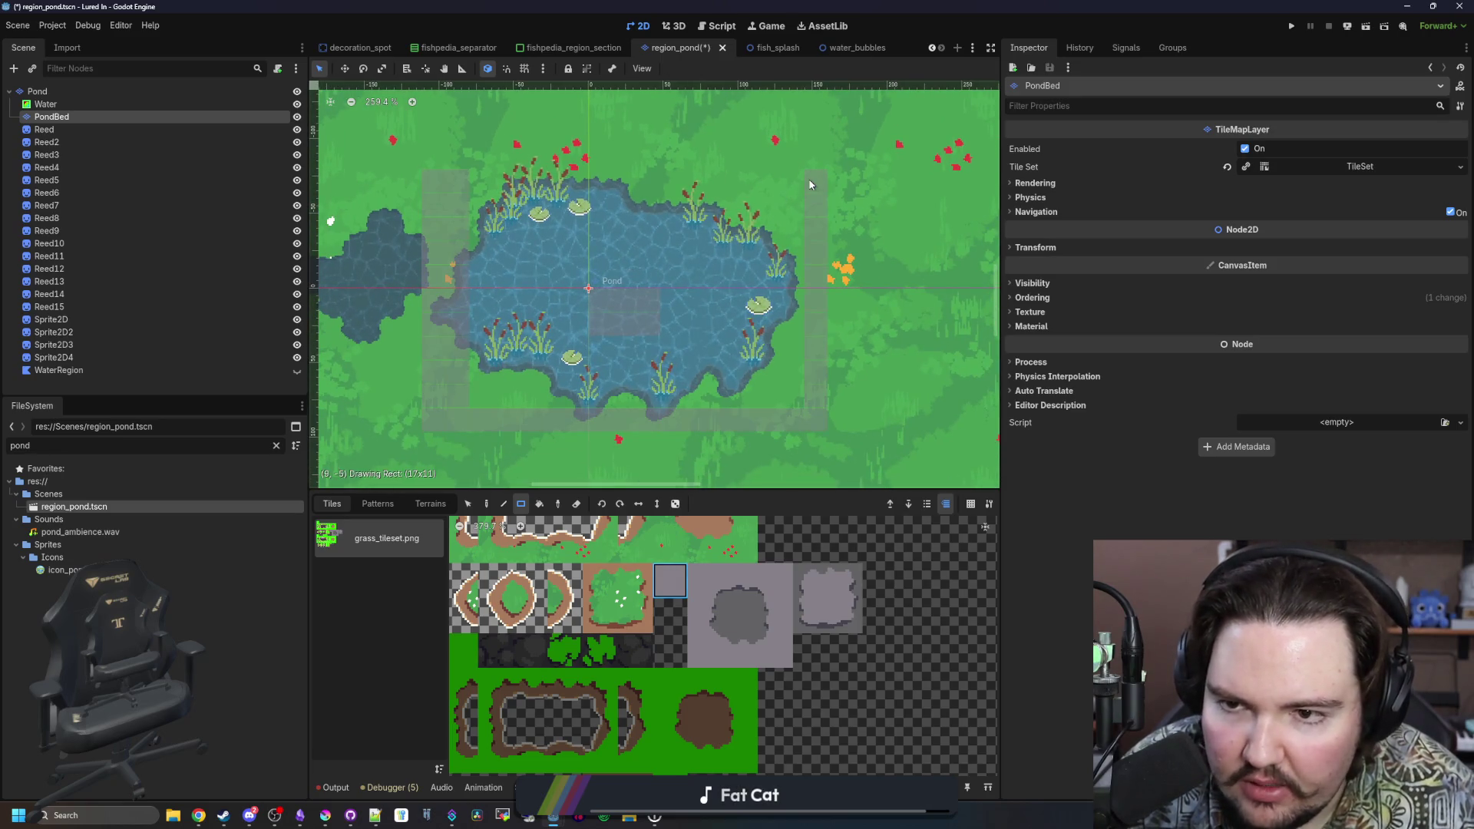
left_click_drag(809, 184, 809, 184)
- Switch to the Paint (pencil) tool for single-tile painting
scroll(625, 261, "up", 2)
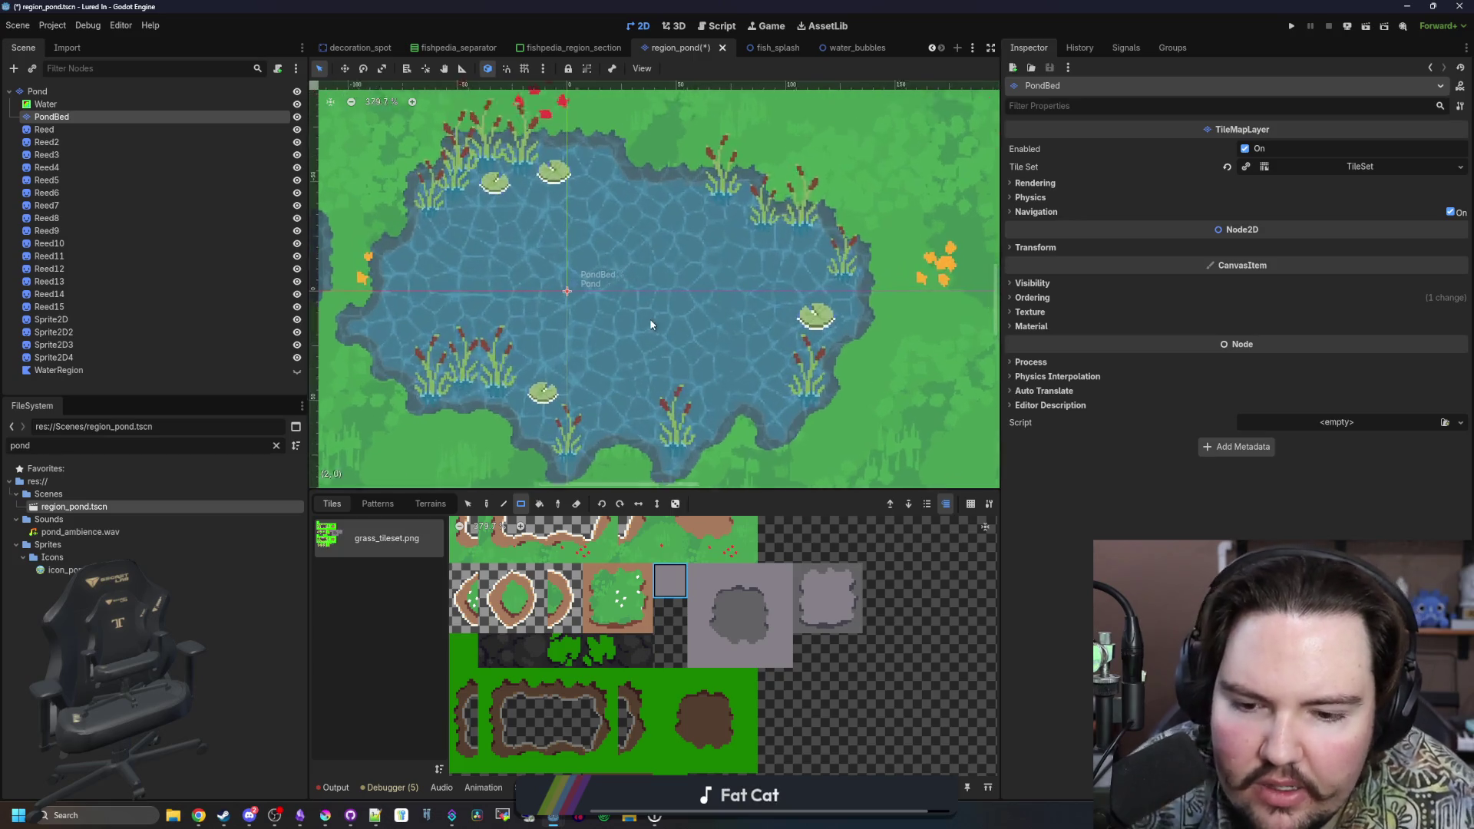
scroll(583, 293, "up", 2)
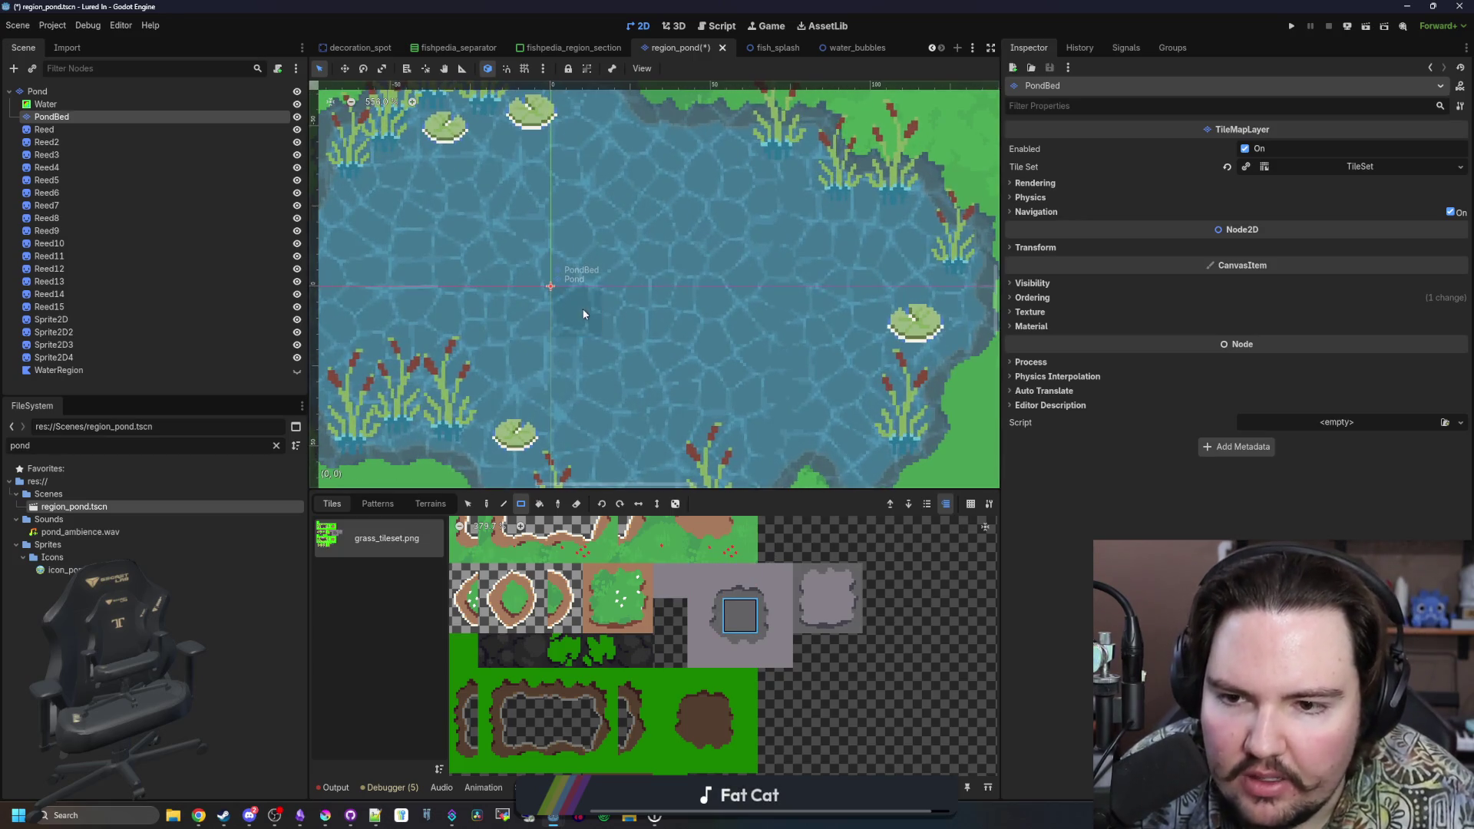
left_click(486, 504)
scroll(627, 296, "down", 1)
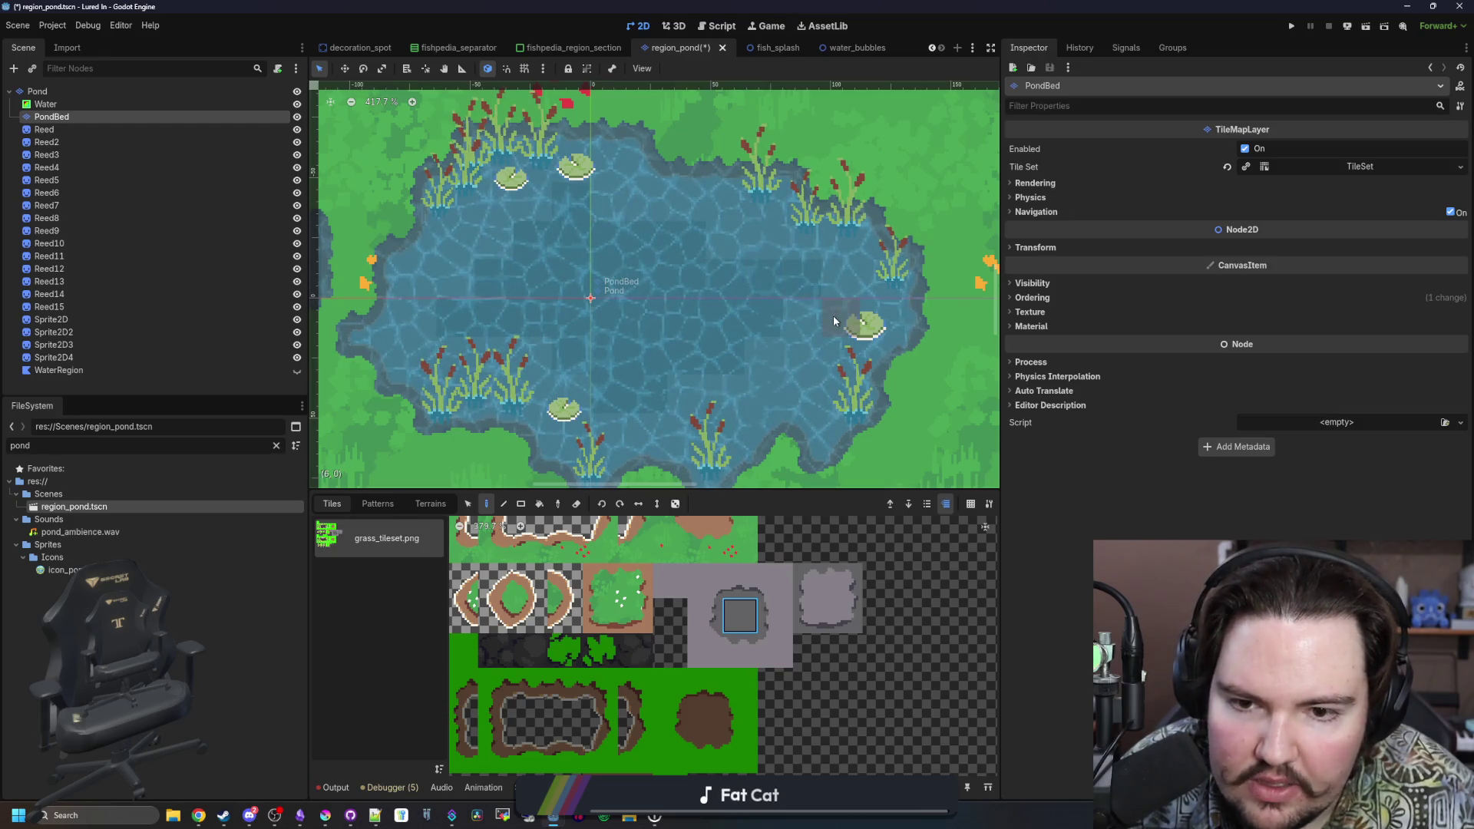
- Try several neighbouring grey stone tile variants from the TileMap Tiles panel
scroll(648, 421, "down", 1)
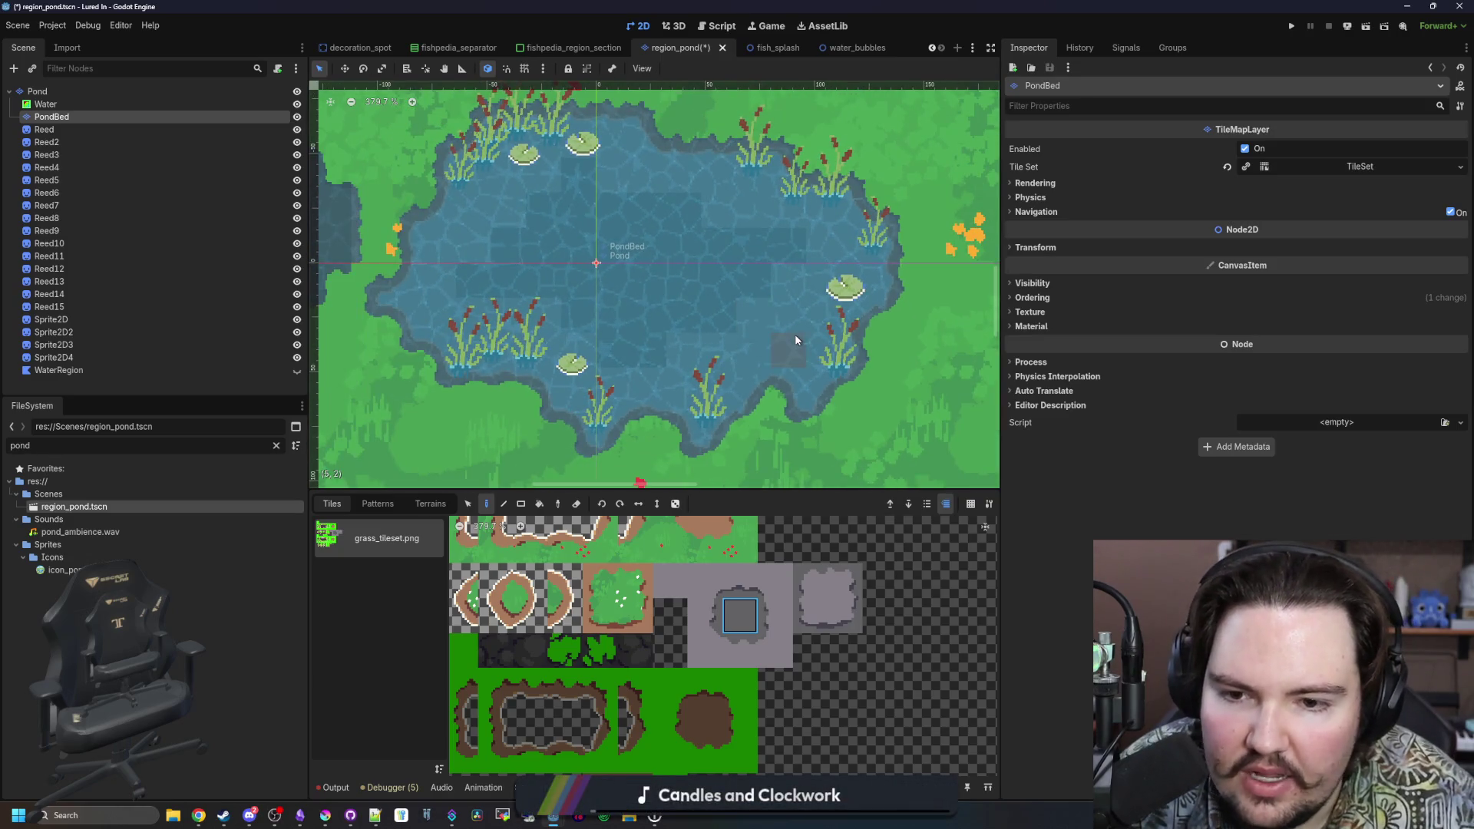
scroll(672, 259, "up", 2)
scroll(688, 310, "down", 2)
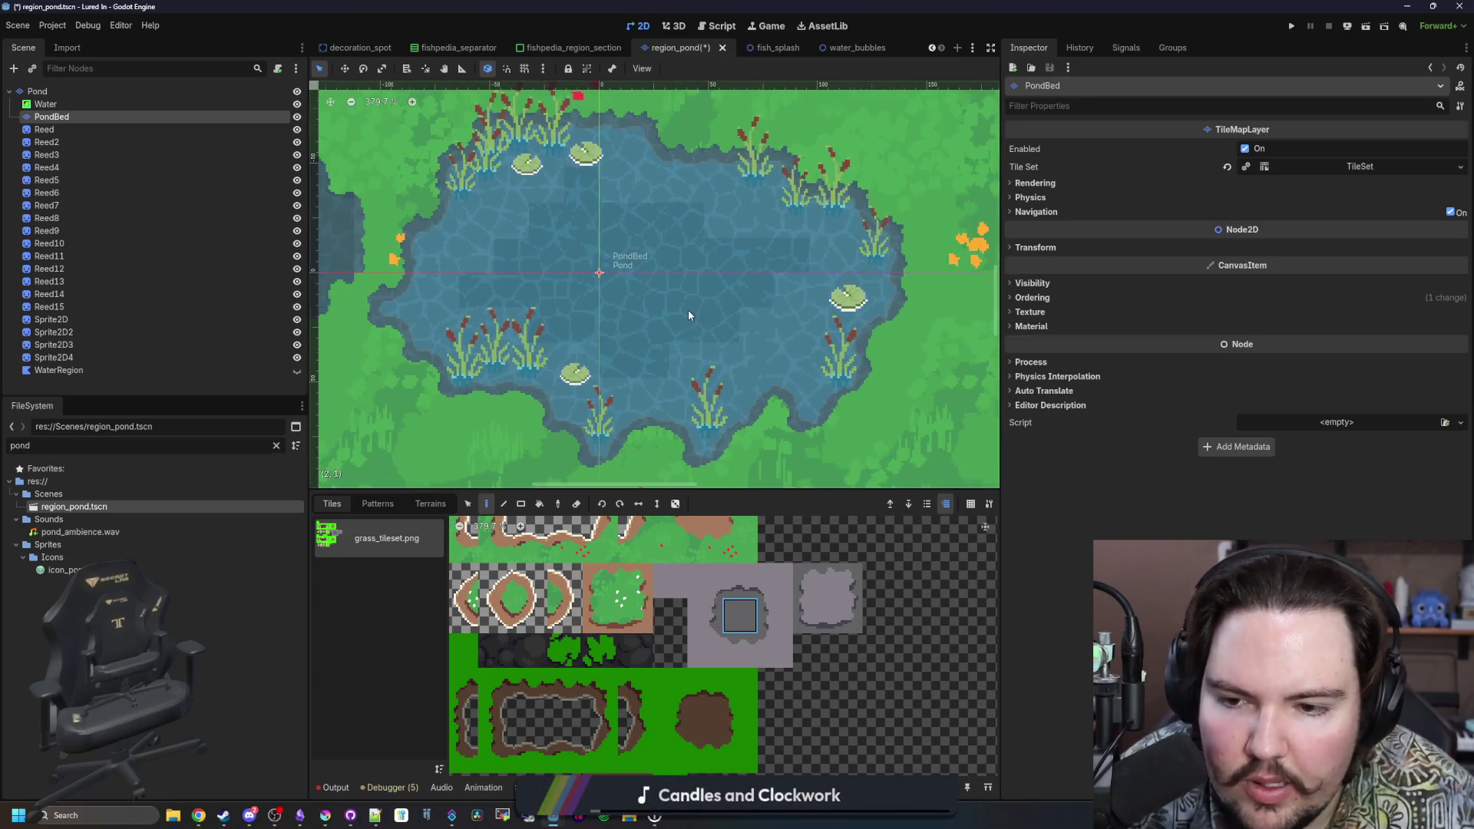
scroll(717, 297, "up", 3)
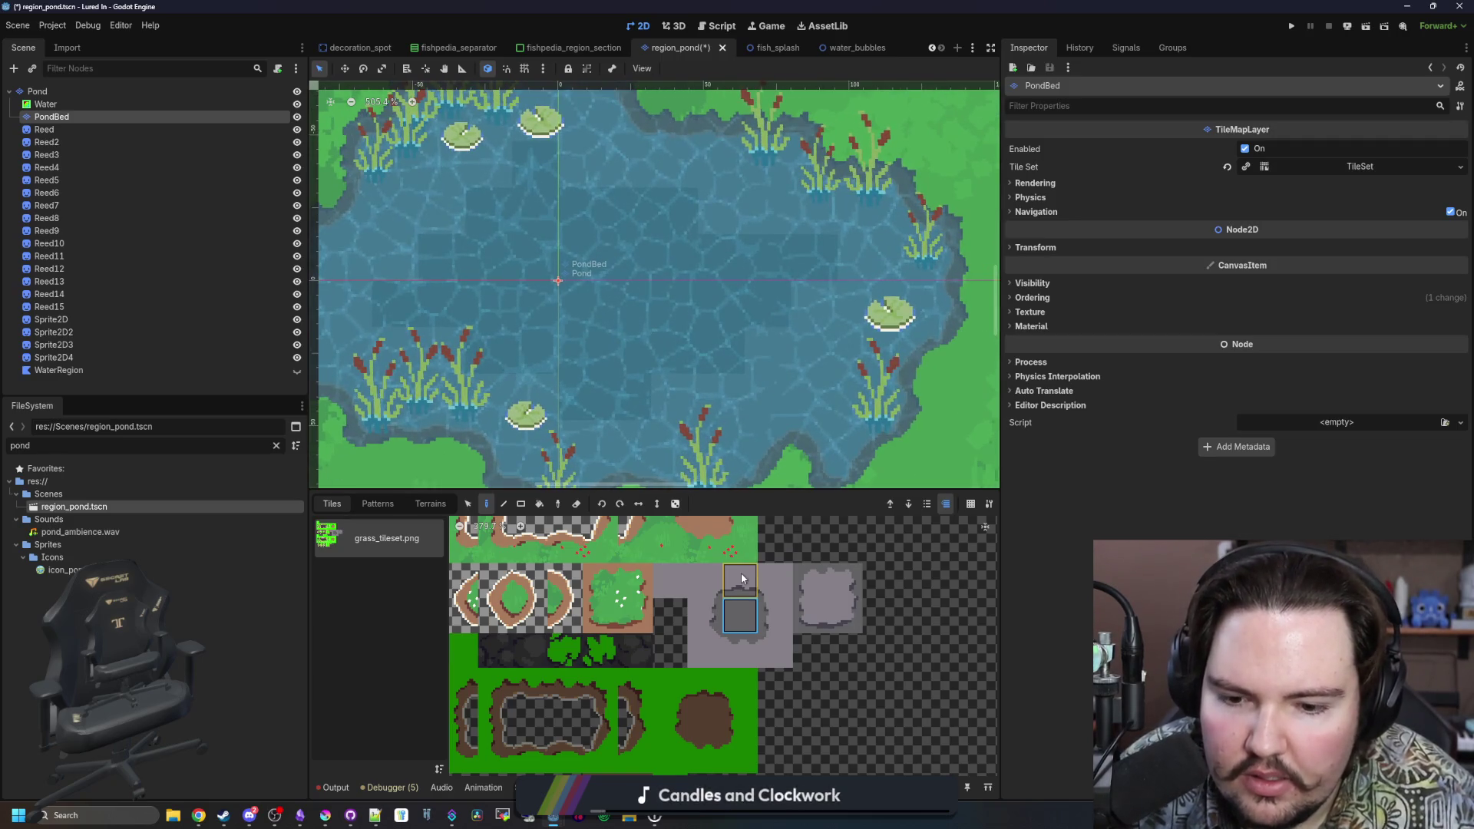
left_click(771, 642)
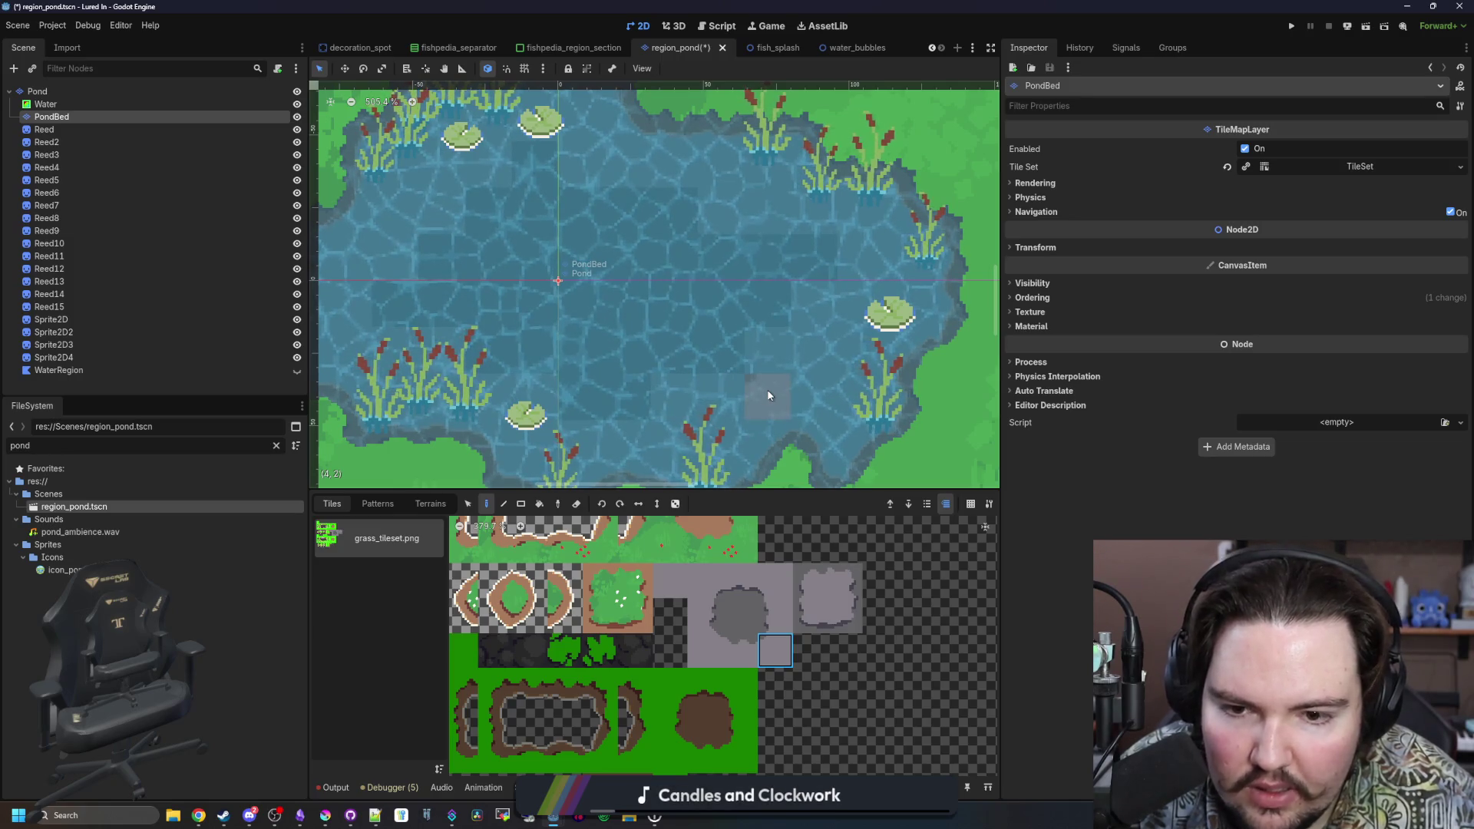
left_click(771, 585)
scroll(768, 245, "up", 2)
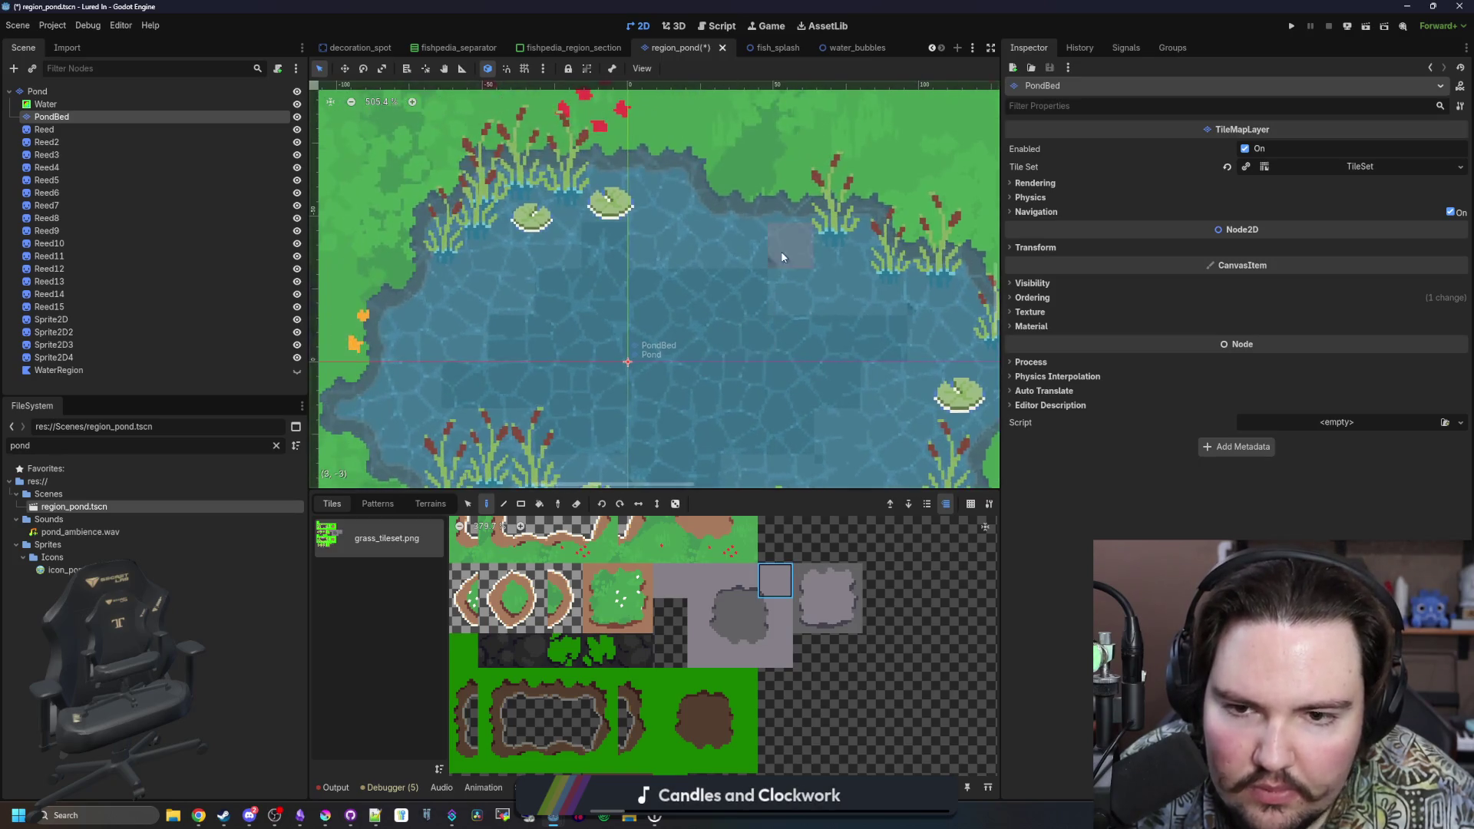
left_click(704, 581)
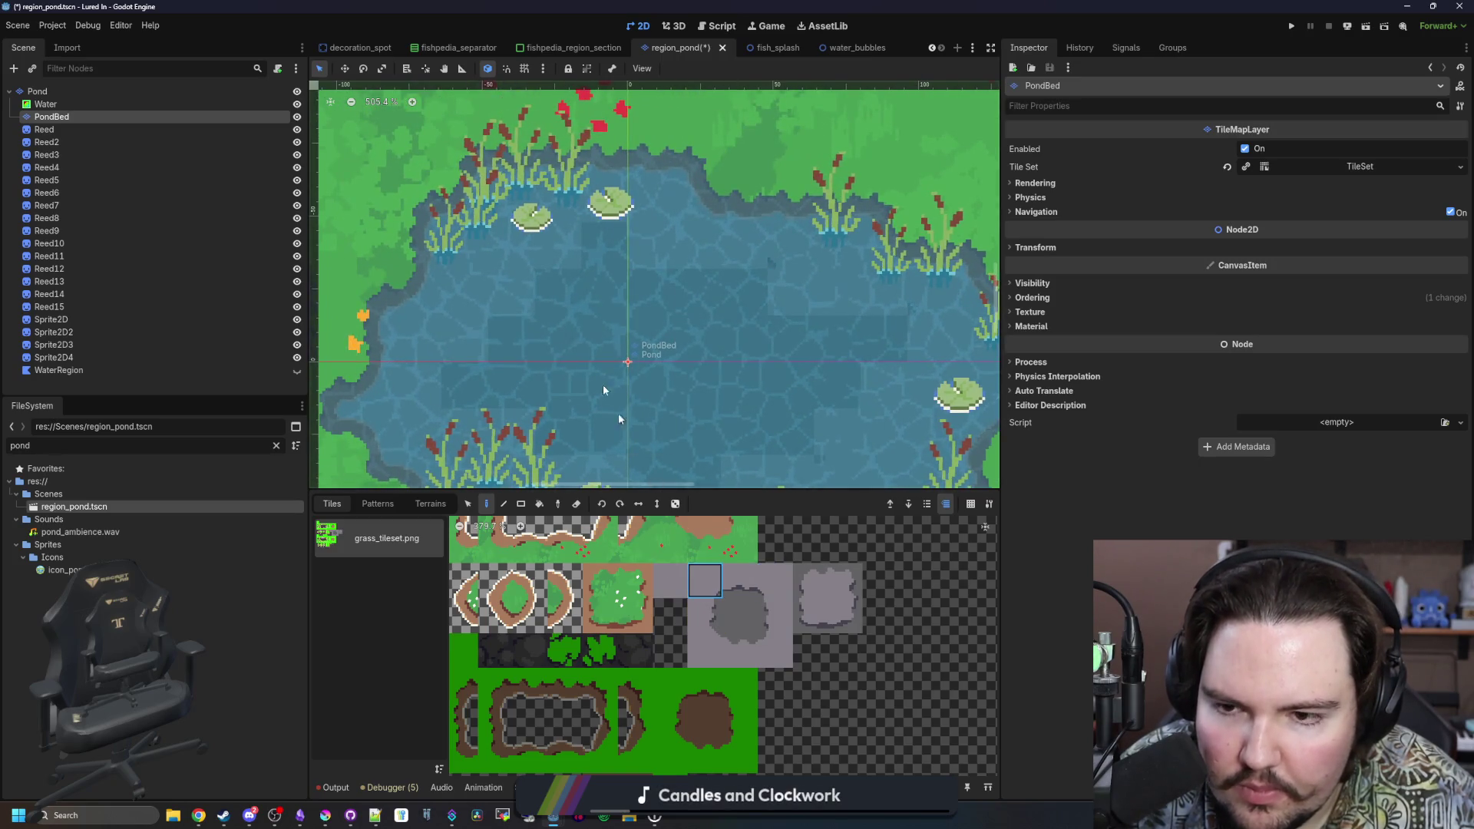
scroll(456, 307, "down", 3)
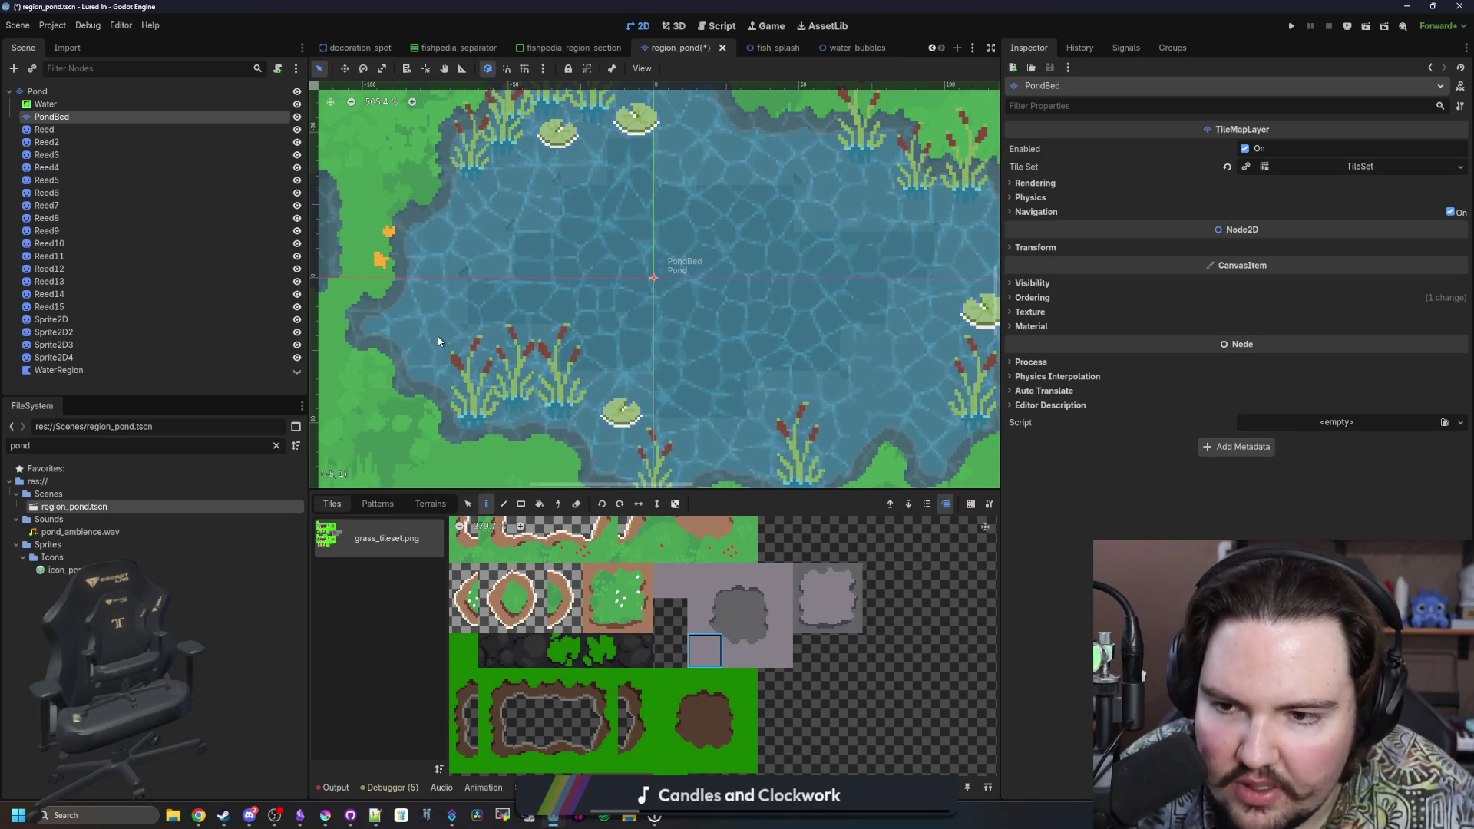
scroll(461, 345, "down", 2)
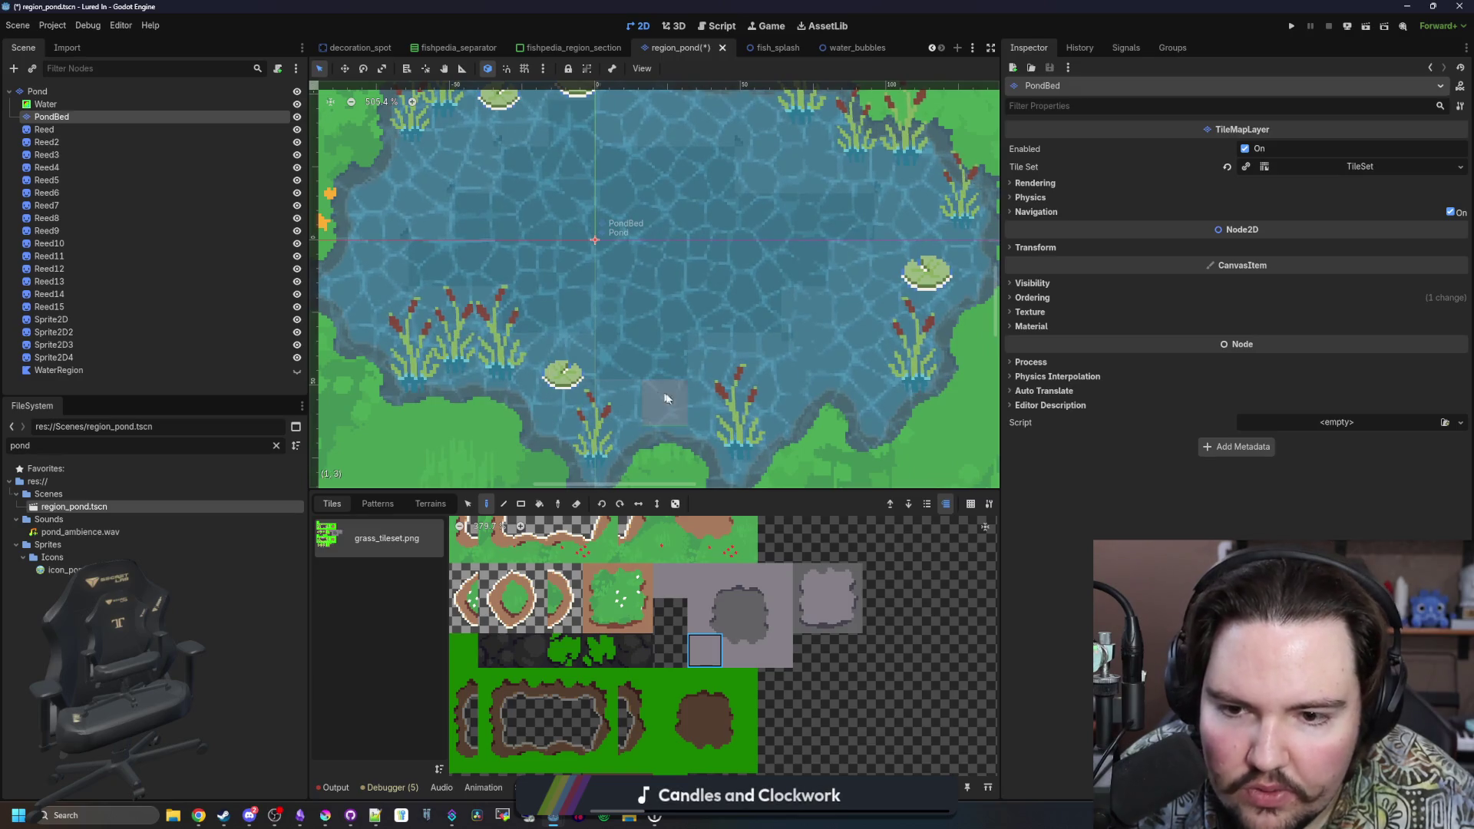
left_click(776, 649)
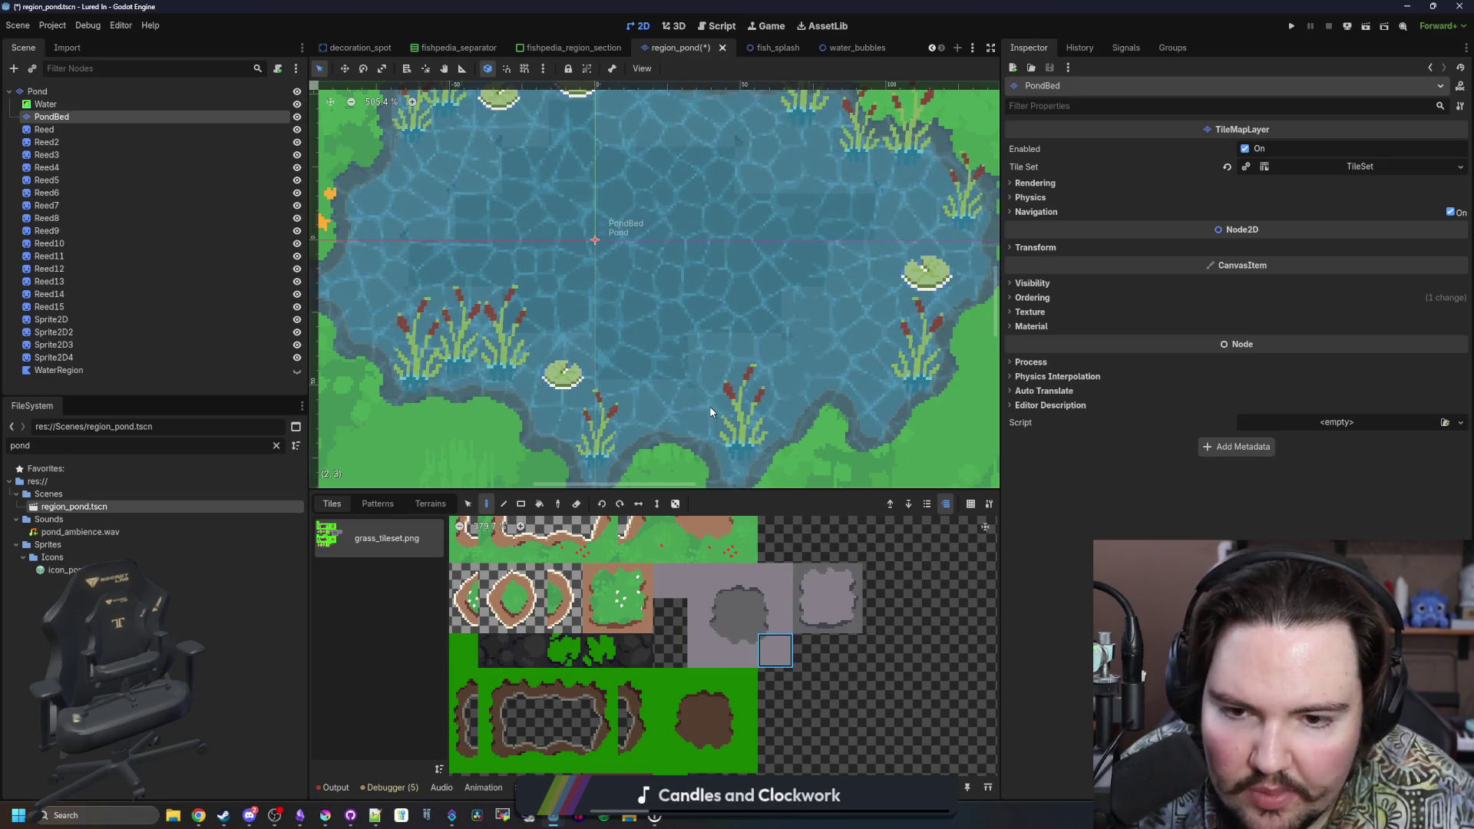
scroll(770, 333, "right", 1)
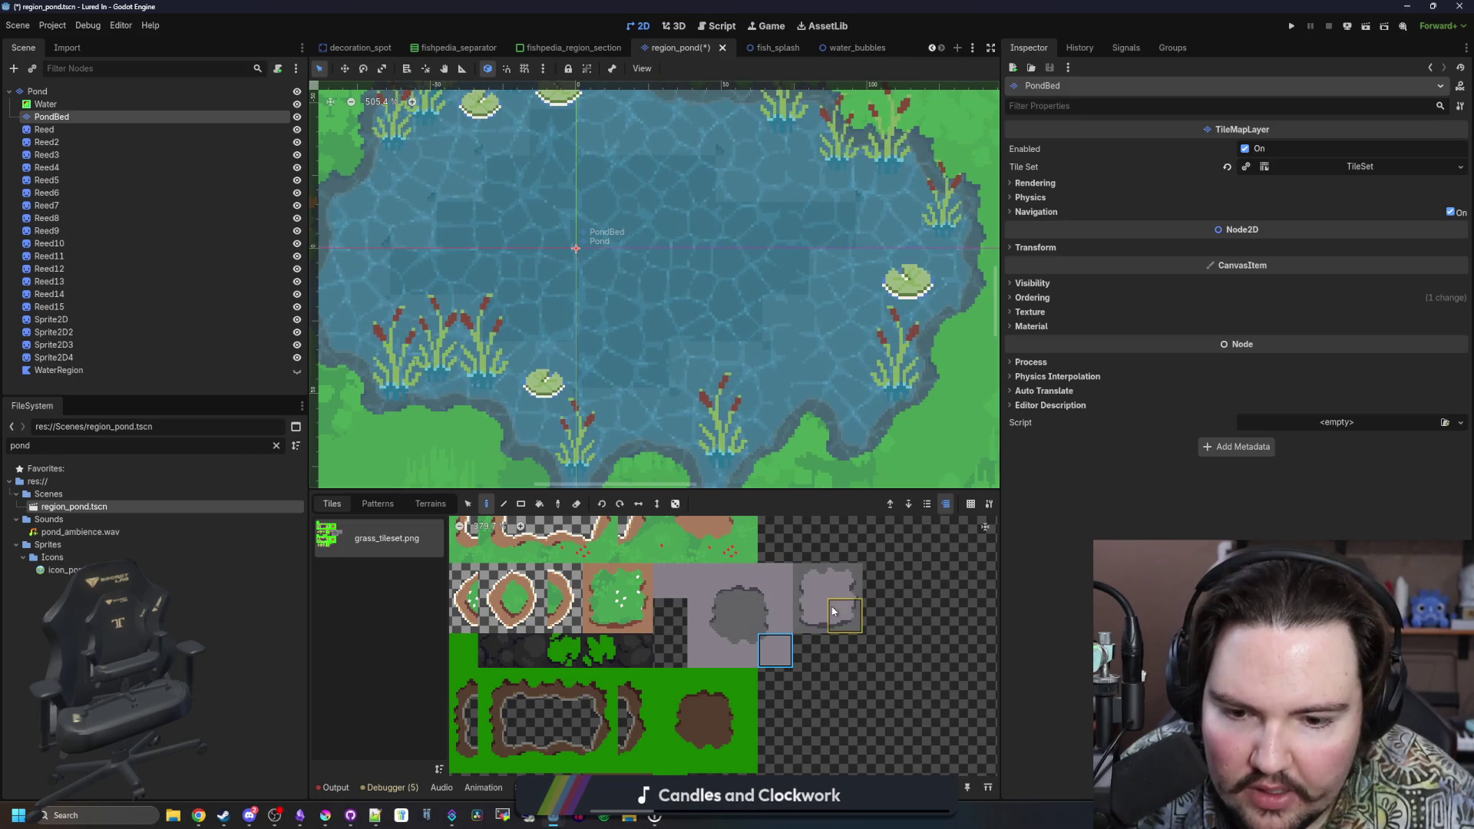
left_click(773, 610)
- Try pebble tile variants and the lower grey blob tile for the pond edge
left_click(810, 571)
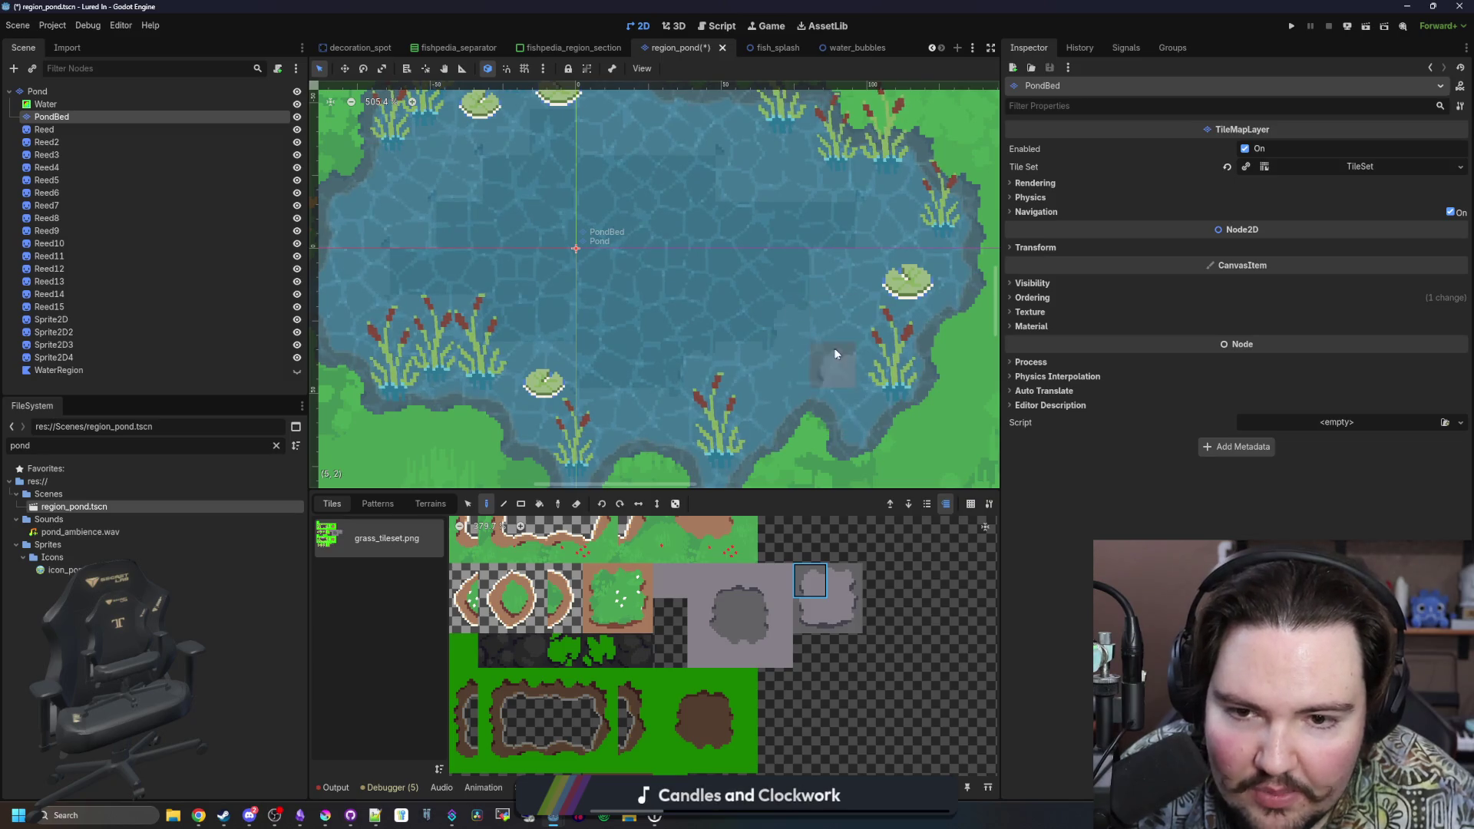
scroll(831, 351, "up", 4)
left_click(820, 626)
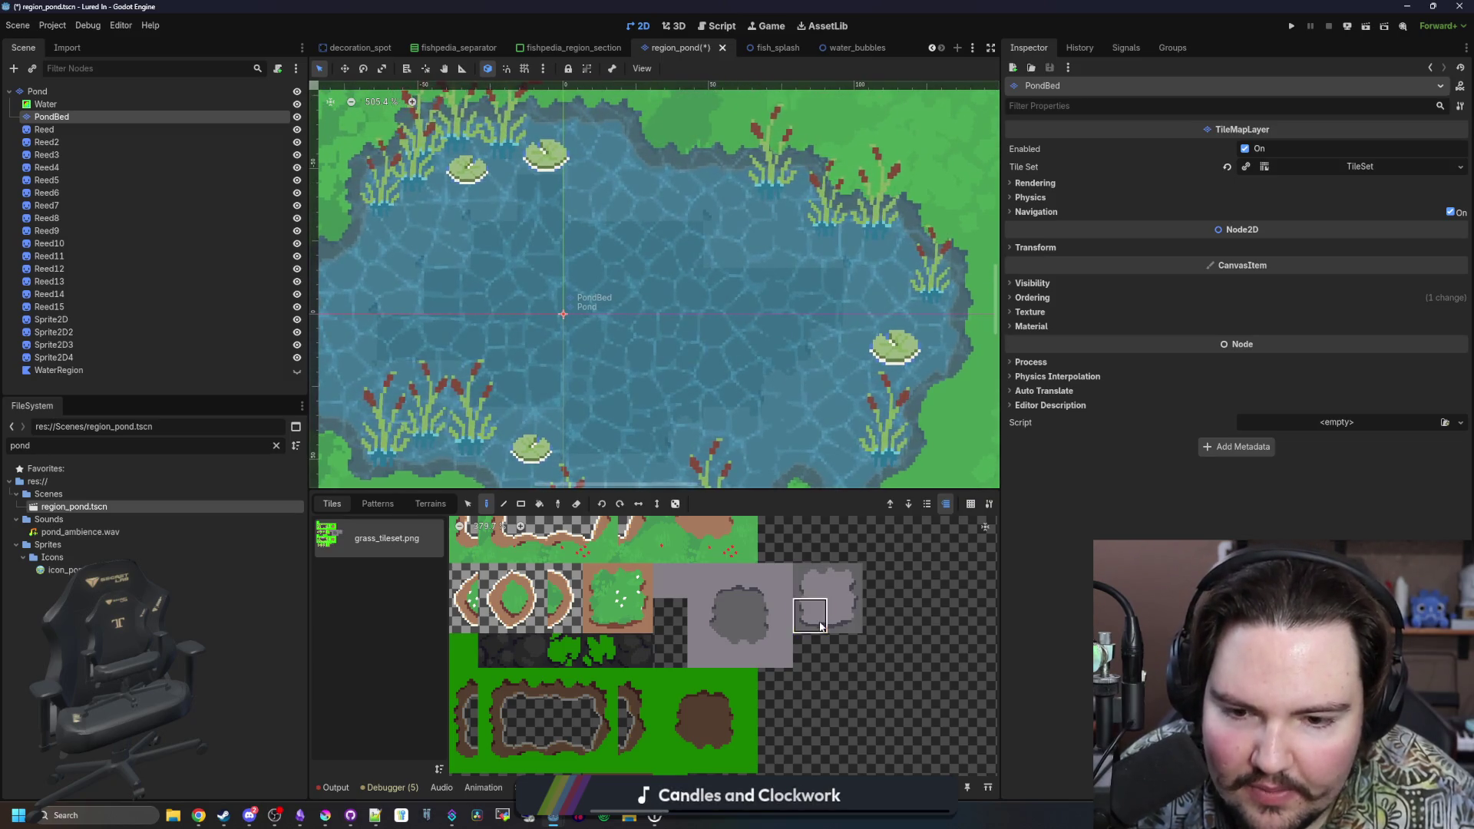
scroll(611, 302, "up", 4)
scroll(611, 302, "left", 7)
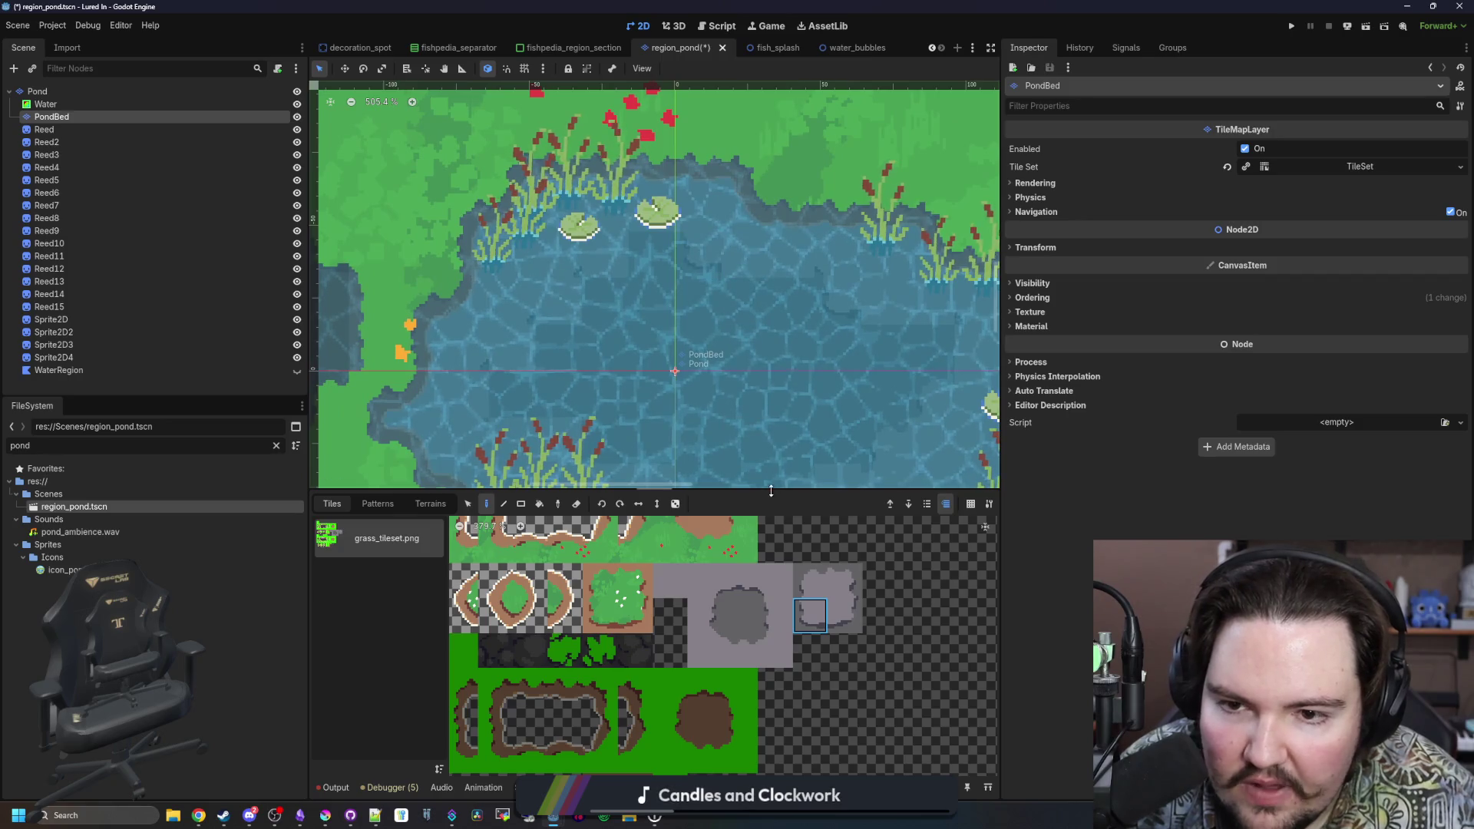
key("x")
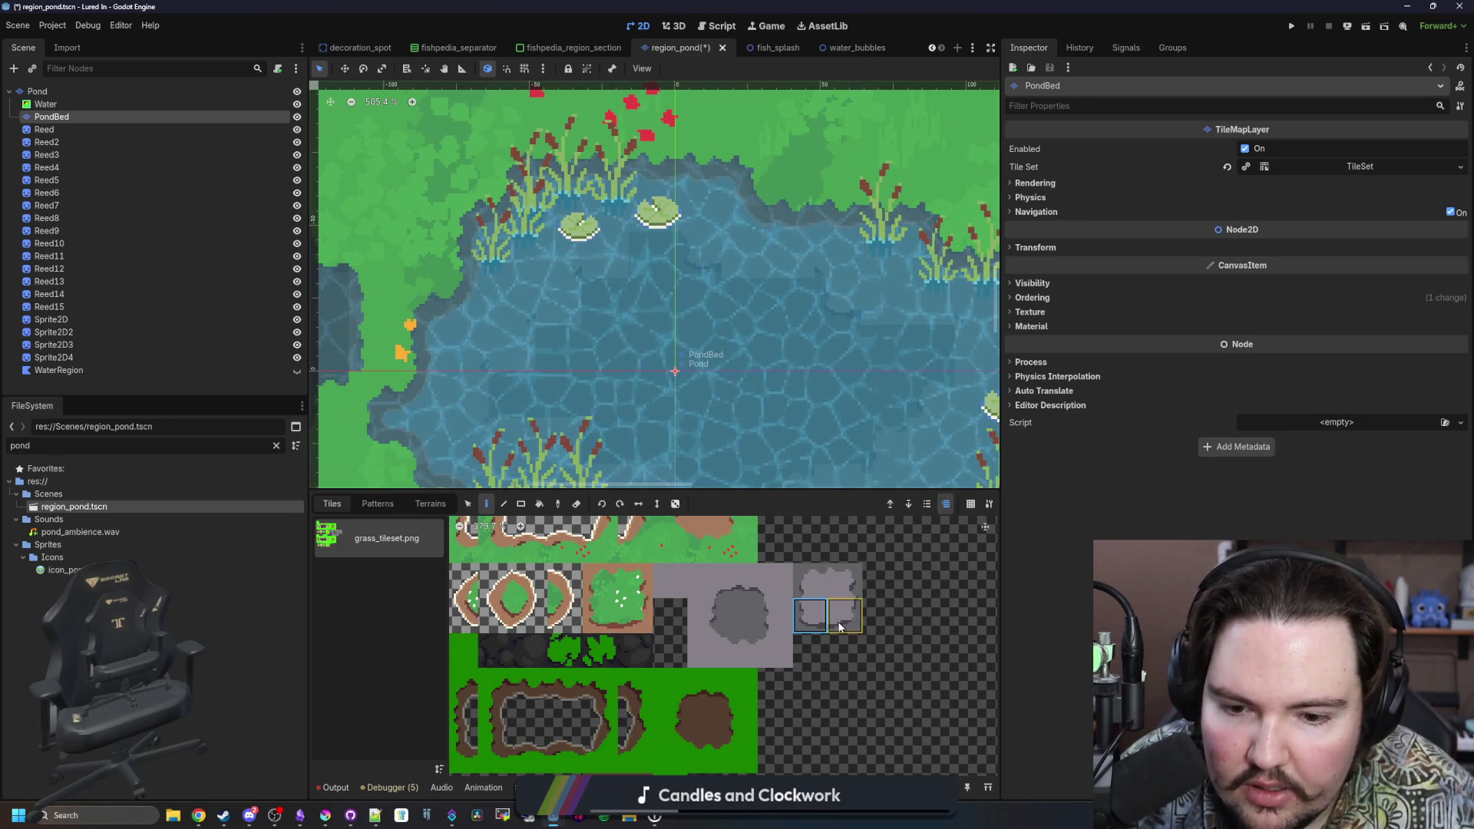
scroll(568, 313, "down", 5)
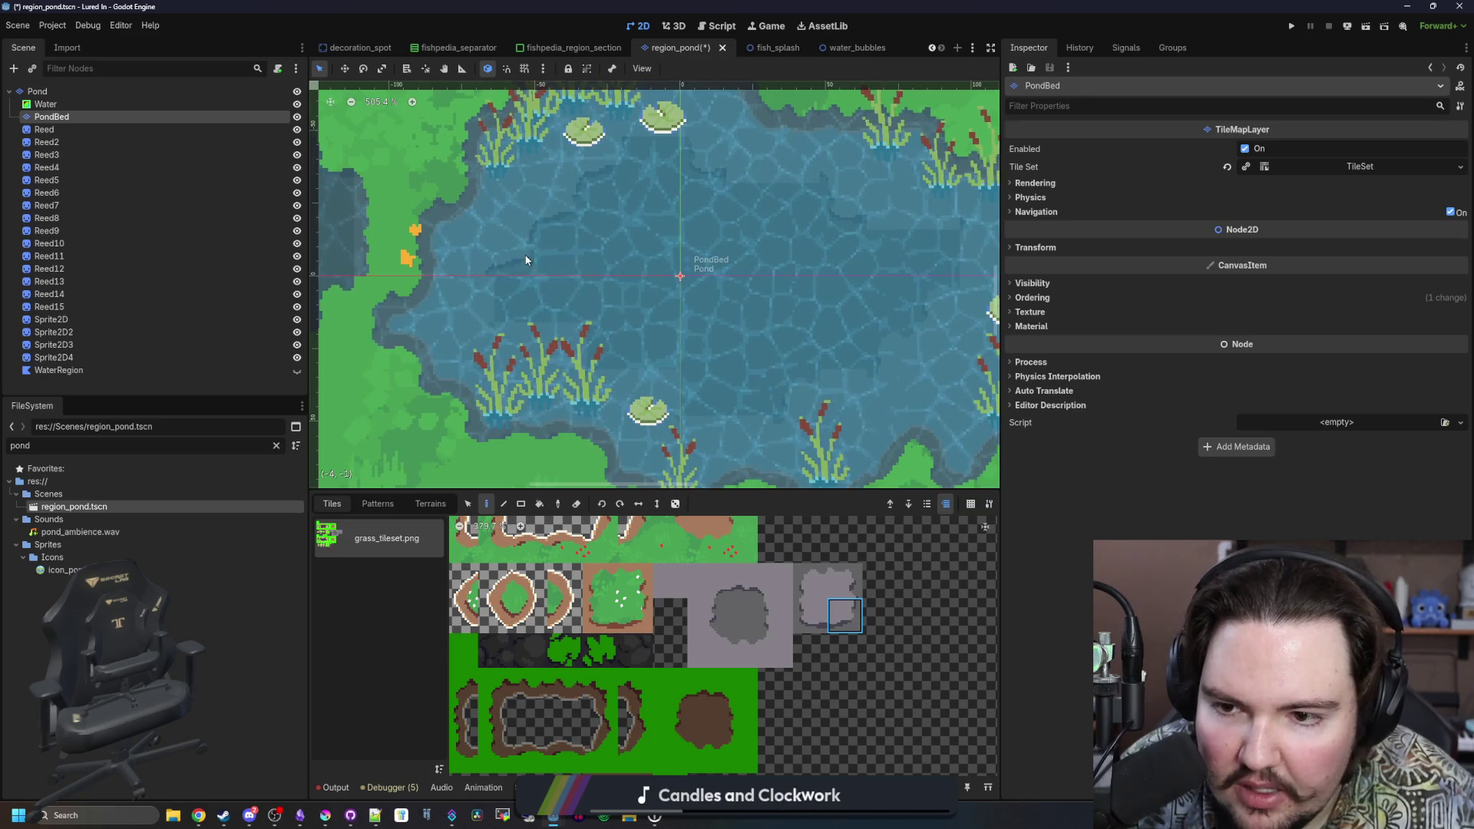
left_click(739, 650)
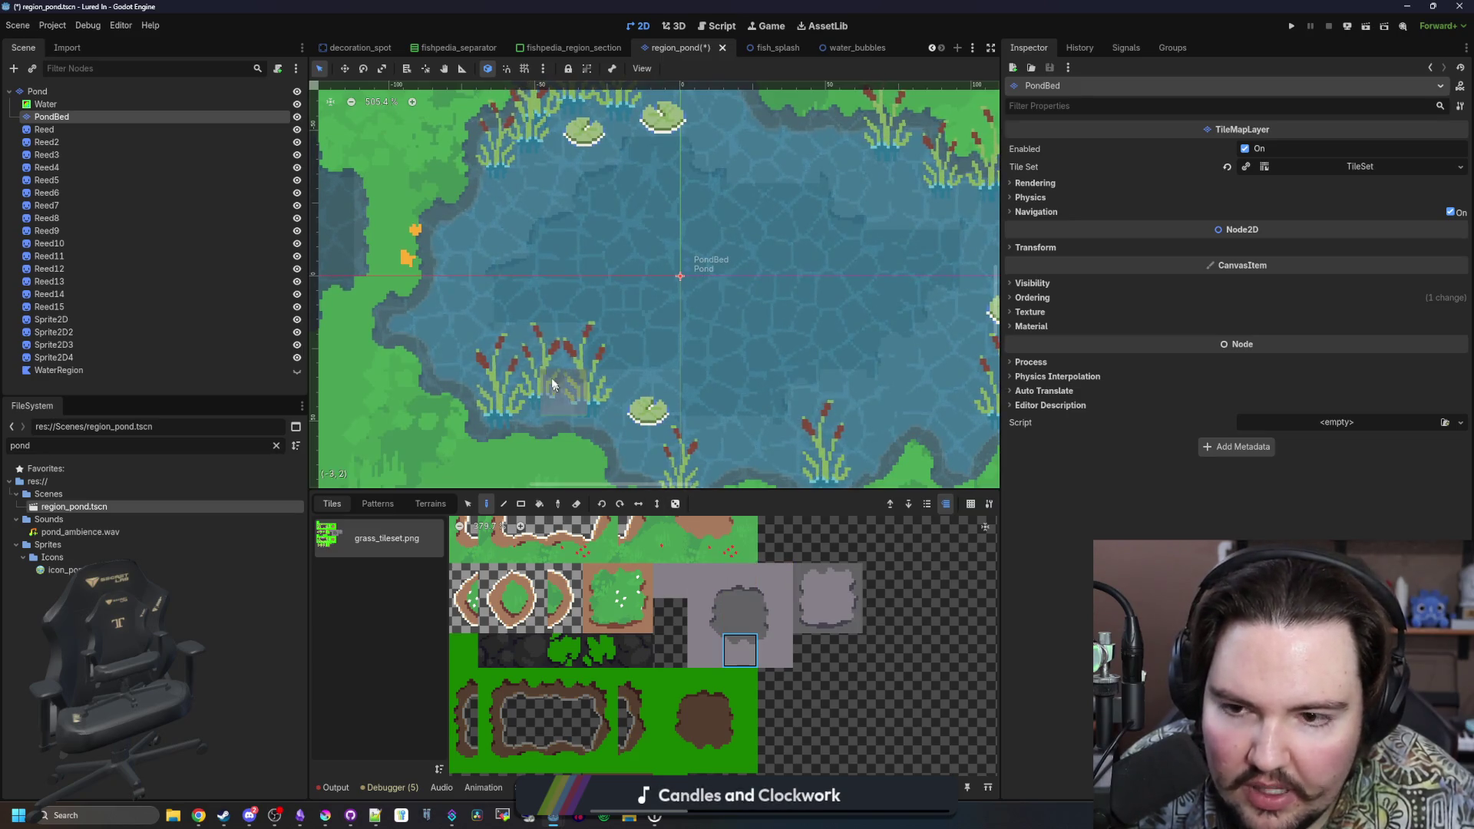
- Pick grey rock tiles and their neighbouring stone variants for the shoreline
scroll(598, 399, "right", 3)
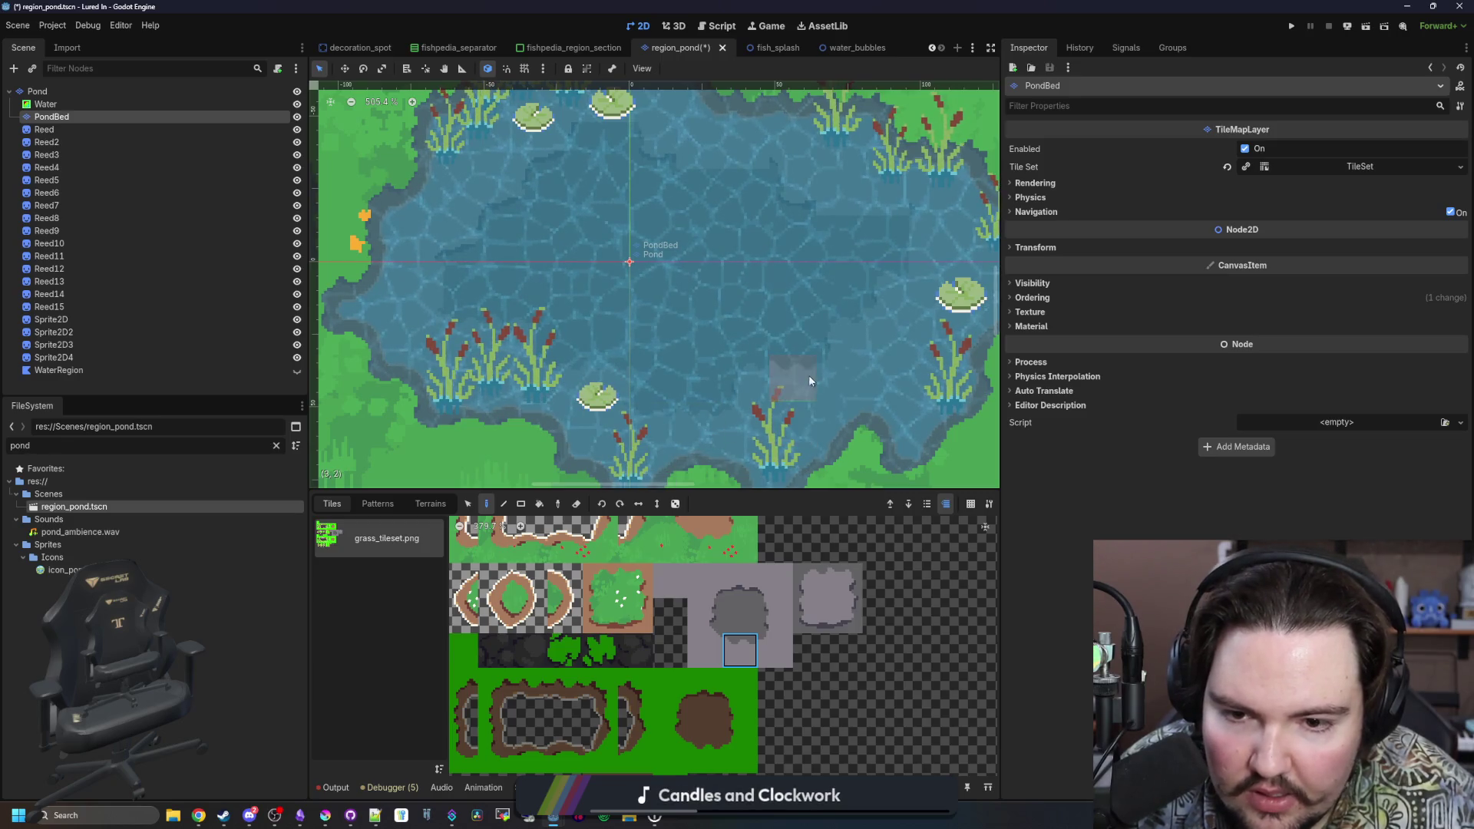
scroll(657, 376, "right", 5)
scroll(657, 376, "up", 3)
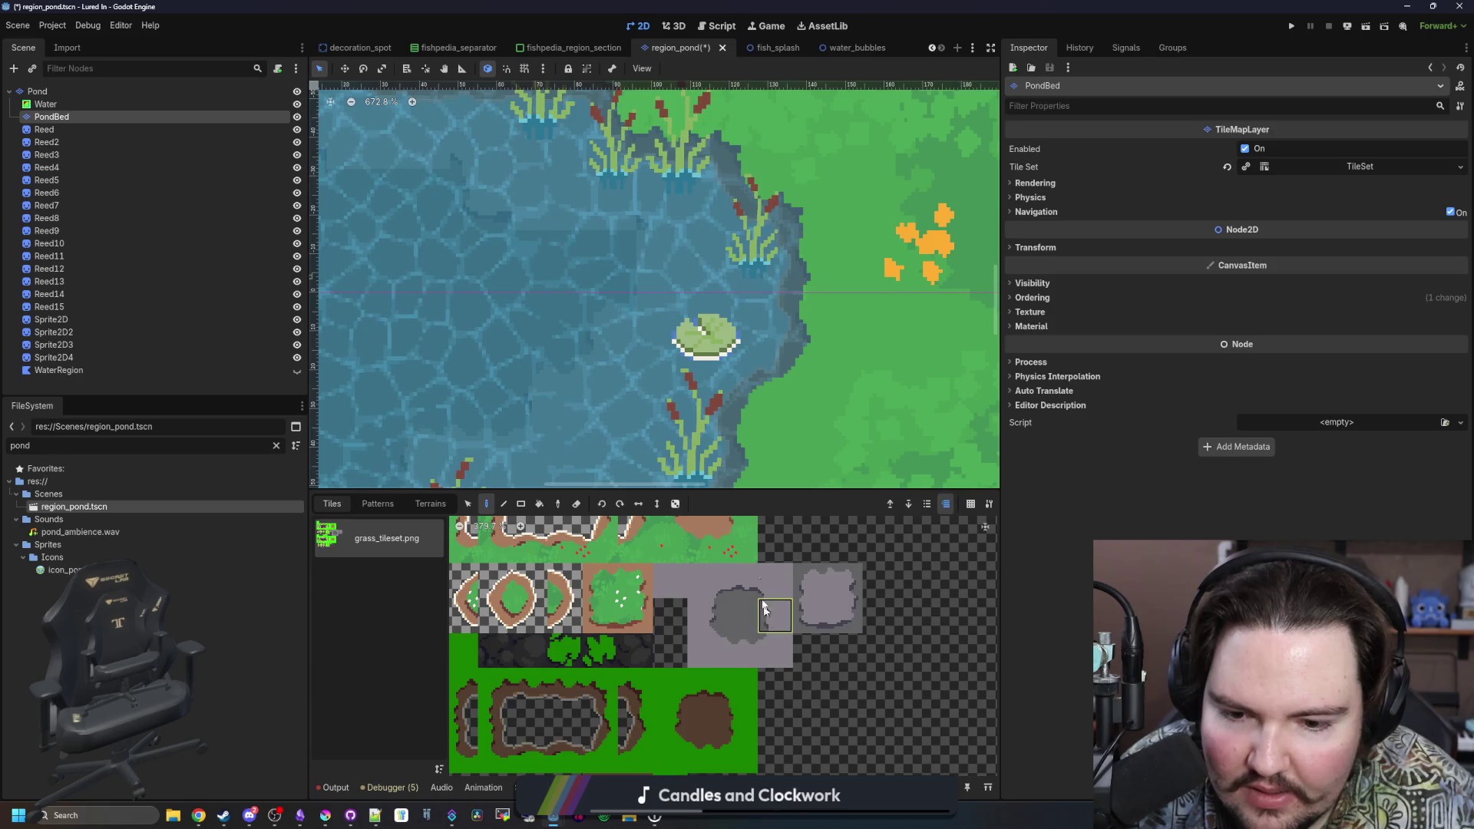
scroll(669, 244, "left", 2)
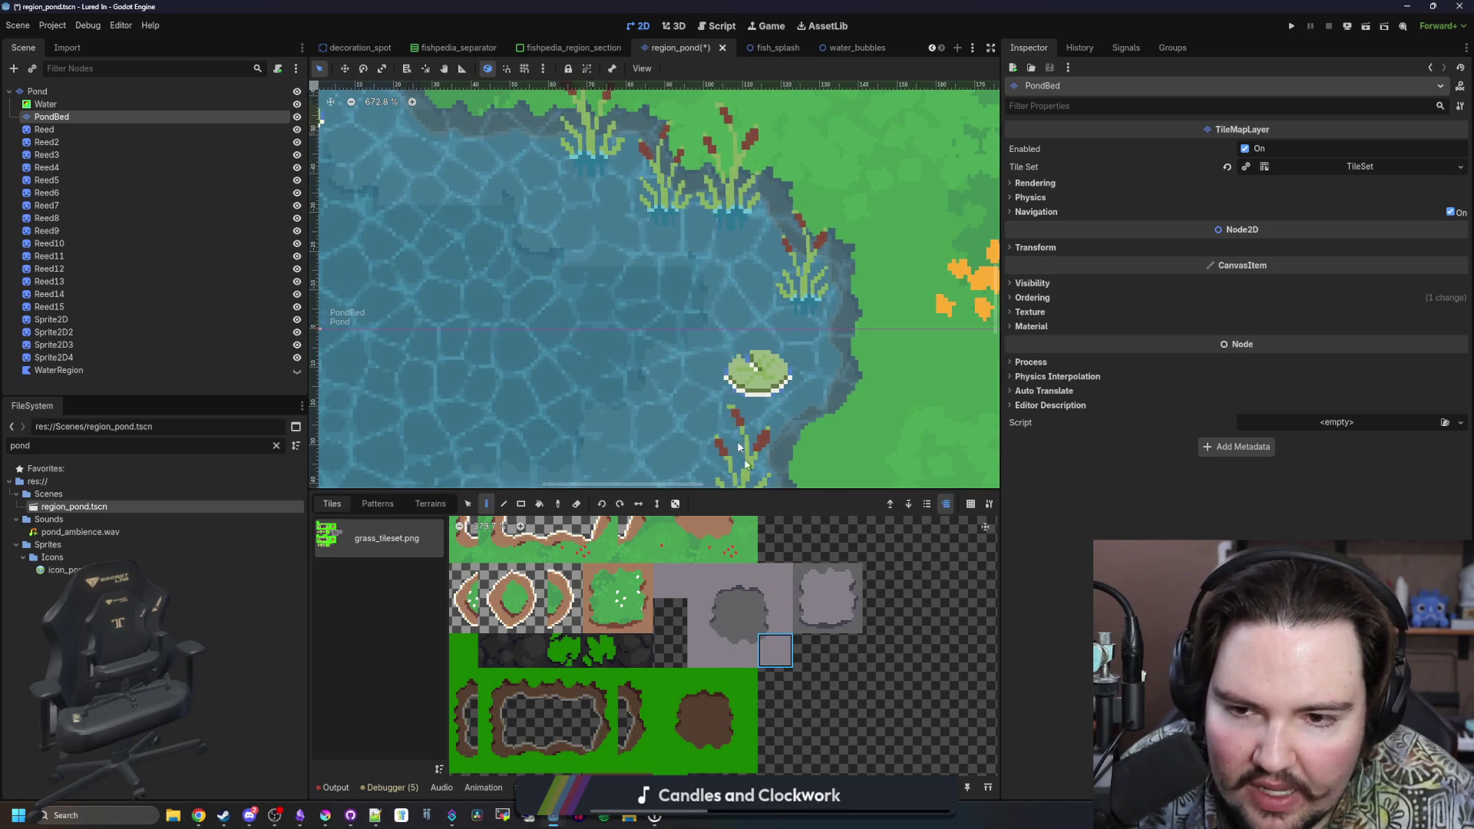
scroll(711, 402, "up", 2)
scroll(711, 402, "left", 2)
left_click(740, 581)
scroll(707, 345, "up", 3)
scroll(707, 344, "left", 7)
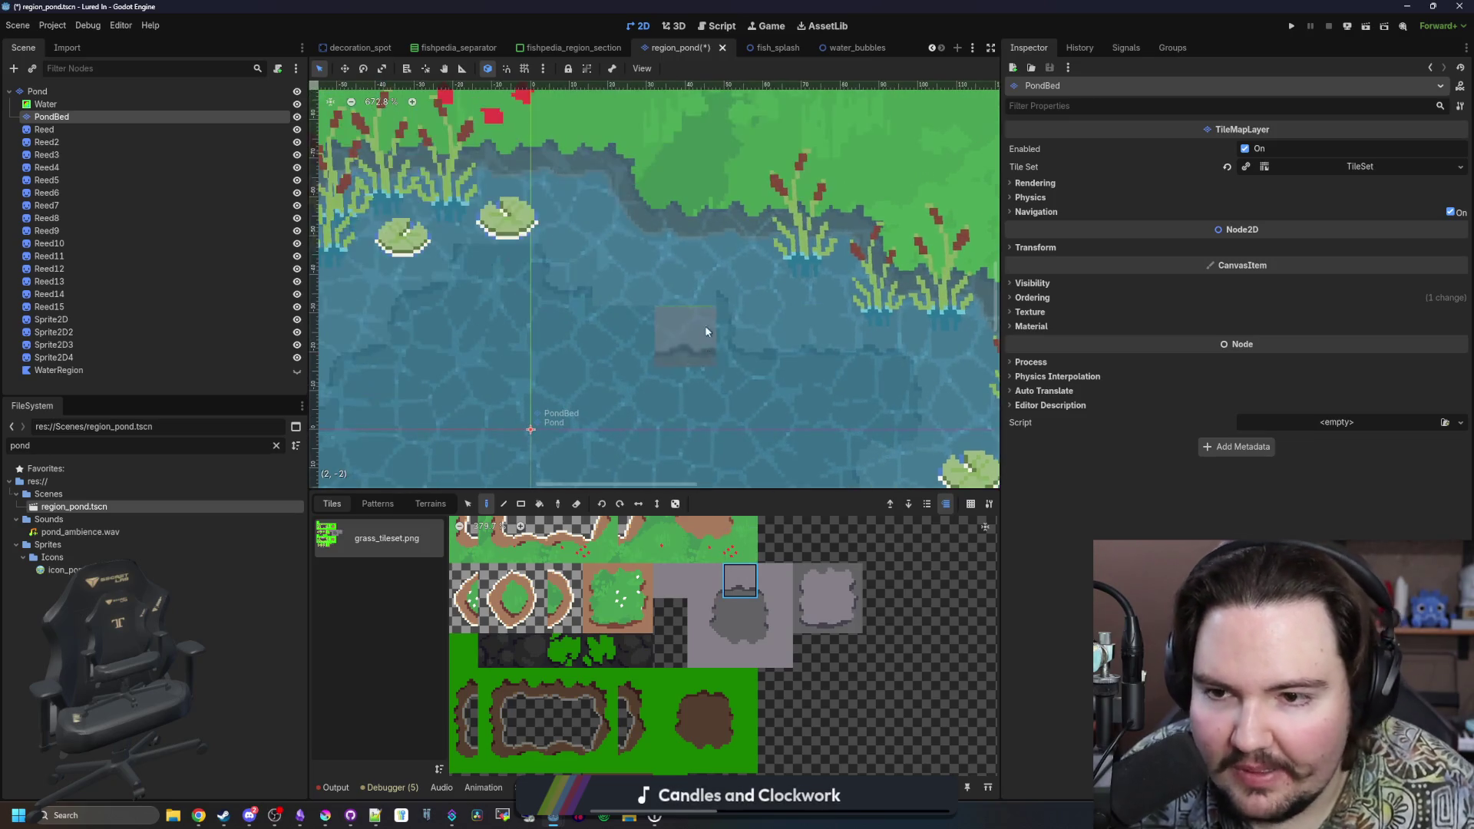
scroll(630, 289, "up", 1)
scroll(631, 290, "left", 5)
left_click(760, 590)
- Try a few more stone variants, ending back on the plain grey stone tile
left_click(709, 604)
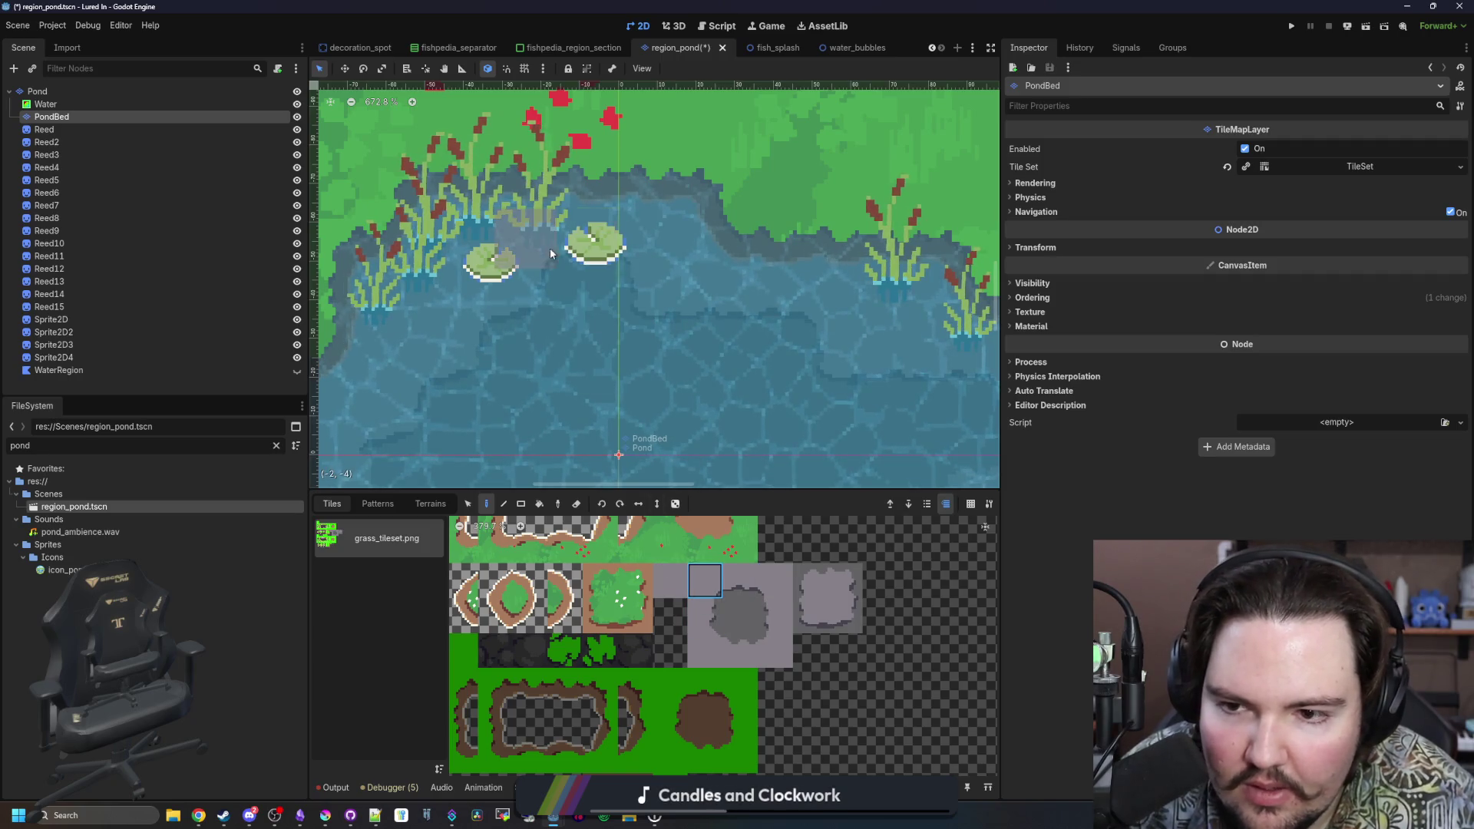
scroll(650, 201, "down", 4)
scroll(650, 201, "left", 8)
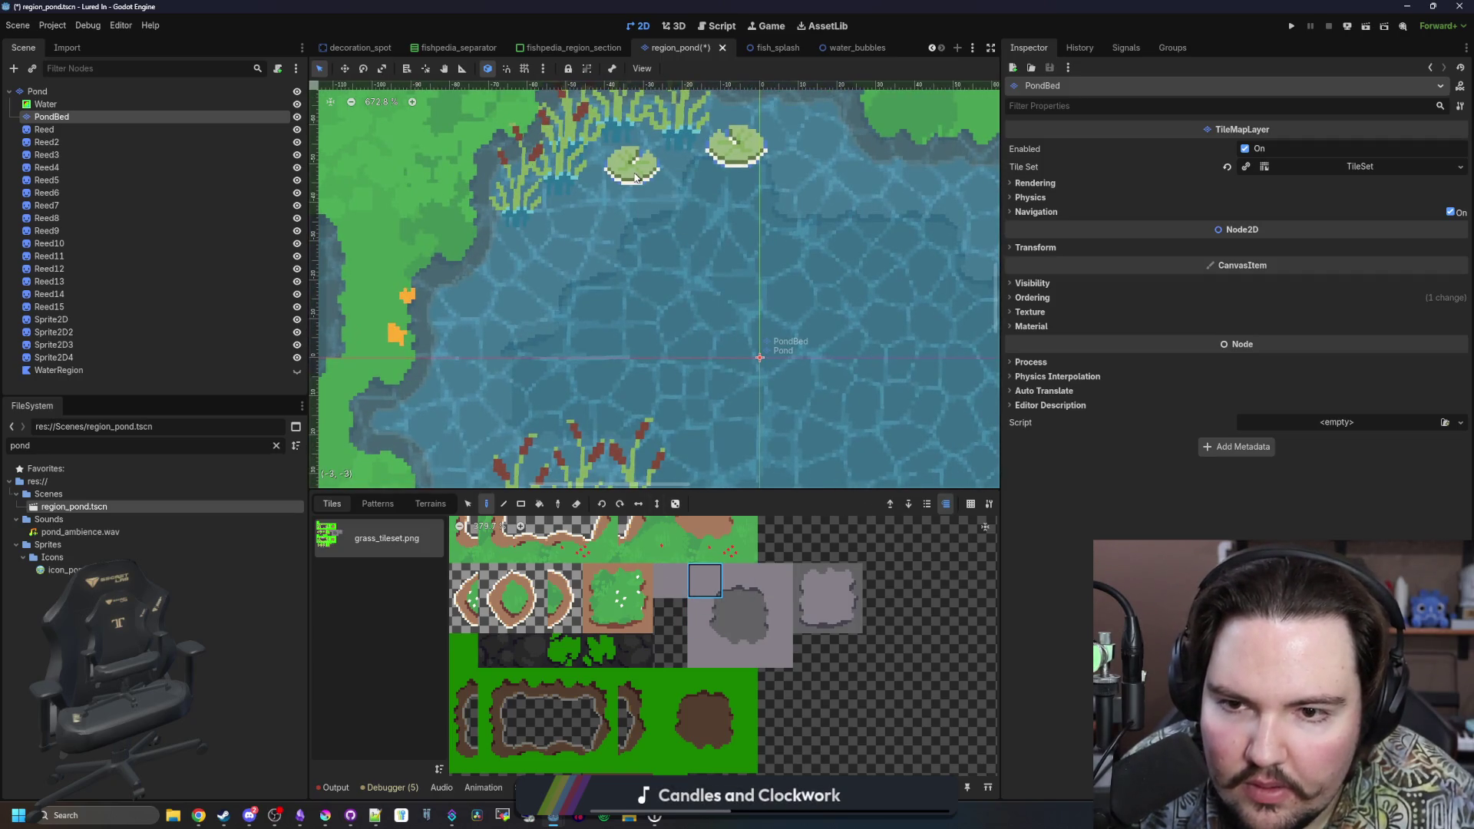
left_click(845, 615)
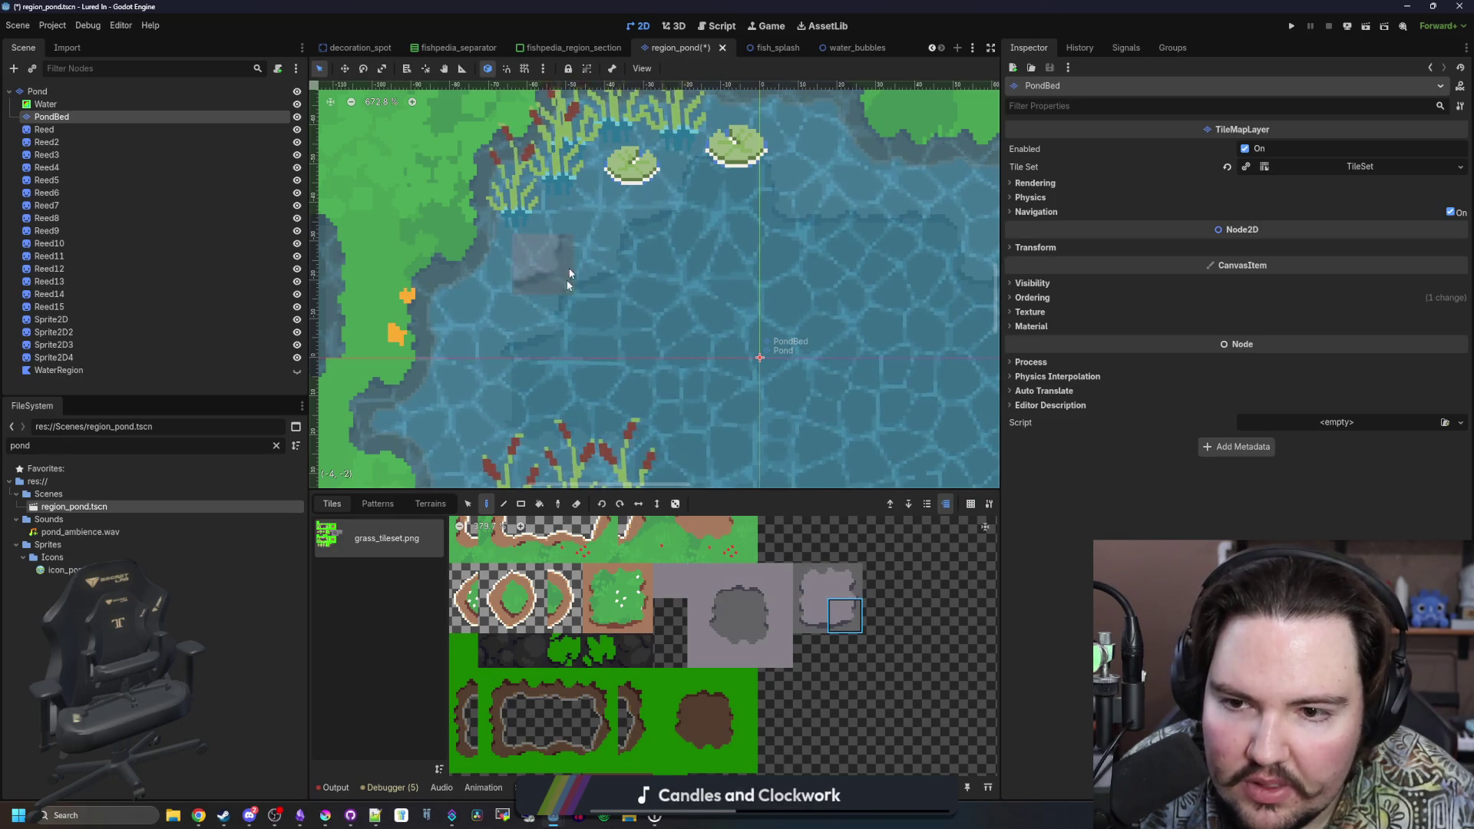
scroll(571, 260, "down", 6)
scroll(572, 260, "left", 3)
left_click(704, 615)
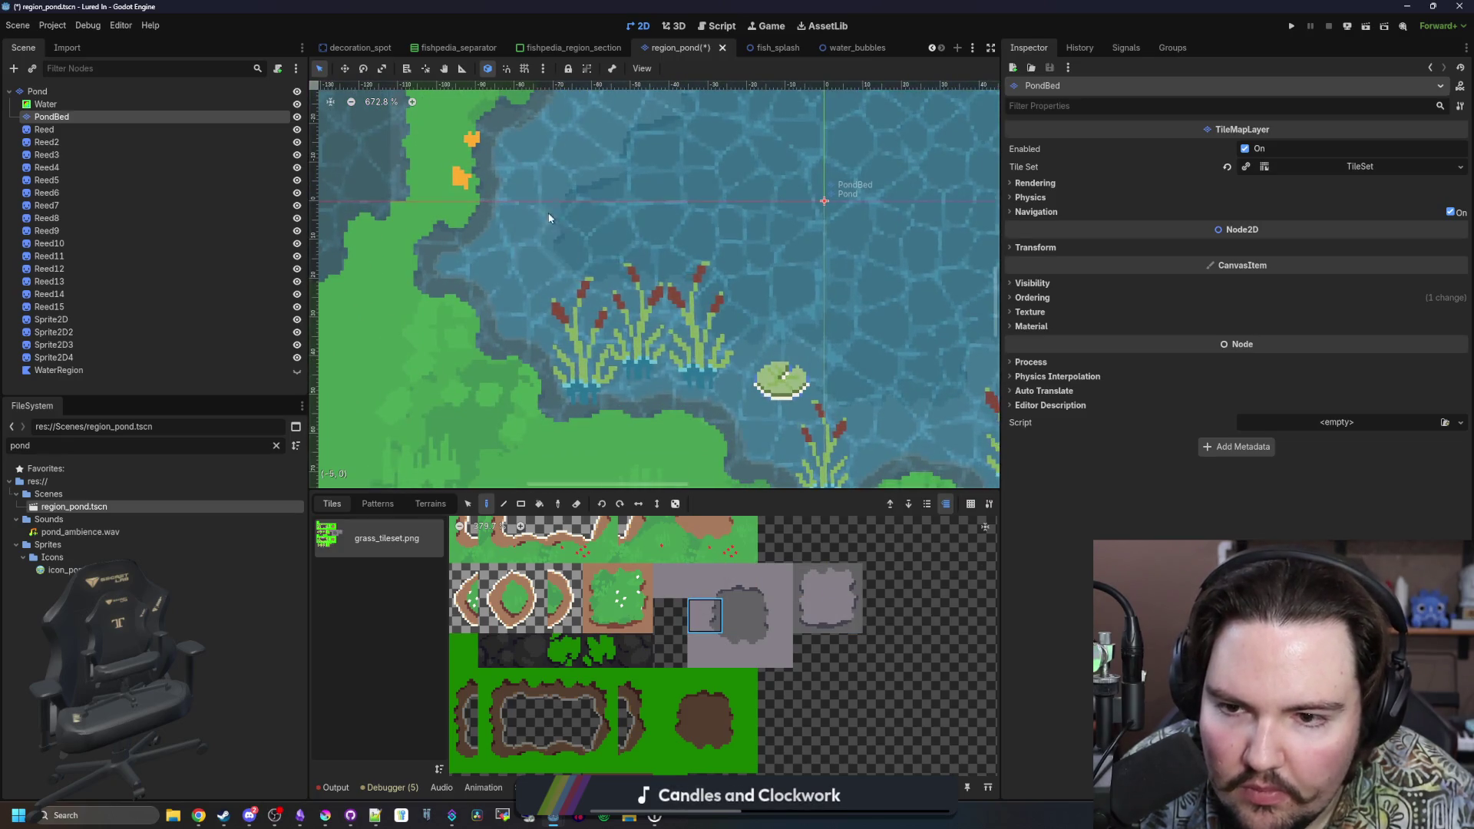
scroll(583, 362, "right", 4)
scroll(808, 412, "right", 8)
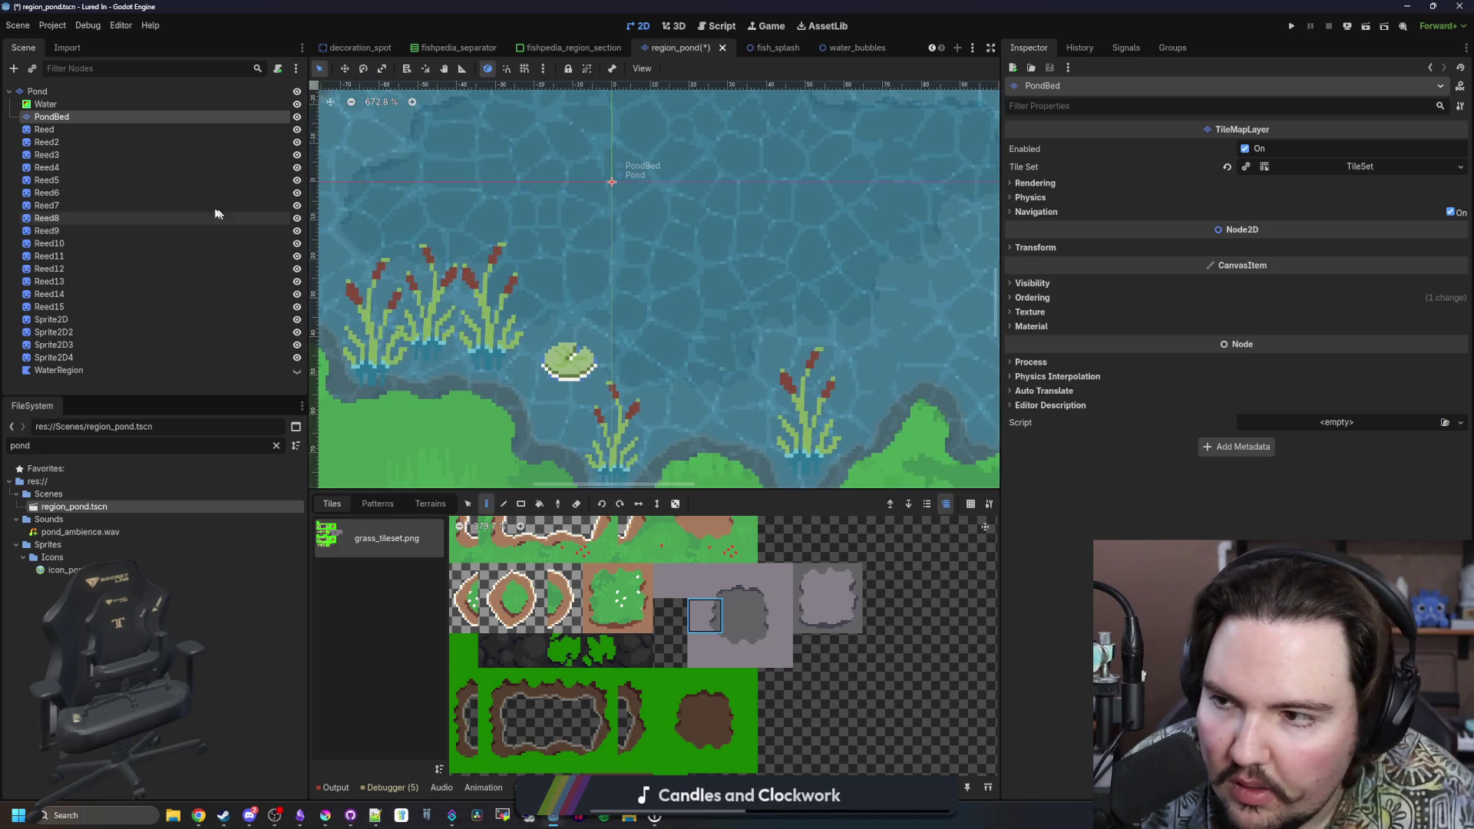
left_click(270, 90)
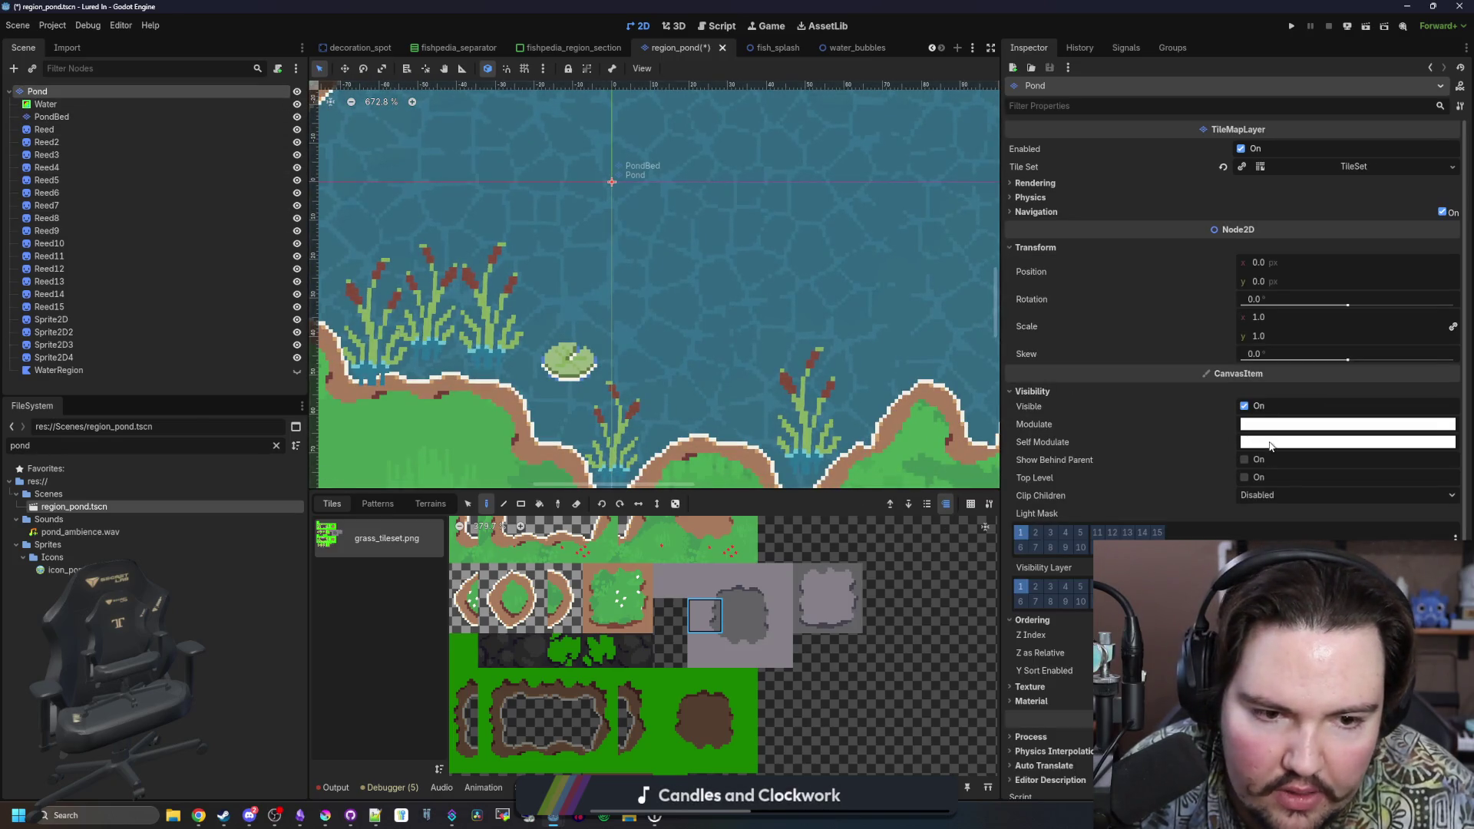
- Check the Pond's Self Modulate, then hide the Water layer to reveal the stone bed
left_click(1270, 444)
left_click(247, 108)
left_click(247, 108)
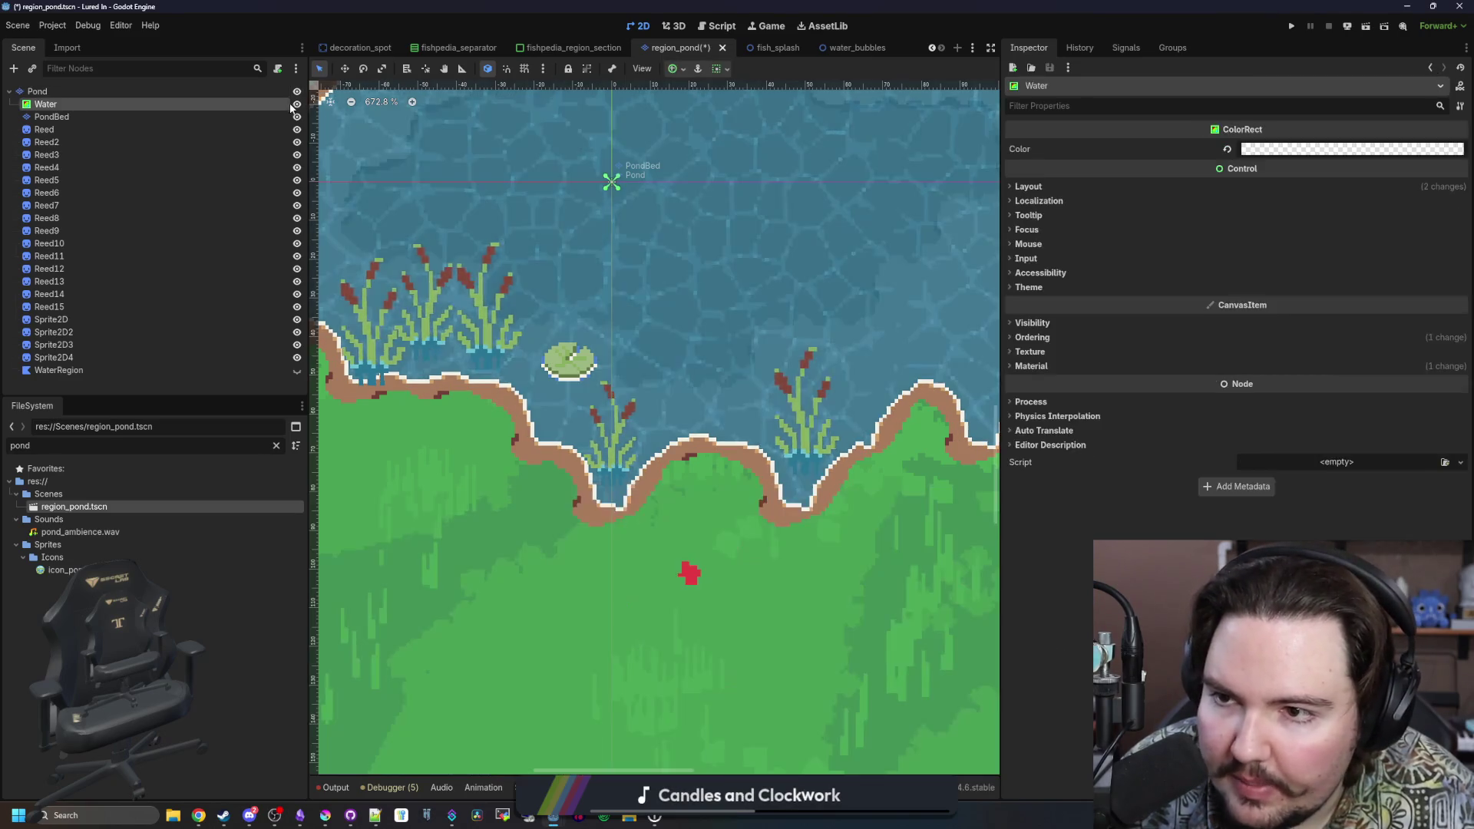
left_click(296, 104)
- Pick a dark stone tile on PondBed and show the Water layer again
left_click(261, 116)
scroll(658, 368, "down", 3)
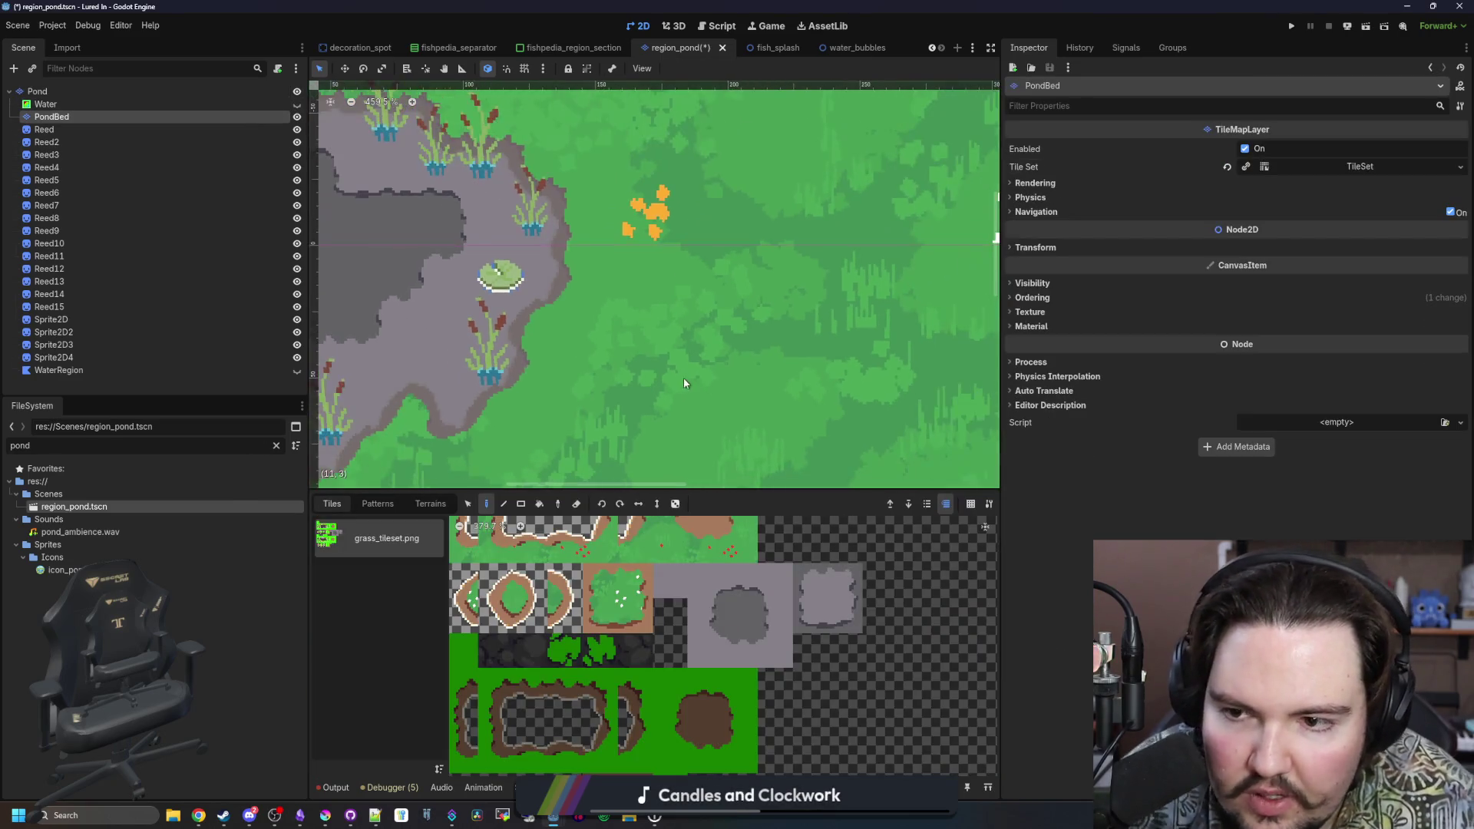
scroll(681, 388, "up", 3)
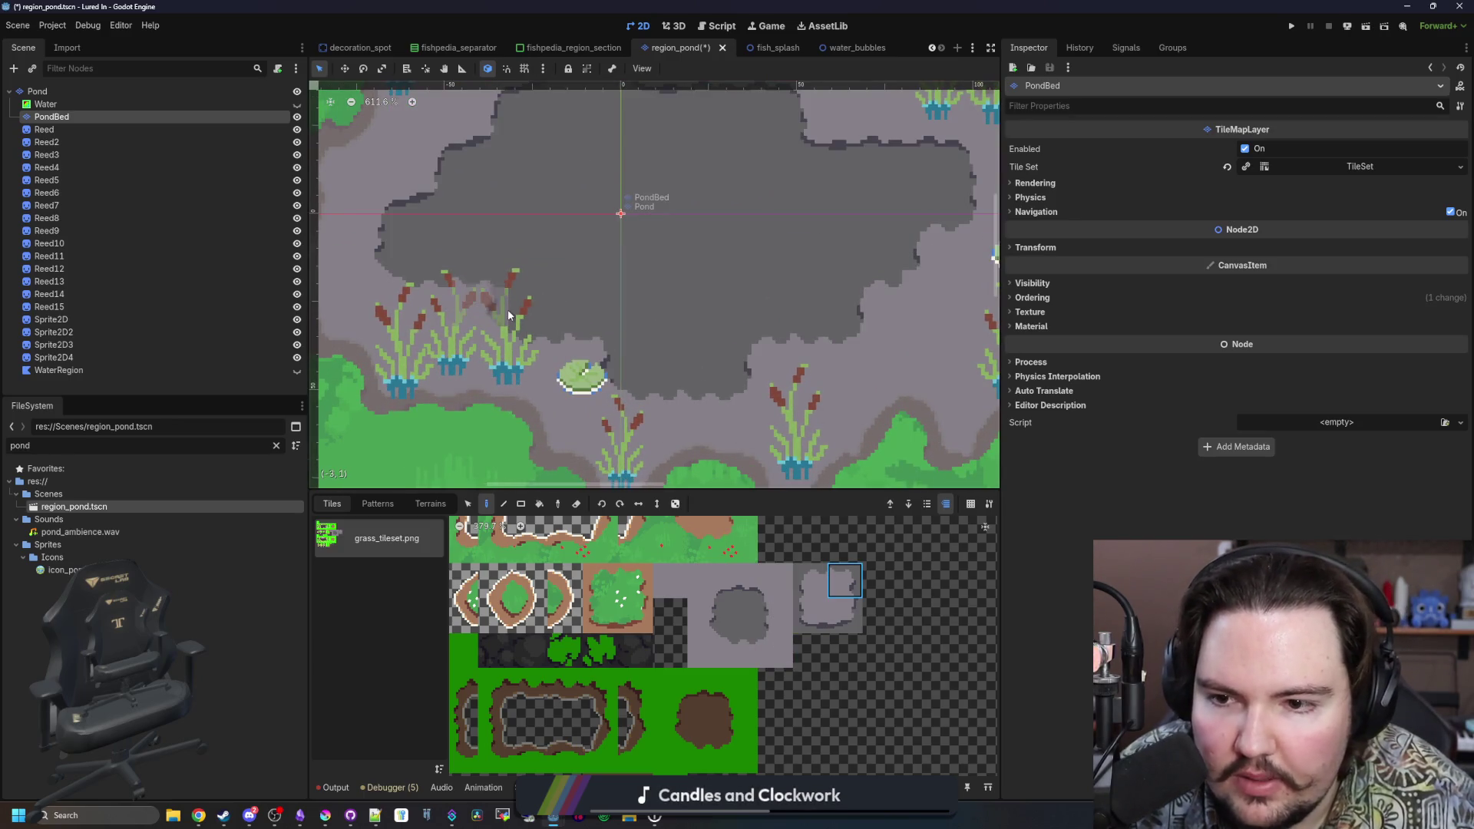
left_click(712, 653)
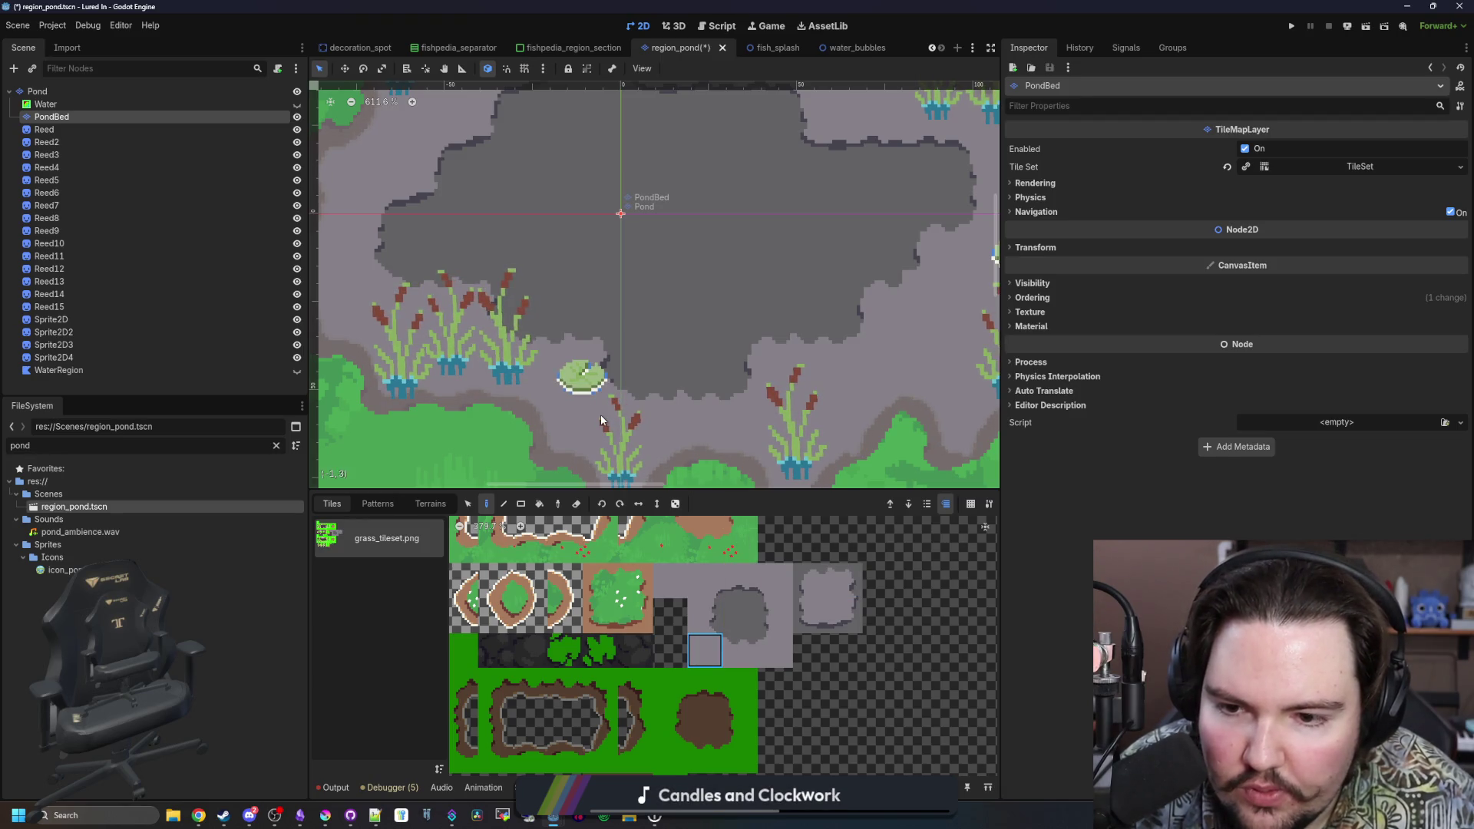
scroll(625, 400, "down", 3)
scroll(625, 399, "down", 3)
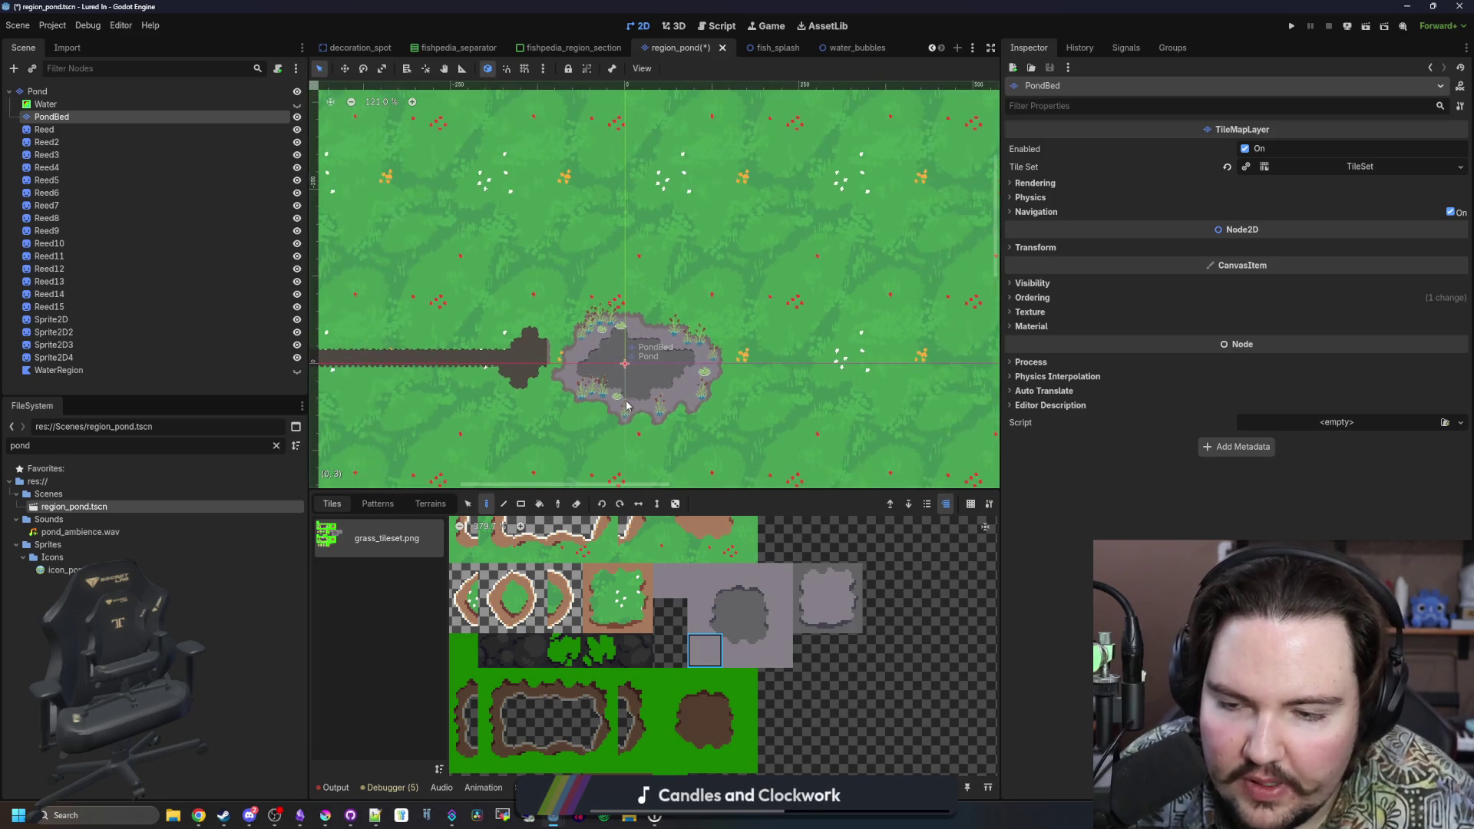
left_click(297, 104)
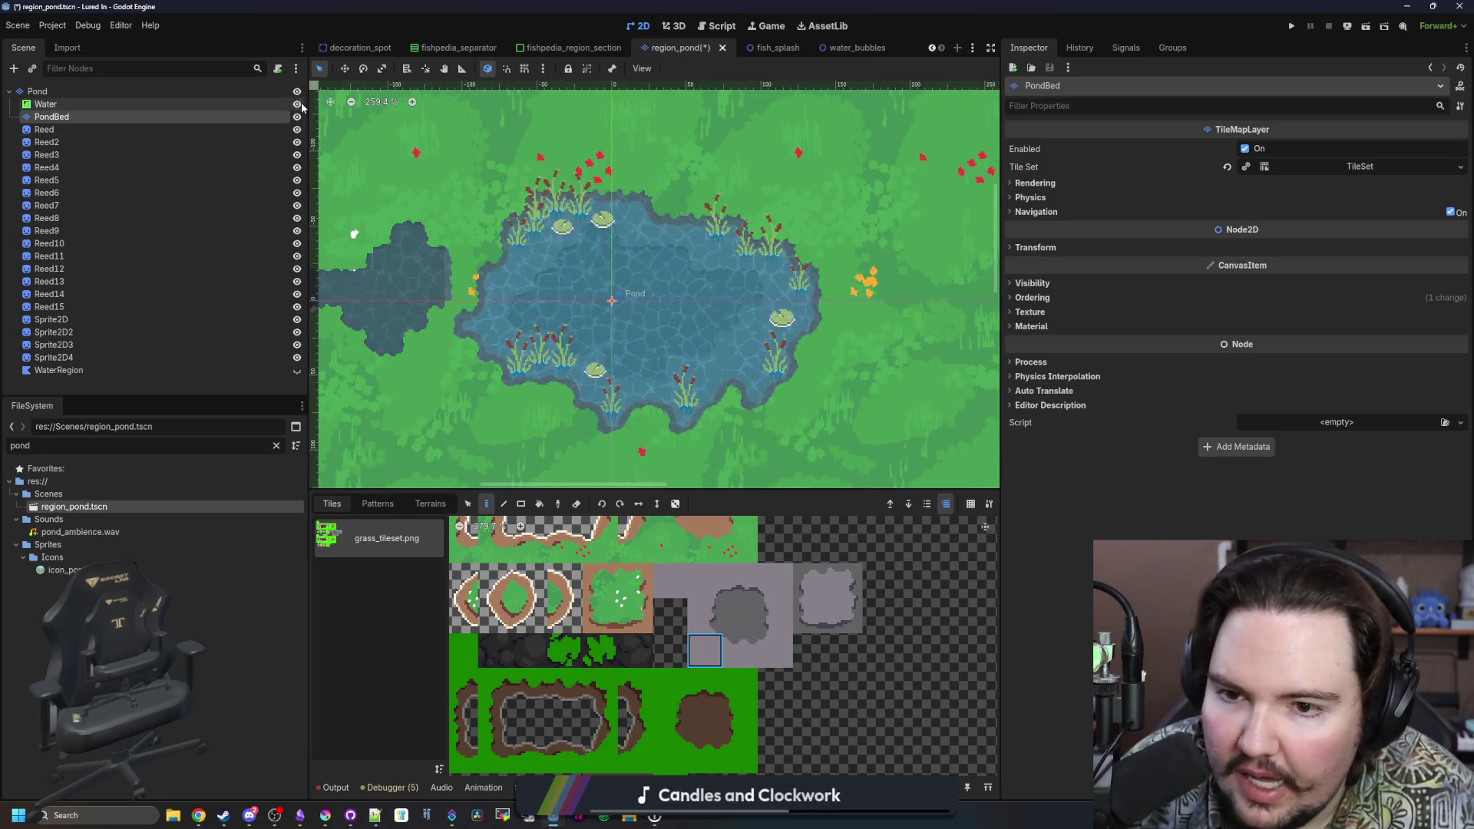
- Save the region_pond scene
scroll(645, 313, "up", 2)
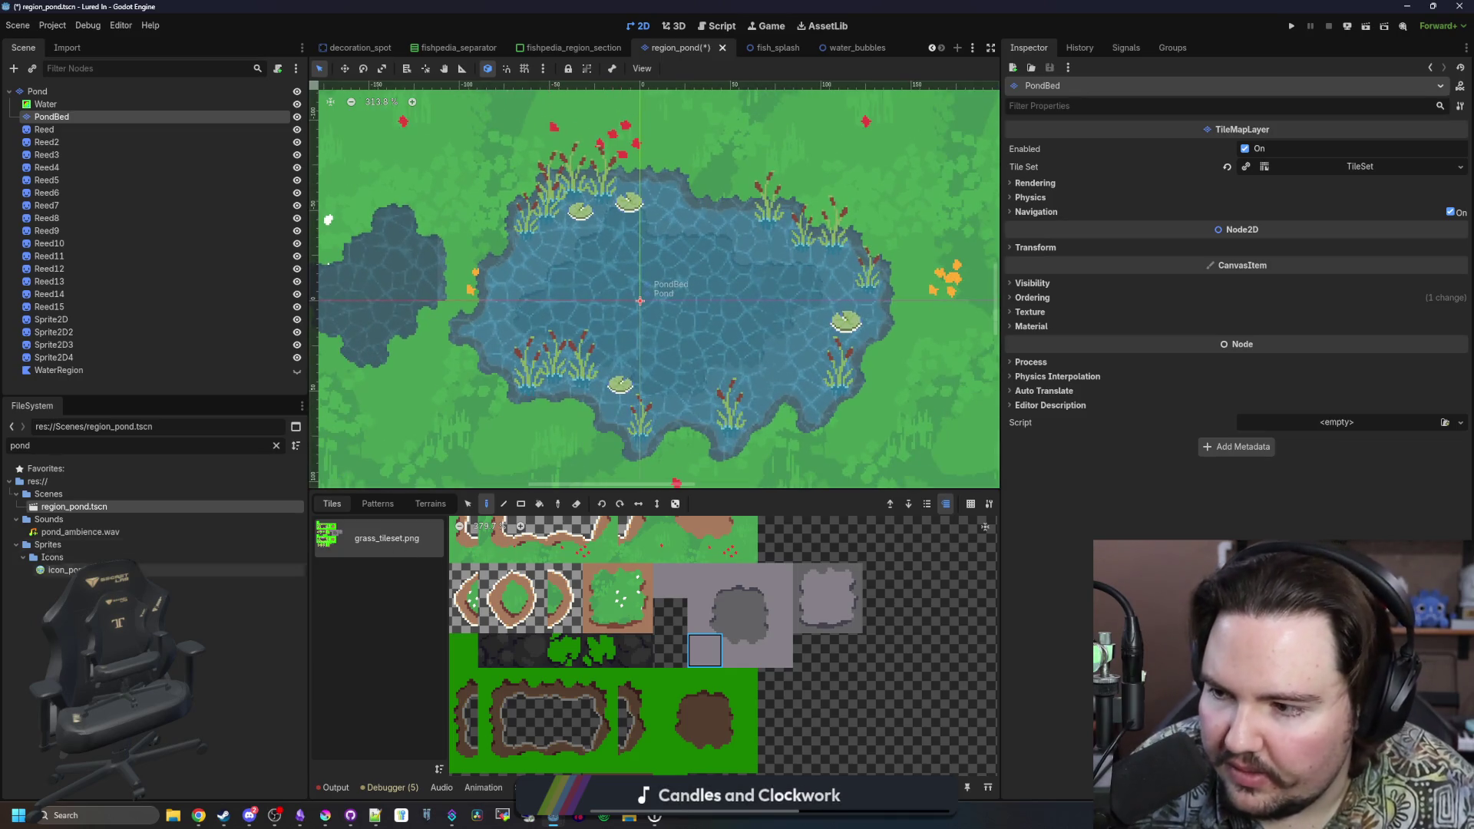
left_click(175, 678)
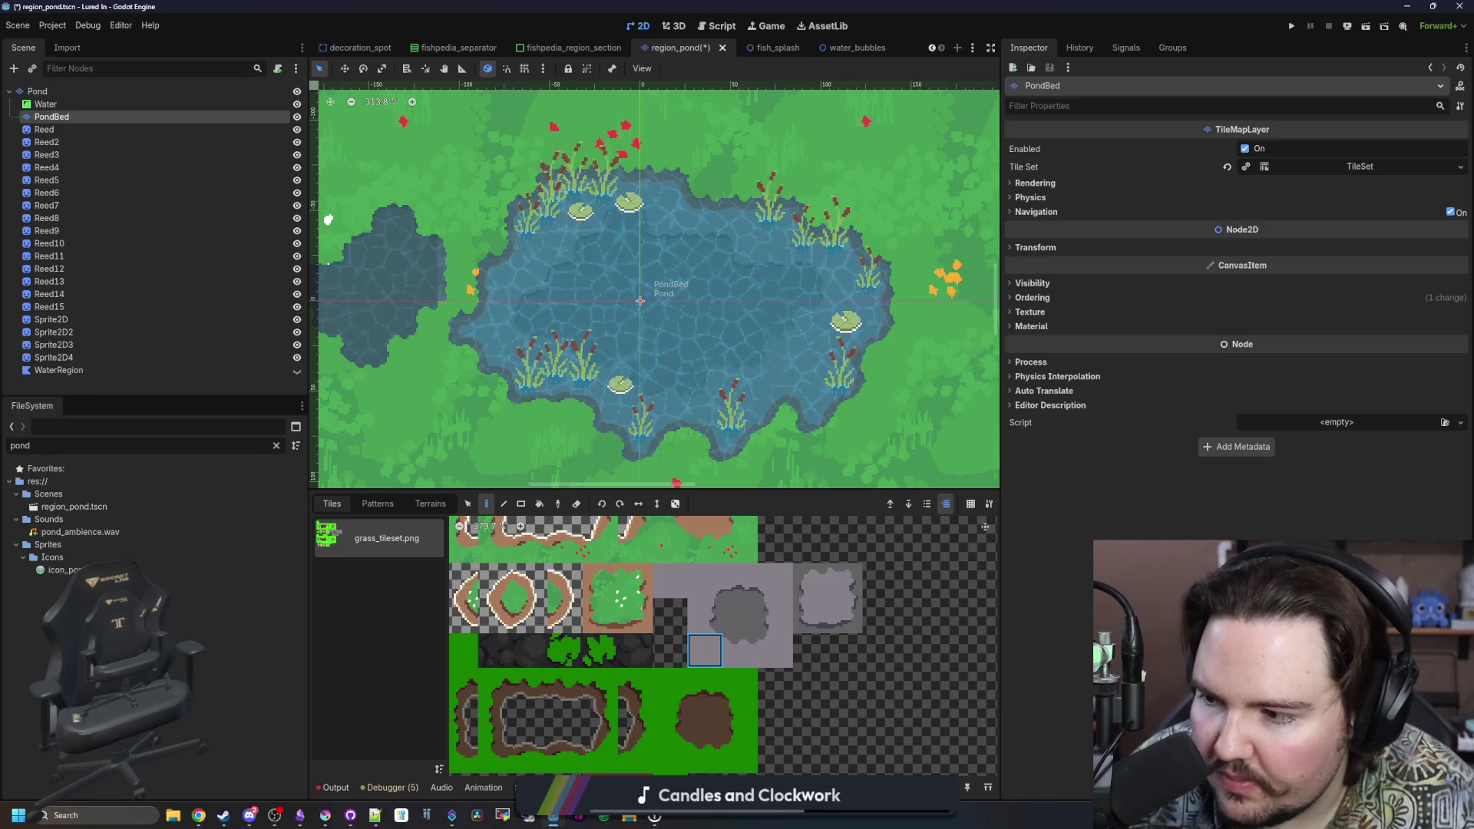
key("ctrl+s")
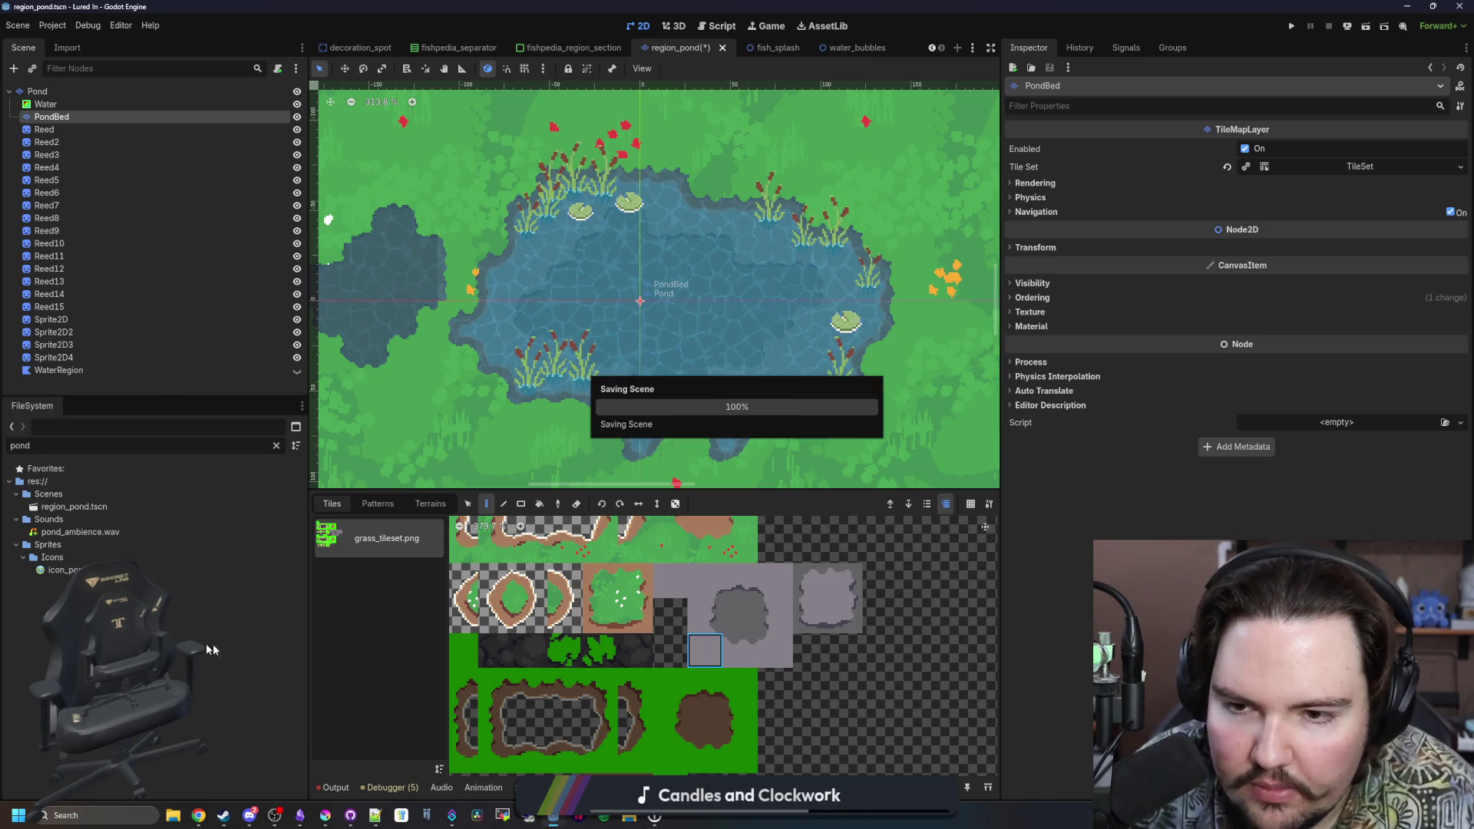
scroll(768, 344, "up", 3)
scroll(754, 269, "down", 4)
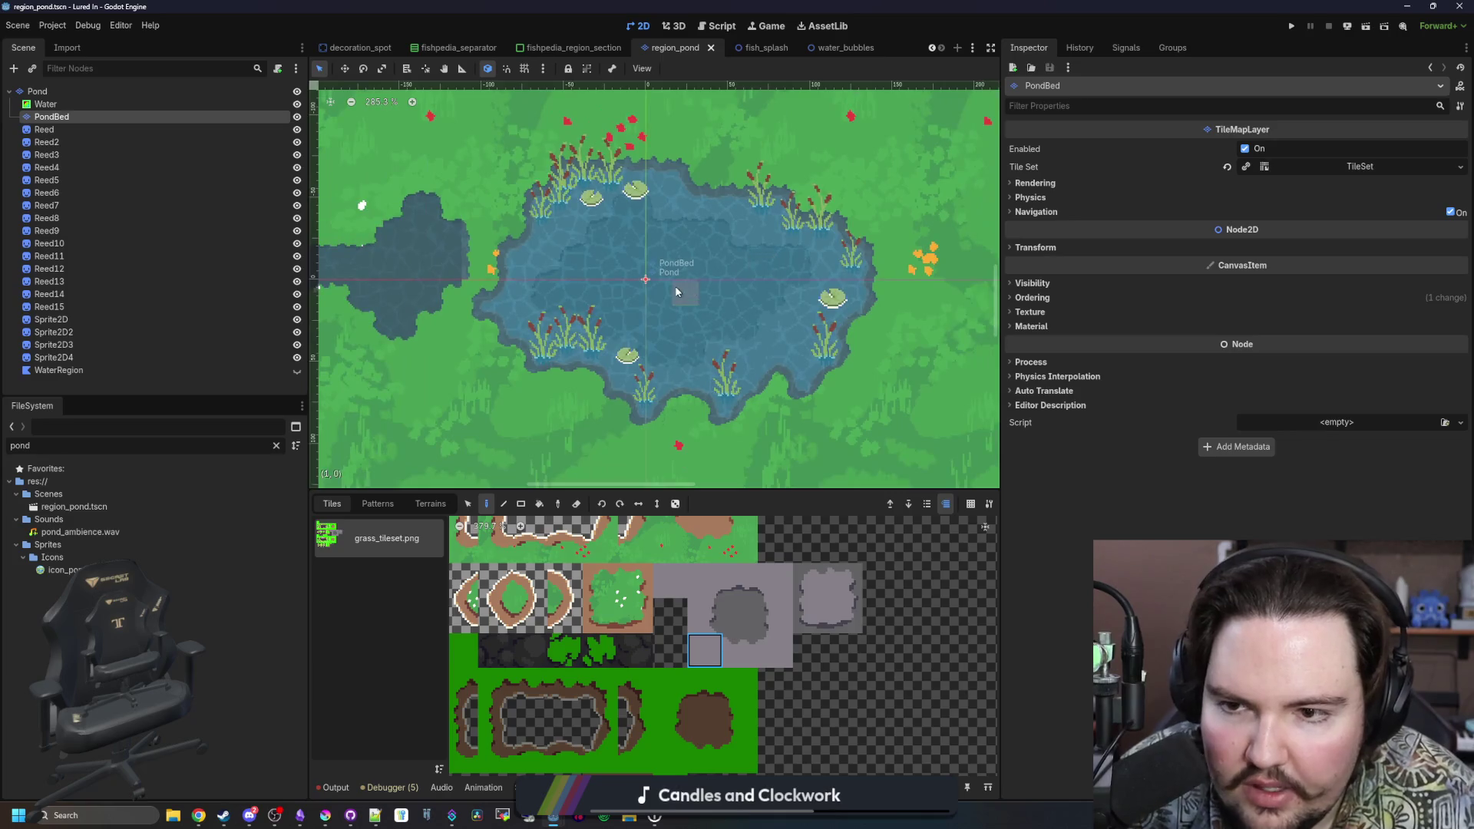
- Hide the Water layer again to check the stone bed and re-save region_pond
left_click(261, 92)
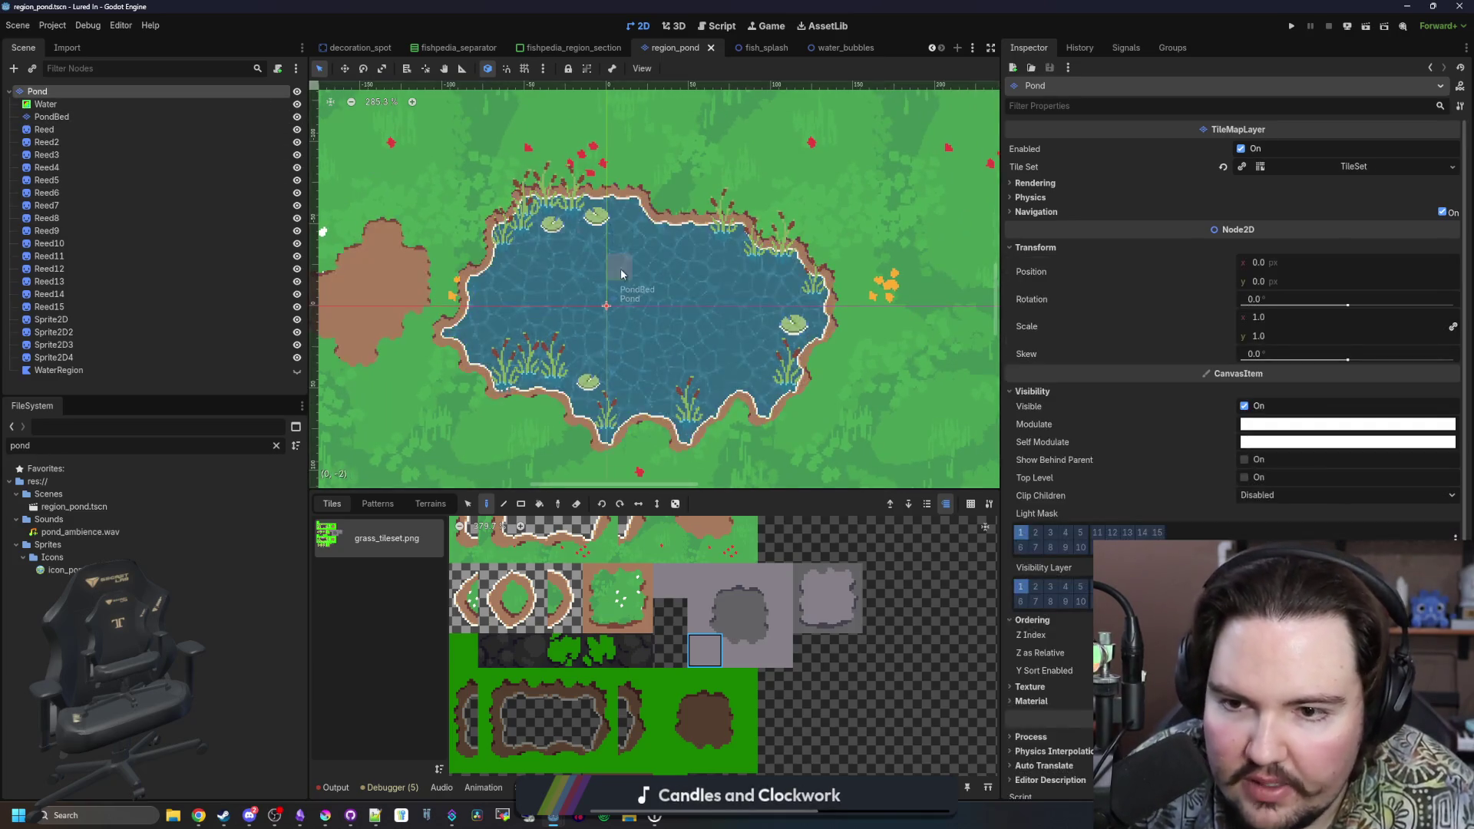
scroll(608, 314, "up", 4)
left_click(117, 120)
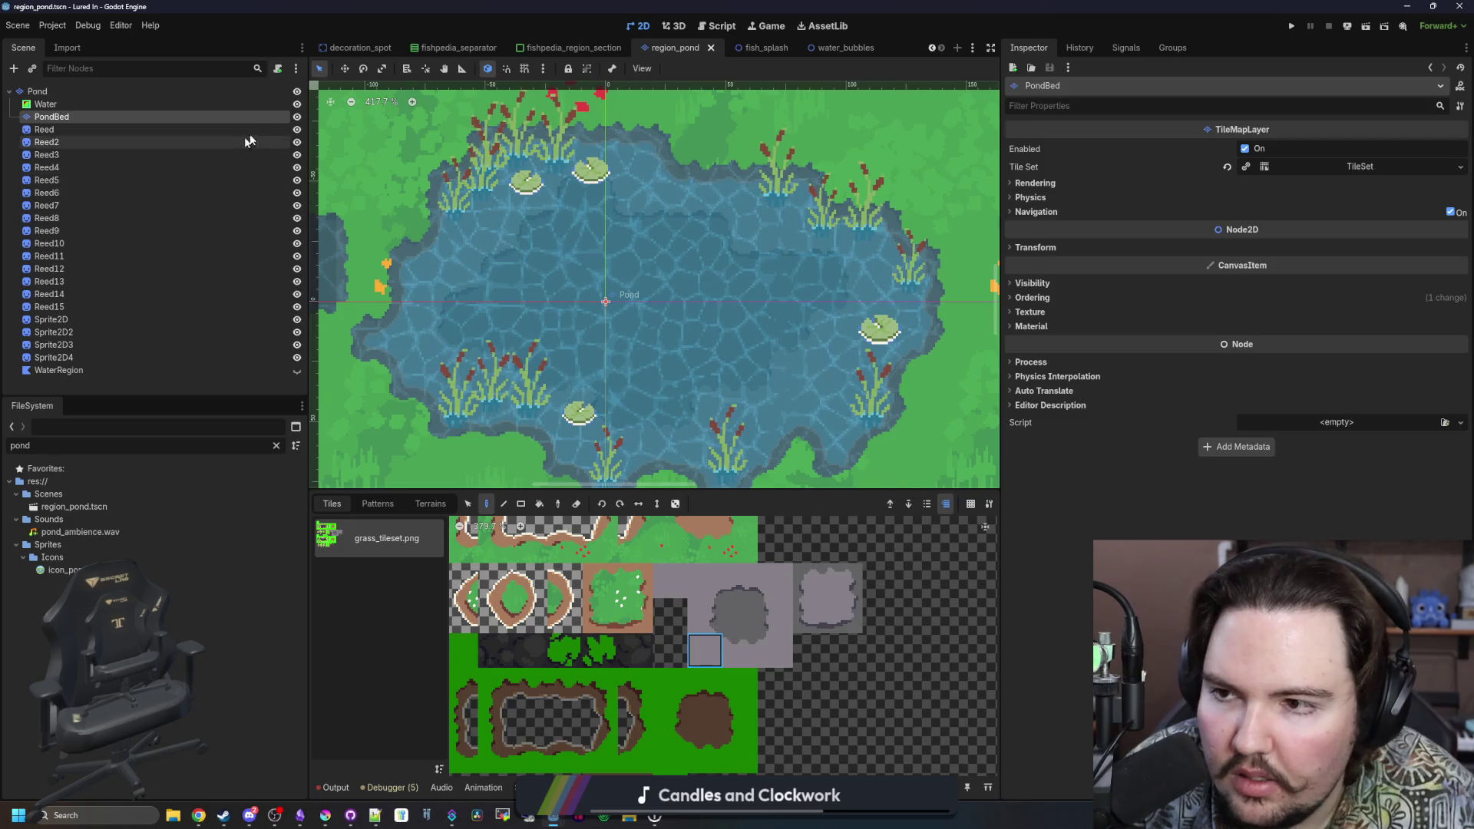
left_click(297, 103)
key("ctrl+s")
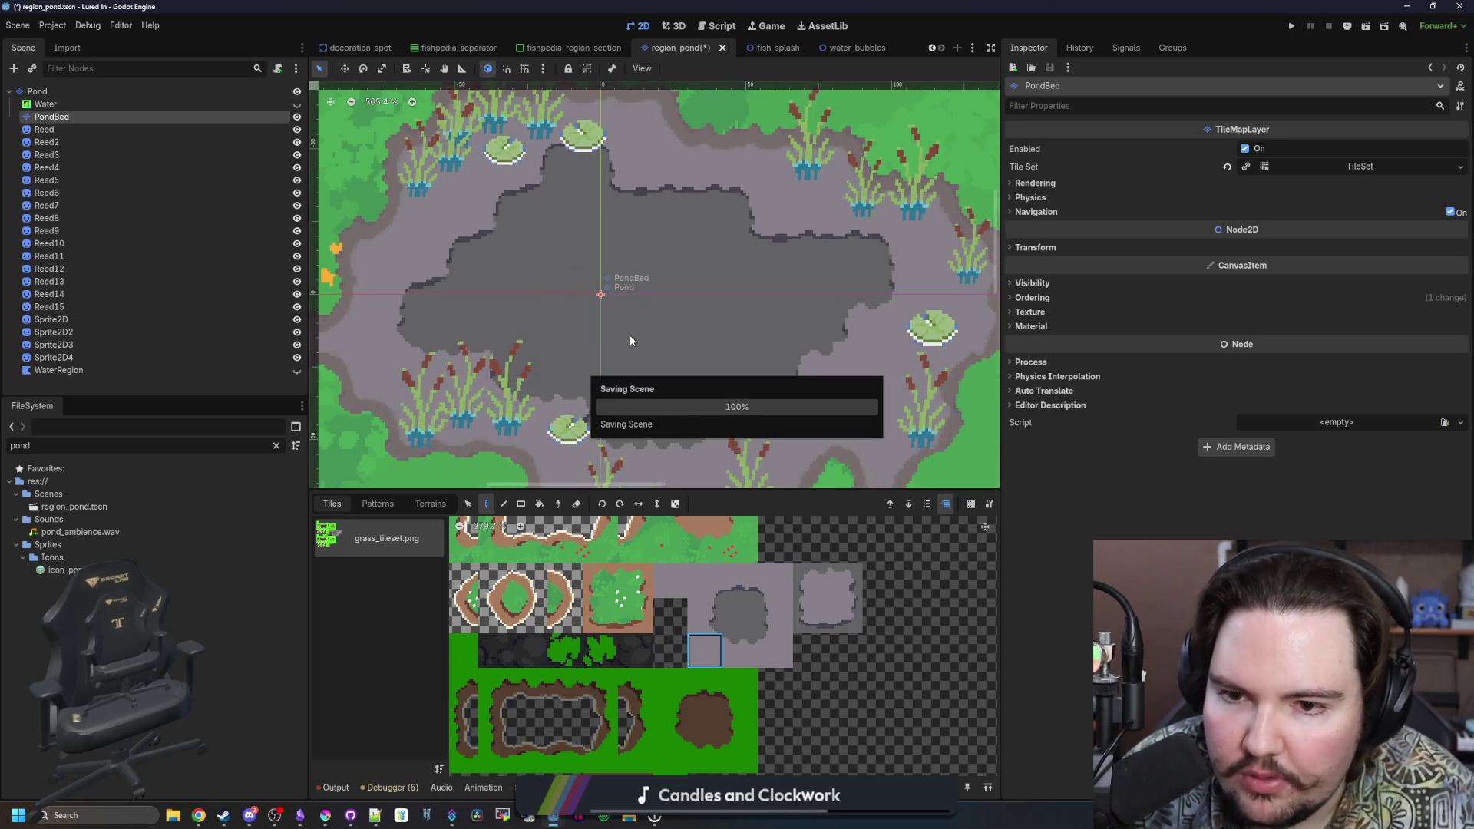
scroll(629, 334, "up", 1)
key("ctrl+s")
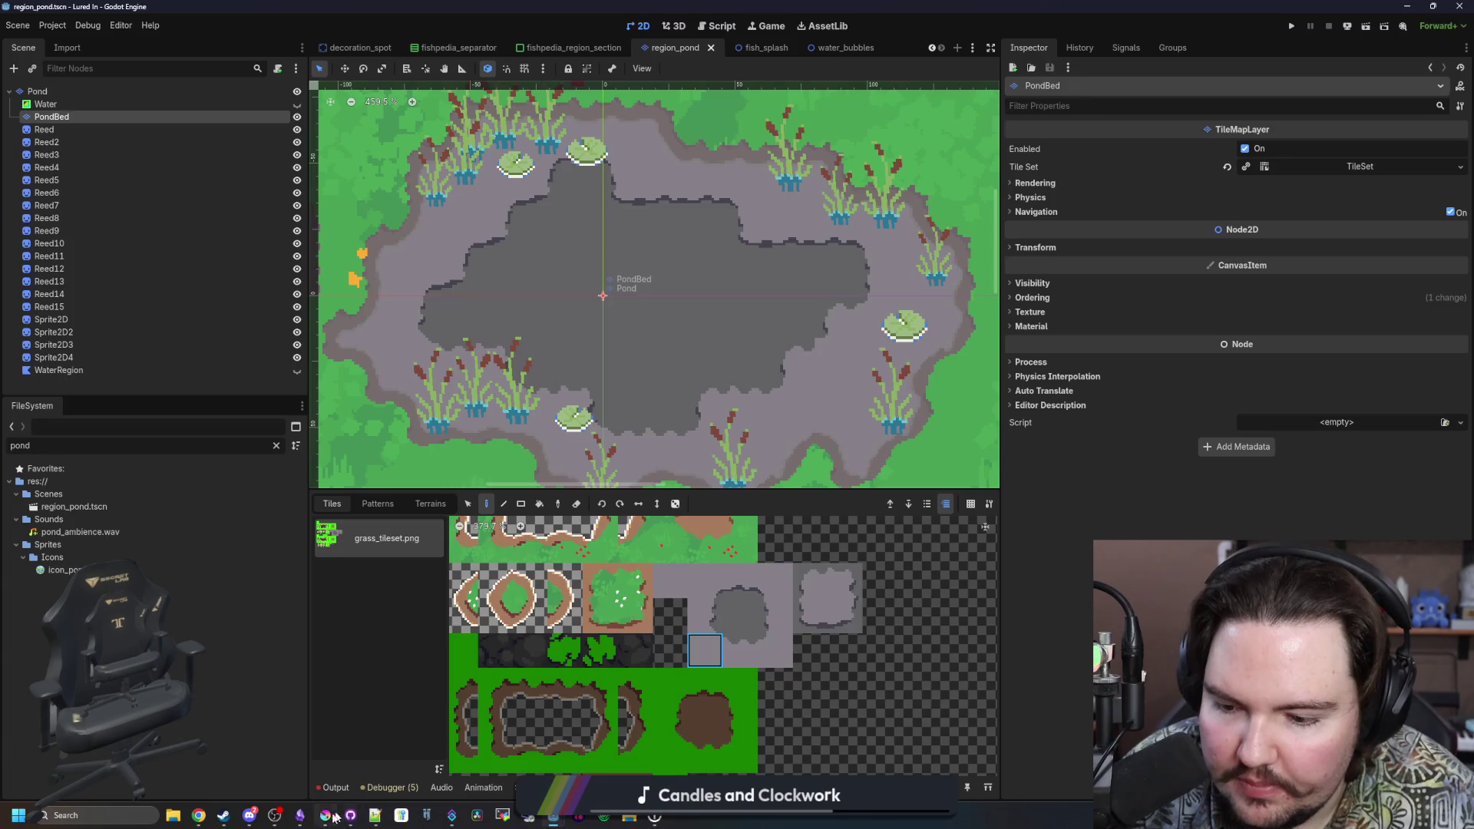
left_click(325, 816)
- In Krita, trial-fill the grey tile area with brown, then undo it
scroll(704, 256, "up", 3)
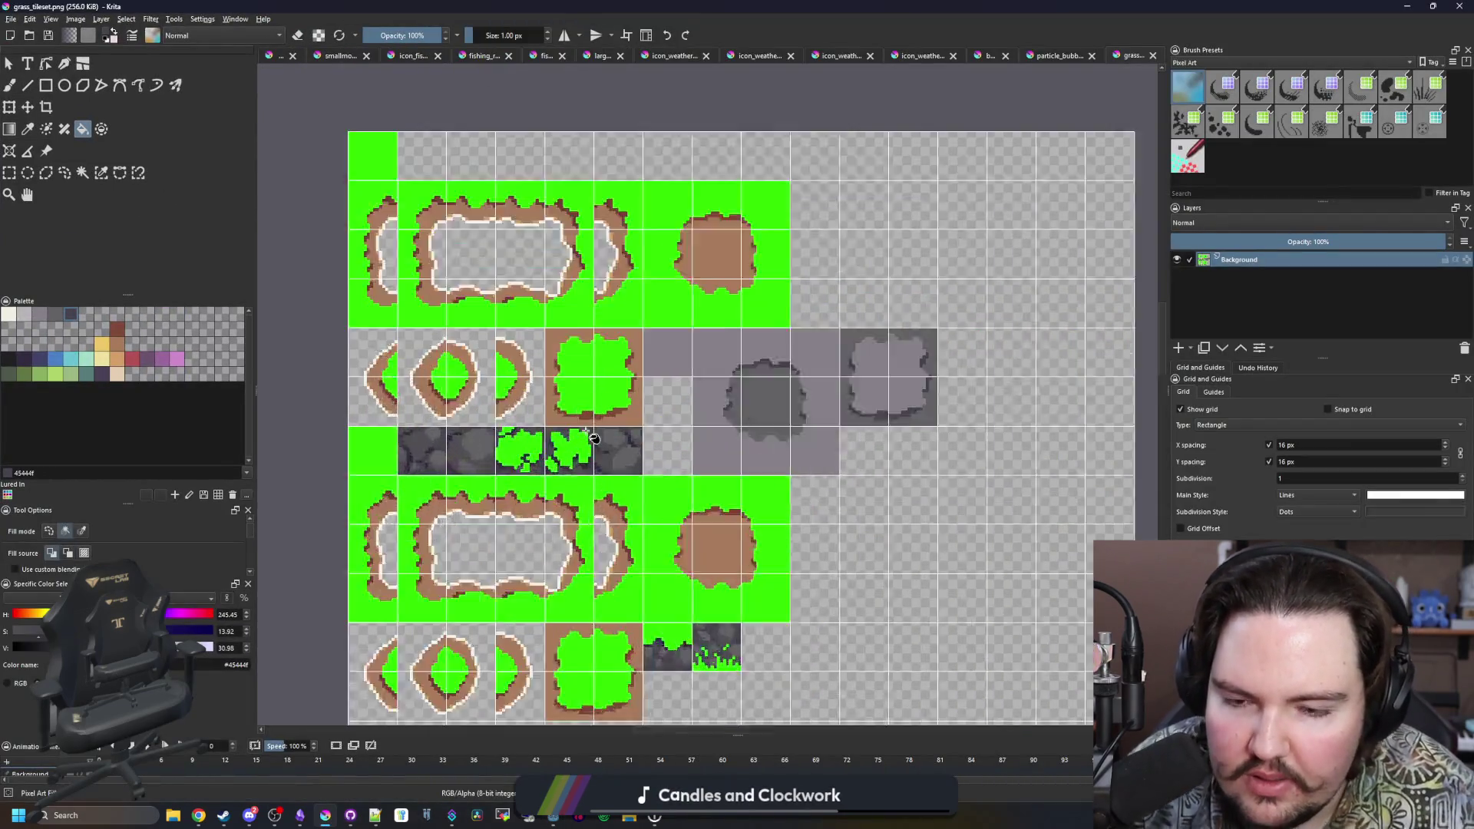
scroll(829, 421, "down", 3)
scroll(676, 412, "down", 1)
scroll(839, 407, "up", 3)
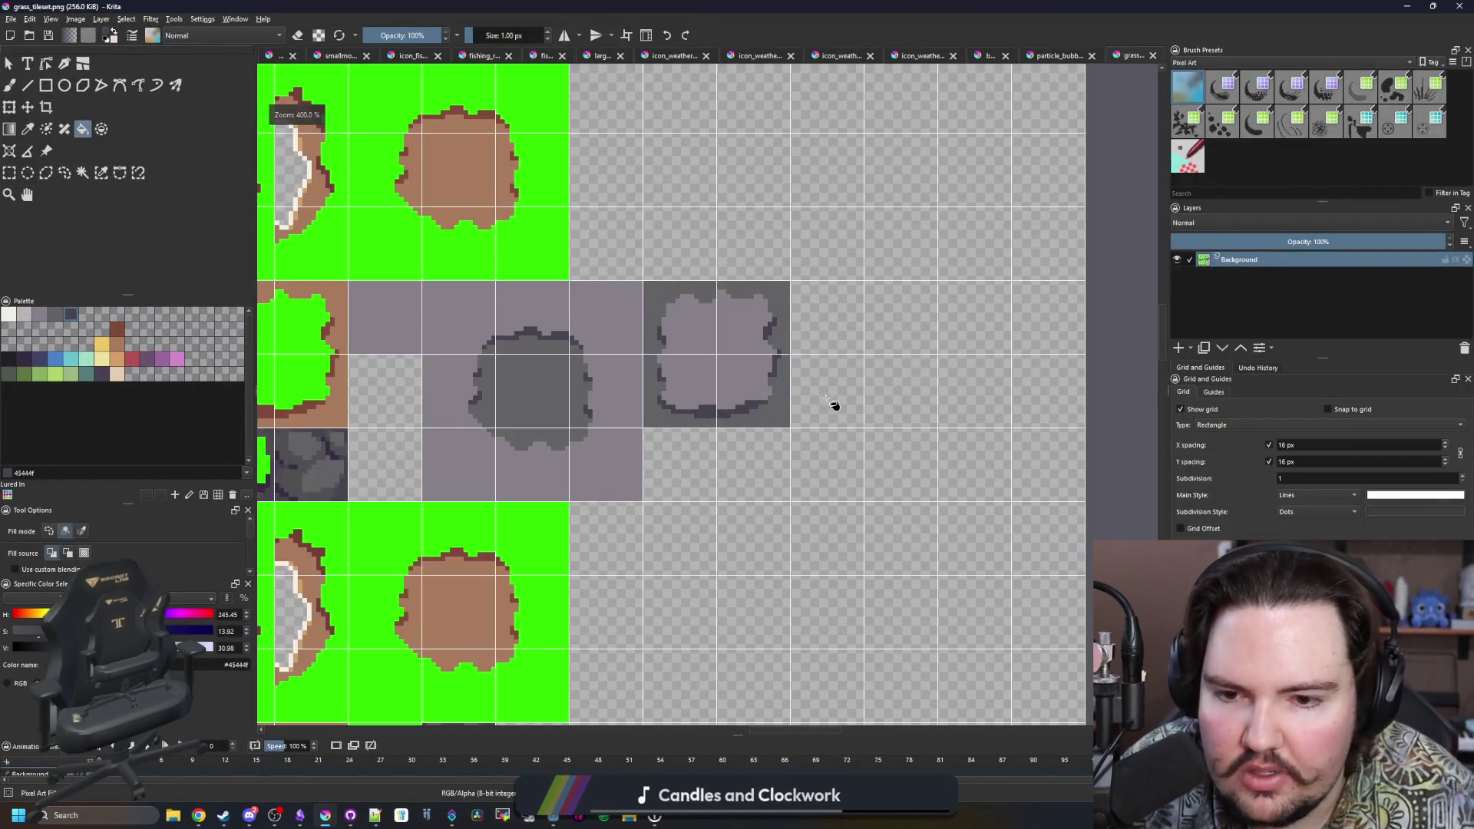
scroll(543, 330, "up", 2)
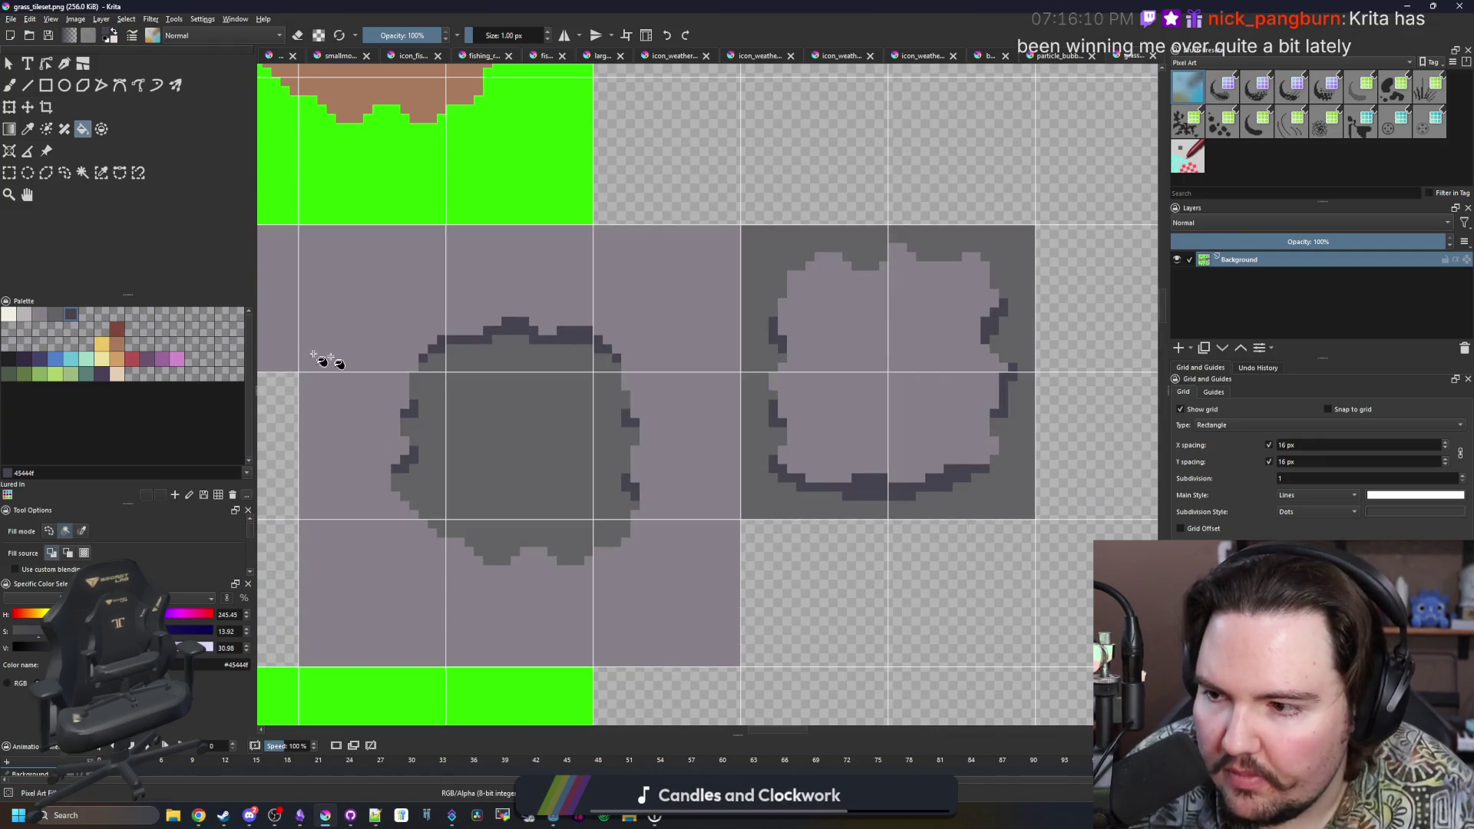
scroll(401, 392, "down", 1)
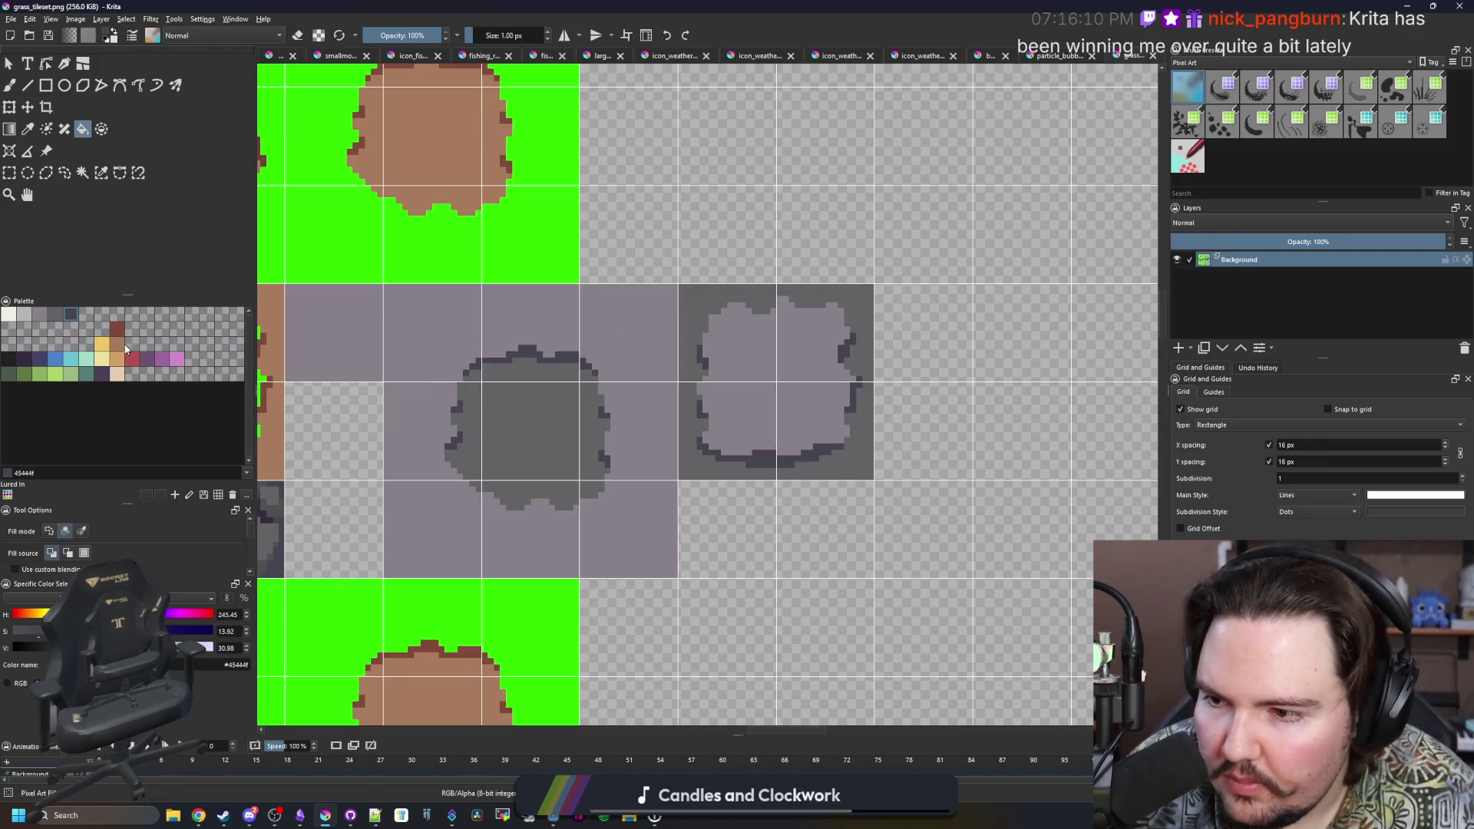
left_click(118, 344)
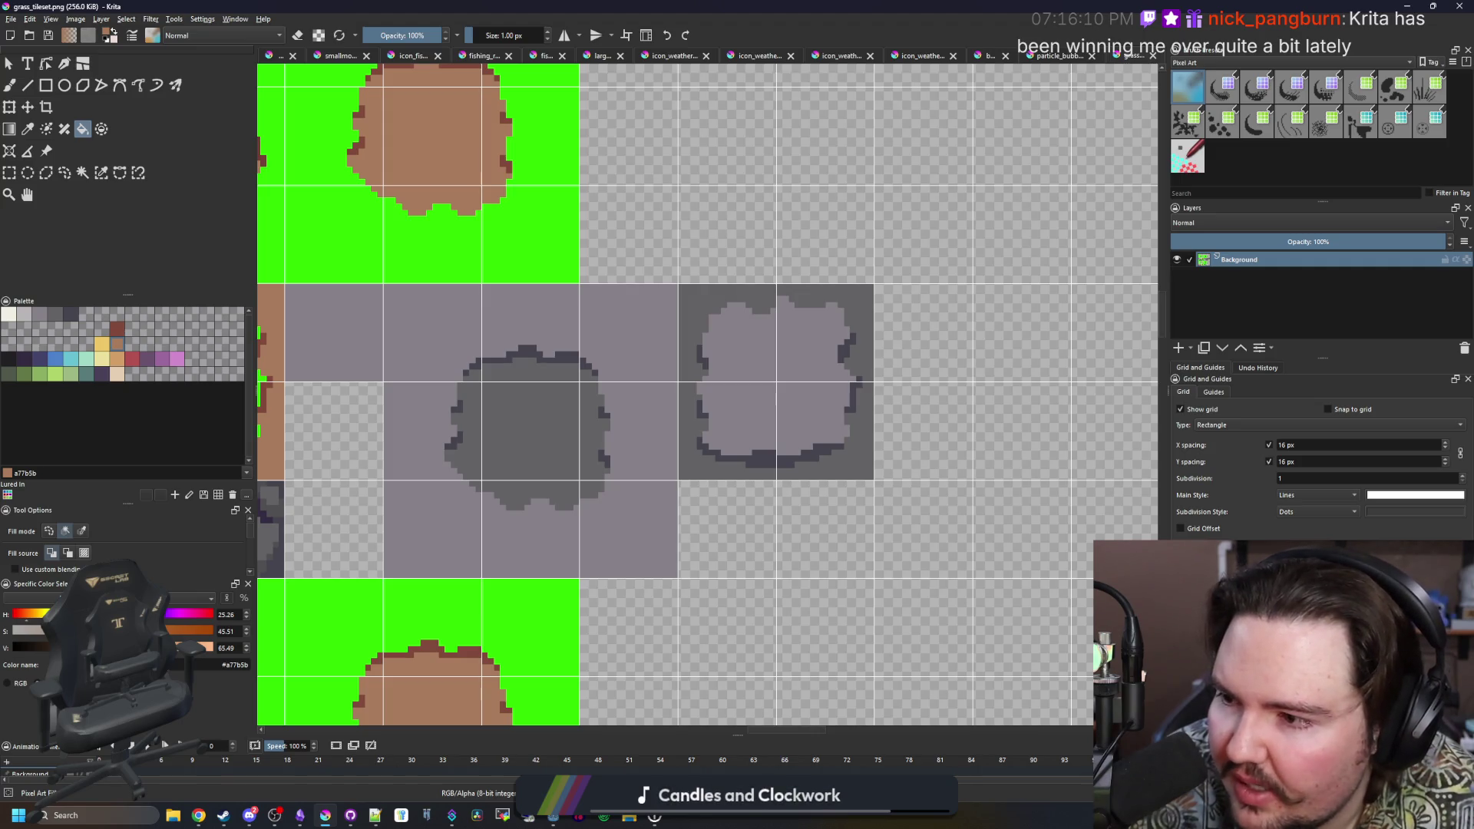
left_click_drag(583, 384, 795, 430)
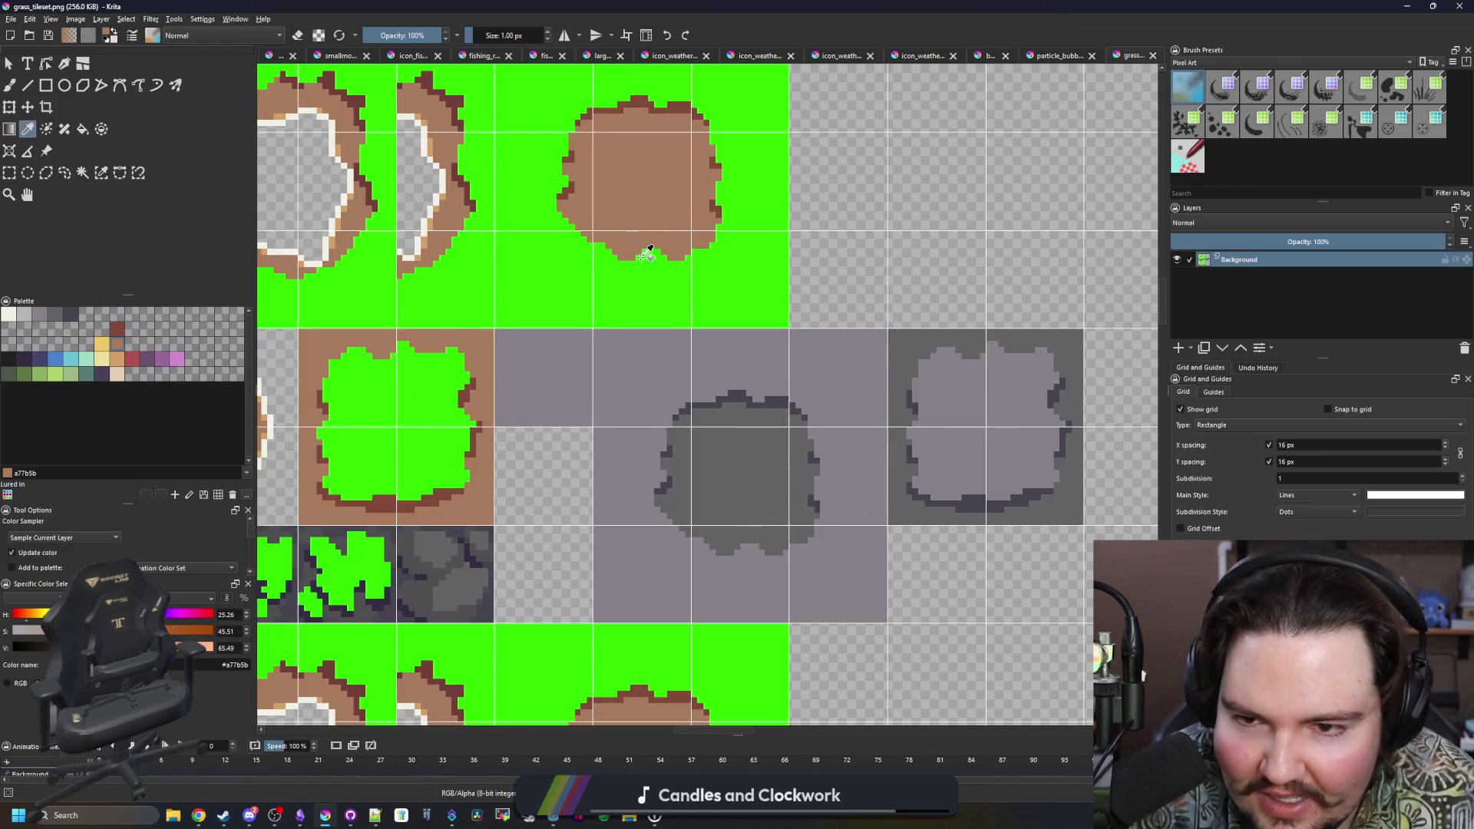
left_click(553, 372)
key("ctrl+z")
- Brown-fill the grey cells around the dark blob, undo it, and return to Godot
scroll(555, 378, "down", 5)
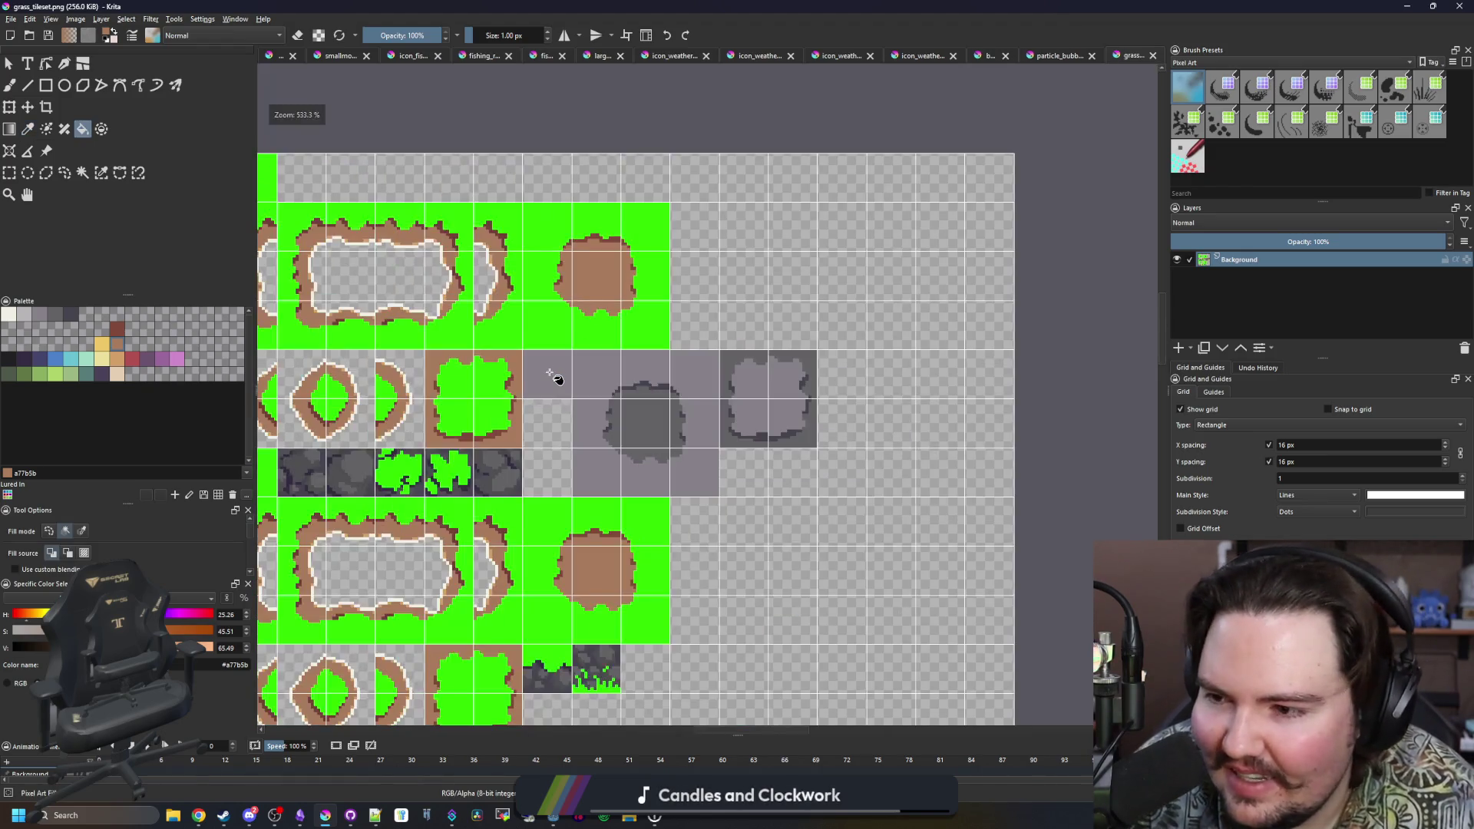
scroll(669, 450, "up", 5)
left_click(666, 452)
scroll(669, 452, "down", 3)
key("ctrl+z")
scroll(660, 449, "up", 3)
left_click(1406, 6)
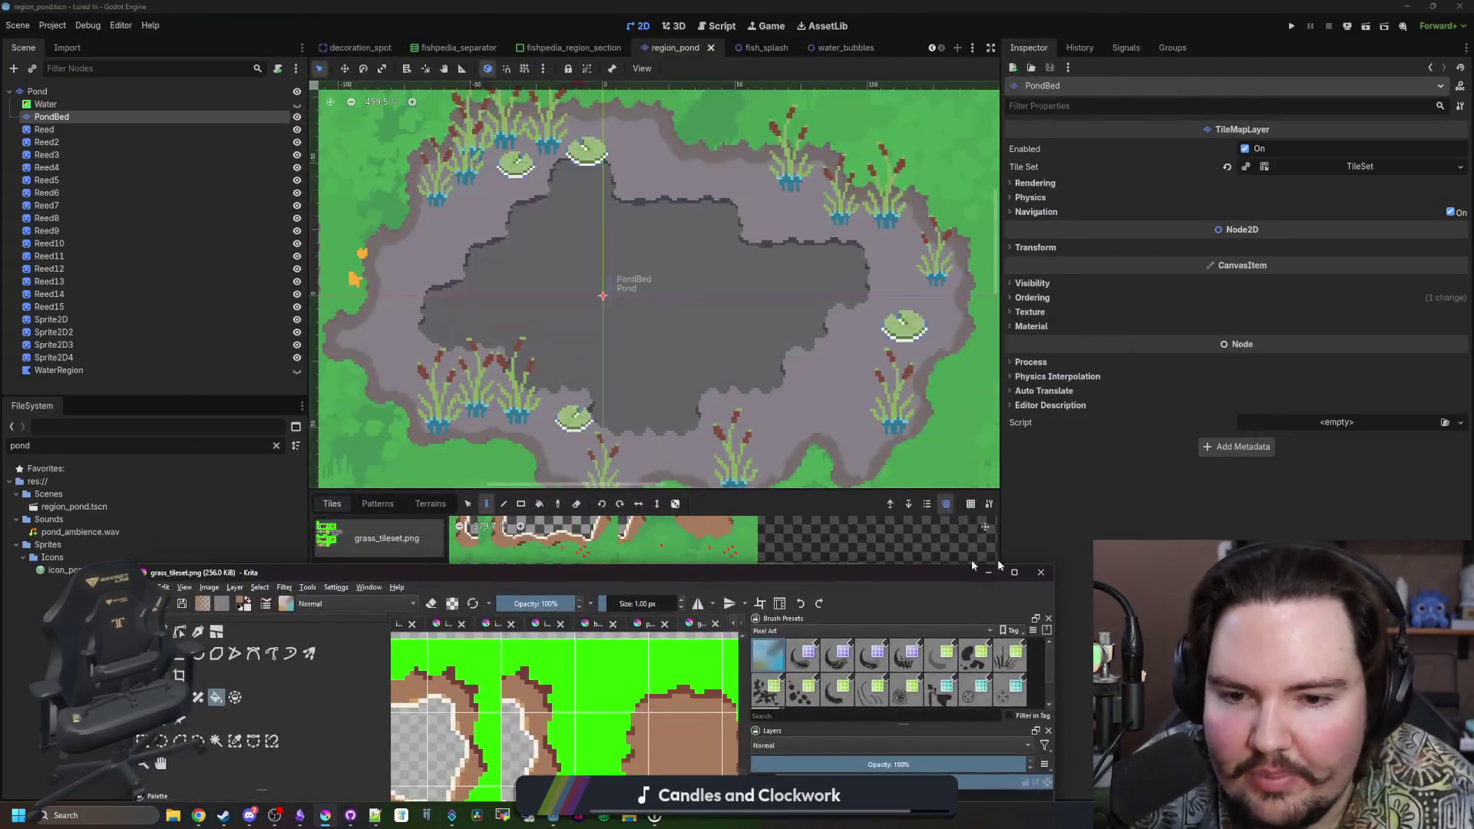
- Toggle the Water layer on and off to compare the pond, leaving it visible
left_click(299, 105)
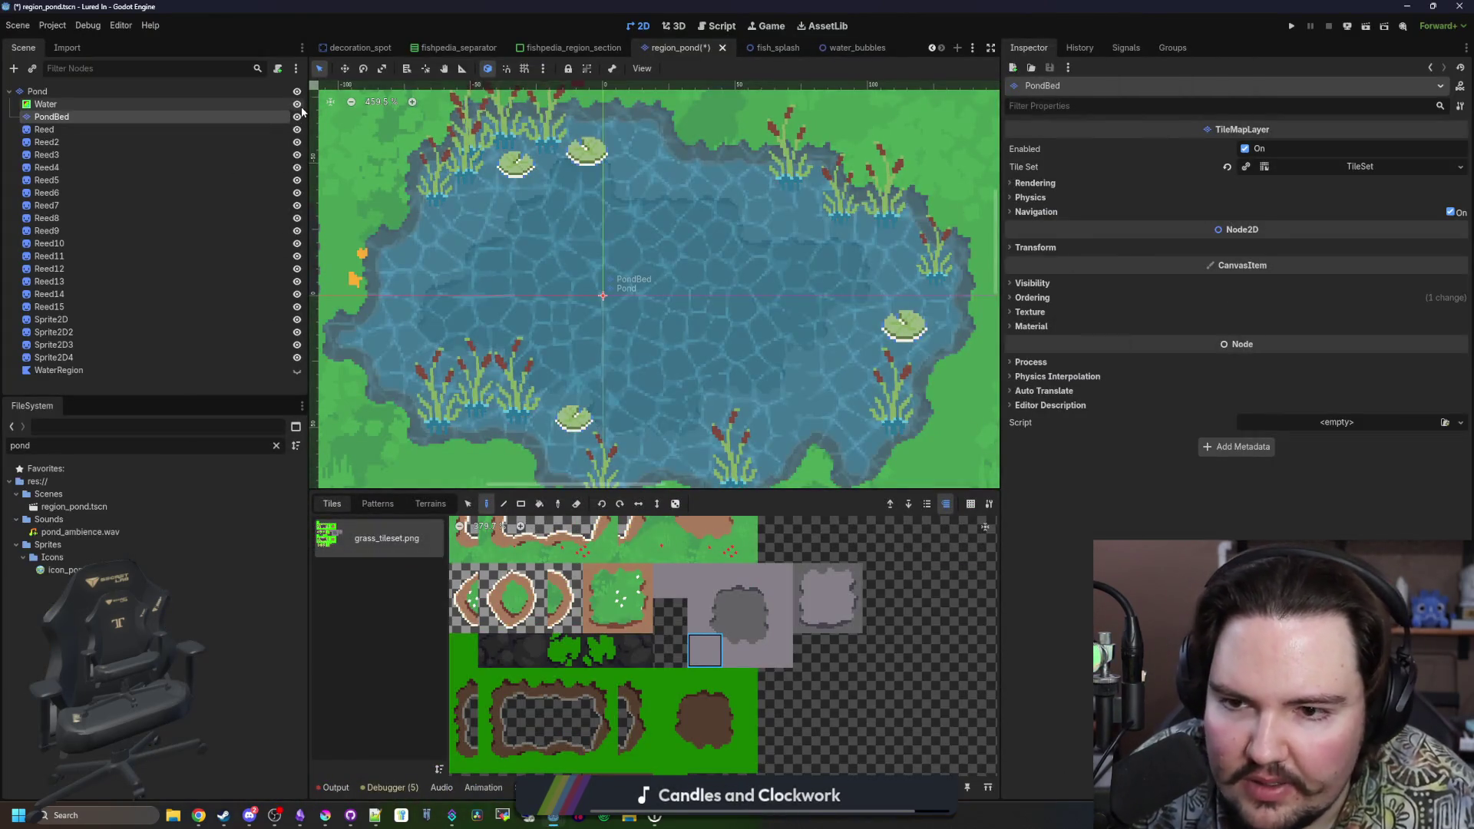
left_click(299, 105)
left_click(299, 105)
left_click(299, 105)
left_click(299, 106)
scroll(490, 266, "down", 2)
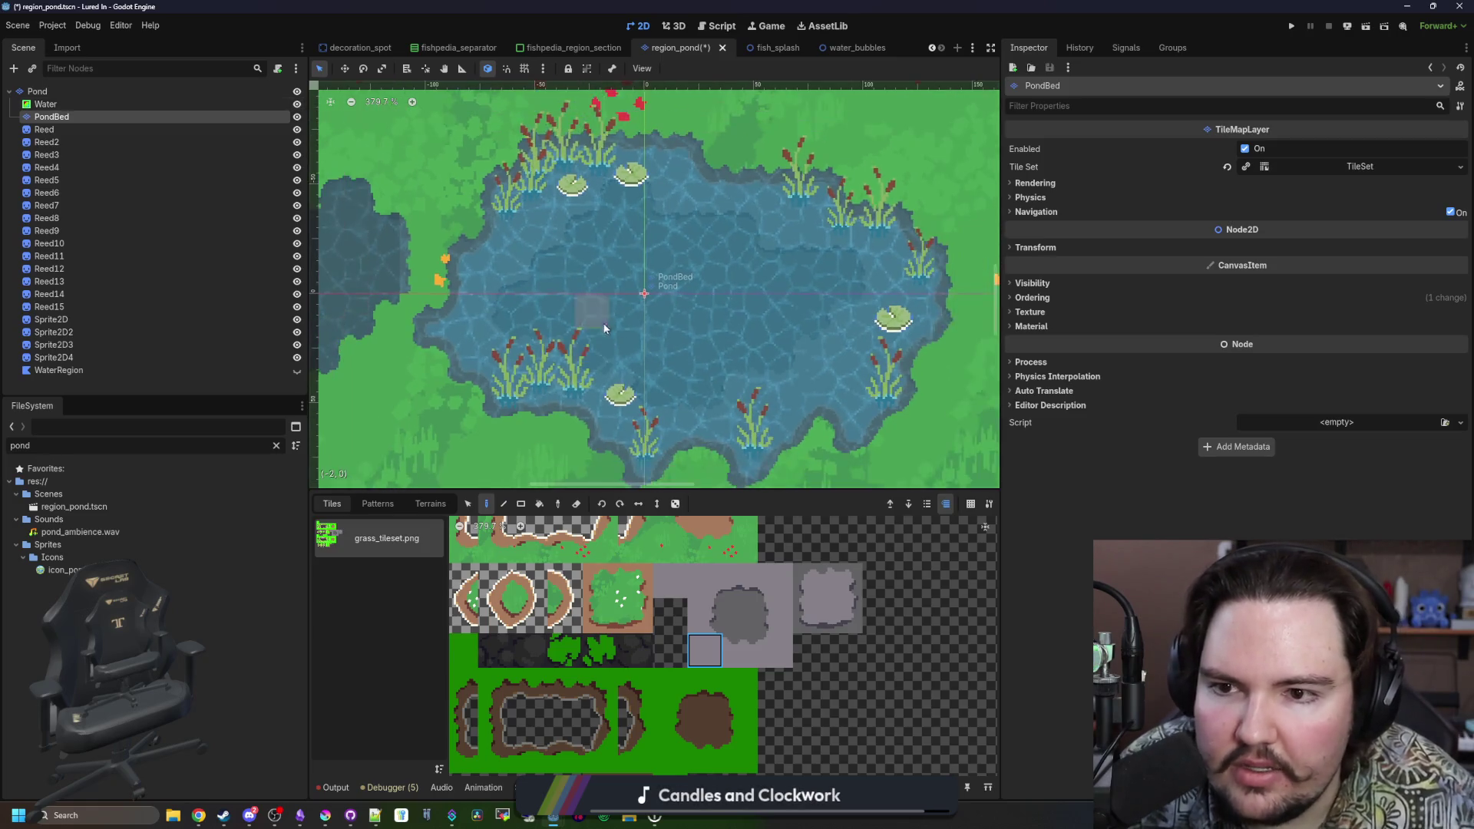
- Select Pond then Water, save region_pond, and bring Krita's grass_tileset window back full-screen
left_click(131, 88)
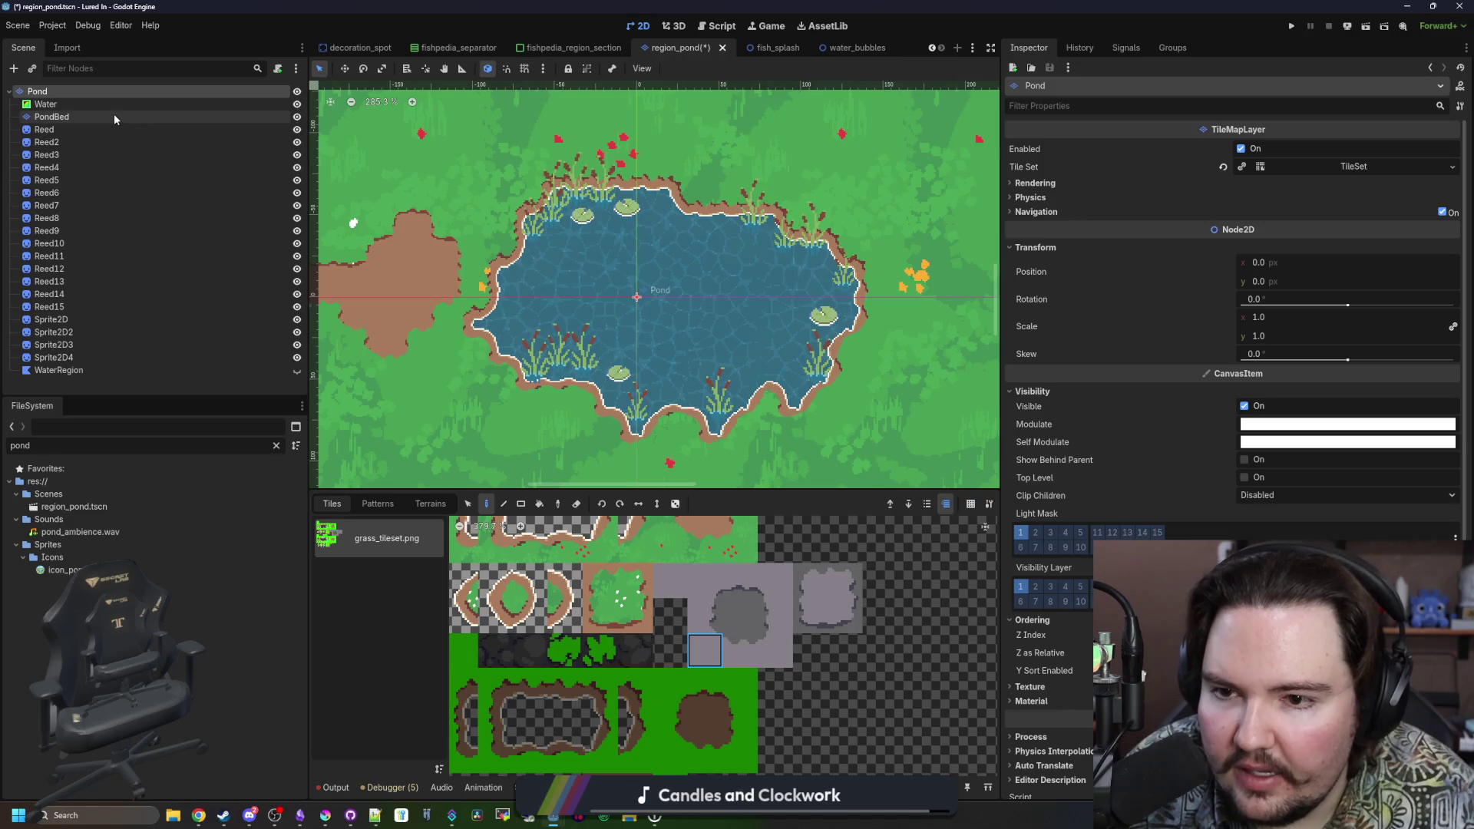
left_click(114, 104)
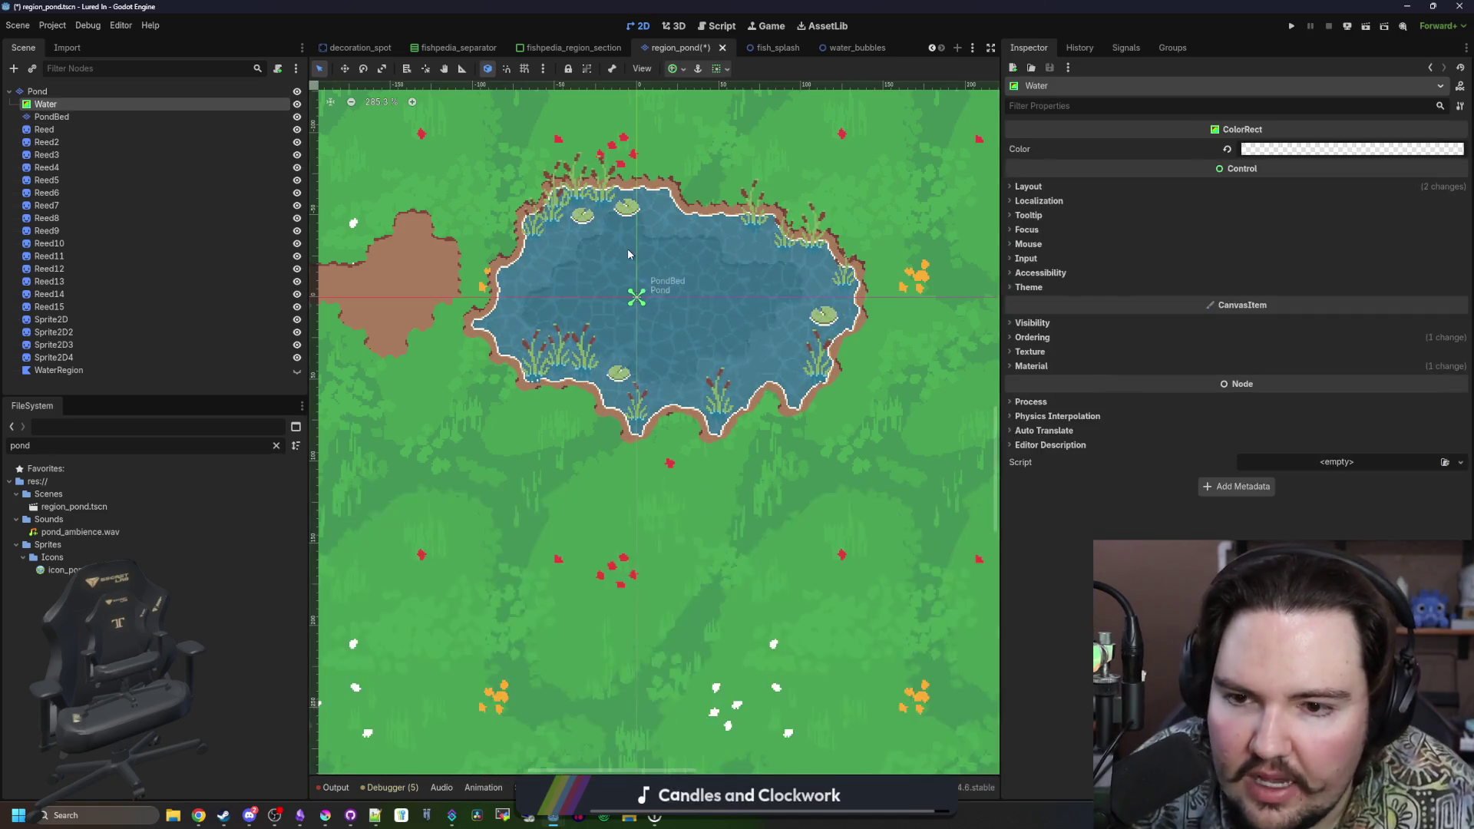
scroll(672, 253, "up", 2)
key("ctrl+s")
scroll(672, 251, "up", 2)
scroll(672, 232, "down", 3)
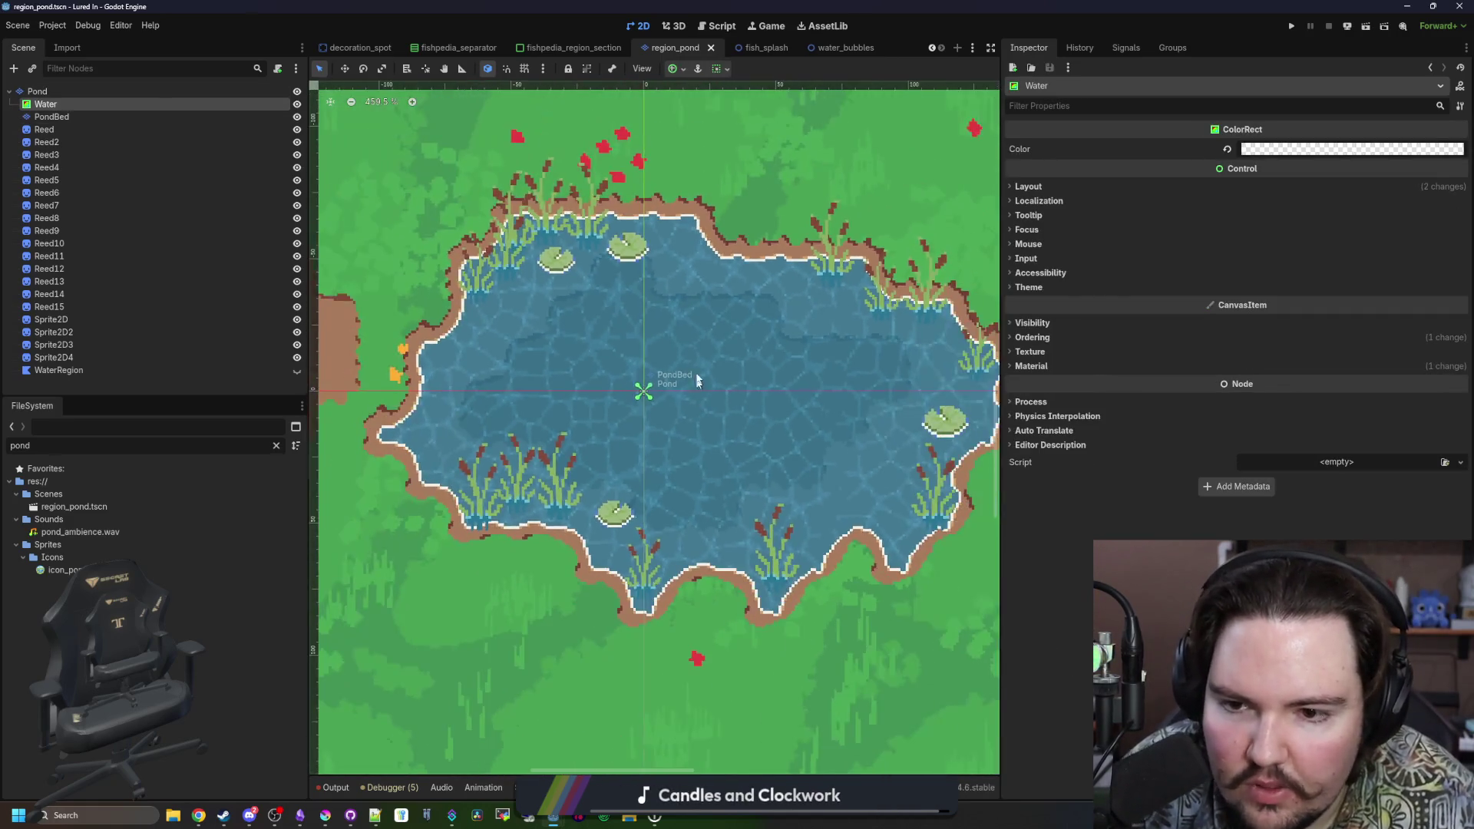
scroll(697, 385, "up", 2)
key("ctrl+s")
scroll(698, 344, "right", 1)
key("ctrl+s")
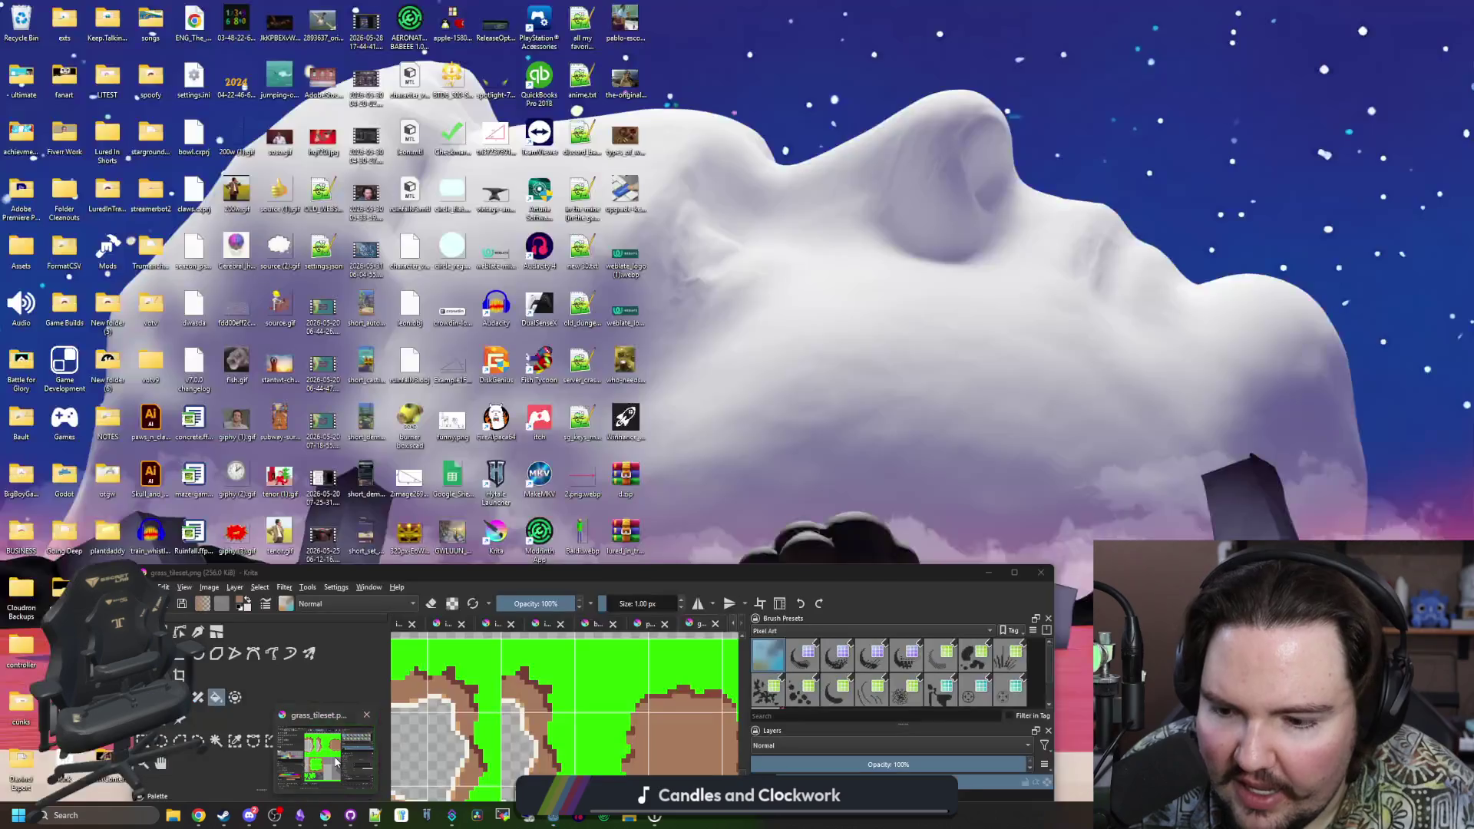
left_click(315, 748)
mouse_move(674, 568)
left_mouse_down()
mouse_move(758, 96)
mouse_move(758, 2)
left_mouse_up()
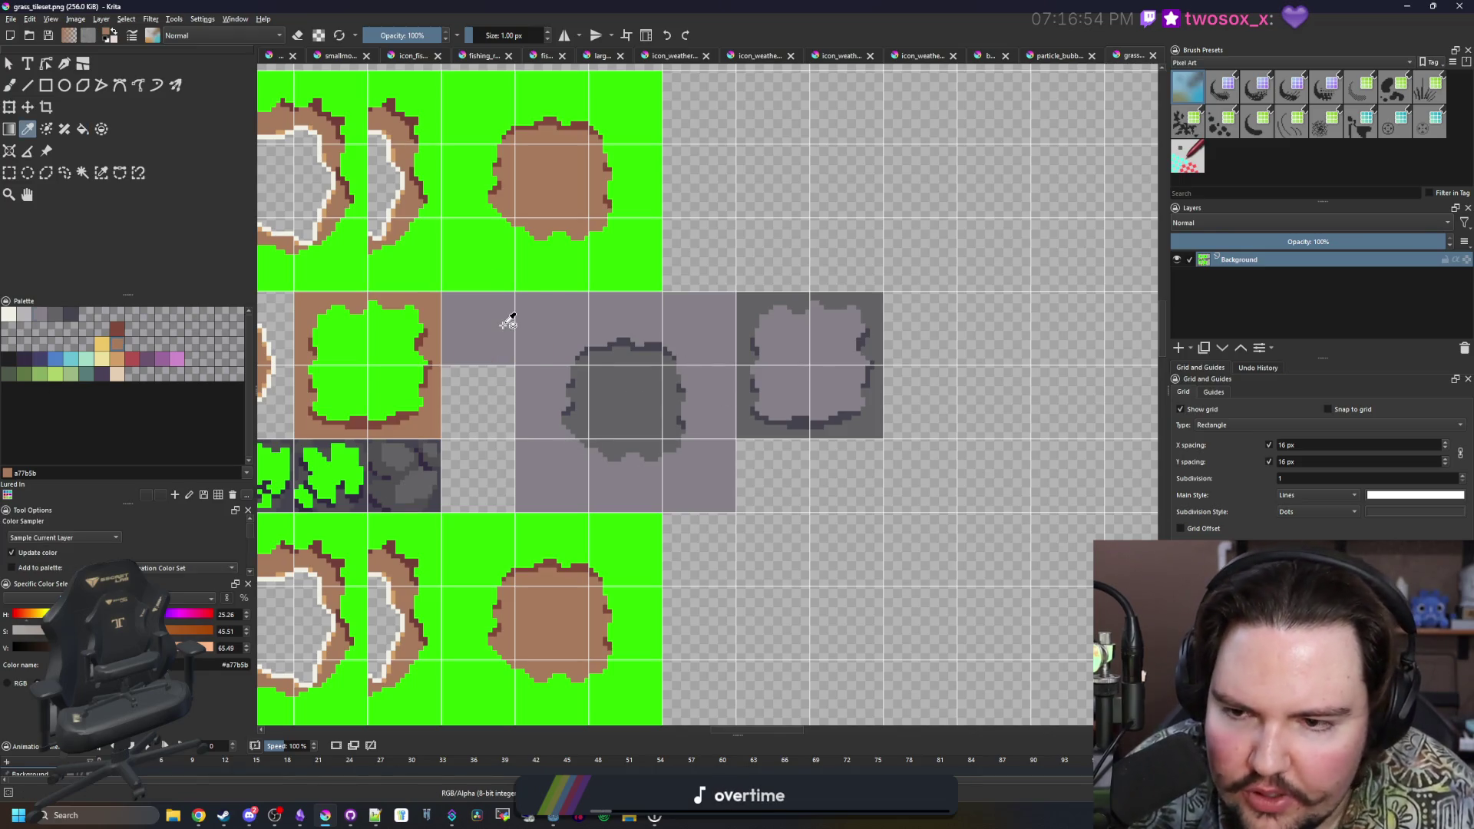
- Sample the plain grey tile colour and switch to the Freehand Brush
left_click(472, 372, "ctrl")
scroll(458, 389, "up", 1)
left_click(45, 86)
left_click(82, 129)
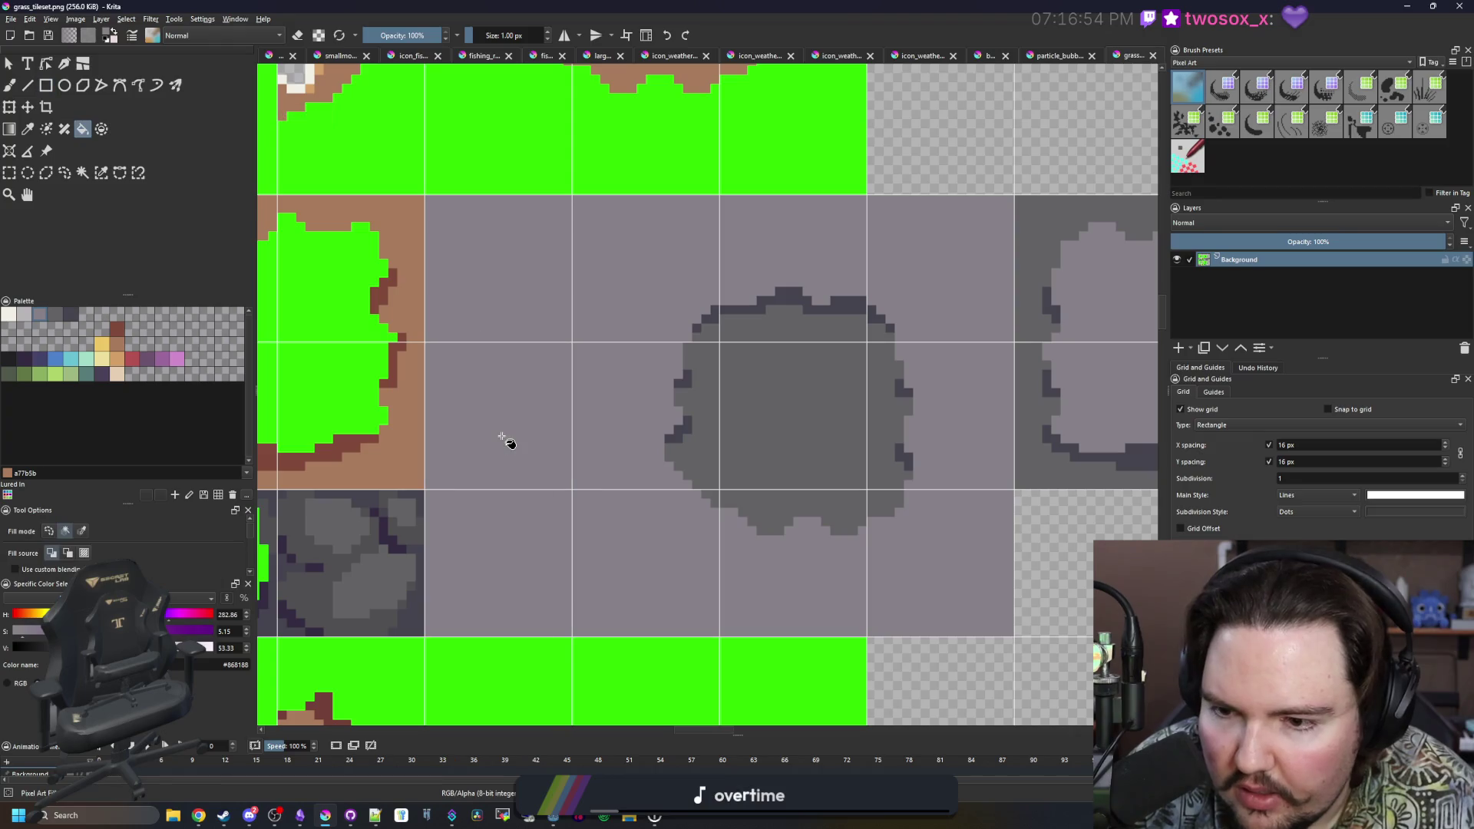
scroll(510, 438, "down", 2)
scroll(510, 438, "up", 1)
key("b")
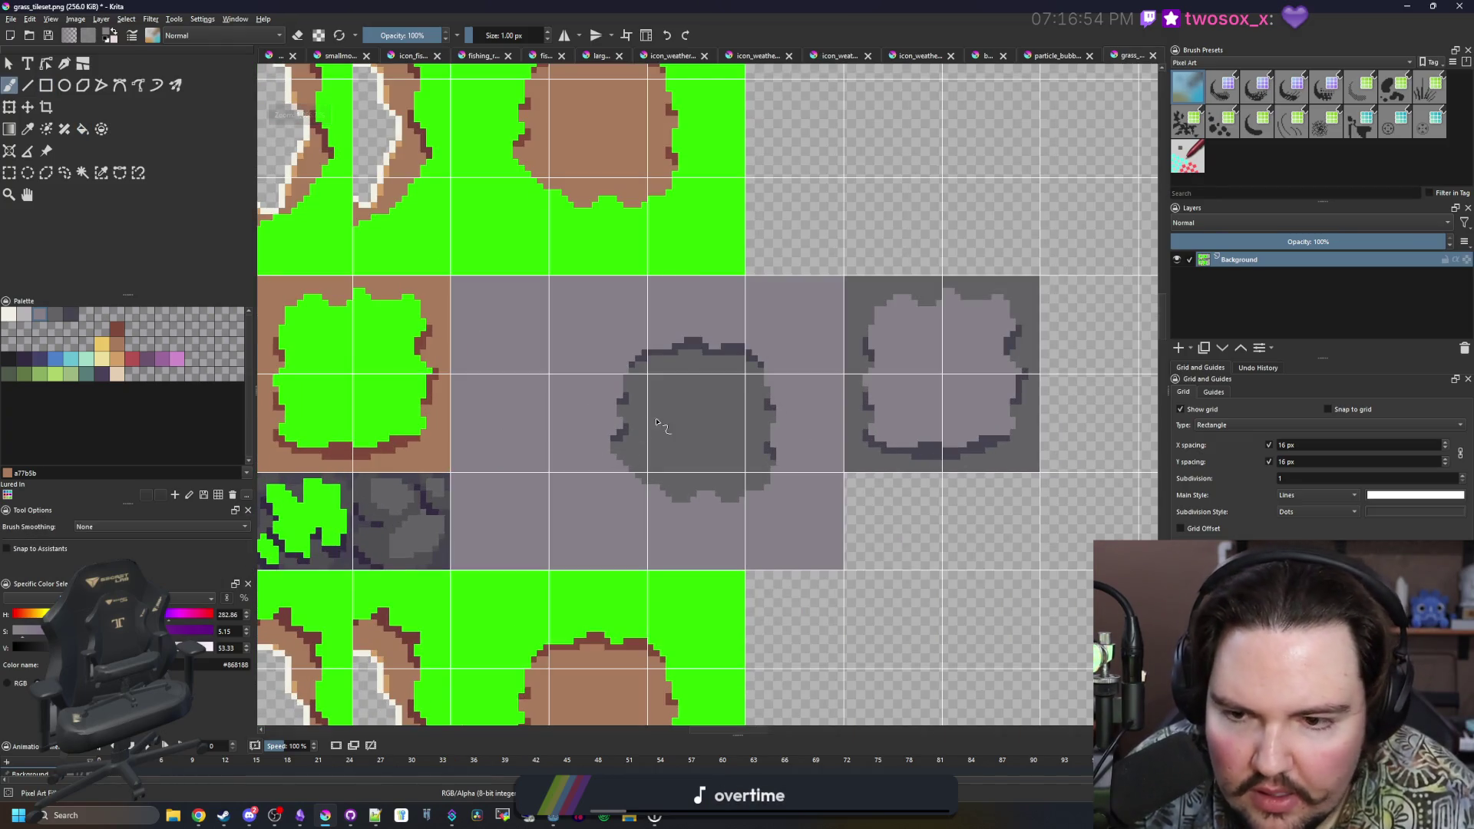
scroll(522, 442, "up", 1)
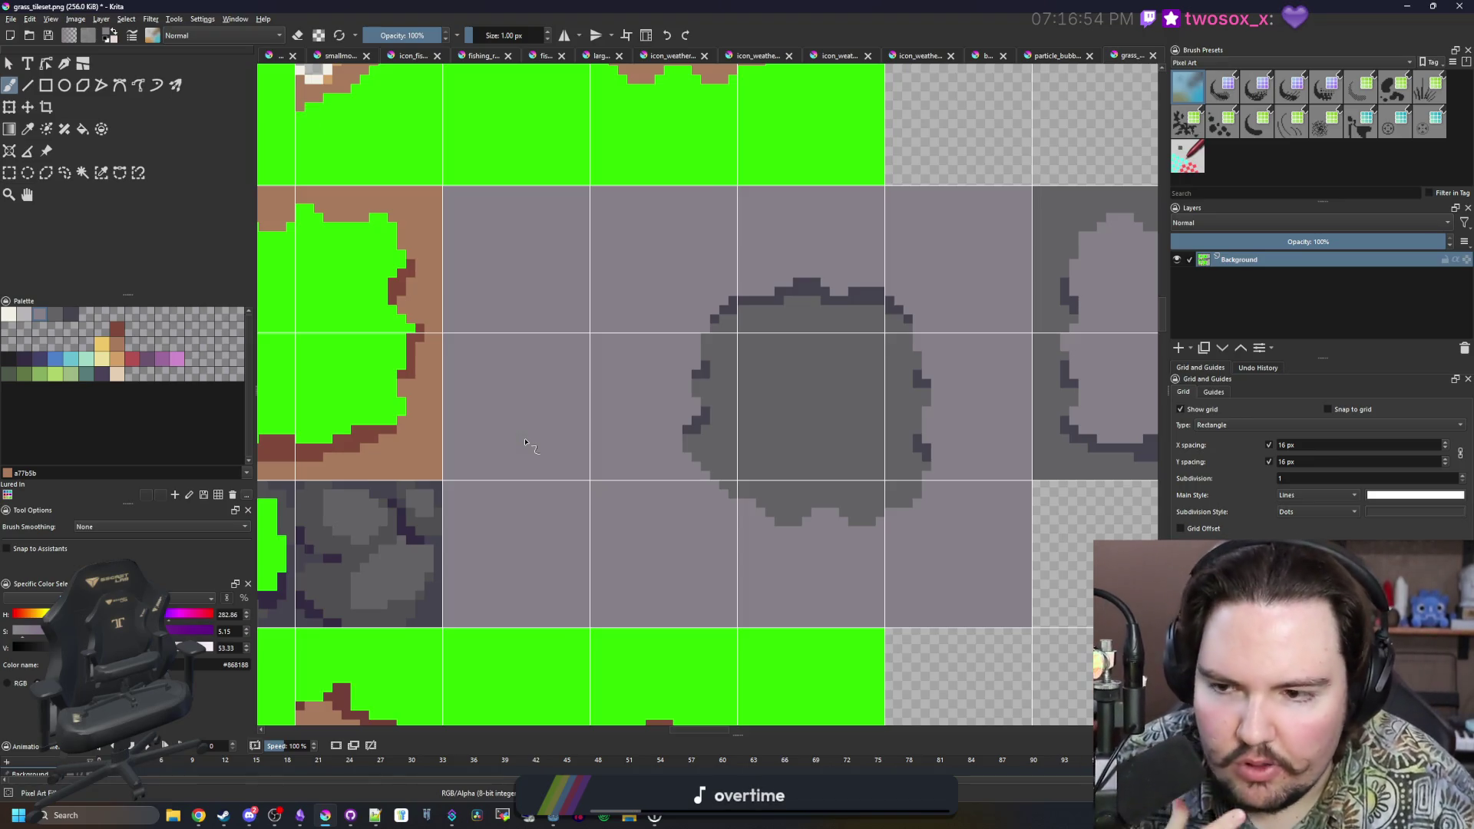
- Paint light-grey pebble specks onto the plain grey tiles left of the stone blob
left_click(24, 314)
scroll(480, 388, "up", 4)
left_click_drag(445, 322, 481, 353)
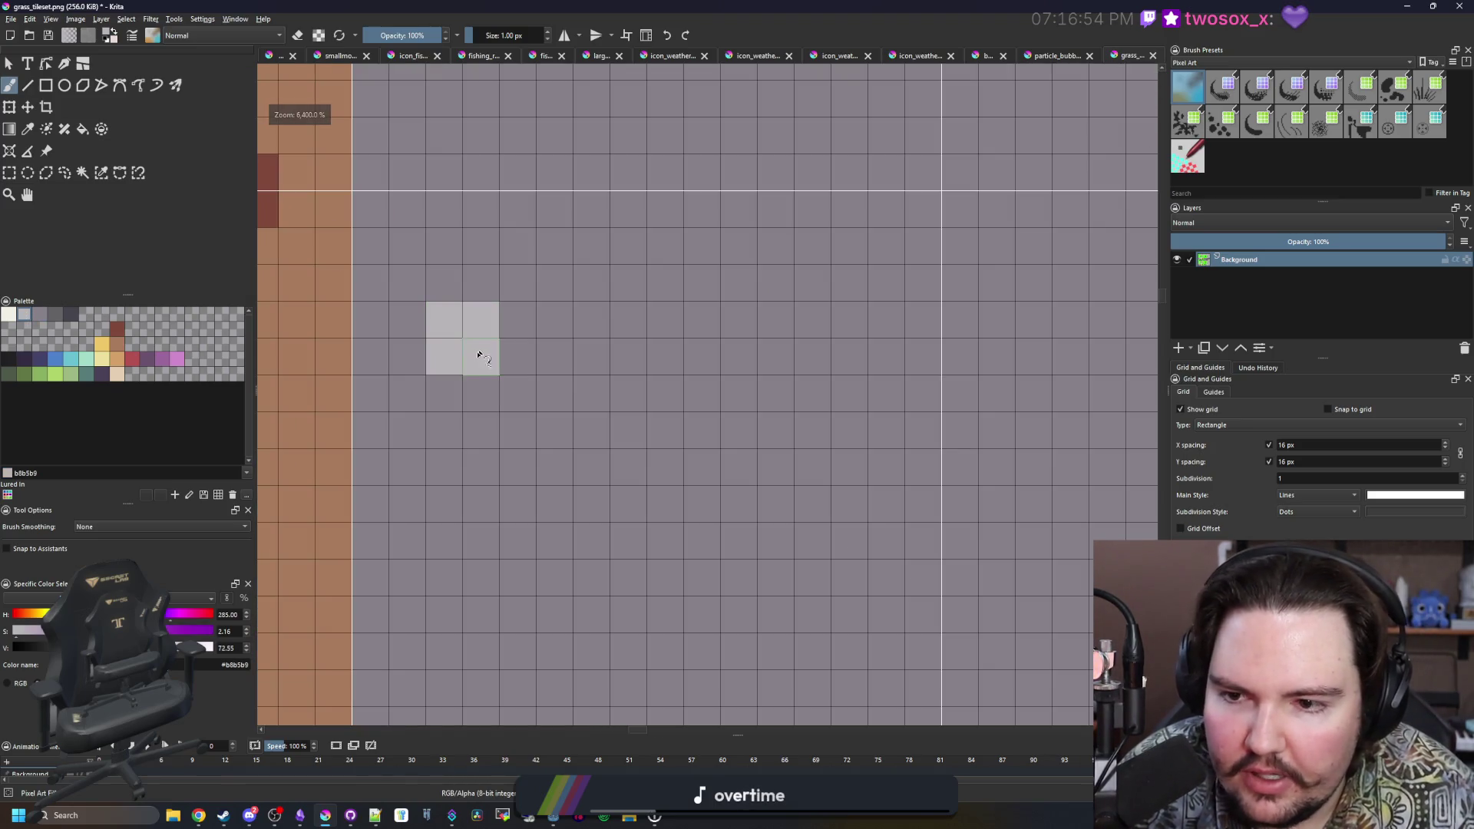
left_click(553, 391)
scroll(553, 391, "down", 3)
scroll(614, 530, "up", 2)
mouse_move(630, 545)
left_mouse_down()
mouse_move(642, 512)
mouse_move(595, 506)
mouse_move(637, 495)
left_mouse_up()
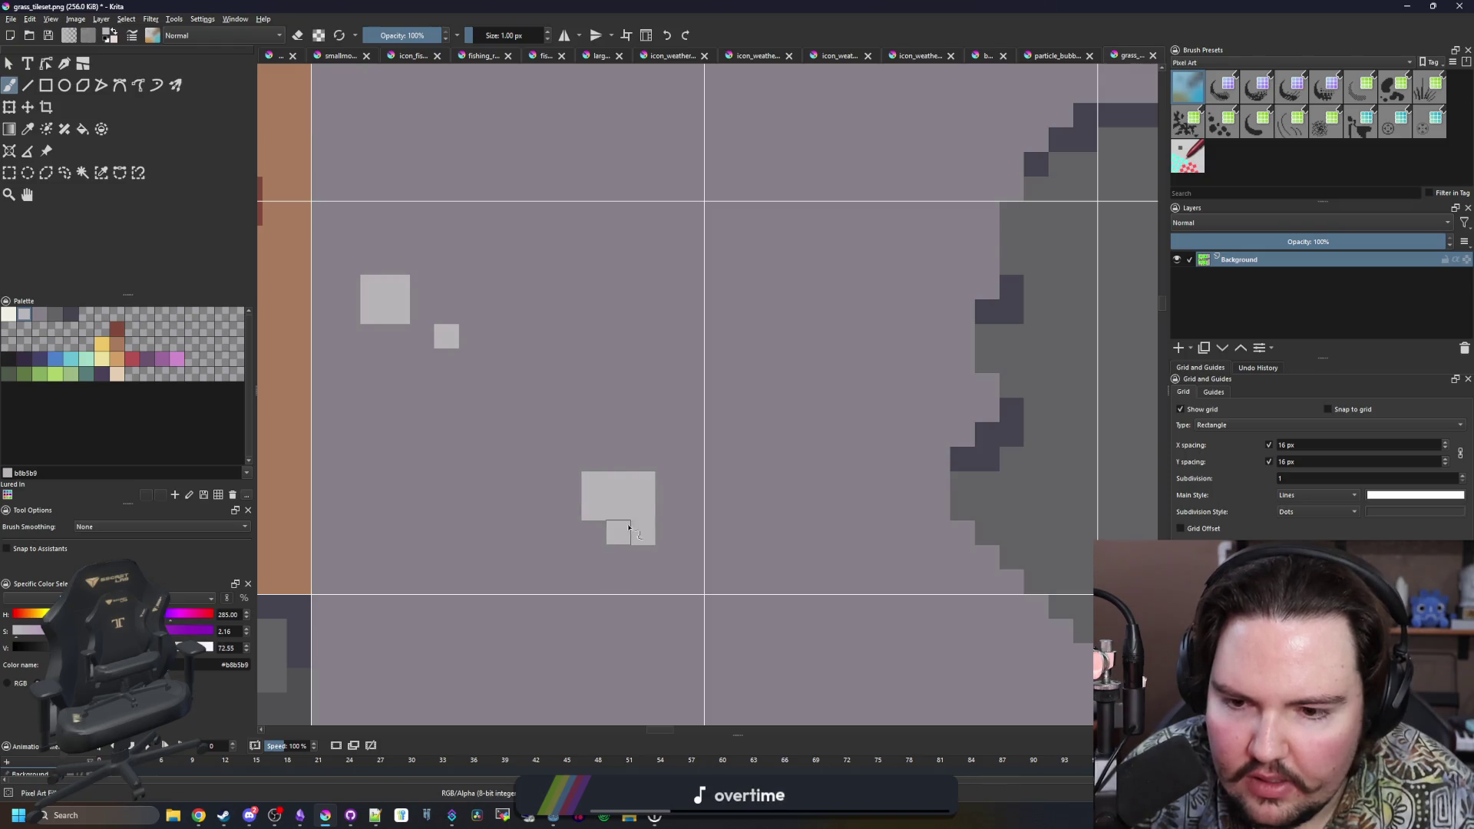
scroll(530, 532, "down", 6)
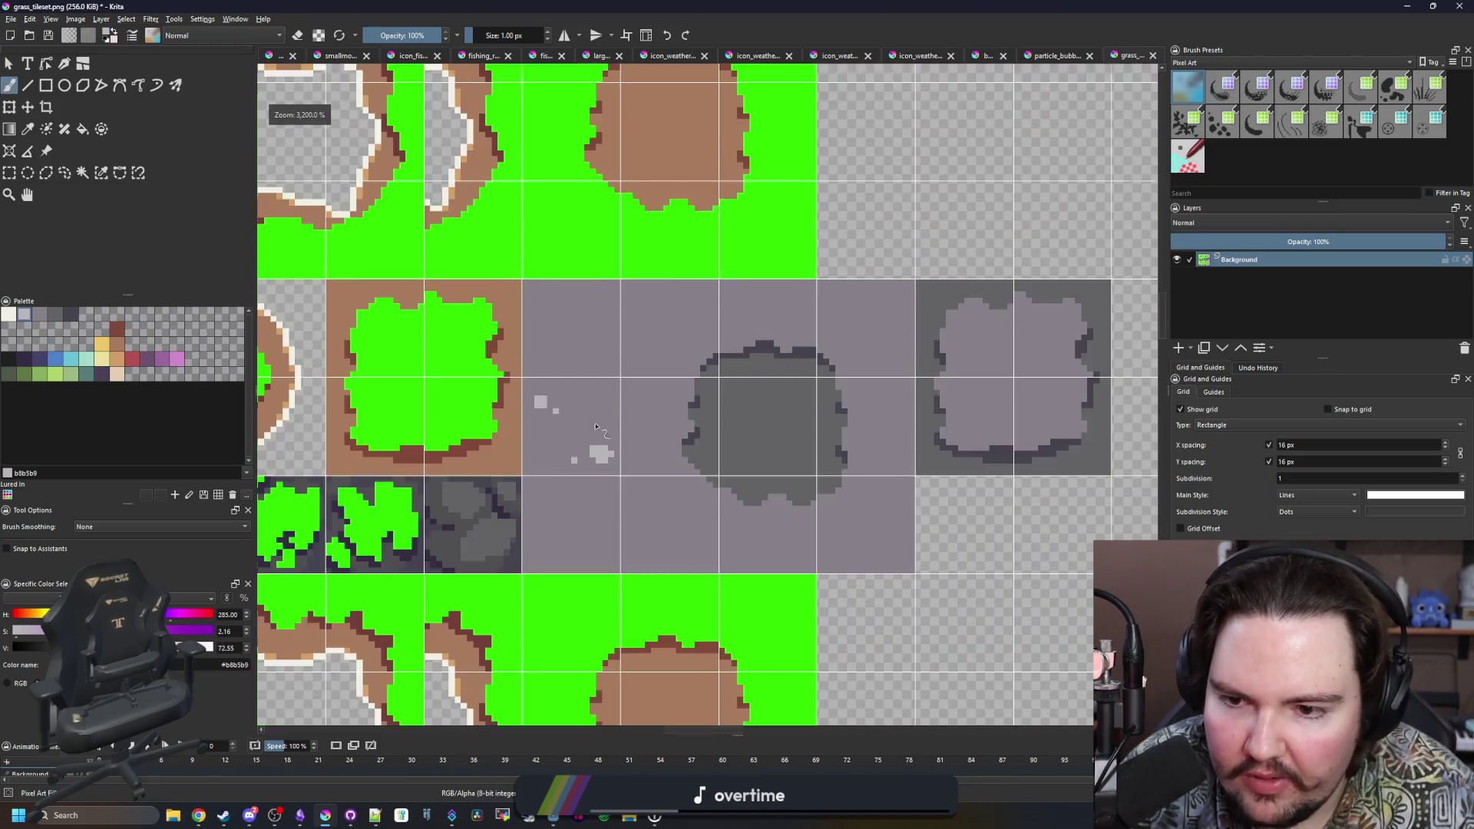
scroll(605, 451, "up", 4)
scroll(605, 451, "up", 2)
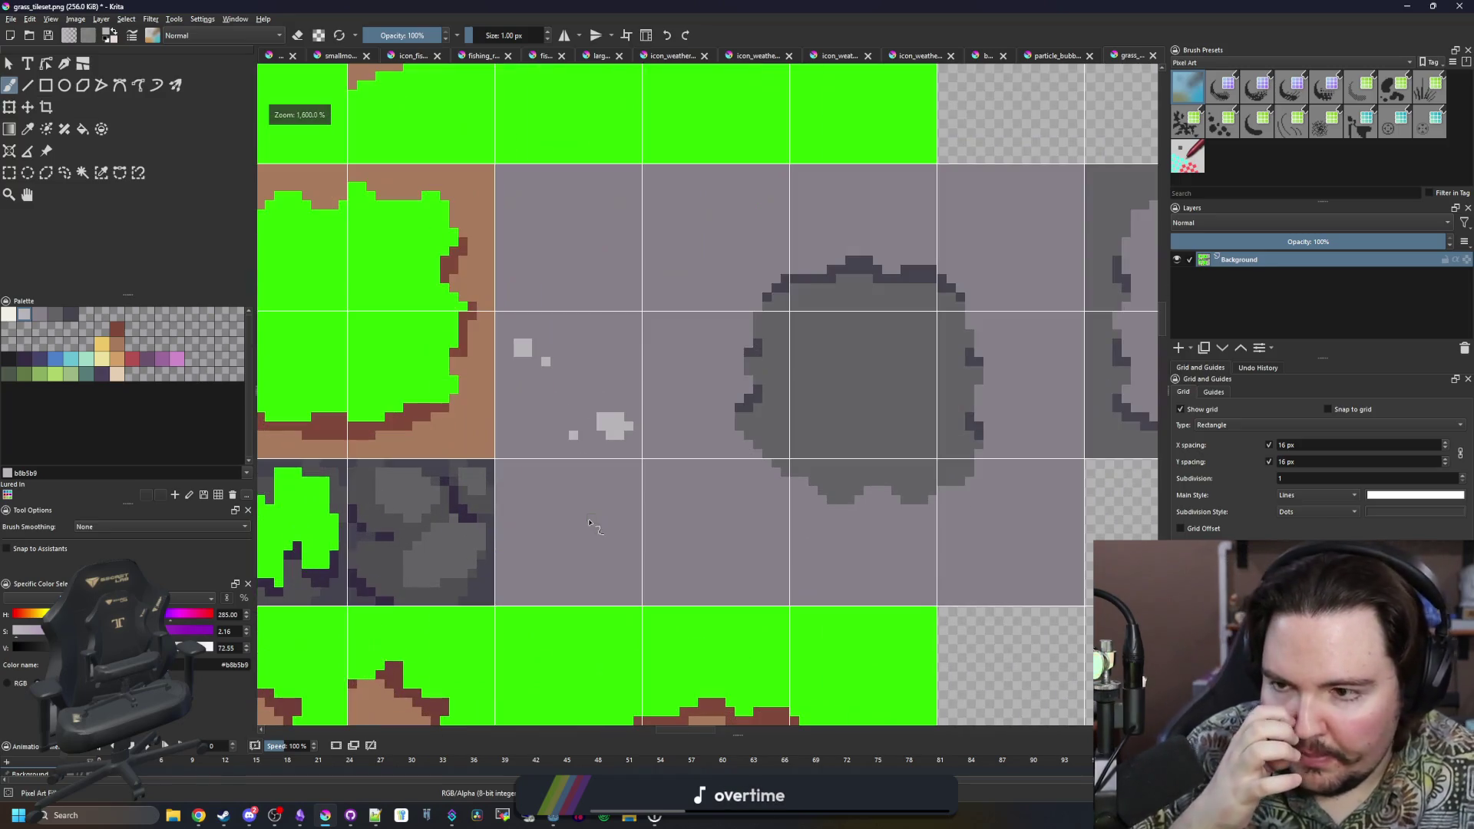
scroll(591, 521, "up", 1)
- Paint a dark-grey pebble, using the stone blob's colour, onto the grey tile
left_click(993, 339, "ctrl")
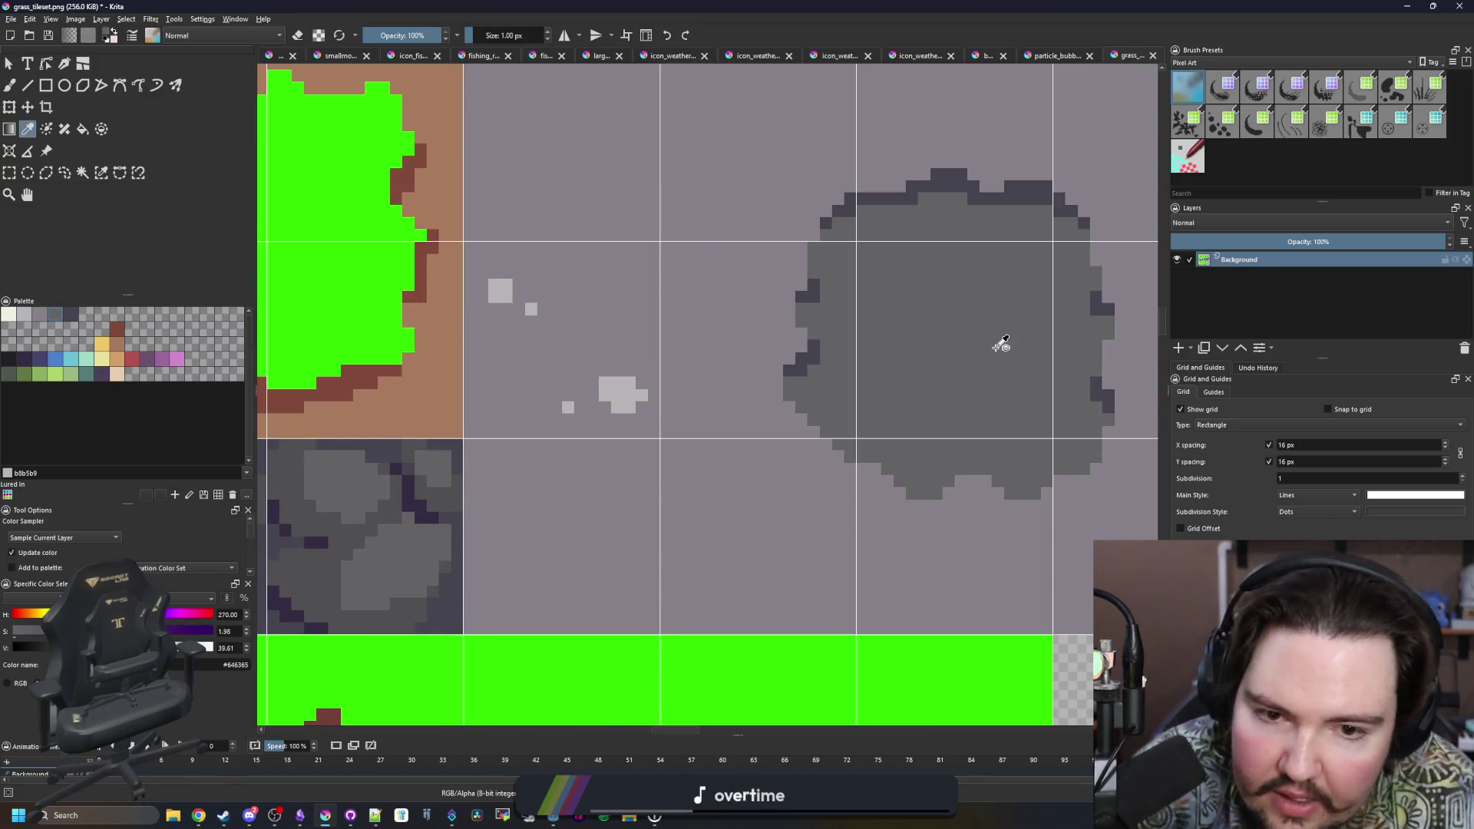
scroll(556, 541, "up", 1)
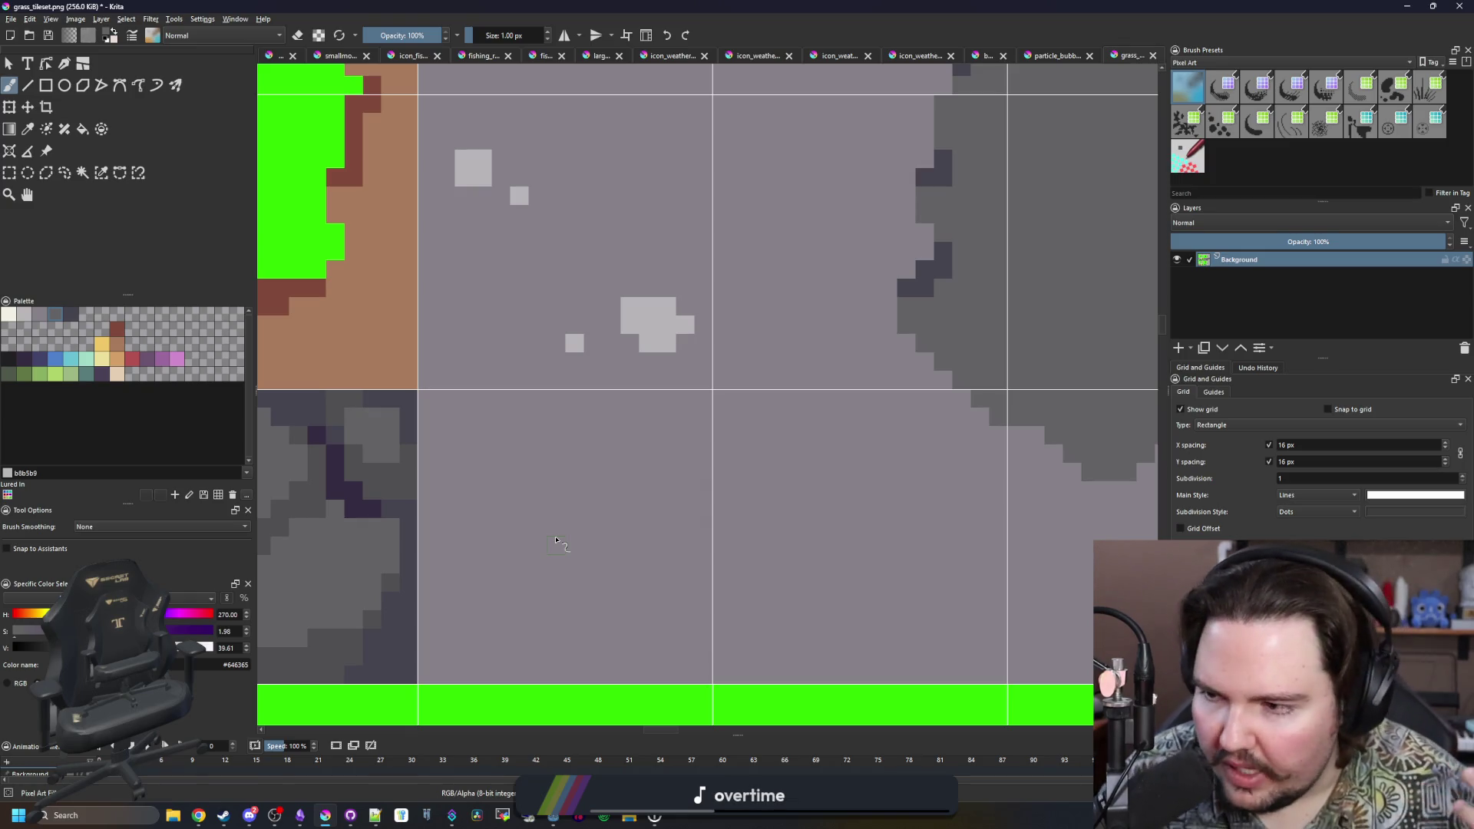
scroll(591, 476, "down", 3)
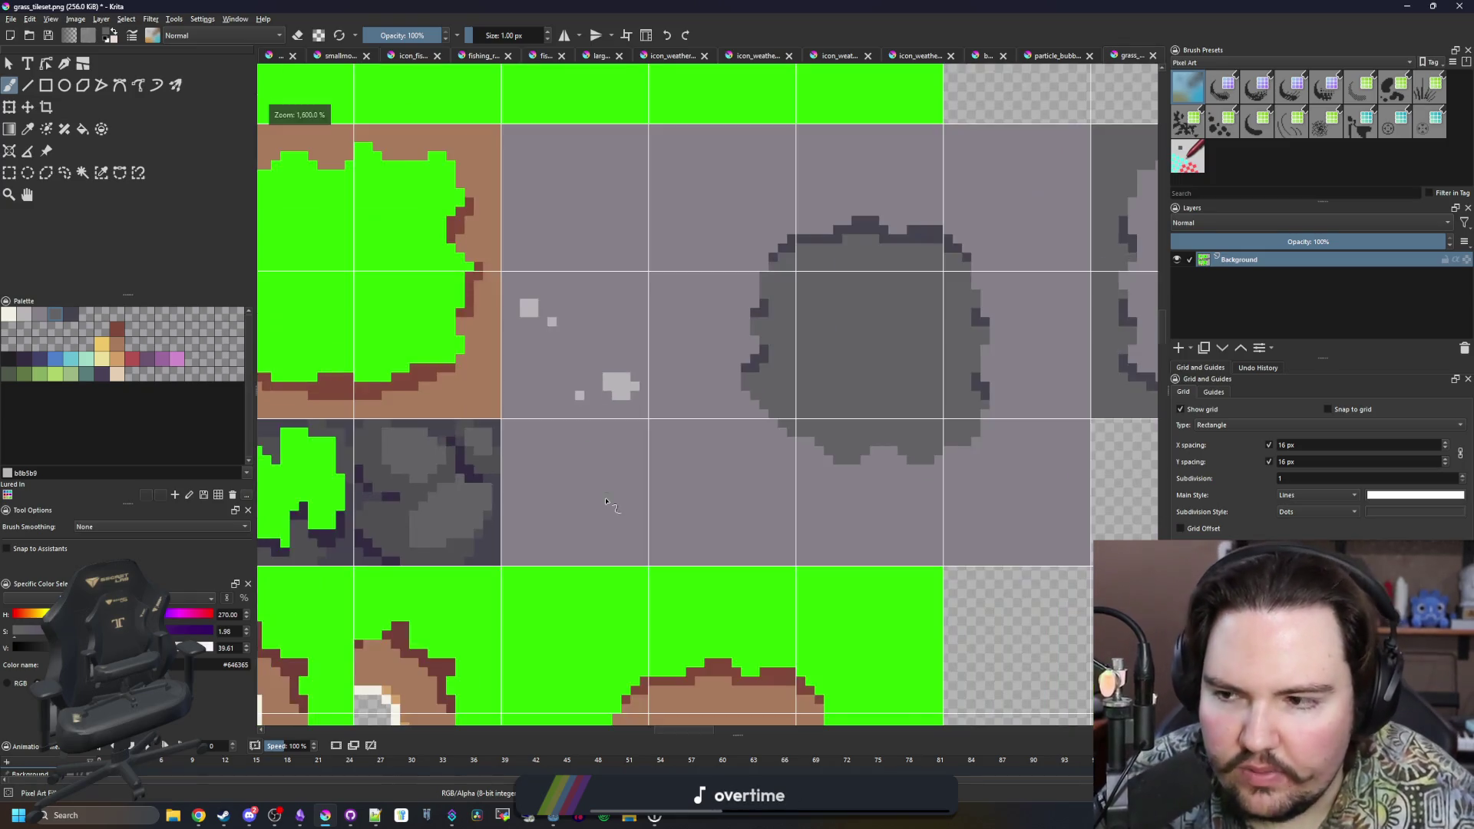
scroll(499, 461, "up", 5)
scroll(492, 453, "down", 1)
mouse_move(473, 414)
left_mouse_down()
mouse_move(439, 388)
mouse_move(488, 388)
mouse_move(461, 370)
left_mouse_up()
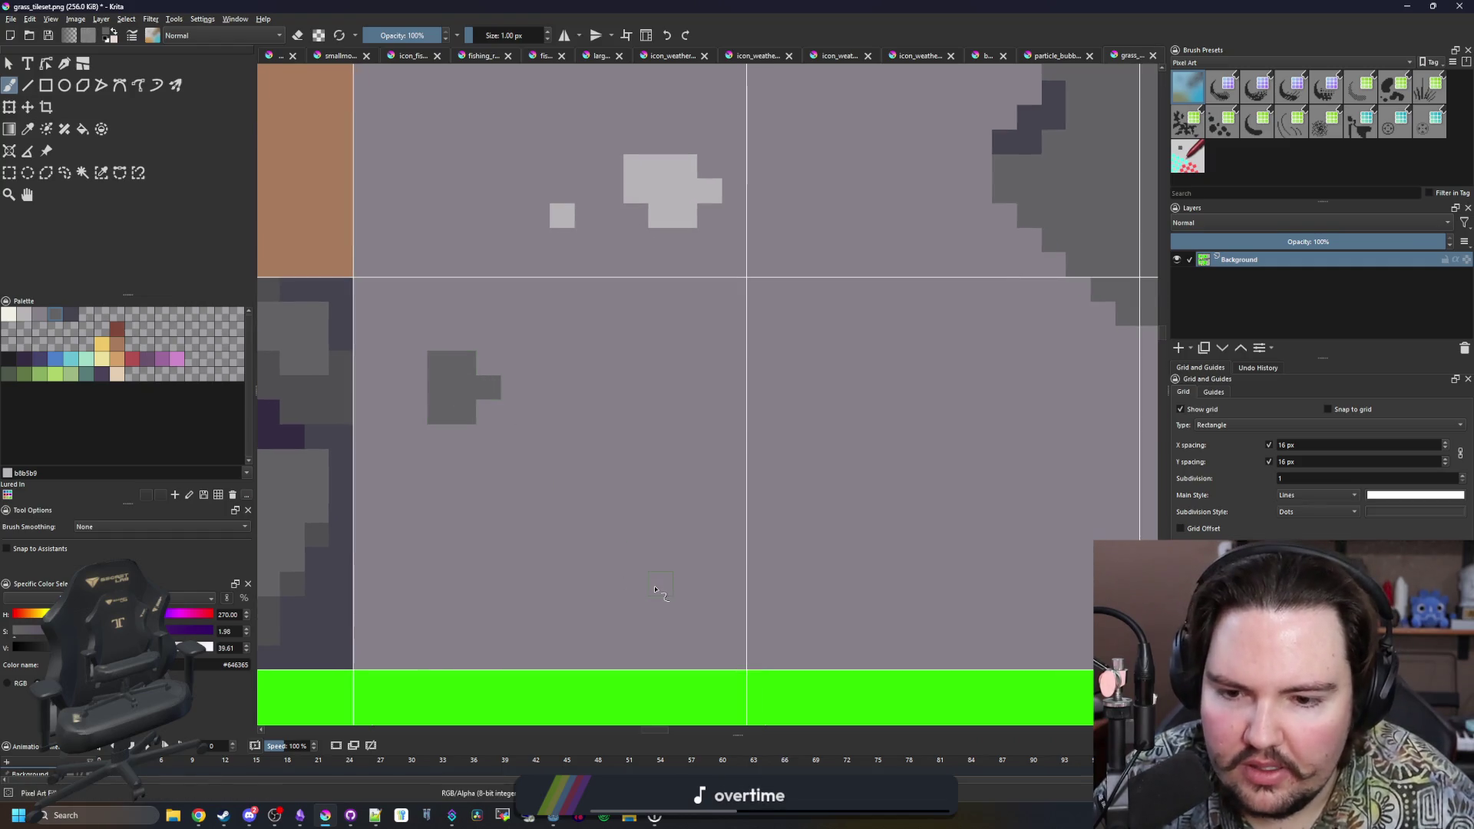
- Save grass_tileset.png
left_click(684, 197, "ctrl")
scroll(645, 438, "down", 5)
key("ctrl+s")
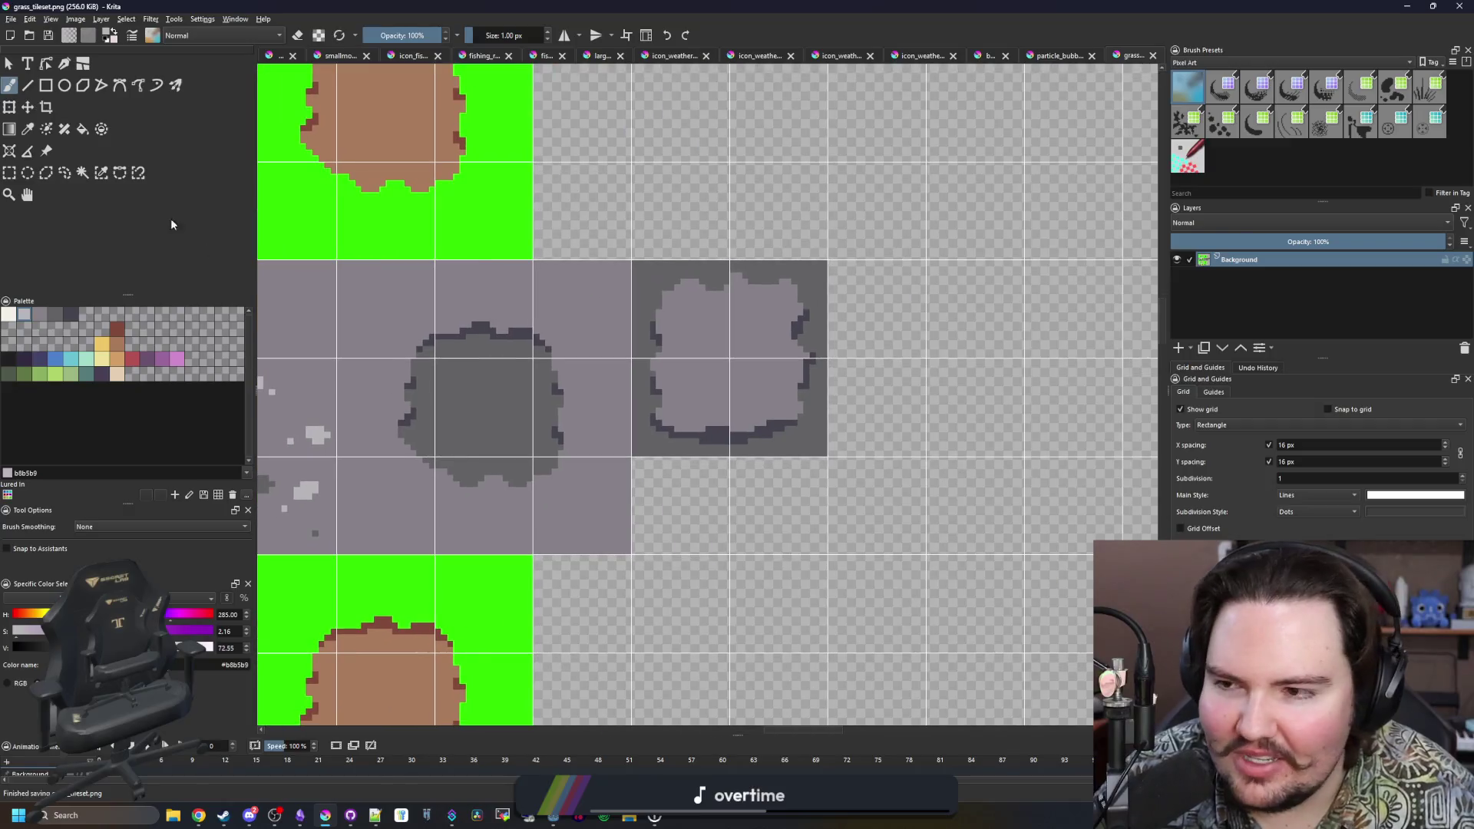
left_click(467, 395, "ctrl")
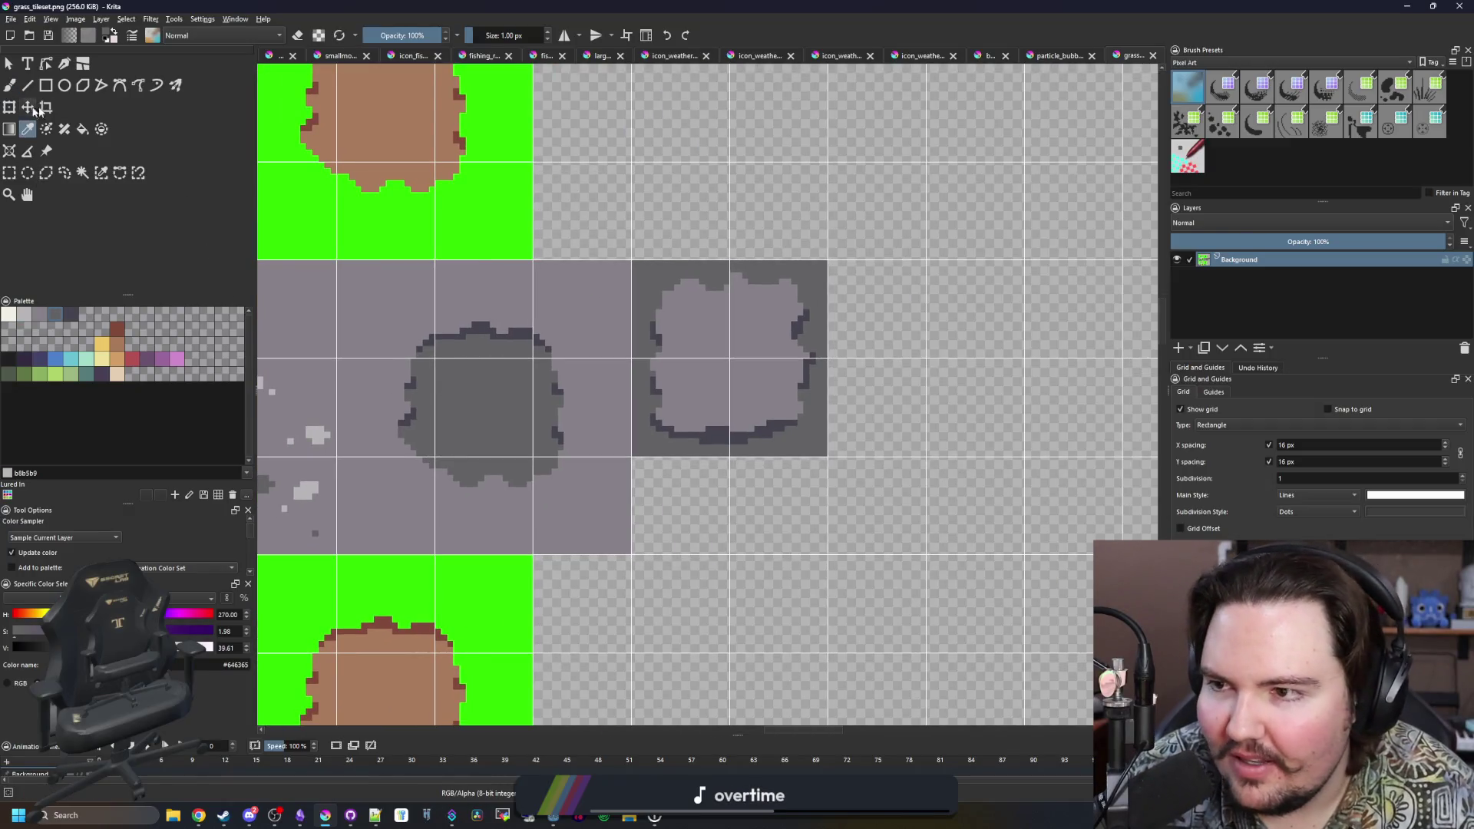
- Draw a 32x16 dark-grey rectangle over the lower-right tile cells
left_click(46, 85)
scroll(841, 552, "up", 2)
left_click_drag(804, 554, 420, 367)
scroll(673, 383, "down", 3)
scroll(672, 383, "up", 3)
- Paint a 2x2 light patch and a light pebble onto the dark tile with the plain grey
key("b")
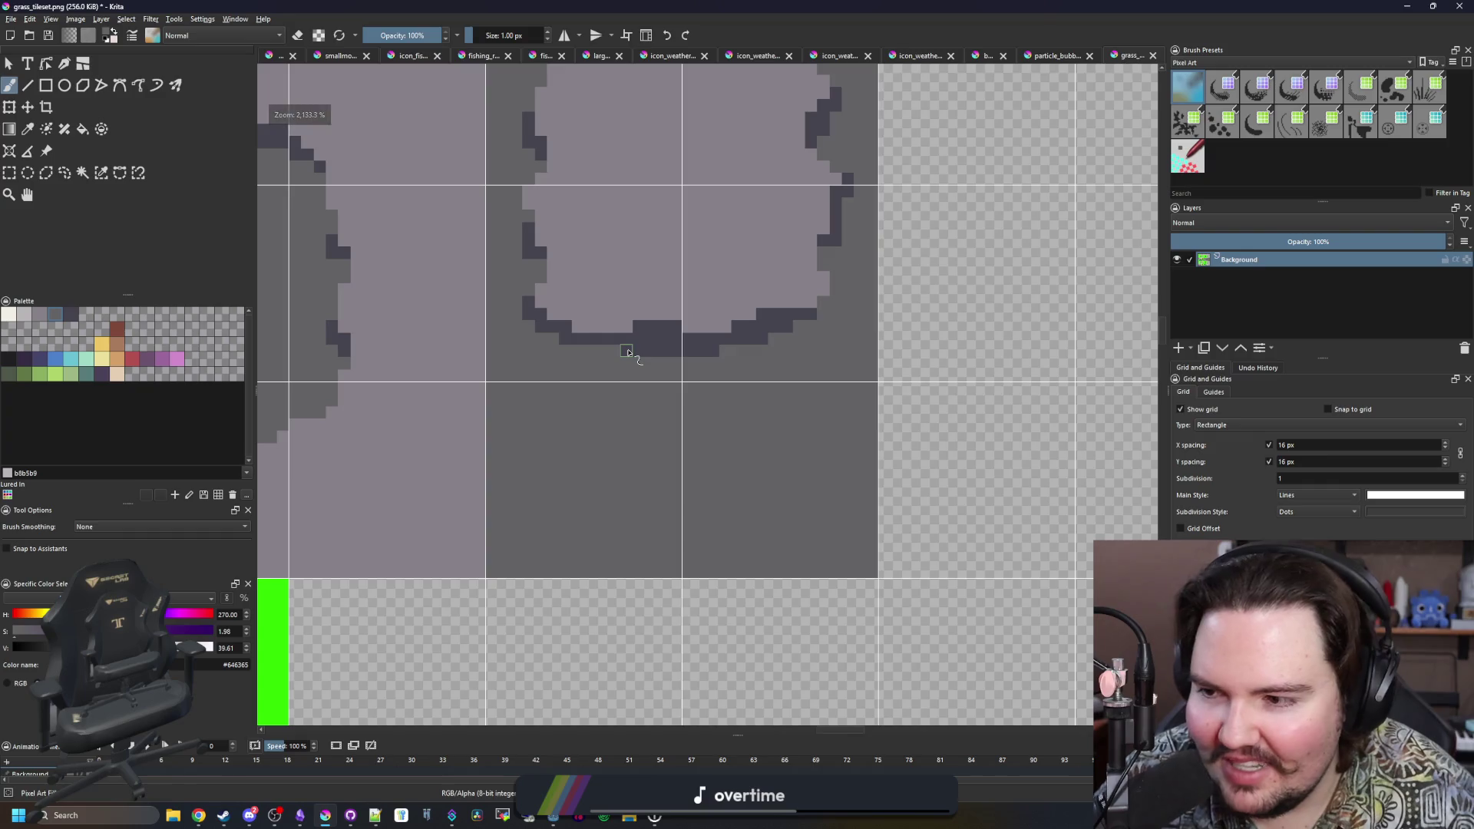
left_click(635, 290, "ctrl")
scroll(607, 492, "up", 2)
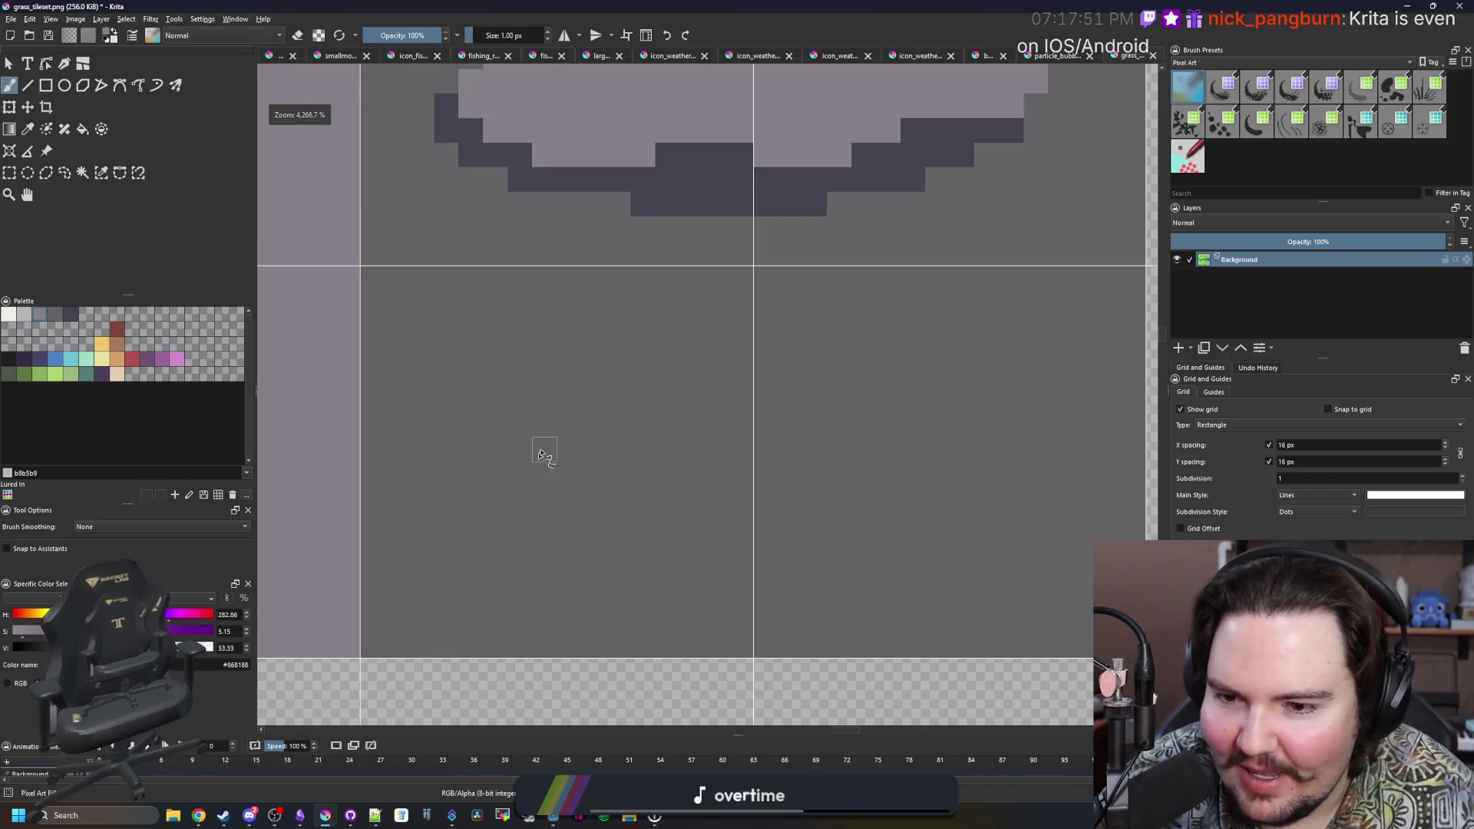
mouse_move(481, 381)
left_mouse_down()
mouse_move(472, 354)
mouse_move(496, 399)
left_mouse_up()
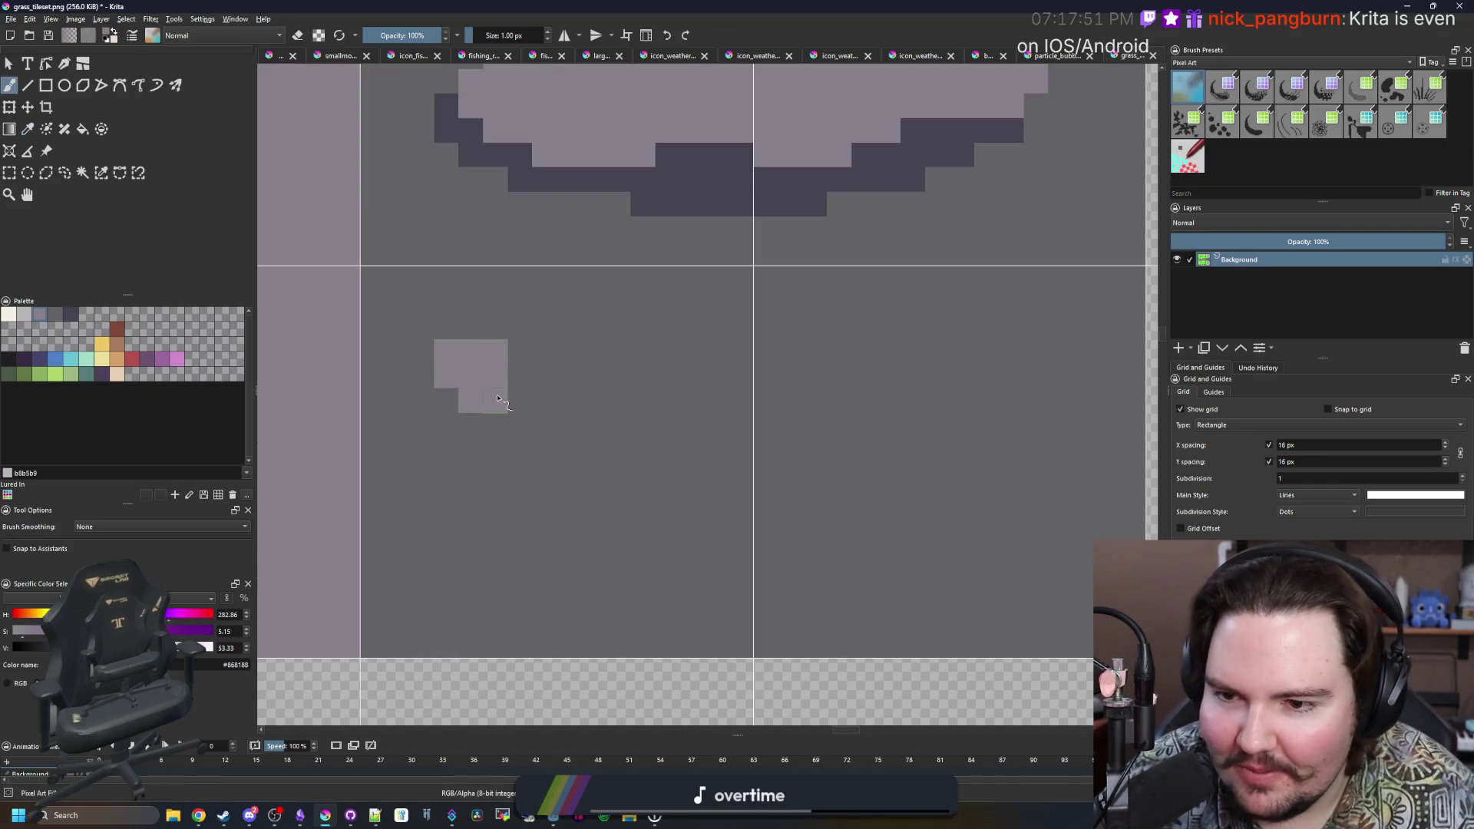
mouse_move(691, 596)
left_mouse_down()
mouse_move(641, 597)
mouse_move(684, 592)
left_mouse_up()
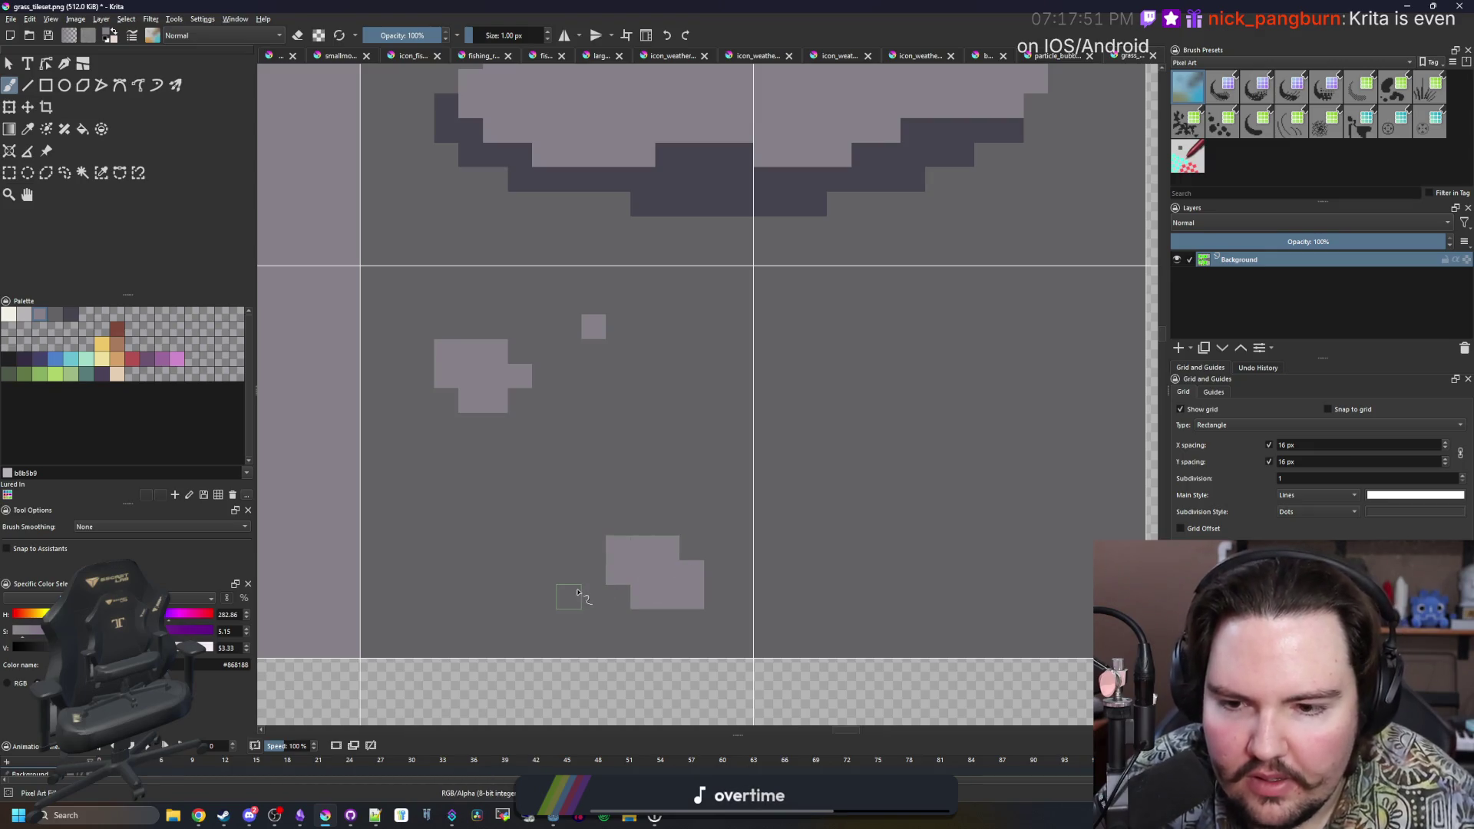
scroll(603, 482, "down", 5)
scroll(648, 449, "up", 5)
- Add dark outline-coloured shadow pixels beneath the pebbles
key("p")
left_click(724, 335)
key("b")
left_click(513, 571)
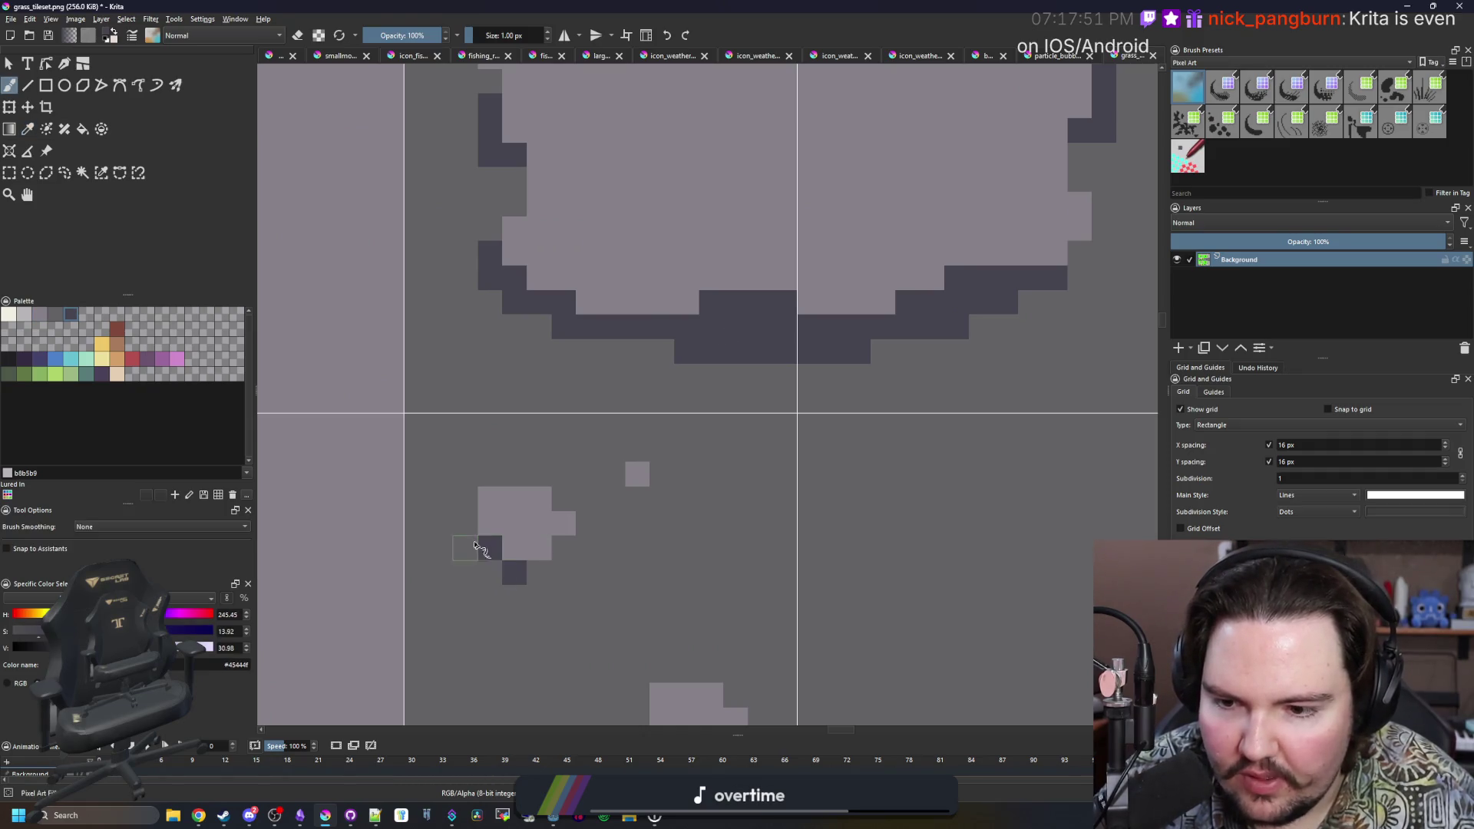
left_click(539, 572)
scroll(539, 572, "down", 5)
scroll(630, 529, "up", 5)
left_click_drag(645, 539, 621, 542)
left_click(566, 503)
scroll(721, 458, "down", 8)
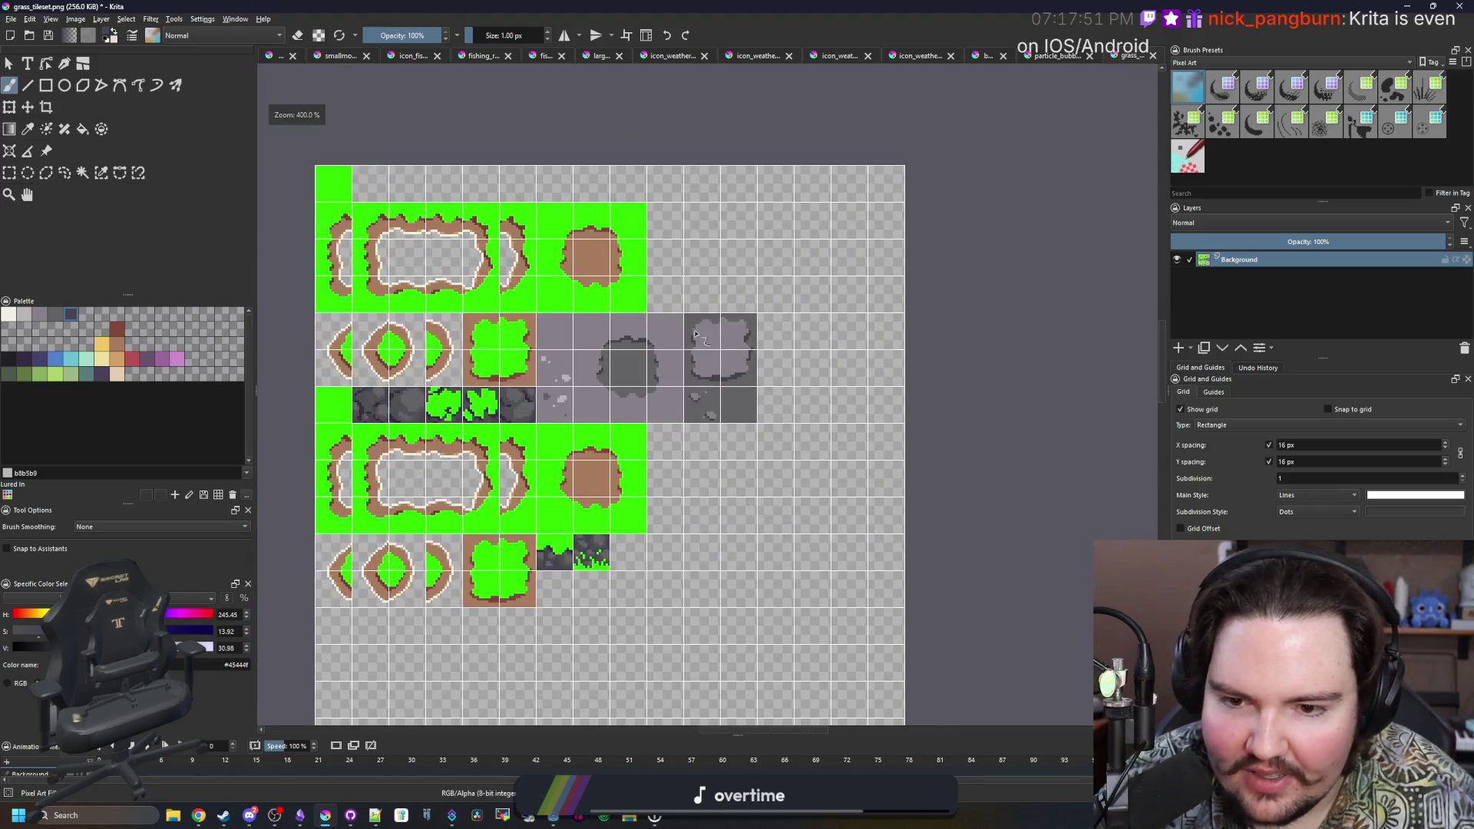
scroll(554, 401, "up", 6)
left_click_drag(626, 464, 691, 461)
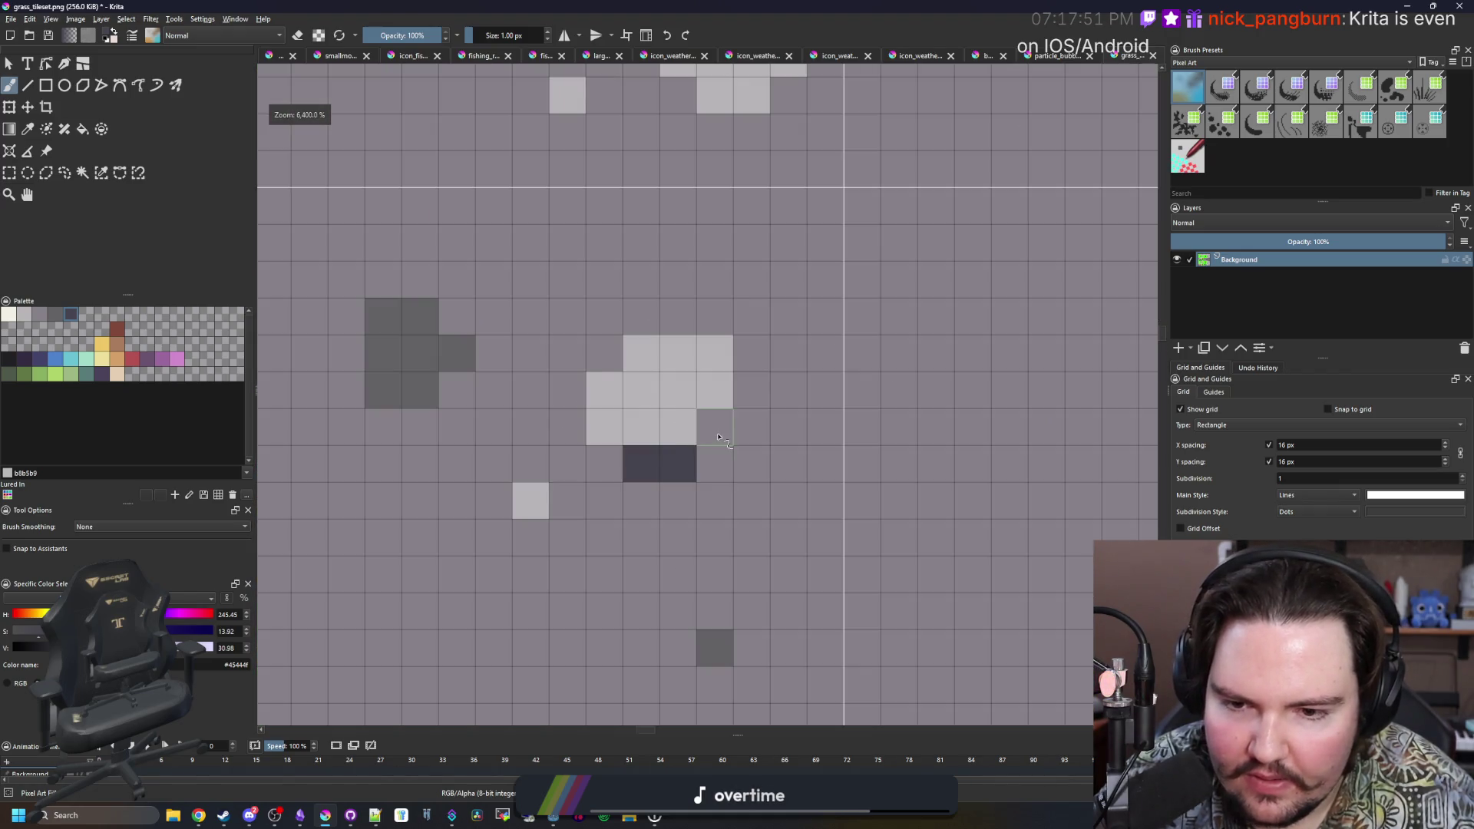
scroll(647, 423, "down", 2)
scroll(647, 423, "up", 2)
- Repaint the pebble shadows in the stone blob's mid-grey and add pixels beside the light-grey specks
left_click(494, 430, "ctrl")
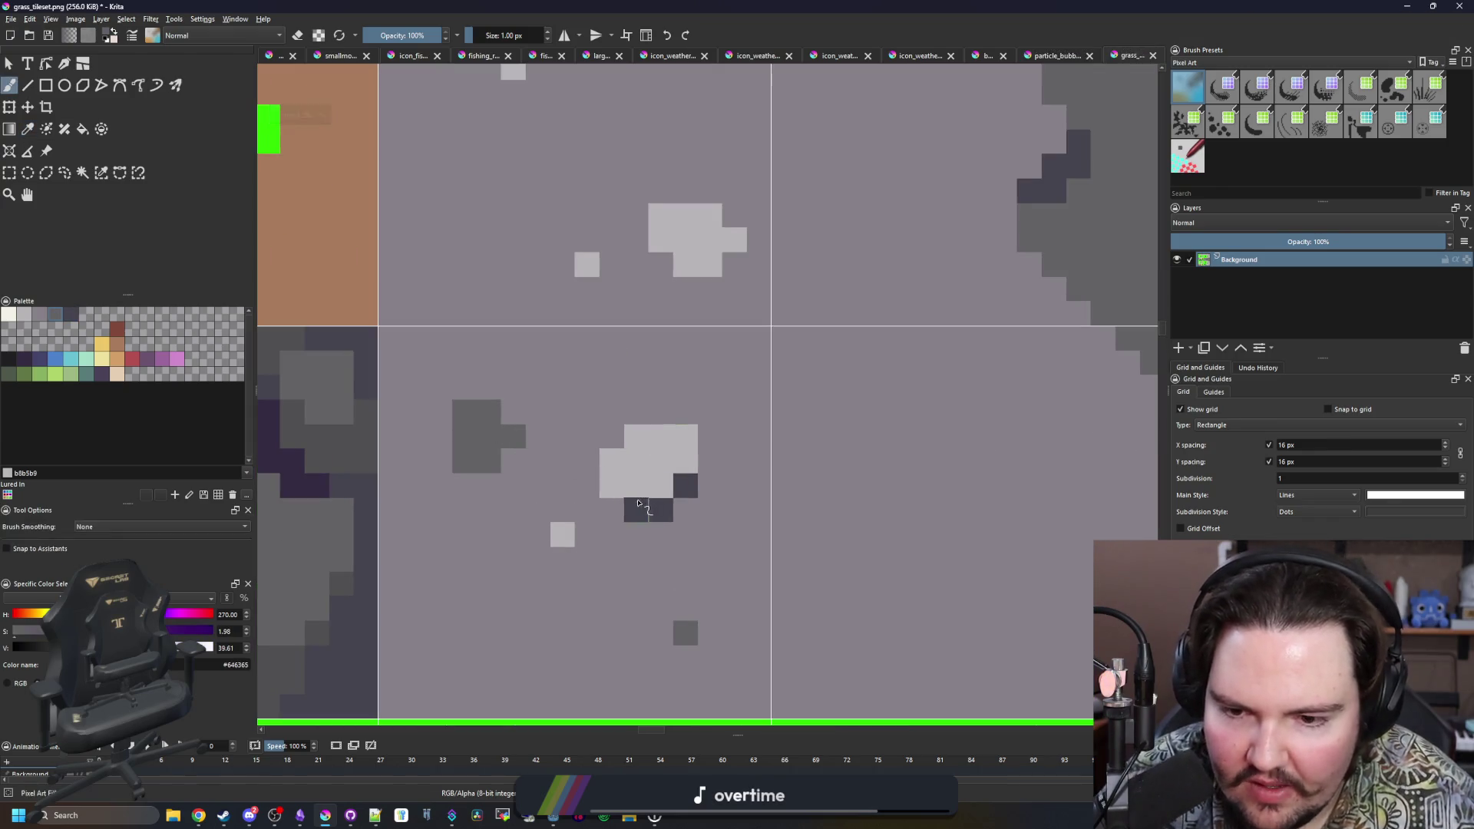
left_click_drag(637, 508, 685, 468)
left_click_drag(709, 289, 685, 290)
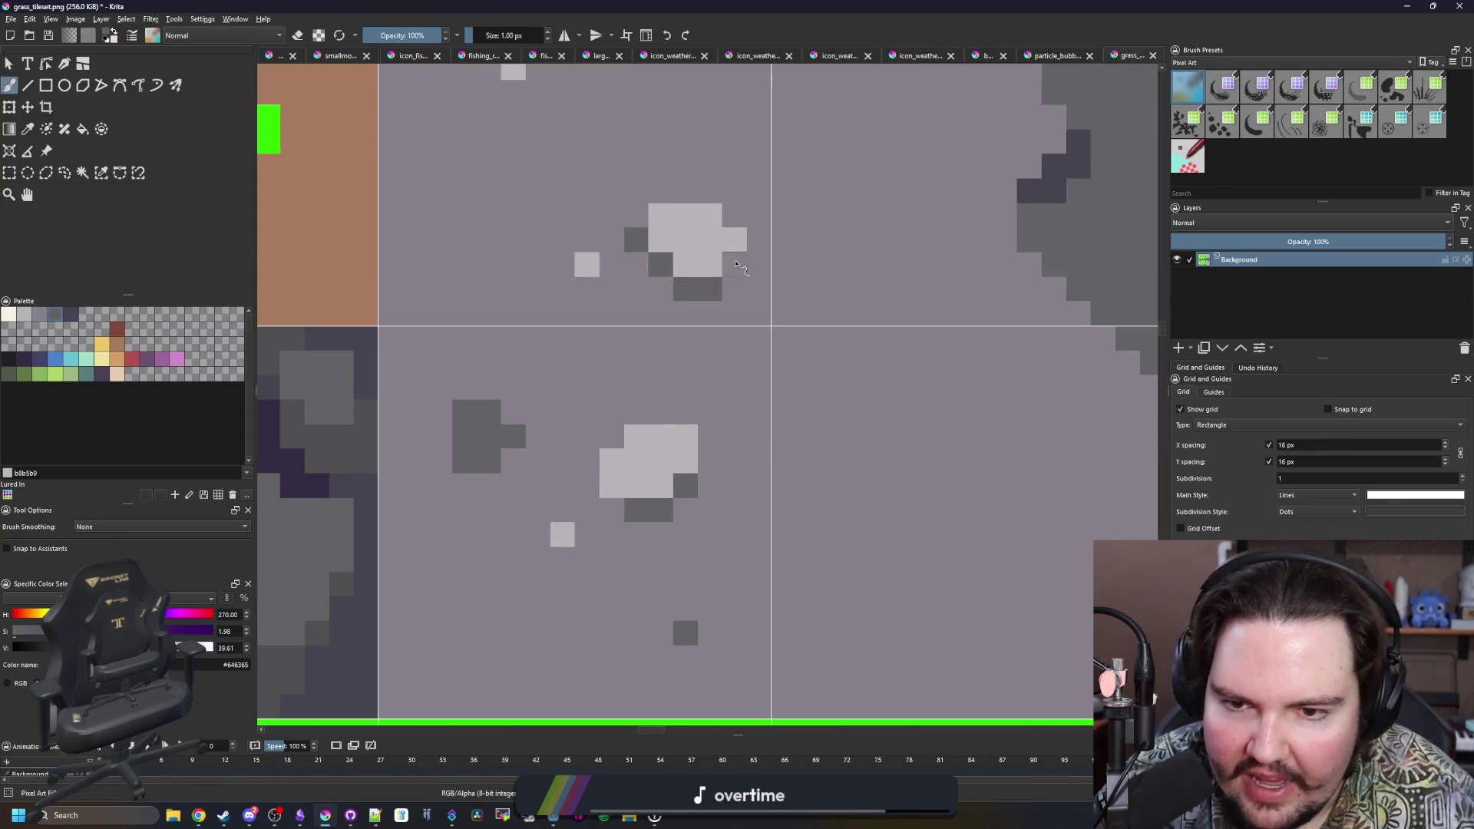
scroll(597, 440, "down", 2)
scroll(581, 379, "up", 2)
left_click(566, 302)
left_click(528, 265)
scroll(611, 420, "down", 5)
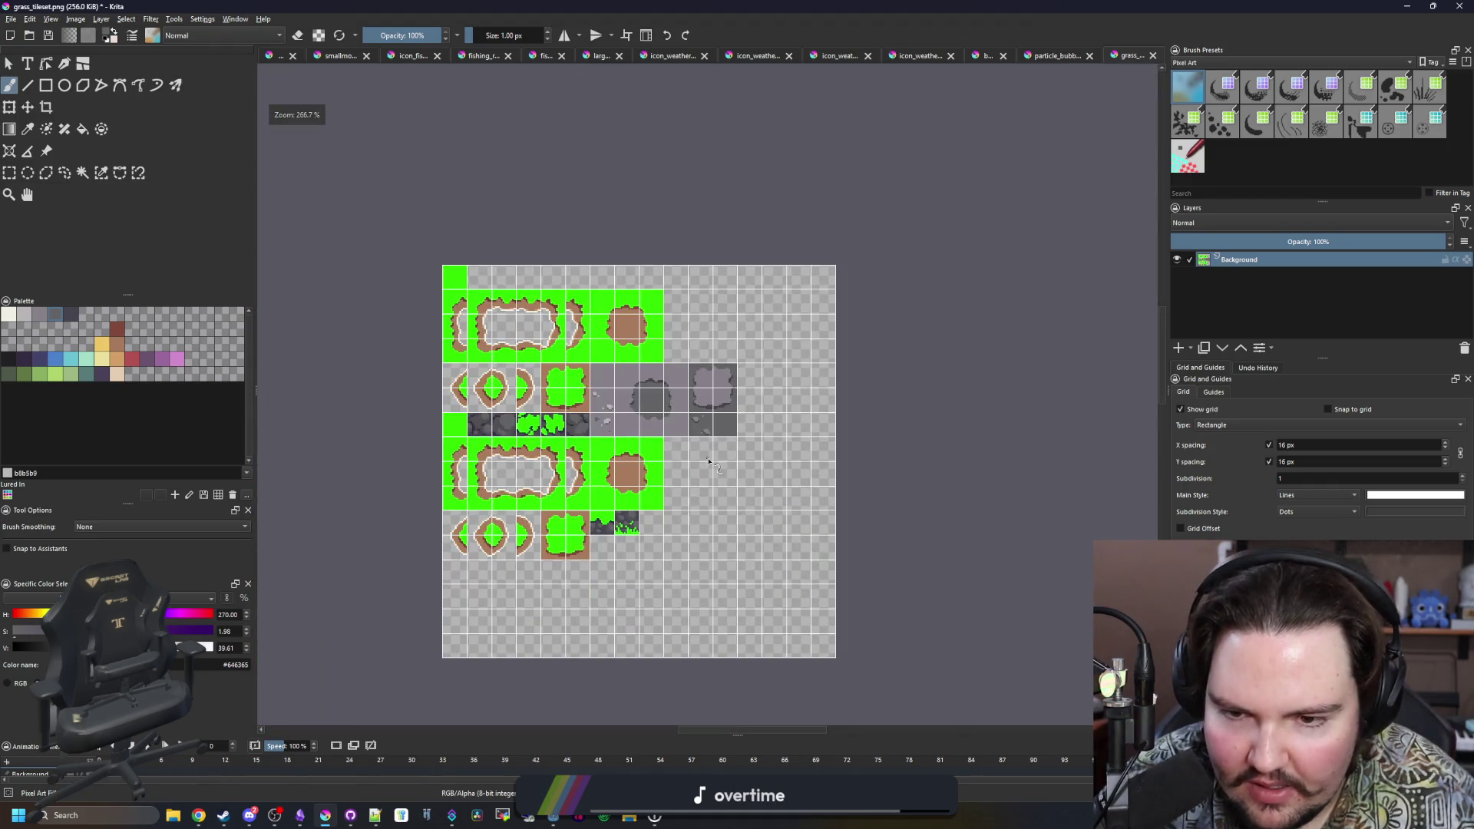
scroll(664, 415, "up", 5)
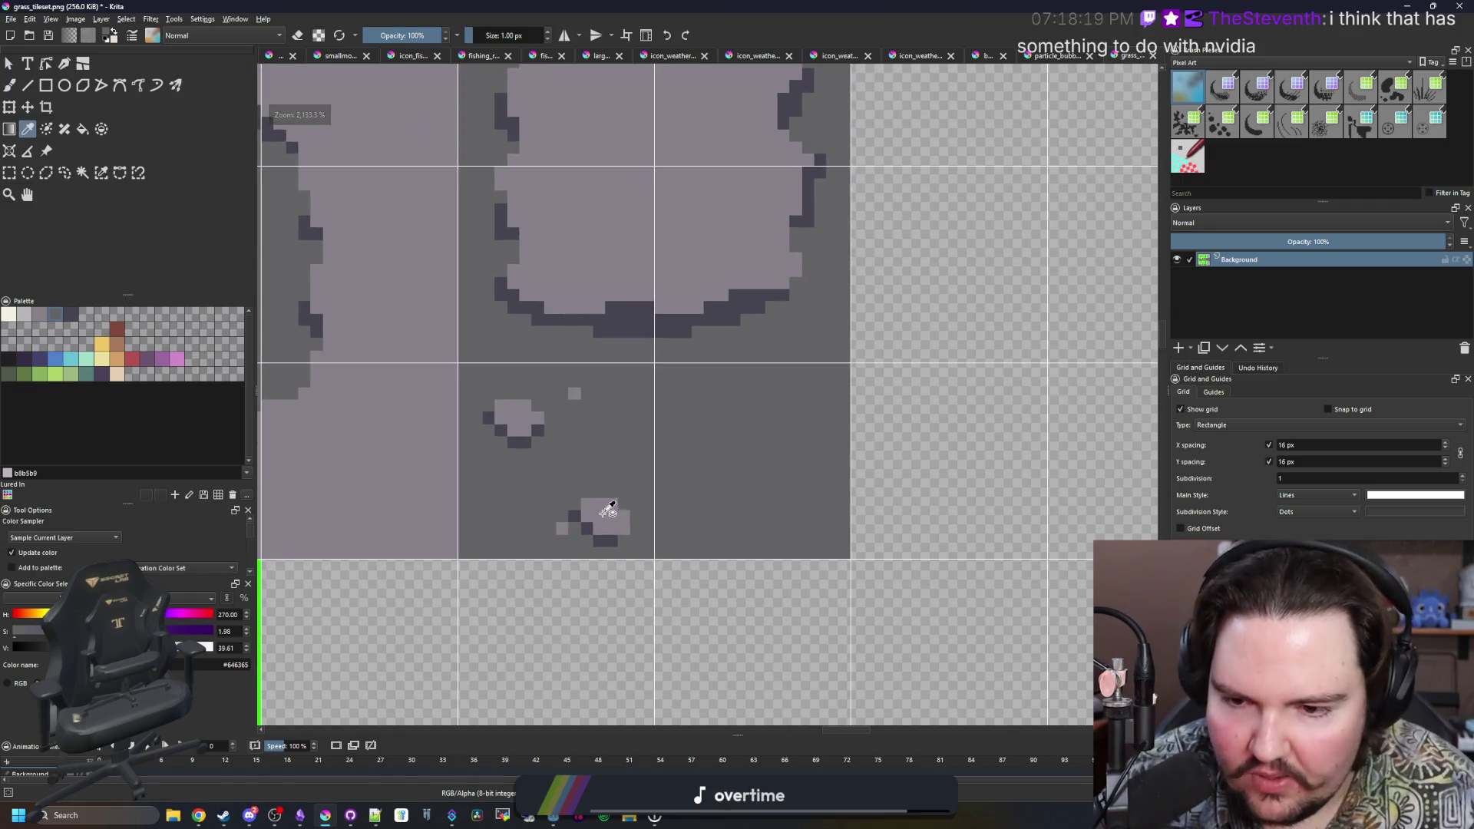
scroll(602, 503, "up", 2)
- Paint extra dark #45444f pebbles onto the plain stone tiles
left_click(608, 553, "ctrl")
left_click_drag(654, 337, 689, 340)
scroll(639, 339, "right", 2)
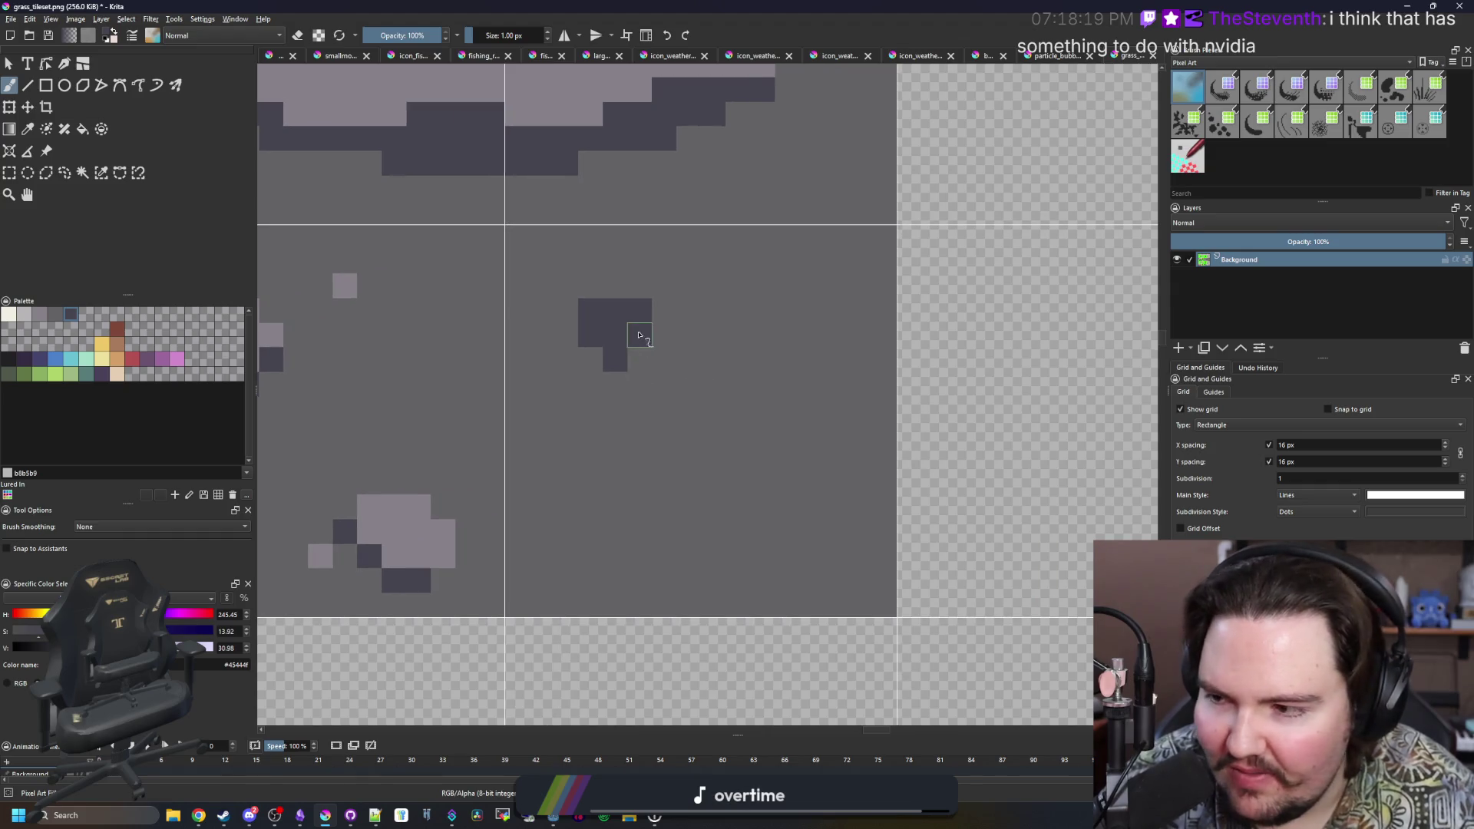
left_click(658, 311)
scroll(655, 369, "right", 2)
scroll(676, 384, "down", 1)
left_click(698, 370)
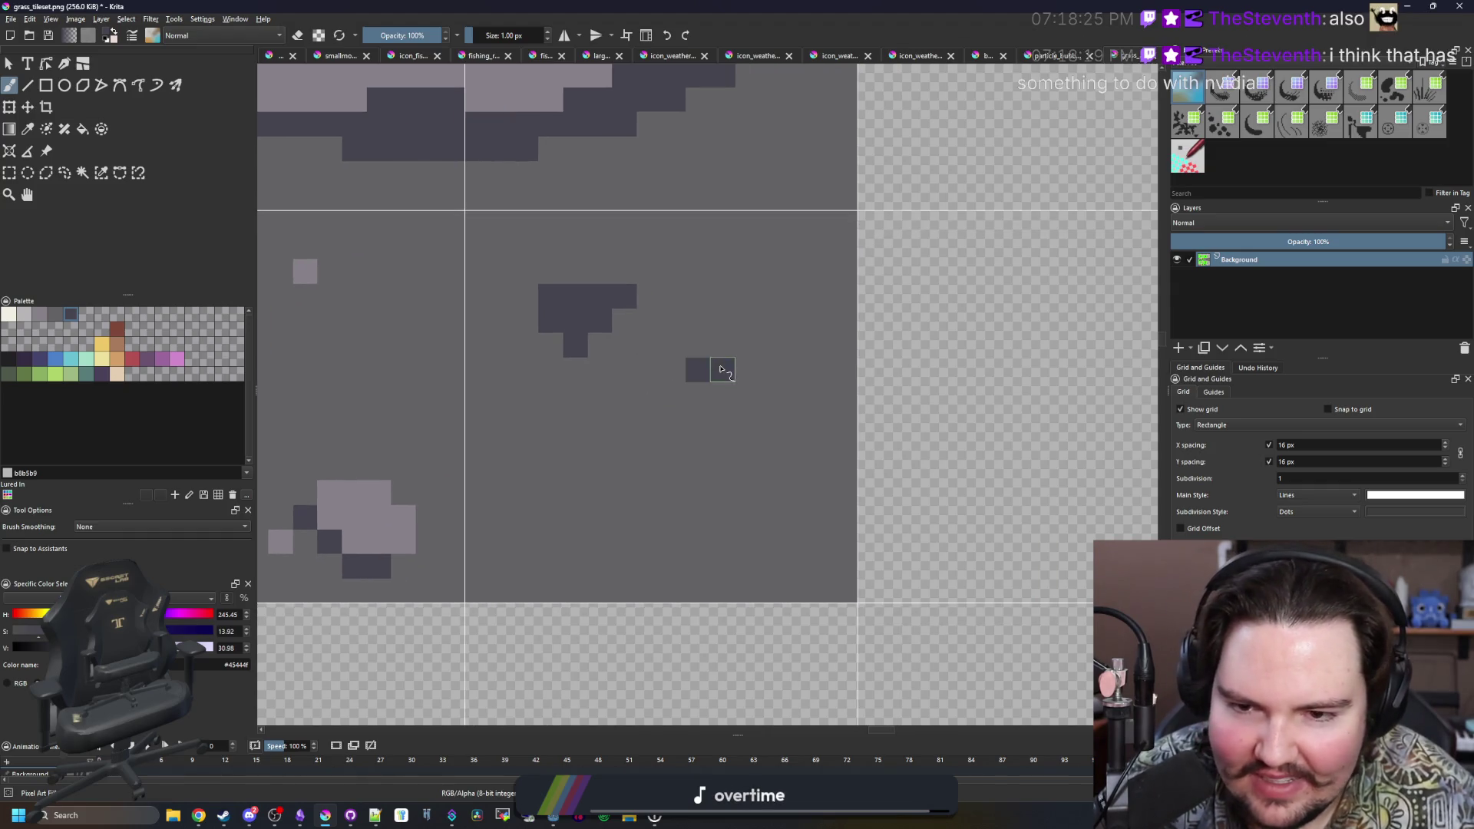
scroll(585, 549, "down", 8)
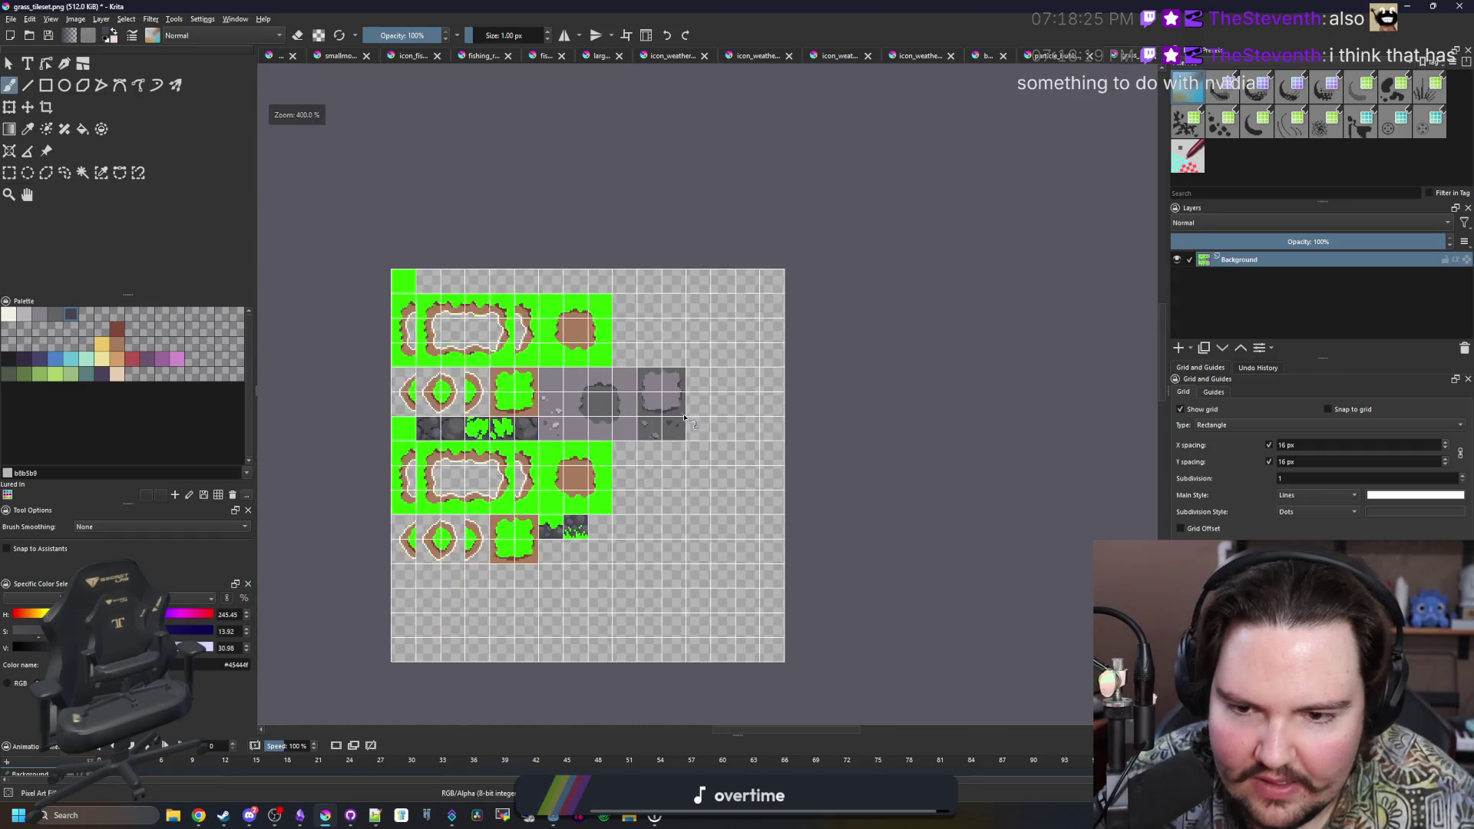
scroll(626, 375, "up", 3)
- Export the tileset PNG and return to Godot
key("ctrl+s")
left_click(781, 526)
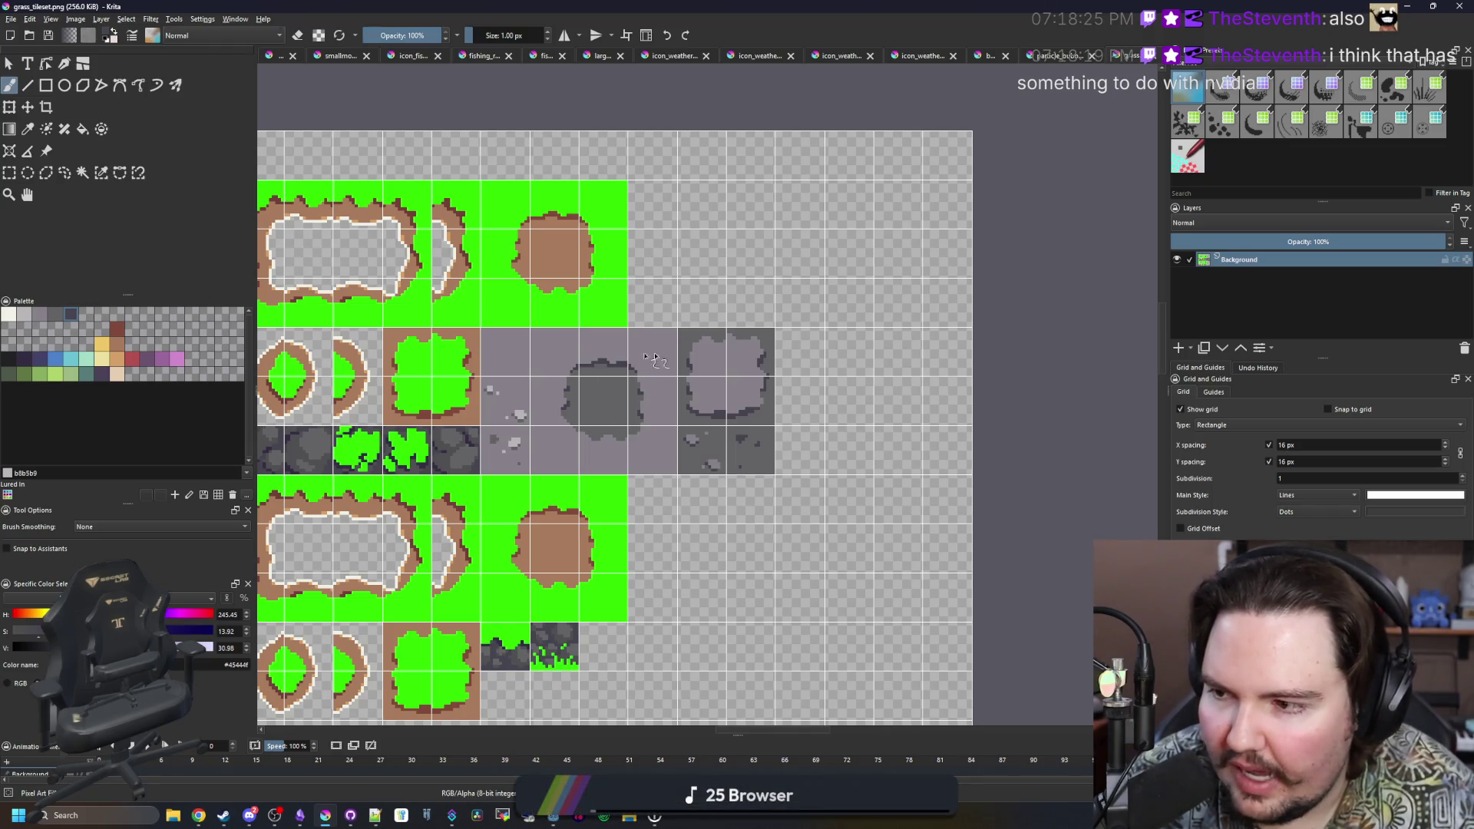
key("alt+Tab")
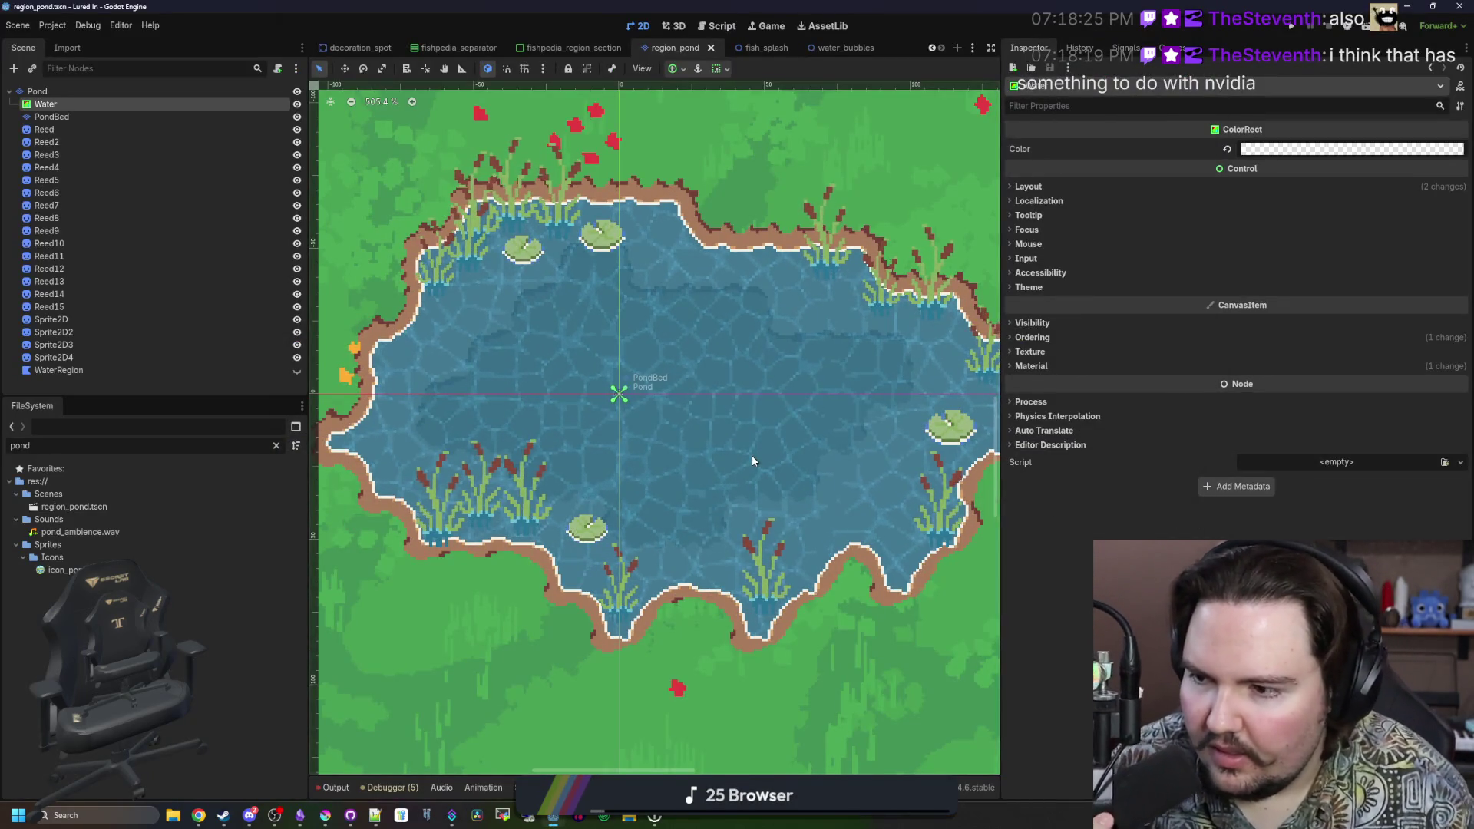
left_click_drag(644, 474, 620, 461)
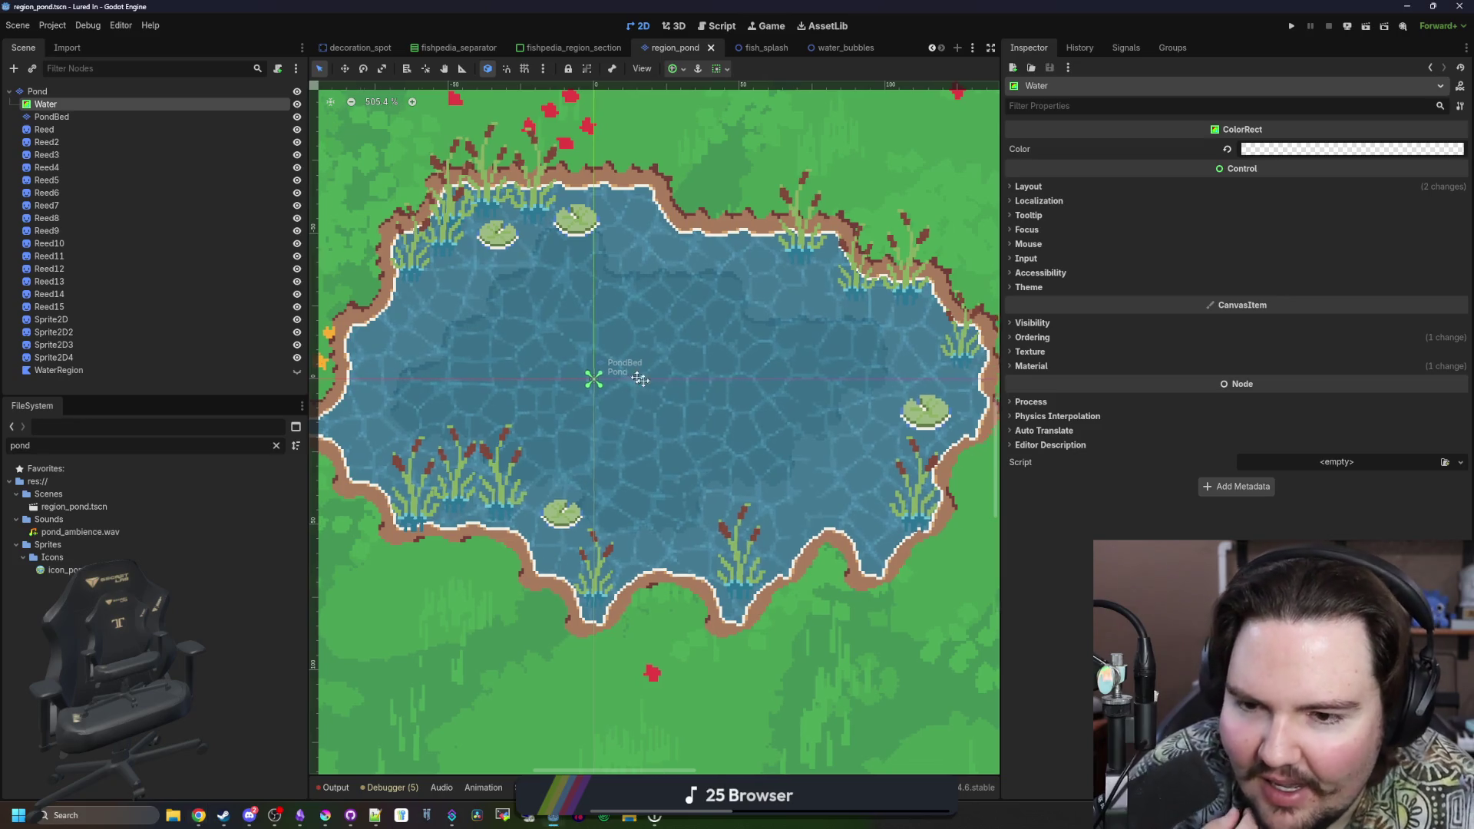
scroll(634, 375, "down", 2)
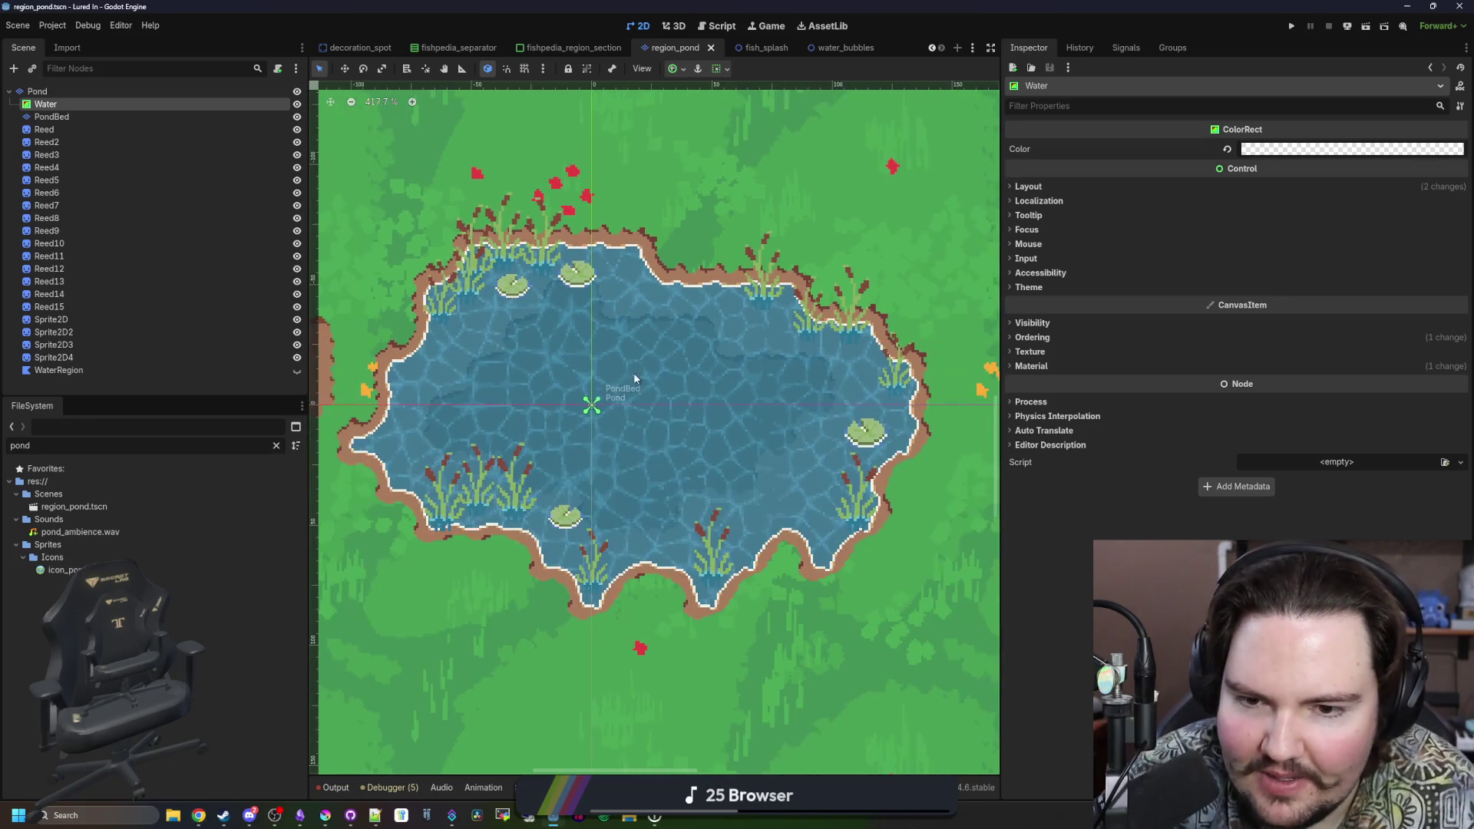
right_click(633, 378)
left_click(128, 118)
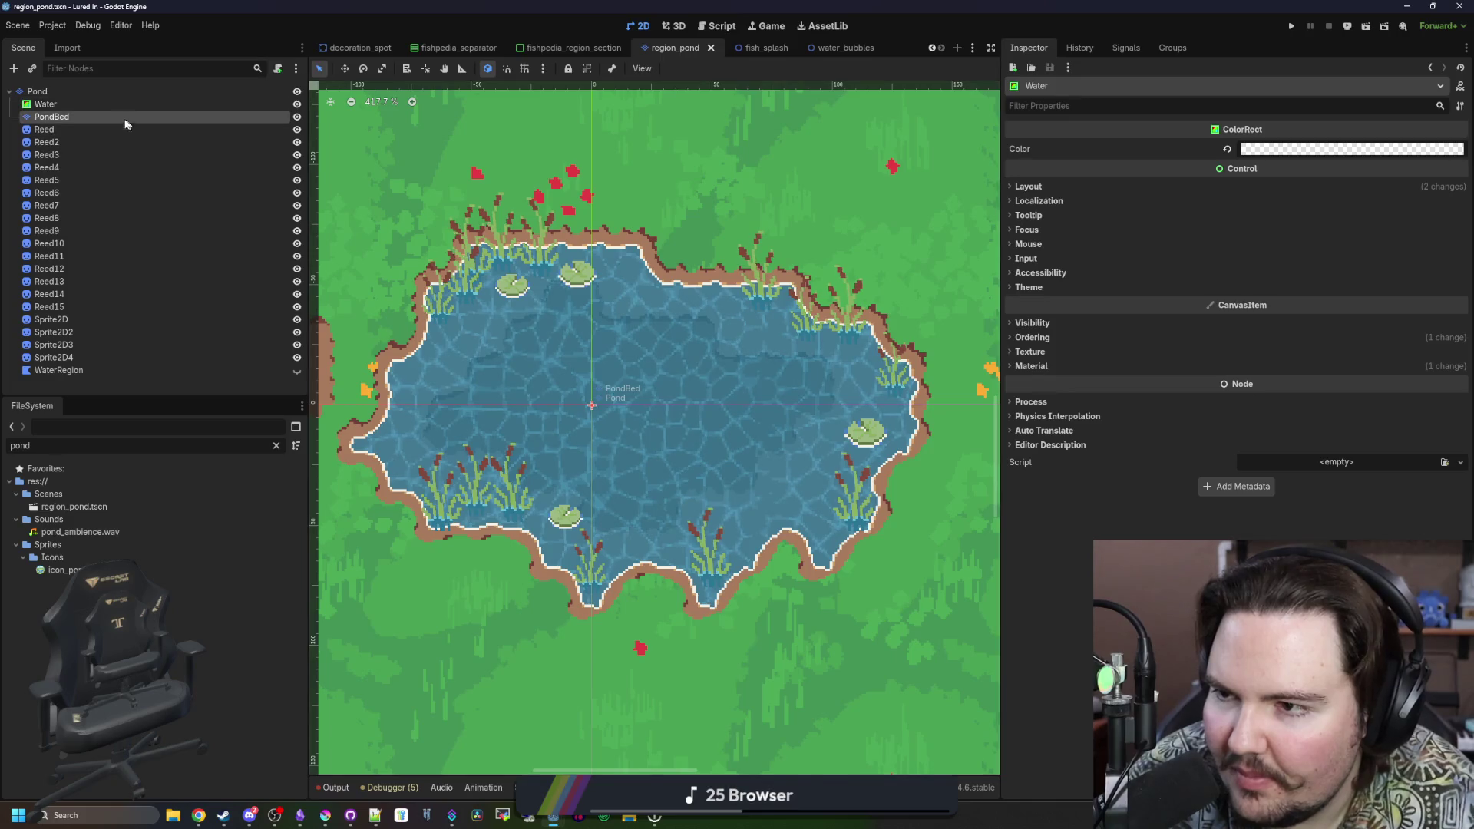
- Hide the Water layer, select PondBed and enlarge the tile palette
left_click(297, 104)
left_click(77, 117)
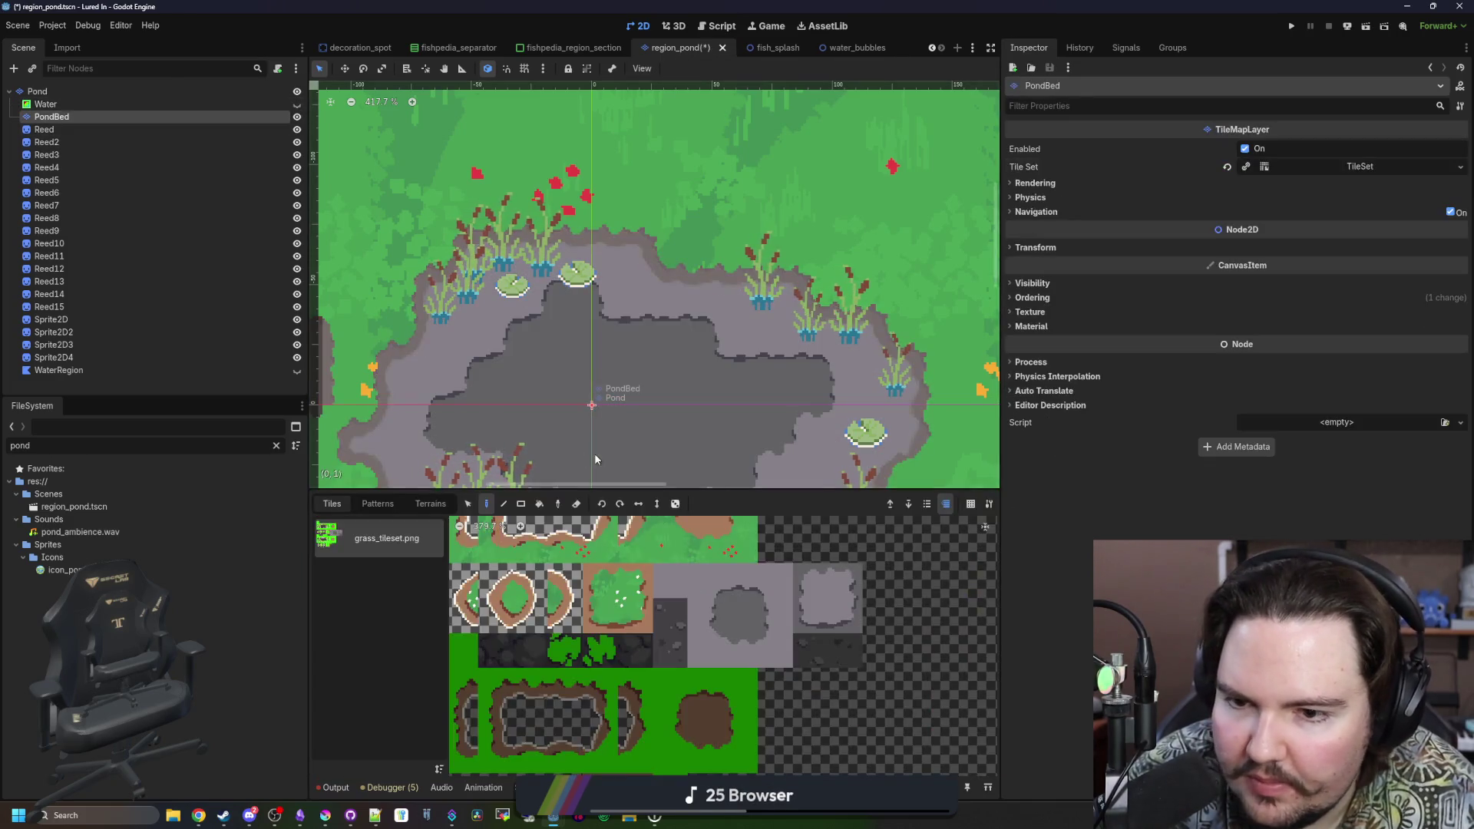
left_click_drag(591, 495, 591, 623)
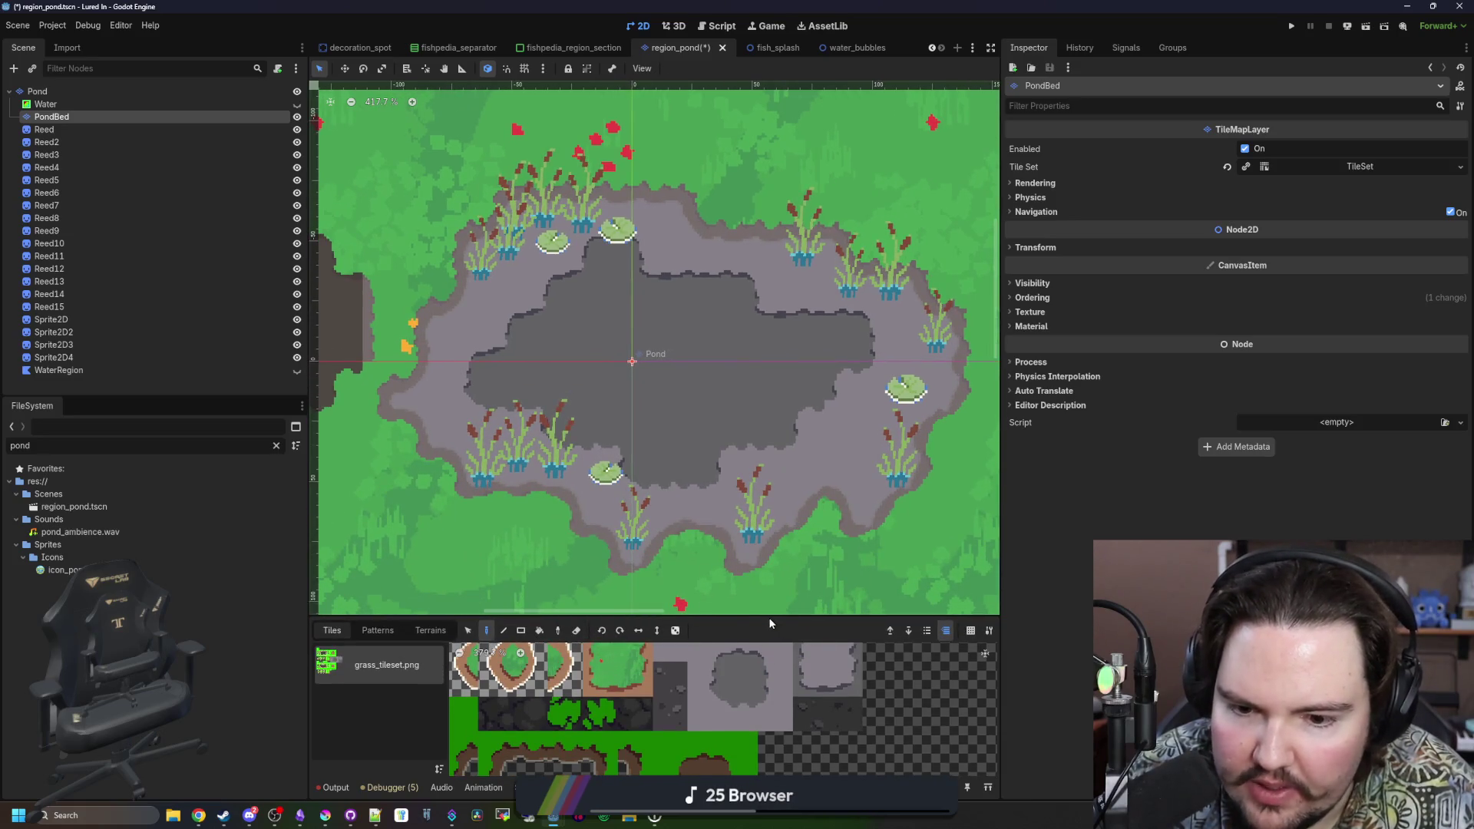
left_click_drag(771, 623, 771, 559)
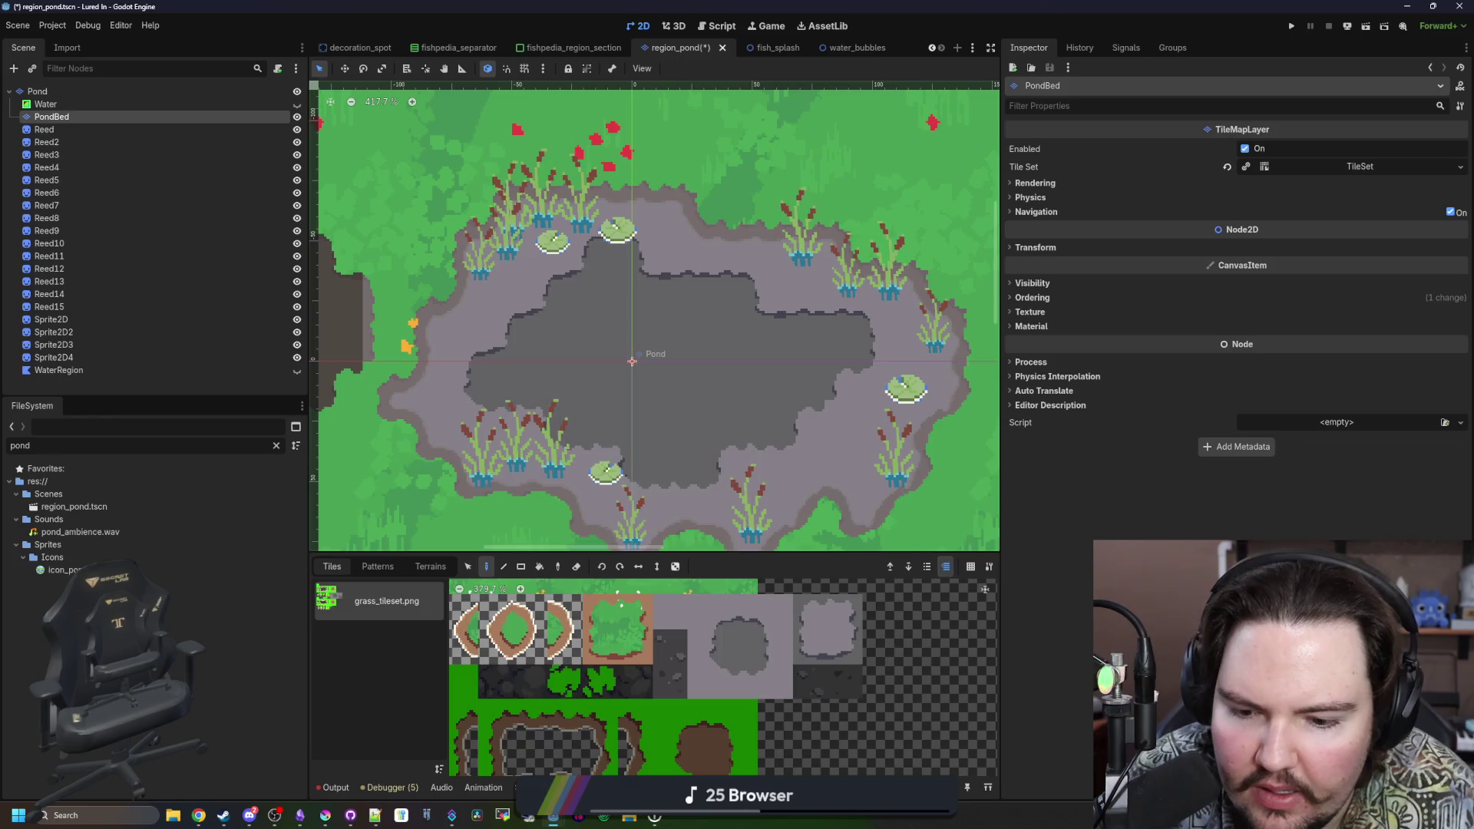
left_click(606, 788)
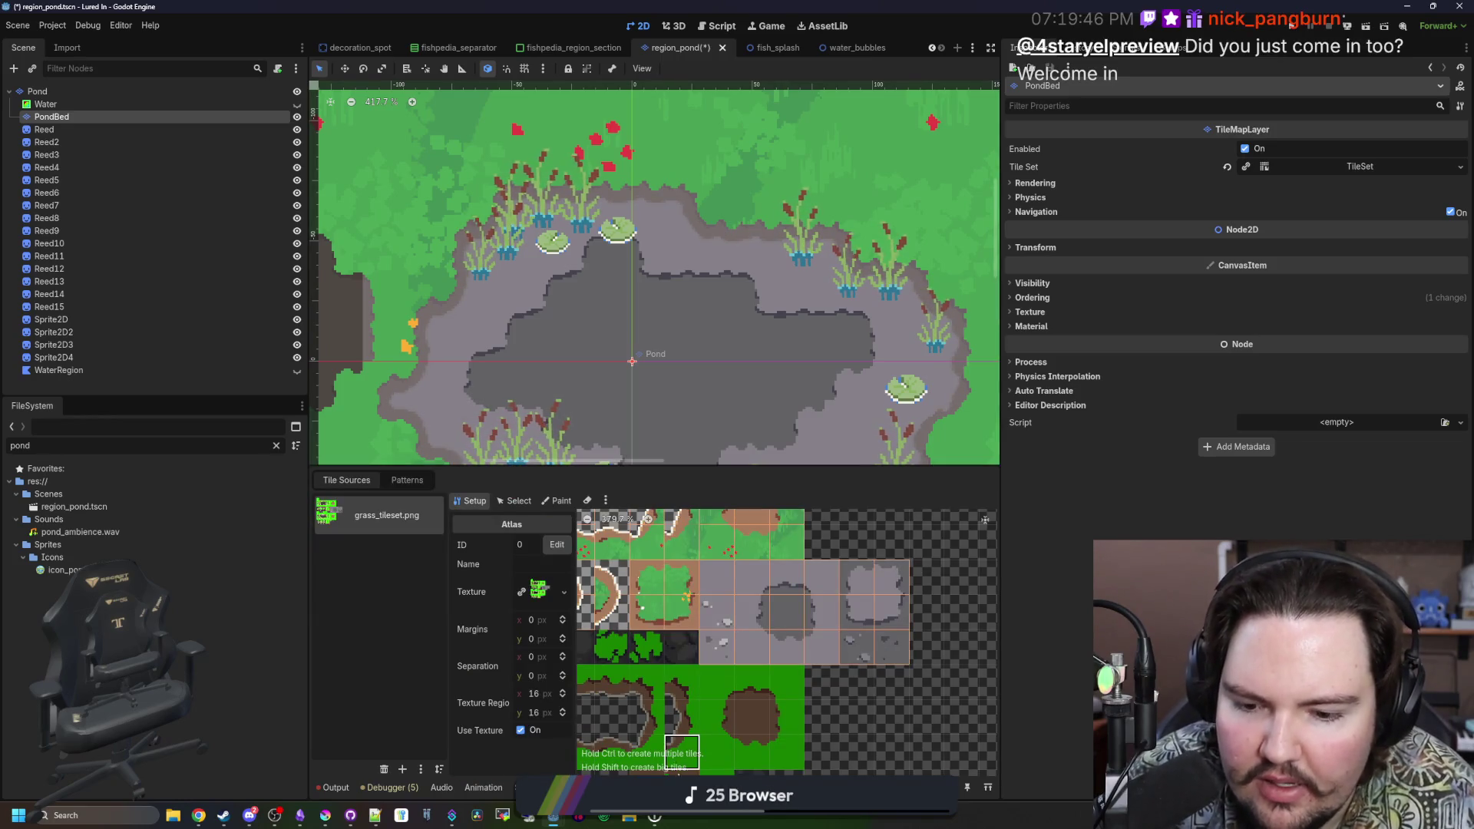
left_click(691, 786)
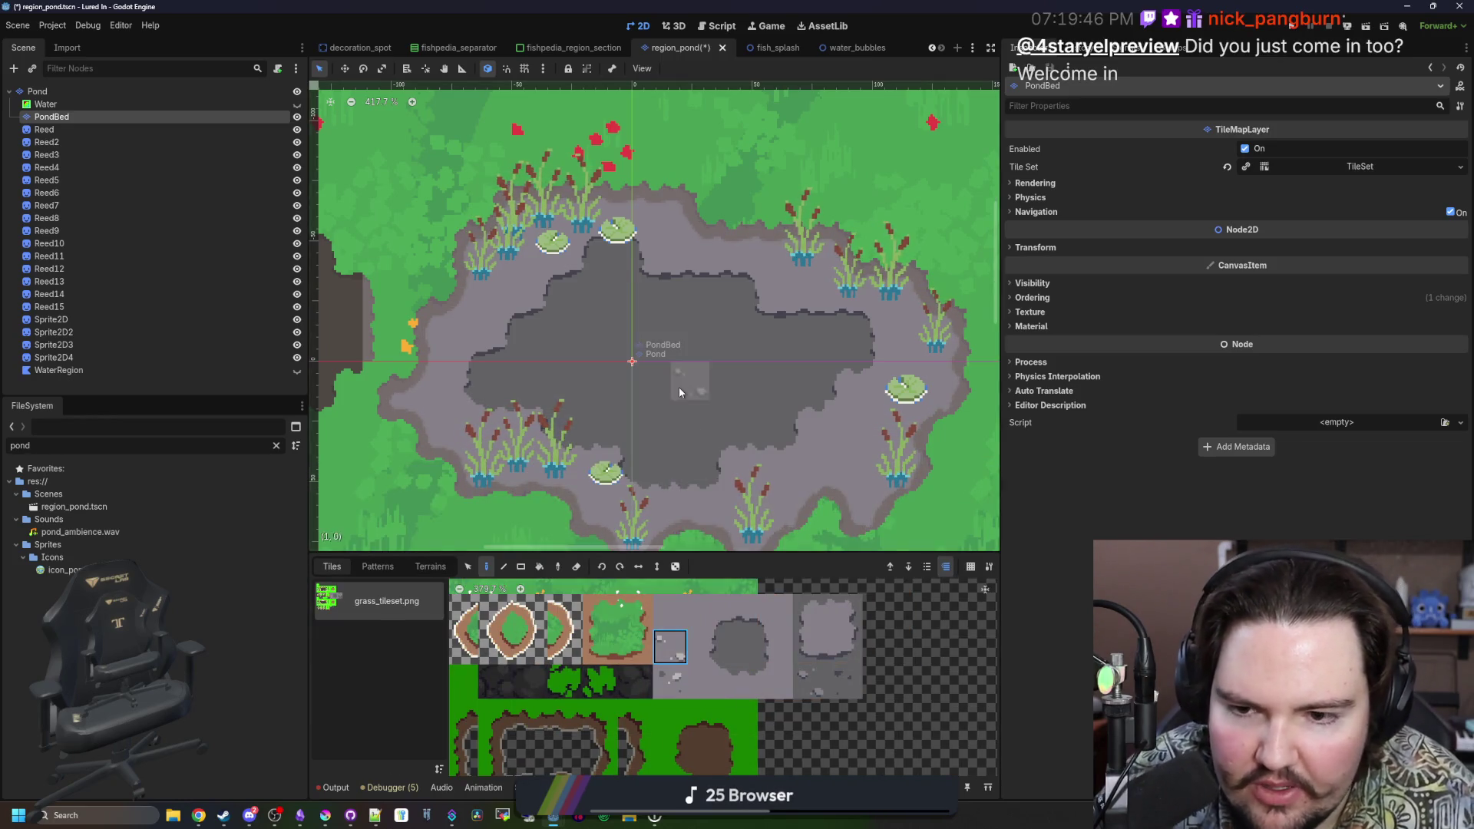
- Paint two pebbled stone tile variants at several spots across the pond bed
scroll(680, 396, "up", 2)
left_click(809, 681)
left_click(699, 390)
left_click(587, 376)
left_click(807, 322)
left_click(583, 264)
left_click(478, 373)
left_click(844, 681)
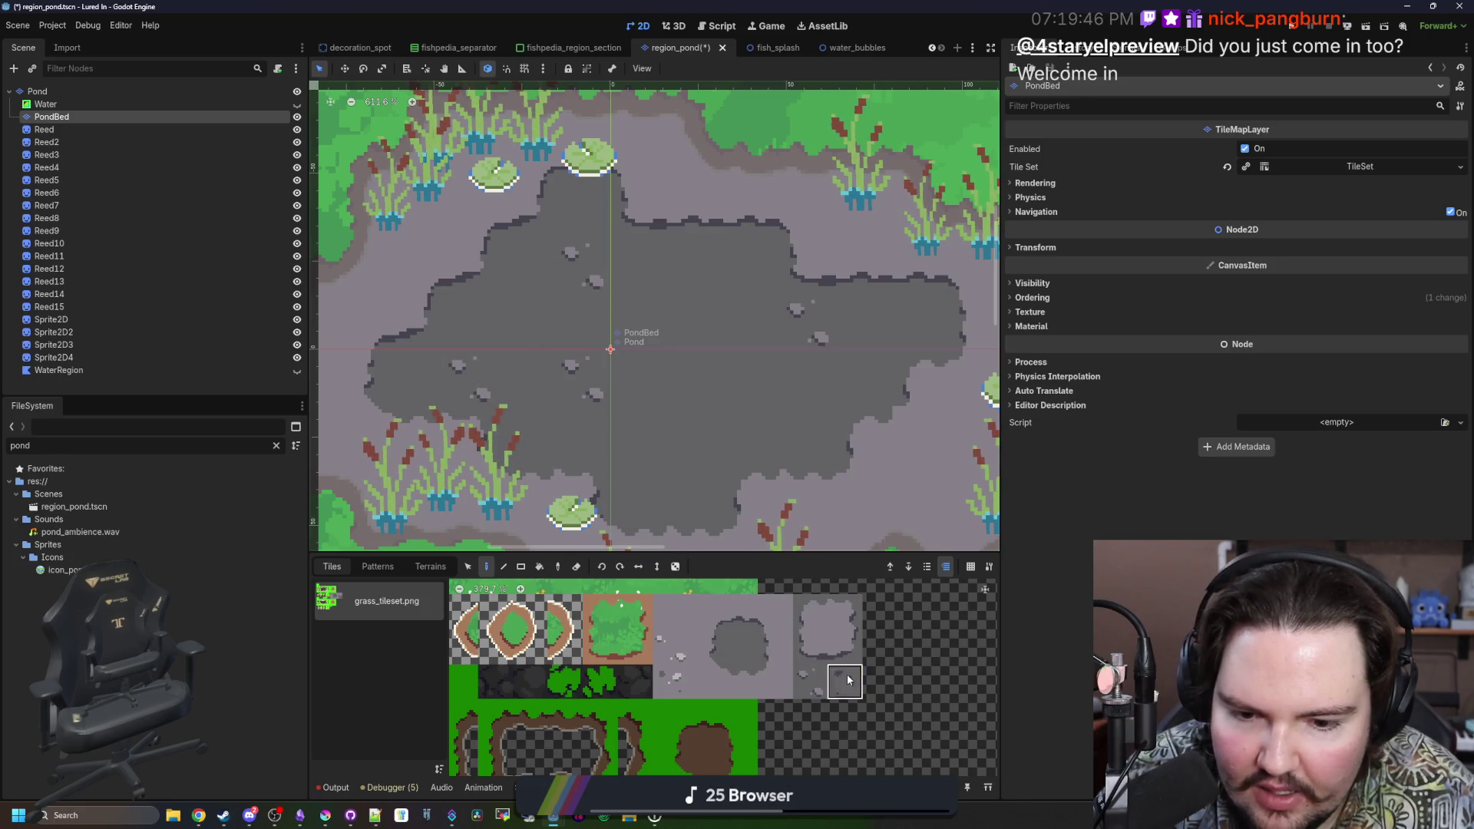
left_click(706, 421)
left_click(862, 347)
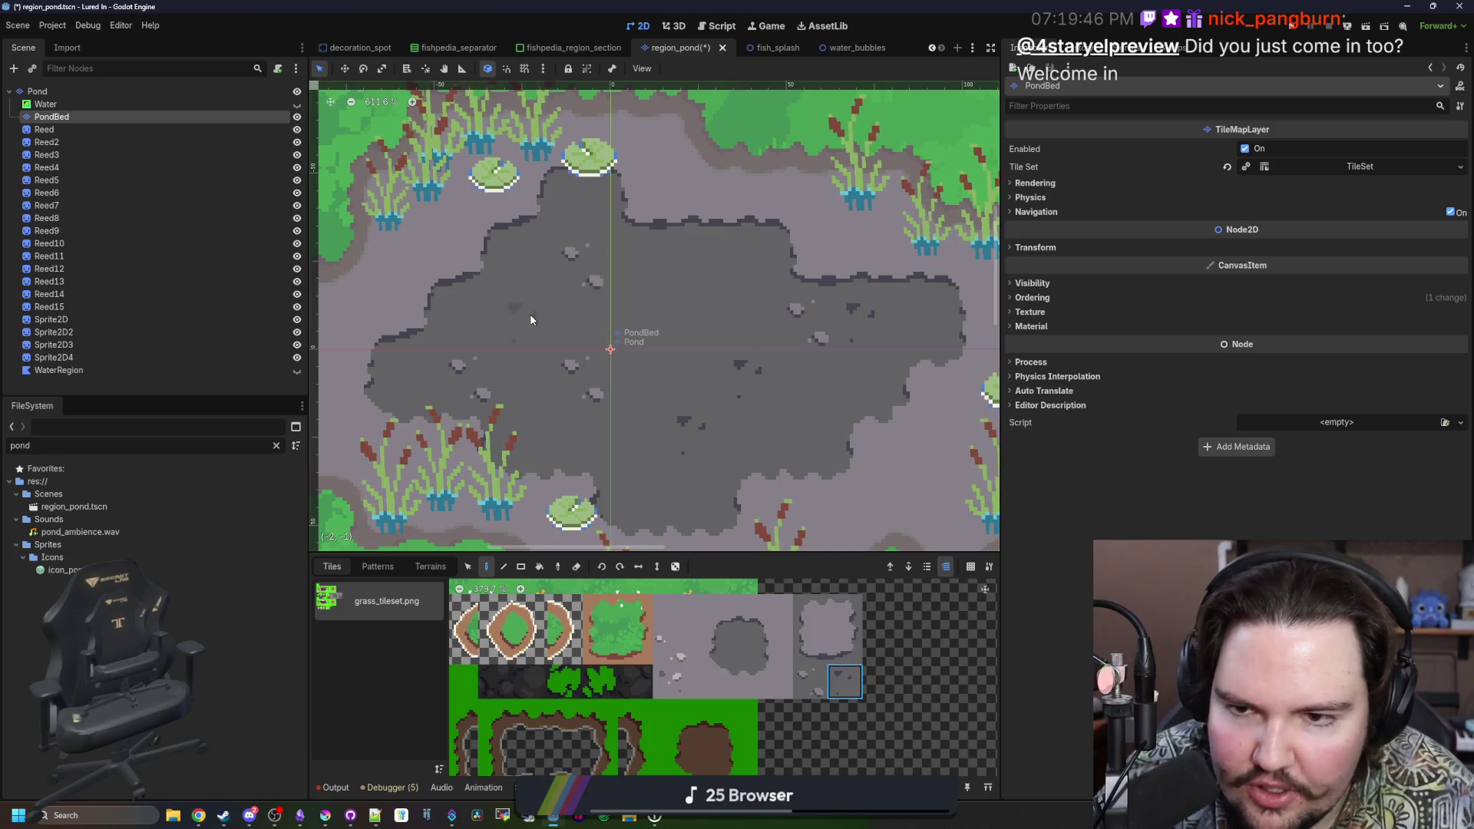
- Reselect PondBed and paint another pebble variant near the pond's left edge
scroll(626, 382, "down", 6)
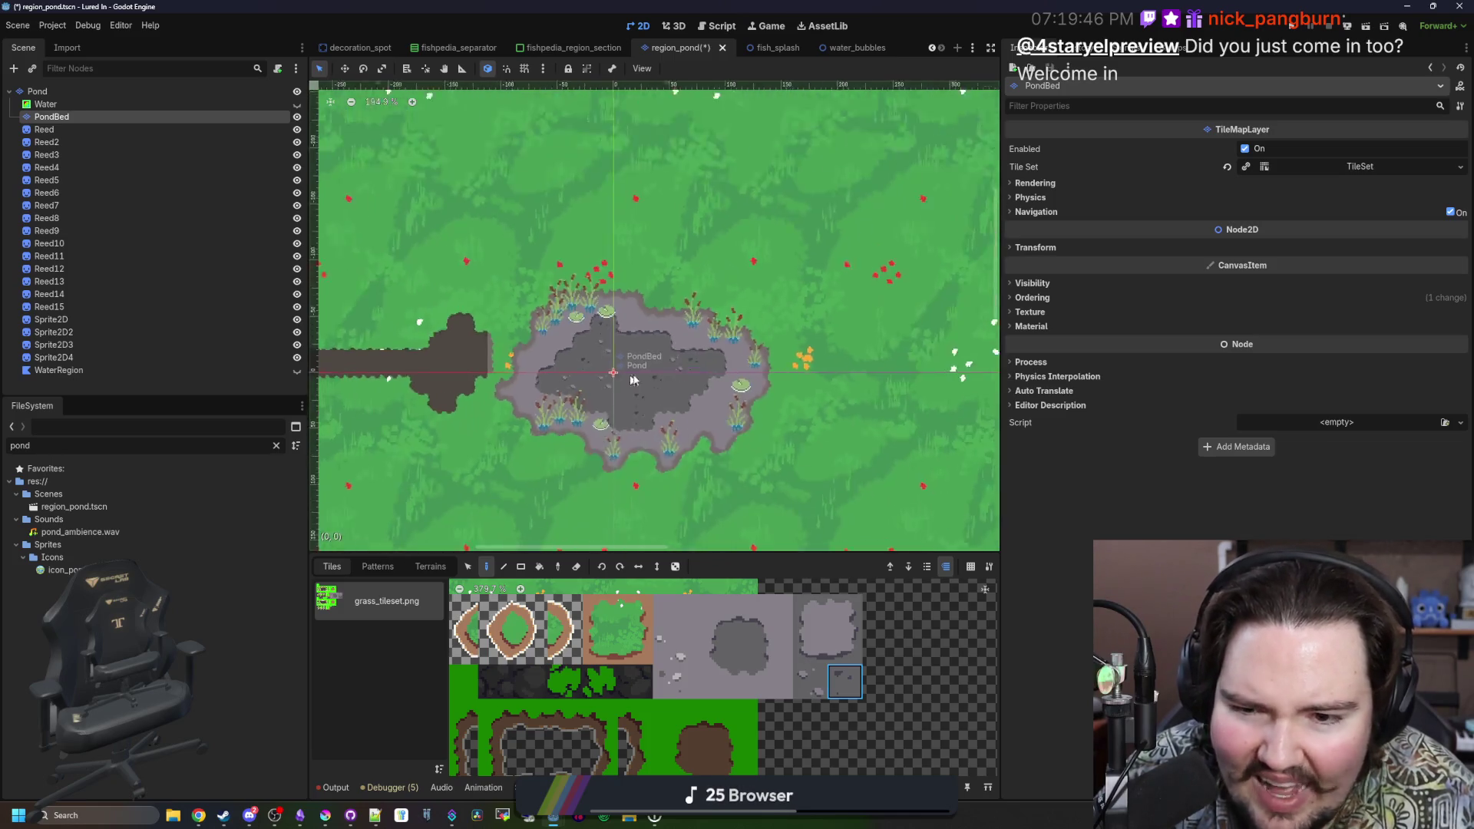
scroll(625, 382, "down", 2)
scroll(624, 403, "up", 6)
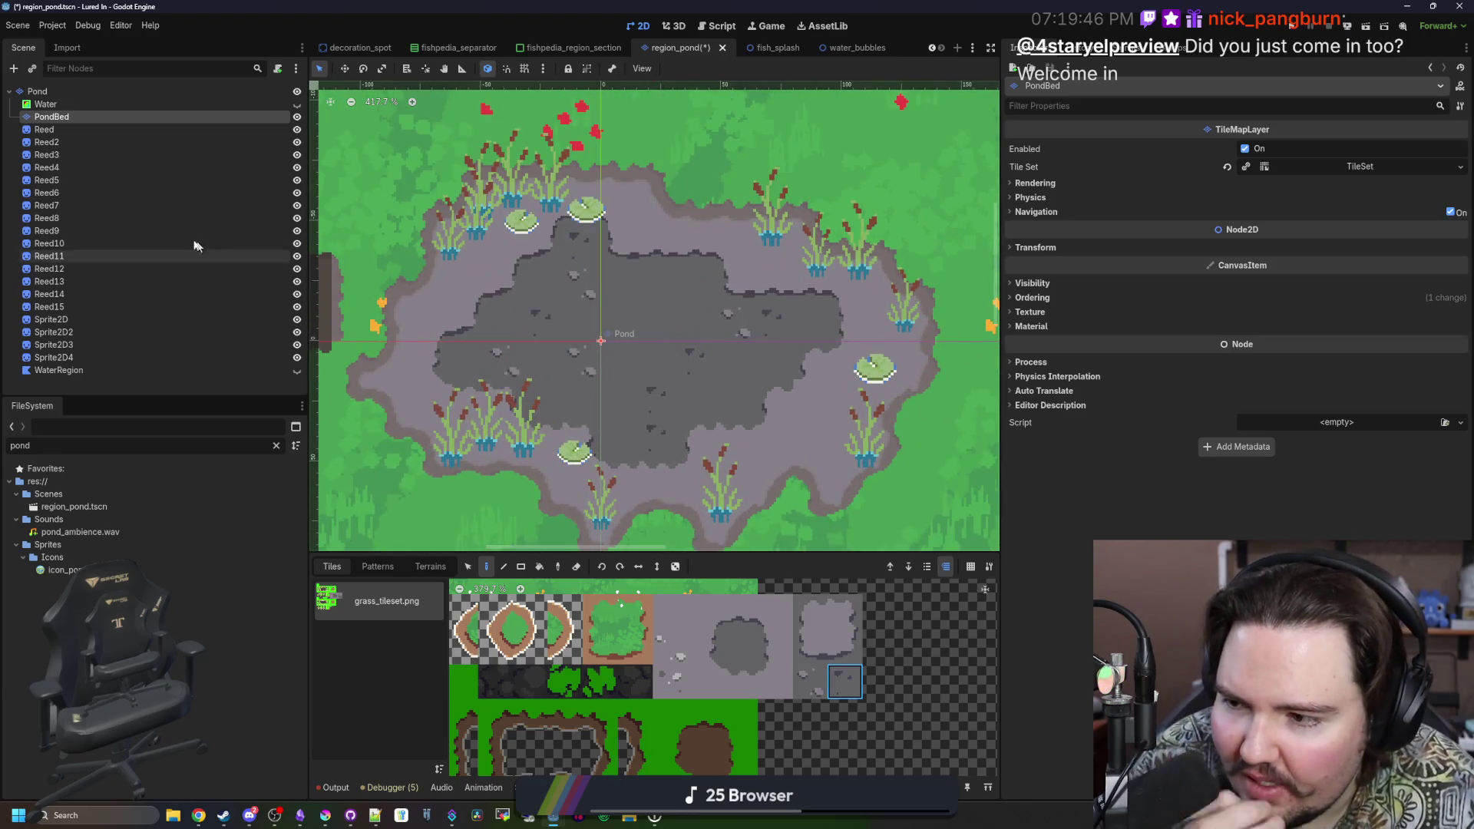
left_click(96, 90)
scroll(700, 472, "up", 1)
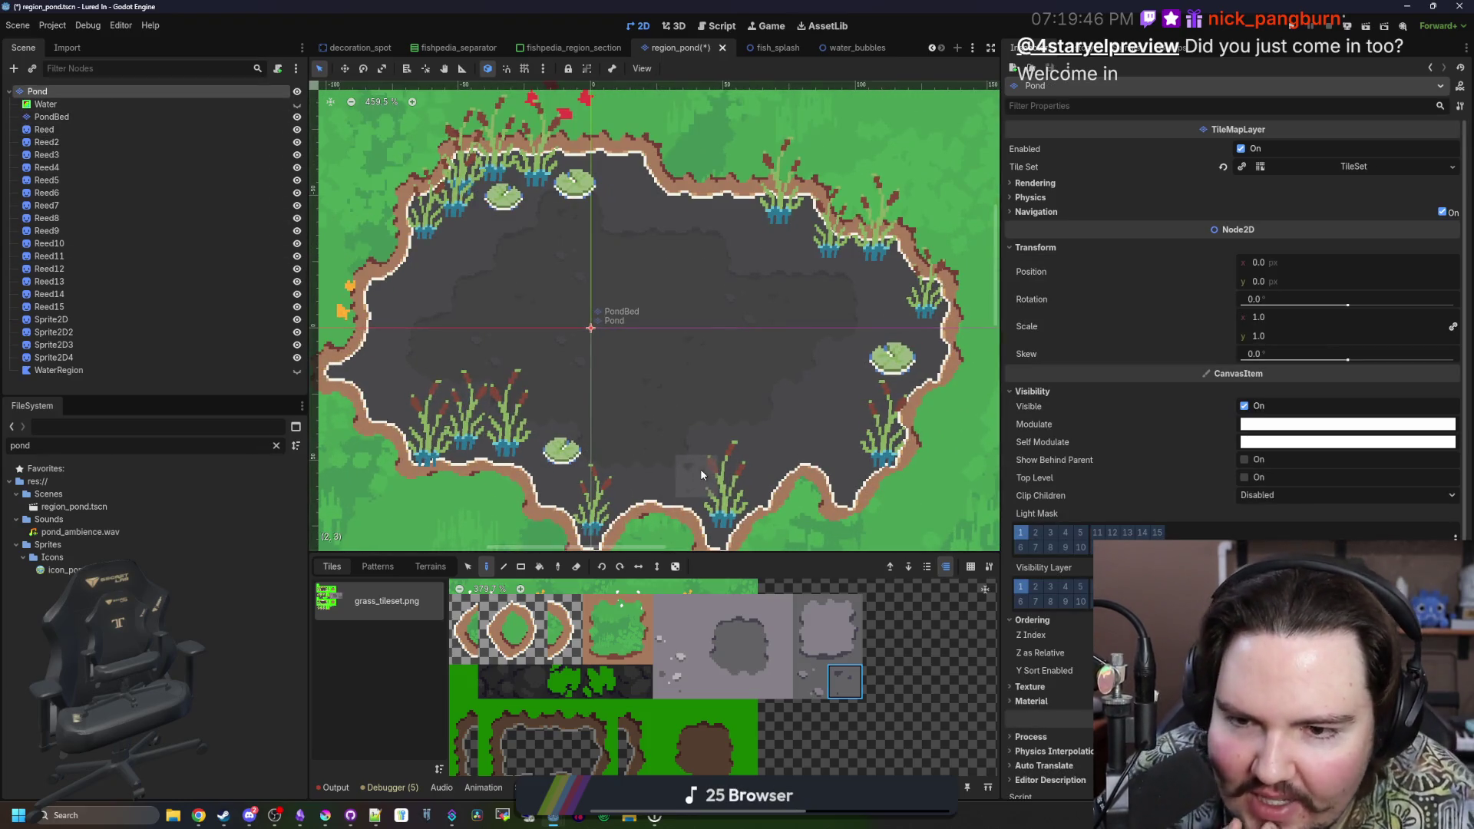
left_click(51, 116)
left_click(670, 681)
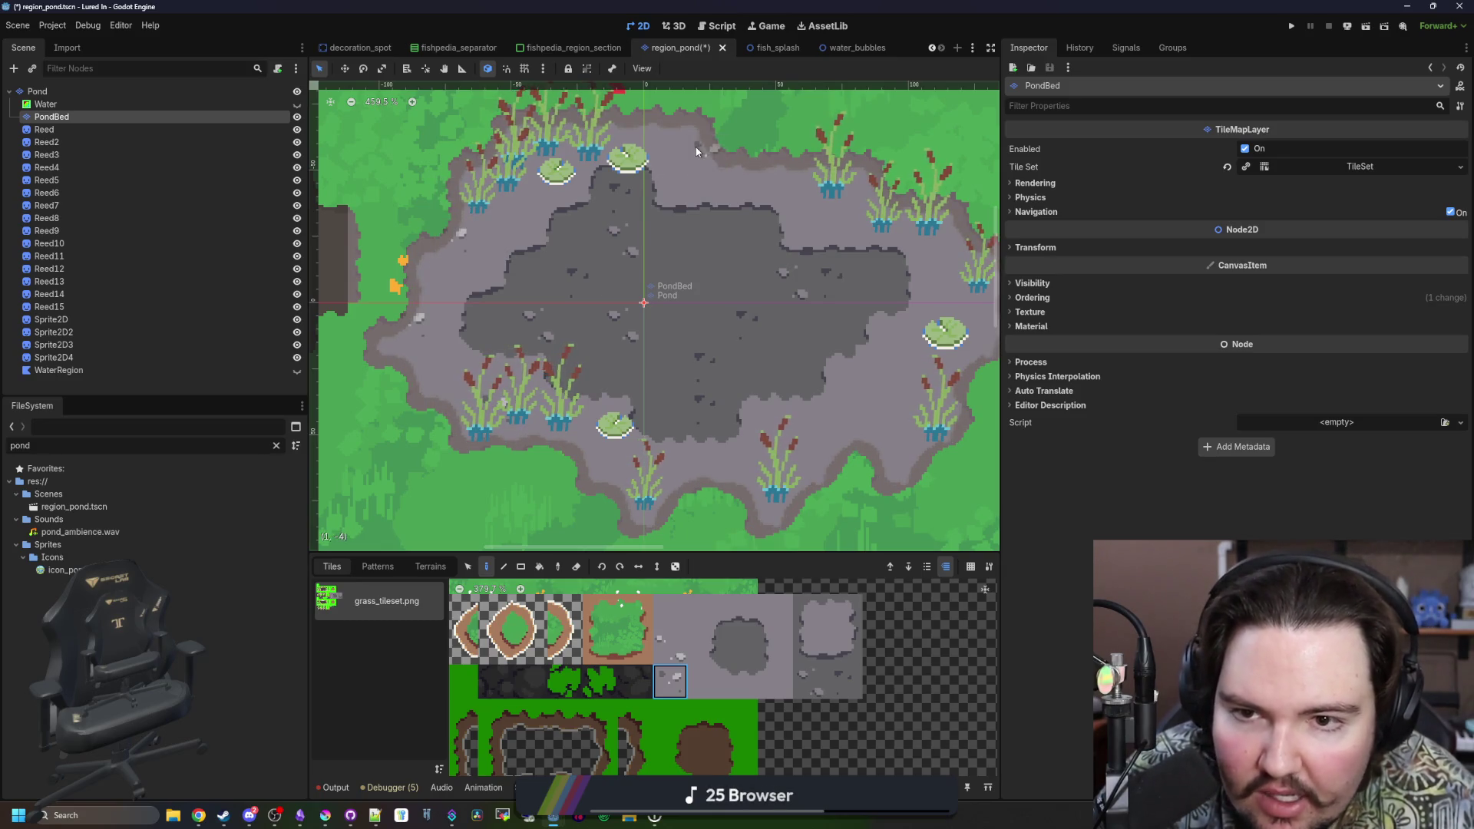
scroll(567, 289, "right", 3)
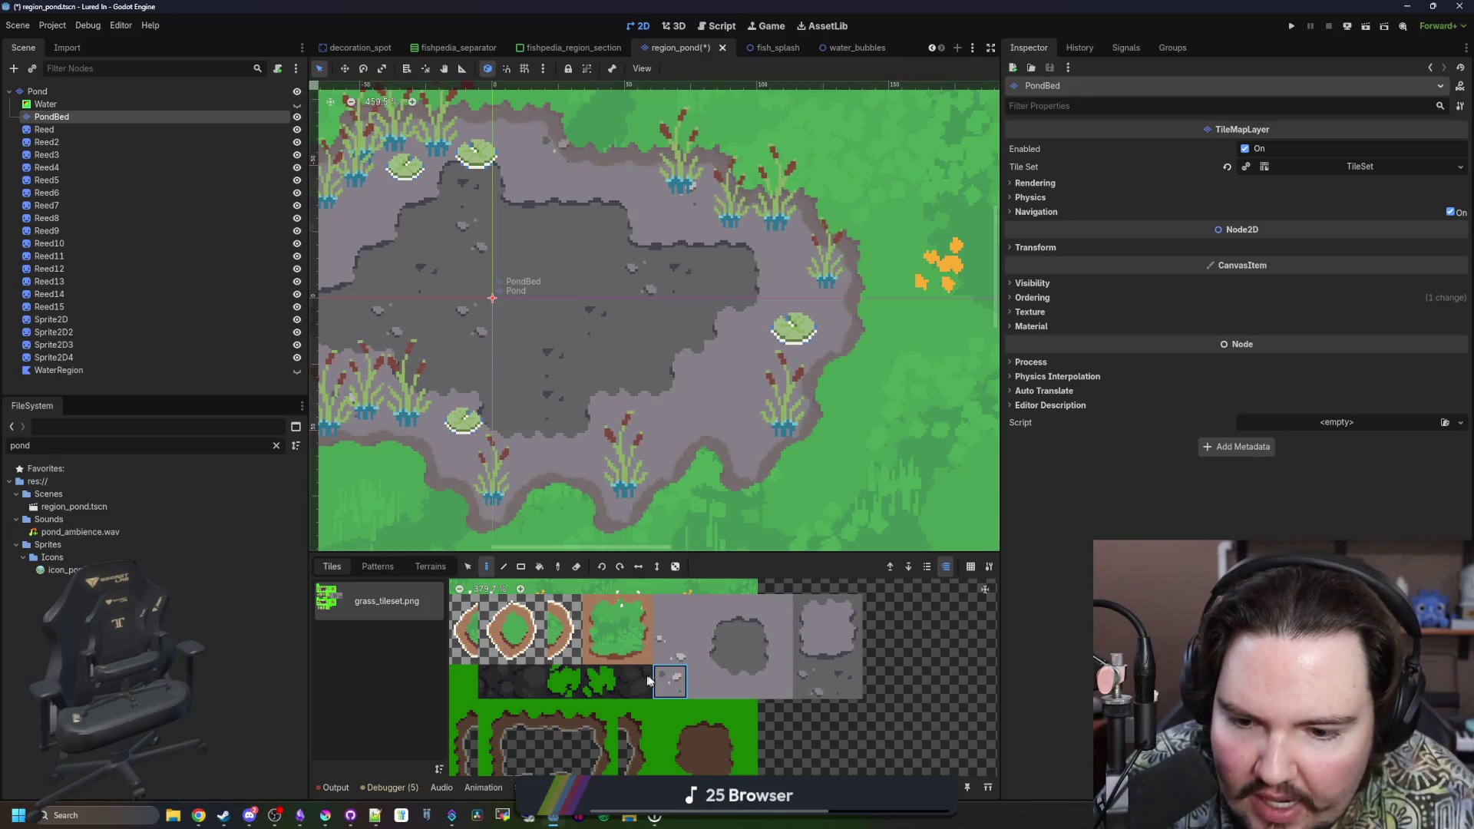
left_click(752, 404, "ctrl")
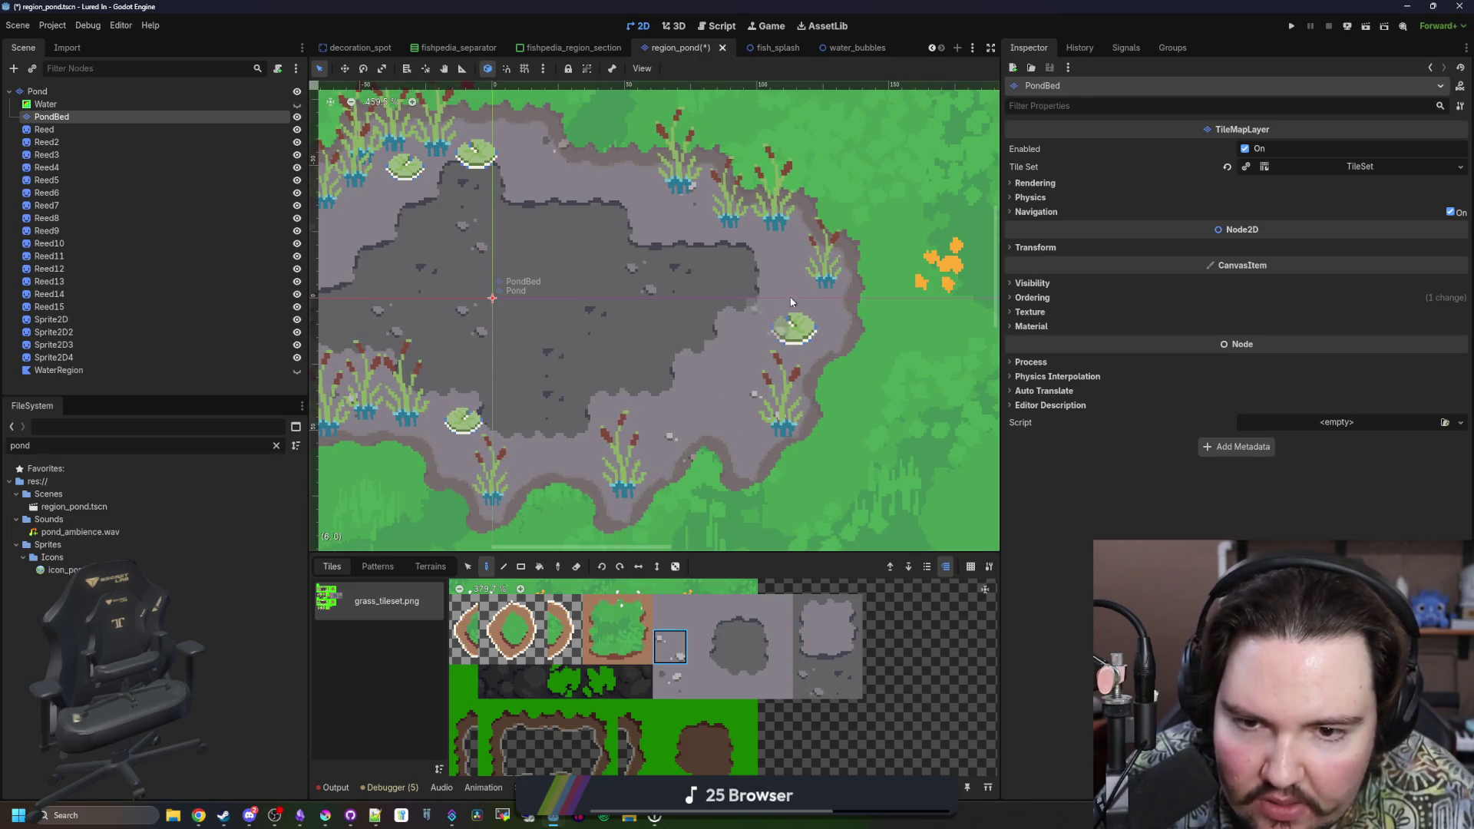
scroll(606, 315, "left", 4)
left_click(472, 284)
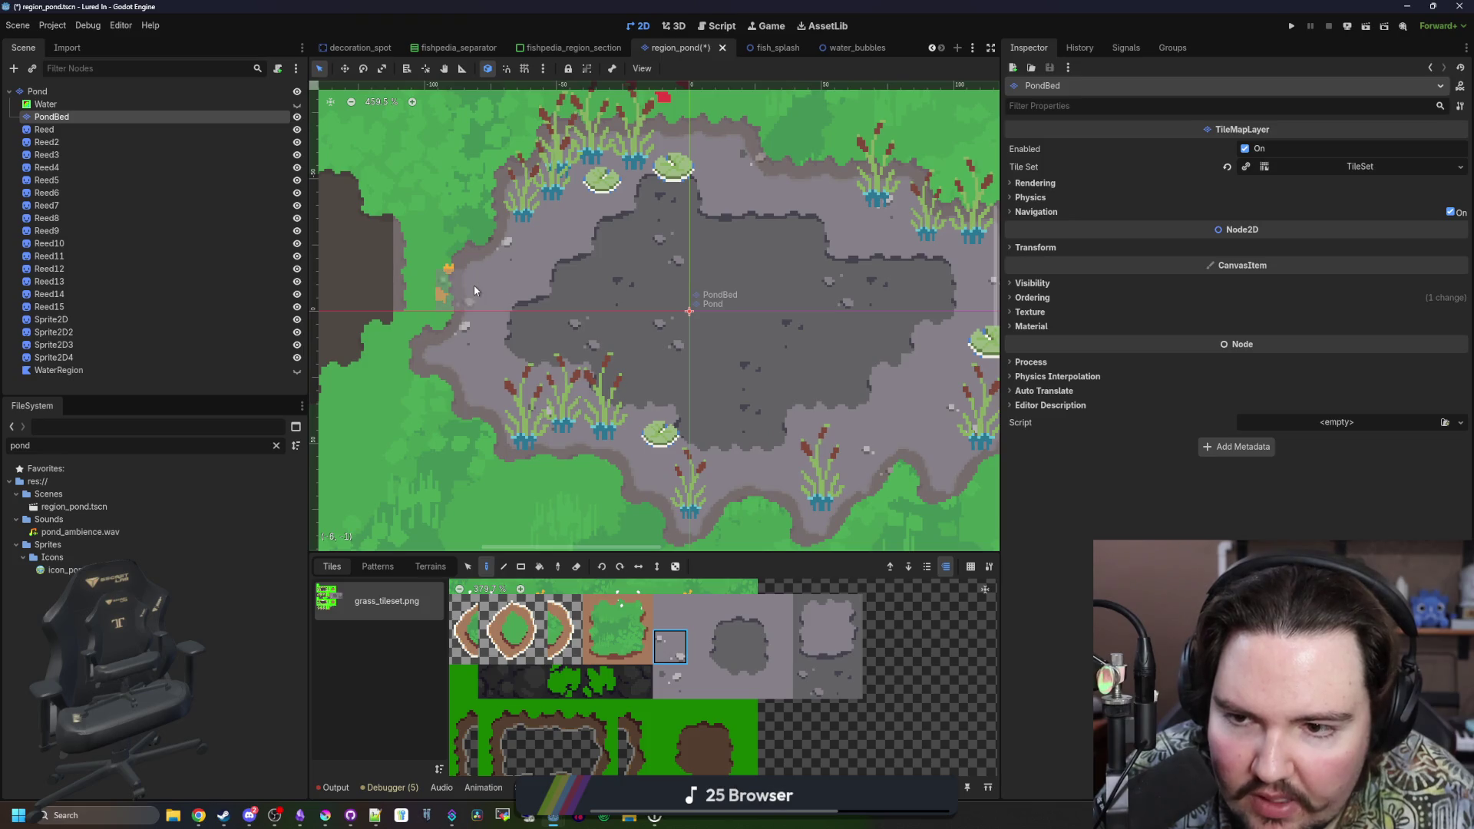
- Select the Water layer
scroll(497, 431, "down", 3)
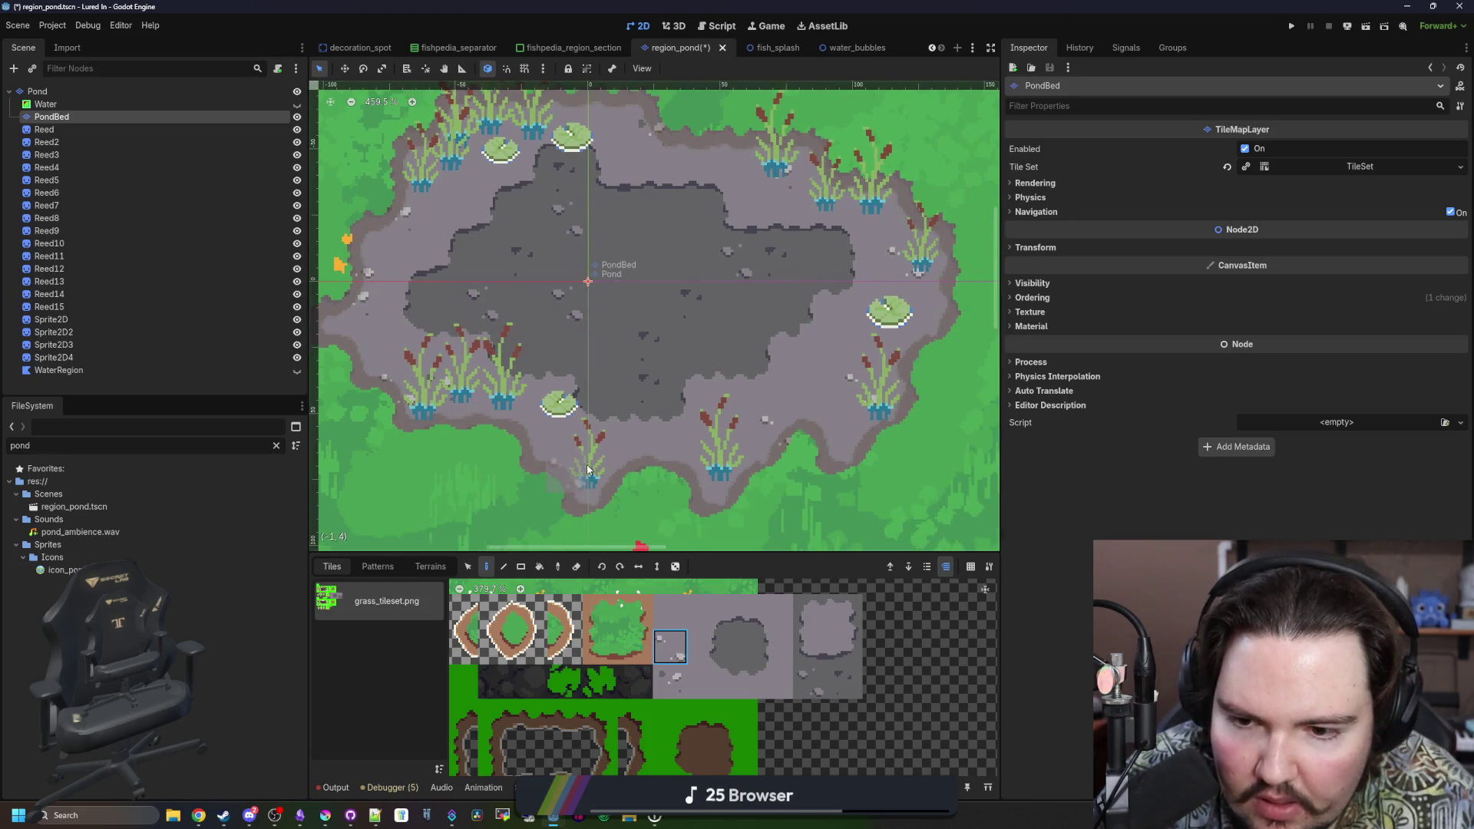
scroll(700, 243, "up", 2)
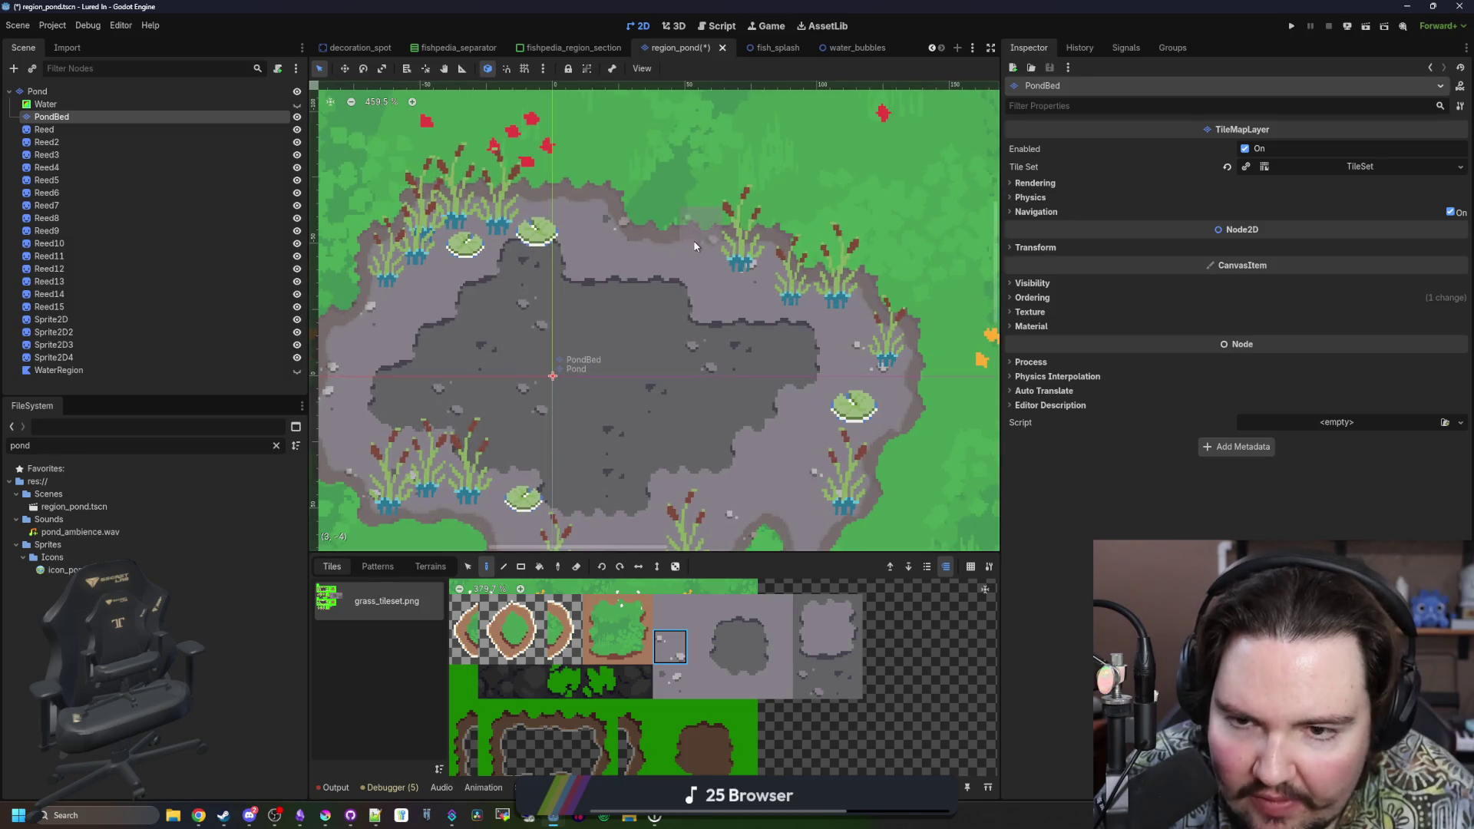
scroll(658, 395, "down", 5)
left_click(95, 106)
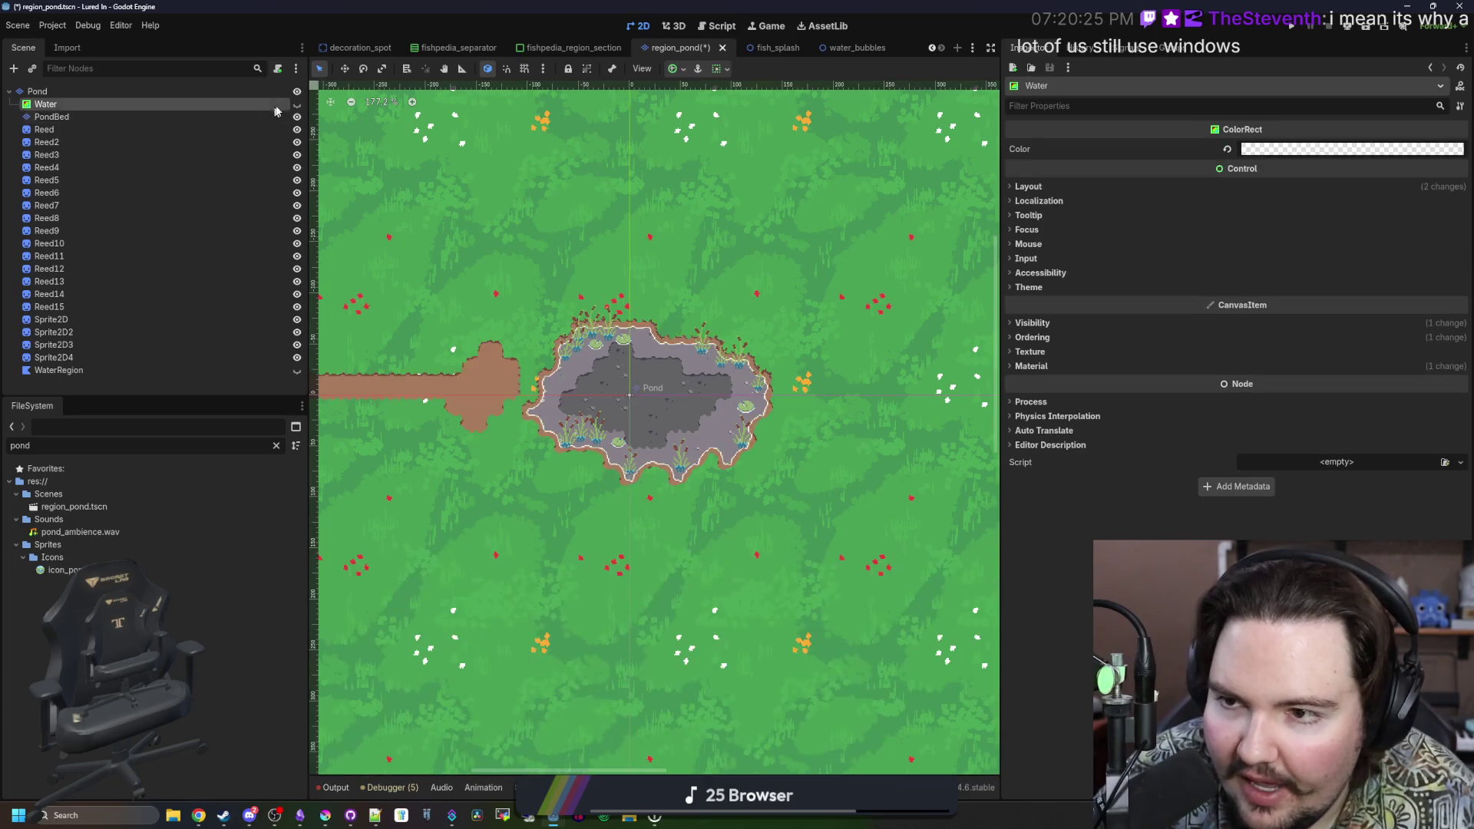
- Make Water visible again, save the pond scene, run the game and close the feedback popup
left_click(297, 104)
scroll(666, 441, "up", 4)
key("ctrl+s")
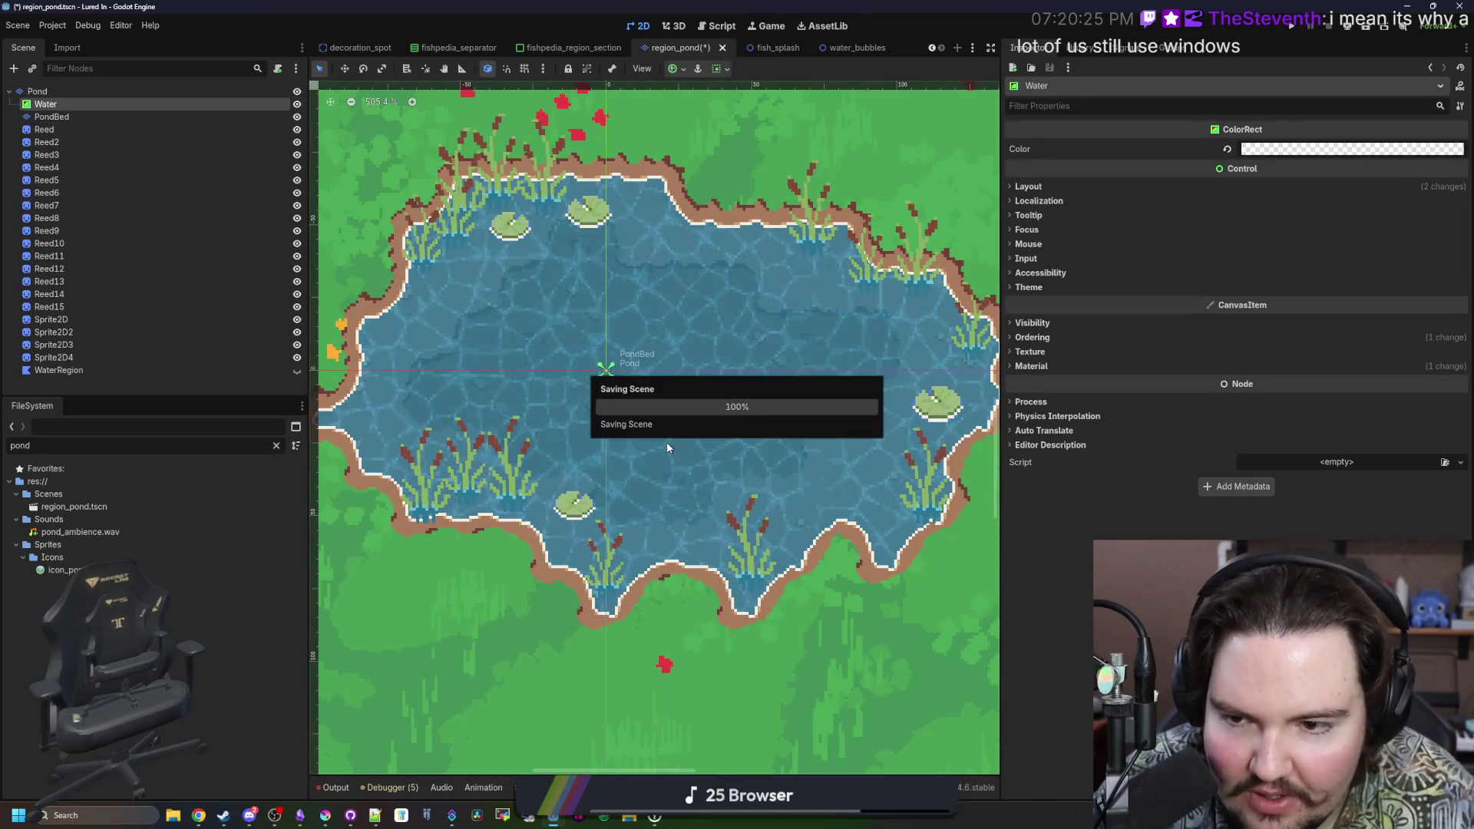
scroll(637, 439, "down", 2)
key("F6")
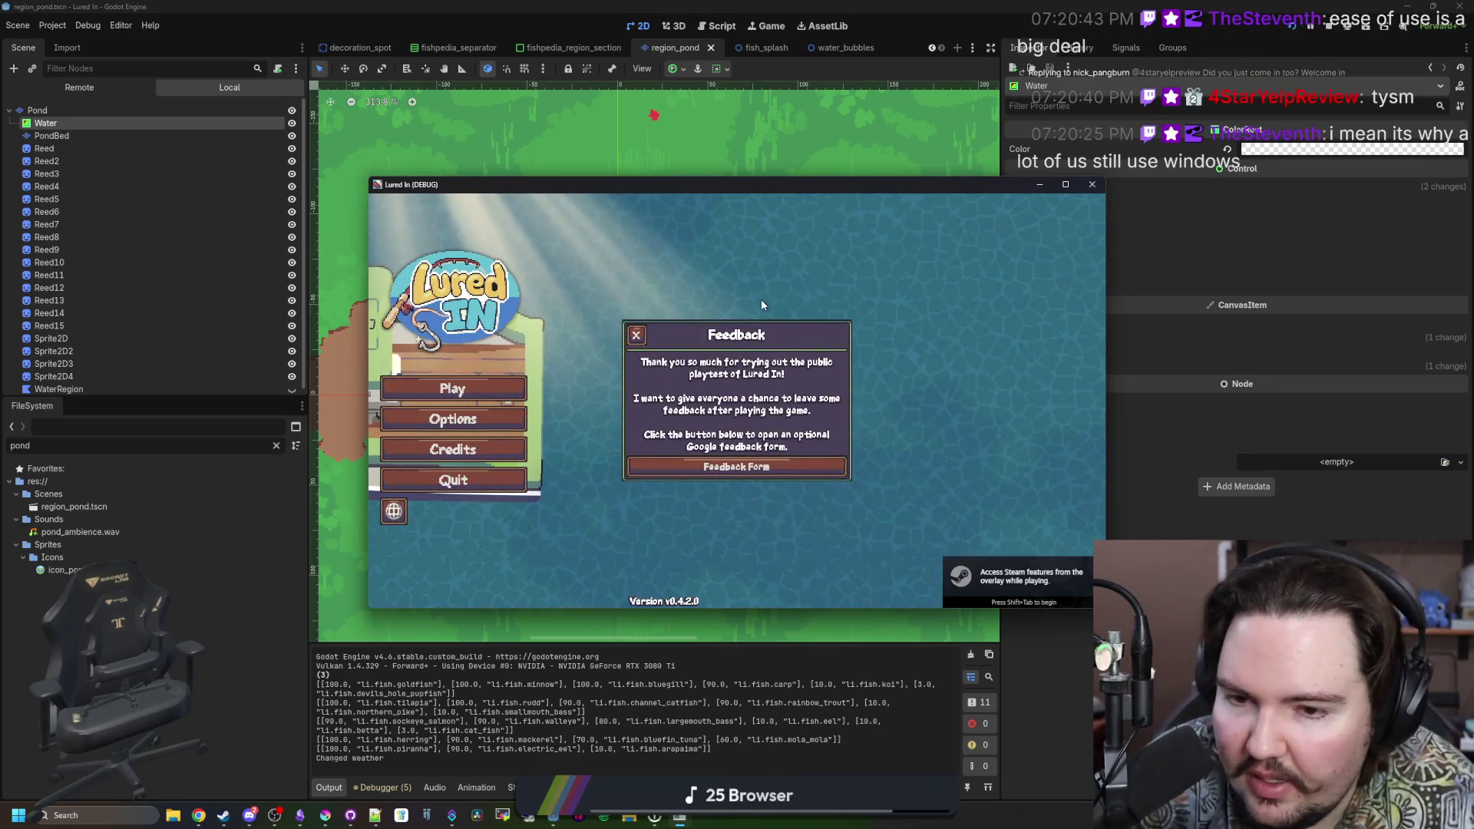
left_click(636, 335)
- Travel to the Pond for free, cast and reel in a line, then return to Godot
left_click(452, 389)
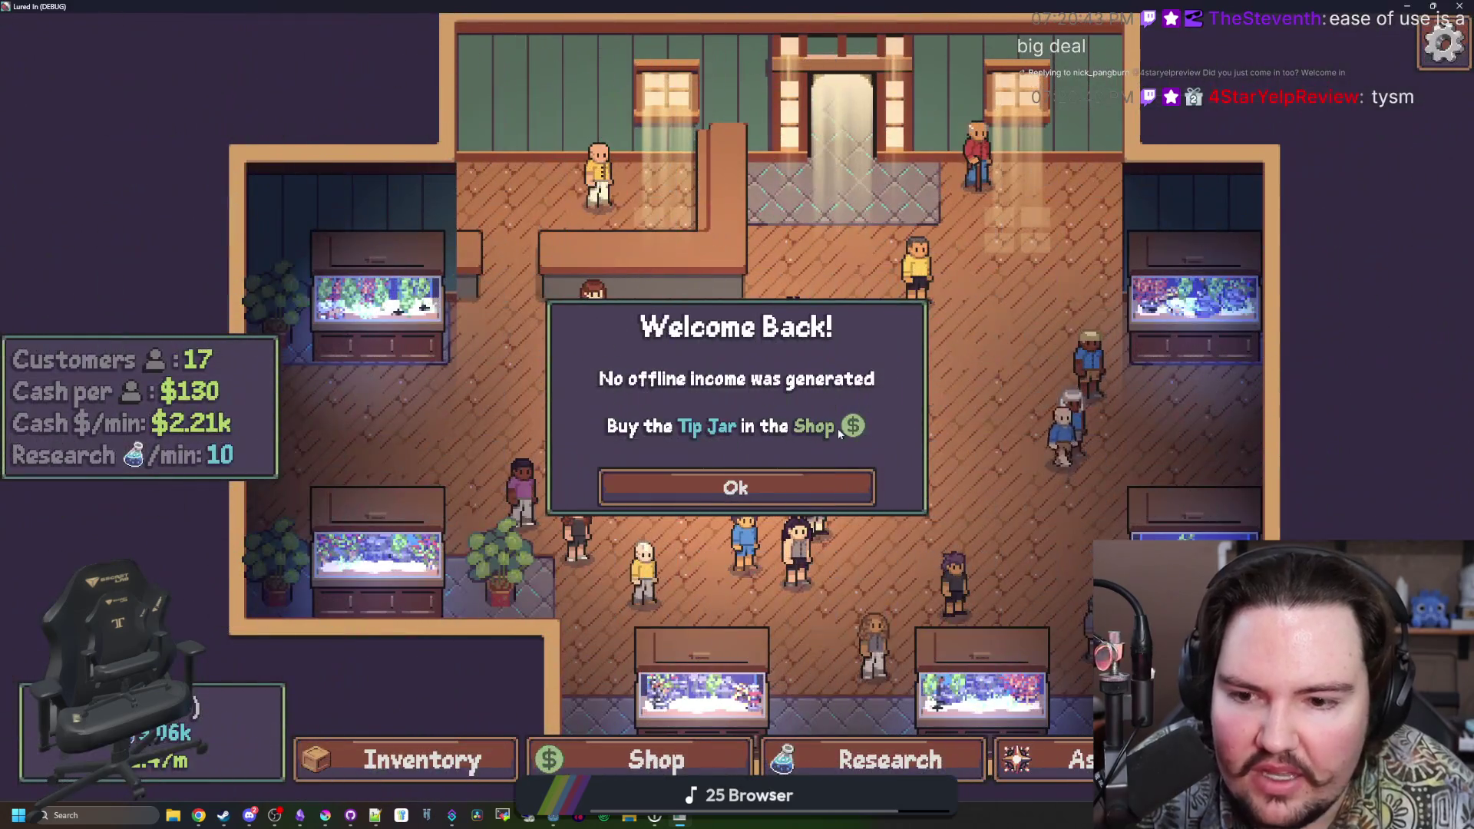
left_click(837, 488)
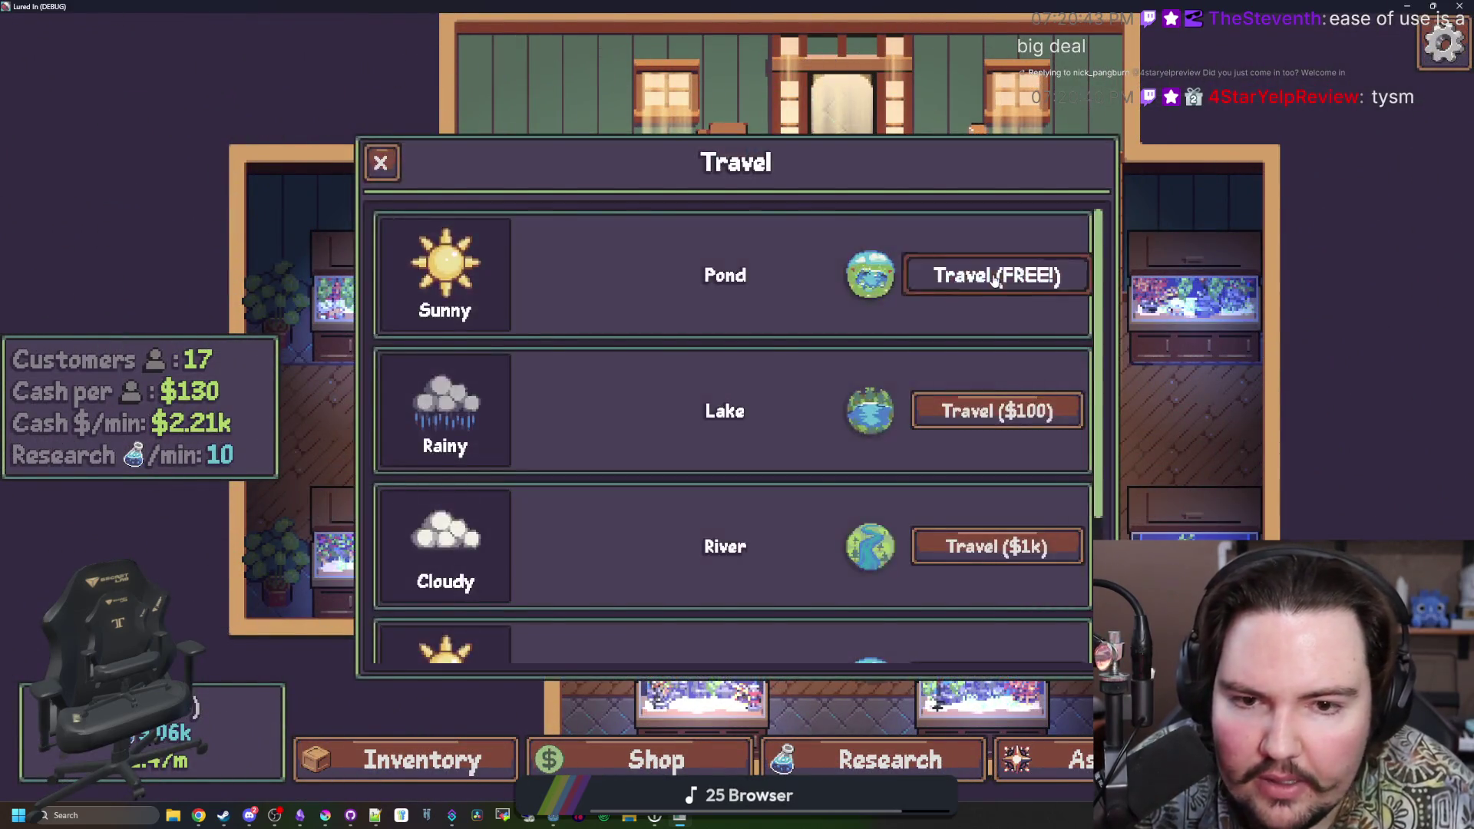
left_click(994, 278)
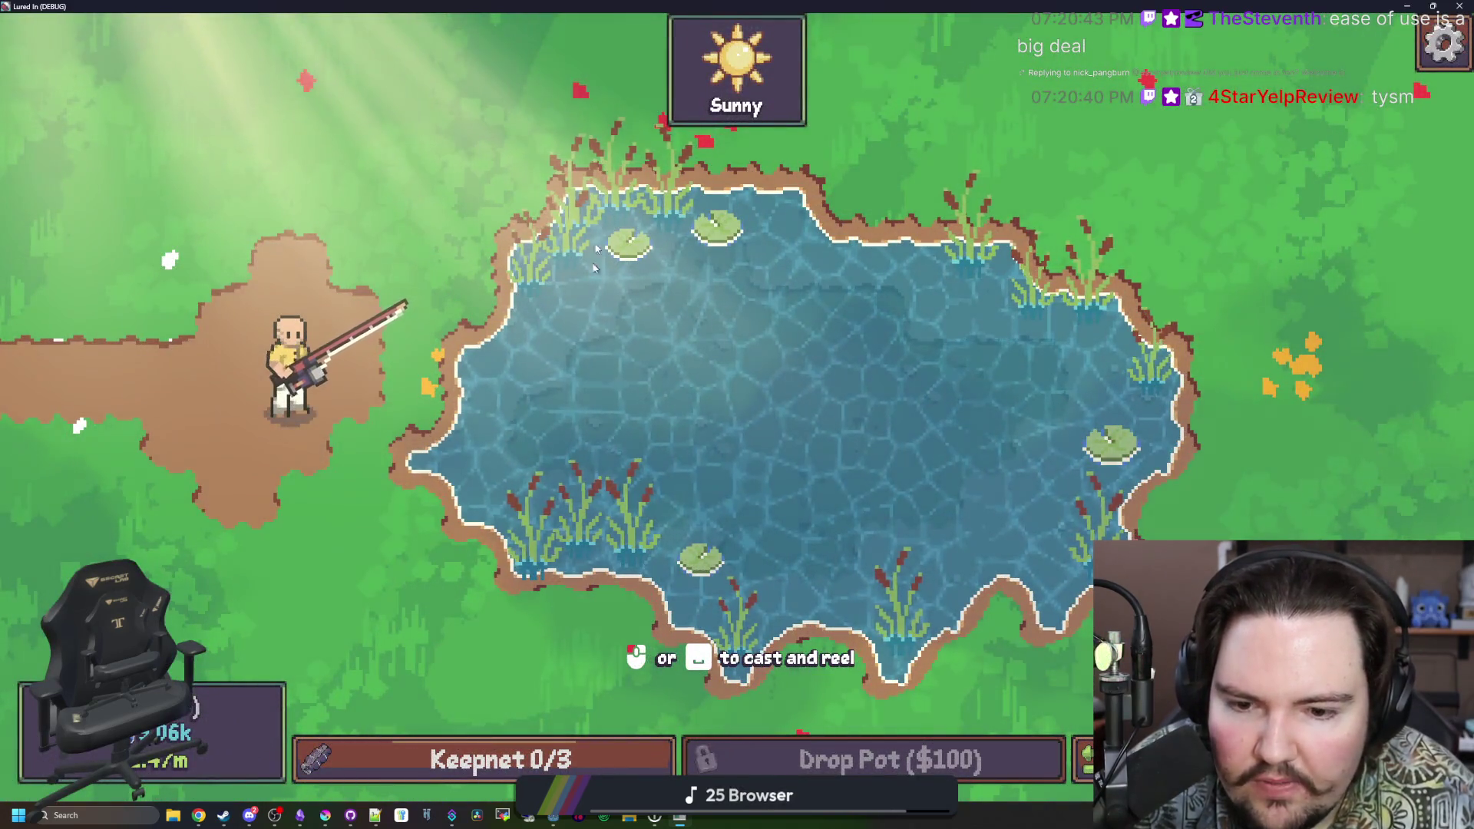
left_click(799, 399)
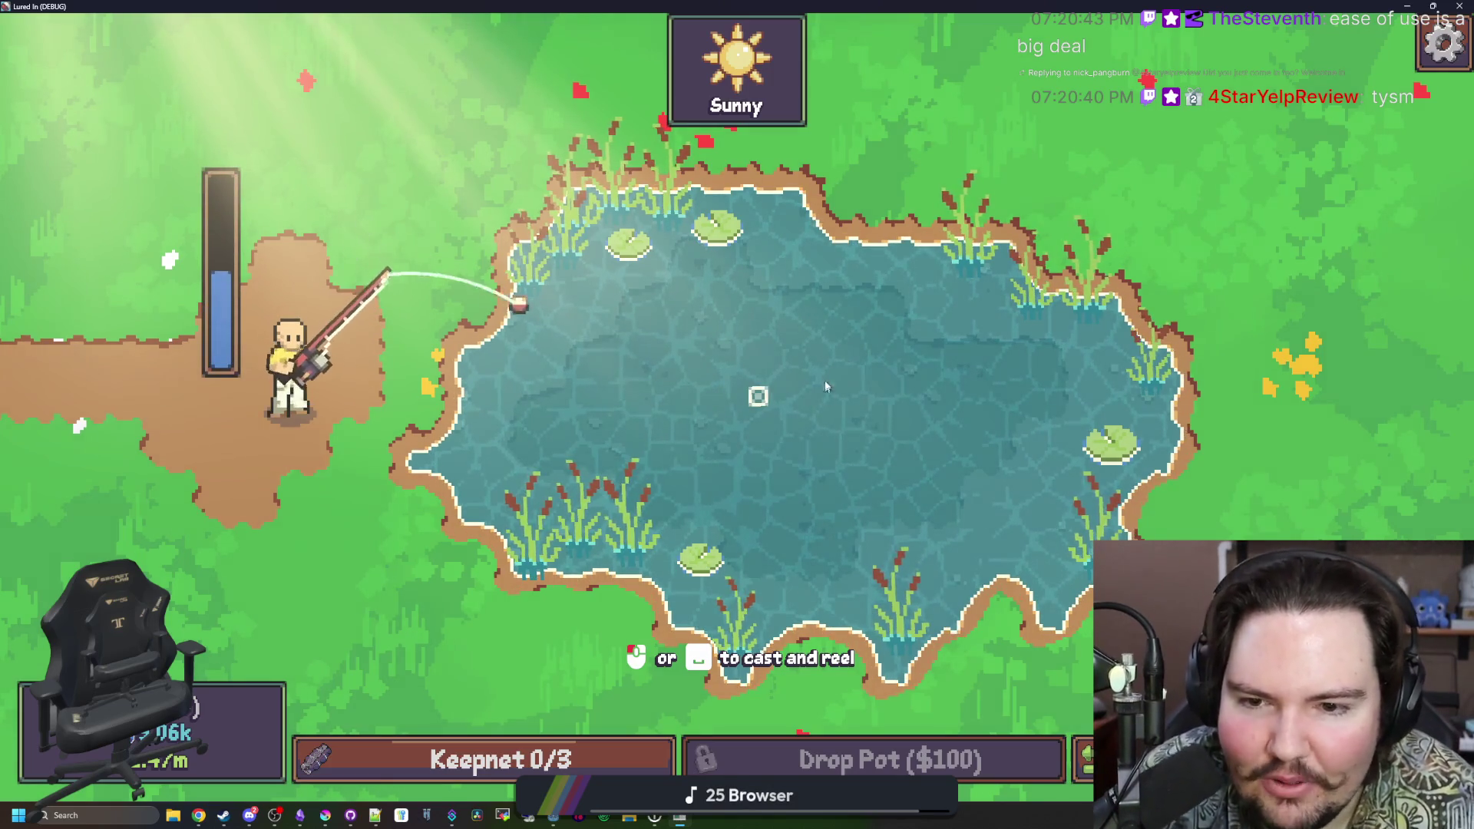
left_click(814, 361)
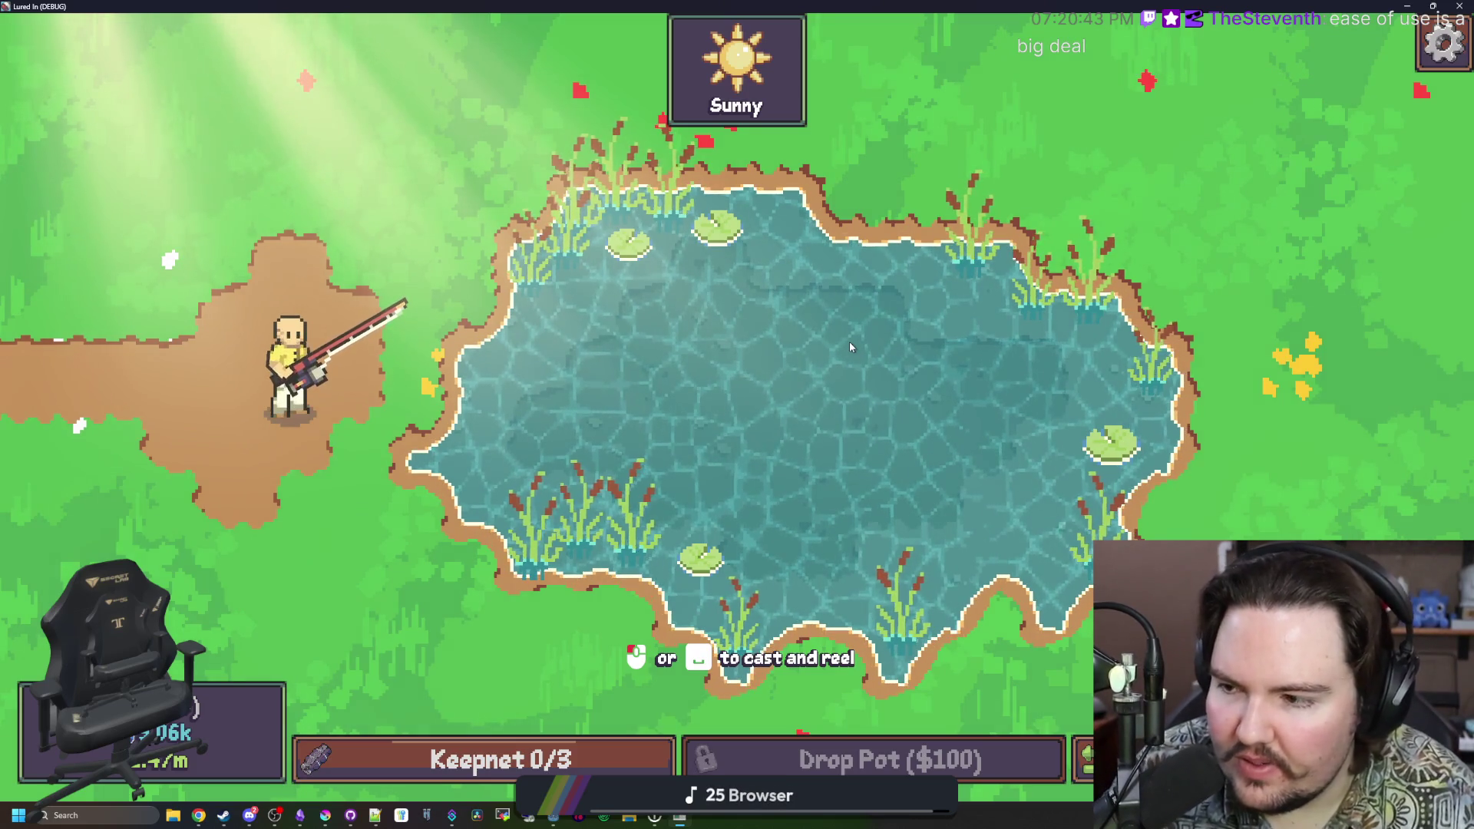
mouse_move(870, 6)
left_mouse_down()
mouse_move(707, 355)
mouse_move(516, 346)
left_mouse_up()
left_click(241, 281)
- Try Water tint alphas of 92 and 137, undo the change and save the pond scene
left_click(1274, 151)
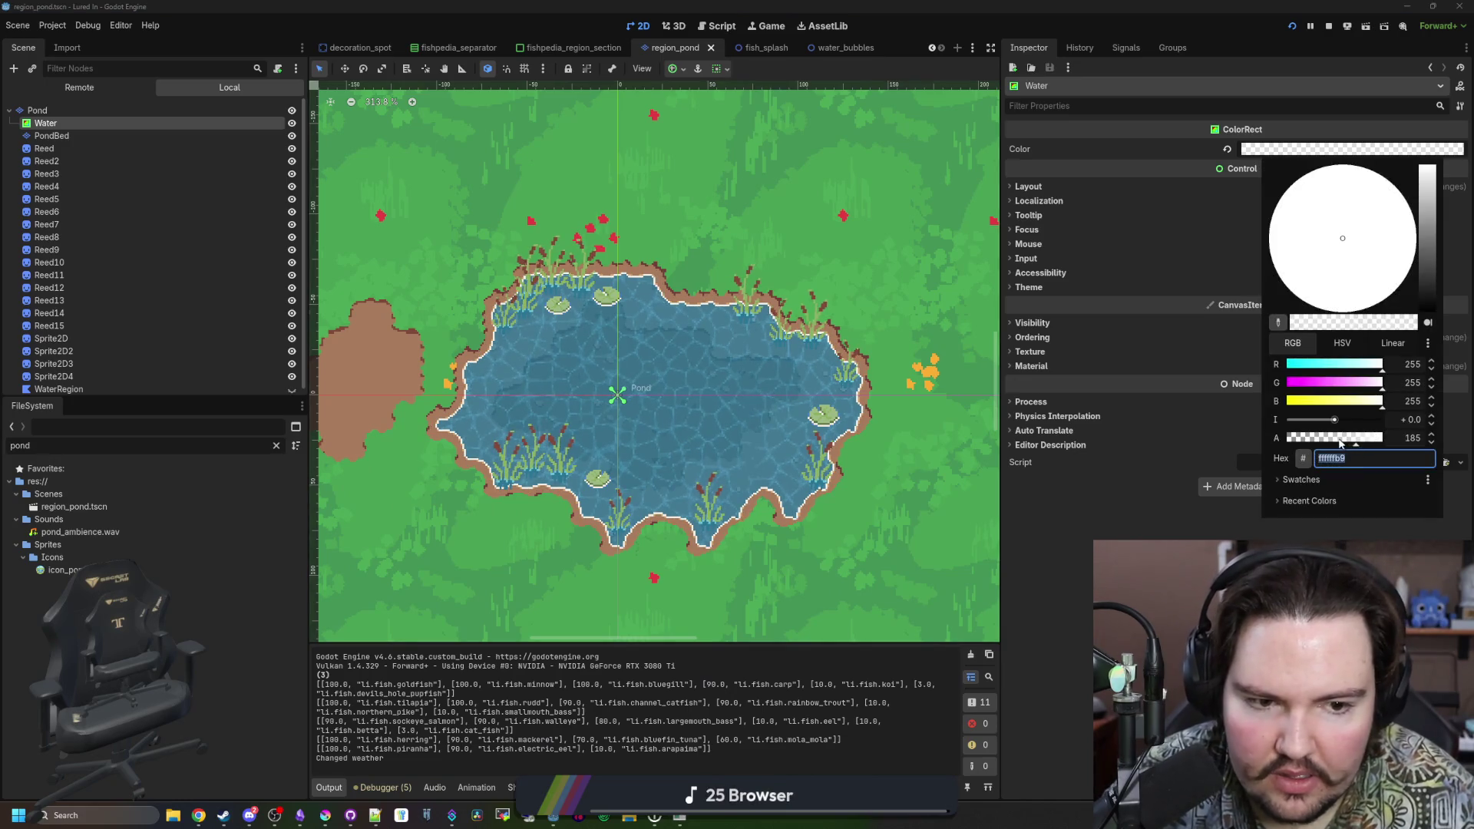
left_click_drag(1339, 443, 1322, 441)
key("Escape")
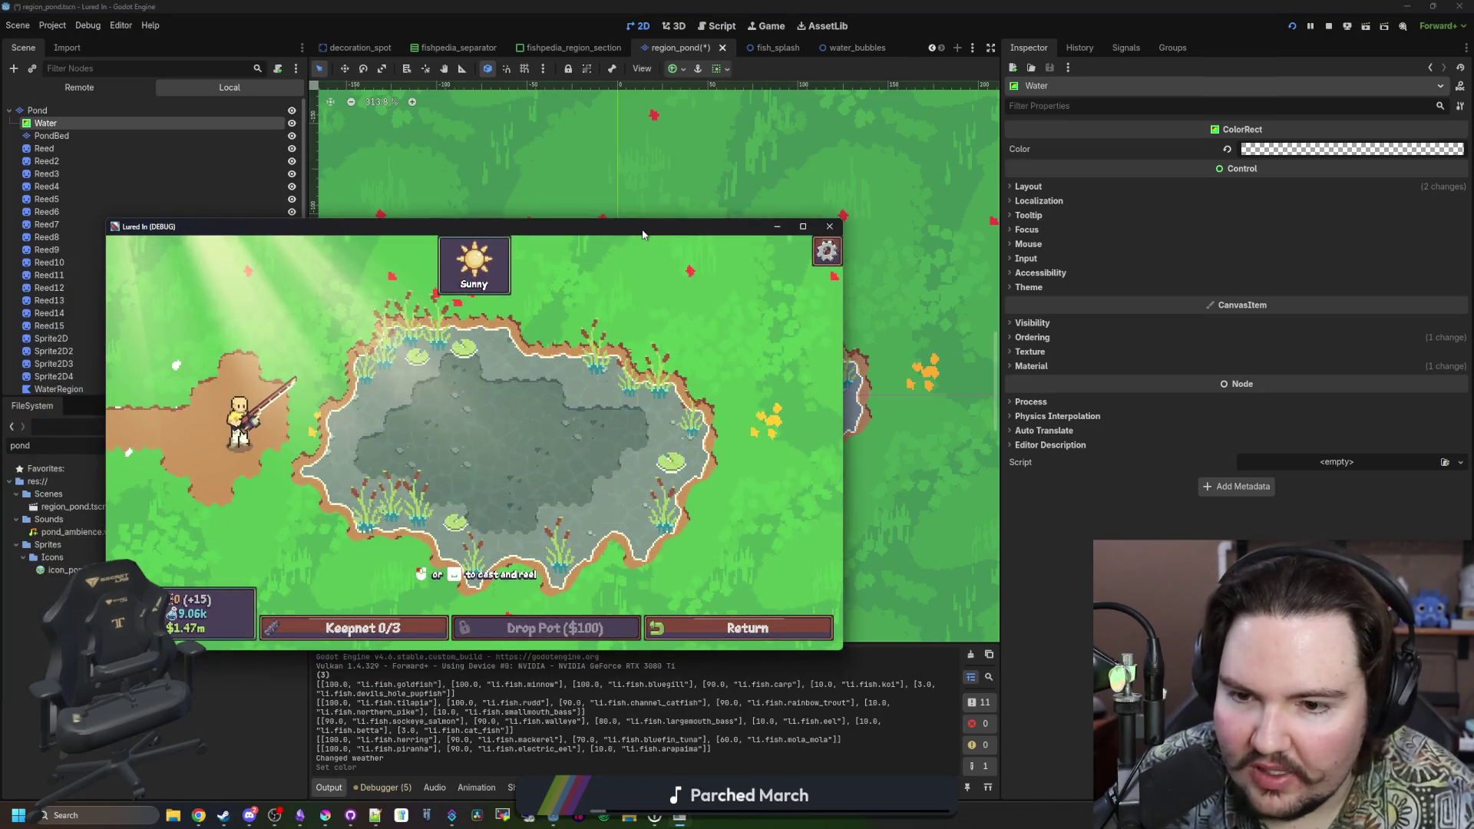
left_click(1325, 148)
left_click_drag(1322, 437, 1338, 436)
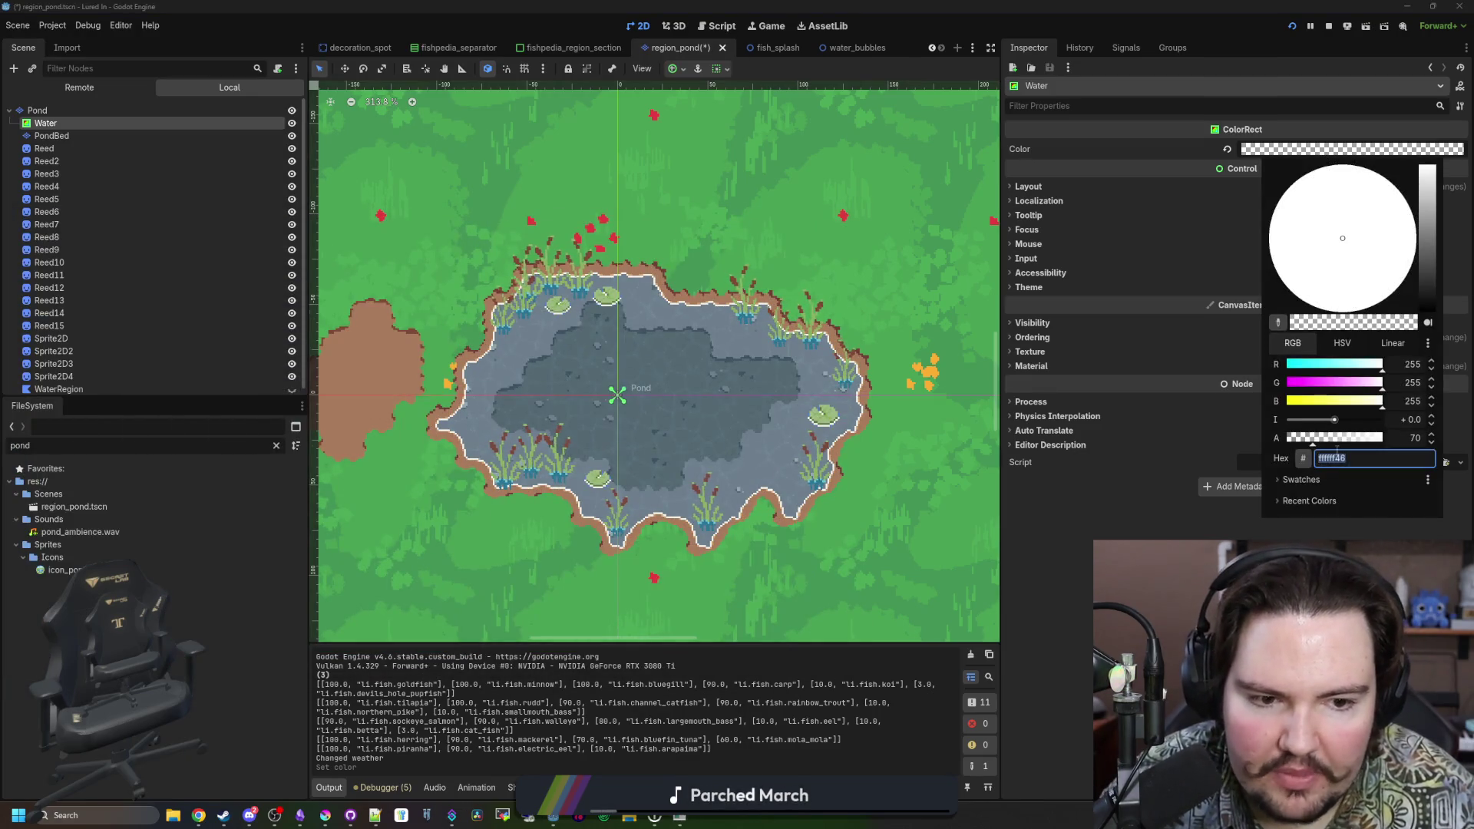
left_click(105, 412)
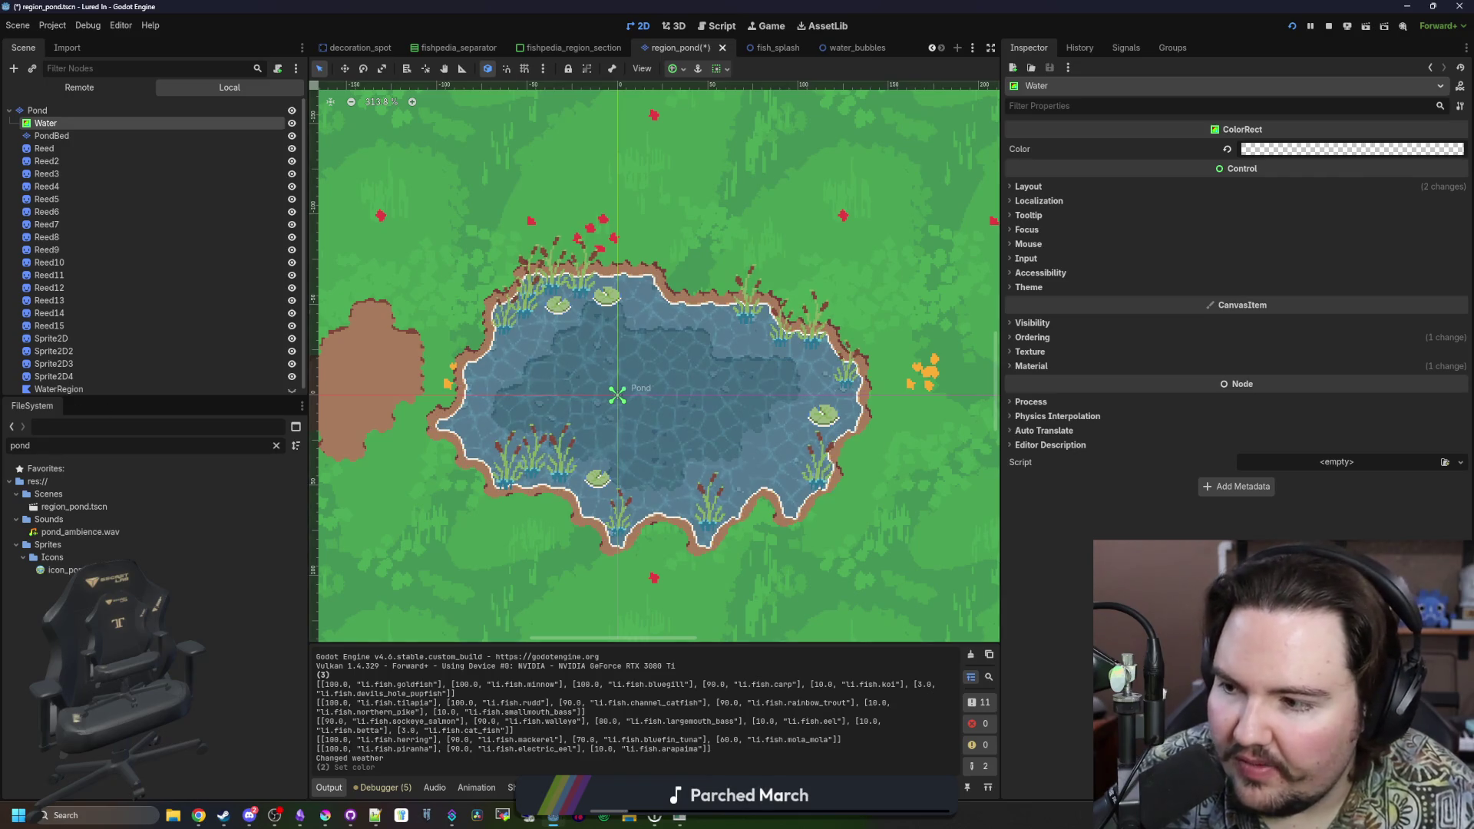
key("ctrl+z")
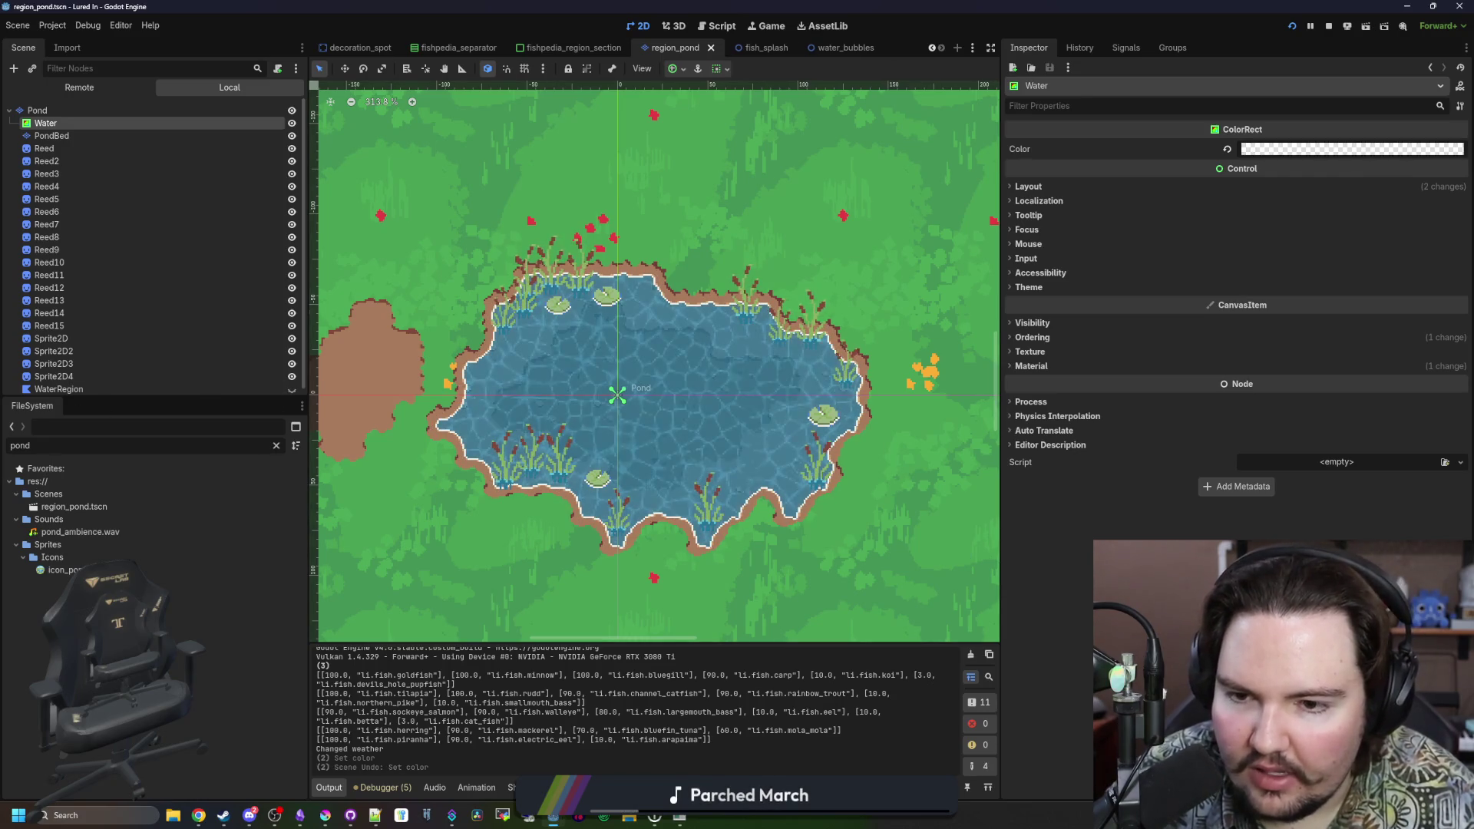
key("ctrl+s")
- Run the game to preview the pond, close it and switch to Krita
key("F5")
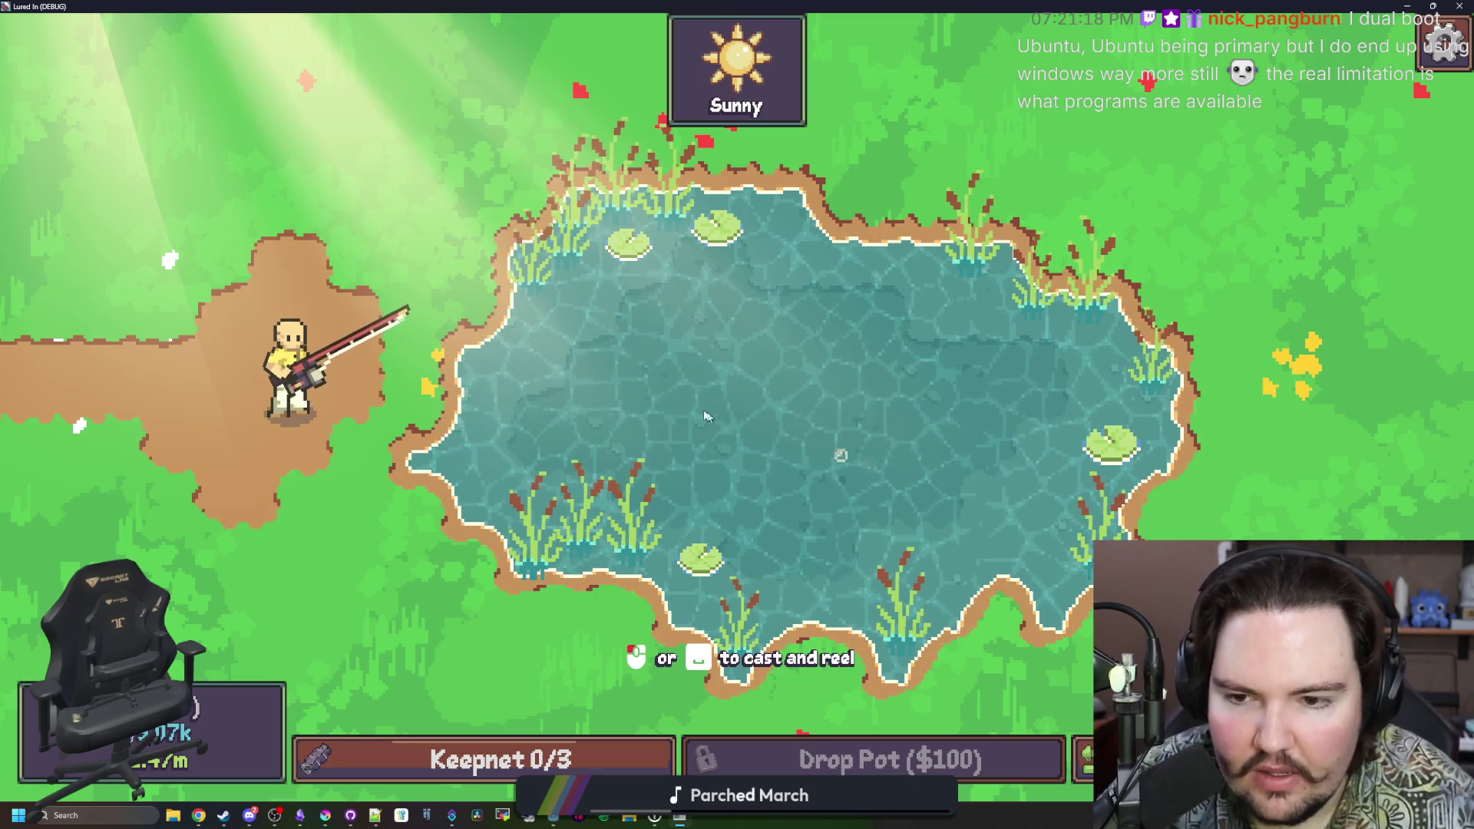
key("alt+F4")
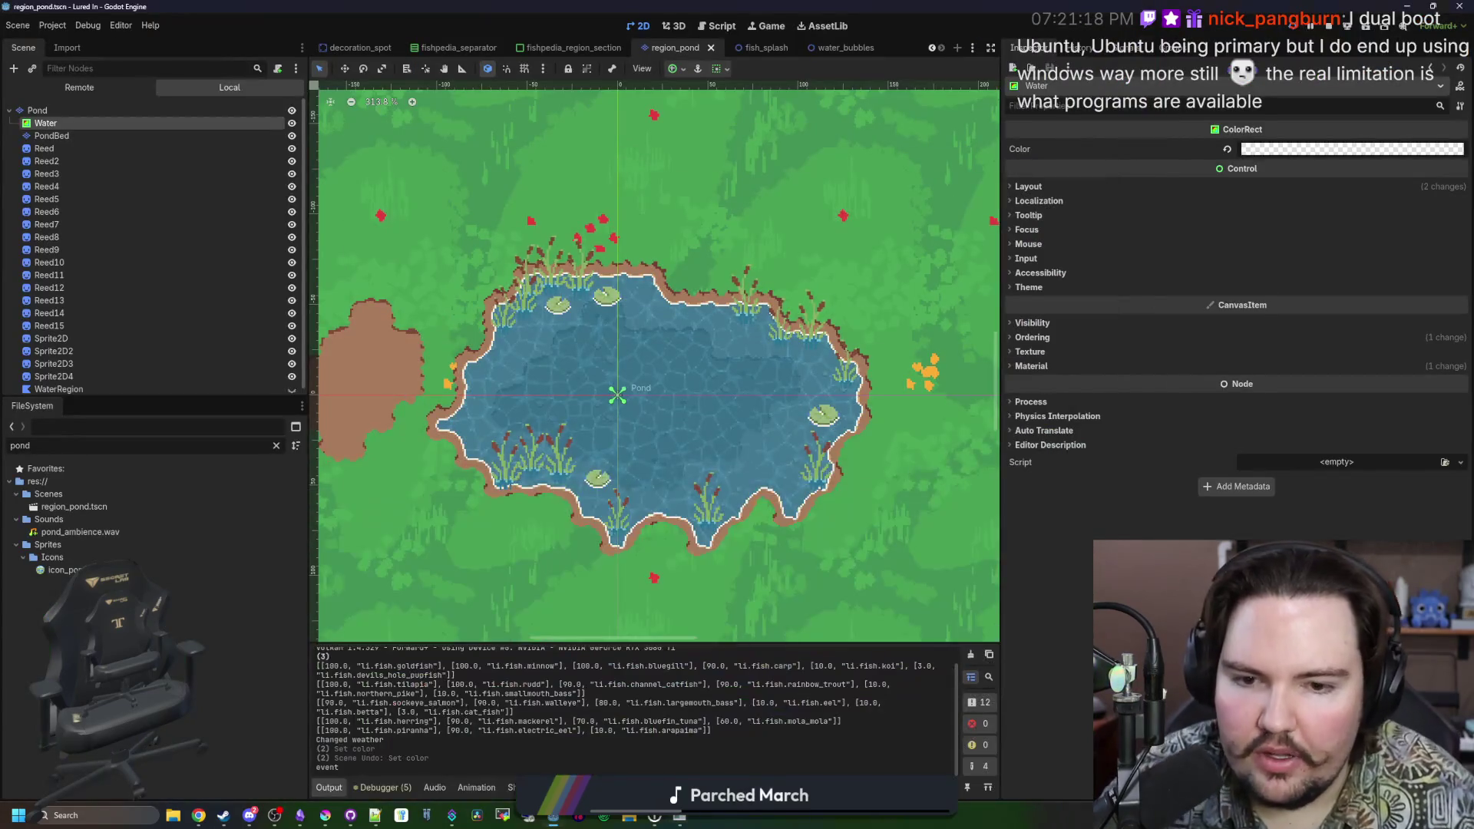
left_click(325, 814)
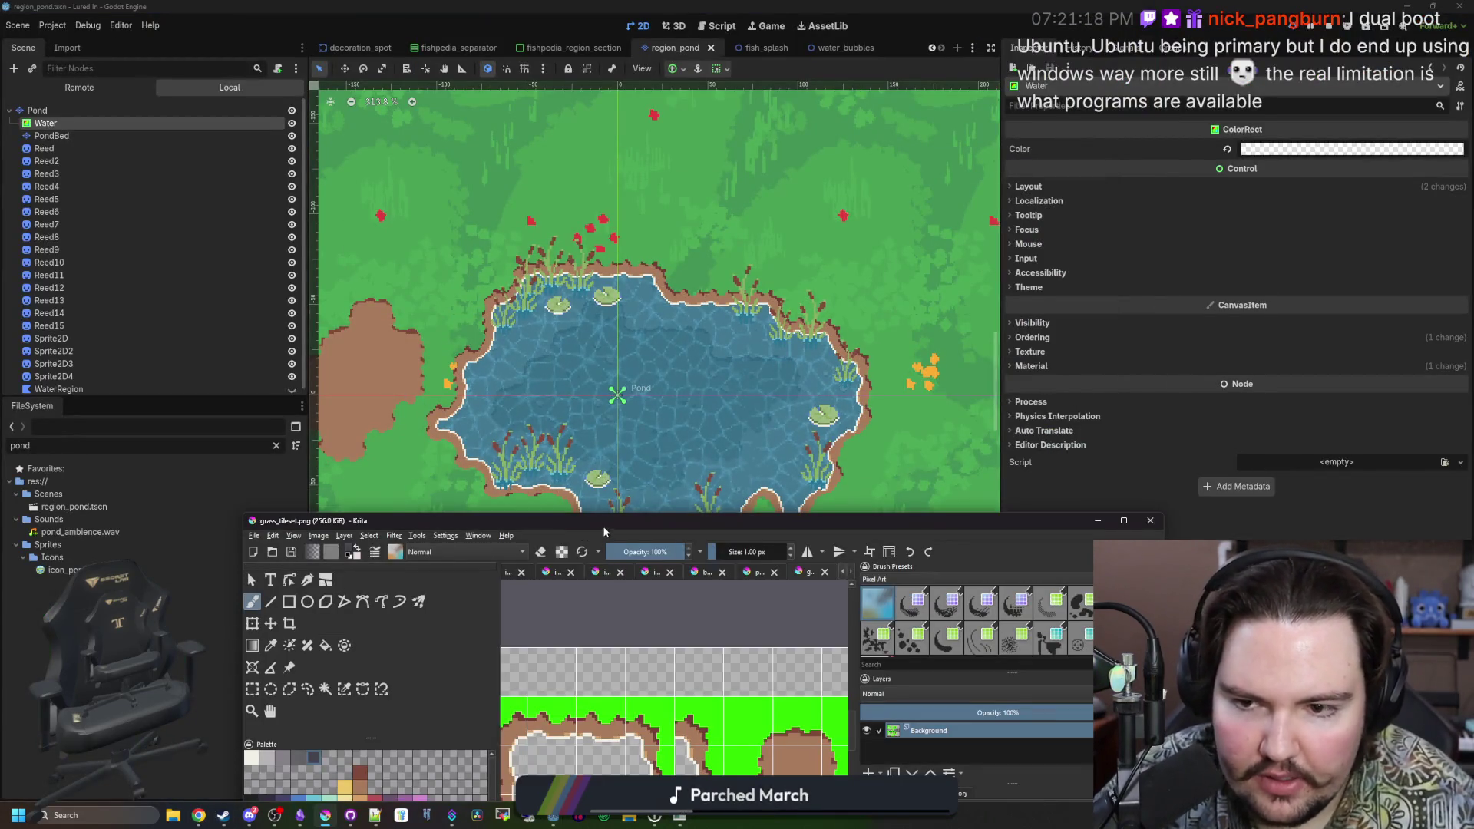
- Maximize Krita and fill the dark blob's top and left outline pixels with #212123
double_click(602, 527)
scroll(621, 368, "up", 2)
key("f")
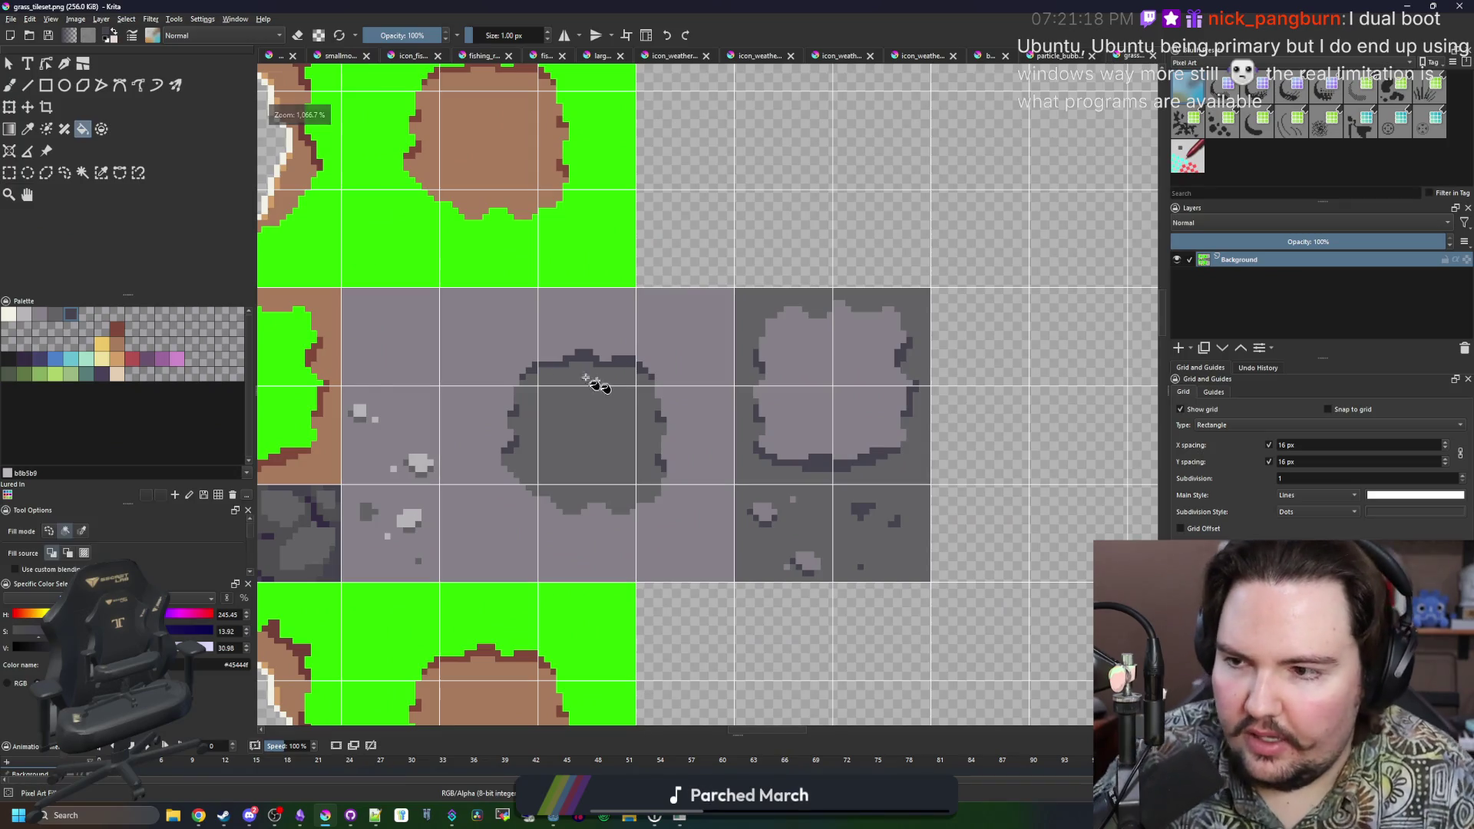
left_click(7, 359)
scroll(548, 425, "up", 2)
left_click(615, 292)
left_click(482, 399)
scroll(522, 370, "down", 3)
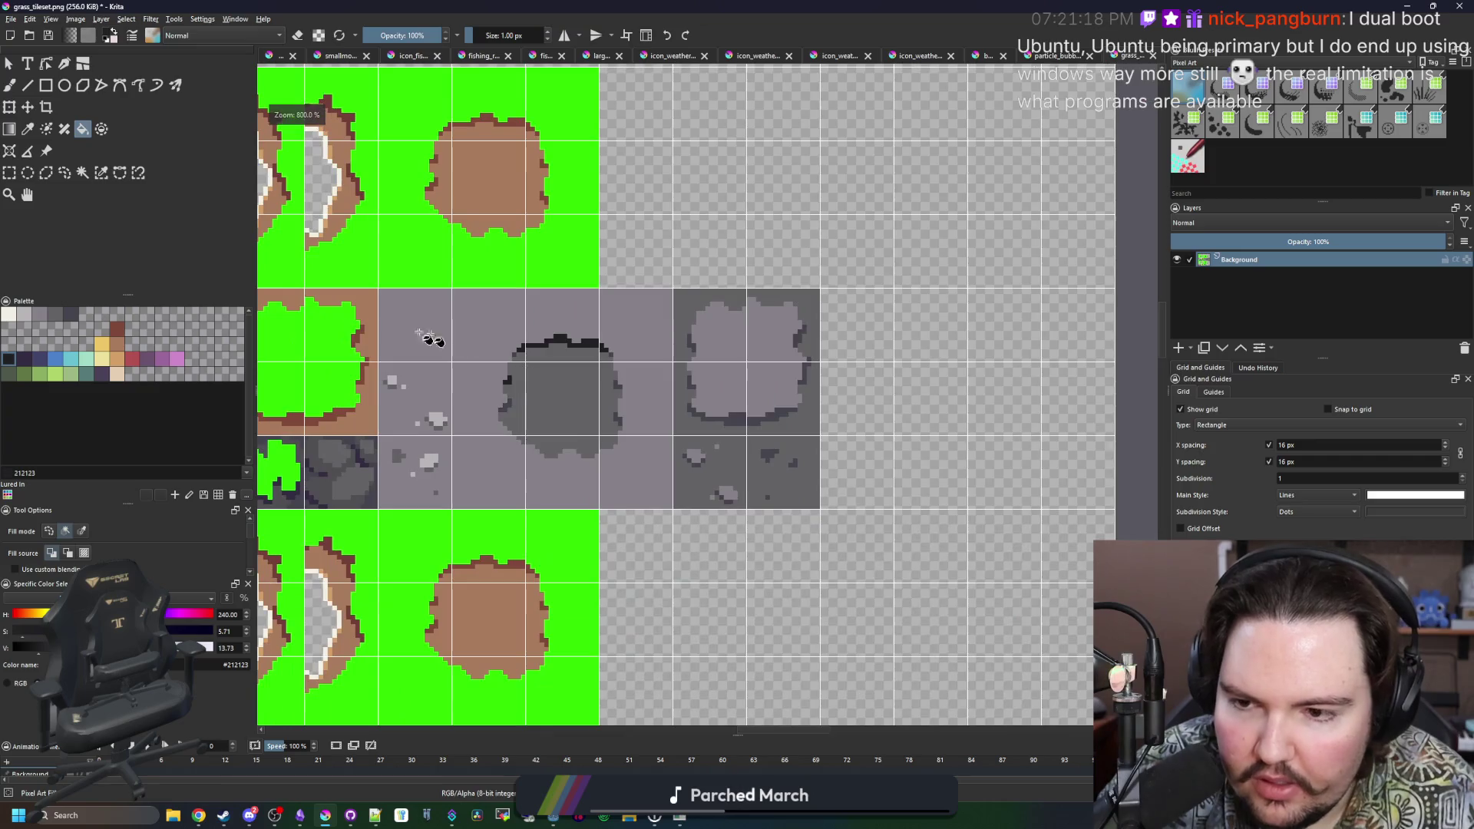
- Select the grey stone tiles with a rectangle and recolour the blob's outline pixels darker
key("ctrl+r")
mouse_move(817, 506)
left_mouse_down()
mouse_move(503, 325)
mouse_move(474, 292)
left_mouse_up()
scroll(506, 380, "up", 4)
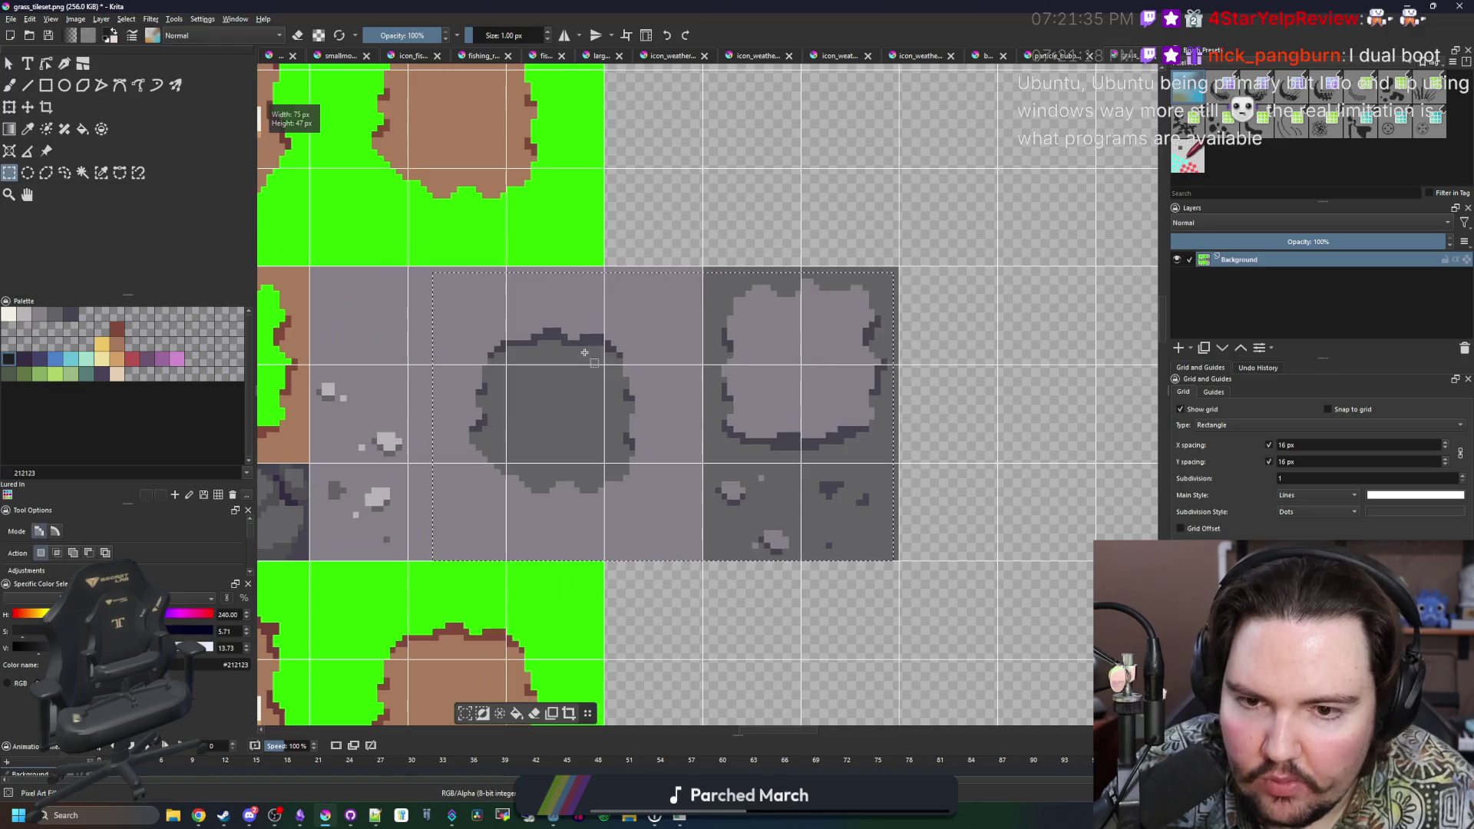
key("f")
left_click(81, 531)
left_click(498, 438)
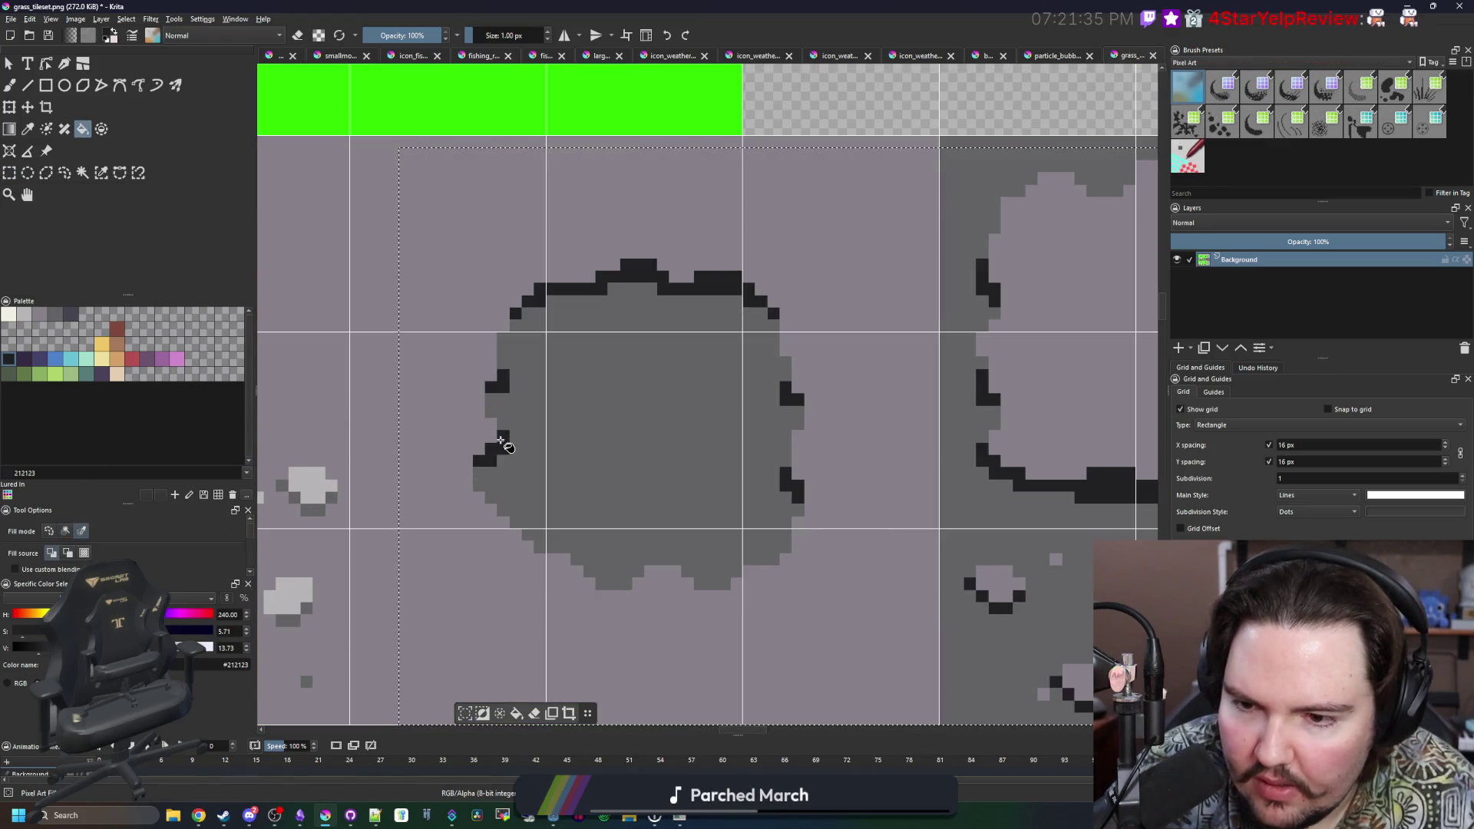
scroll(498, 438, "down", 4)
scroll(541, 437, "up", 1)
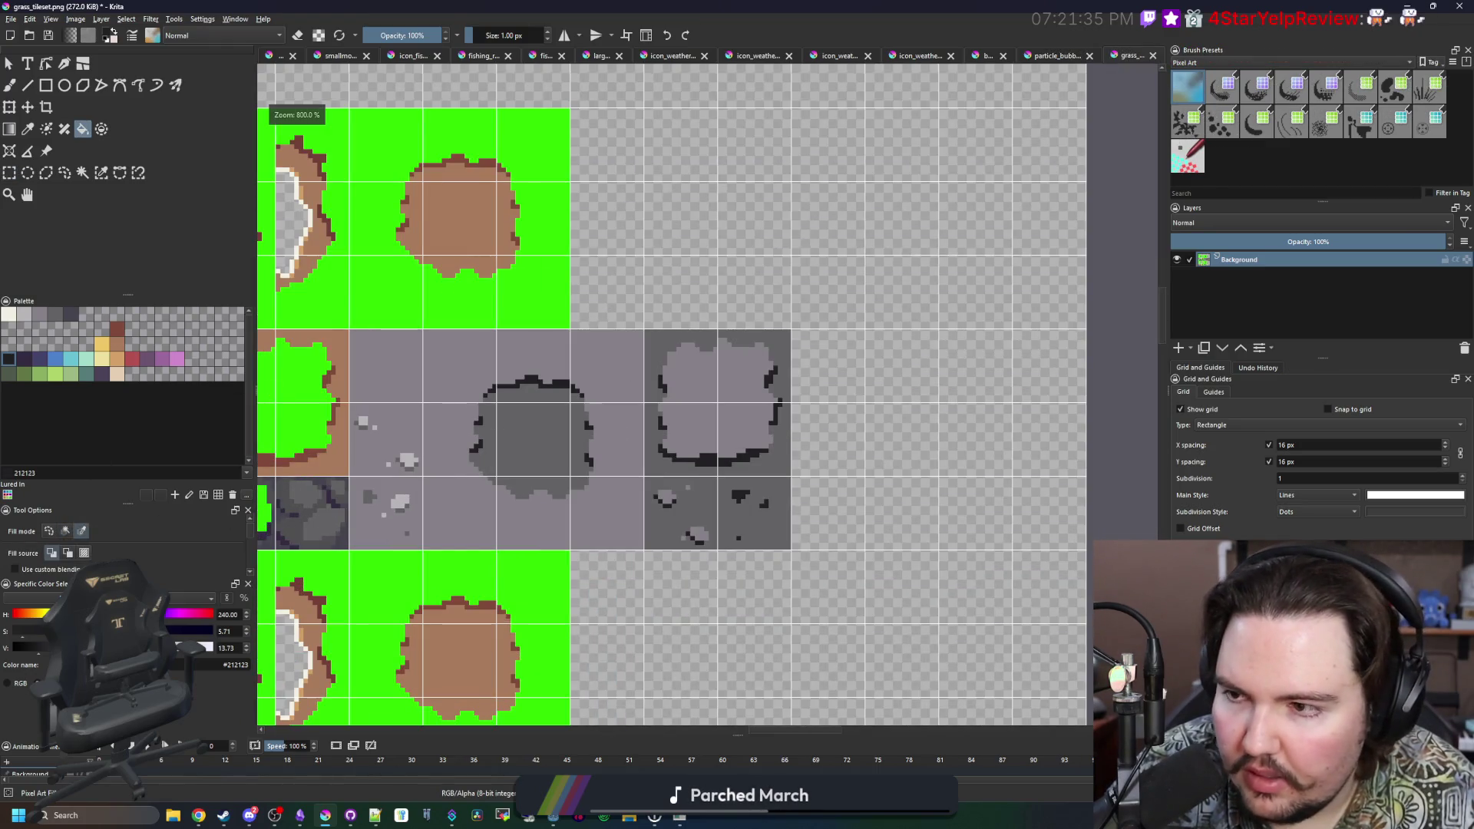
- Fill the stone blobs and right-hand tiles with #45444f and save grass_tileset as PNG
key("ctrl+r")
scroll(527, 417, "up", 3)
left_click(71, 315)
key("f")
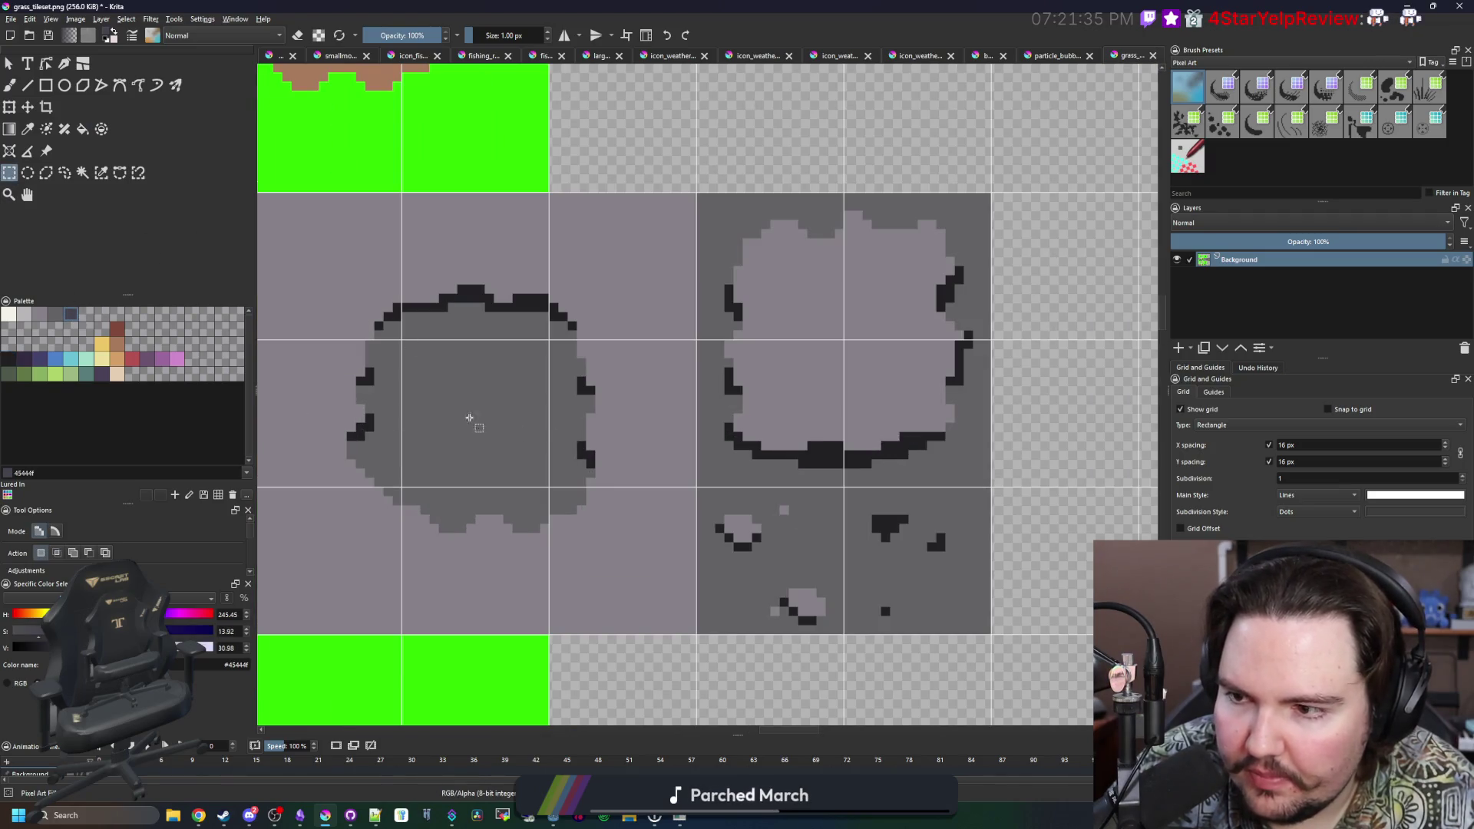
left_click(480, 437)
key("ctrl+z")
left_click(444, 405)
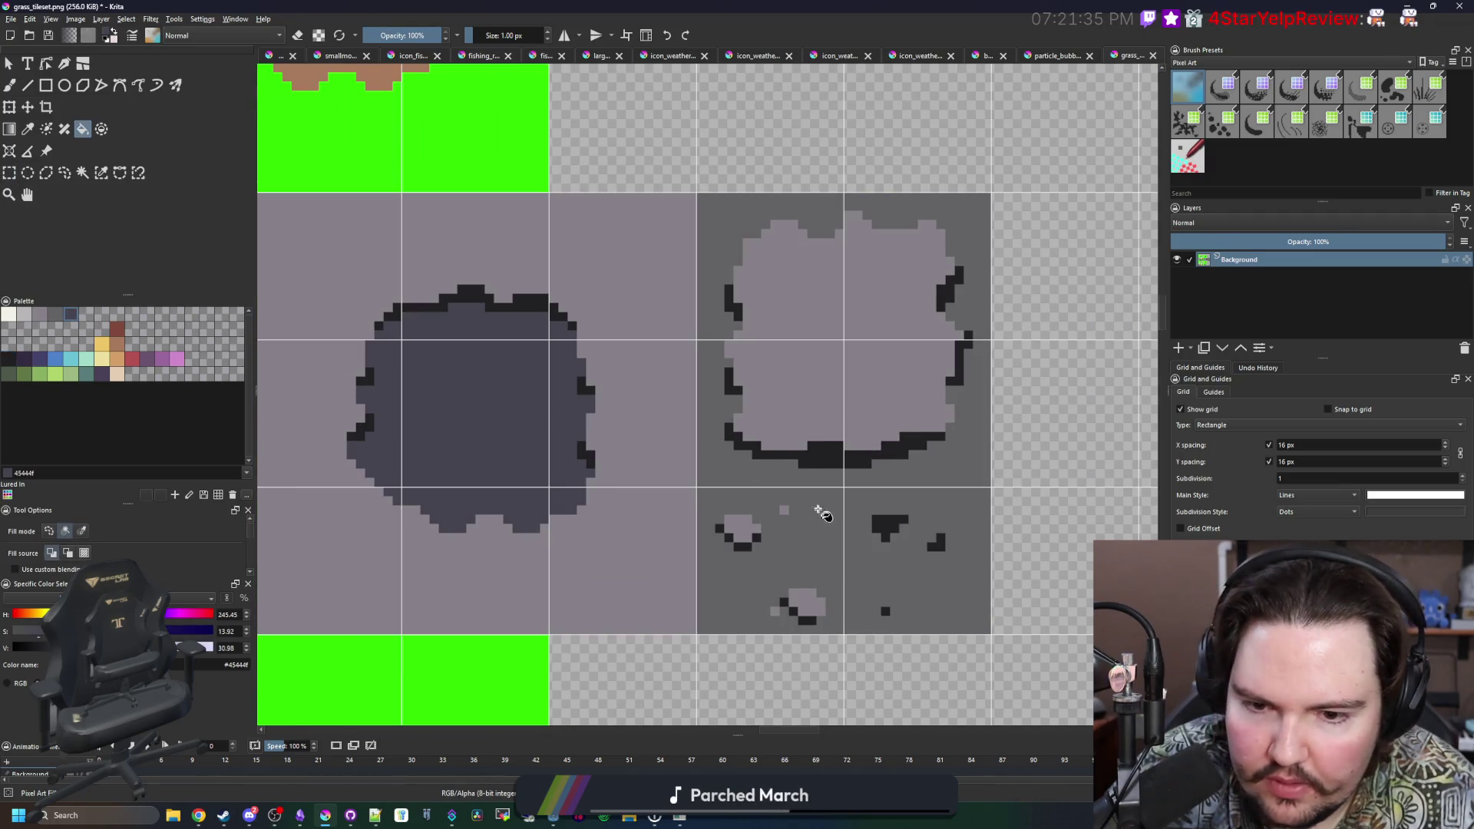
left_click(819, 507)
scroll(770, 456, "down", 5)
key("ctrl+s")
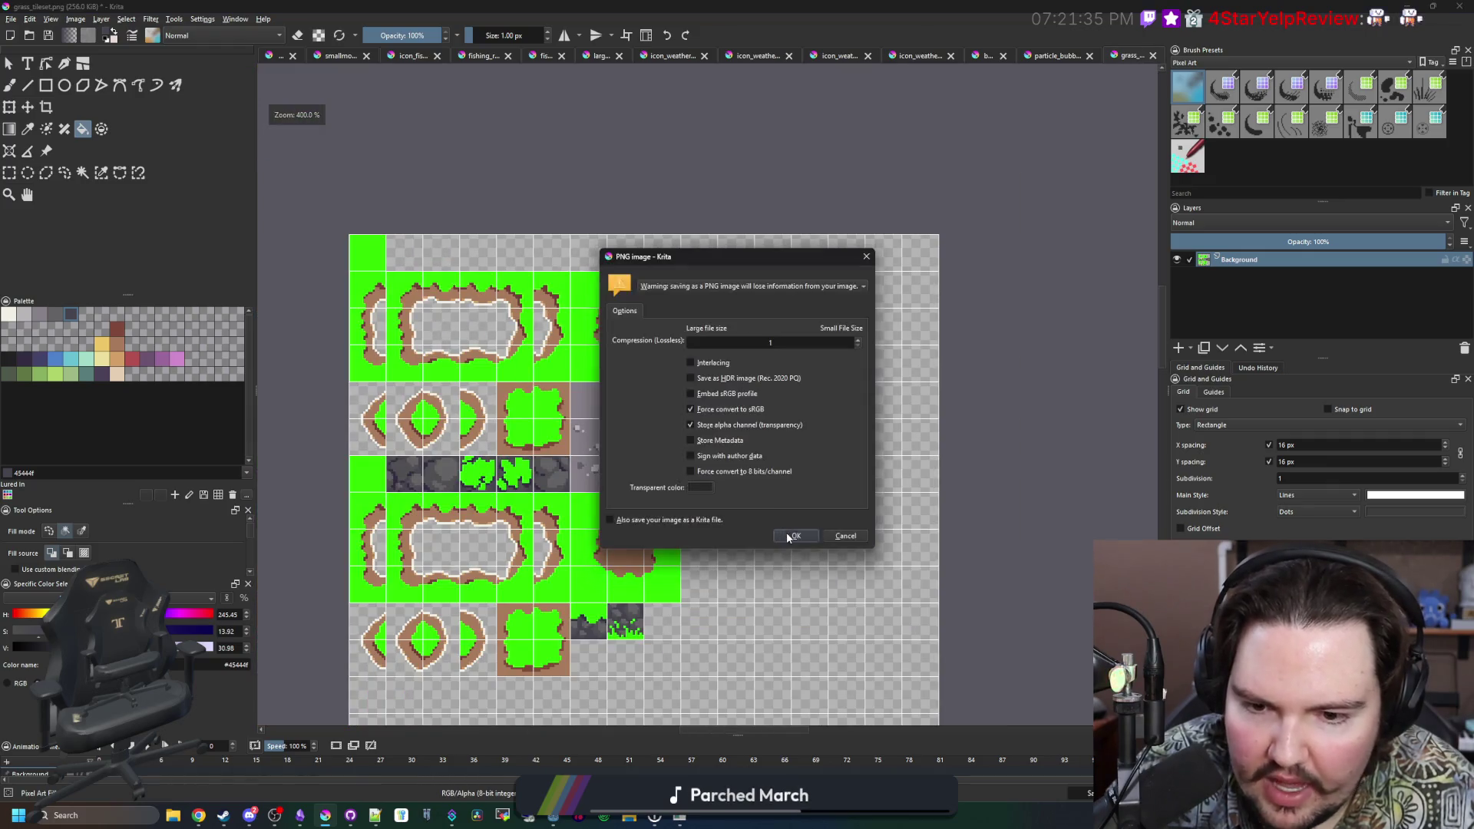
key("Return")
key("alt+Tab")
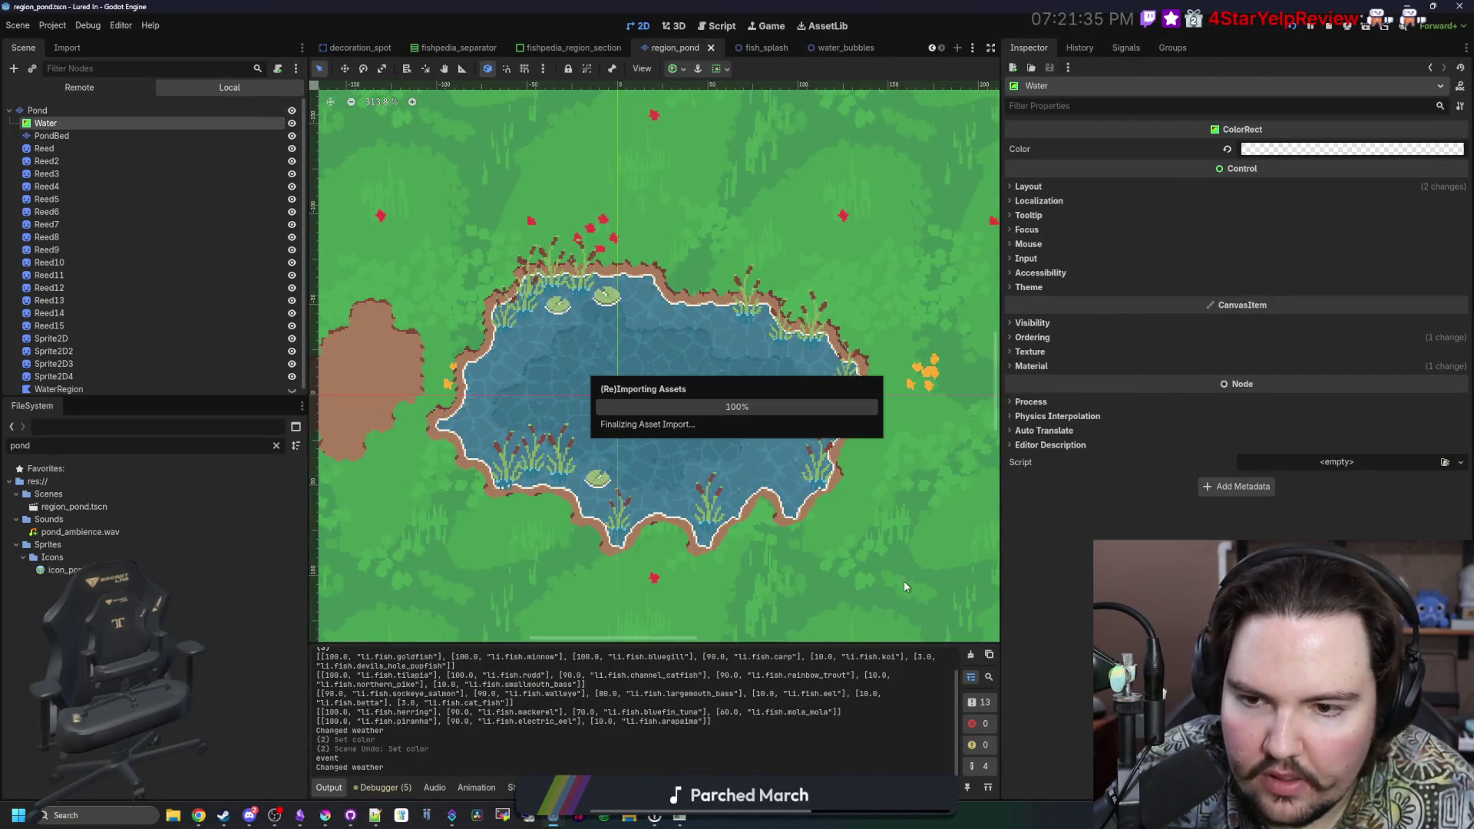
- Check the reimported darker stone centre in the pond and save region_pond
scroll(612, 387, "up", 2)
scroll(612, 395, "down", 3)
key("ctrl+s")
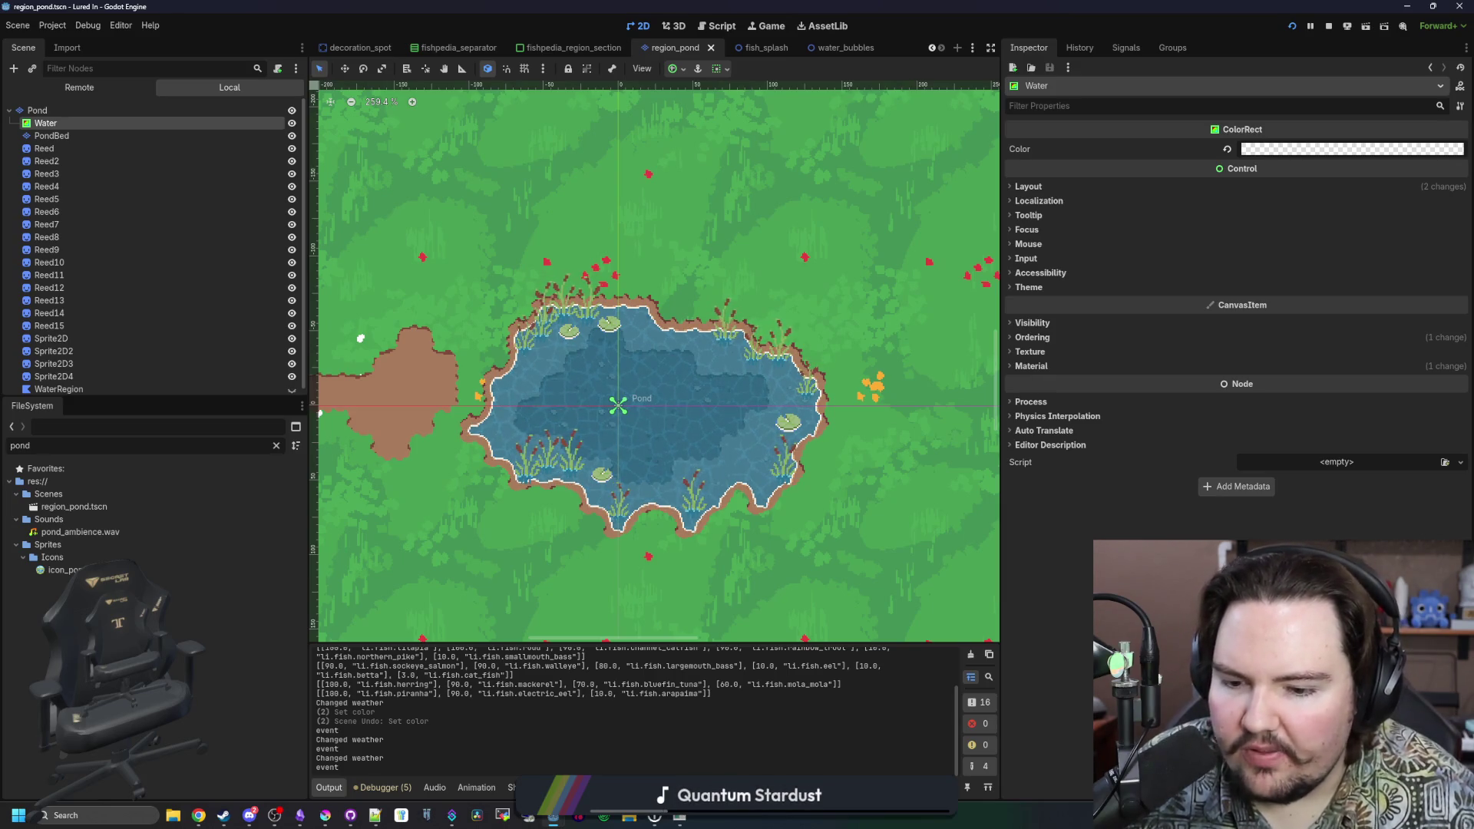
scroll(650, 447, "up", 5)
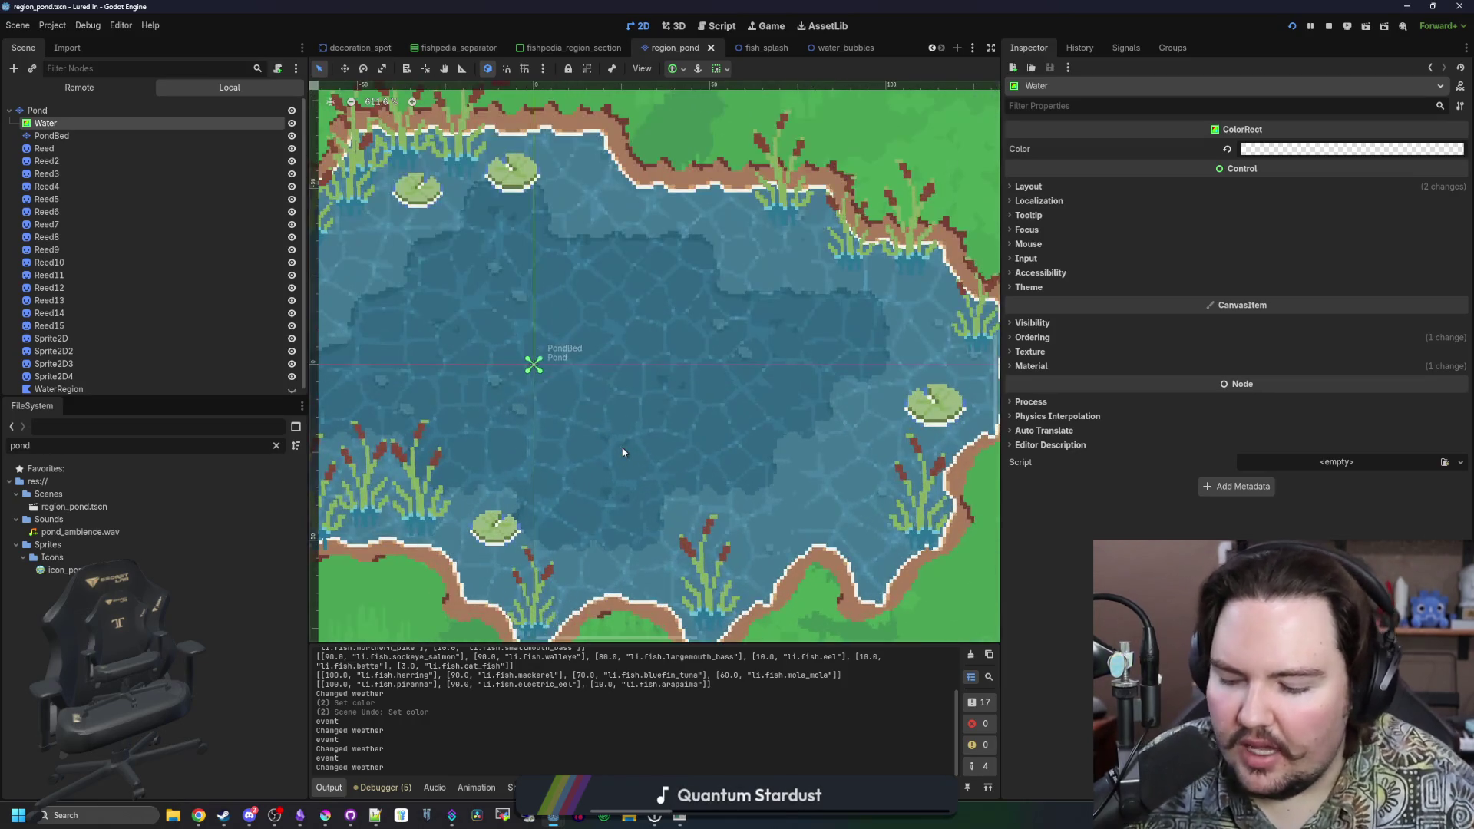
scroll(656, 439, "down", 3)
key("ctrl+s")
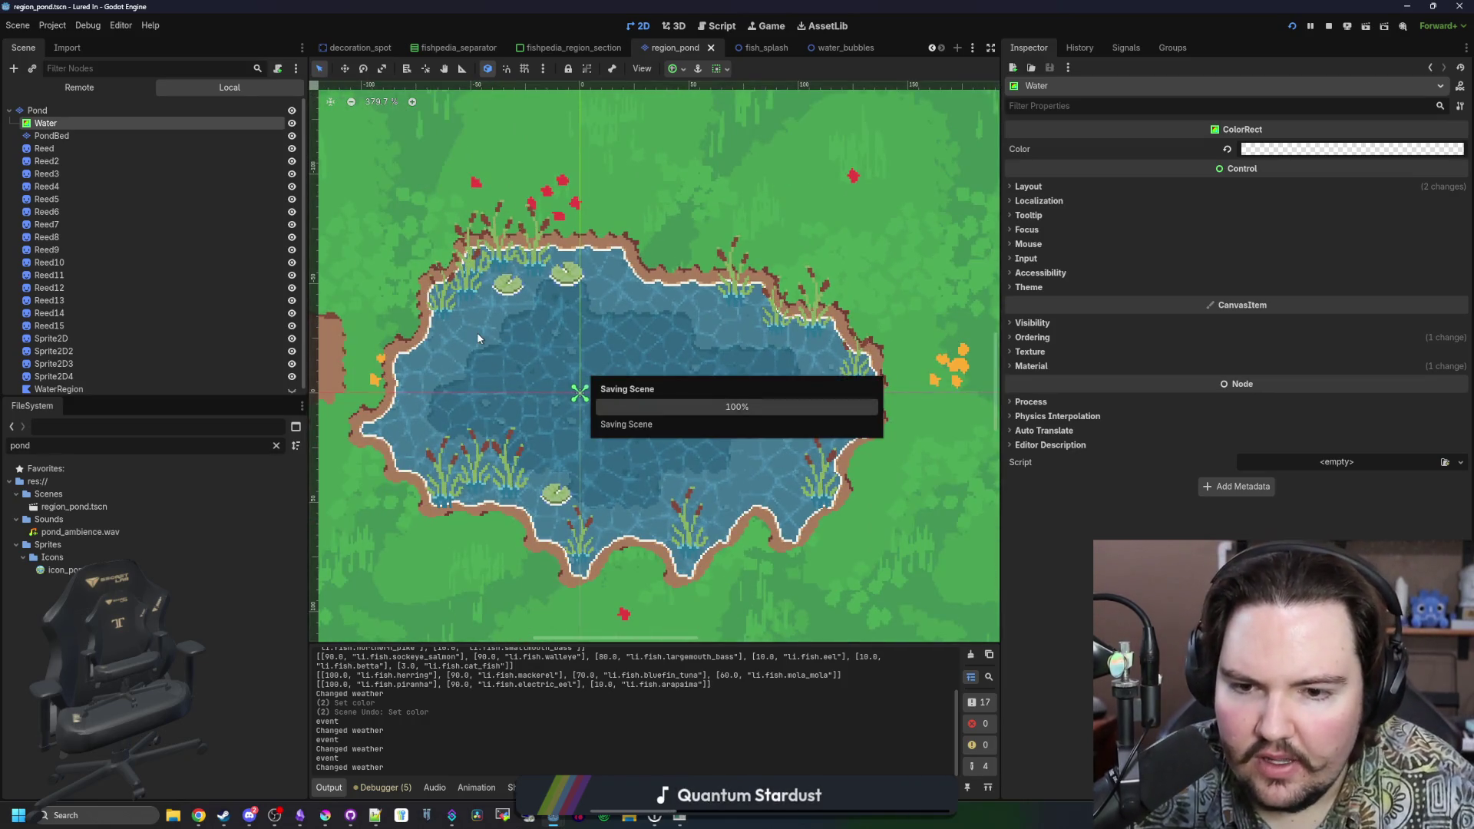
- Filter the file list by 'lake' and open the region_lake scene
left_click(277, 447)
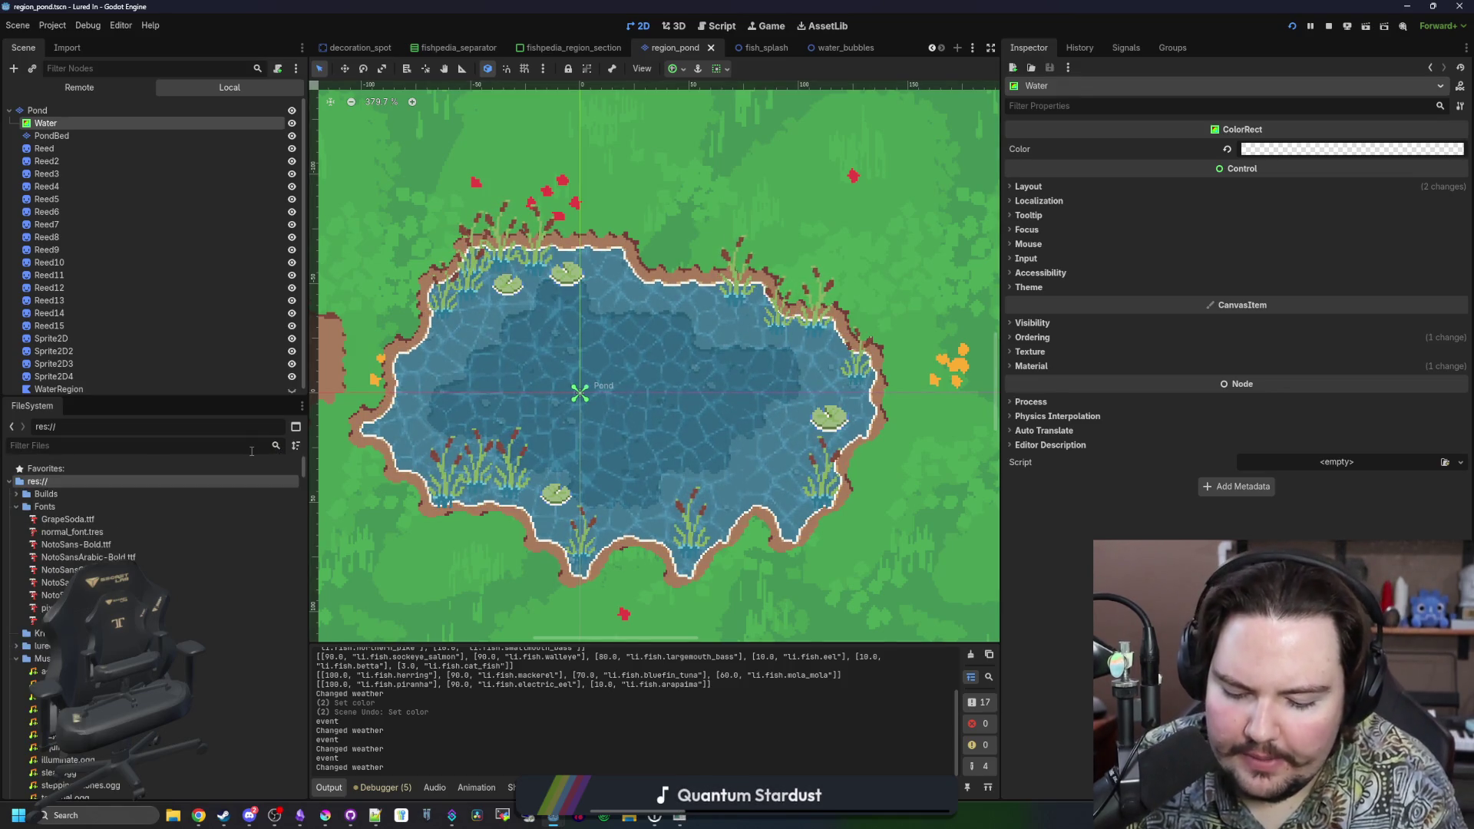
type("lake")
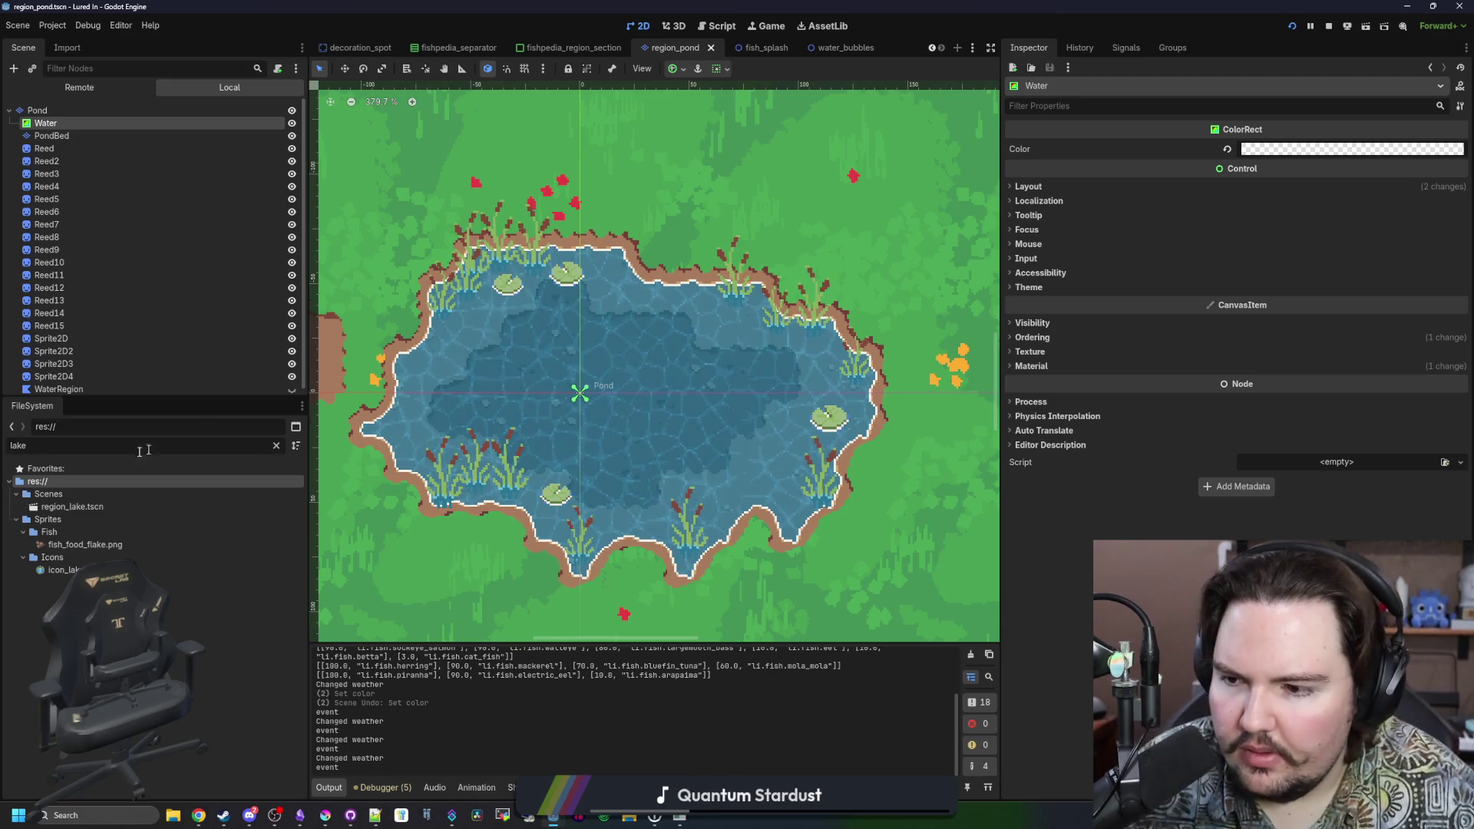
double_click(72, 507)
scroll(505, 307, "down", 3)
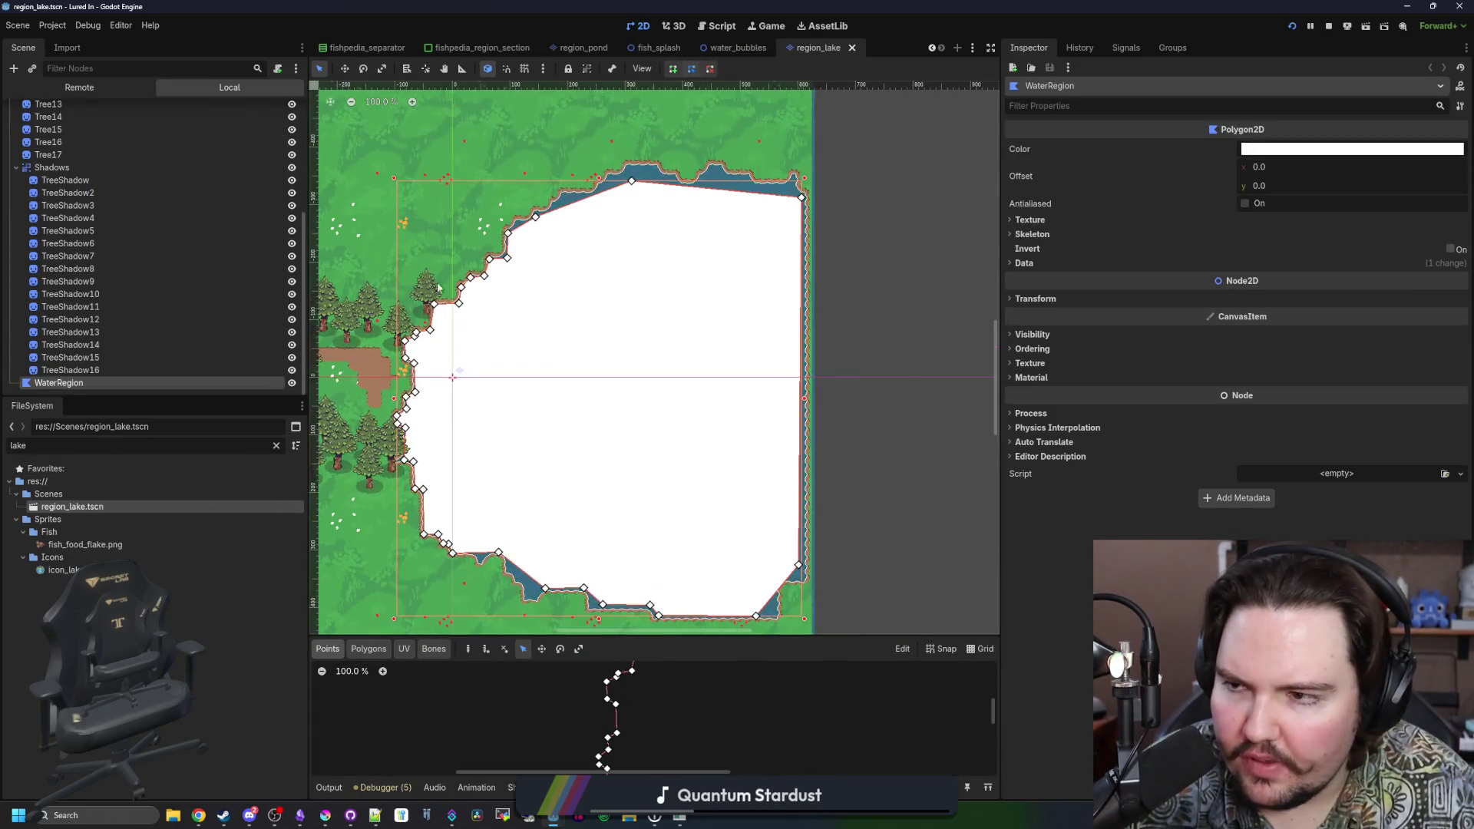
scroll(192, 292, "up", 5)
- Hide the Water node and WaterRegion polygon to reveal the bare grey lake bed
left_click(291, 122)
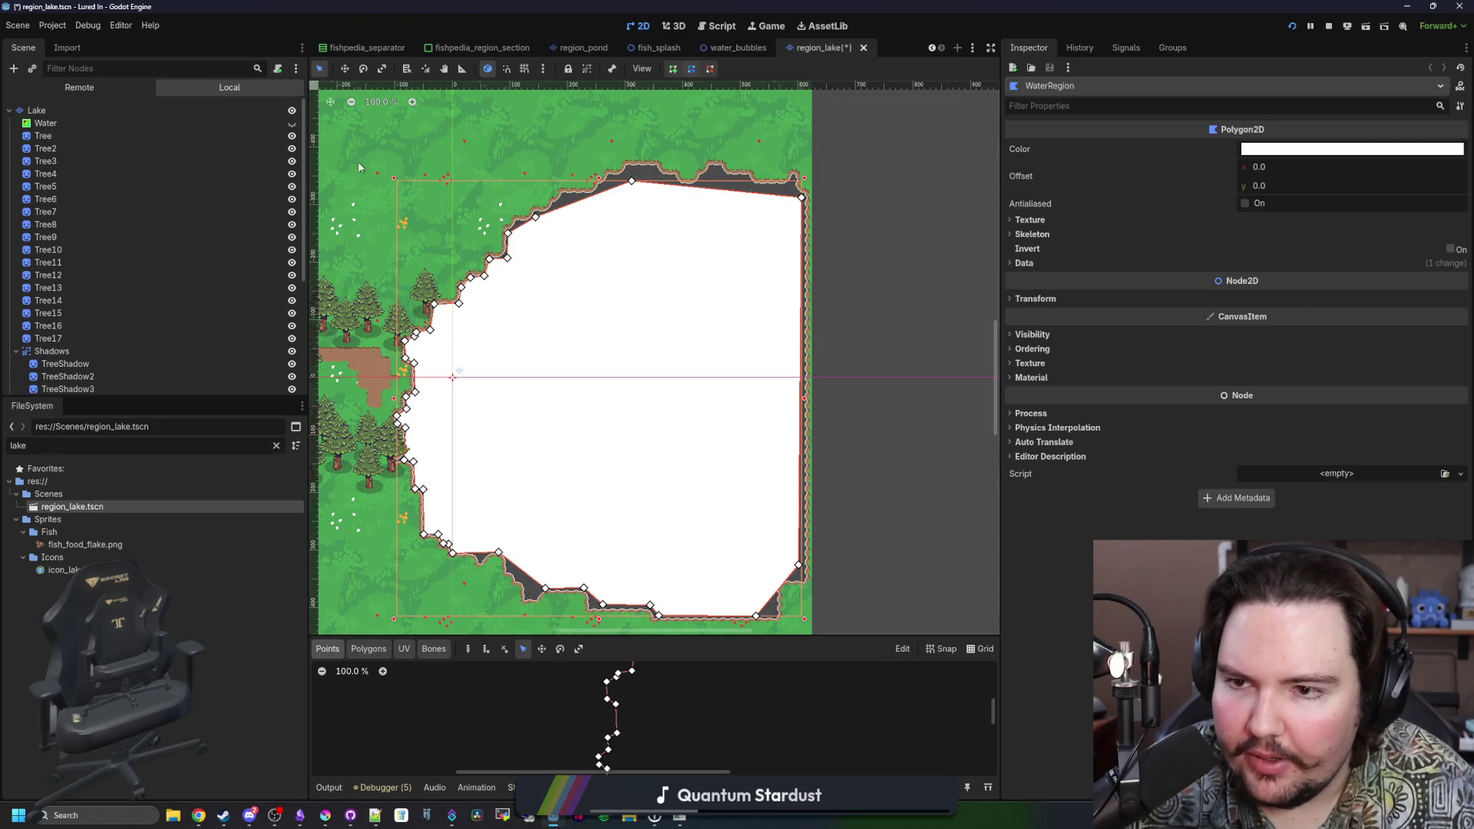
left_click(292, 123)
scroll(233, 319, "down", 5)
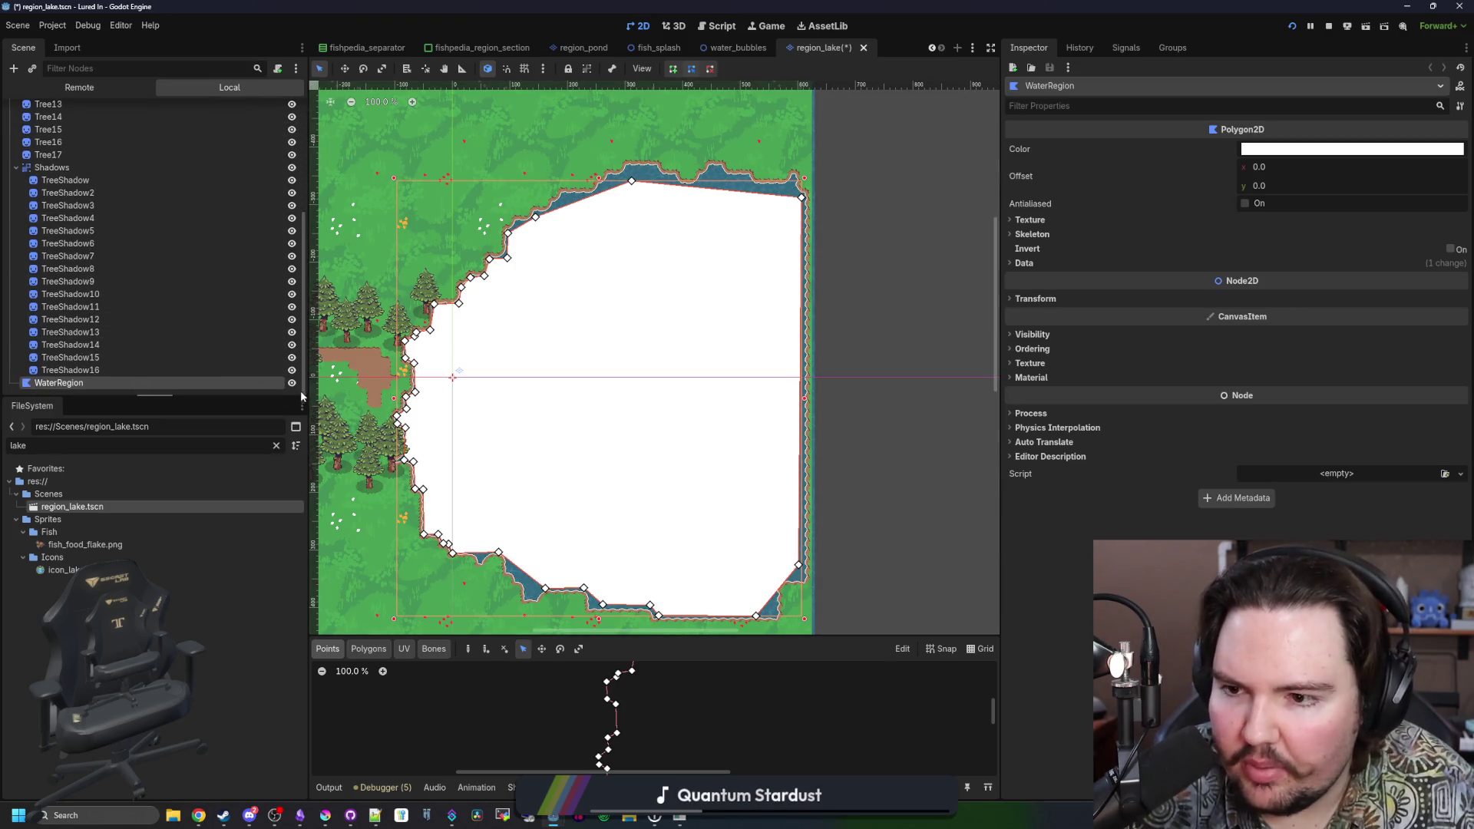
left_click(292, 382)
scroll(273, 298, "up", 5)
left_click(291, 125)
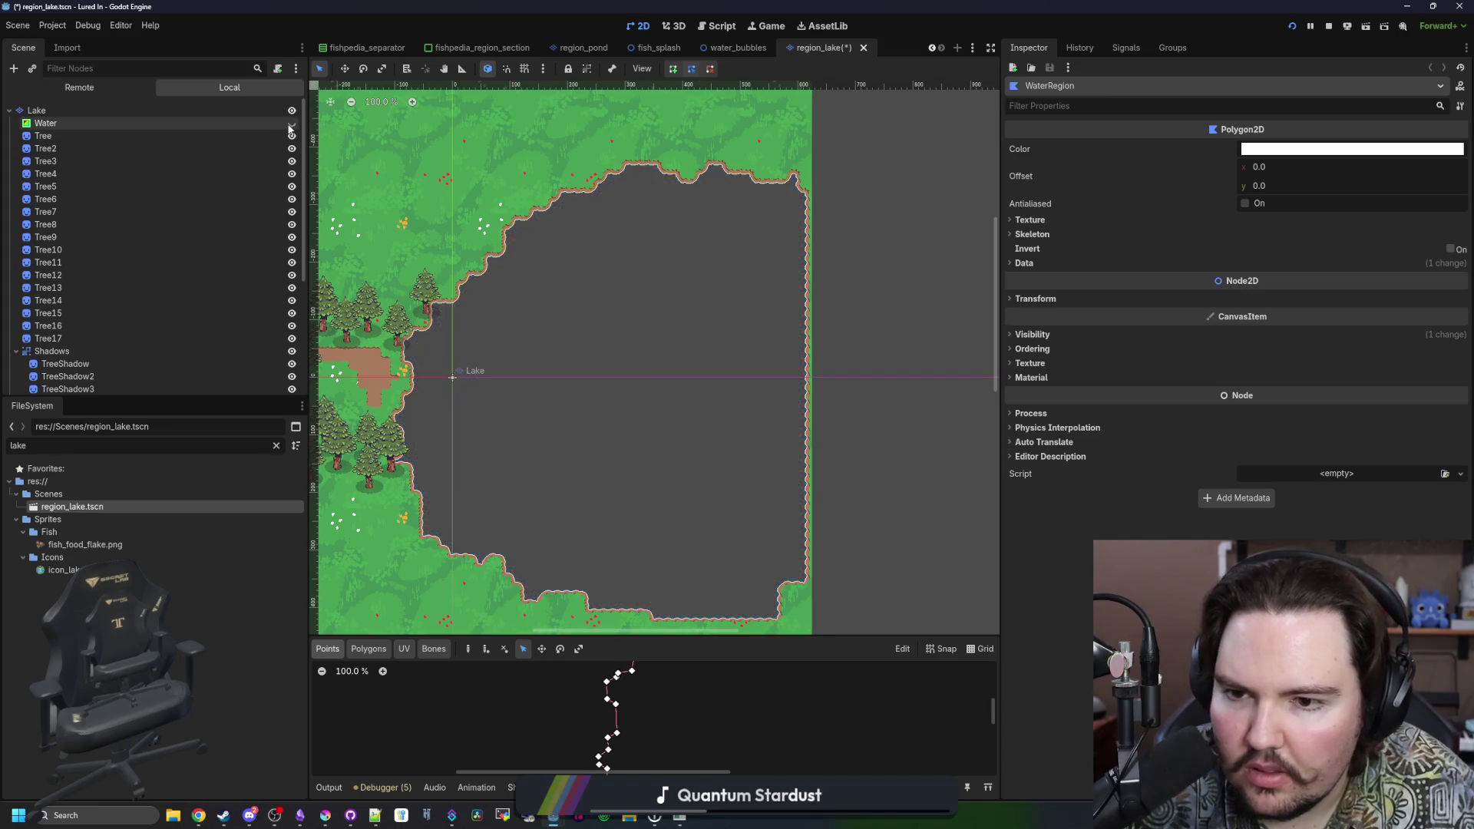
scroll(532, 338, "down", 2)
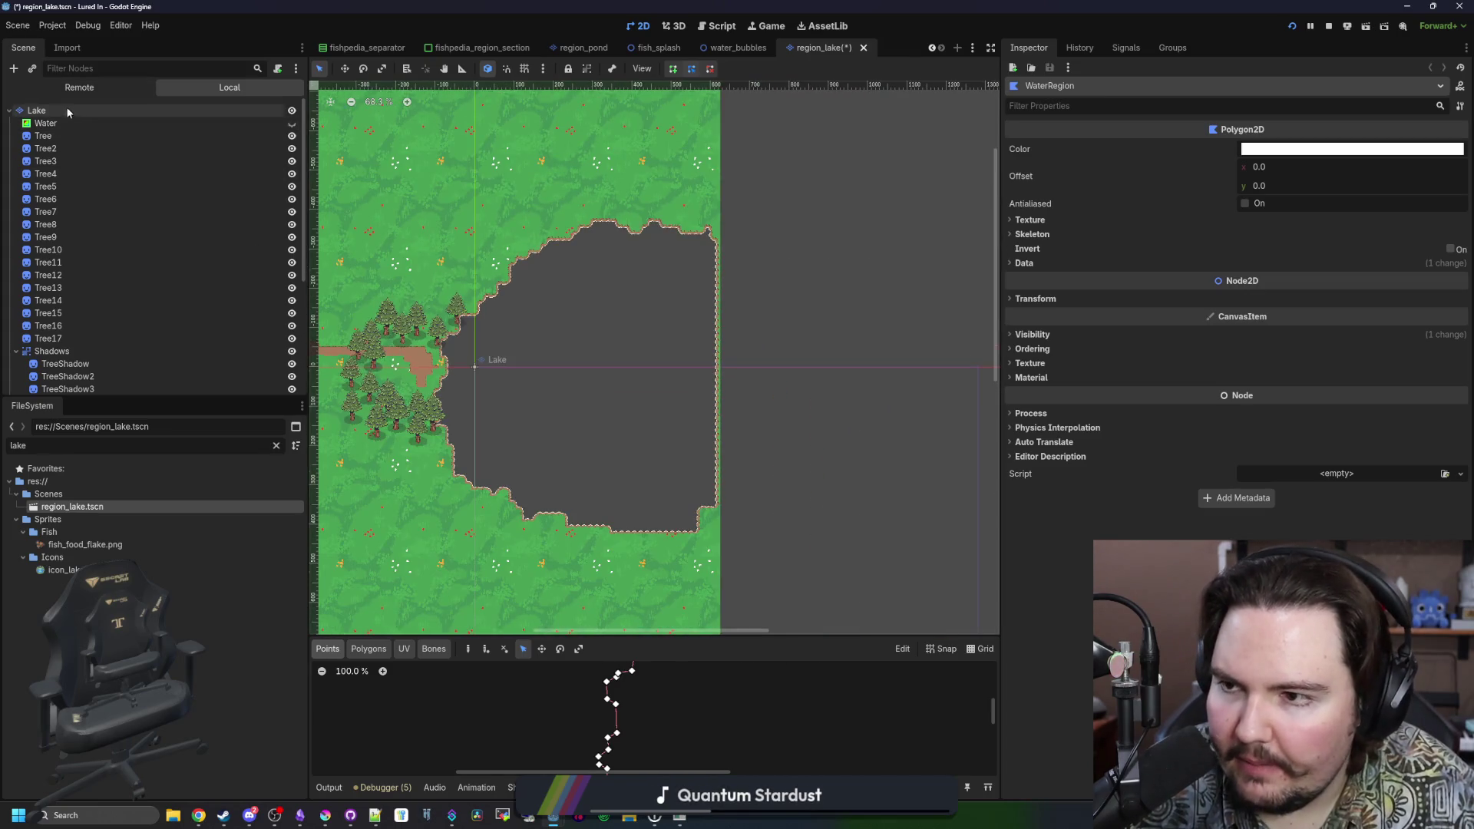
scroll(99, 279, "down", 3)
scroll(98, 281, "up", 3)
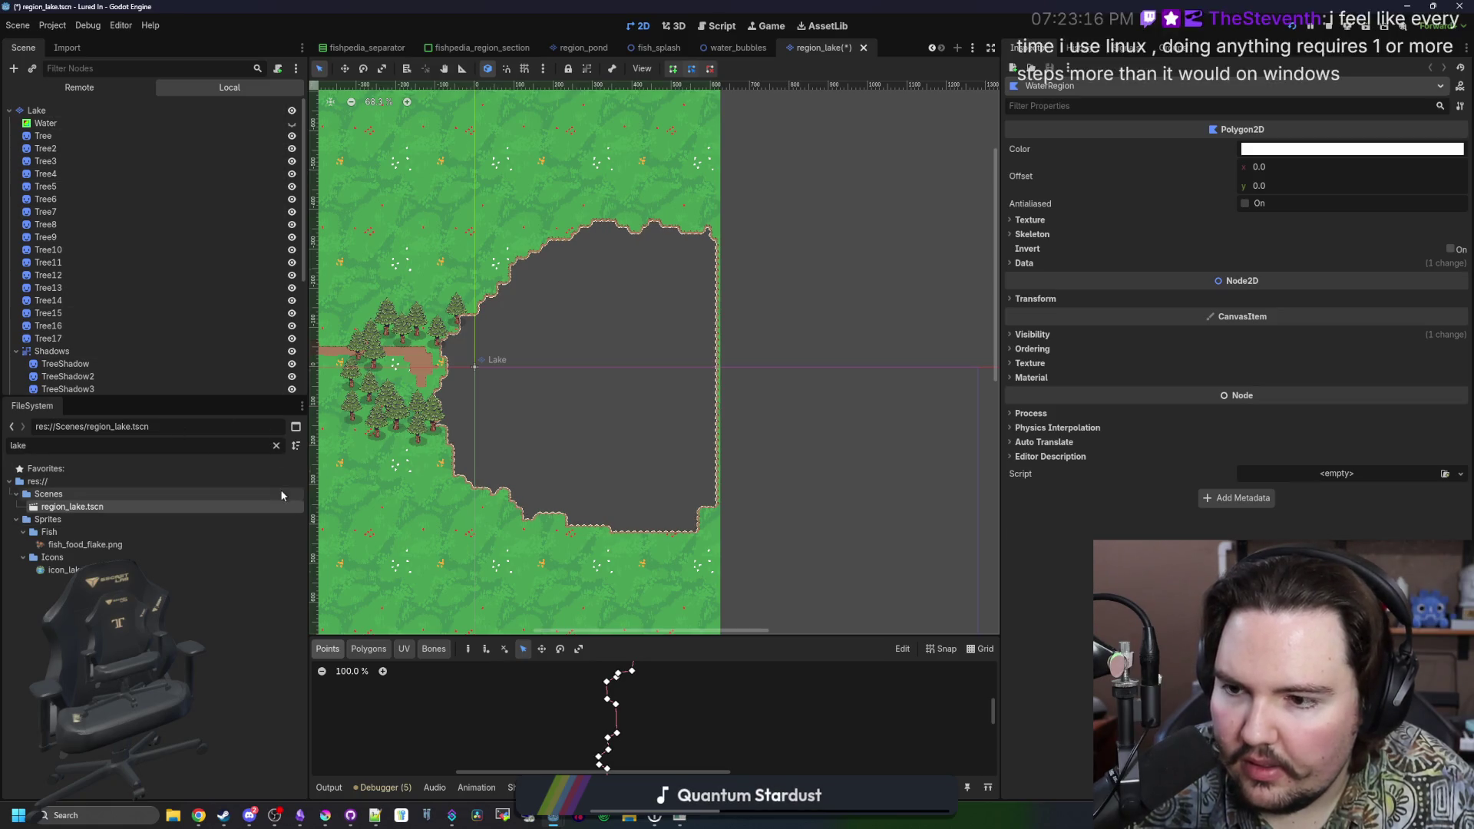
- Filter the file list by 'pond' and reopen the pond scene
double_click(267, 445)
type("pond")
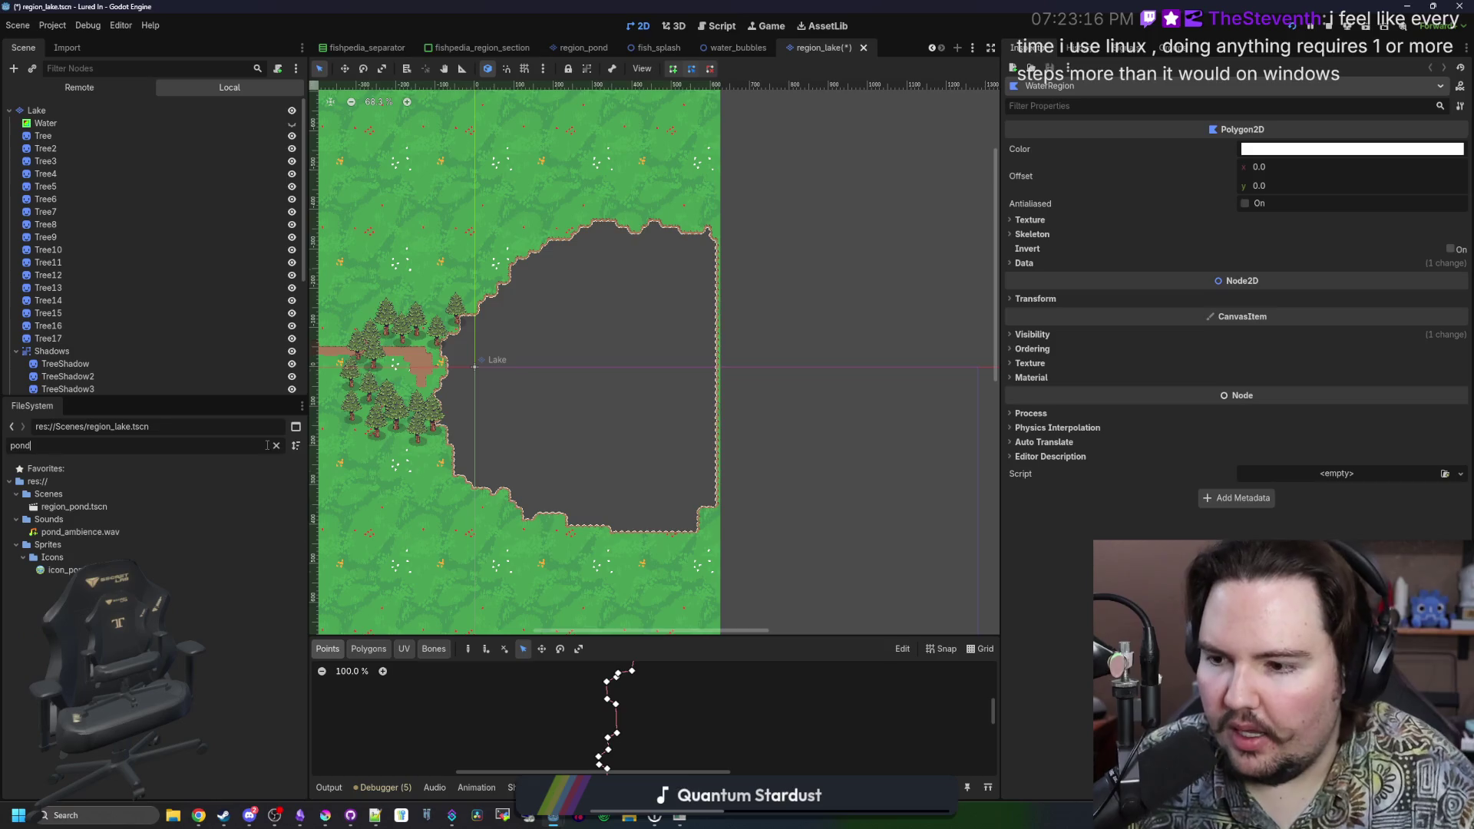
double_click(117, 508)
- Copy the PondBed tile layer into region_lake's Lake node and move it below Water
left_click(71, 136)
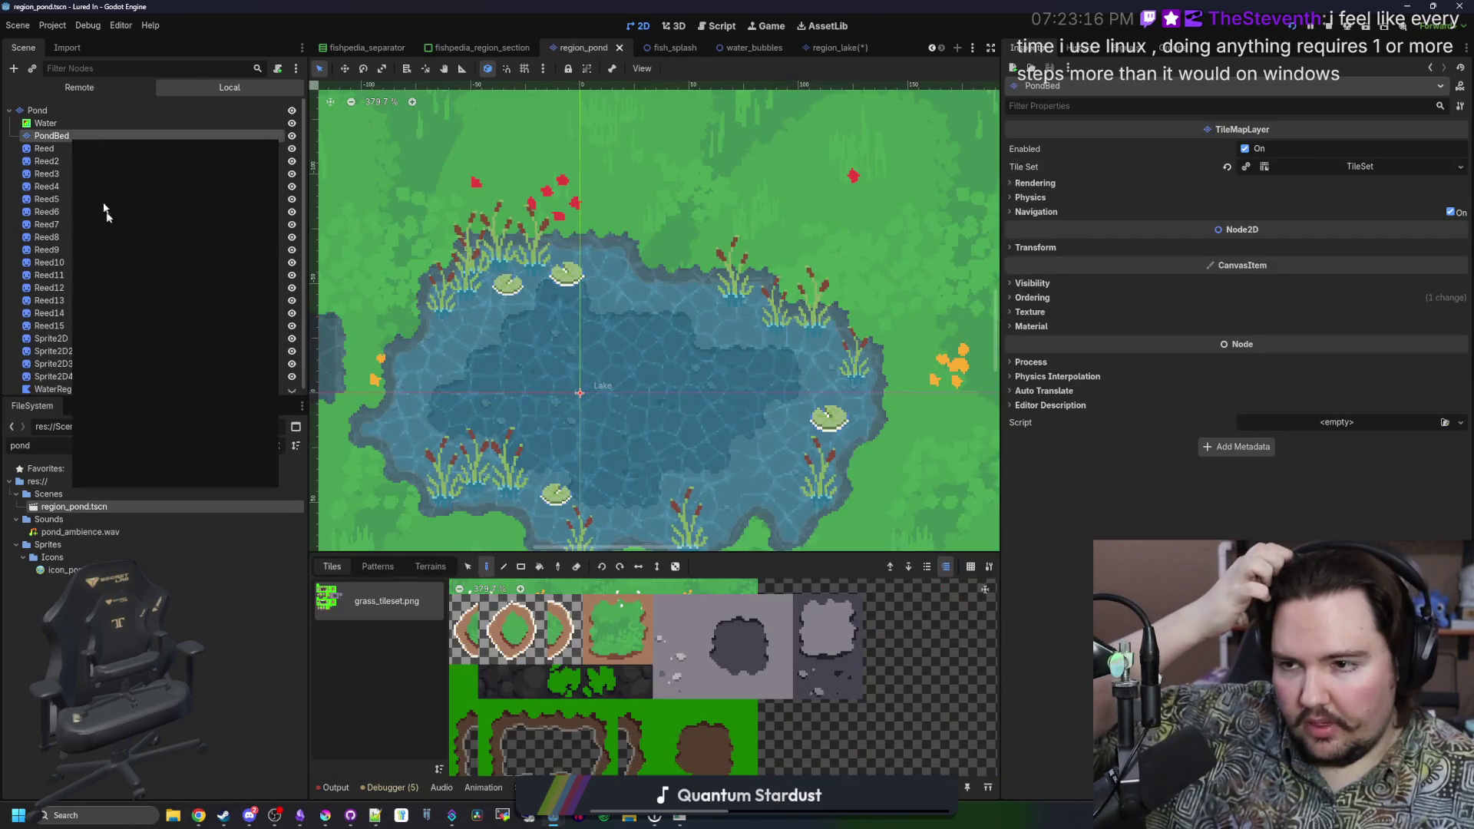
key("Escape")
left_click(279, 447)
type("lake")
double_click(72, 507)
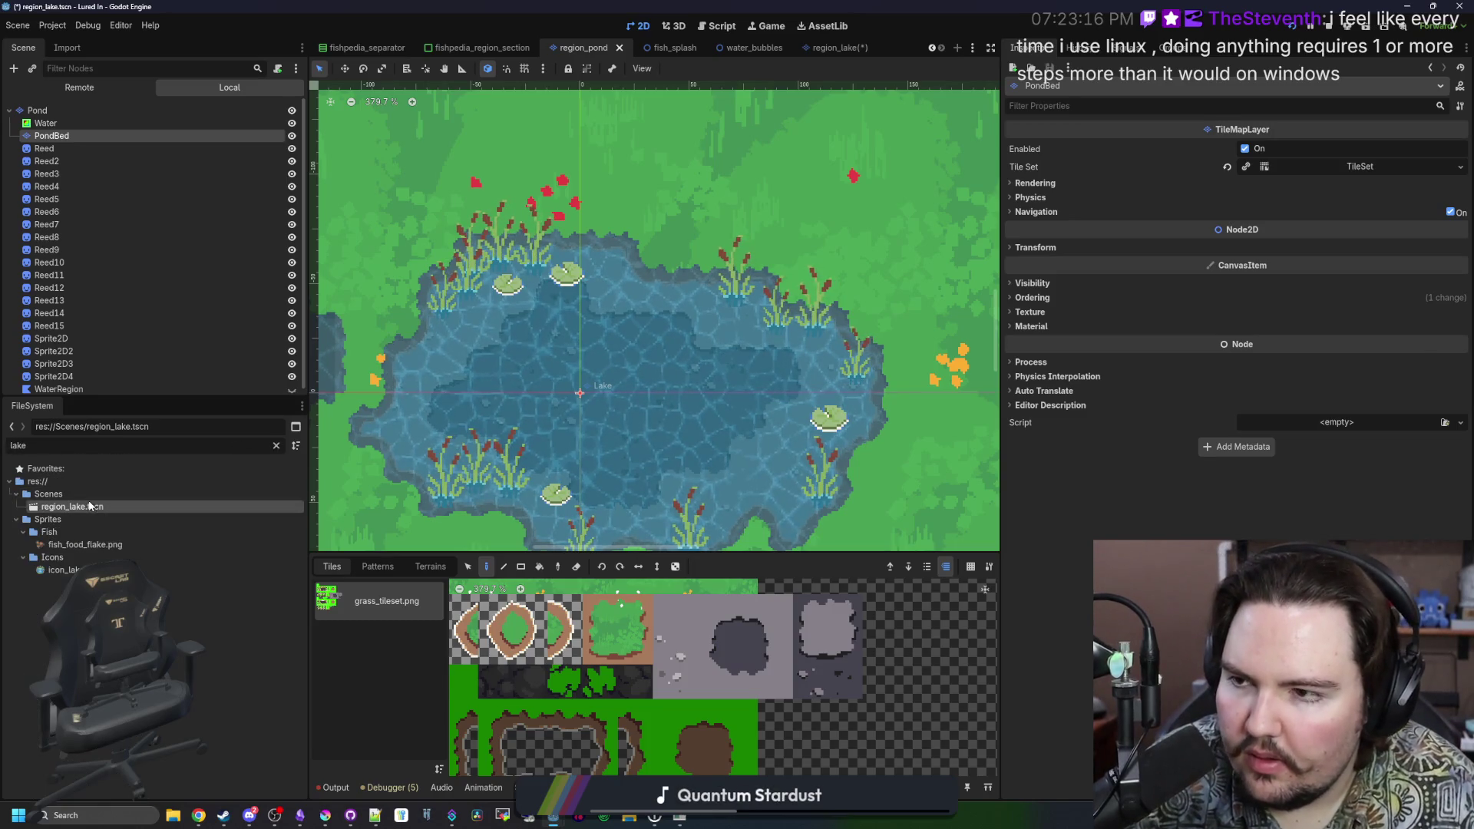
left_click(43, 123)
right_click(62, 189)
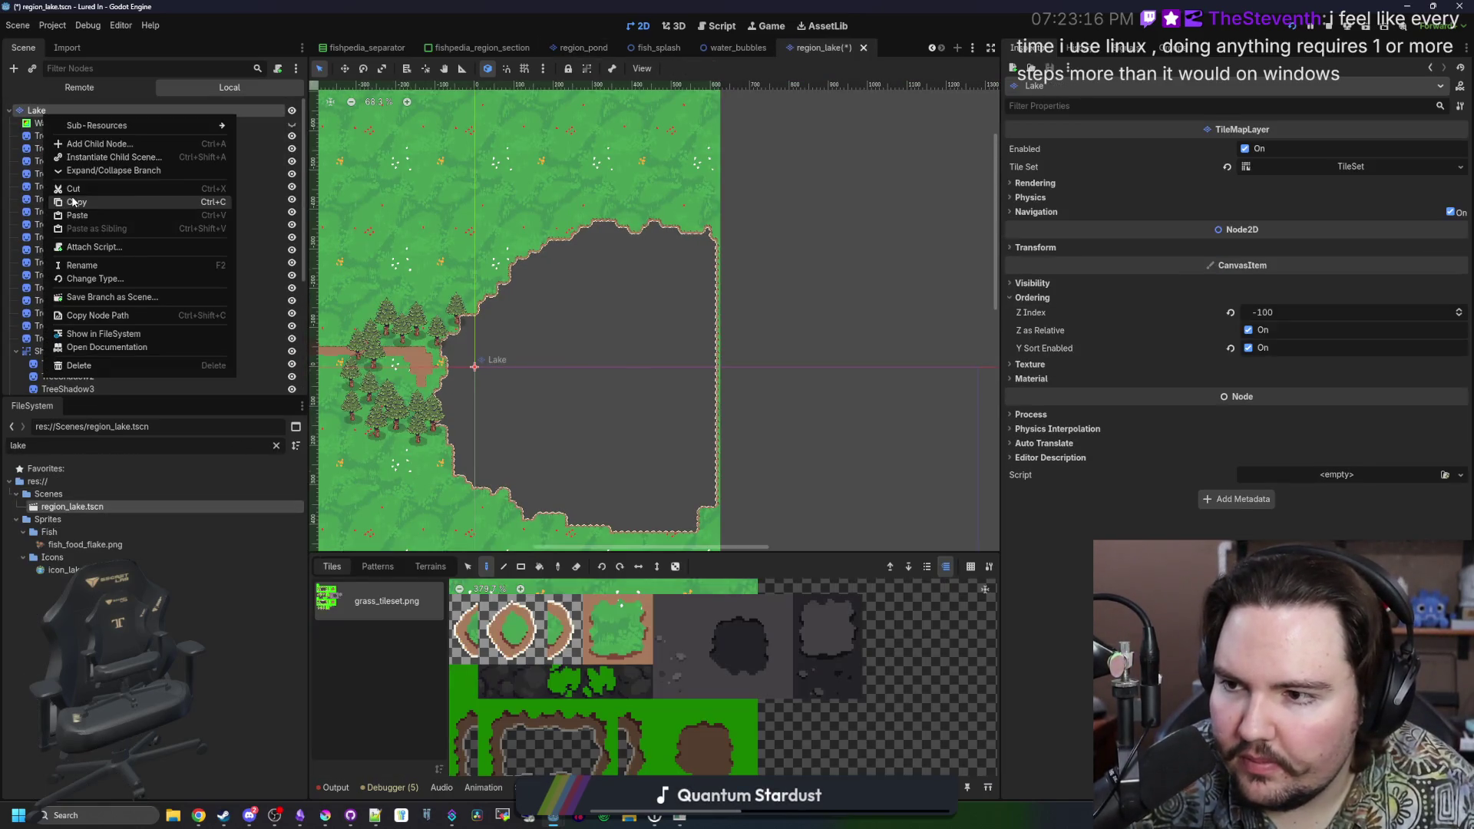
left_click(77, 207)
left_click_drag(58, 382, 48, 138)
- Rename the pasted tile layer to WaterBed
double_click(85, 136)
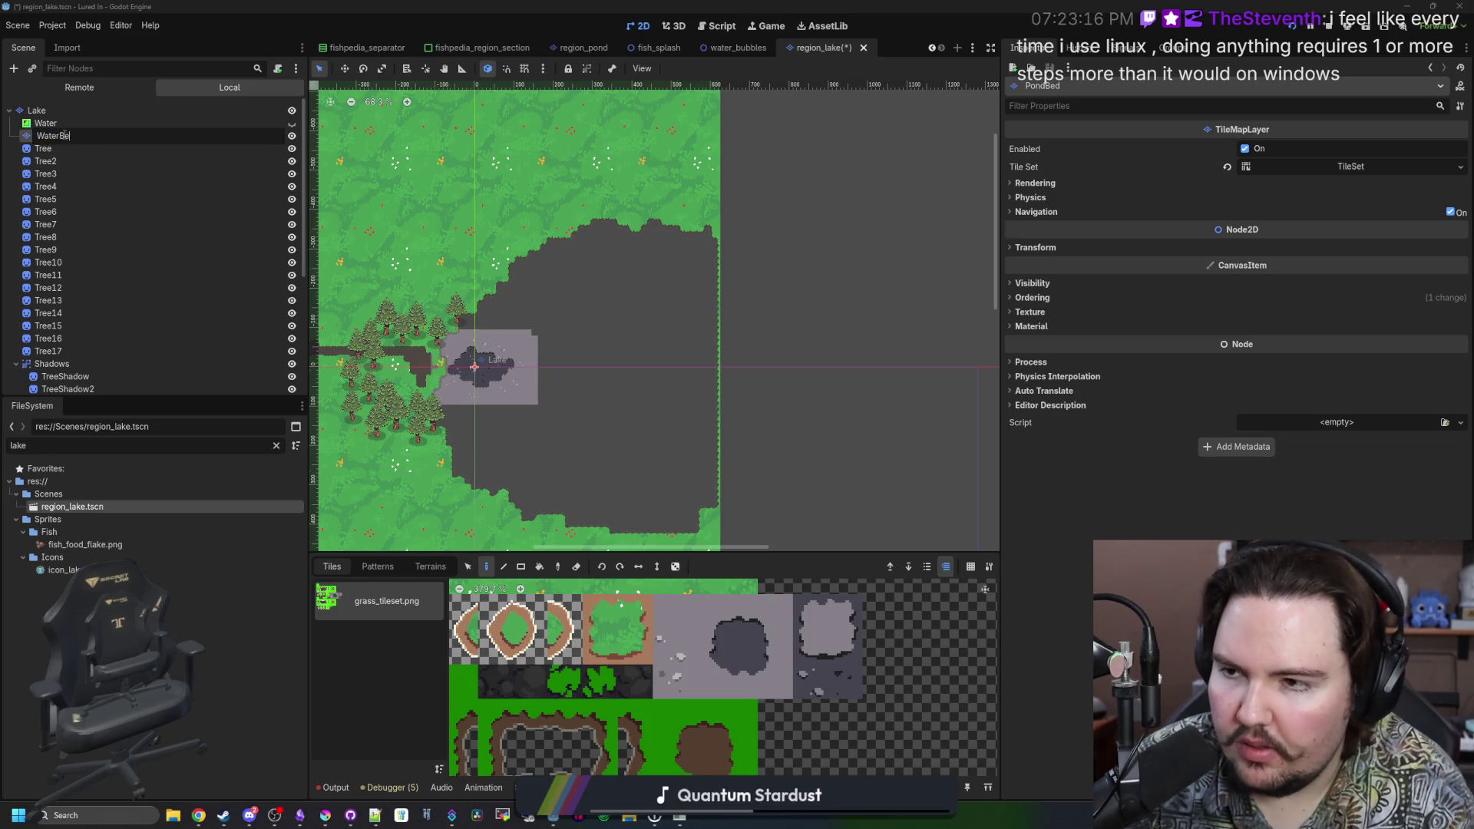
type("d")
key("Return")
scroll(601, 393, "up", 5)
scroll(591, 384, "up", 1)
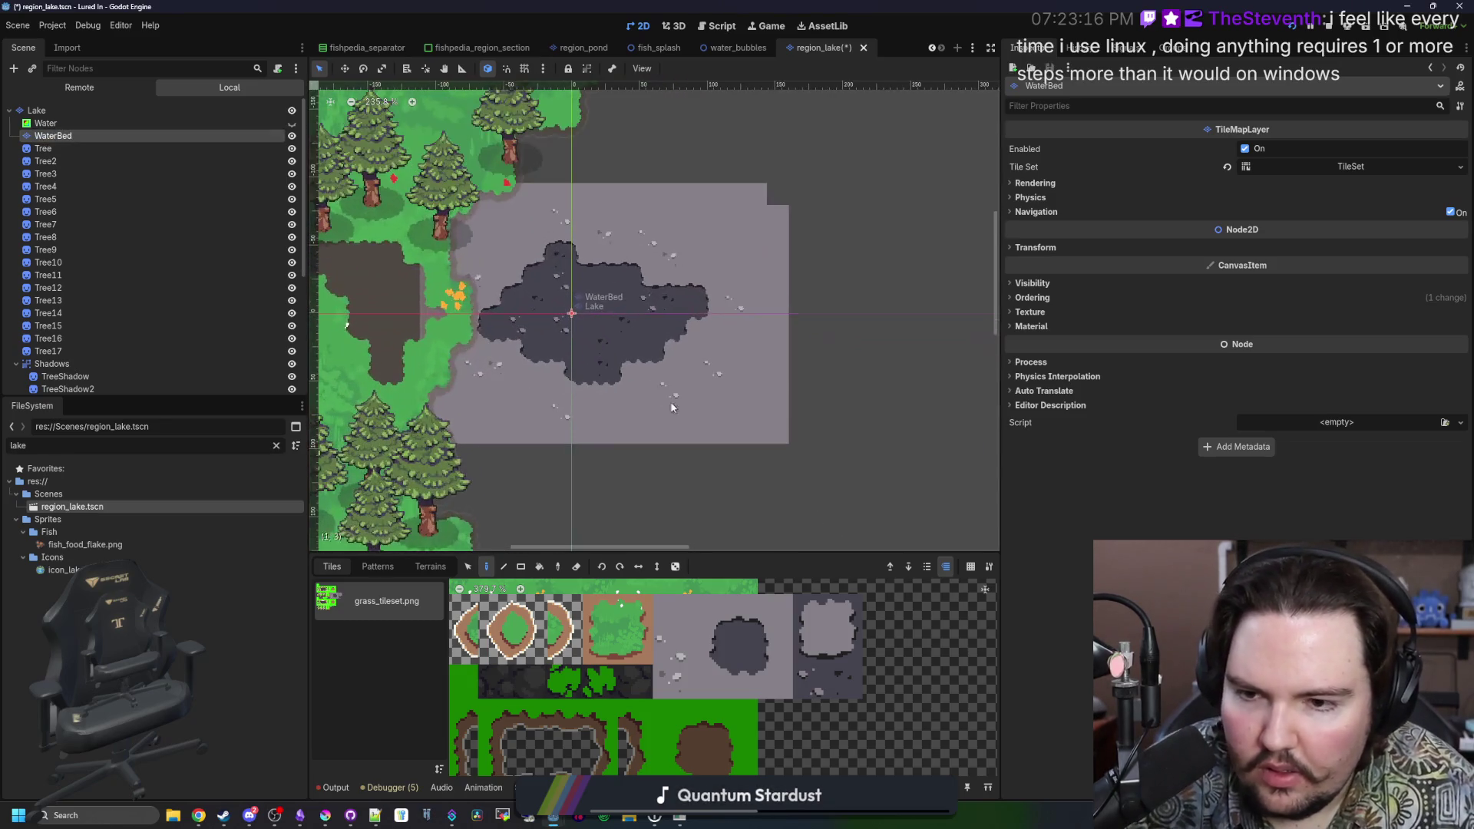
left_click(521, 566)
scroll(654, 449, "down", 8)
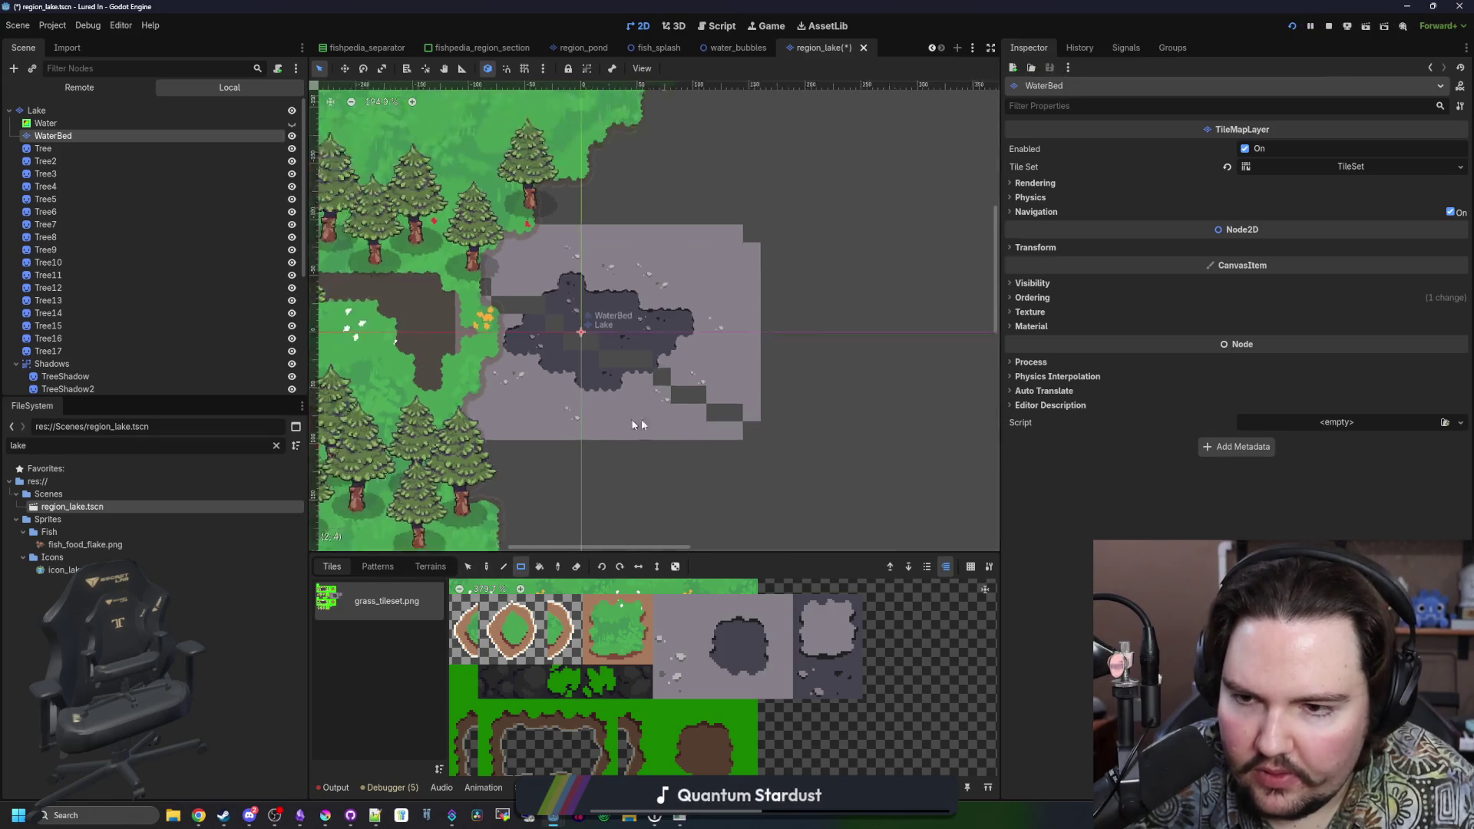
- Cover the lake area with plain grey stone tiles using a rectangle
left_click(705, 648)
left_click(681, 605)
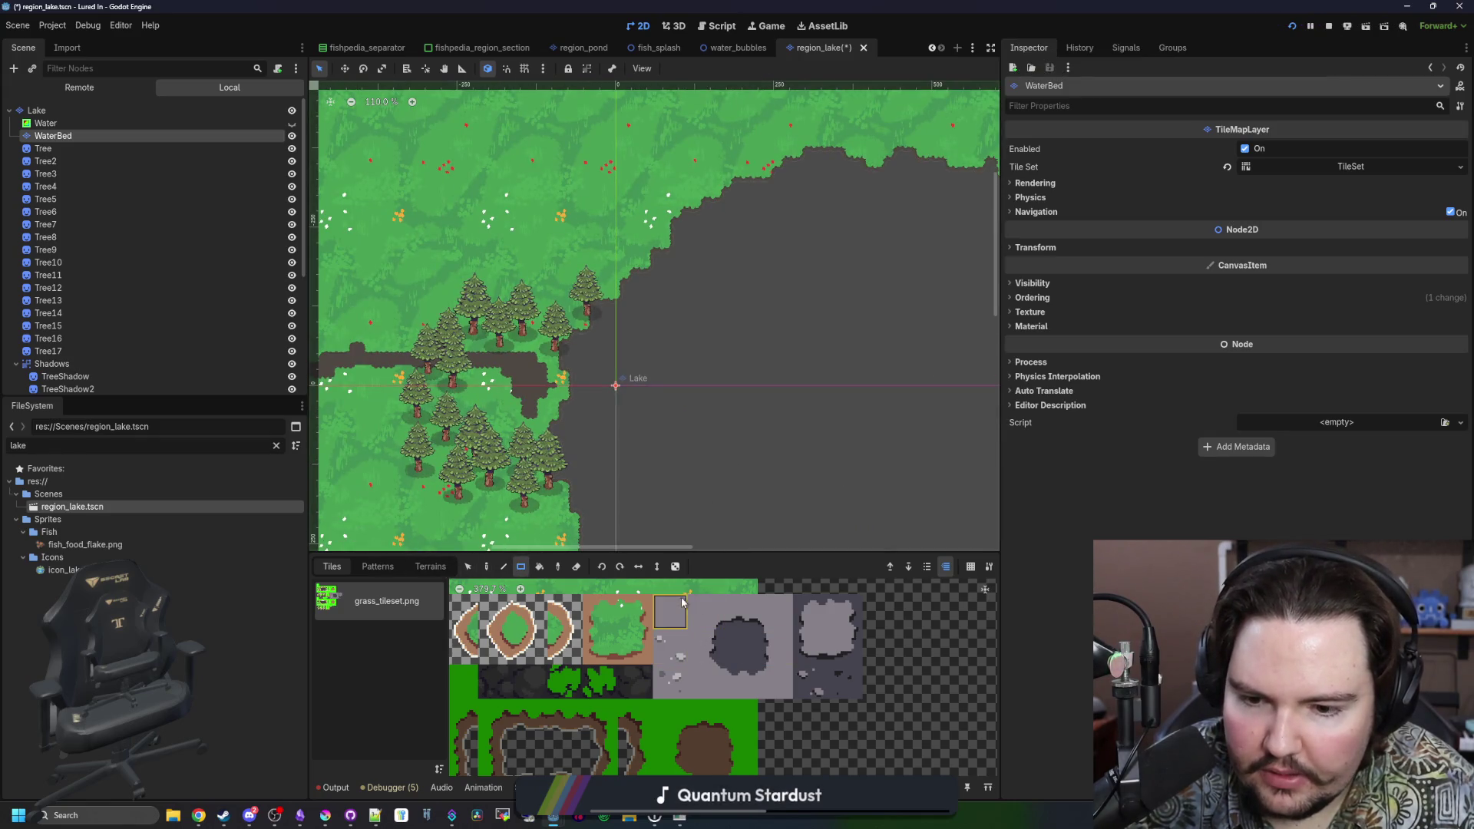
scroll(538, 363, "down", 3)
mouse_move(487, 172)
left_mouse_down()
mouse_move(839, 541)
mouse_move(794, 535)
left_mouse_up()
scroll(548, 408, "up", 6)
scroll(612, 431, "down", 3)
scroll(421, 323, "up", 4)
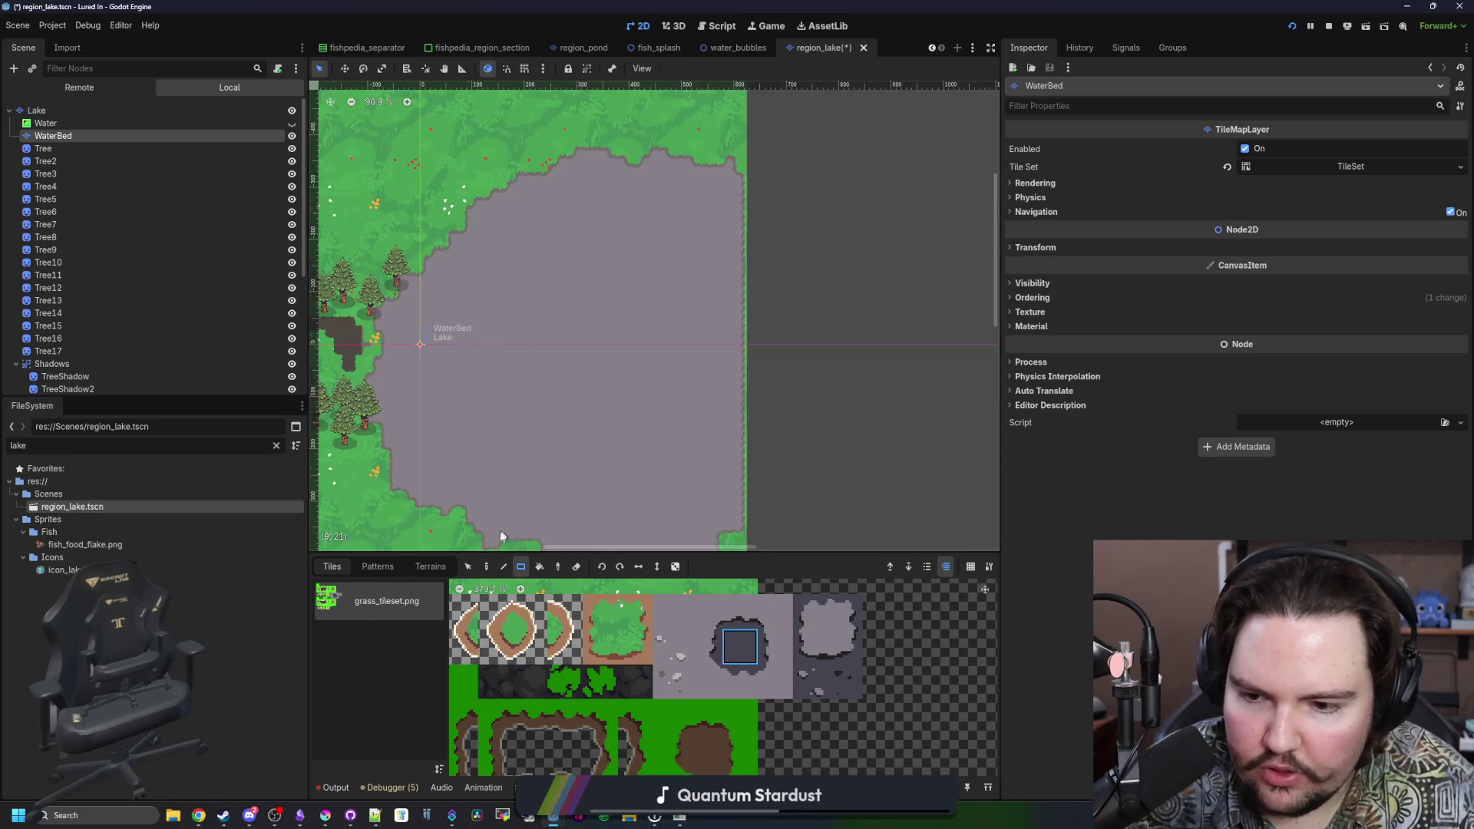
scroll(443, 444, "up", 4)
- Paint a dark bed-tile outline along the lake's left and top shores
key("d")
mouse_move(549, 488)
left_mouse_down()
mouse_move(506, 454)
mouse_move(545, 329)
mouse_move(537, 161)
left_mouse_up()
scroll(541, 230, "up", 5)
scroll(583, 399, "down", 4)
mouse_move(545, 453)
left_mouse_down()
mouse_move(623, 349)
mouse_move(783, 197)
mouse_move(512, 322)
mouse_move(570, 278)
left_mouse_up()
scroll(513, 322, "down", 3)
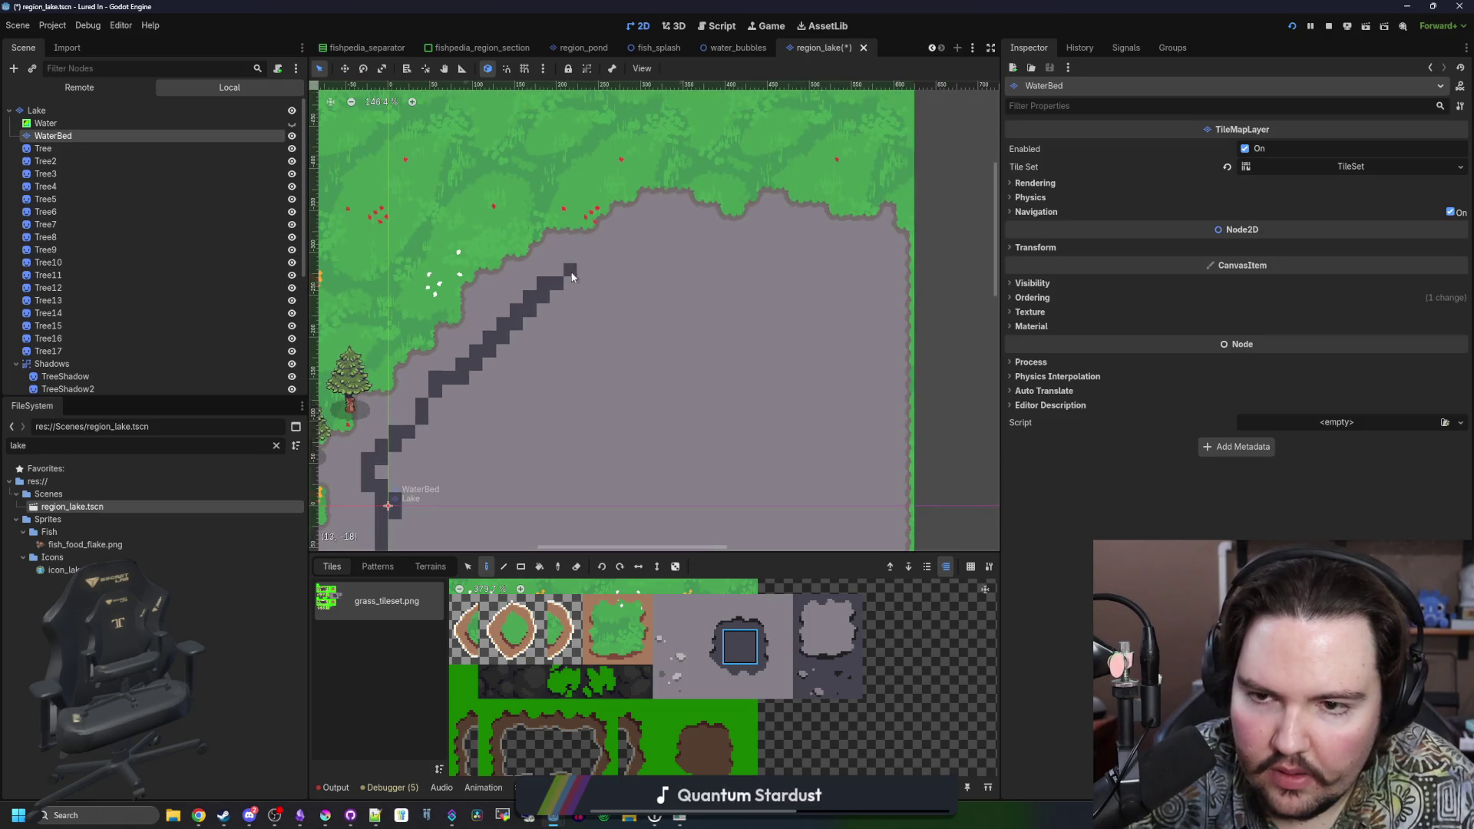
left_click_drag(646, 244, 799, 247)
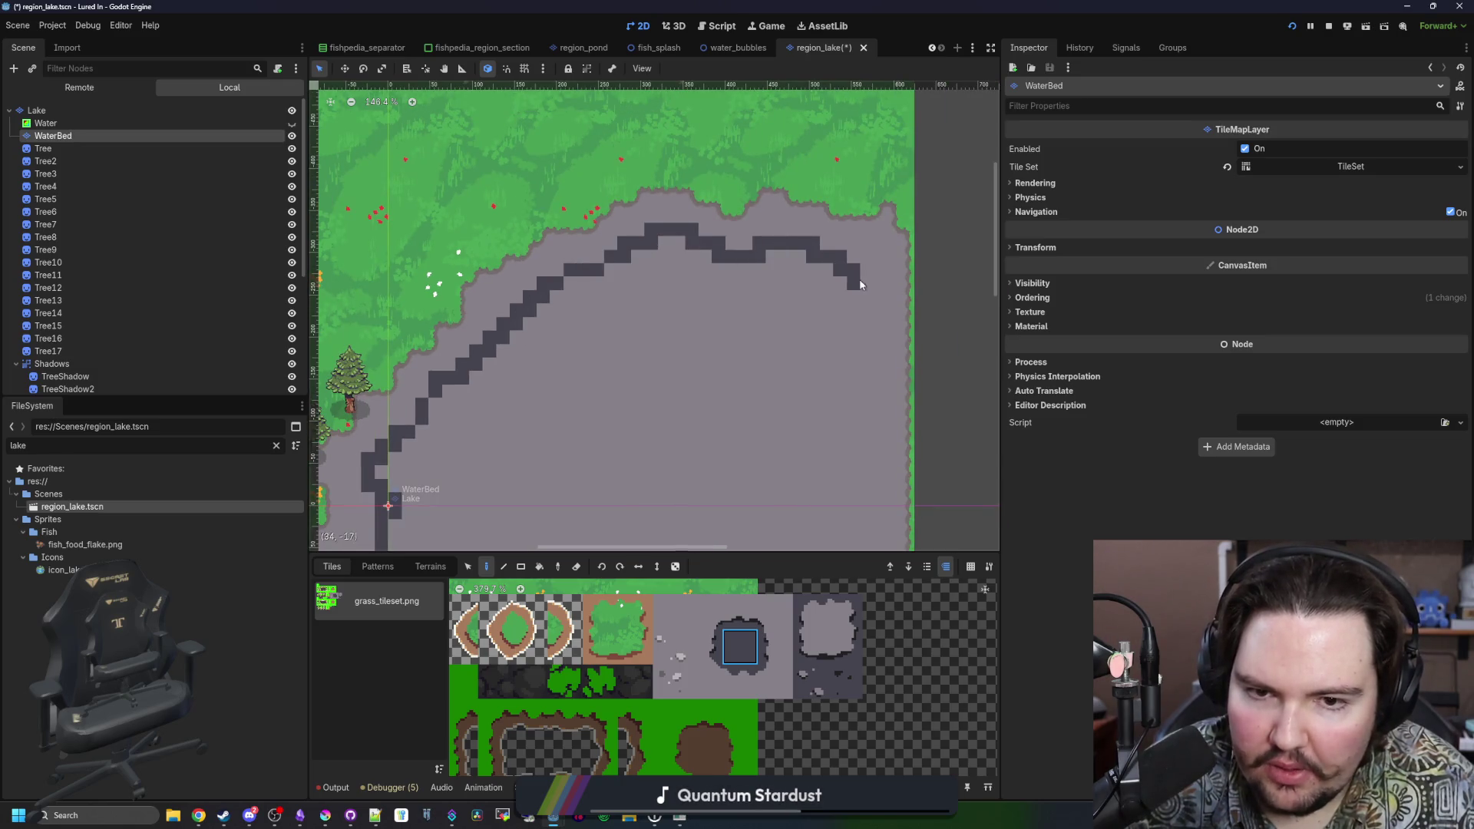
- Continue the dark outline down the right shore and along the lower-left stair edge, closing gaps
left_click_drag(888, 359, 882, 384)
scroll(875, 388, "down", 3)
mouse_move(806, 237)
left_mouse_down()
mouse_move(770, 319)
mouse_move(842, 167)
left_mouse_up()
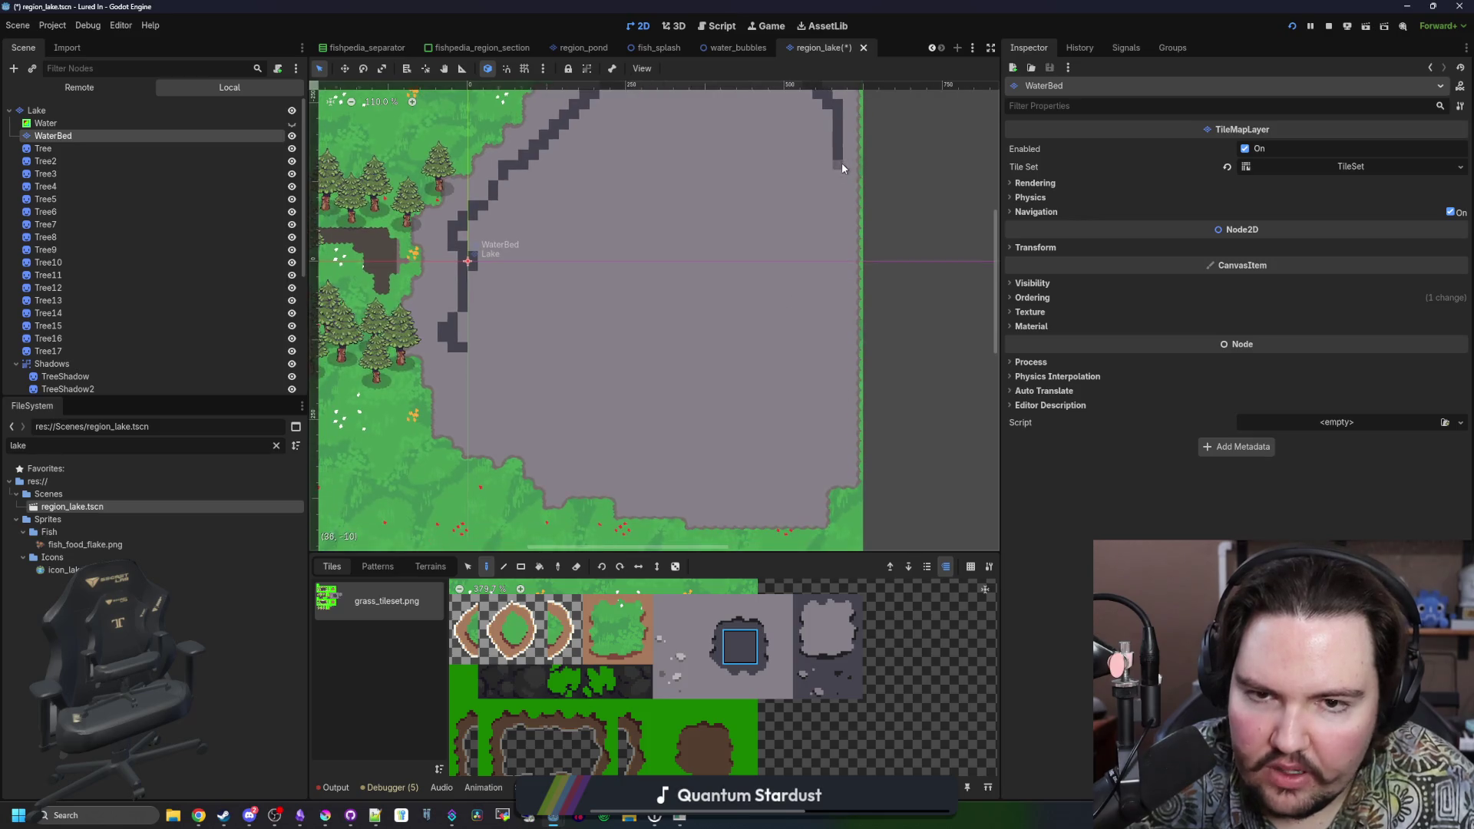
left_click_drag(836, 288, 835, 402)
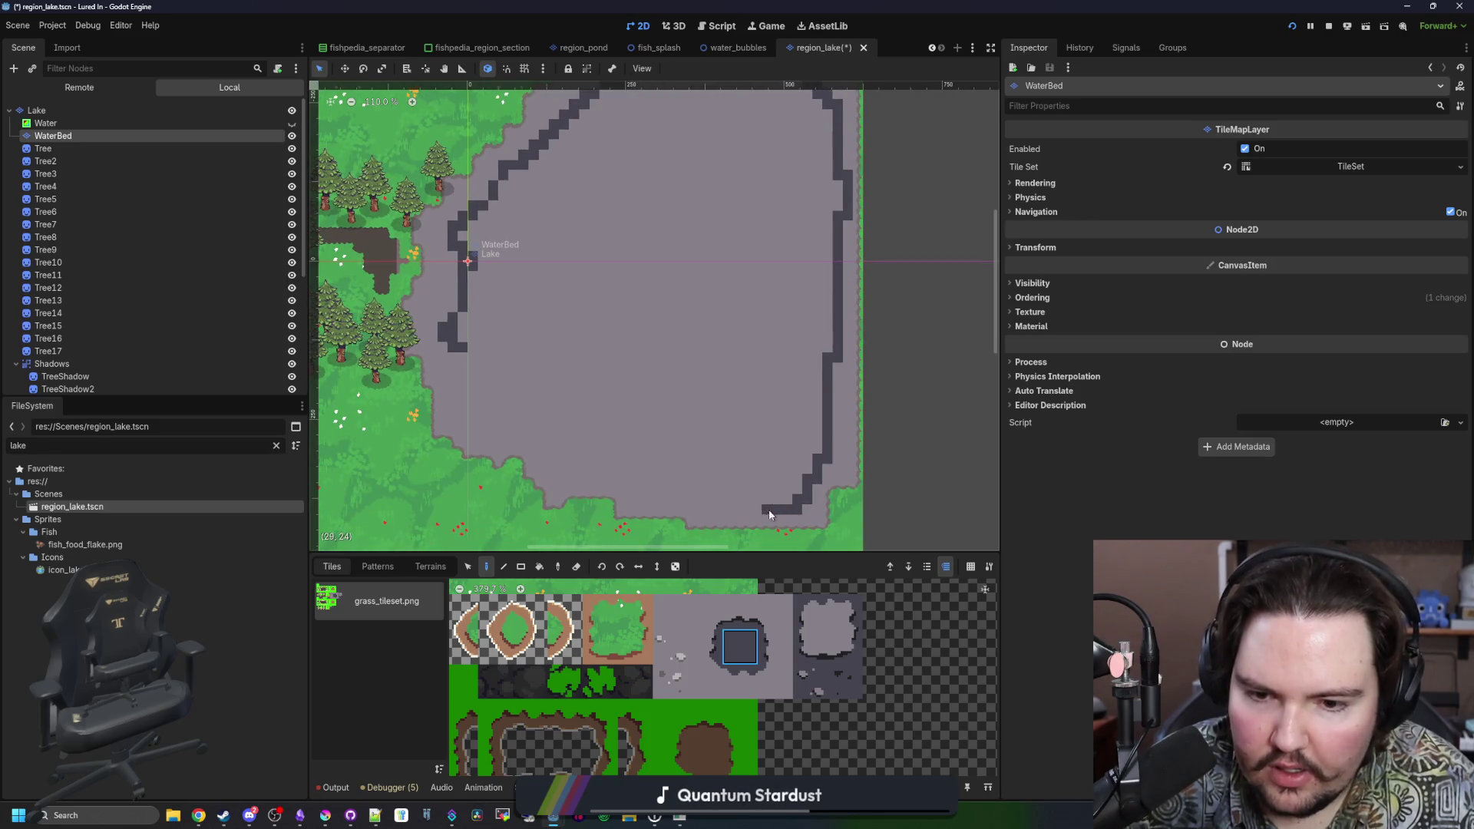
scroll(580, 477, "up", 5)
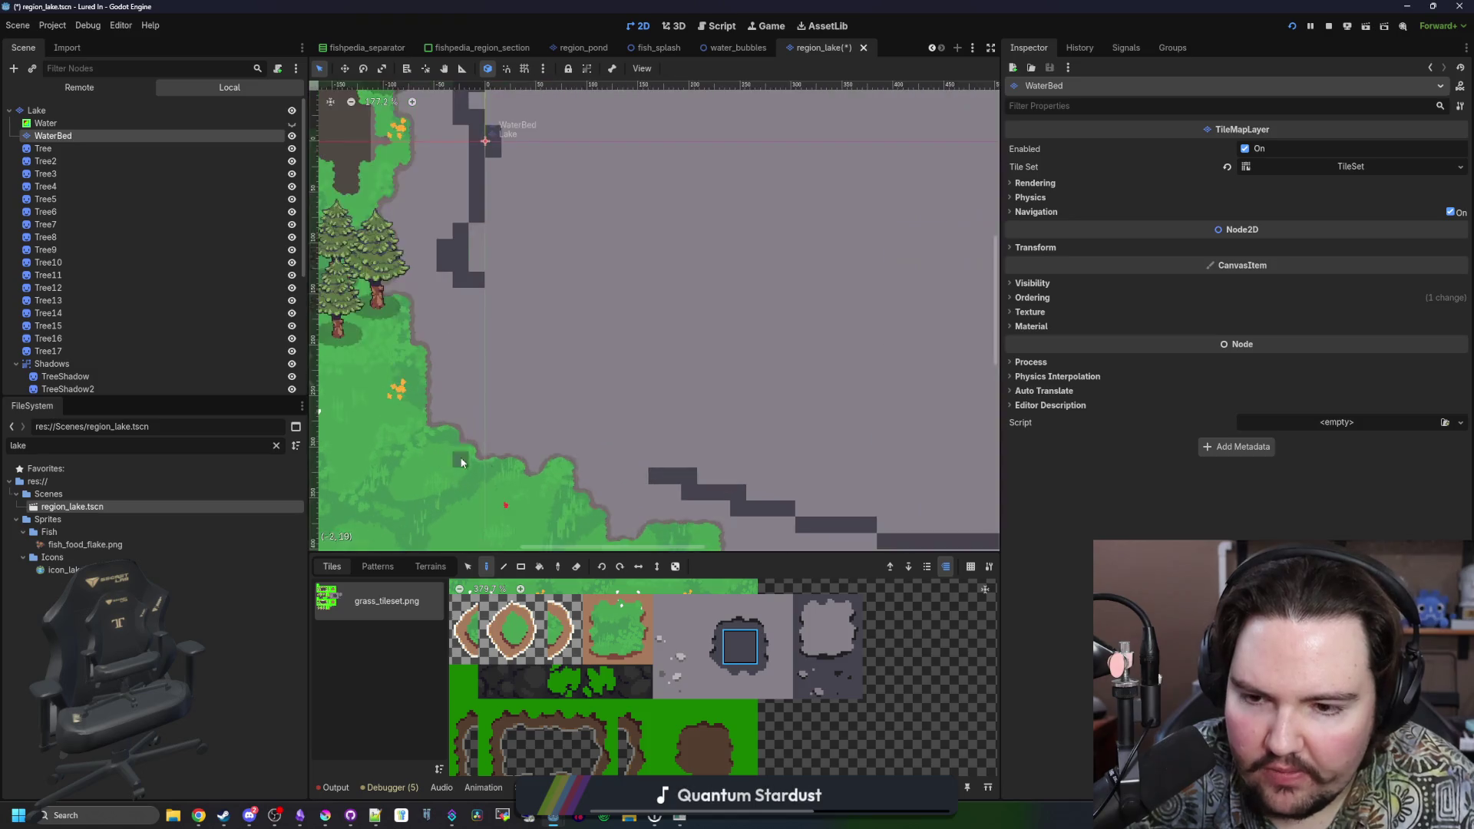
mouse_move(674, 476)
left_mouse_down()
mouse_move(576, 395)
mouse_move(510, 417)
mouse_move(459, 297)
left_mouse_up()
scroll(440, 236, "up", 3)
left_click(506, 393)
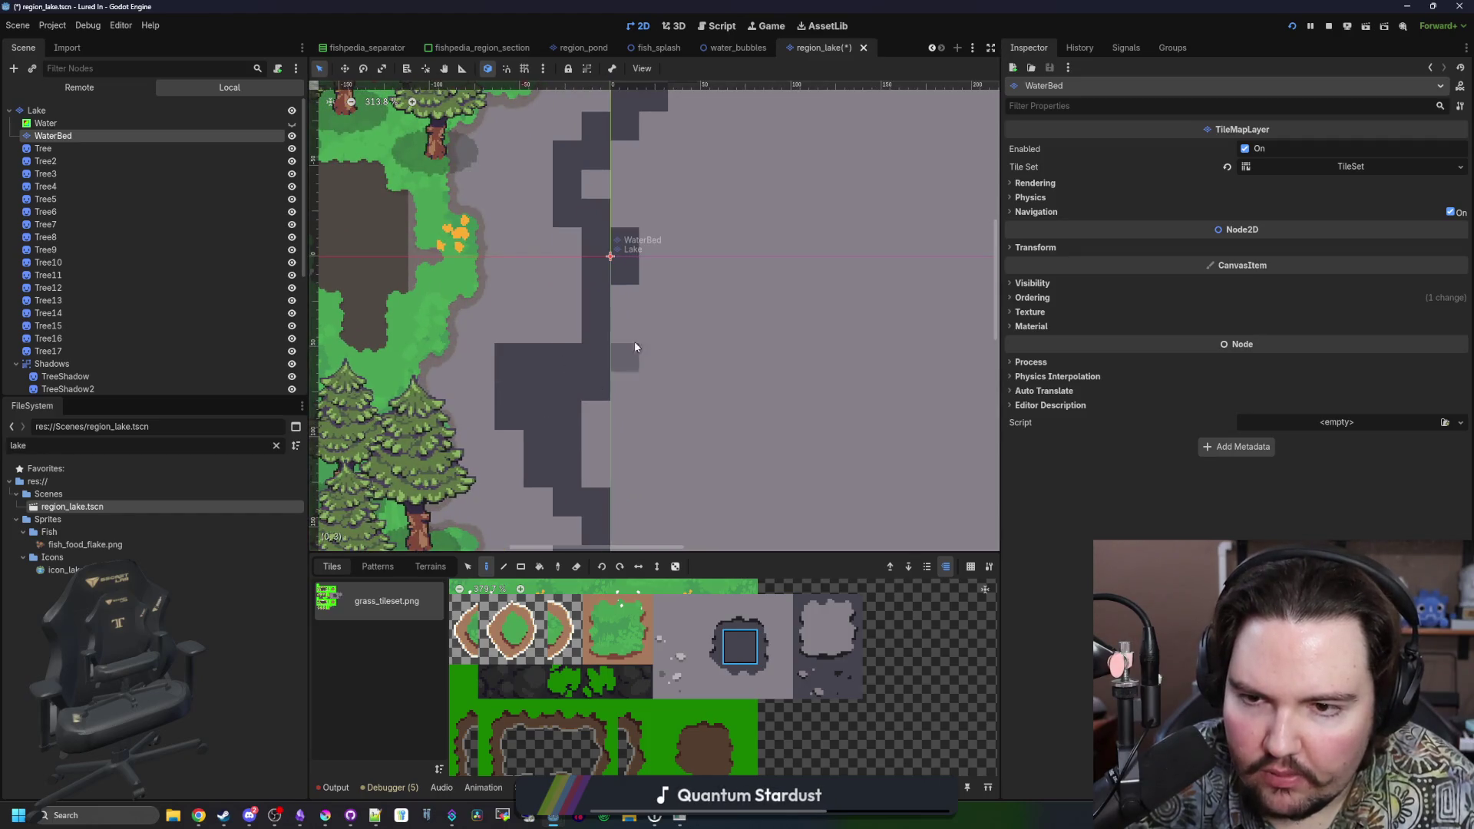
scroll(570, 321, "up", 5)
scroll(581, 376, "down", 5)
- Bucket-fill the lake interior with dark bed tiles
key("b")
left_click(587, 509)
scroll(593, 384, "up", 2)
scroll(698, 453, "up", 3)
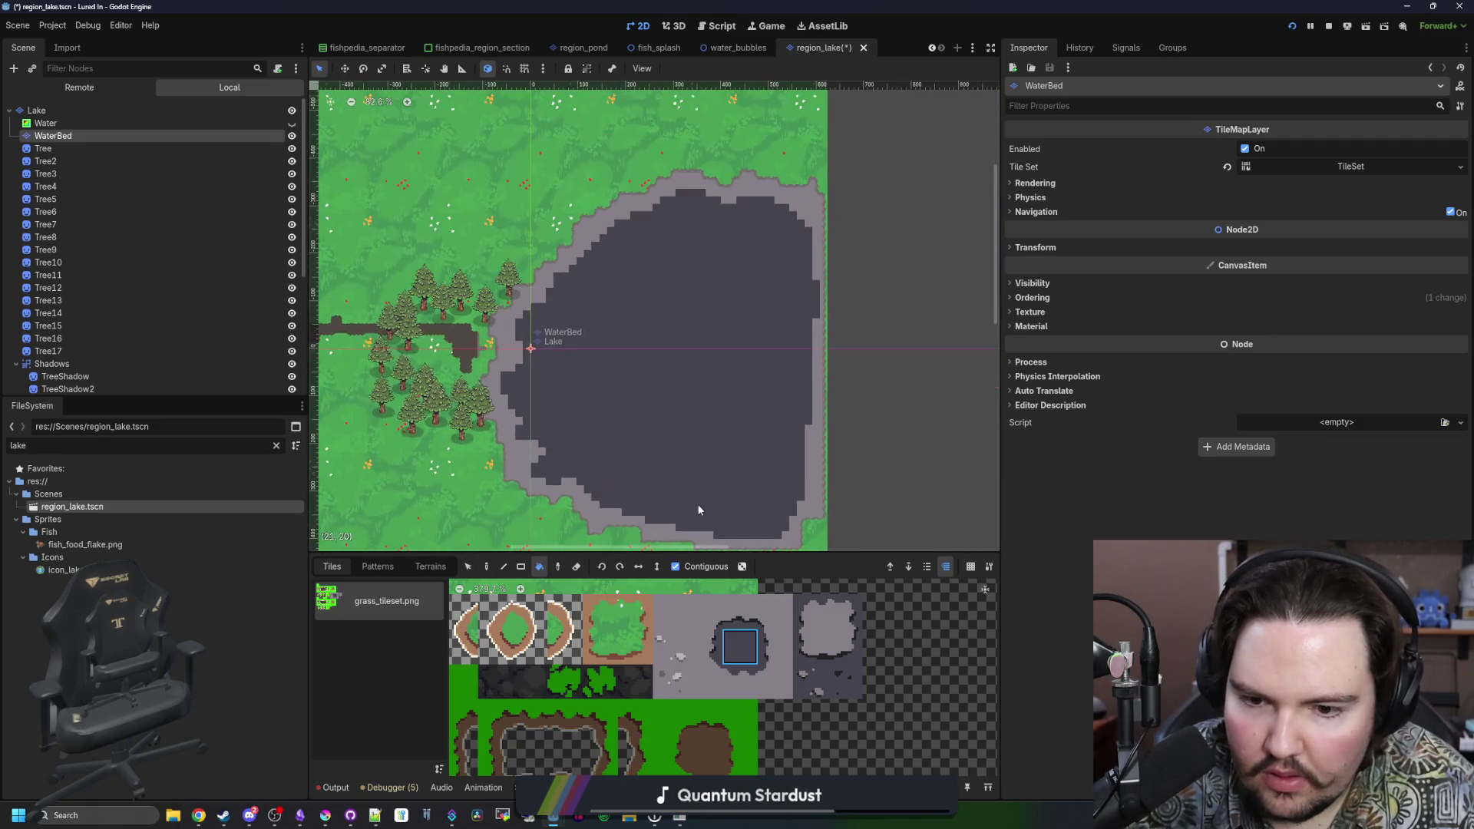
- Paint lighter grey stone tiles along the lake's bottom shore
left_click(680, 616)
scroll(593, 505, "up", 5)
left_click(486, 566)
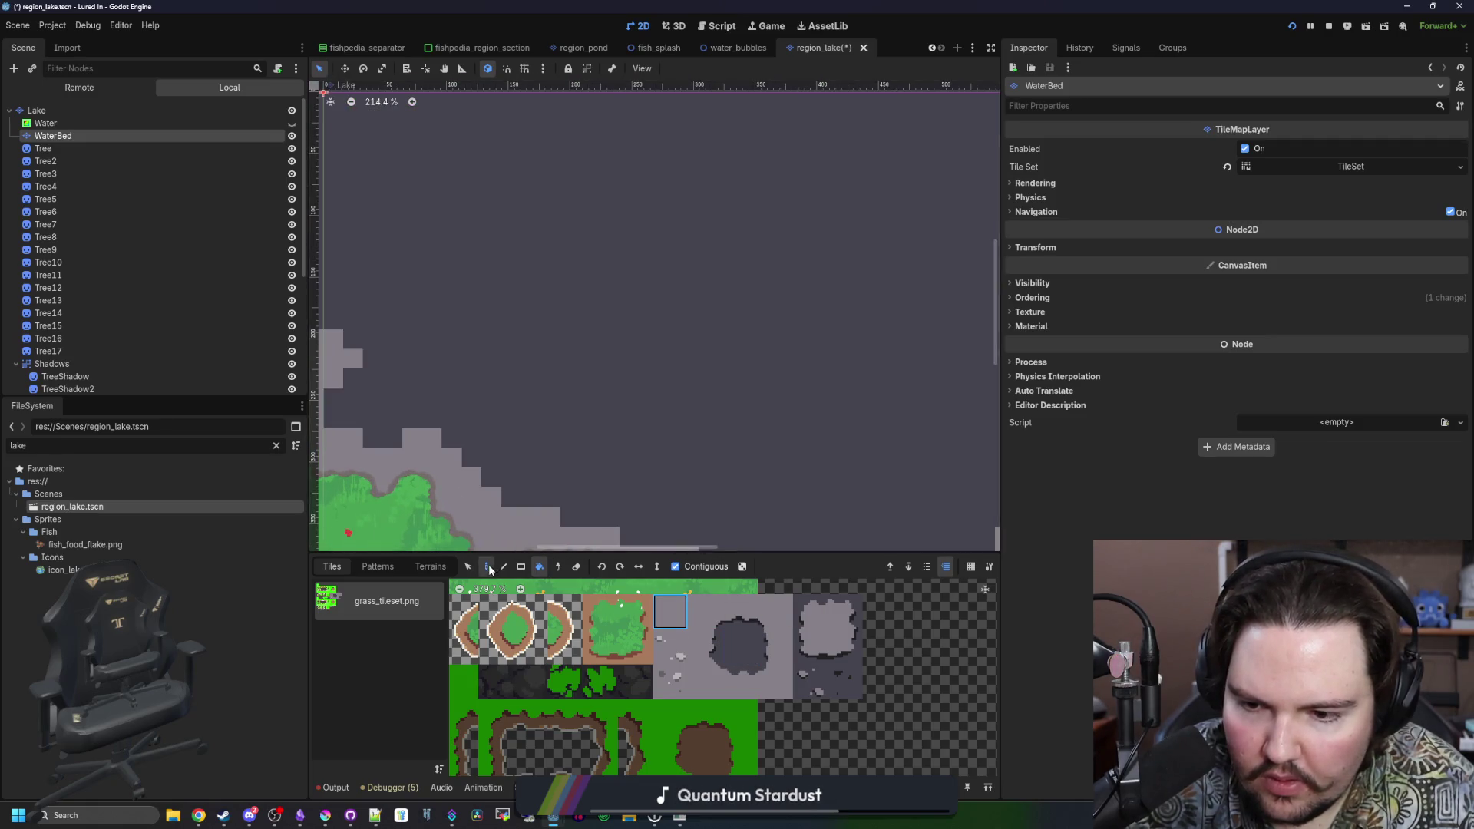
scroll(479, 352, "down", 3)
mouse_move(658, 397)
left_mouse_down()
mouse_move(566, 300)
mouse_move(550, 324)
left_mouse_up()
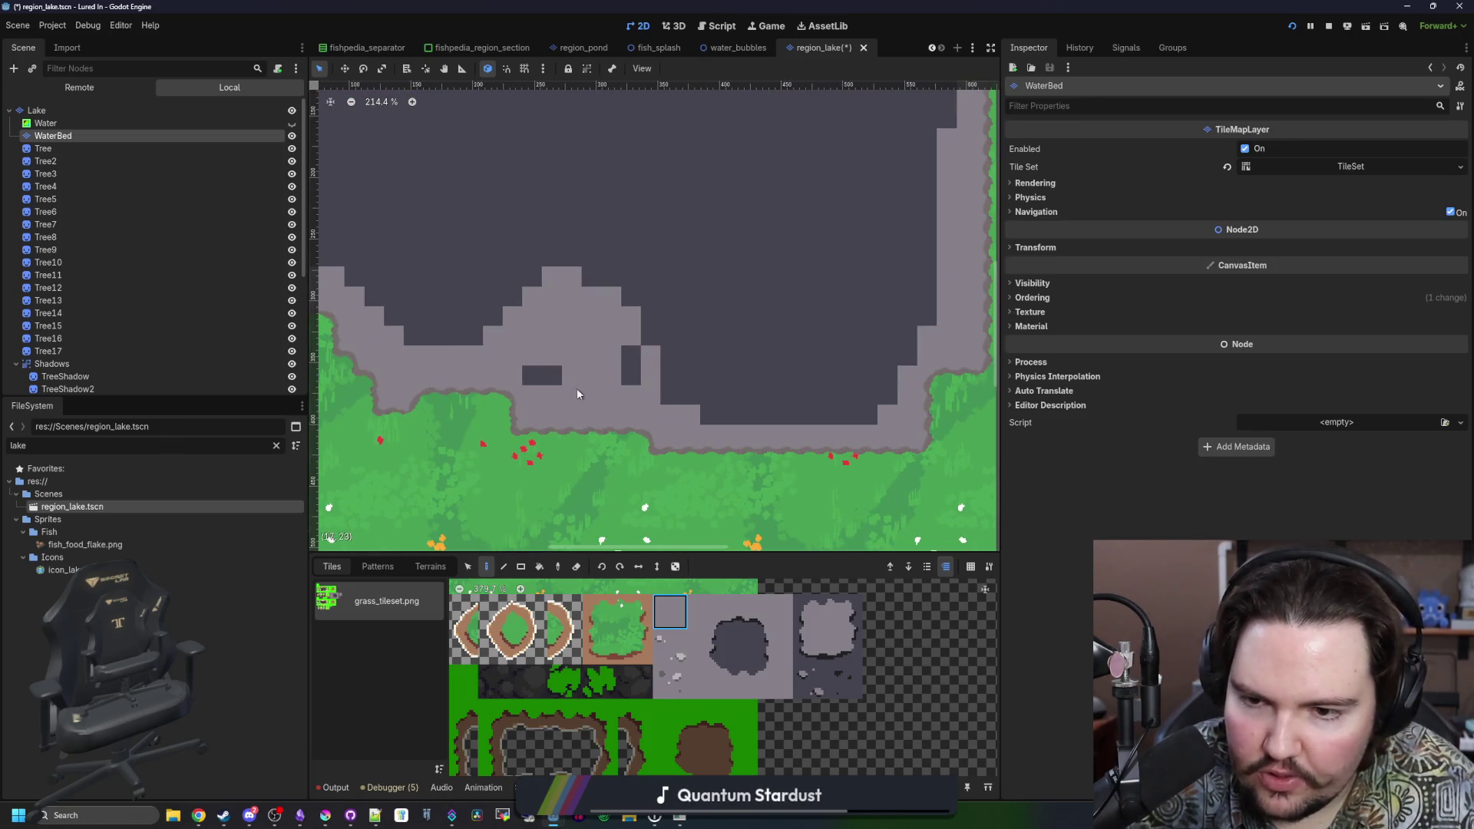
scroll(637, 374, "up", 10)
scroll(783, 394, "right", 5)
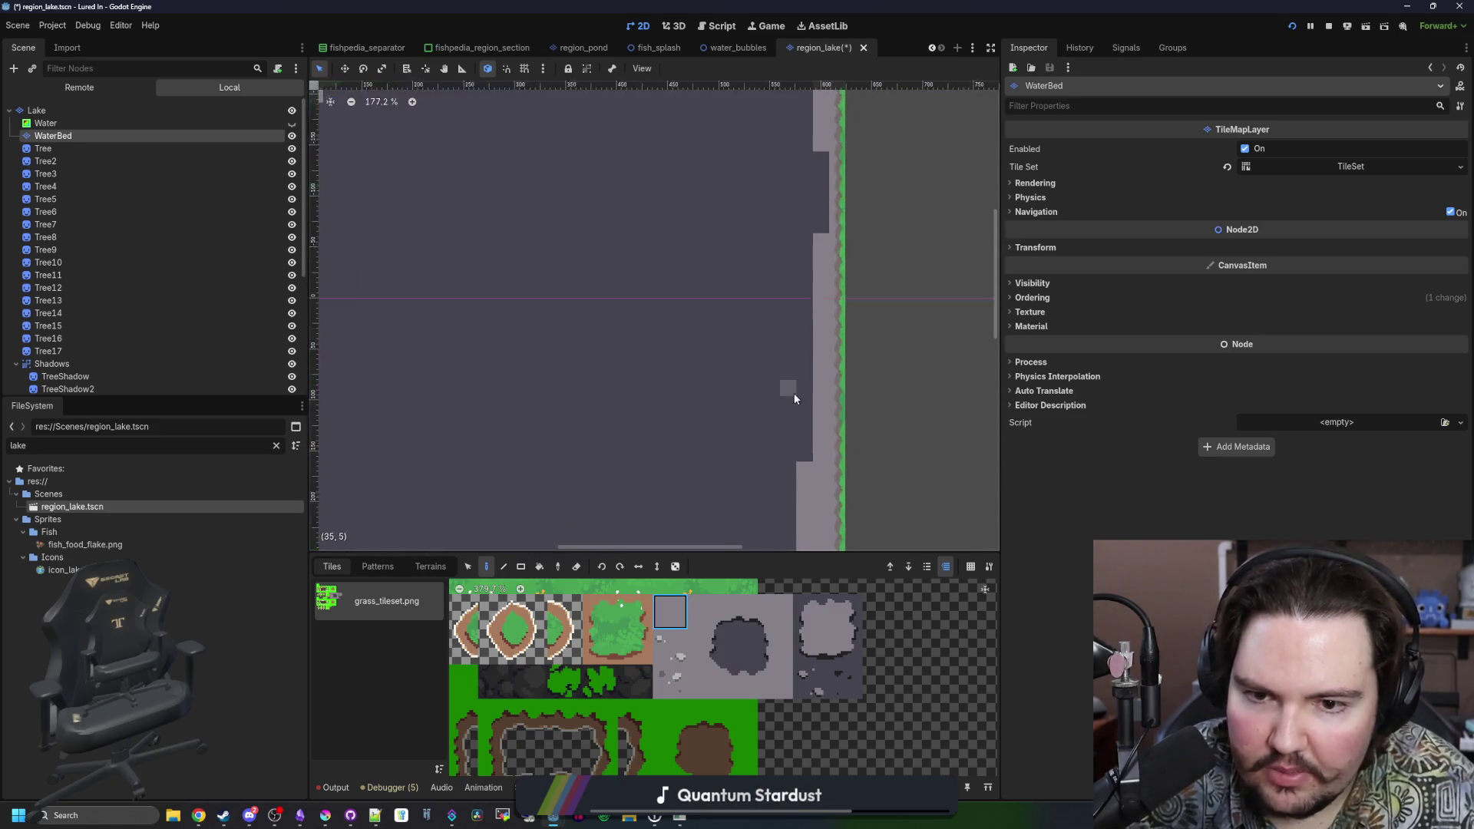
- Widen the light stone band on the right shore and reshape the upper-left shore steps
mouse_move(779, 433)
left_mouse_down()
mouse_move(750, 303)
mouse_move(813, 193)
mouse_move(788, 421)
mouse_move(770, 331)
mouse_move(764, 375)
left_mouse_up()
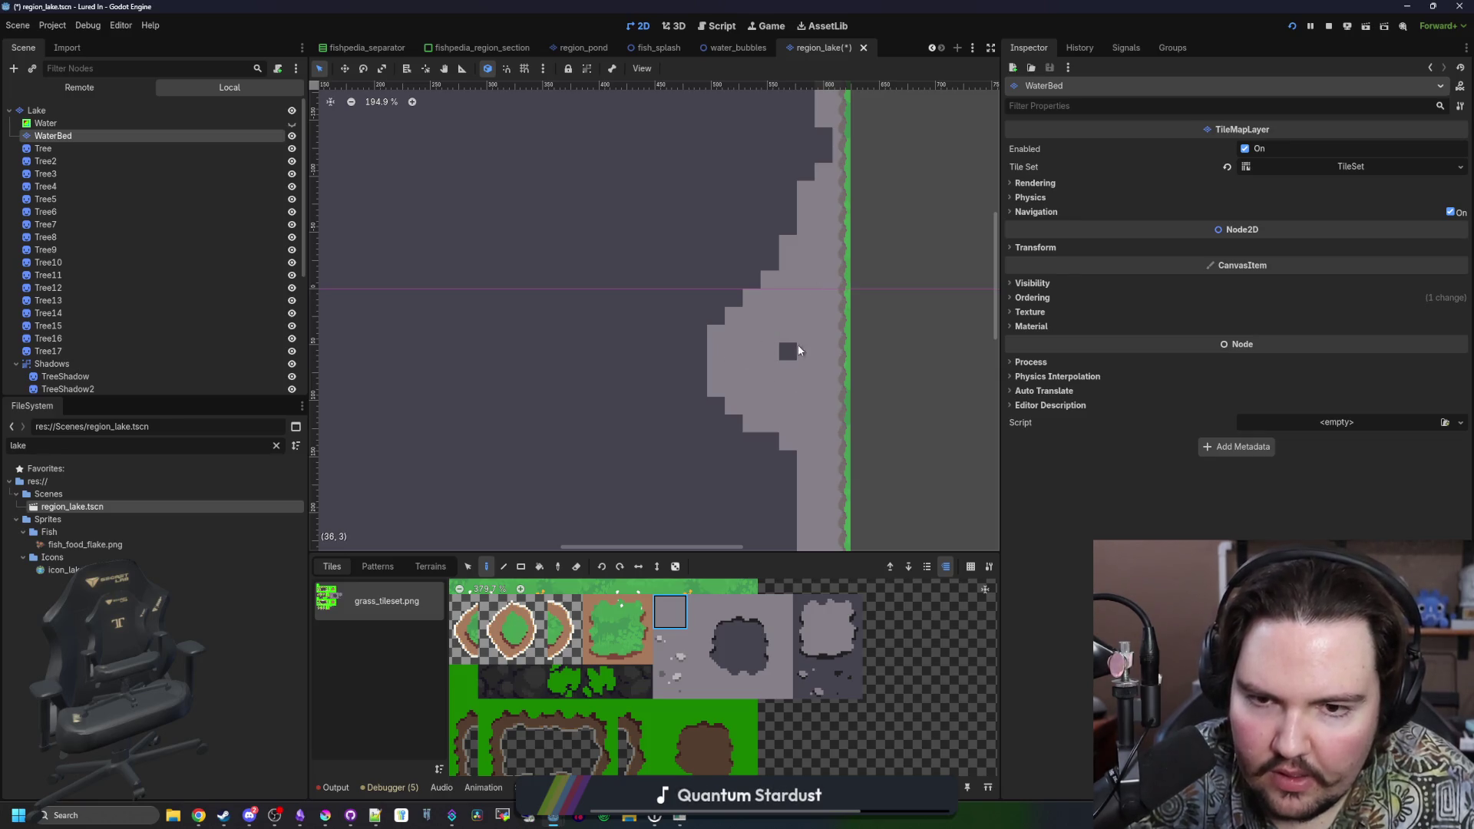
scroll(798, 350, "down", 5)
scroll(567, 159, "up", 5)
scroll(533, 264, "up", 3)
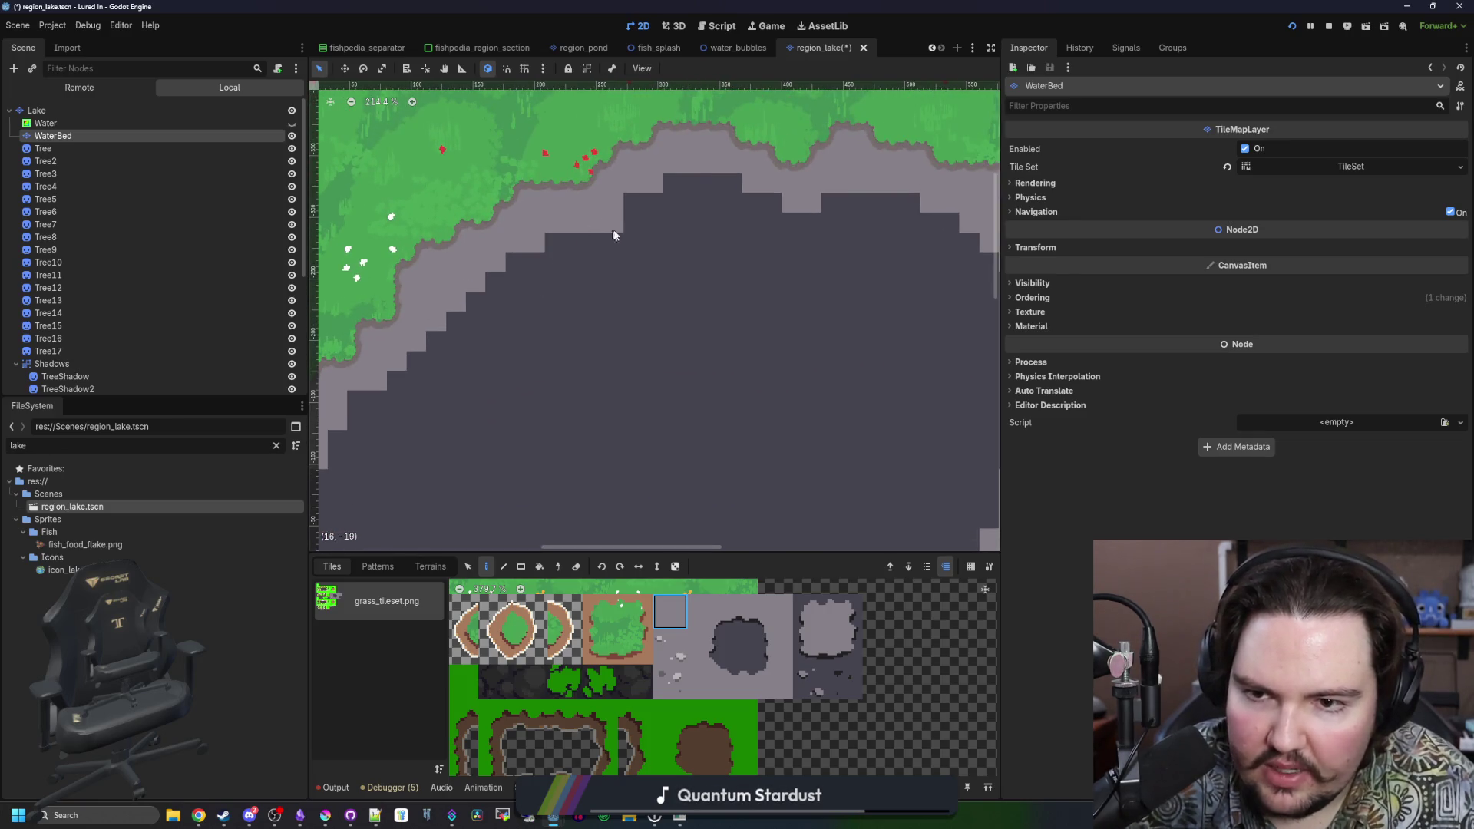
left_click_drag(612, 234, 685, 183)
scroll(637, 205, "left", 3)
scroll(762, 185, "up", 2)
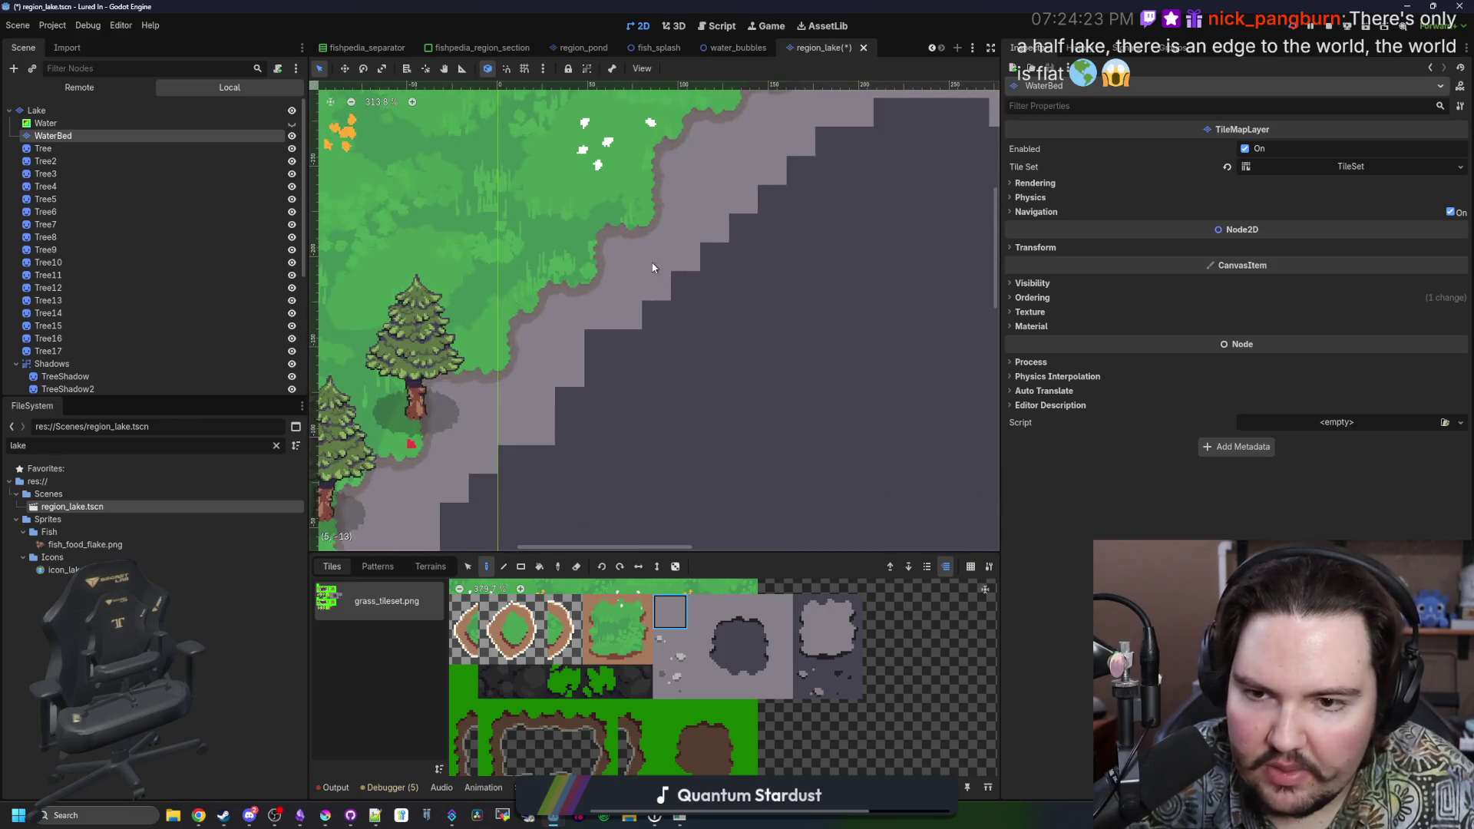
scroll(637, 305, "down", 3)
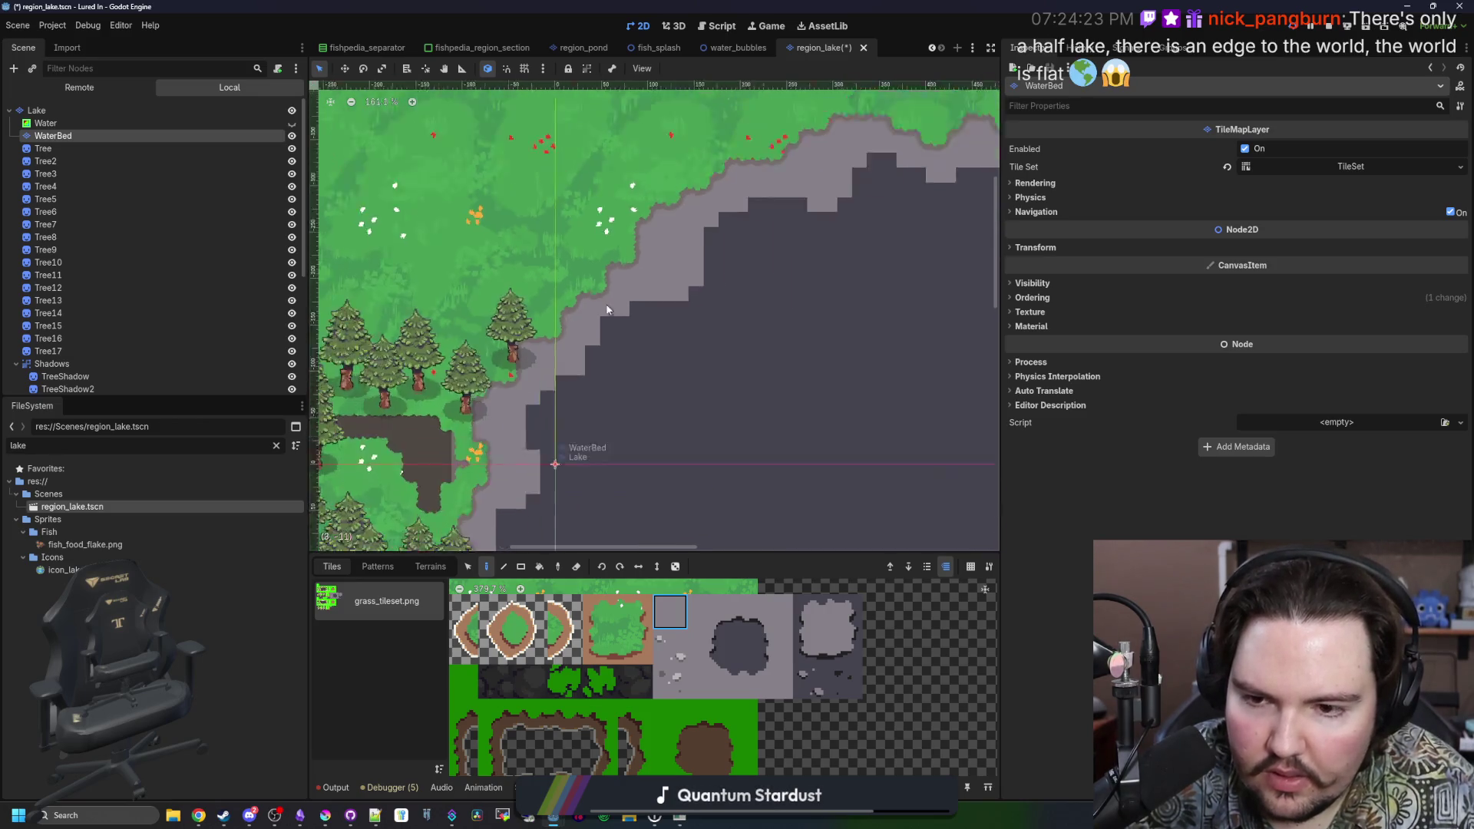
scroll(584, 403, "up", 2)
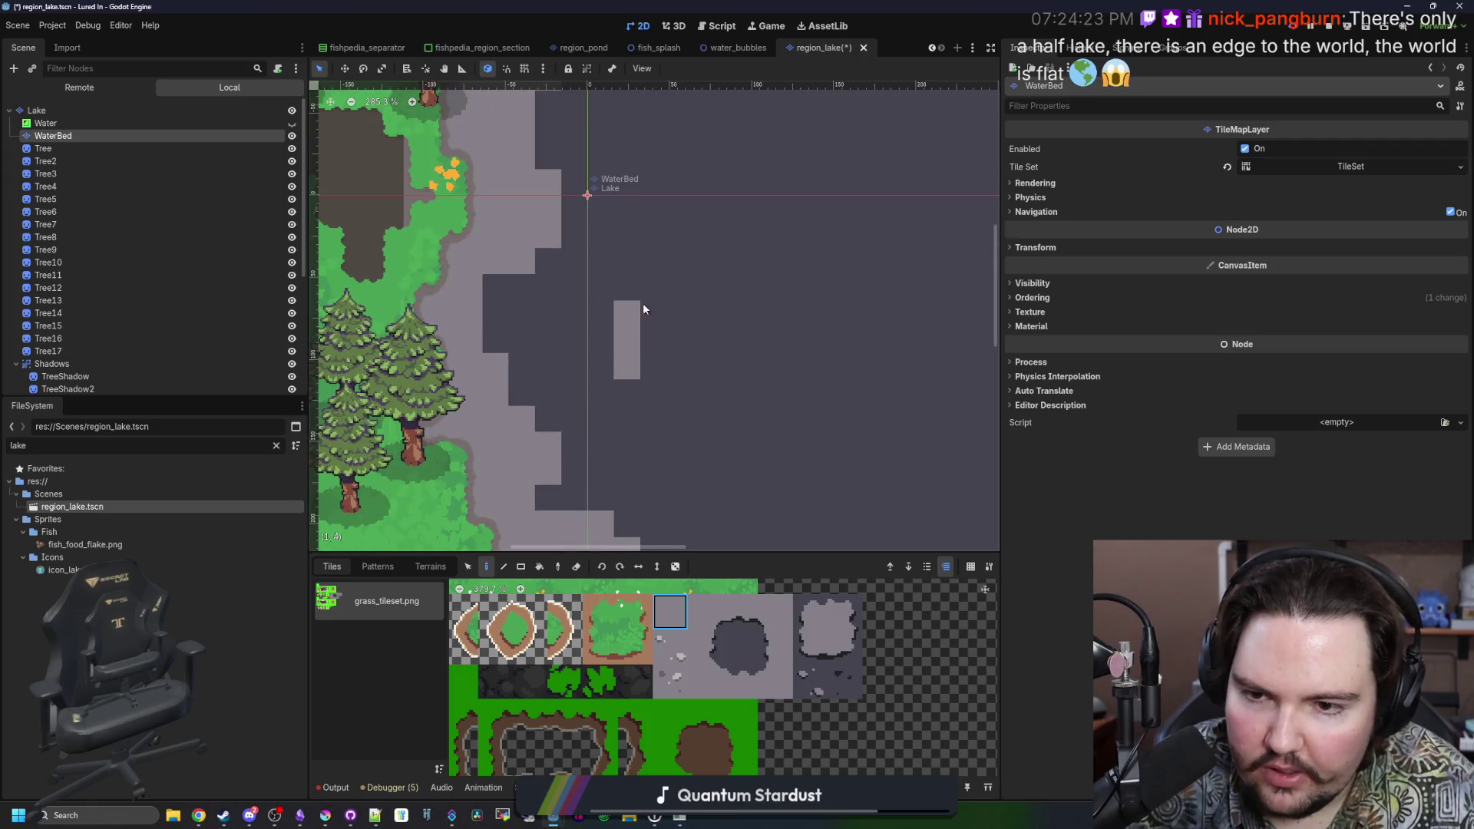
- Enlarge the light grey stone island inside the lake
left_click_drag(611, 353, 622, 335)
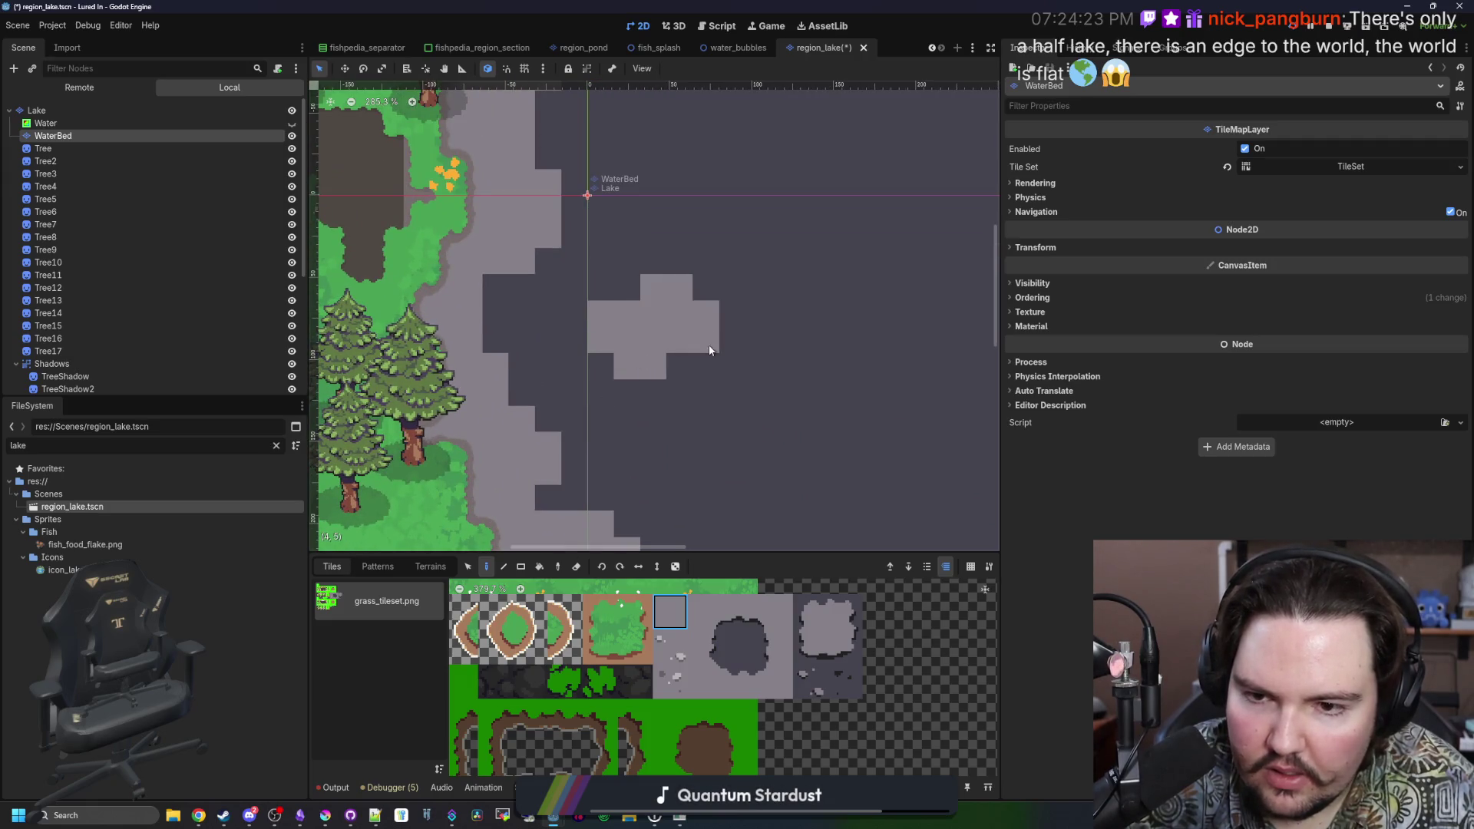
scroll(707, 343, "down", 2)
scroll(687, 241, "up", 5)
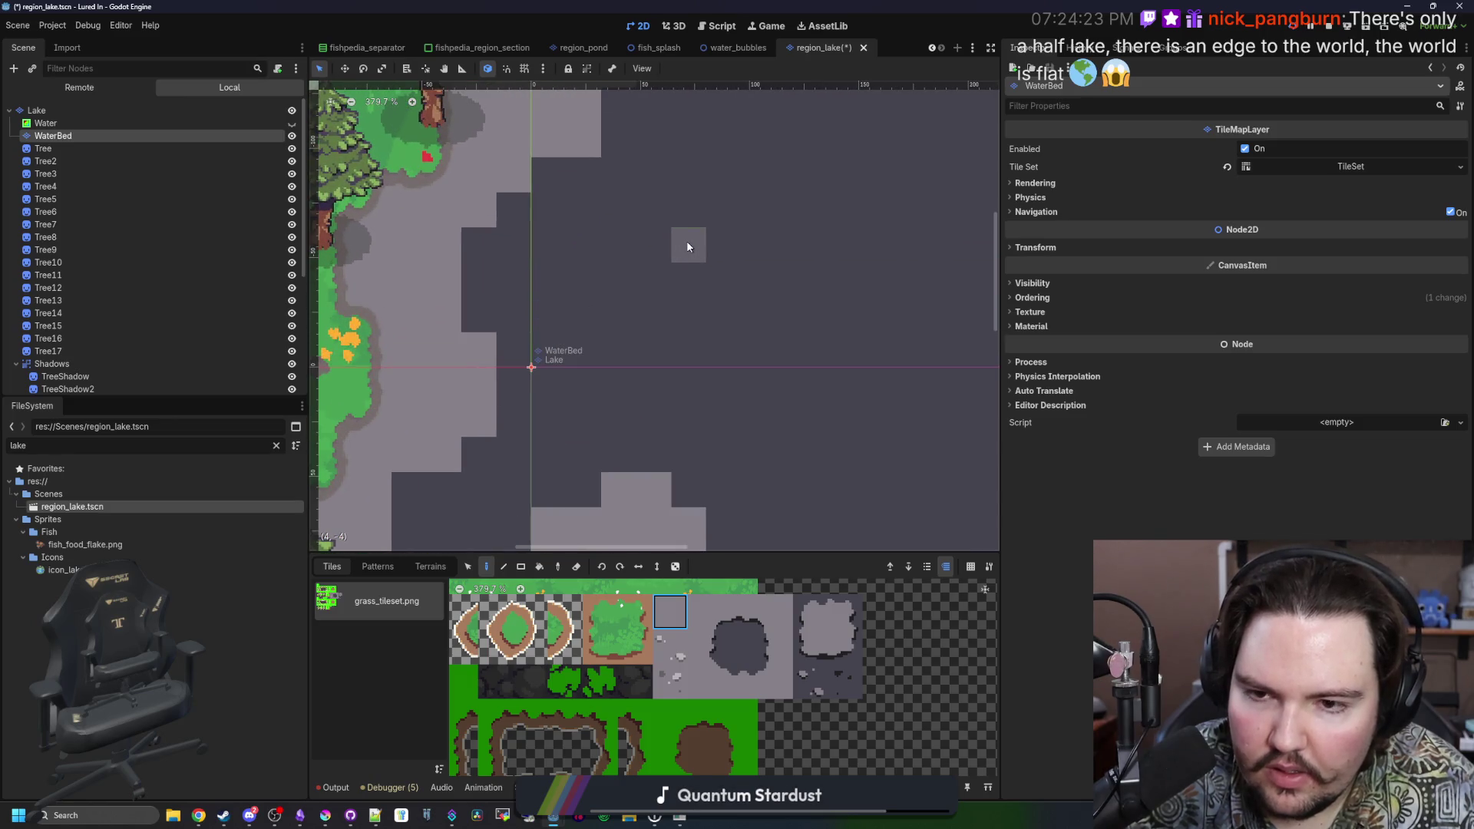
scroll(661, 251, "down", 4)
scroll(613, 371, "down", 7)
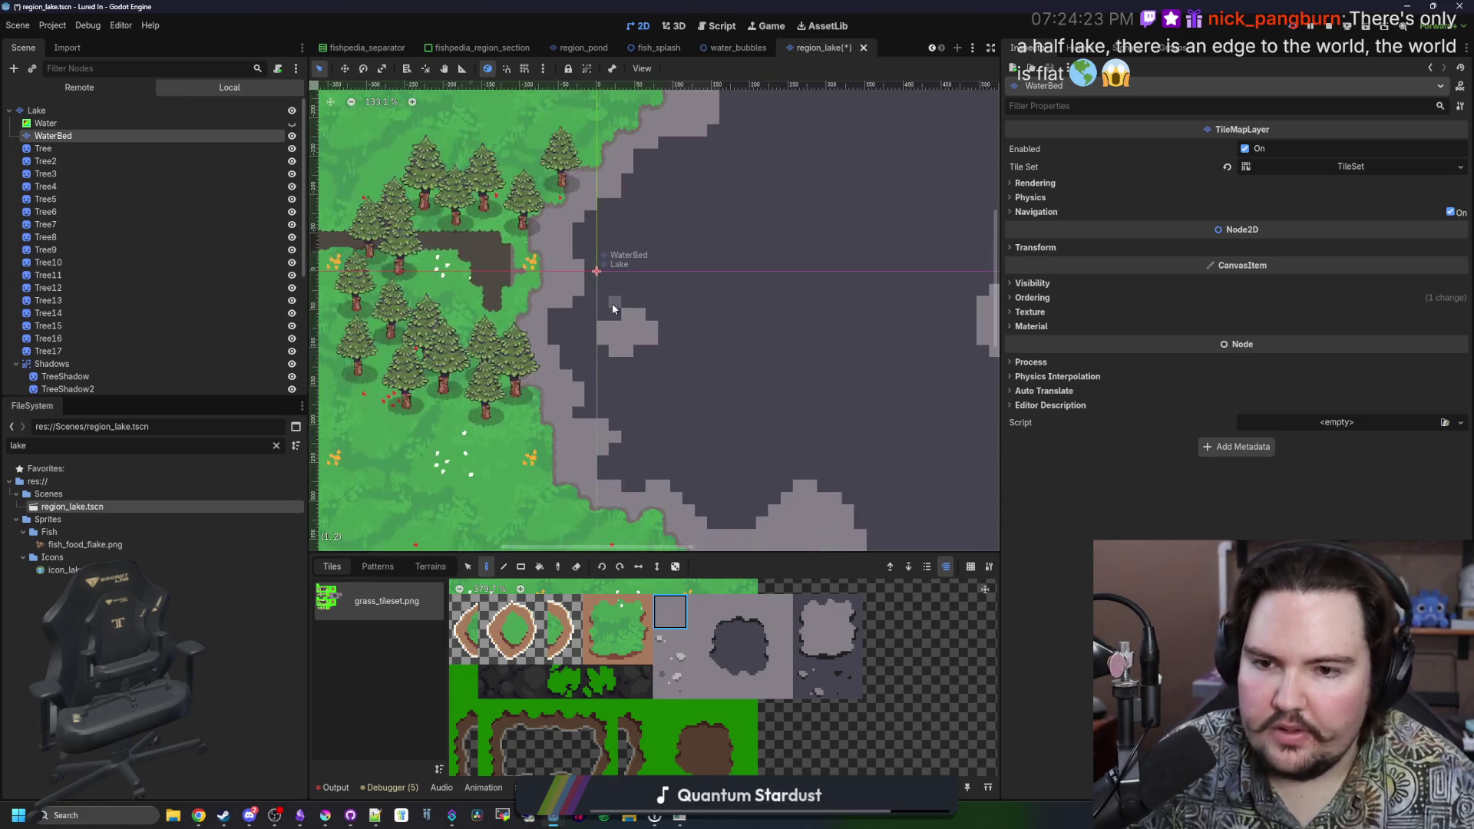
scroll(626, 294, "up", 7)
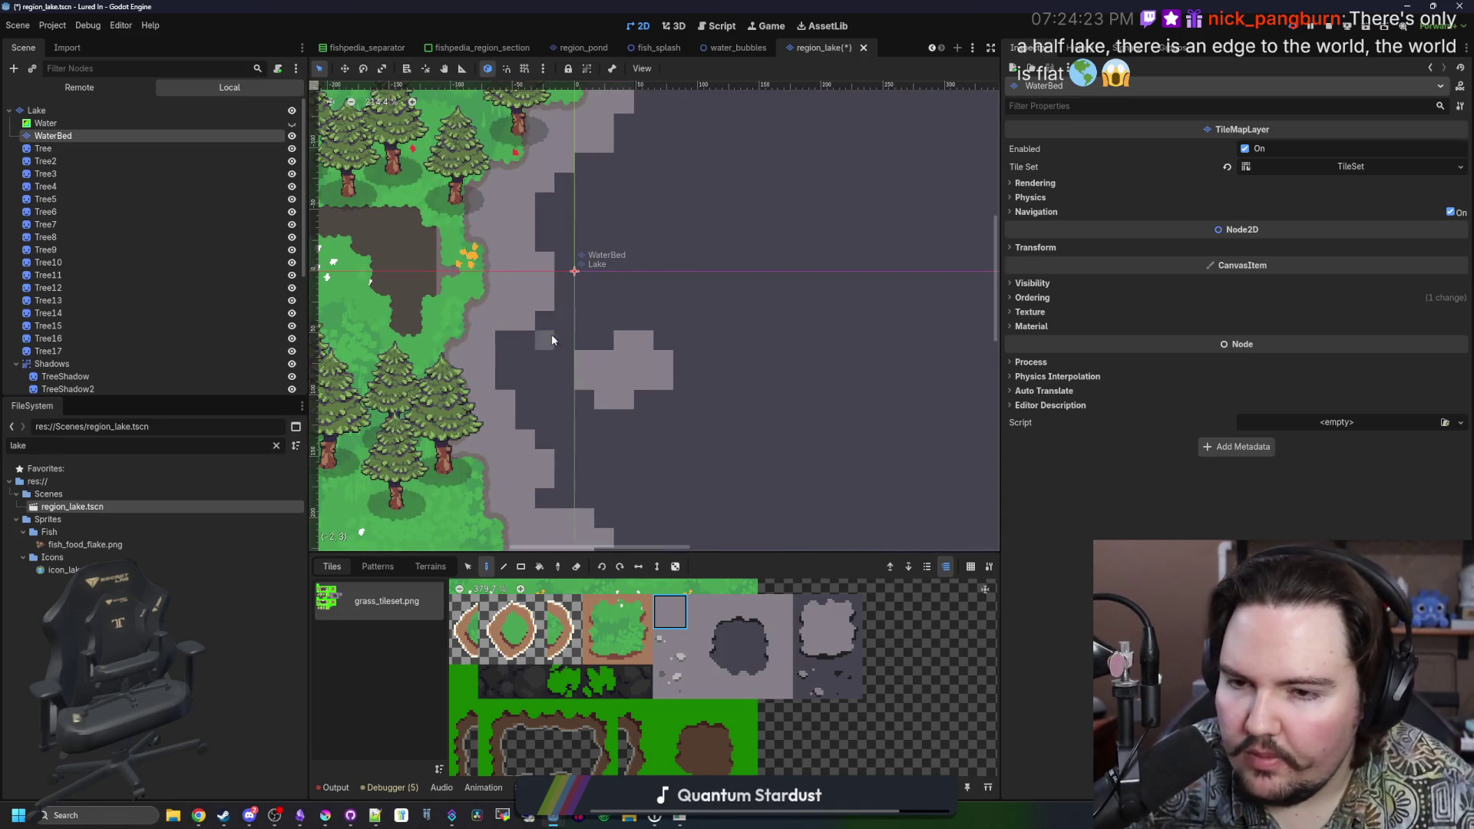
scroll(572, 369, "up", 5)
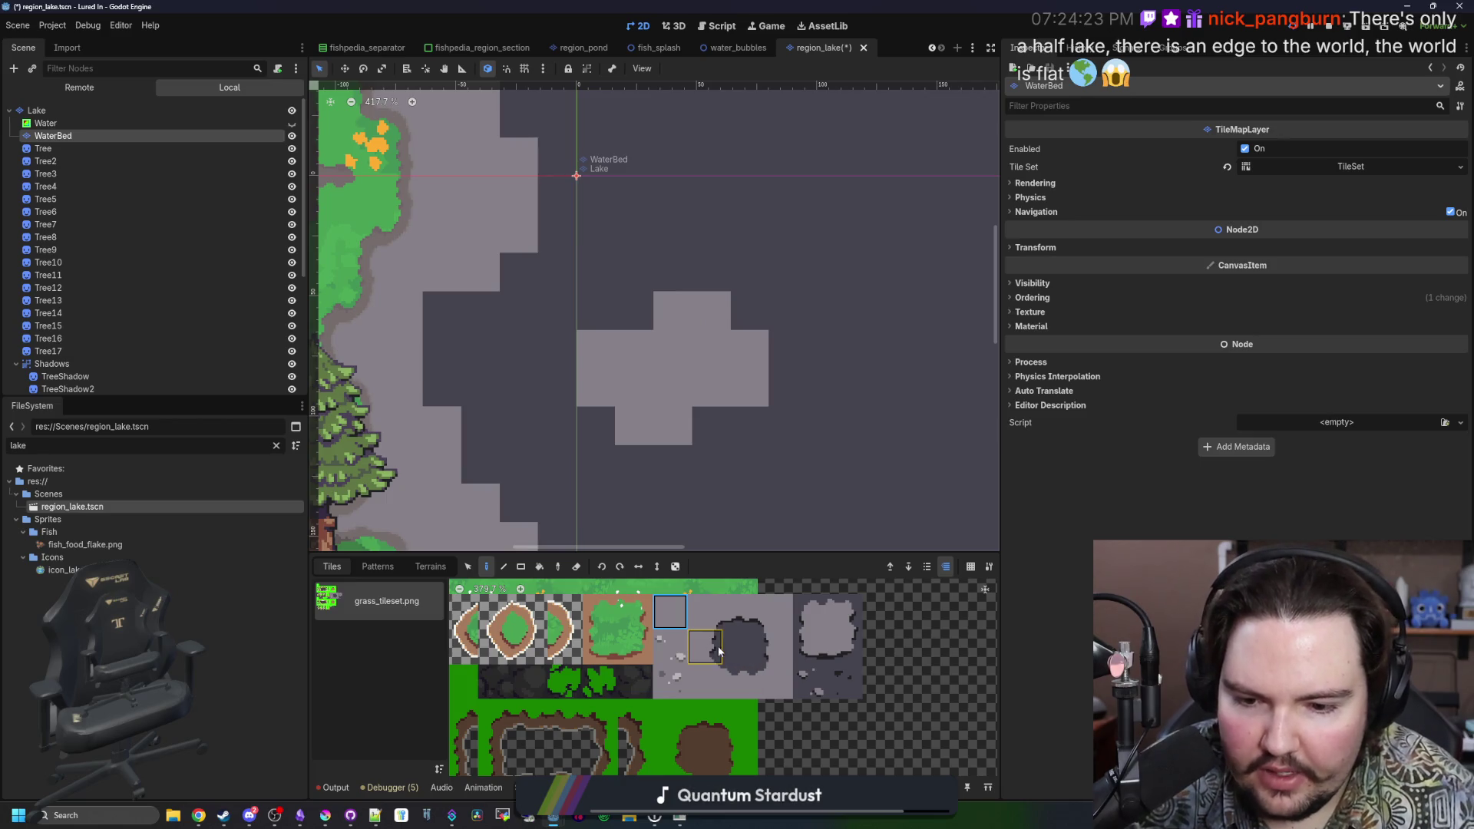
- Choose a light stone edge tile and paint it along the lake's lower shoreline
left_click(777, 680)
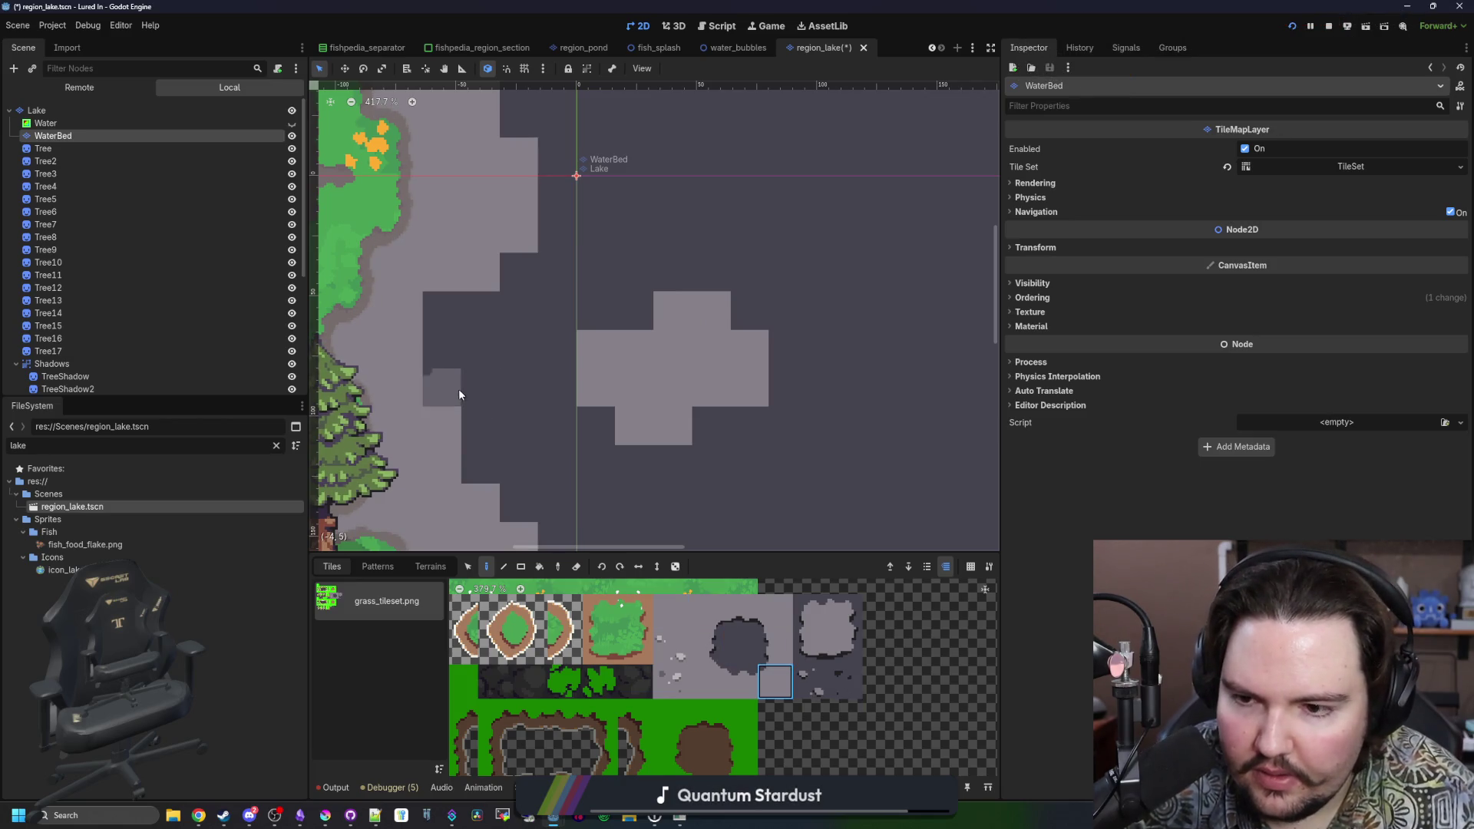
left_click(705, 682)
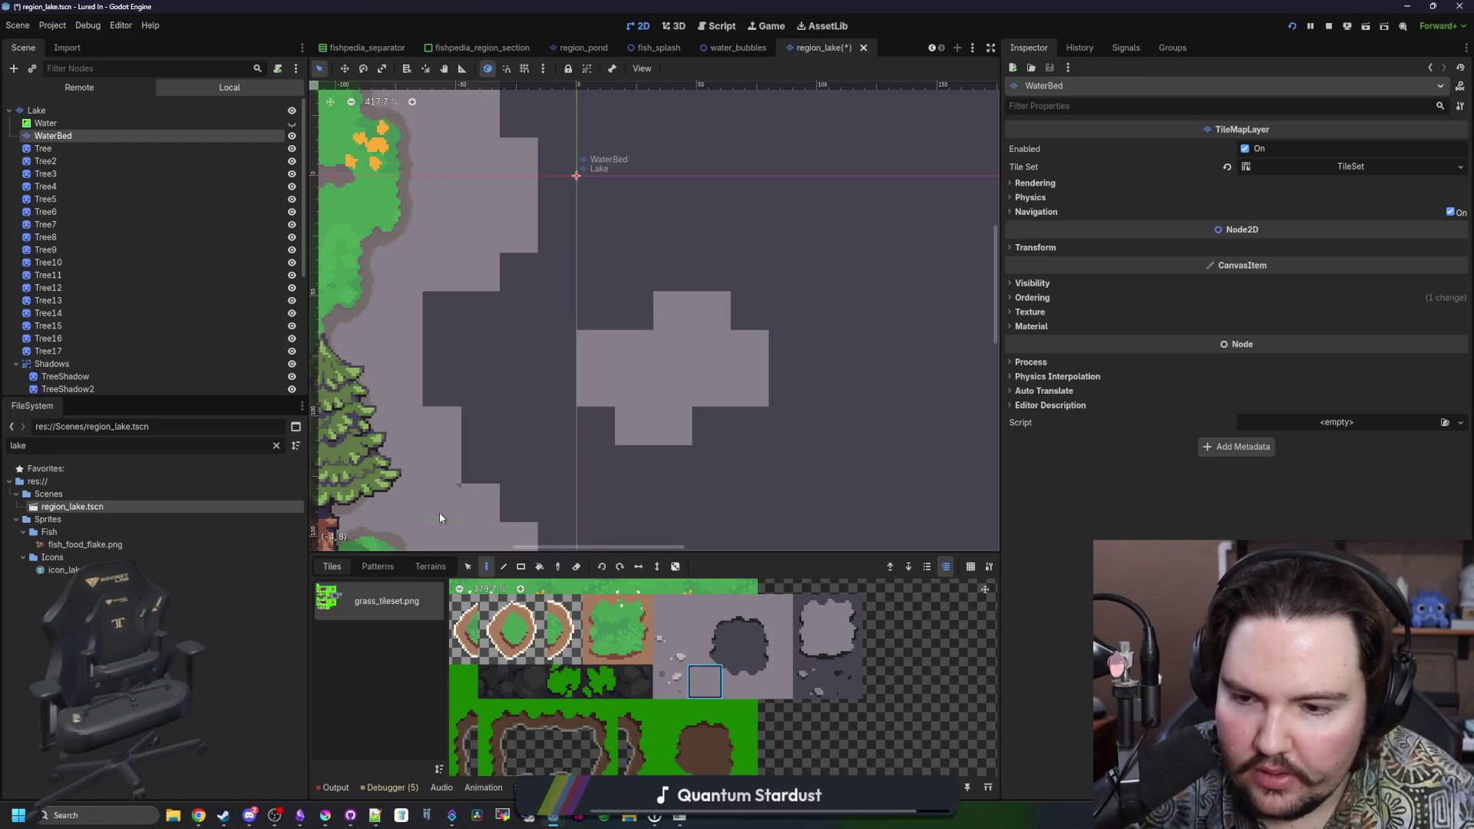
scroll(501, 325, "down", 5)
scroll(541, 321, "down", 4)
left_click(670, 612)
scroll(537, 338, "down", 3)
scroll(535, 343, "up", 6)
scroll(535, 344, "up", 1)
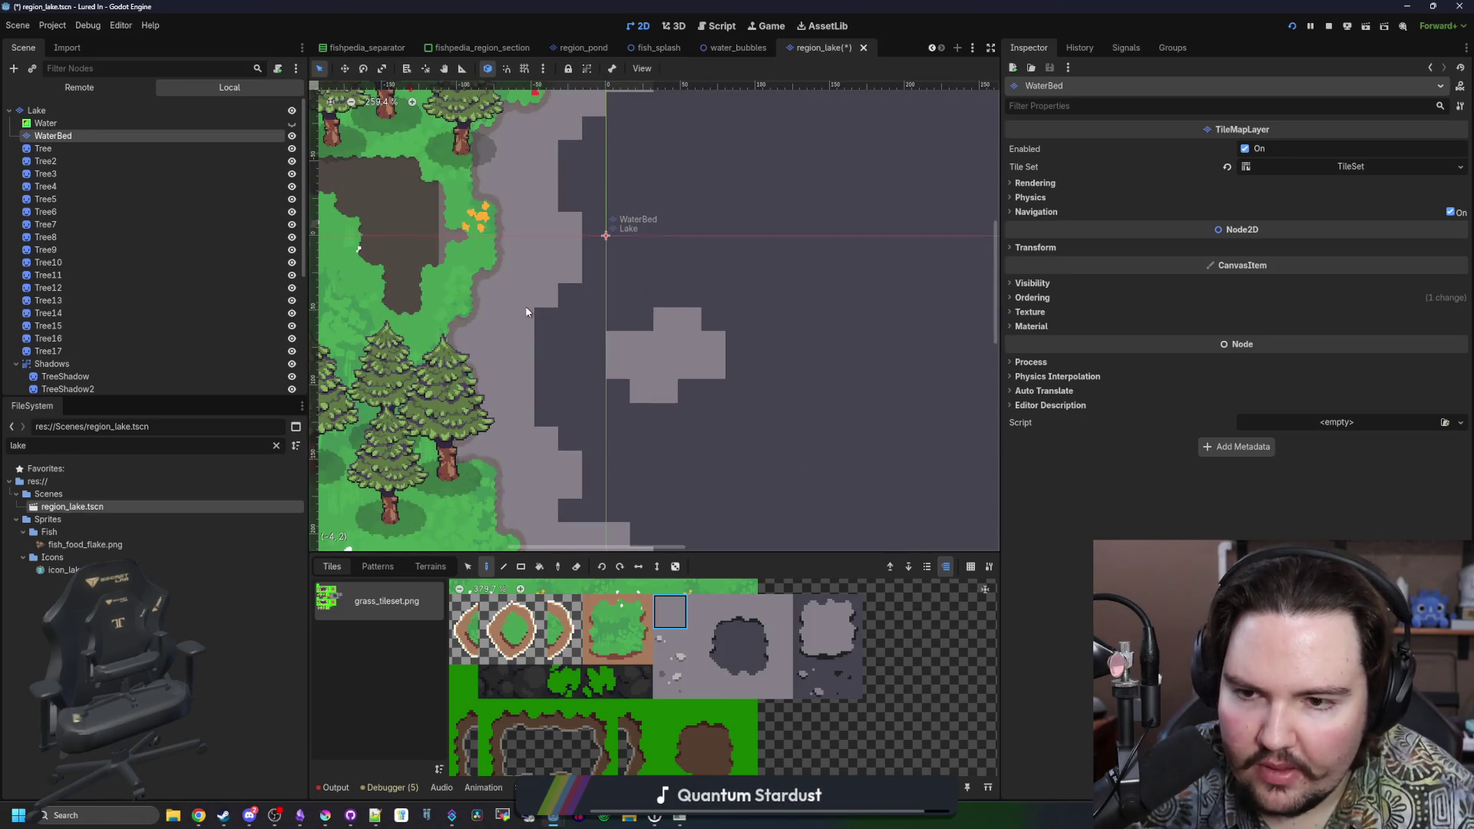
scroll(547, 318, "up", 5)
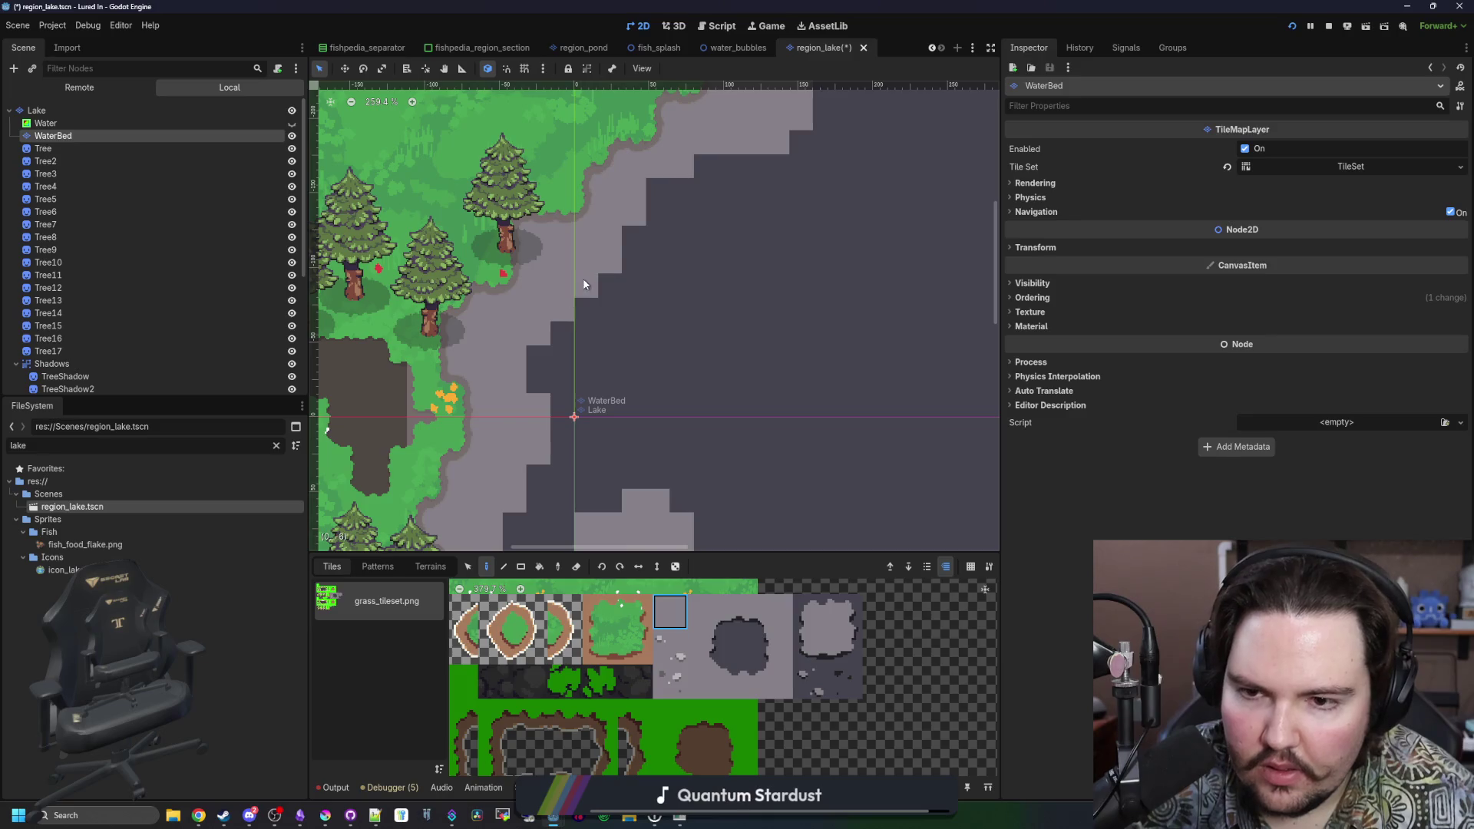
scroll(584, 284, "down", 1)
scroll(553, 307, "up", 4)
scroll(499, 353, "right", 4)
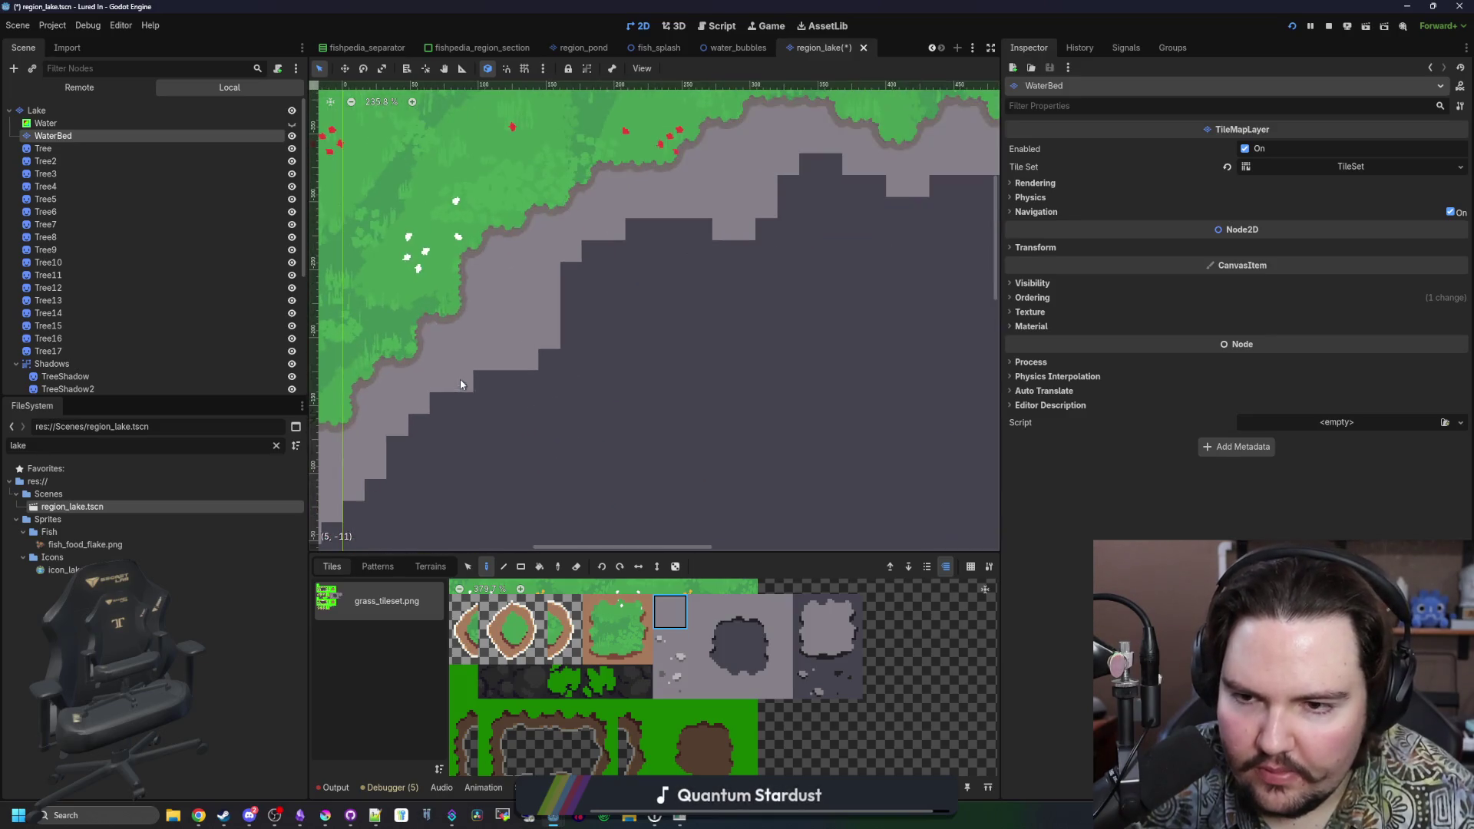
scroll(460, 384, "right", 5)
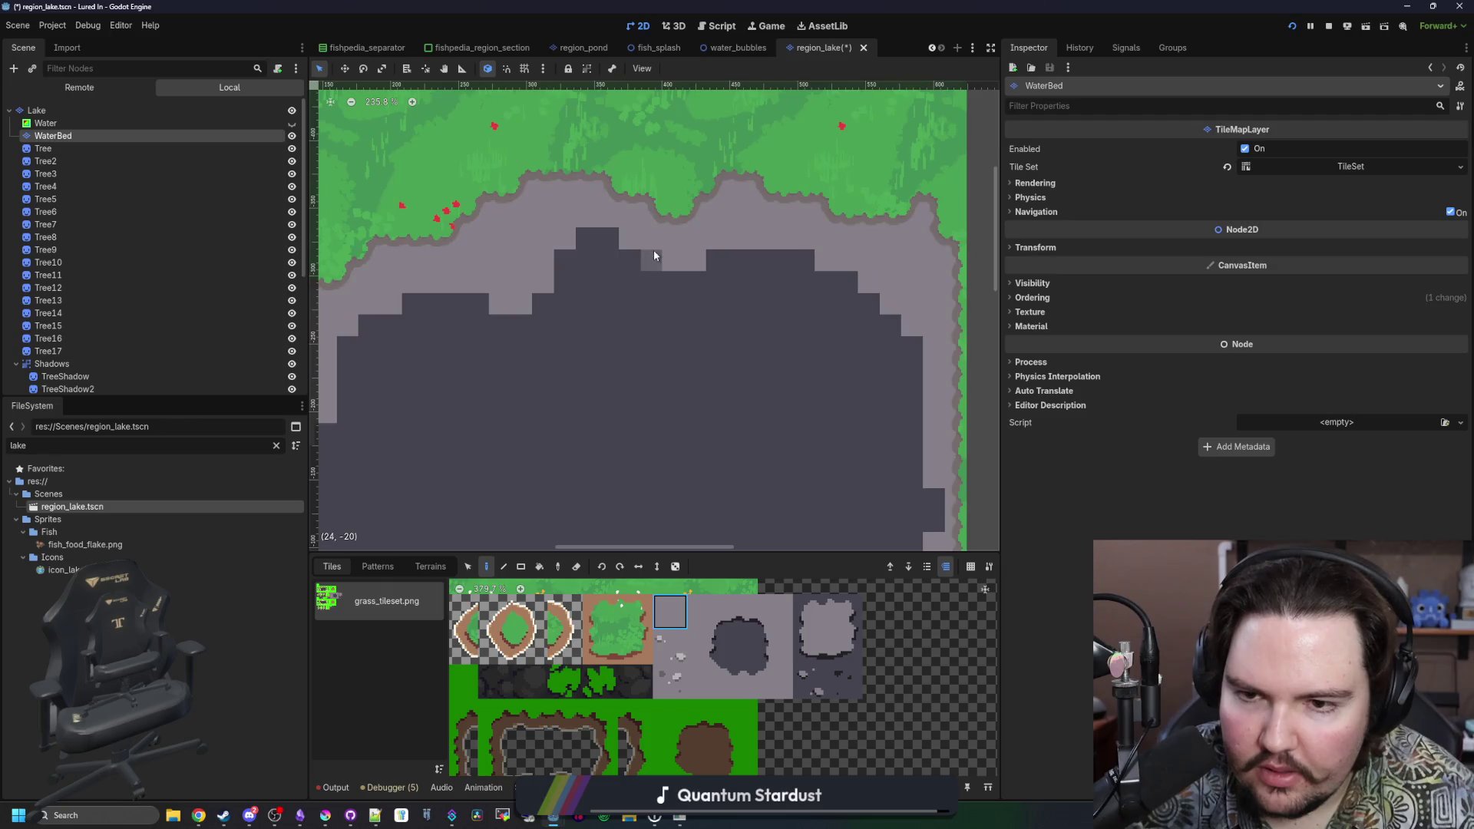
scroll(652, 250, "down", 2)
scroll(691, 230, "down", 5)
scroll(767, 215, "right", 5)
scroll(812, 193, "down", 3)
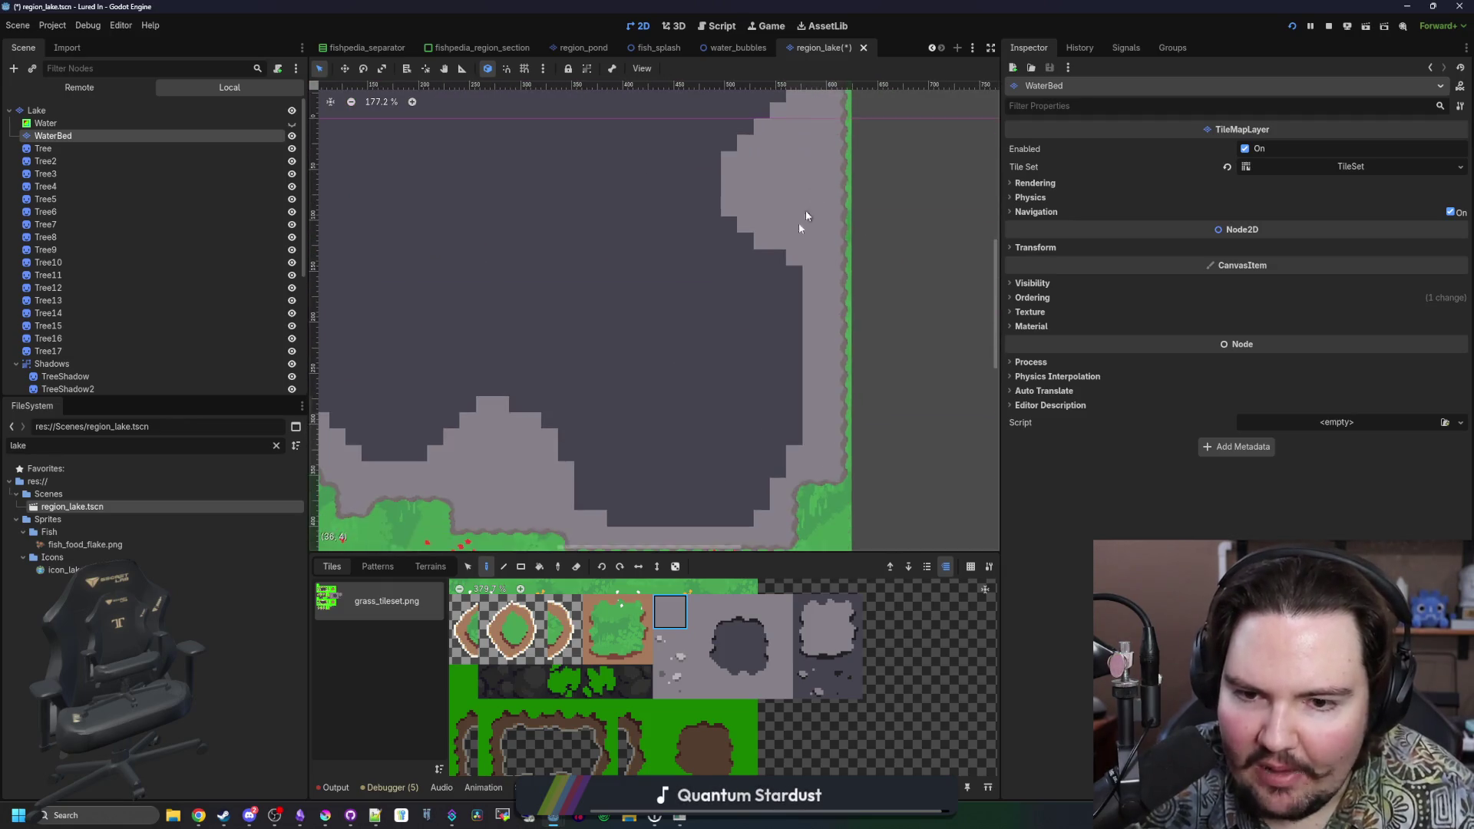
scroll(812, 198, "up", 4)
scroll(783, 384, "down", 3)
left_click_drag(703, 405, 918, 393)
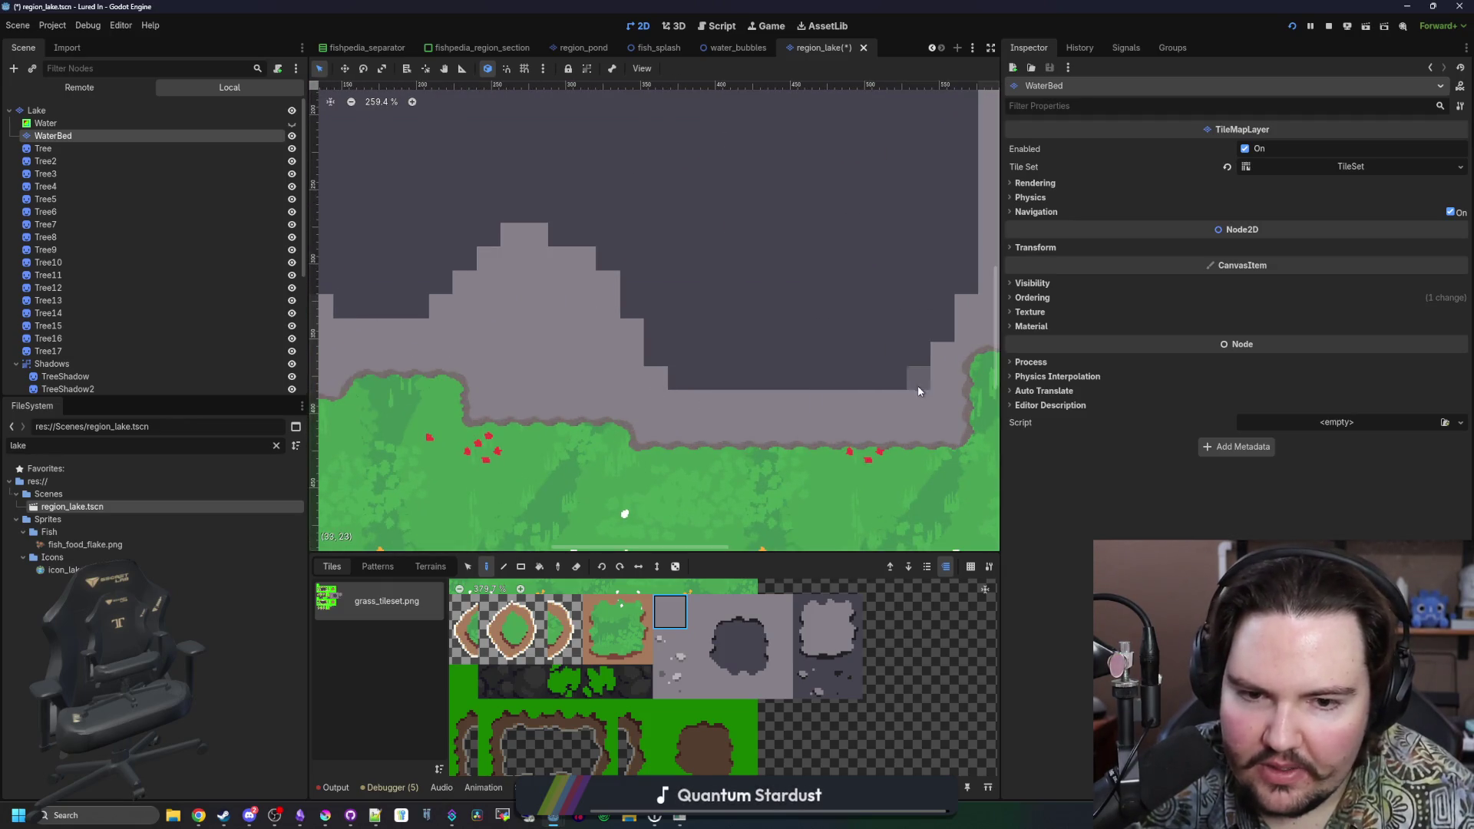
- Paint a column of jagged pebble edge tiles up the shore and add one more edge tile
scroll(875, 380, "up", 3)
scroll(806, 407, "left", 6)
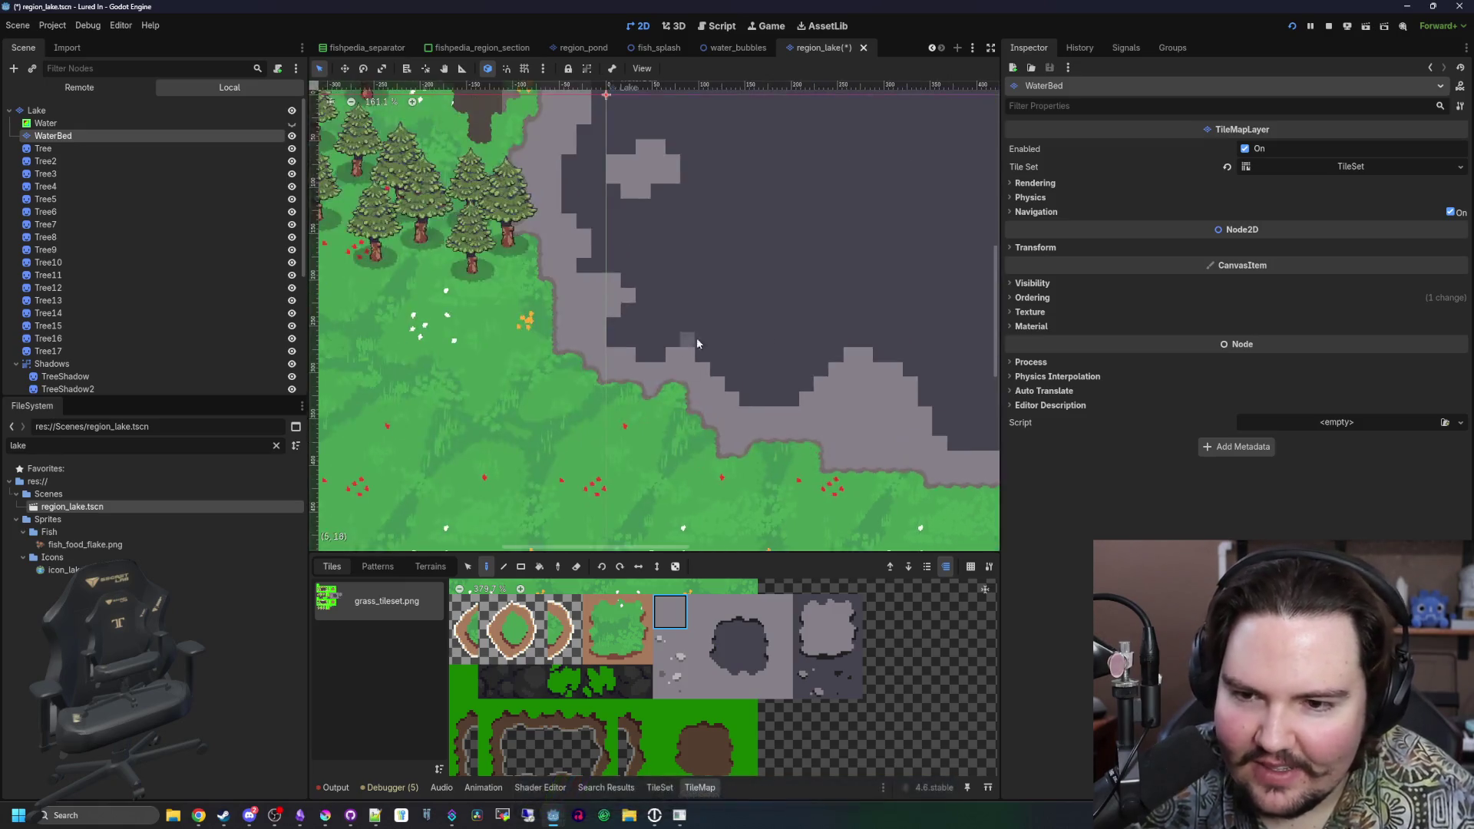
scroll(691, 430, "up", 2)
scroll(561, 449, "up", 3)
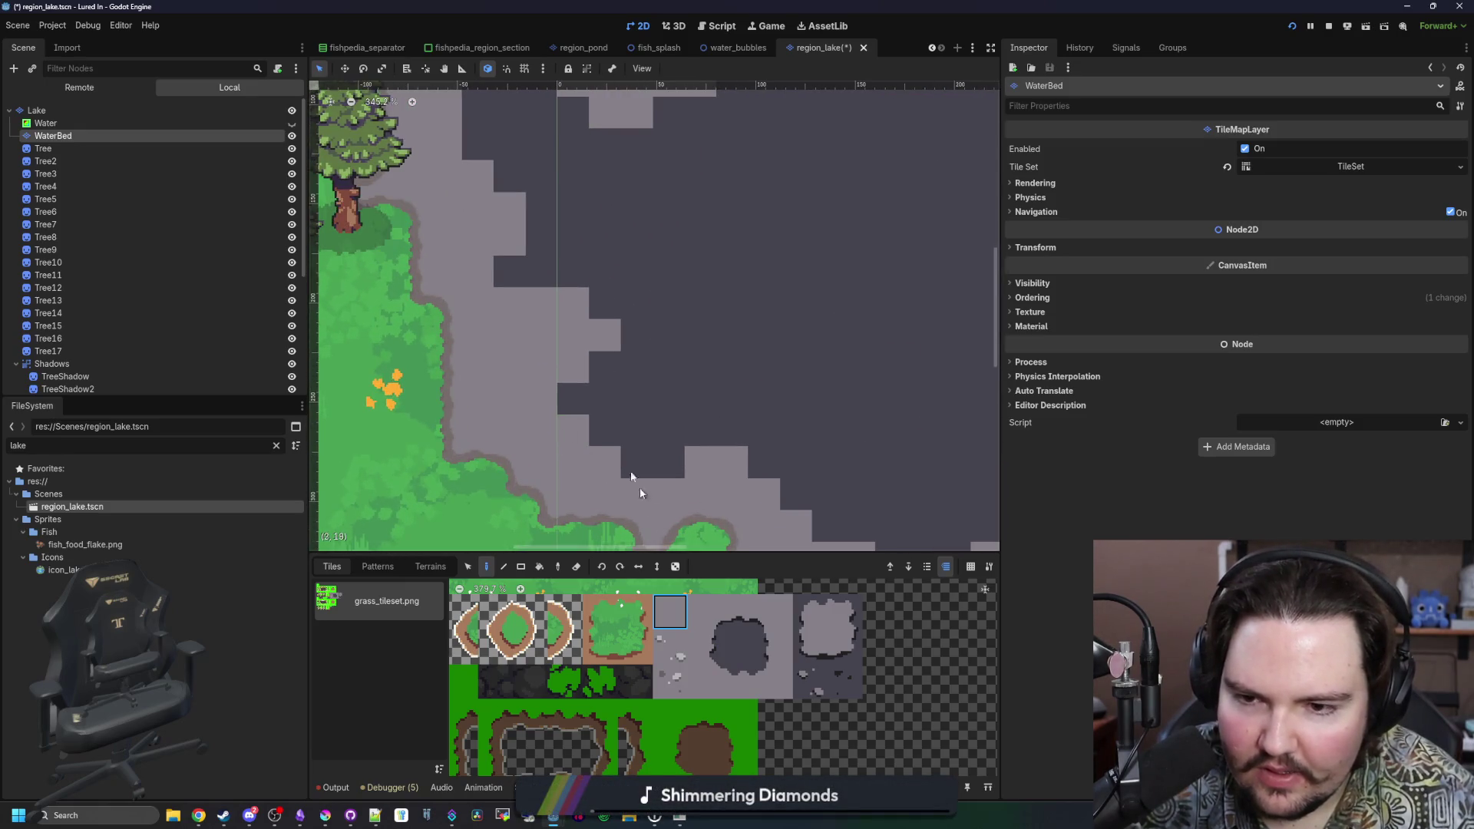
scroll(595, 438, "down", 1)
scroll(605, 371, "up", 5)
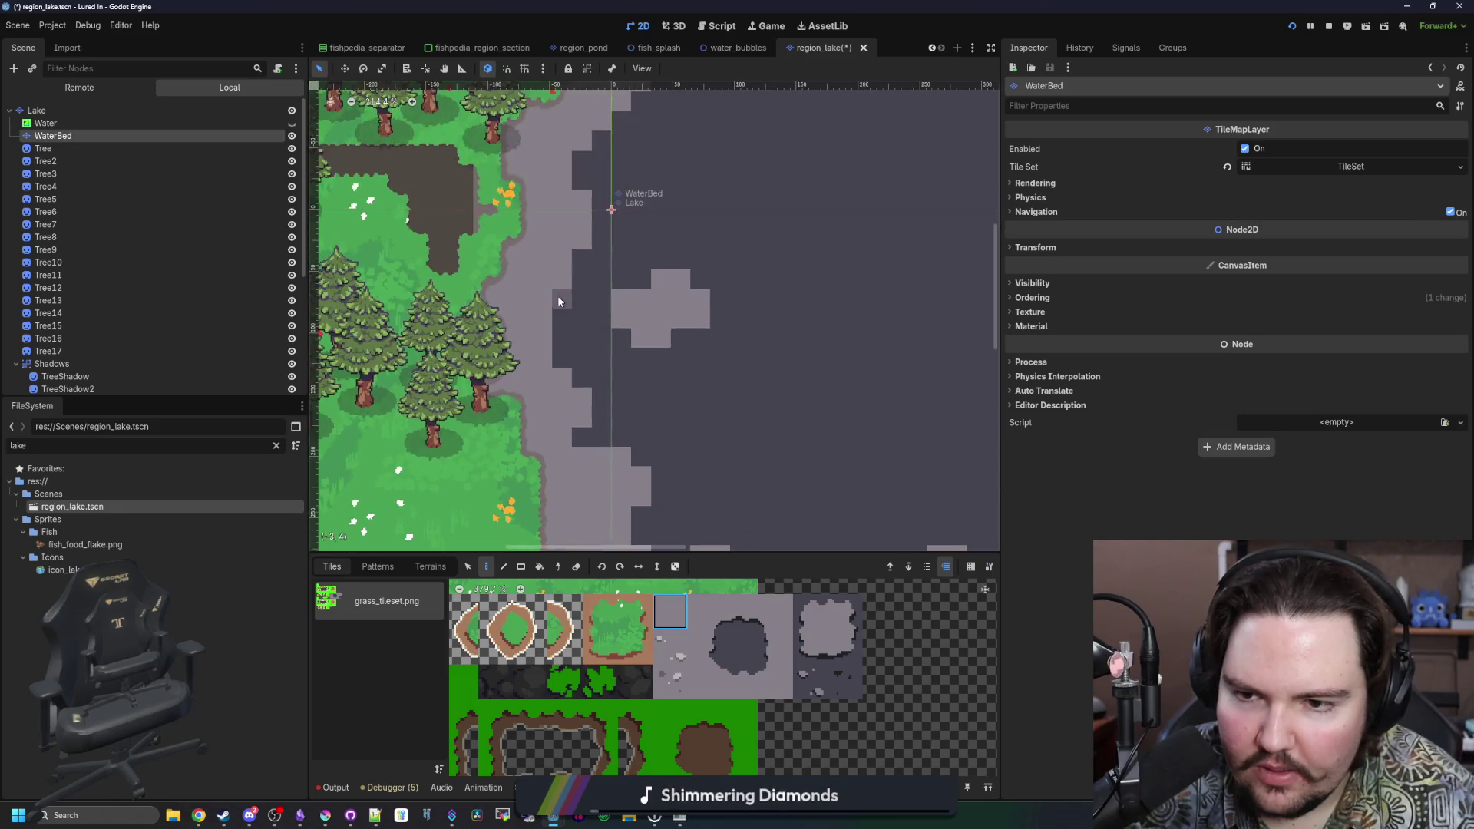
scroll(618, 357, "up", 5)
scroll(711, 346, "down", 2)
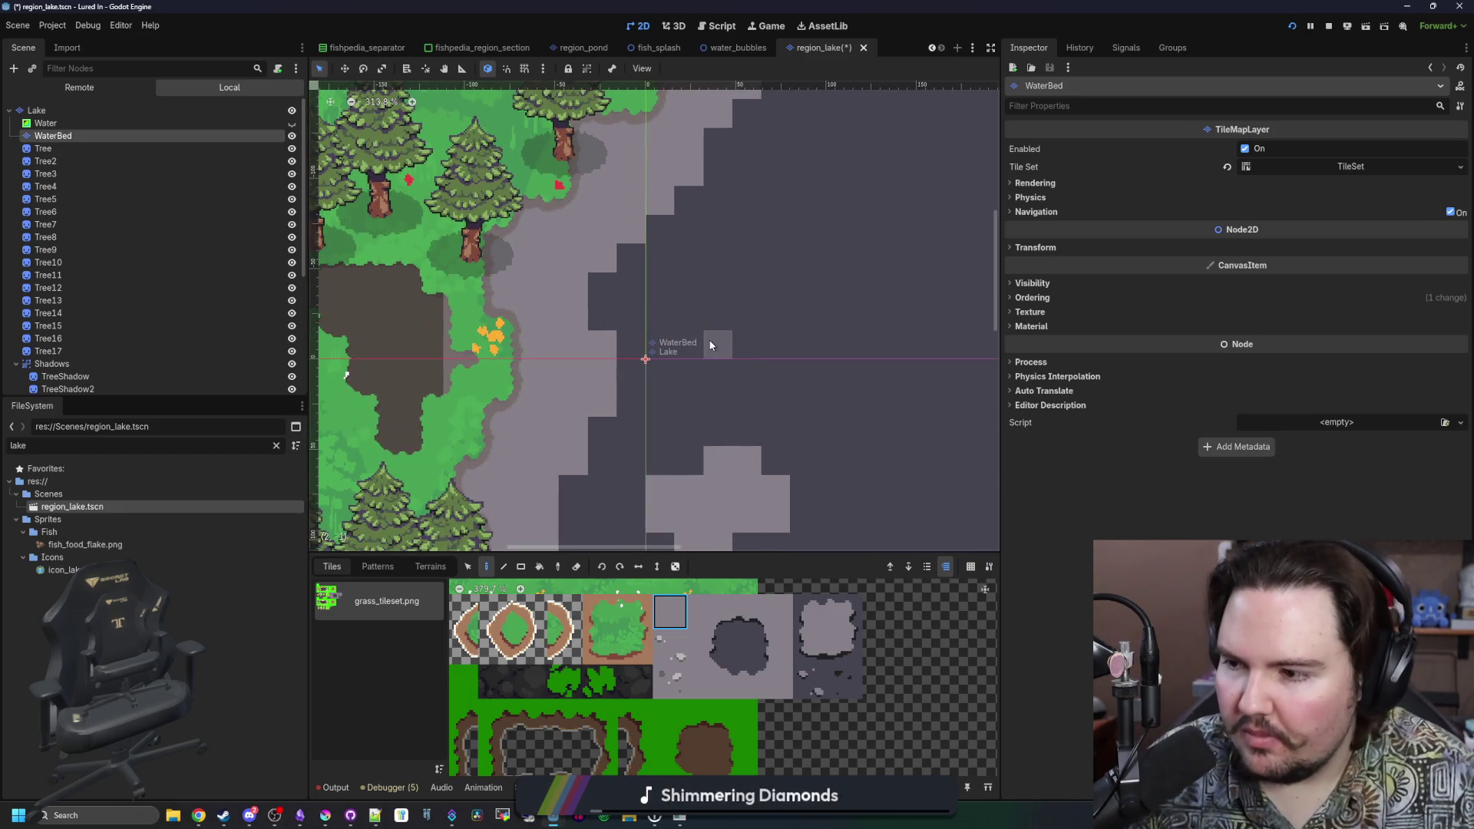
left_click(777, 631)
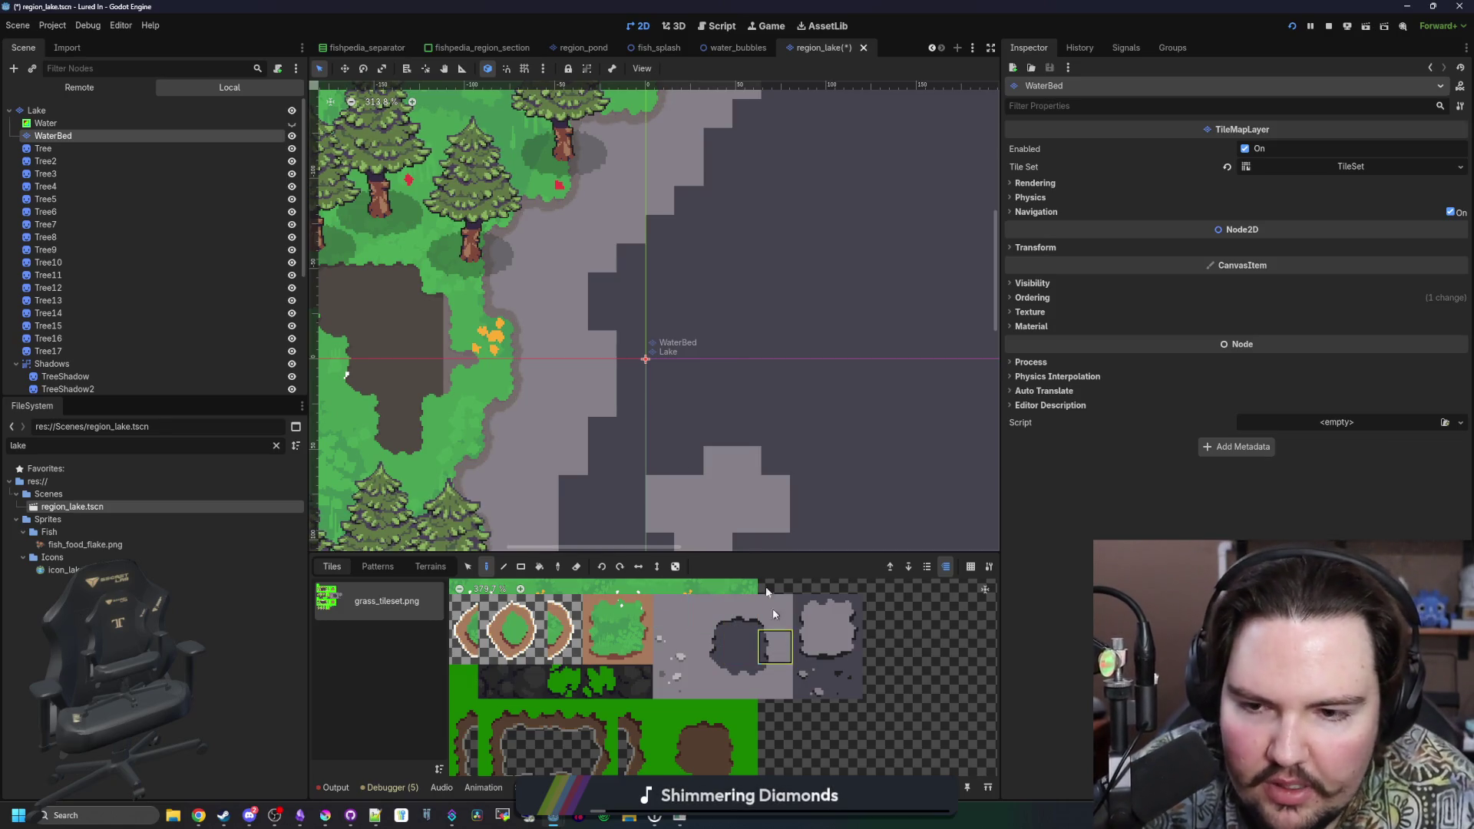
scroll(625, 427, "up", 5)
left_click(593, 408, "ctrl")
left_click_drag(589, 407, 576, 341)
scroll(606, 390, "down", 2)
scroll(606, 390, "up", 3)
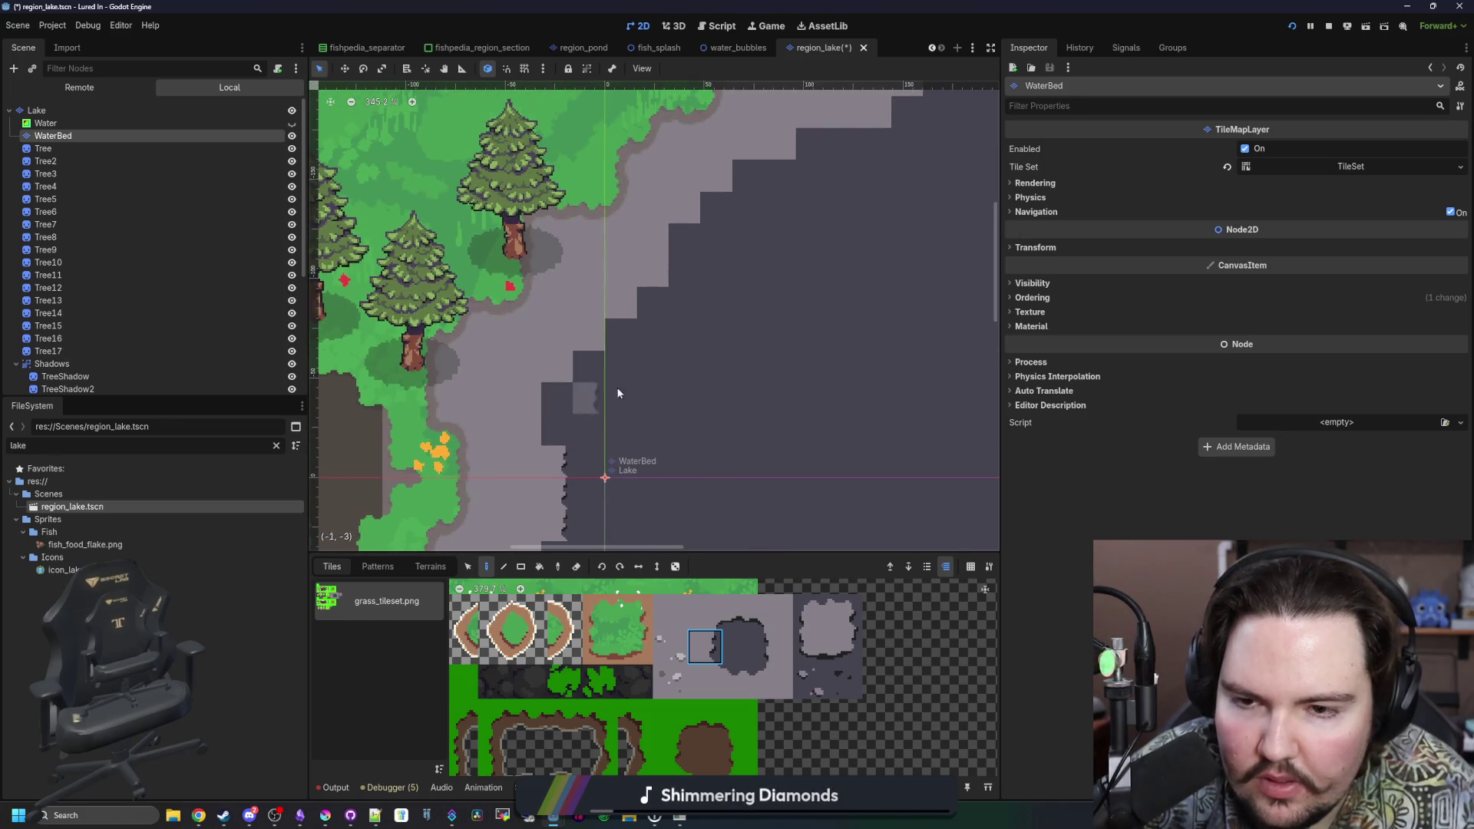
left_click(657, 251)
- Paint a second run of jagged left-edge pebble tiles along the shoreline
scroll(658, 251, "up", 3)
scroll(658, 251, "right", 3)
left_click(668, 311, "ctrl")
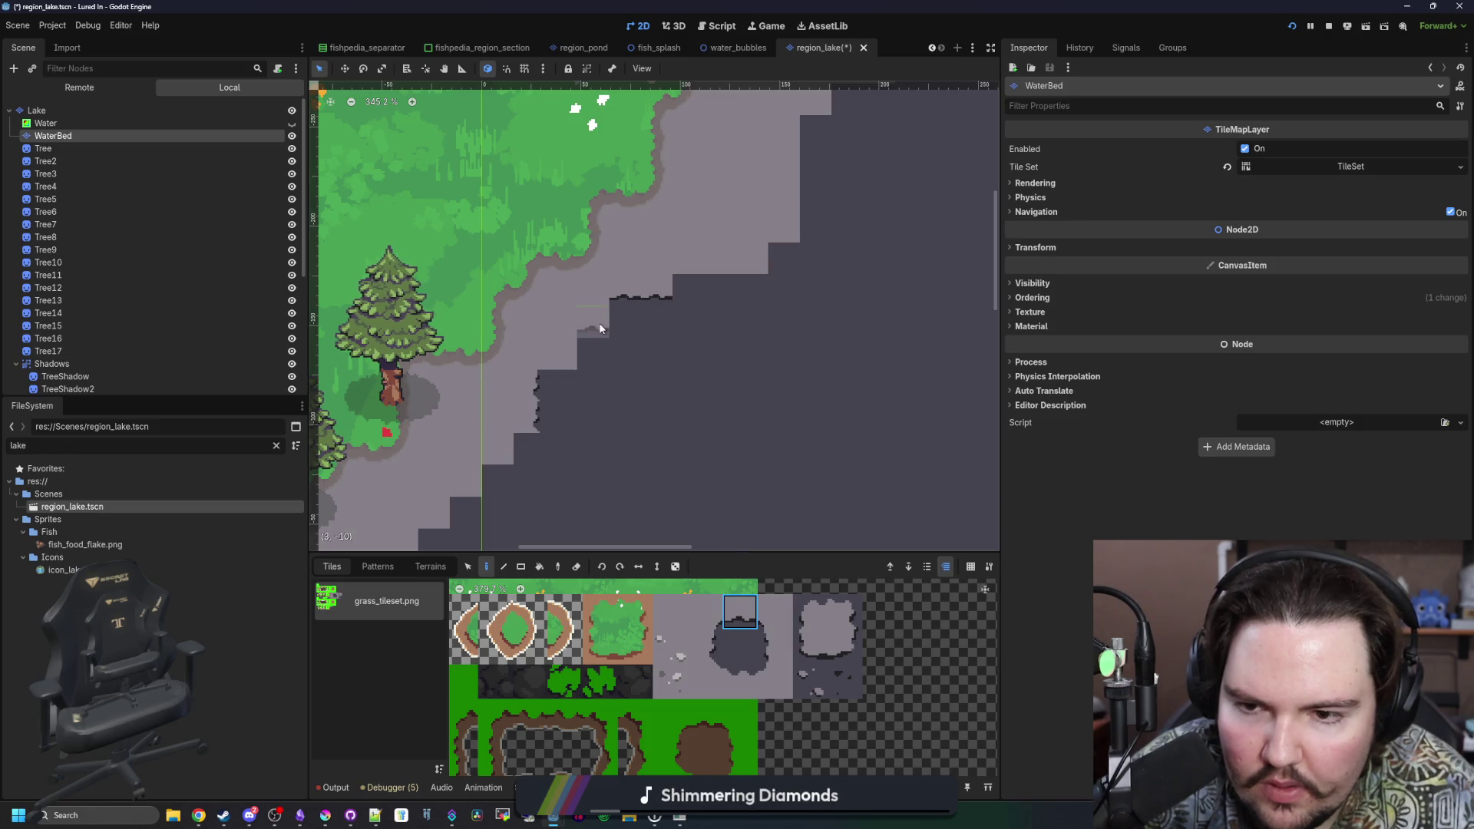
scroll(652, 300, "up", 1)
scroll(652, 301, "right", 1)
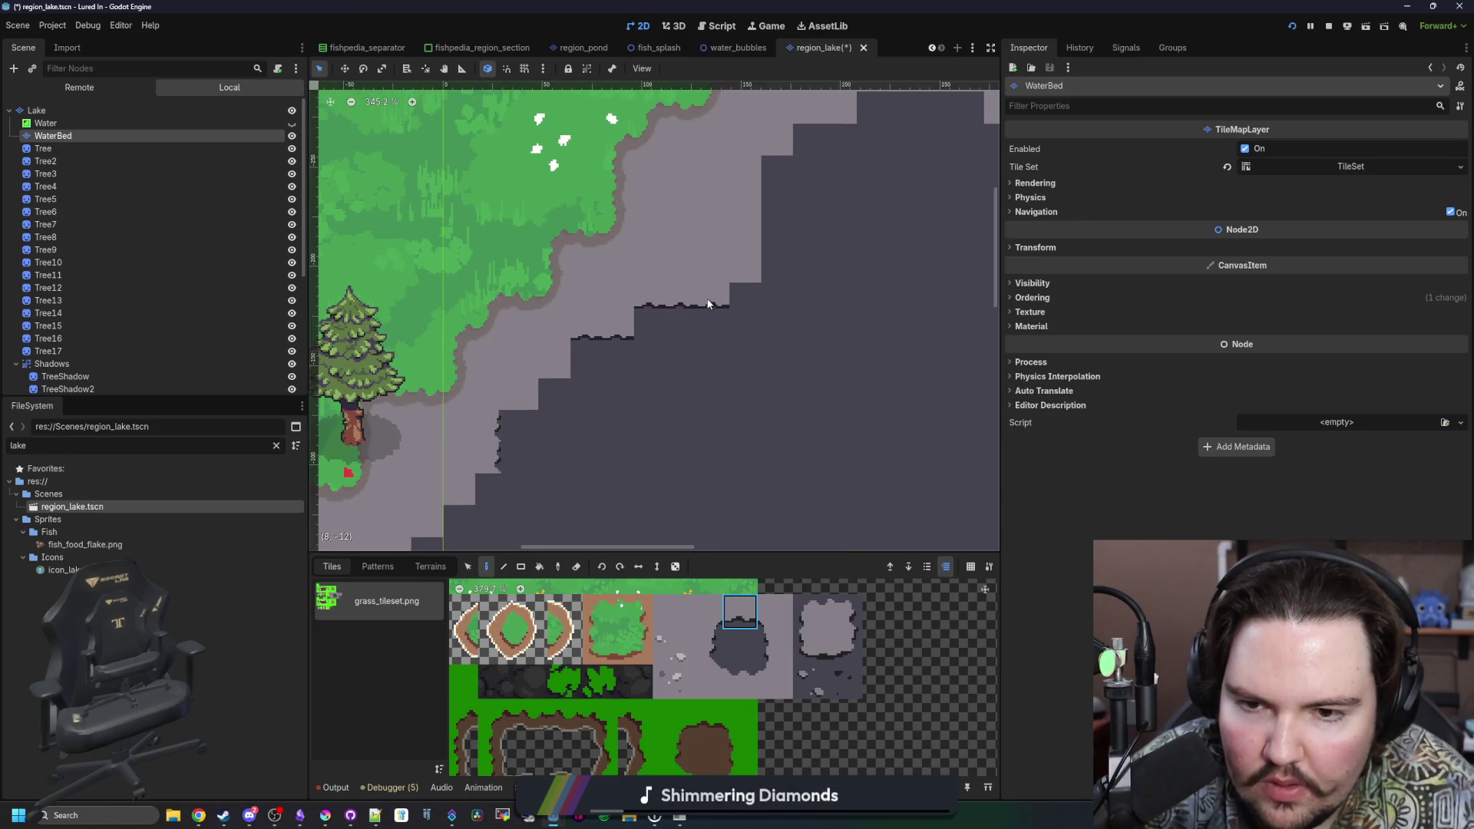
scroll(708, 304, "up", 5)
scroll(708, 304, "right", 4)
left_click(705, 647)
left_click_drag(593, 436, 591, 357)
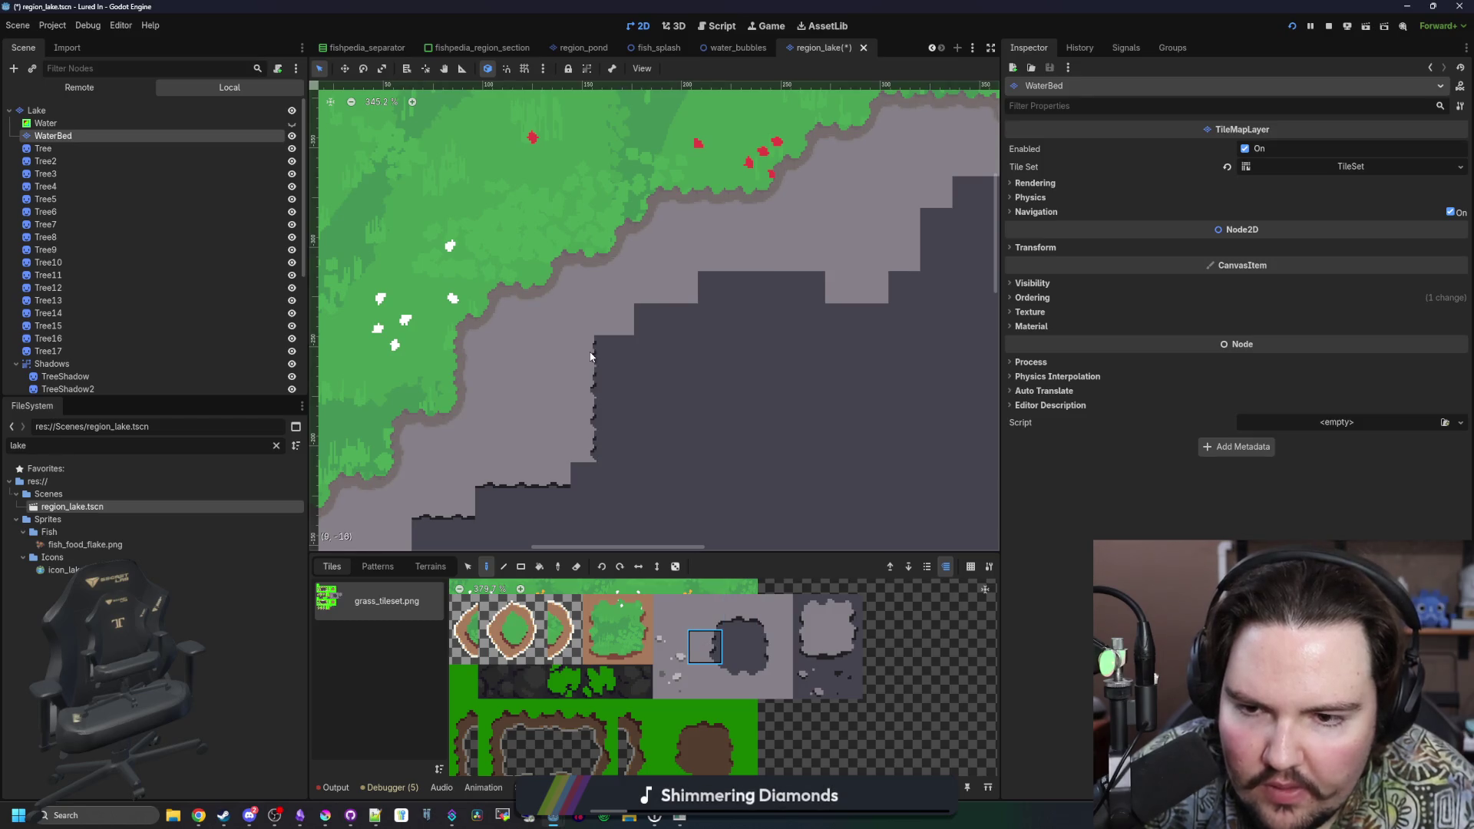
- Survey the lake edges and select another pebble tile variant in the atlas
left_click(841, 637)
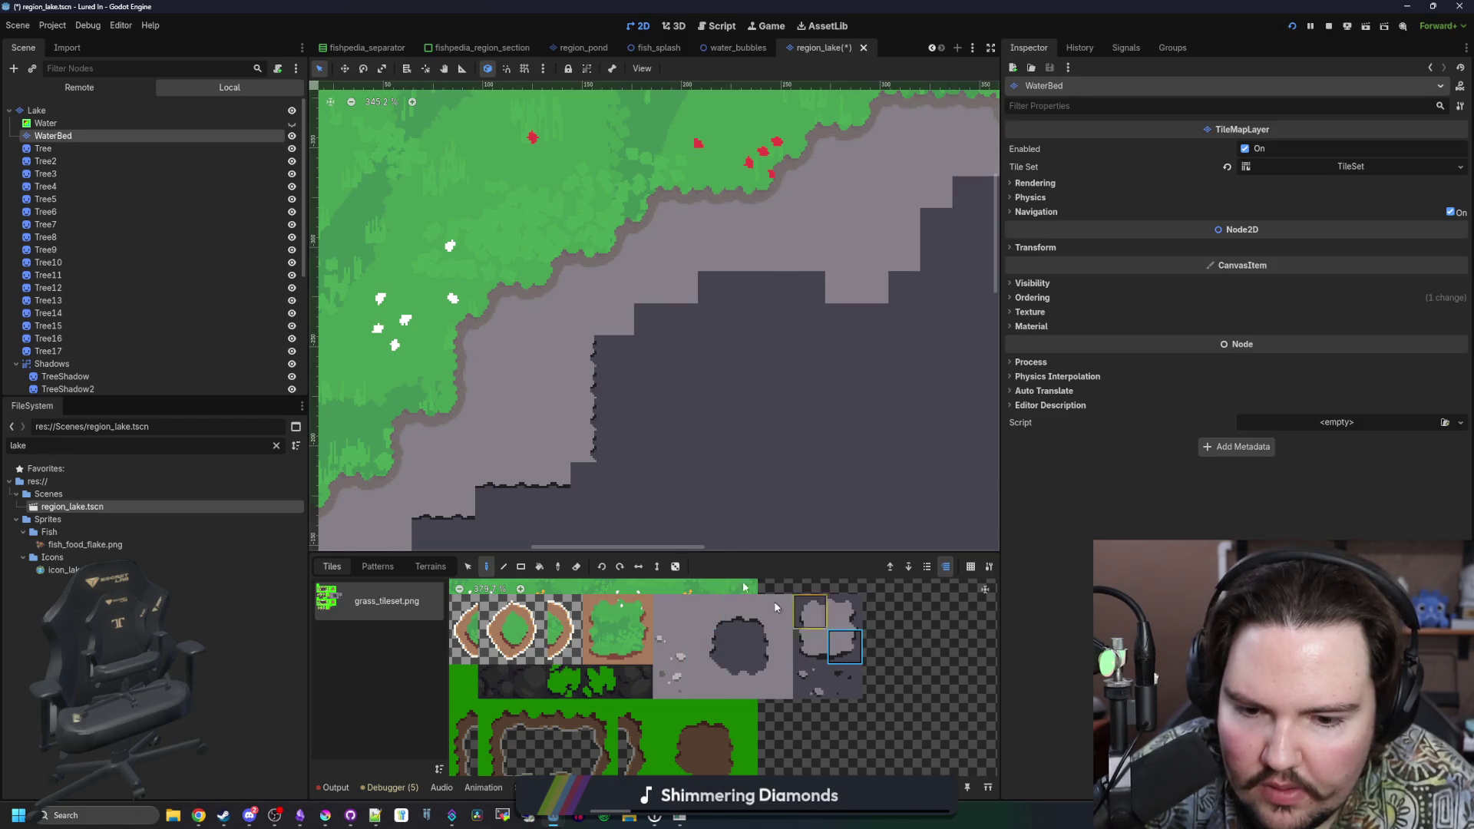
scroll(598, 494, "up", 3)
left_click(705, 612)
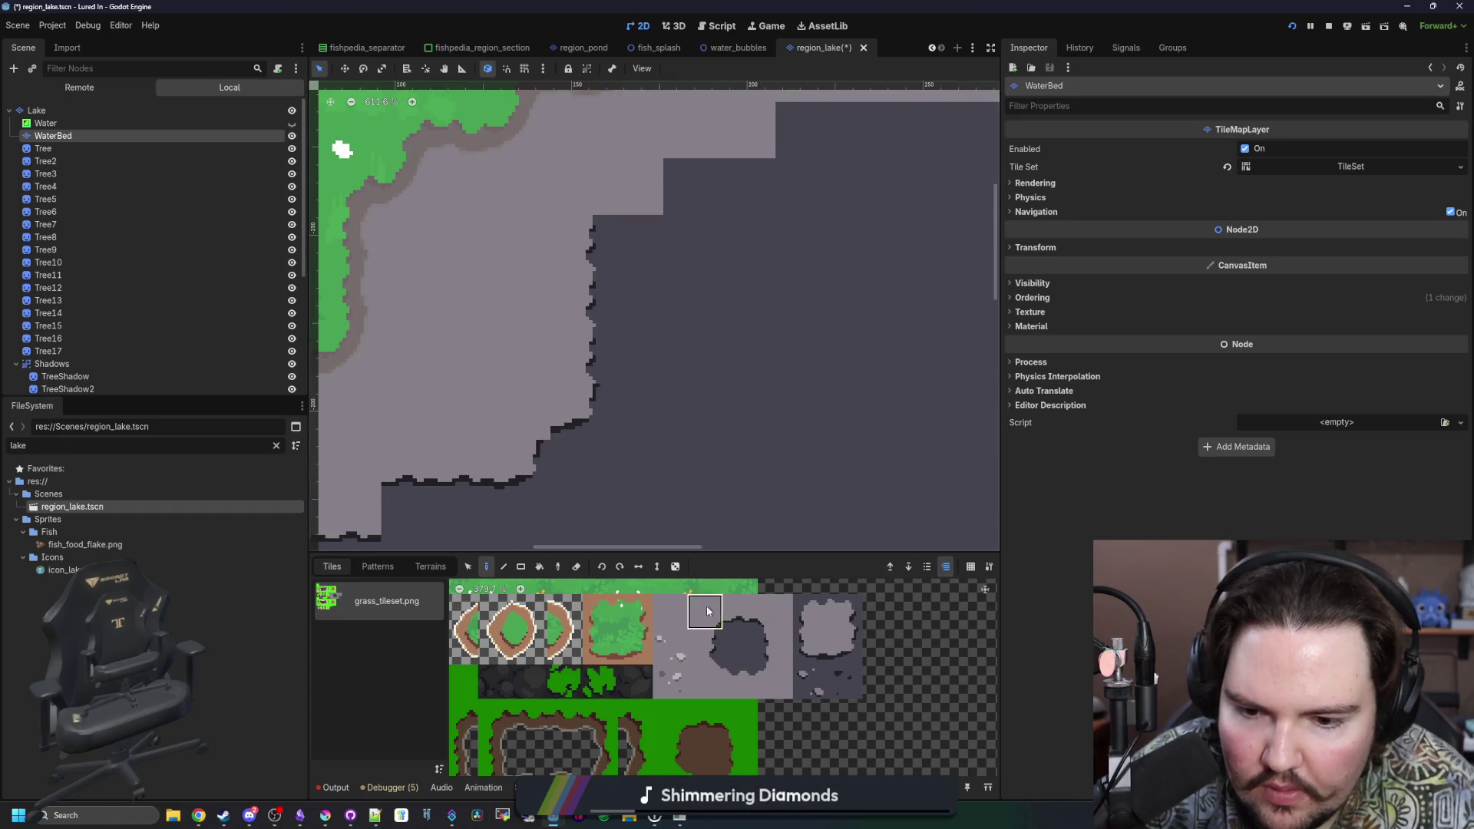
scroll(620, 352, "left", 3)
scroll(620, 351, "down", 1)
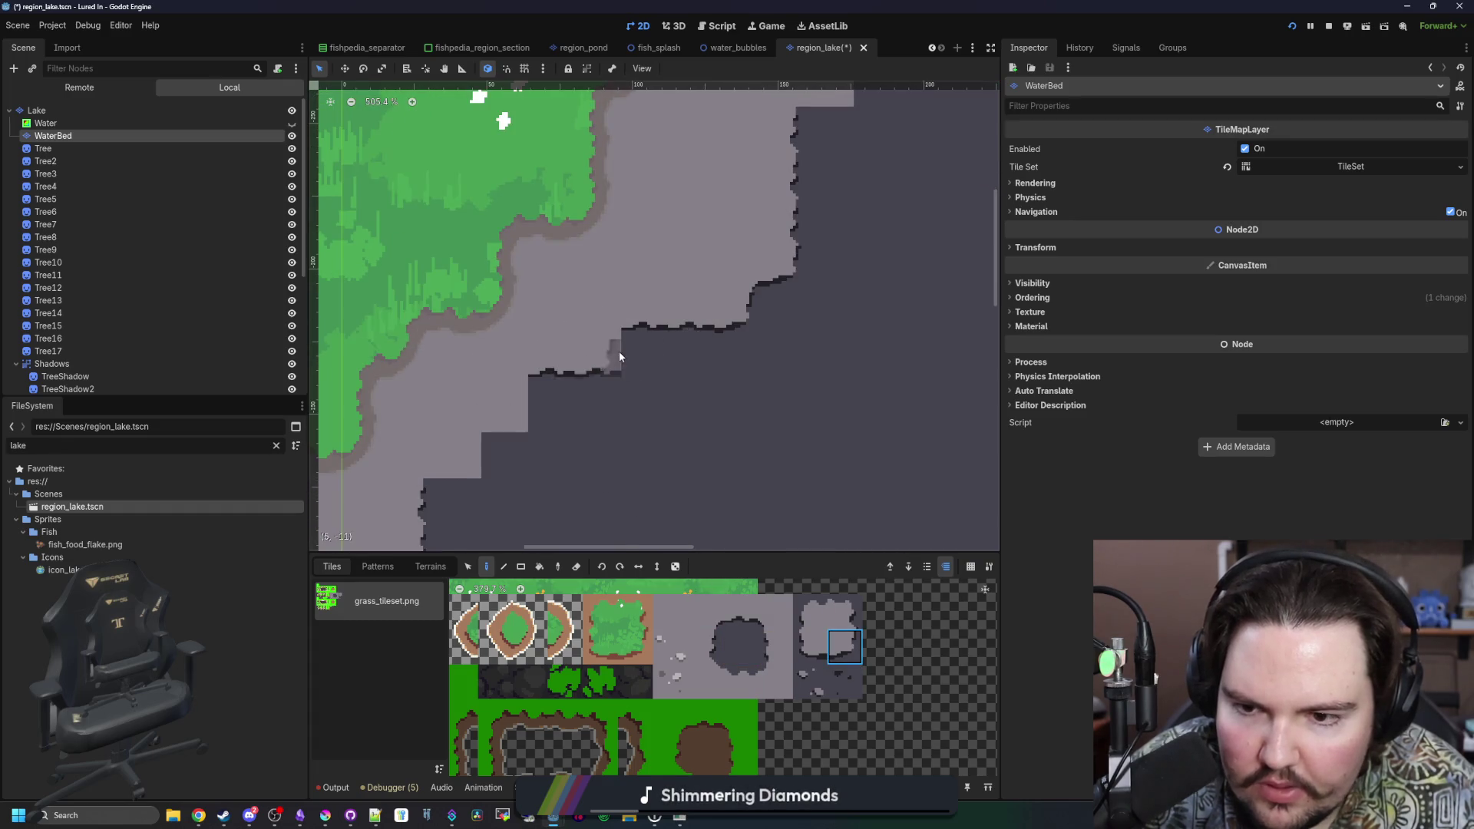
scroll(602, 353, "left", 3)
scroll(601, 353, "up", 1)
scroll(638, 385, "left", 2)
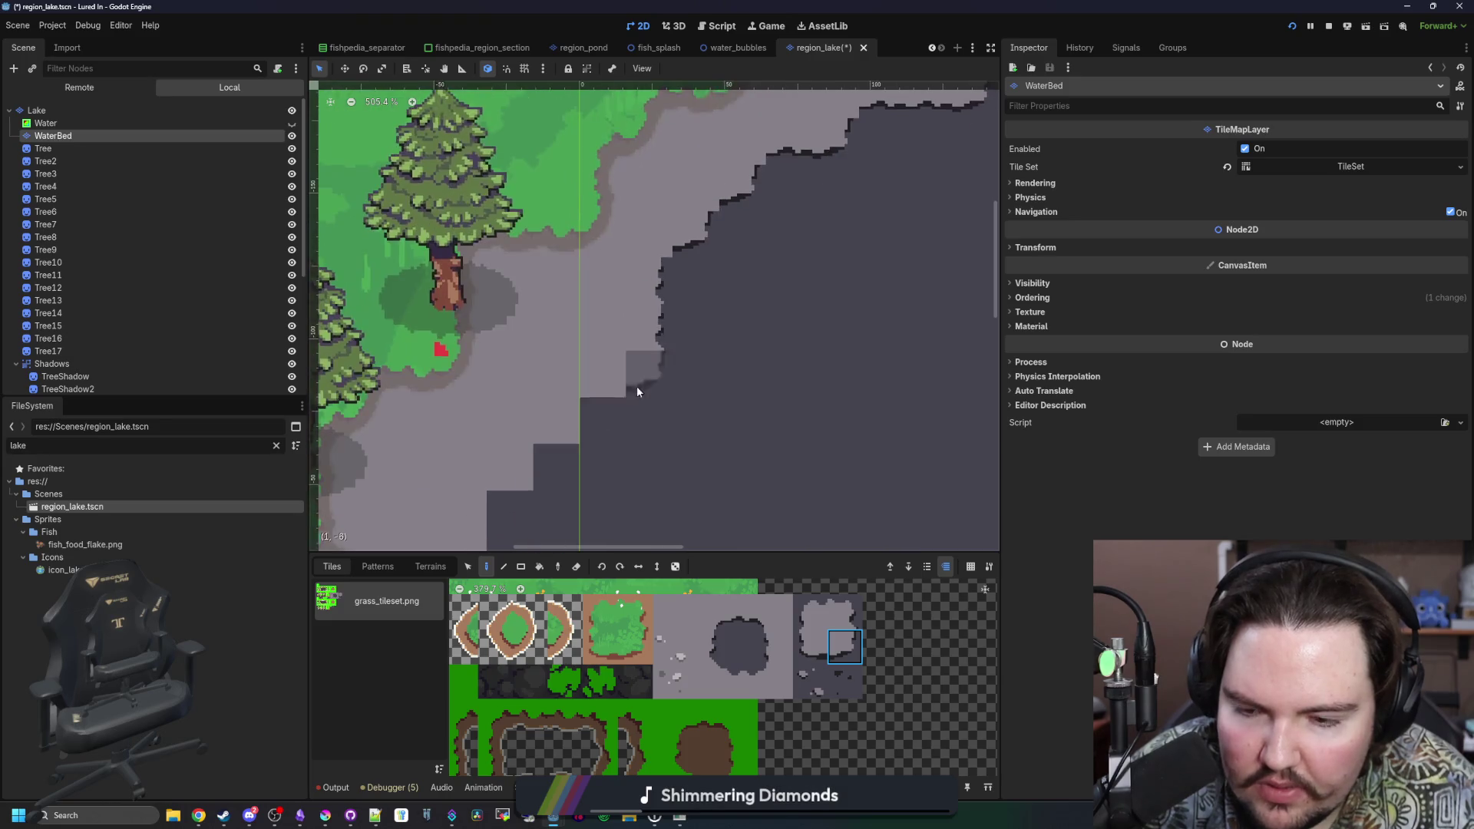
scroll(562, 443, "left", 2)
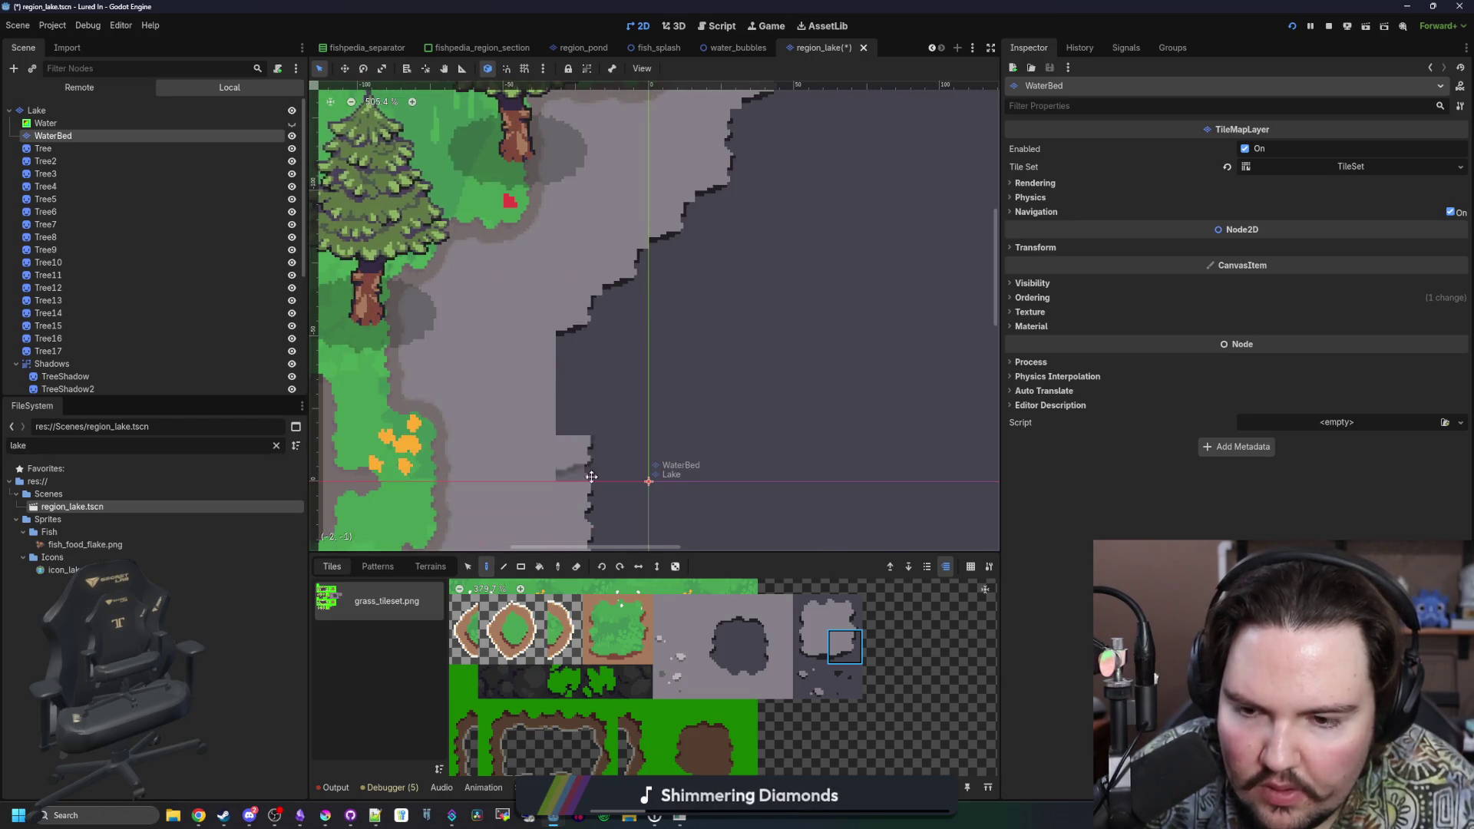
scroll(591, 476, "down", 5)
scroll(545, 361, "down", 3)
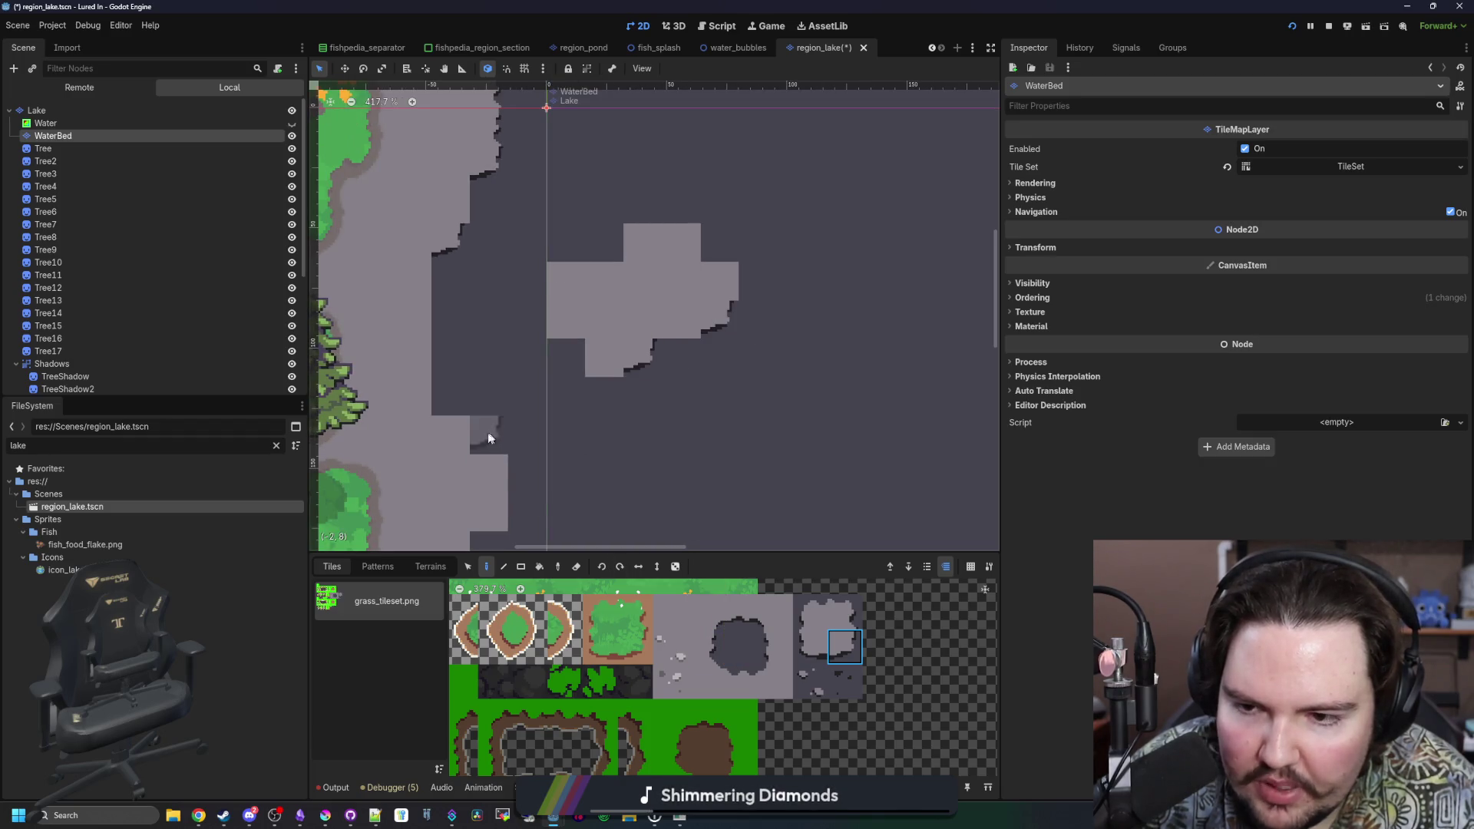
scroll(538, 307, "down", 2)
scroll(601, 328, "down", 2)
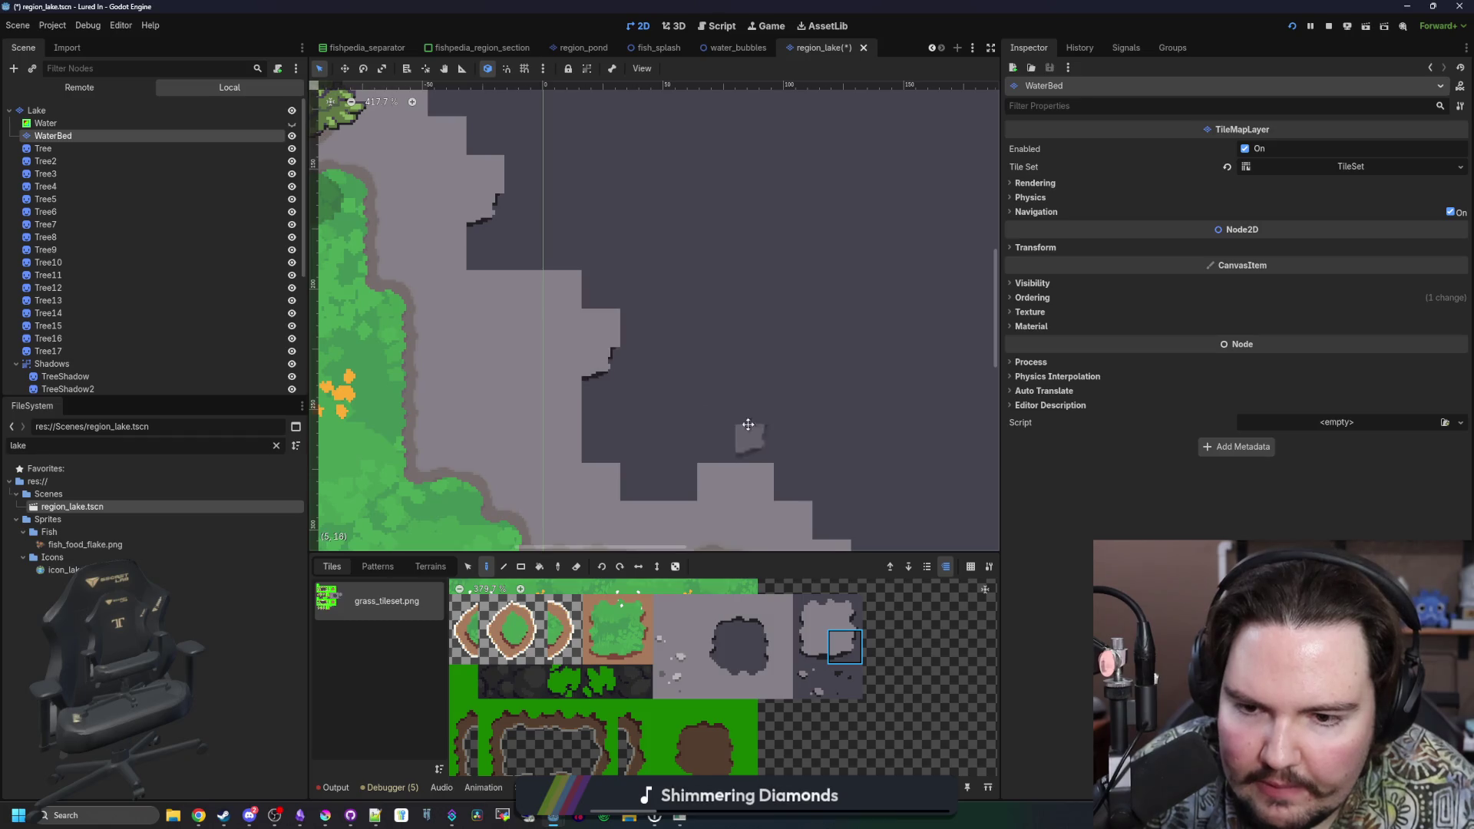
scroll(752, 427, "down", 2)
scroll(496, 342, "down", 10)
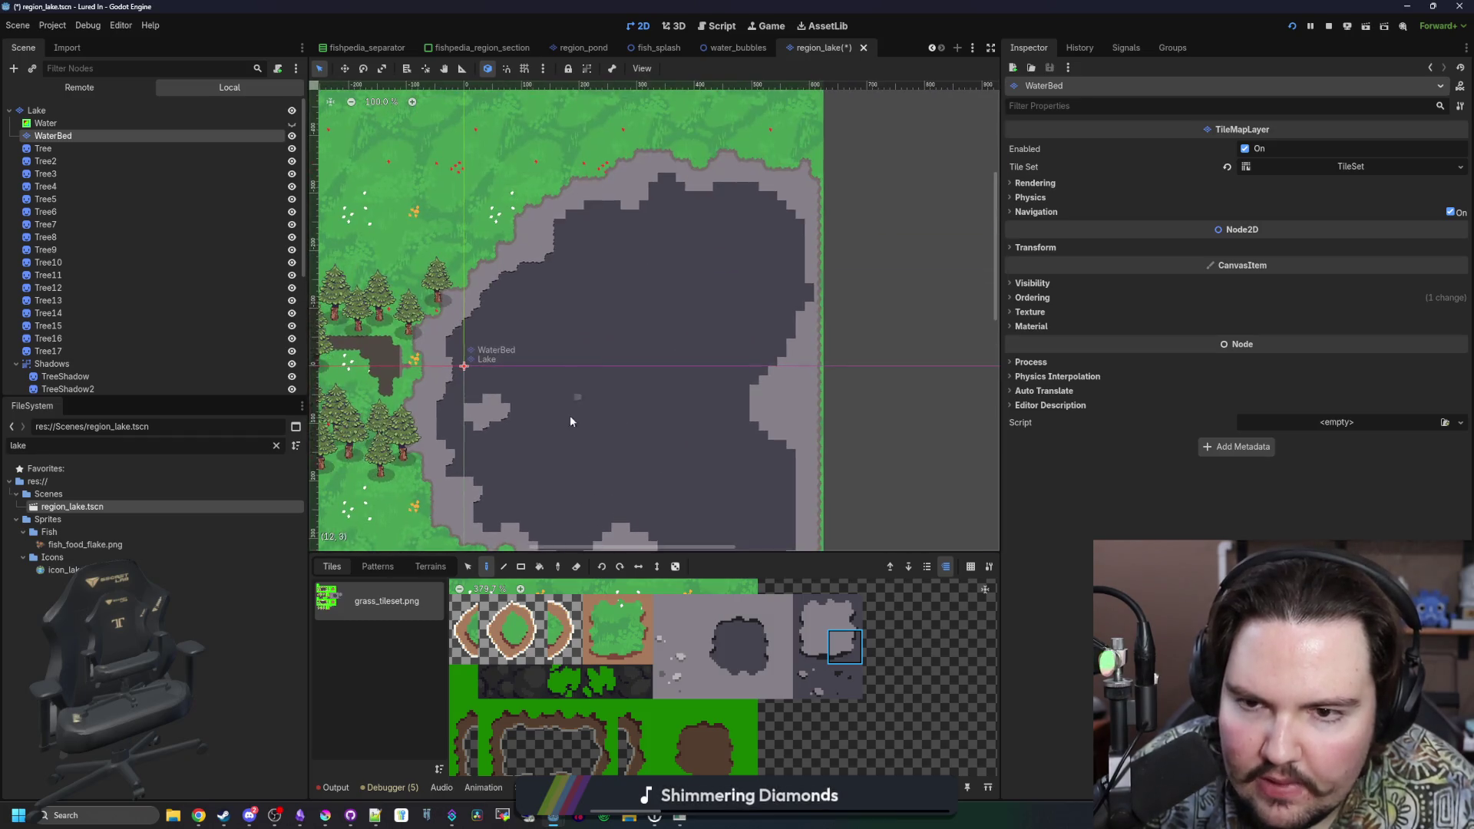
scroll(569, 219, "up", 8)
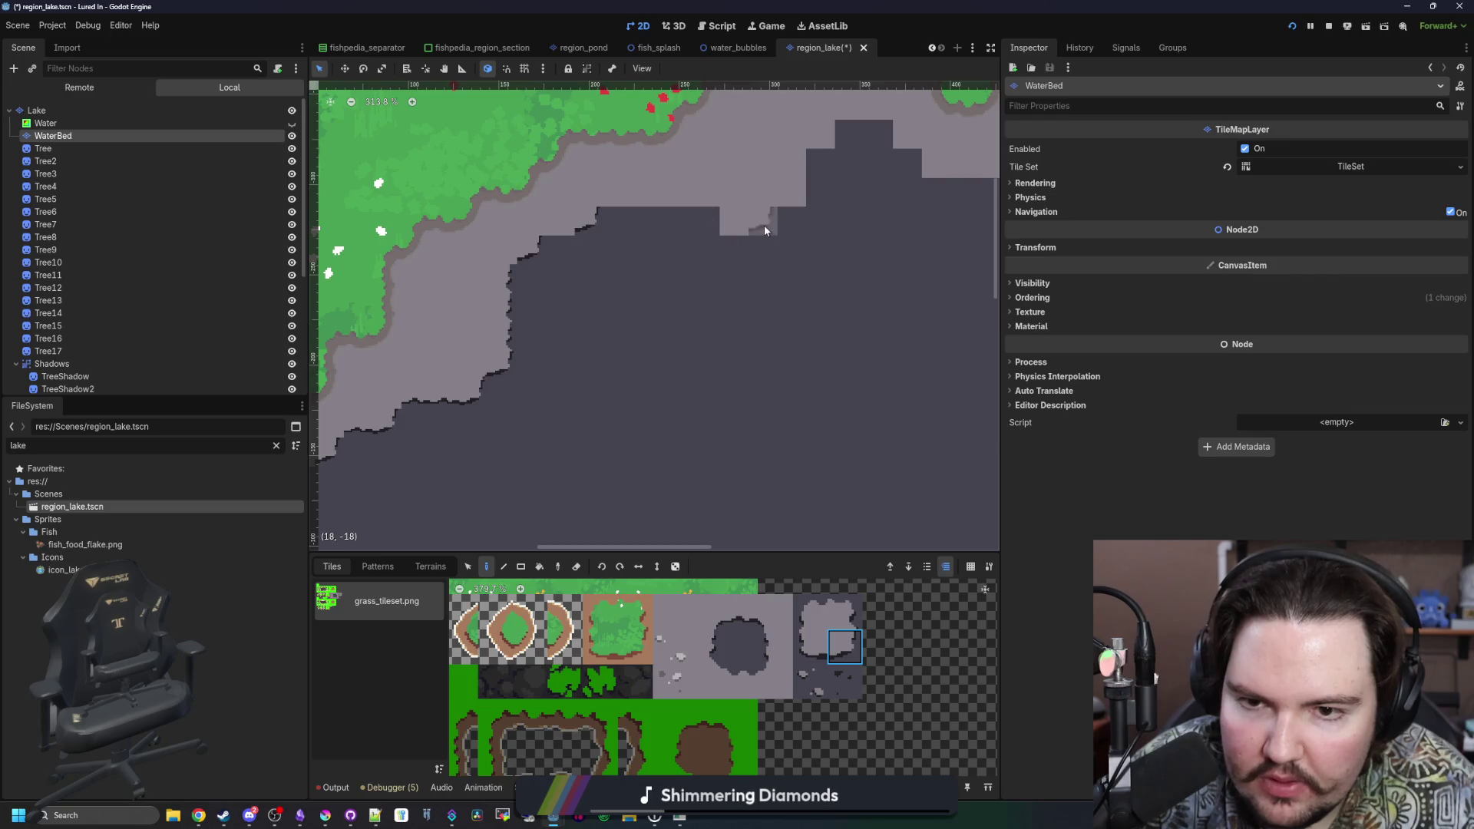
scroll(765, 228, "right", 4)
scroll(766, 228, "up", 1)
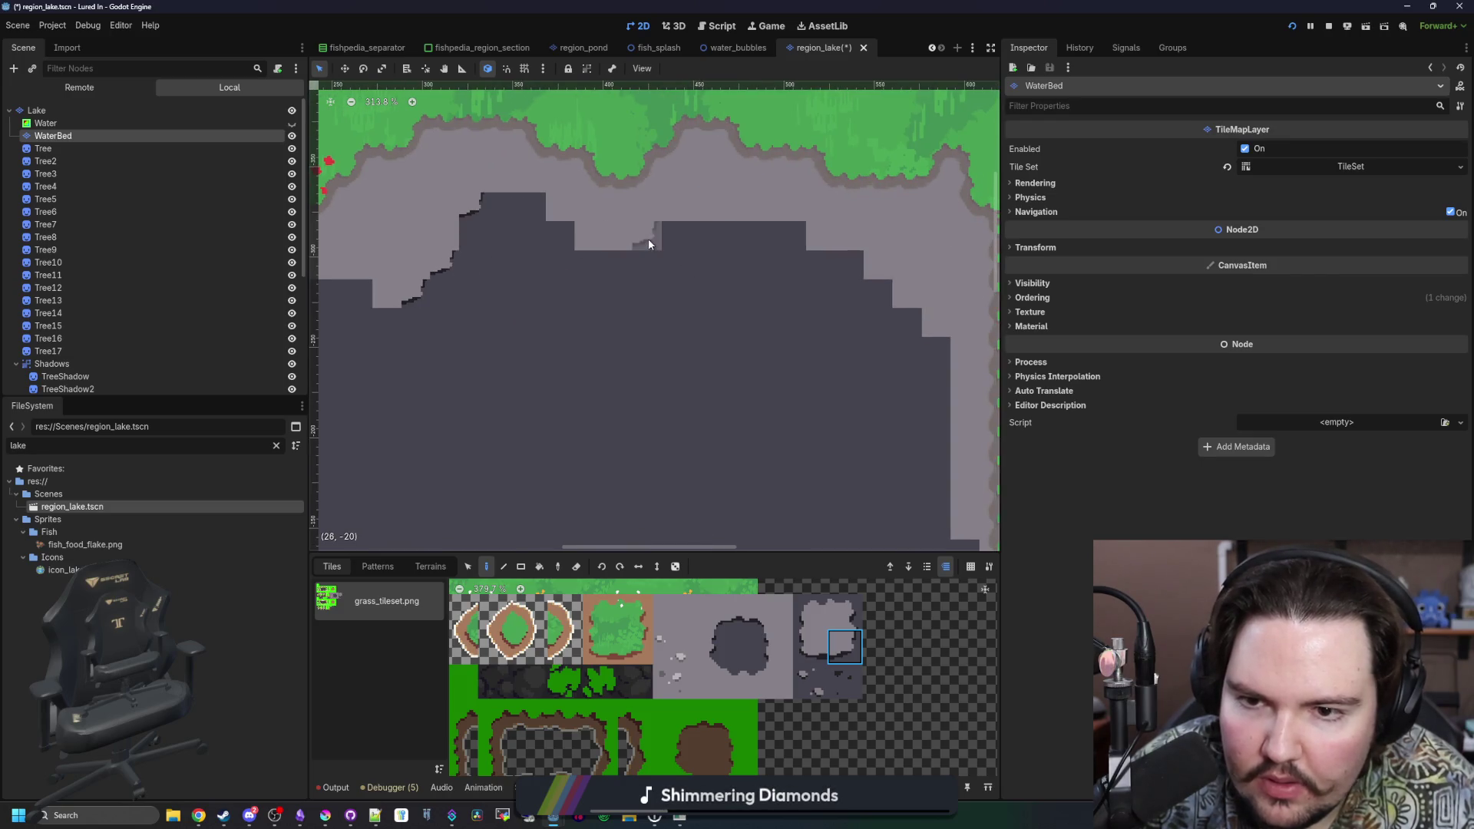
scroll(637, 268, "down", 5)
scroll(637, 322, "up", 2)
scroll(660, 346, "down", 5)
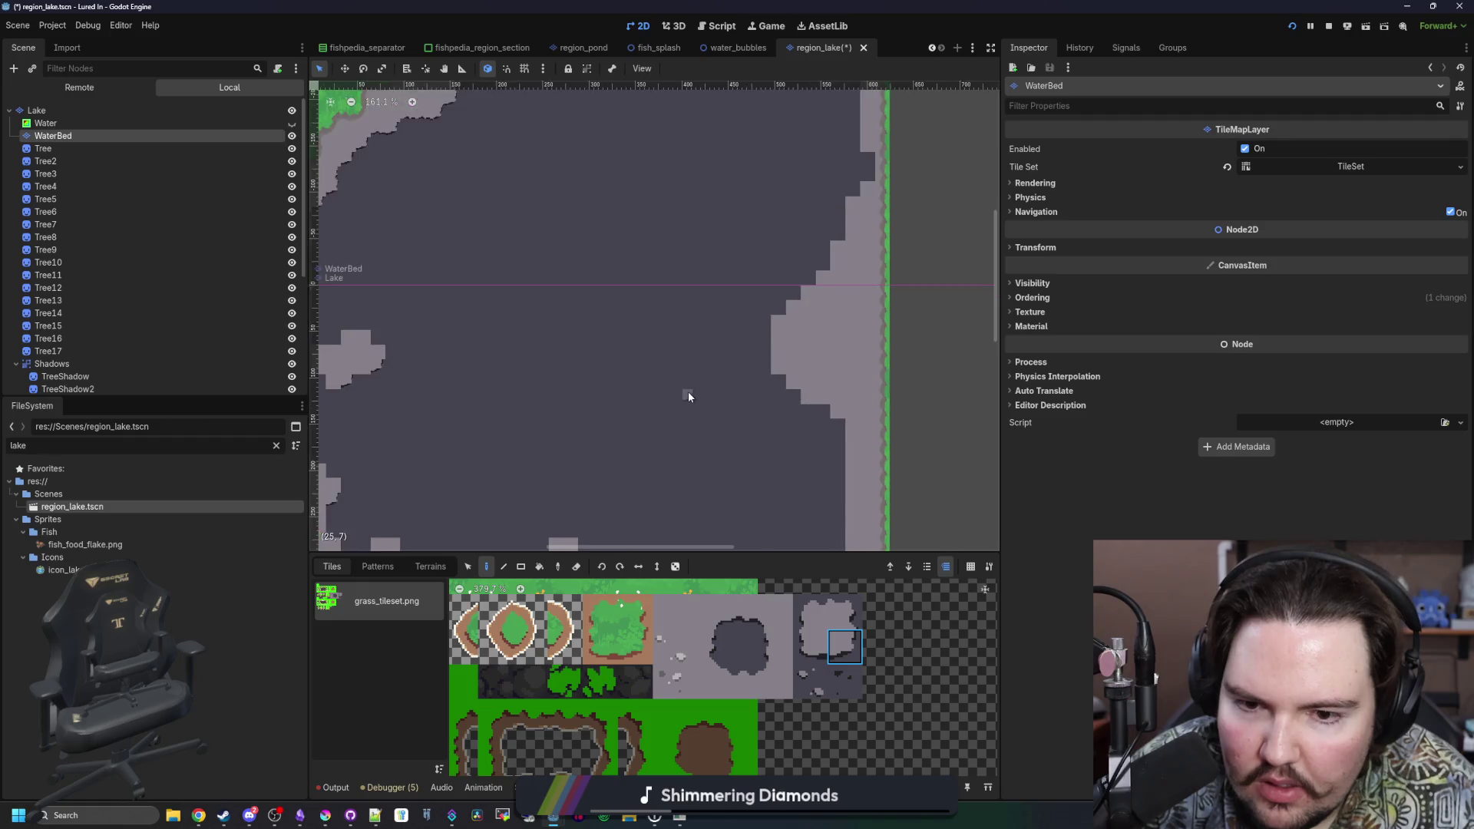
scroll(688, 396, "down", 3)
scroll(676, 338, "left", 1)
scroll(484, 399, "down", 1)
scroll(455, 330, "up", 2)
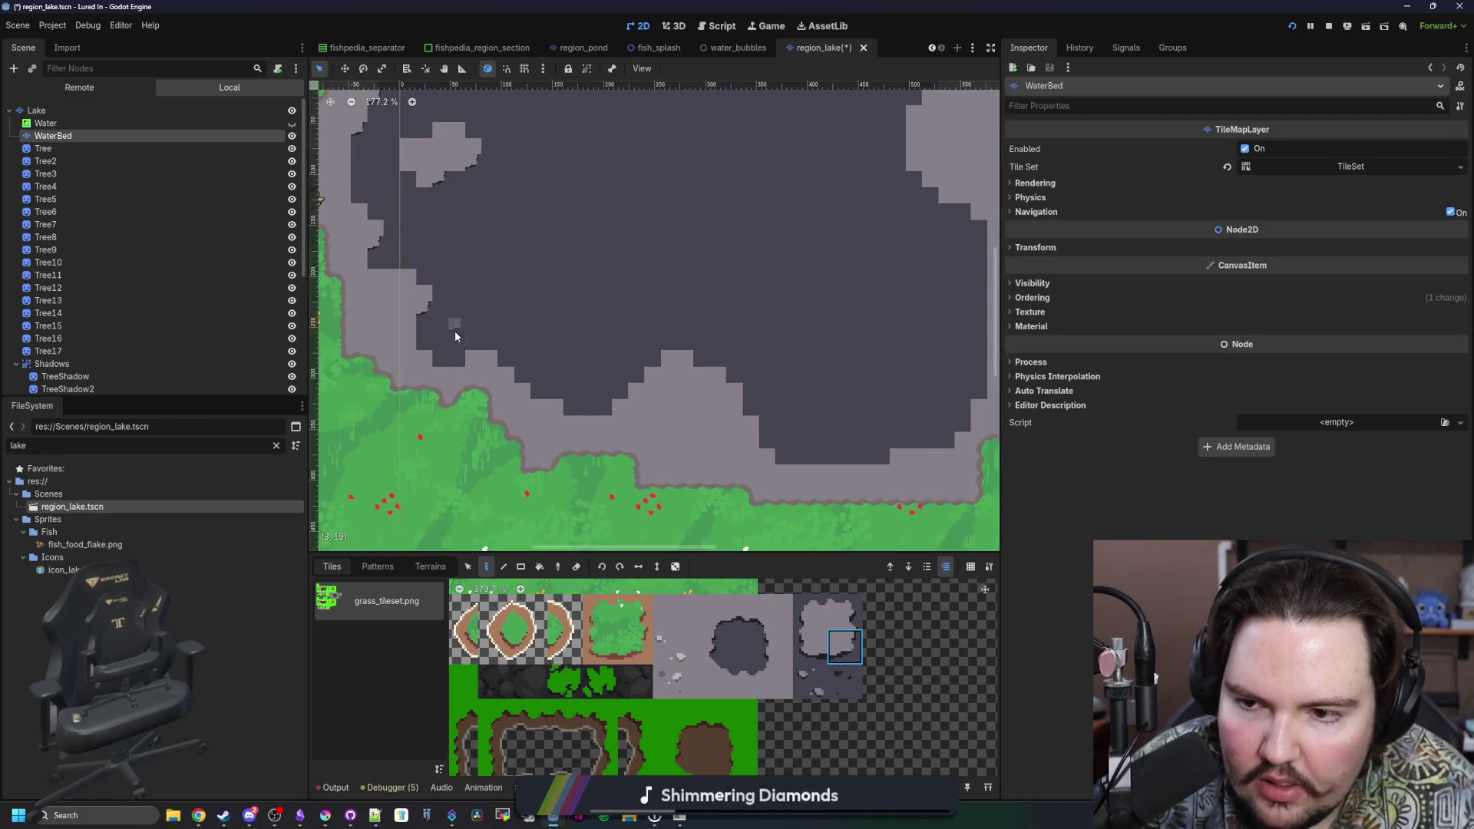
scroll(470, 330, "left", 3)
scroll(679, 353, "up", 1)
scroll(678, 353, "up", 4)
left_click(844, 612)
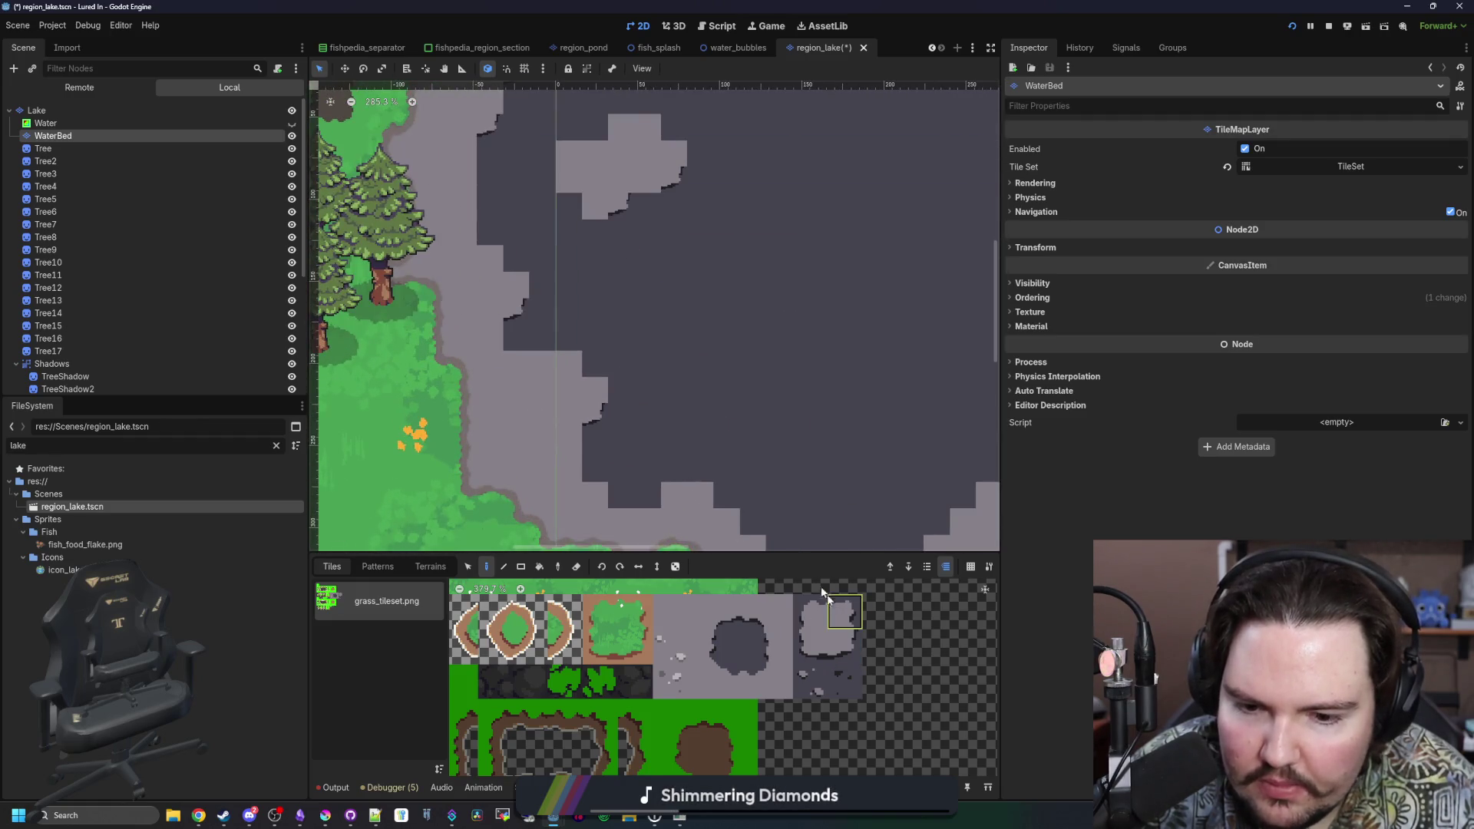
- Choose a pebble tile variant and place pebbles along the lake's right shore
scroll(573, 367, "up", 5)
scroll(572, 367, "up", 3)
scroll(538, 418, "left", 1)
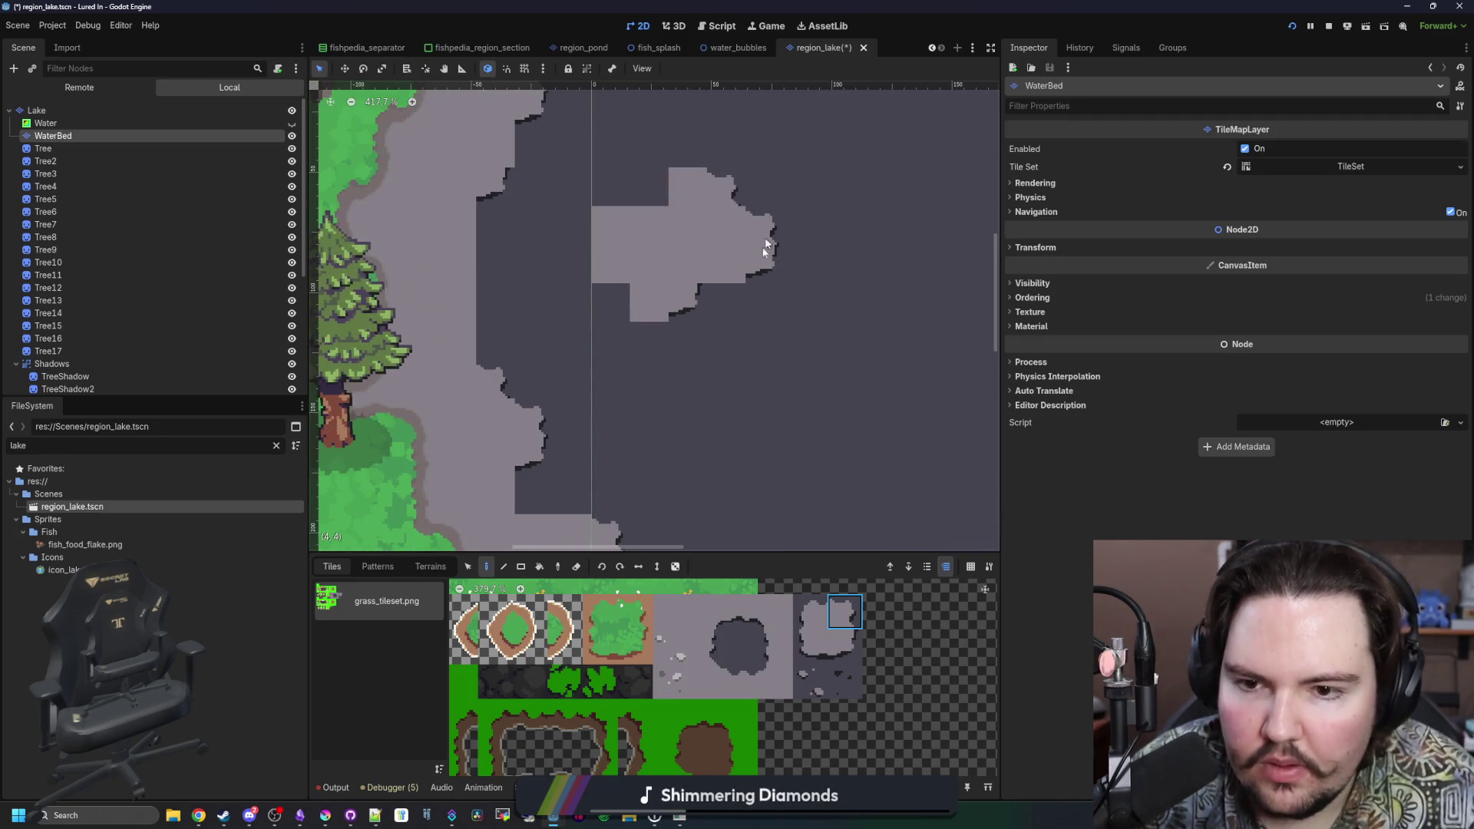
scroll(766, 220, "down", 5)
scroll(542, 323, "right", 2)
scroll(468, 300, "up", 2)
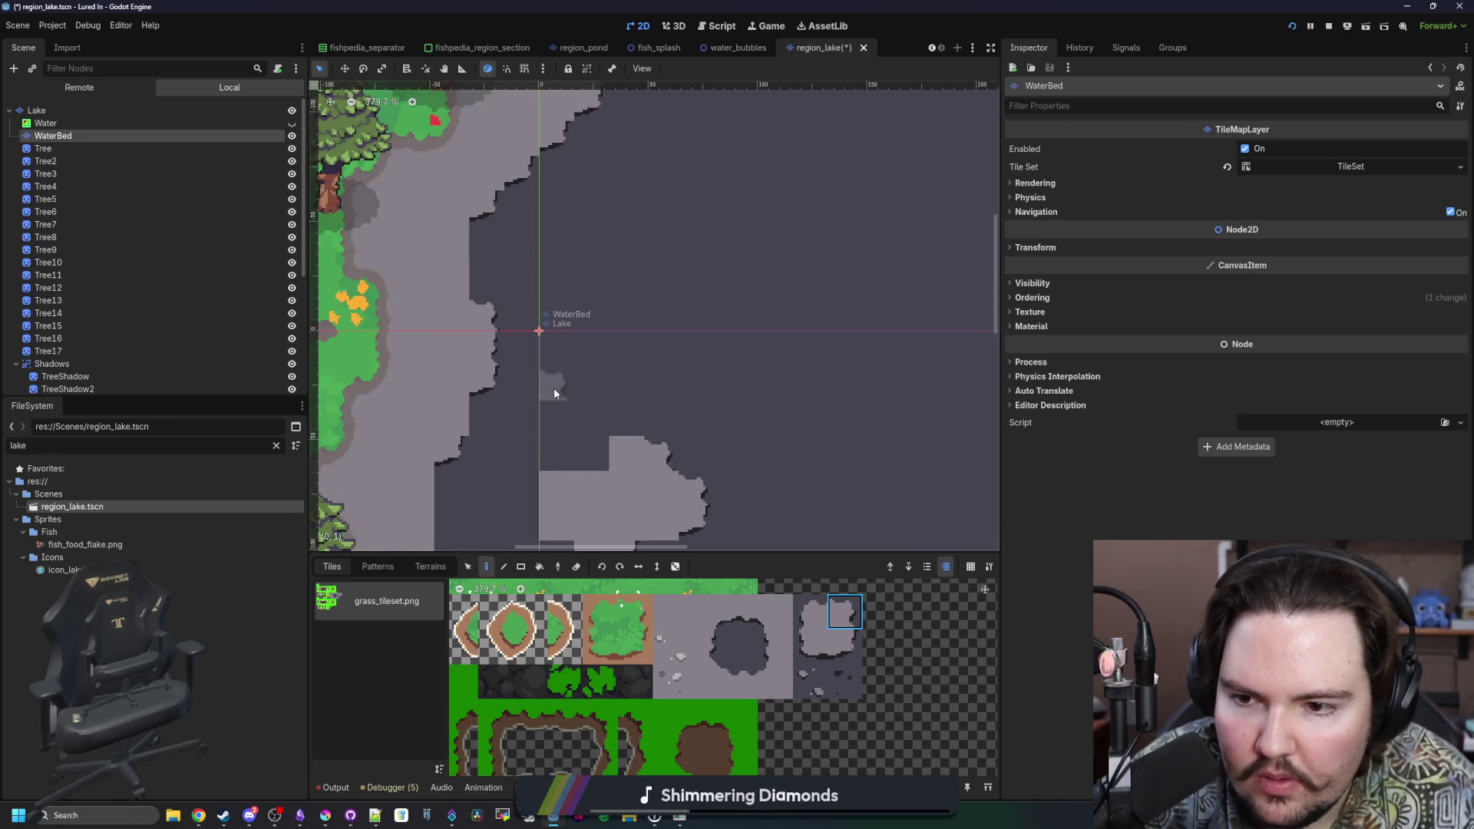
scroll(617, 219, "down", 3)
scroll(553, 296, "up", 2)
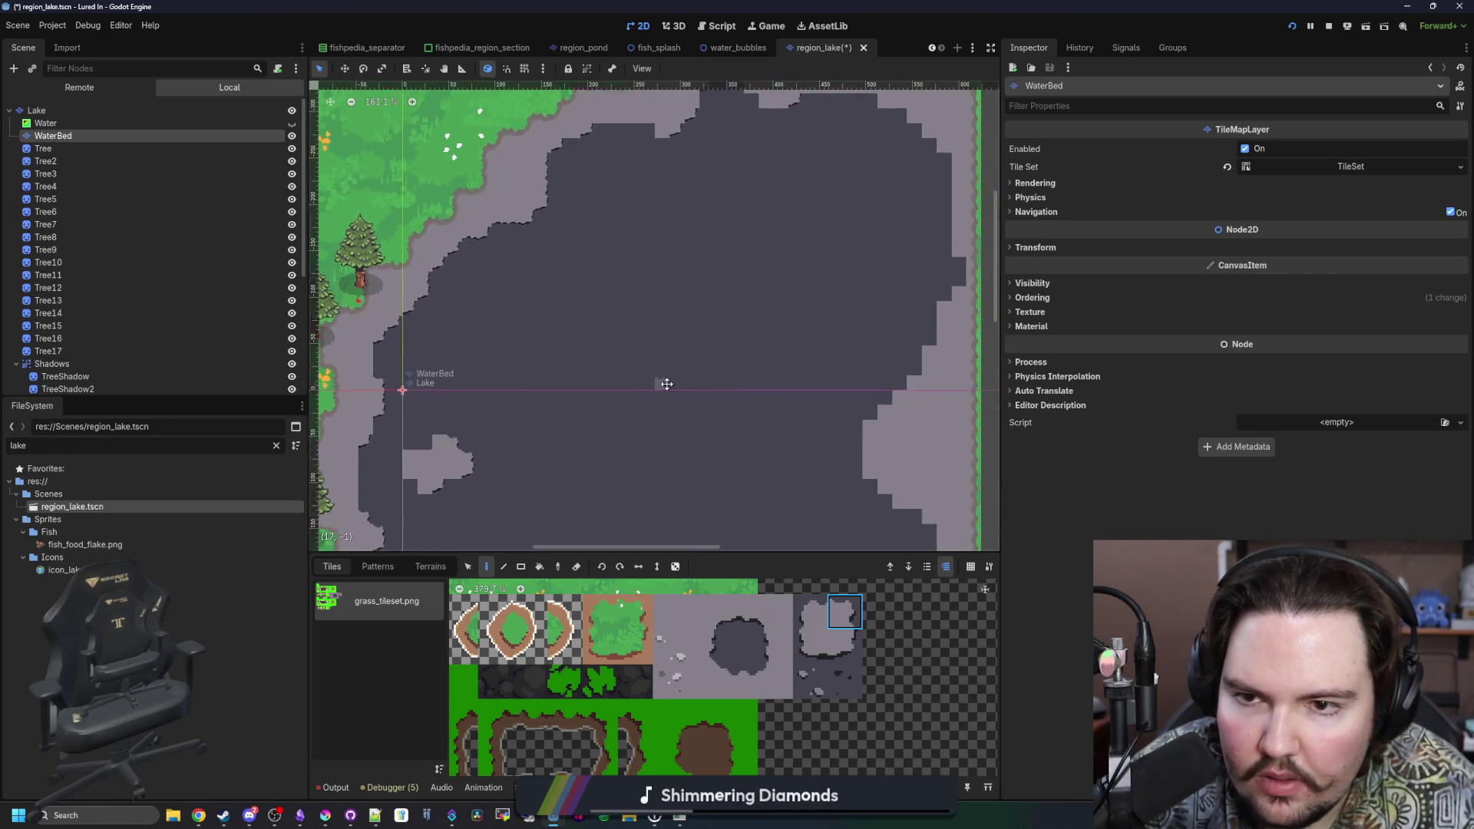
scroll(662, 383, "right", 2)
scroll(789, 290, "down", 3)
scroll(796, 302, "up", 1)
scroll(657, 361, "down", 3)
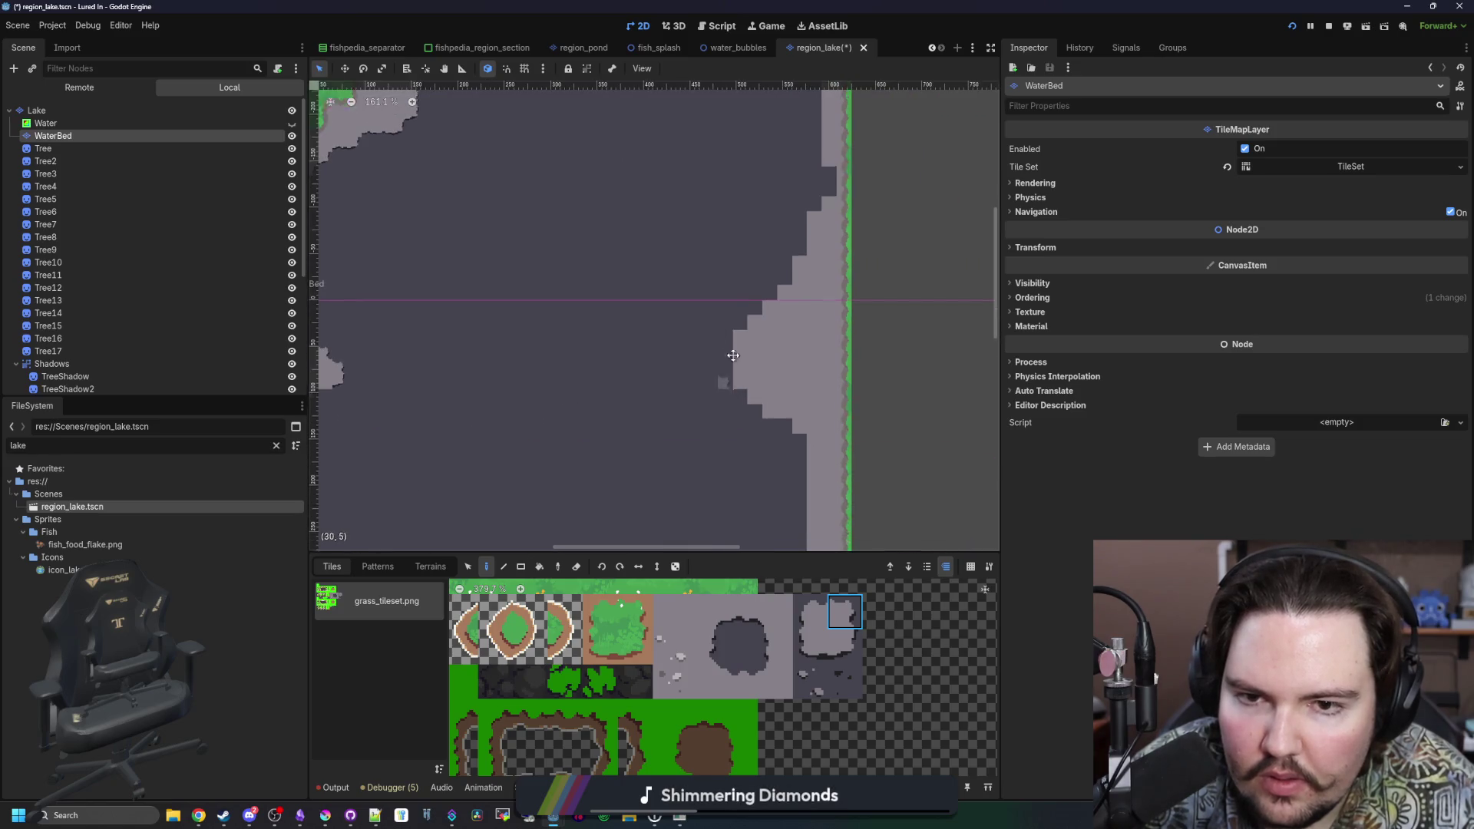
scroll(657, 361, "up", 1)
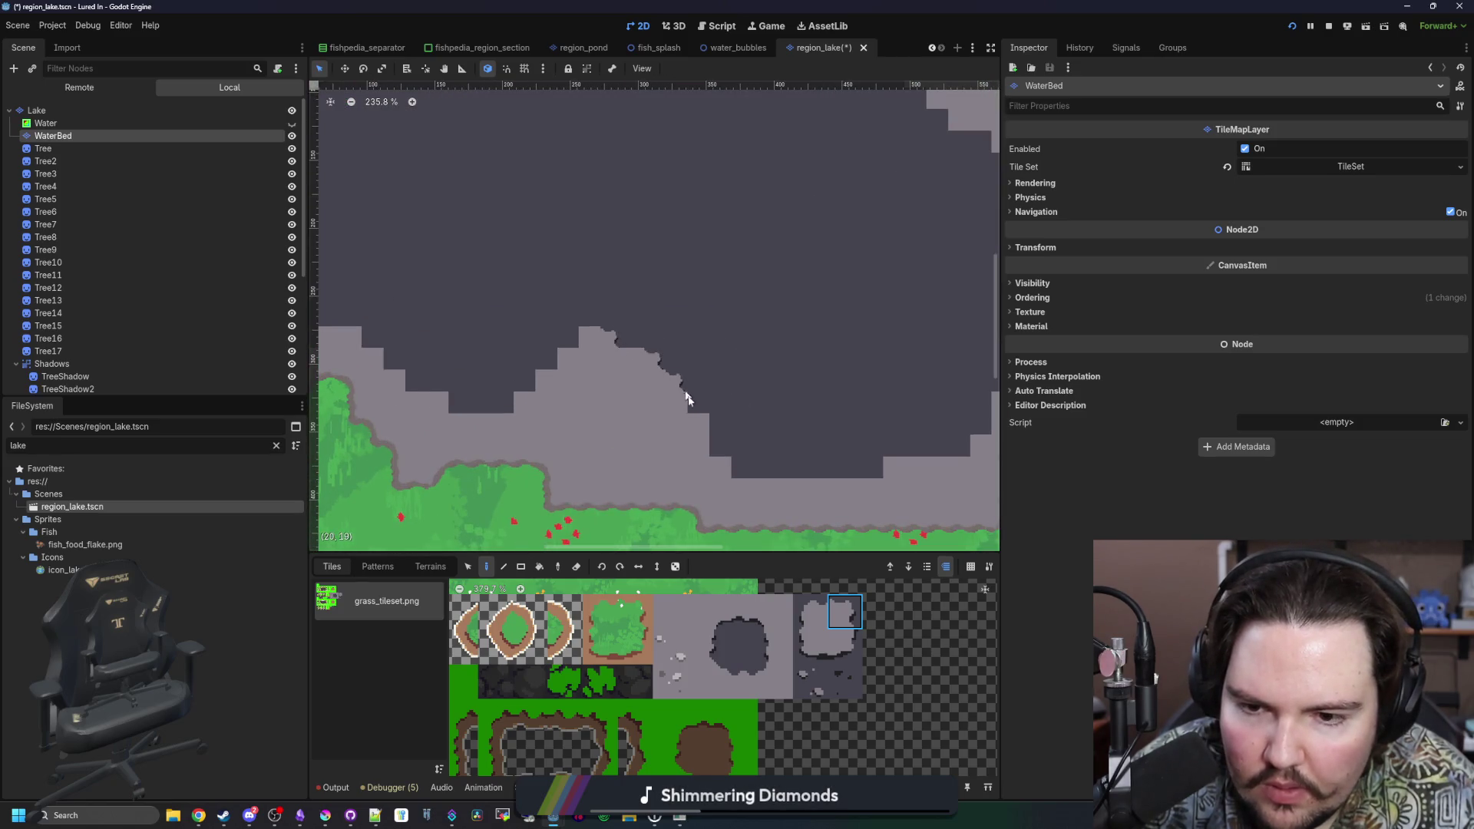
scroll(547, 384, "left", 3)
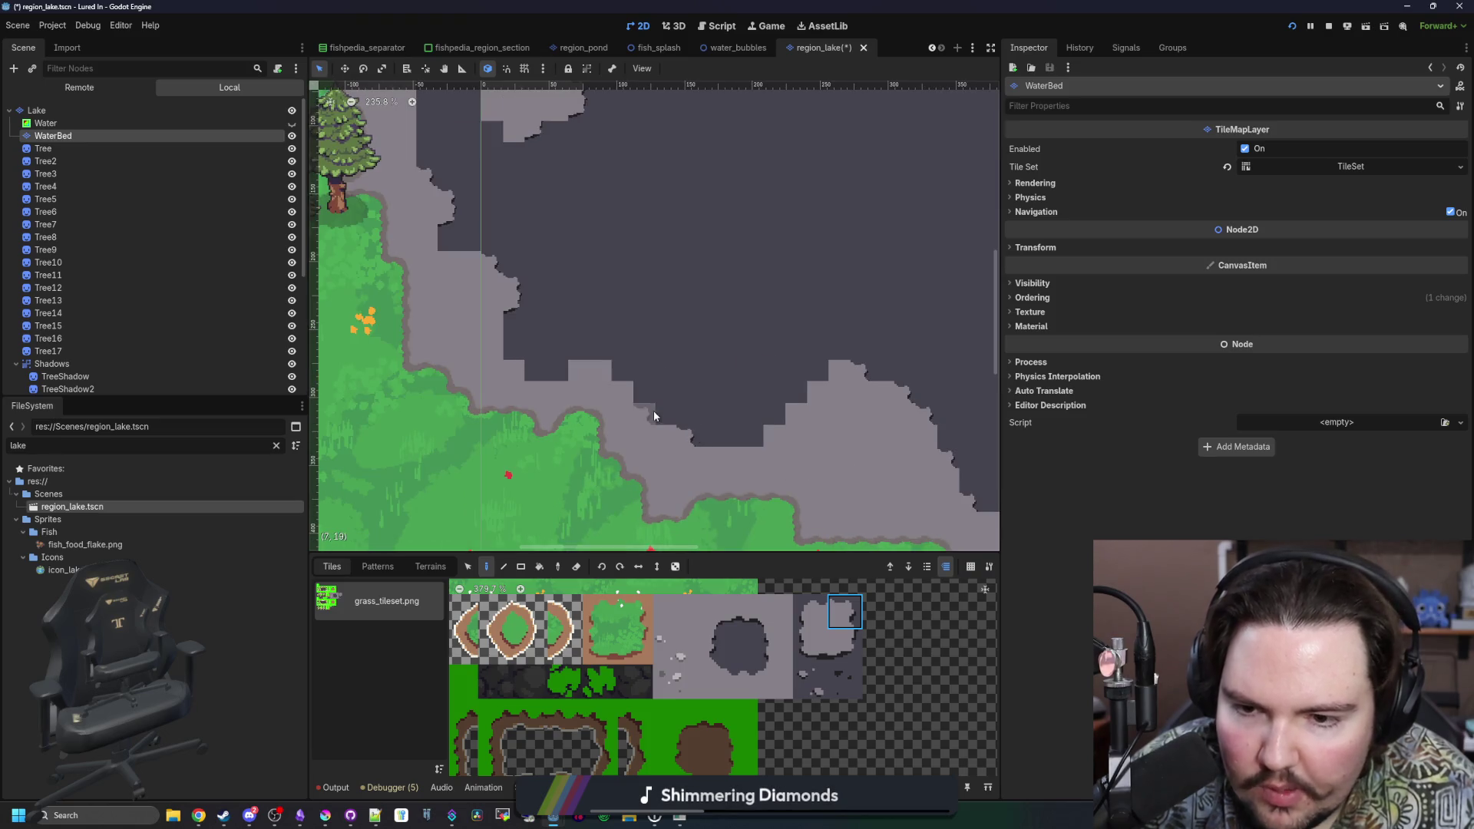
scroll(551, 384, "down", 1)
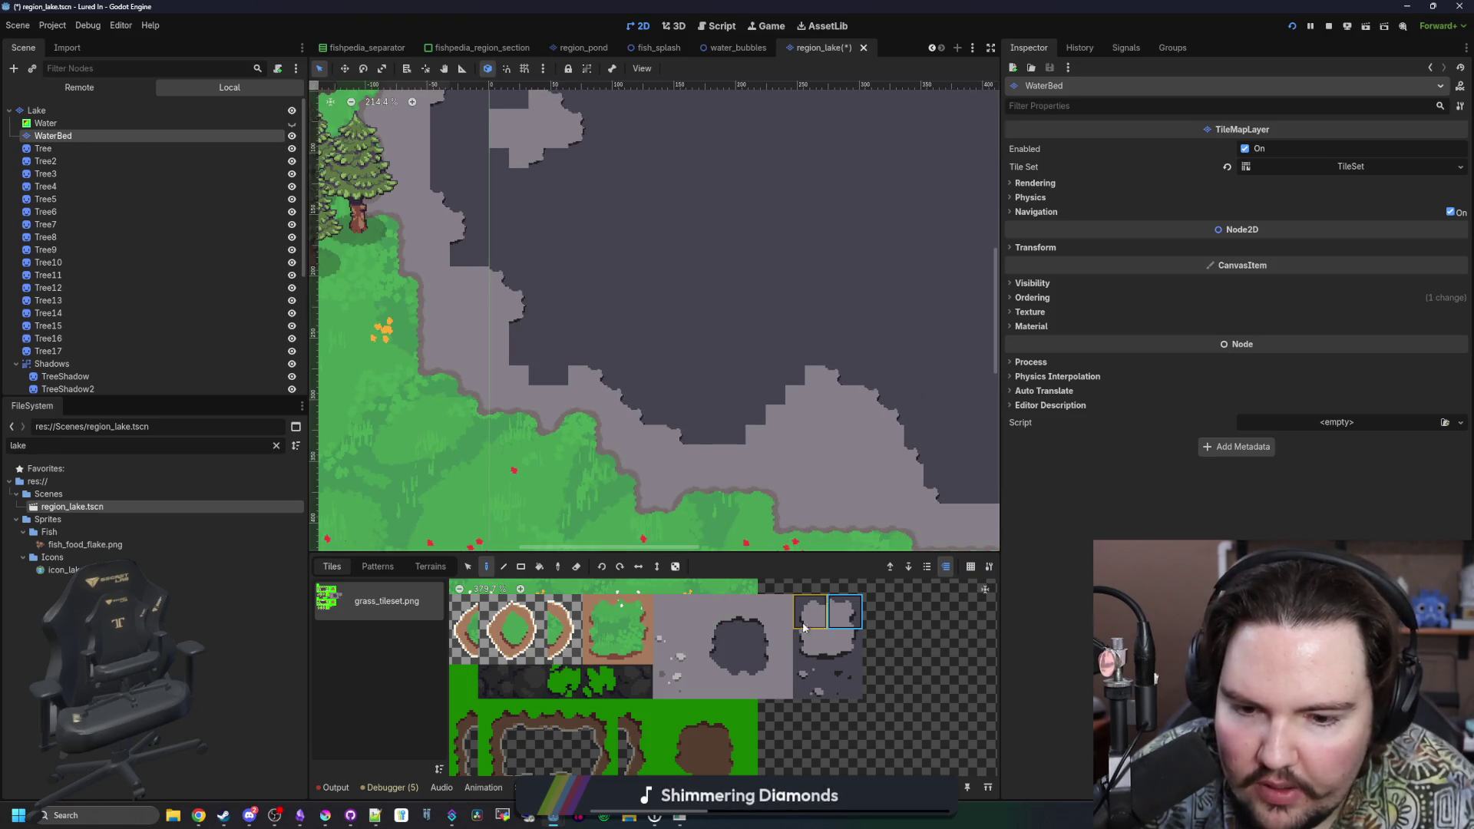
scroll(585, 400, "up", 4)
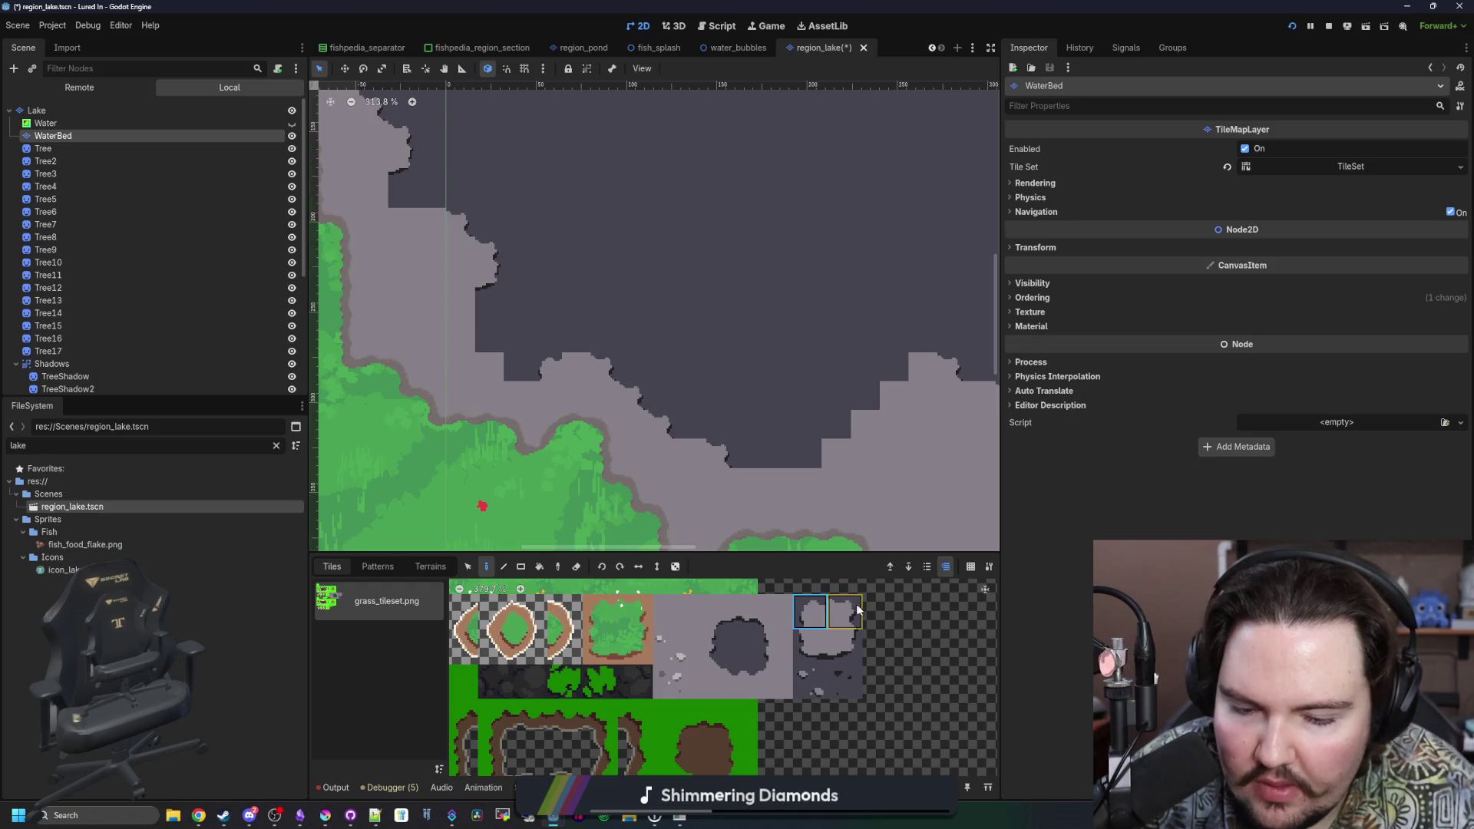
scroll(628, 438, "right", 3)
left_click(810, 611)
scroll(560, 372, "down", 3)
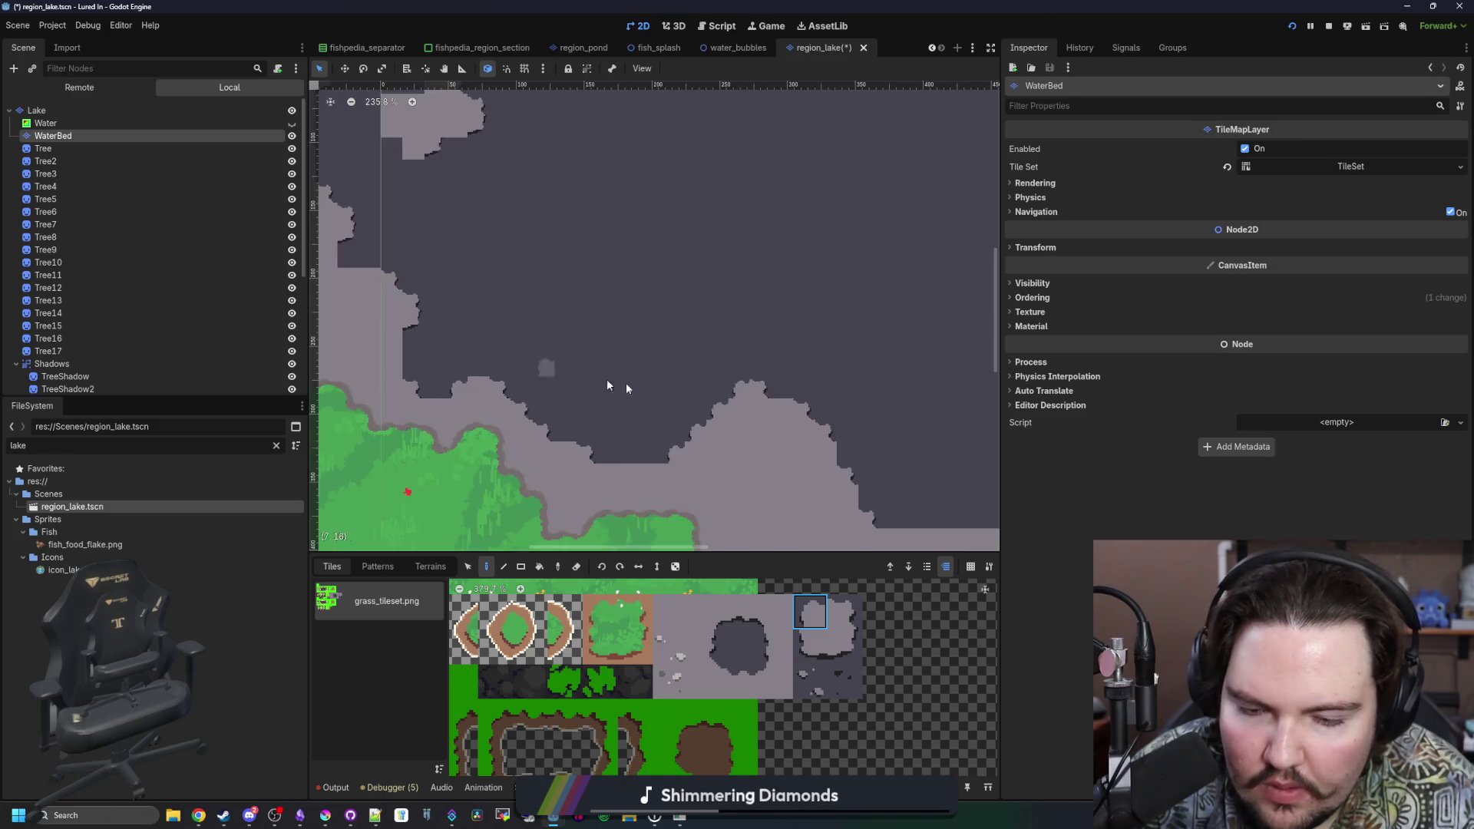
scroll(527, 371, "right", 10)
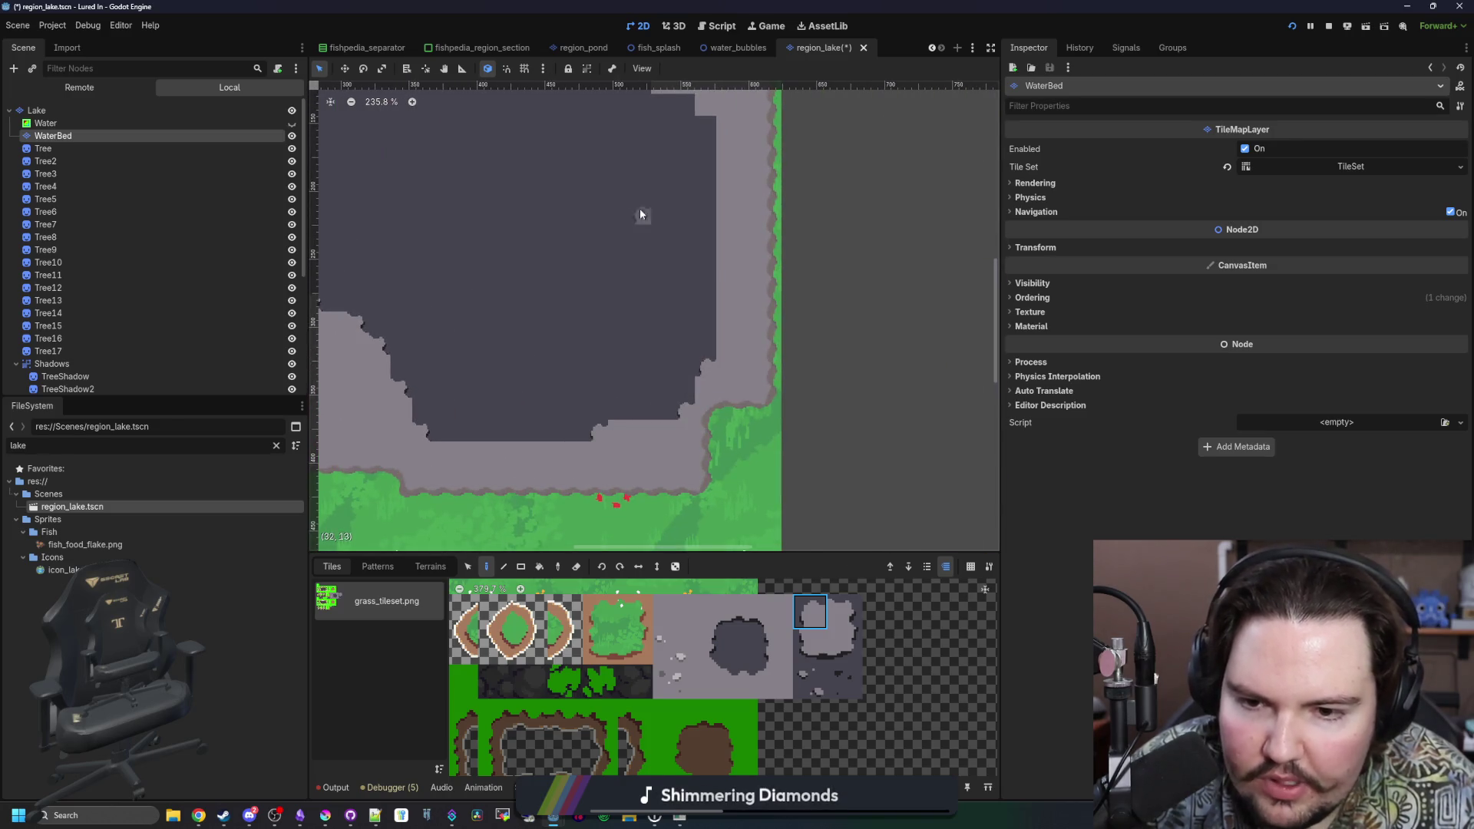
scroll(641, 215, "up", 4)
left_click(836, 275, "ctrl")
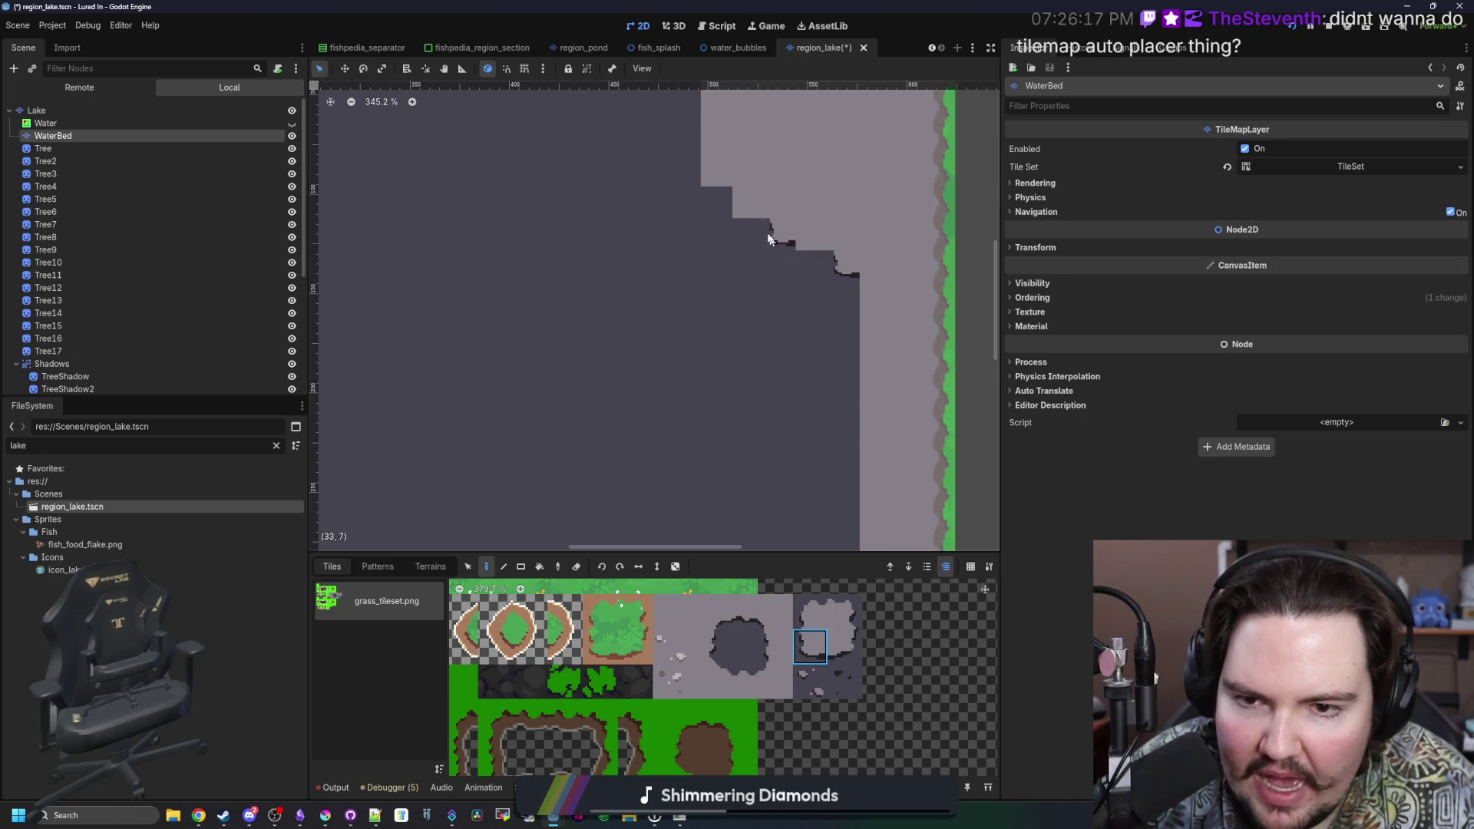
scroll(725, 183, "up", 5)
left_click(735, 340, "ctrl")
left_click(735, 340)
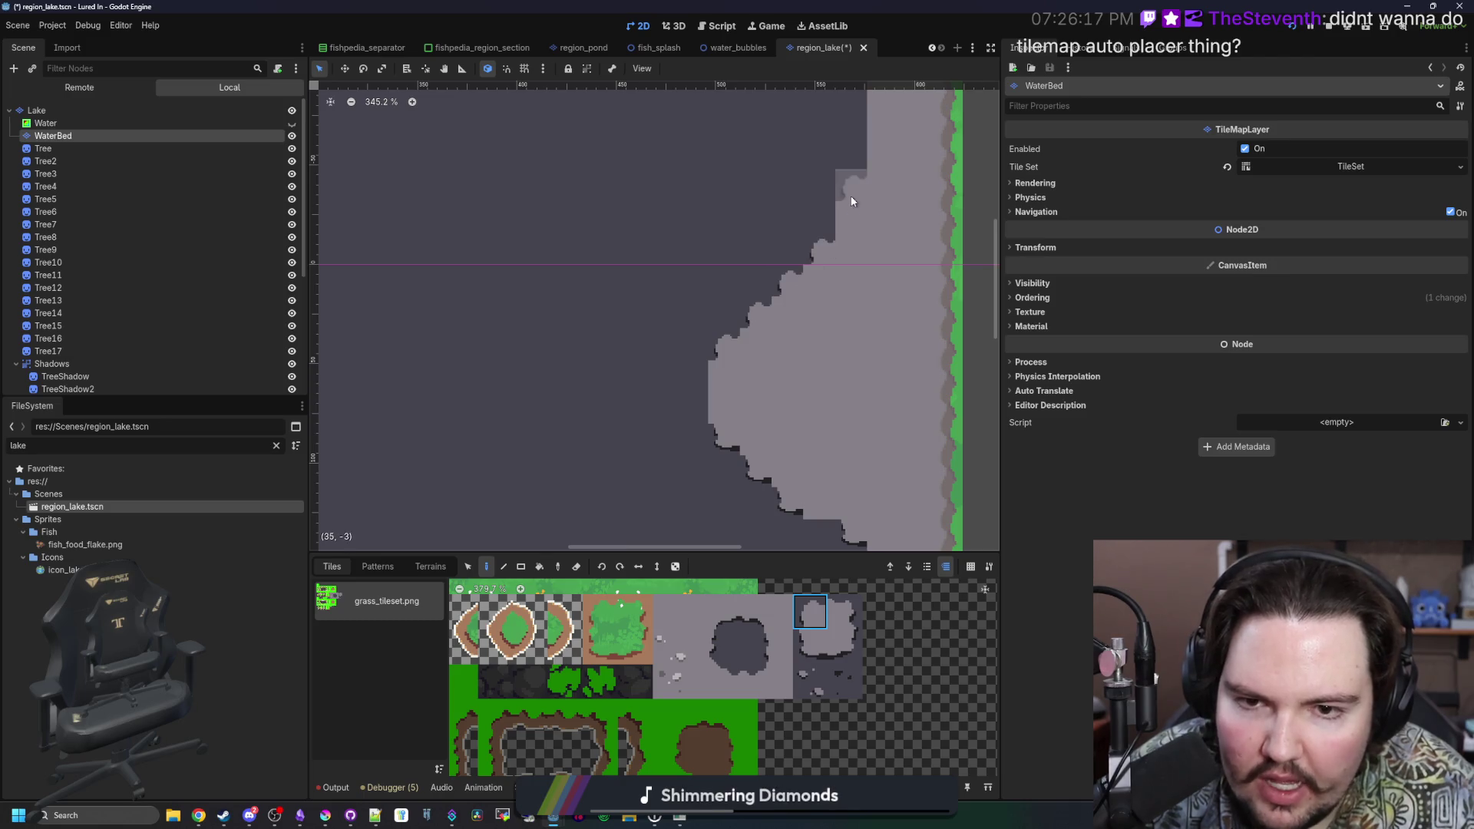
- Place a pebble tile on the lake's upper shore
scroll(849, 203, "down", 1)
scroll(821, 345, "up", 5)
scroll(814, 399, "up", 4)
left_click(775, 438, "ctrl")
left_click(775, 438)
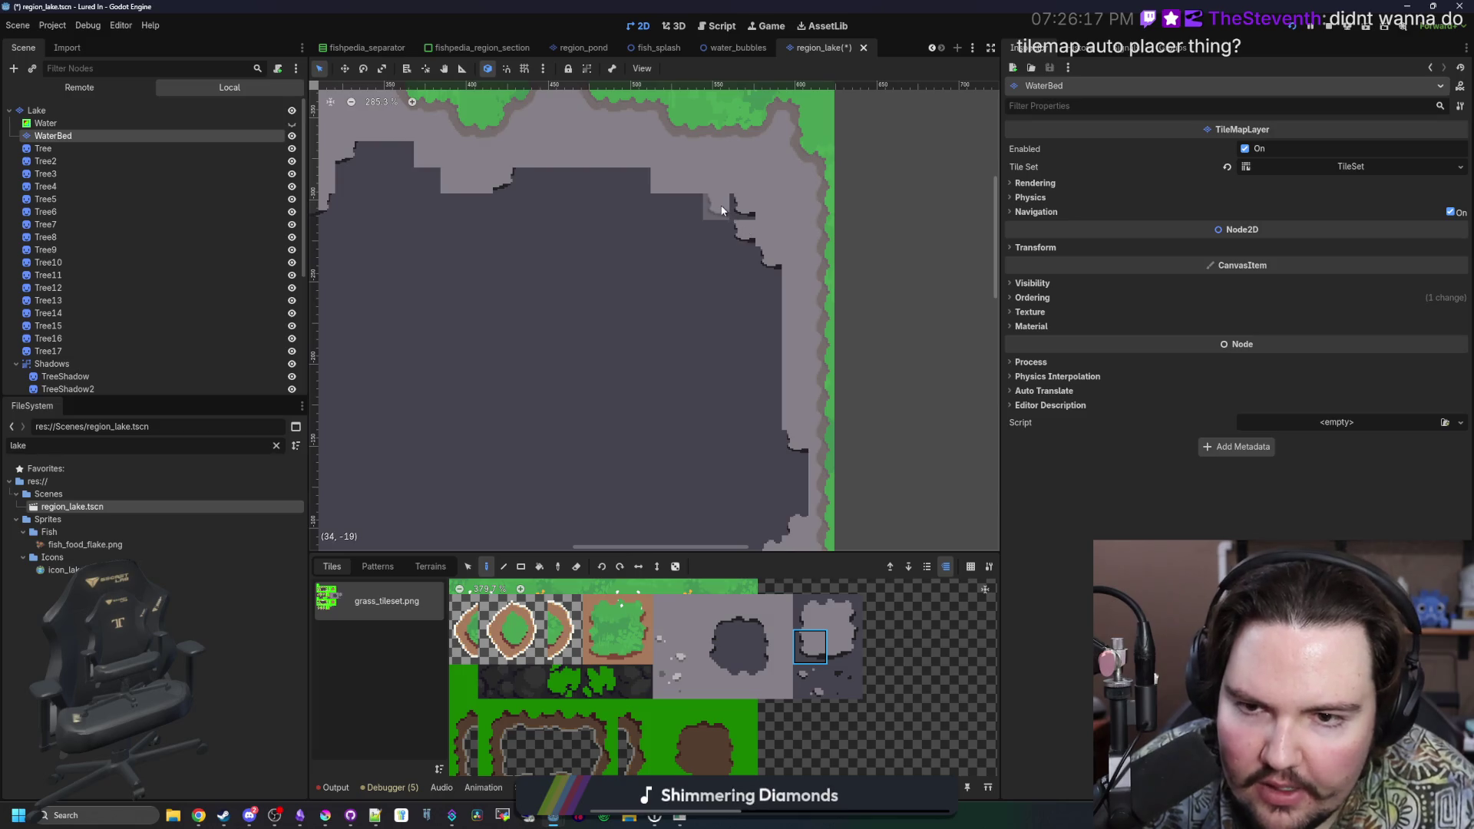
- Paint several pebble tiles along the lake's left edge
scroll(673, 189, "up", 3)
scroll(721, 345, "left", 5)
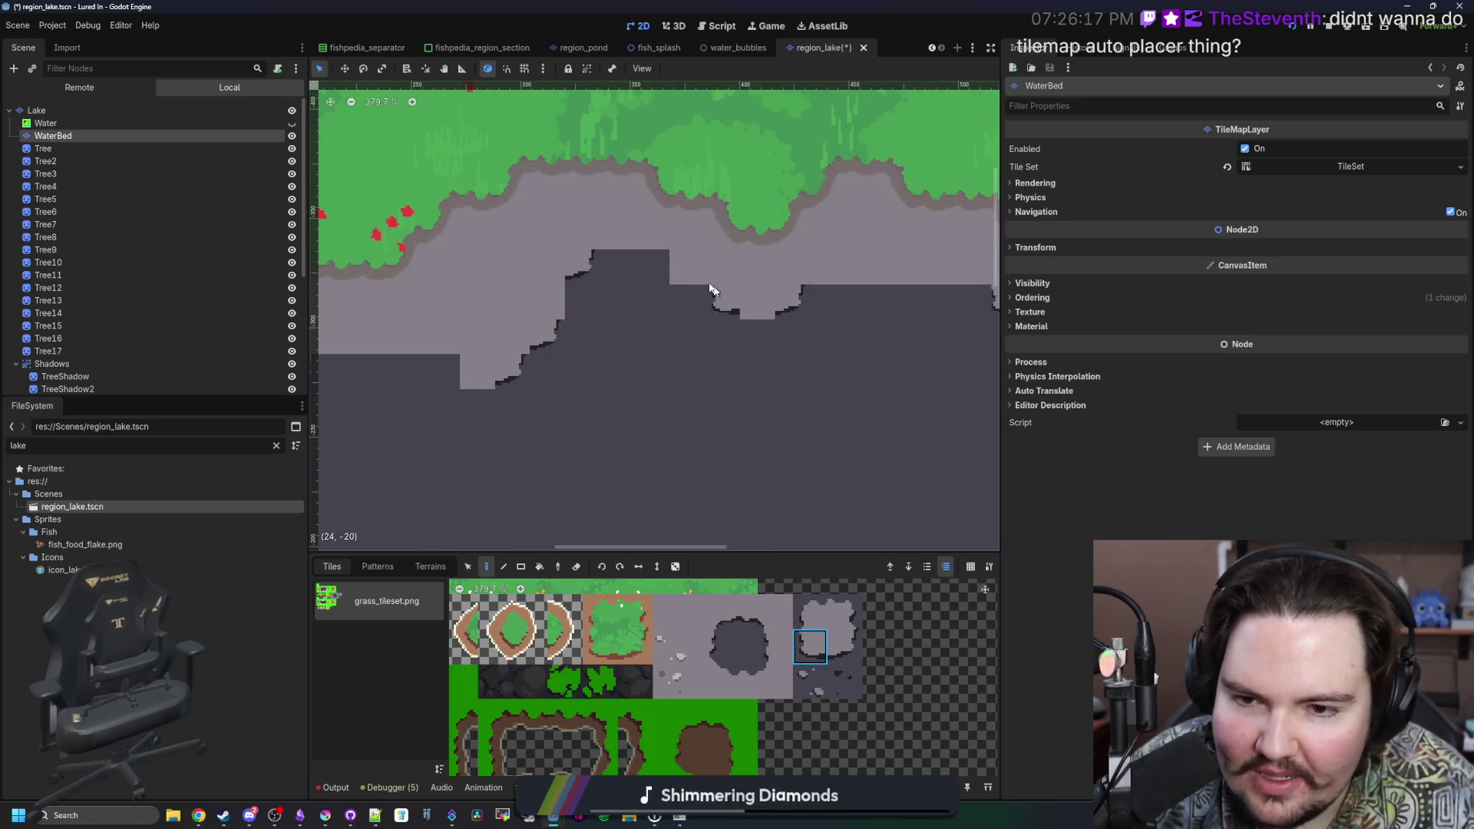
scroll(487, 373, "up", 1)
scroll(449, 417, "left", 2)
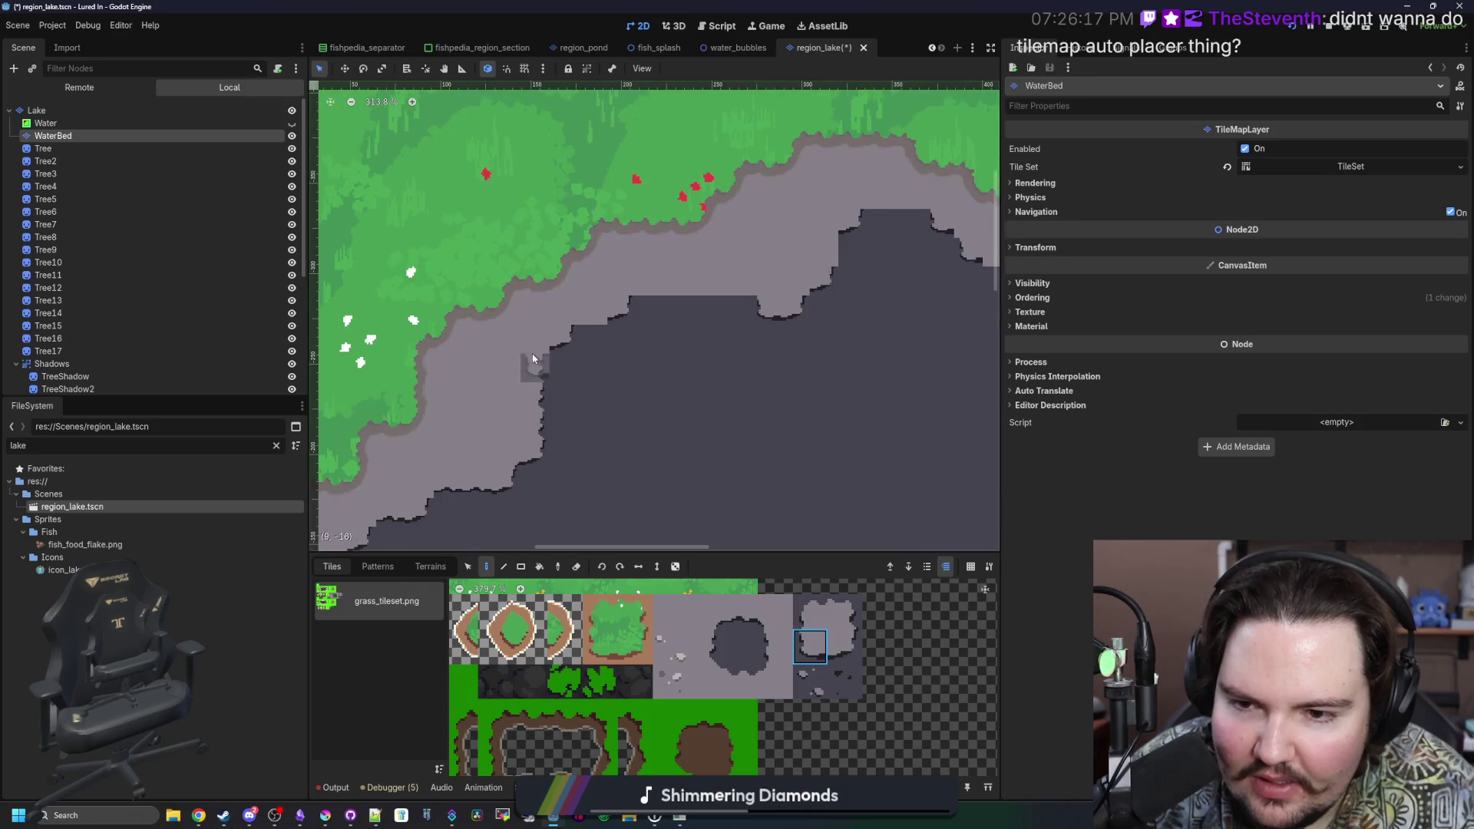
scroll(614, 292, "down", 5)
scroll(683, 230, "left", 4)
scroll(644, 322, "down", 2)
scroll(588, 390, "up", 3)
left_click(588, 378)
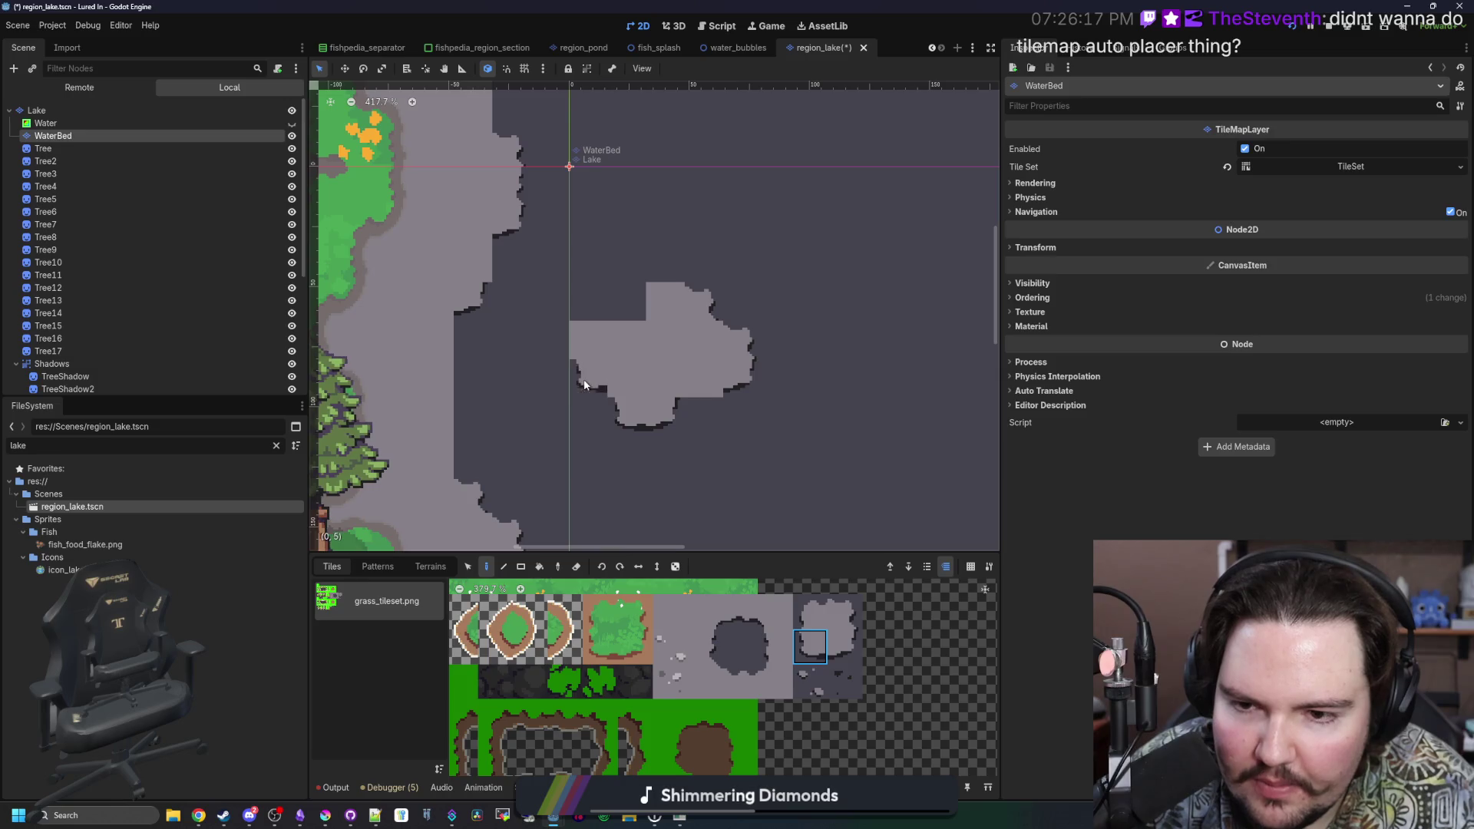
left_click(810, 612)
left_click(588, 340)
scroll(657, 301, "down", 6)
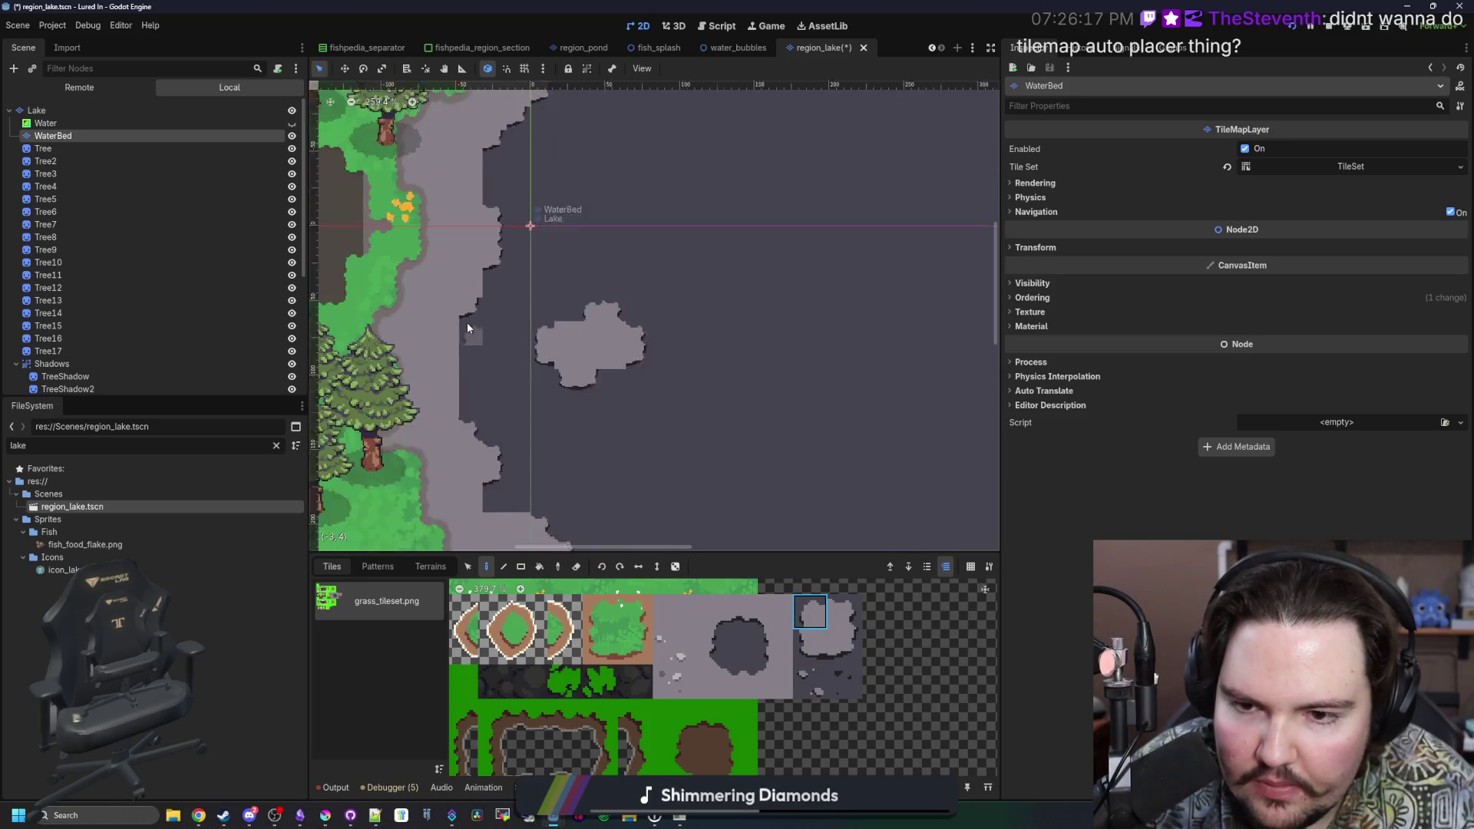
- Pan the view to bring the lake's lower shore into view
mouse_move(608, 448)
left_mouse_down()
mouse_move(556, 328)
mouse_move(676, 394)
mouse_move(448, 356)
left_mouse_up()
scroll(676, 393, "up", 2)
scroll(646, 348, "right", 3)
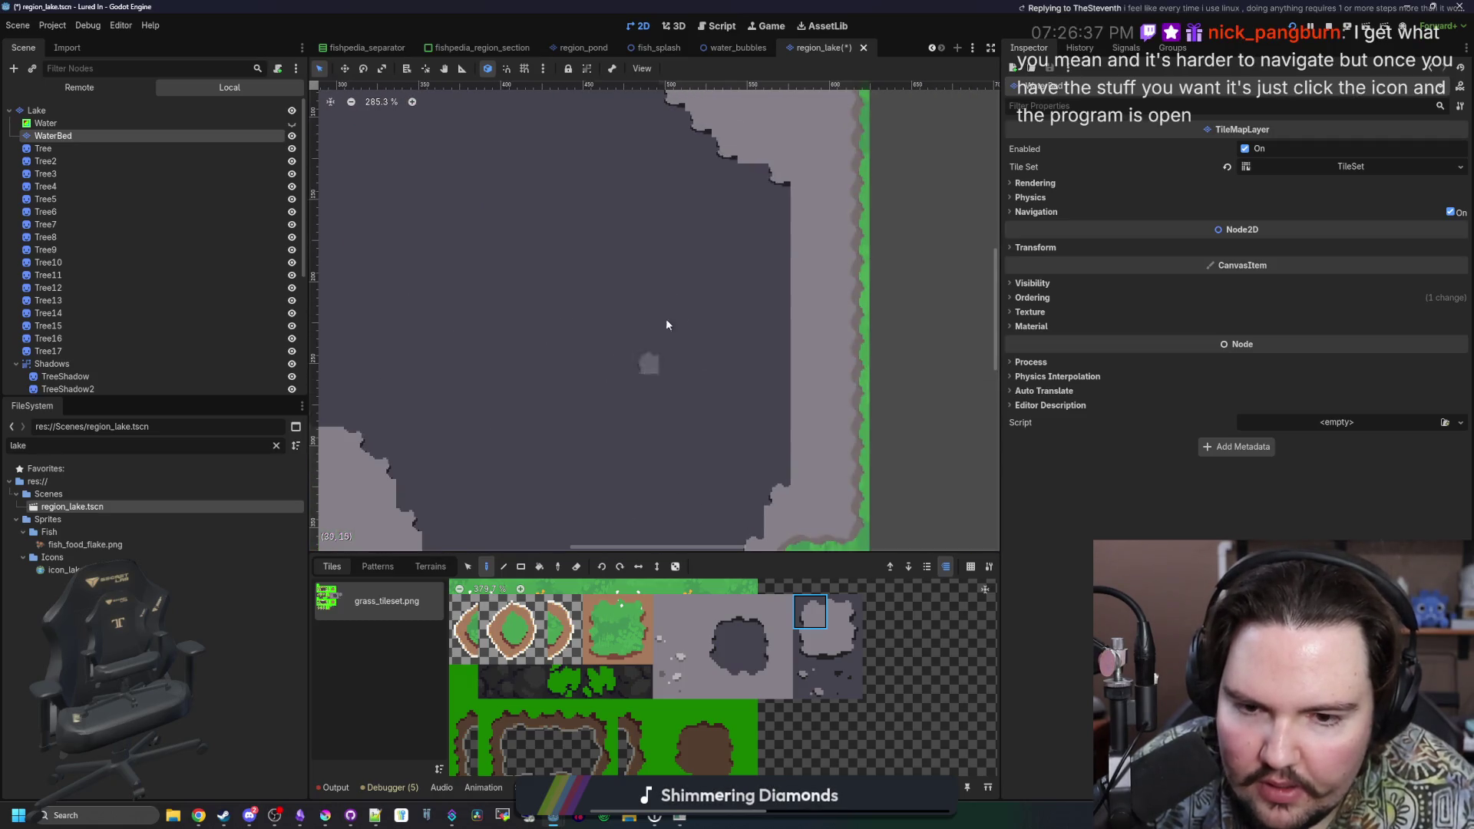
scroll(674, 374, "up", 8)
scroll(625, 370, "up", 5)
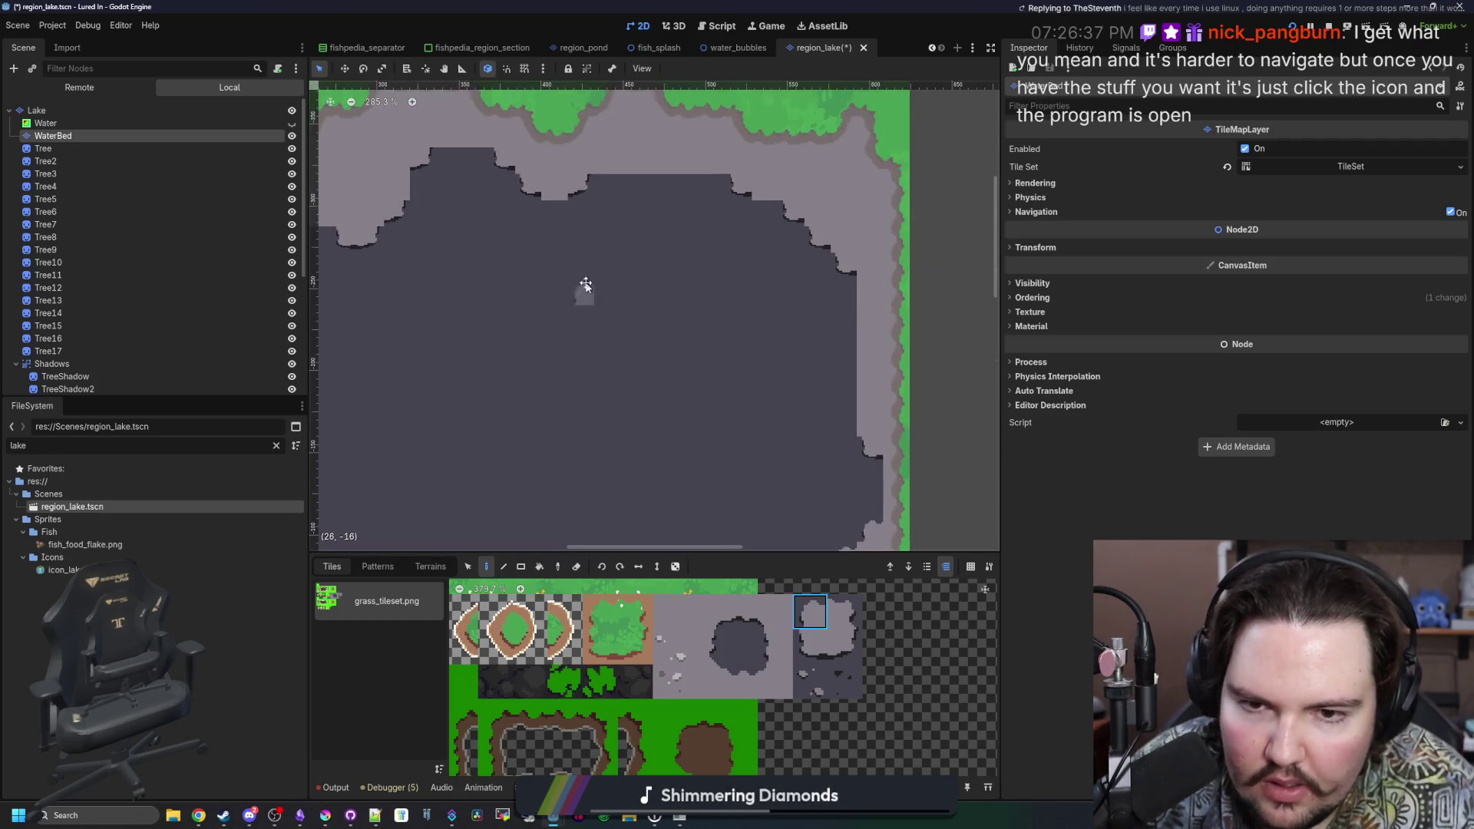
scroll(585, 281, "left", 8)
scroll(816, 221, "down", 5)
scroll(755, 328, "left", 5)
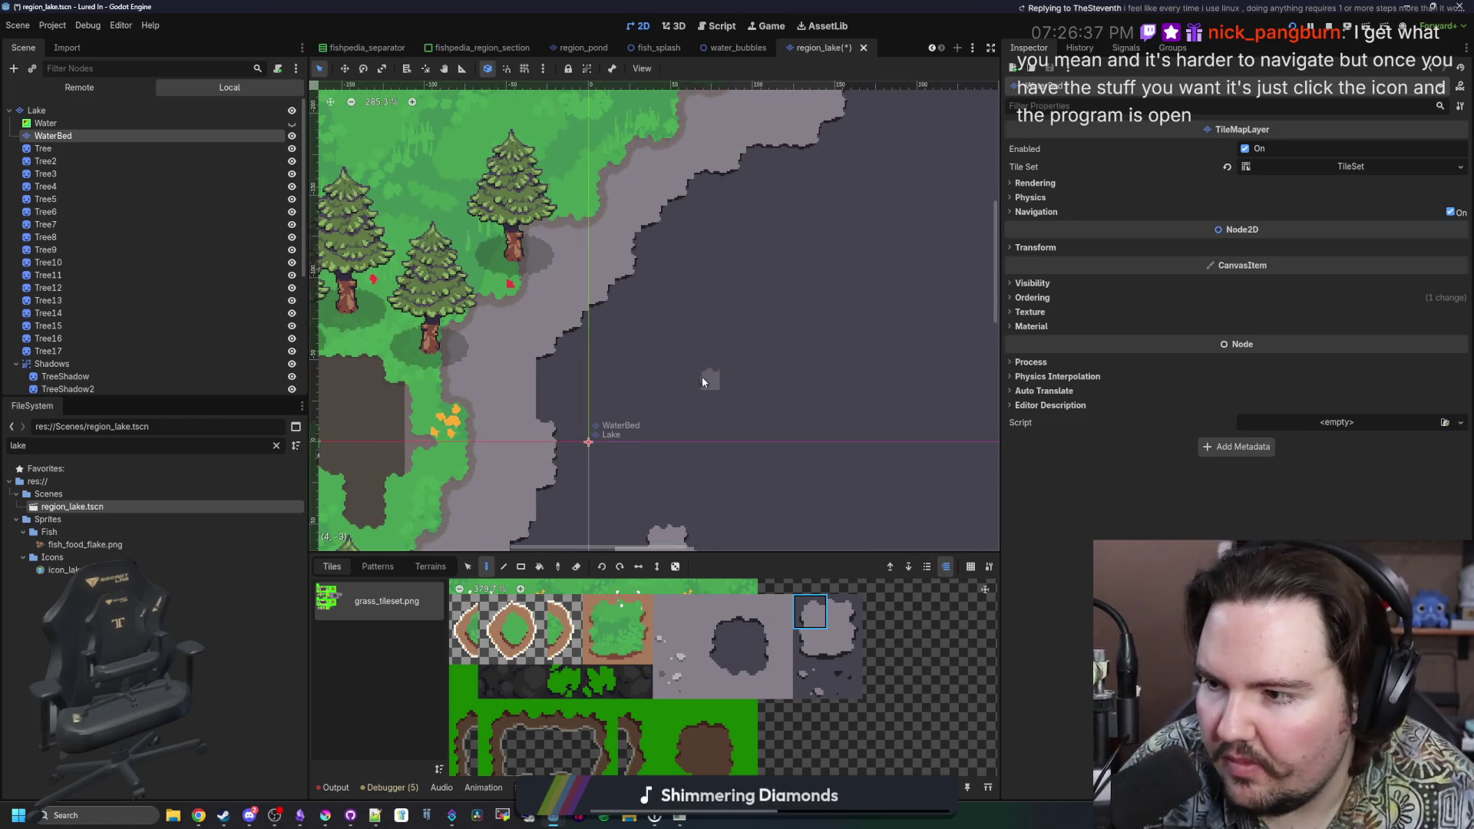
scroll(616, 441, "up", 5)
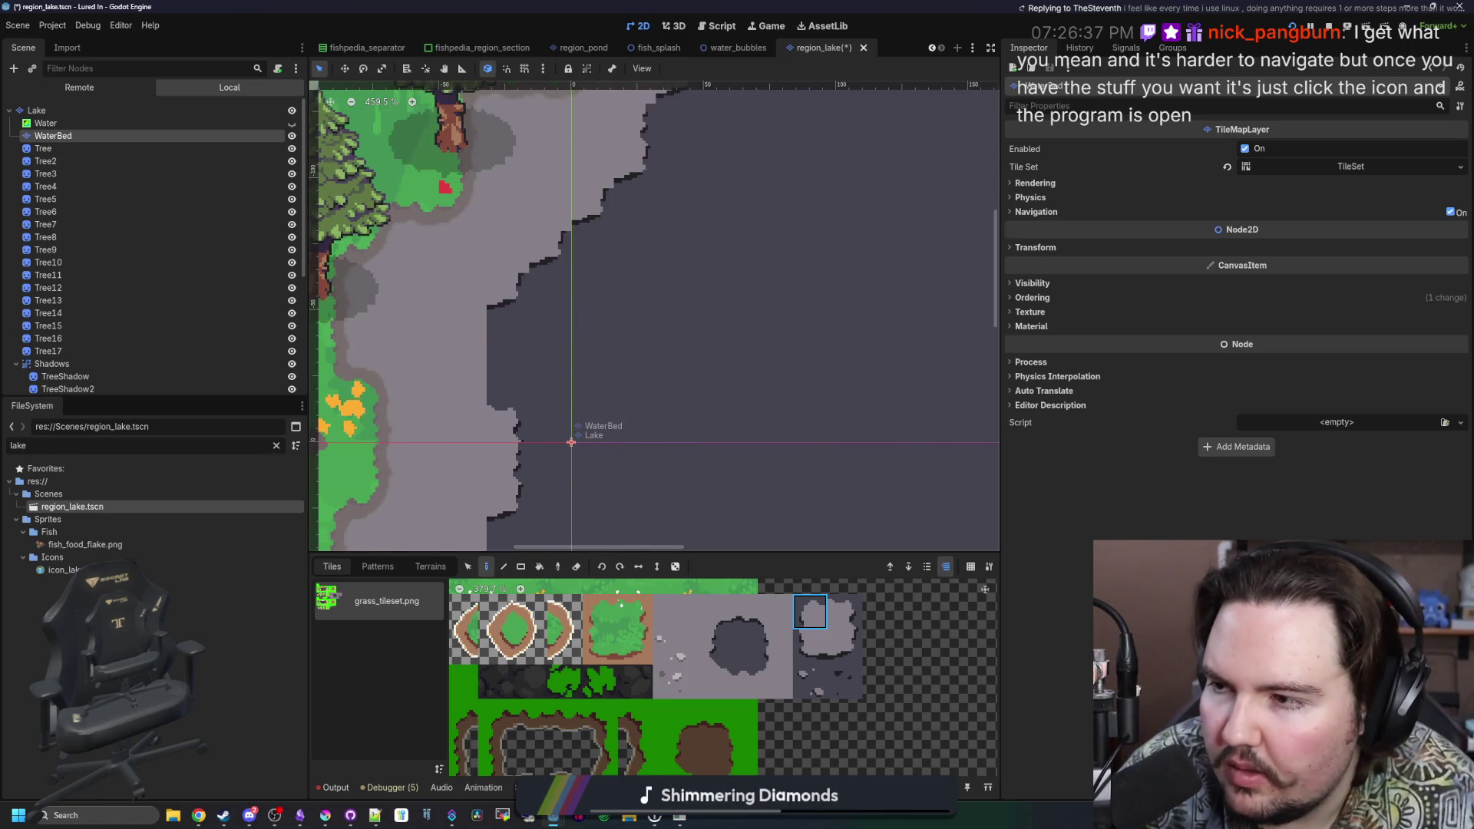
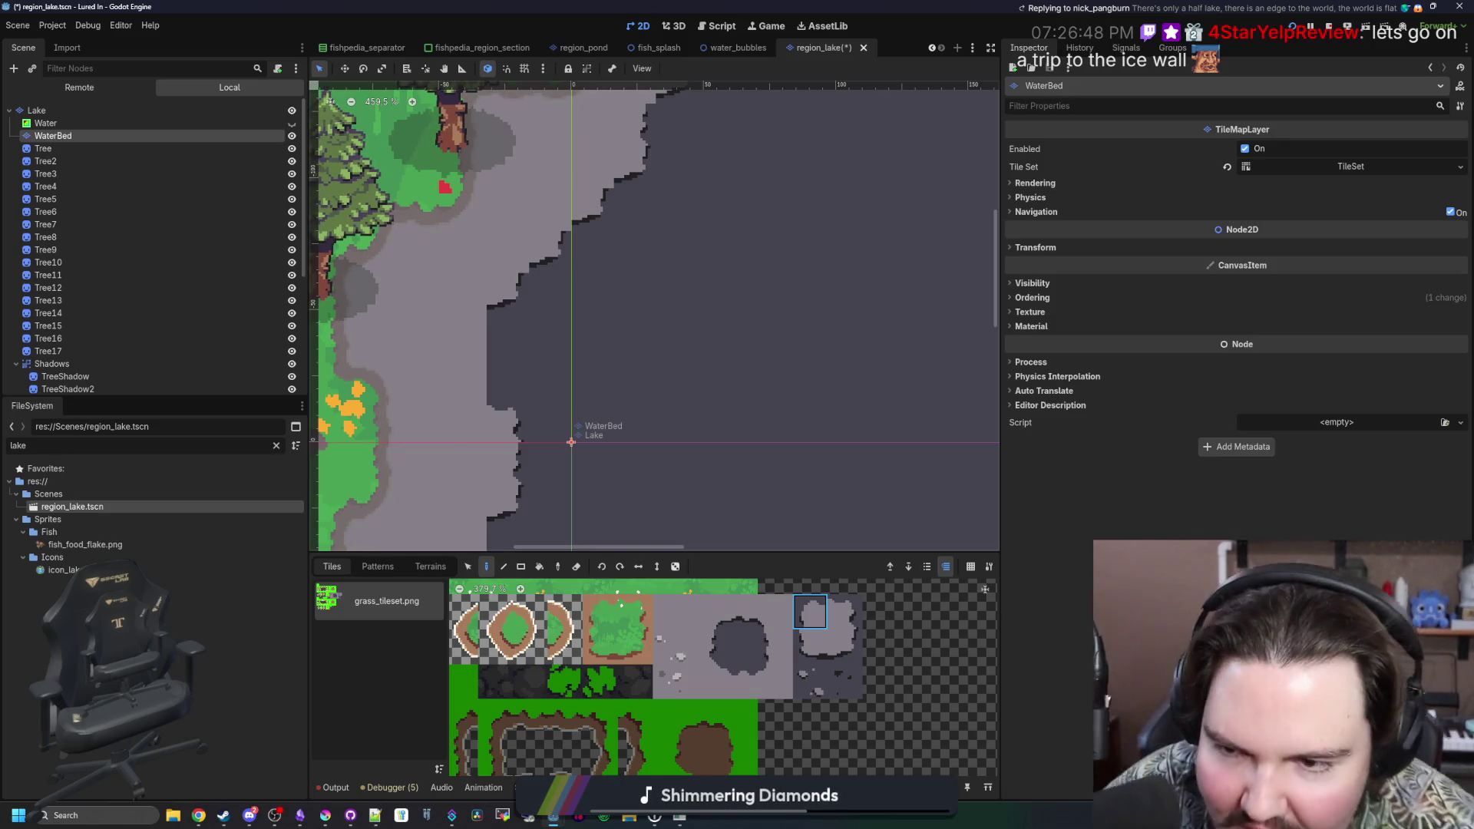
- Select the dark deep-water tile in the WaterBed Tiles atlas
left_click(713, 638)
scroll(472, 395, "up", 4)
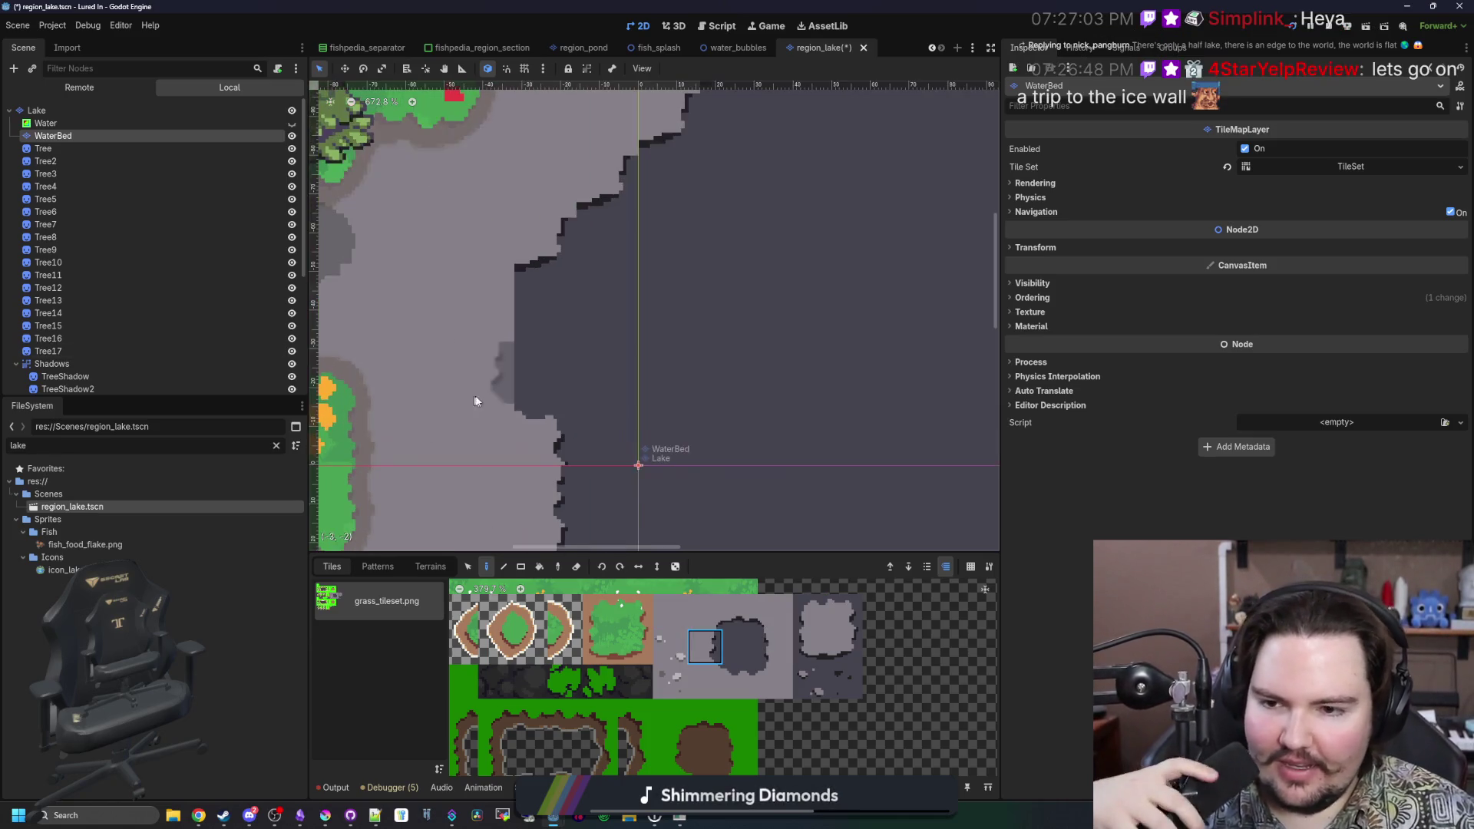
scroll(520, 330, "down", 5)
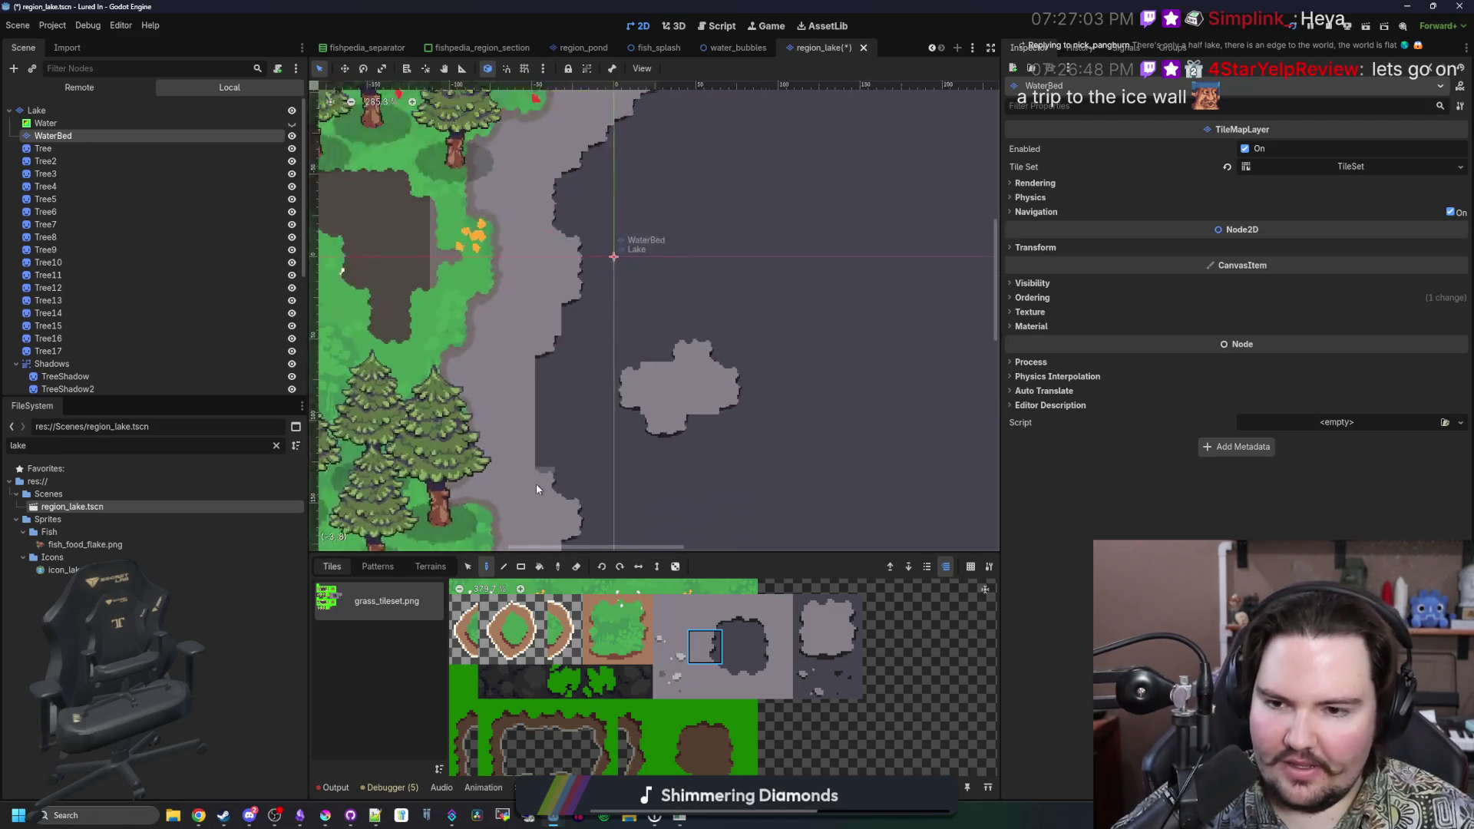
scroll(537, 483, "up", 3)
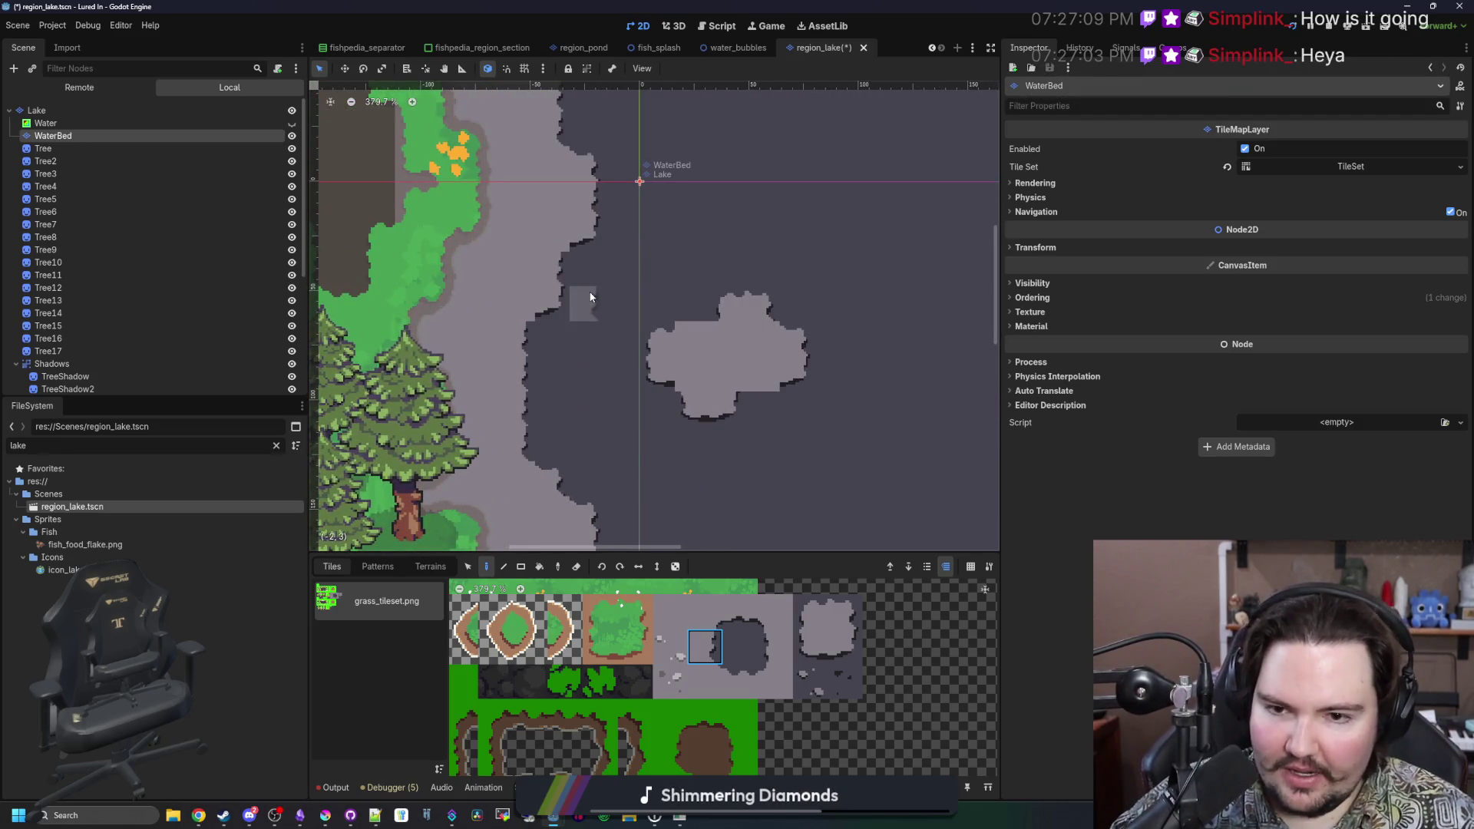
scroll(591, 297, "down", 5)
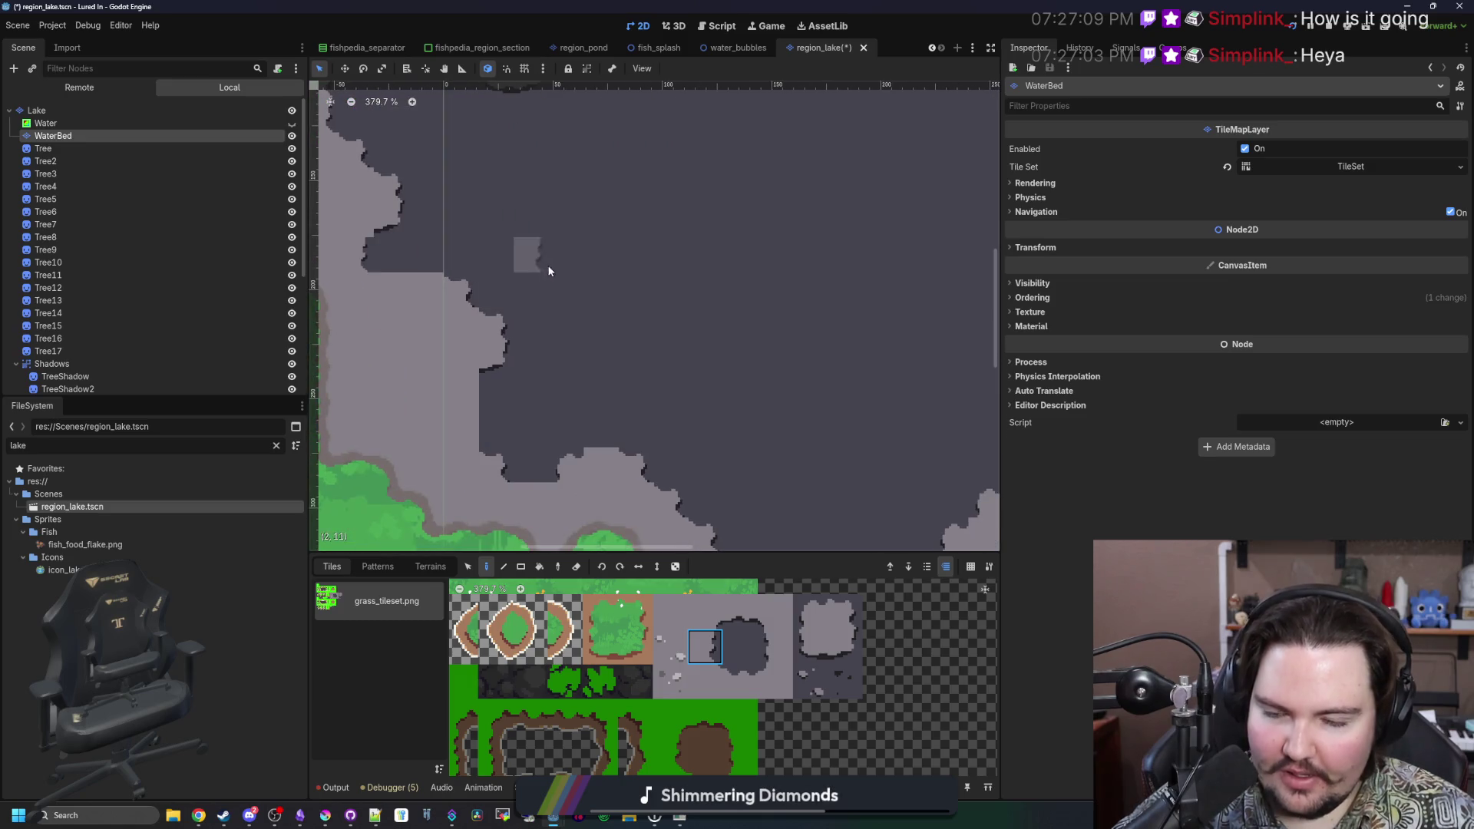
scroll(547, 272, "up", 5)
scroll(691, 429, "down", 6)
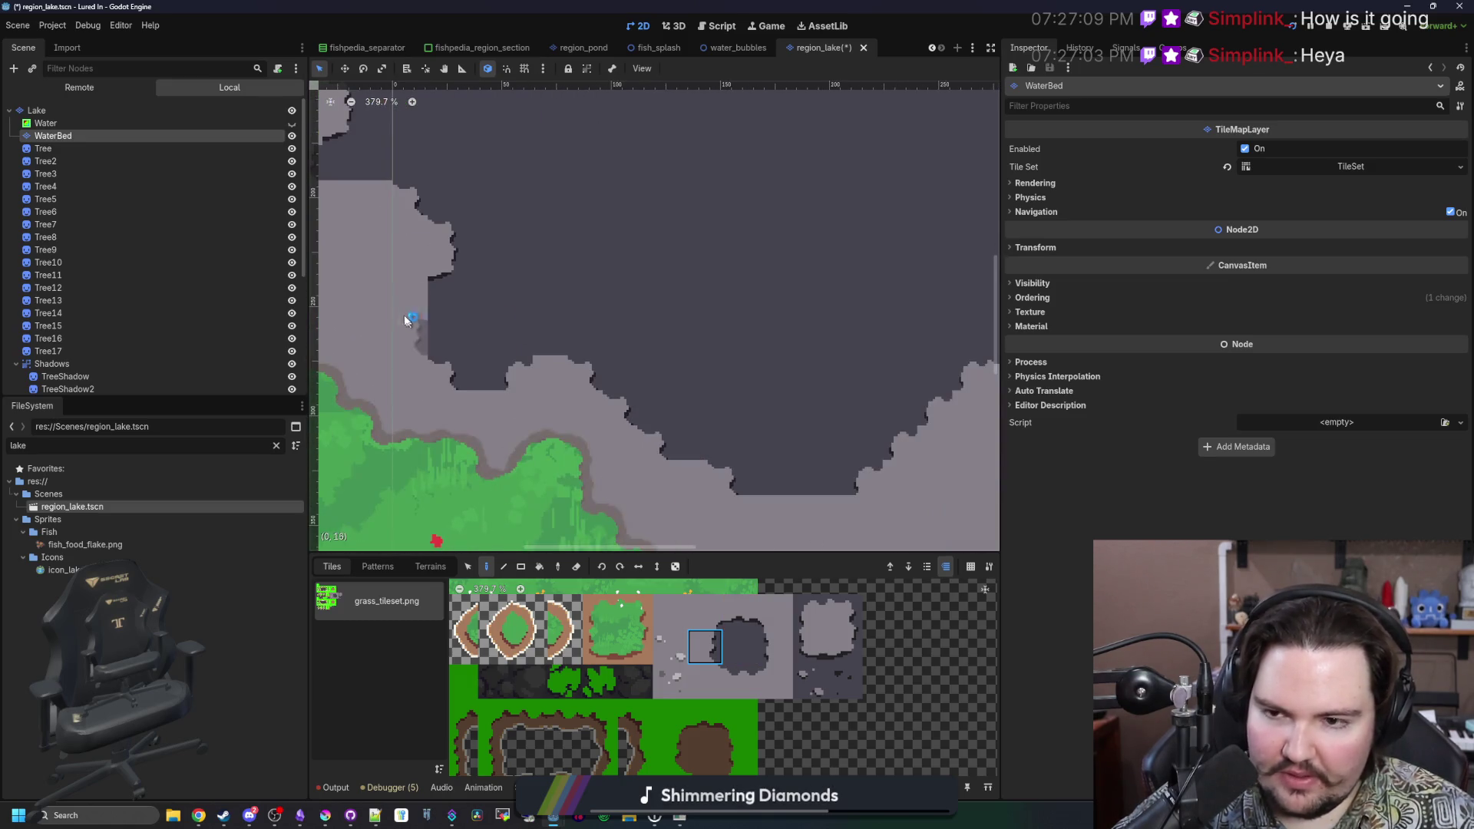
scroll(583, 384, "down", 6)
scroll(585, 390, "up", 4)
scroll(649, 438, "down", 5)
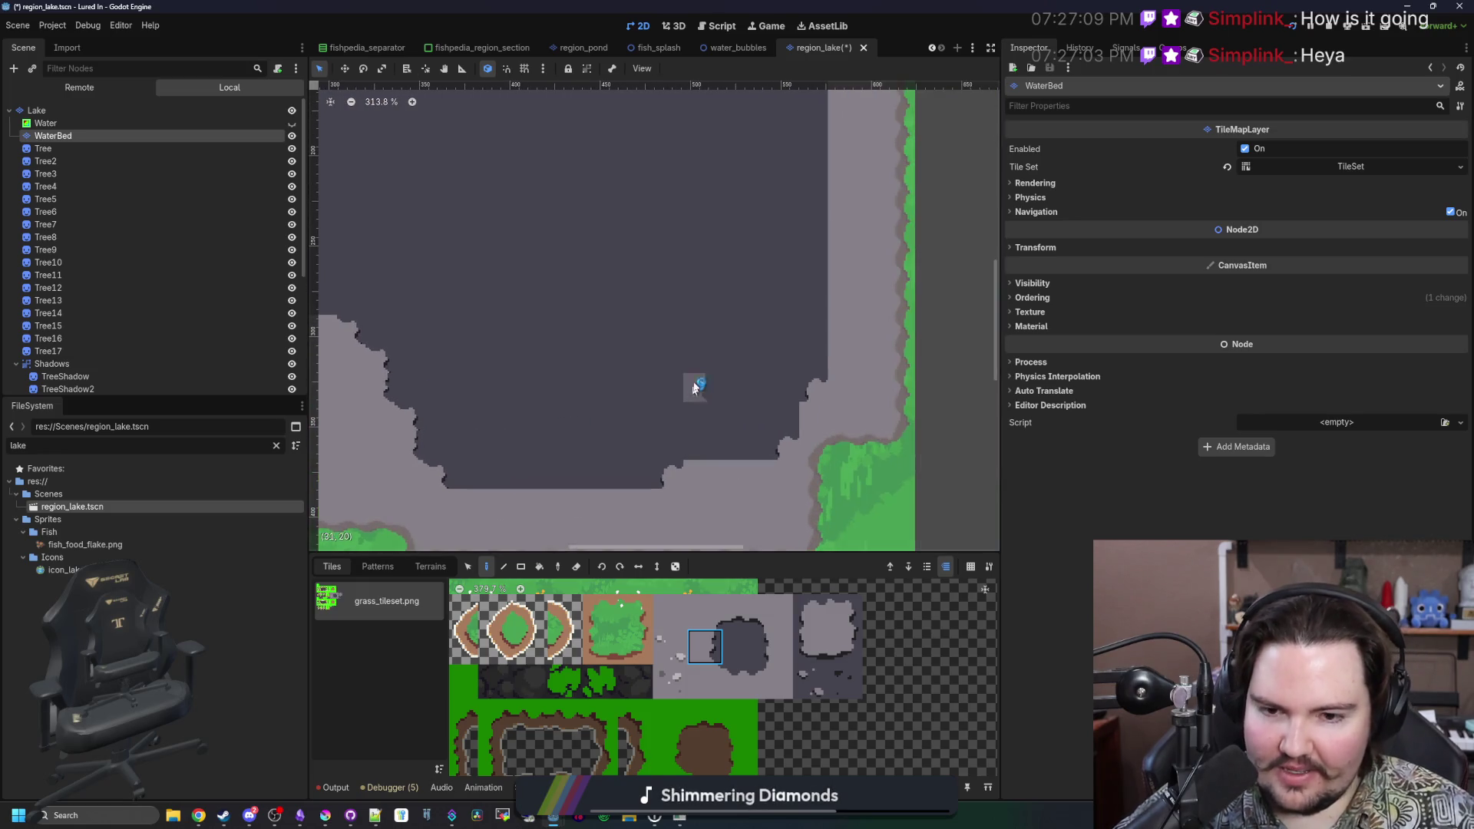
scroll(615, 227, "down", 4)
scroll(488, 301, "up", 9)
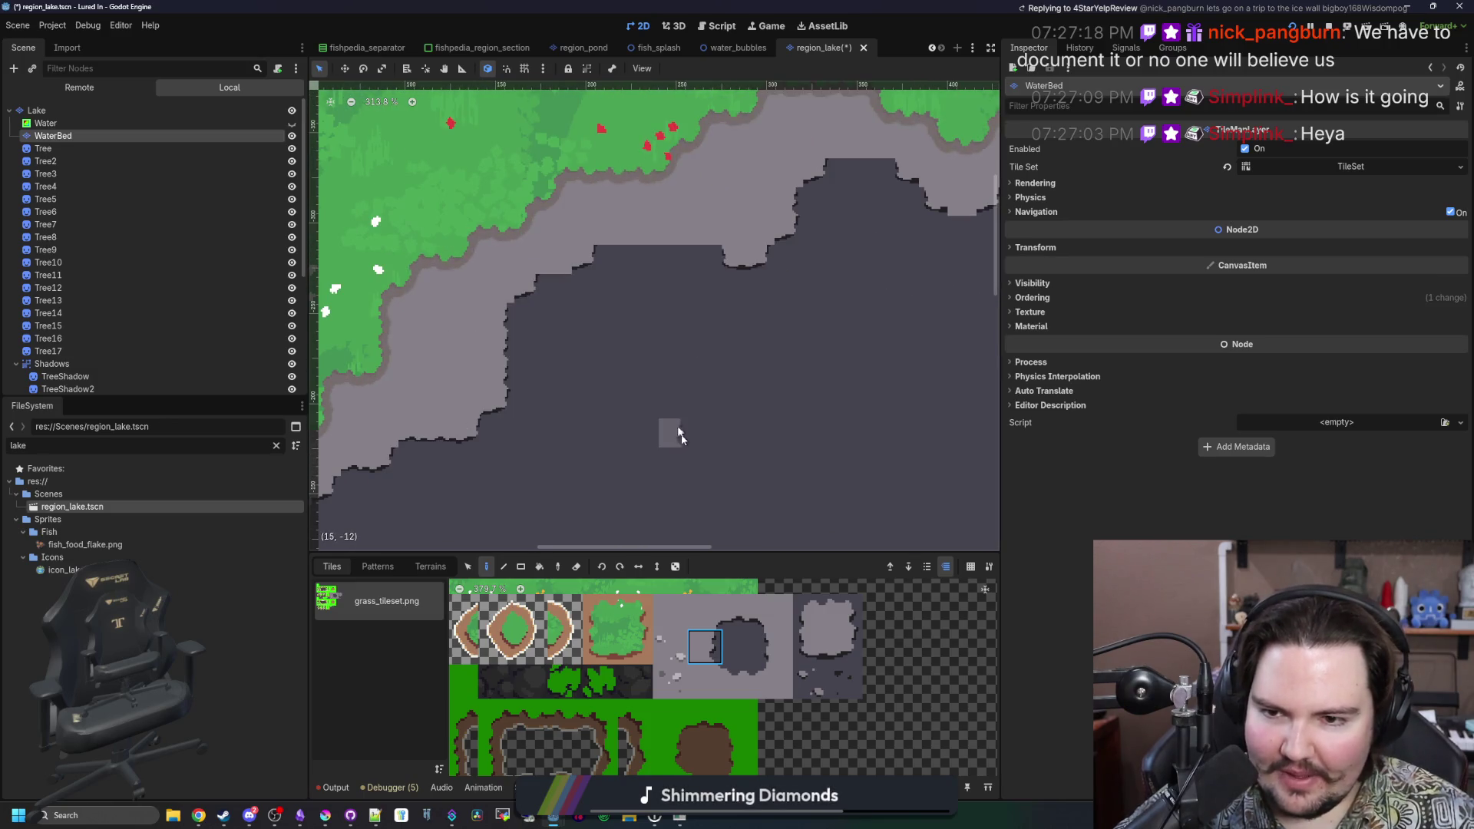
left_click(741, 608)
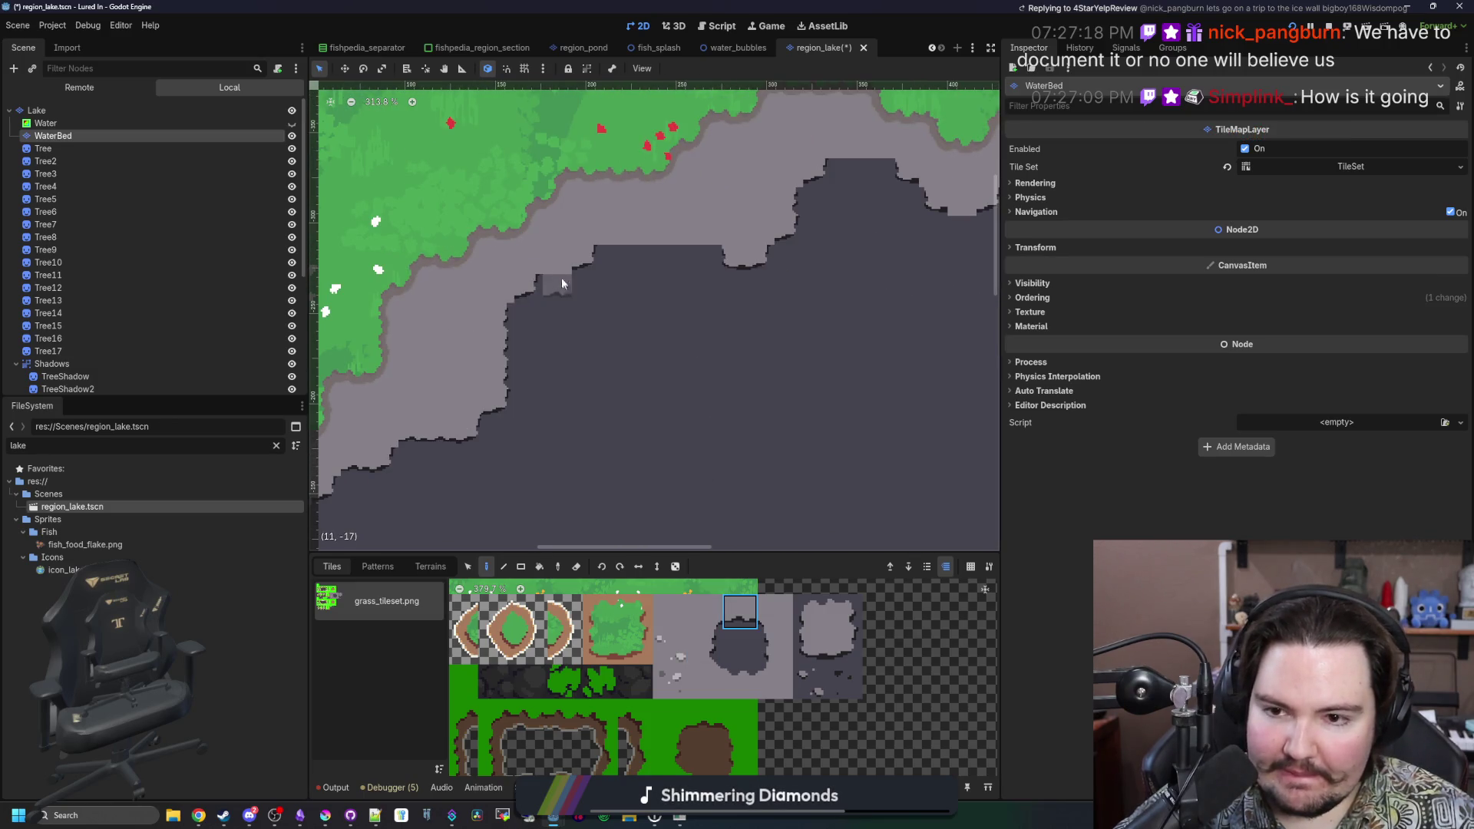
- Paint deep water along the lake's northern edge, then pick the shelf edge tile beneath it
scroll(688, 232, "right", 4)
left_click(672, 220)
scroll(737, 254, "right", 4)
scroll(614, 177, "down", 1)
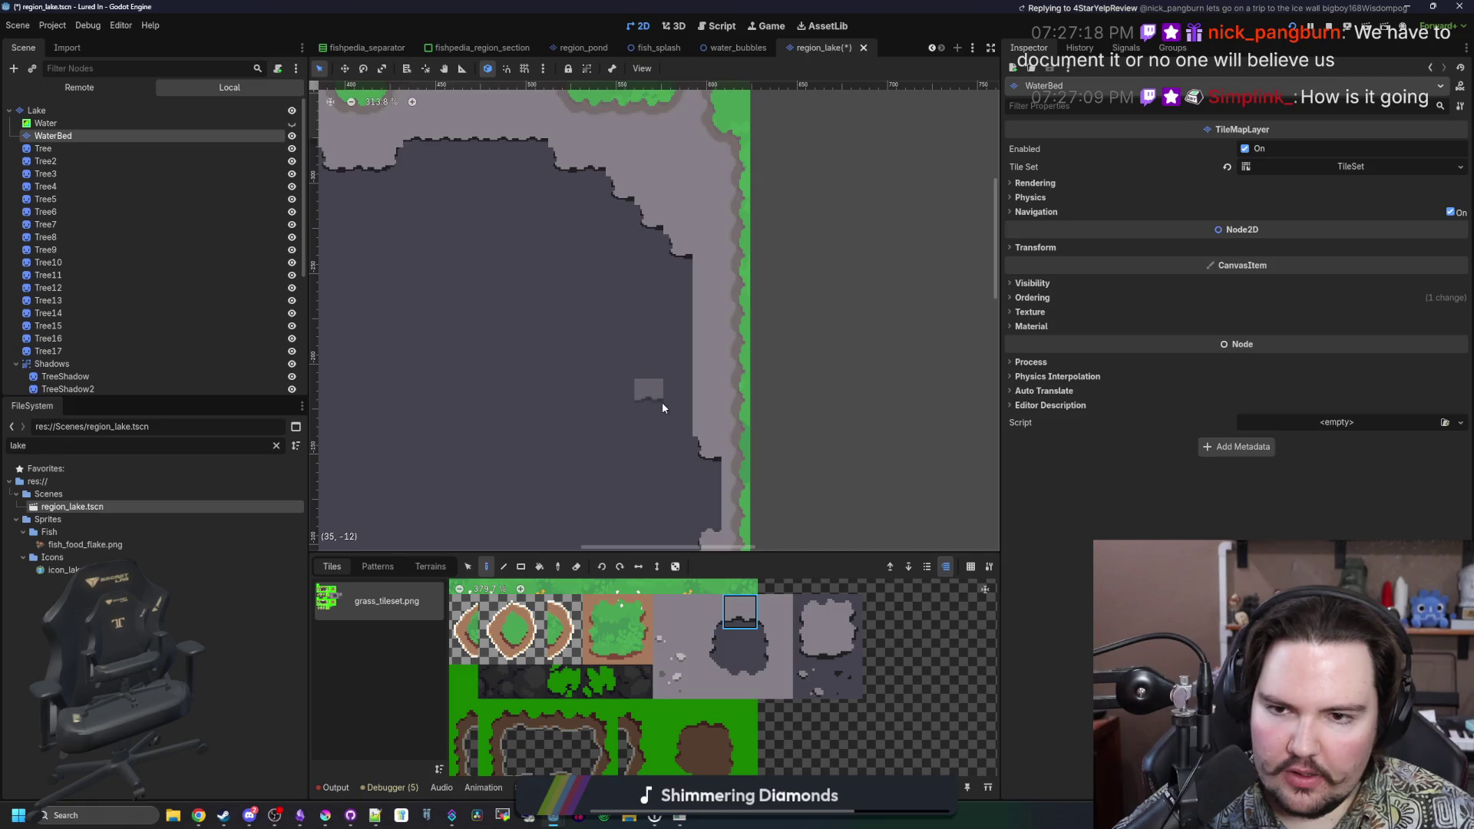
scroll(676, 368, "right", 5)
scroll(660, 343, "left", 8)
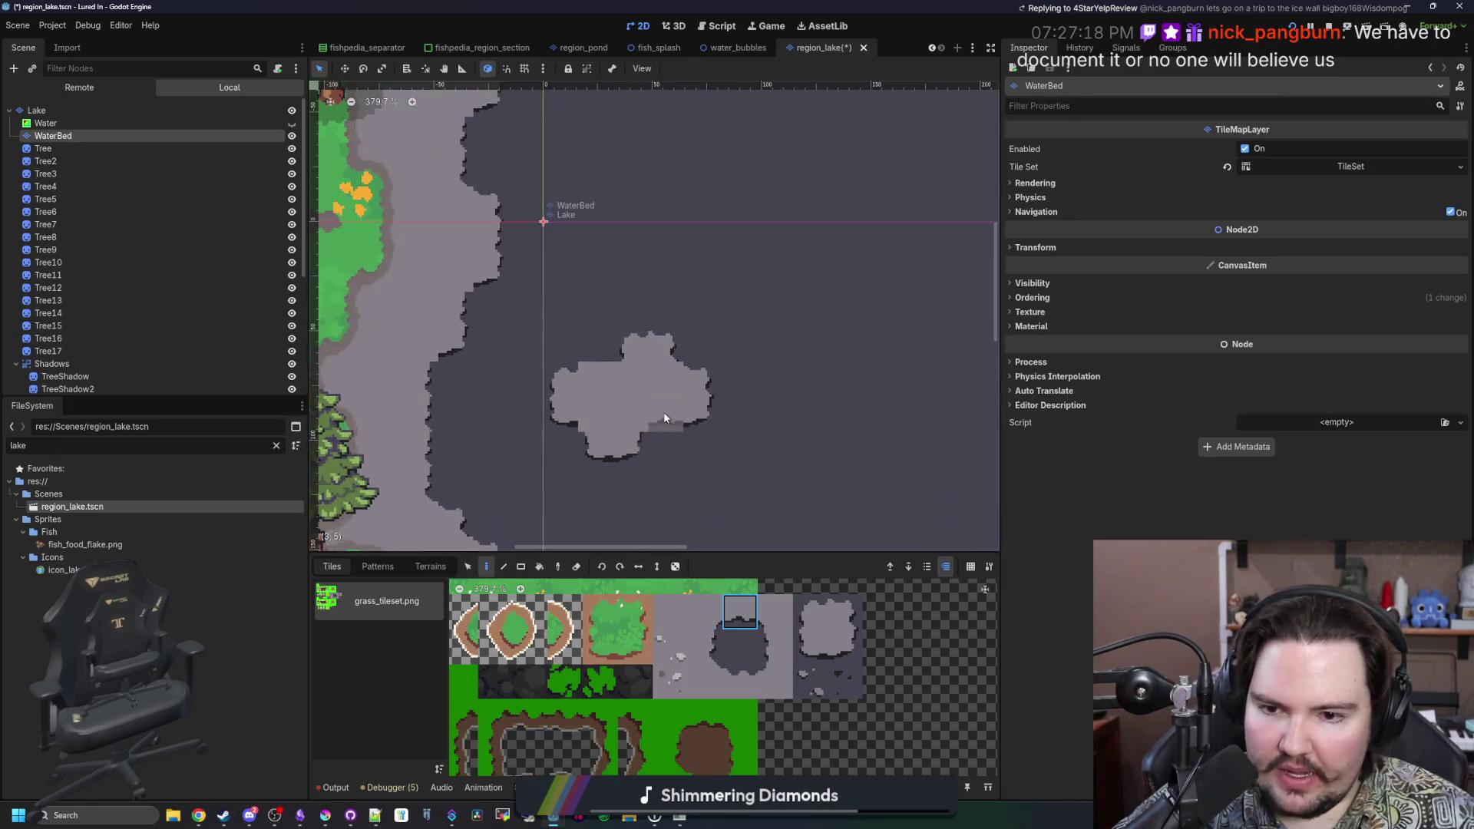
left_click(740, 669)
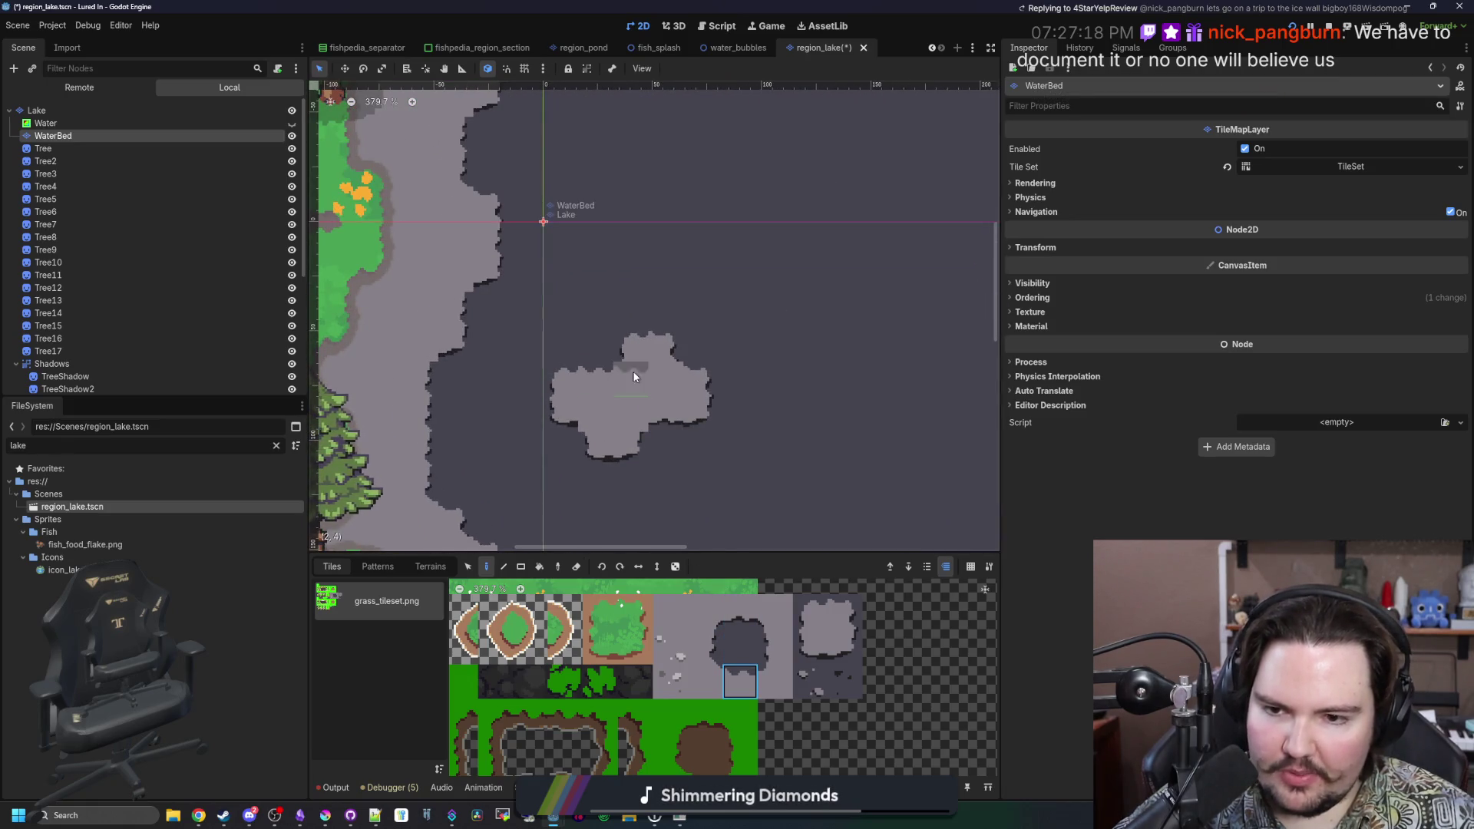
scroll(622, 378, "down", 2)
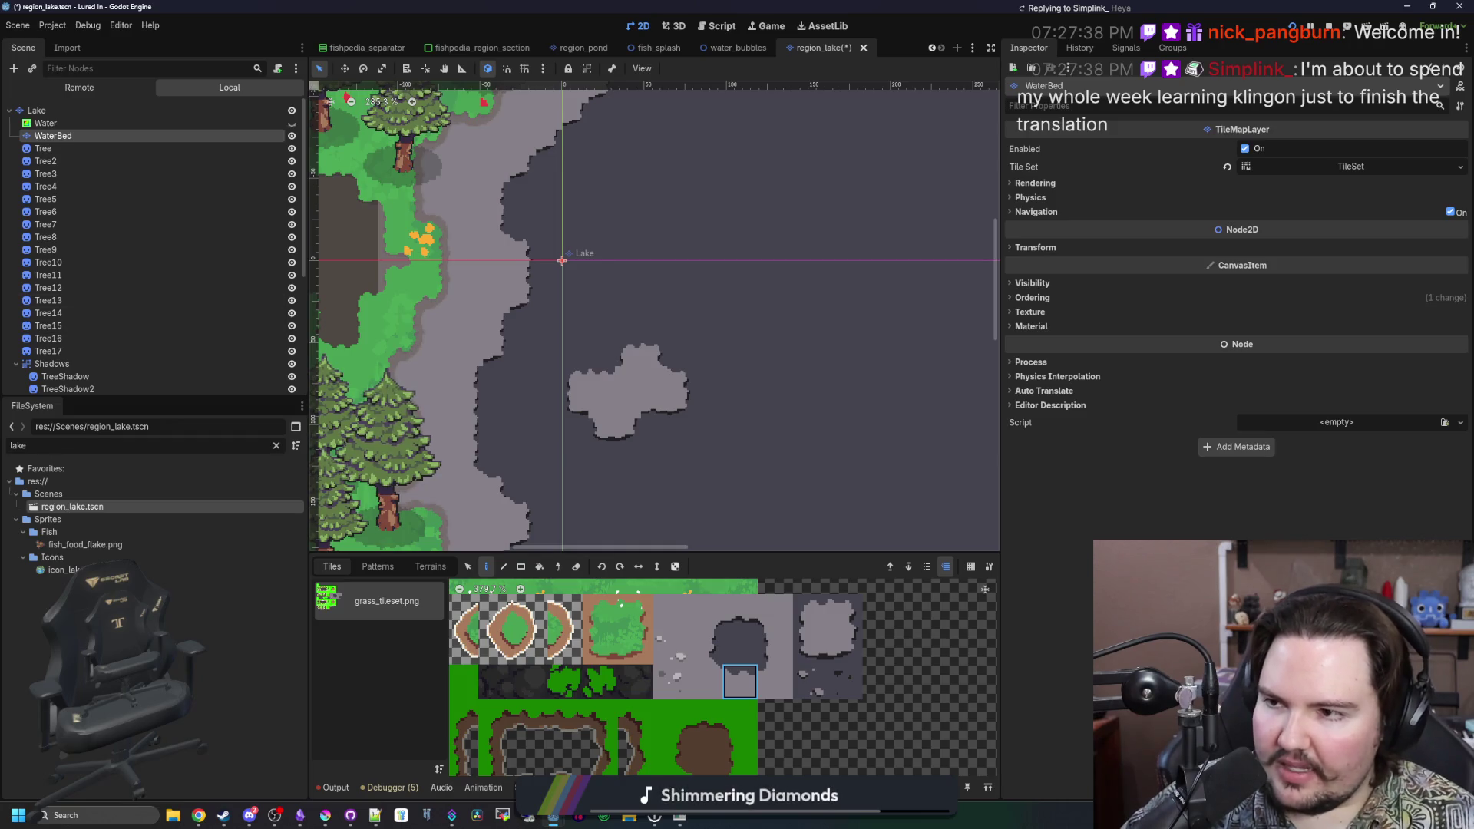
scroll(693, 441, "up", 3)
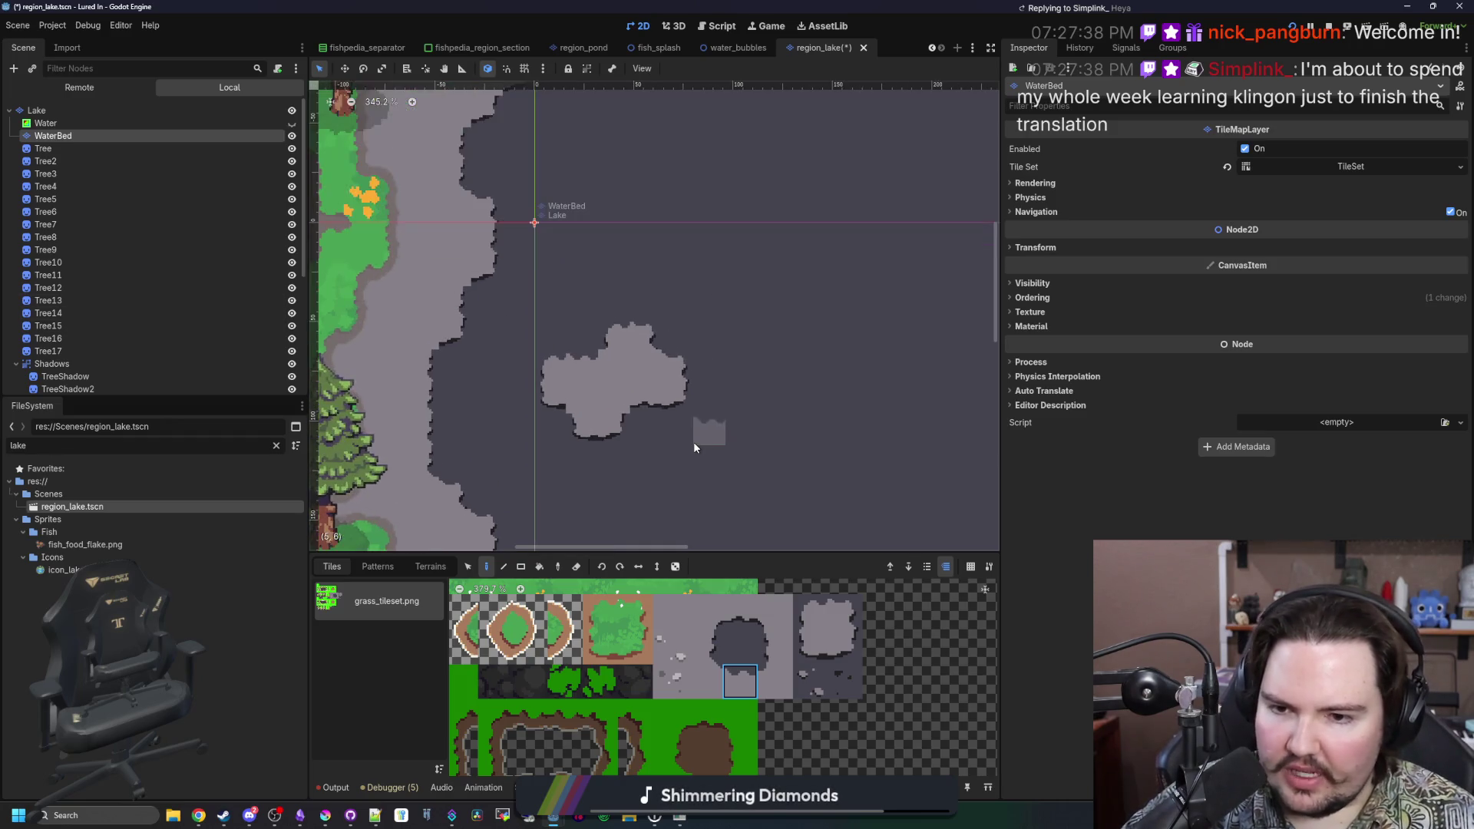
left_click(776, 681)
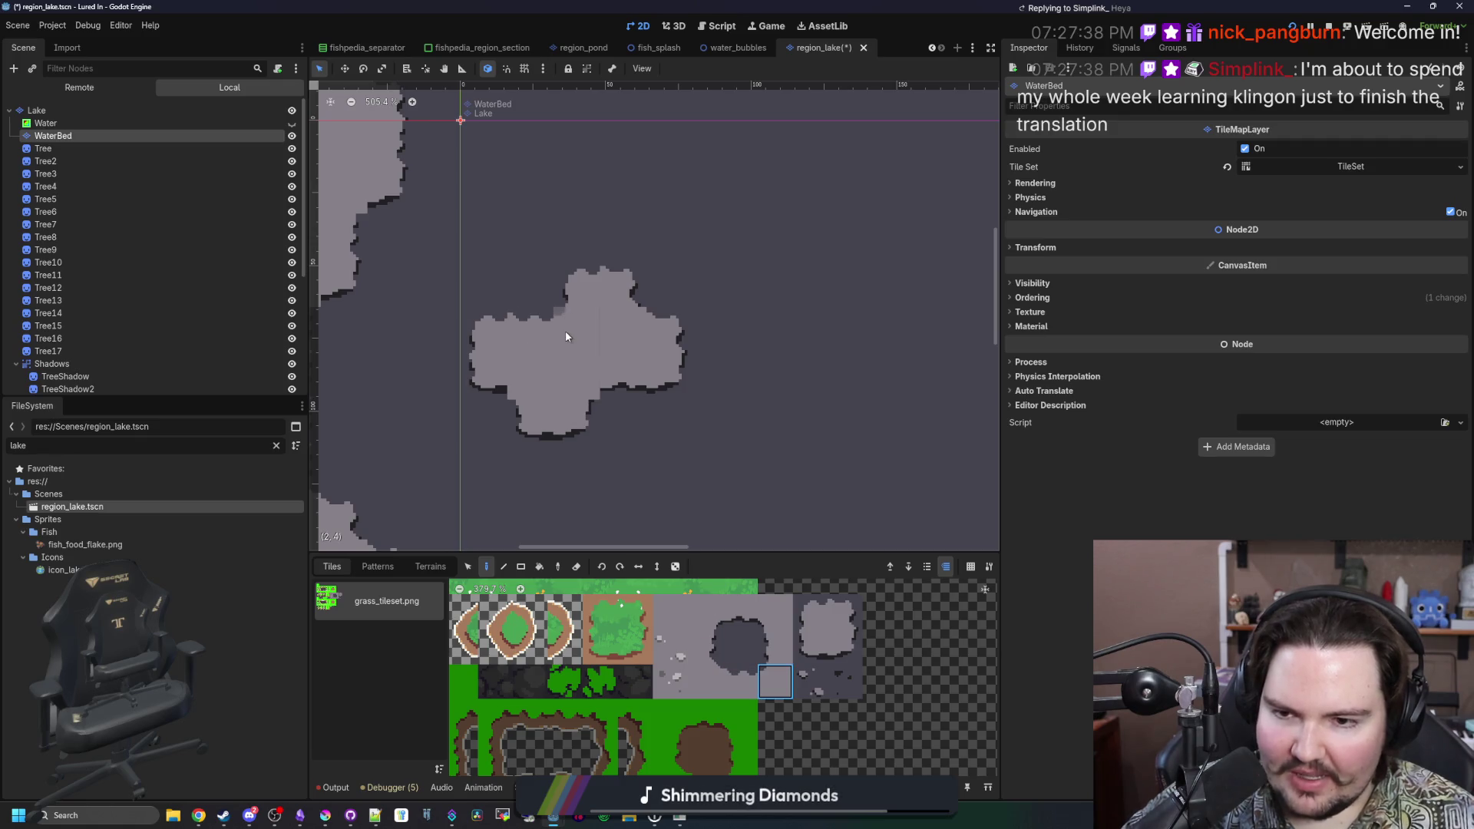
left_click(704, 681)
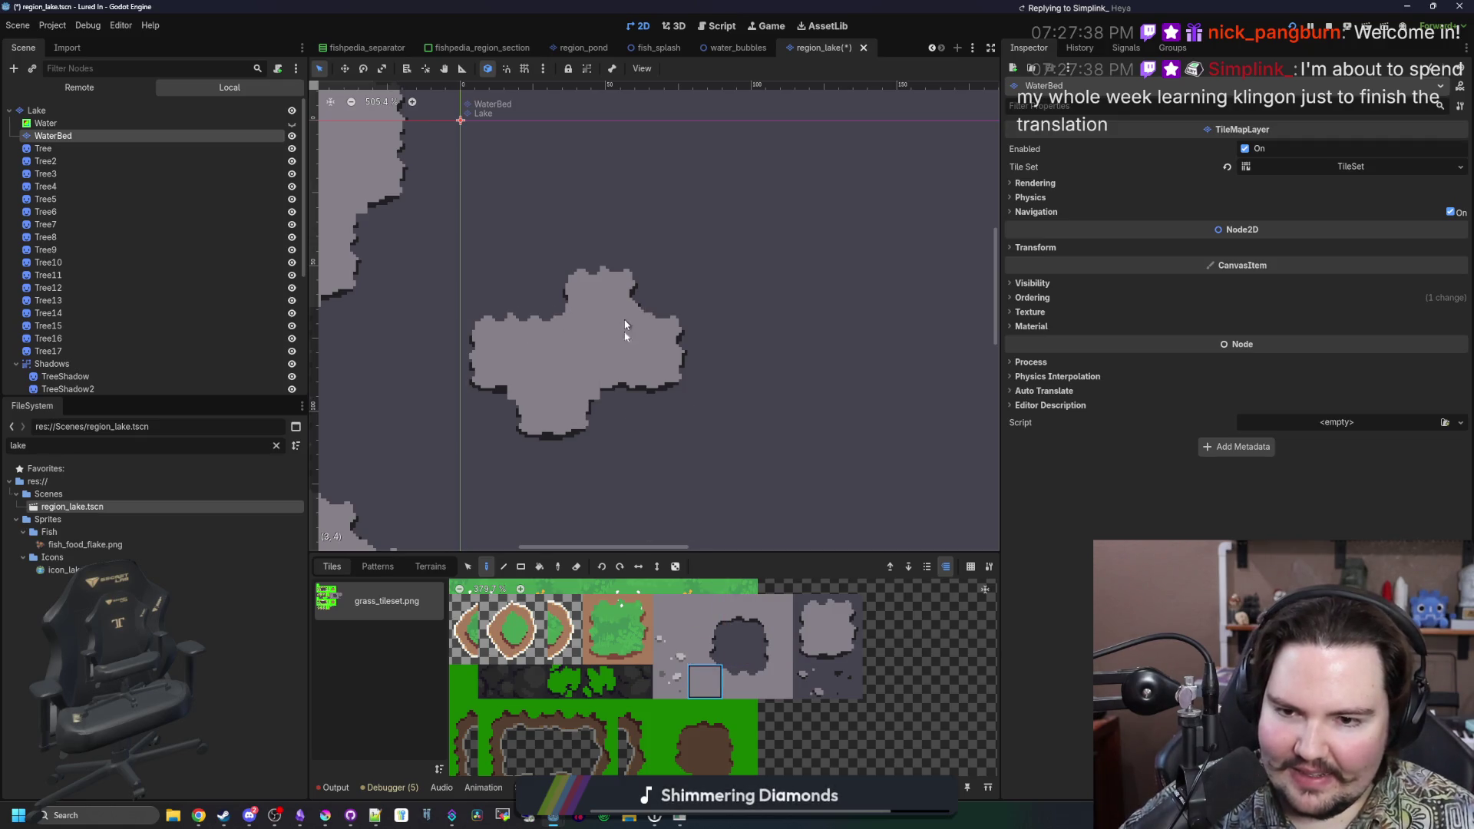
left_click(775, 612)
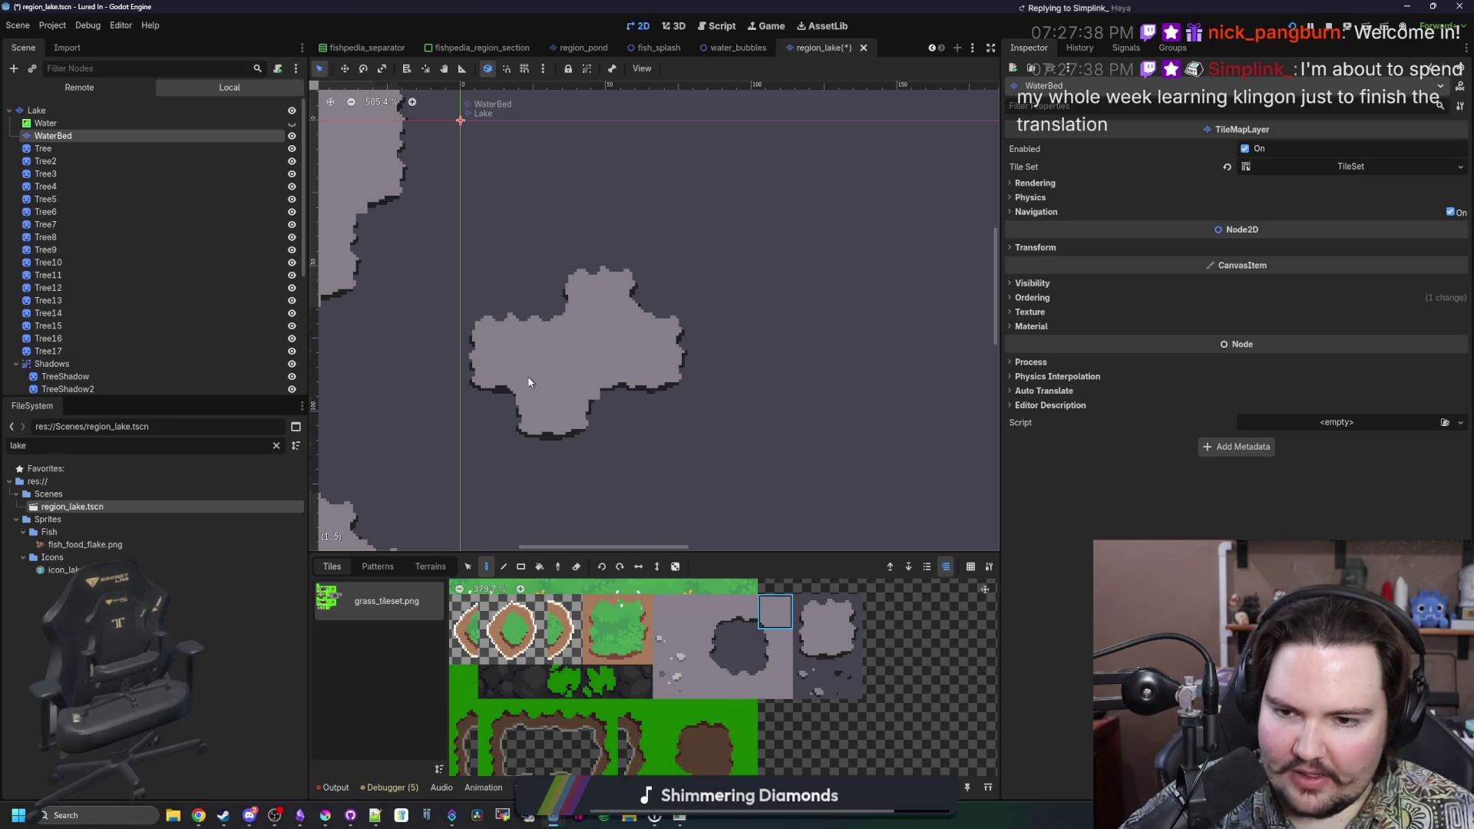
scroll(647, 385, "down", 5)
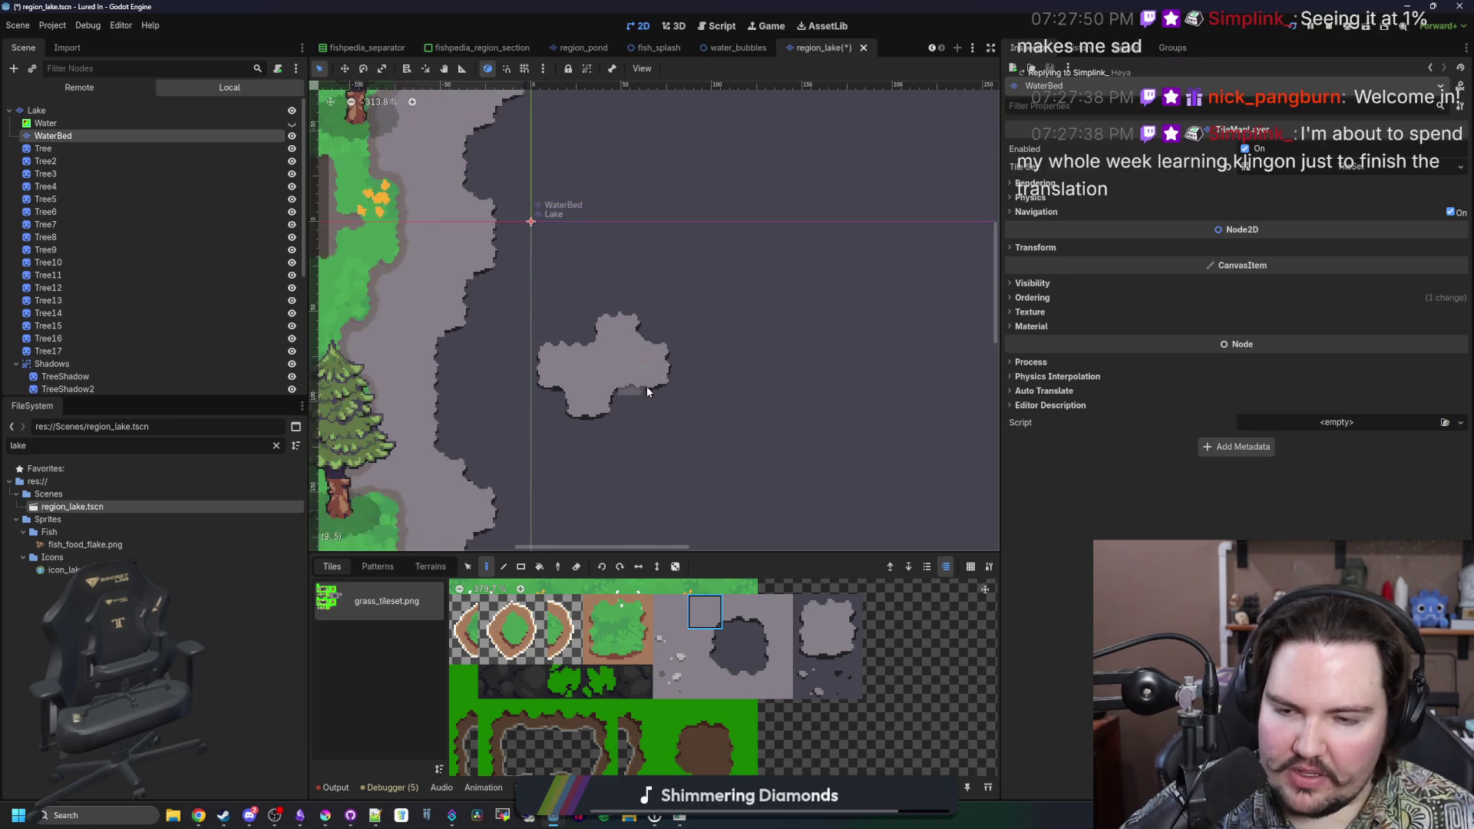
left_click_drag(446, 320, 529, 424)
scroll(526, 419, "up", 4)
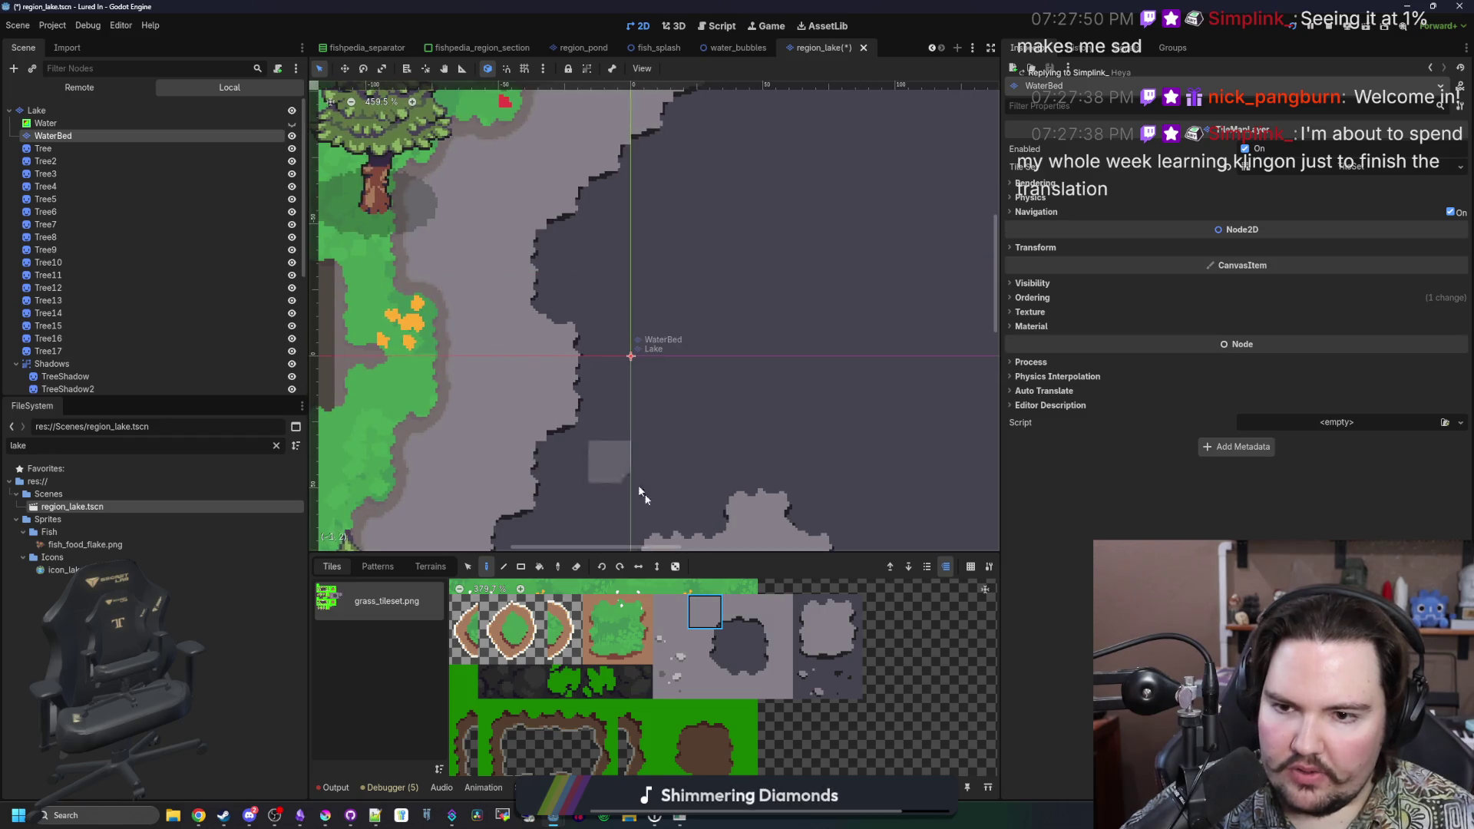
left_click(705, 681)
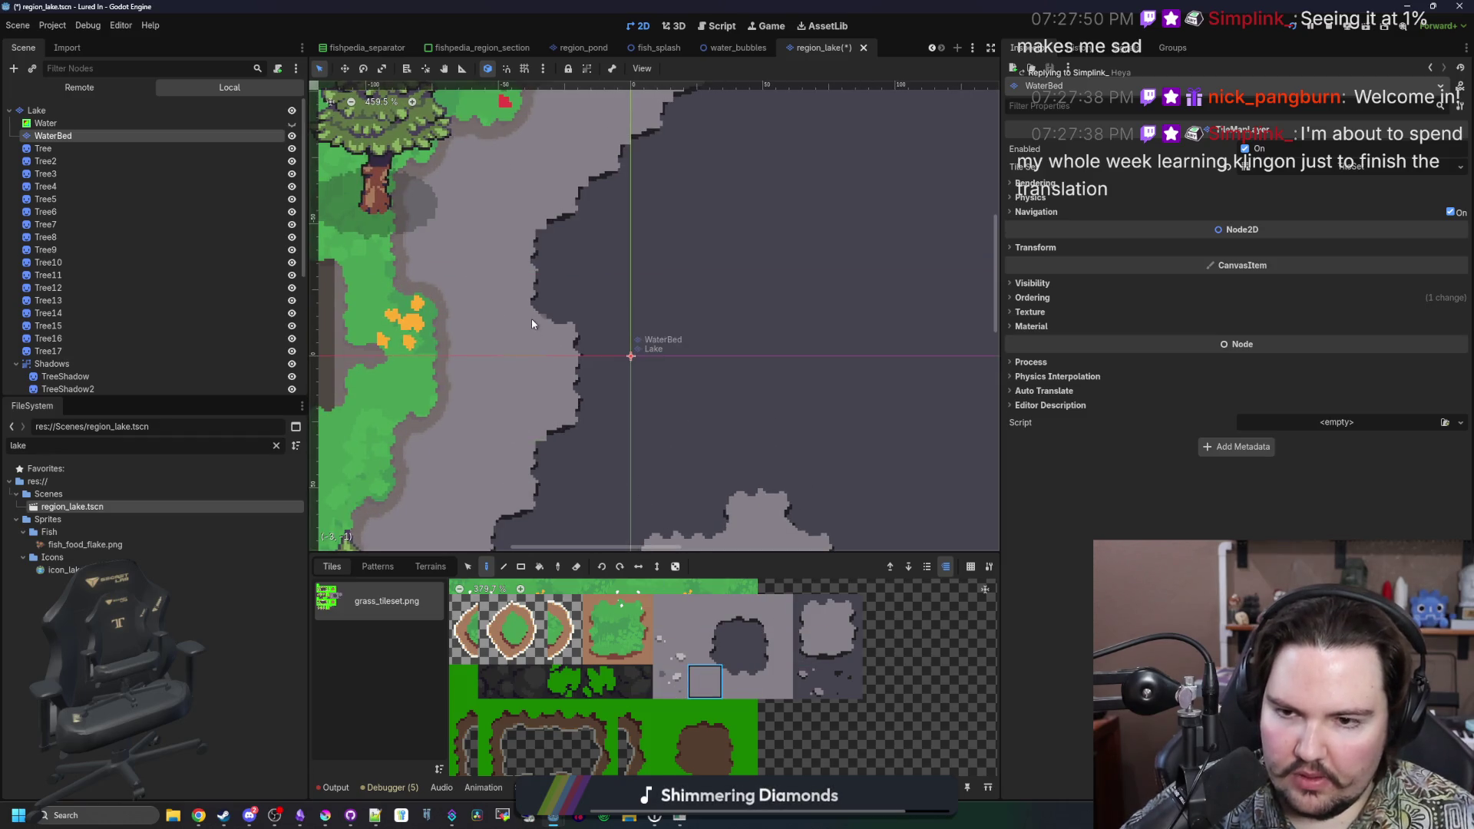
left_click(712, 608)
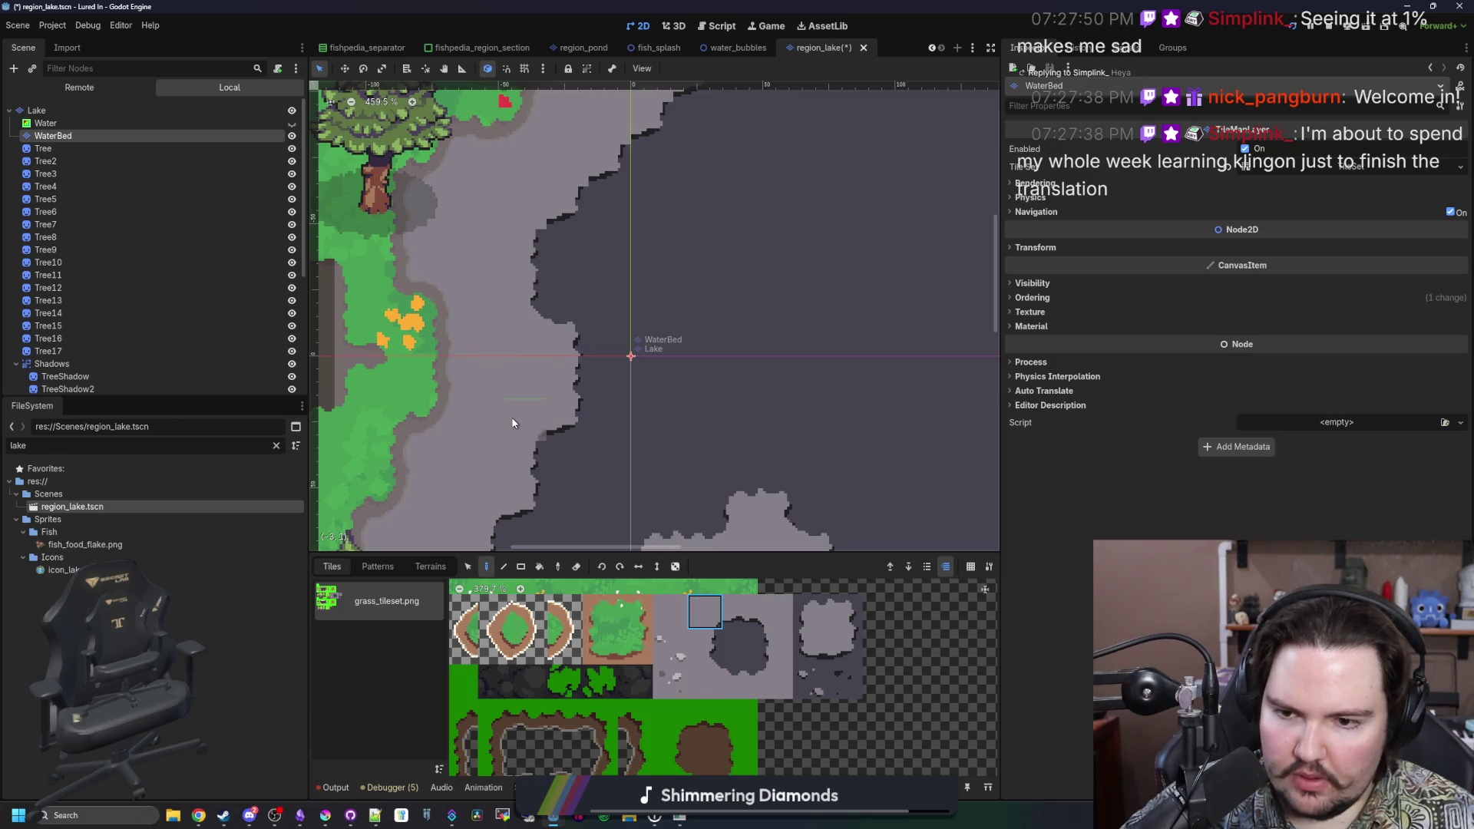
scroll(491, 384, "up", 5)
scroll(492, 384, "right", 3)
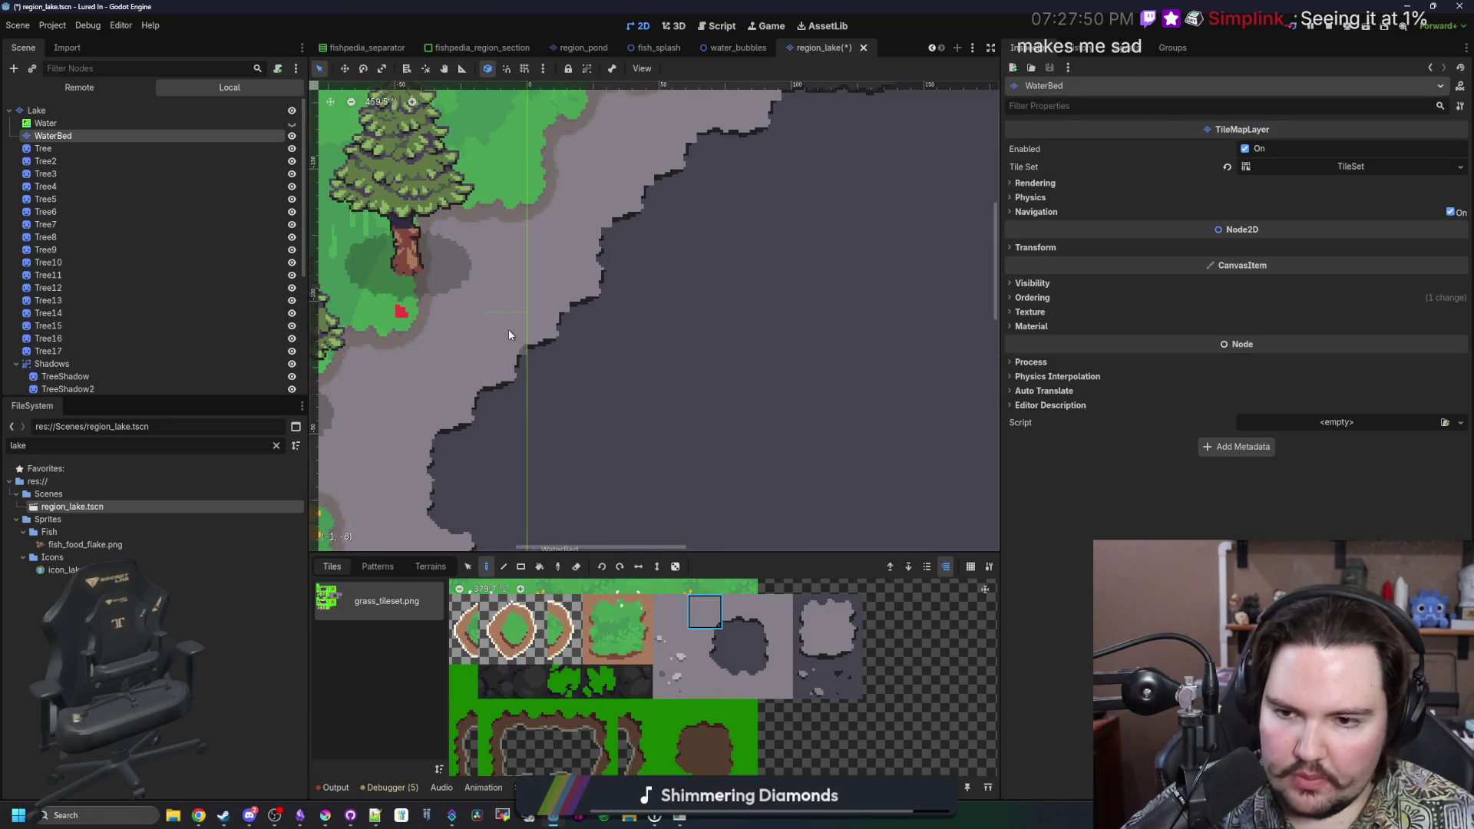
scroll(576, 330, "up", 5)
scroll(576, 330, "right", 3)
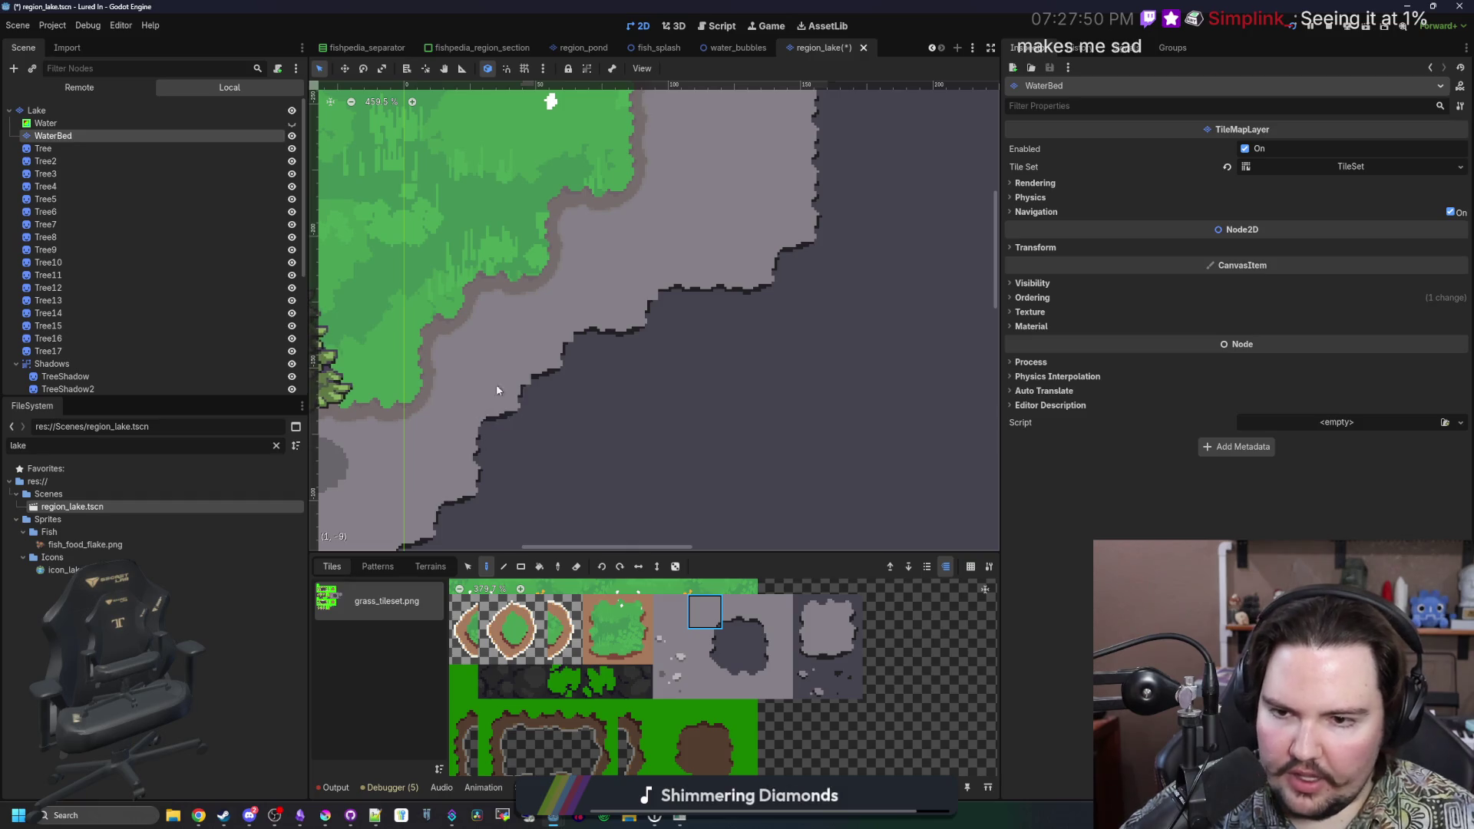
scroll(651, 273, "down", 3)
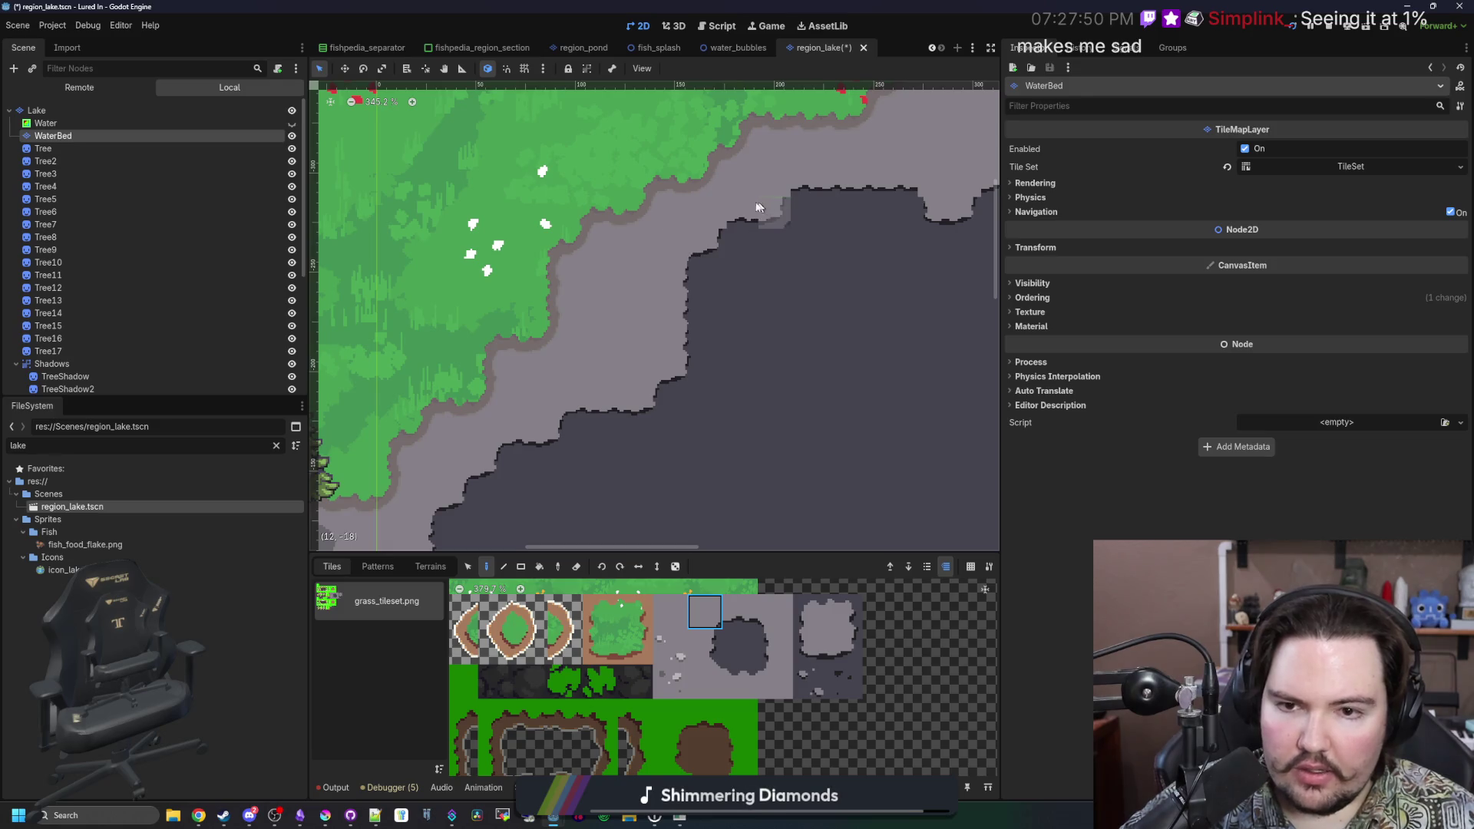
left_click_drag(764, 203, 512, 290)
scroll(663, 307, "up", 2)
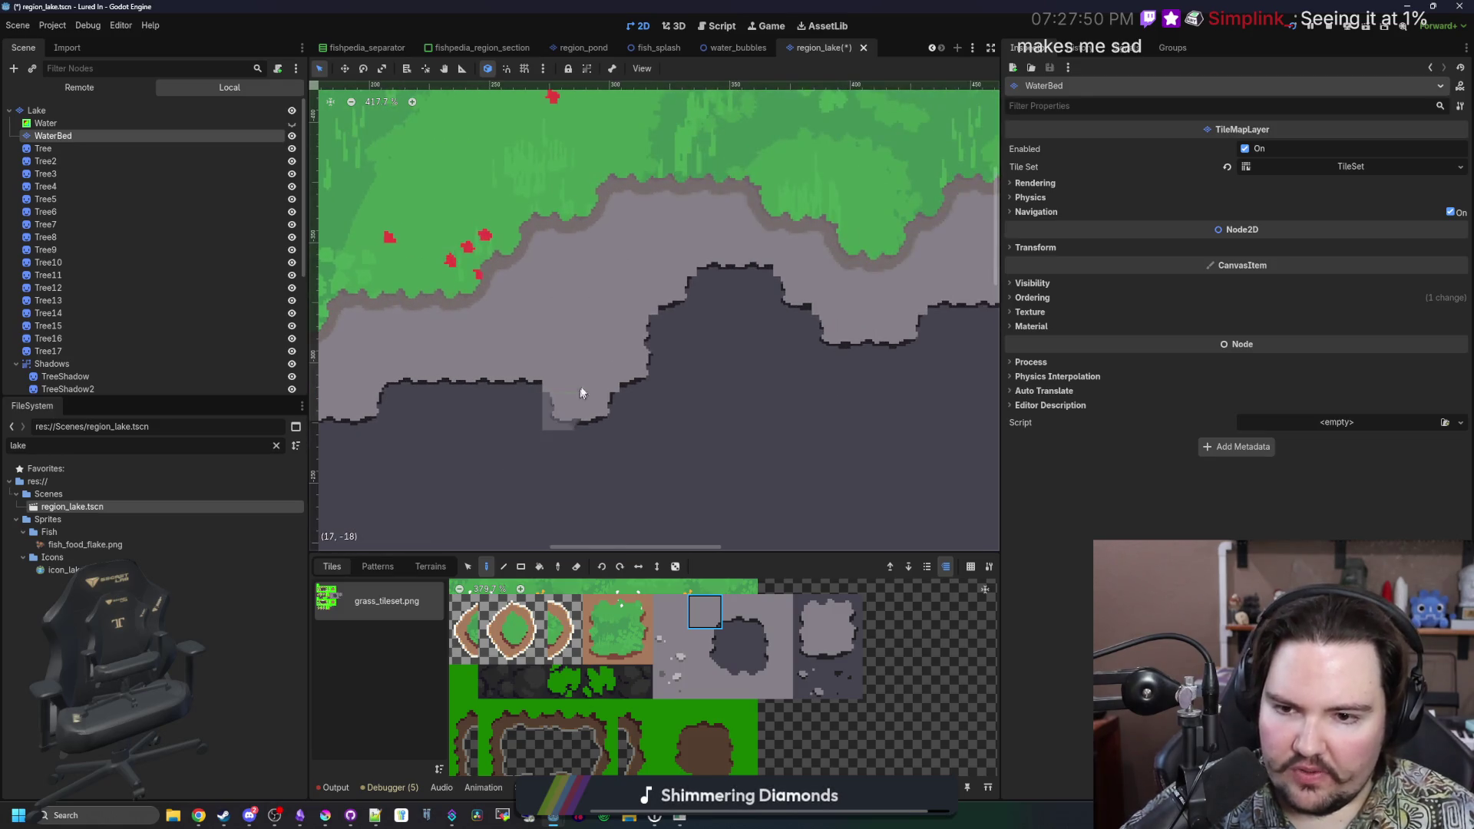
scroll(600, 370, "up", 1)
- Patch the dark edge and the notch in the shelf boundary with plain grey shelf tiles
left_click(528, 361, "ctrl")
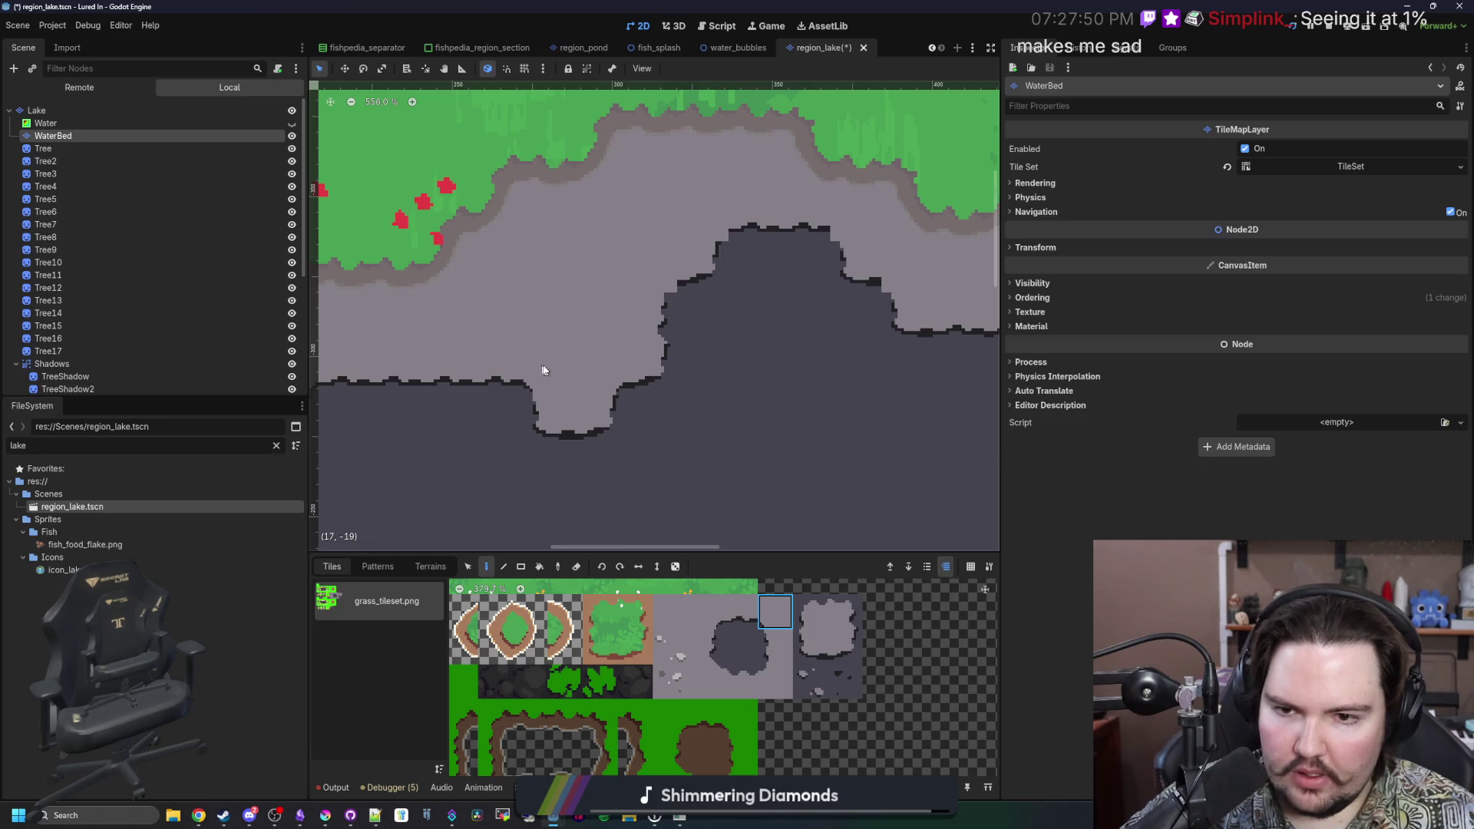
left_click(701, 610)
left_click(706, 228)
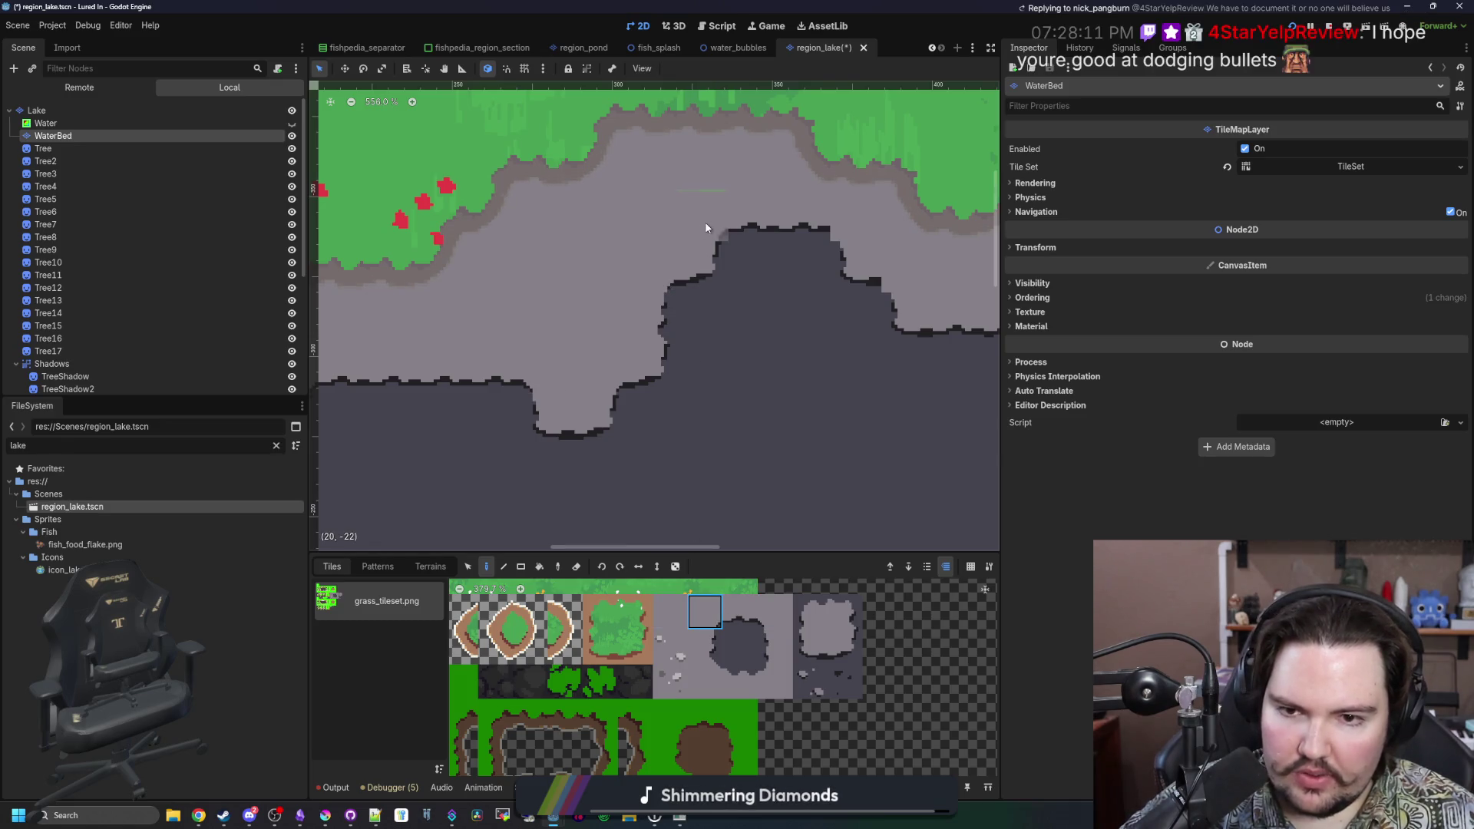
left_click_drag(855, 319, 560, 392)
- Paint edge tiles down the northern shoreline column
left_click(774, 611)
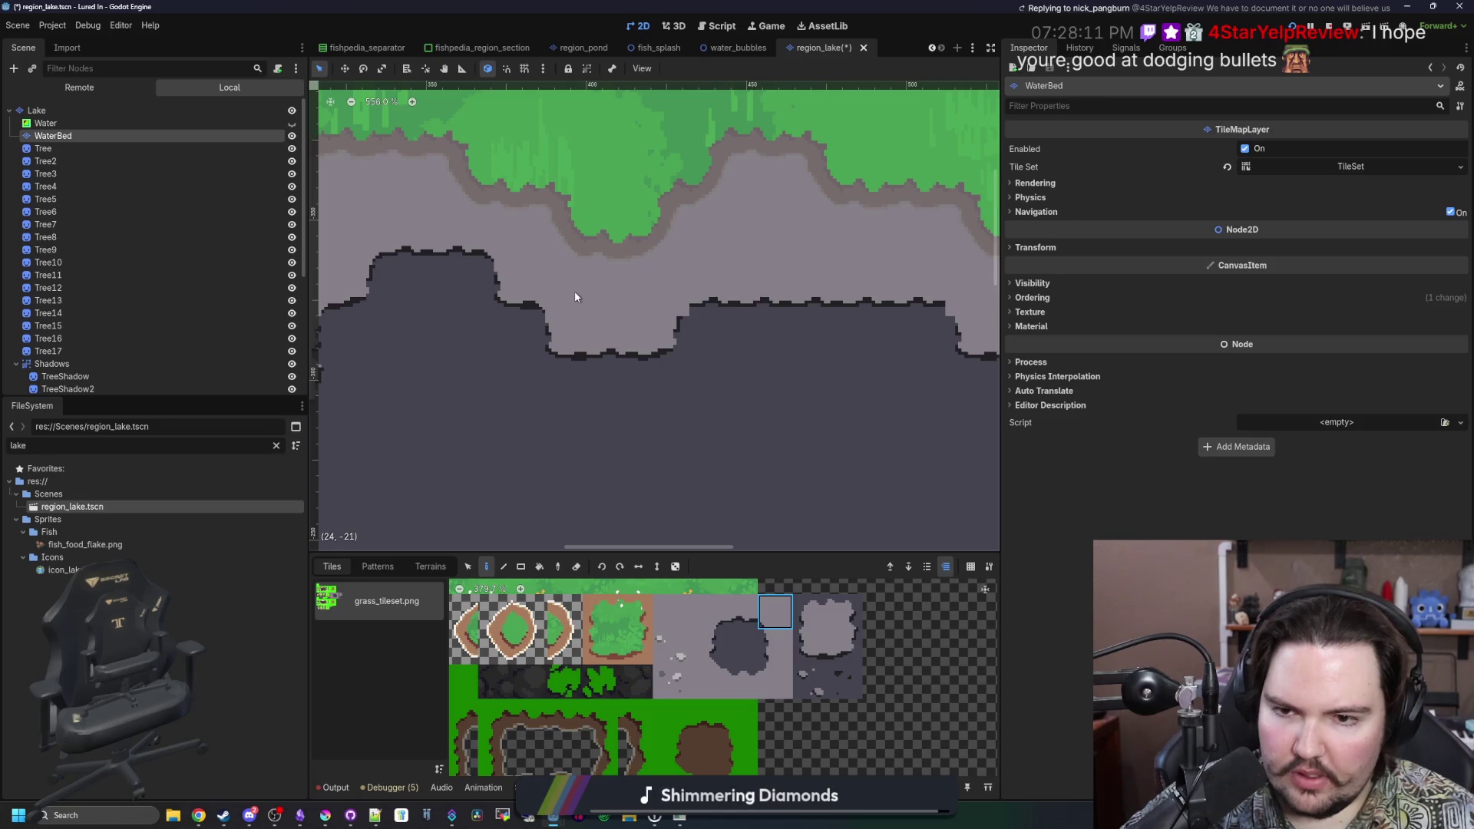
scroll(849, 442, "right", 3)
left_click(727, 612)
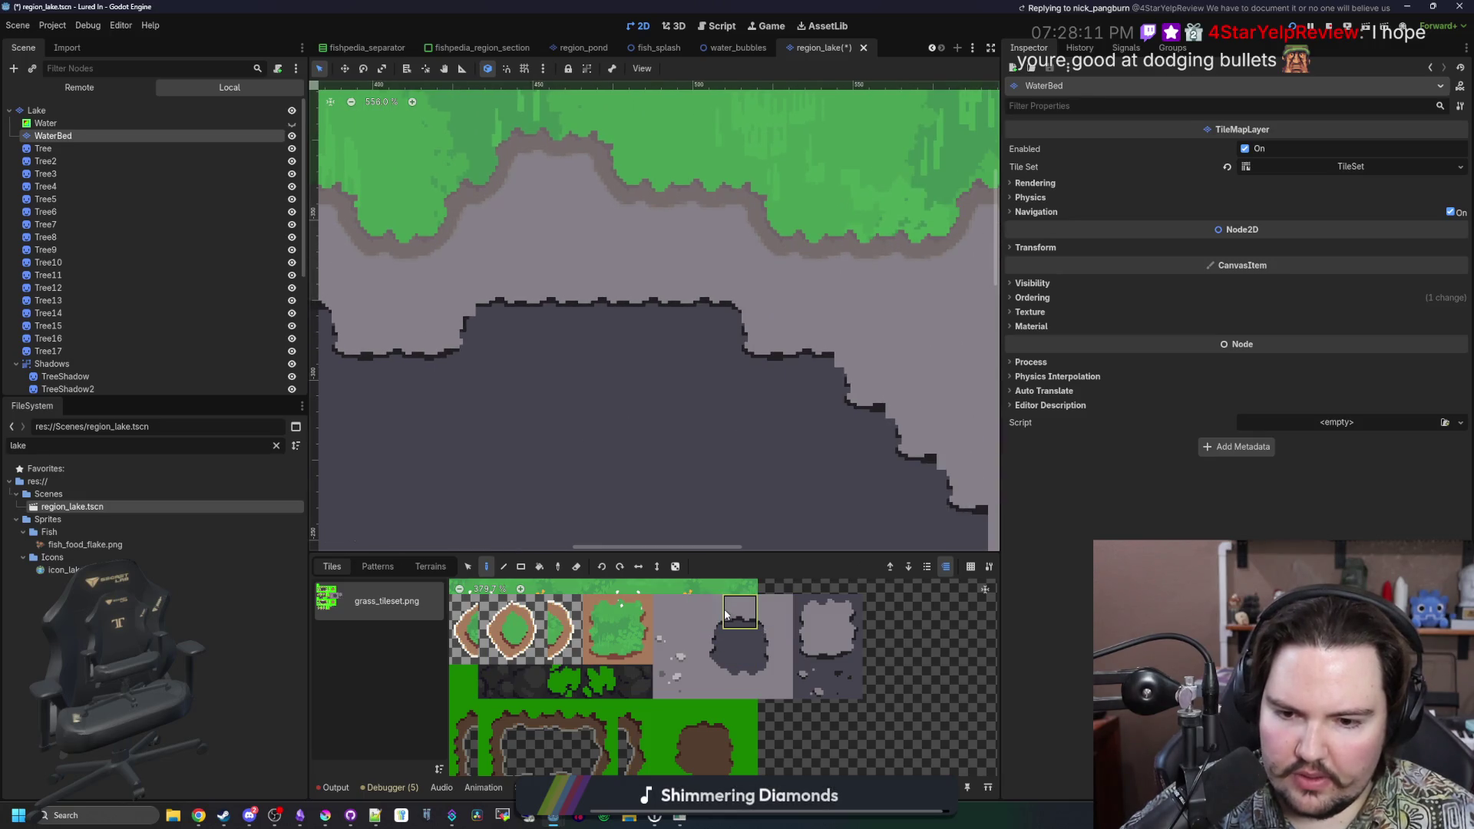
scroll(641, 407, "right", 3)
left_click(774, 612)
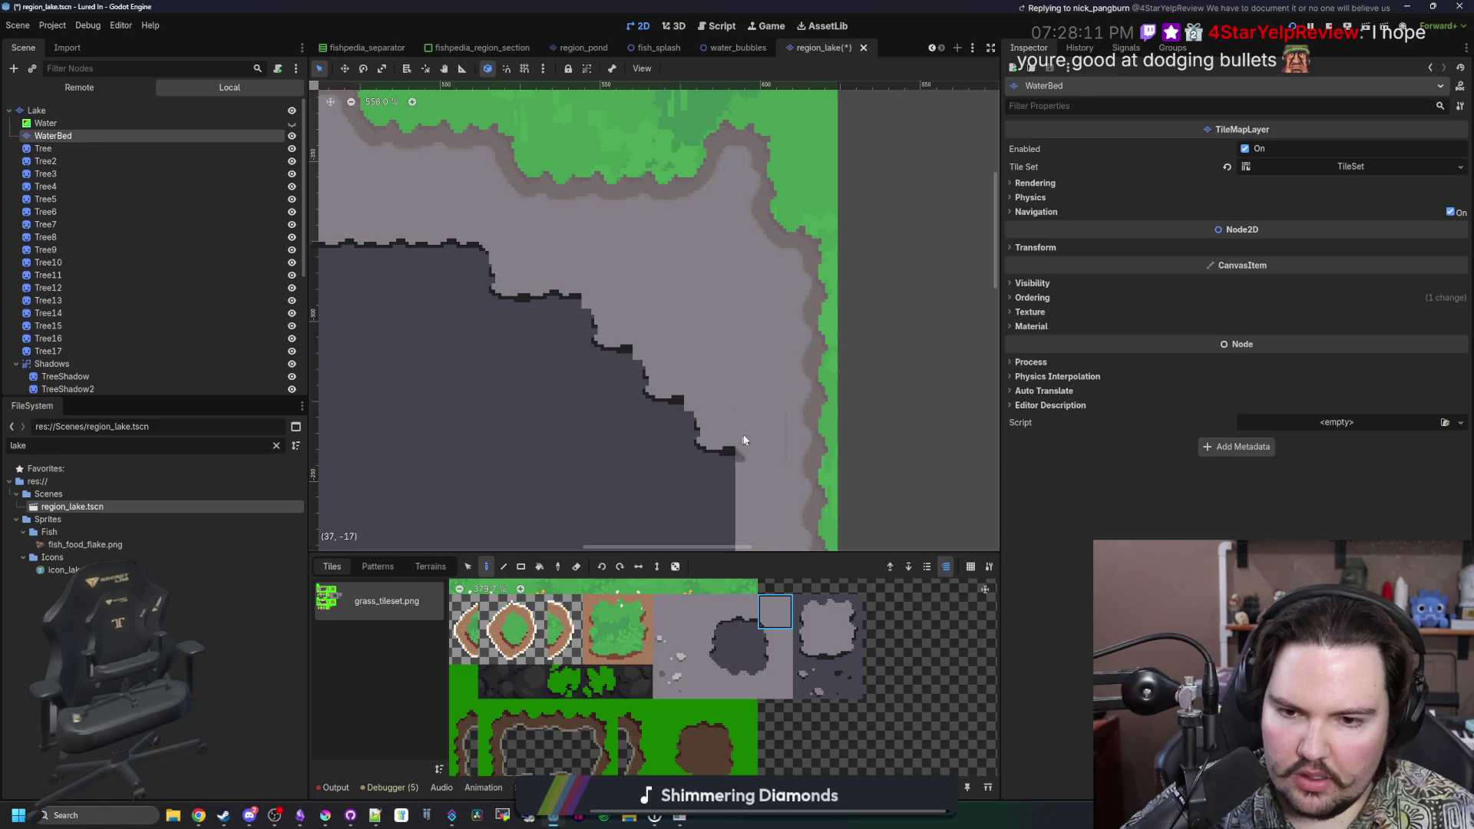
left_click(775, 646)
scroll(714, 461, "down", 5)
scroll(704, 204, "down", 1)
mouse_move(710, 215)
left_mouse_down()
mouse_move(730, 237)
mouse_move(749, 533)
left_mouse_up()
- Paint jagged side-edge tiles down the right shoreline
left_click(762, 624)
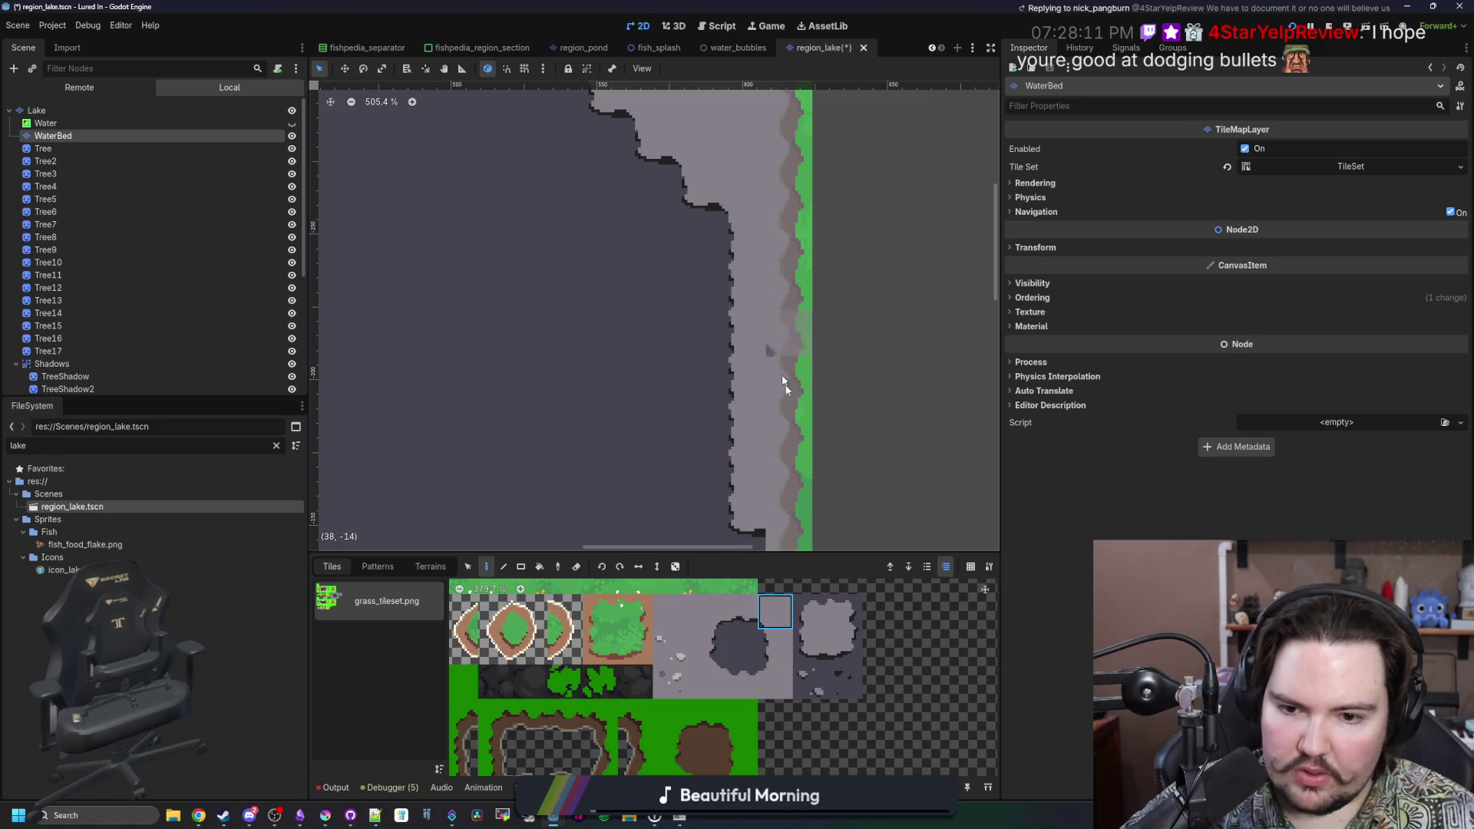
scroll(760, 323, "up", 3)
left_click(775, 647)
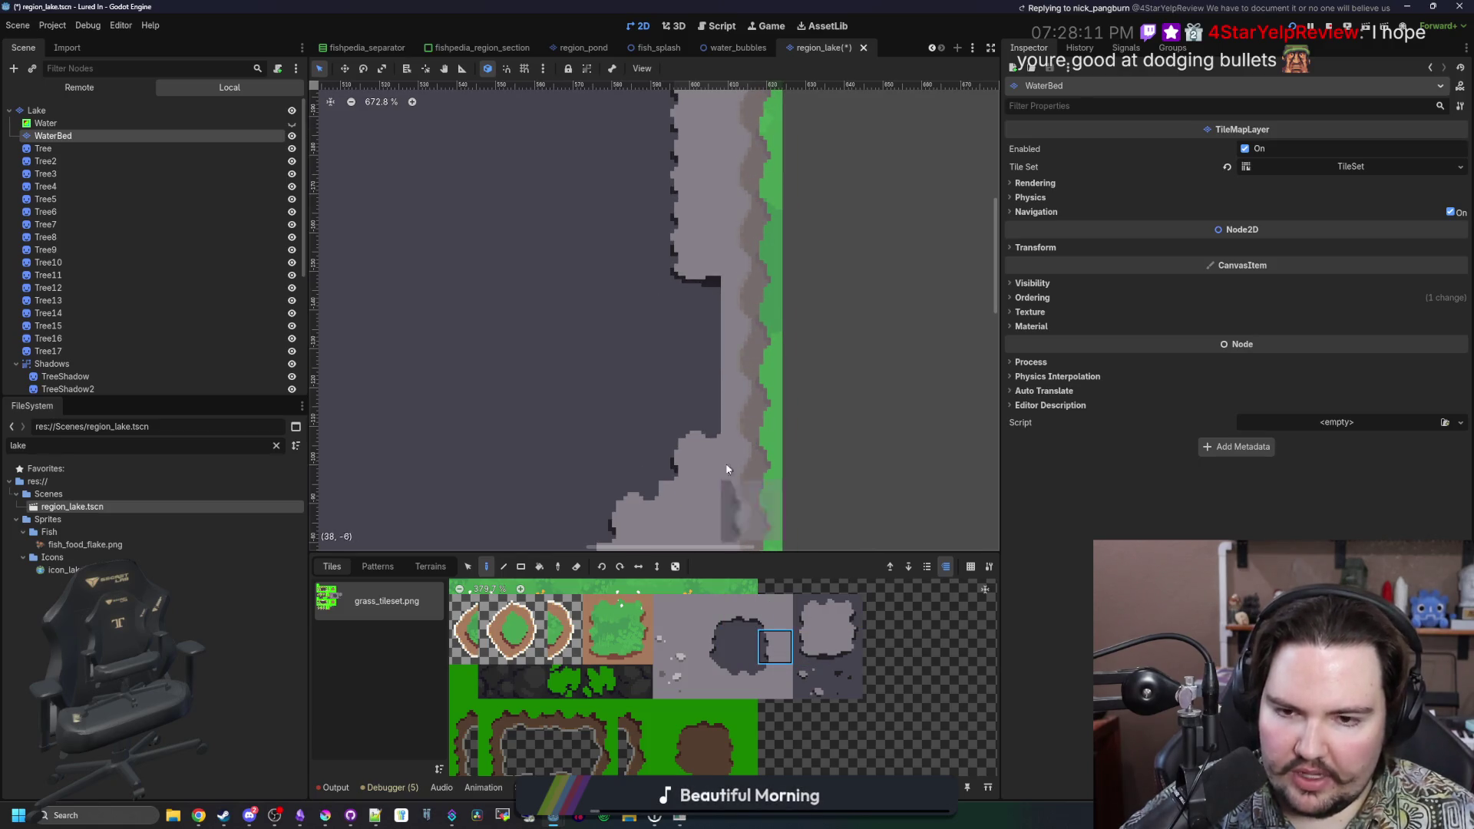
left_click_drag(743, 509, 744, 386)
left_click(775, 612)
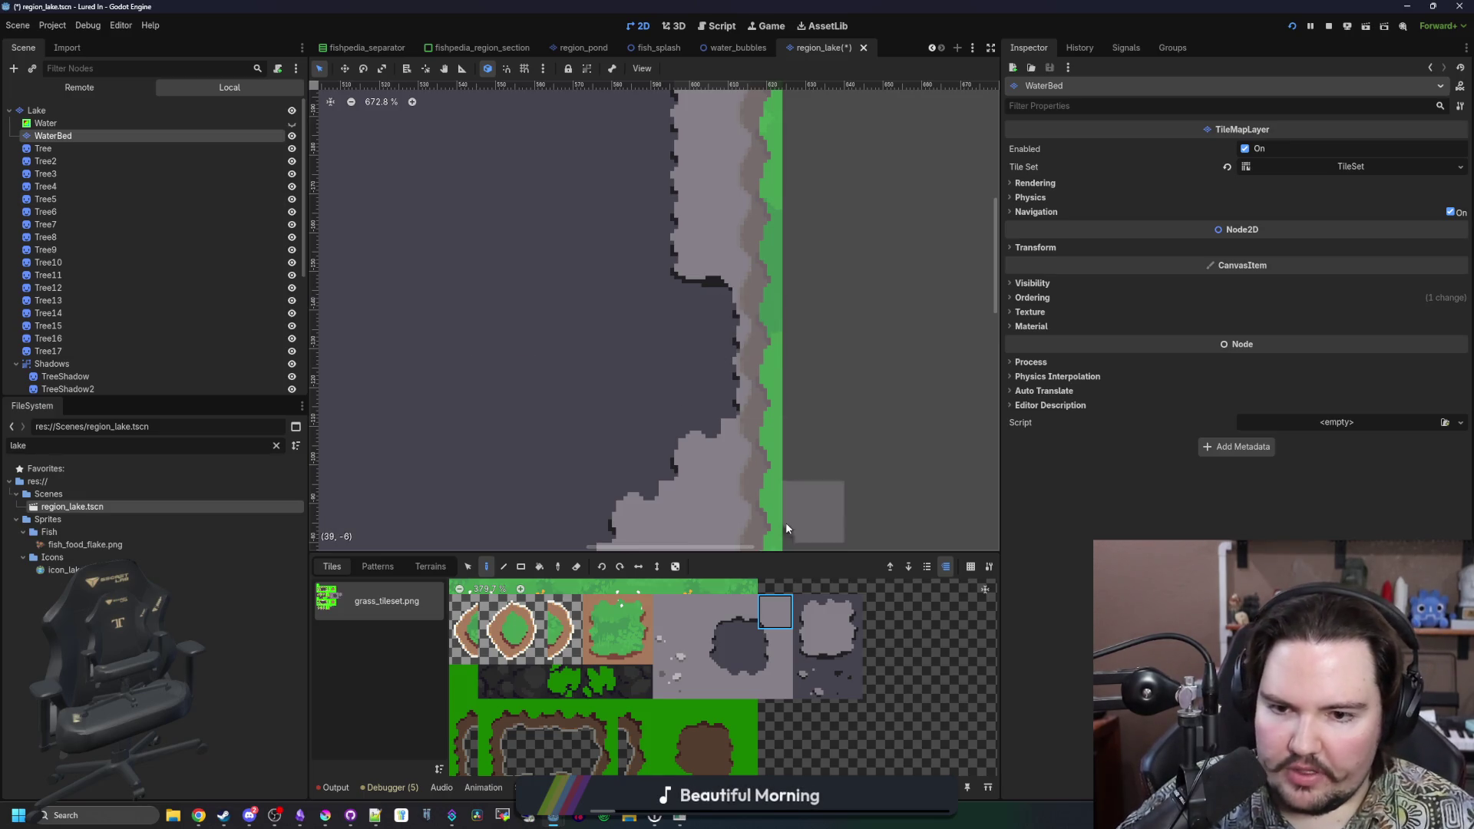
- Fill the shelf to the left with plain grey tiles
left_click(775, 682)
left_click_drag(708, 510, 742, 330)
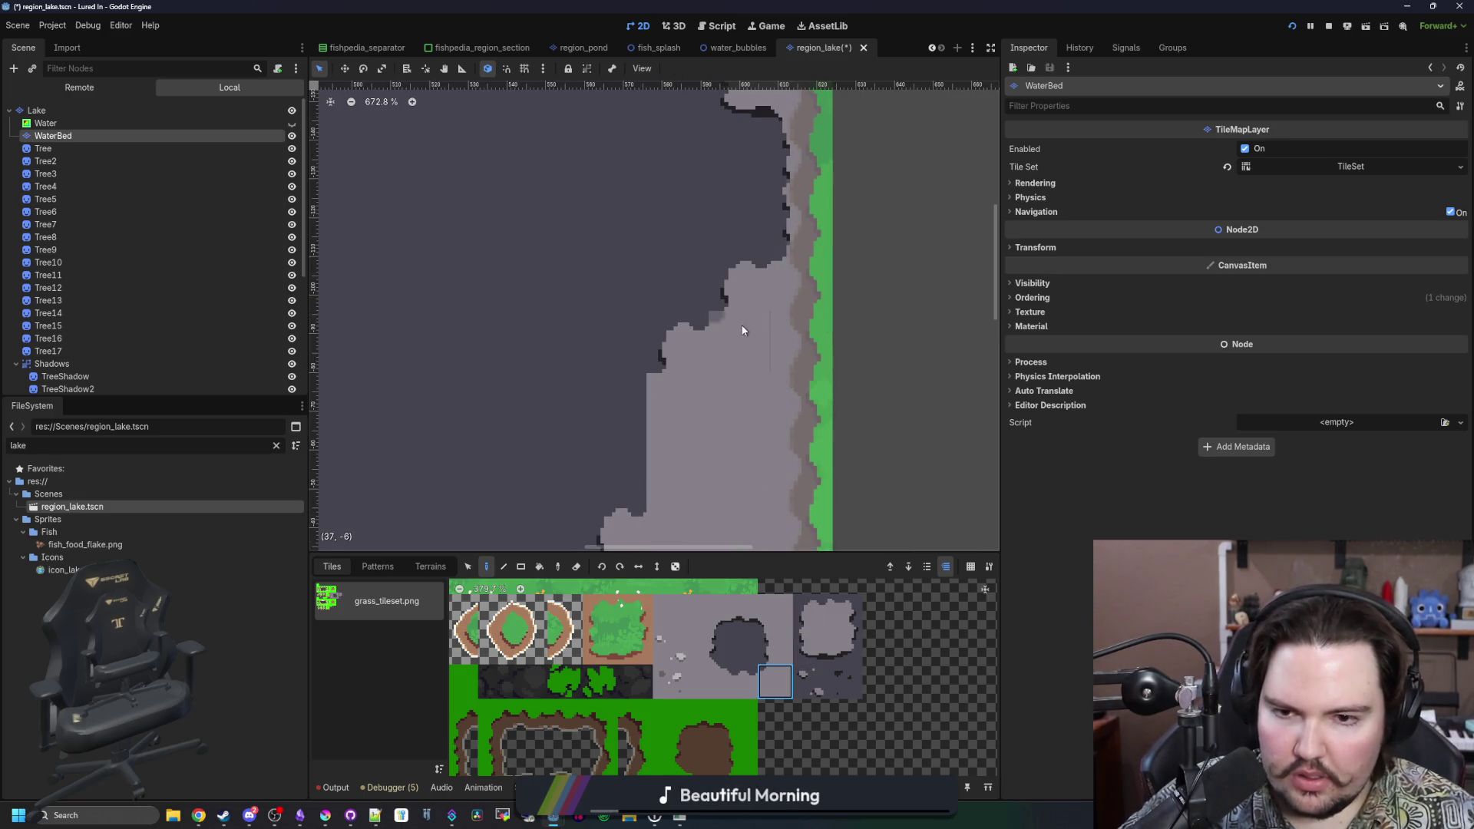
left_click_drag(680, 428, 670, 243)
- Stamp notched edge tiles along the left boundary and cover a dark speck with grey
left_click(670, 306, "ctrl")
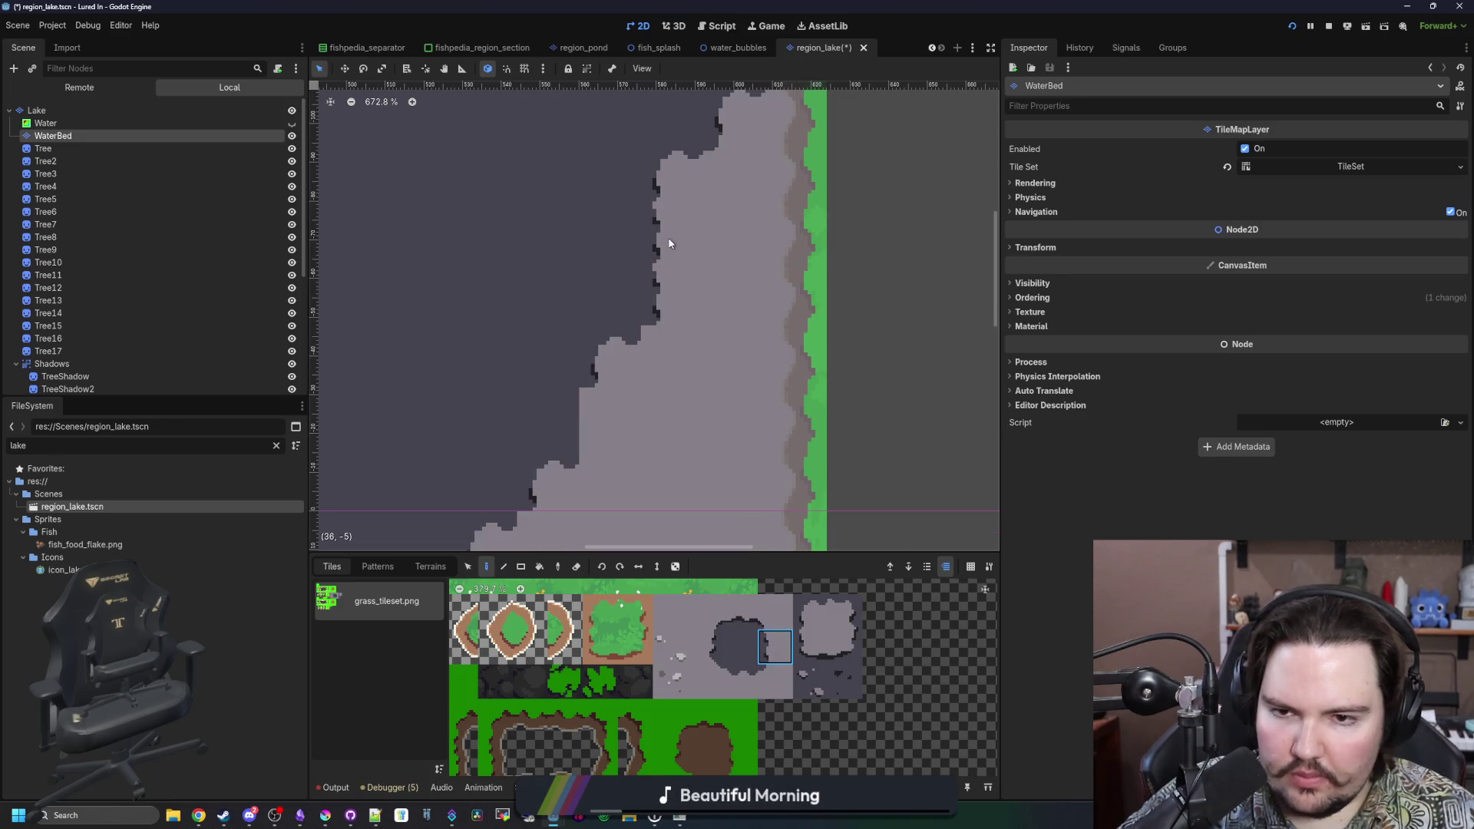
left_click_drag(712, 426, 766, 368)
left_click(639, 358)
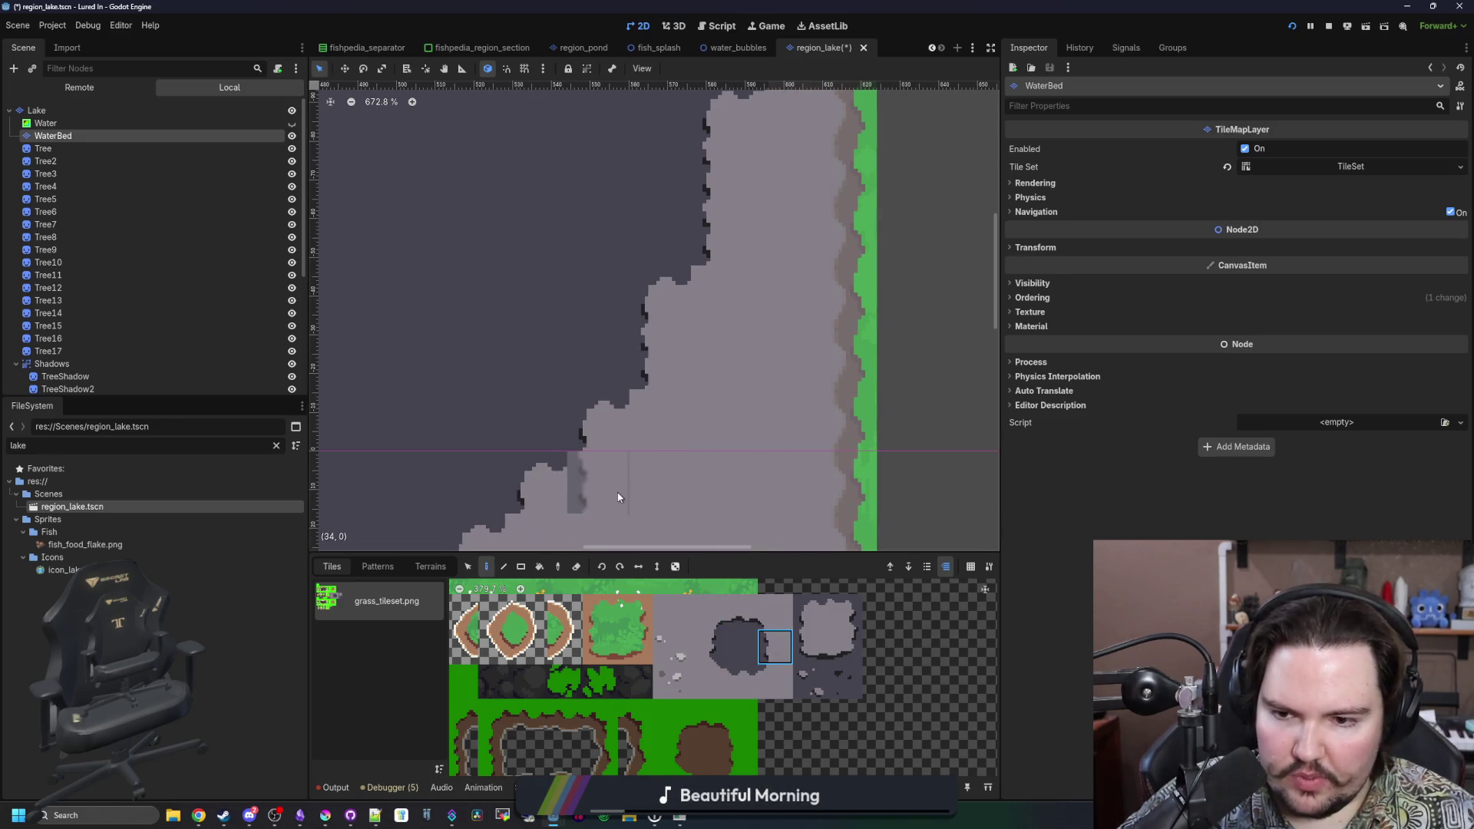
scroll(619, 496, "down", 3)
left_click(584, 480)
left_click(643, 421, "ctrl")
left_click_drag(644, 428, 687, 368)
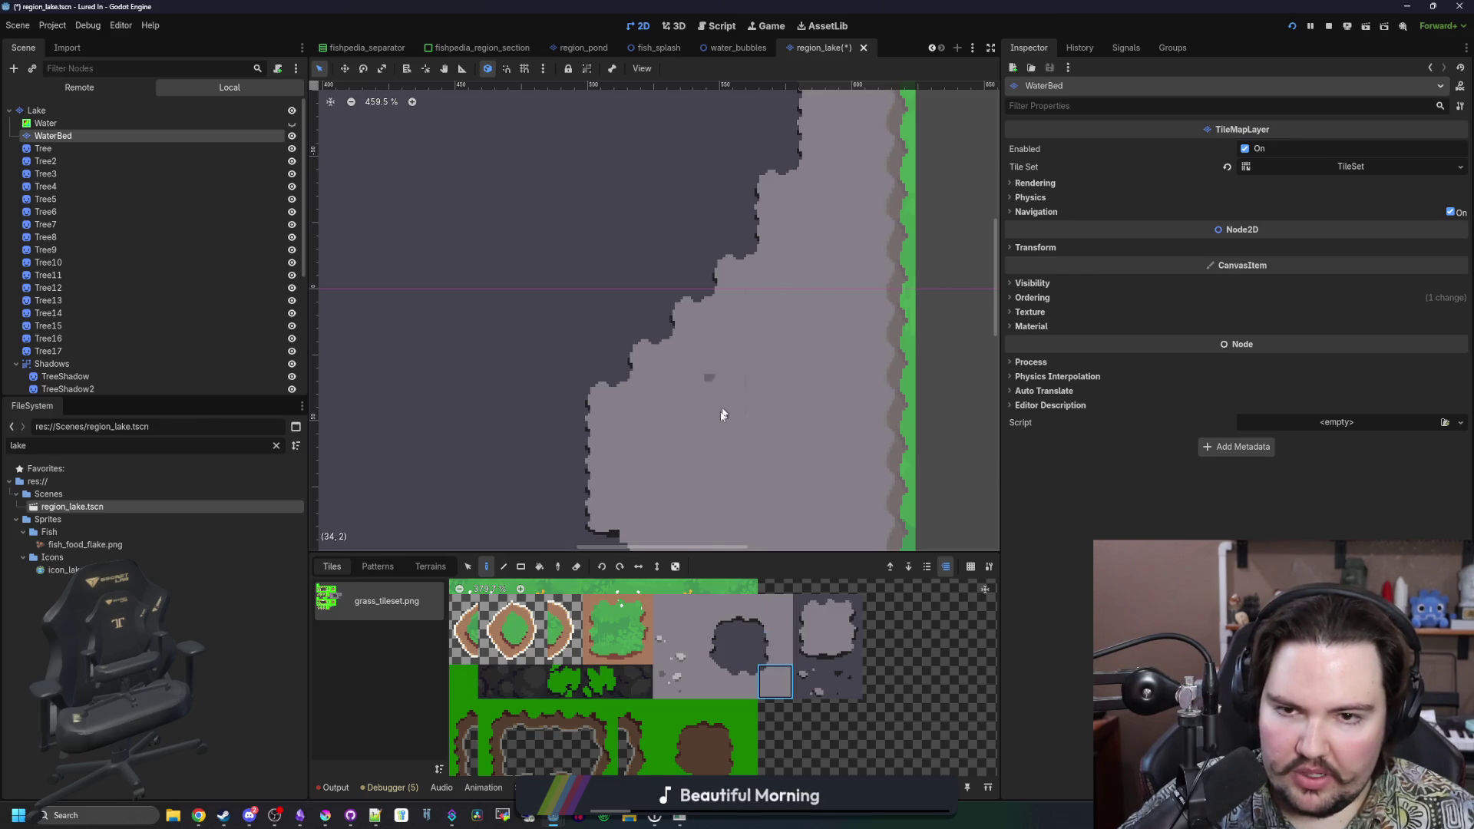
scroll(726, 407, "down", 3)
- Cycle through the grey shelf and notched edge tiles in the Tiles atlas
left_click(772, 612)
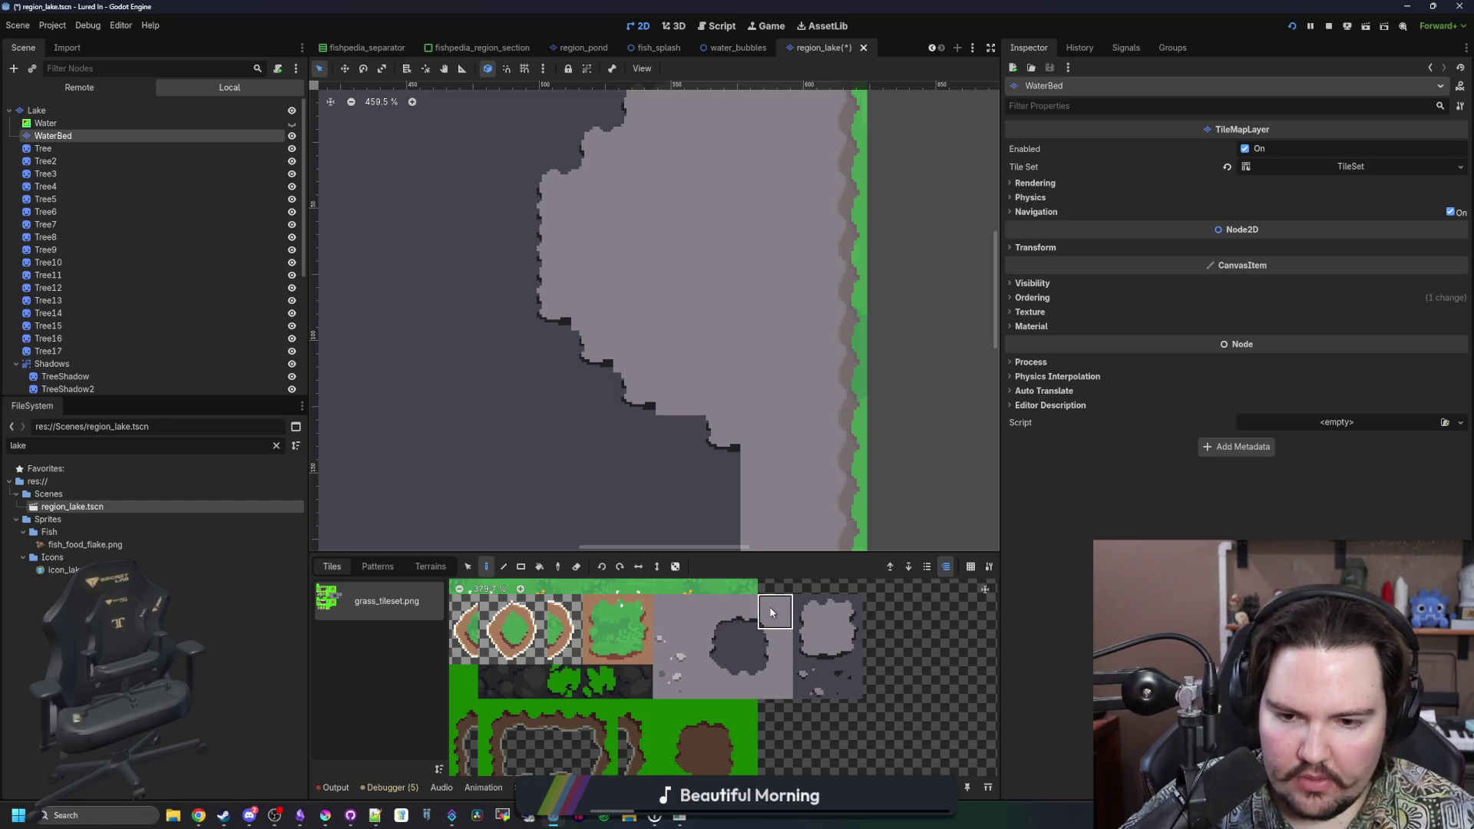
left_click(739, 611)
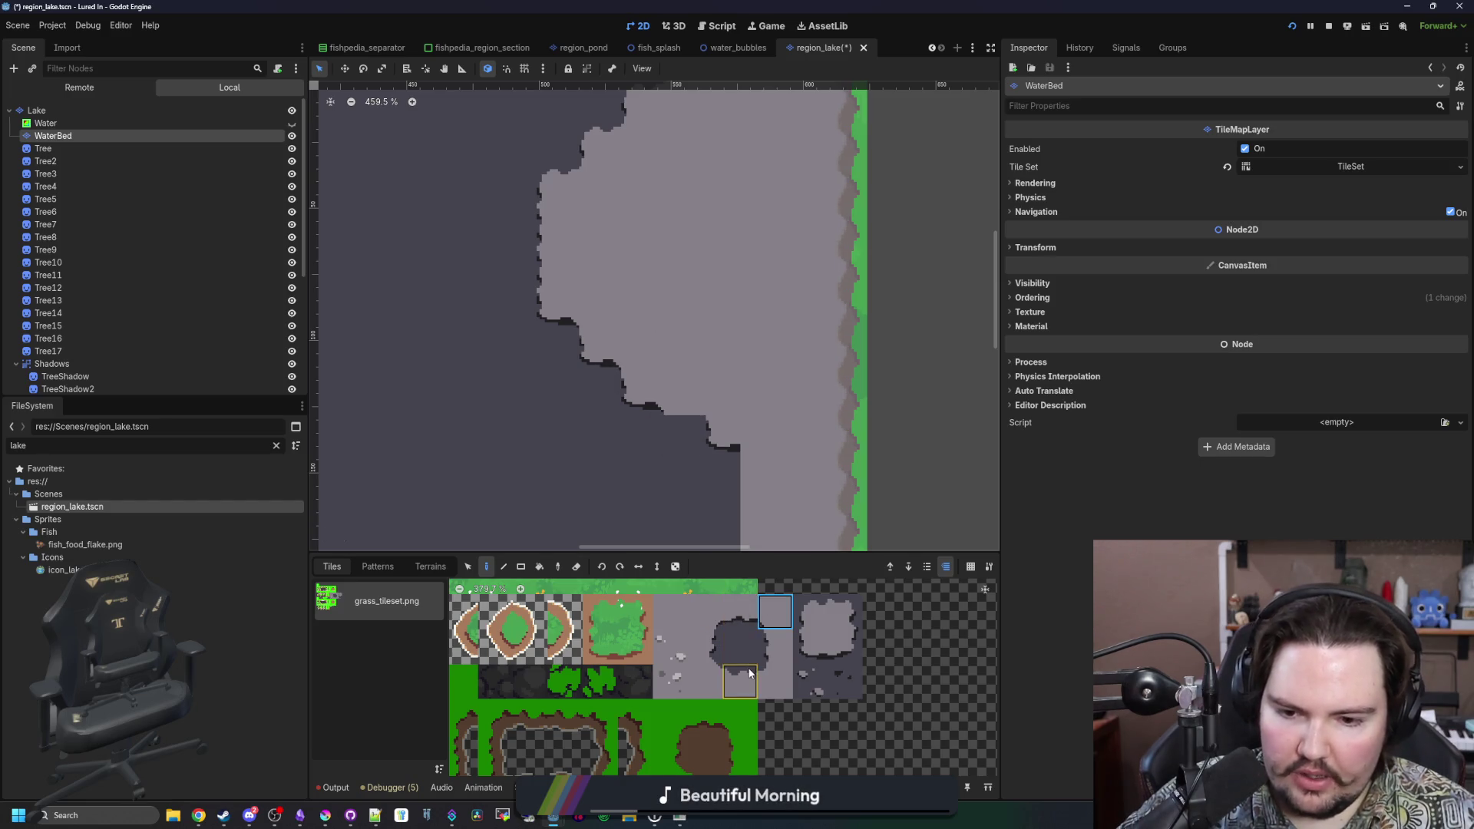
scroll(689, 424, "down", 3)
left_click(774, 612)
scroll(680, 305, "down", 3)
left_click(775, 645)
scroll(737, 307, "down", 2)
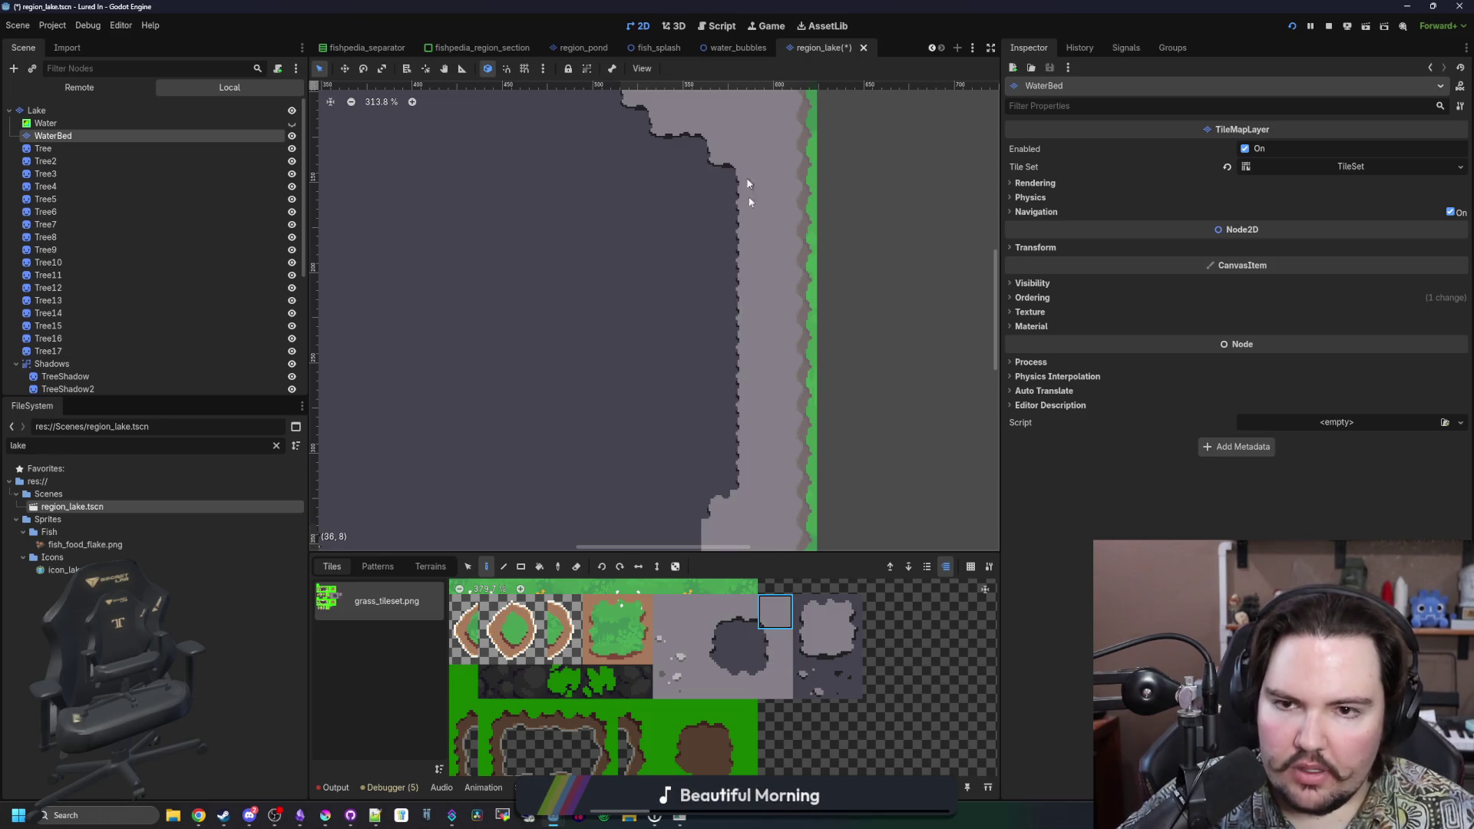
scroll(743, 158, "down", 2)
- Paint dark water tiles along the lake's bottom edge
left_click(752, 662)
scroll(760, 338, "up", 4)
left_click(774, 646)
left_click(775, 682)
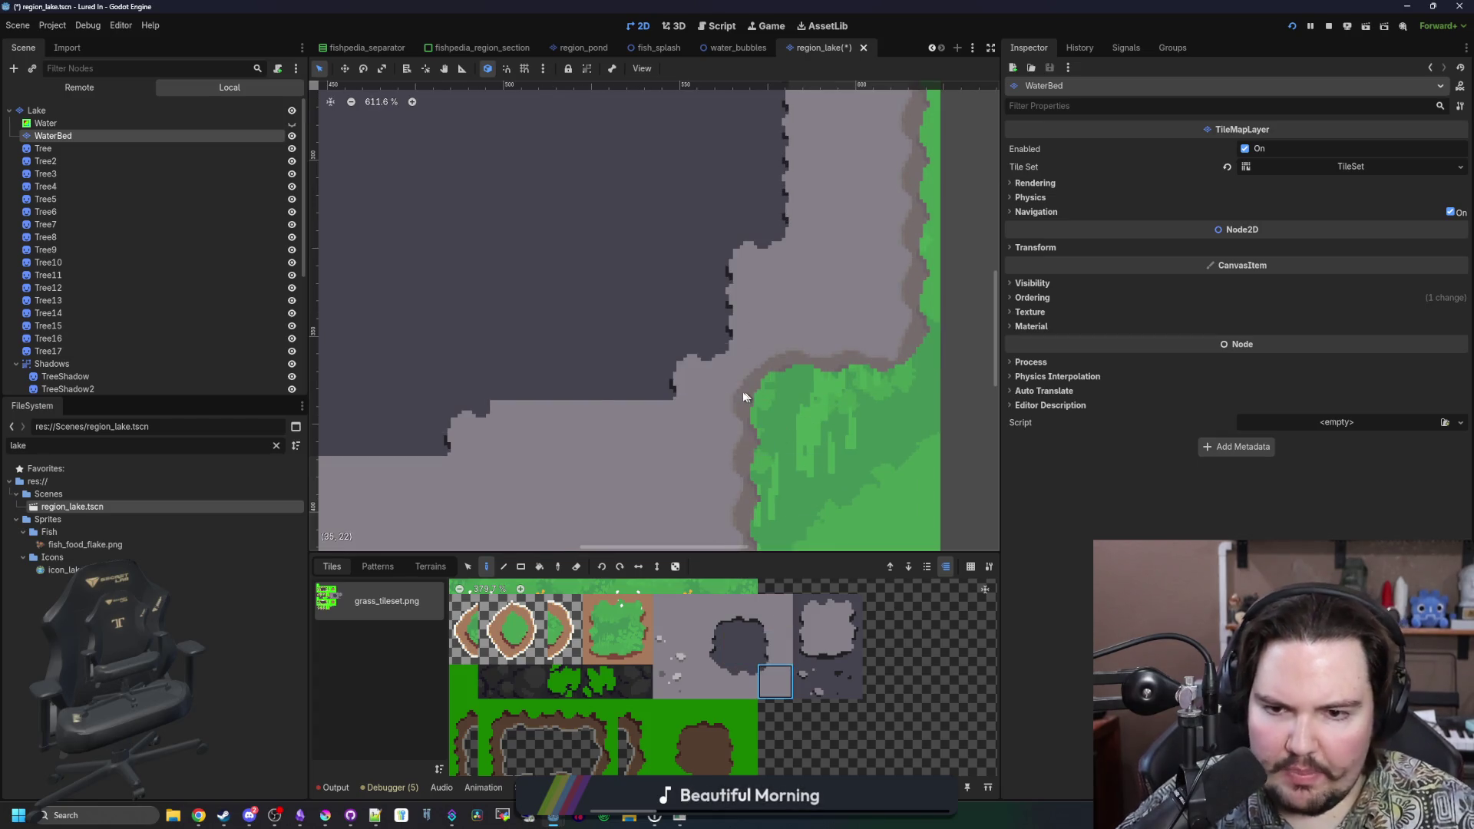
scroll(744, 390, "left", 2)
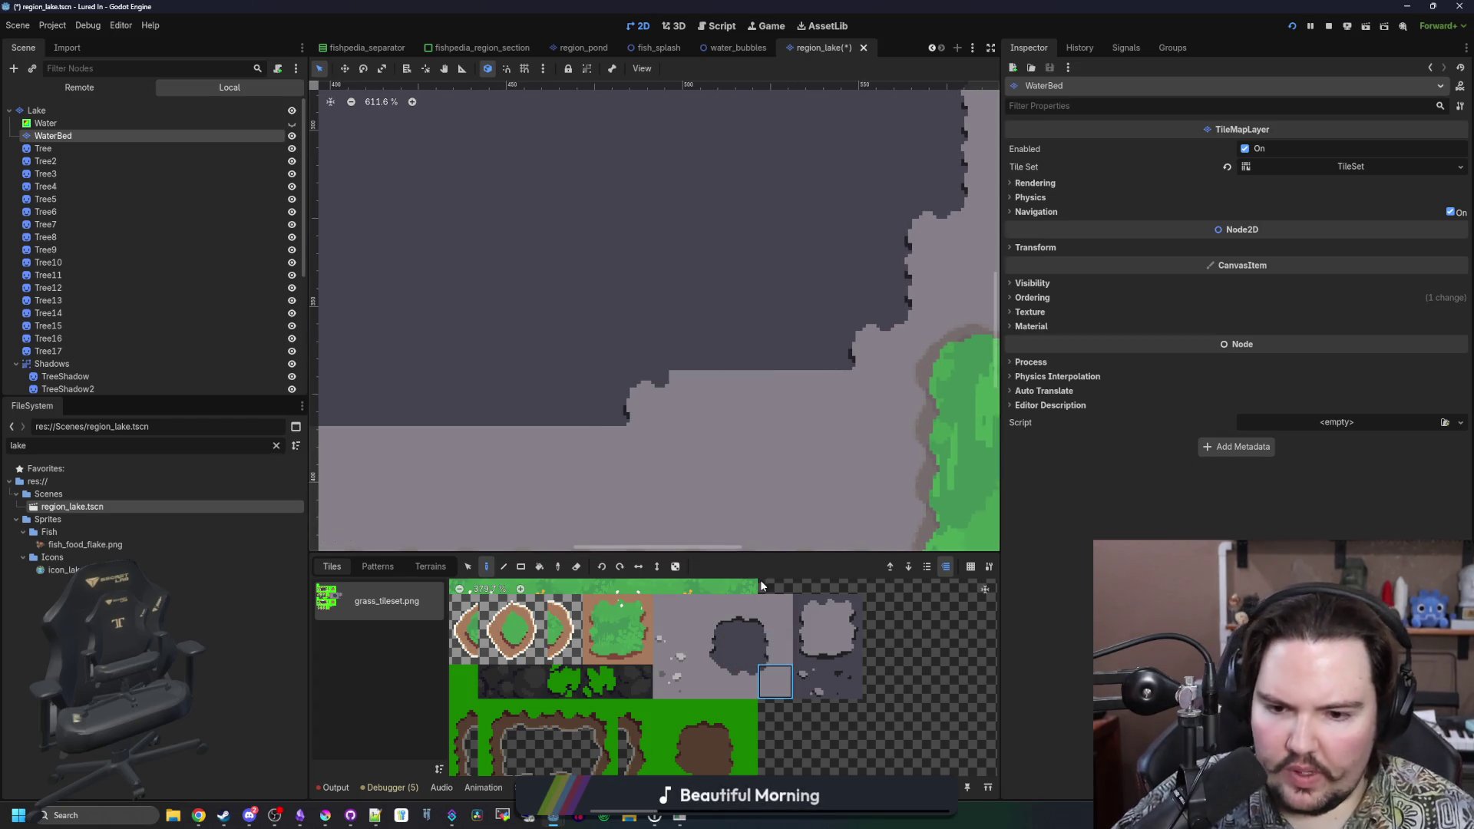
left_click_drag(664, 405, 792, 366)
scroll(792, 367, "left", 2)
left_click(743, 675)
mouse_move(880, 375)
left_mouse_down()
mouse_move(863, 389)
mouse_move(527, 388)
left_mouse_up()
- Try the left, middle and right bottom-edge tiles while surveying the lower shoreline
left_click(770, 678)
left_click(708, 685)
left_click_drag(528, 362, 737, 487)
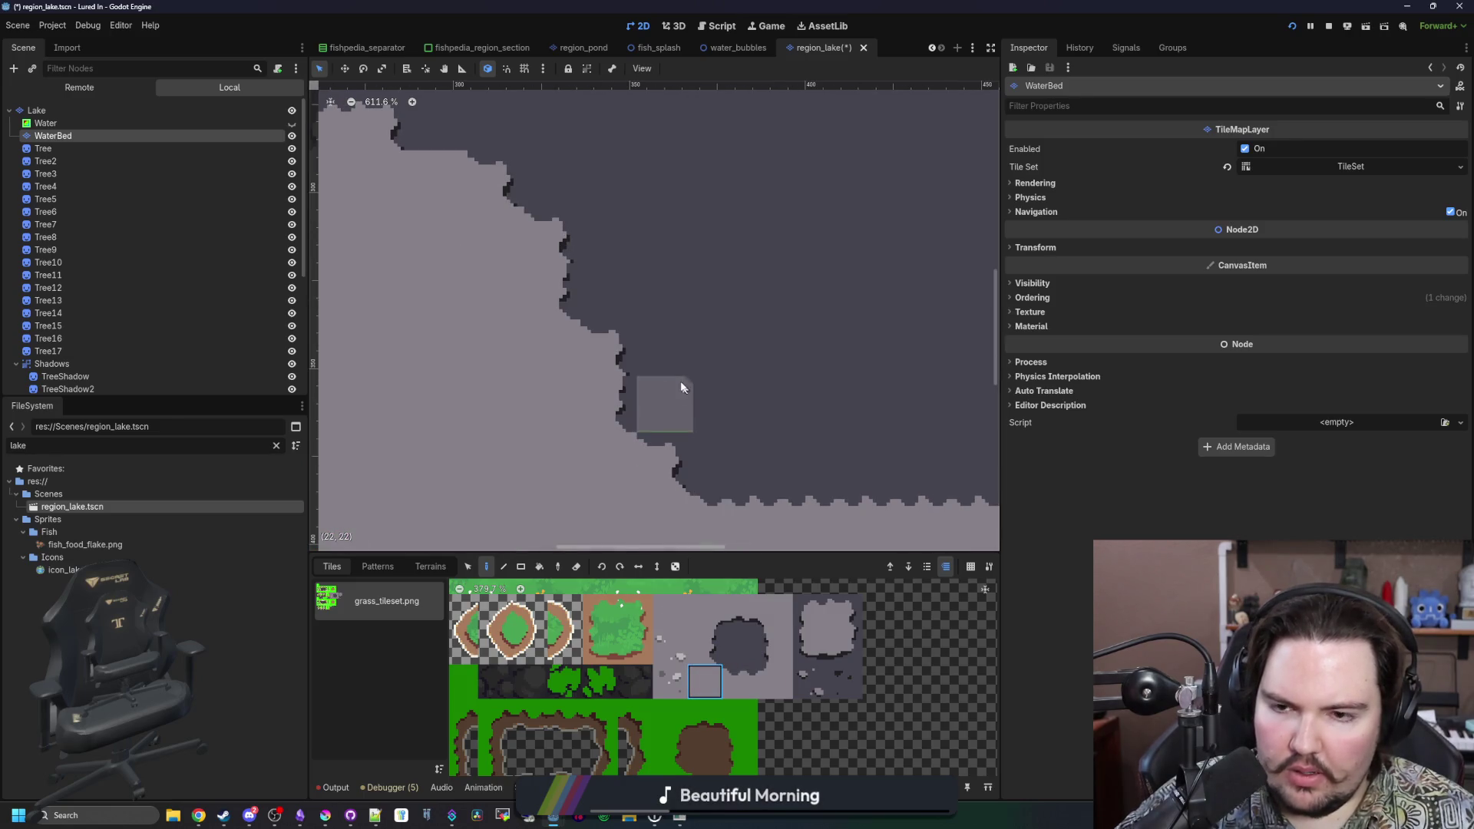
scroll(683, 392, "up", 3)
scroll(682, 391, "left", 4)
left_click(740, 682)
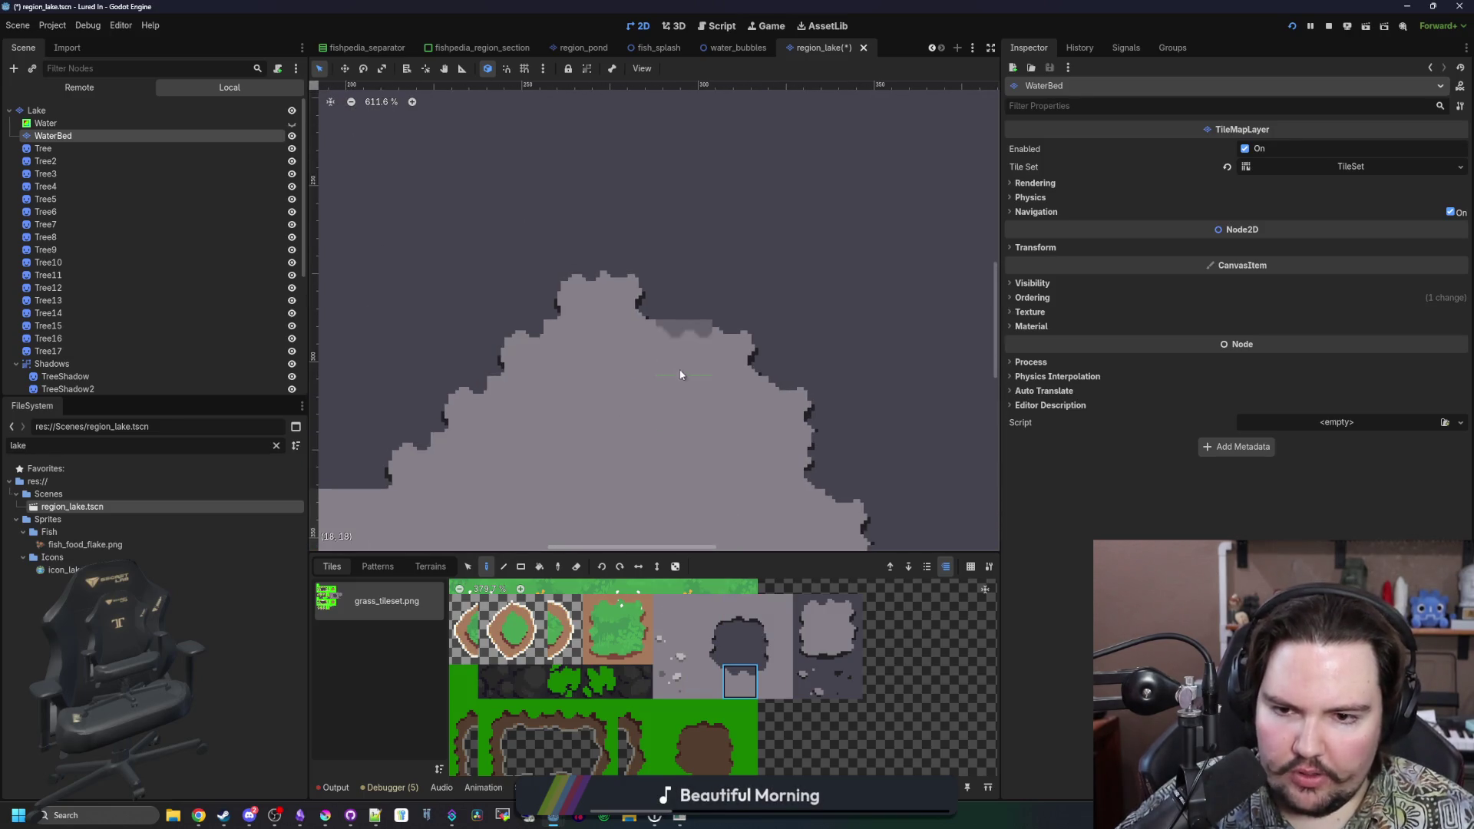
left_click_drag(553, 358, 815, 308)
left_click(776, 682)
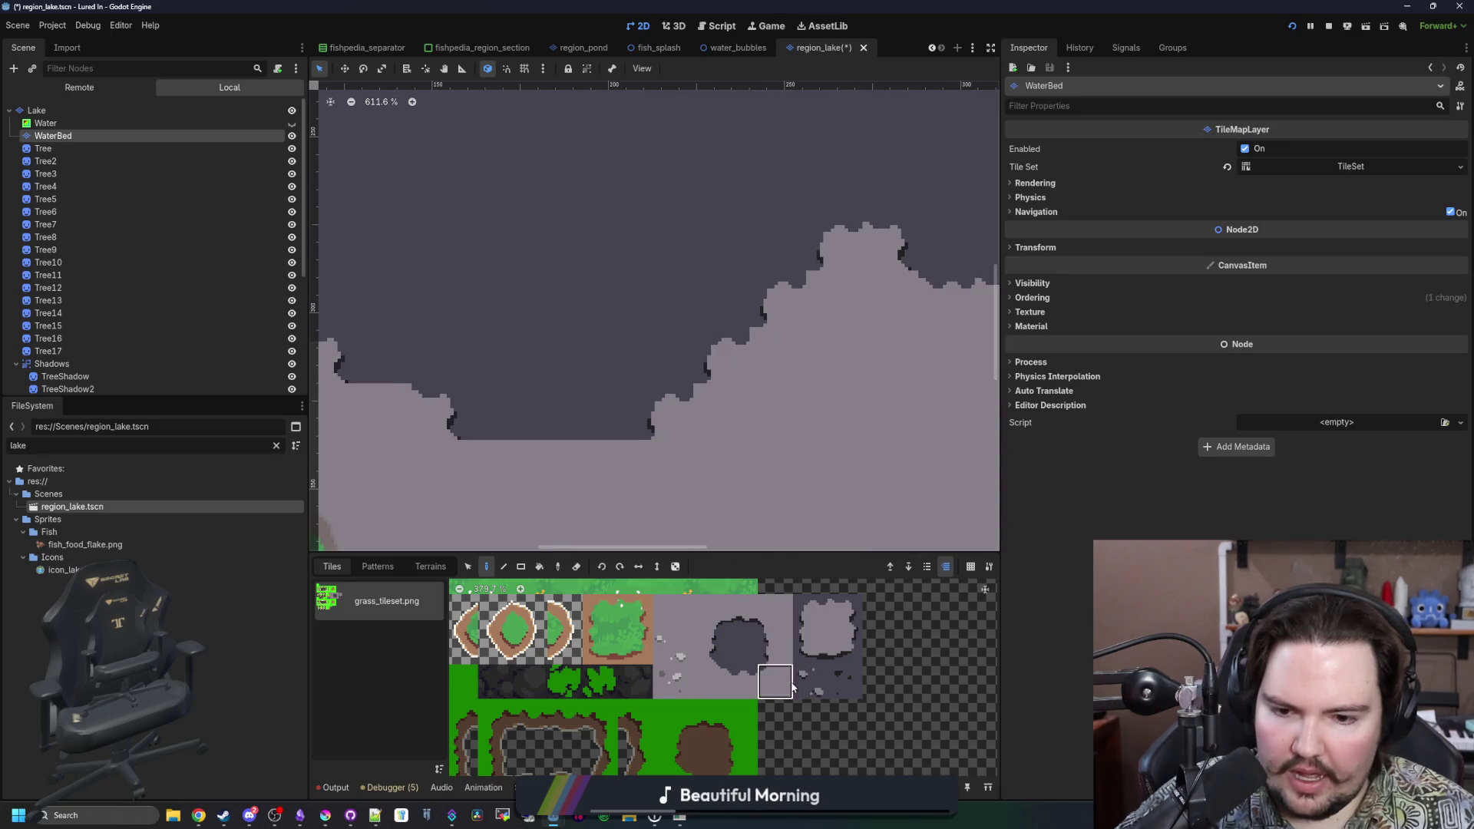
- Paint middle dark-edged tiles along the lake's bottom row, then pick the lighter left edge tile
scroll(736, 414, "left", 2)
scroll(736, 415, "down", 1)
left_click(740, 682)
left_click_drag(729, 423, 624, 418)
left_click(776, 682)
left_click(705, 682)
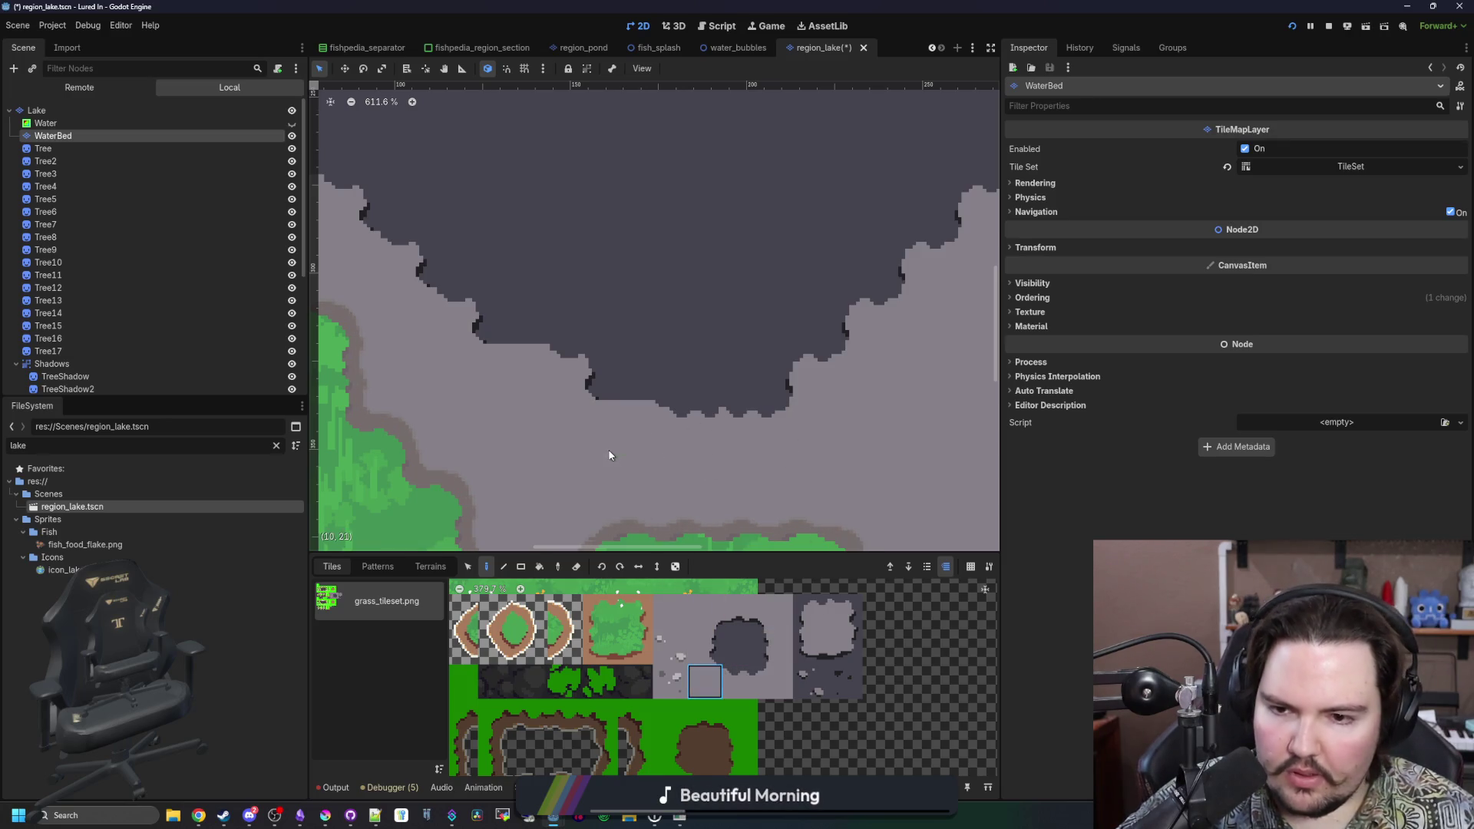
scroll(515, 406, "left", 4)
scroll(514, 407, "up", 2)
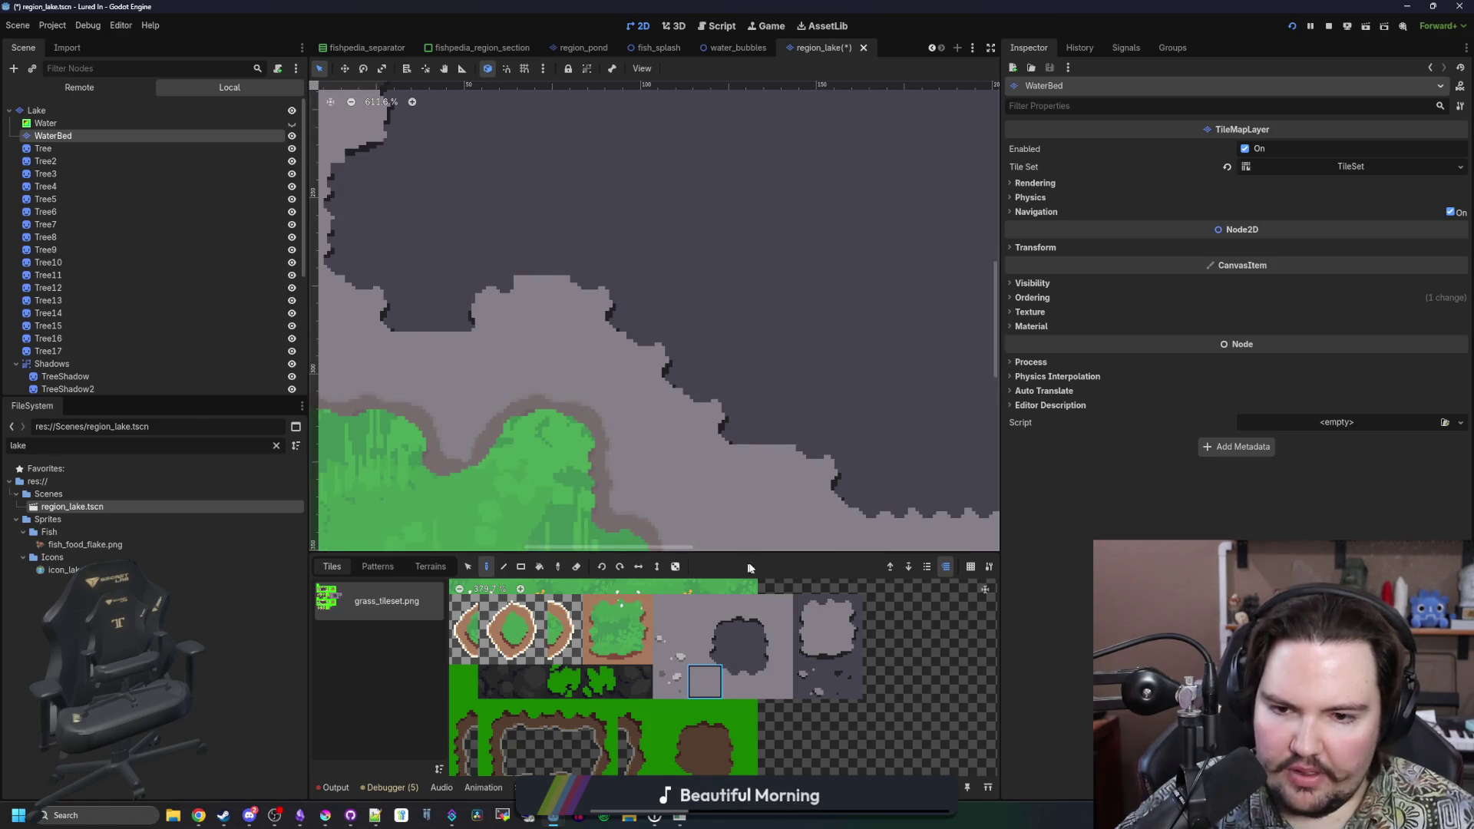
left_click(740, 682)
scroll(731, 447, "left", 4)
scroll(731, 448, "up", 1)
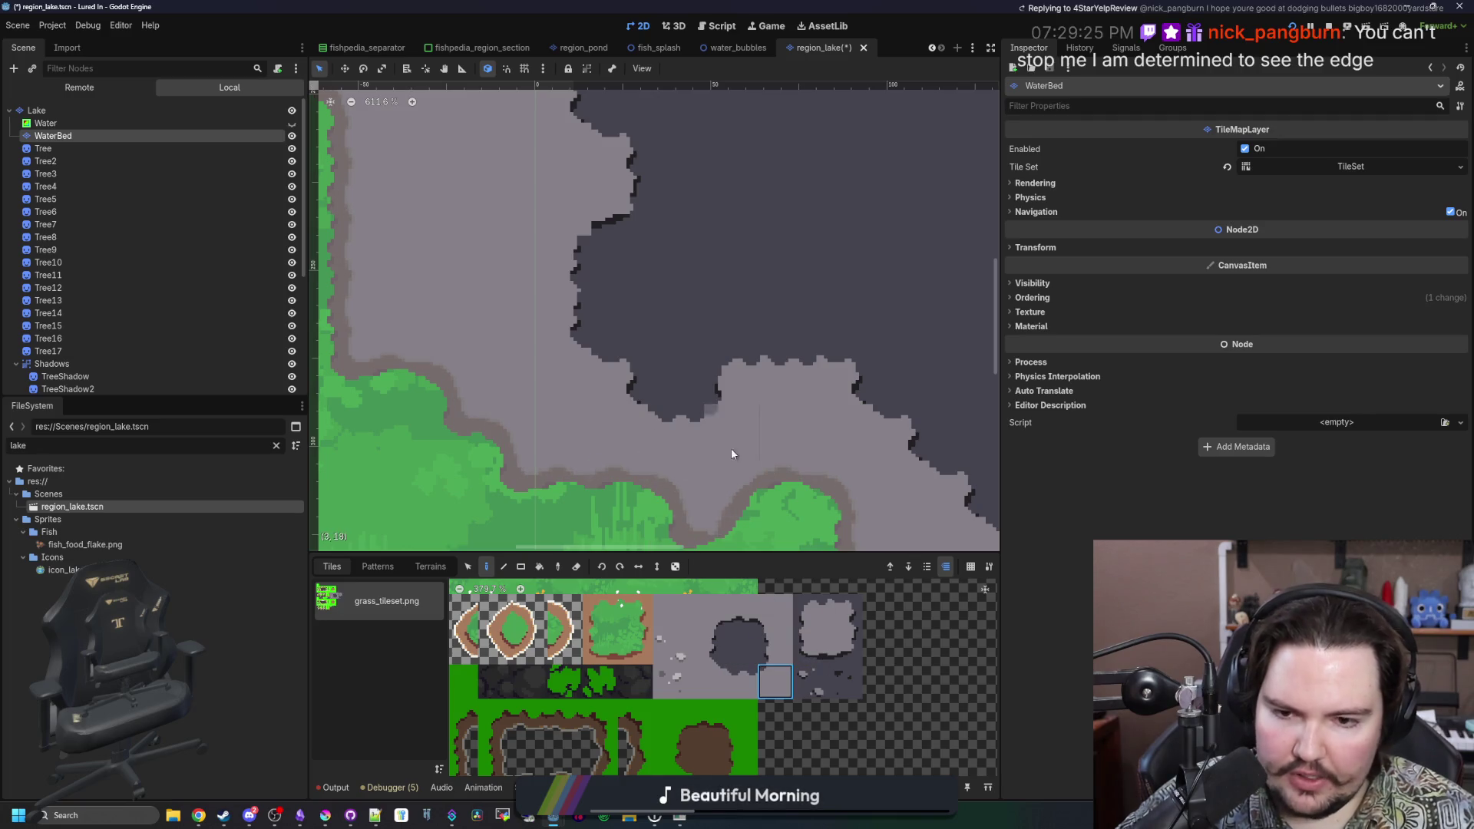
left_click(705, 682)
scroll(625, 325, "up", 1)
scroll(625, 325, "up", 3)
left_click(705, 612)
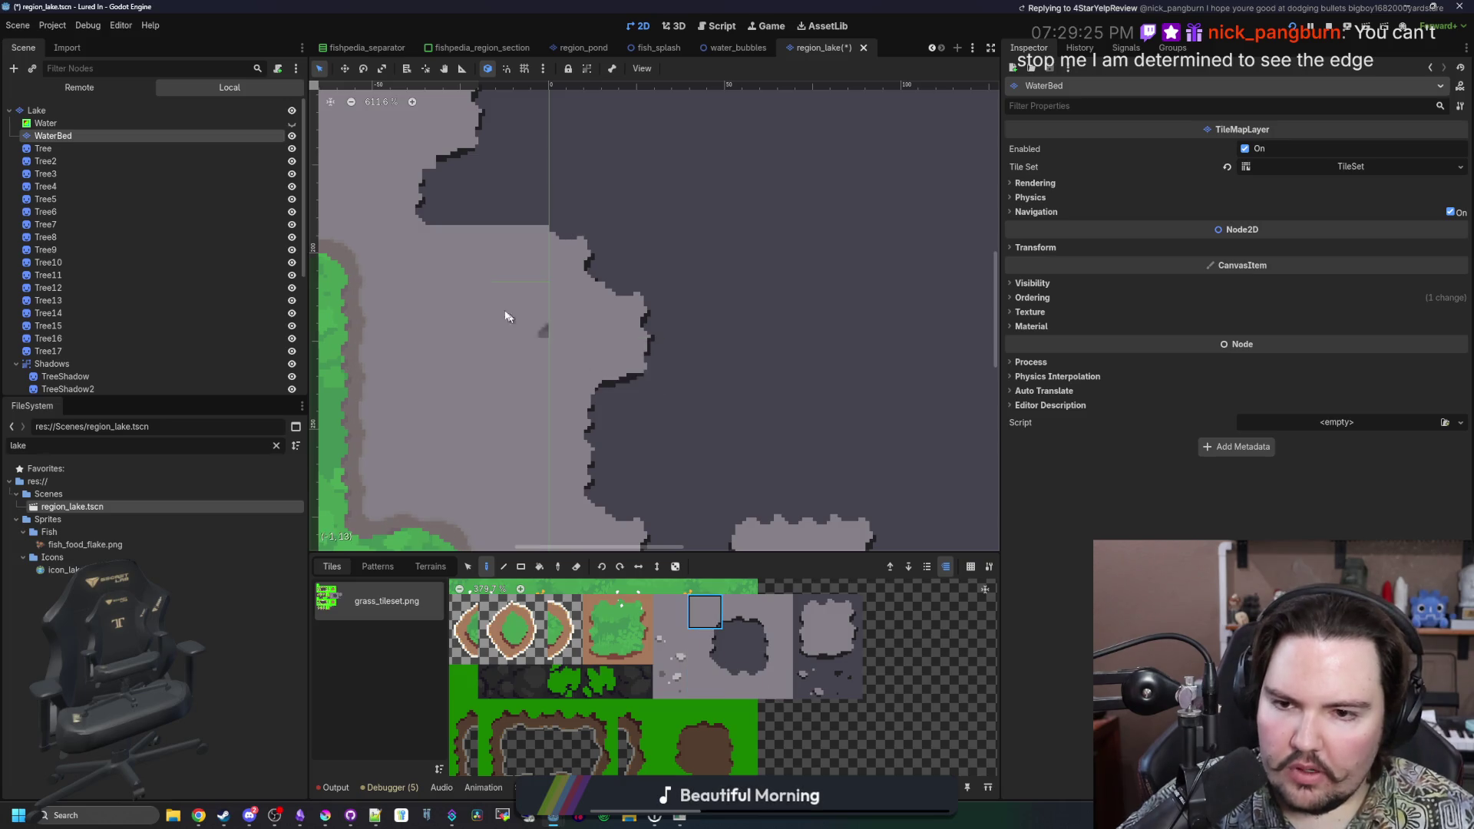
scroll(525, 328, "up", 3)
scroll(524, 328, "left", 6)
left_click(740, 682)
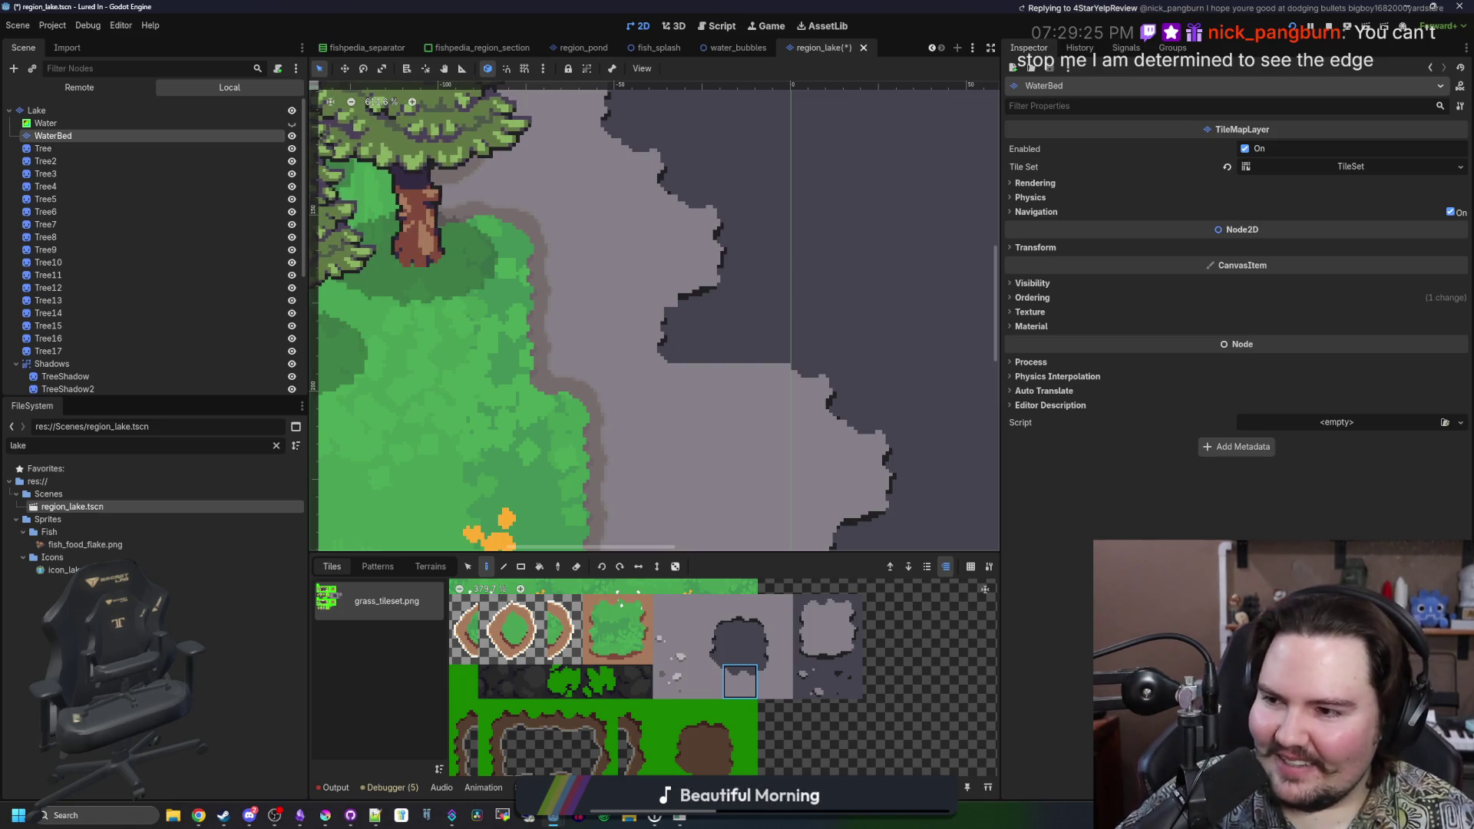
scroll(674, 421, "up", 3)
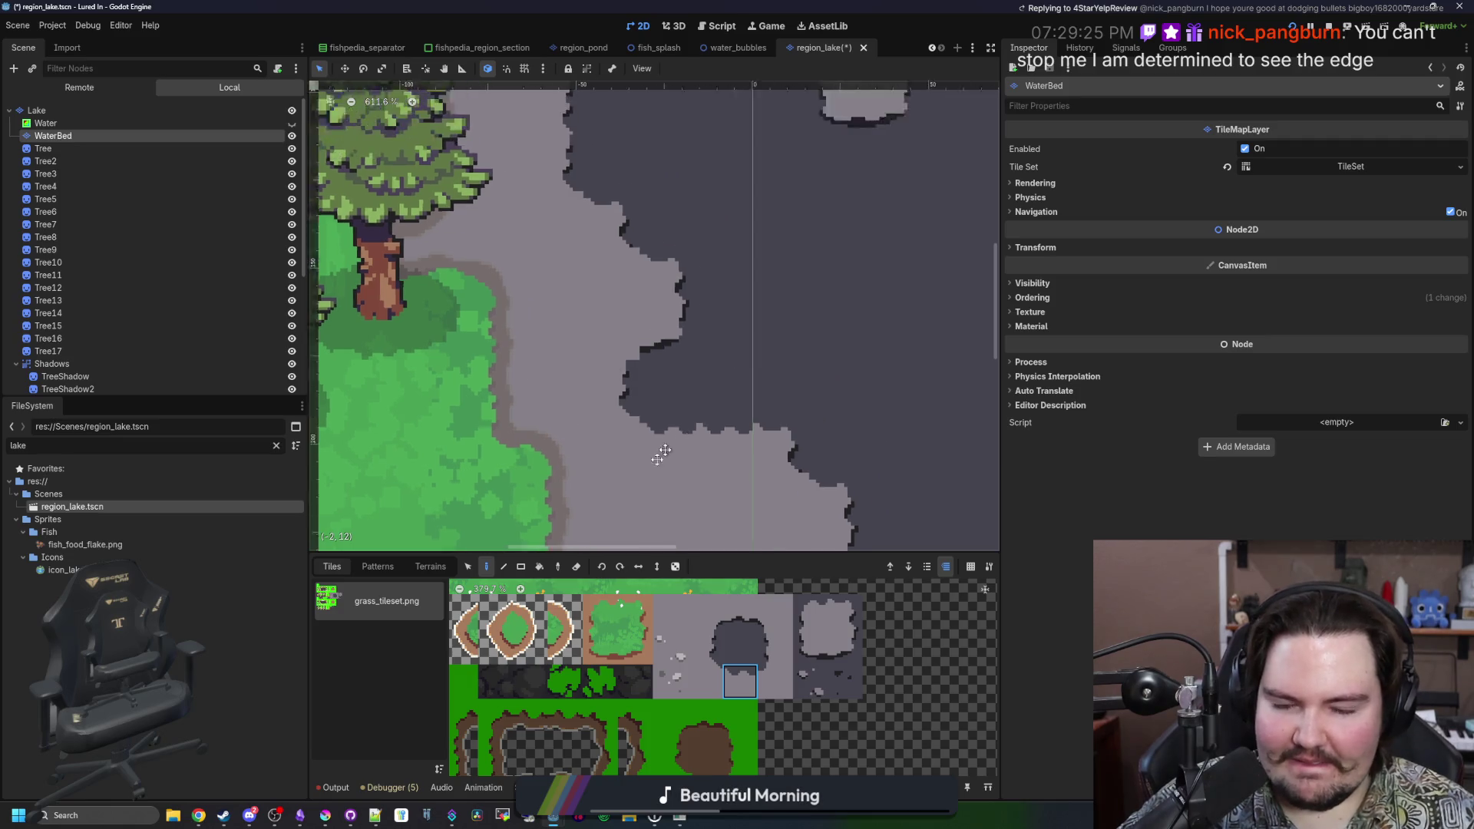
left_click(775, 681)
left_click(705, 612)
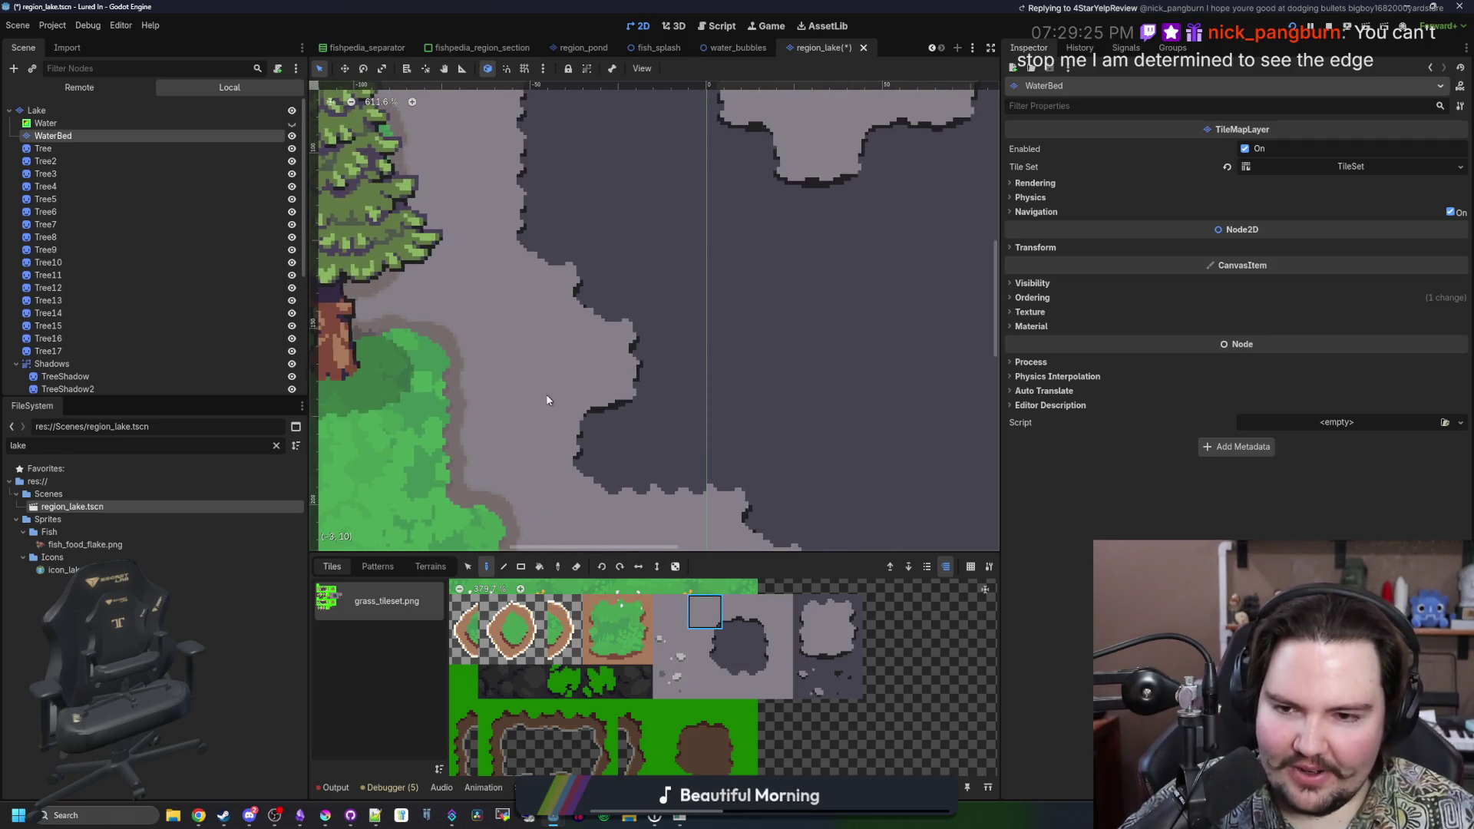
scroll(587, 319, "down", 3)
scroll(572, 364, "down", 6)
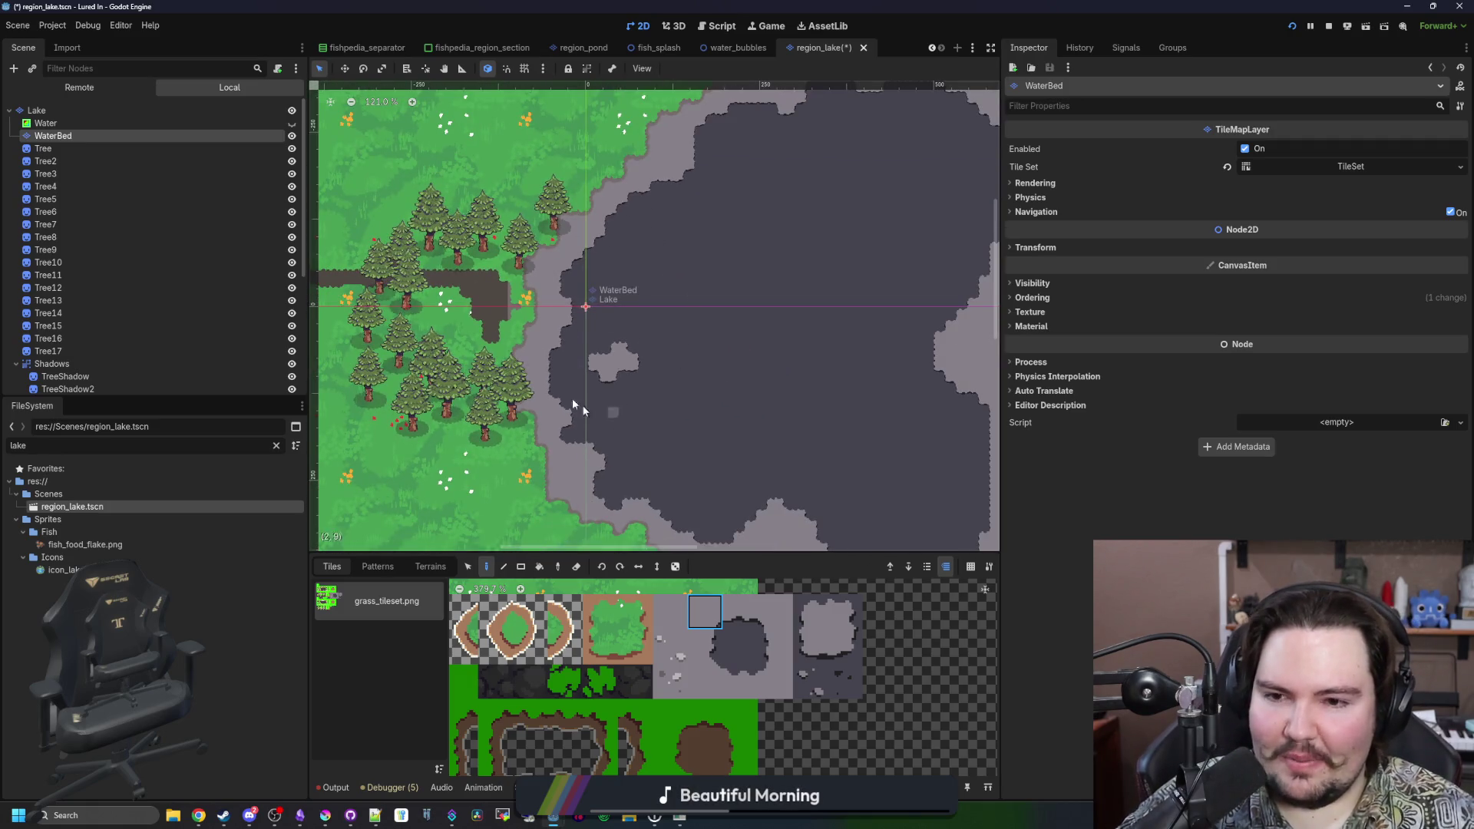
scroll(575, 349, "up", 3)
- Place the lower-right pebble tile on the shallow shelf and pan across the lake
scroll(576, 348, "up", 1)
left_click(810, 681)
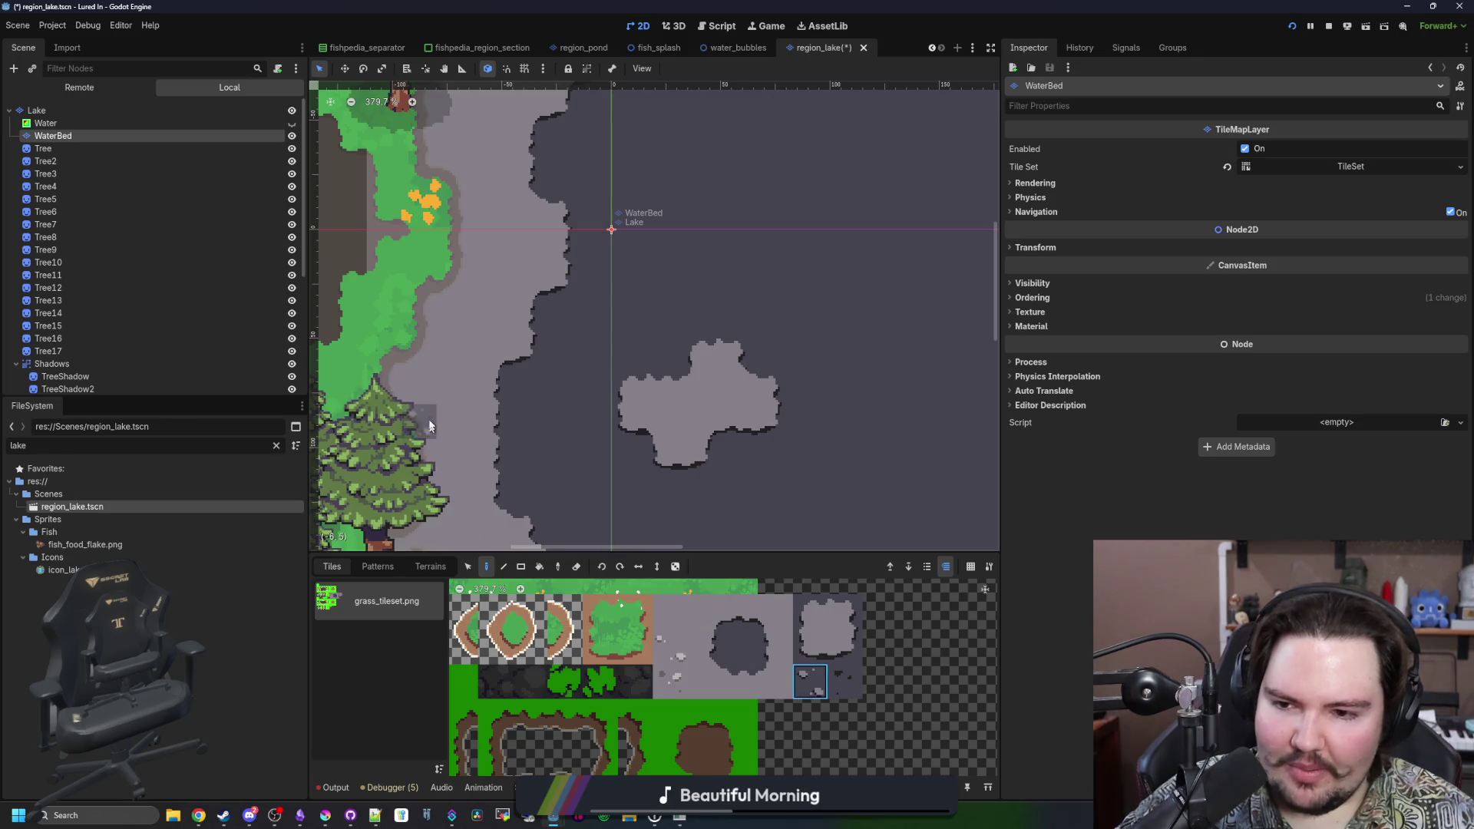
scroll(618, 502, "up", 2)
left_click(578, 436)
scroll(548, 402, "down", 2)
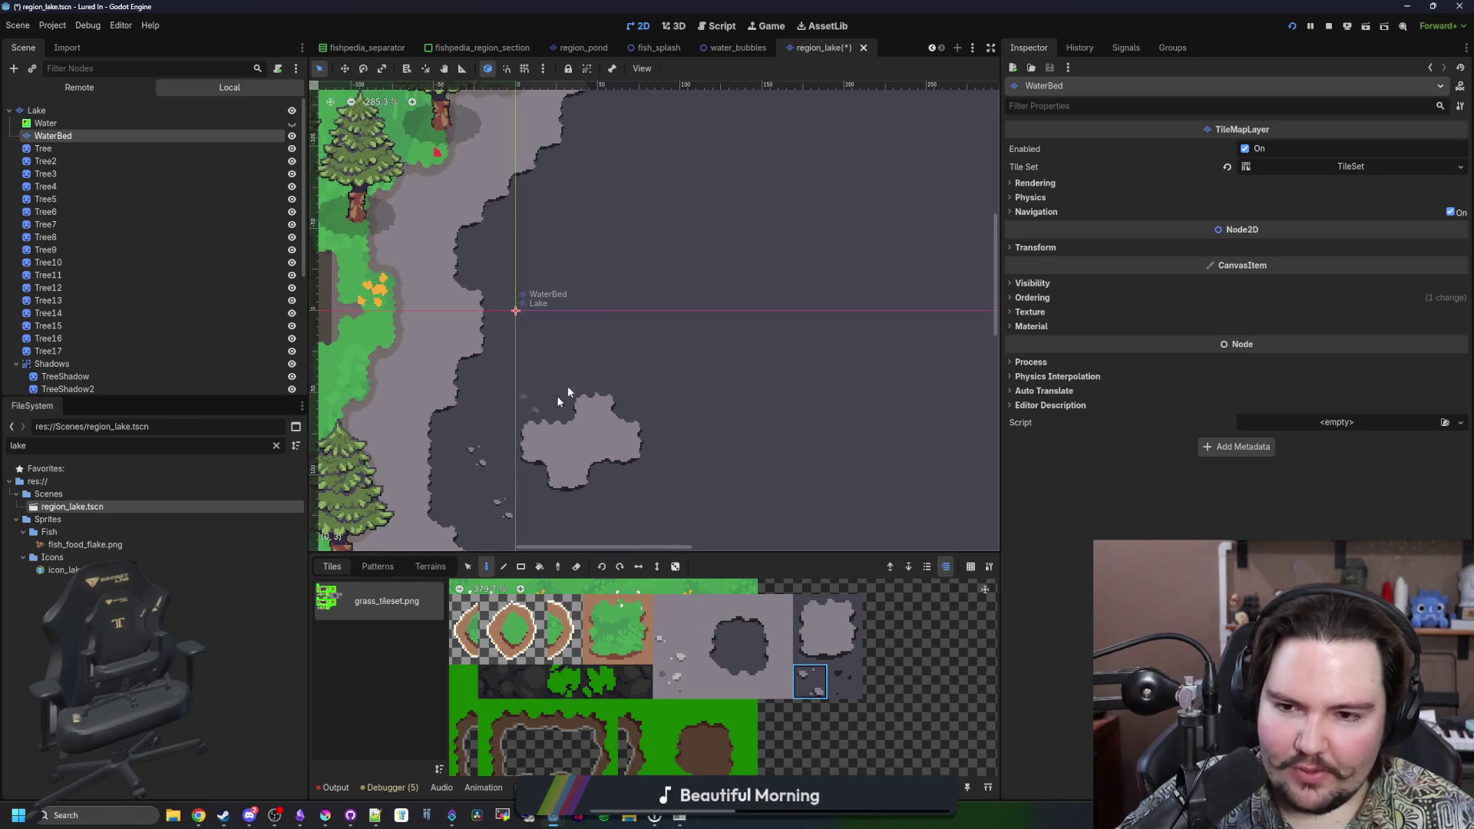
scroll(698, 386, "down", 3)
mouse_move(623, 432)
left_mouse_down()
mouse_move(645, 444)
mouse_move(565, 360)
left_mouse_up()
scroll(644, 443, "down", 1)
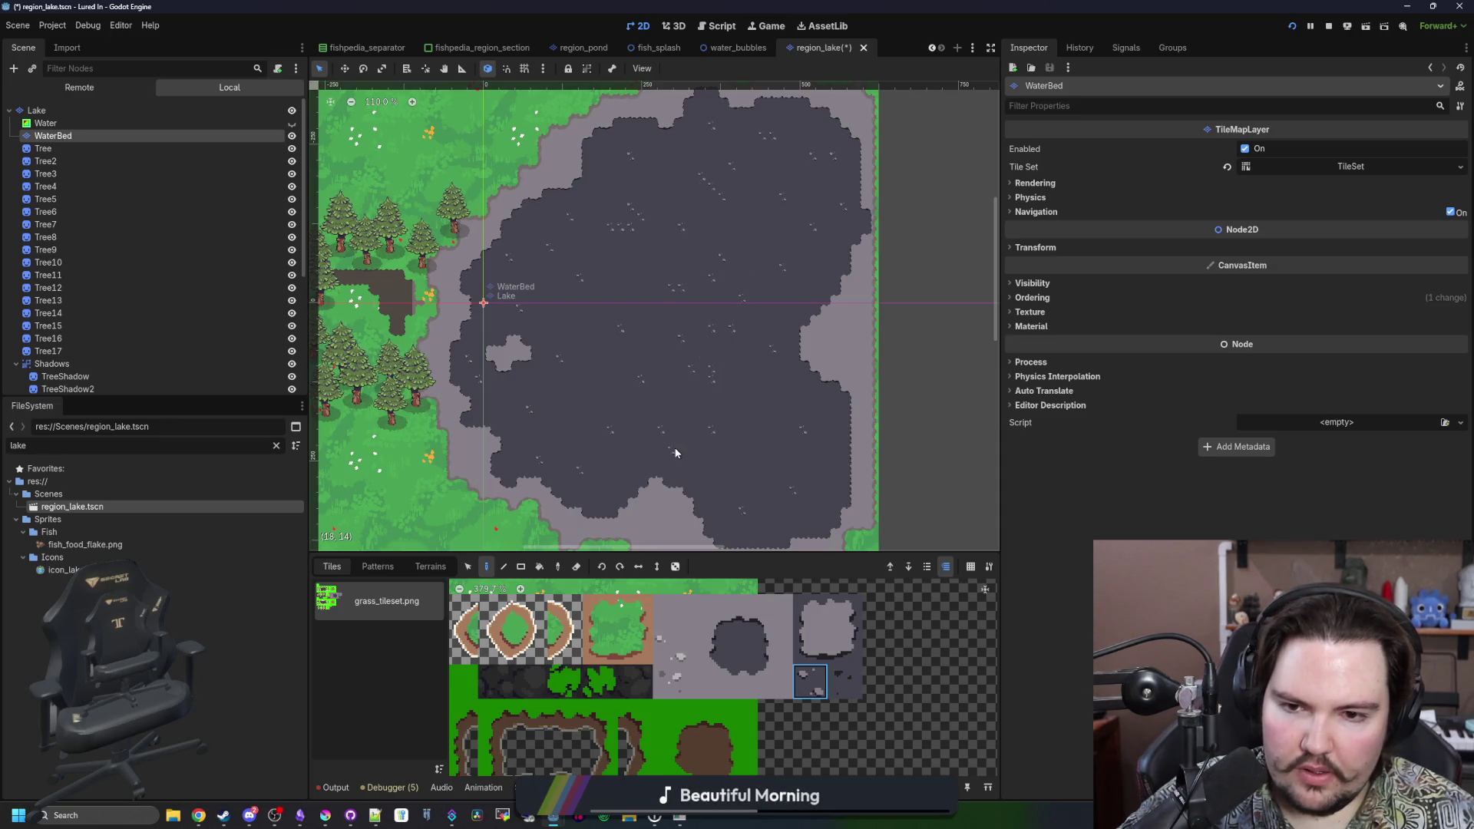
scroll(497, 414, "up", 5)
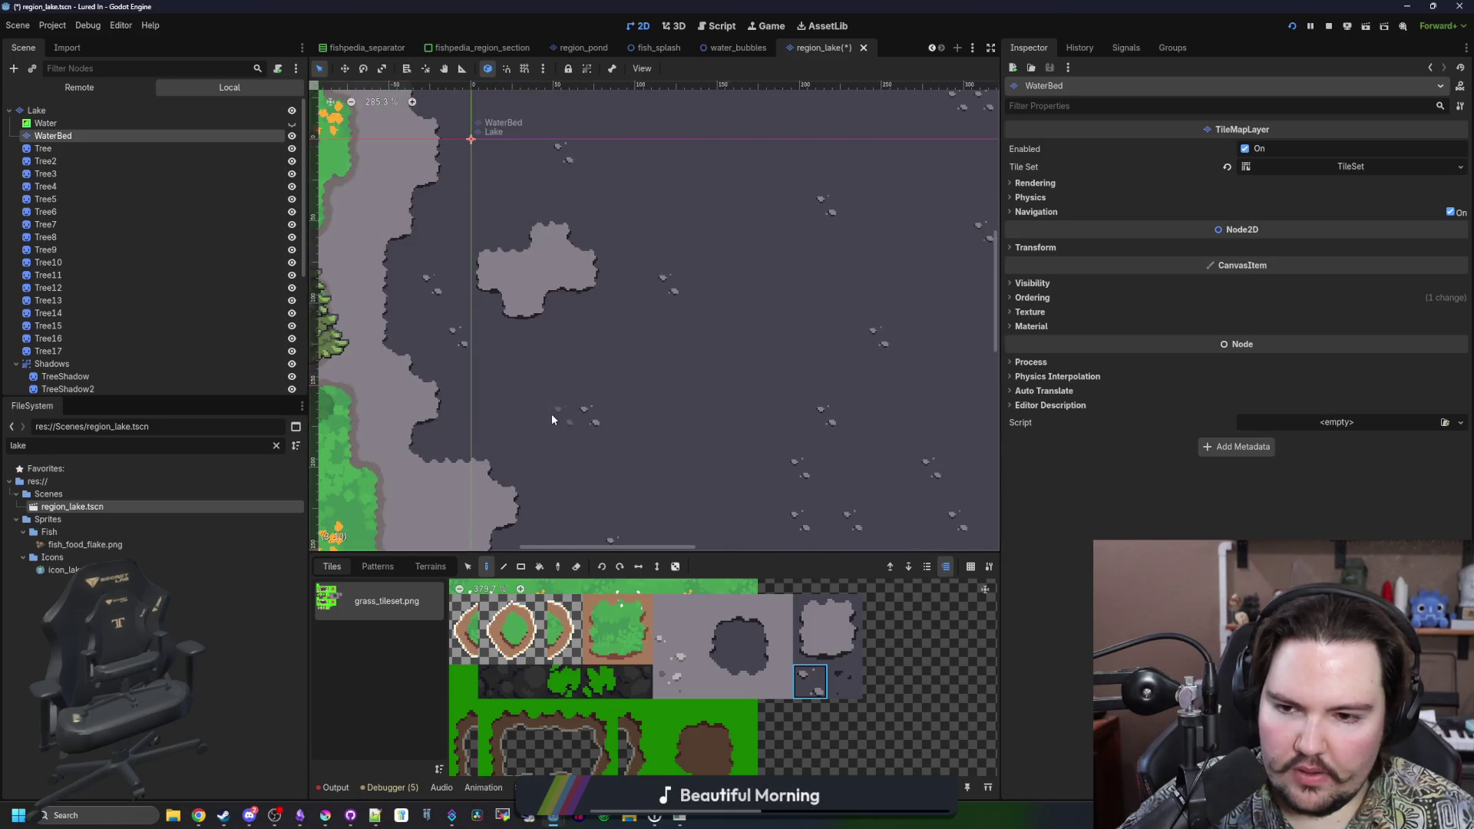
- Survey the western and lower shores, ending with the light grey pebble tile selected
left_click(845, 682)
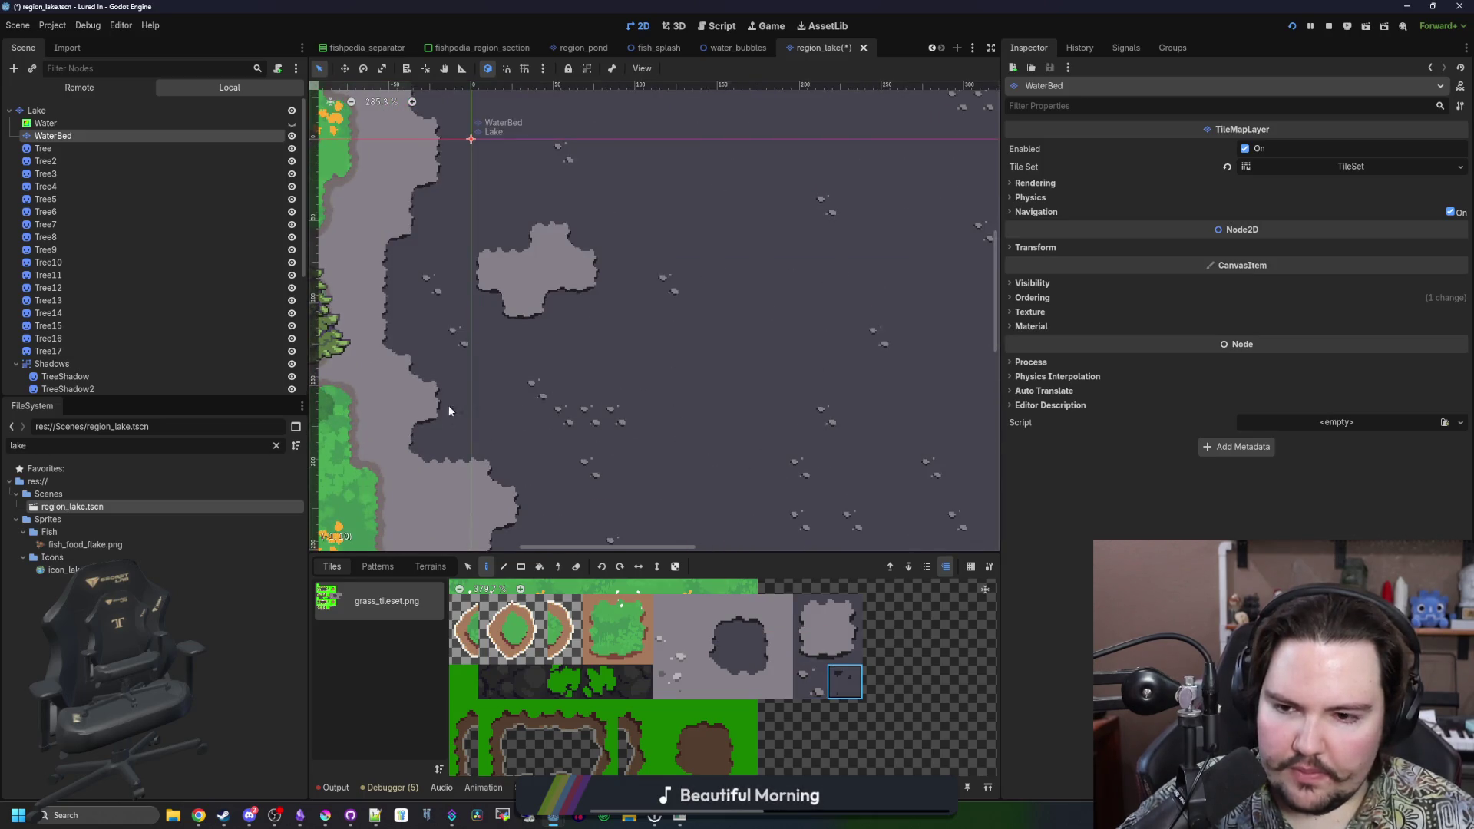
left_click_drag(530, 347, 541, 464)
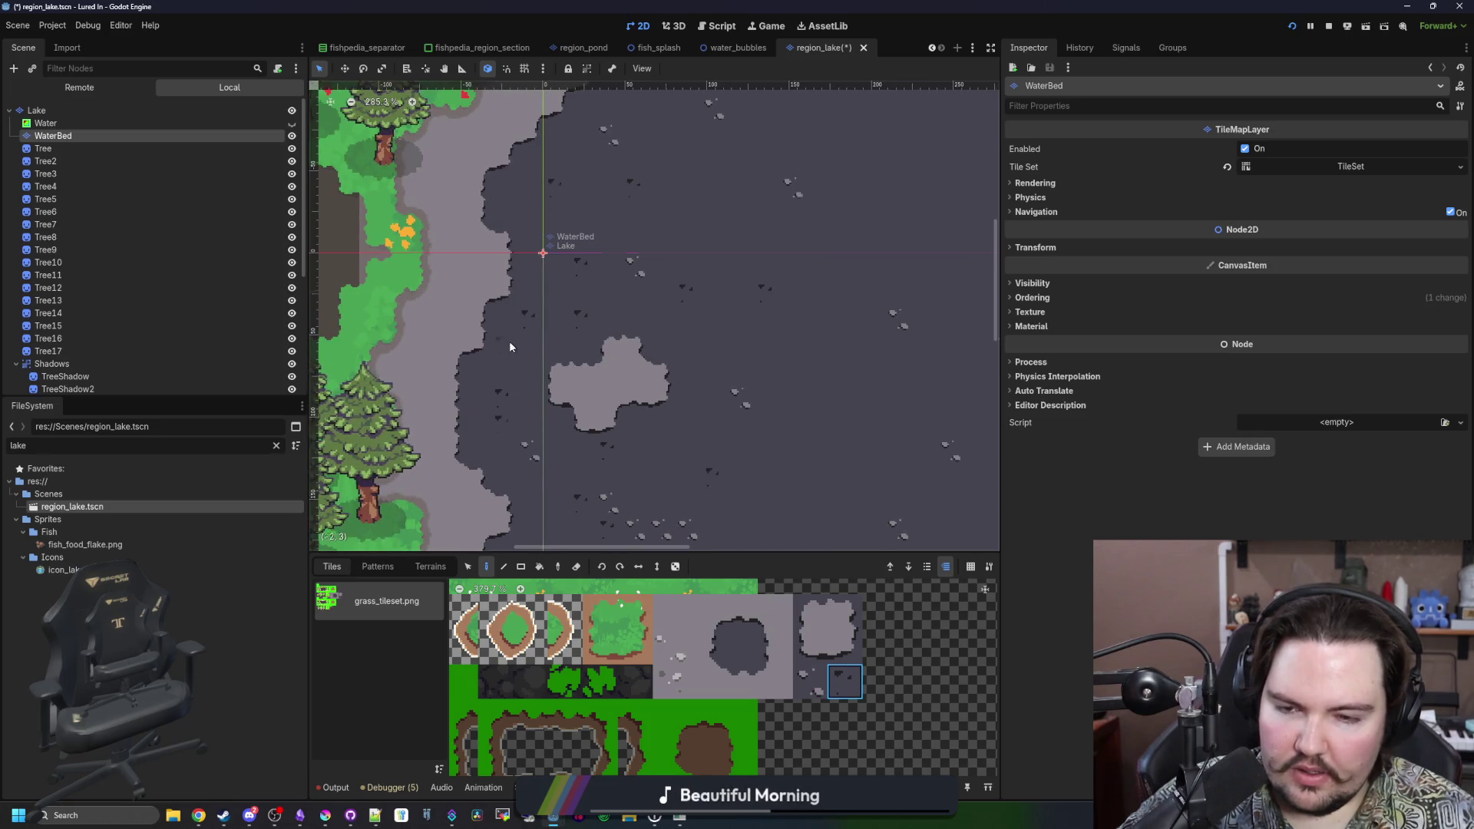
scroll(512, 340, "down", 3)
left_click_drag(591, 524, 507, 448)
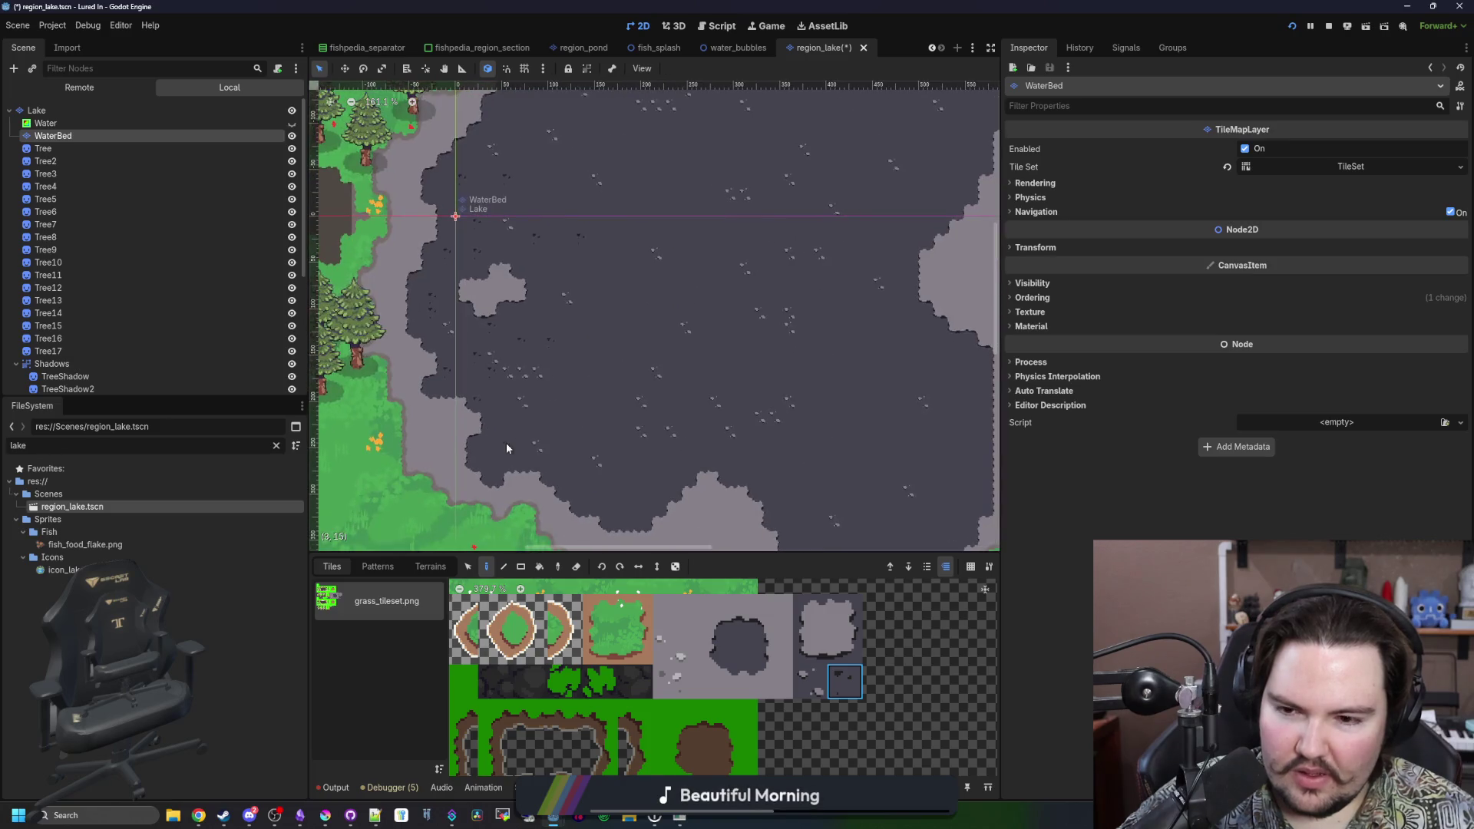
scroll(555, 390, "down", 1)
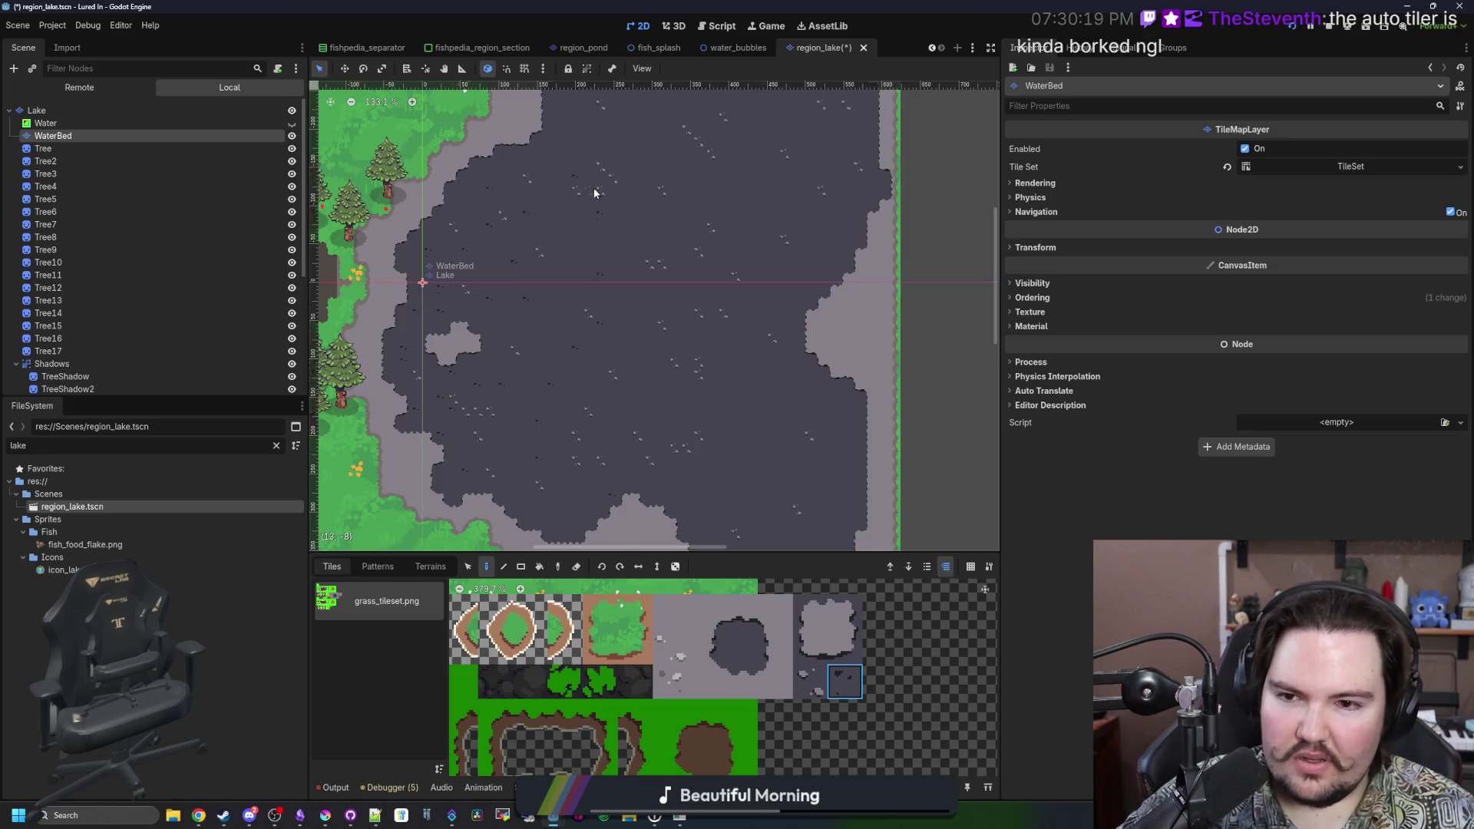
scroll(654, 326, "down", 3)
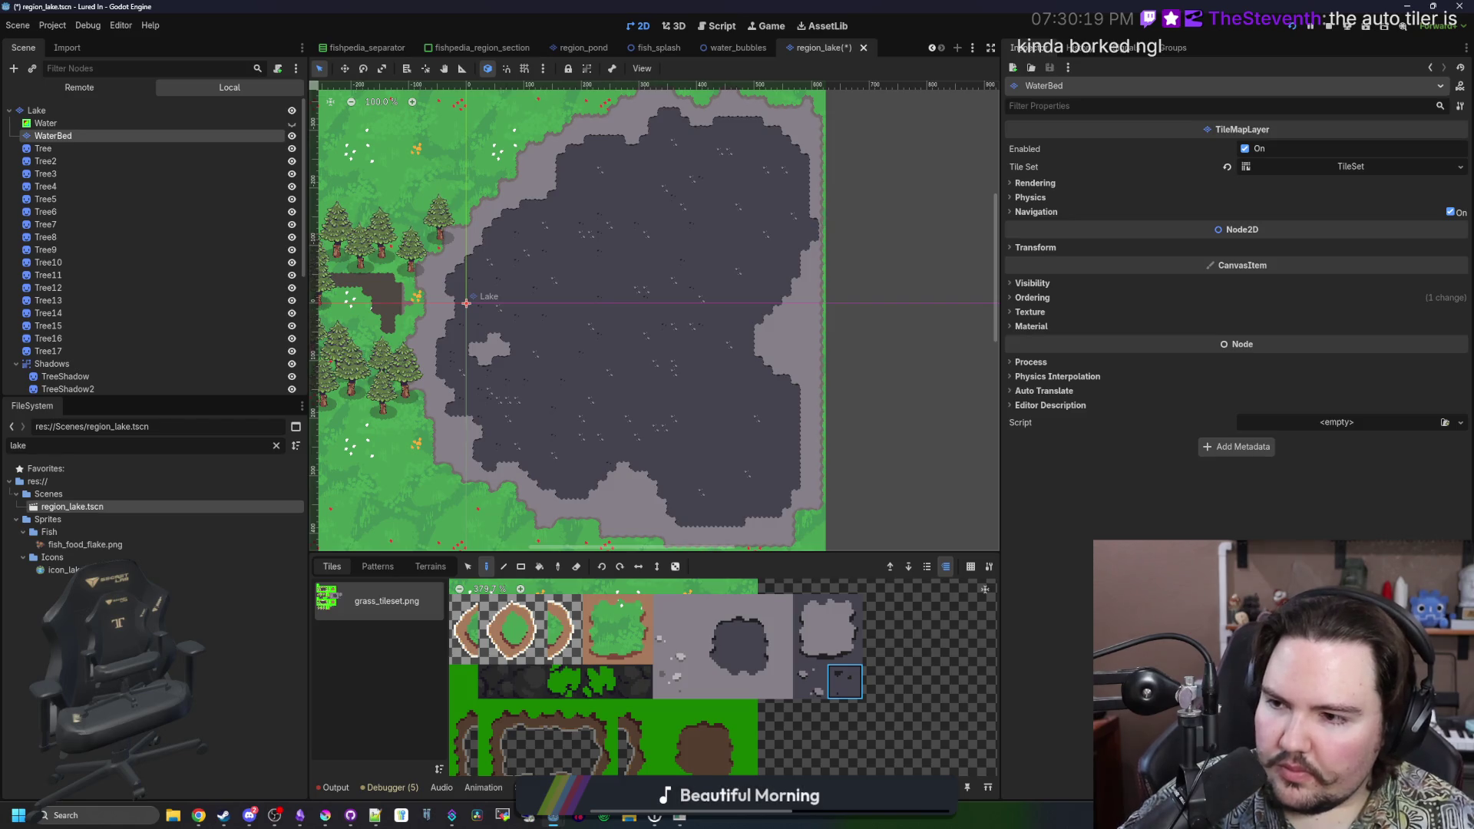
scroll(587, 295, "up", 8)
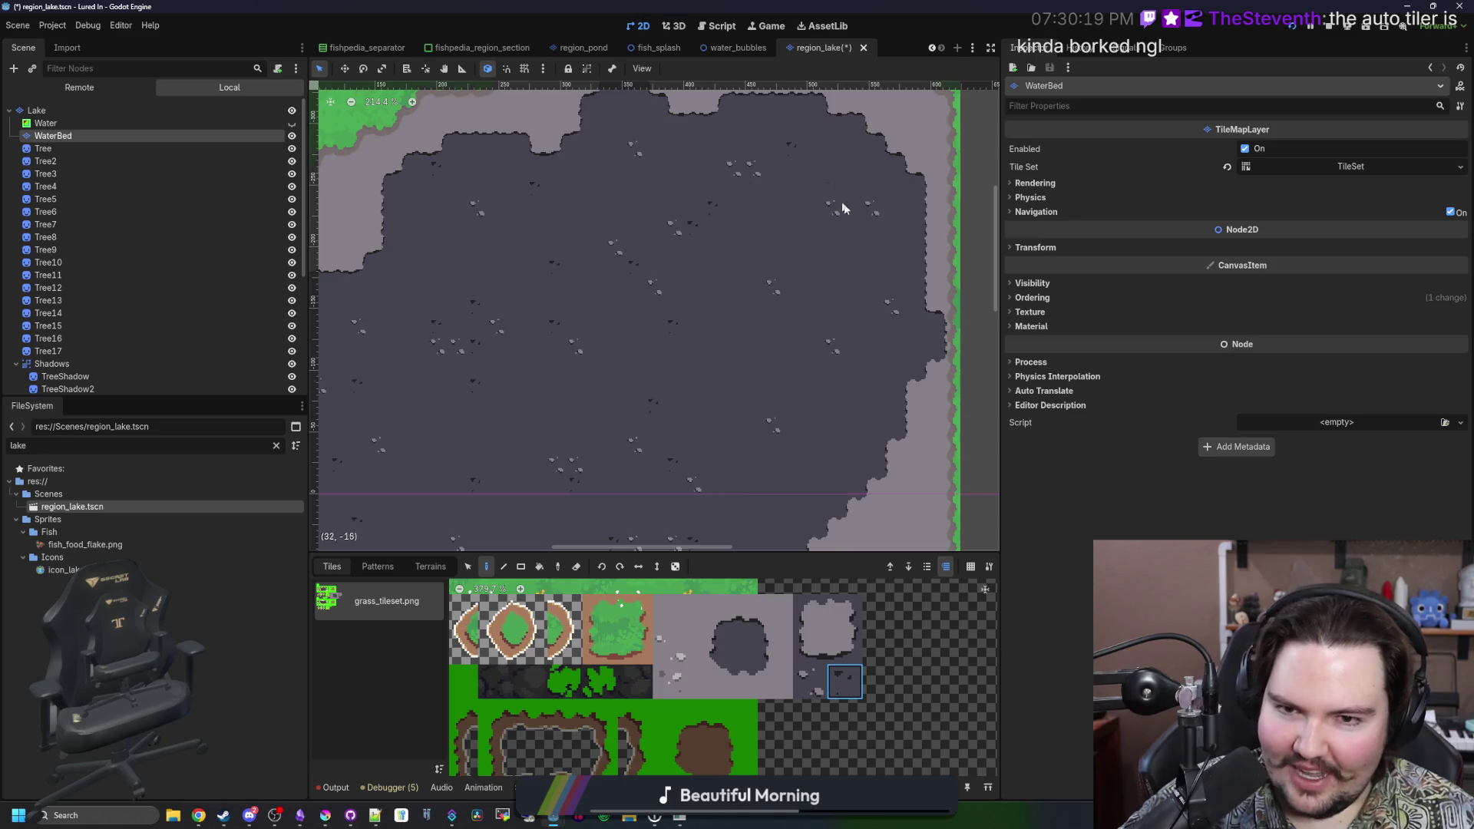
scroll(769, 295, "down", 3)
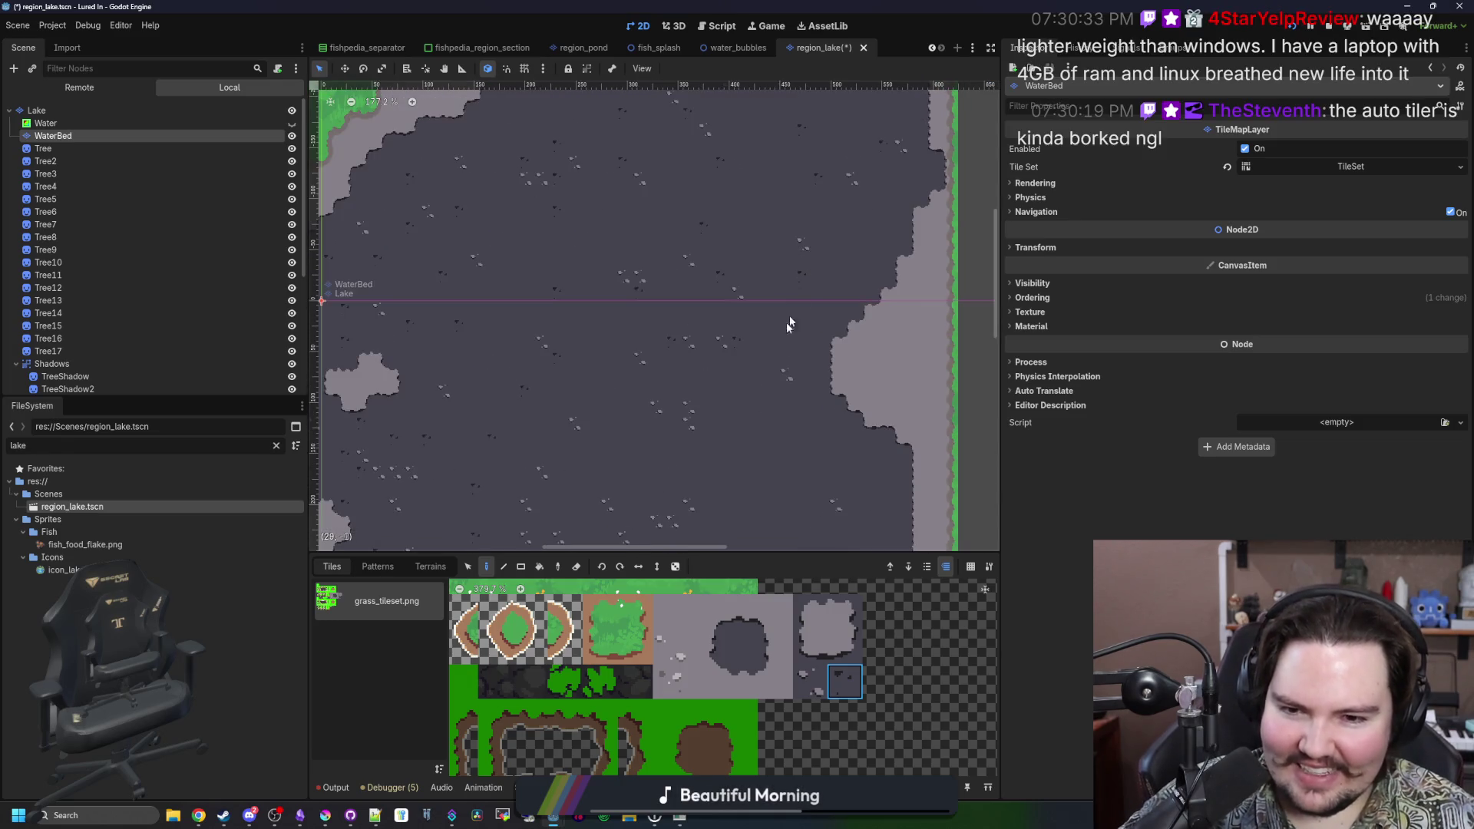
left_click_drag(766, 464, 710, 253)
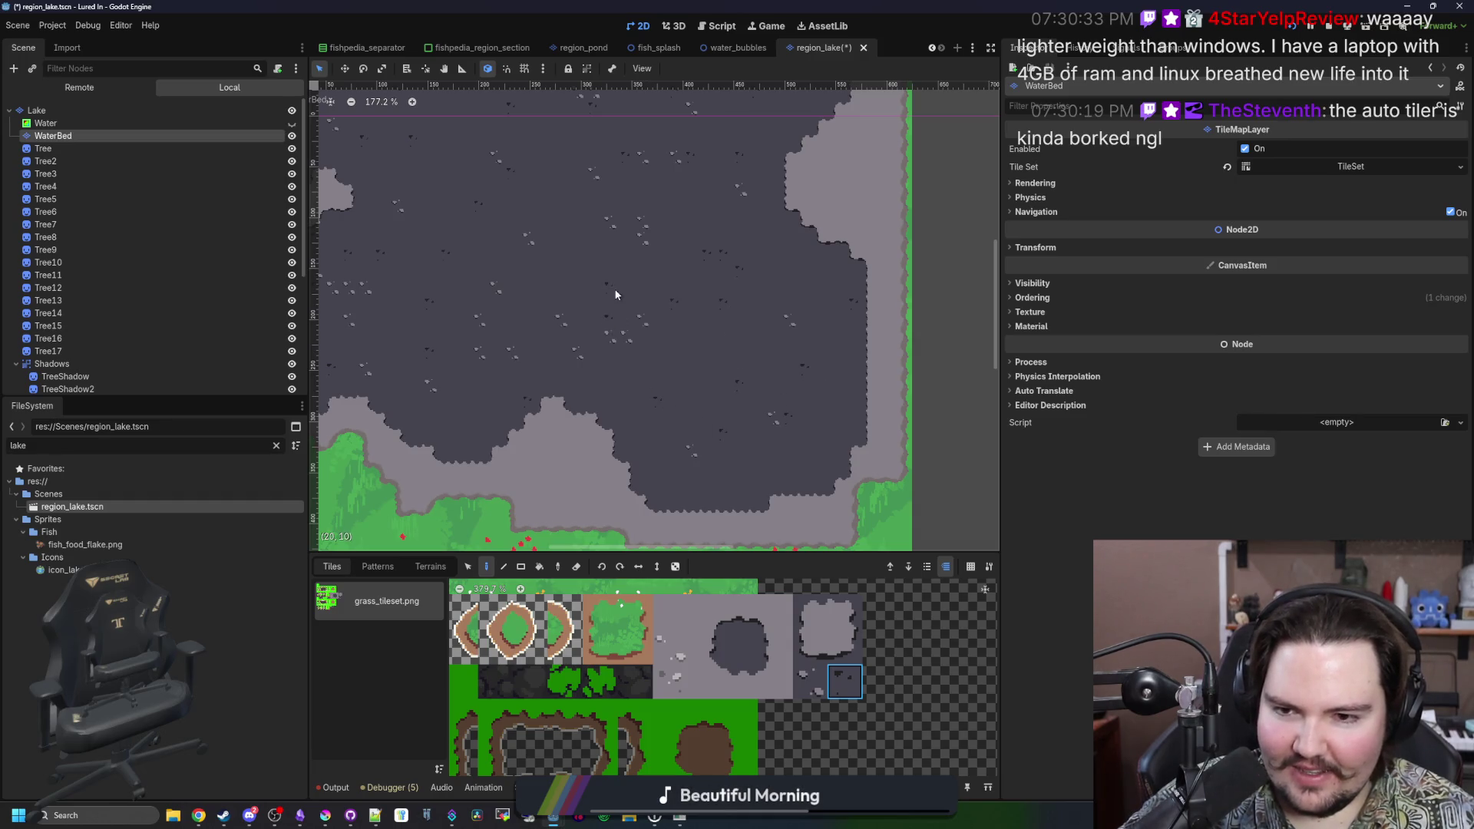
scroll(585, 377, "left", 5)
scroll(592, 374, "up", 1)
scroll(591, 373, "up", 4)
left_click(669, 646)
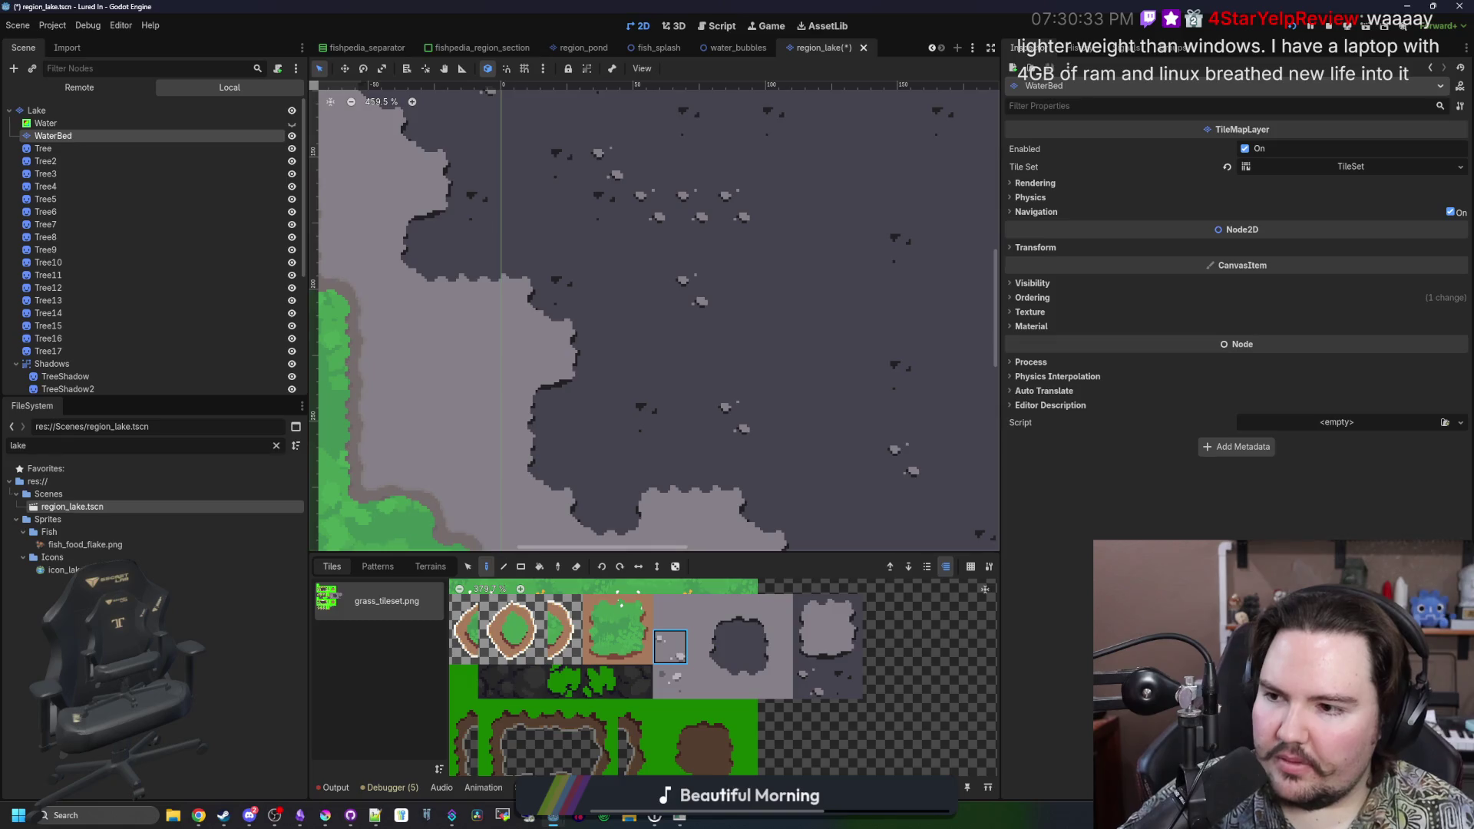
- Dot three pebble tiles onto the western grey shelf
left_click_drag(456, 394, 620, 337)
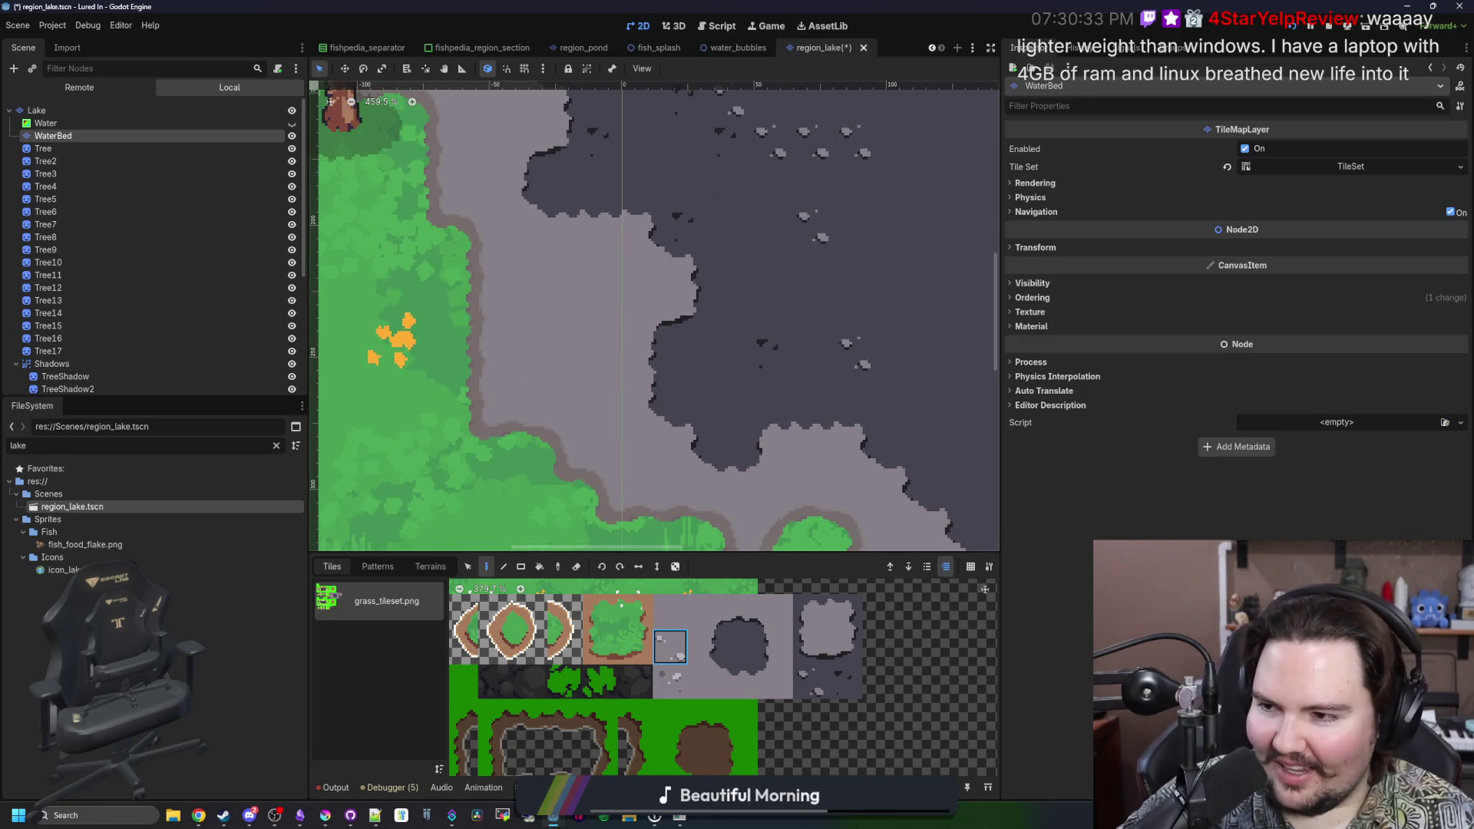
scroll(583, 352, "up", 1)
left_click(493, 398)
left_click(587, 399)
left_click(540, 305)
scroll(496, 357, "down", 5)
- Paint pebbles along the grey shelf on the lake's northern shore
mouse_move(593, 466)
left_mouse_down()
mouse_move(448, 360)
mouse_move(578, 431)
left_mouse_up()
left_click_drag(868, 492, 465, 415)
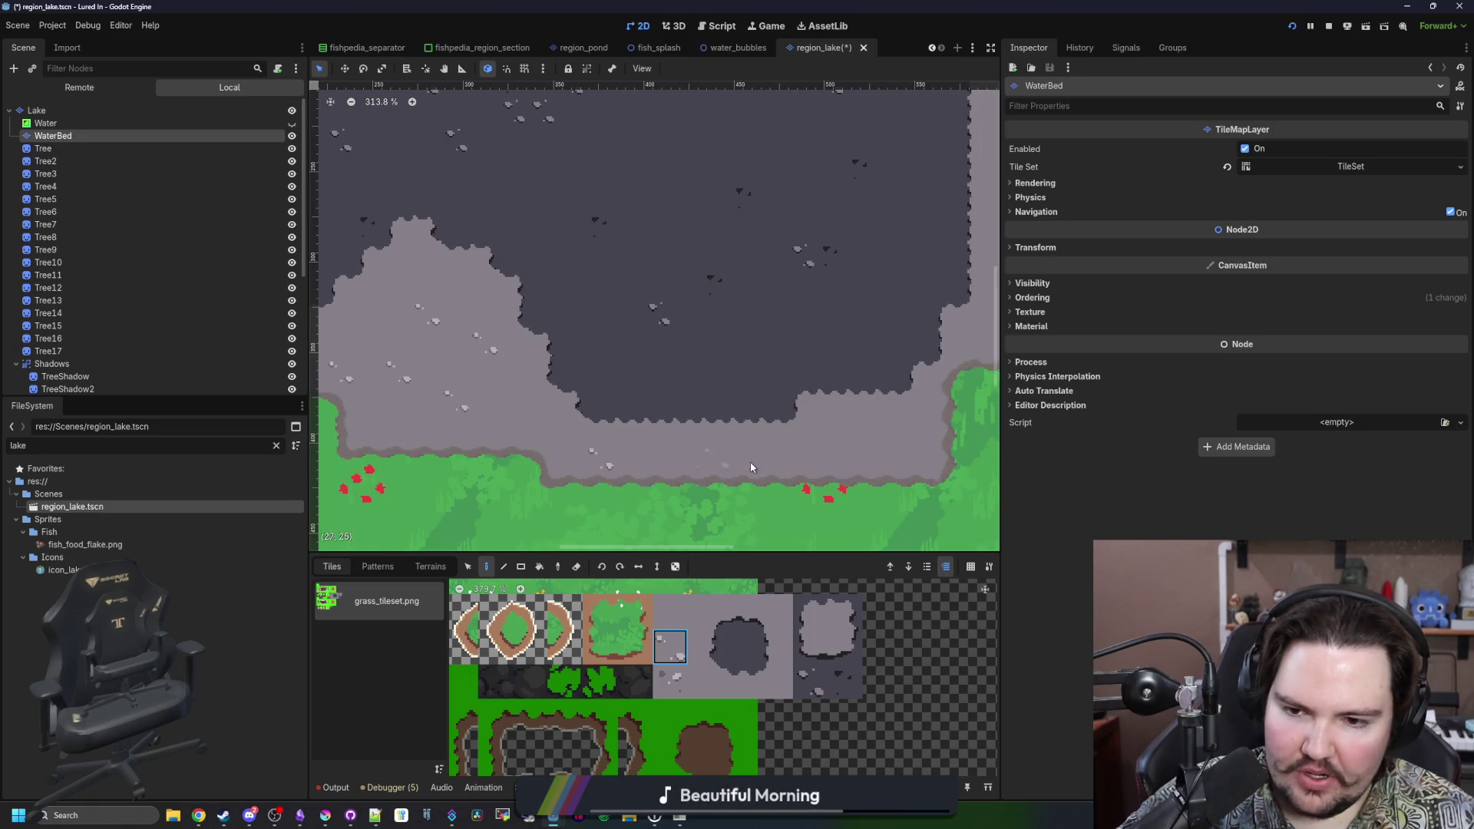
left_click_drag(875, 432, 511, 484)
left_click_drag(664, 292, 628, 453)
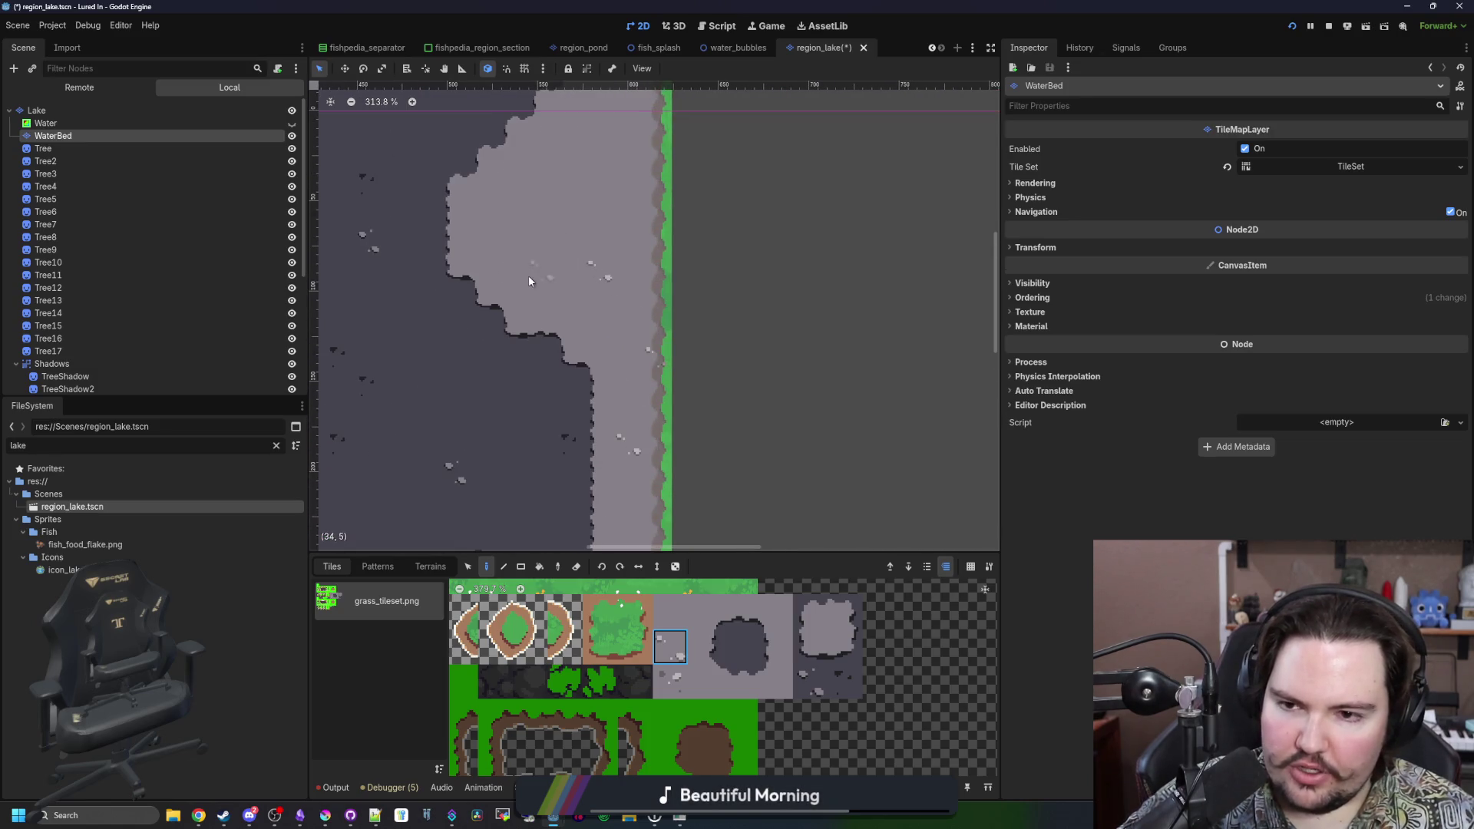
left_click_drag(529, 281, 573, 386)
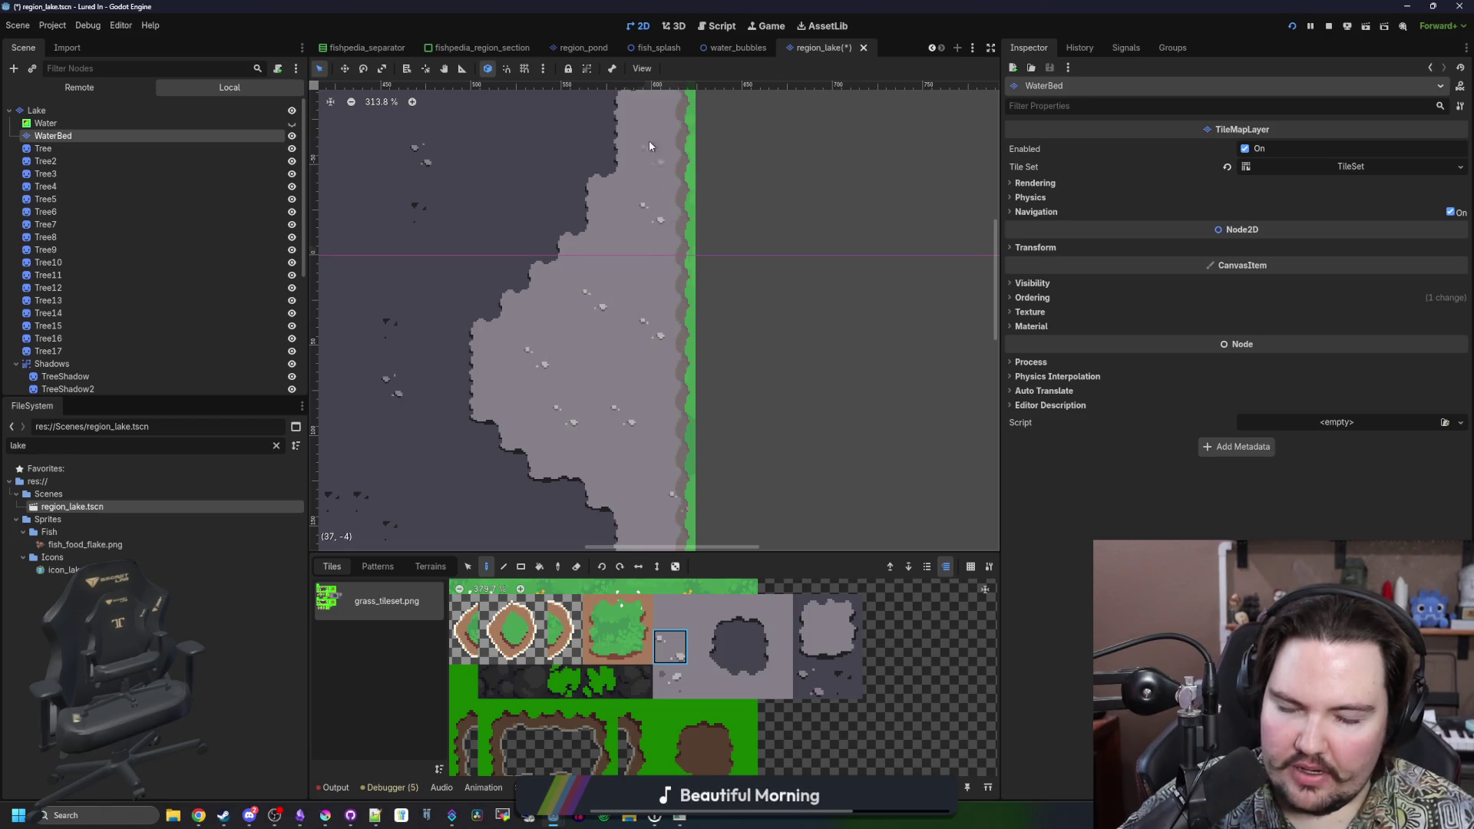
left_click_drag(647, 144, 667, 361)
left_click_drag(608, 184, 660, 432)
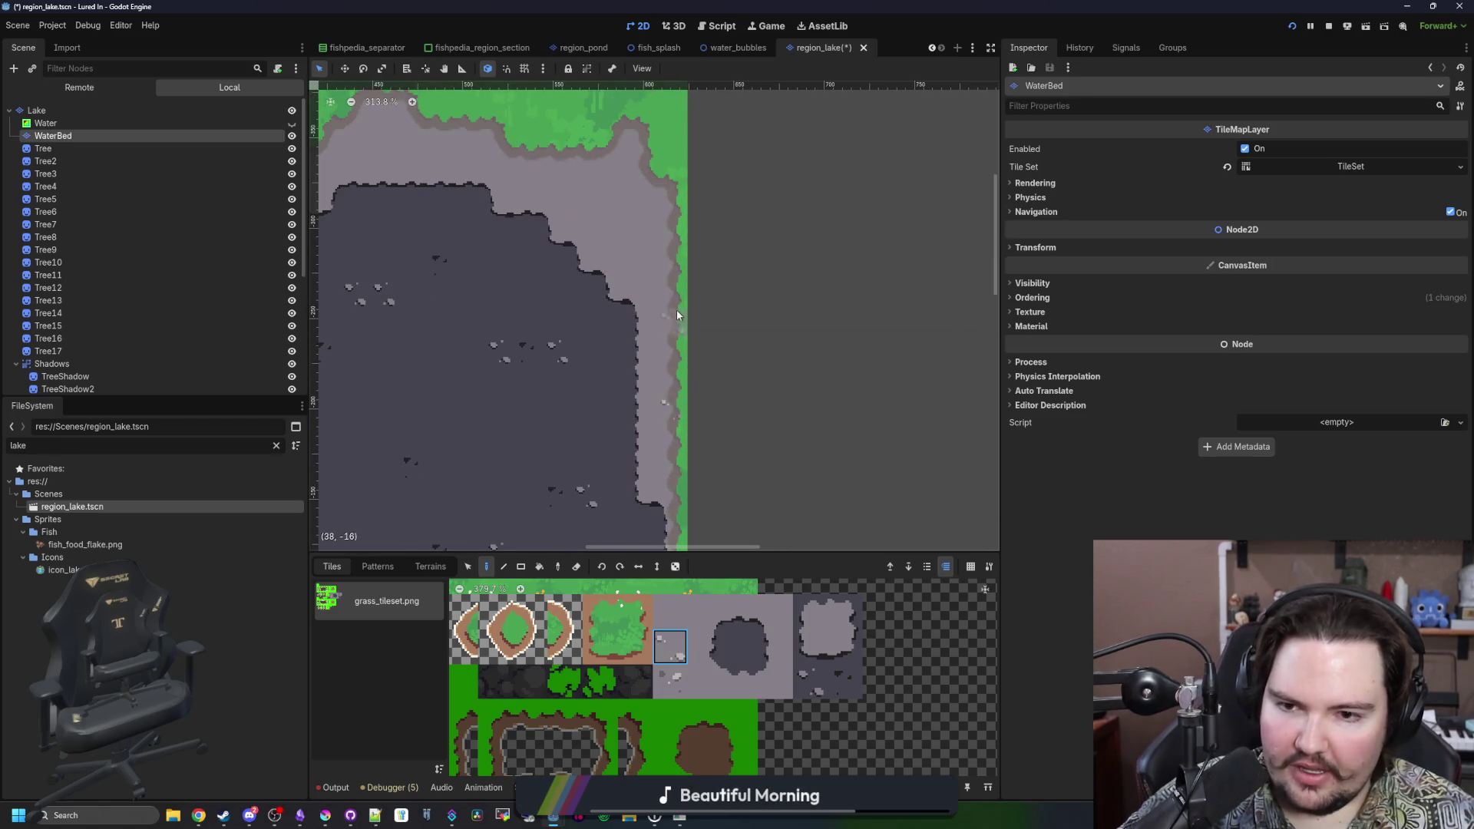
left_click_drag(625, 191, 749, 269)
left_click_drag(649, 224, 601, 233)
- Look over the western shore and island, then select the rock tile
left_click_drag(498, 245, 716, 208)
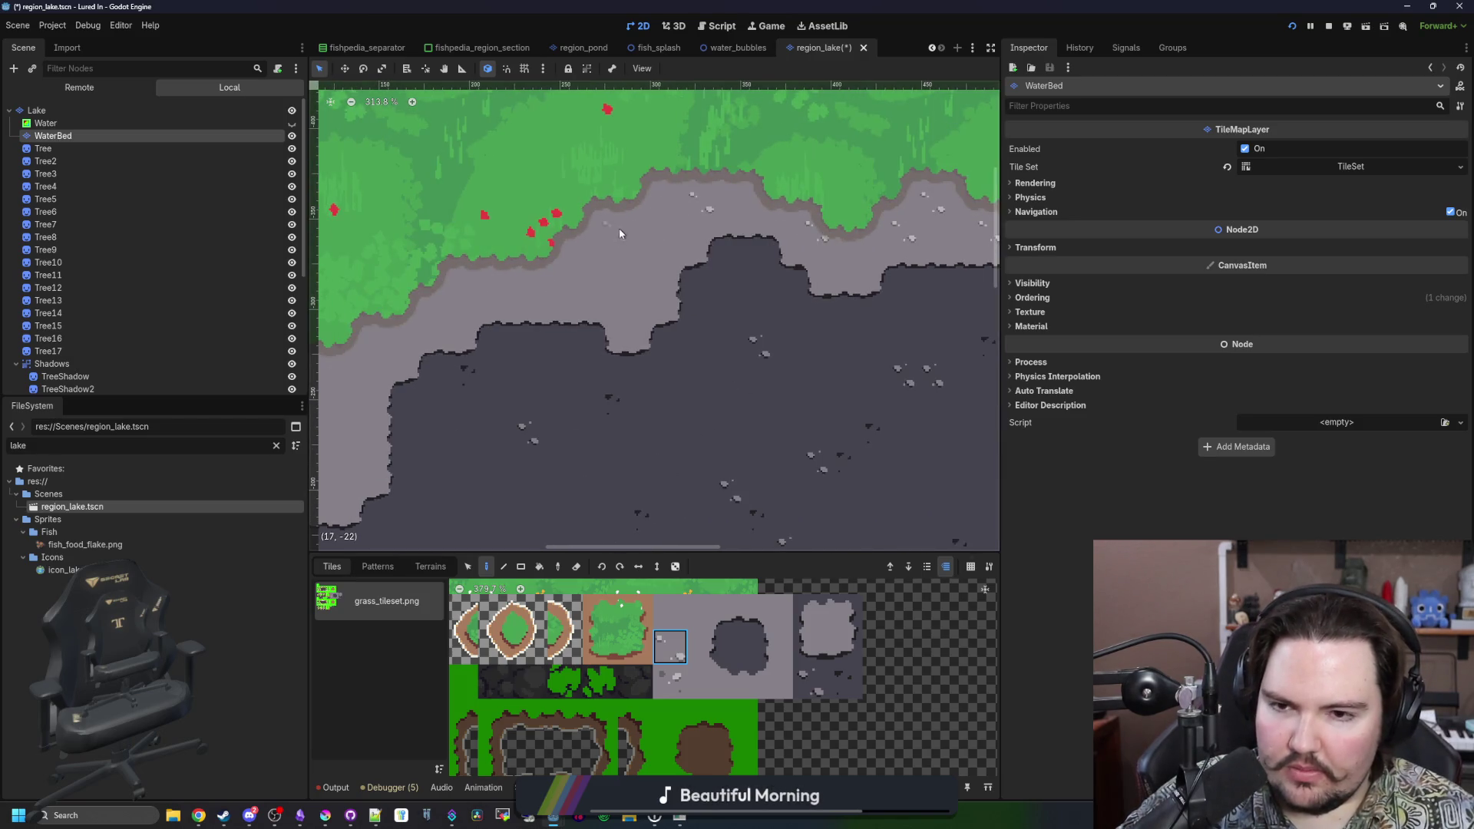
left_click_drag(424, 309, 624, 250)
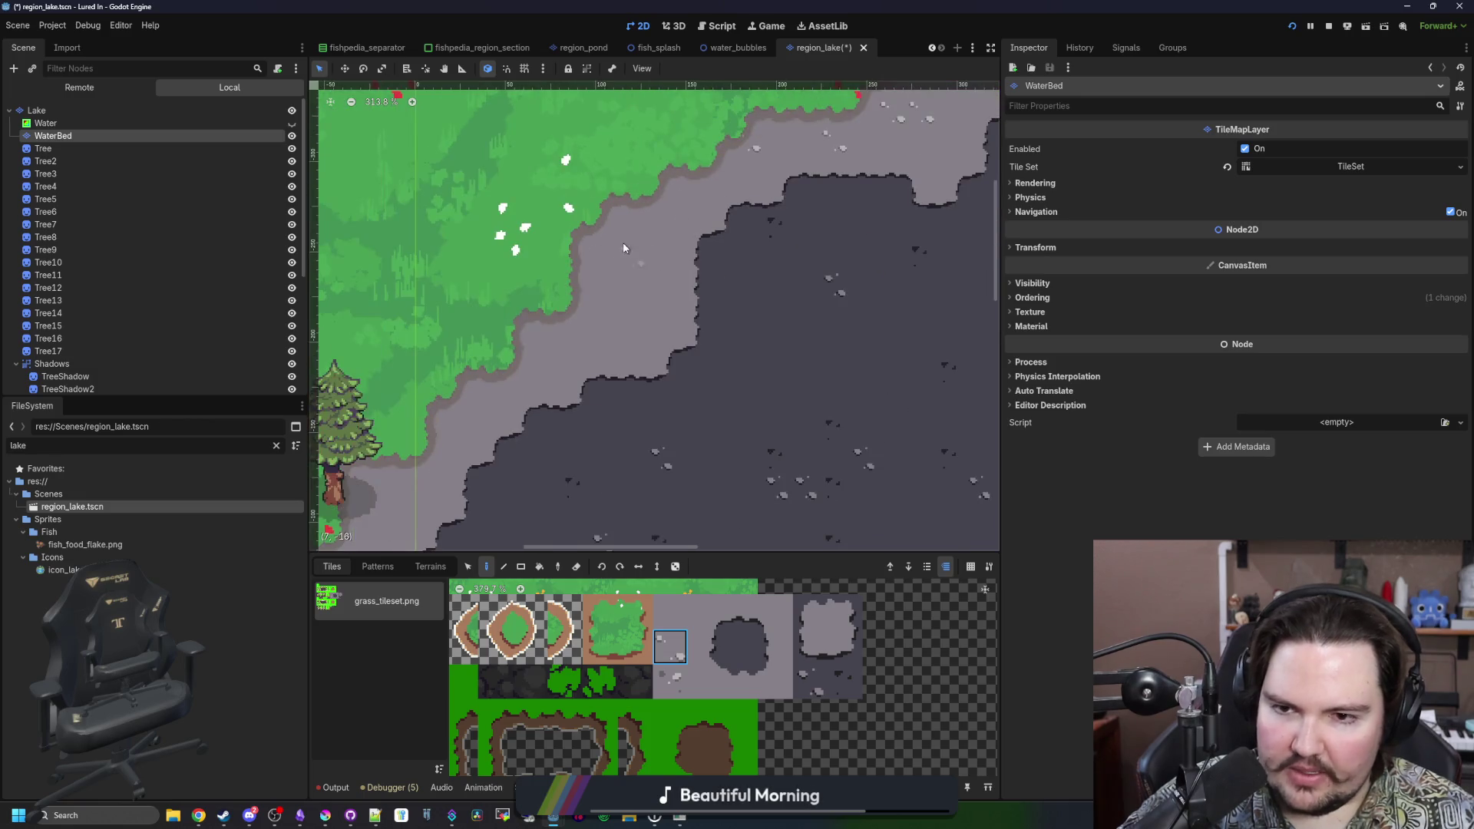
left_click_drag(461, 430, 584, 326)
left_click_drag(522, 456, 632, 231)
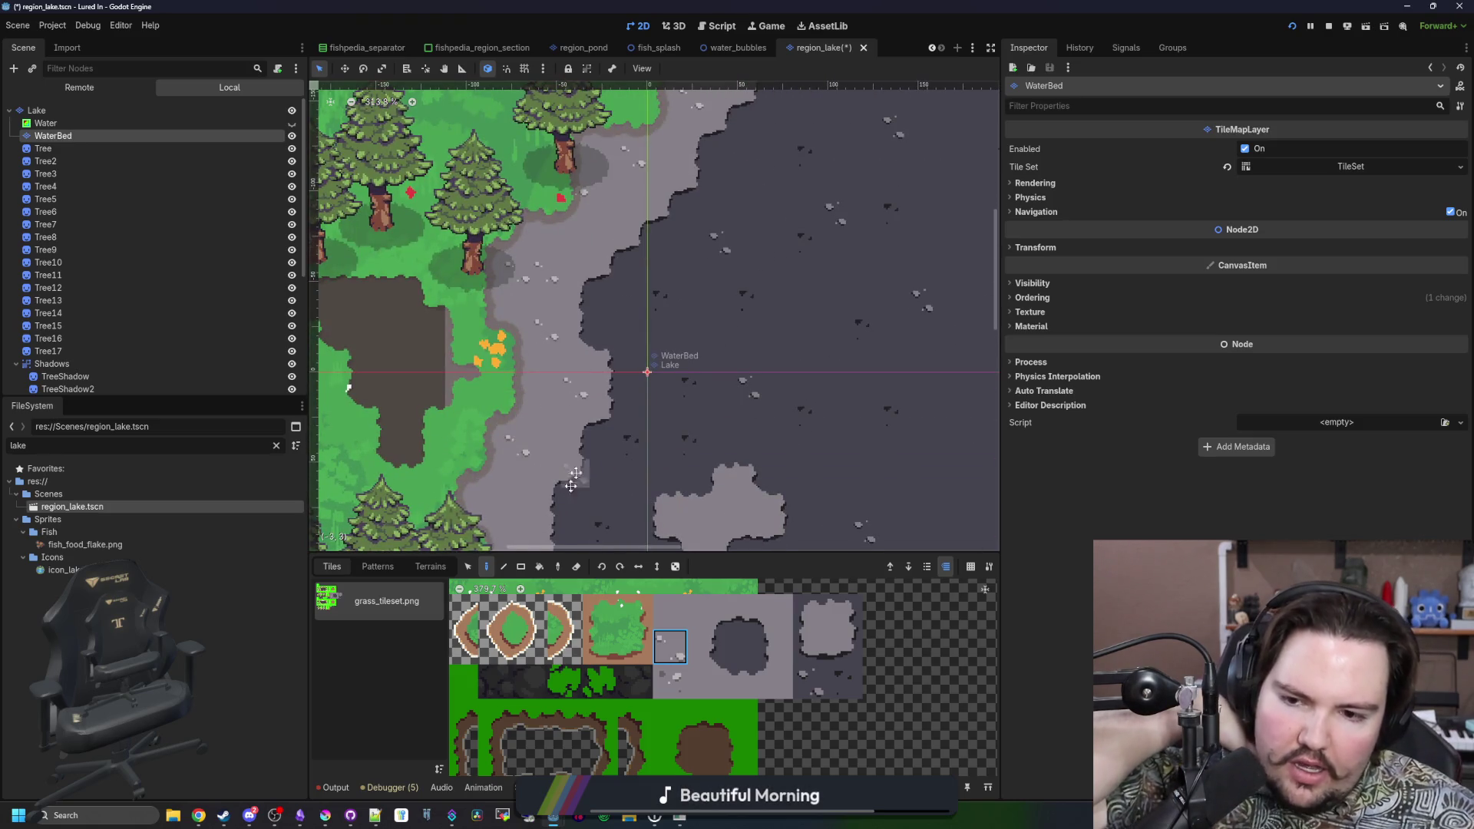
left_click_drag(554, 410, 612, 220)
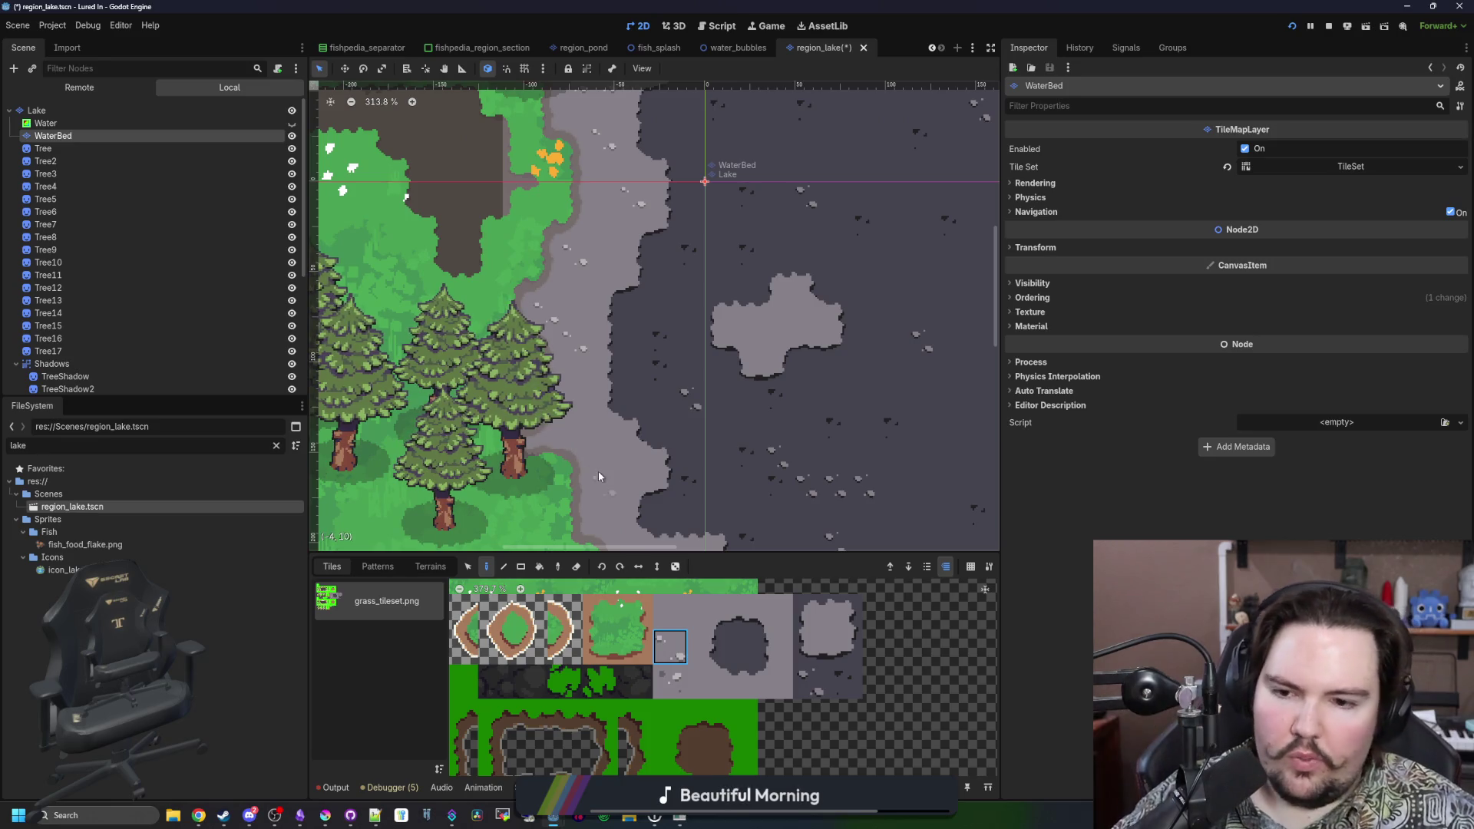
left_click_drag(597, 471, 461, 302)
left_click(669, 681)
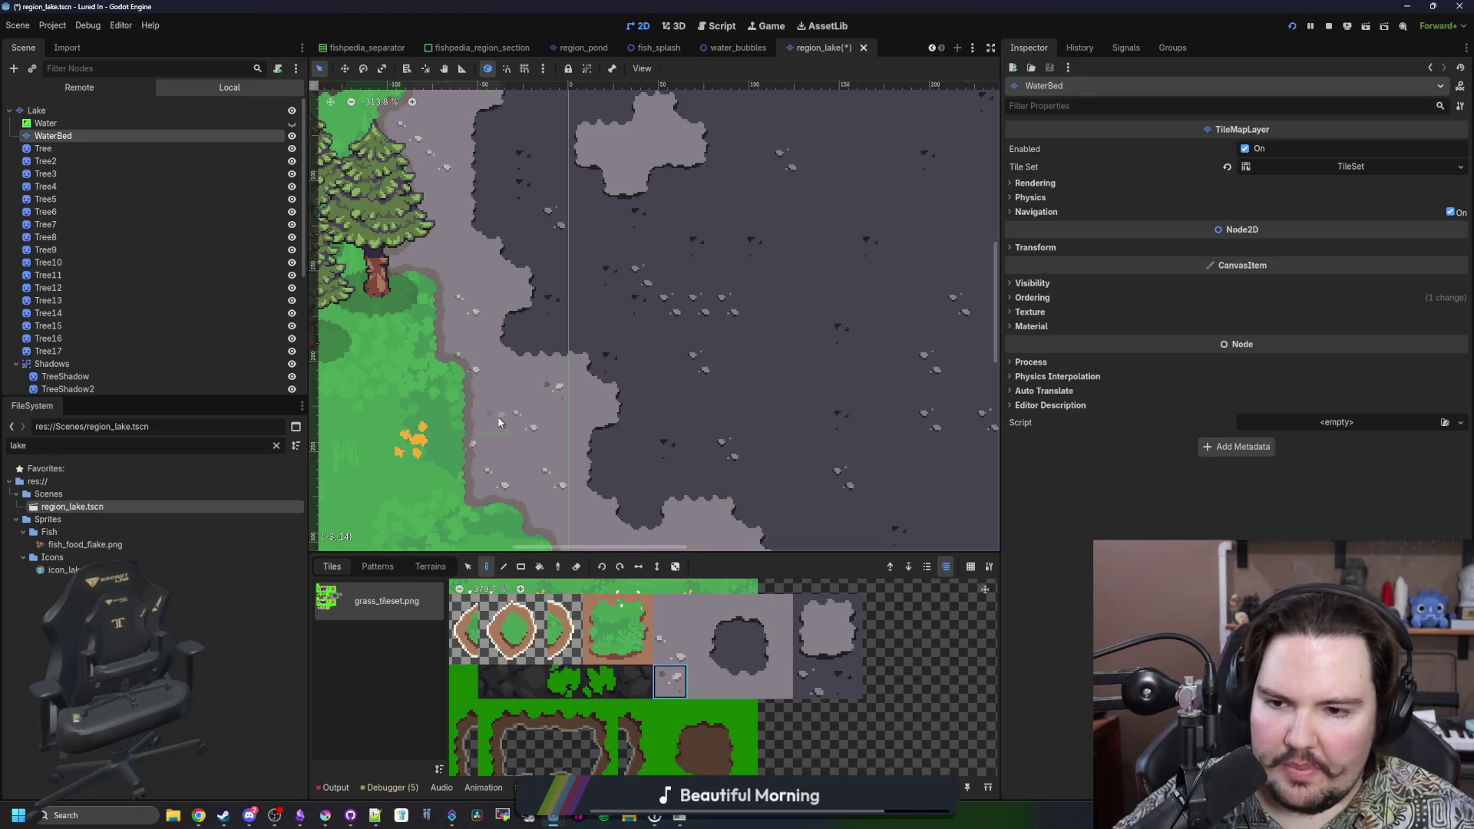
- Review the WaterBed's pebbled shore shelves and cross-shaped mid-lake patch, then save region_lake.tscn
scroll(537, 327, "up", 2)
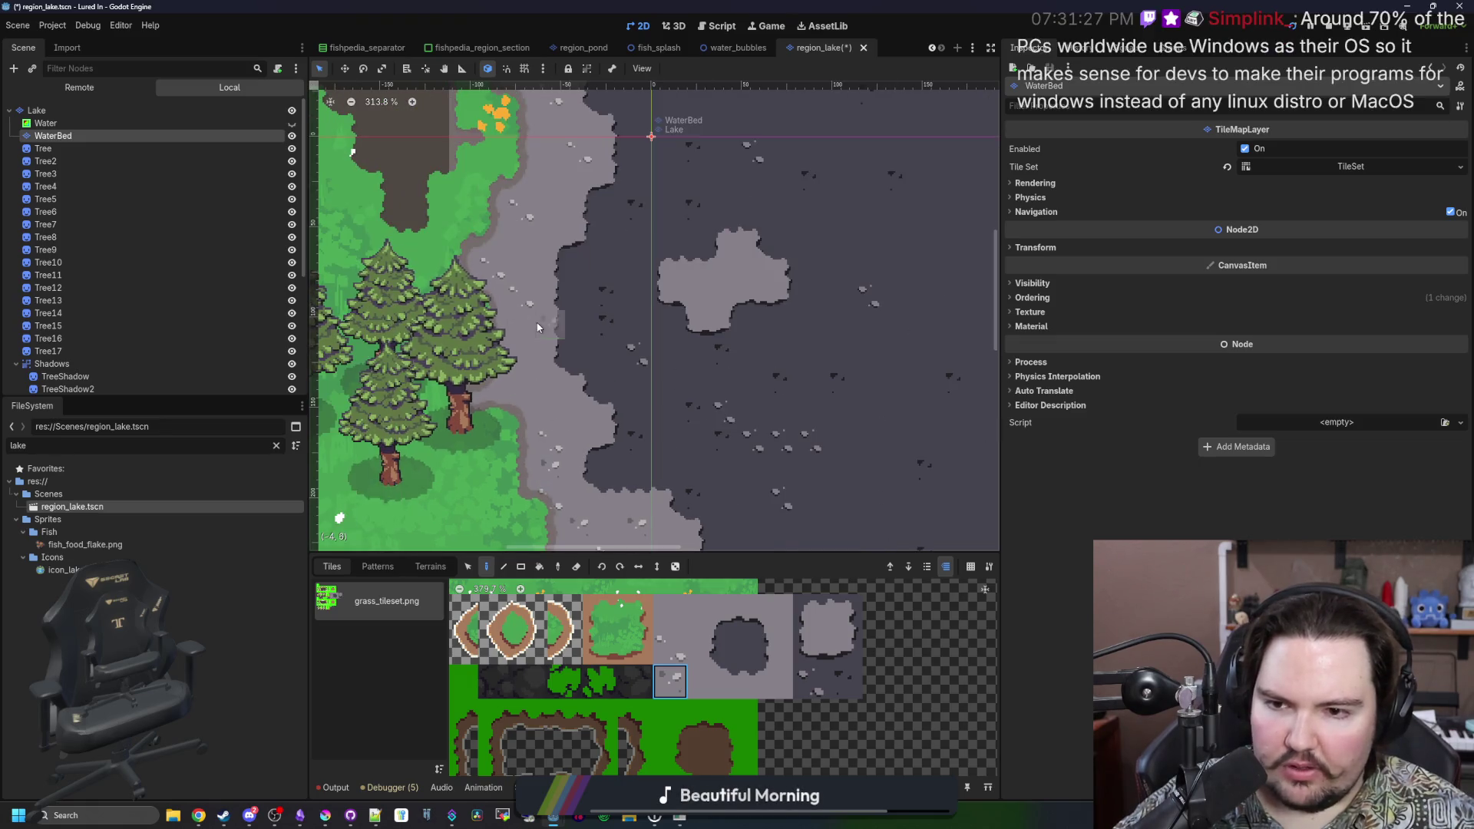
scroll(566, 402, "up", 5)
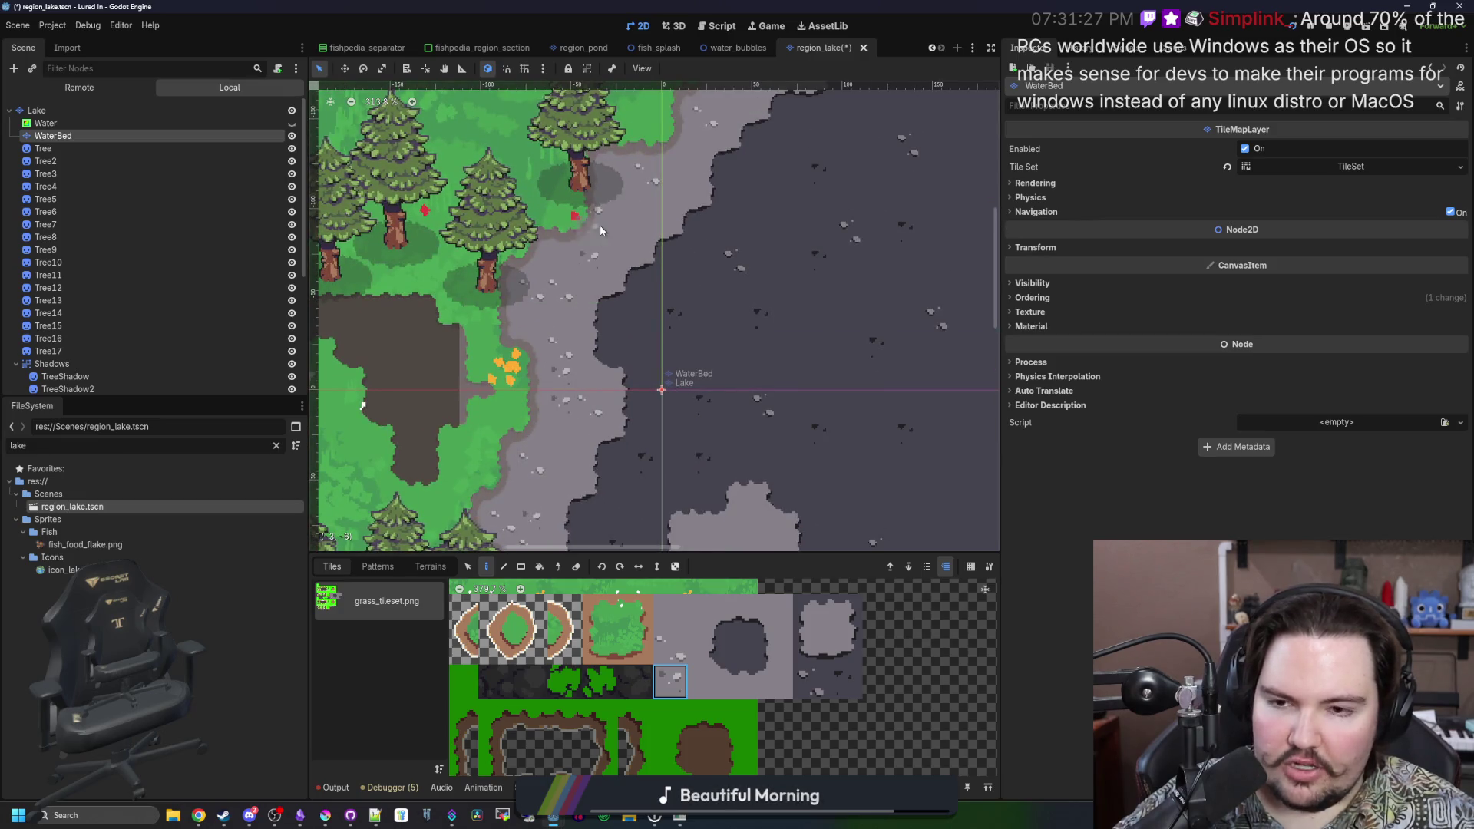
scroll(600, 224, "up", 2)
scroll(538, 307, "right", 2)
scroll(554, 285, "up", 3)
scroll(522, 315, "right", 3)
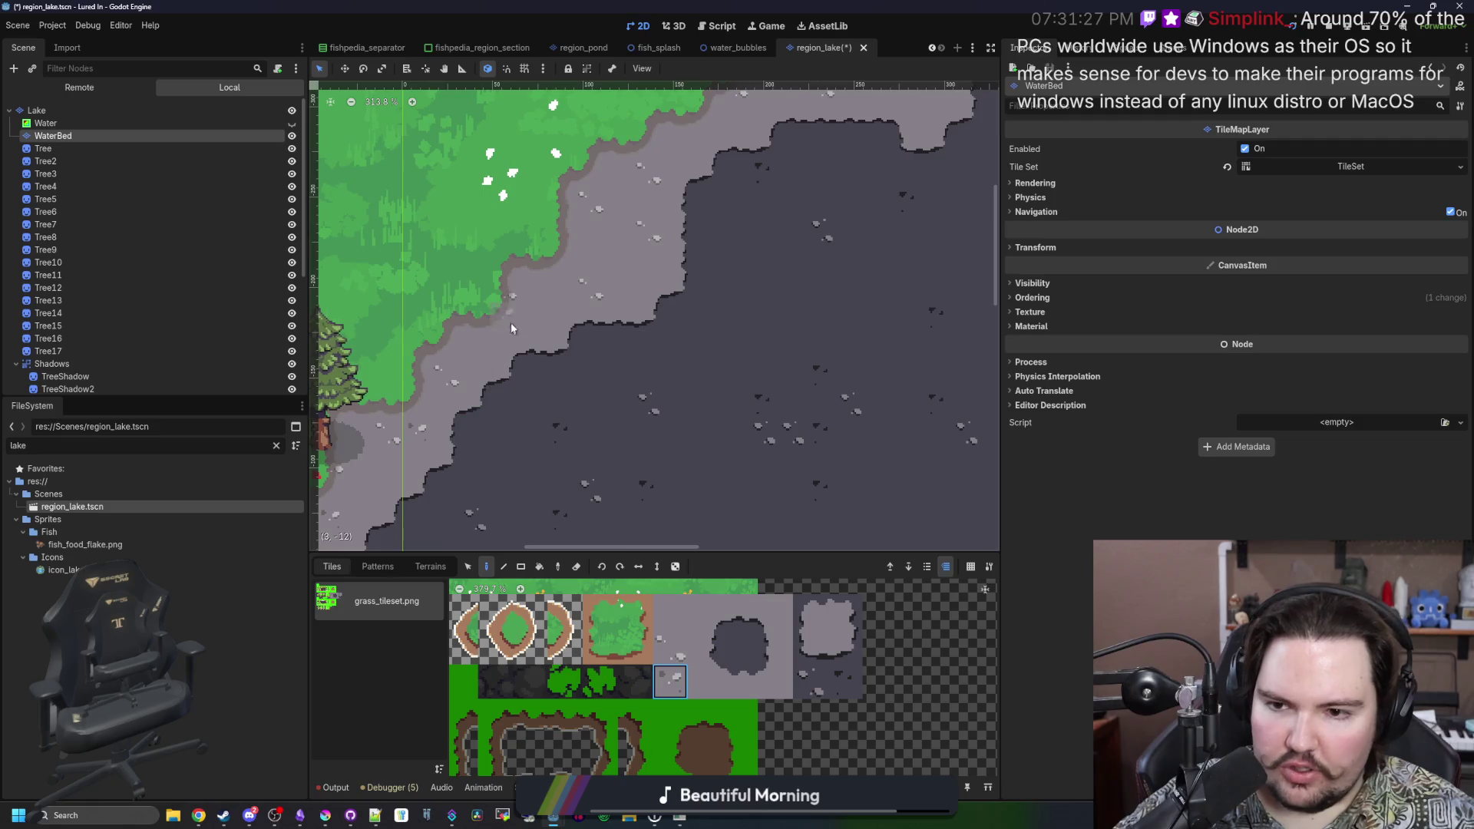
scroll(626, 247, "down", 2)
scroll(623, 258, "up", 3)
scroll(517, 317, "right", 3)
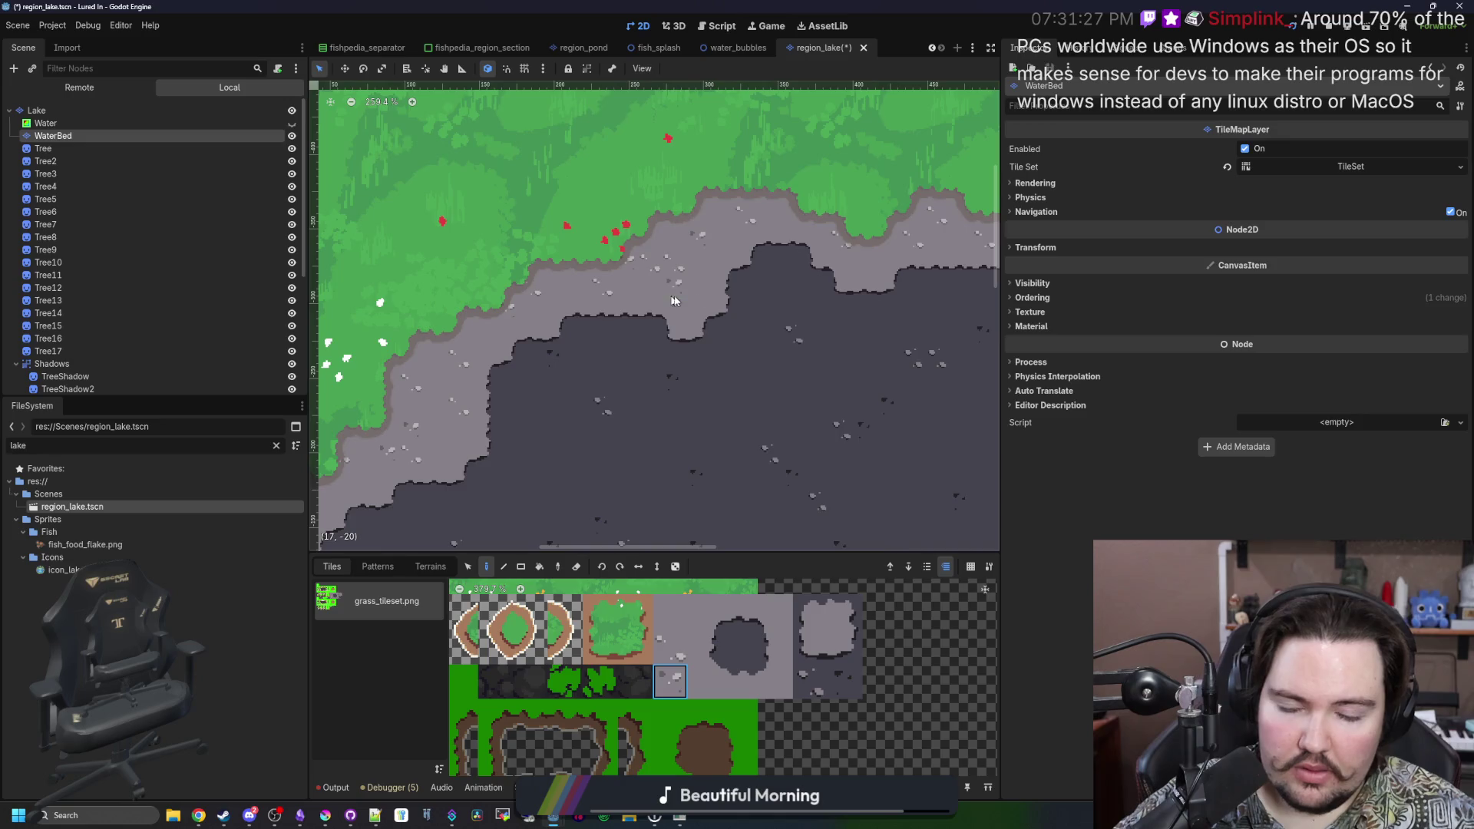
scroll(614, 280, "right", 5)
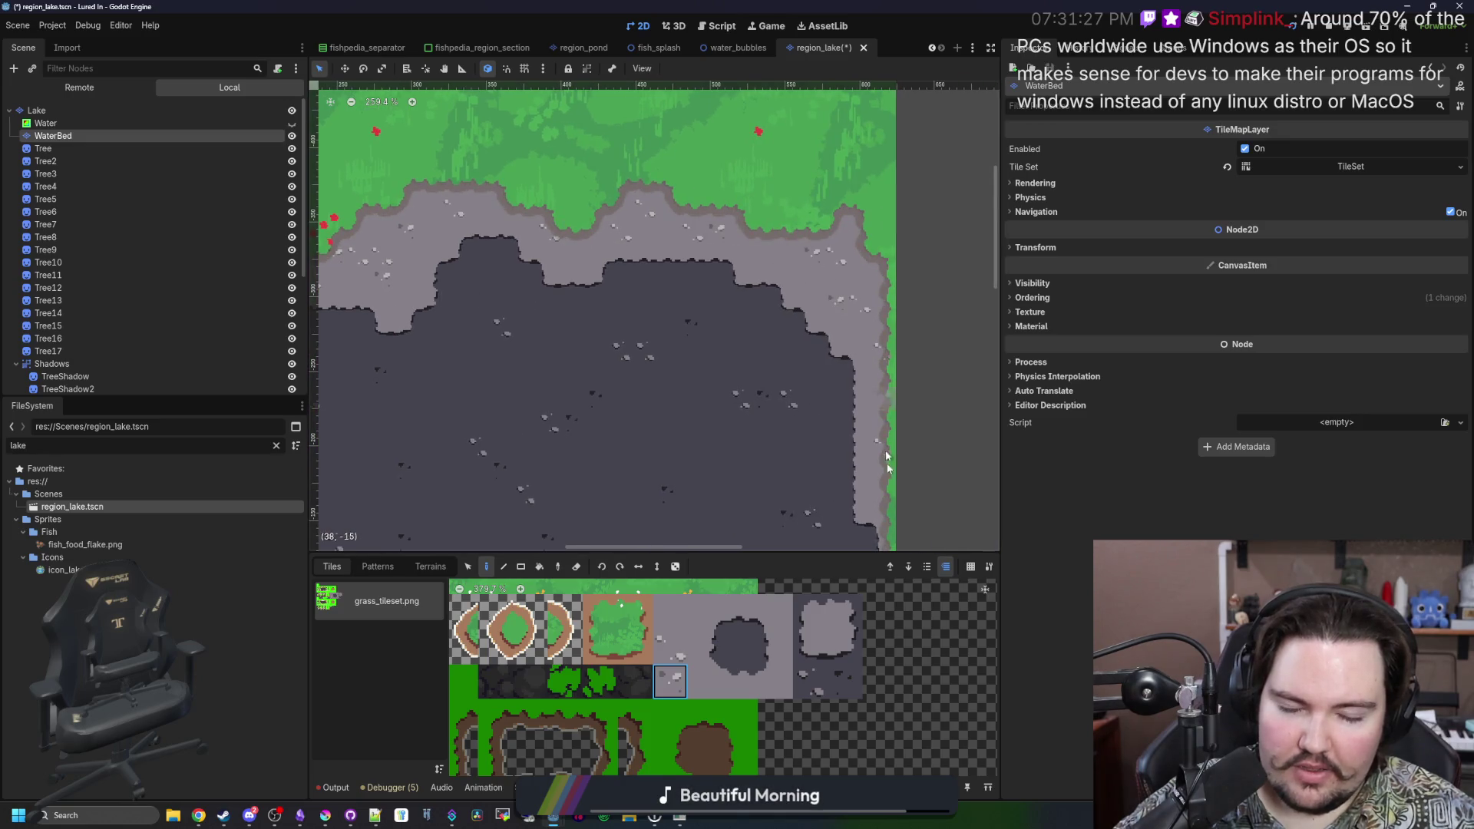
scroll(878, 421, "down", 10)
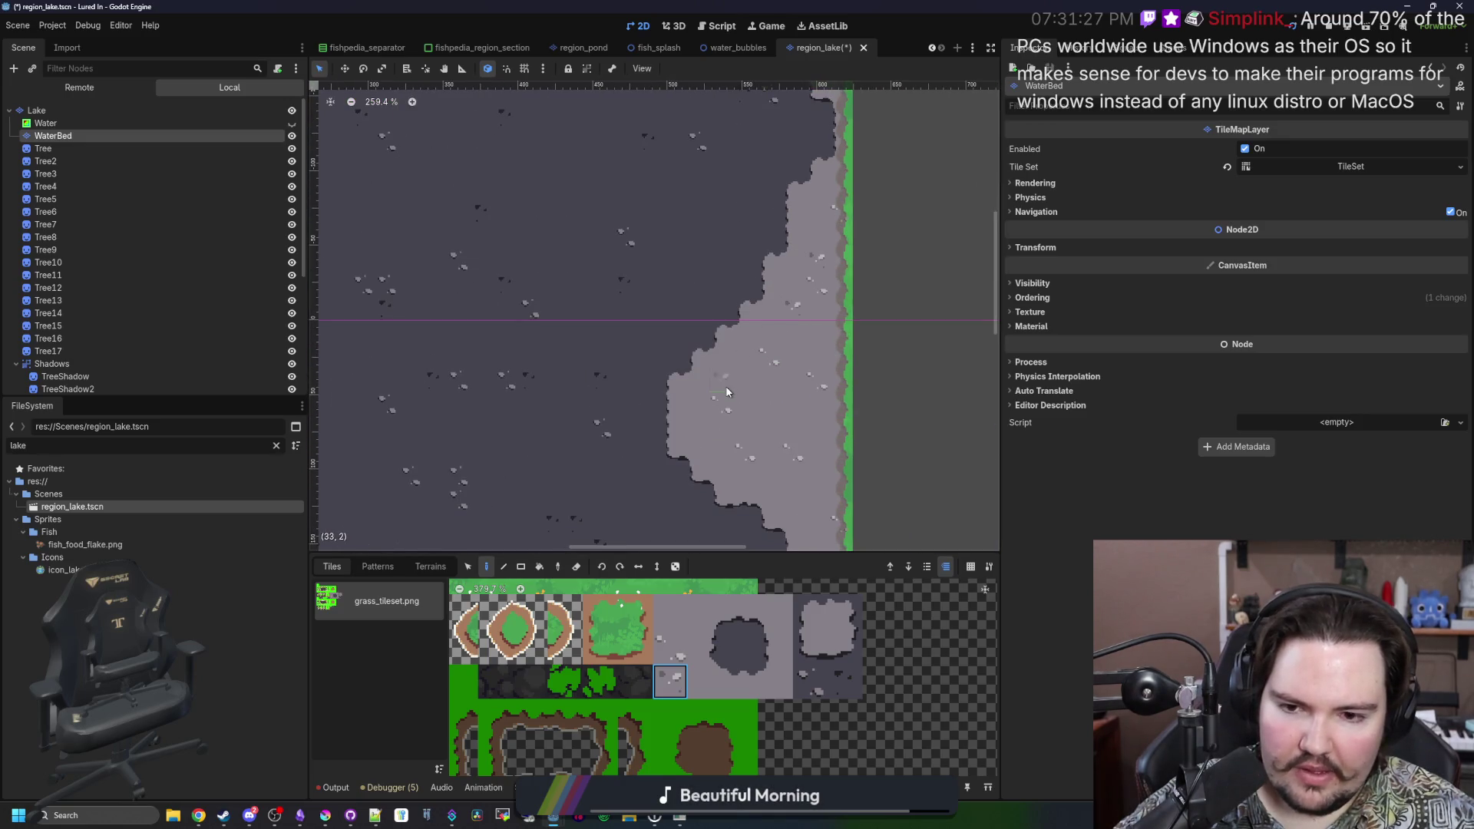
scroll(735, 442, "down", 7)
scroll(800, 338, "right", 2)
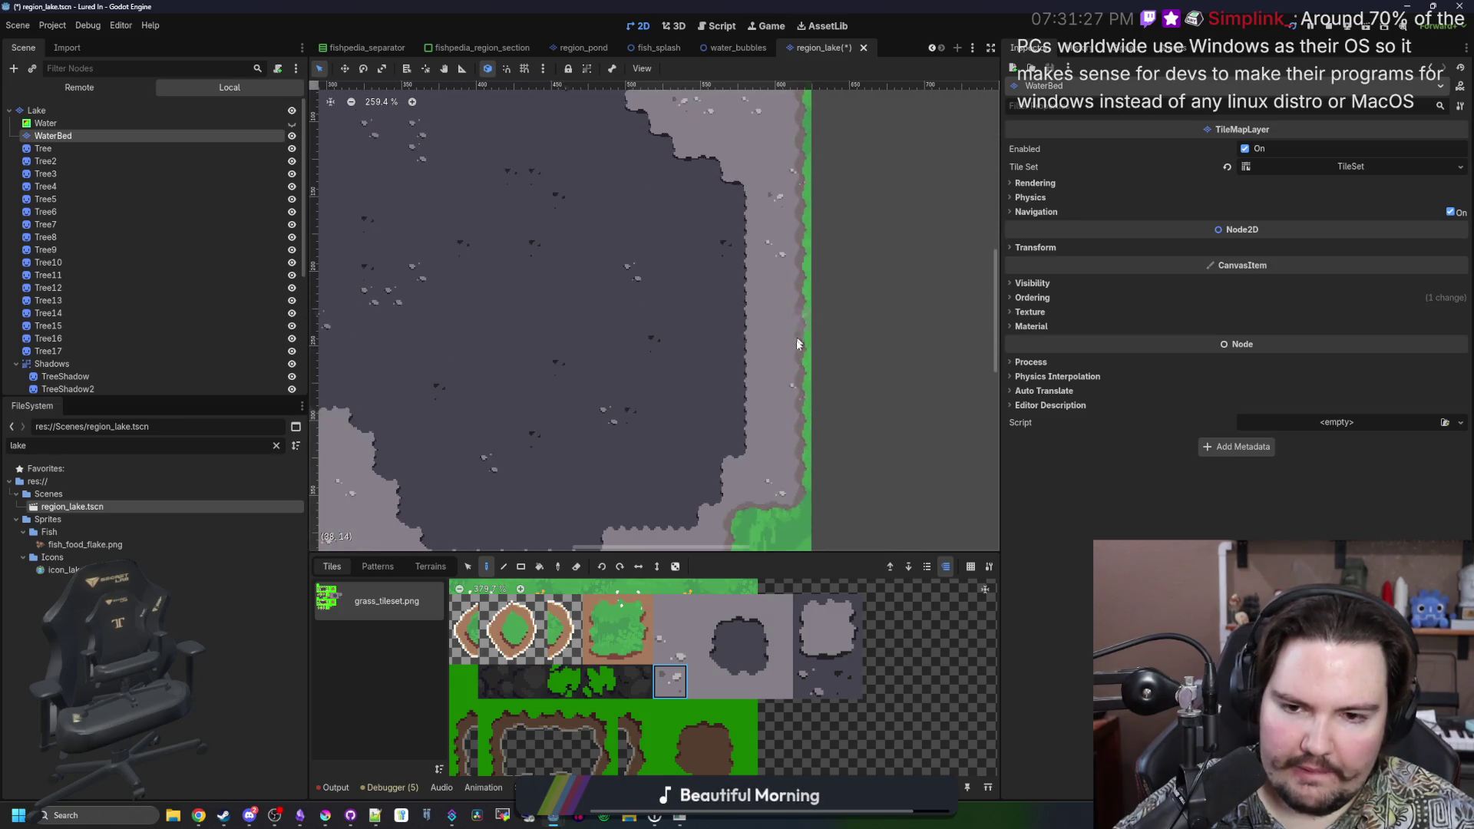
scroll(778, 446, "down", 3)
scroll(881, 378, "left", 3)
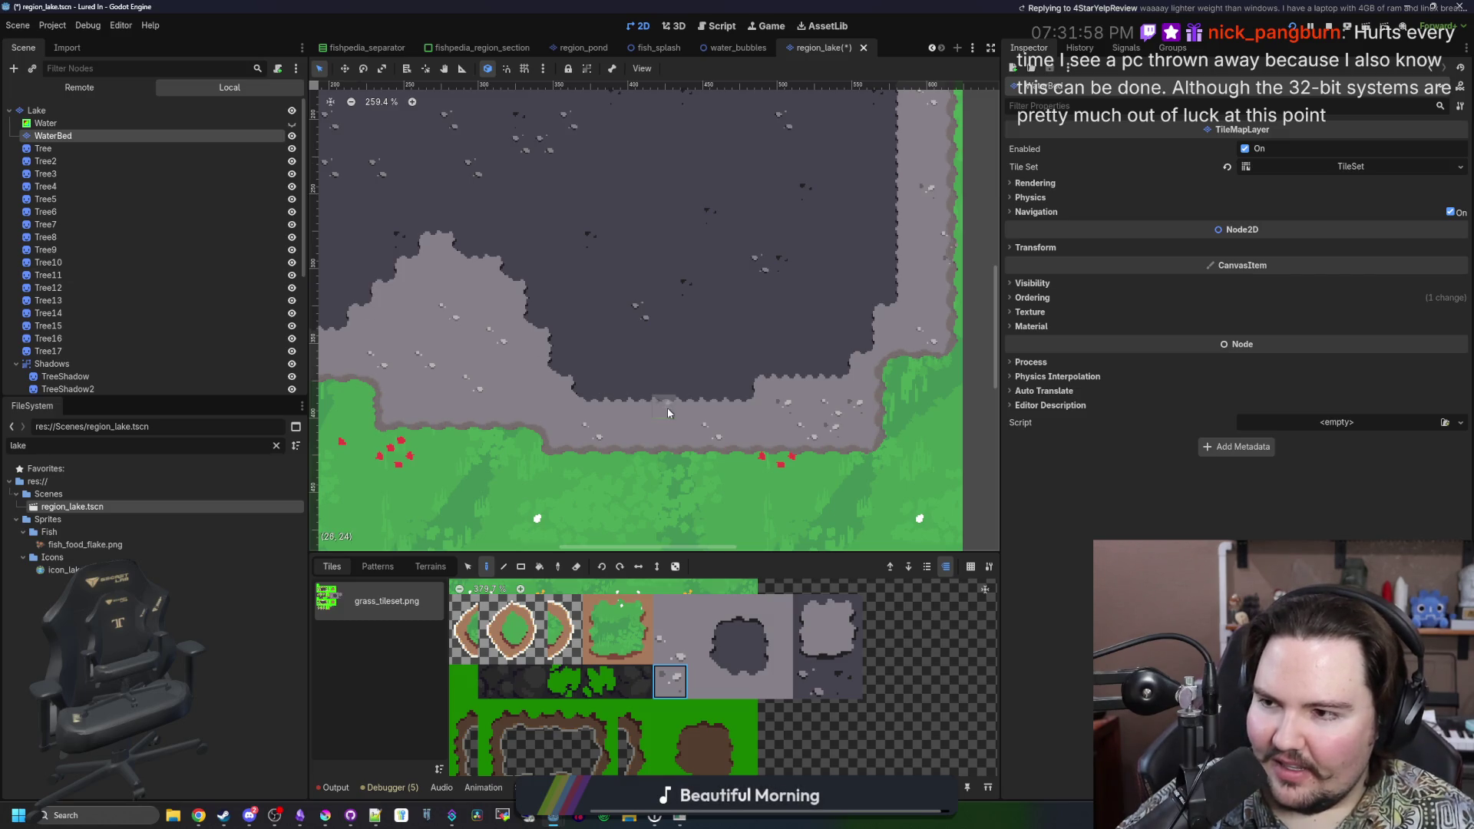
scroll(665, 408, "up", 4)
scroll(616, 440, "left", 5)
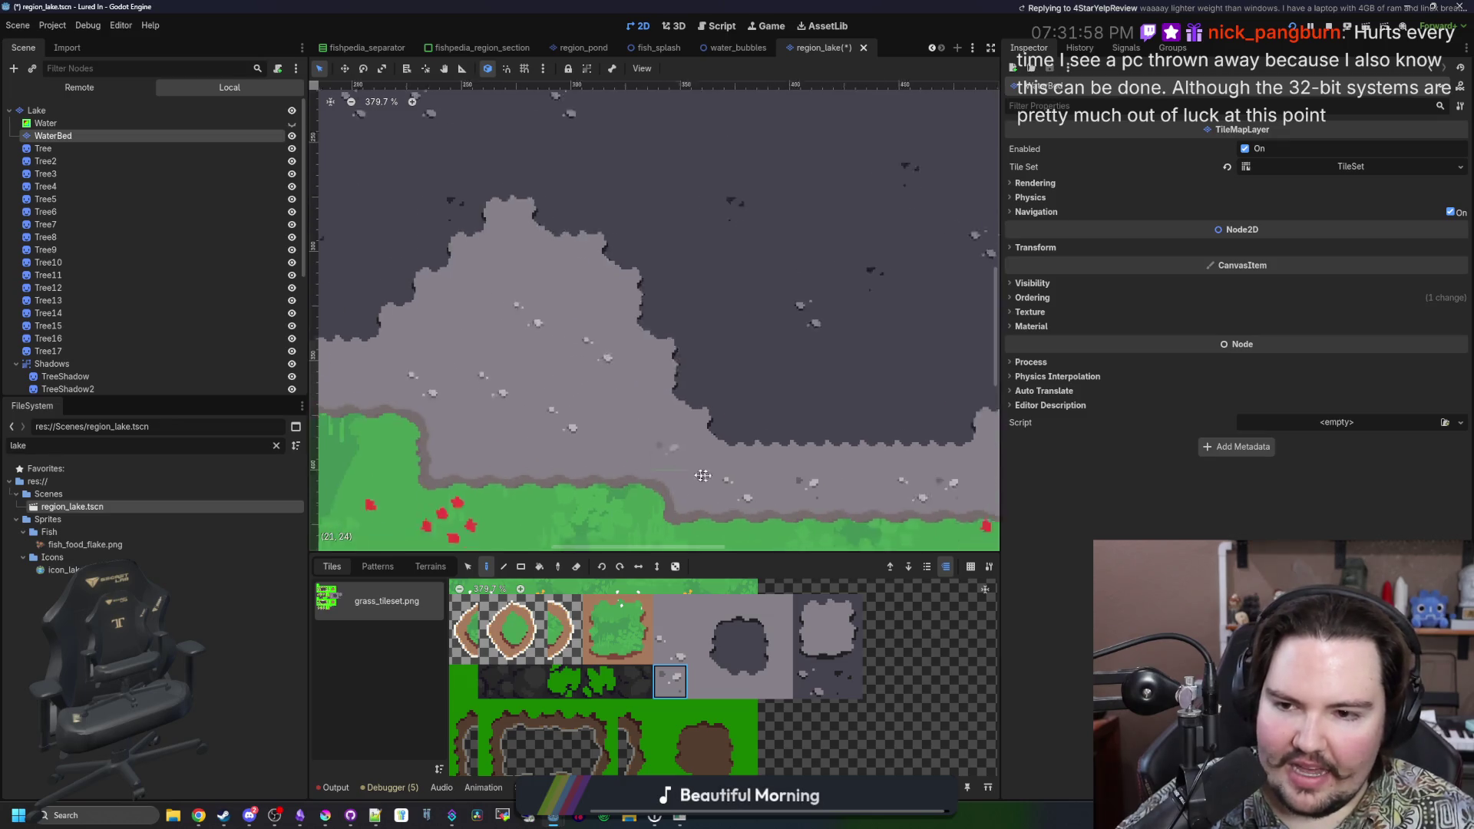
scroll(583, 321, "left", 8)
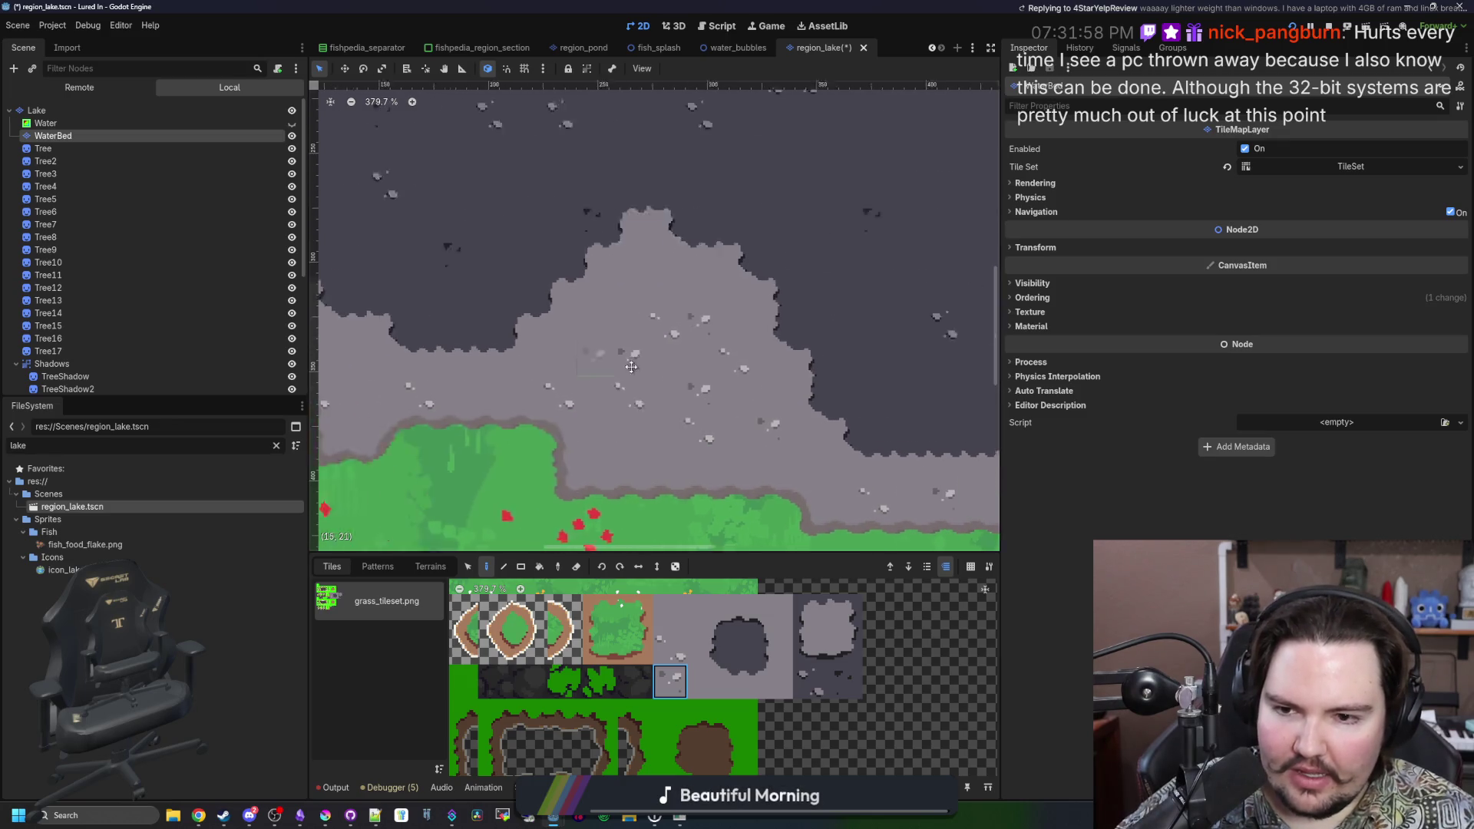
scroll(560, 371, "left", 7)
scroll(560, 371, "up", 5)
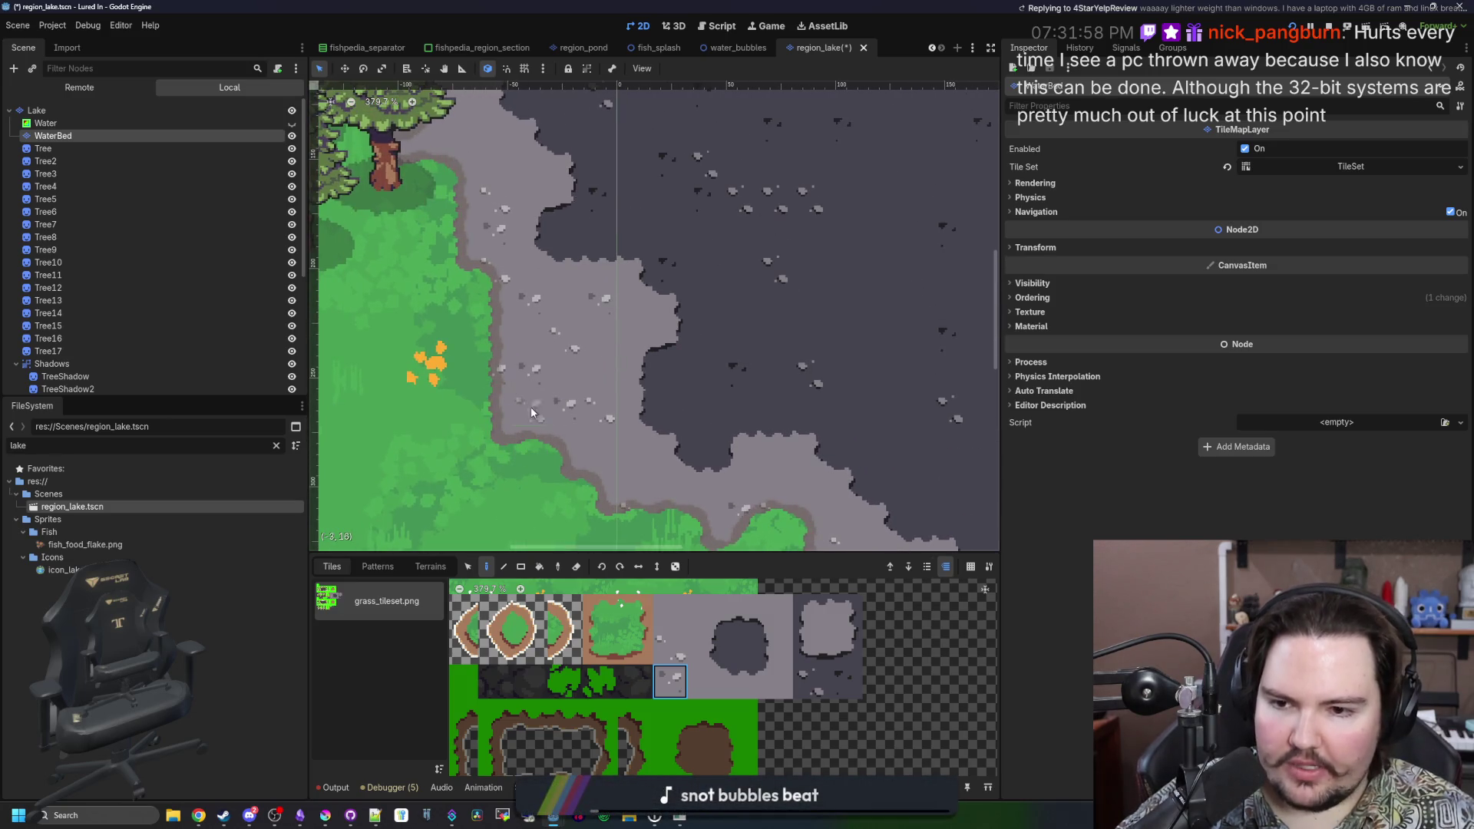
scroll(530, 404, "up", 8)
scroll(564, 413, "down", 3)
scroll(661, 348, "up", 1)
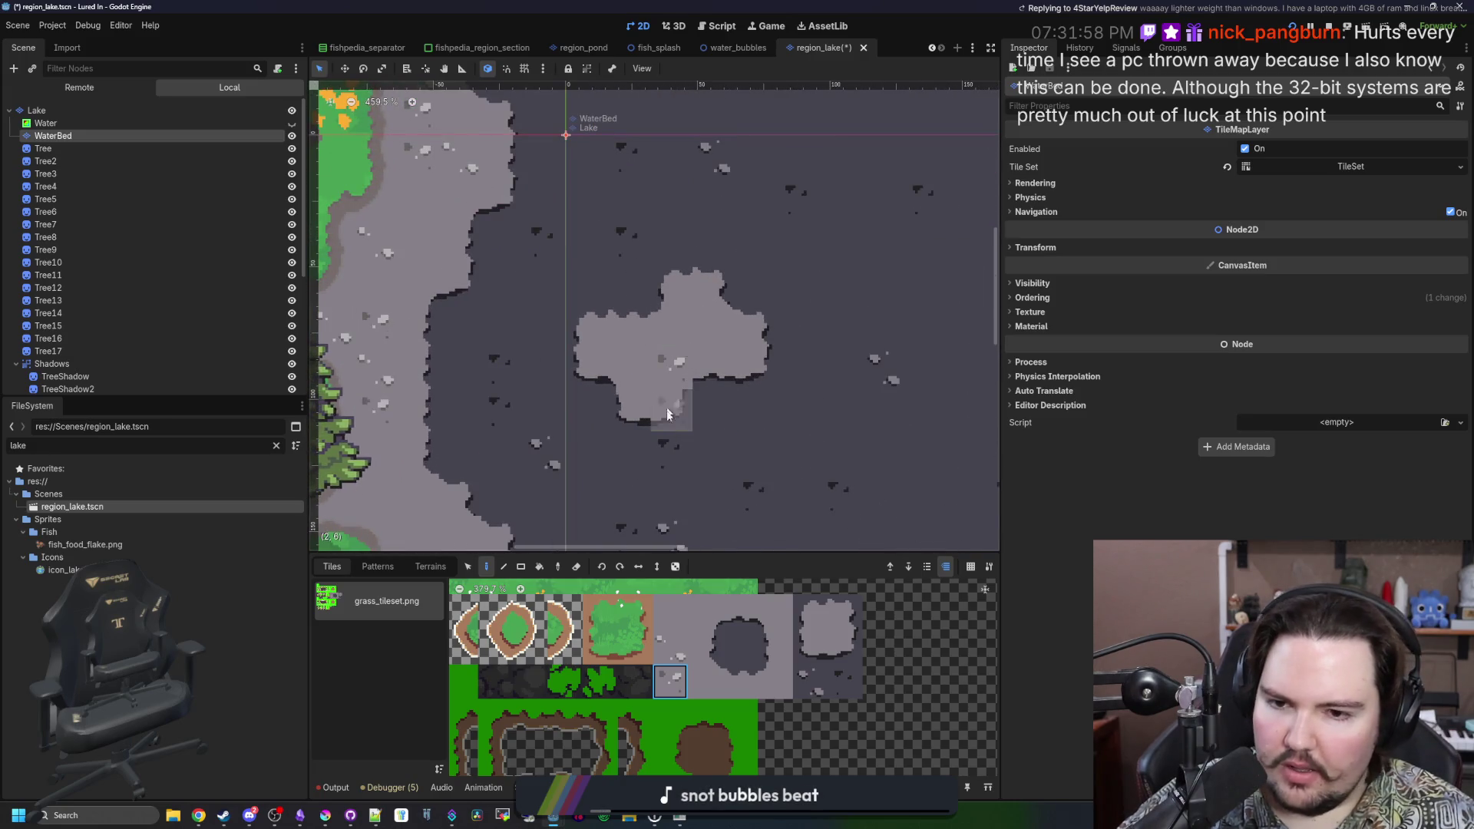
scroll(691, 369, "up", 1)
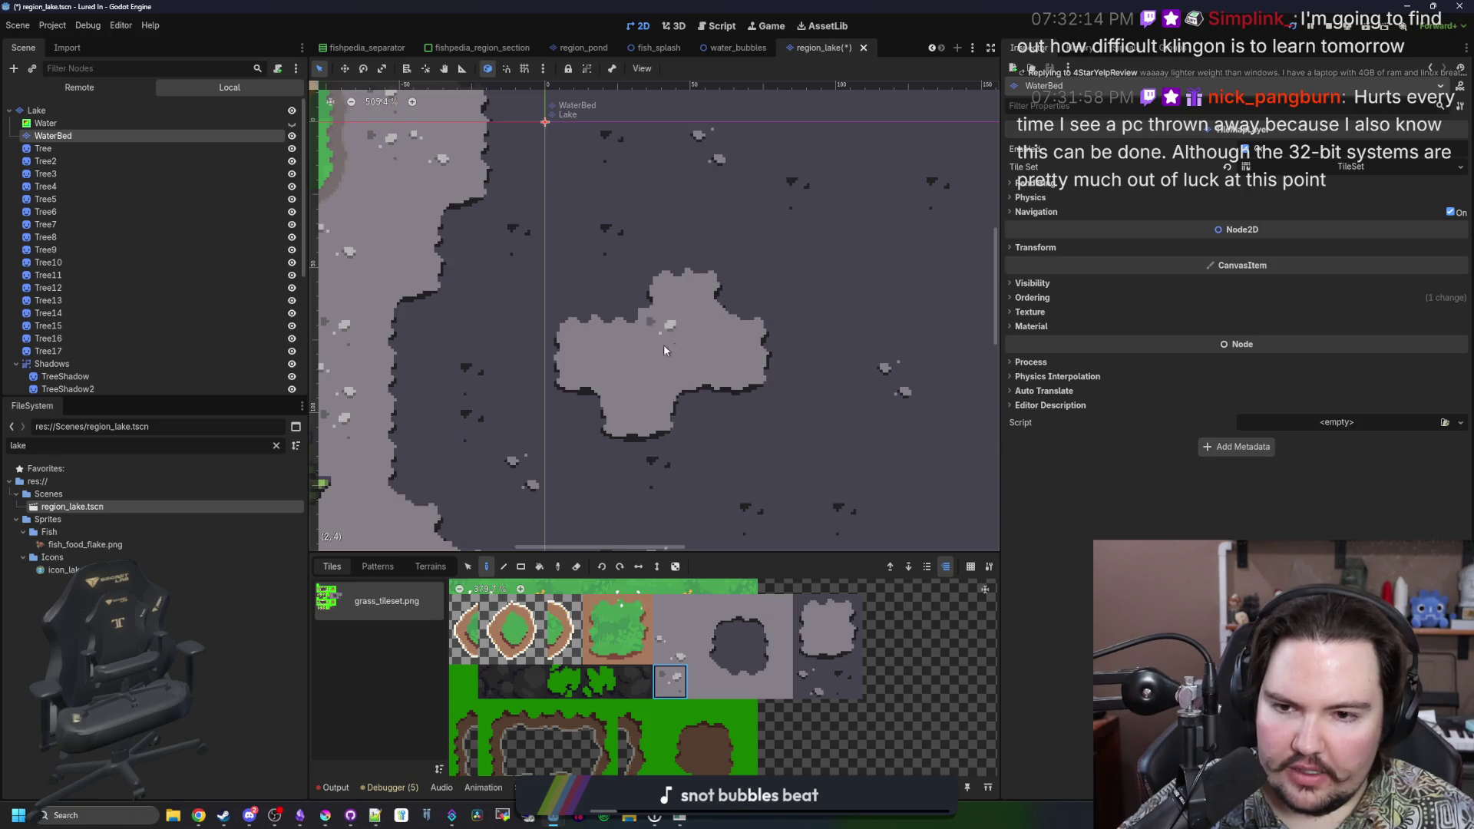
scroll(614, 384, "down", 3)
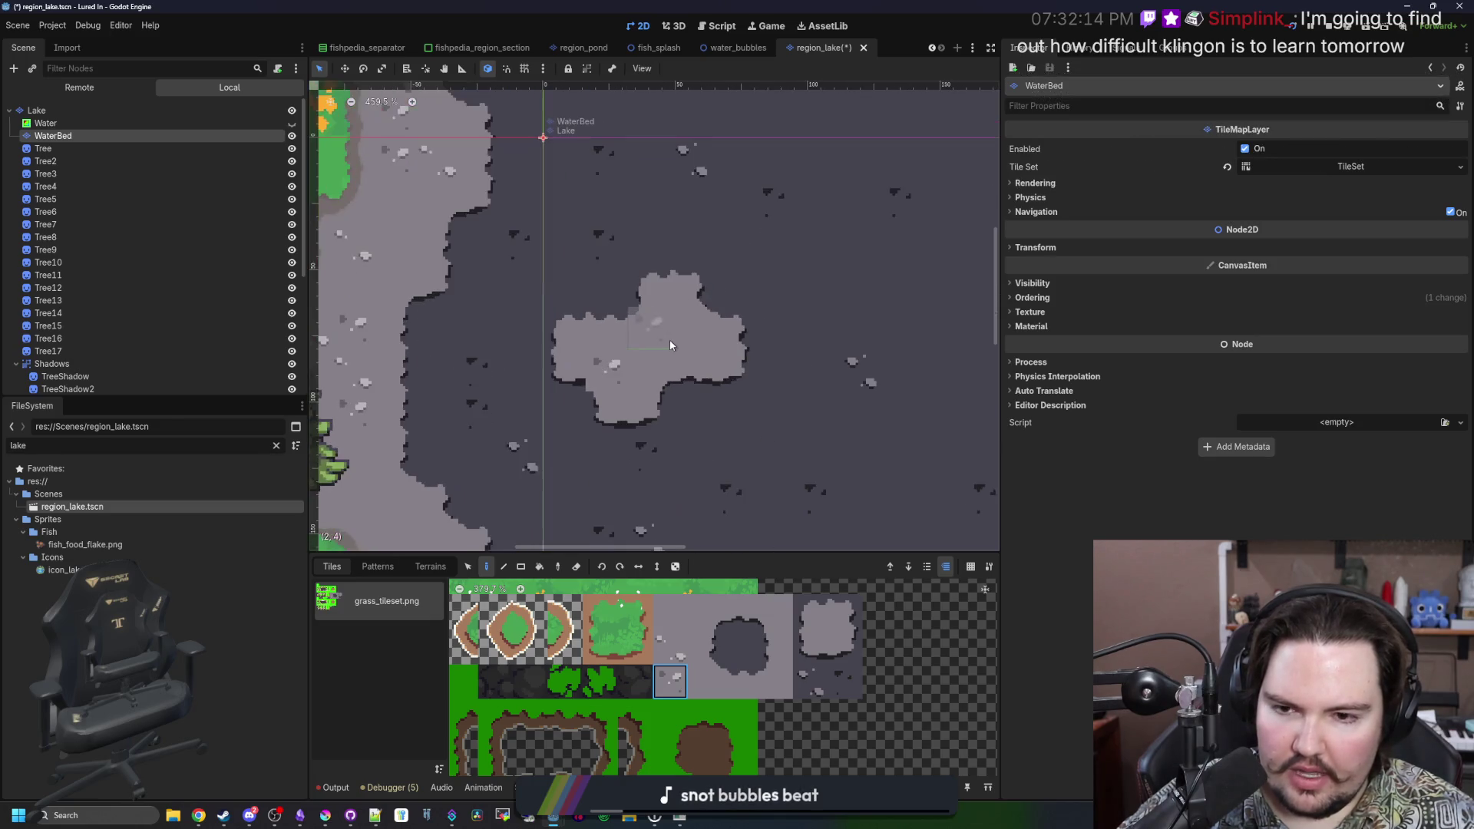
scroll(748, 431, "down", 2)
scroll(747, 437, "down", 2)
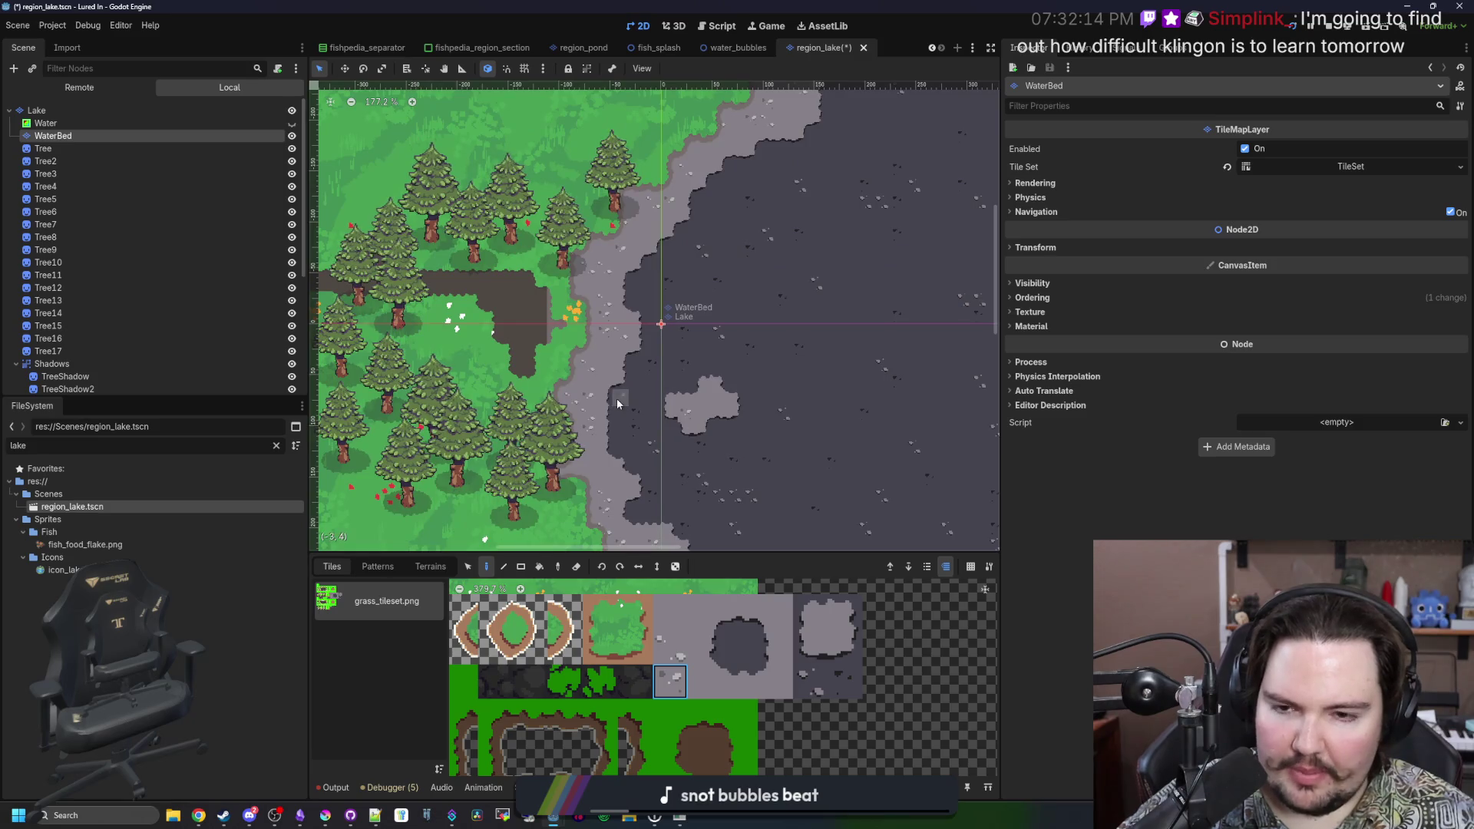
scroll(618, 401, "down", 8)
key("ctrl+s")
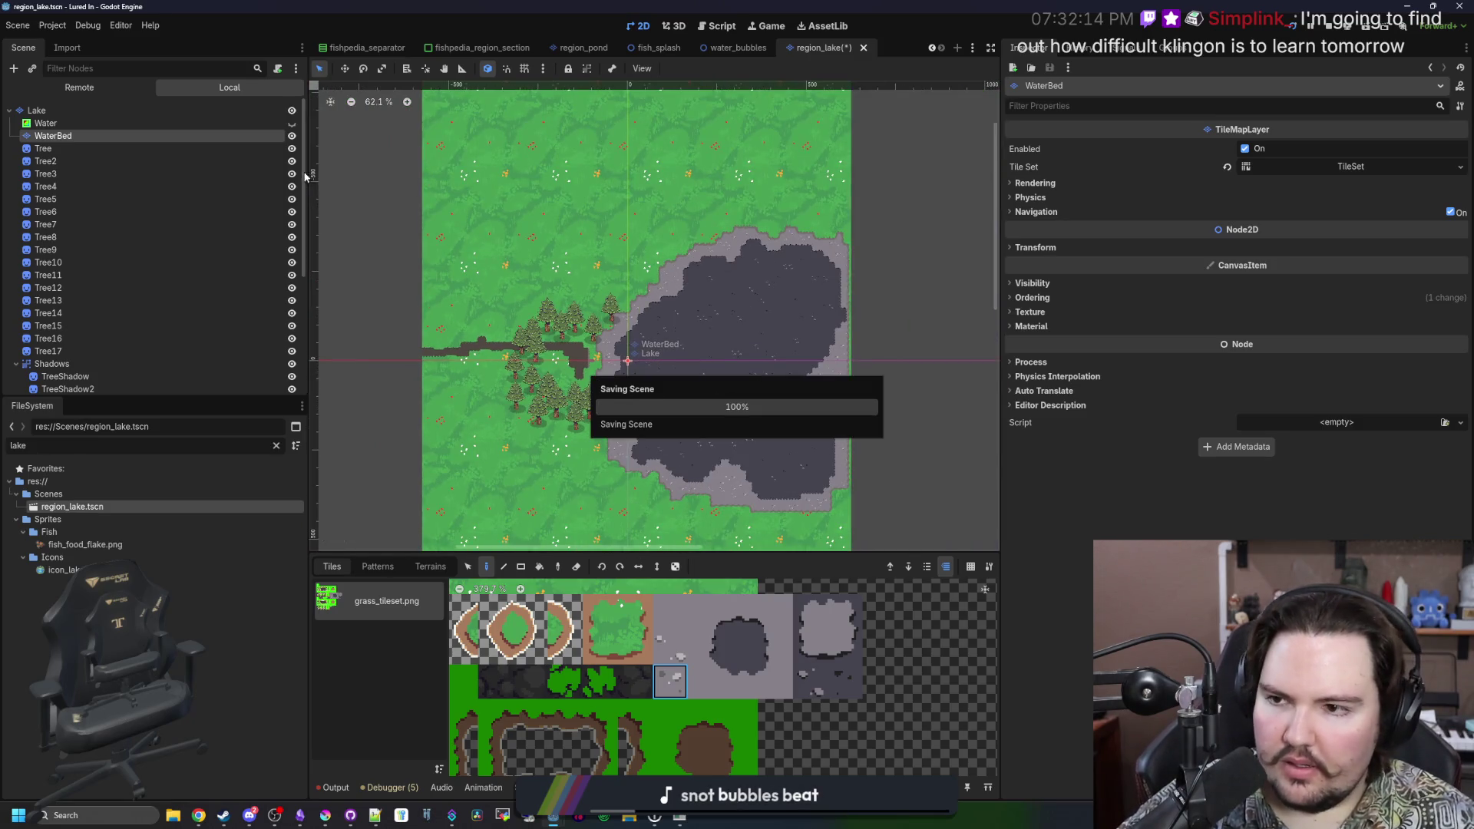
- Make the Water node visible over the lakebed, save region_lake.tscn, and run the project
left_click(292, 123)
scroll(614, 376, "up", 9)
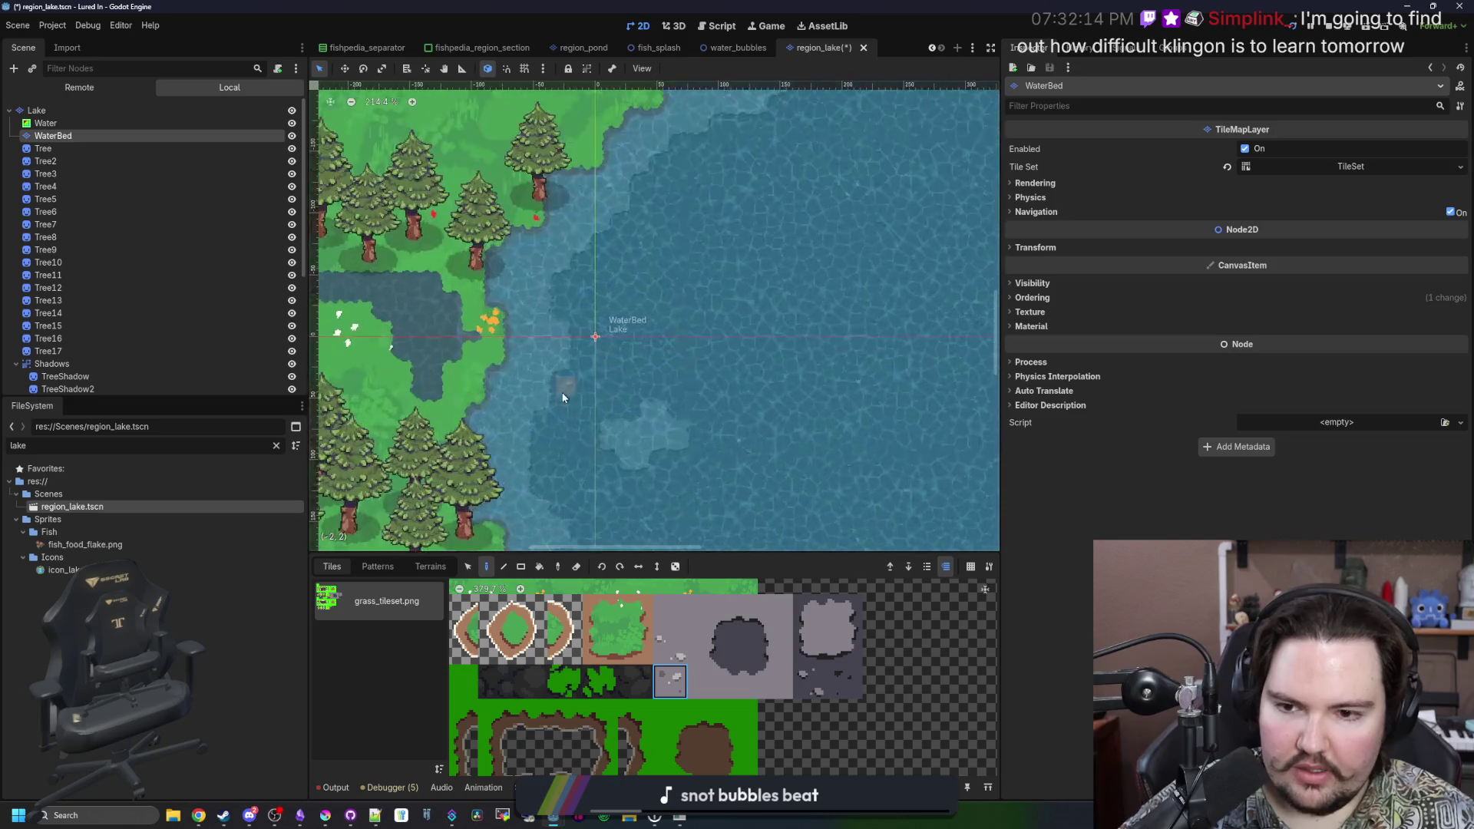
key("ctrl+s")
scroll(542, 326, "down", 4)
key("ctrl+s")
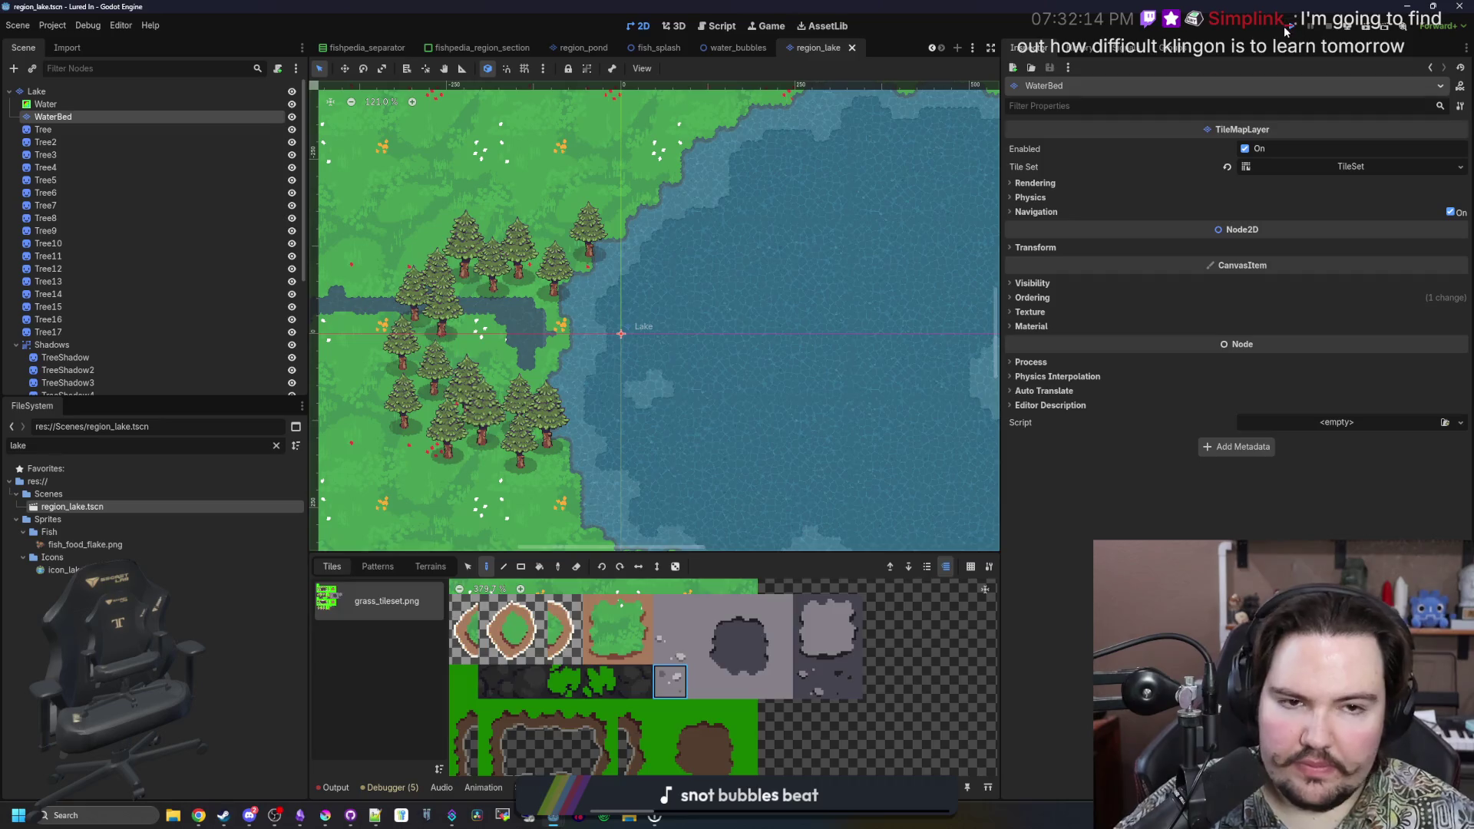
left_click(1287, 31)
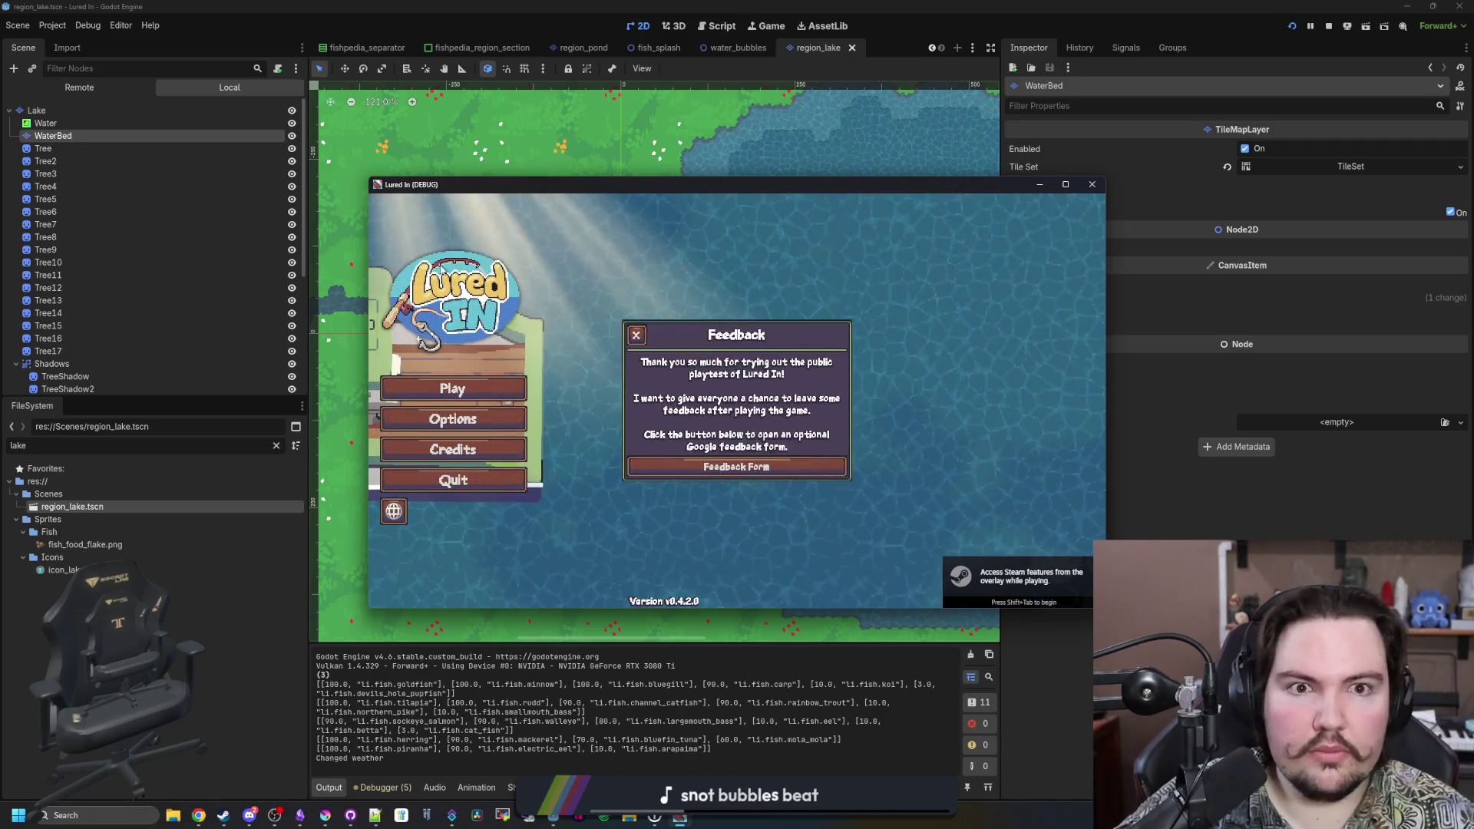
- Dismiss the Feedback and Welcome Back popups, start play, and travel to the Lake for $100
left_click(636, 333)
left_click(495, 389)
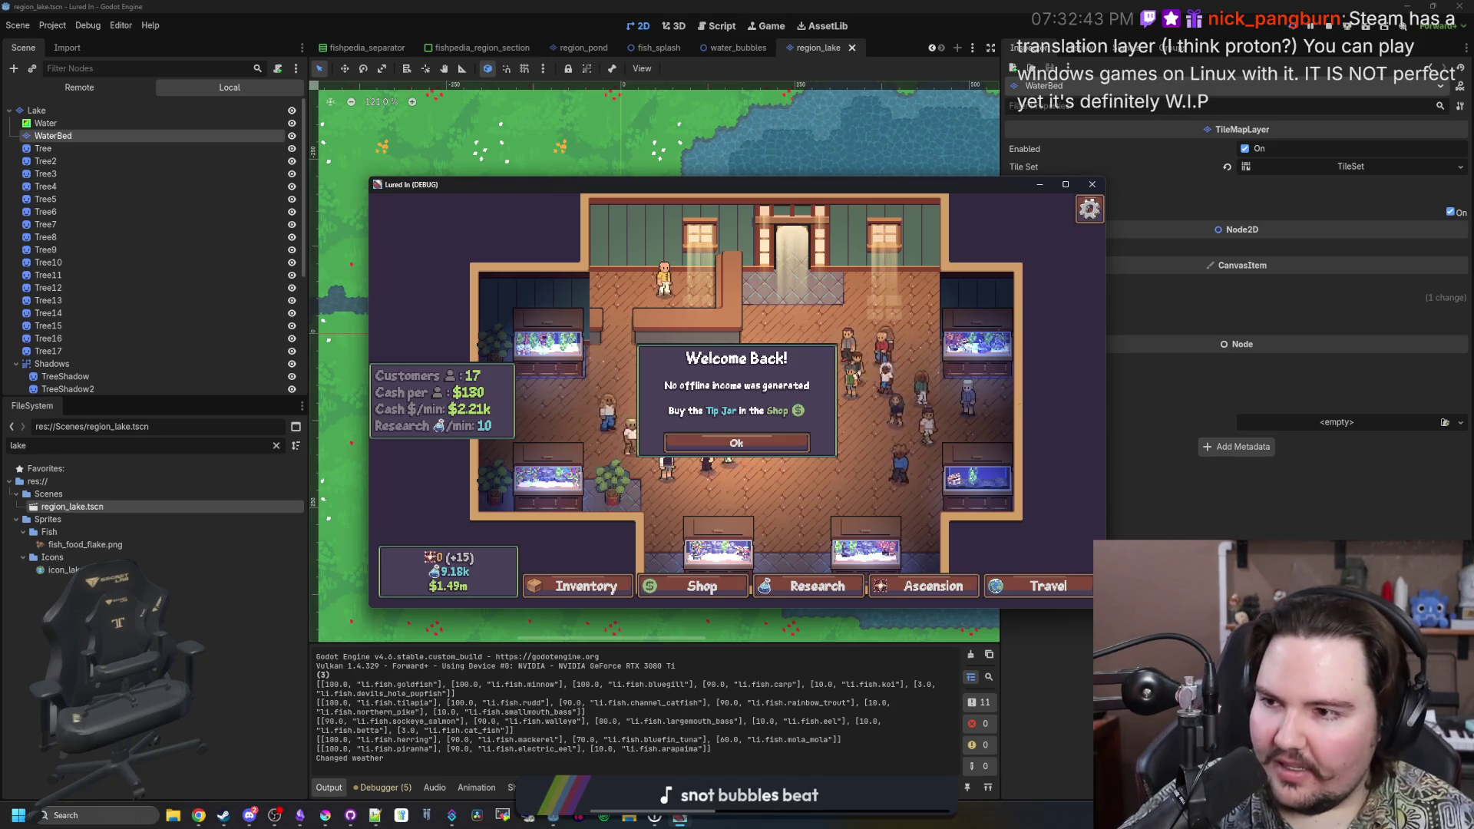
left_click(1039, 545)
left_click(1039, 585)
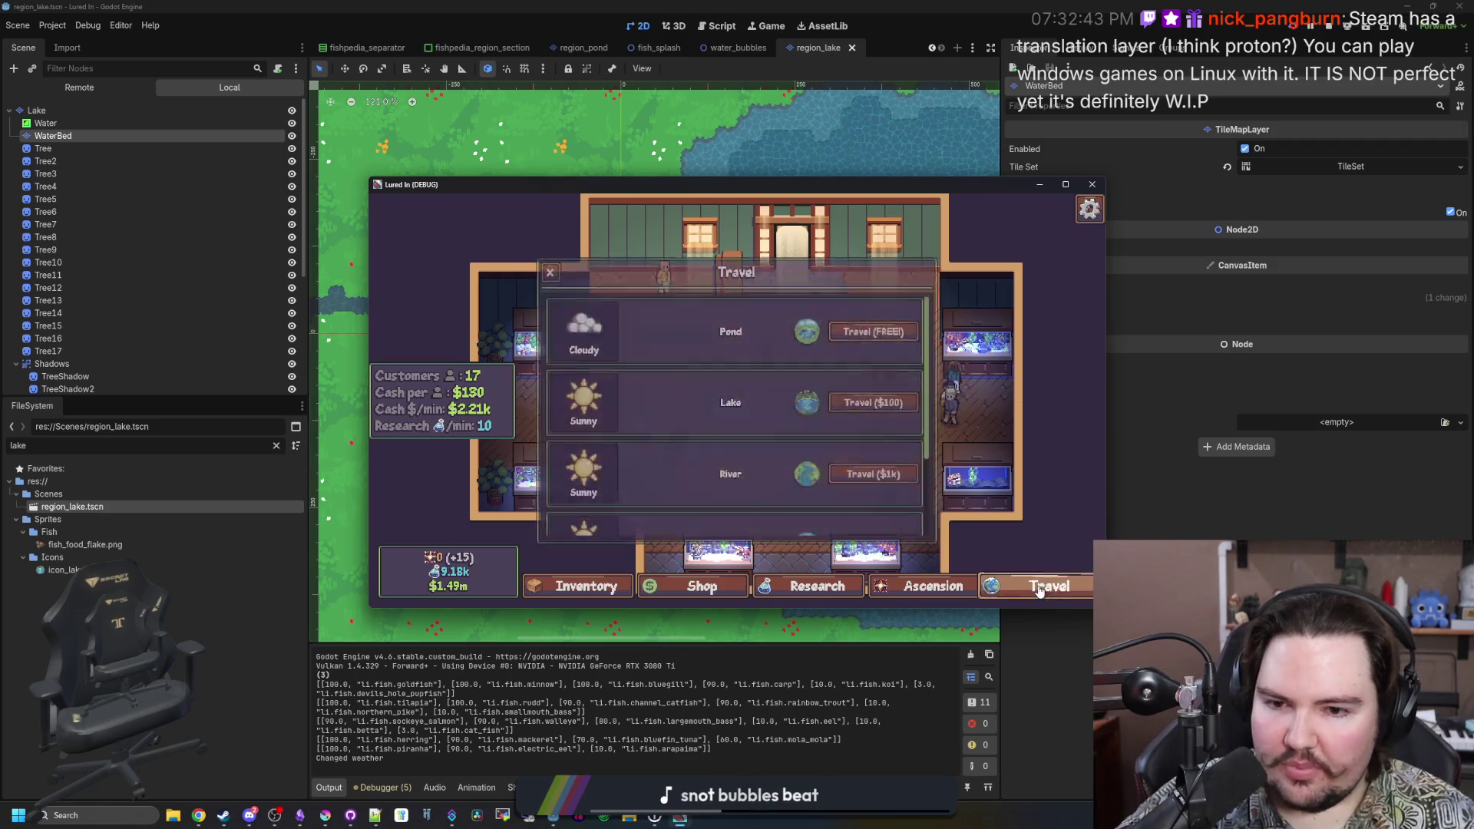
scroll(768, 367, "down", 3)
scroll(767, 367, "up", 3)
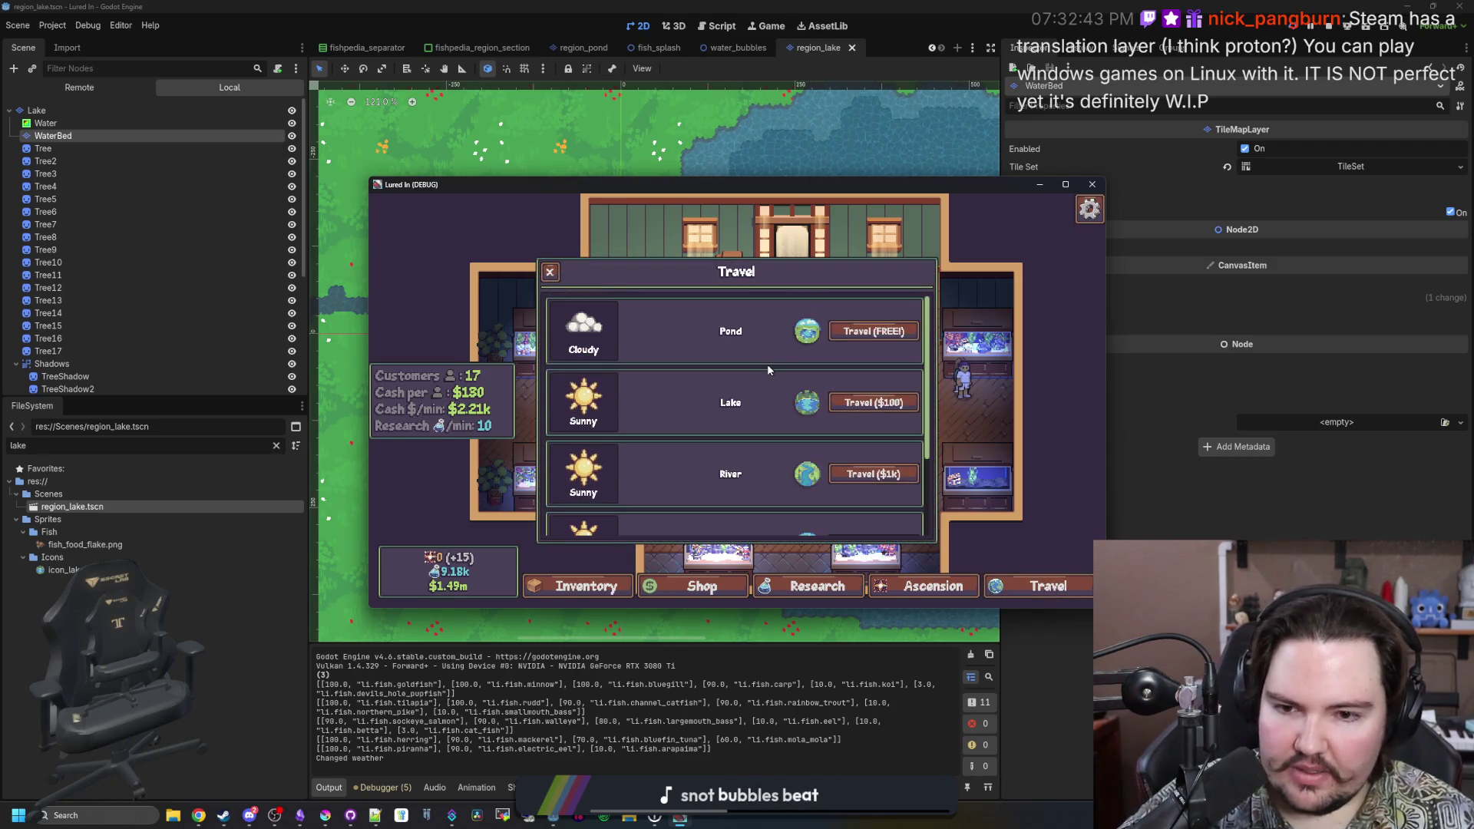
left_click(862, 407)
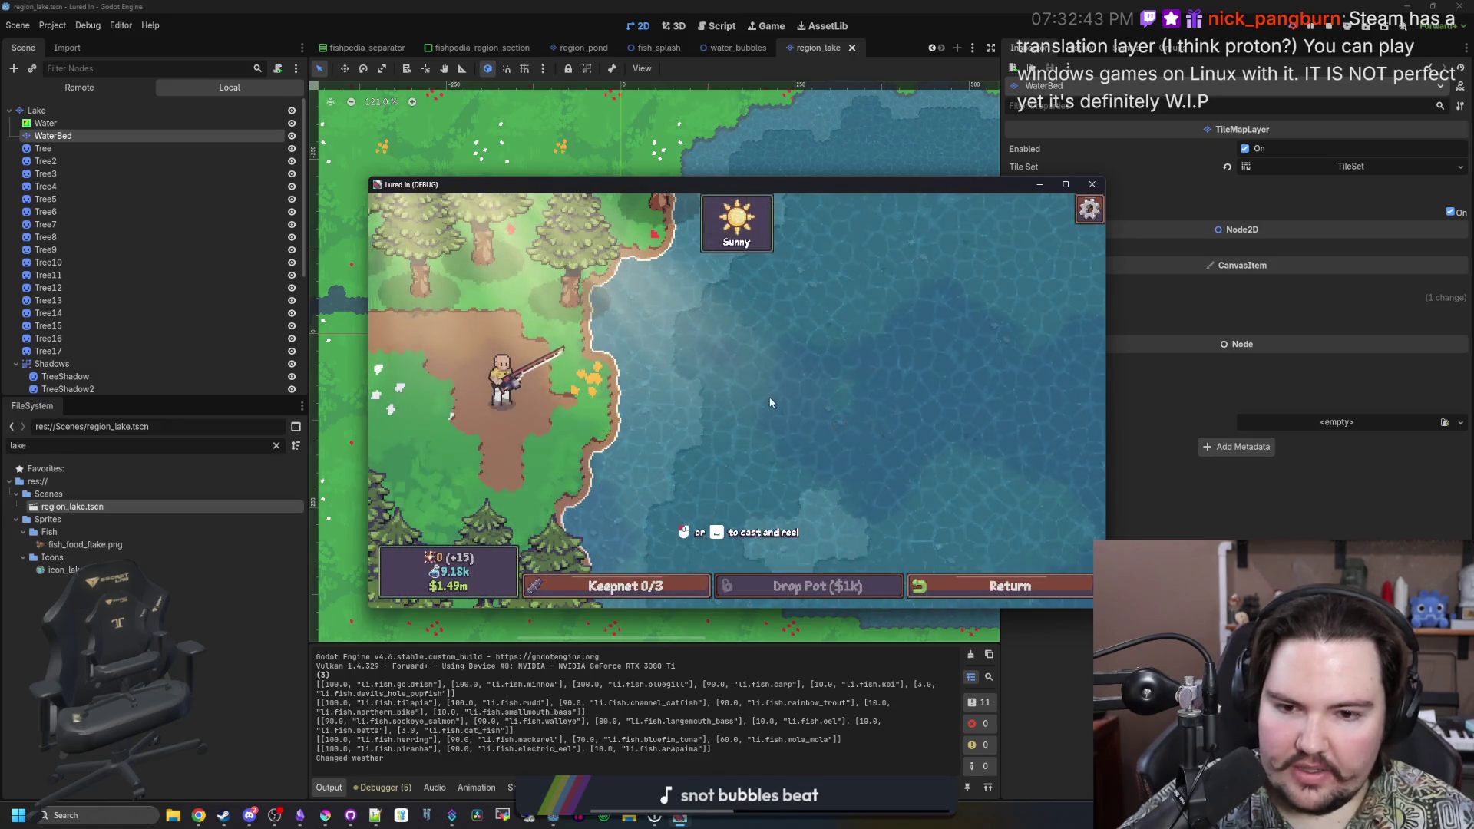
- Maximize the game window and cast the lure out over the lake several times
left_click_drag(726, 412, 755, 434)
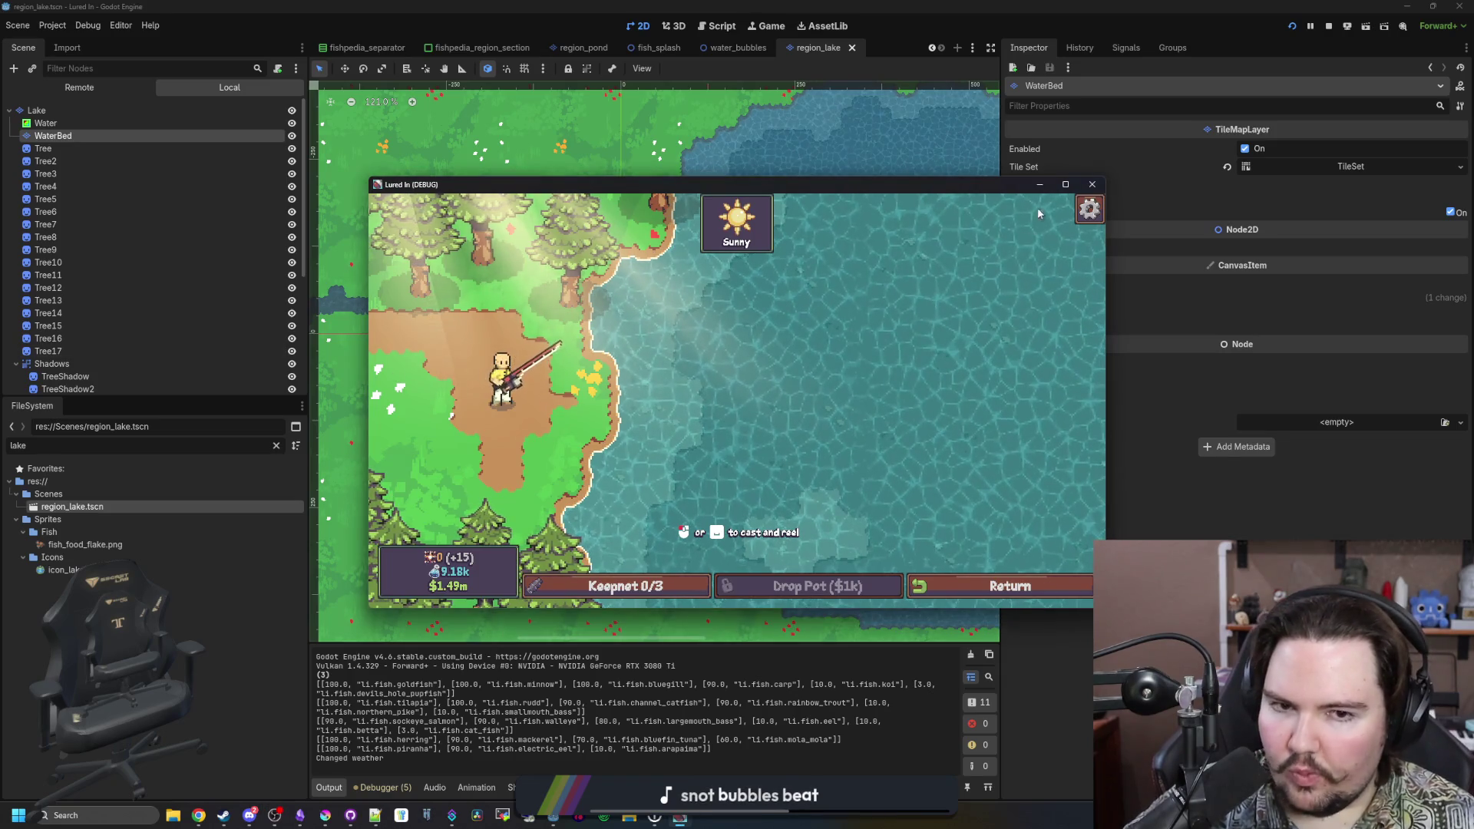
left_click(1066, 184)
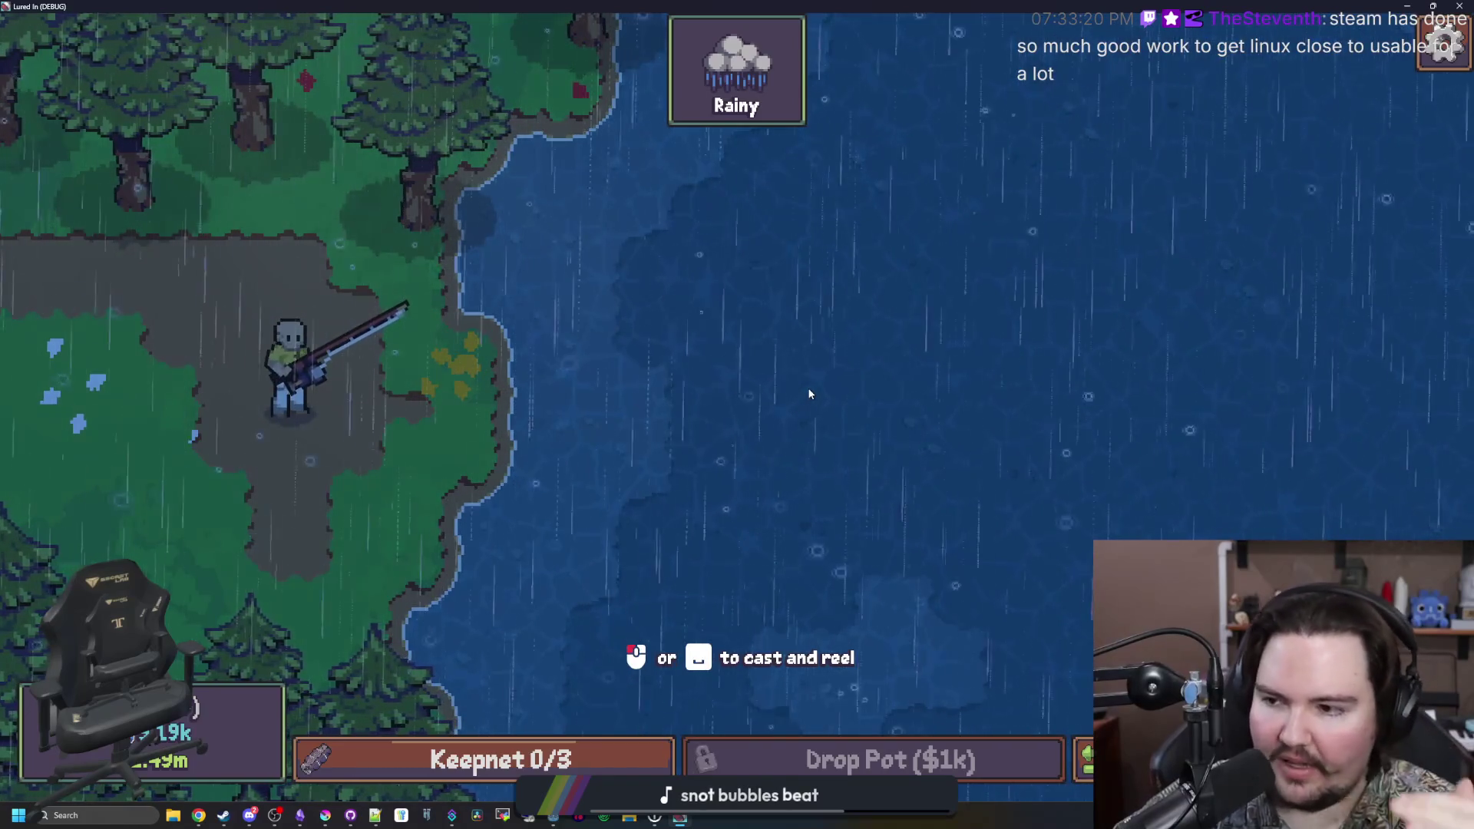
left_click_drag(553, 290, 526, 246)
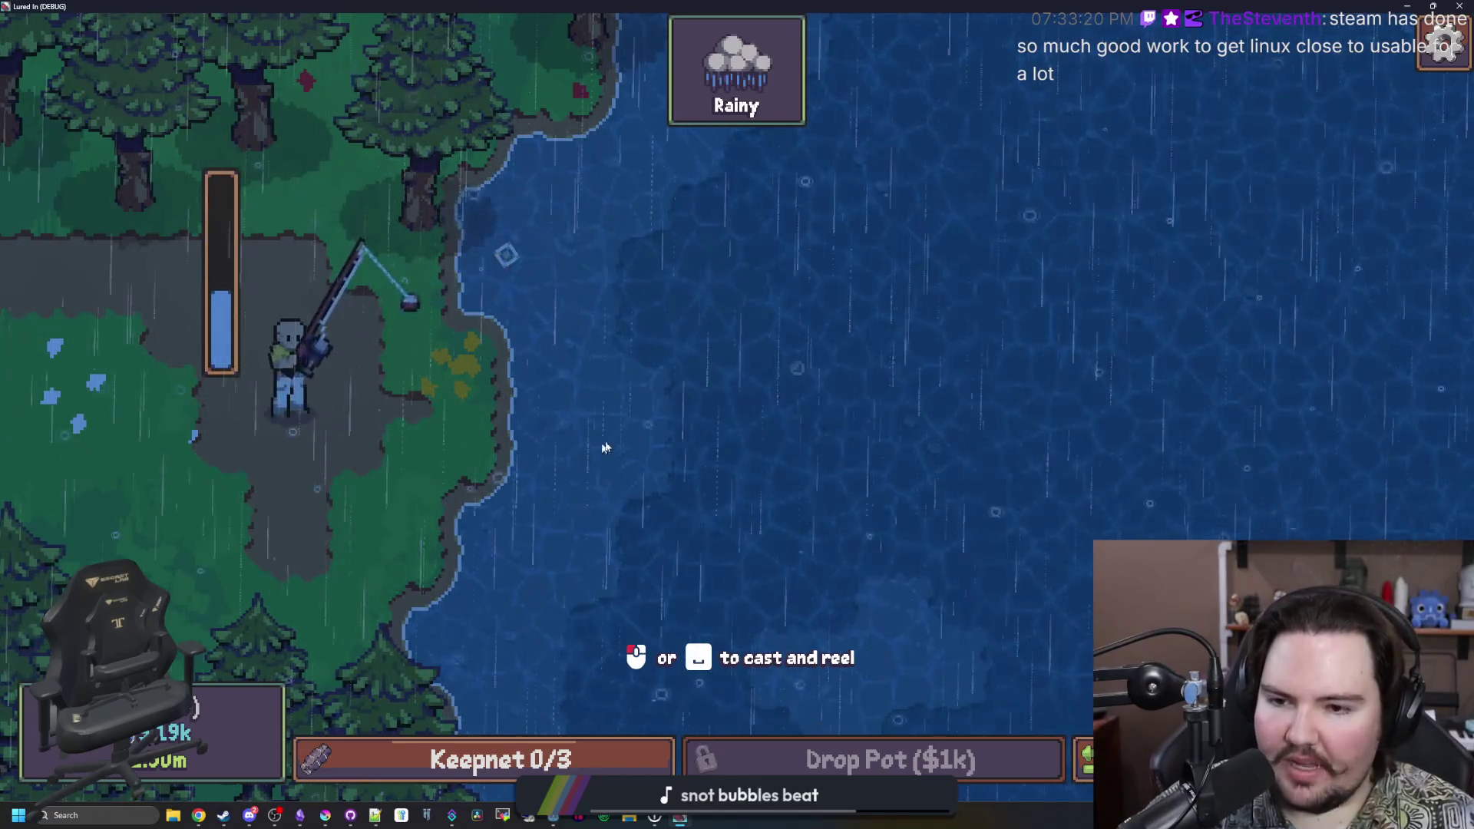
left_click_drag(750, 415, 807, 386)
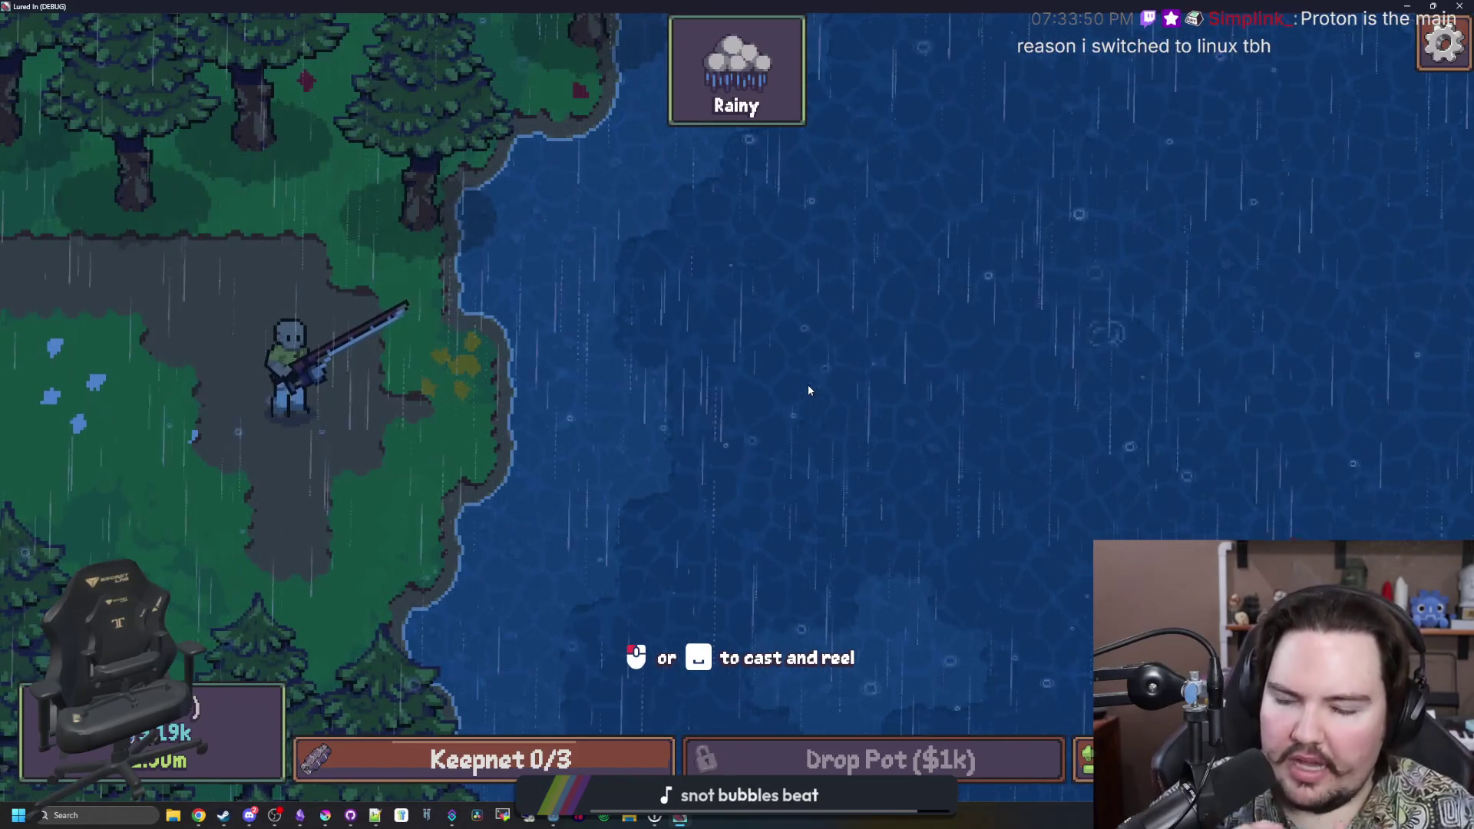
left_click_drag(807, 385, 1132, 329)
left_click(869, 338)
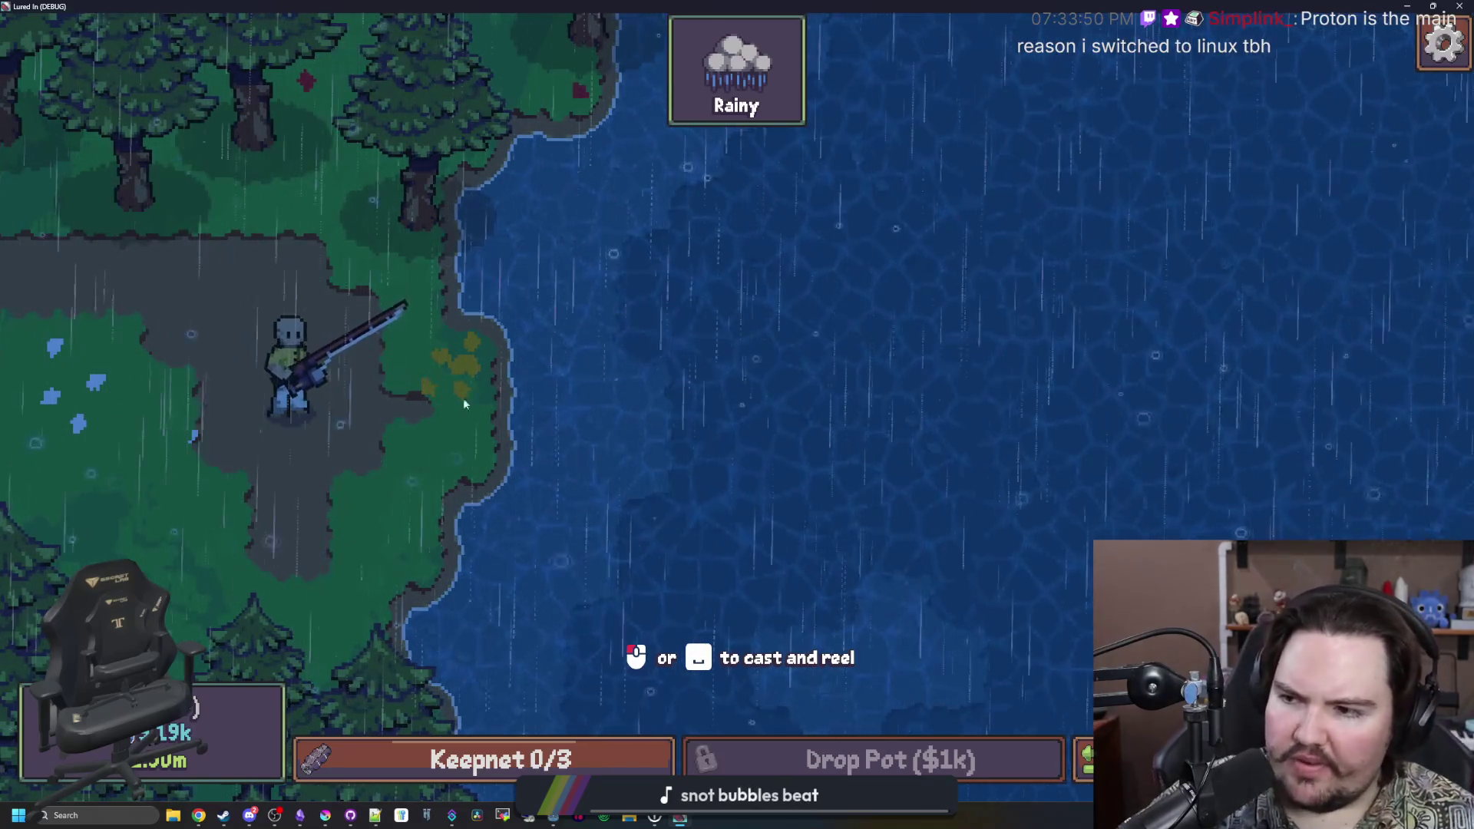
key("space")
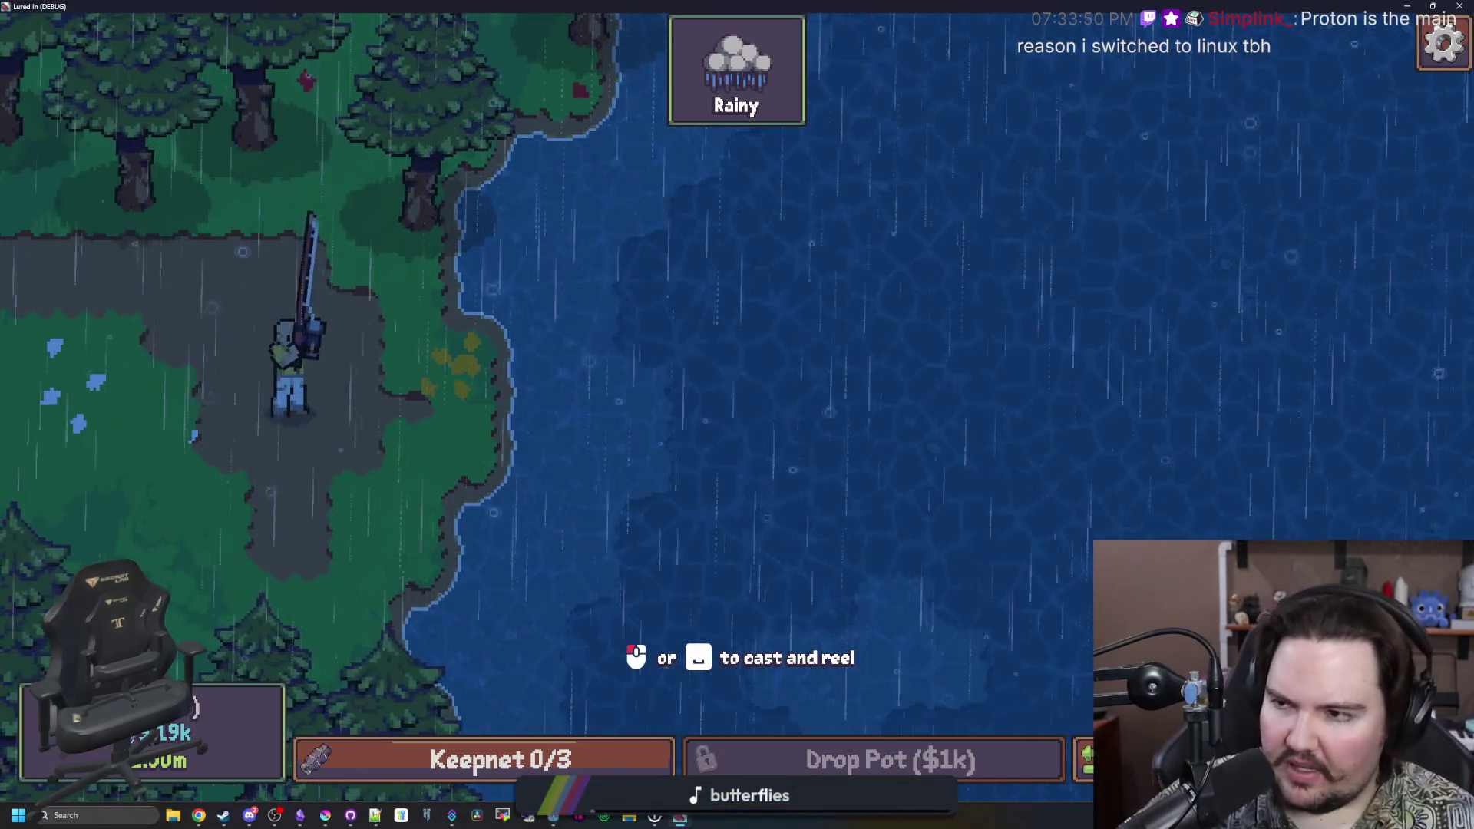